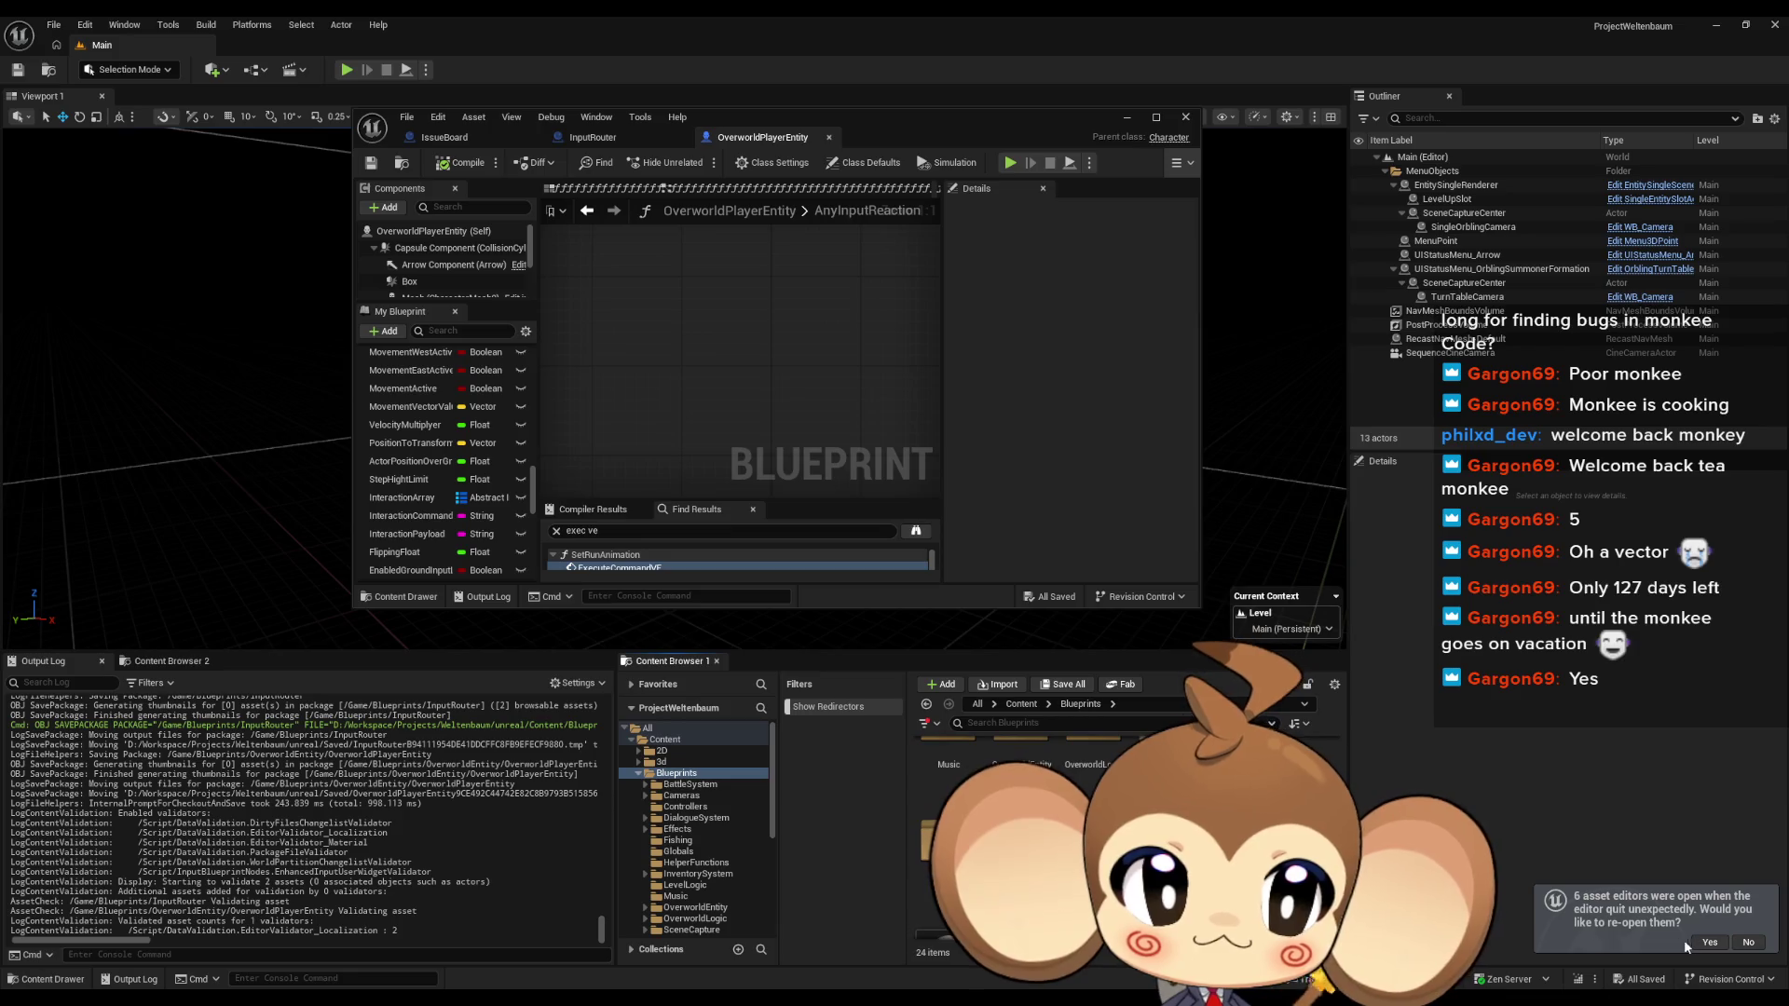
Open the PlayerAvatarArtefact blueprint from the VisualEntity blueprints folder
scroll(694, 829, "down", 3)
left_click(686, 833)
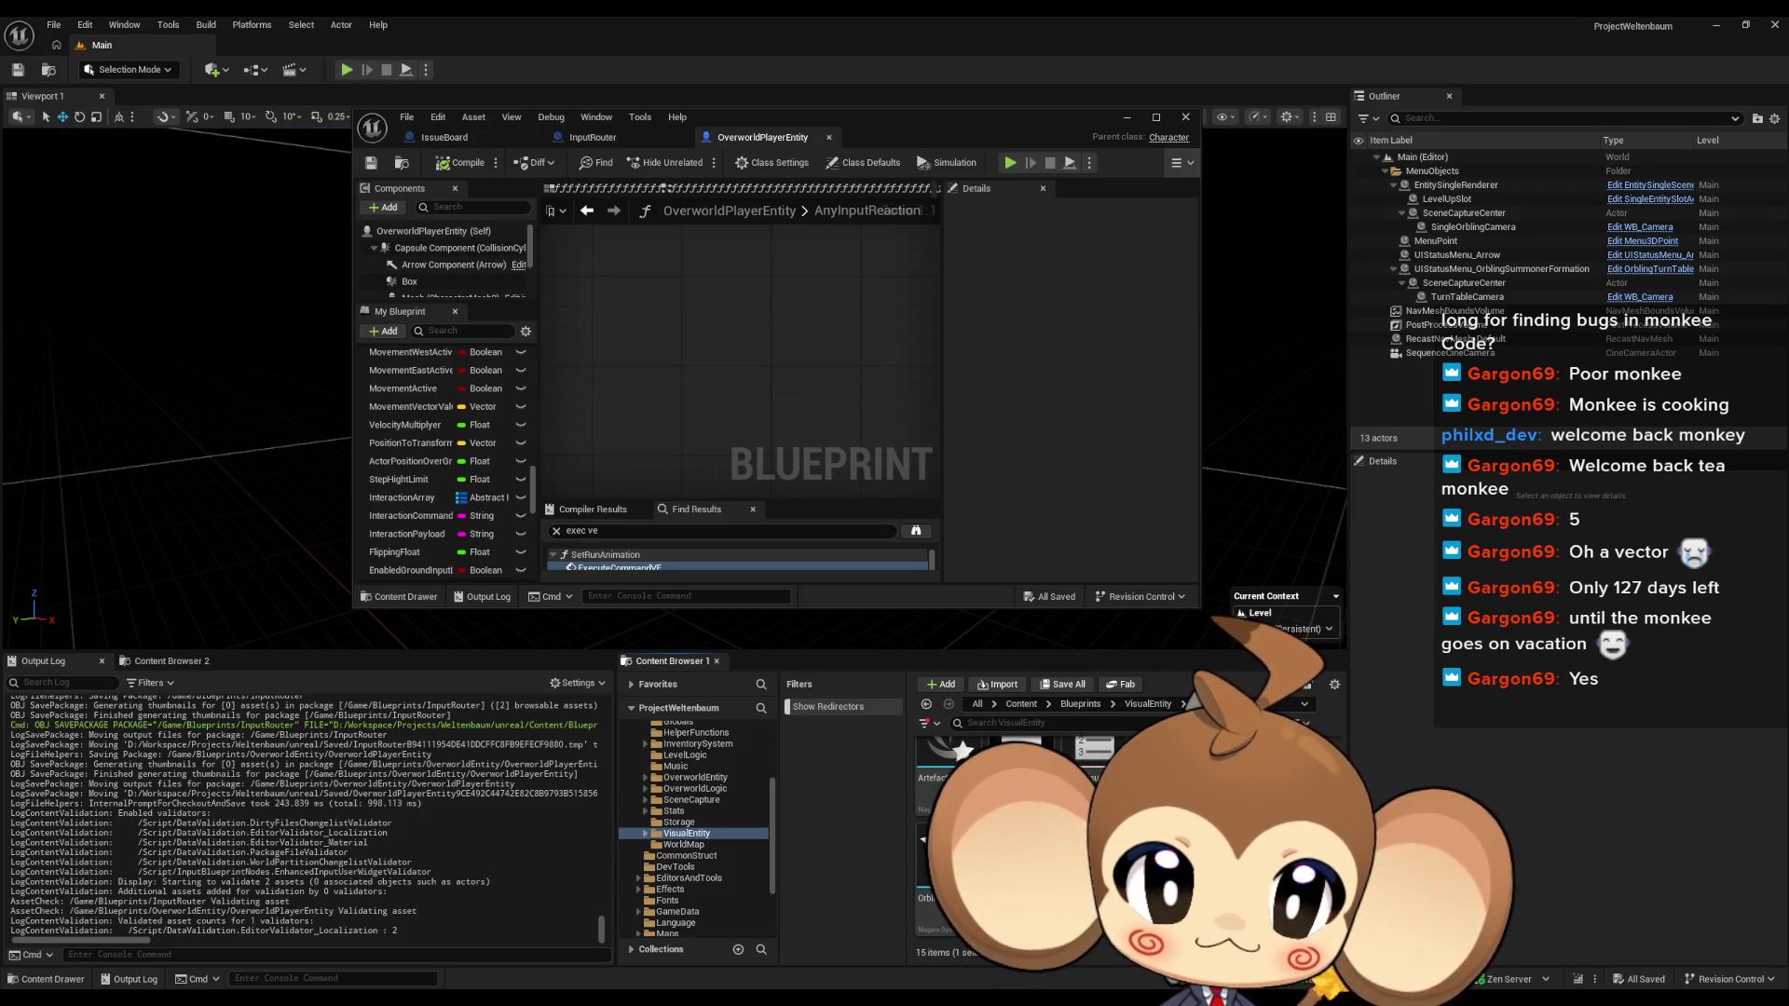
left_click(852, 162)
double_click(880, 116)
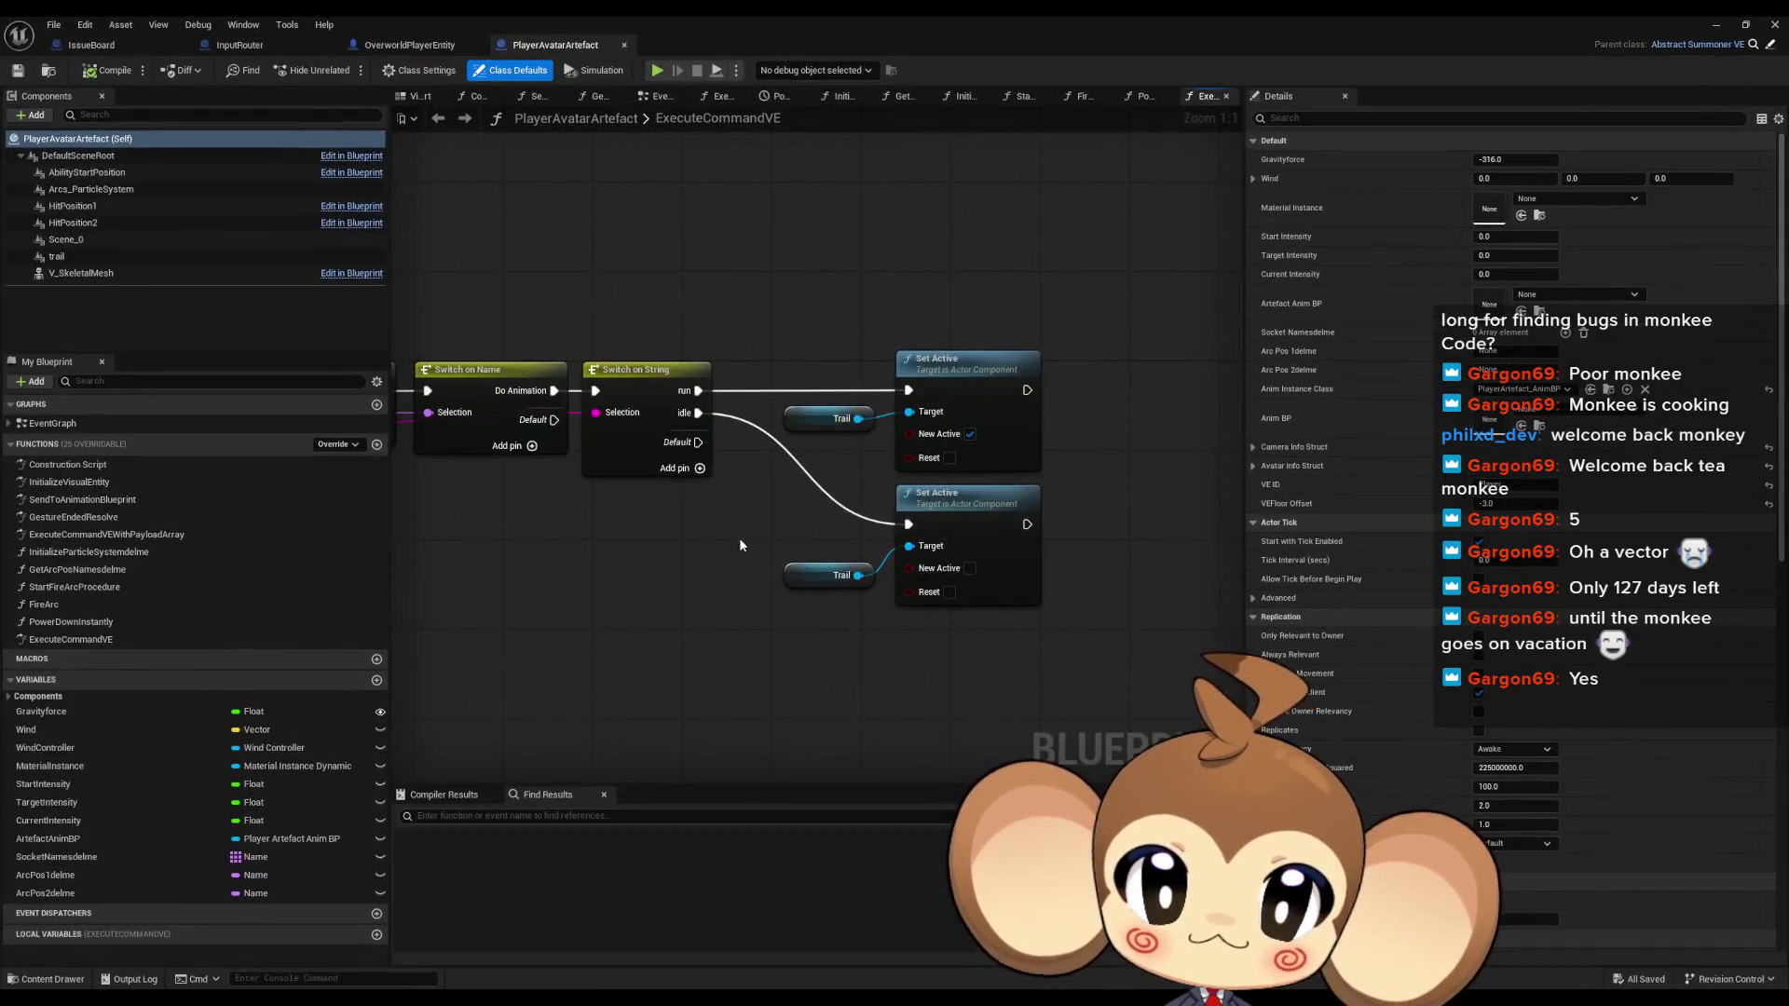
left_click_drag(921, 585, 1138, 601)
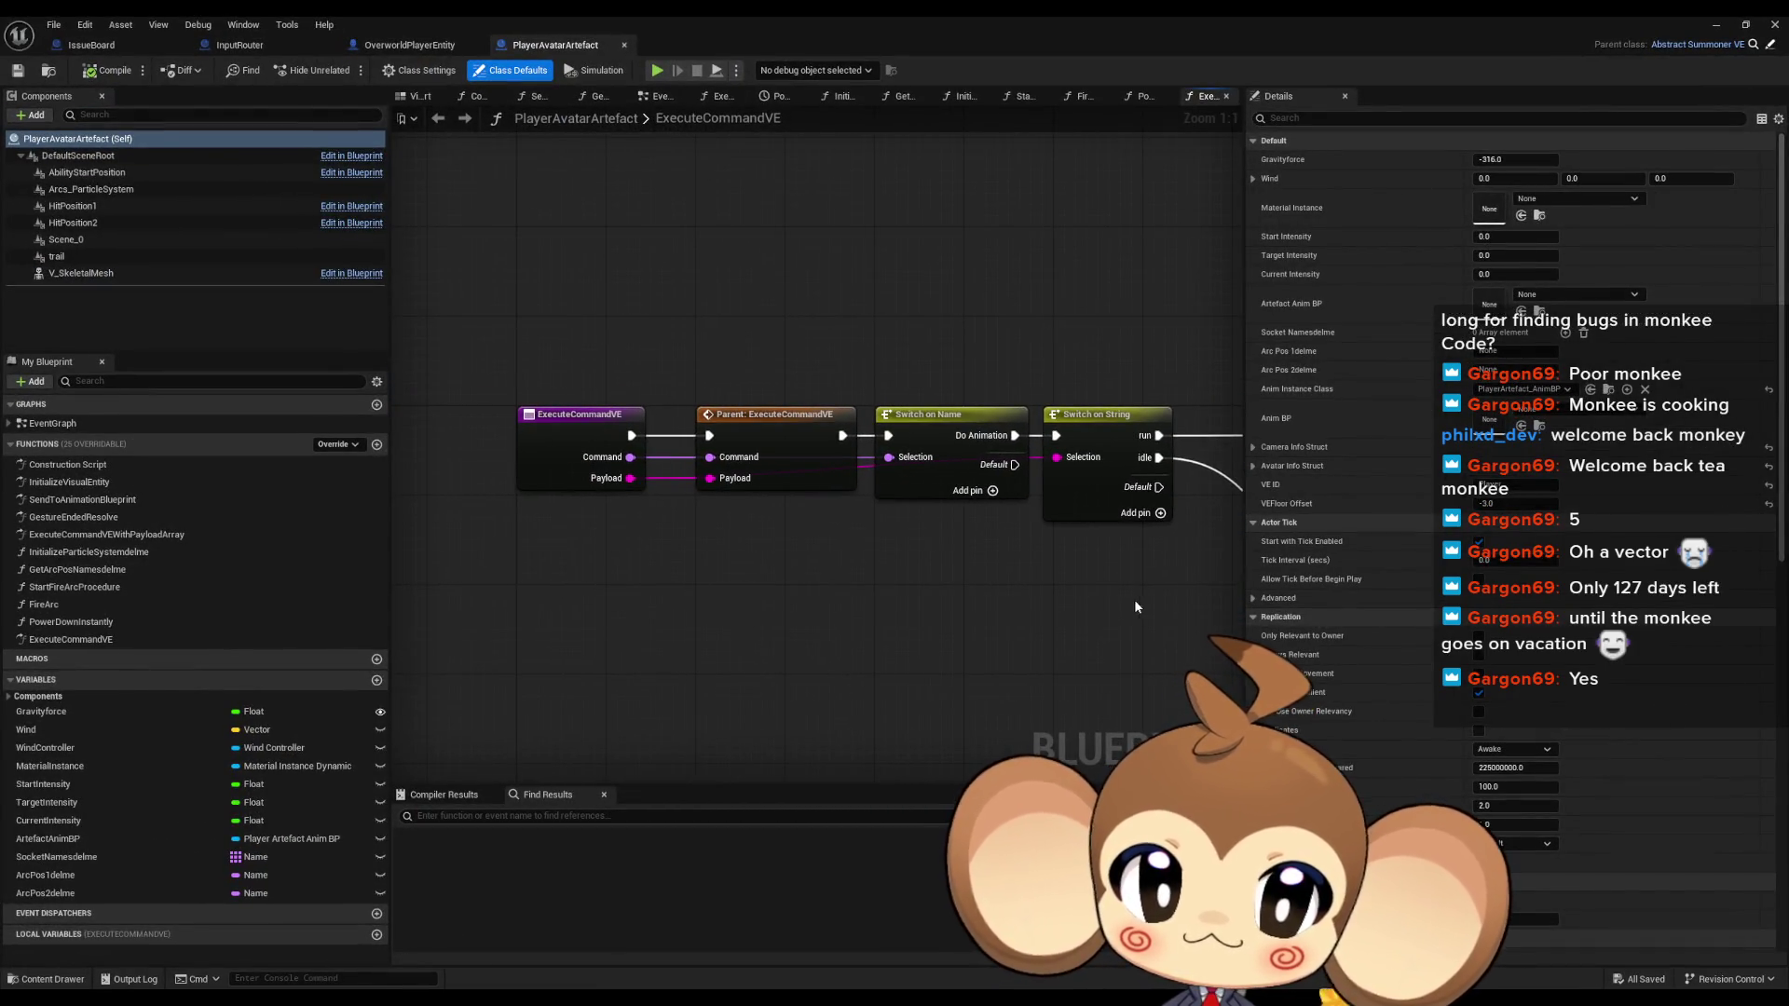
In ExecuteCommandVE, add an AnyReaction pin to the Switch on Name node
left_click(407, 43)
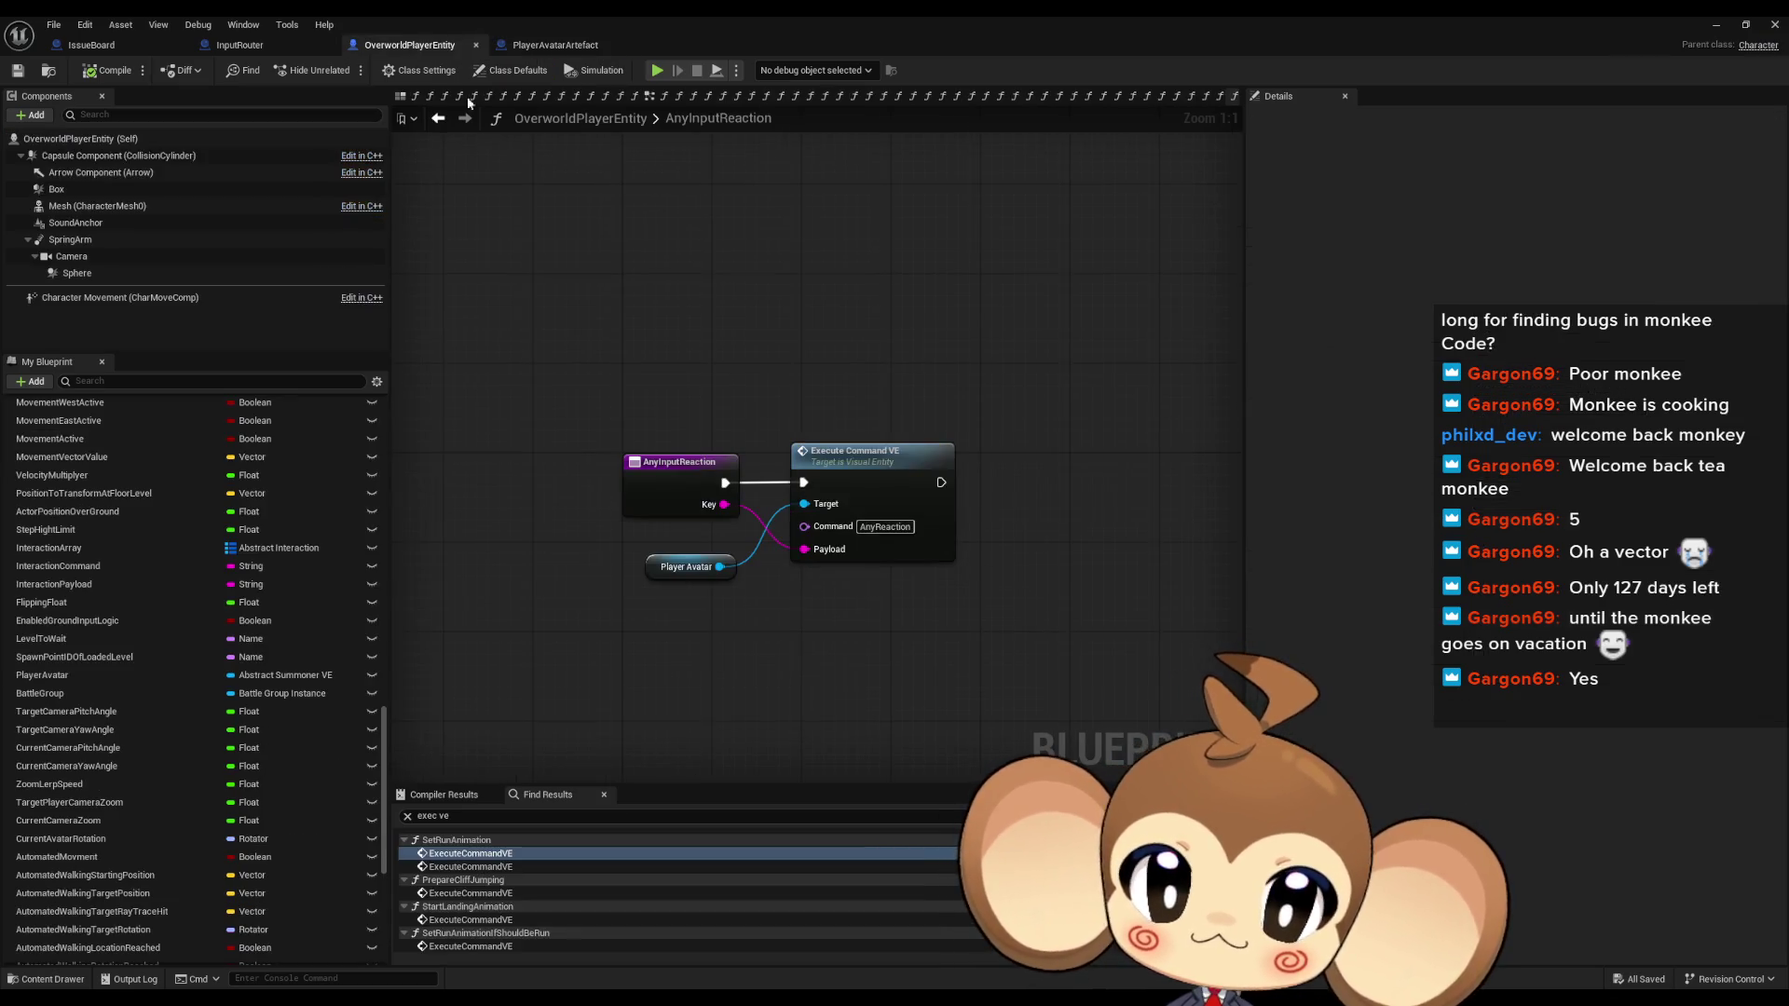
double_click(900, 469)
left_click(945, 428)
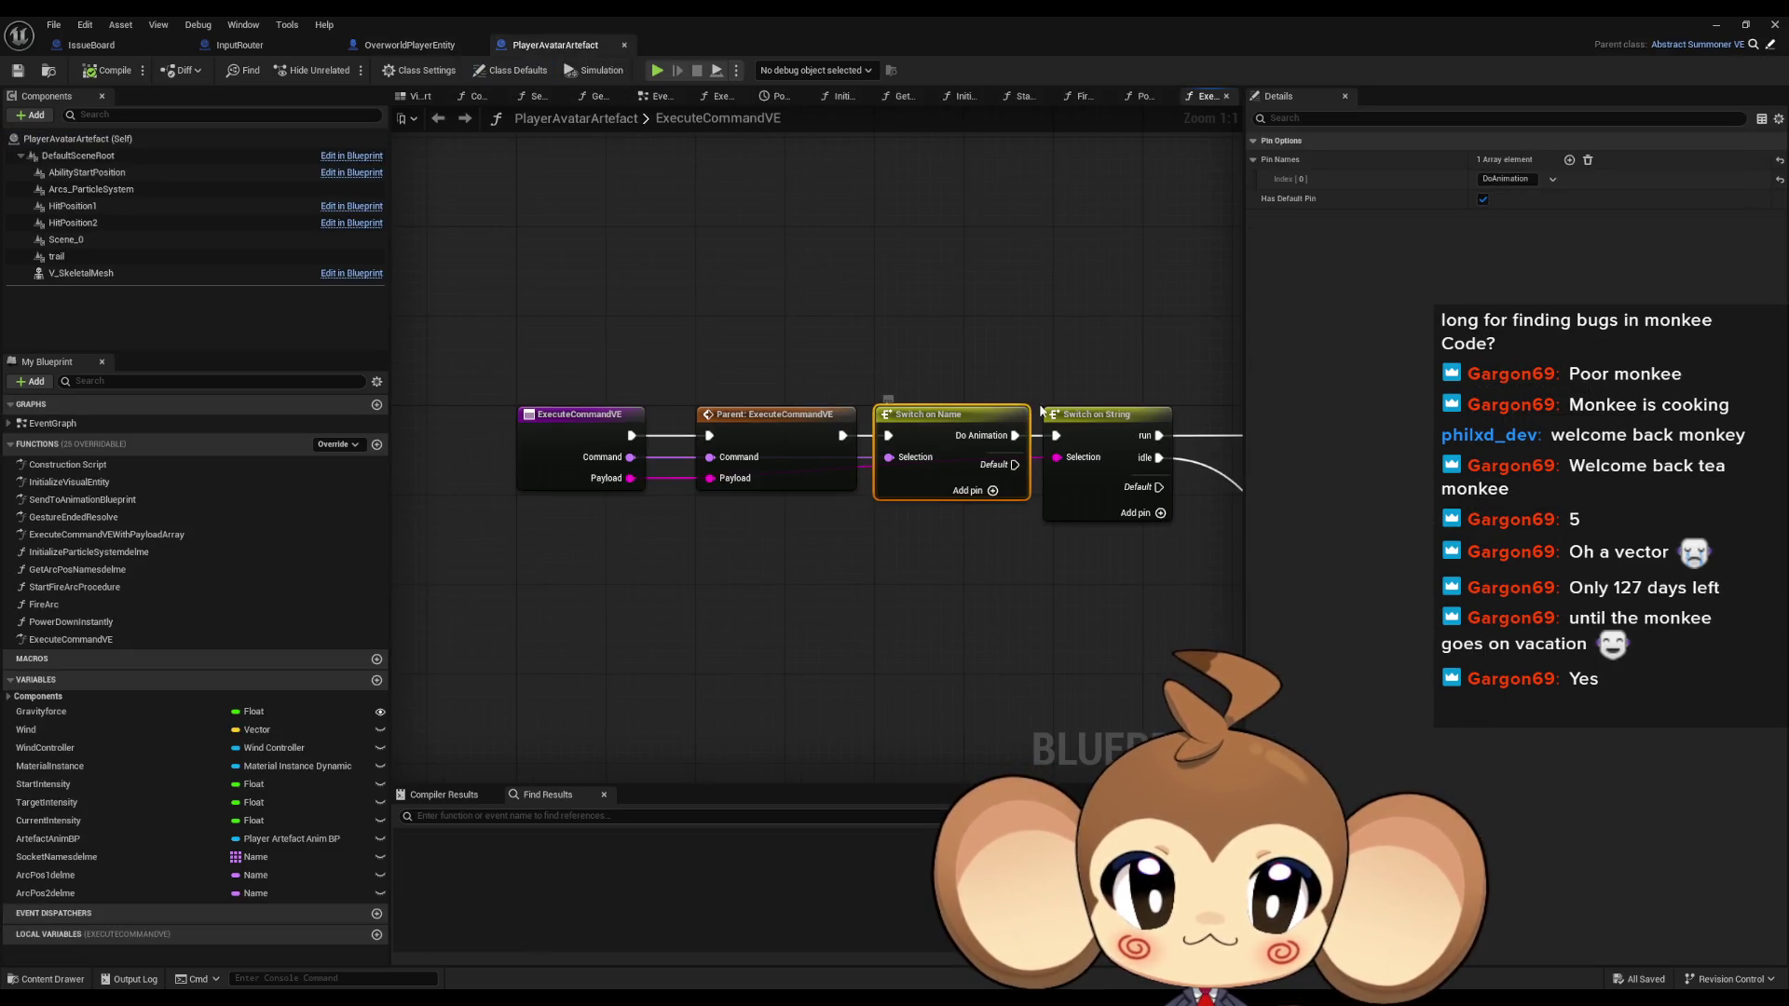
left_click(1569, 160)
left_click(1507, 199)
type("AnyReaction")
left_click(909, 628)
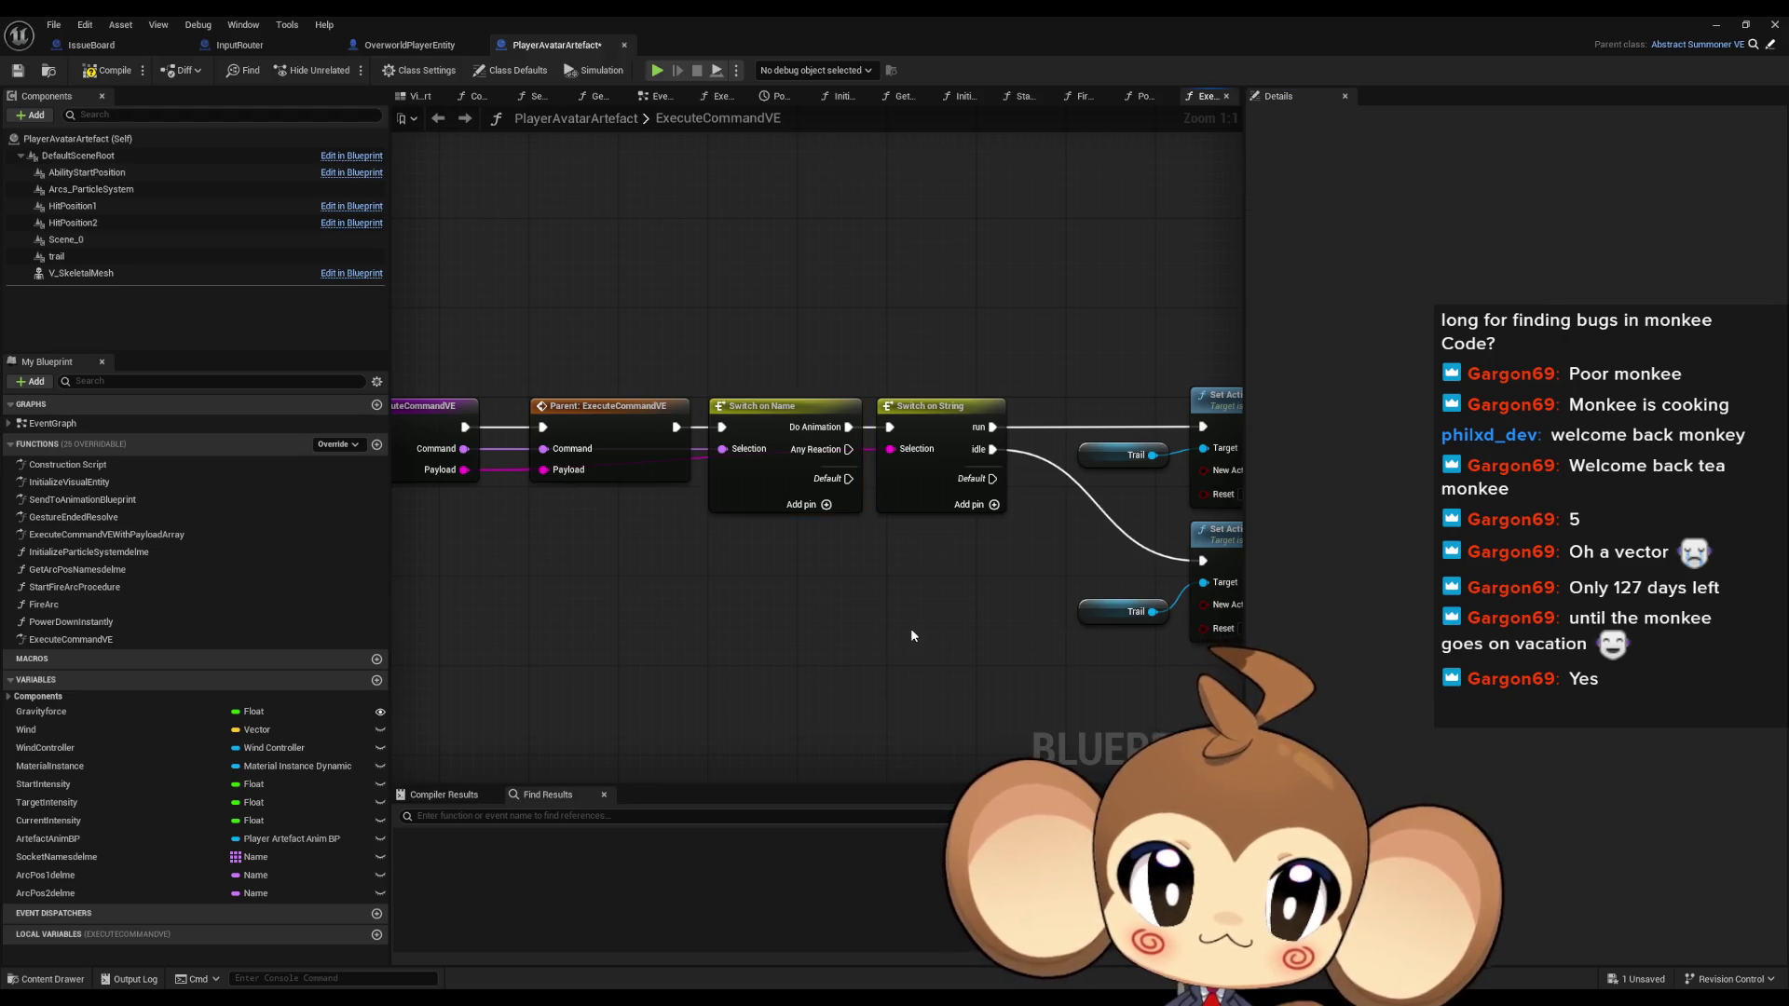
mouse_move(909, 628)
left_mouse_down()
mouse_move(733, 520)
mouse_move(824, 546)
left_mouse_up()
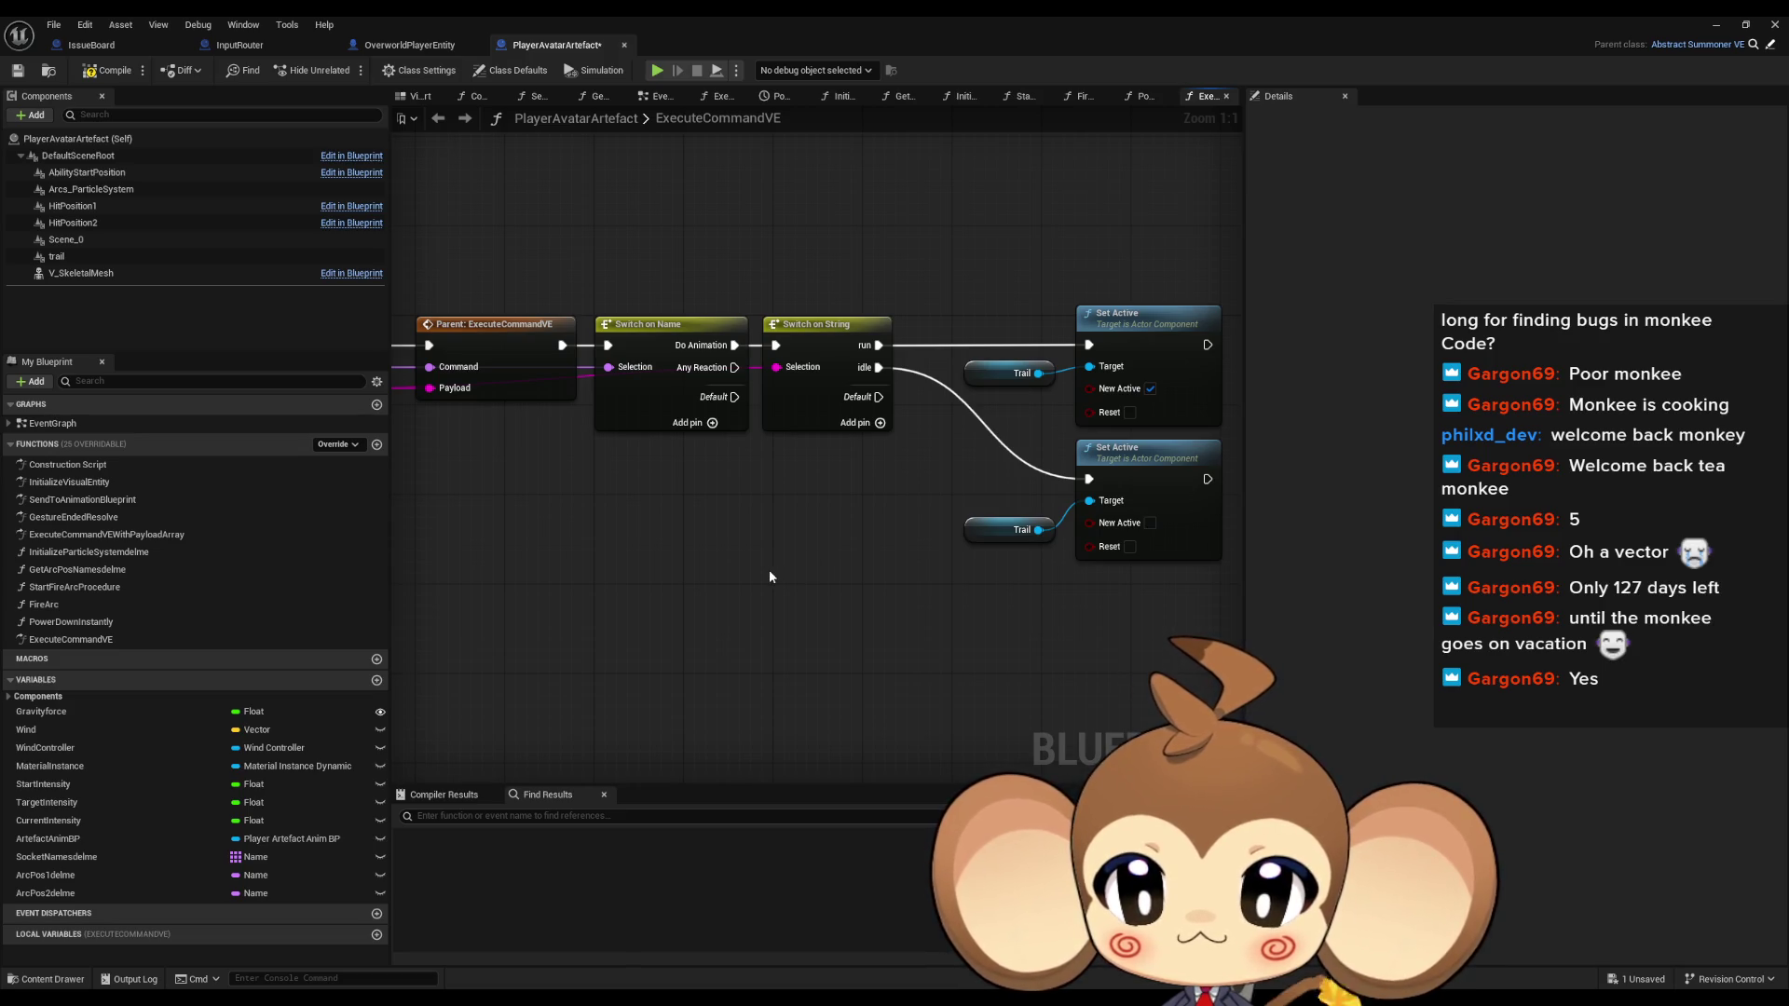
Find MaterialInstance references by class member and jump to where it is set
left_click(93, 773)
right_click(93, 772)
mouse_move(149, 818)
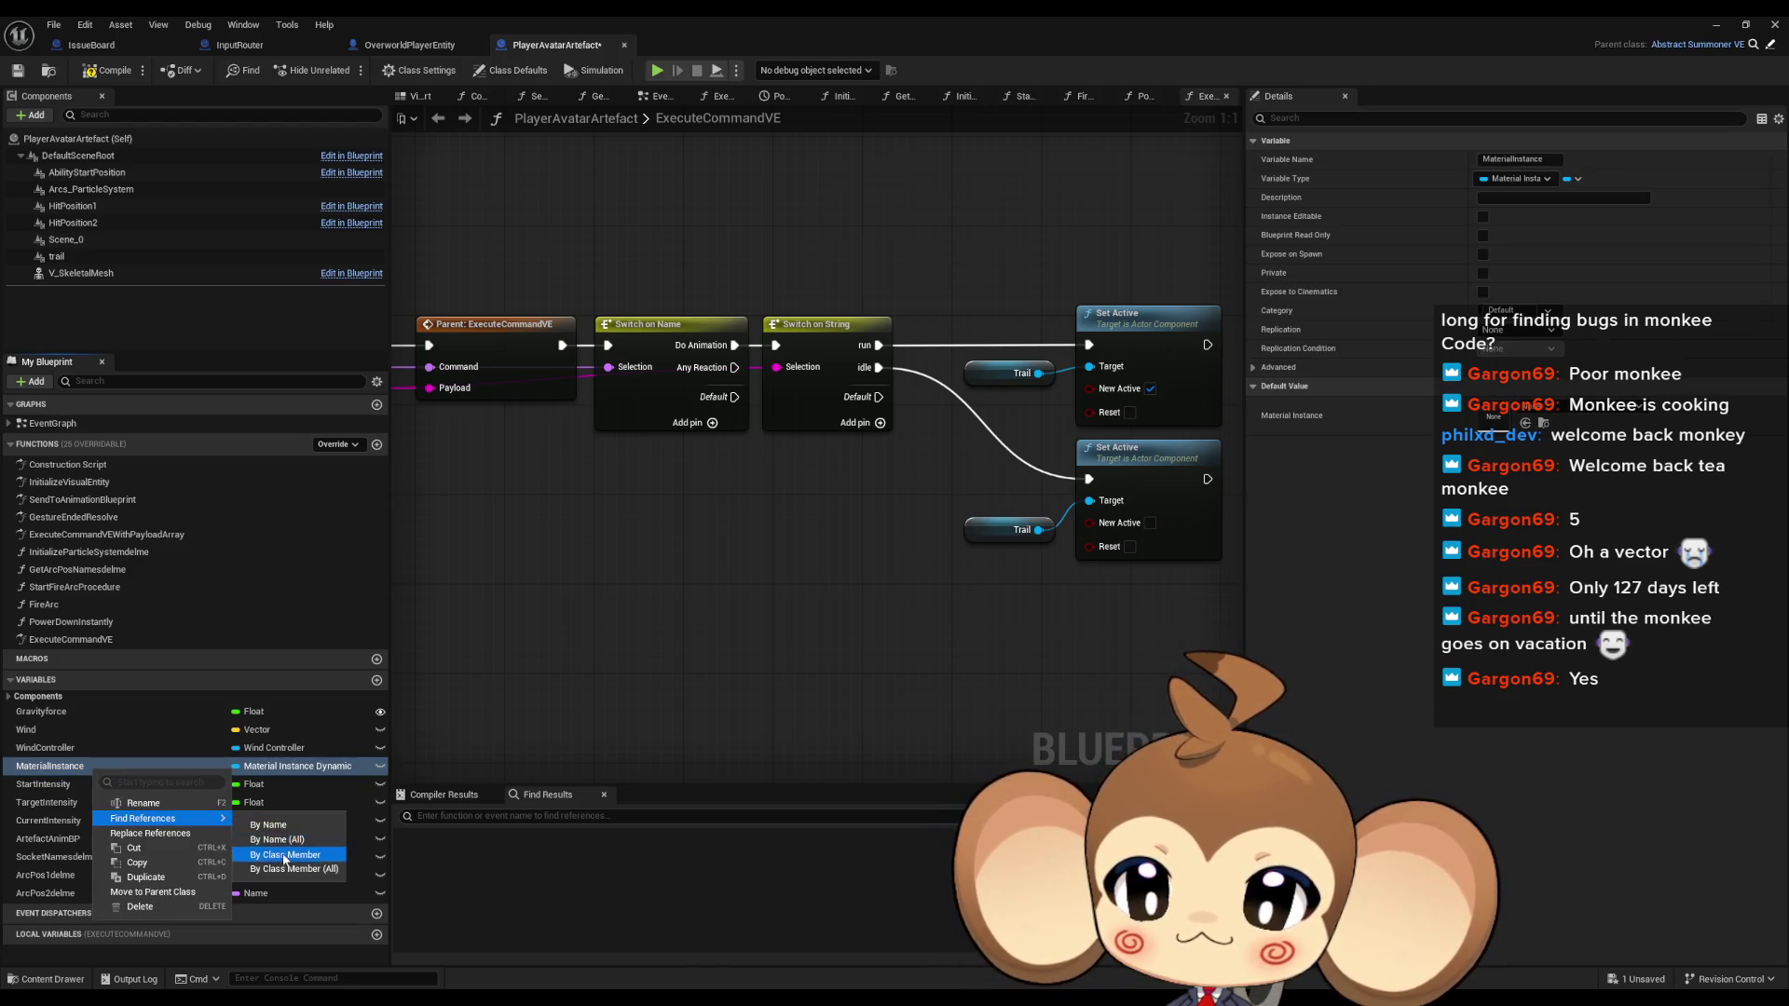
left_click(285, 856)
double_click(463, 894)
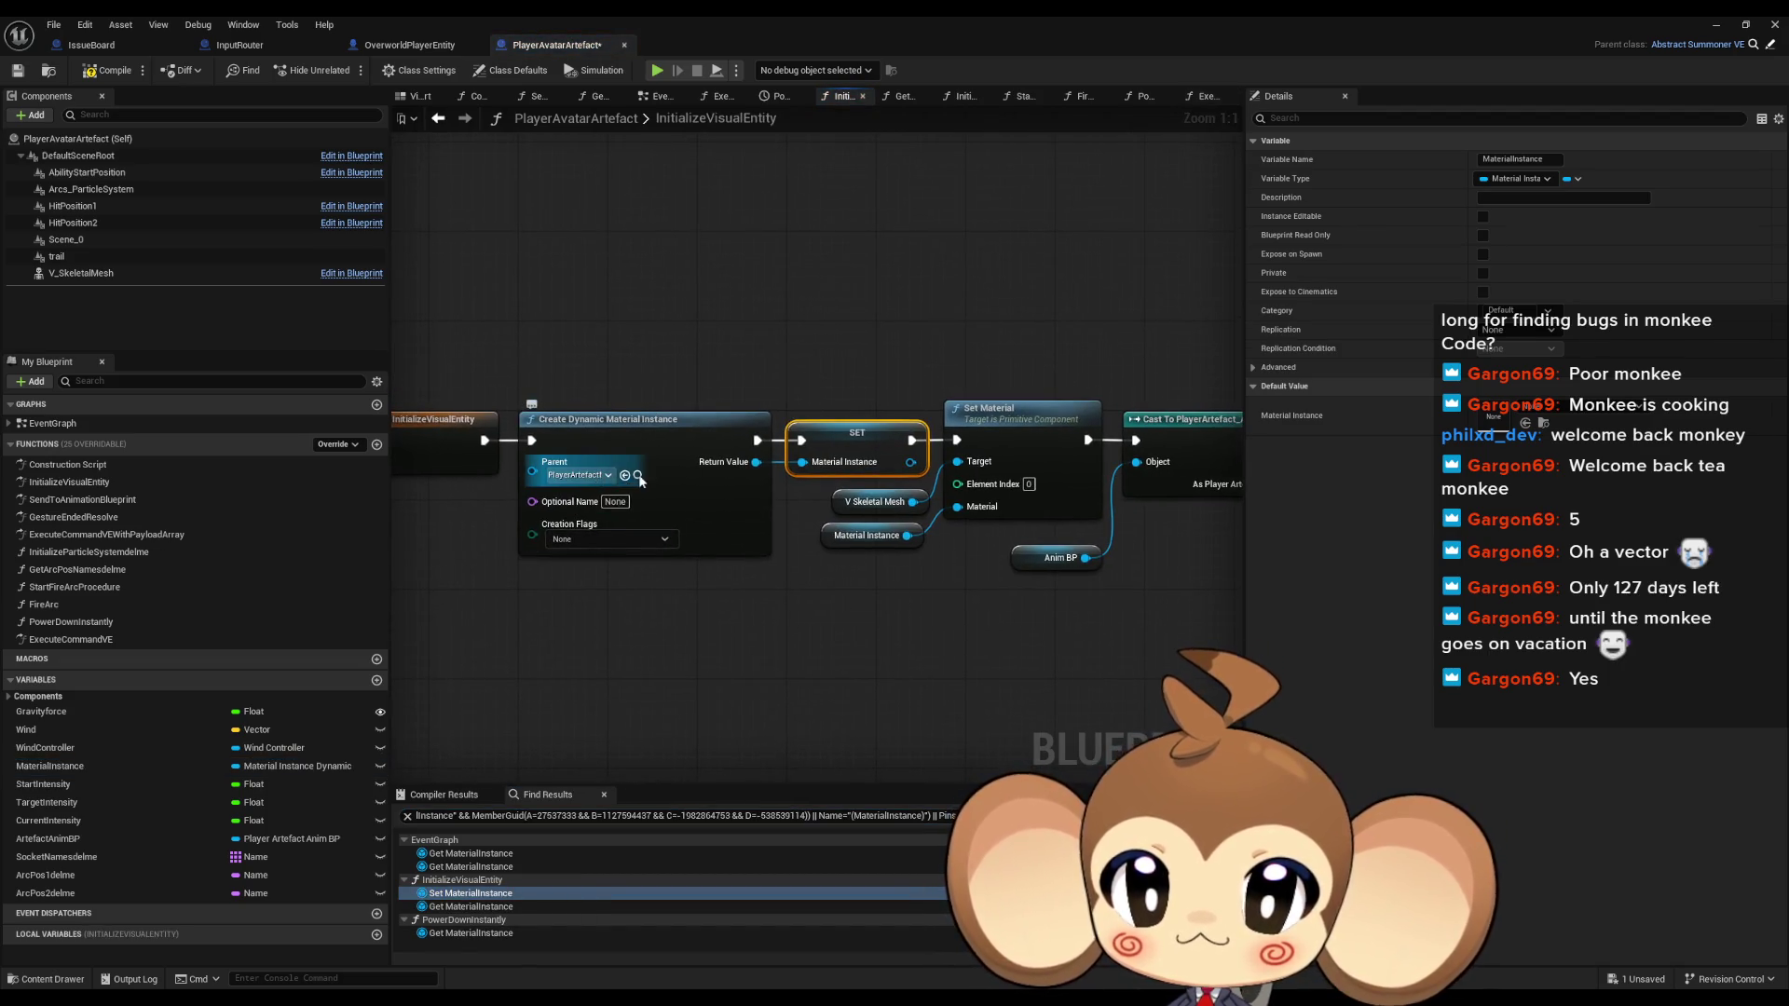
double_click(714, 15)
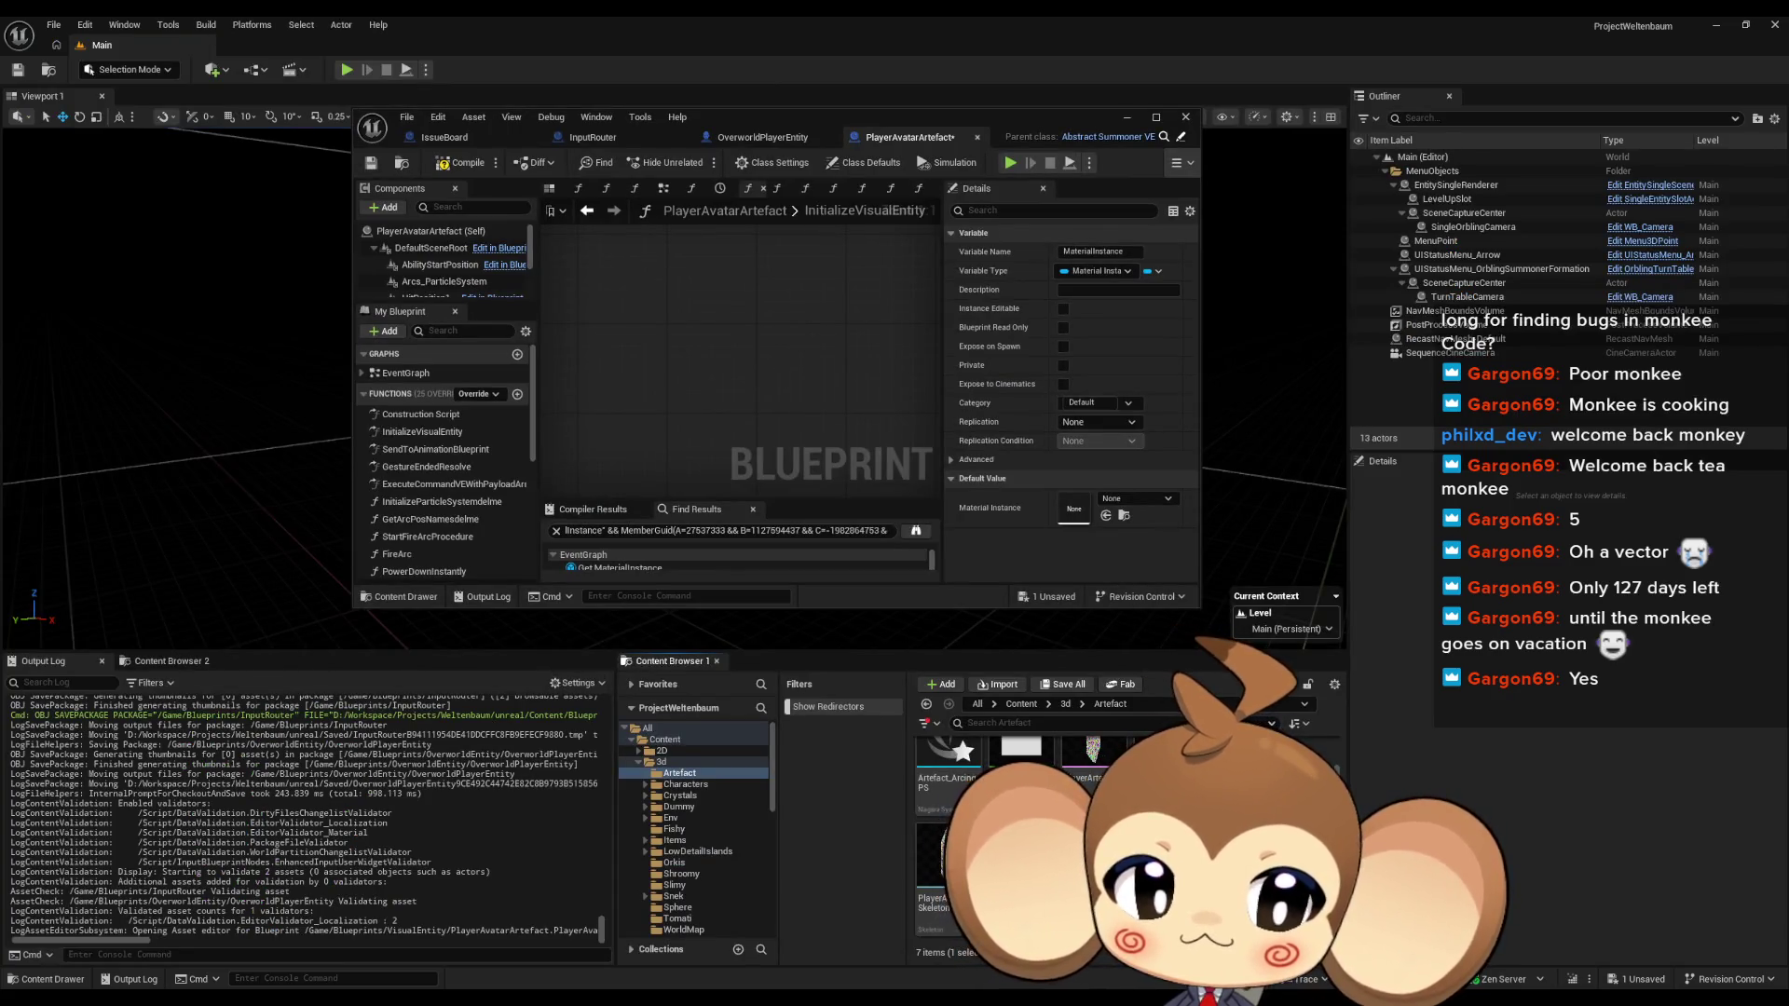
Open PlayerArtefactMaterial maximized and switch the preview to a plane
double_click(1093, 759)
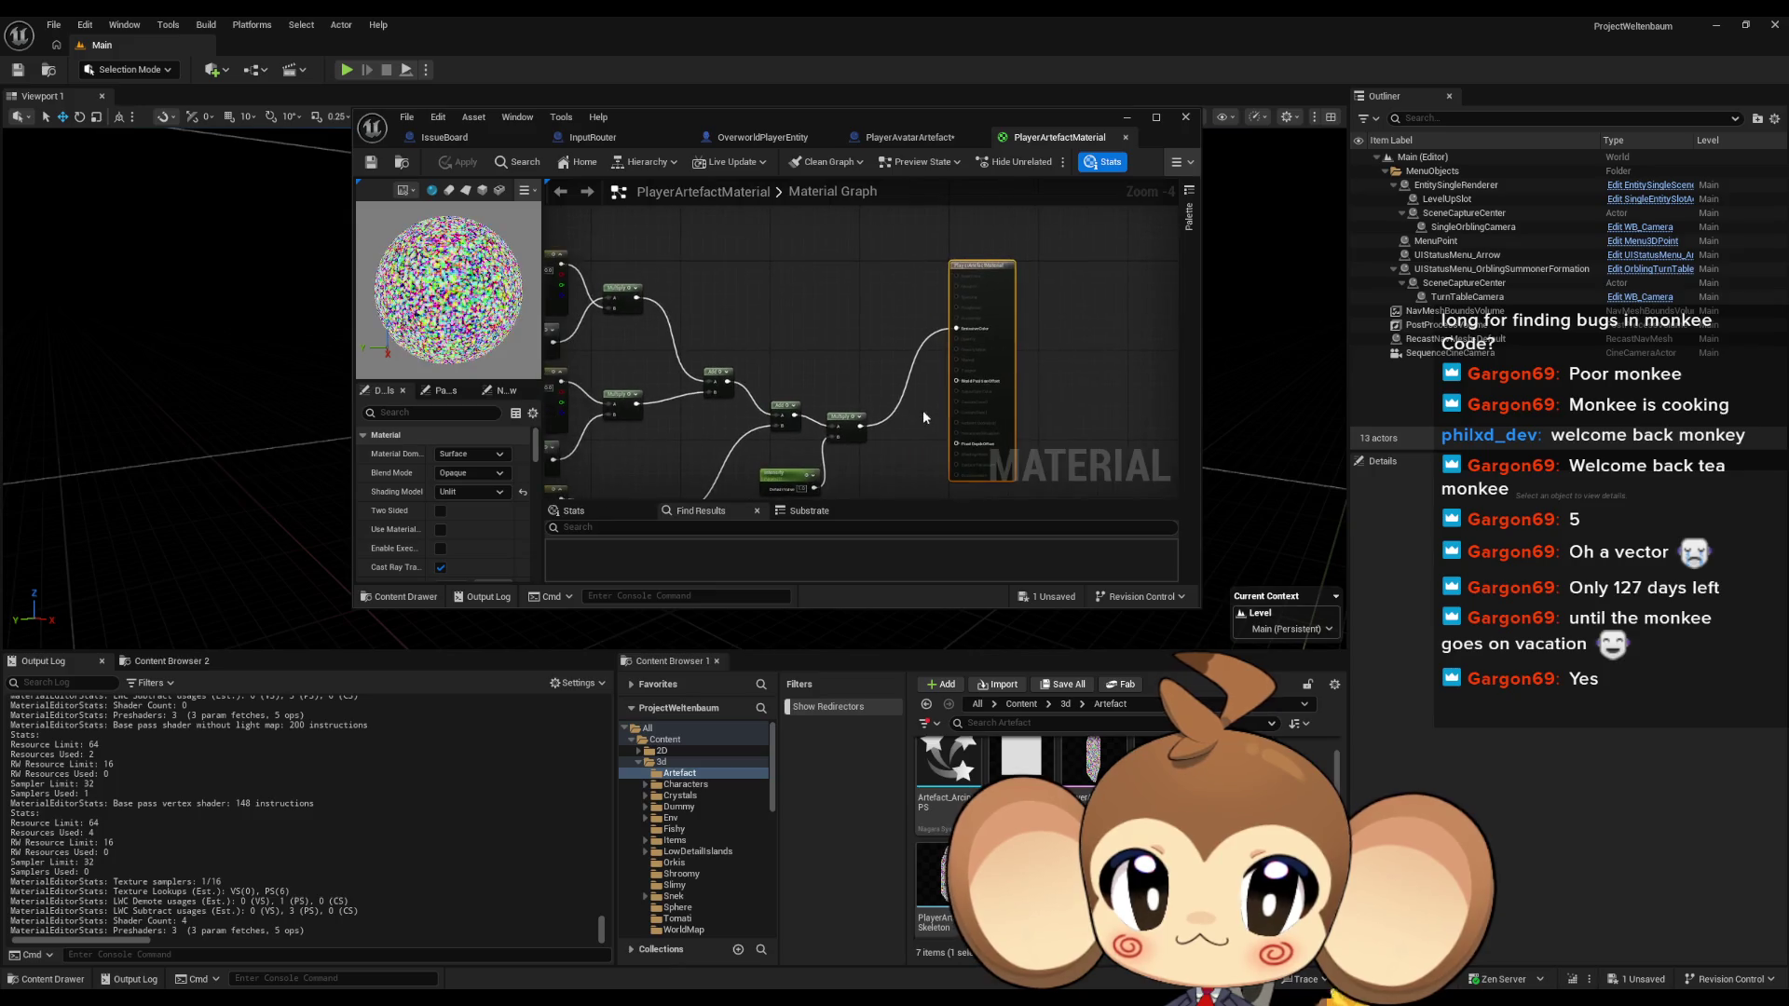
double_click(729, 115)
mouse_move(928, 392)
left_mouse_down()
mouse_move(1165, 489)
mouse_move(1542, 525)
left_mouse_up()
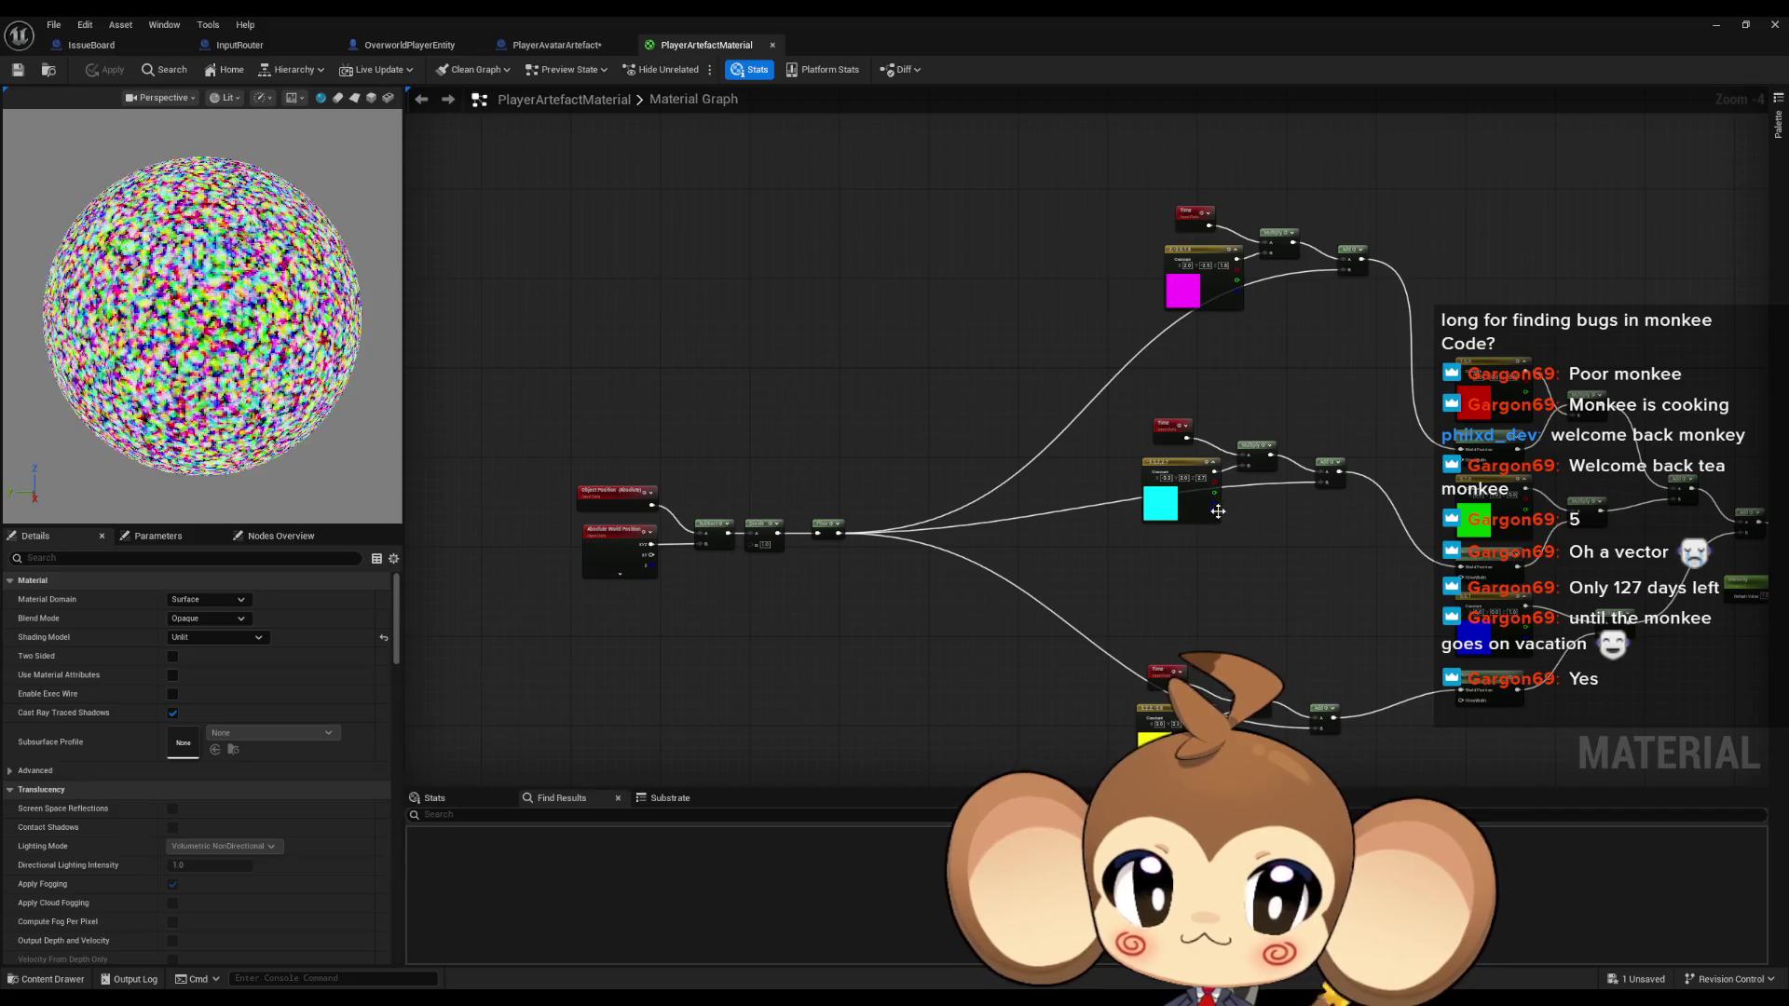
left_click_drag(1338, 568, 727, 508)
scroll(1212, 564, "up", 5)
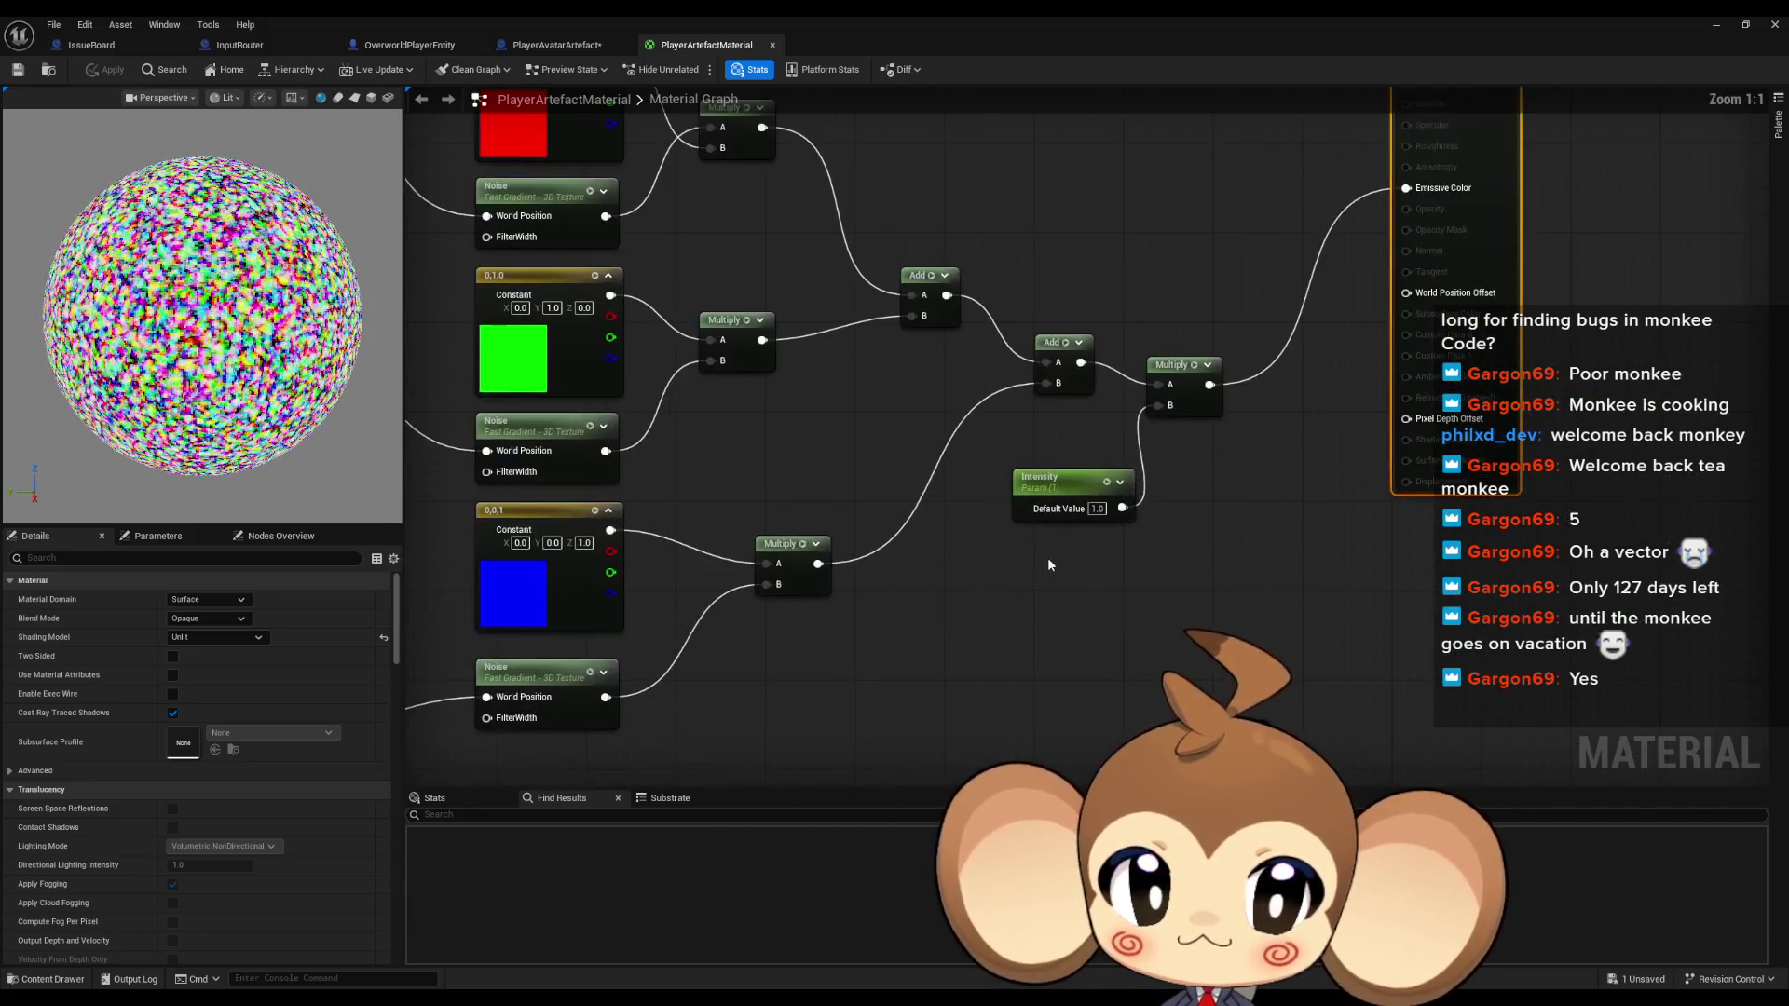
left_click(1071, 494)
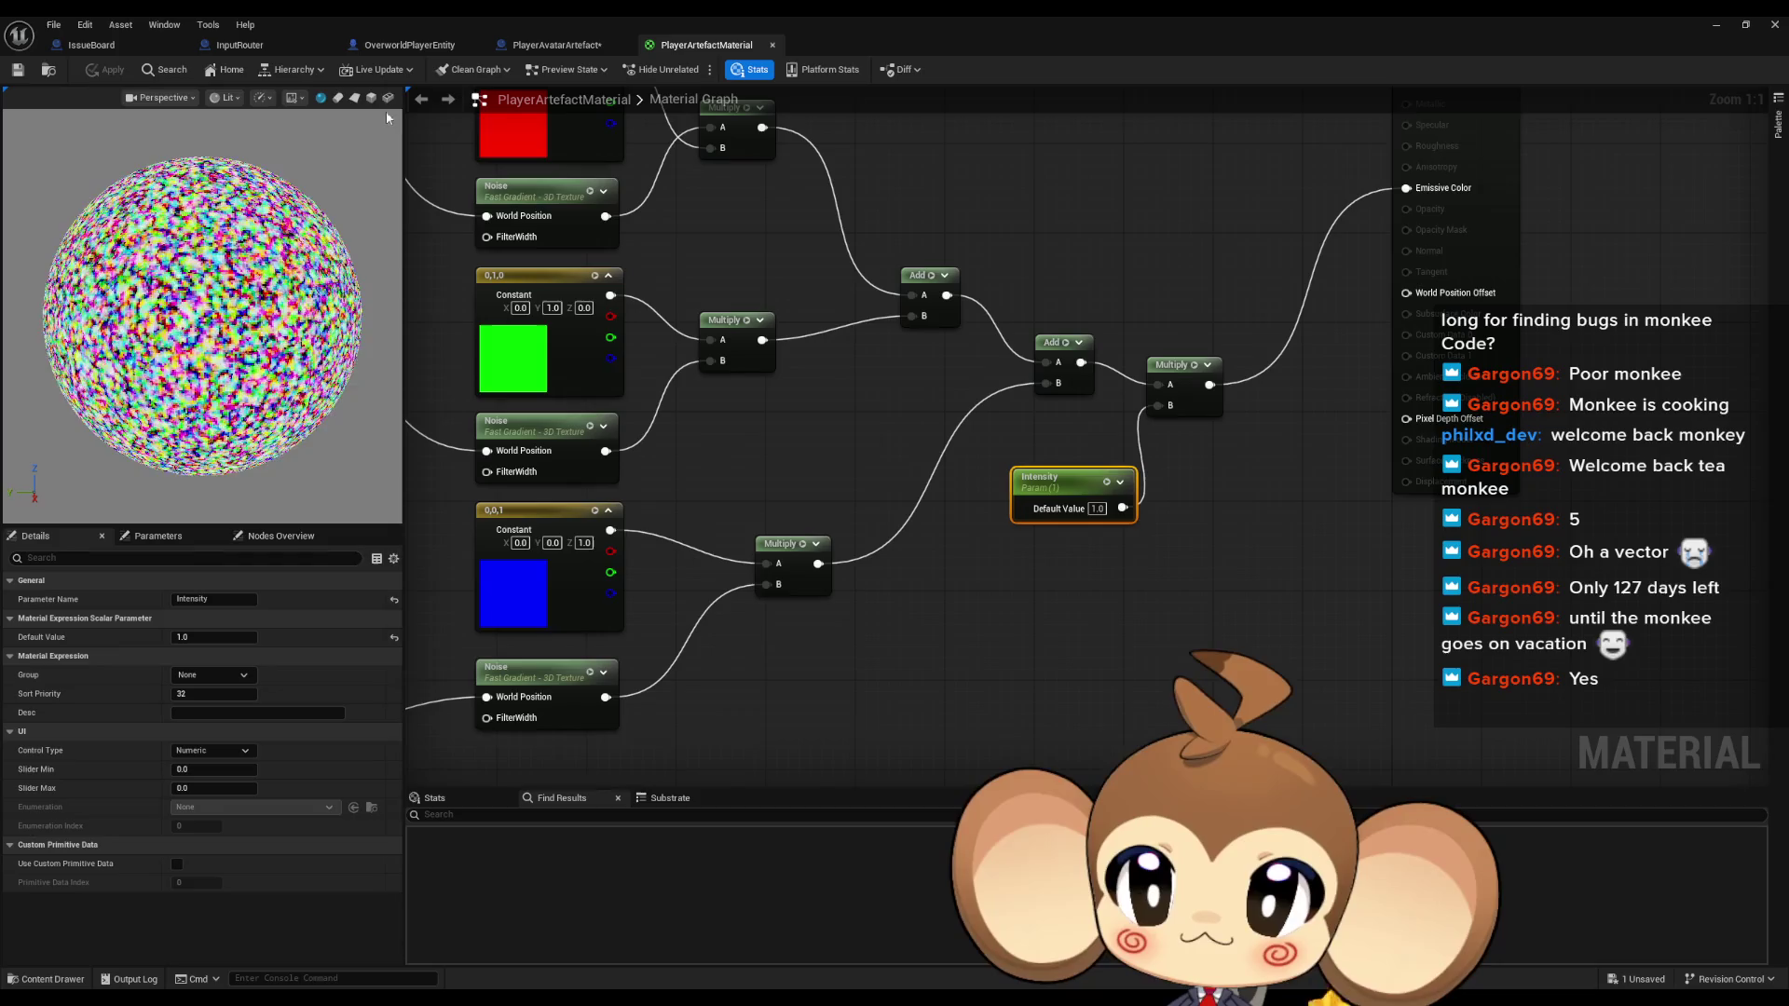
left_click(355, 98)
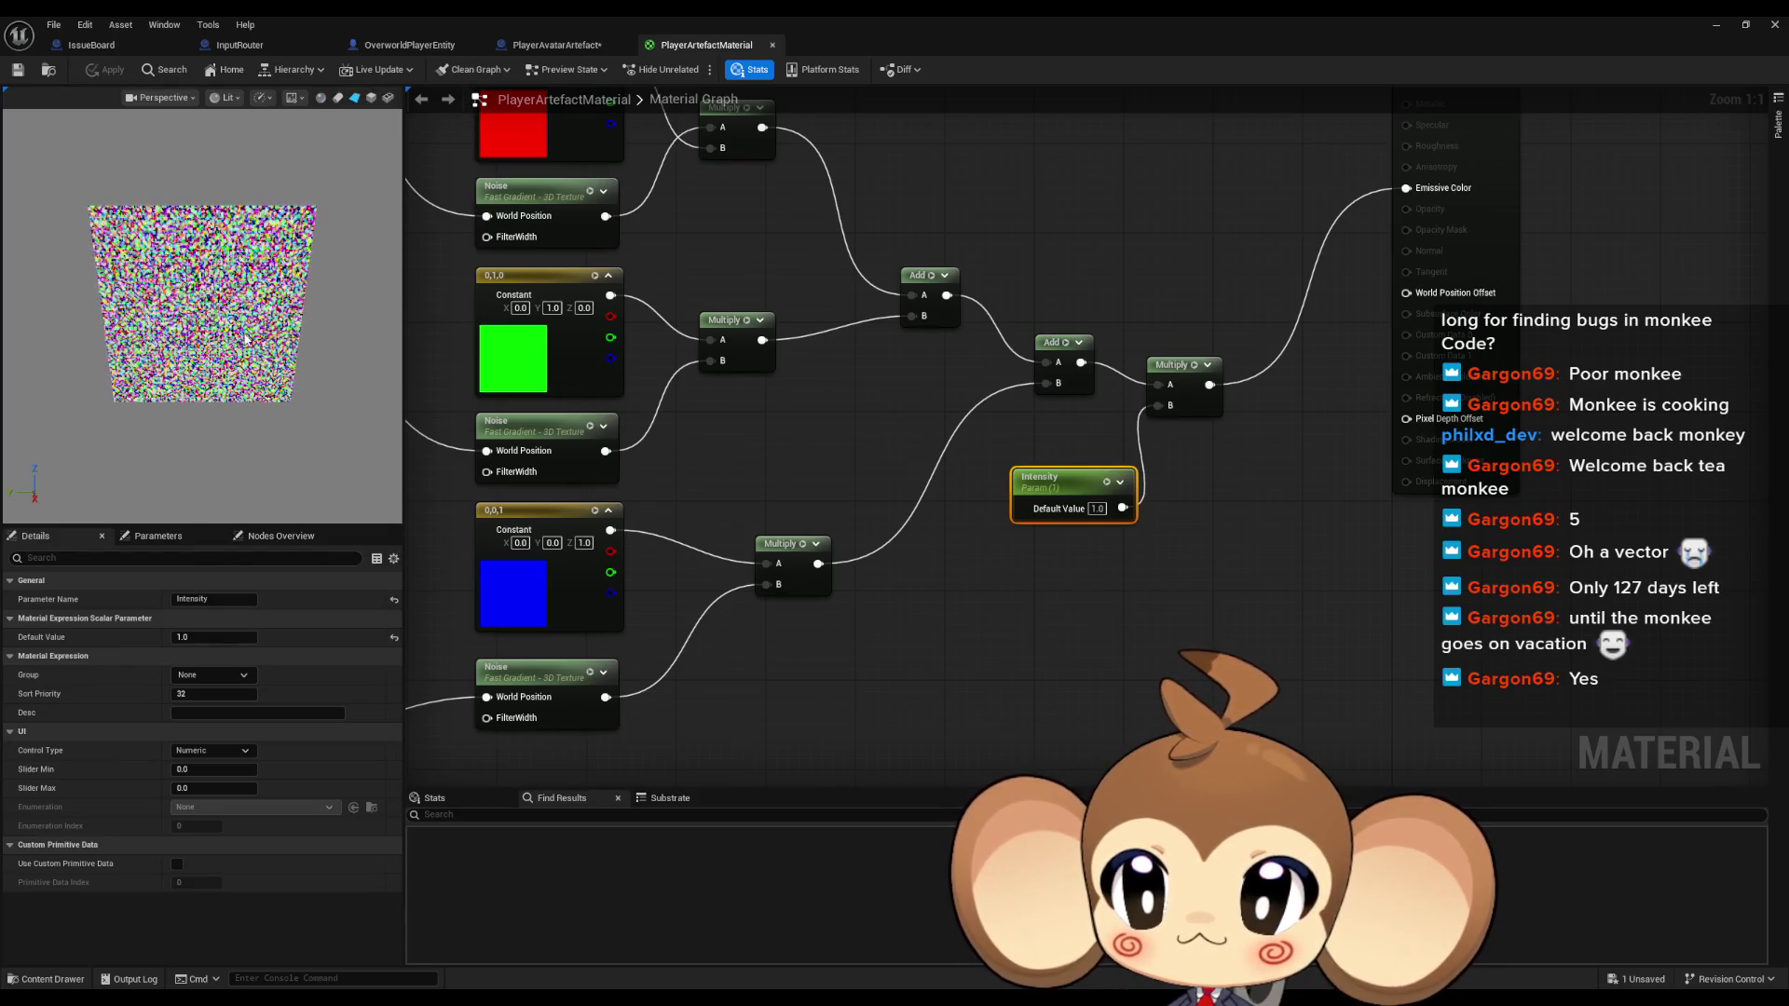
Select the Absolute World Position node and paste another copy into the graph
scroll(954, 472, "down", 5)
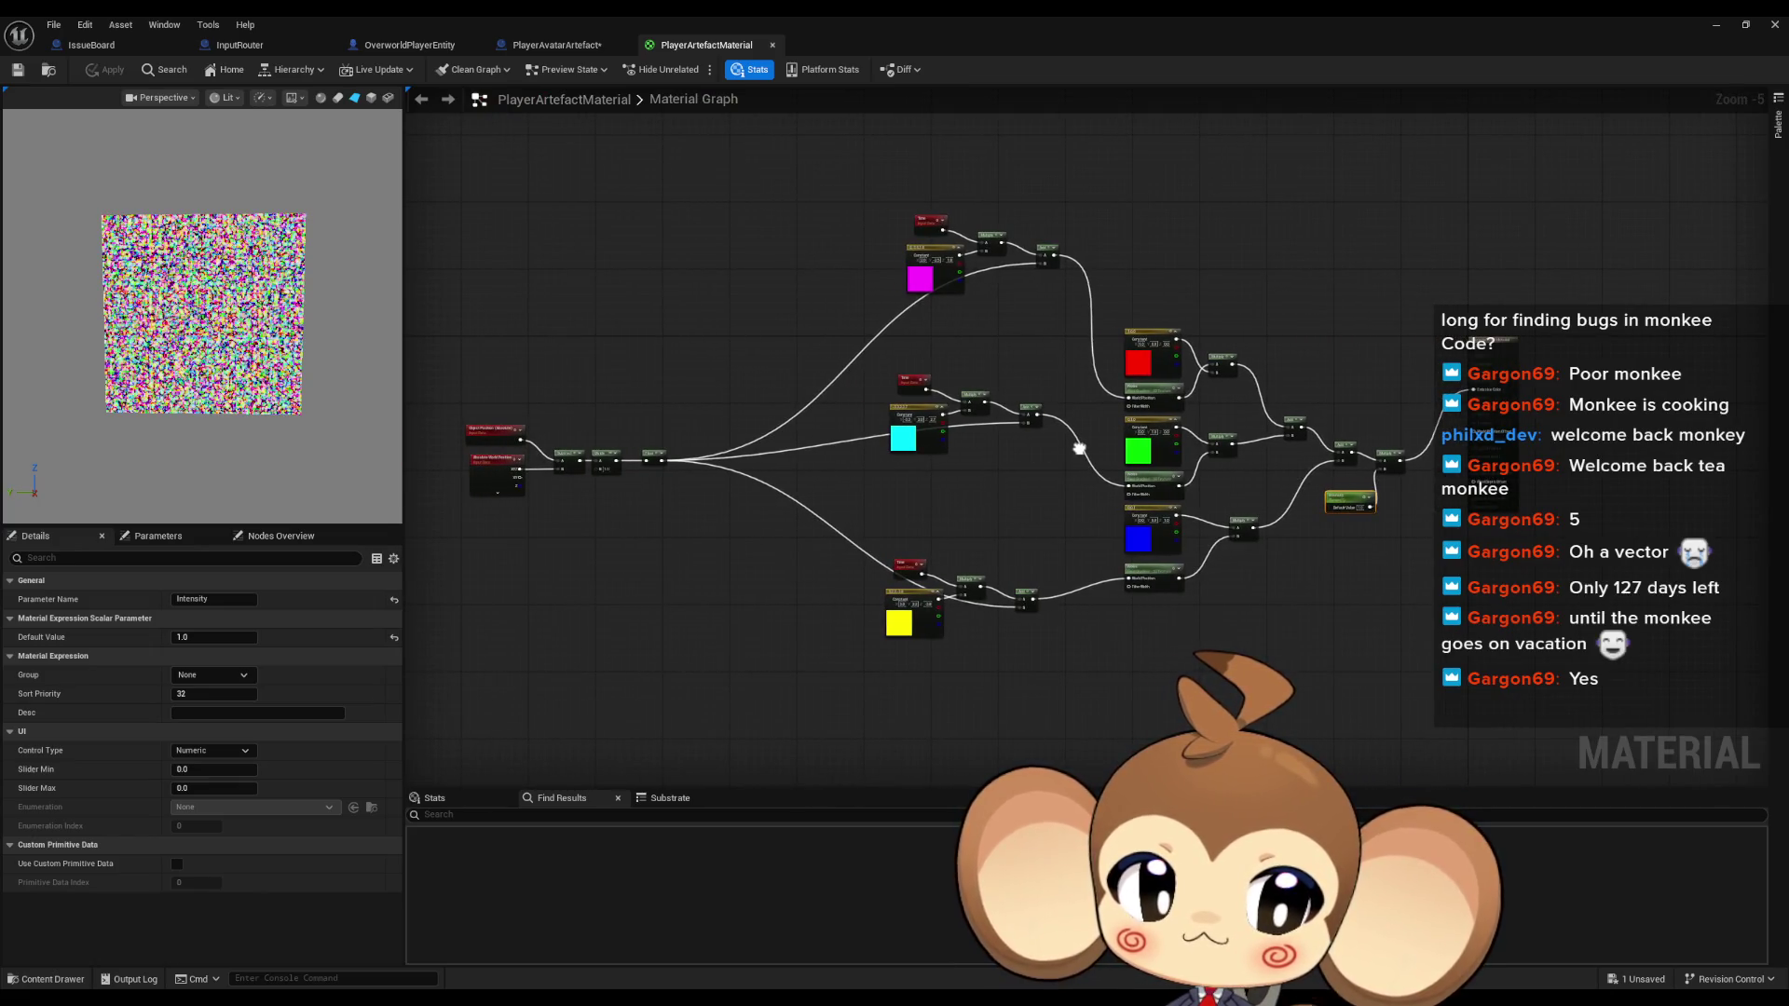
scroll(810, 470, "up", 5)
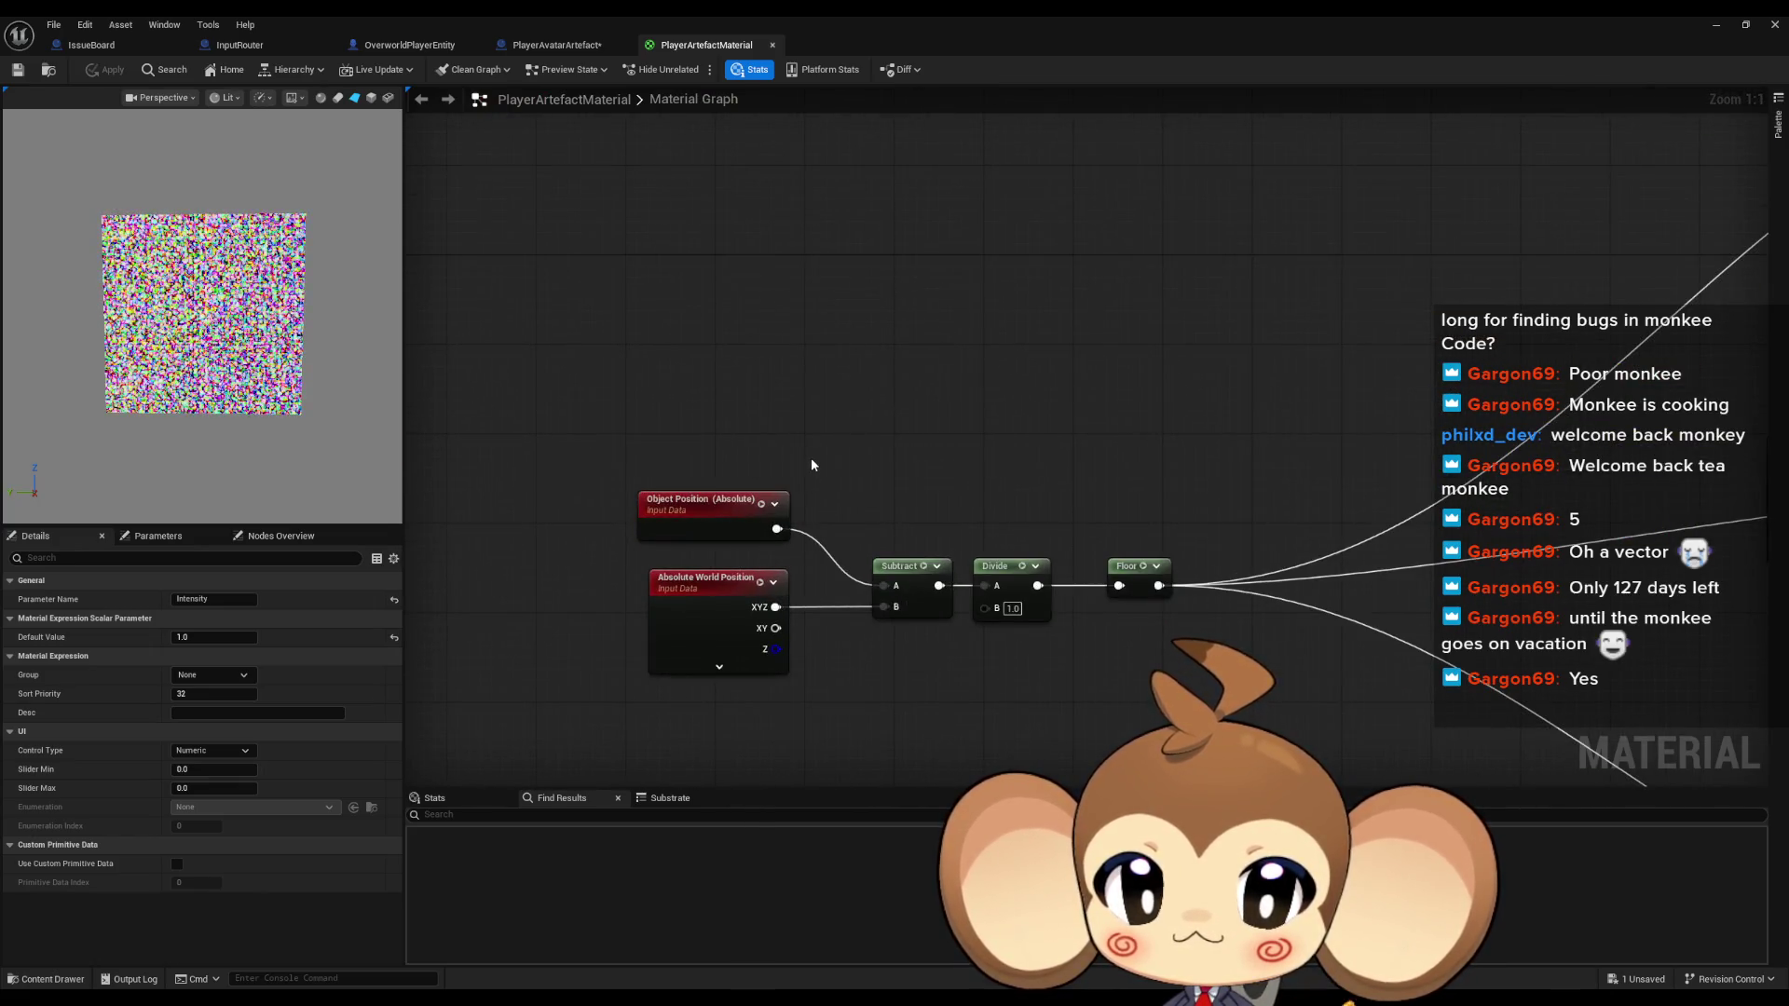
left_click(746, 611)
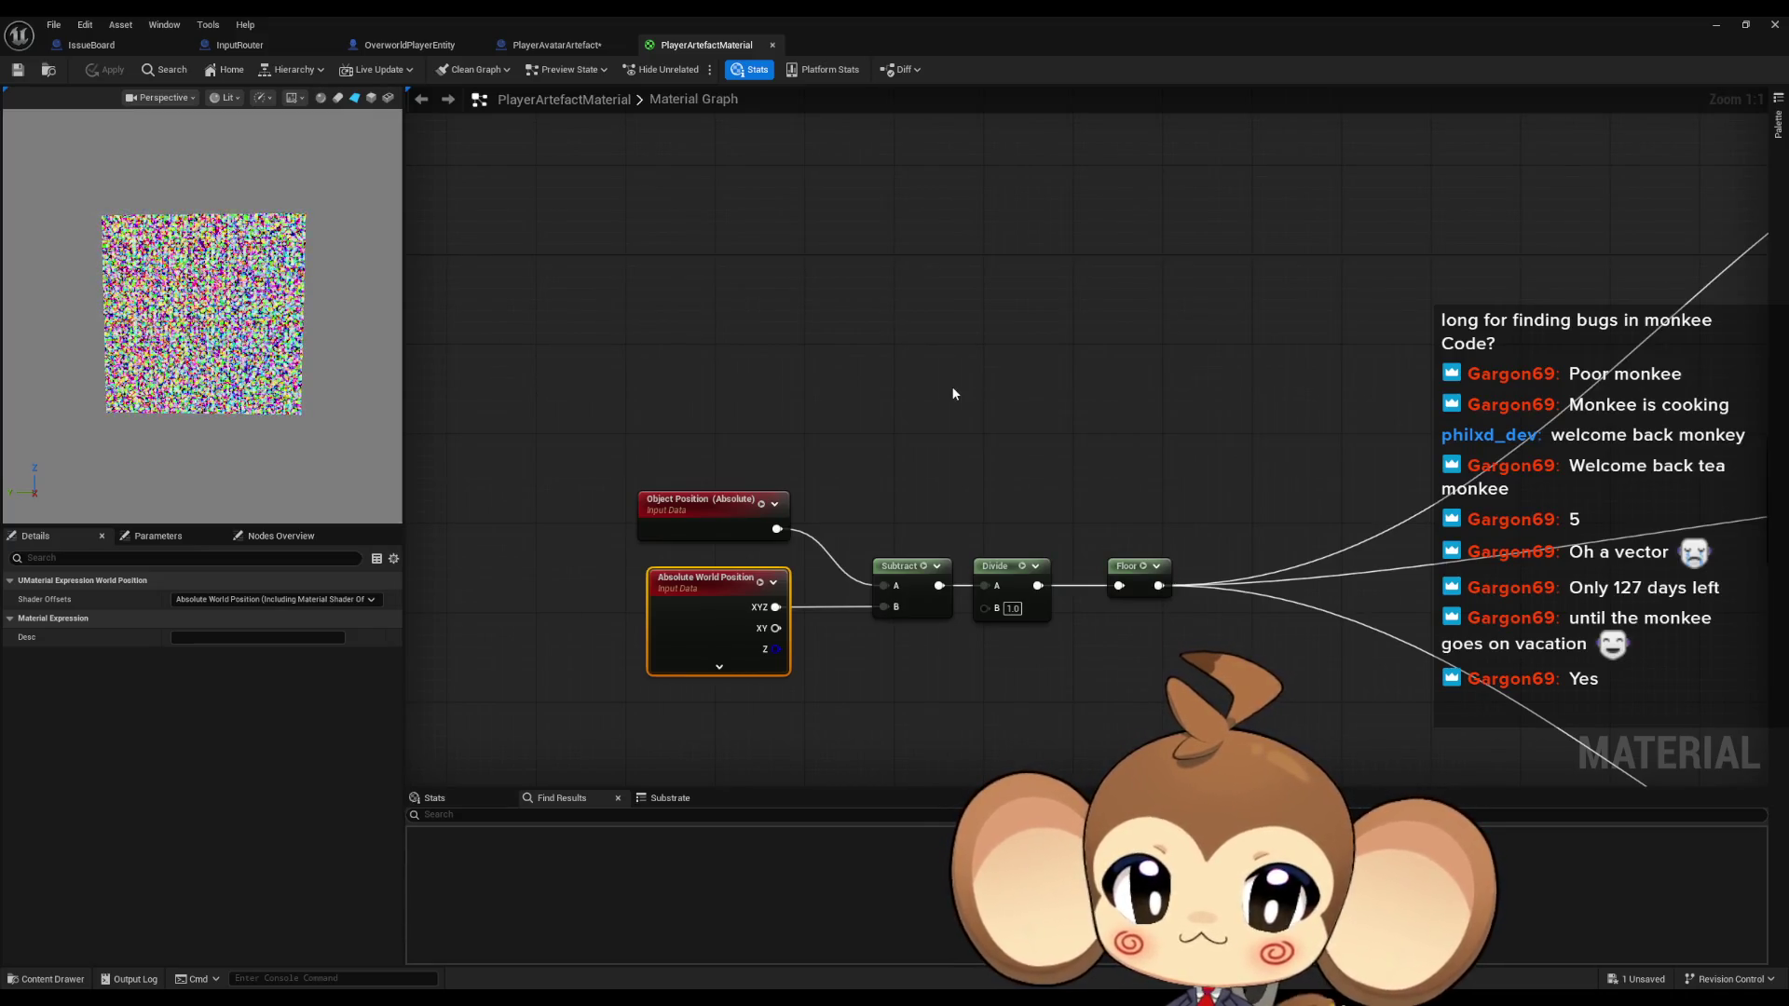
scroll(952, 388, "down", 5)
left_click_drag(938, 366, 849, 475)
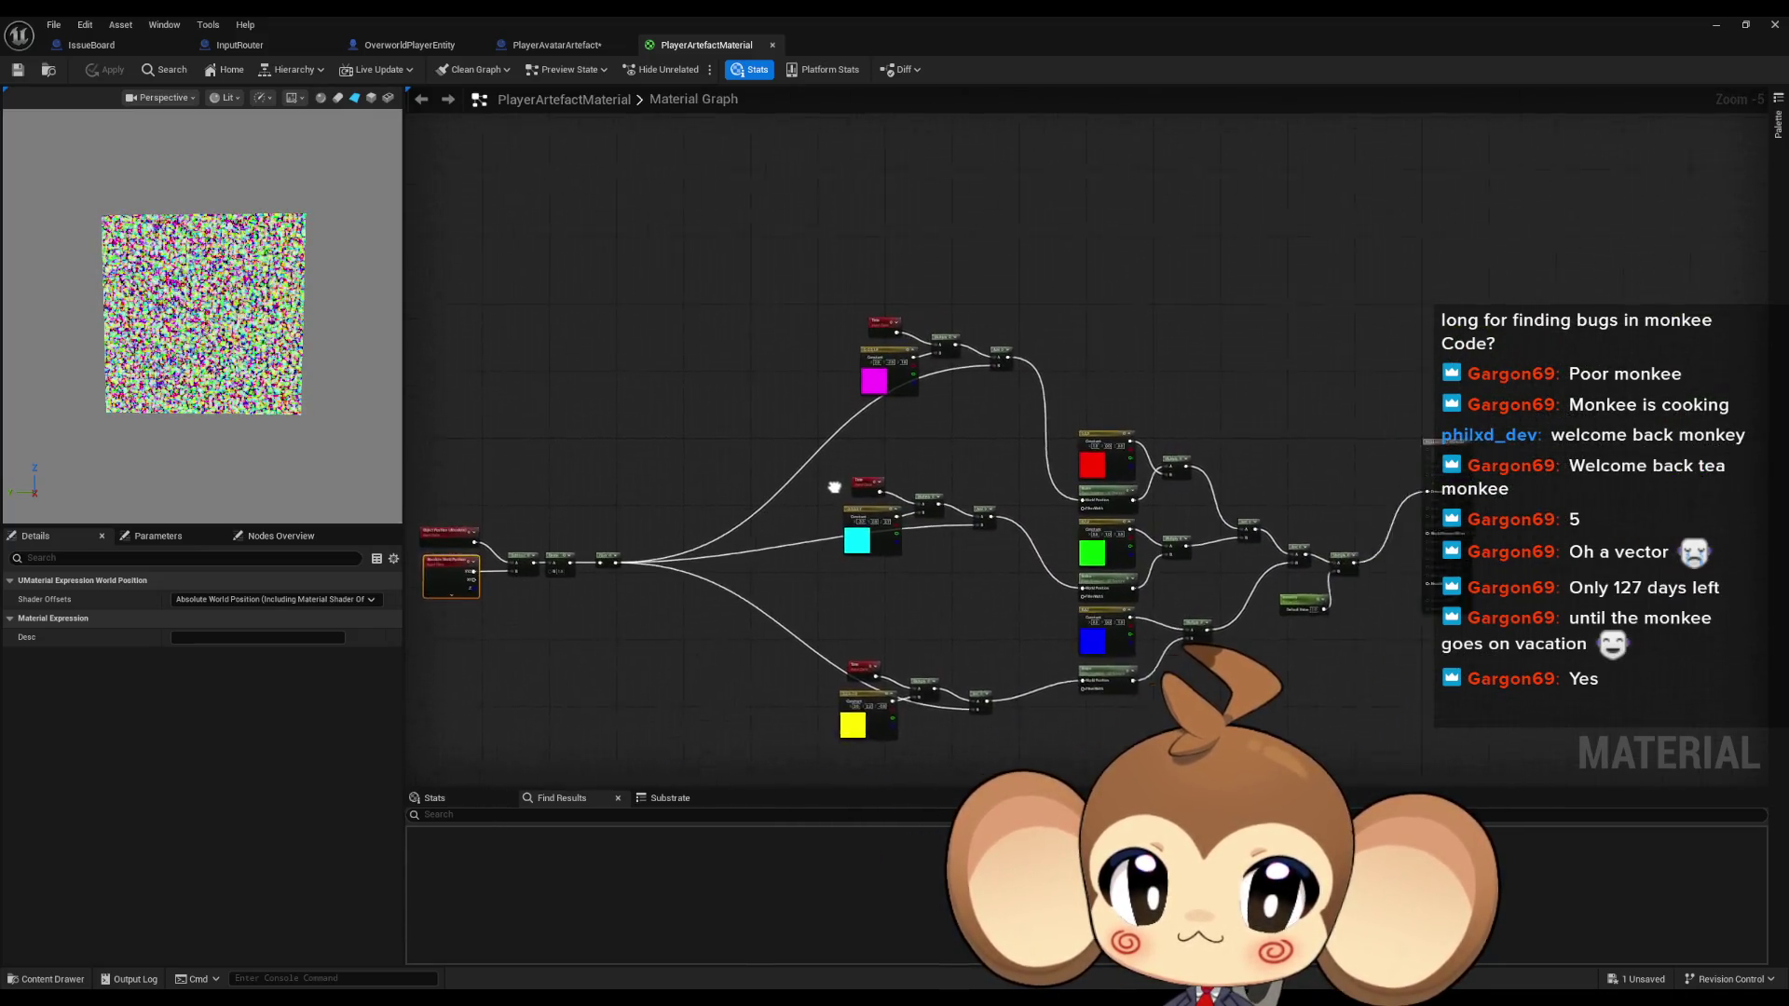
scroll(801, 479, "up", 3)
scroll(792, 494, "down", 3)
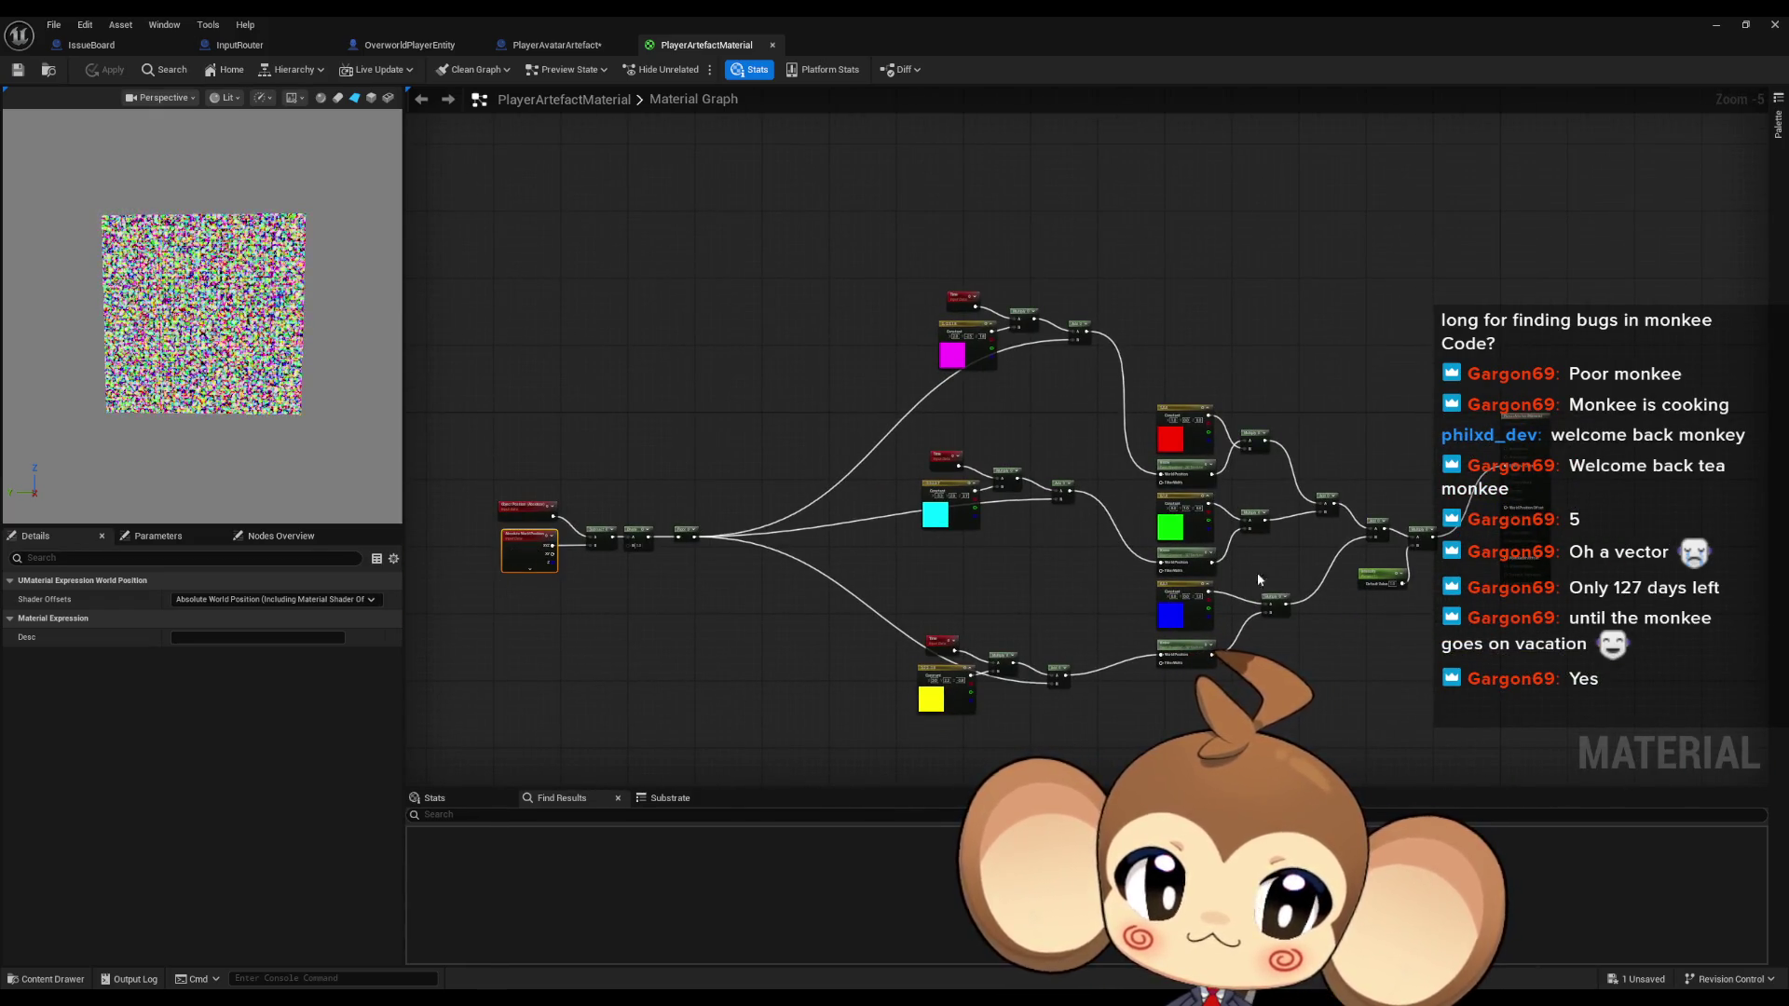
scroll(1156, 576, "up", 5)
left_click(1164, 563)
key("ctrl+v")
Add a Multiply fed by Intensity and wire it into the final Multiply's B input
mouse_move(1185, 560)
left_mouse_down()
mouse_move(1158, 519)
mouse_move(1029, 523)
left_mouse_up()
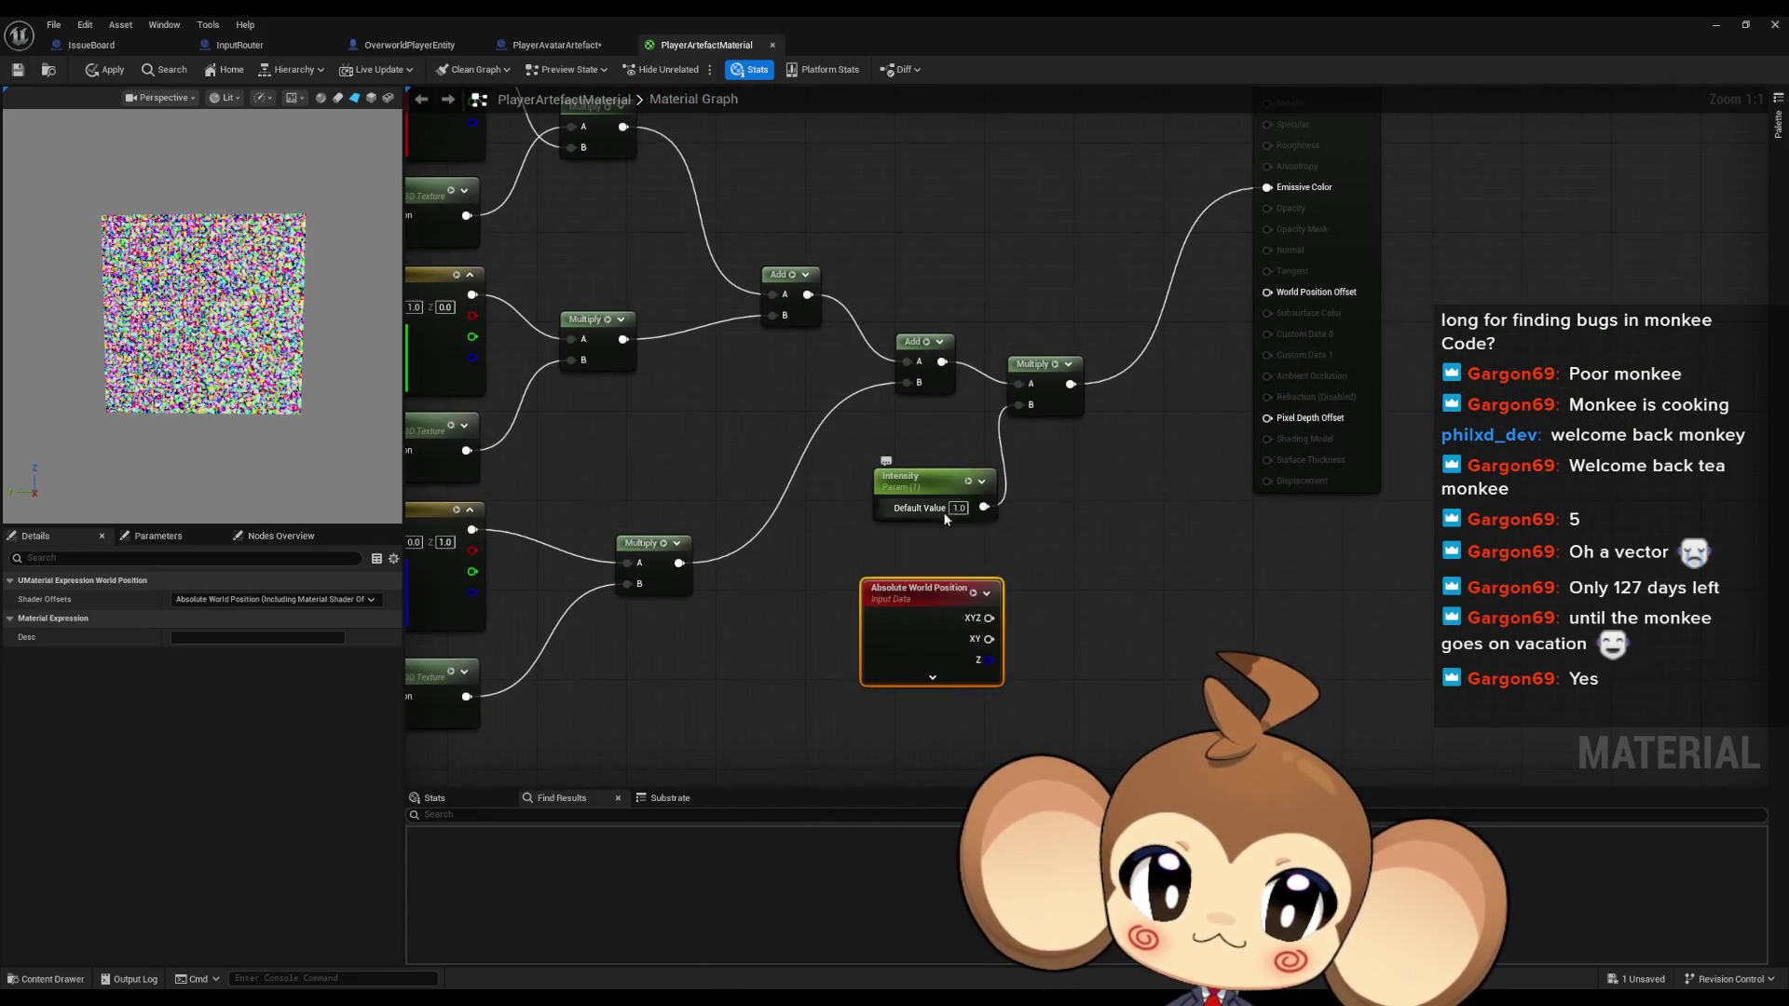
left_click_drag(928, 587, 939, 567)
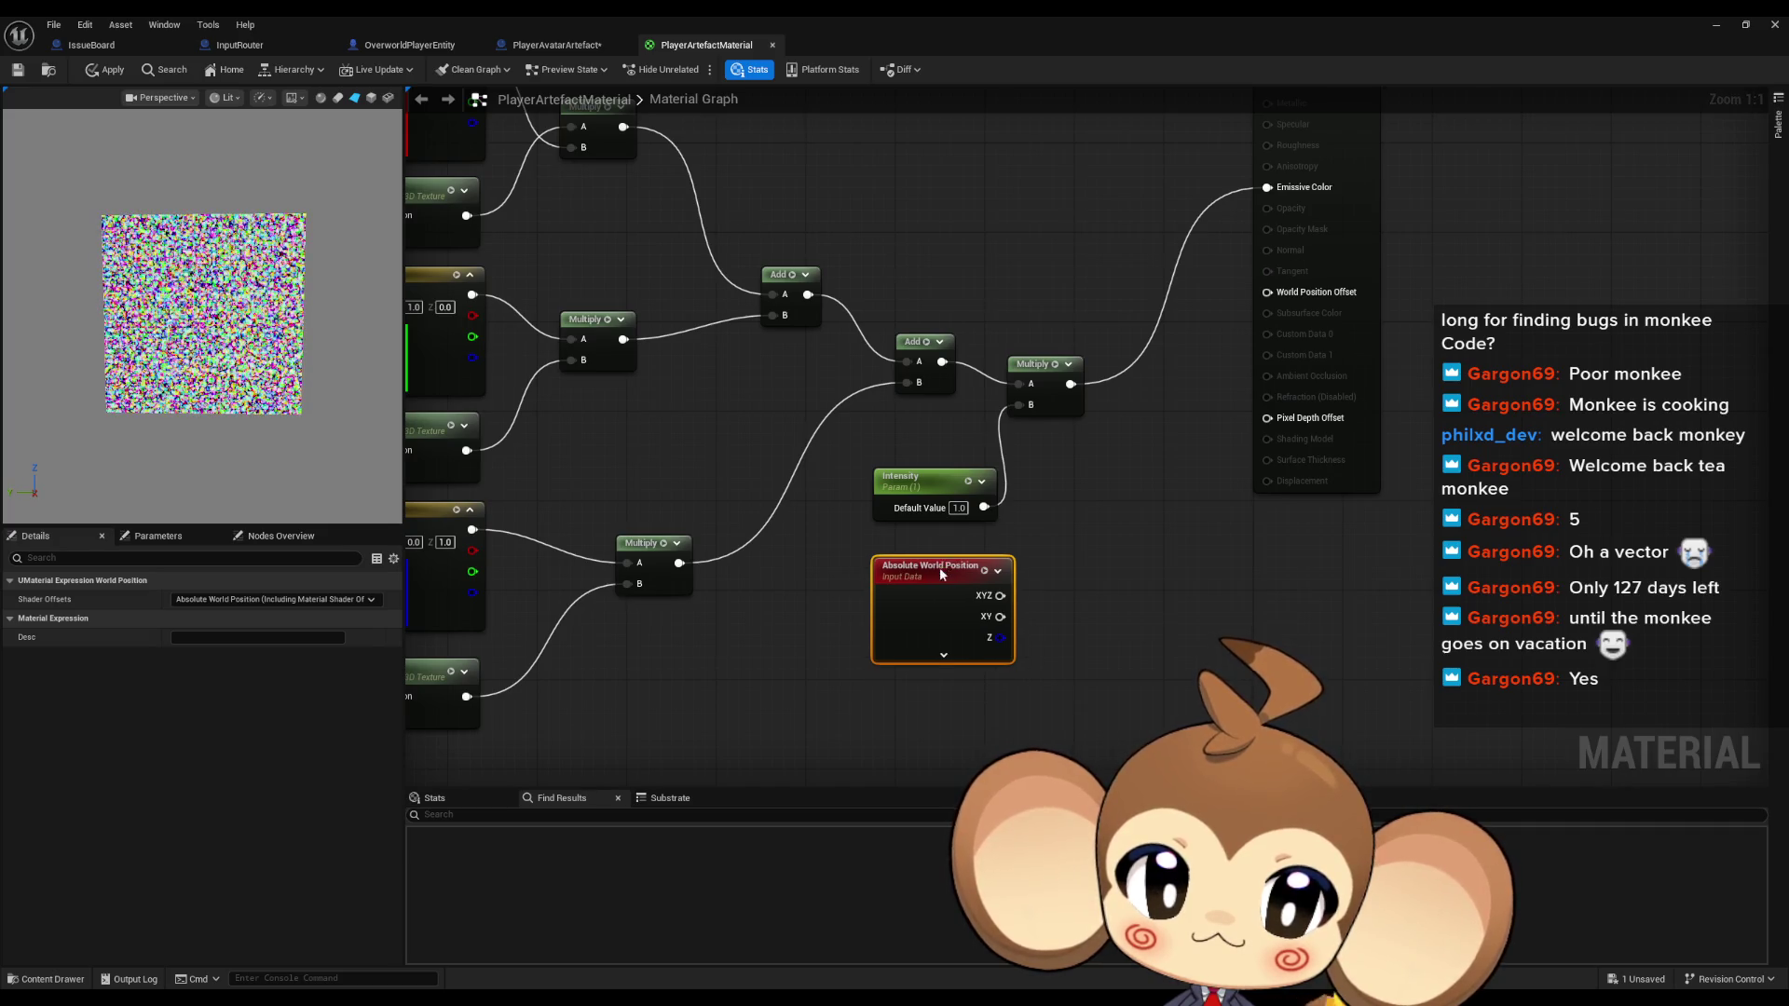
left_click_drag(984, 507, 1017, 522)
type("*")
key("Return")
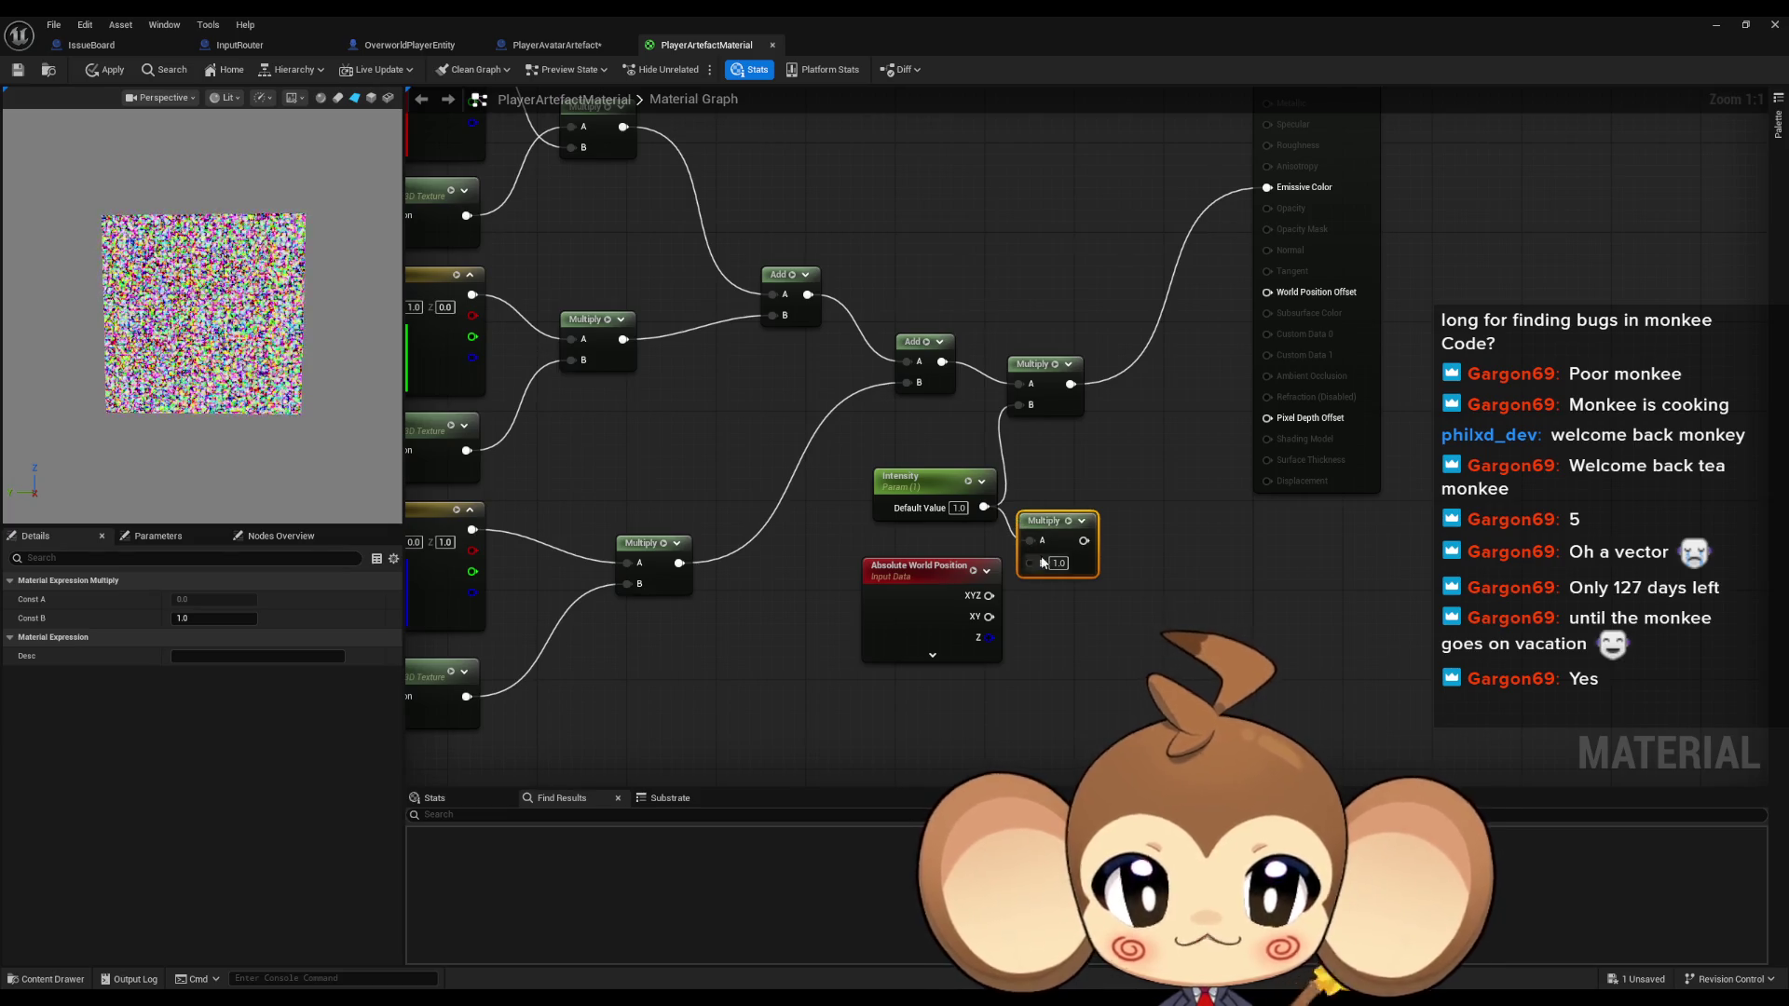
left_click_drag(1083, 541, 1018, 414)
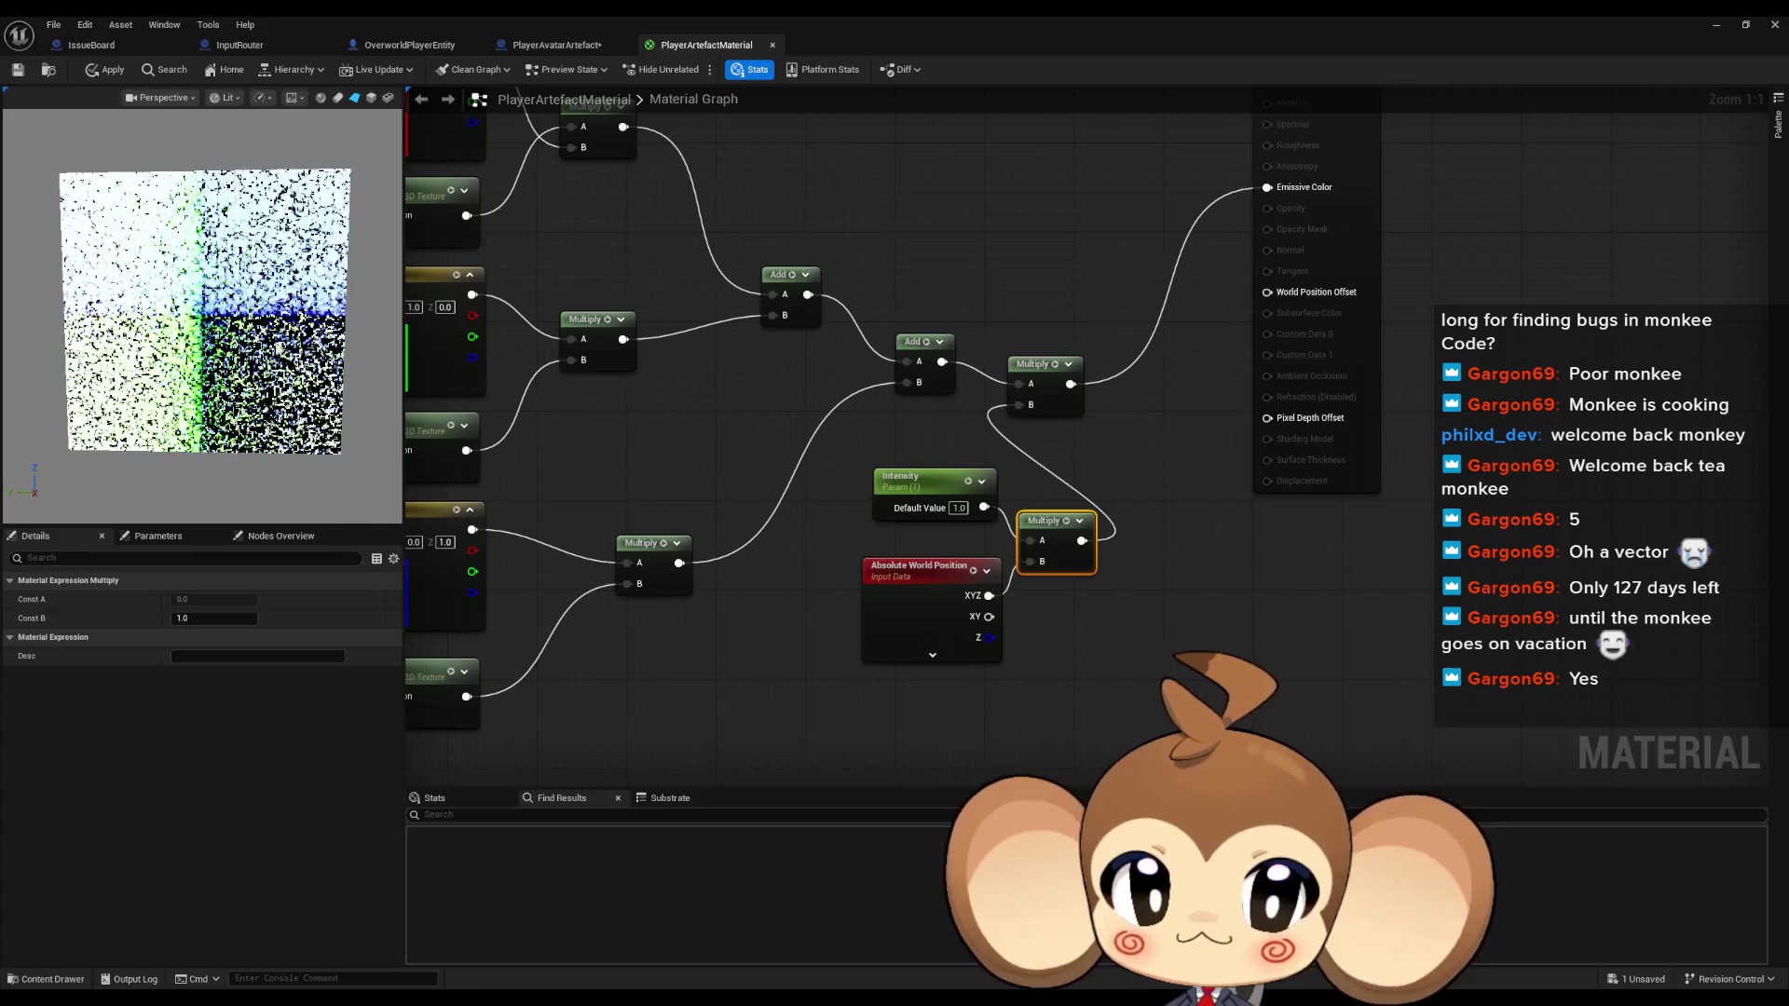
Insert a One Minus after the new Multiply, feeding the final Multiply's B input
left_click_drag(1082, 537, 1125, 549)
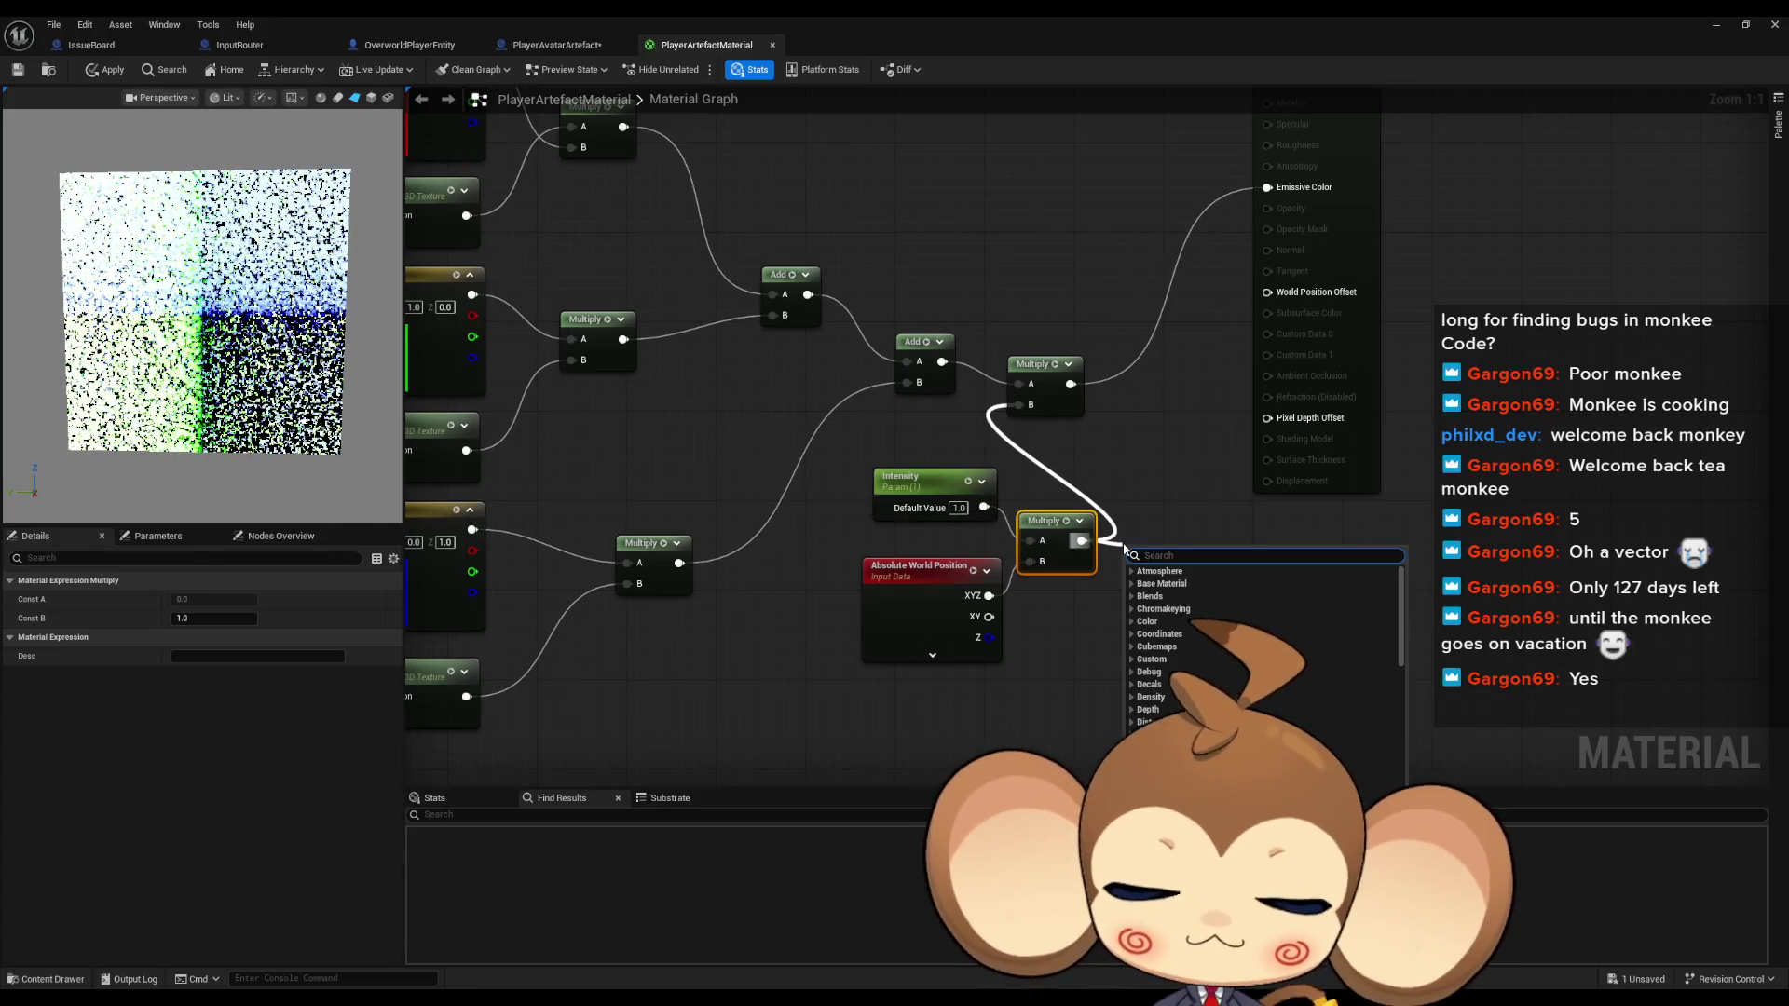
type("min")
key("Down")
key("Return")
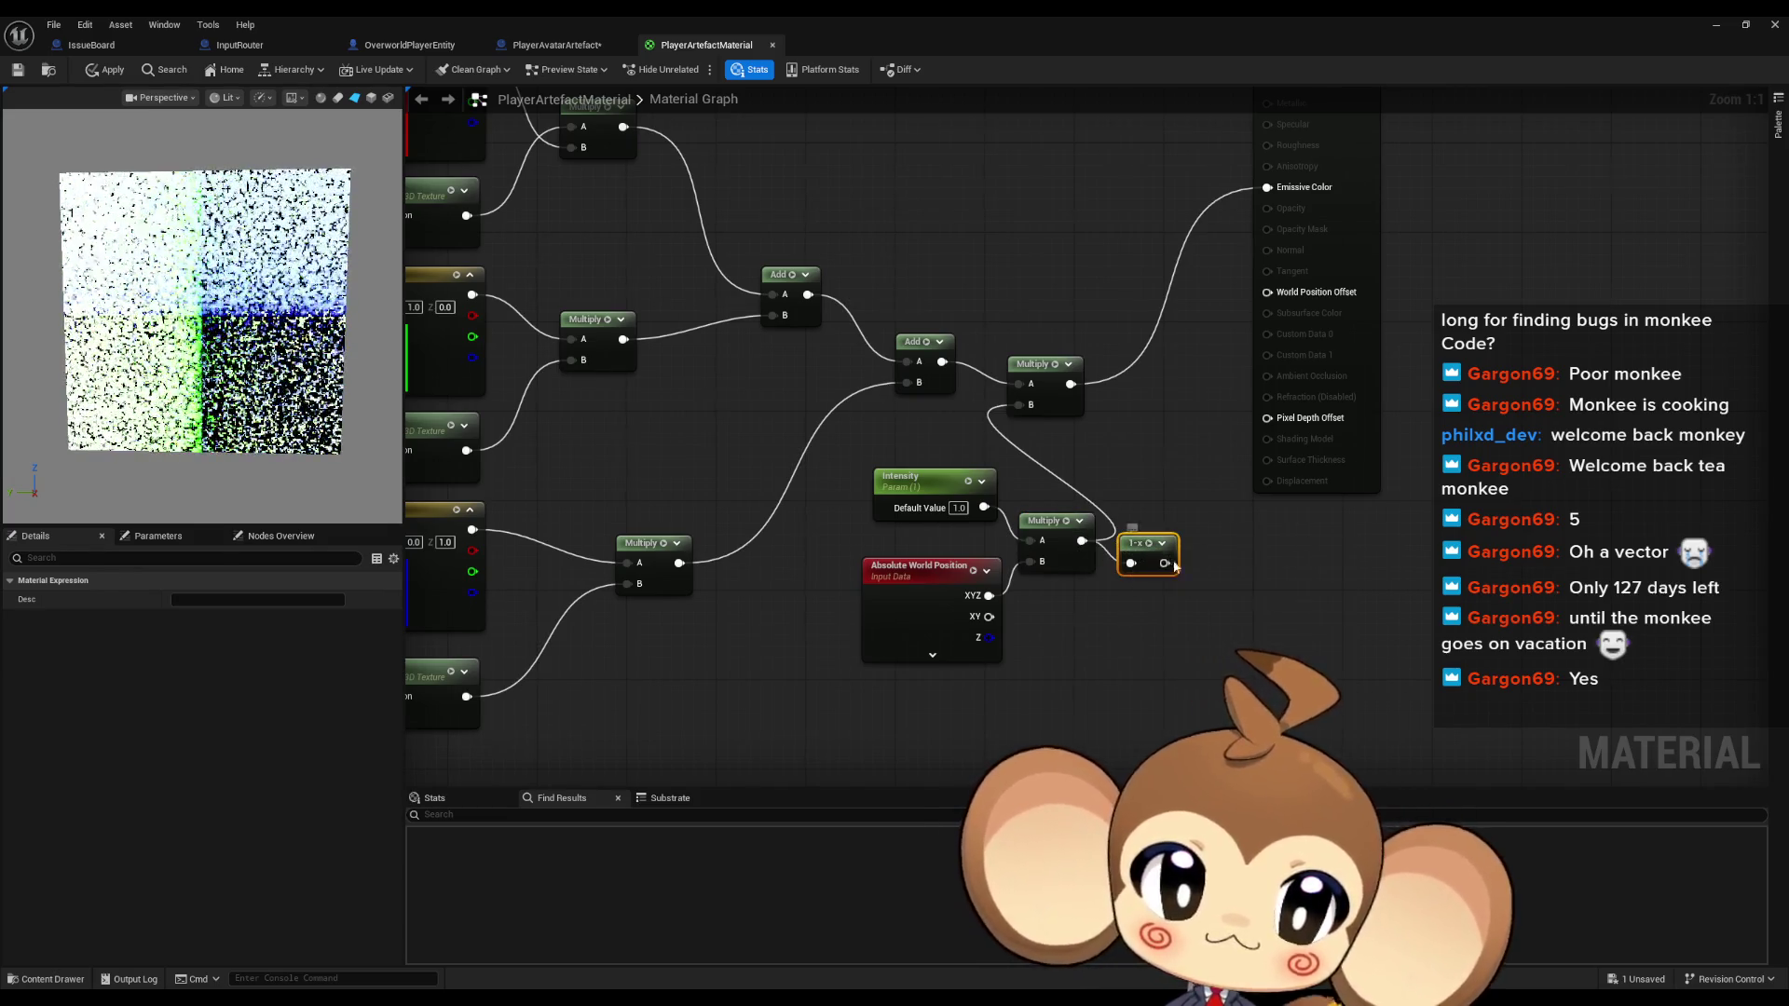
mouse_move(1164, 563)
left_mouse_down()
mouse_move(1034, 466)
mouse_move(1019, 405)
left_mouse_up()
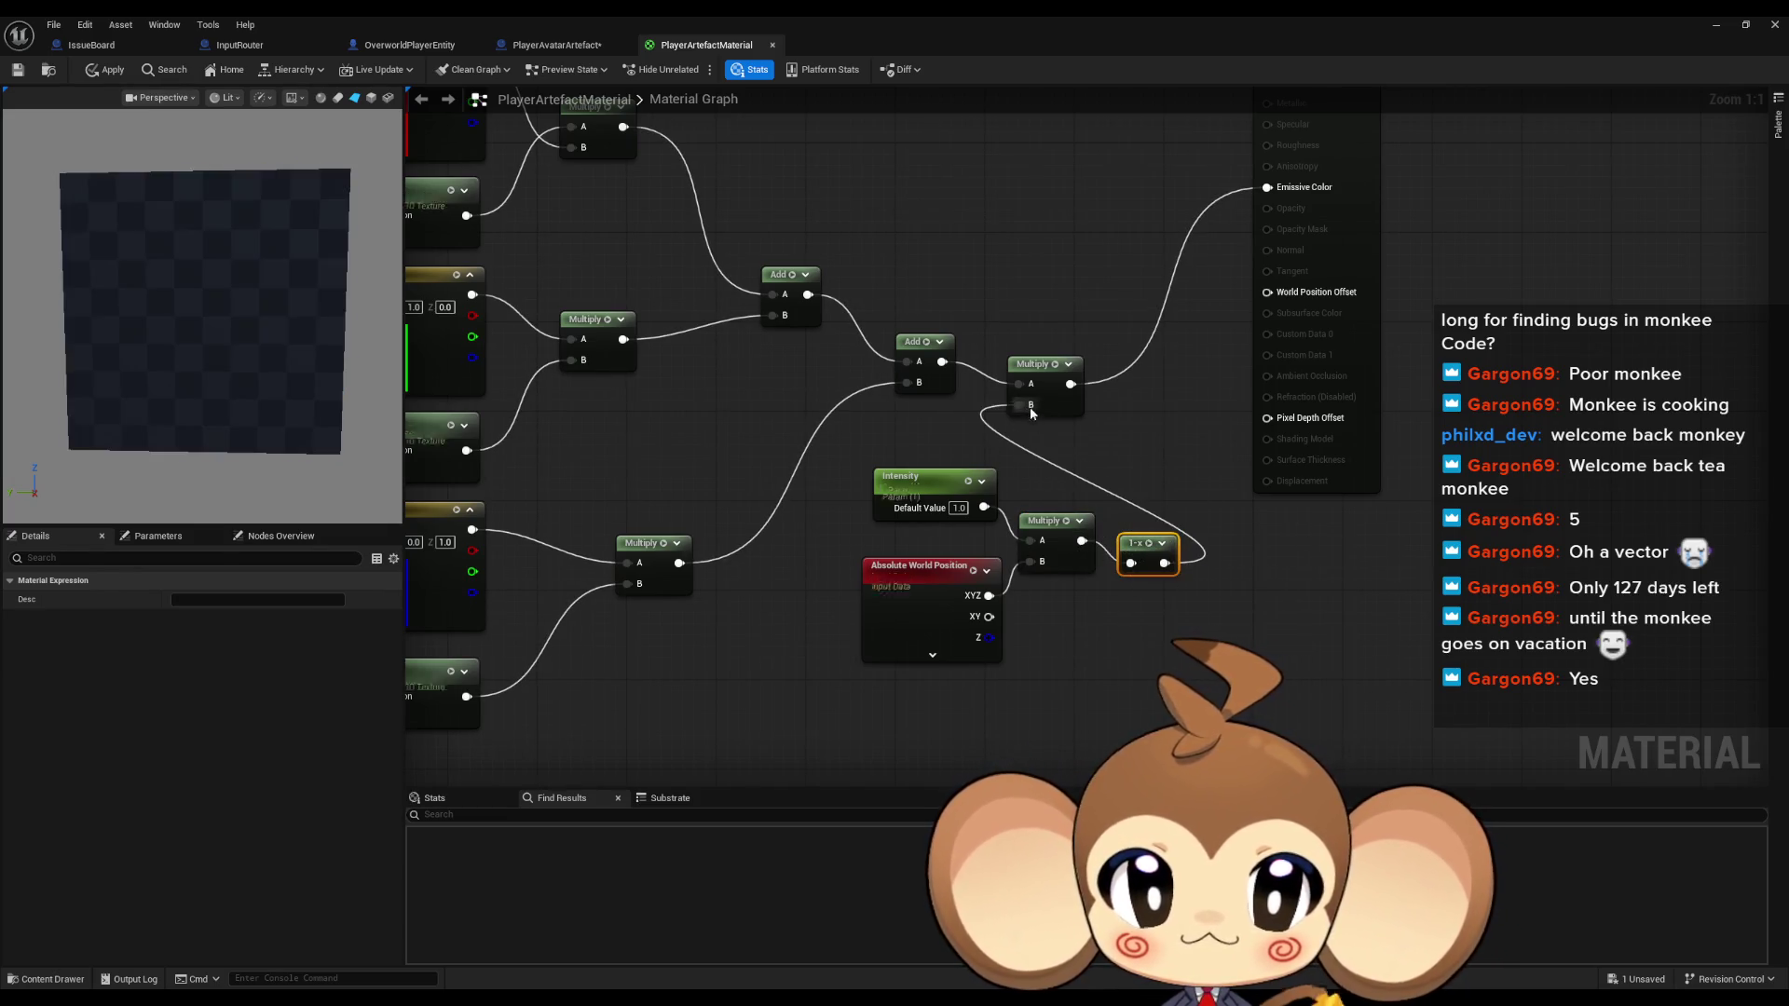
left_click(1150, 455)
scroll(213, 281, "up", 5)
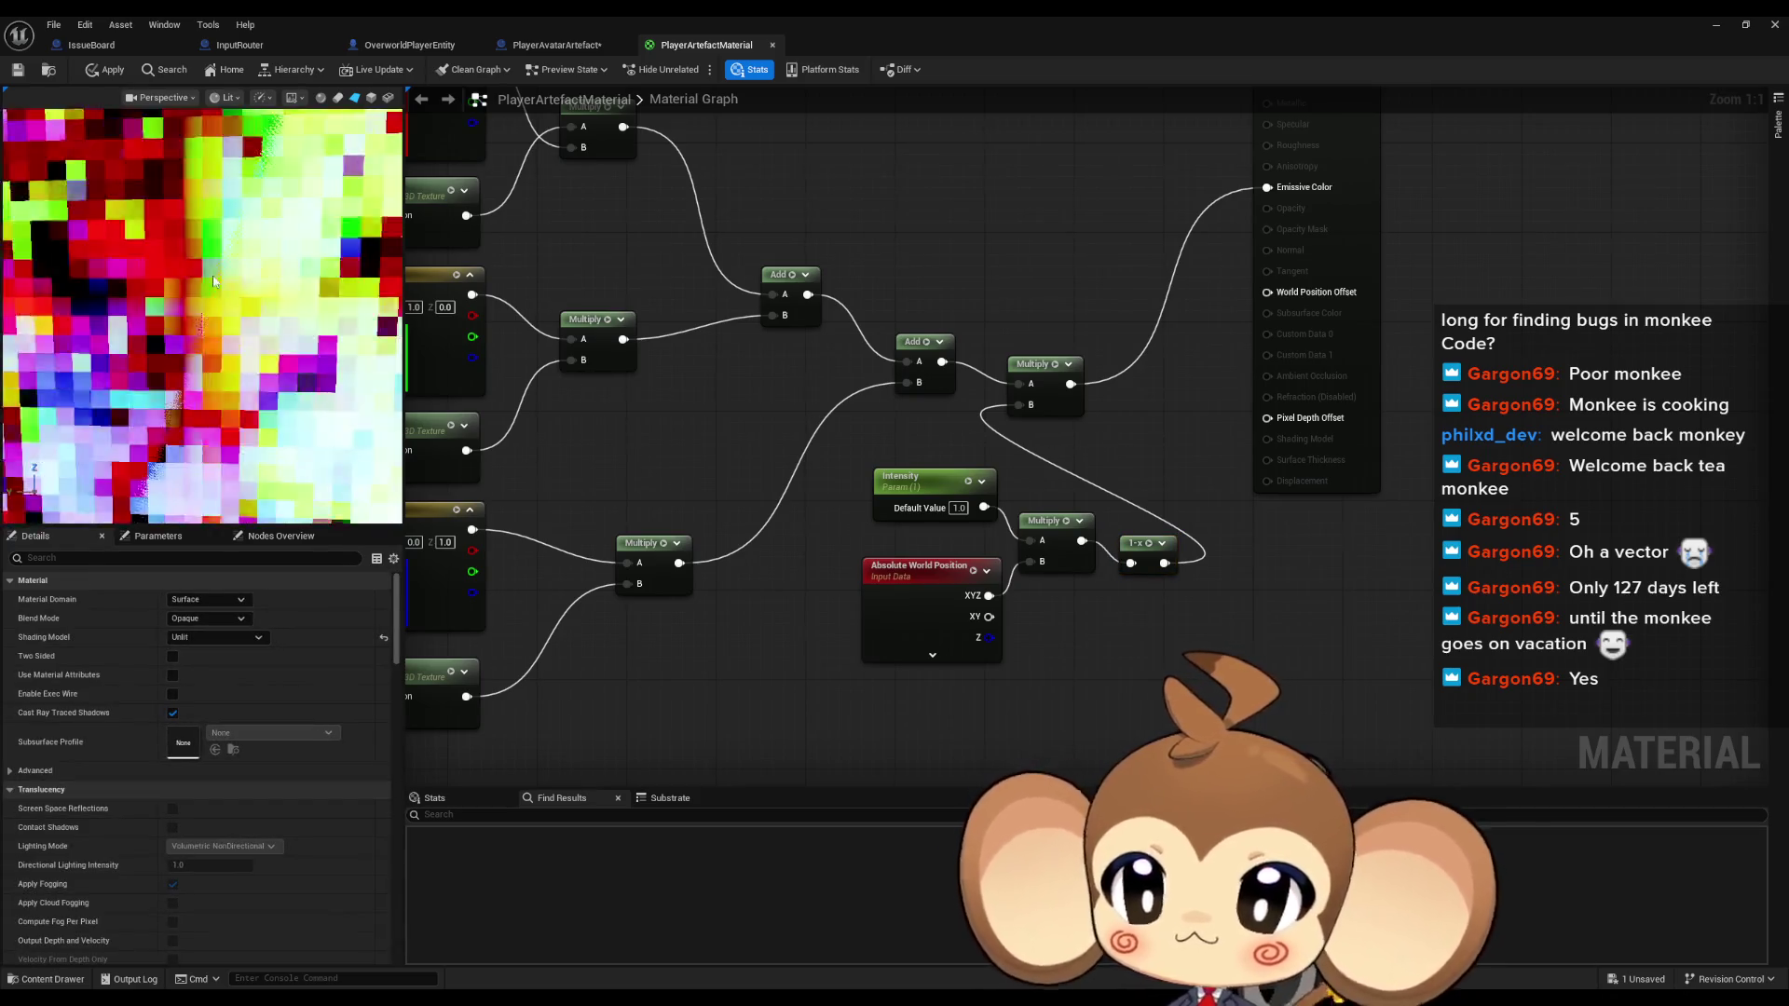
Add an Abs node from the Multiply output
scroll(213, 281, "down", 3)
scroll(218, 283, "down", 5)
mouse_move(1054, 467)
left_mouse_down()
mouse_move(1023, 538)
mouse_move(1058, 669)
left_mouse_up()
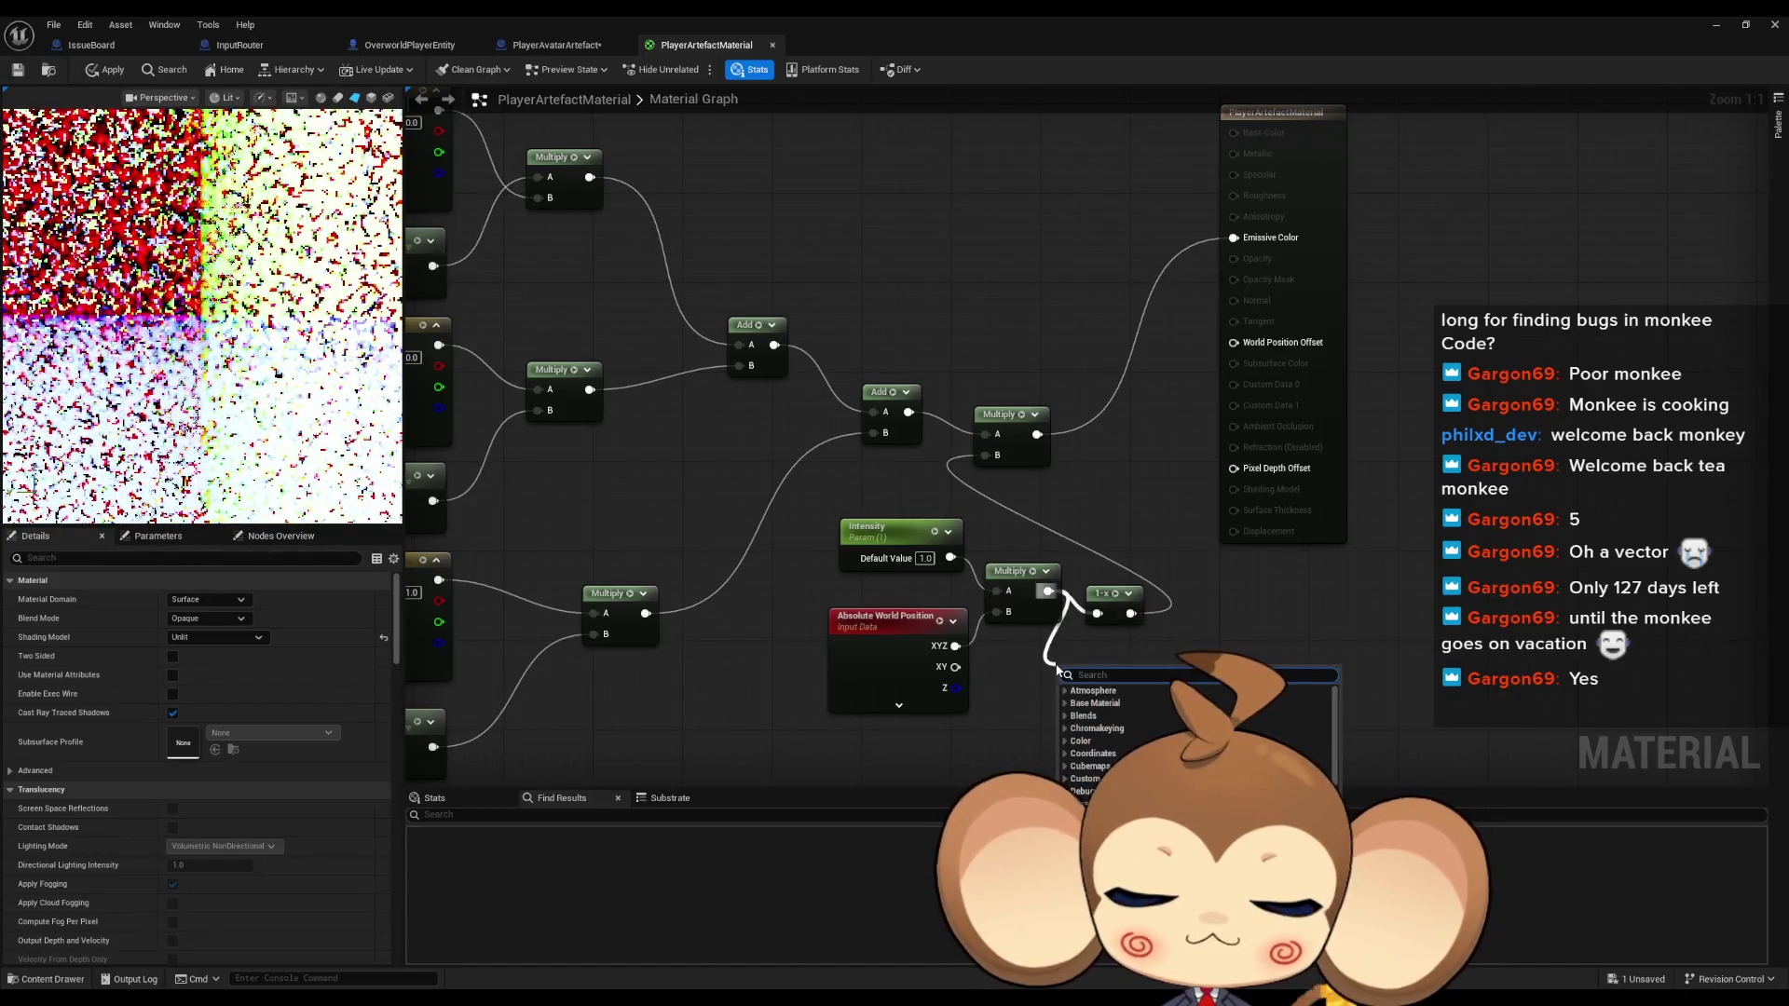
type("abs")
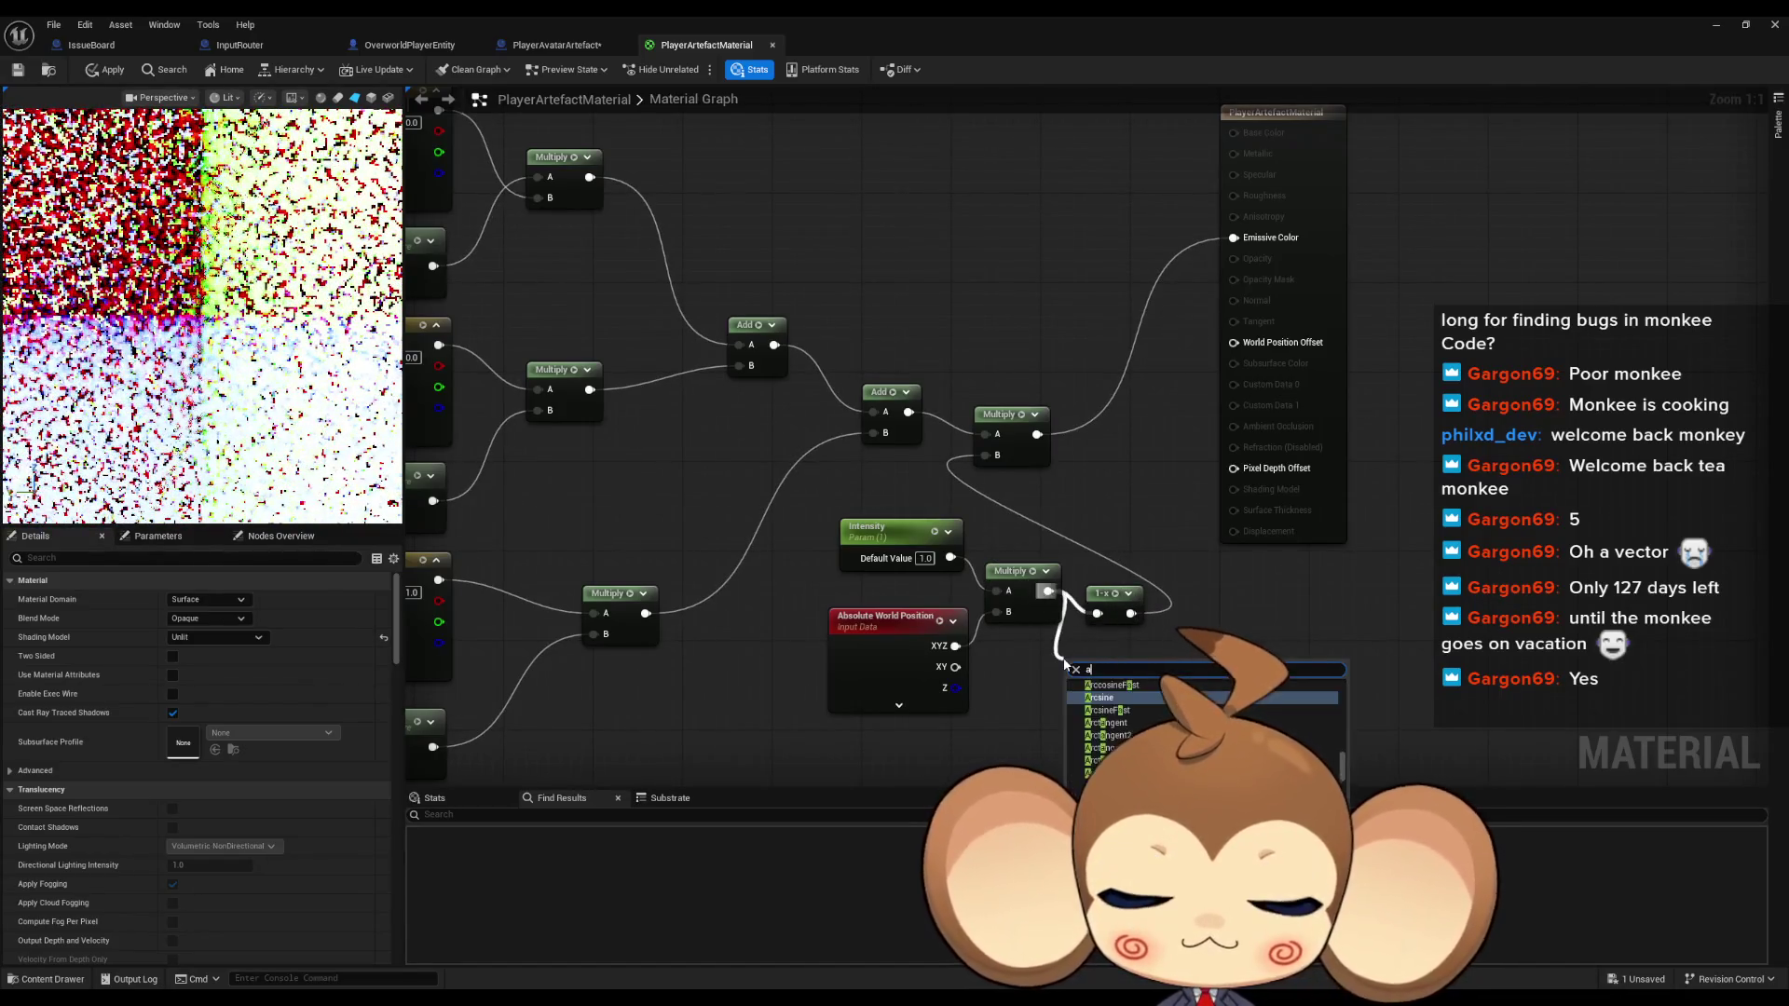
key("Return")
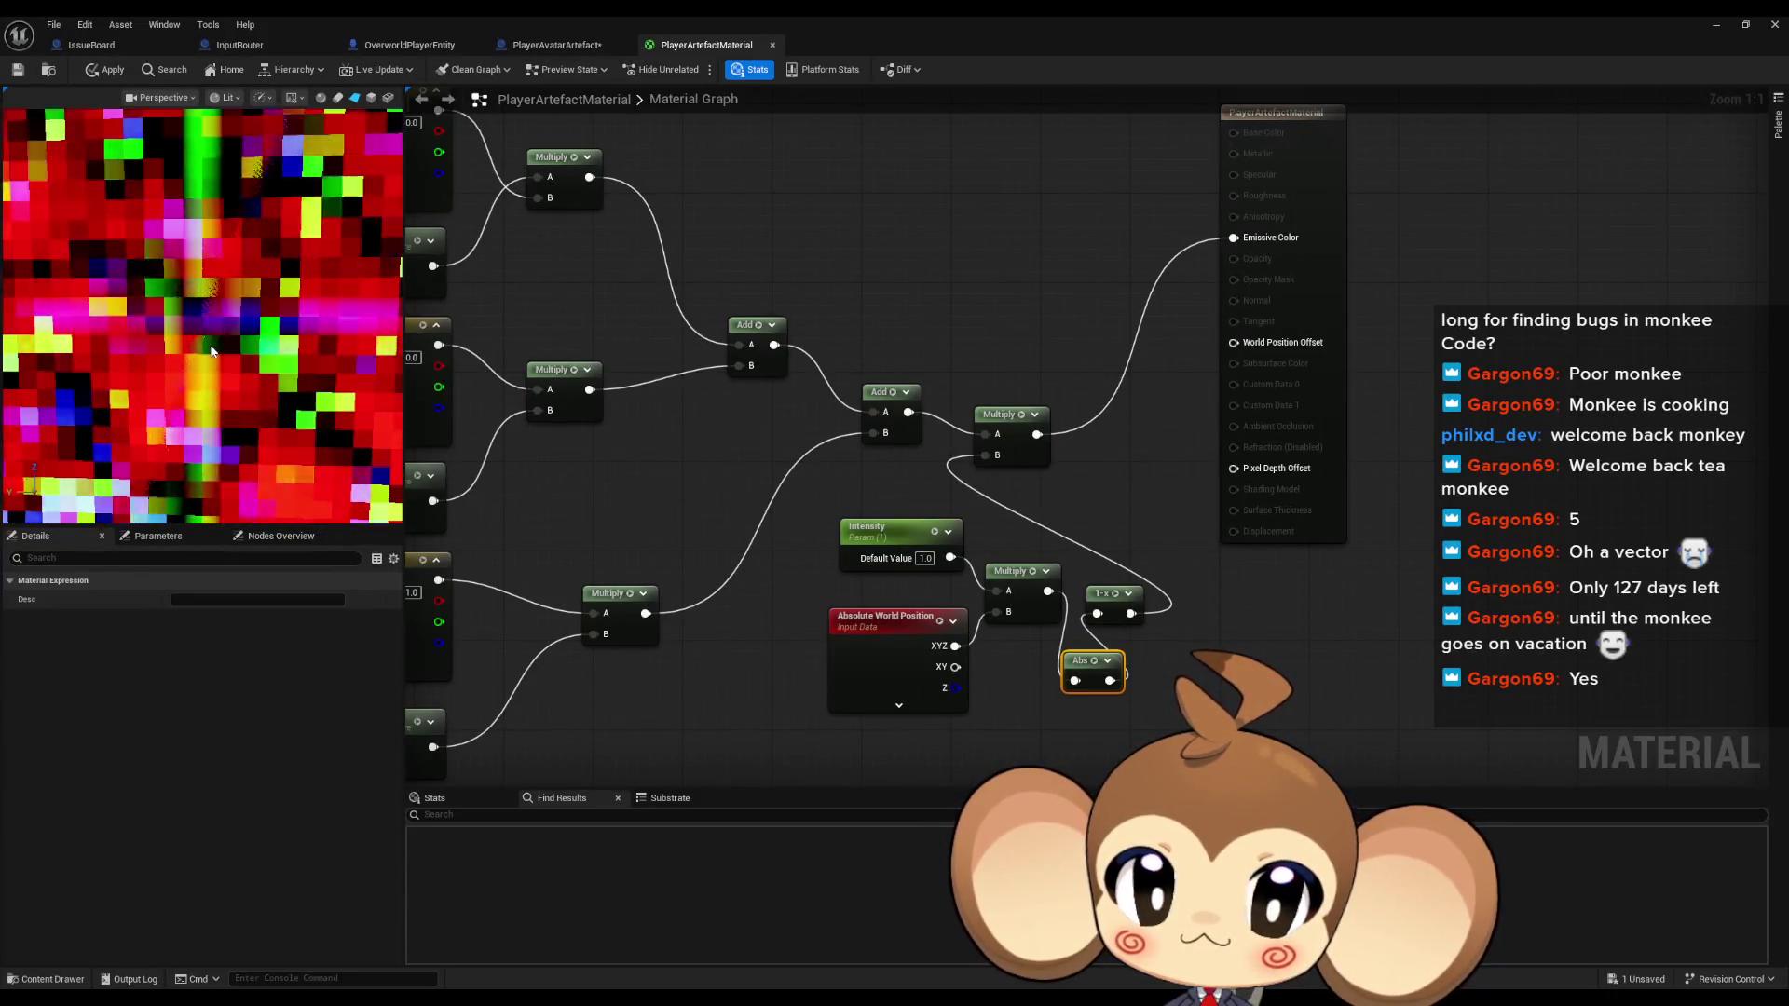
Feed Absolute World Position XYZ into Abs and drive Multiply B from the lower Multiply
left_click_drag(1130, 613, 1079, 683)
left_click_drag(1110, 680, 984, 455)
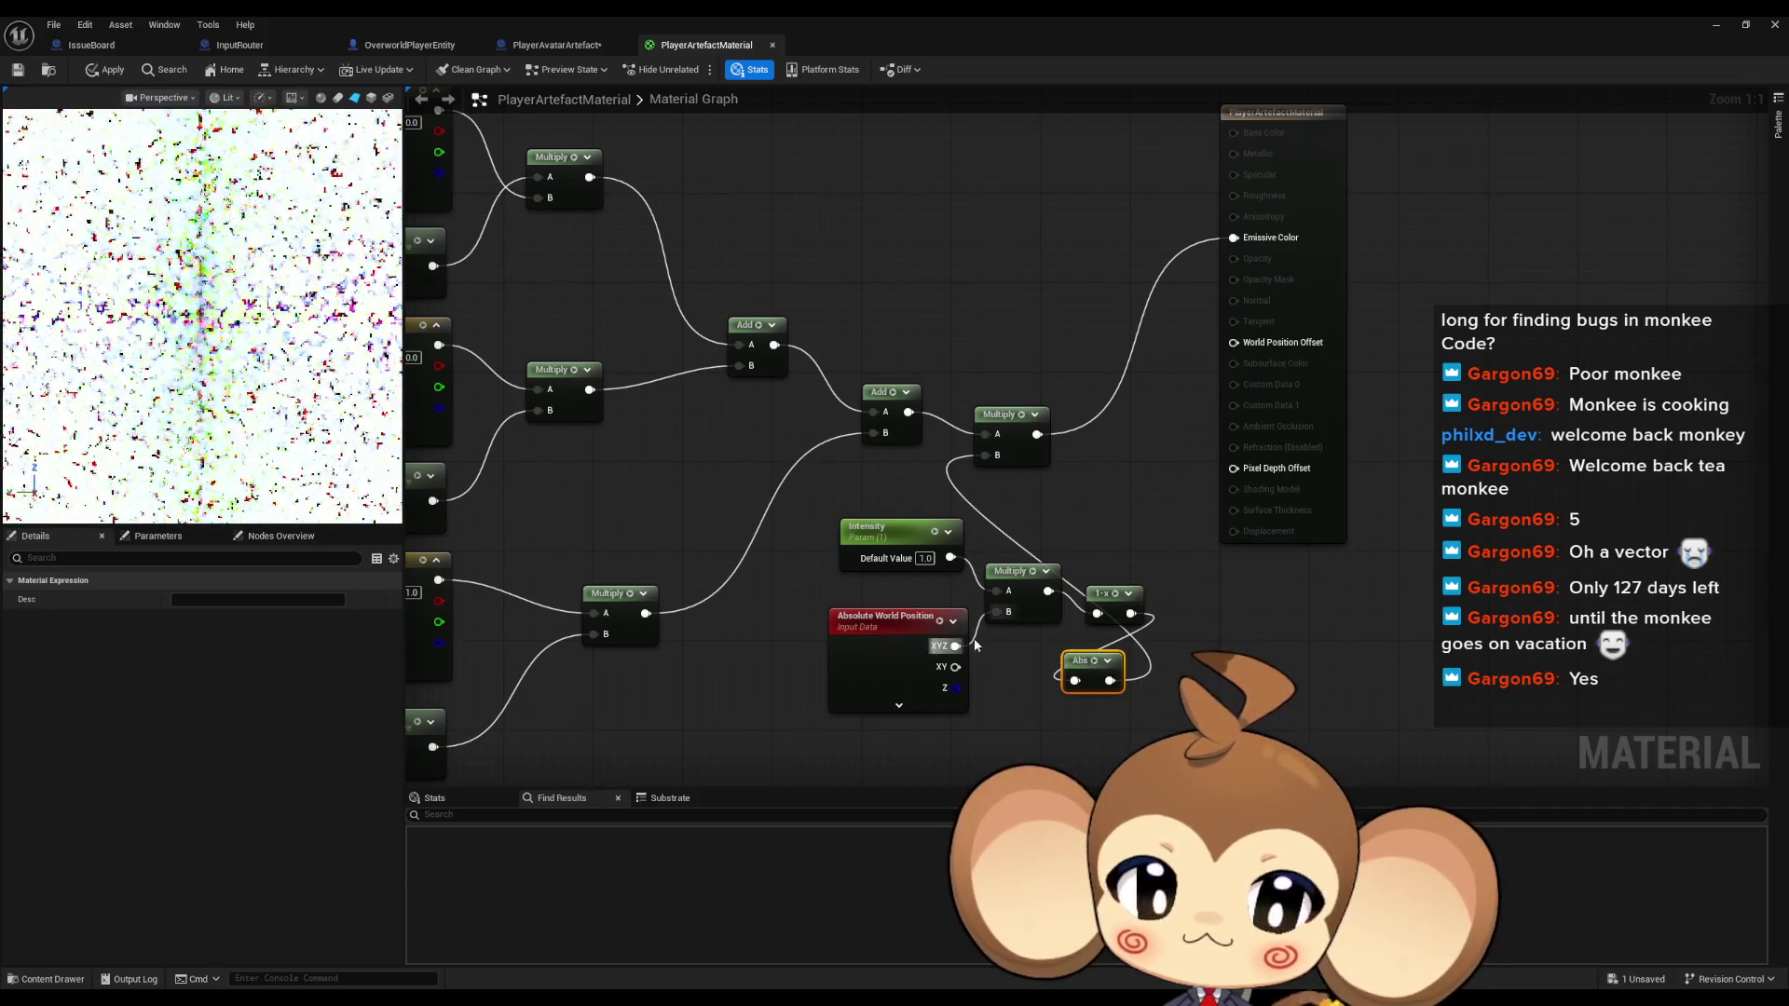
mouse_move(955, 646)
left_mouse_down()
mouse_move(1060, 660)
mouse_move(1076, 683)
mouse_move(1041, 671)
mouse_move(1097, 613)
mouse_move(1099, 580)
left_mouse_up()
left_click_drag(992, 455, 993, 456)
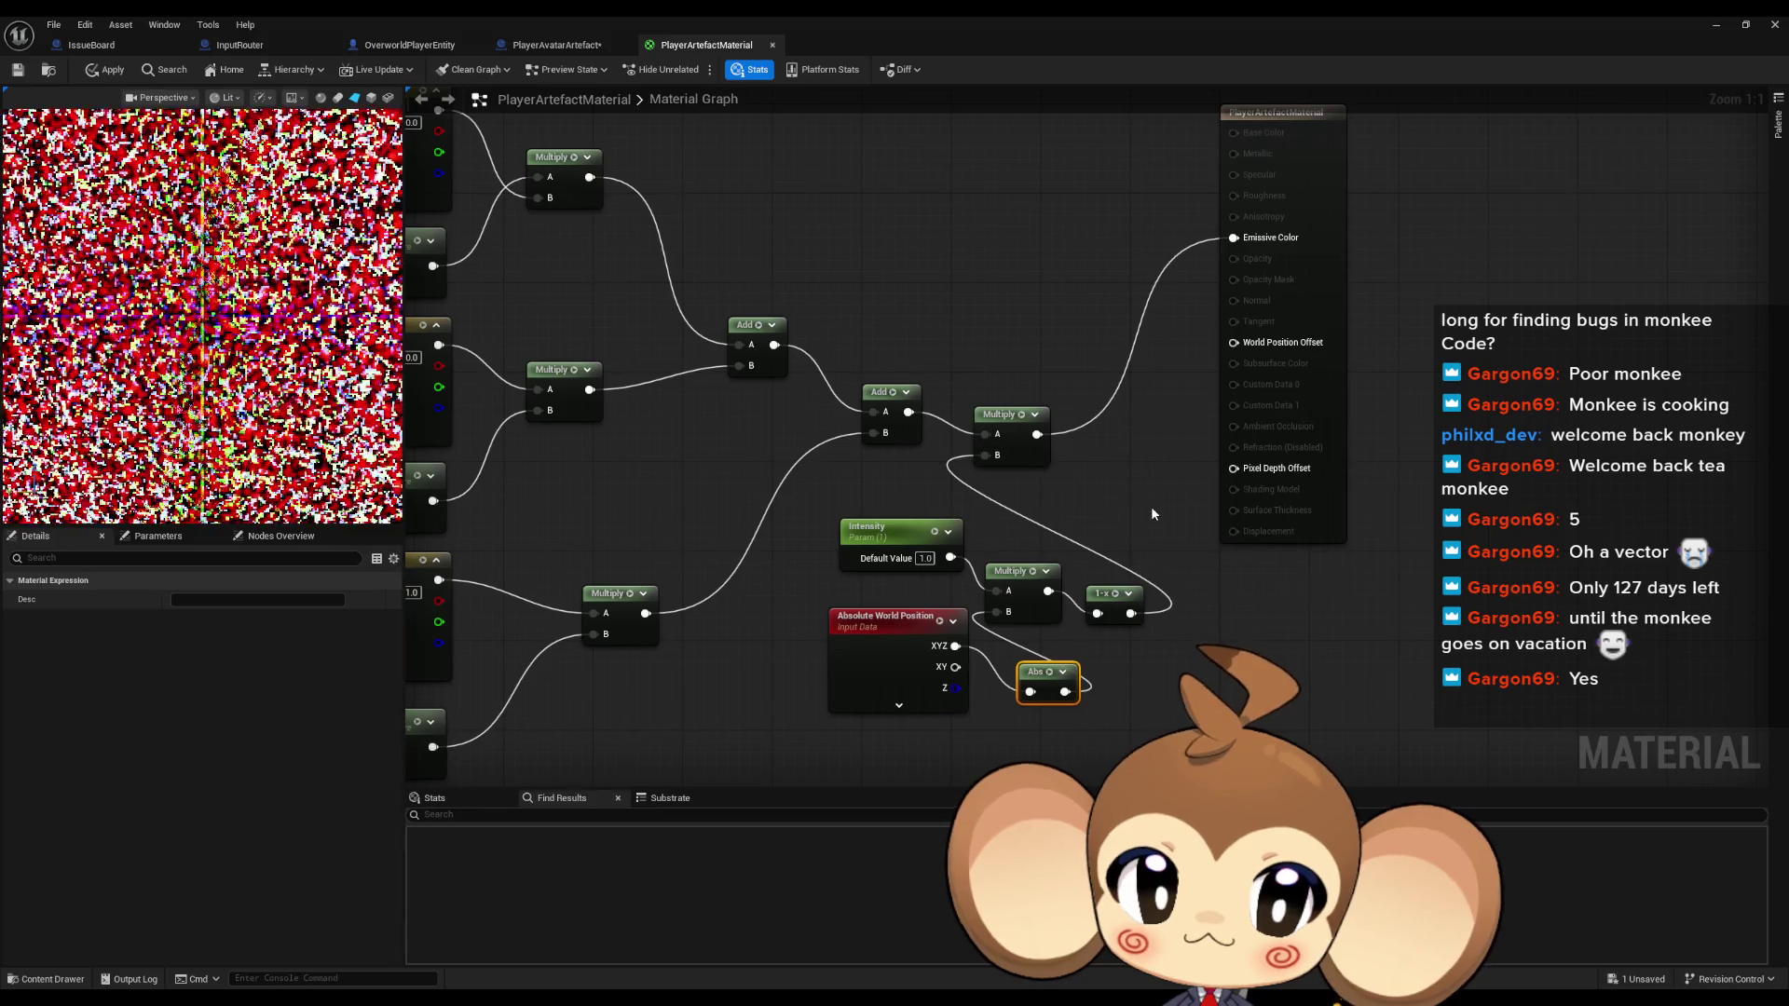
left_click_drag(1048, 591, 991, 454)
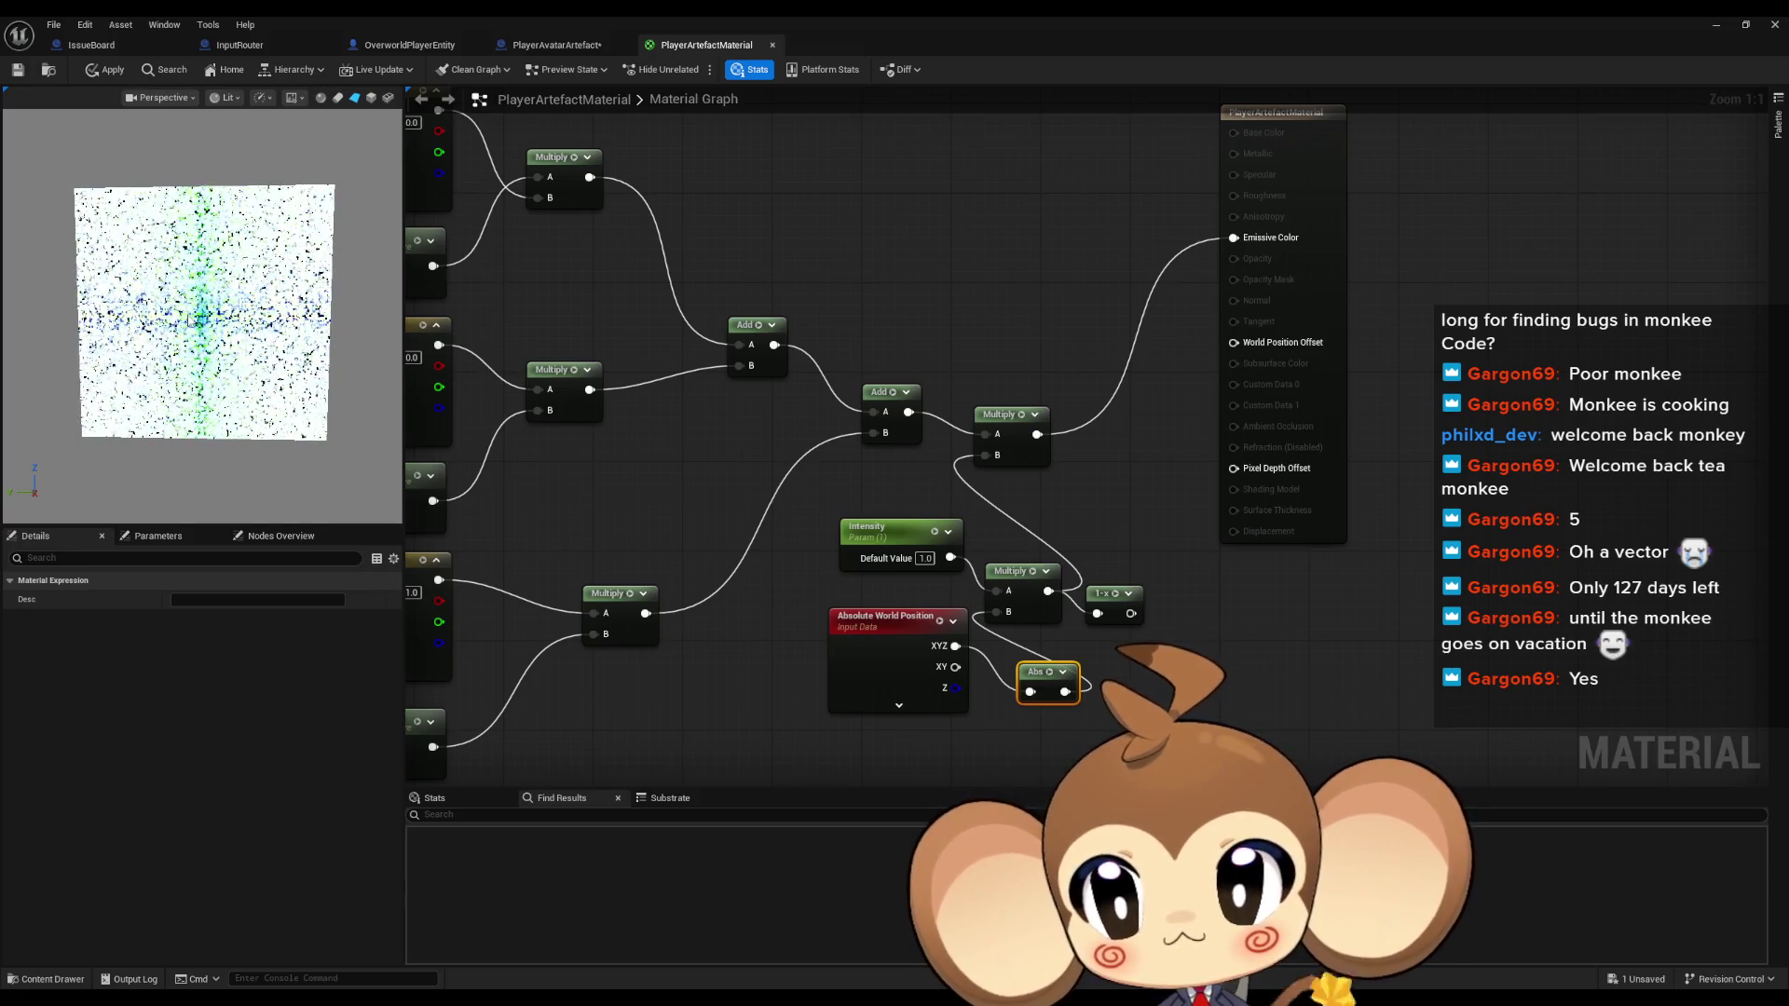
left_click(371, 97)
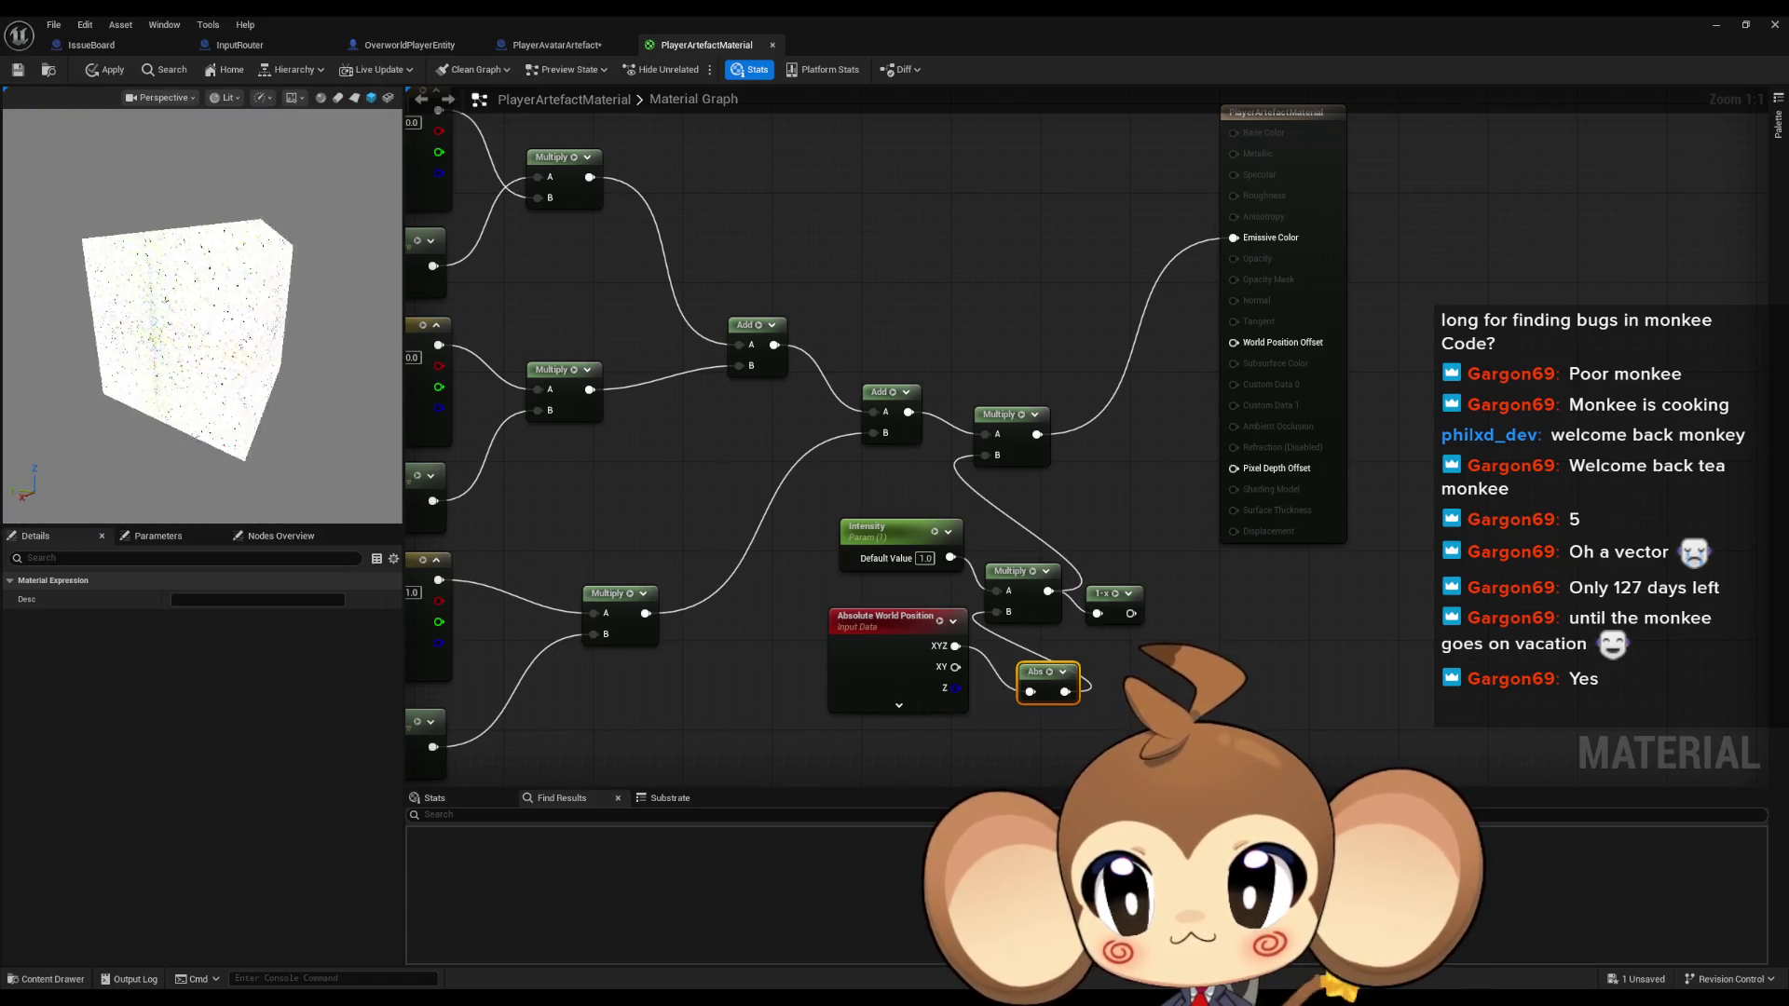
left_click(320, 97)
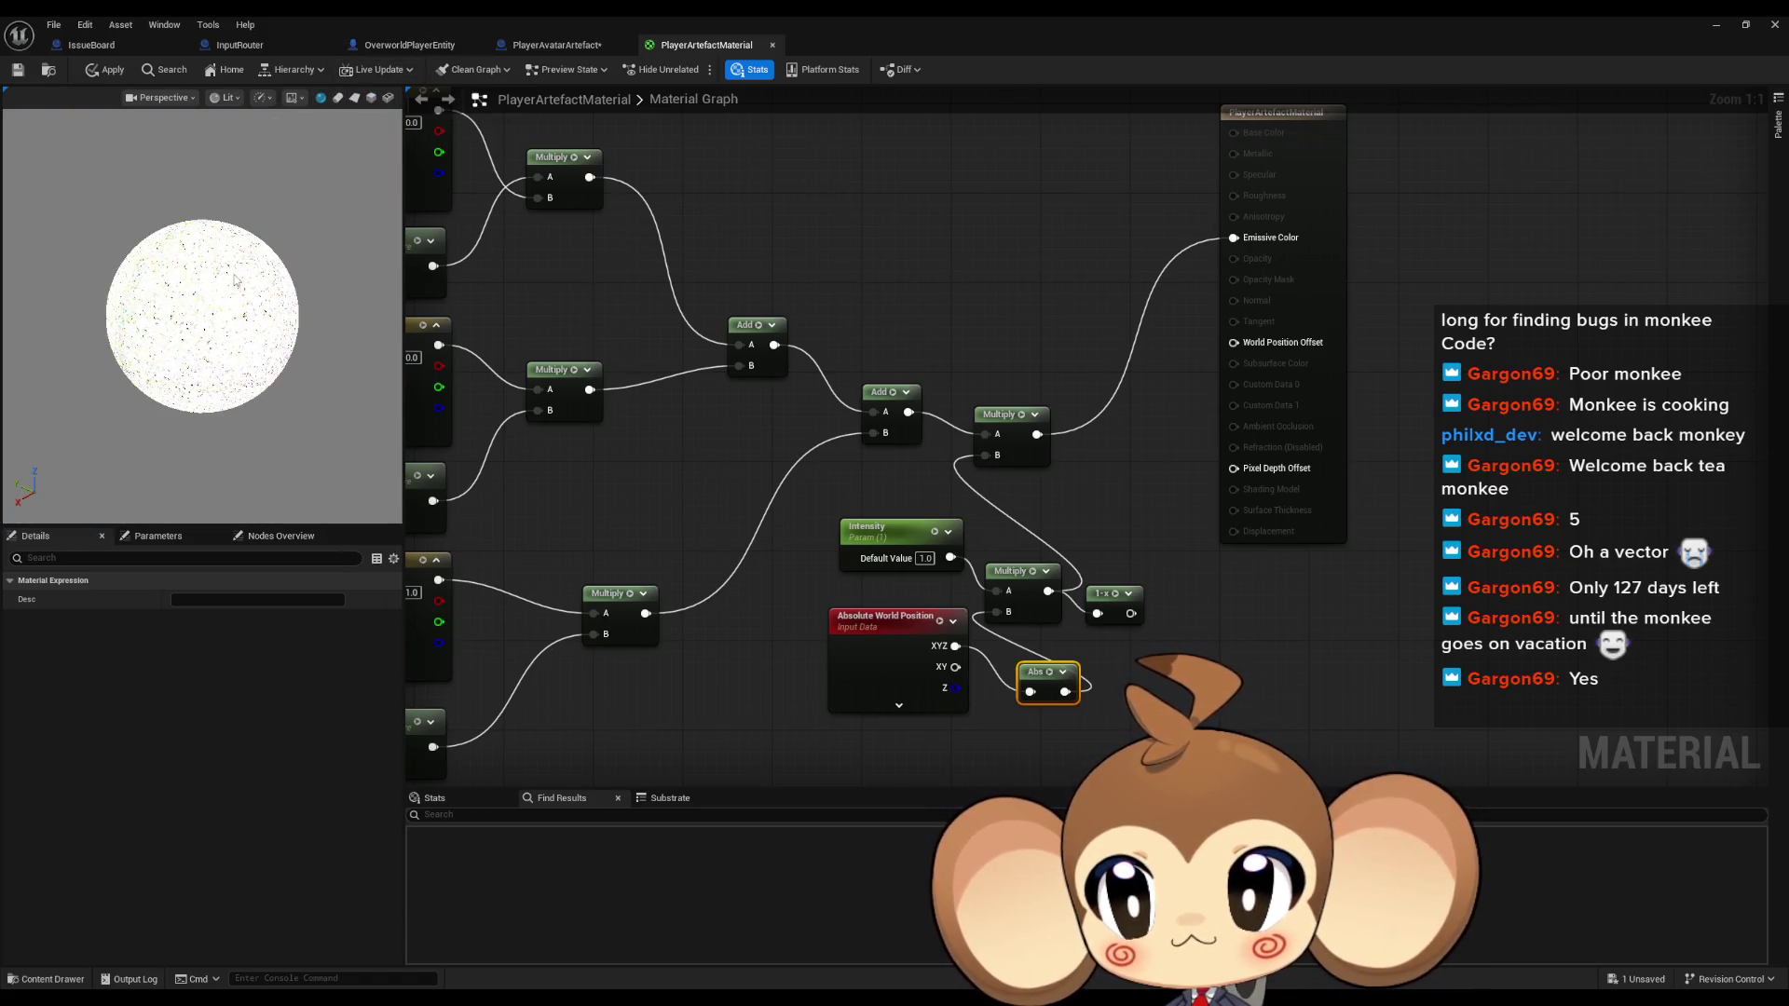
left_click(339, 98)
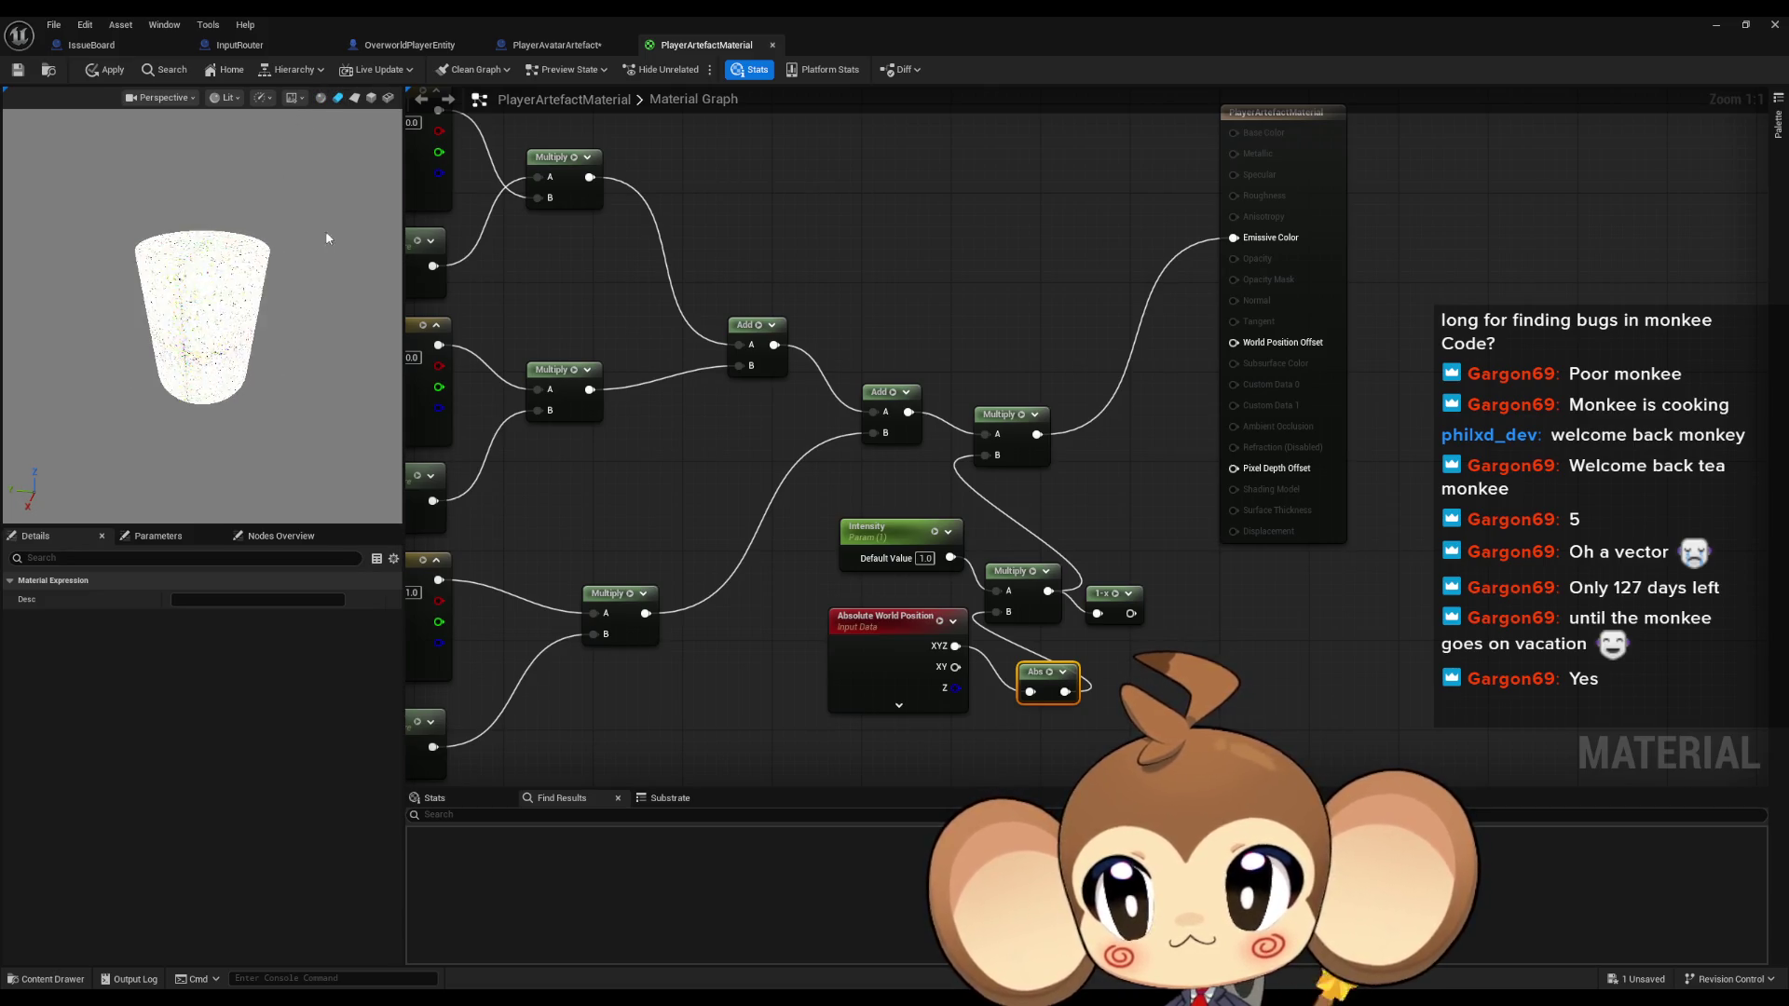
left_click(354, 97)
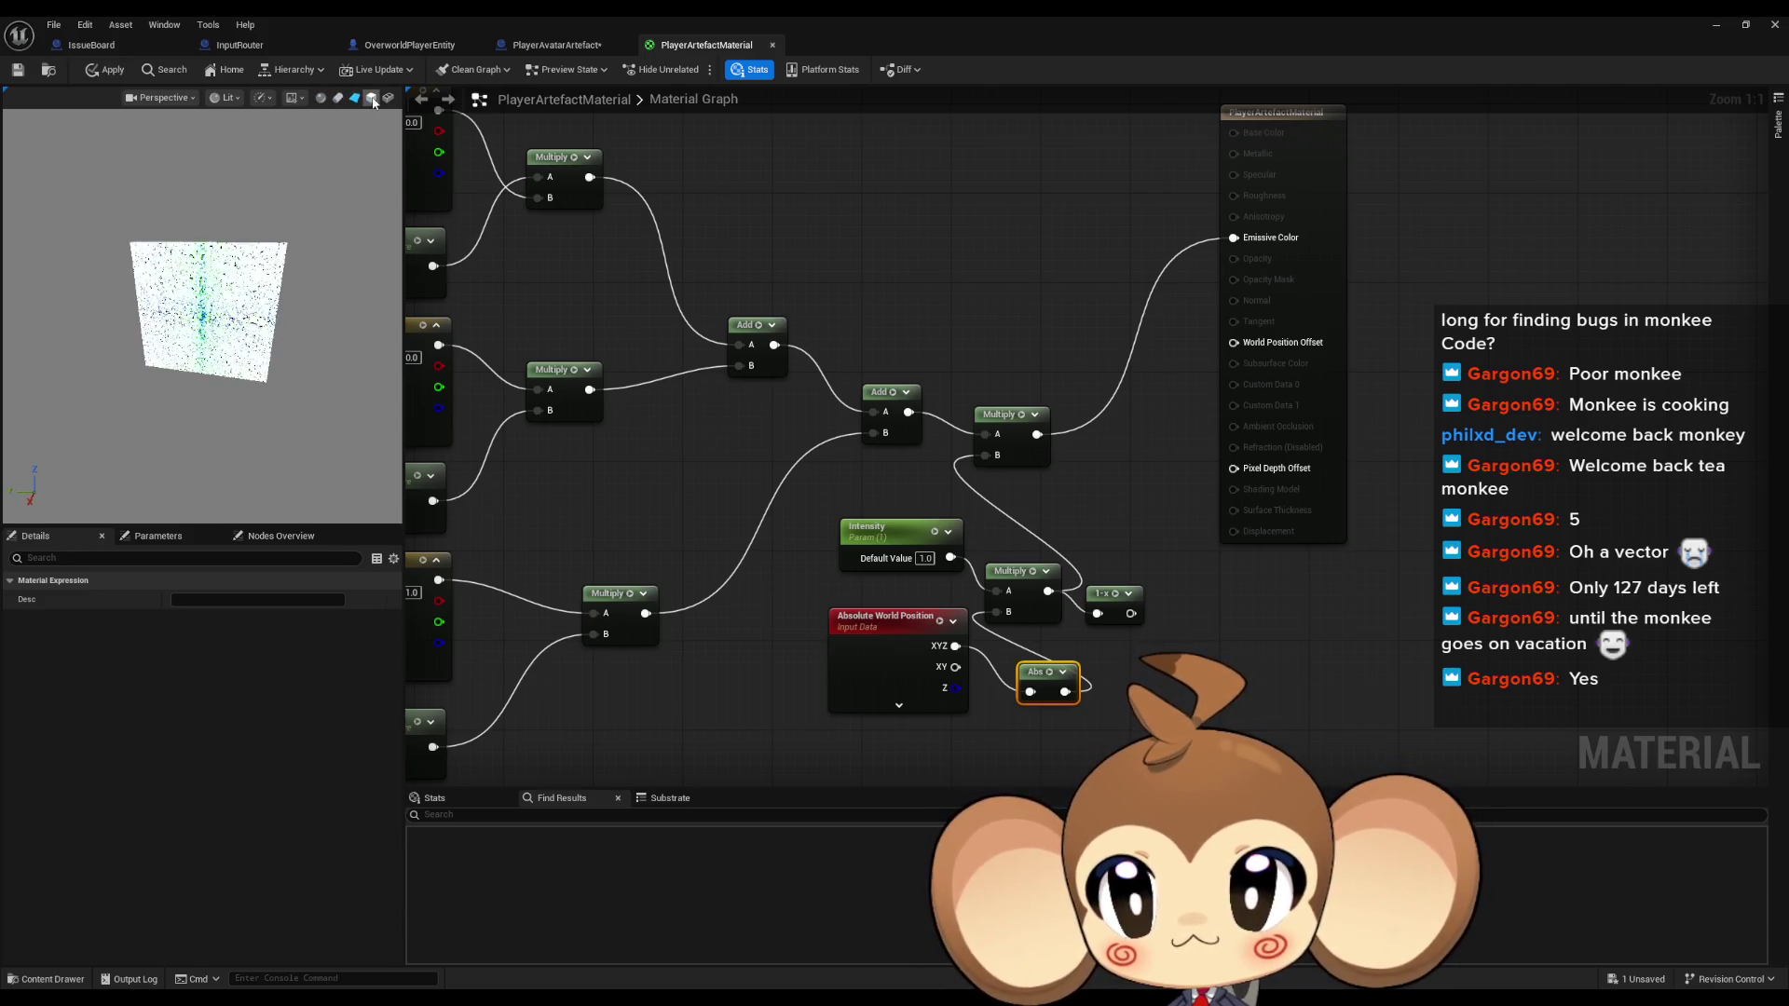
left_click(389, 99)
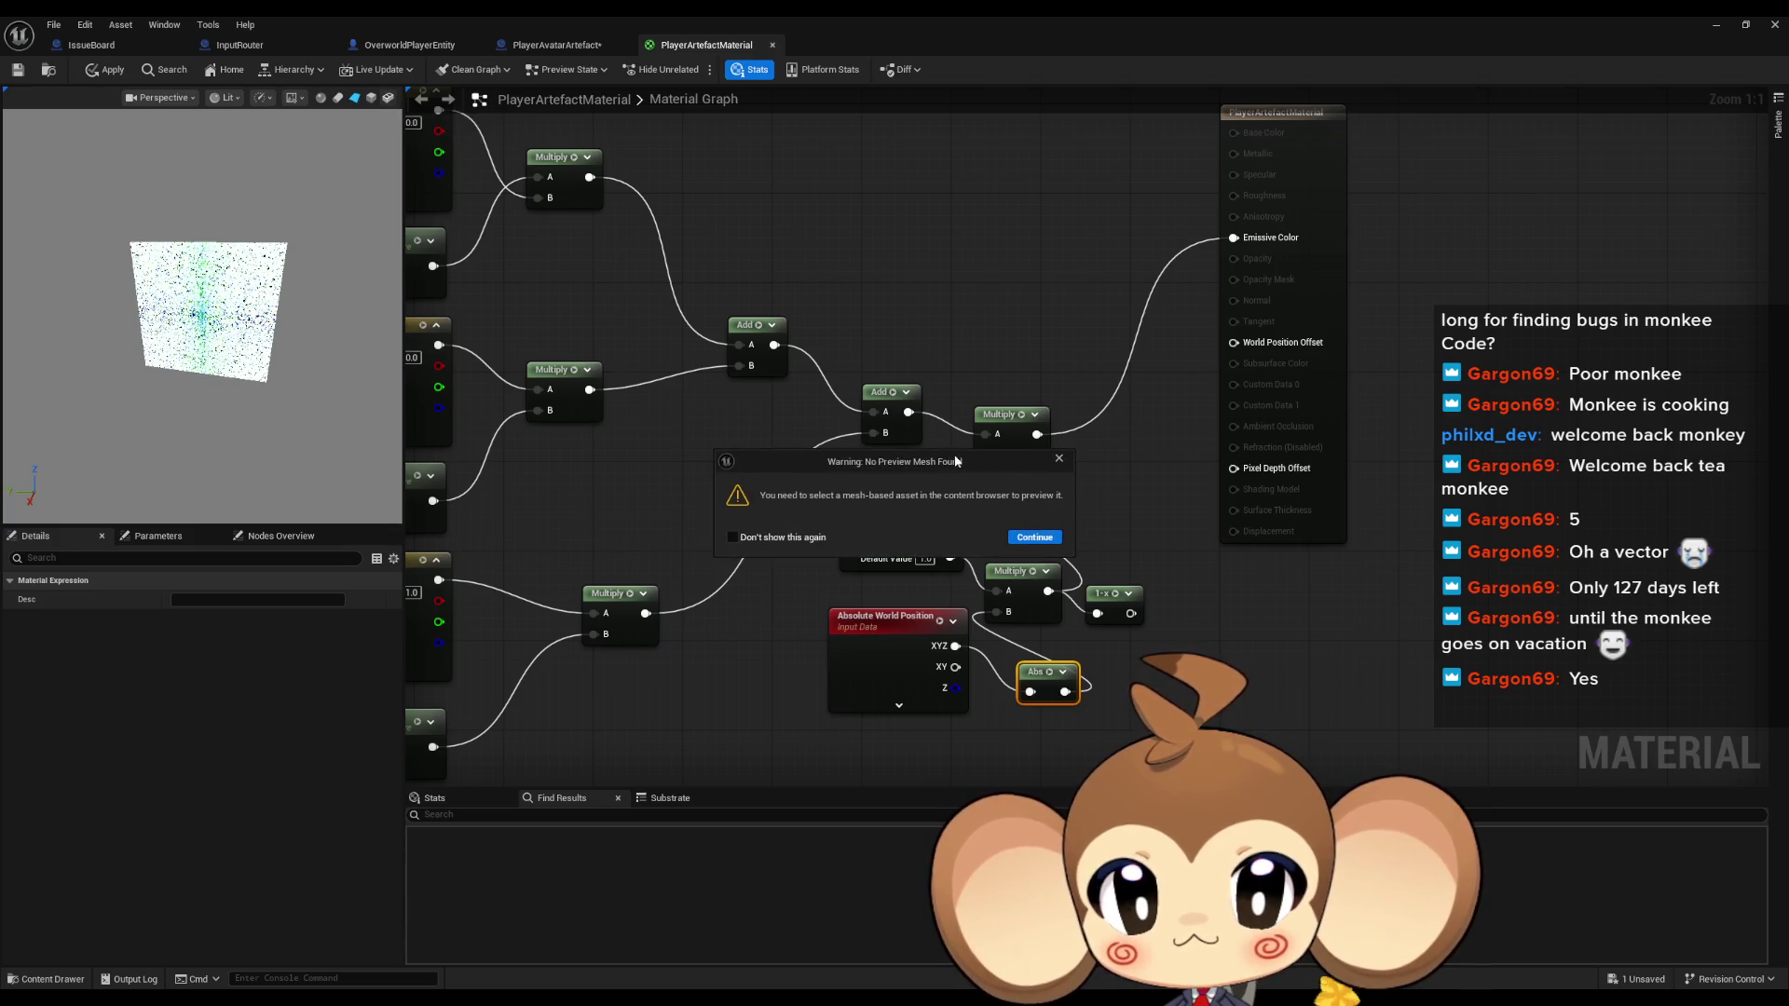
left_click(1059, 460)
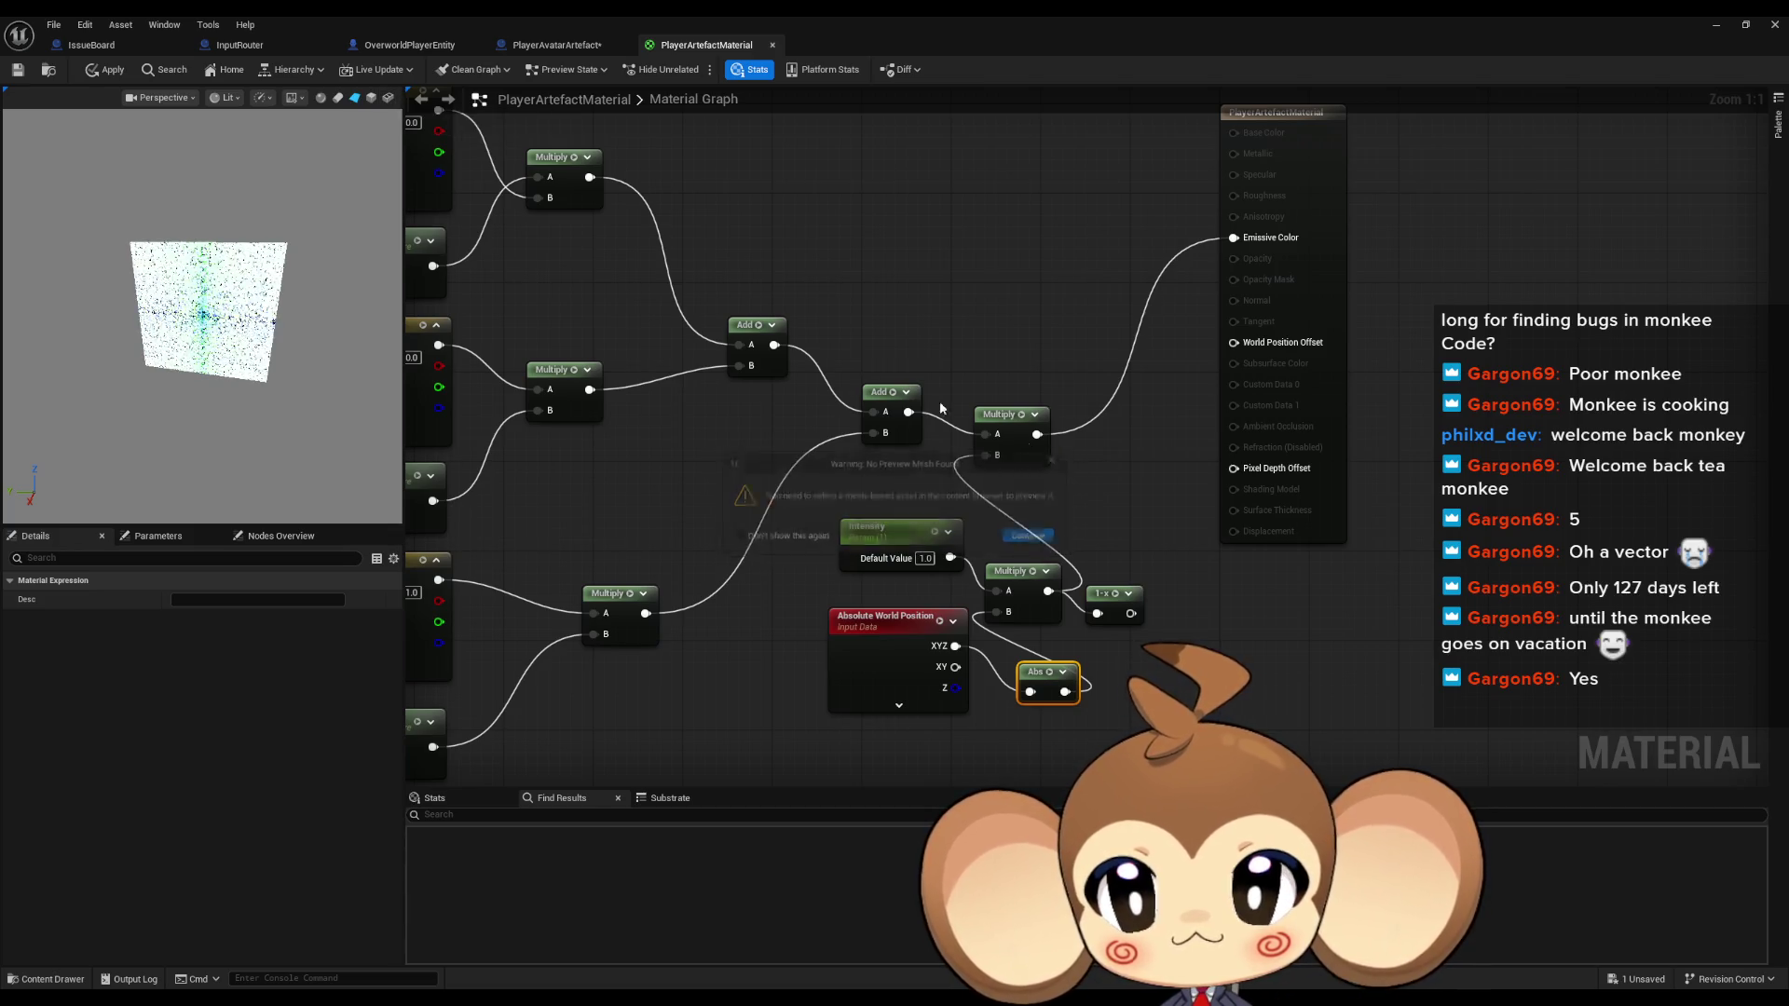
left_click(370, 99)
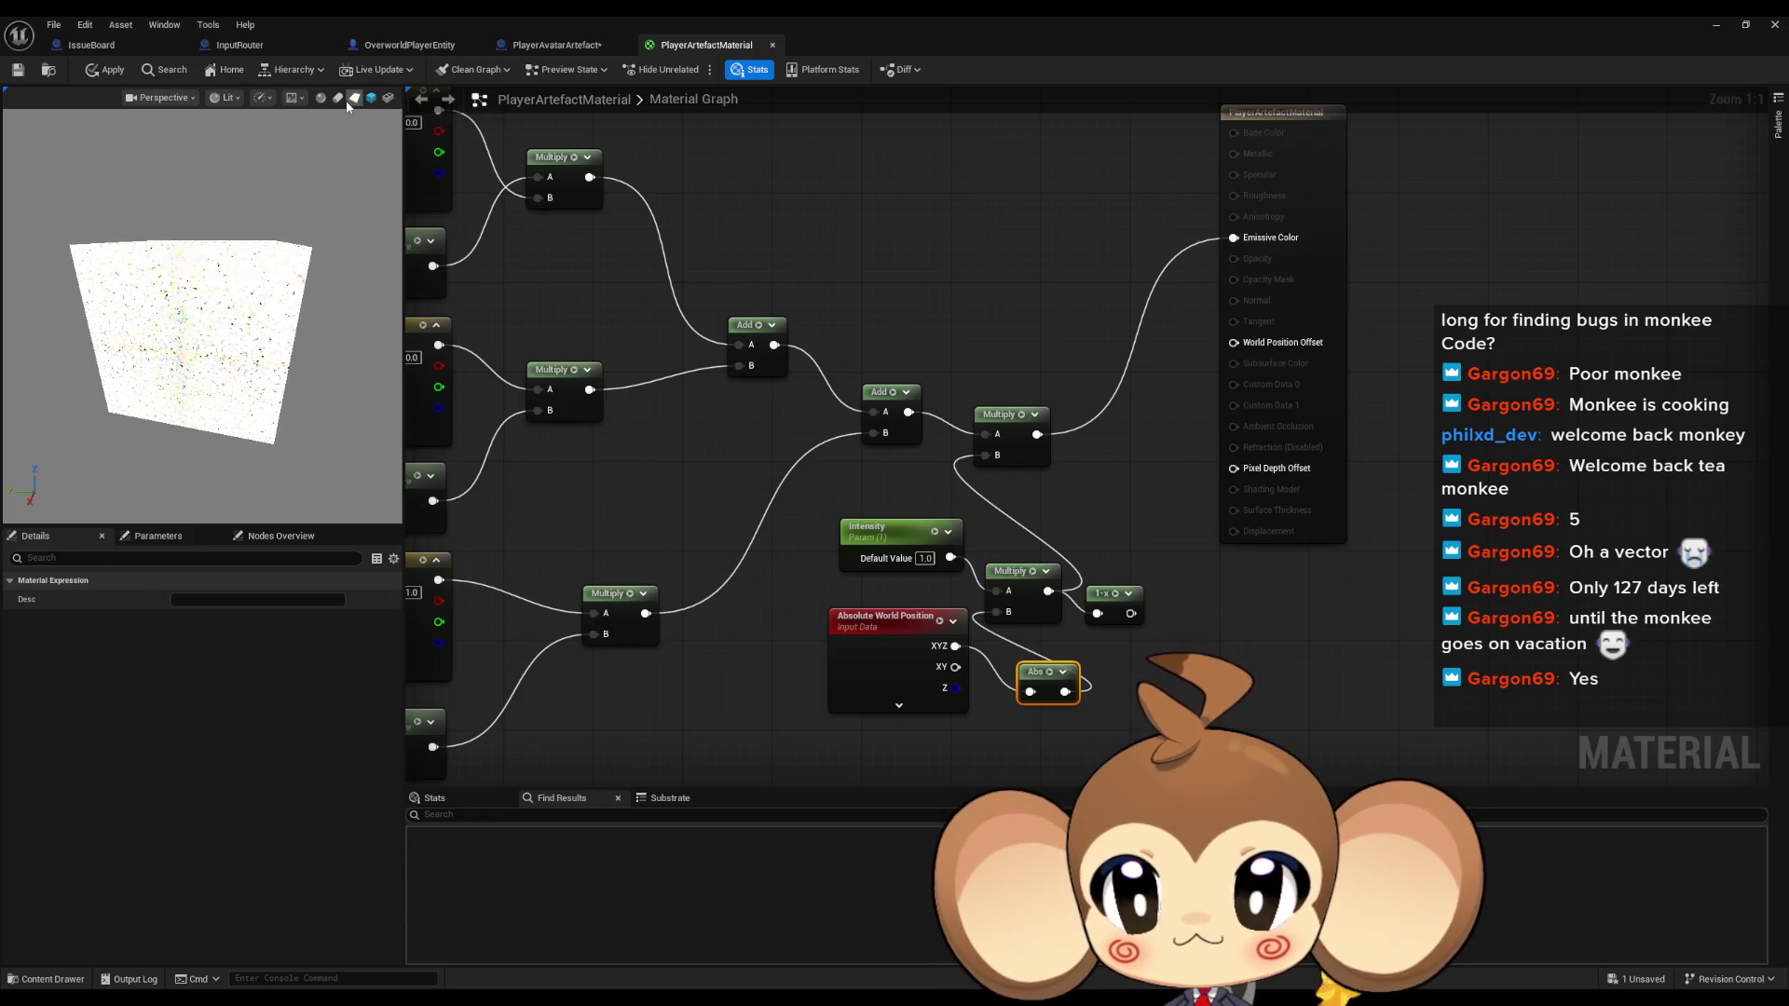
left_click(354, 99)
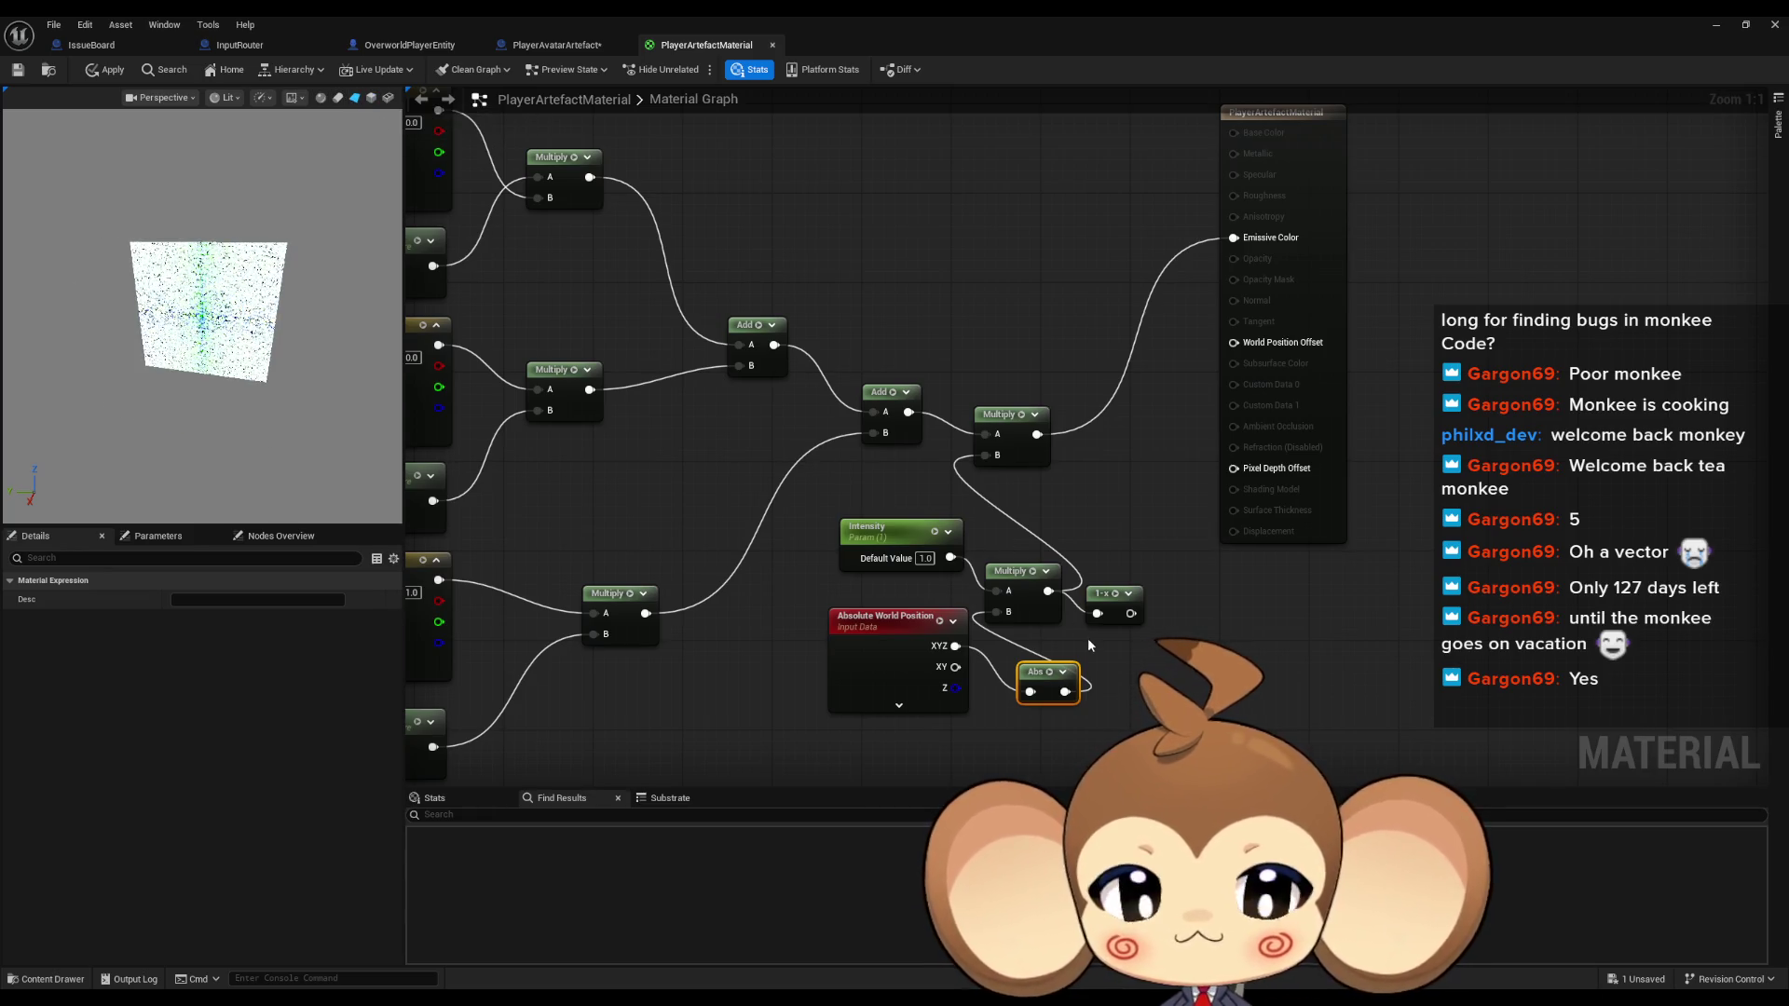
left_click_drag(1097, 640, 1036, 525)
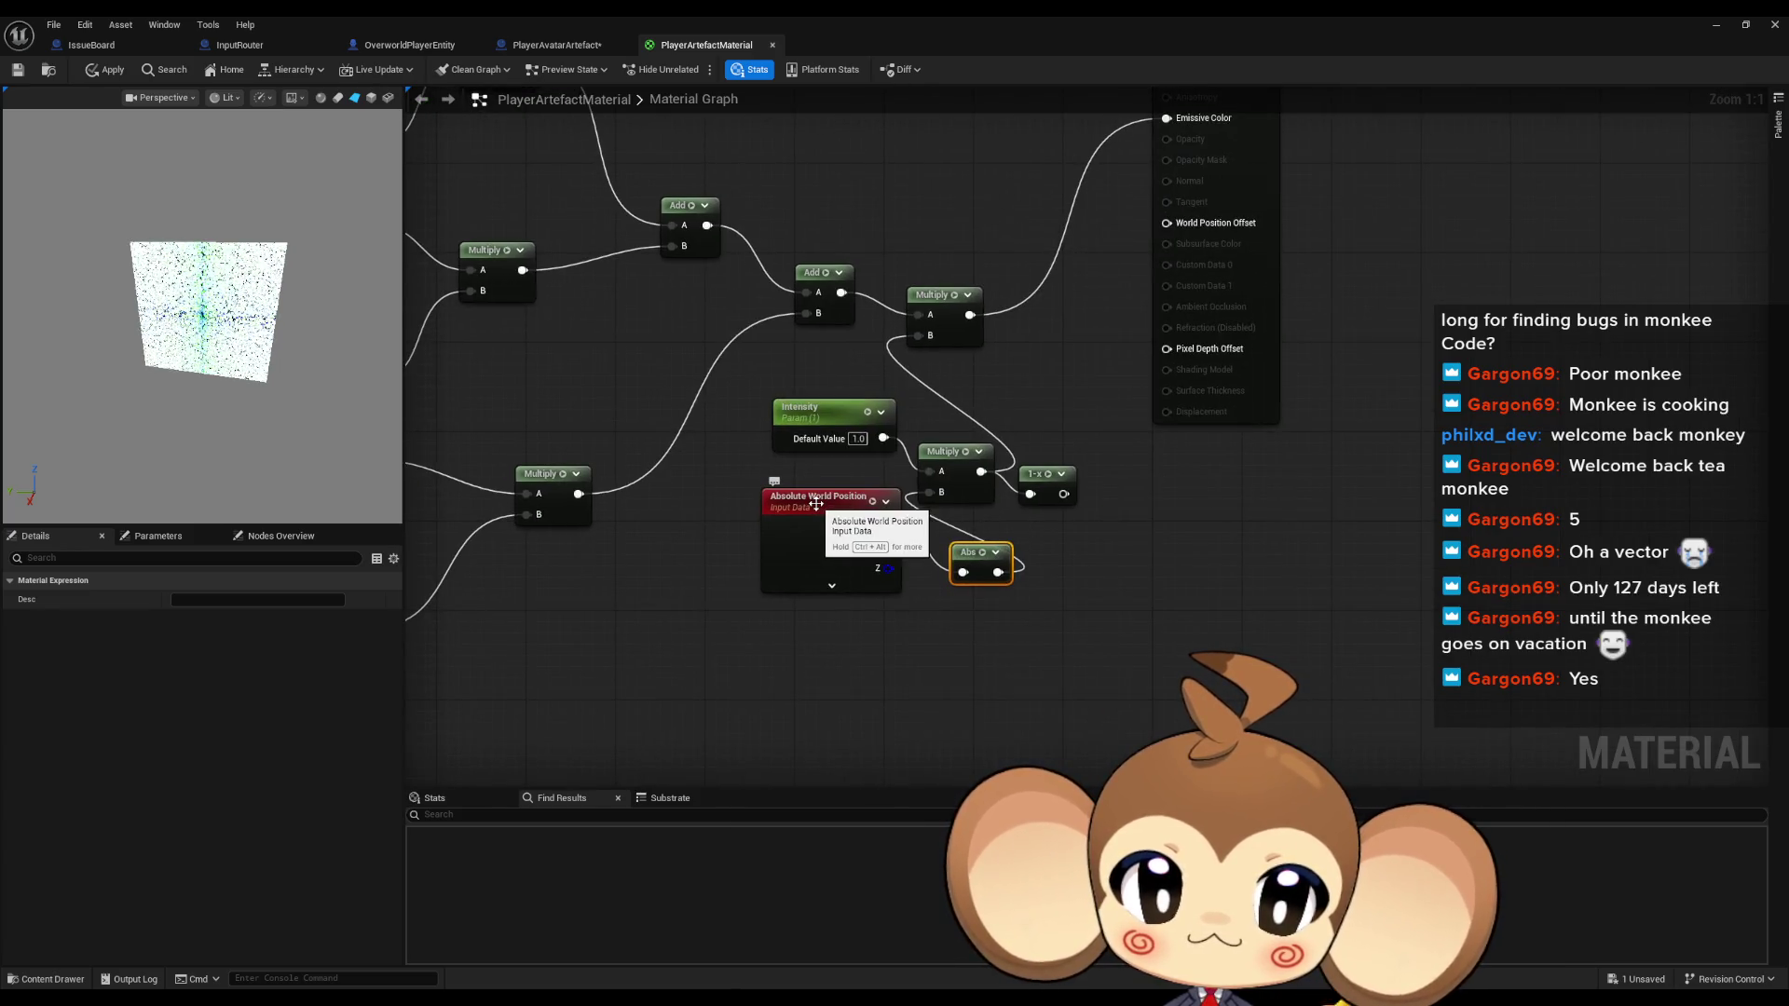
Add a Divide node on the Absolute World Position XYZ output with B set to 100
left_click_drag(816, 505, 709, 552)
left_click(821, 500)
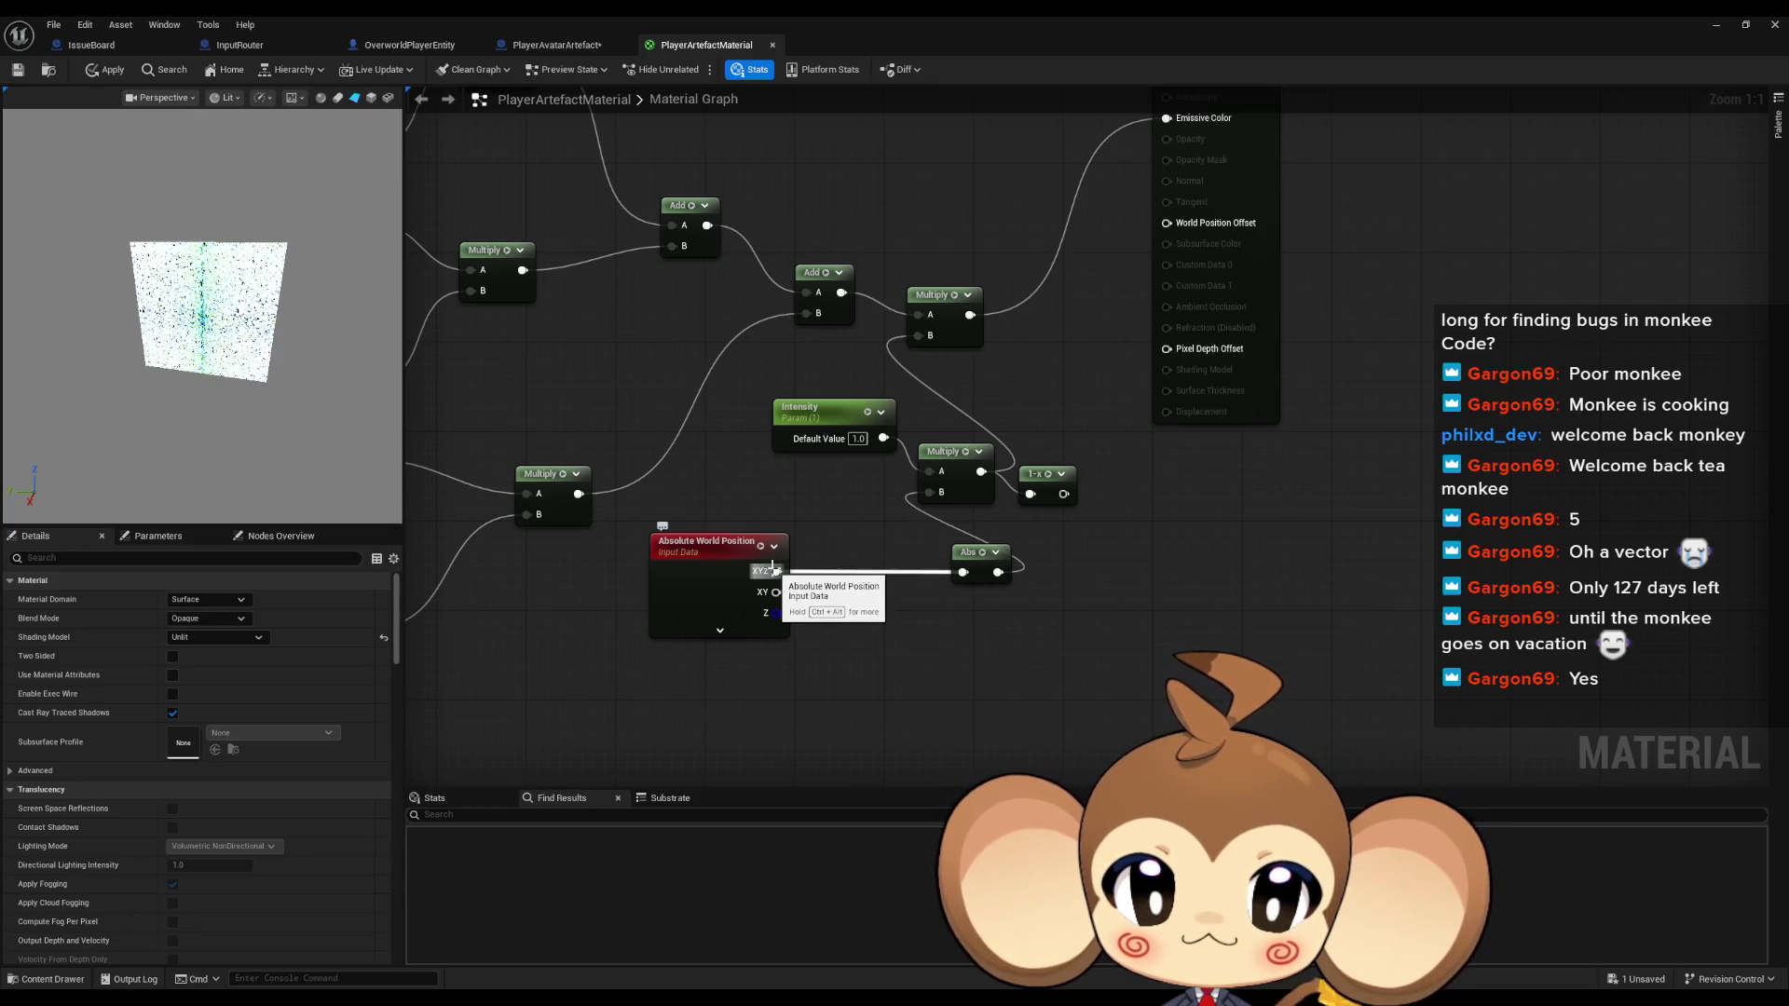
left_click_drag(773, 567, 813, 571)
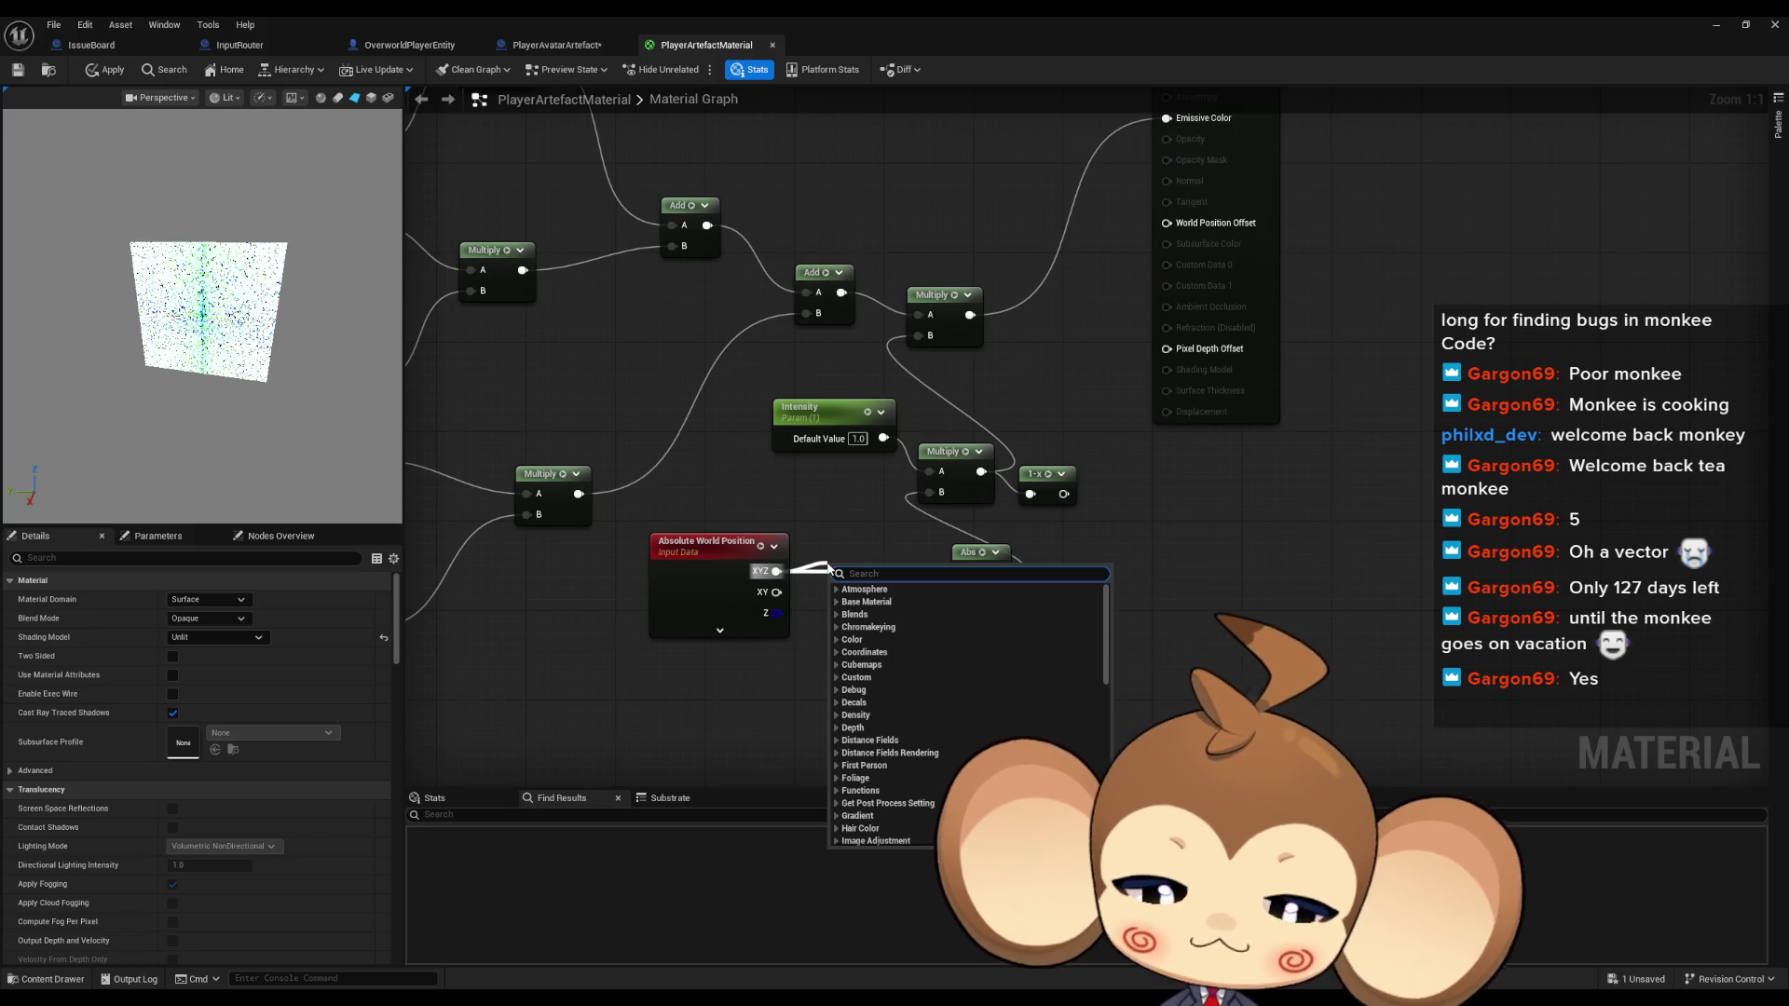
type("/")
key("Return")
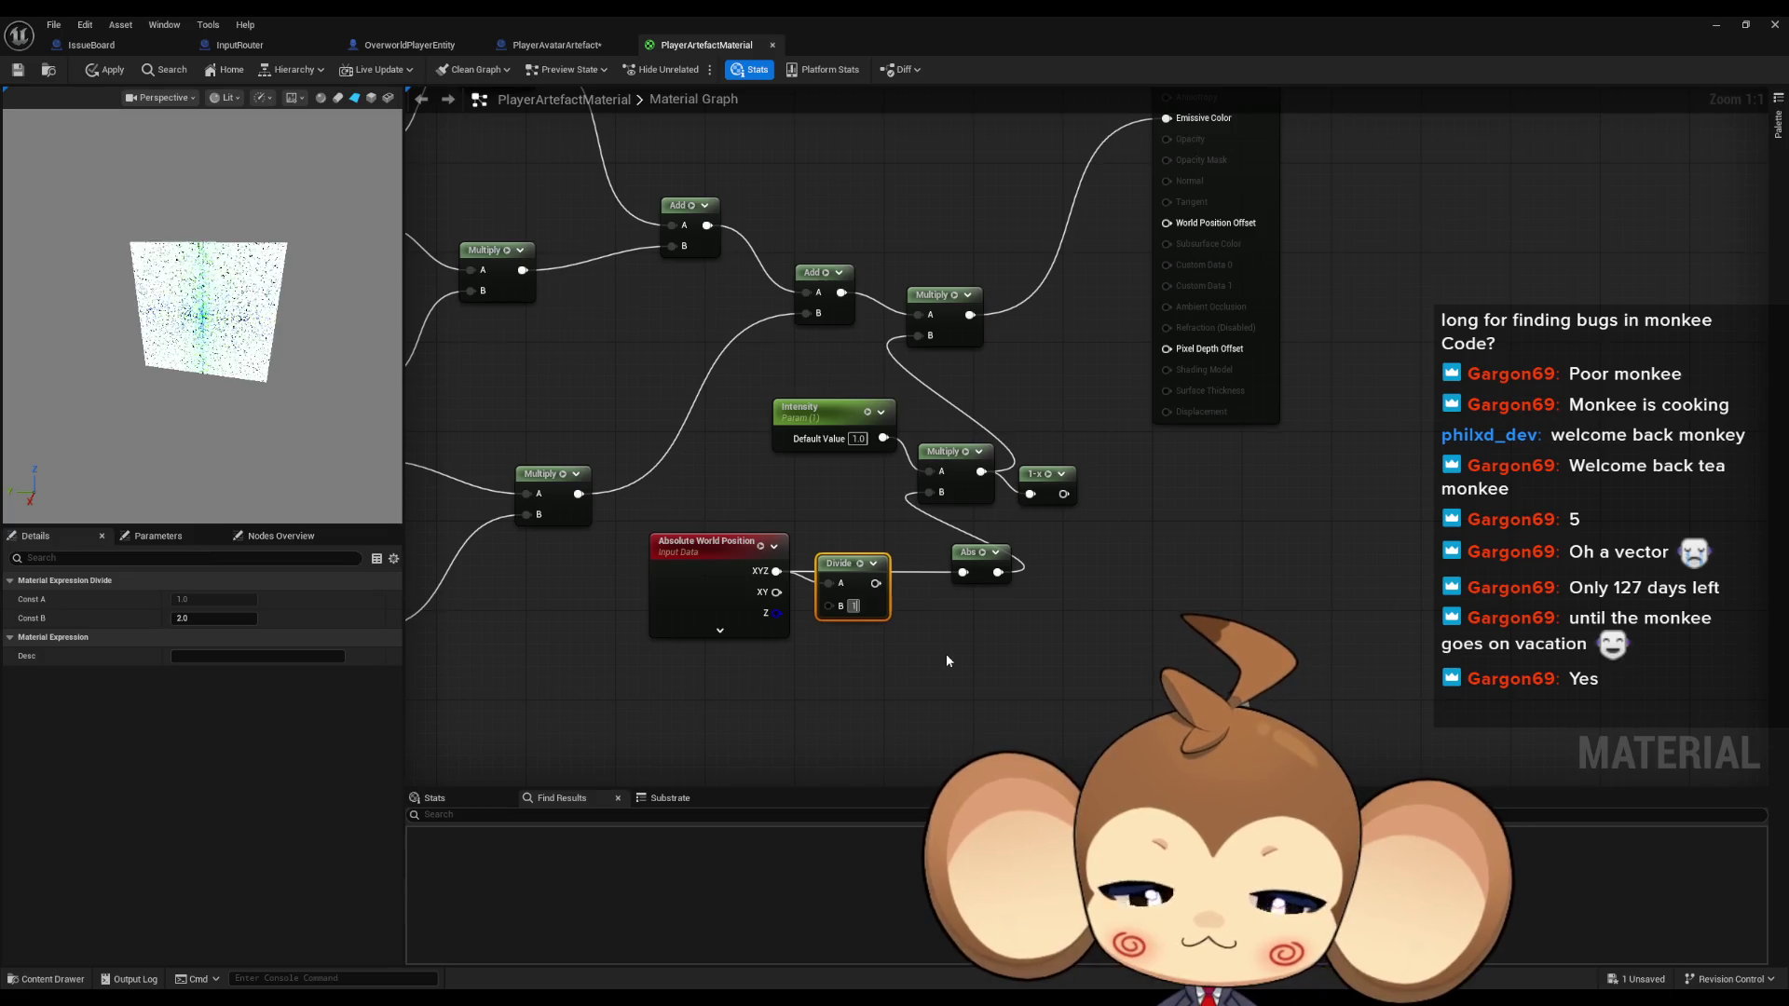
type("100")
key("Return")
Arrange the Divide node neatly beside Absolute World Position
left_click_drag(708, 542, 674, 599)
left_click_drag(854, 563, 820, 608)
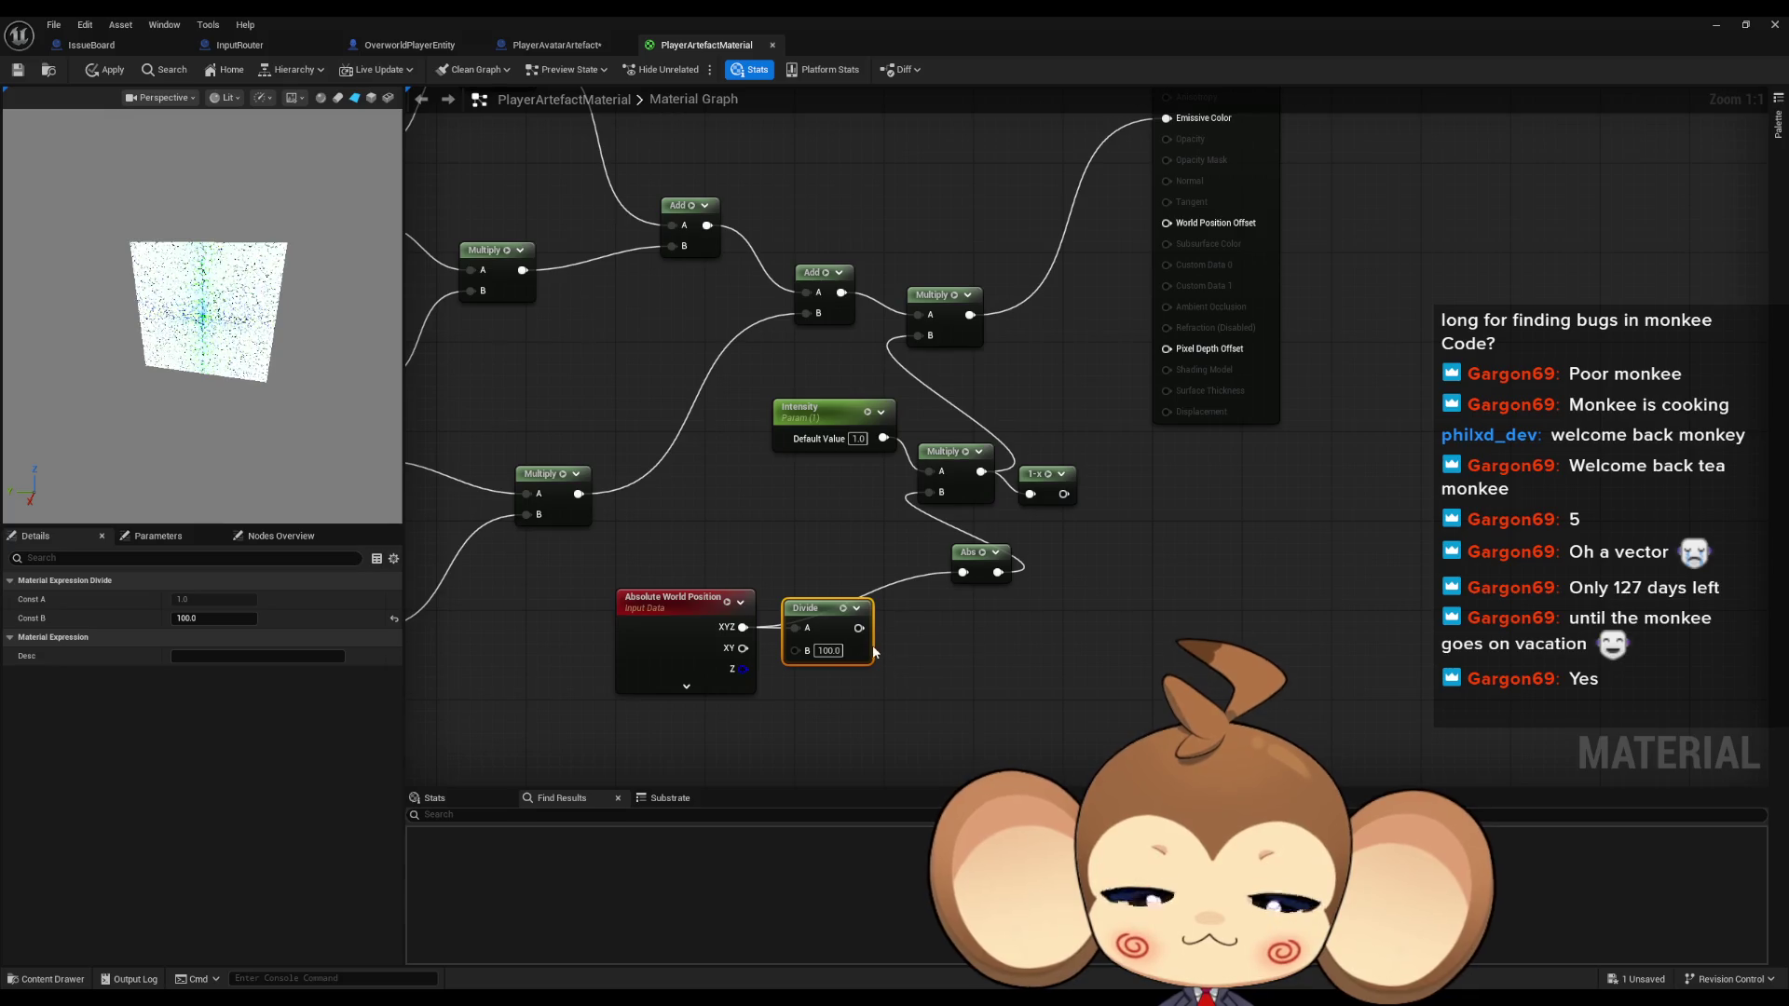
mouse_move(826, 604)
left_mouse_down()
mouse_move(848, 626)
mouse_move(835, 612)
left_mouse_up()
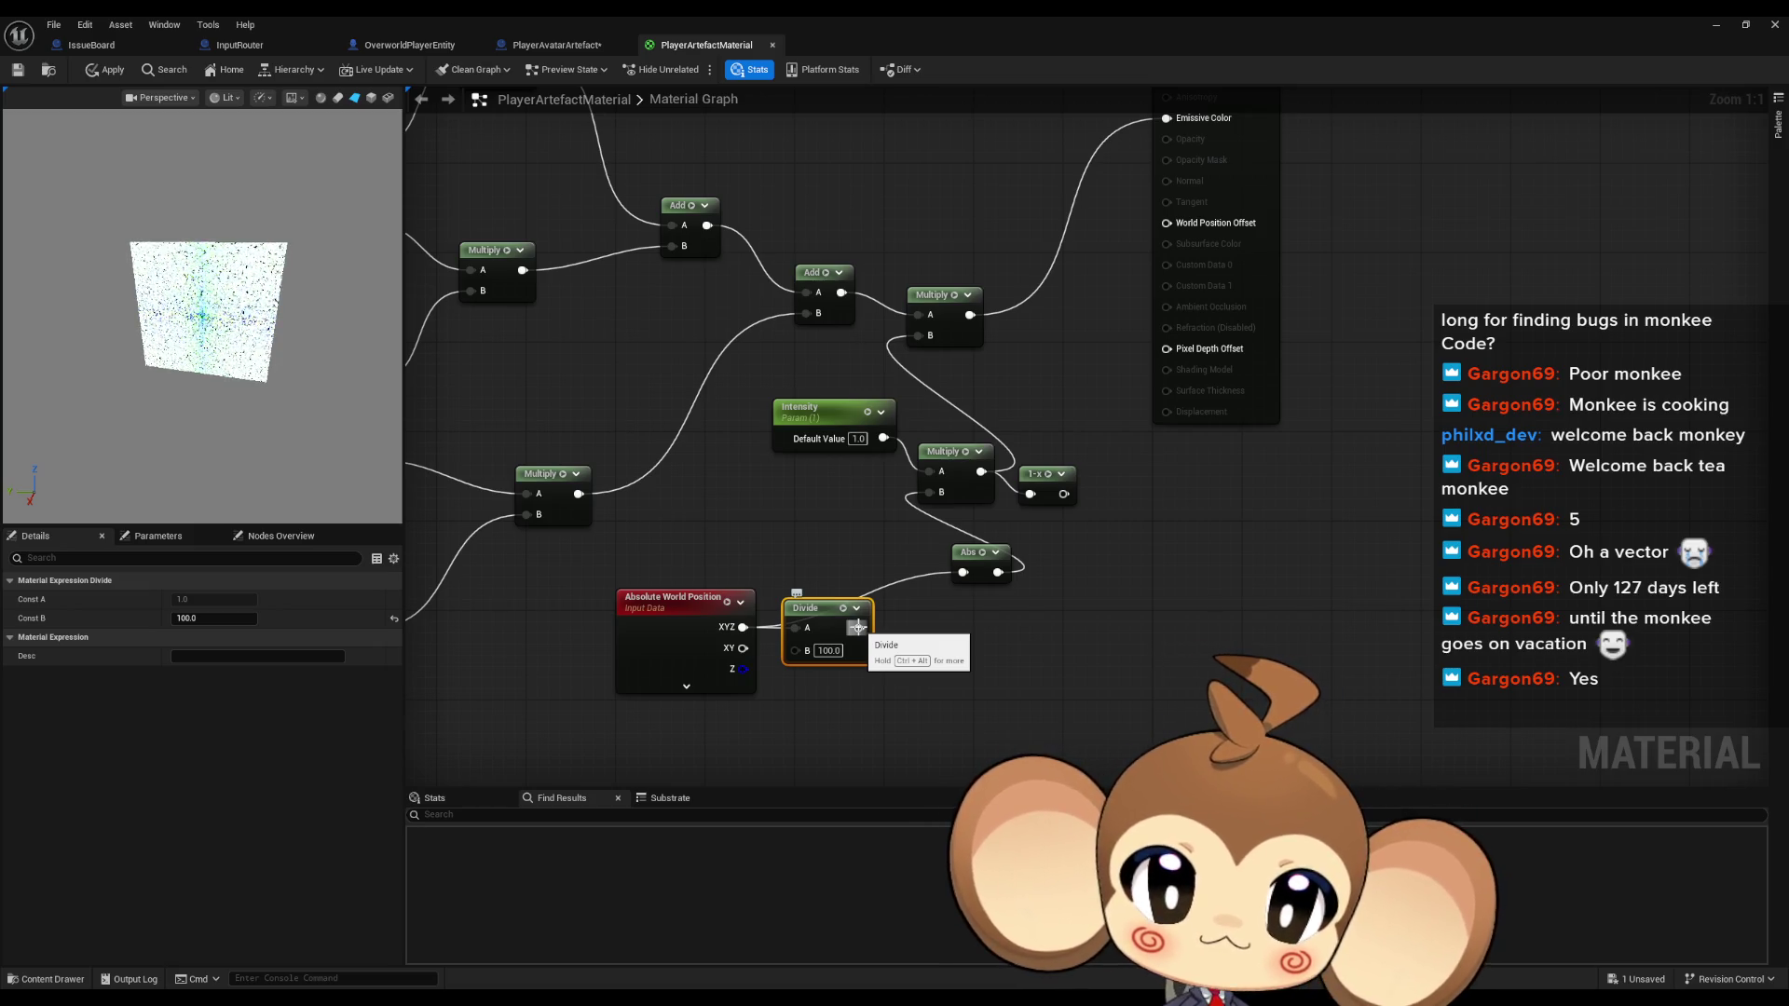
left_click_drag(856, 627, 912, 634)
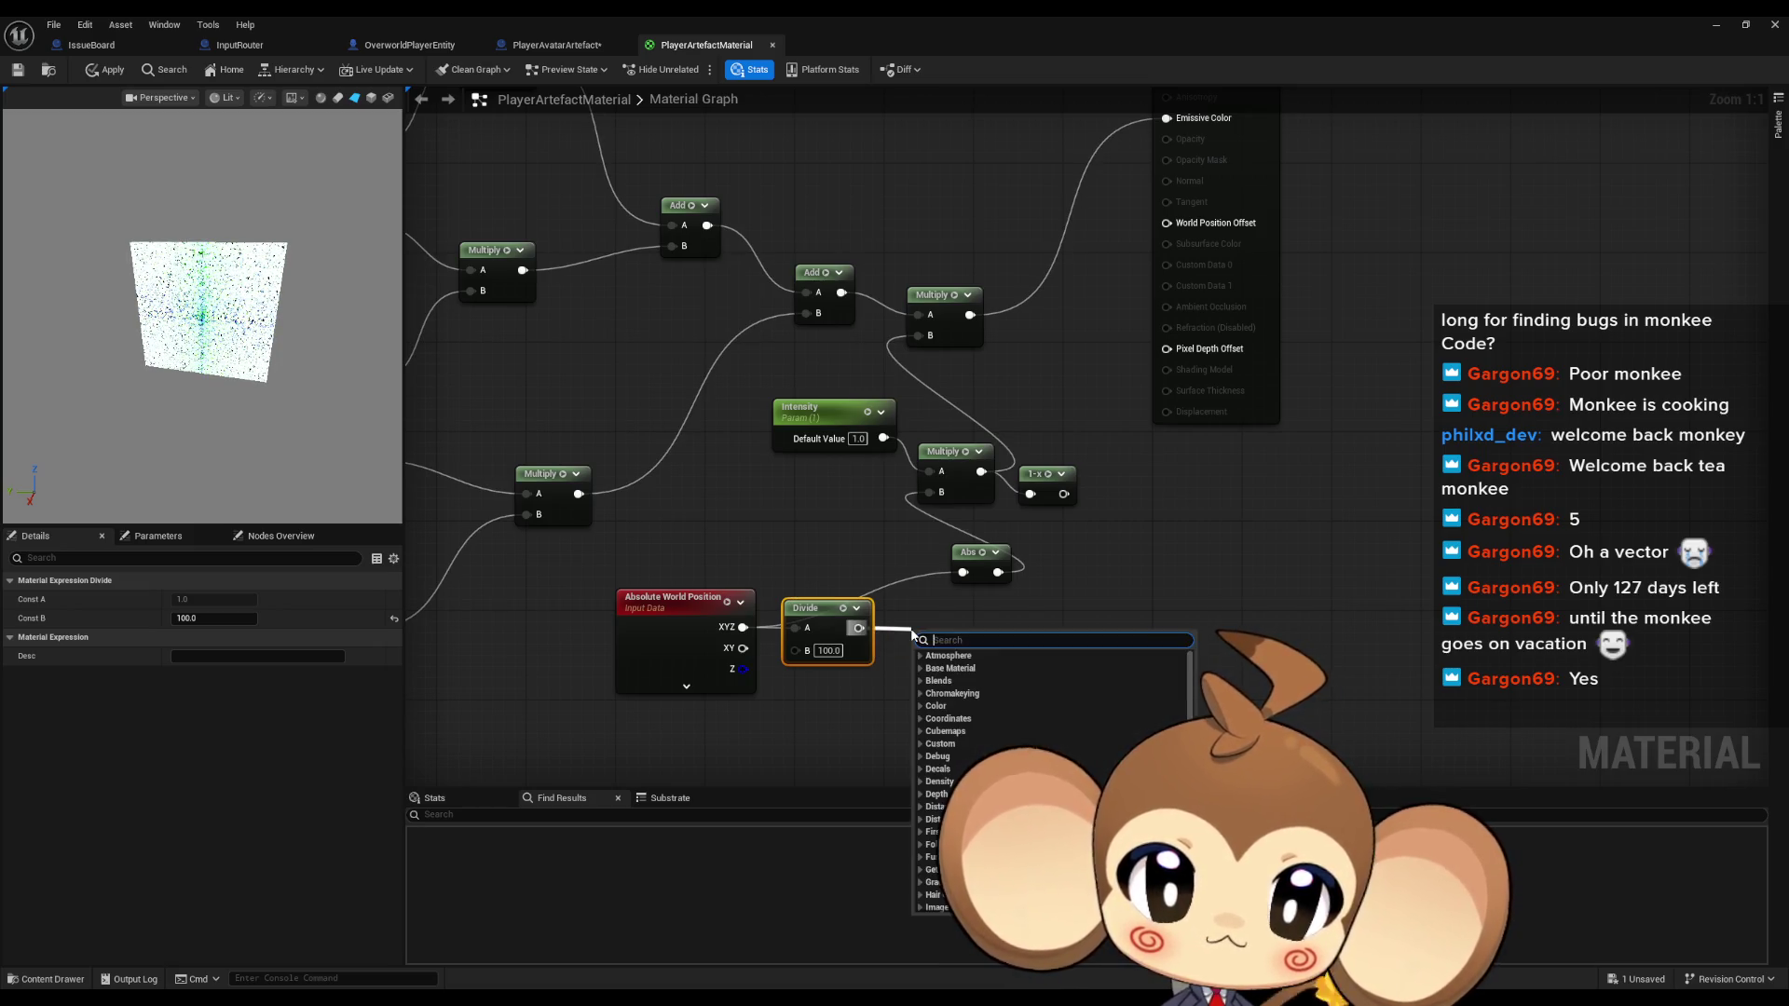
Add a Length node after Divide and wire it into Multiply's B input
type("leng")
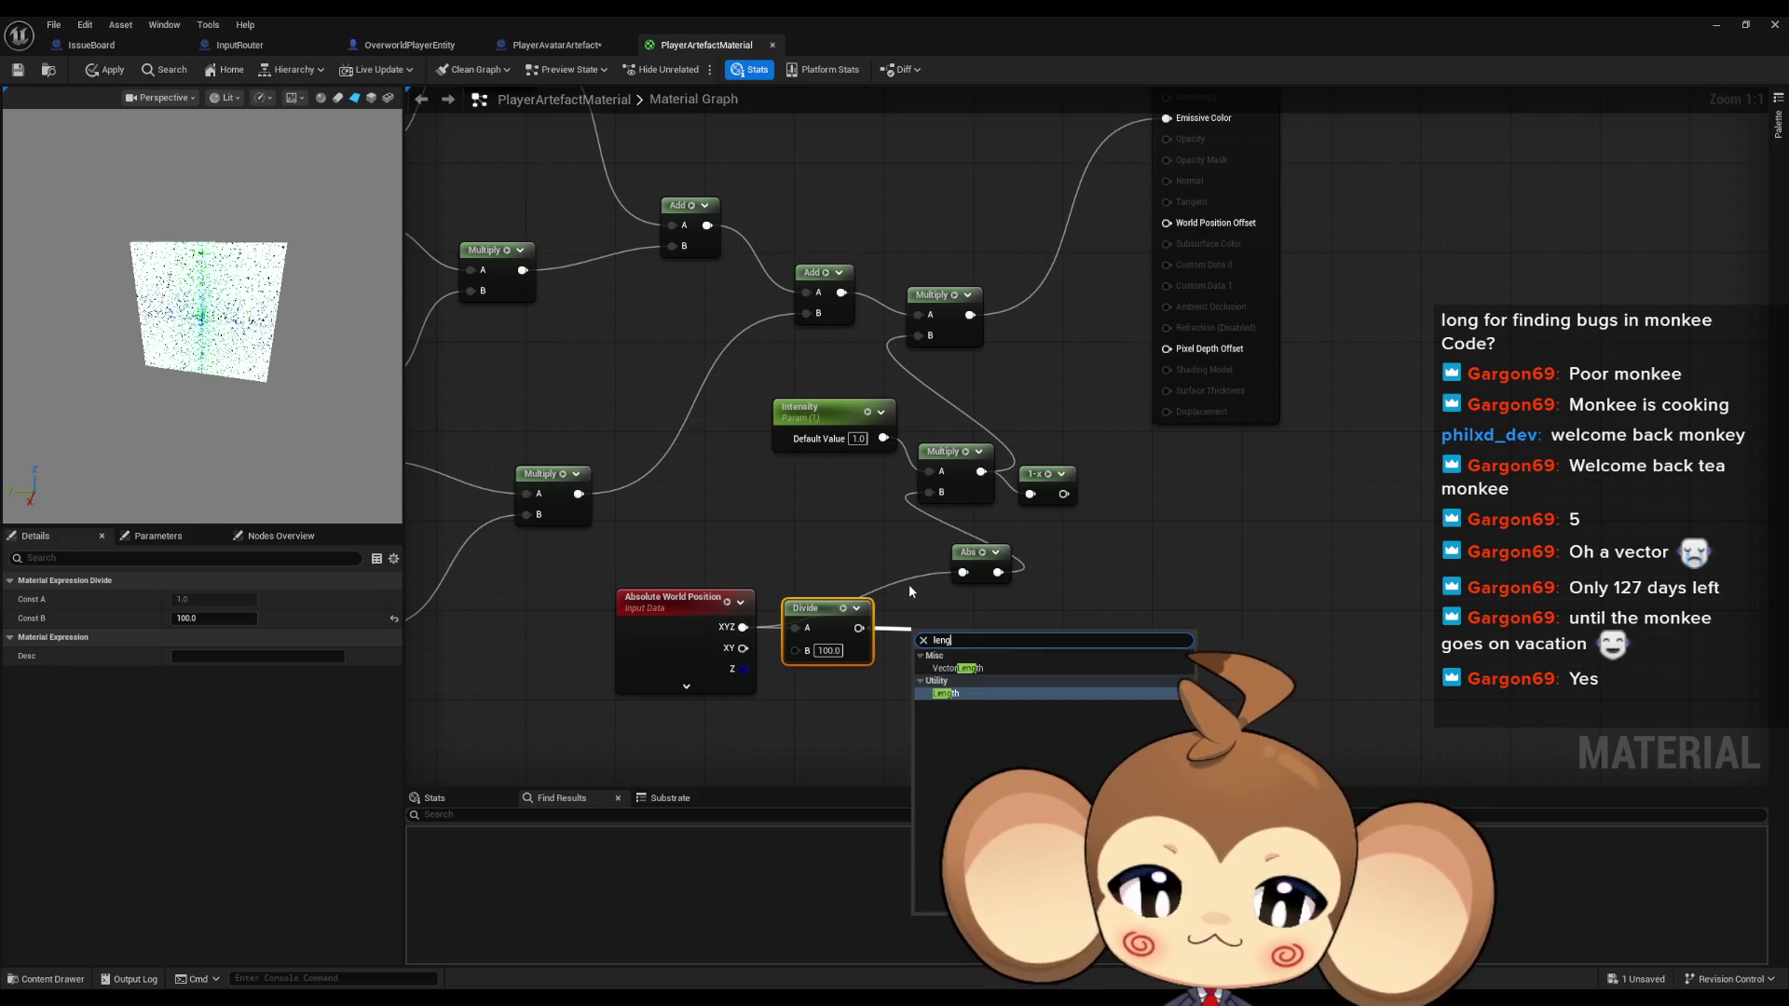
key("Return")
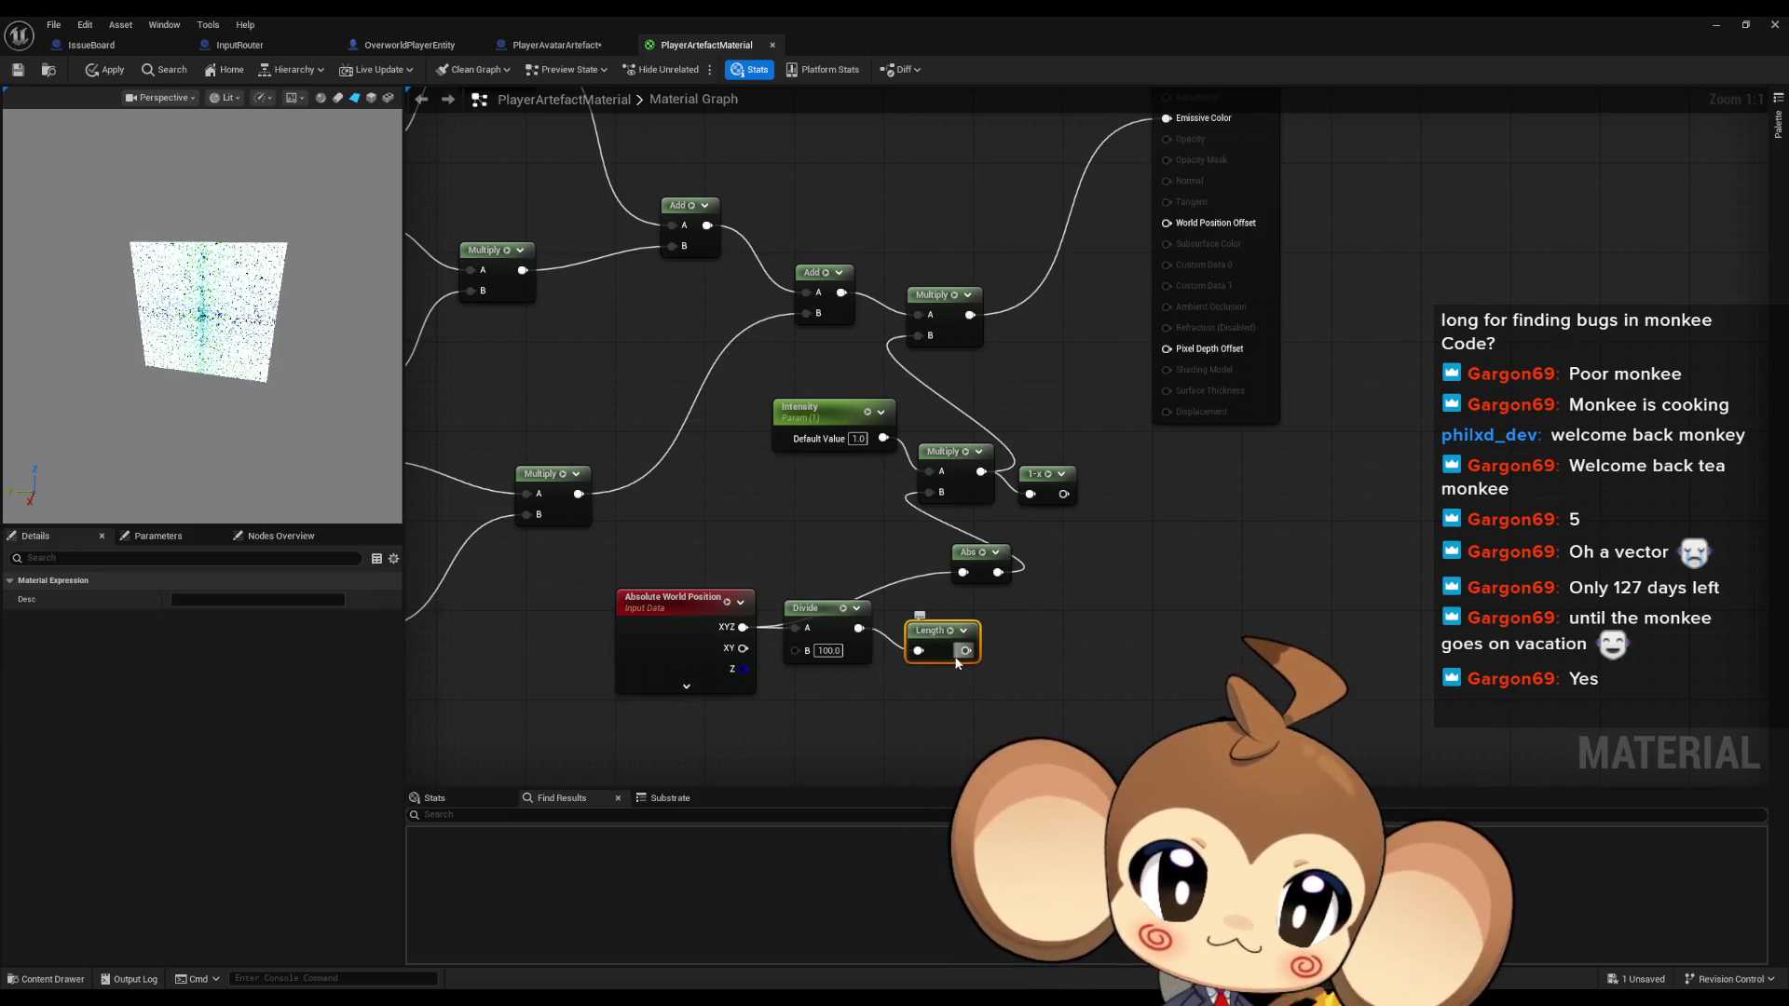
left_click_drag(937, 630, 918, 335)
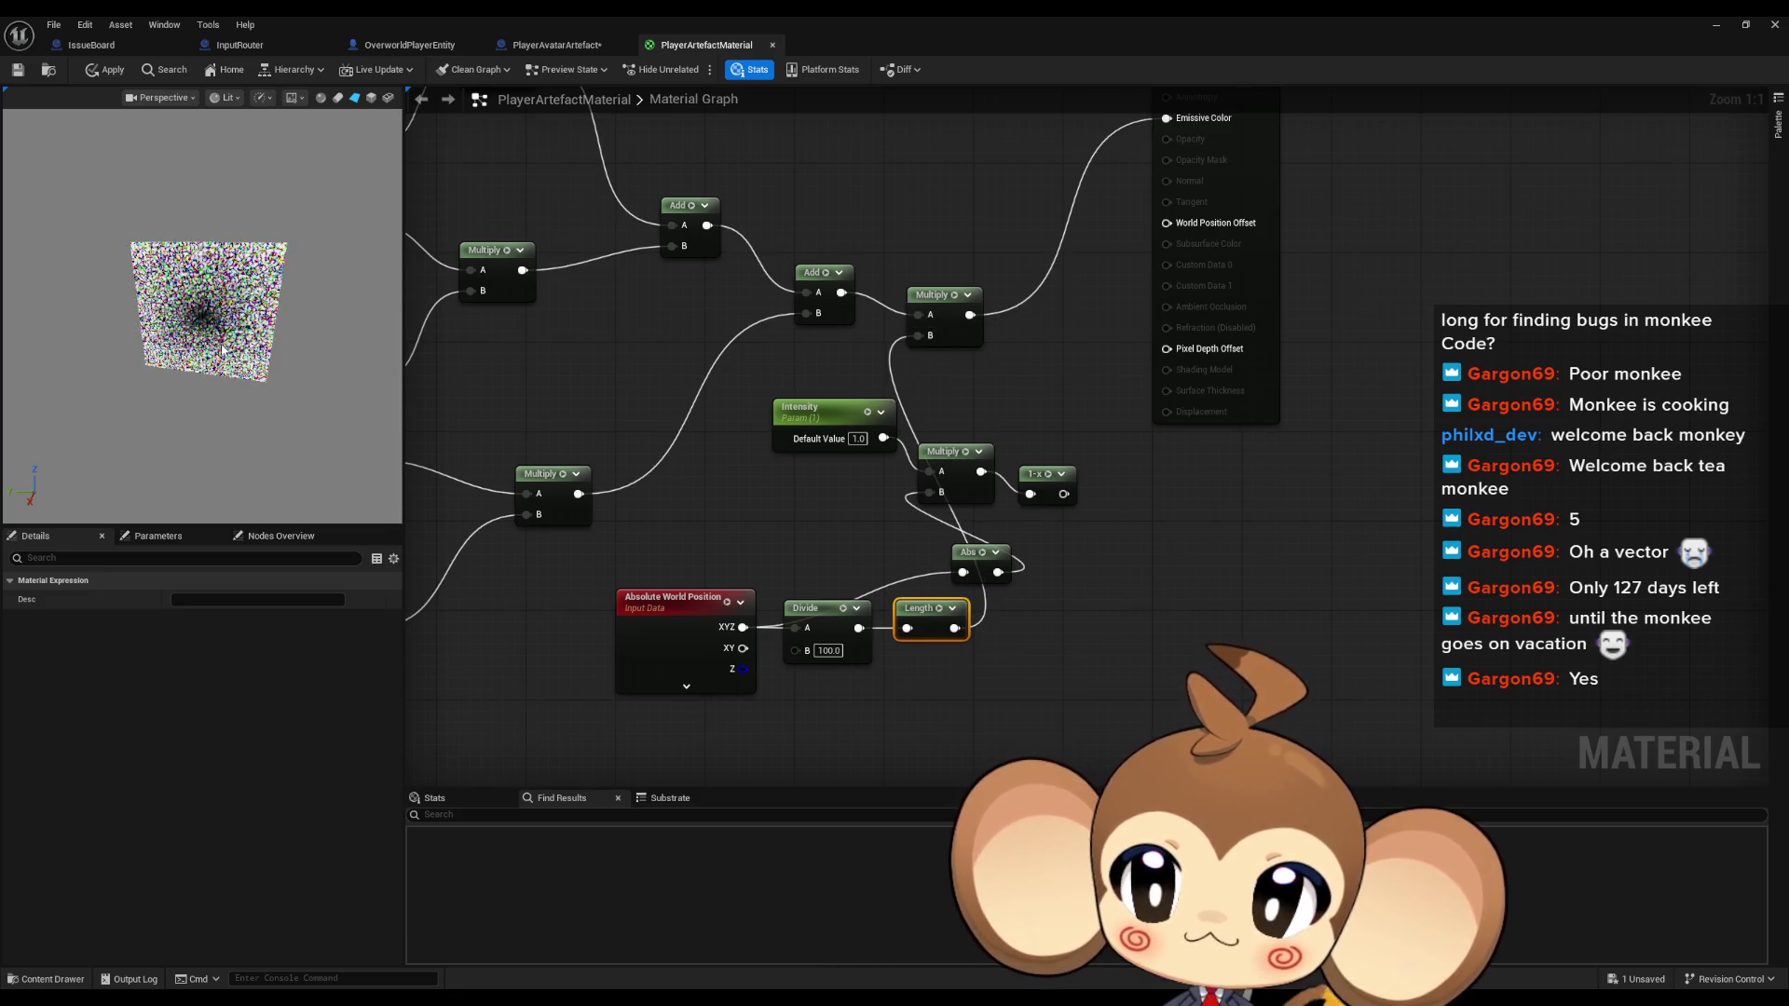
scroll(249, 342, "up", 3)
scroll(250, 342, "down", 1)
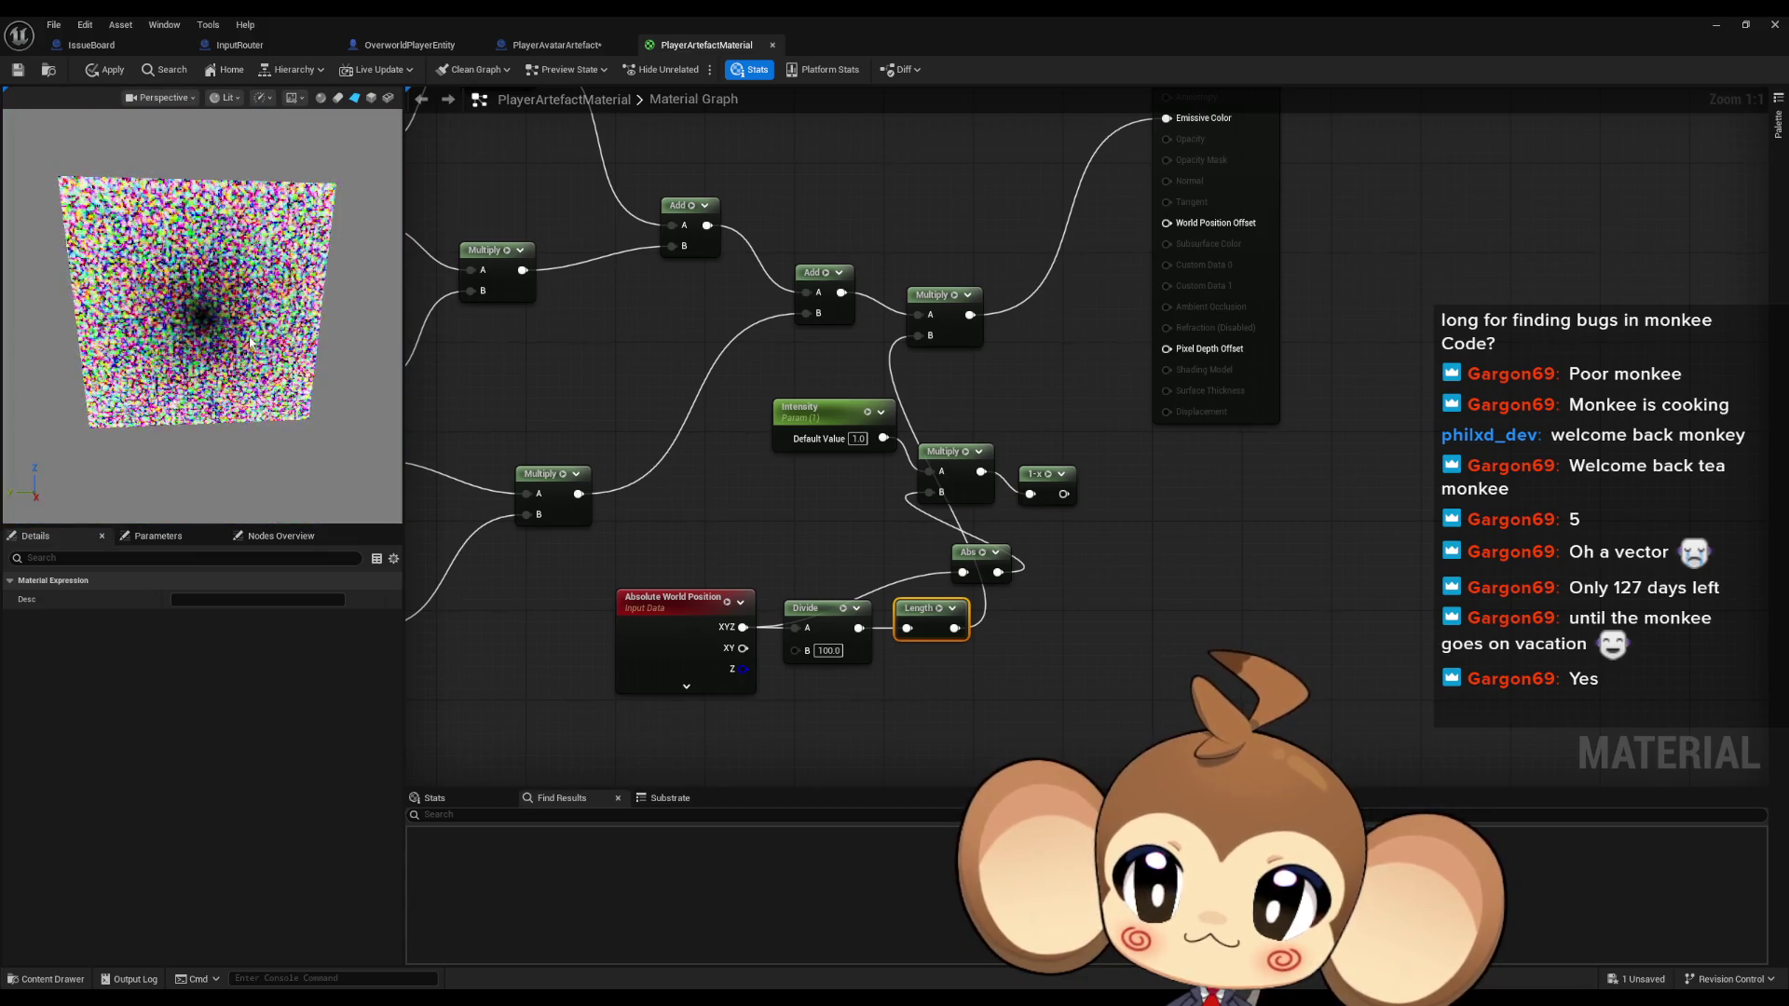
Try Divide B values 10 and 1000, settle on 100, and reconnect the 1-x output
double_click(828, 651)
type("10")
key("Return")
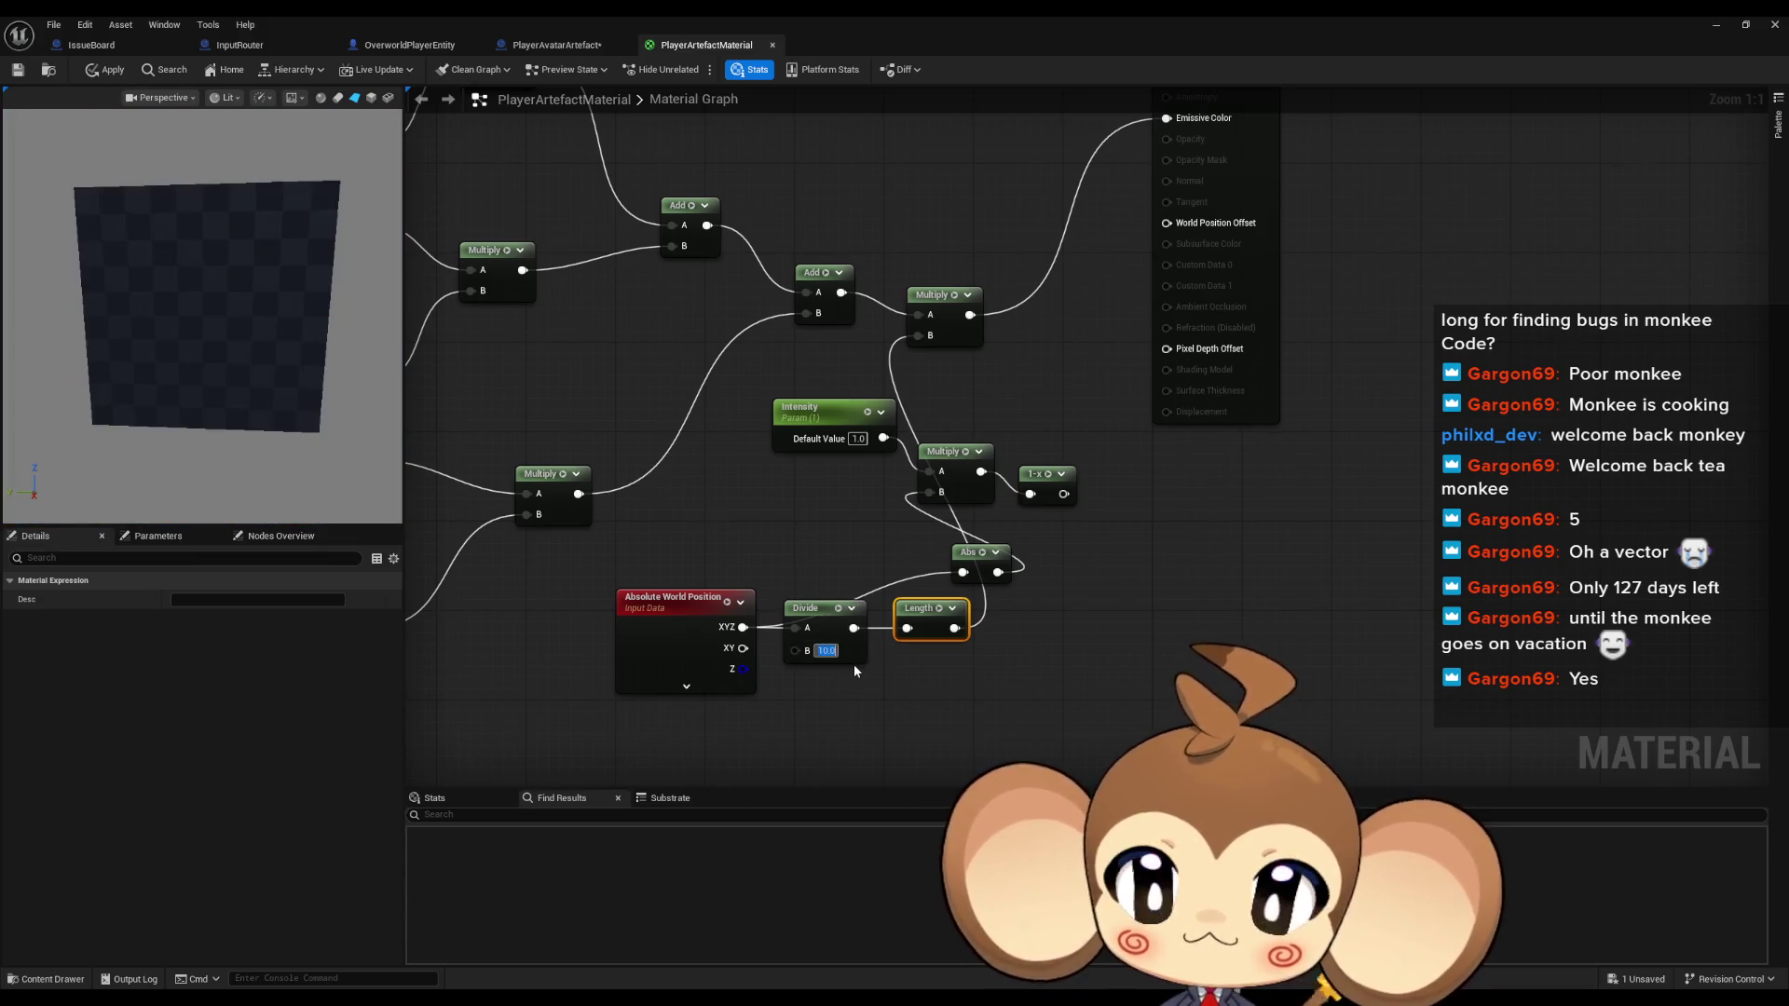
type("1000")
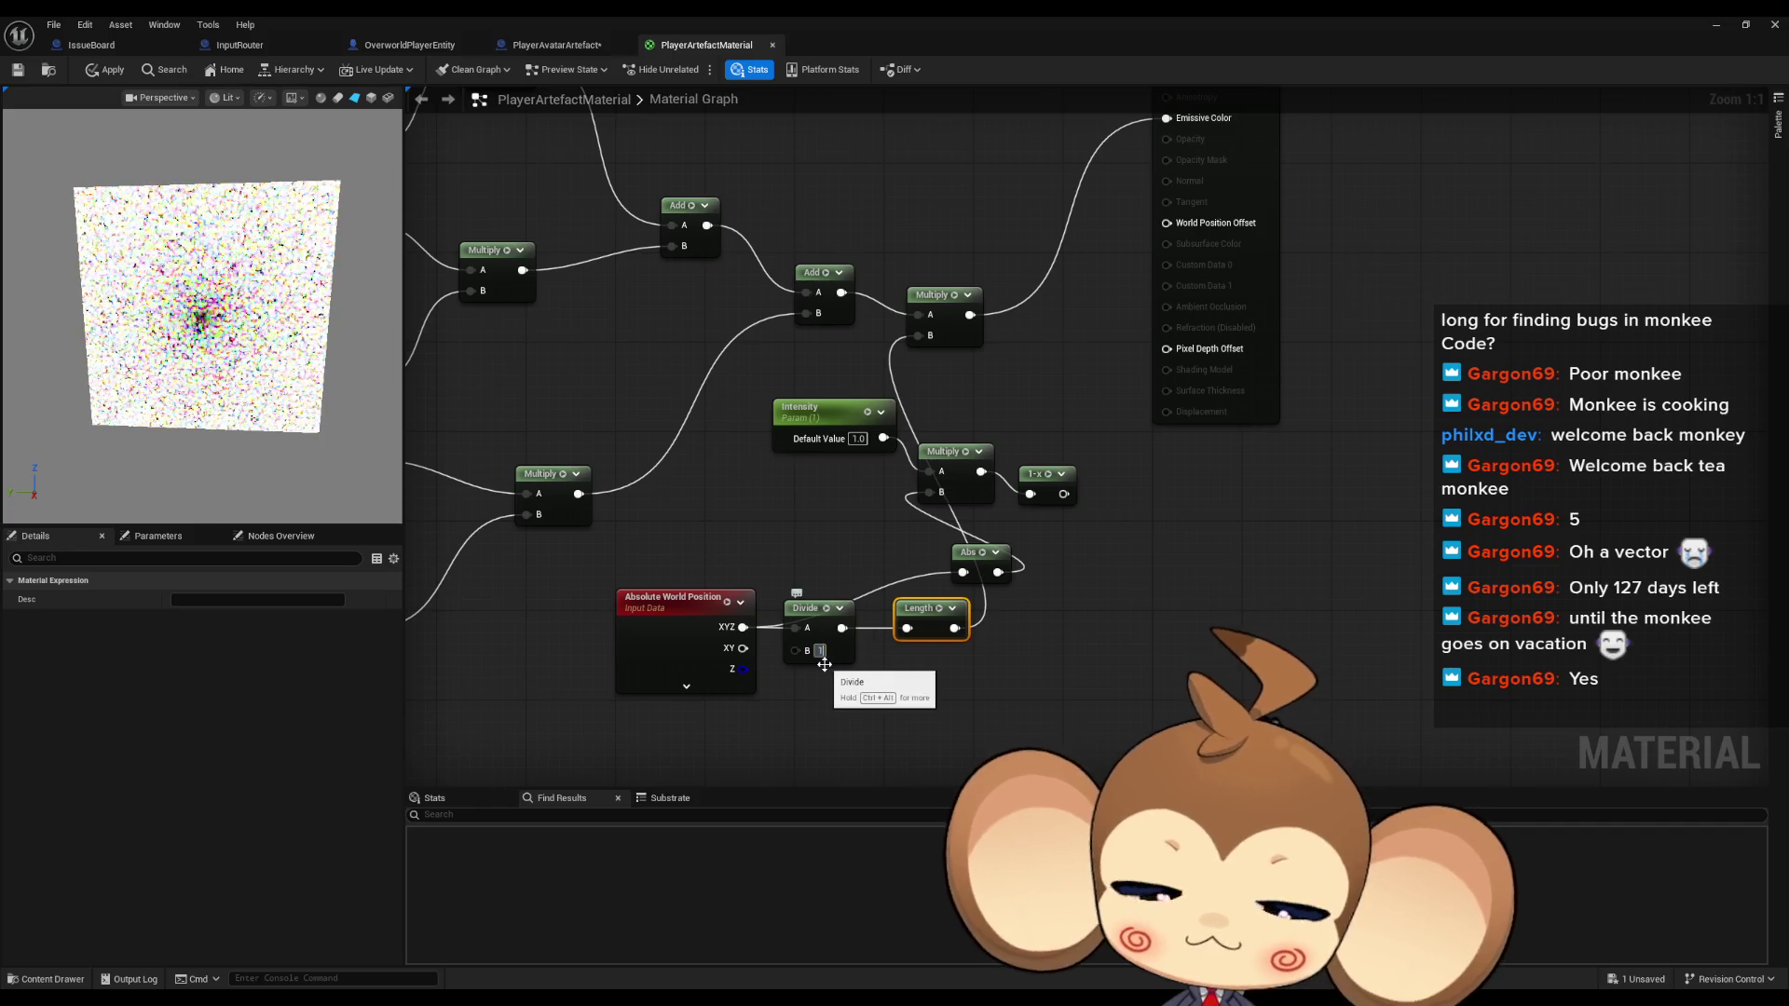
key("Return")
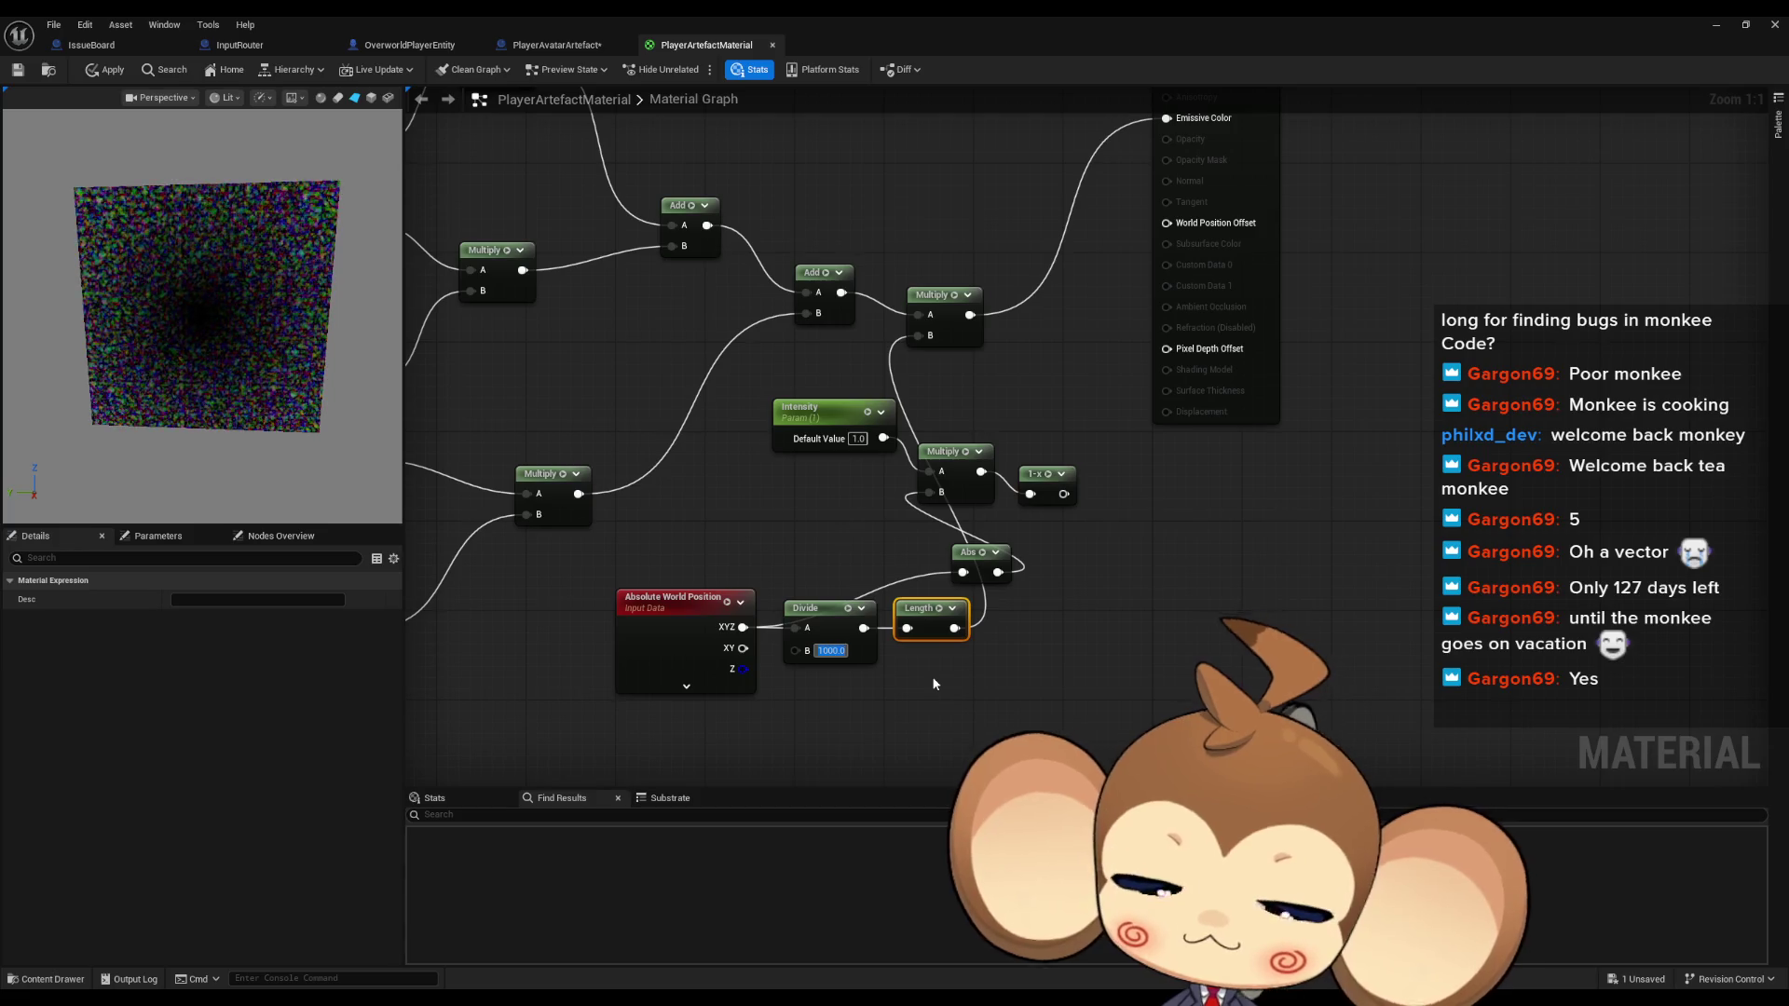
type("100")
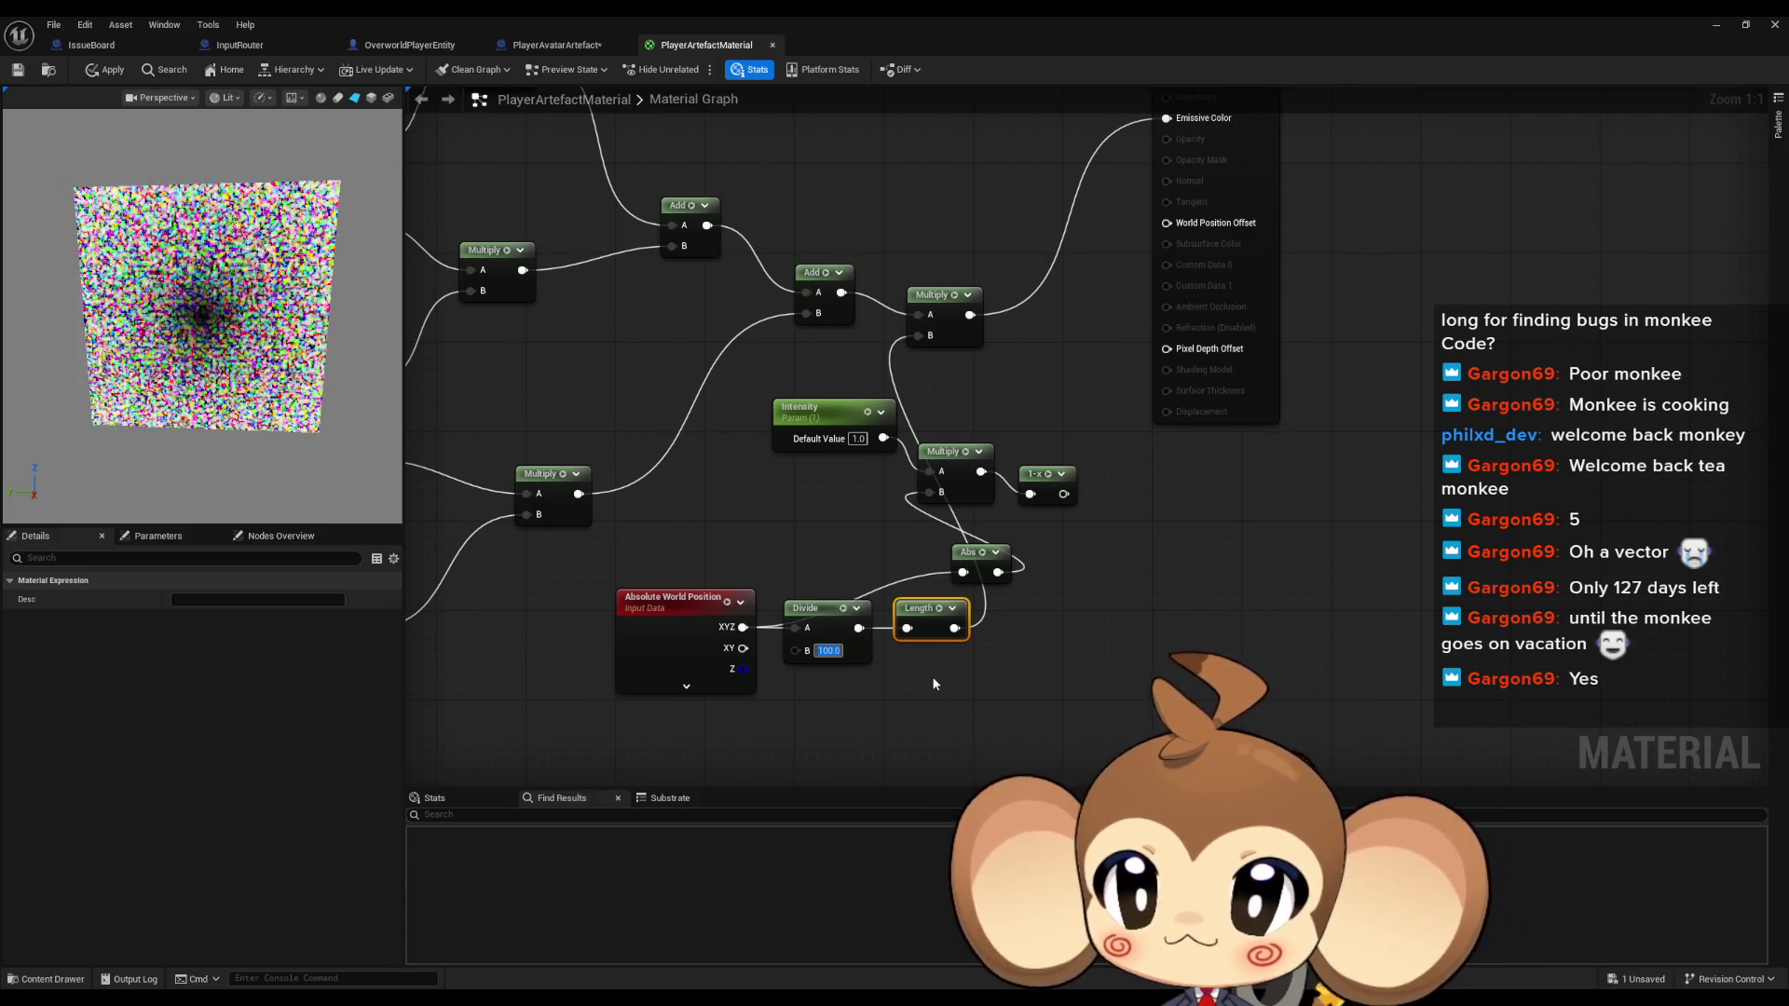
key("Return")
left_click(955, 645)
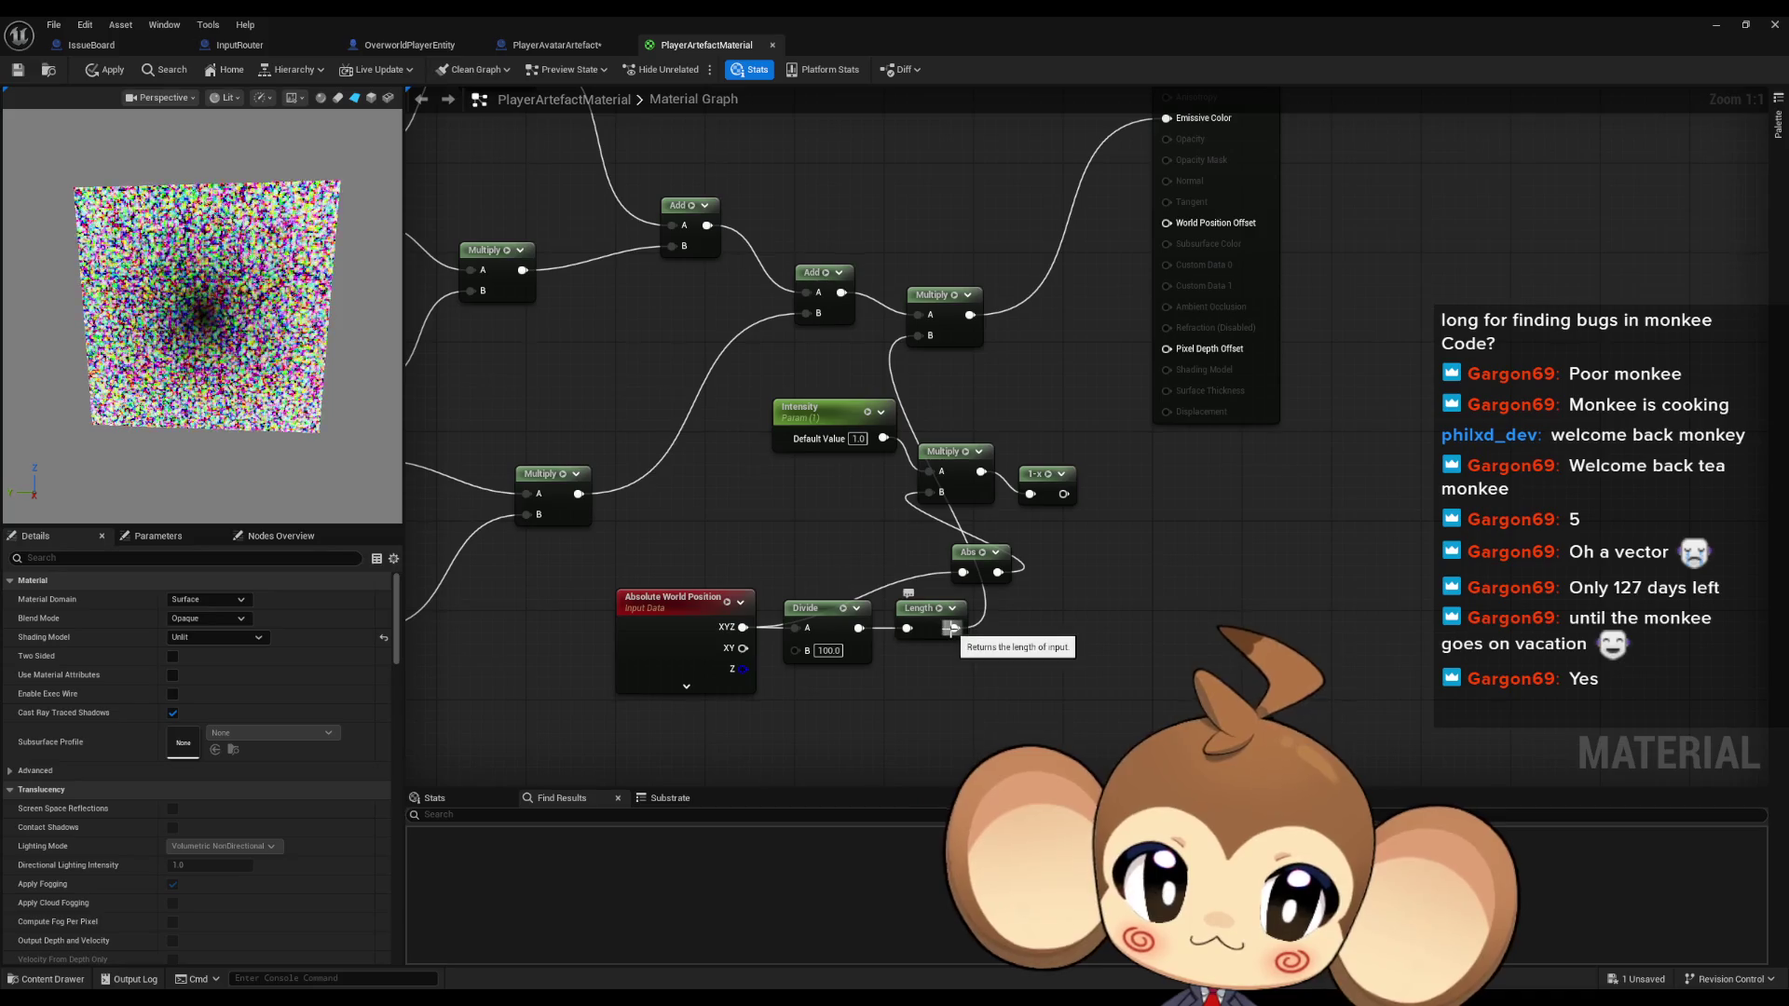
mouse_move(1063, 494)
left_mouse_down()
mouse_move(926, 339)
mouse_move(969, 615)
mouse_move(955, 628)
left_mouse_up()
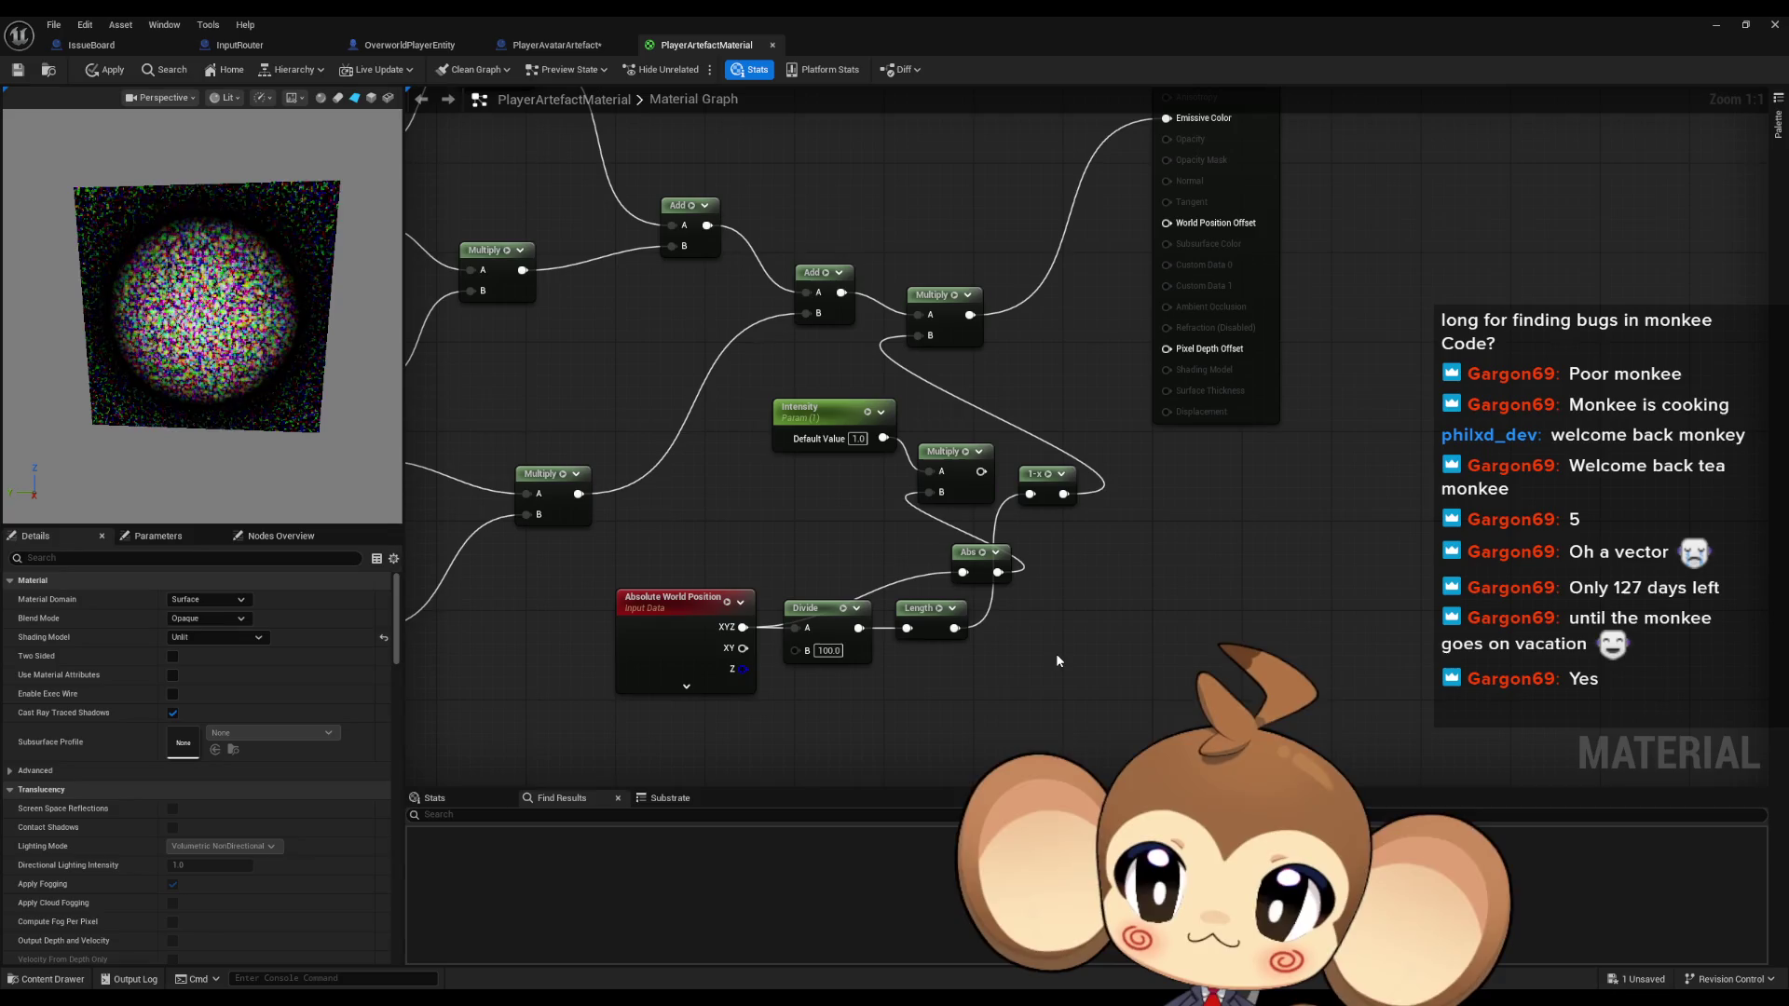
Test Divide B values of 1000, 500, 250, 10 and 2000 on the preview
left_click(828, 651)
type("1000")
key("Return")
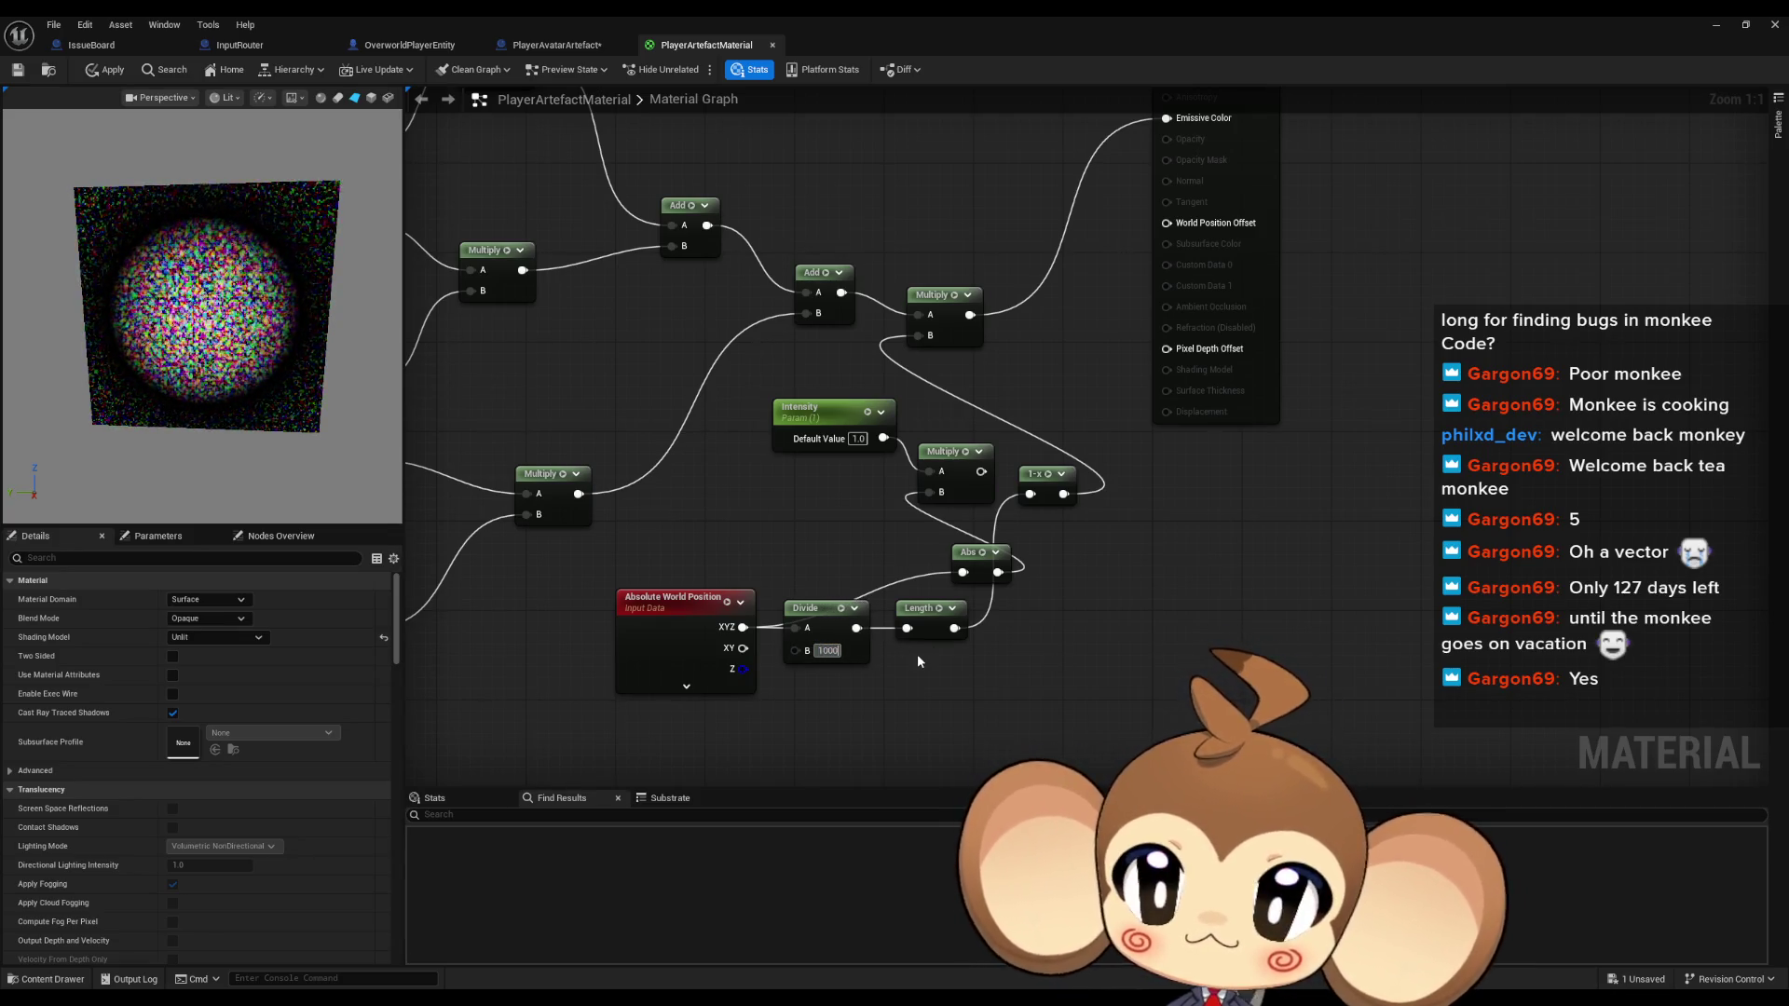
type("500")
key("Return")
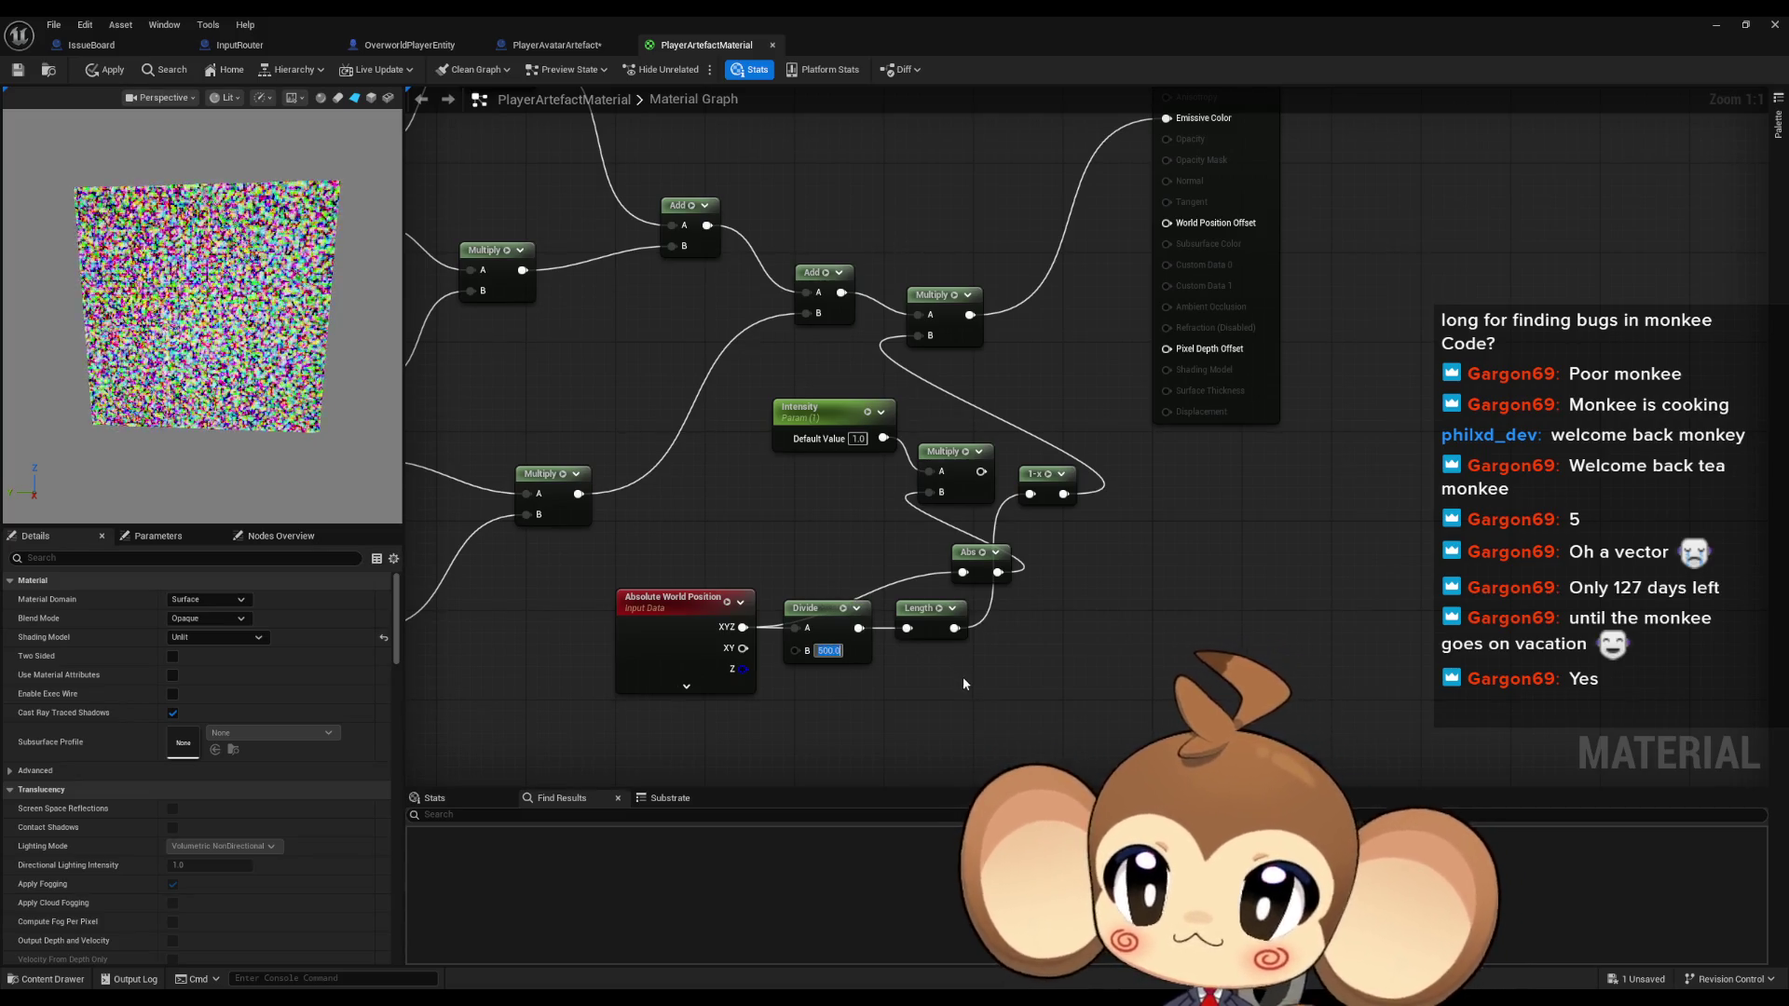
type("250")
key("Return")
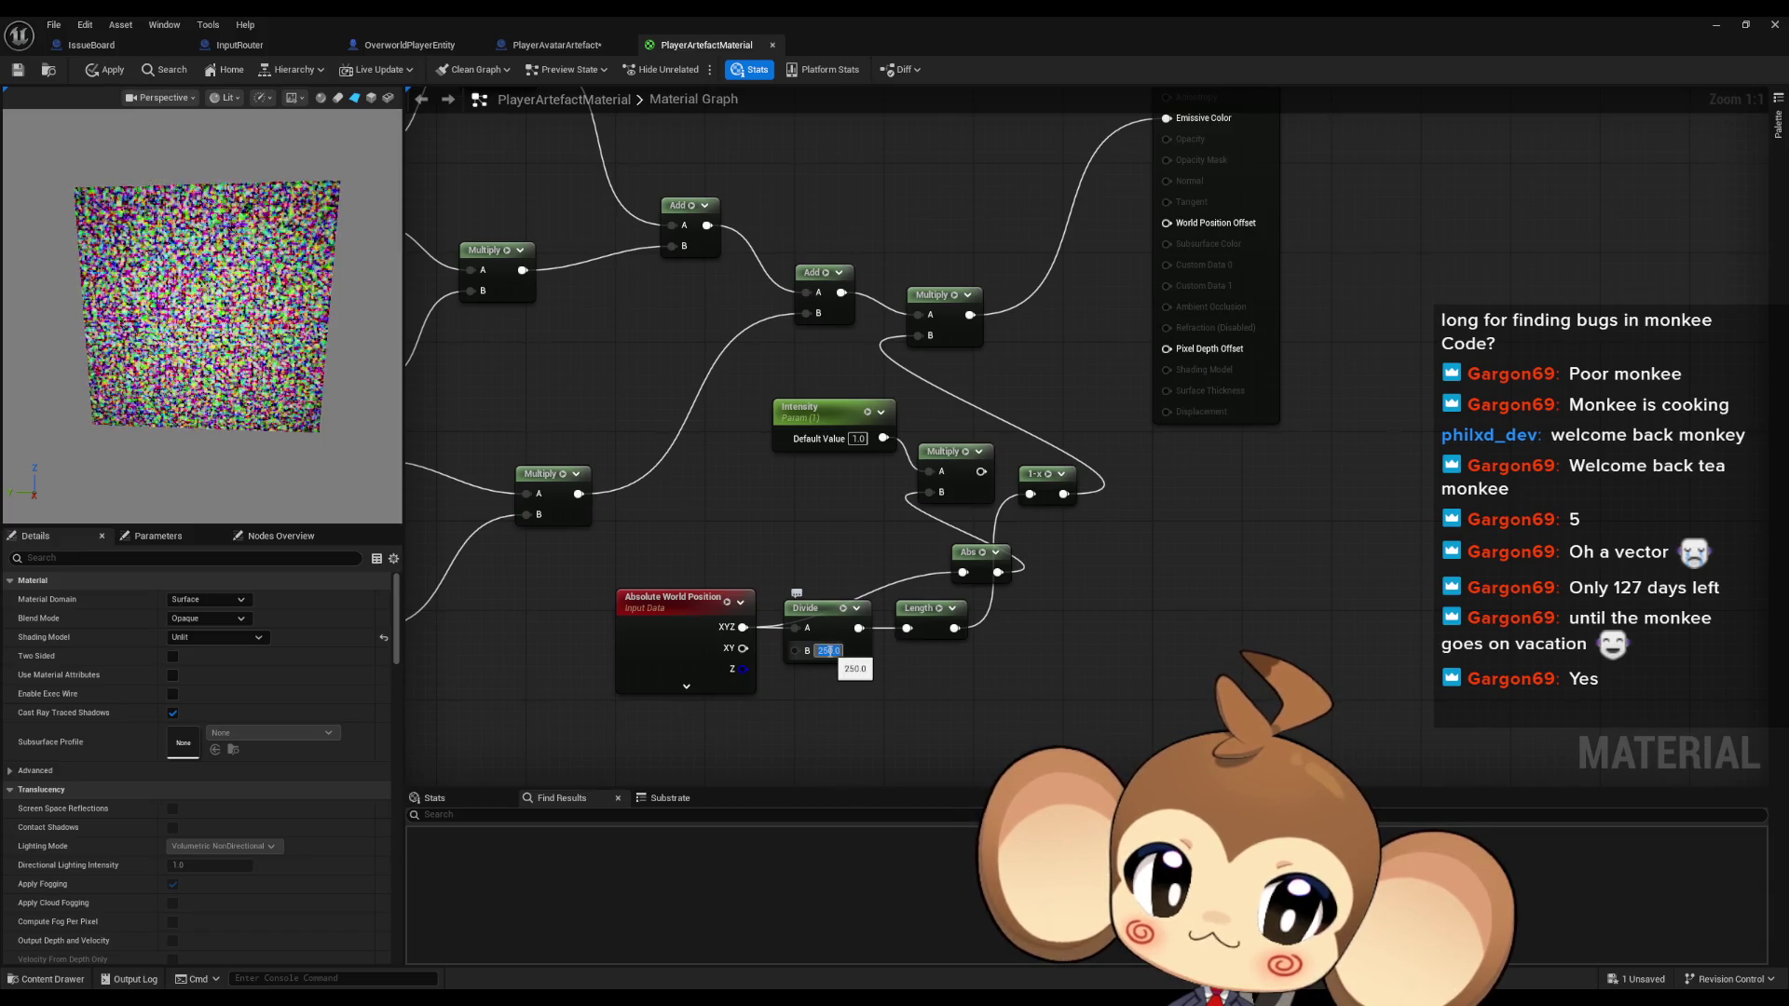
type("10")
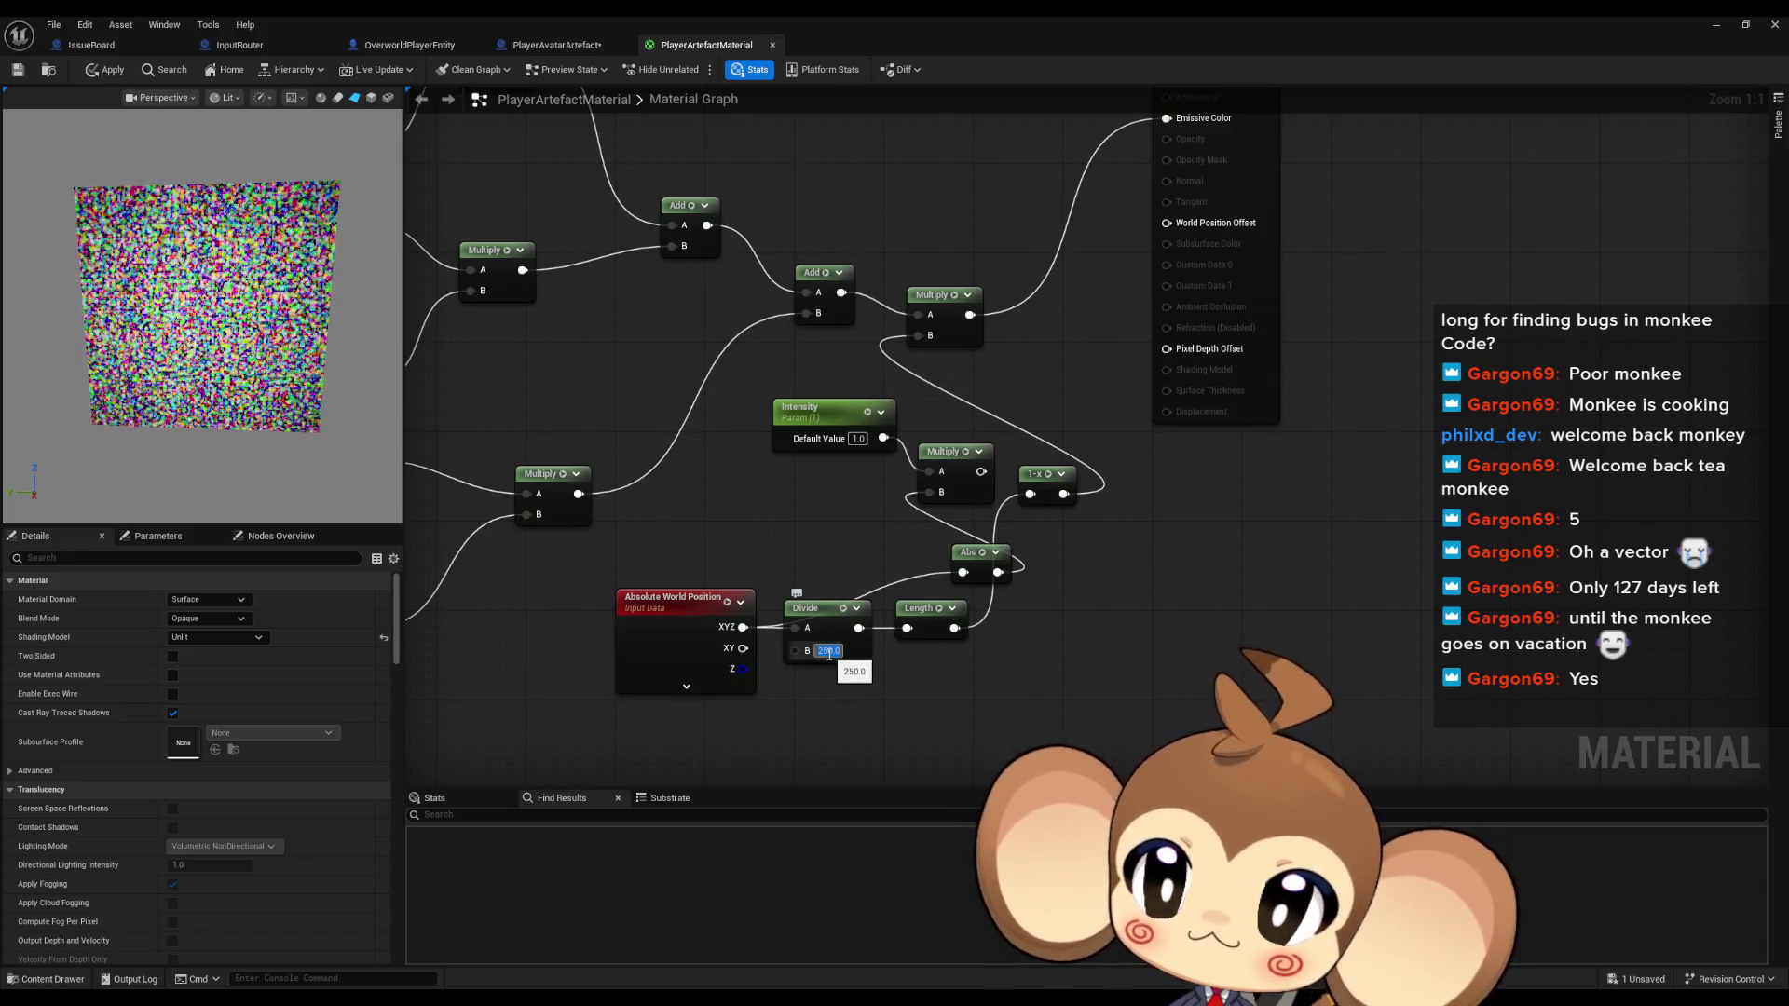
key("Return")
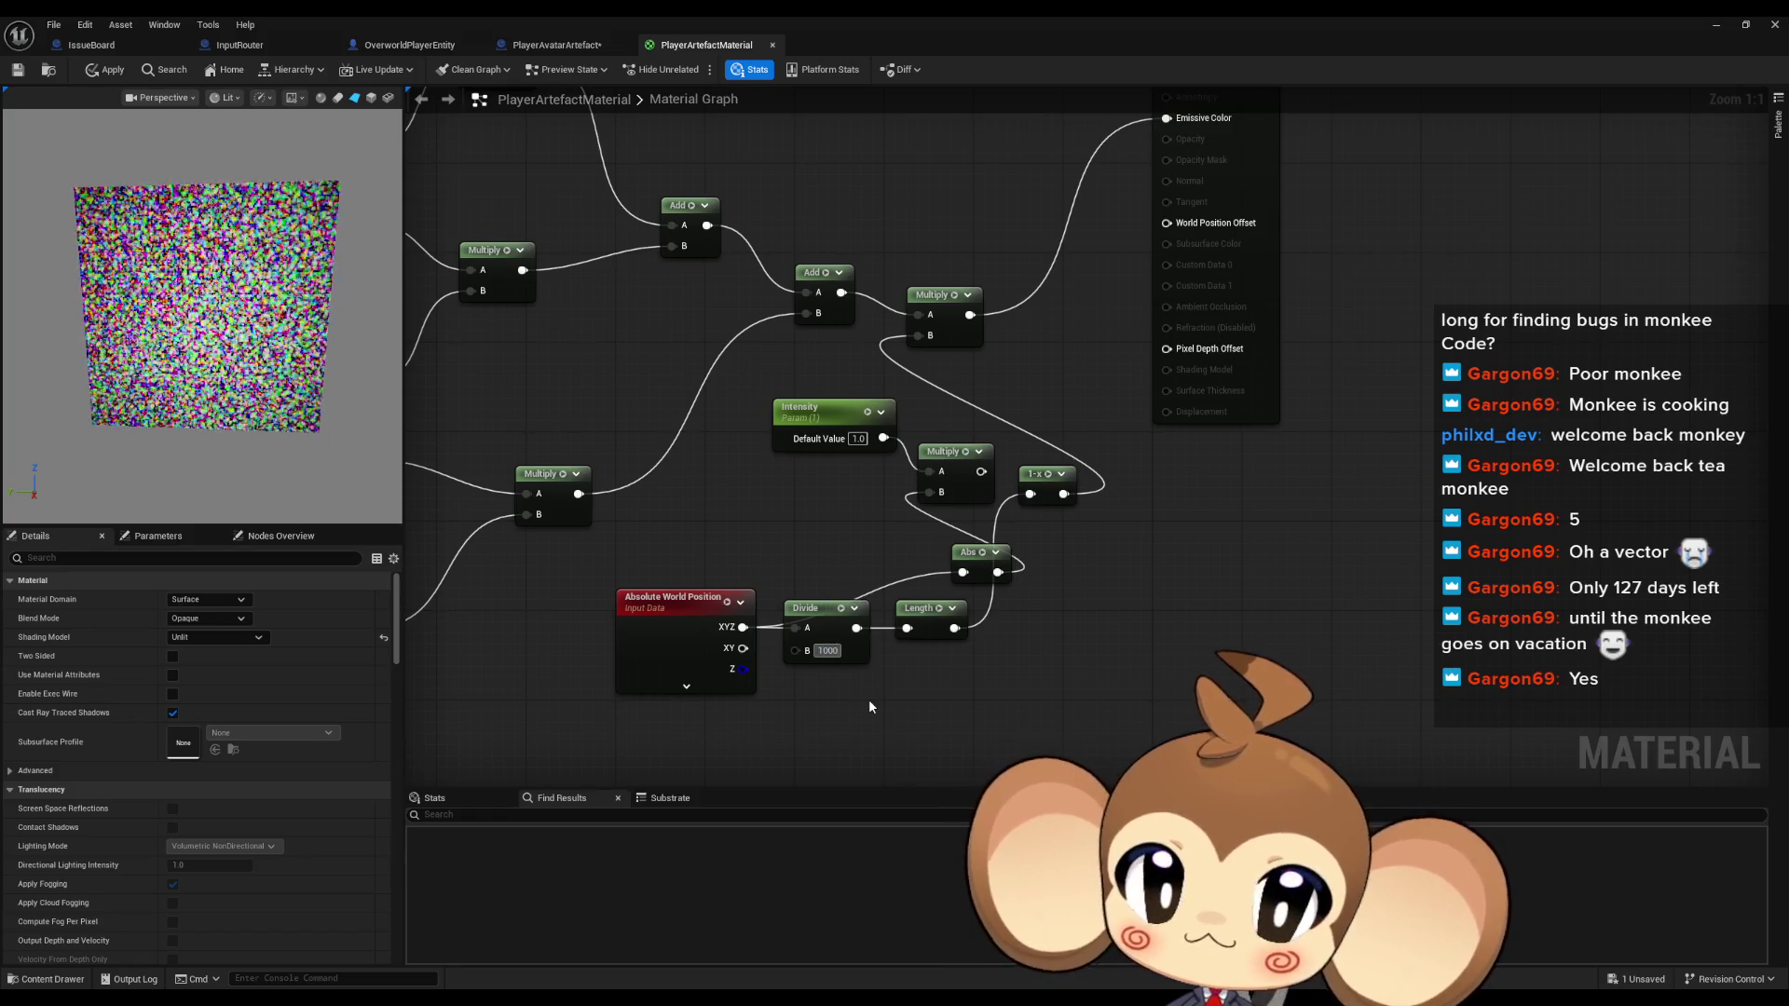
type("00")
key("Return")
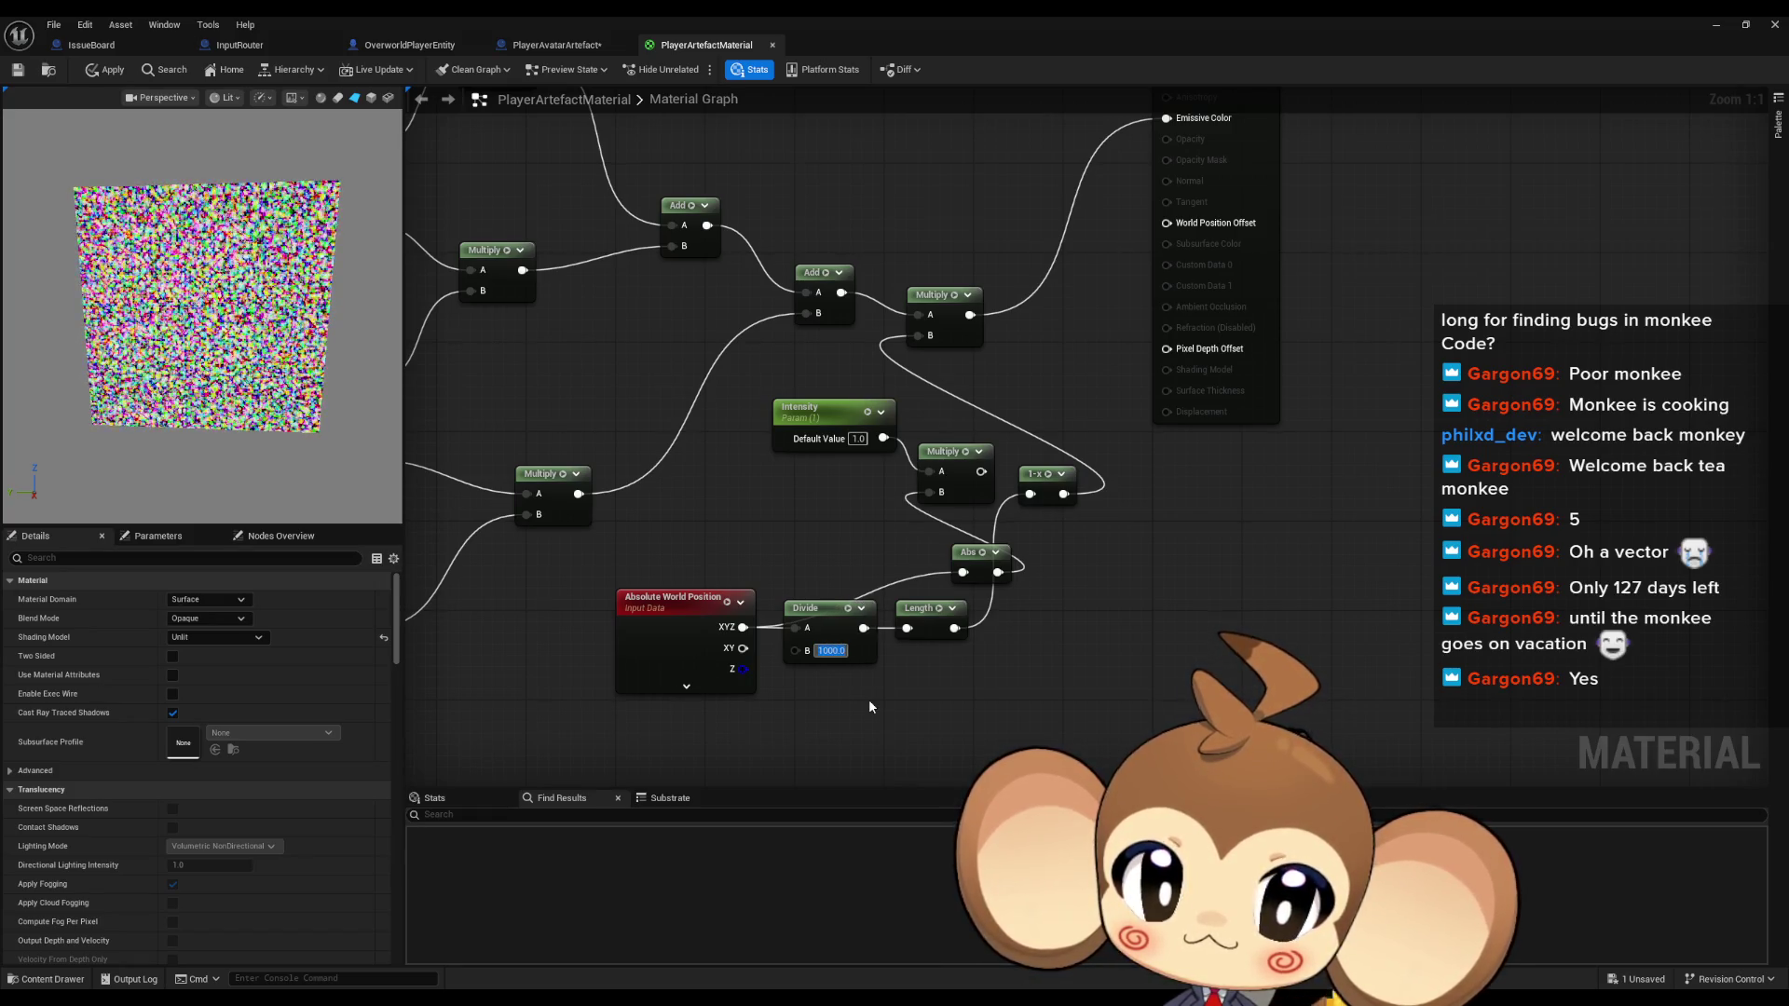
type("2000")
key("Return")
key("Return")
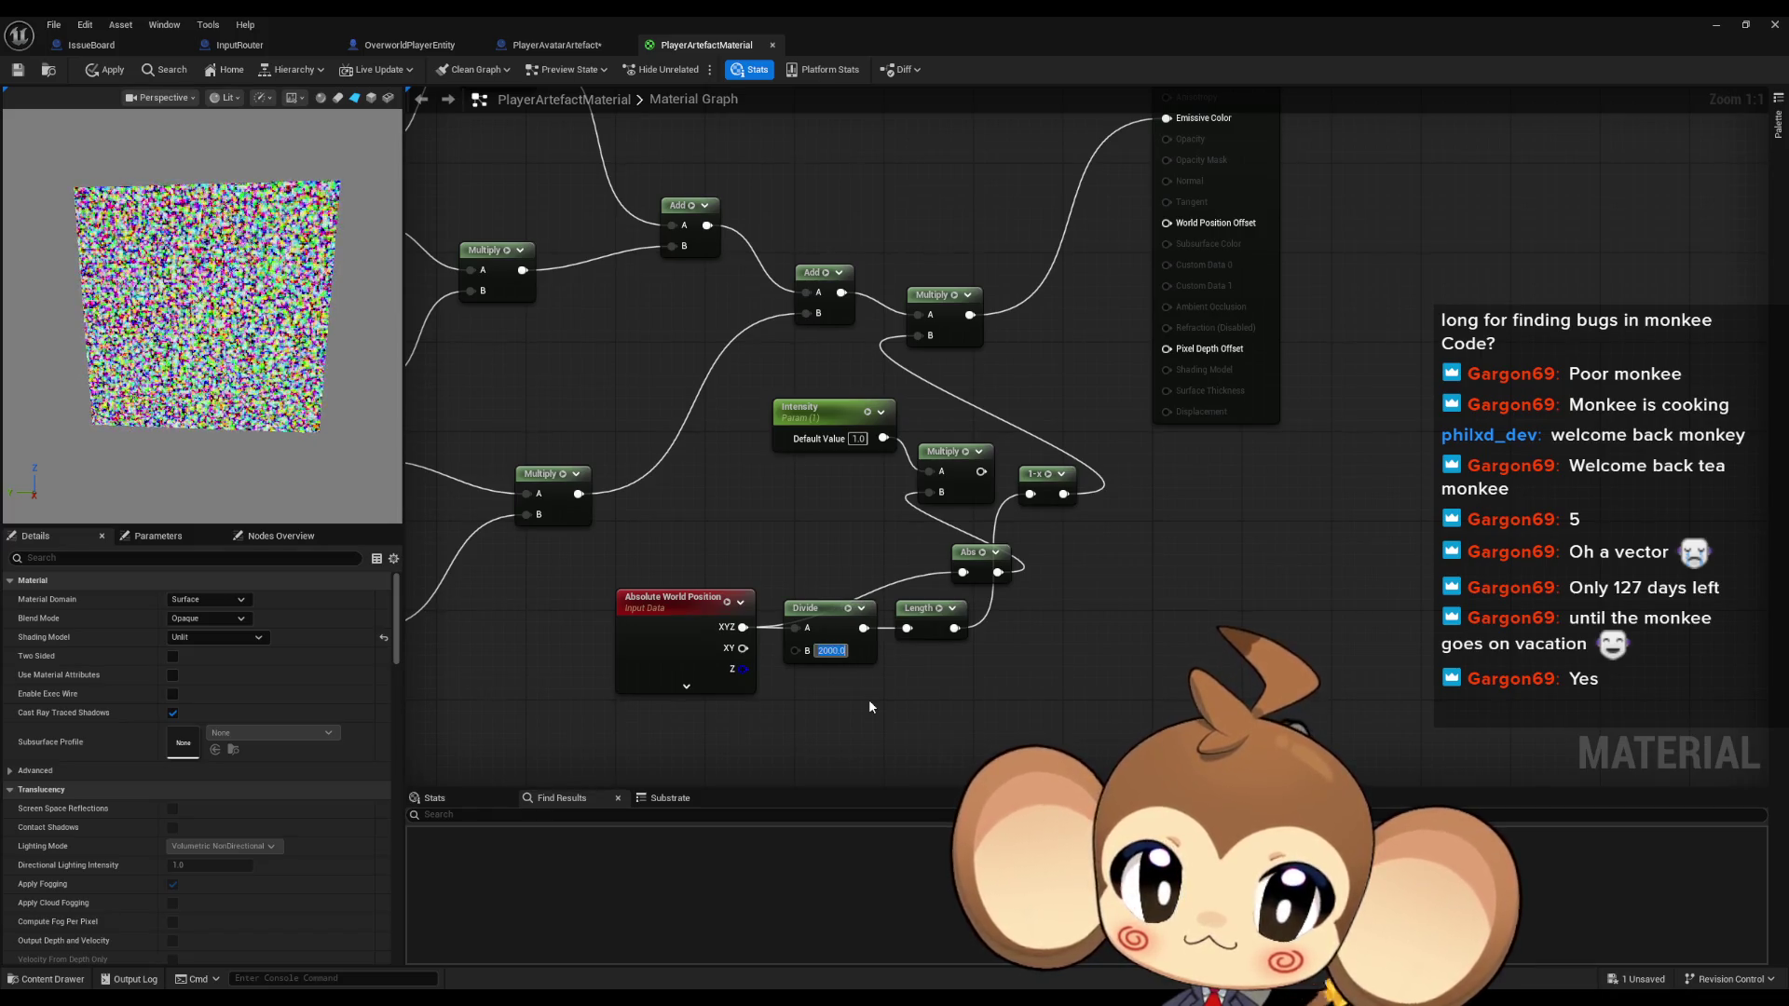
Wire Intensity into the upper Multiply's B, reset the divisor to 100, and place 1-x beside Length
left_click_drag(883, 438, 909, 340)
left_click_drag(862, 416, 817, 416)
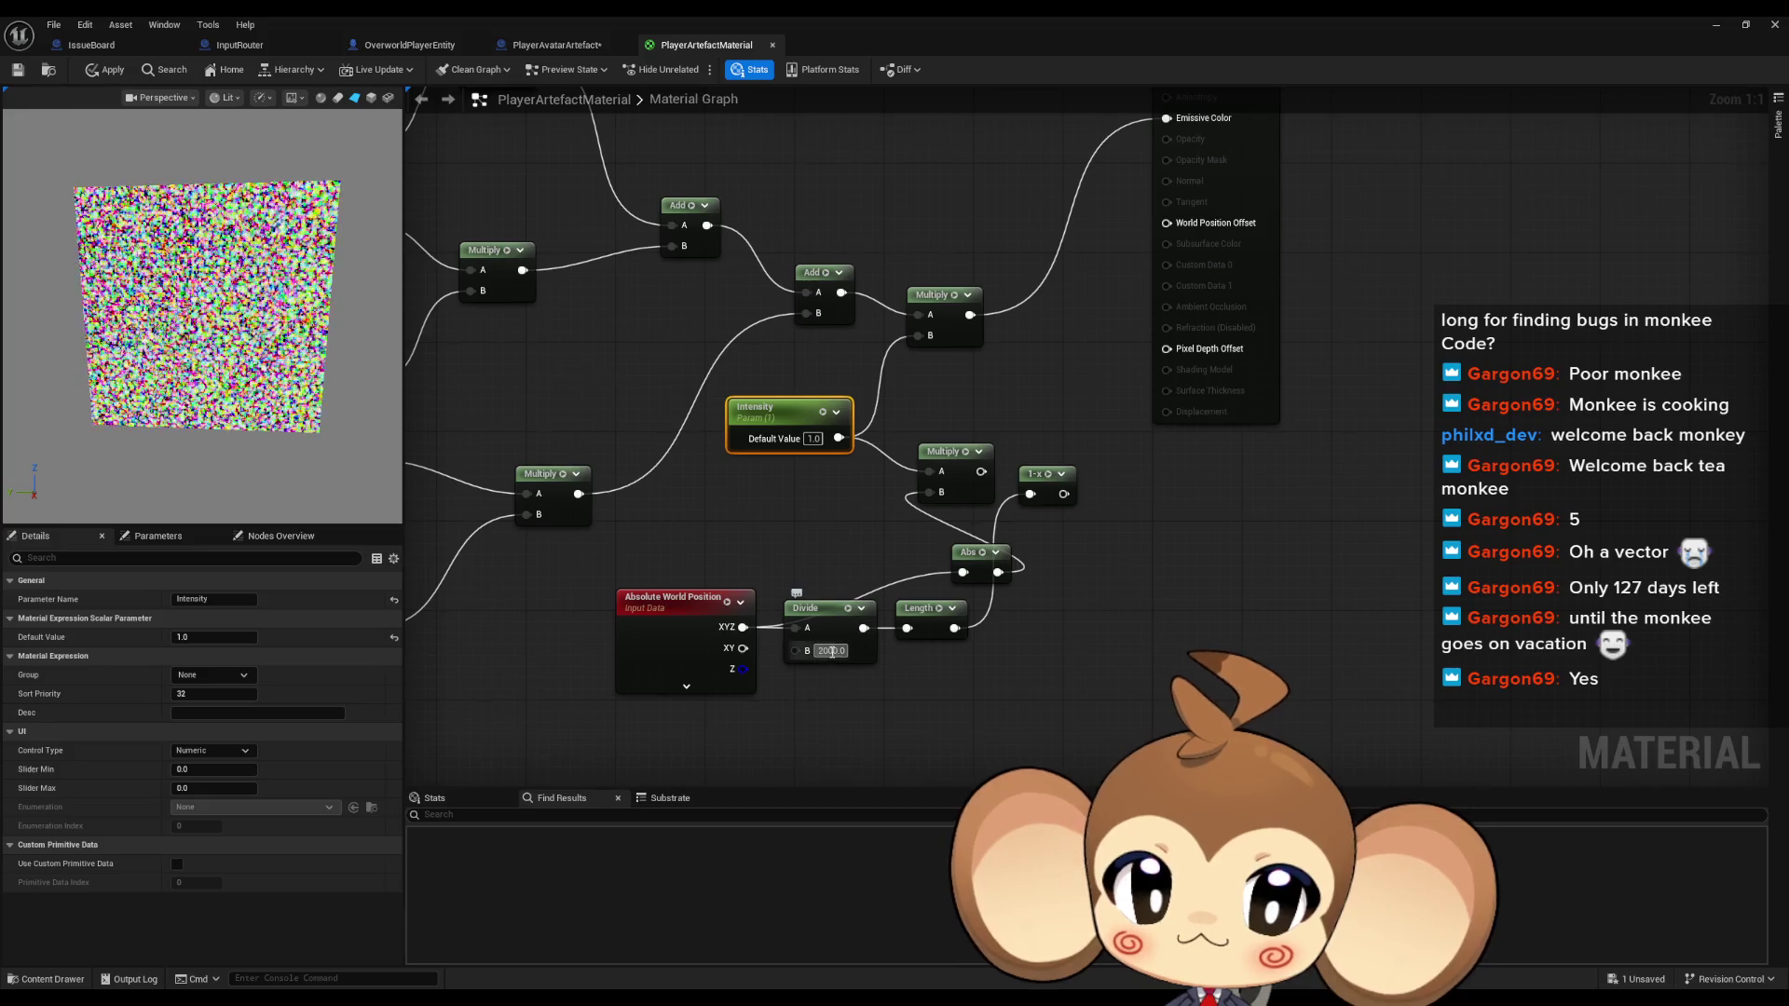
left_click(907, 686)
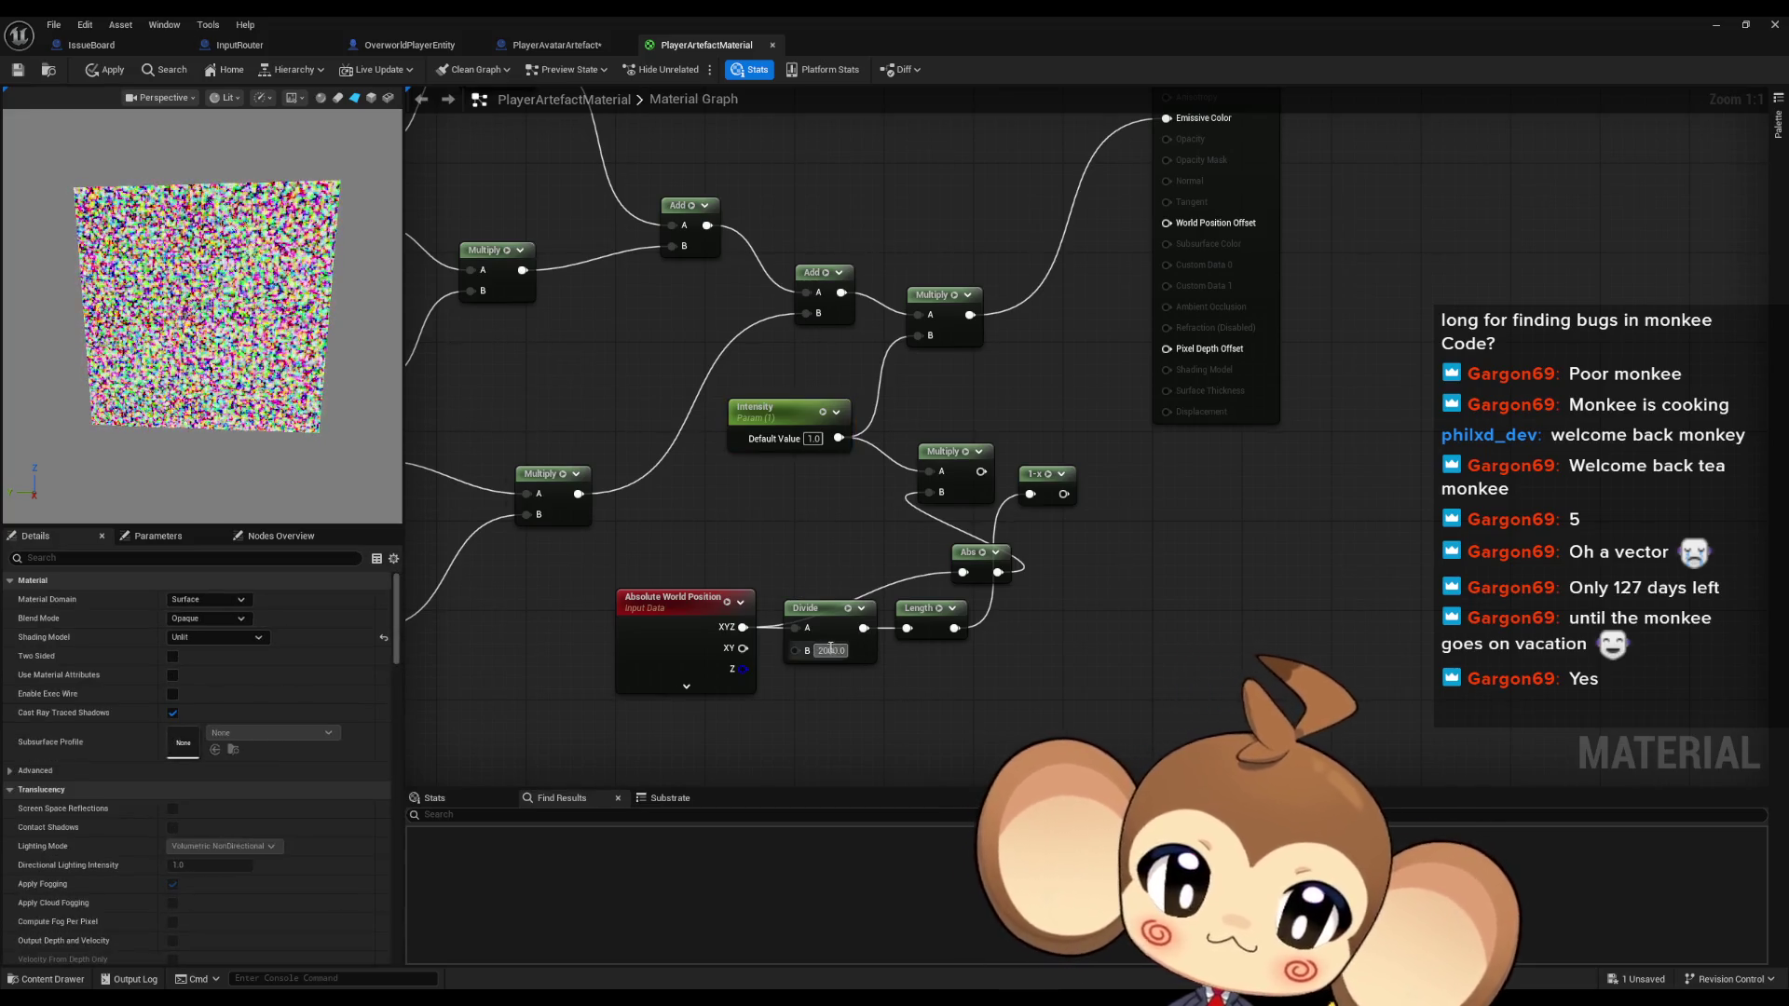
left_click(832, 651)
type("100")
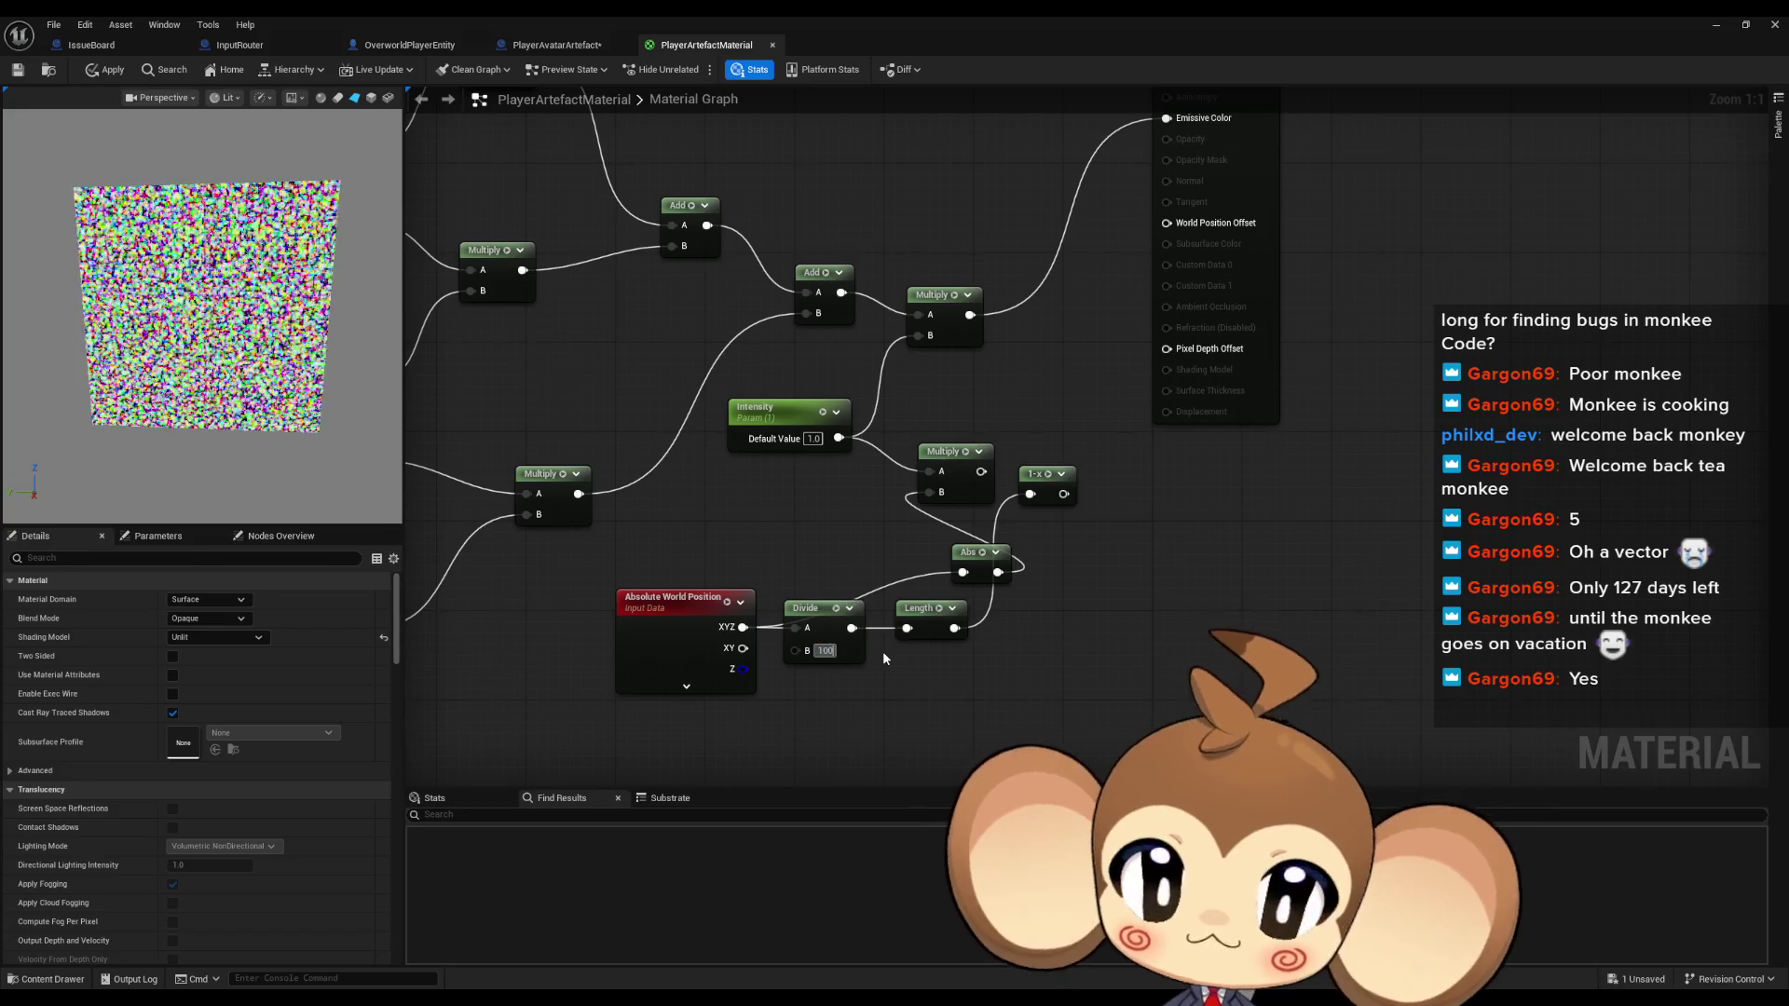
key("Return")
mouse_move(1033, 486)
left_mouse_down()
mouse_move(1018, 622)
mouse_move(1003, 514)
mouse_move(918, 335)
left_mouse_up()
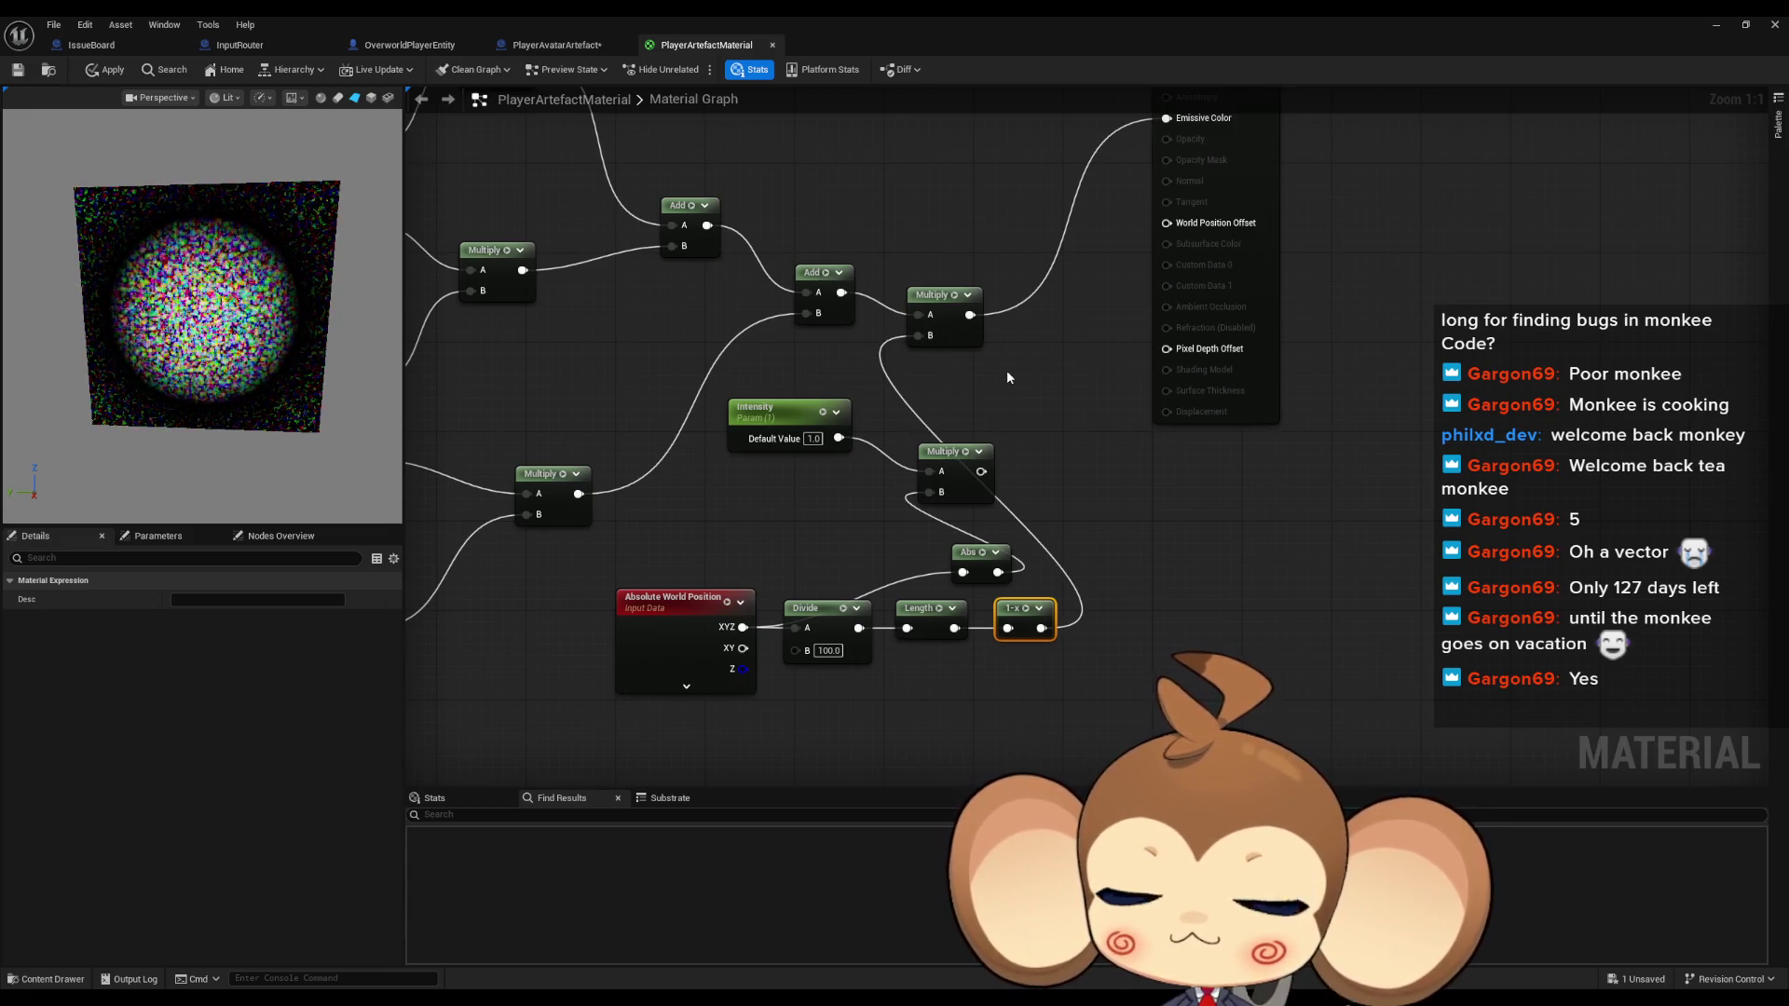
left_click(857, 707)
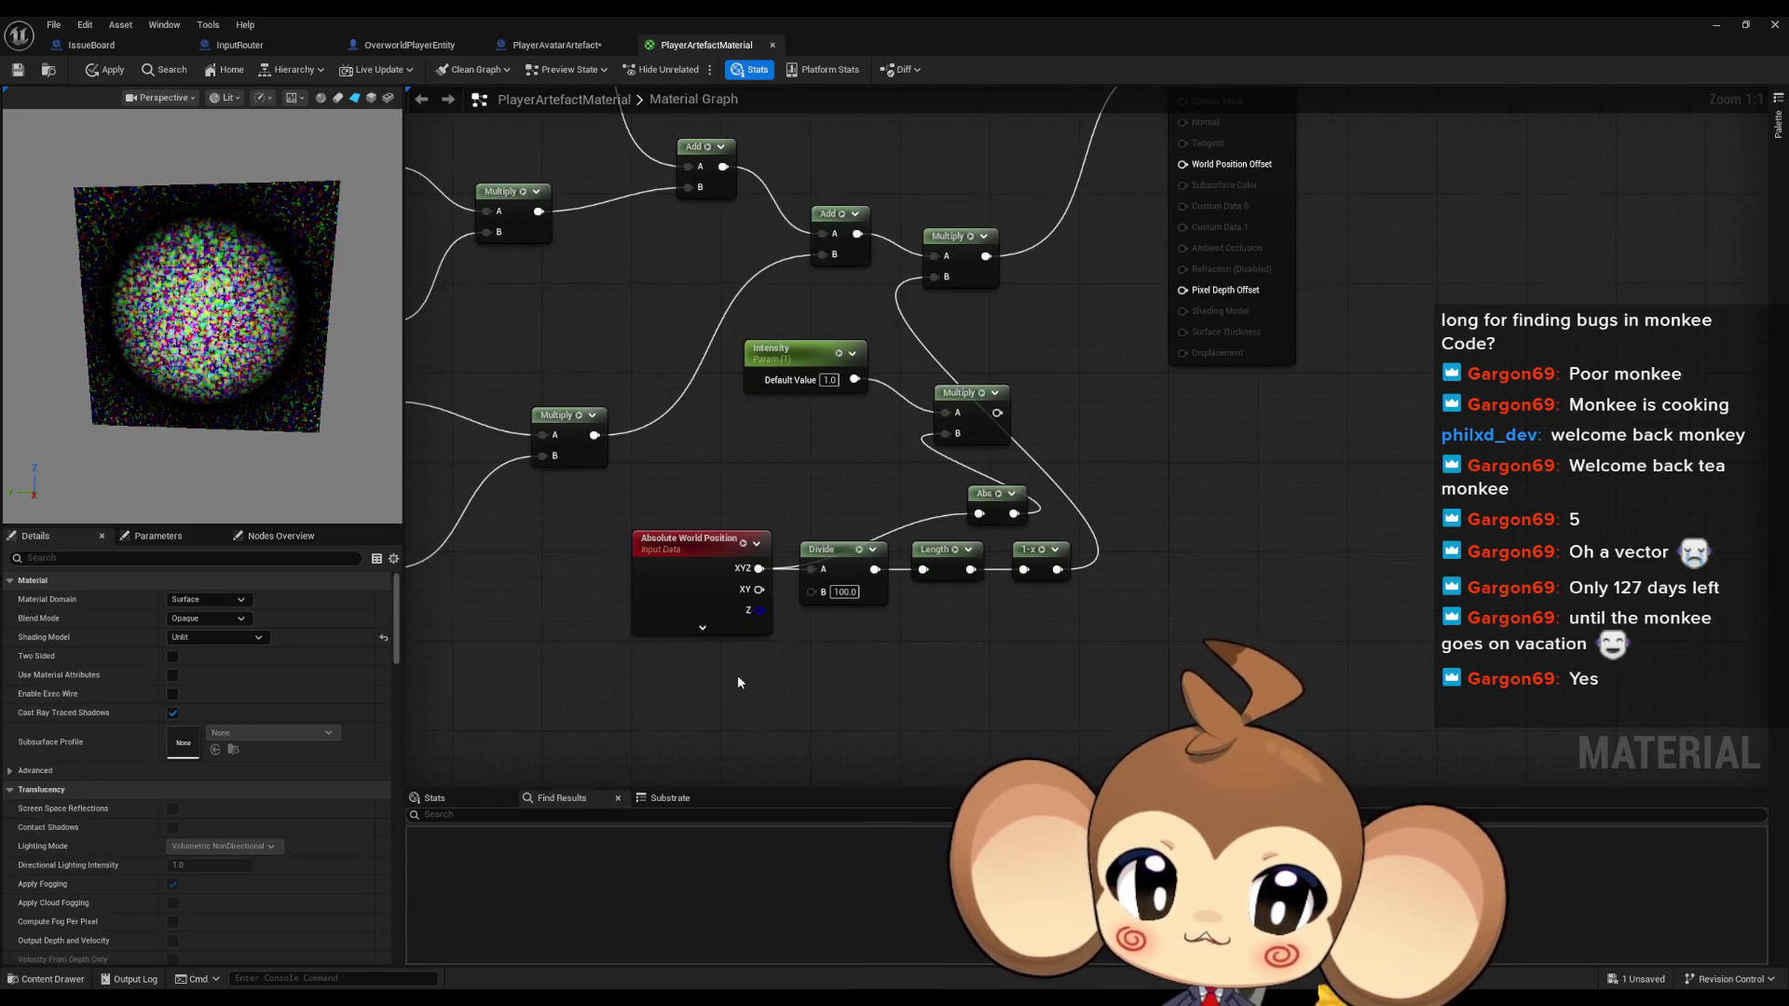
Add a Scalar Parameter named RadiusPulse and wire it into the Divide's B input
right_click(665, 691)
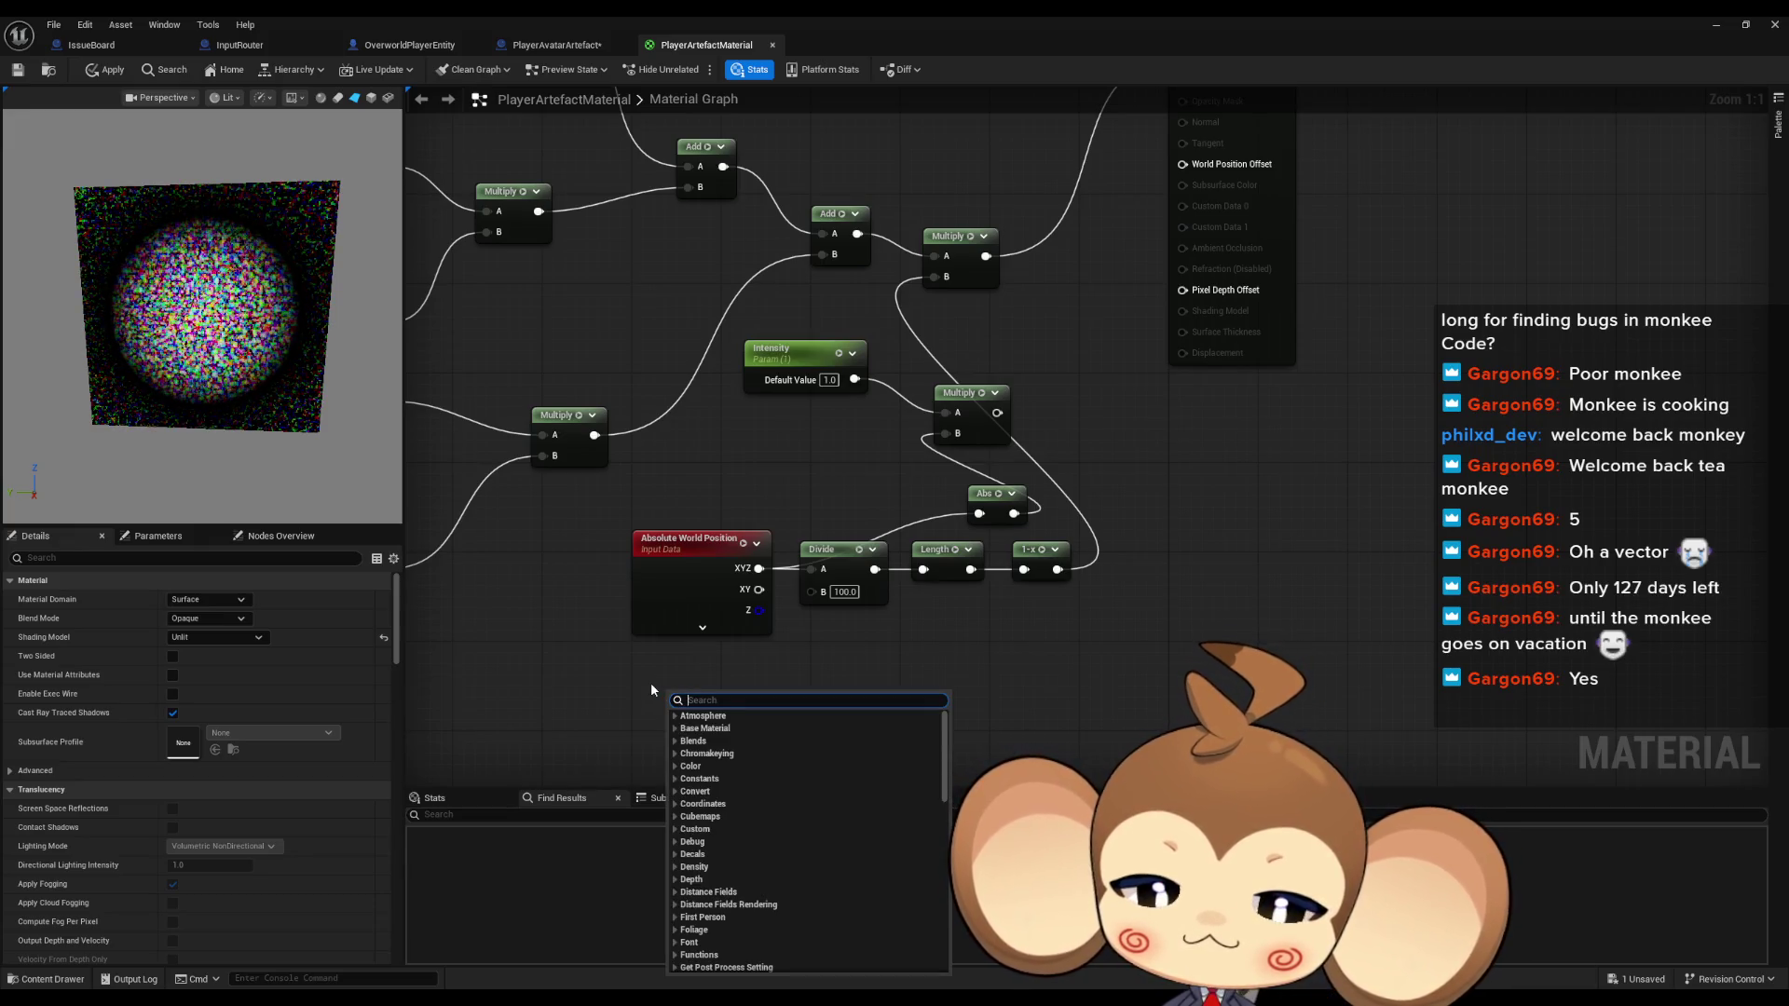
scroll(650, 682, "down", 15)
type("scalar")
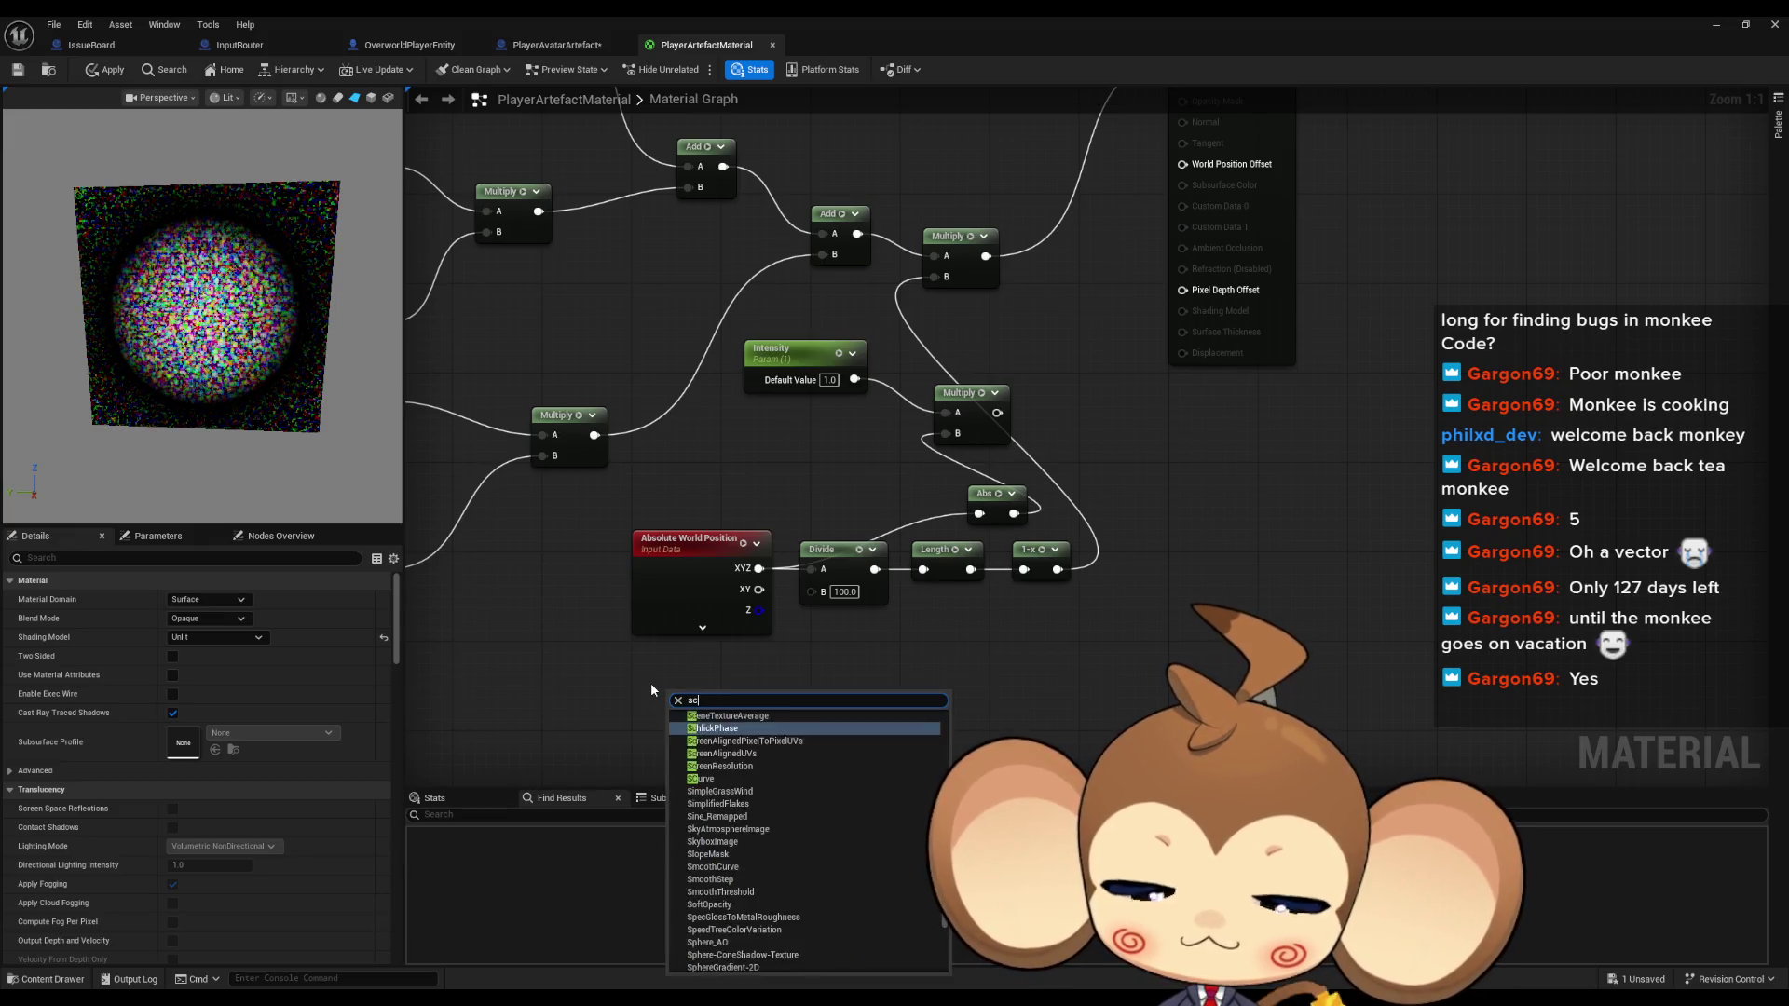
key("Return")
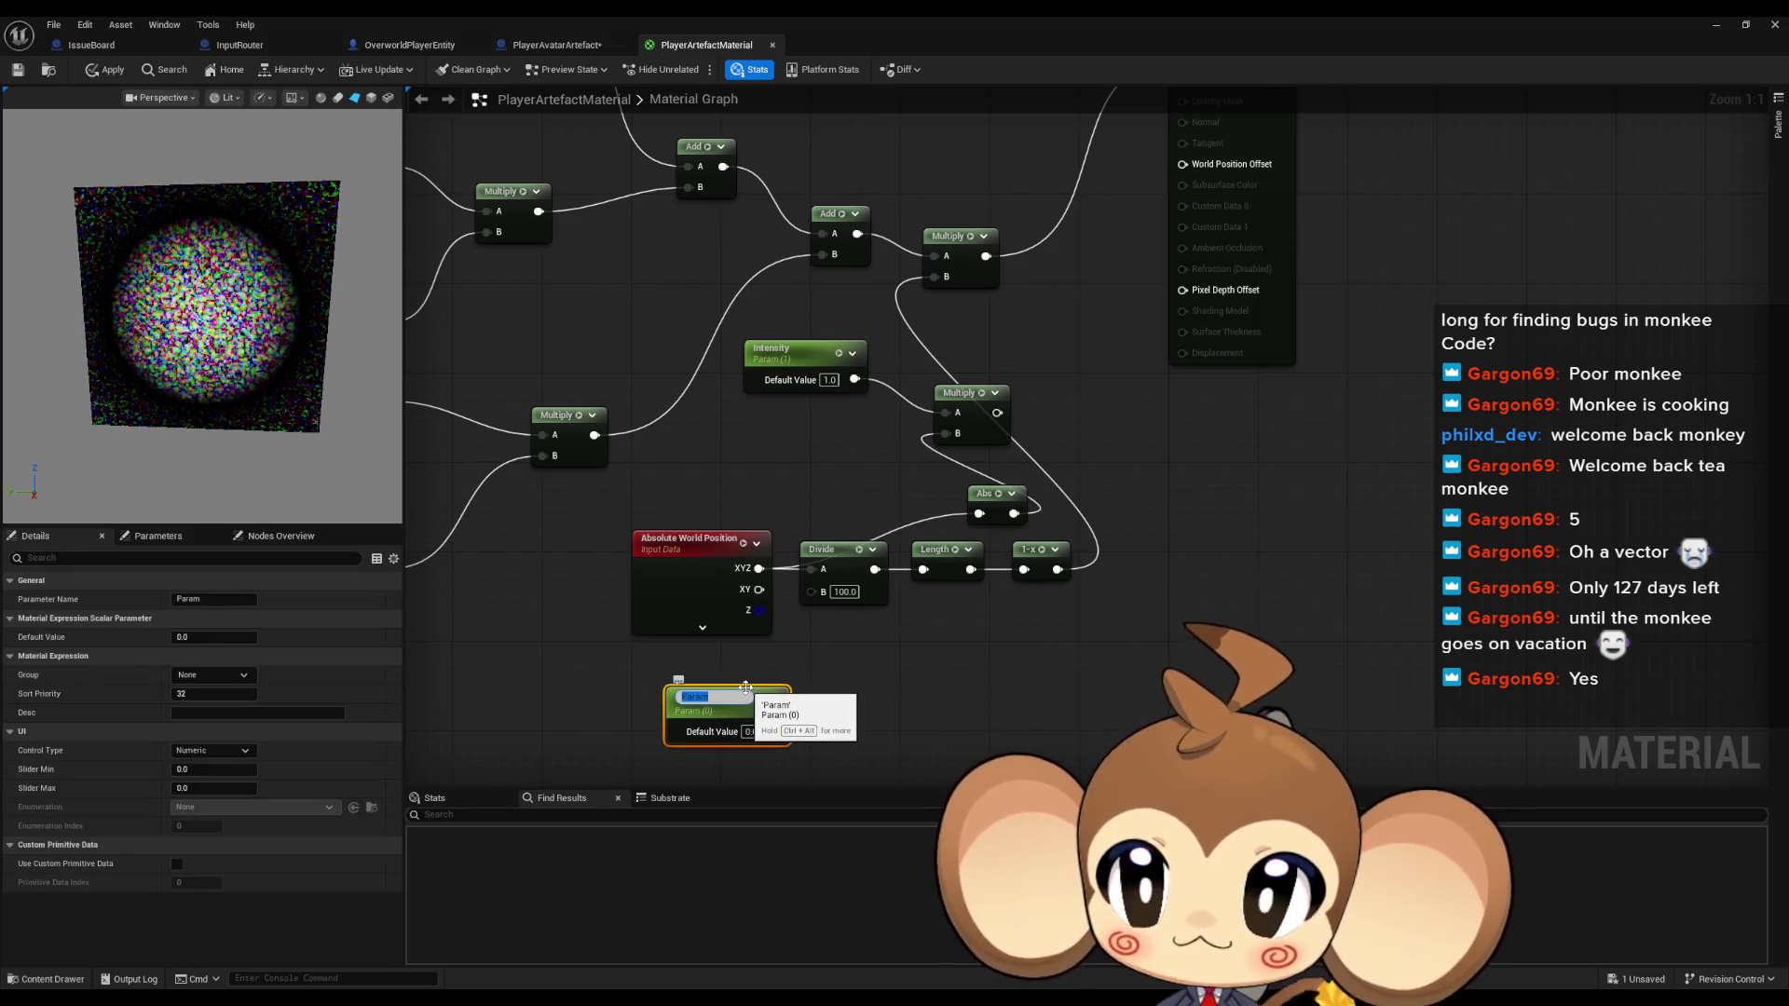
type("RadiusPuls")
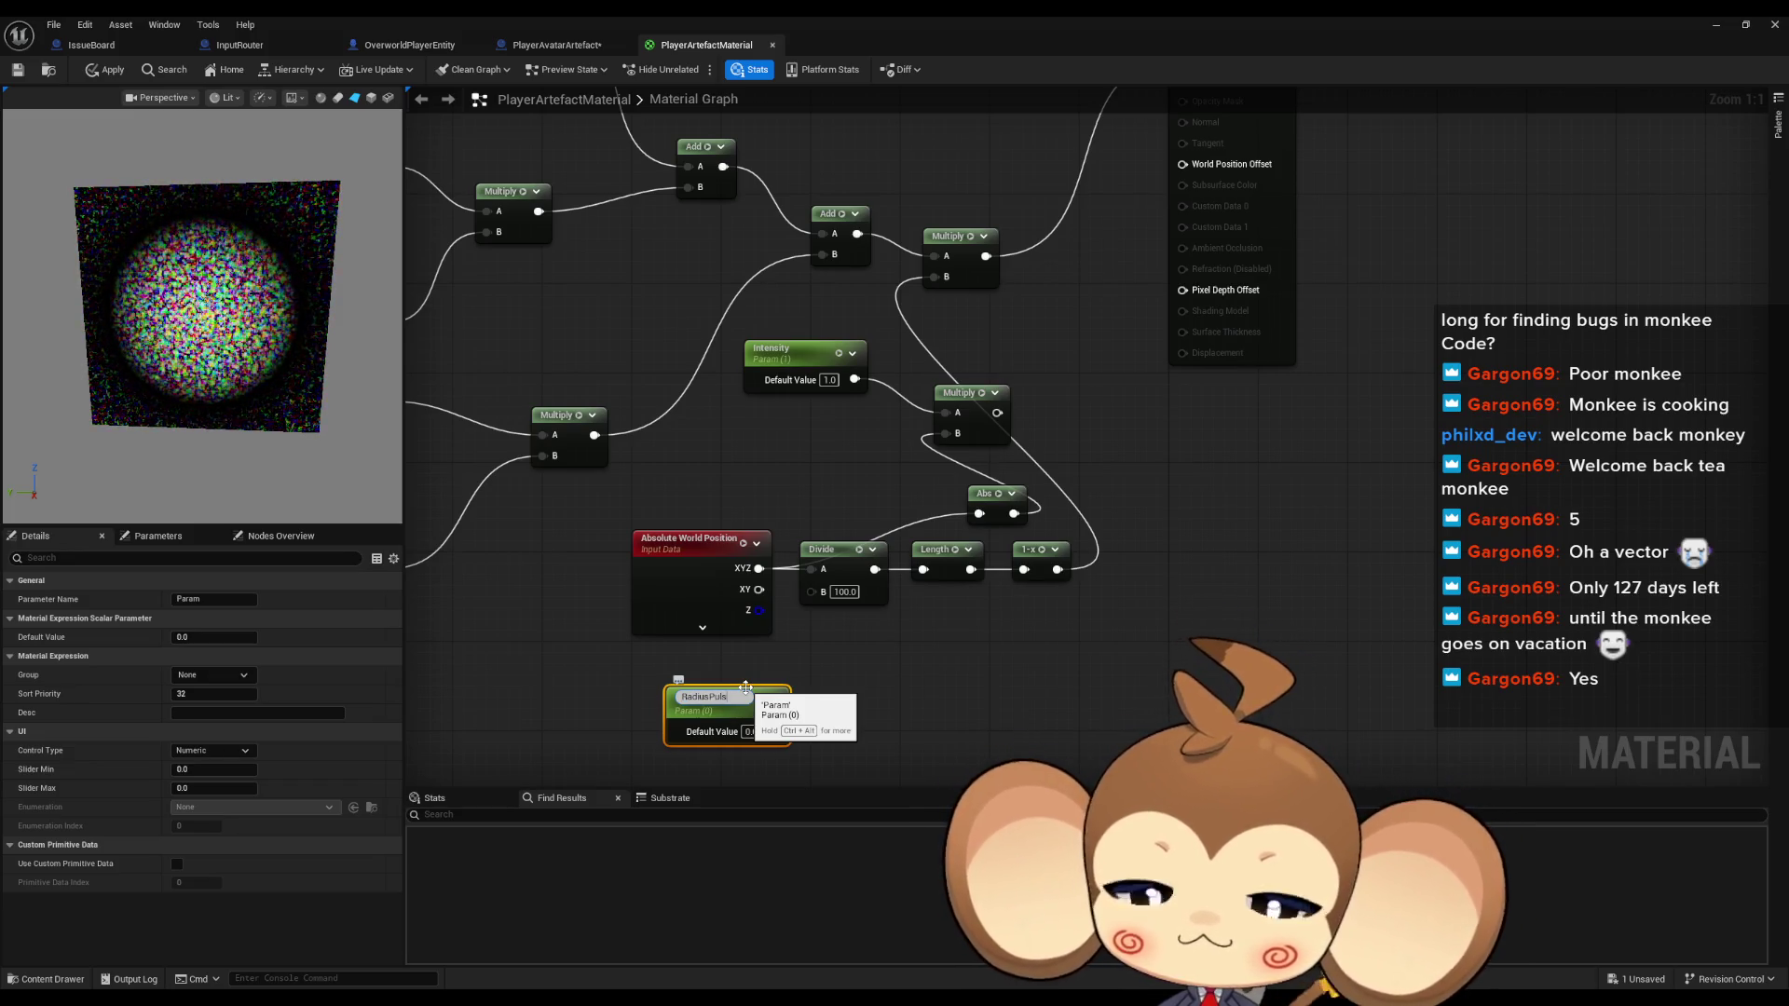
type("e")
left_click(795, 721)
left_click_drag(776, 726, 820, 601)
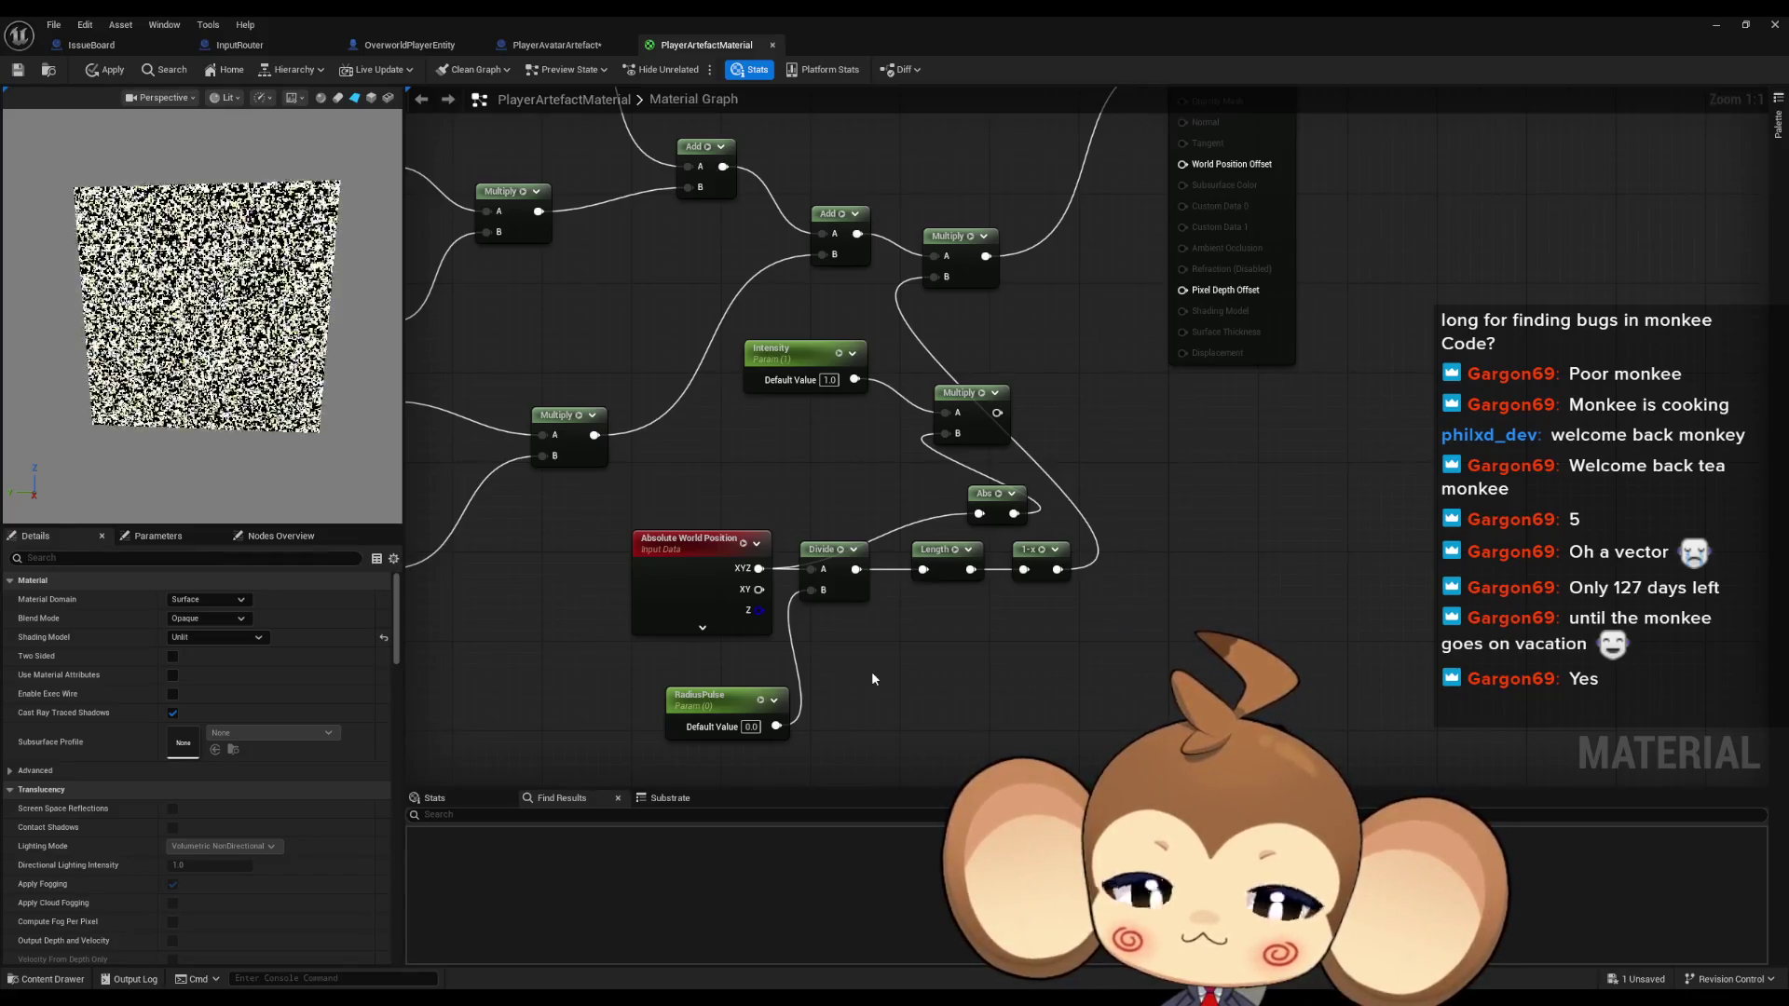
Set RadiusPulse's default value to 1.0
left_click(751, 727)
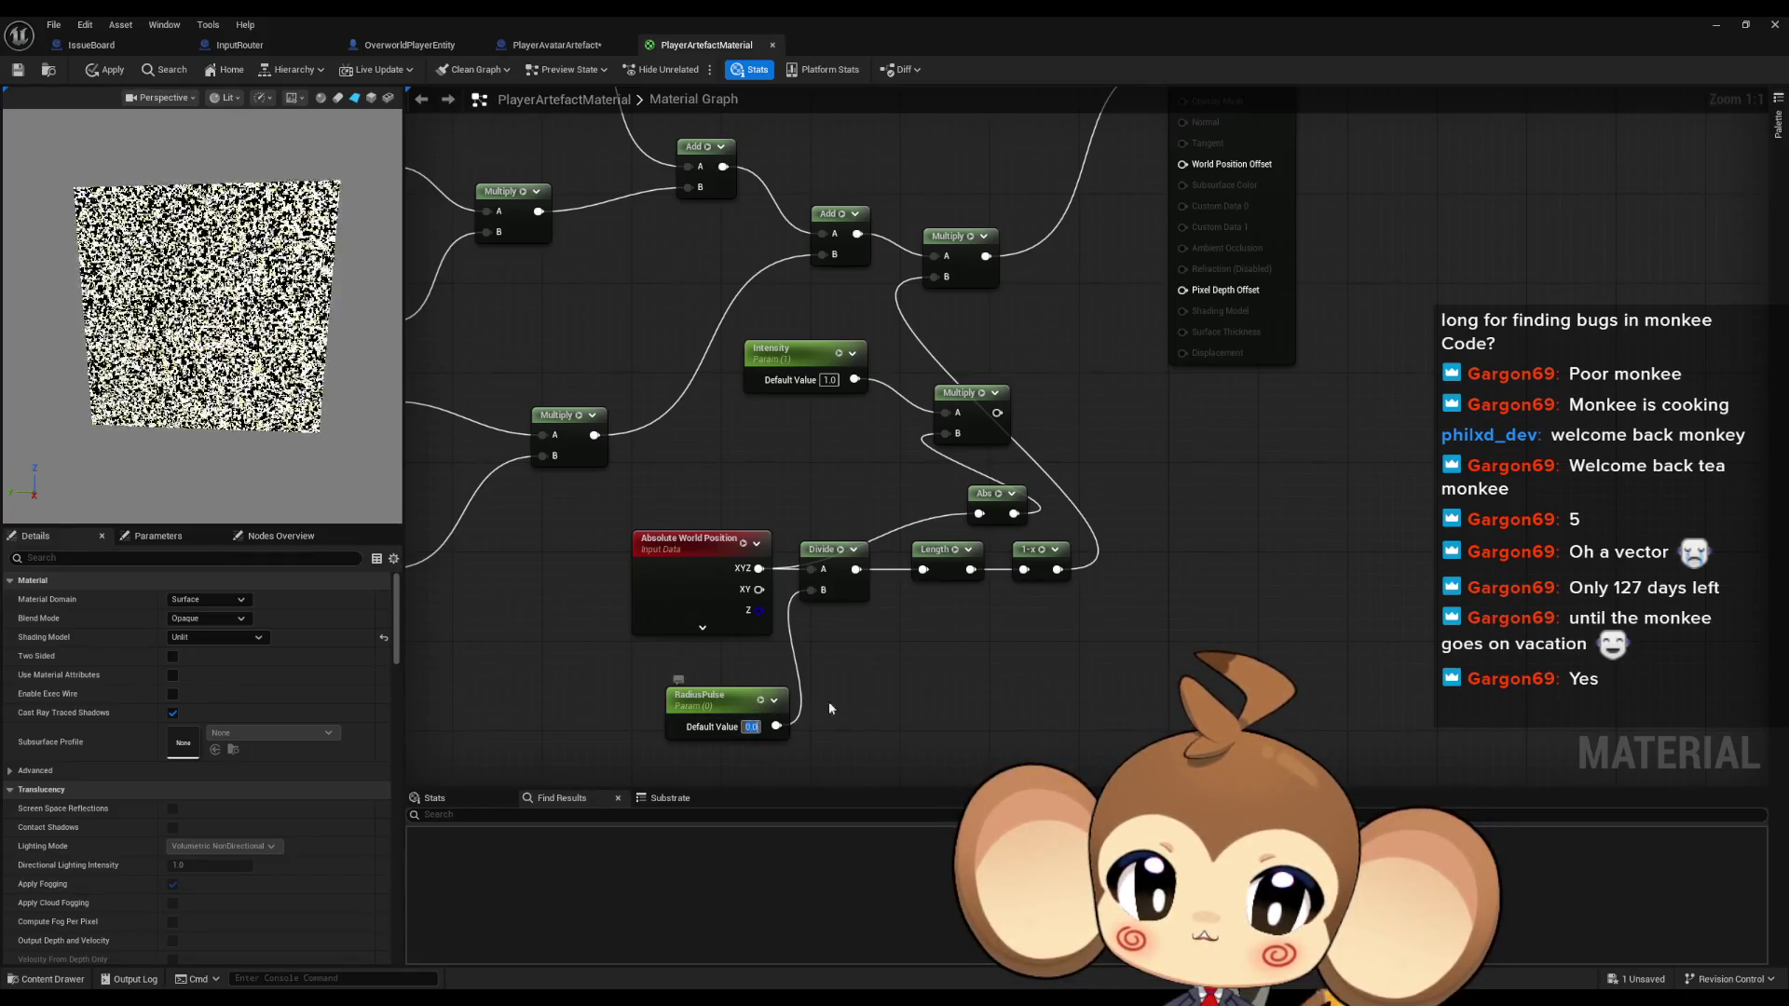
type("0.01")
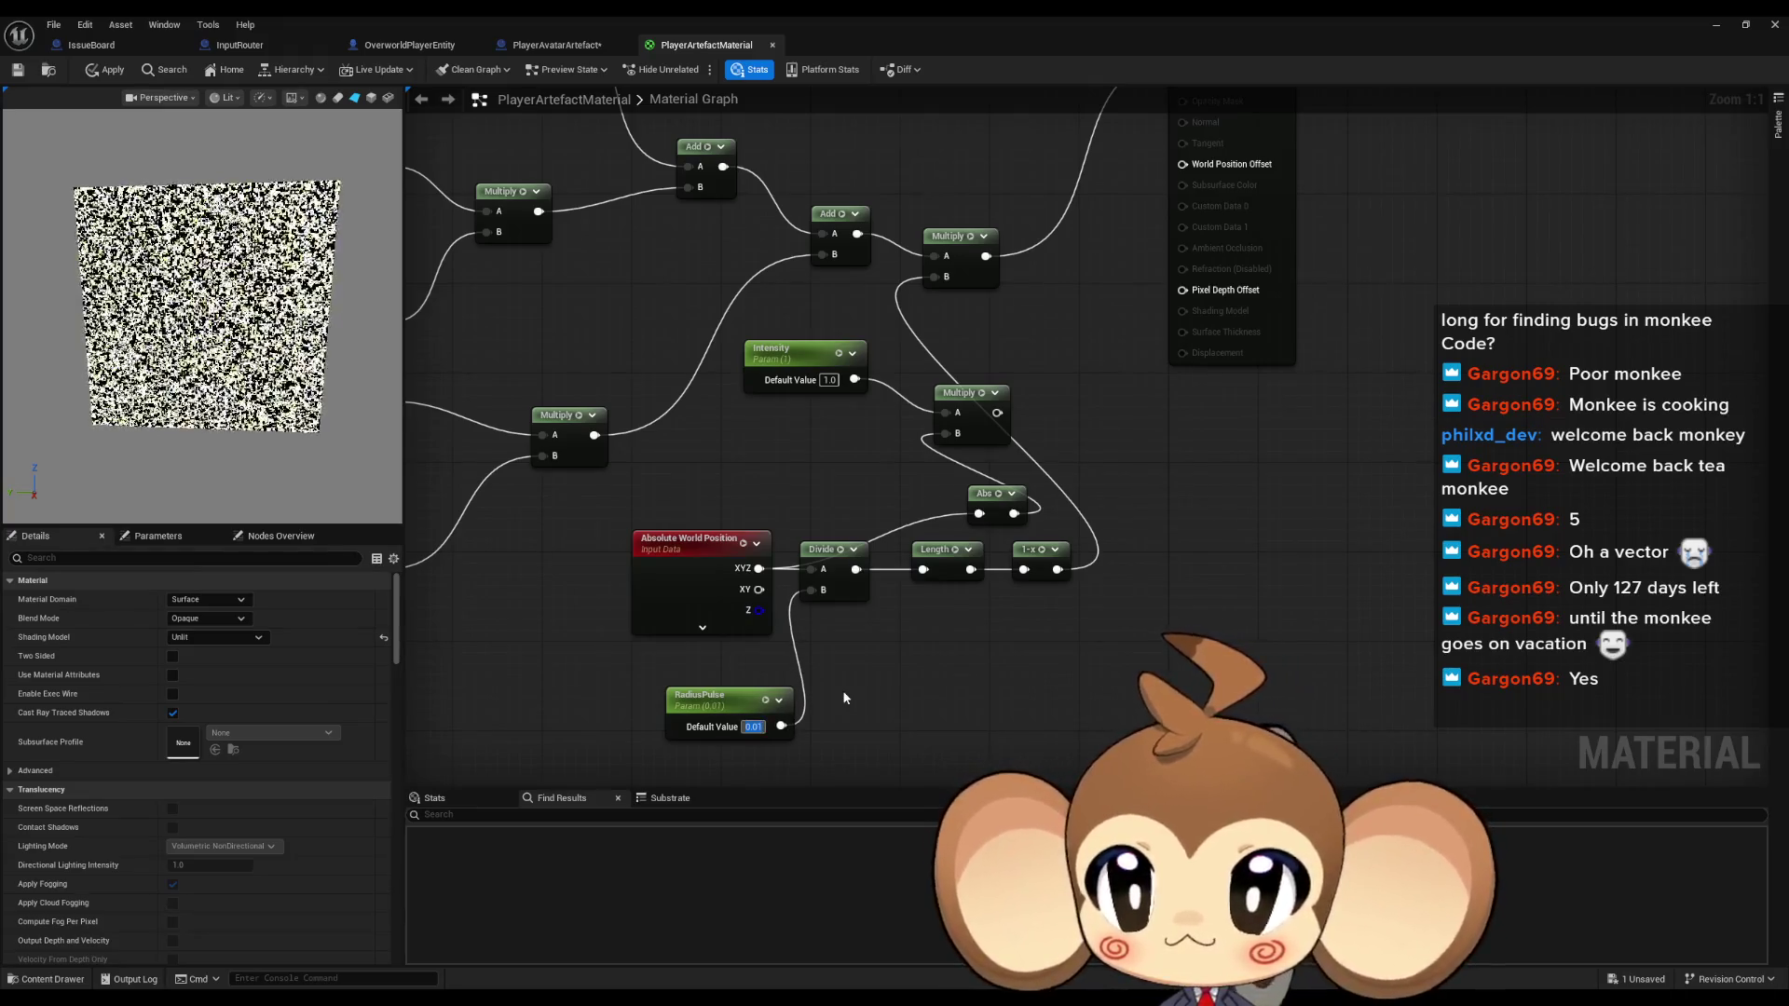
type("0.1")
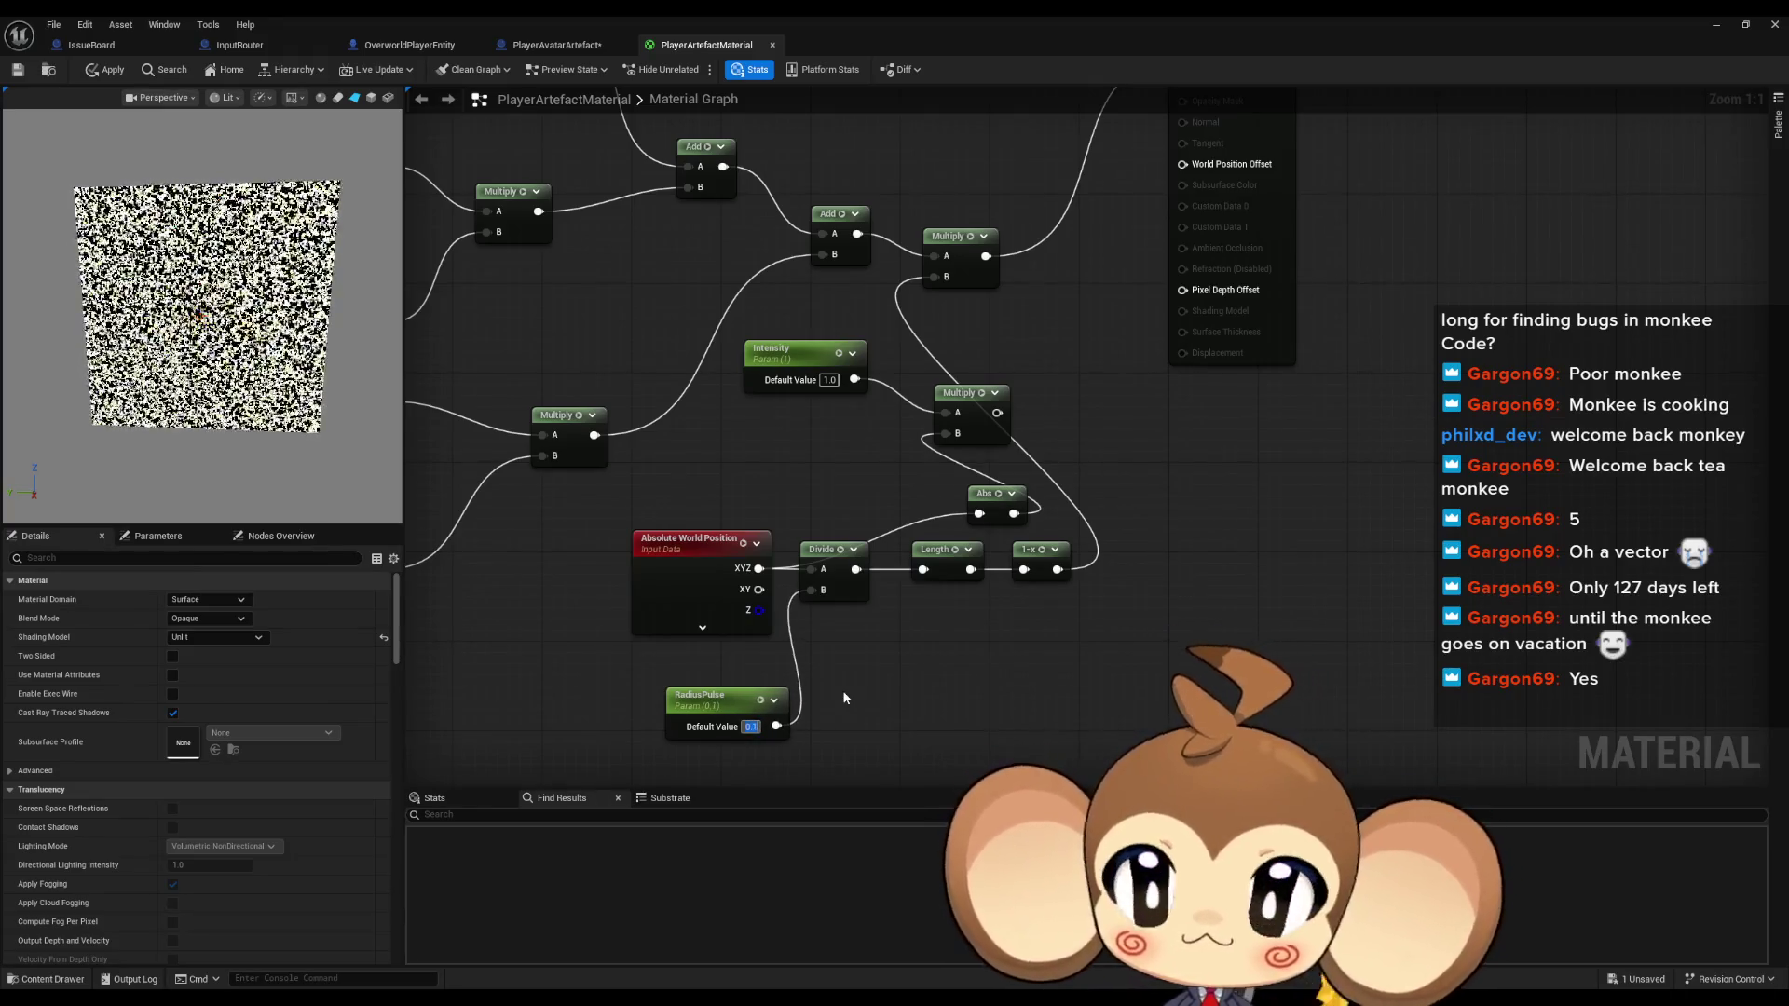
type("1.0")
left_click(846, 698)
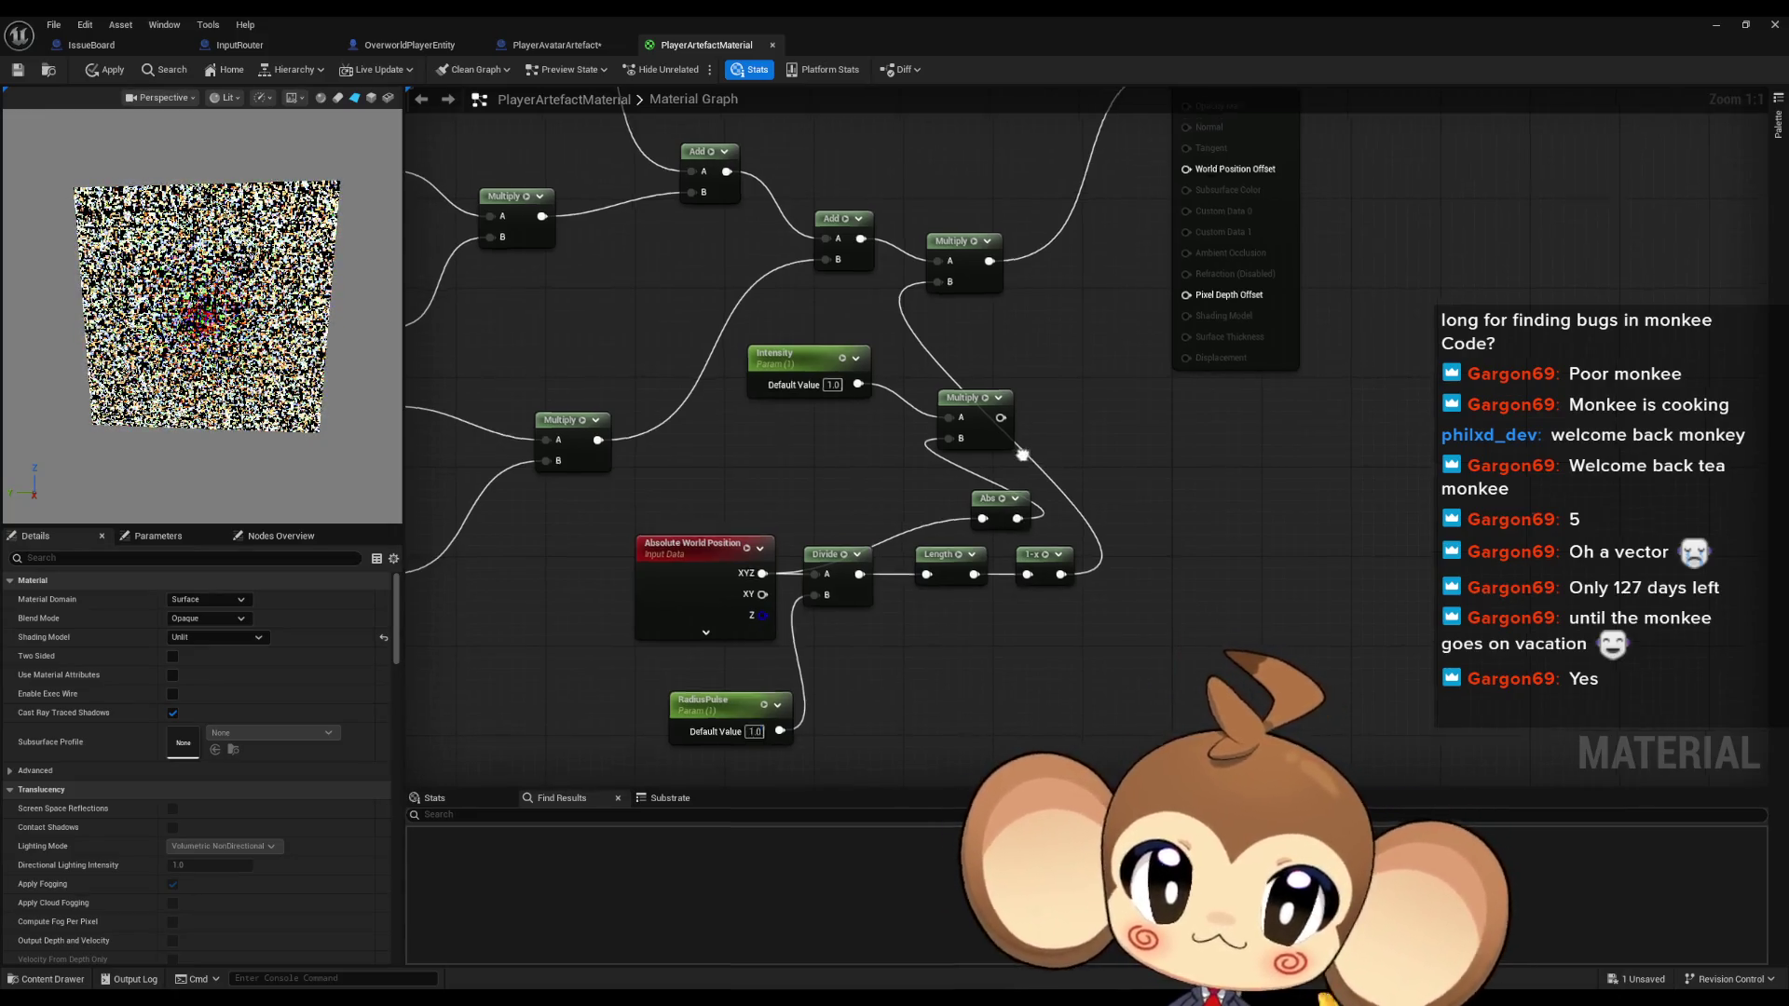
Place a Constant 0 node and wire it into the upper Multiply's B input
left_click_drag(1021, 452, 1043, 568)
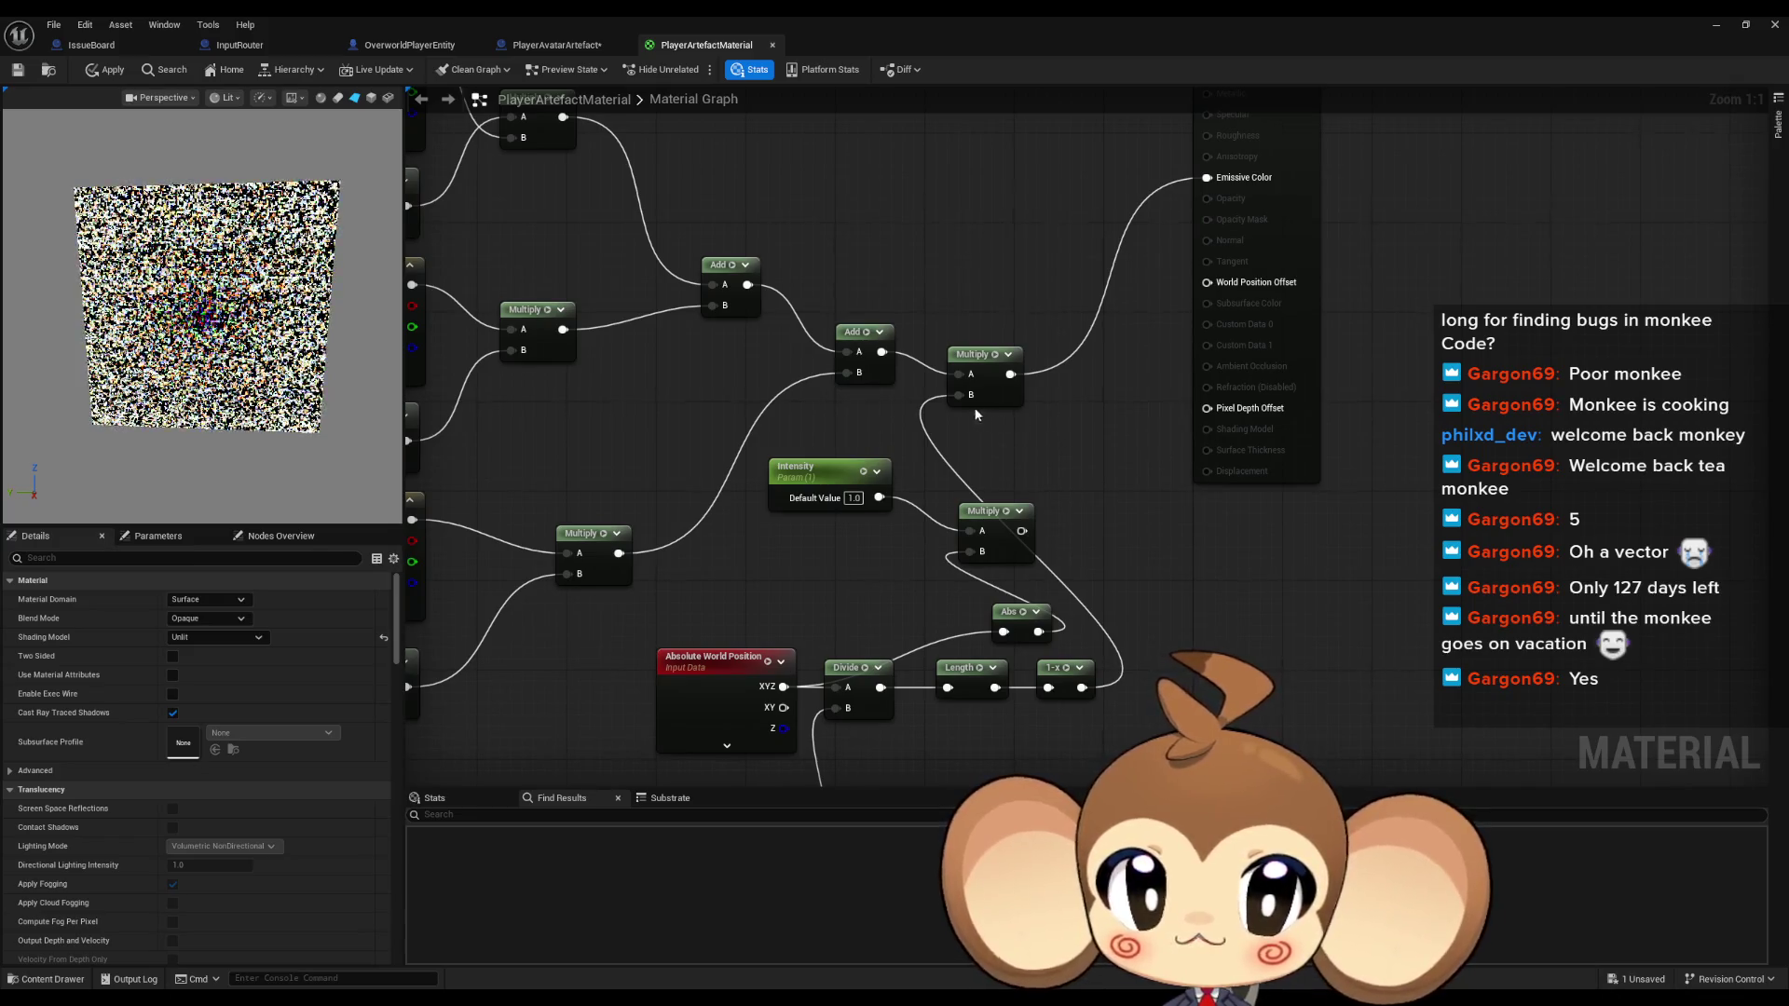
left_click_drag(955, 405, 937, 474)
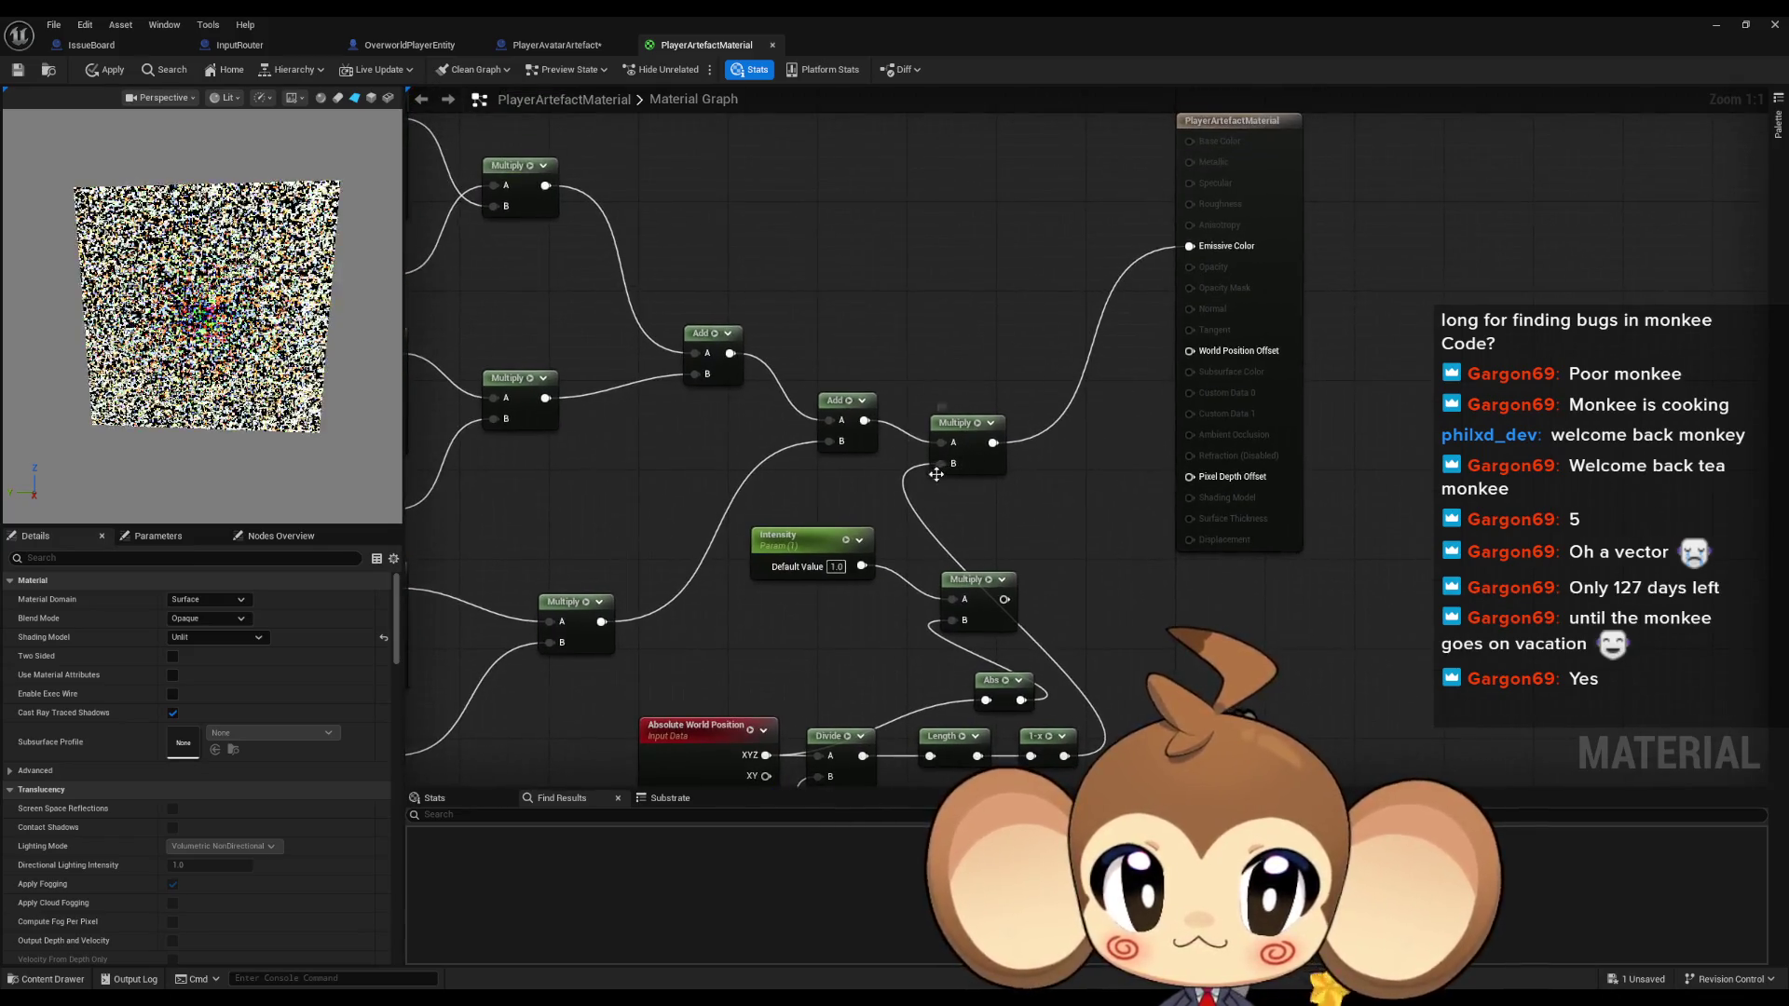
left_click(809, 486)
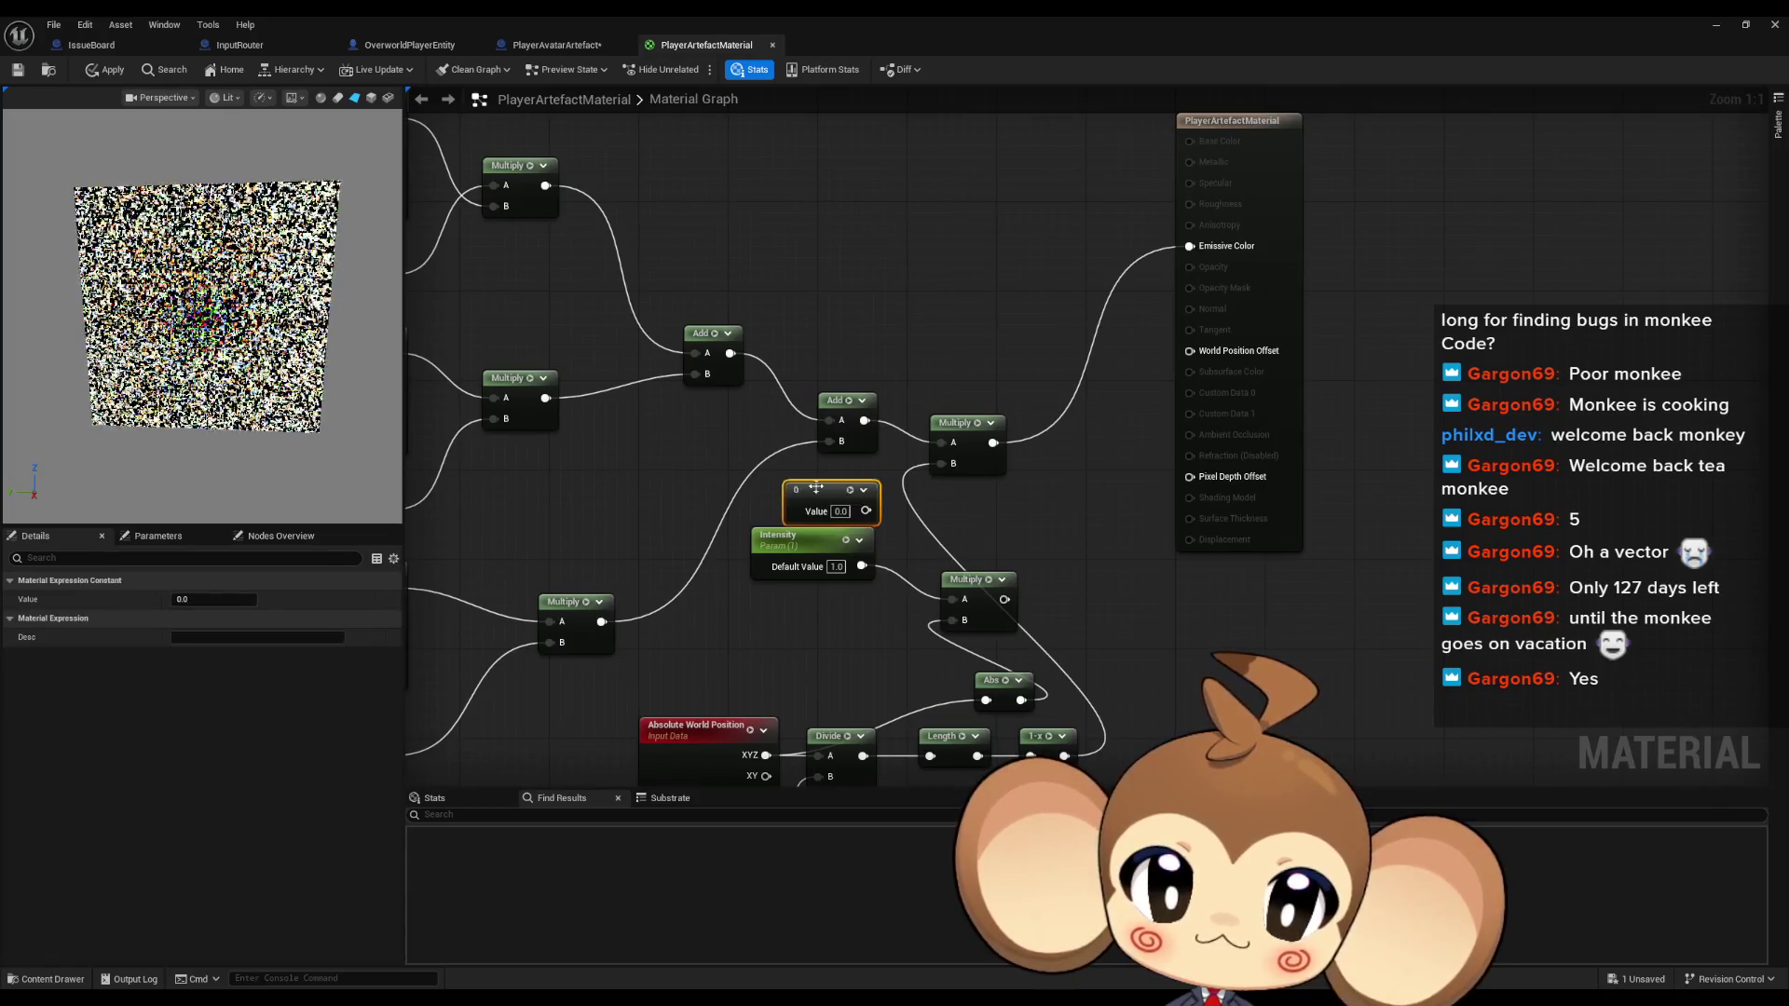
mouse_move(865, 510)
left_mouse_down()
mouse_move(944, 463)
mouse_move(983, 466)
mouse_move(979, 432)
left_mouse_up()
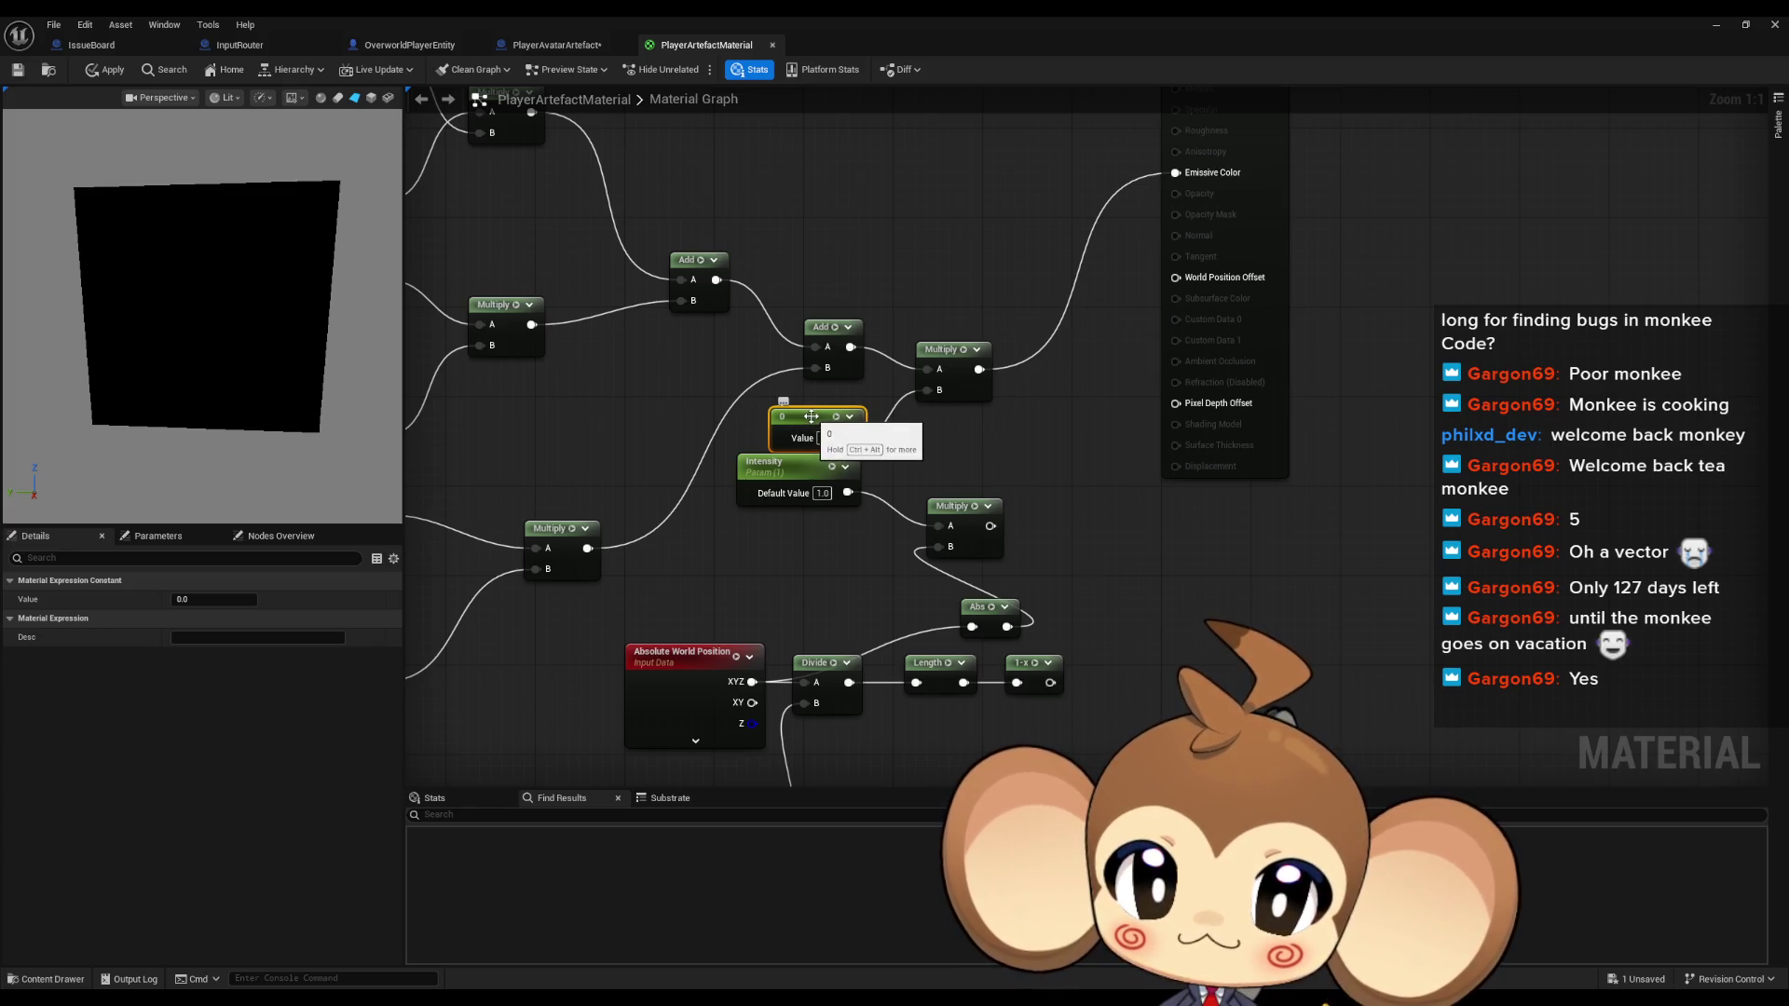
Rewire the Length node's output and set RadiusPulse's default value to 0
left_click_drag(906, 449, 882, 354)
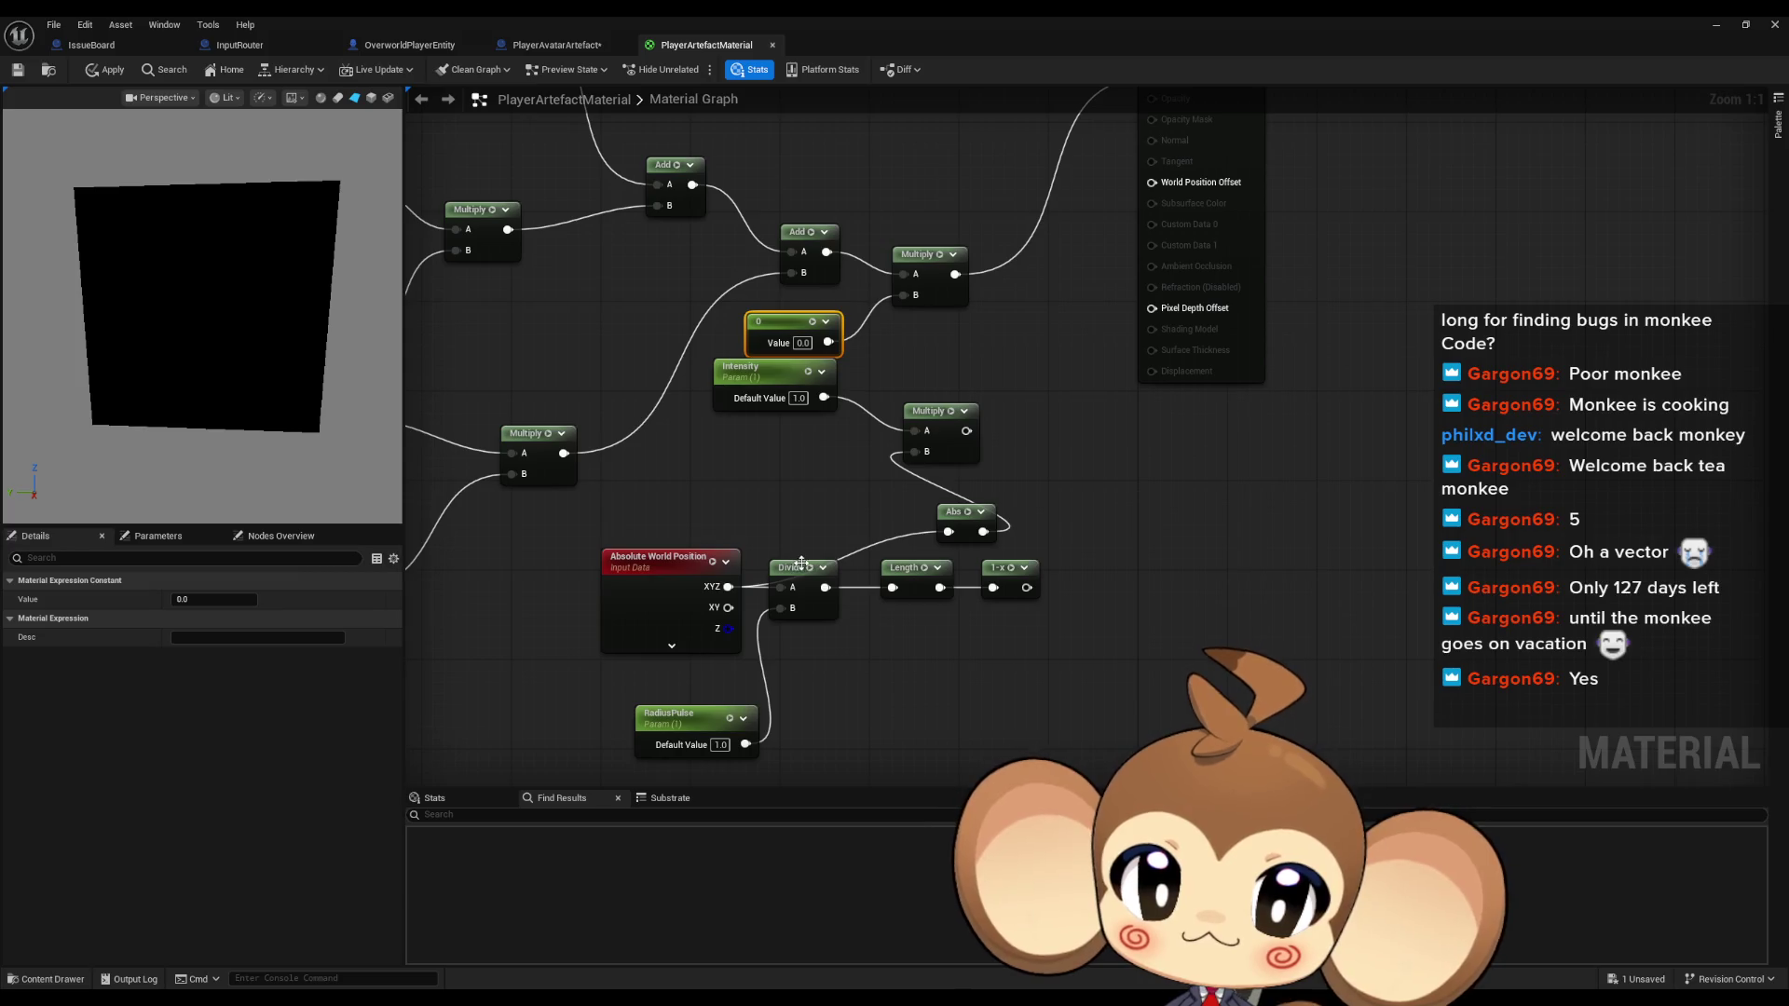
mouse_move(940, 586)
left_mouse_down()
mouse_move(880, 377)
mouse_move(904, 296)
left_mouse_up()
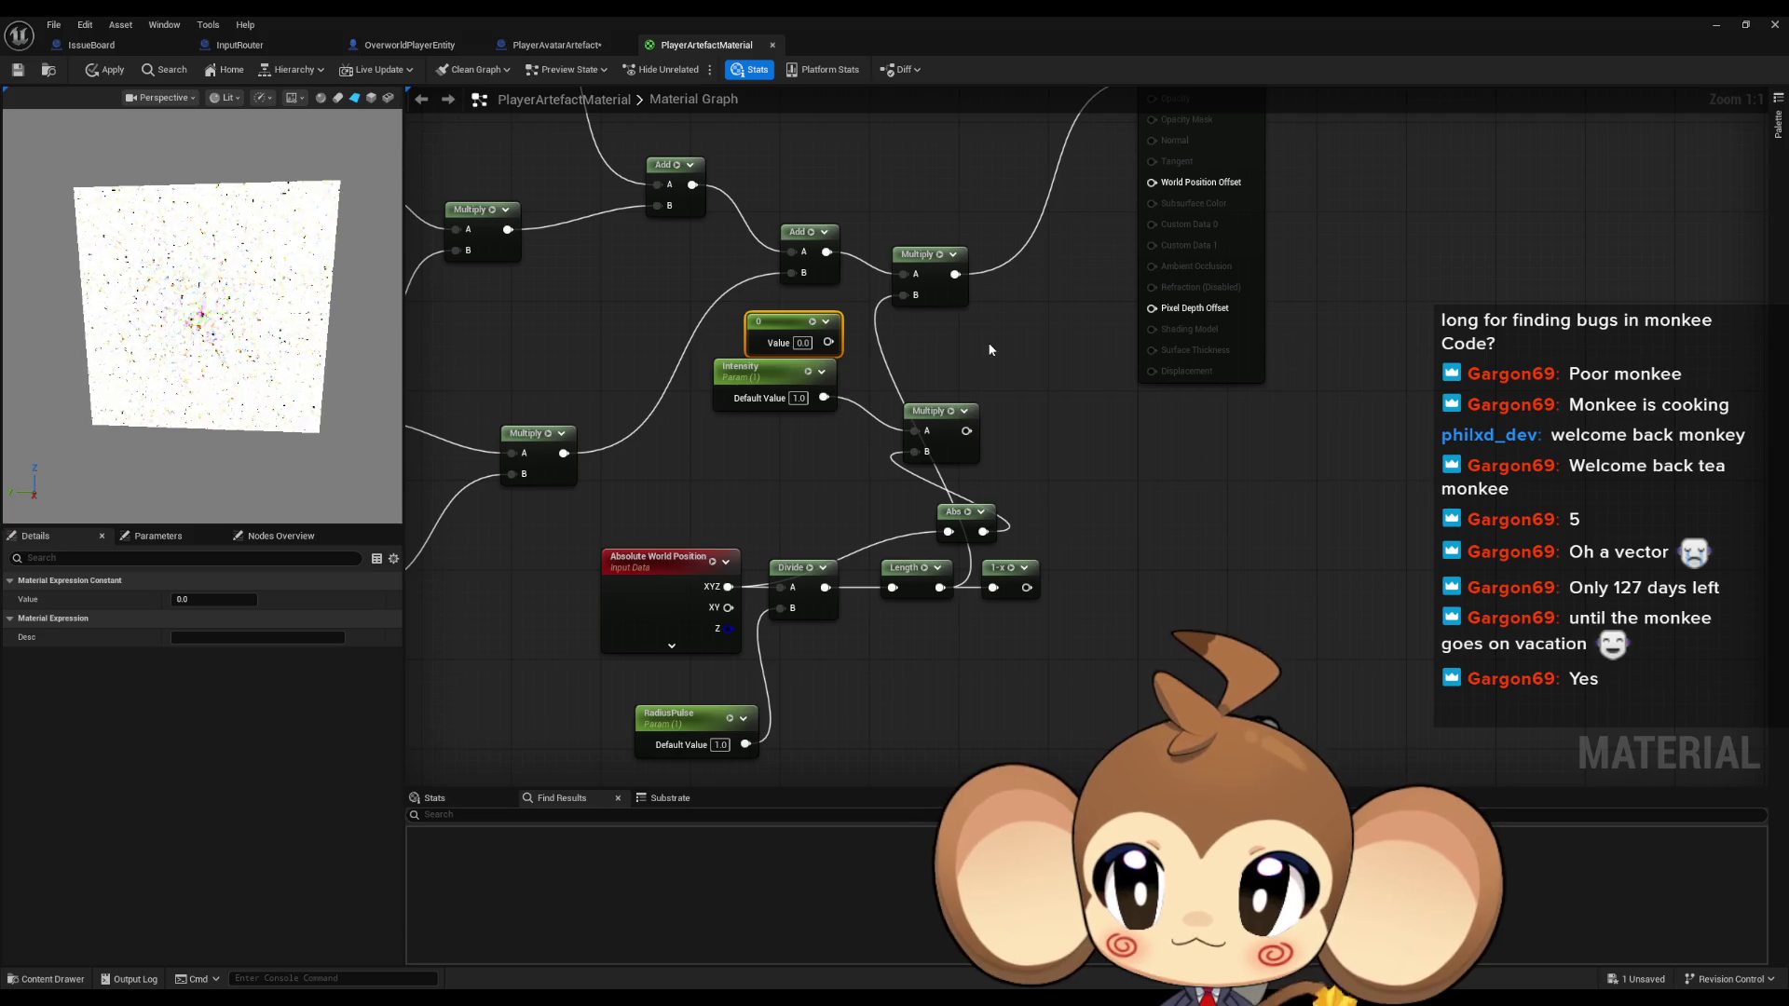
left_click(720, 744)
type("0")
key("Return")
left_click(848, 705)
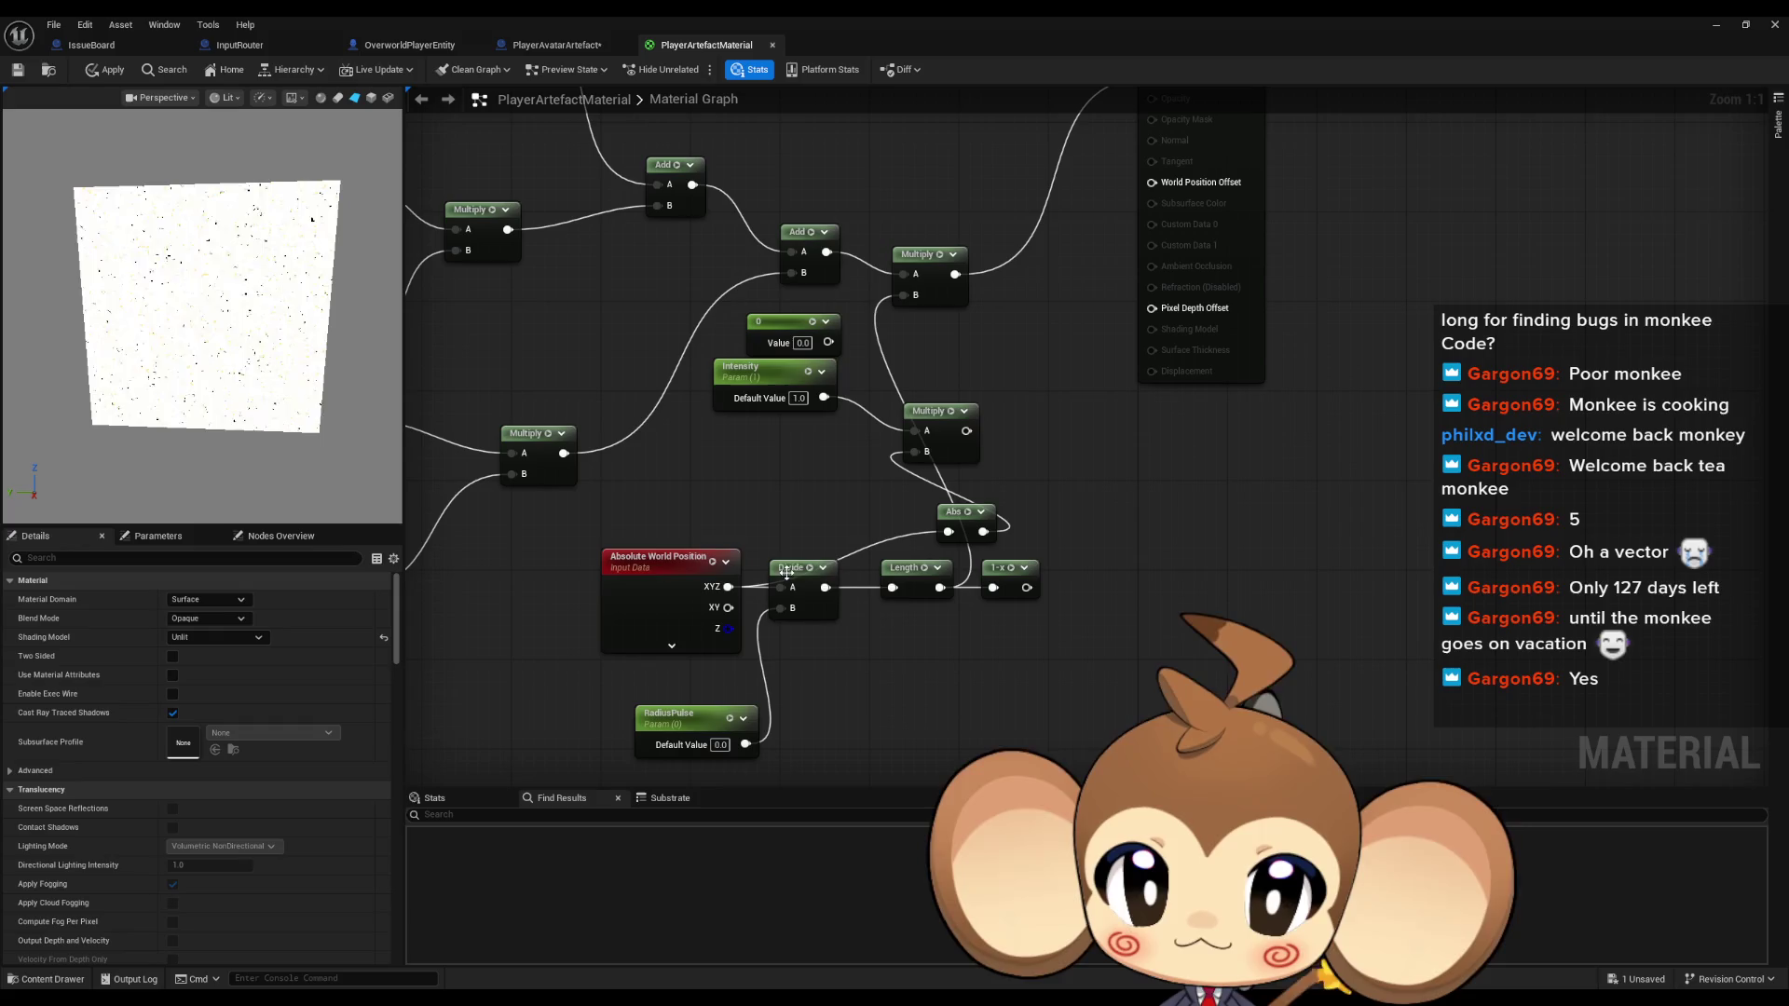
Change RadiusPulse's default value to 100
left_click_drag(887, 686, 947, 618)
left_click(781, 676)
type("100")
key("Return")
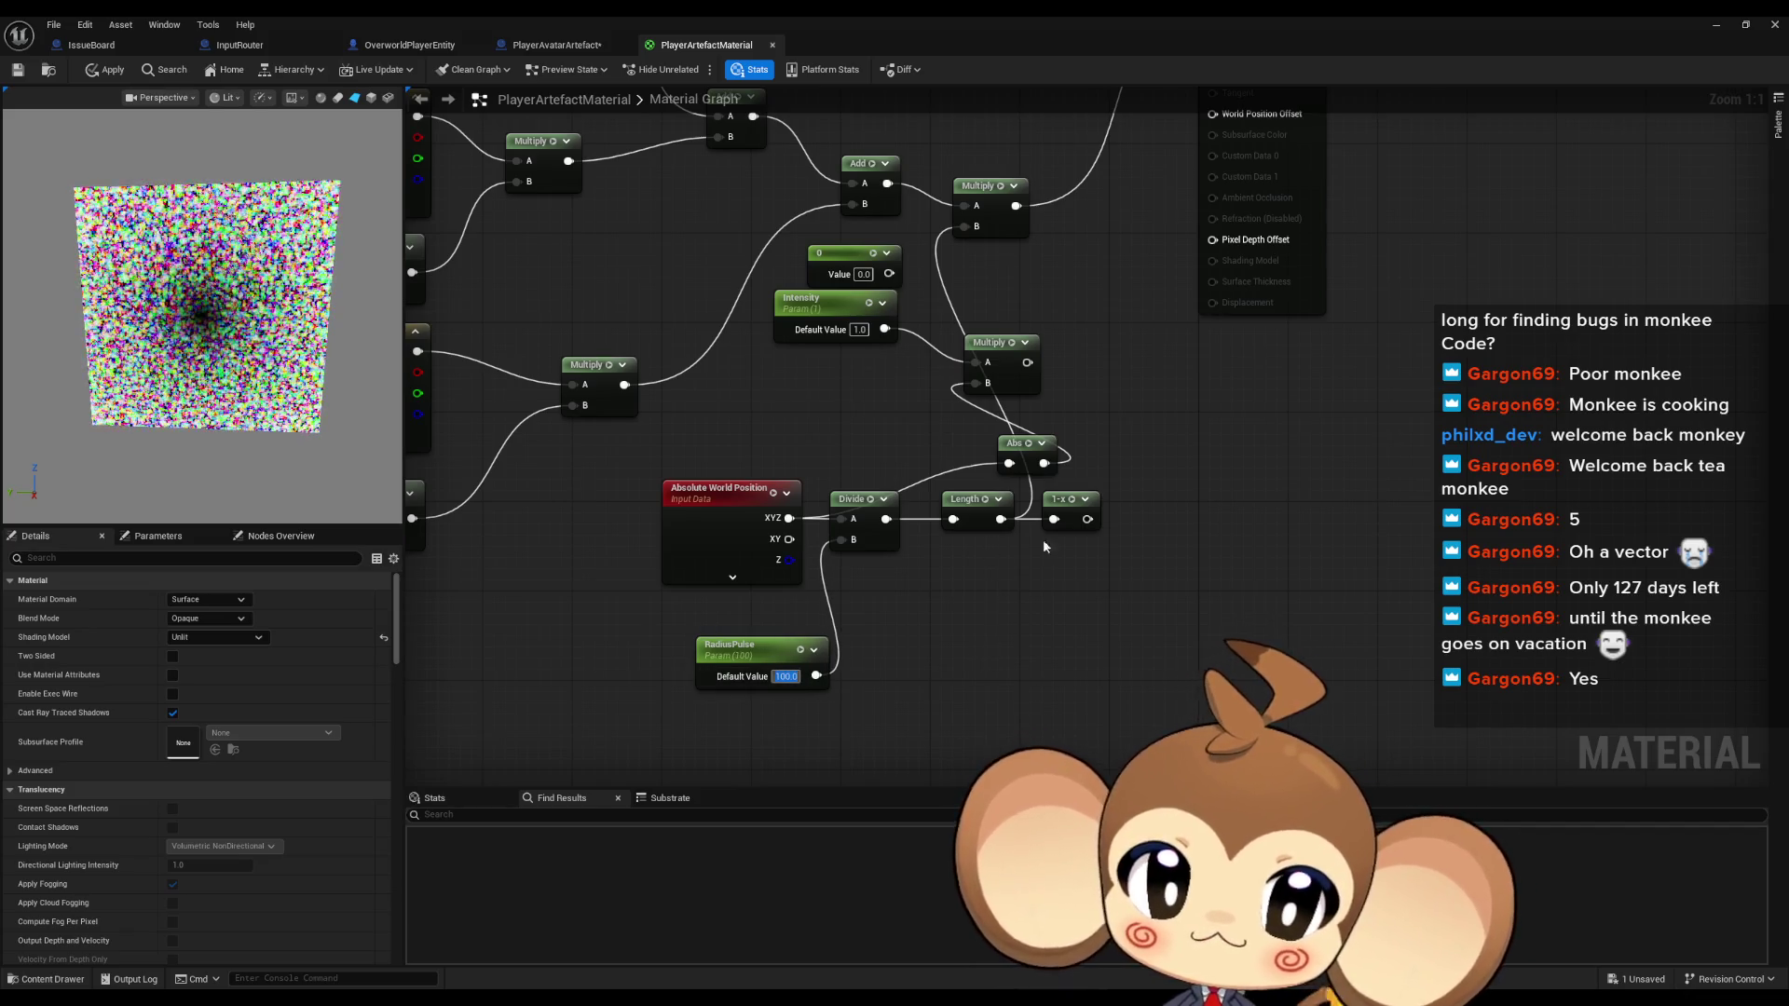
Move the position, Divide and Length nodes down-left and wire 1-x into the top Multiply's B input
left_click_drag(607, 510, 1062, 639)
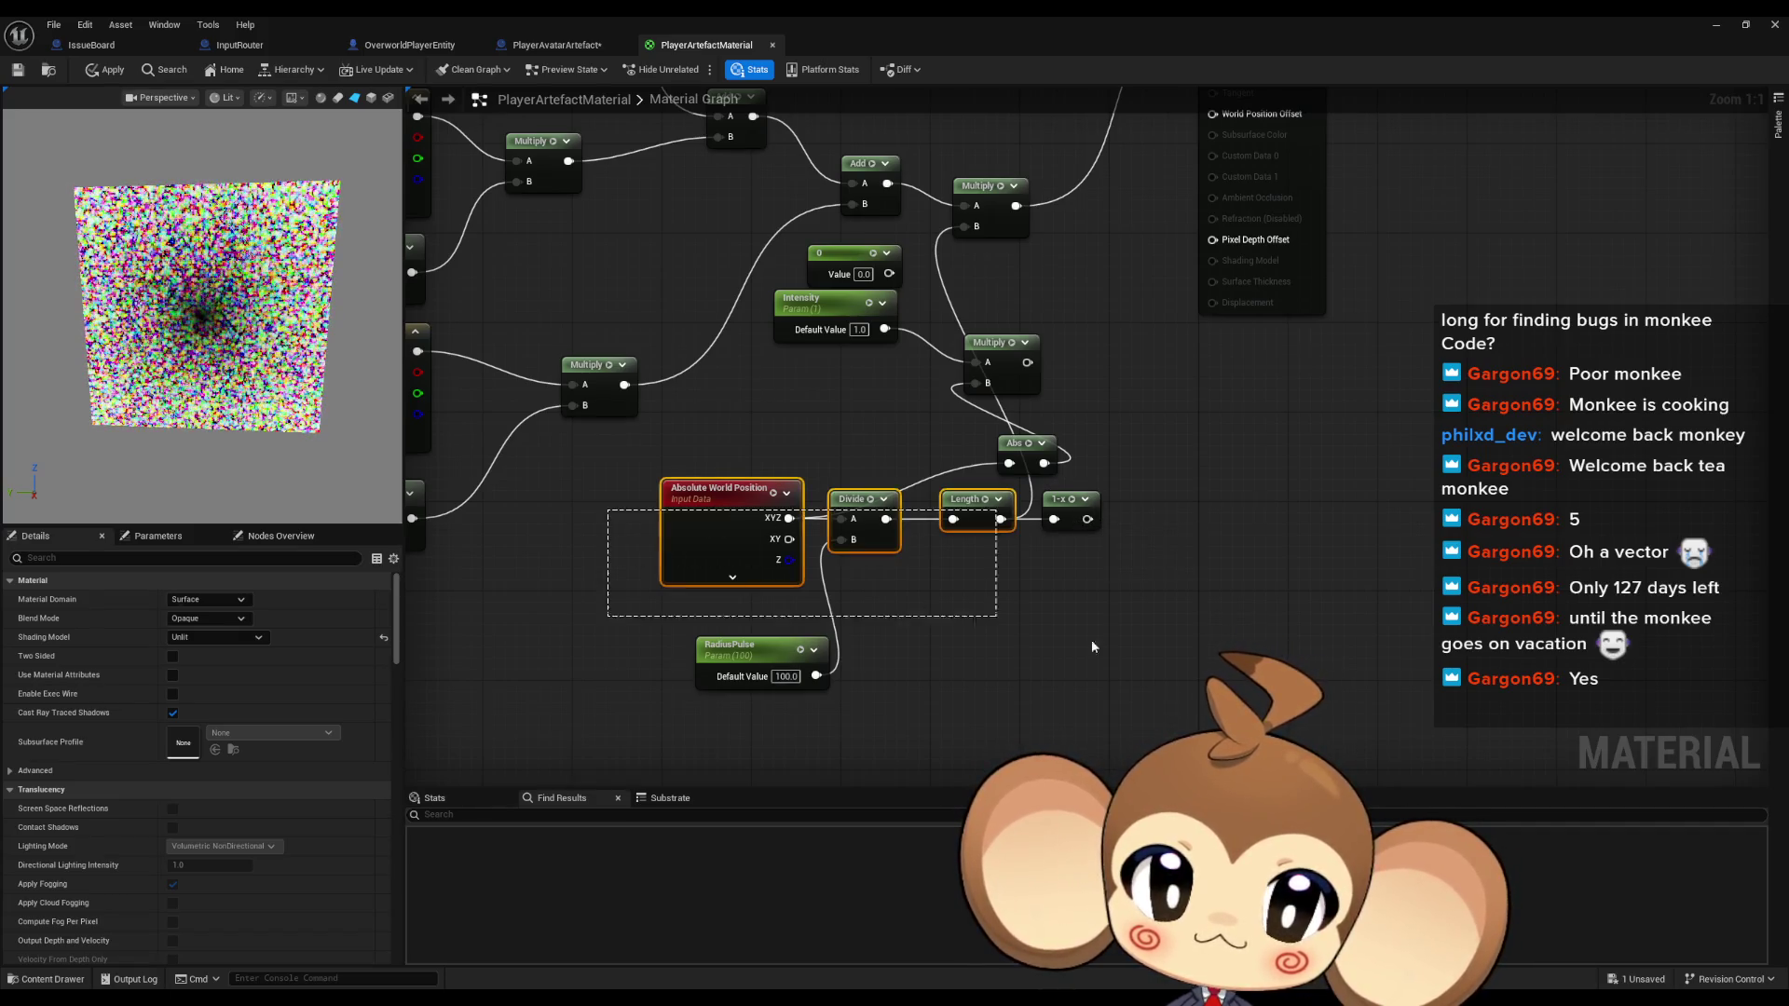
left_click_drag(1071, 517, 971, 573)
left_click(1010, 518)
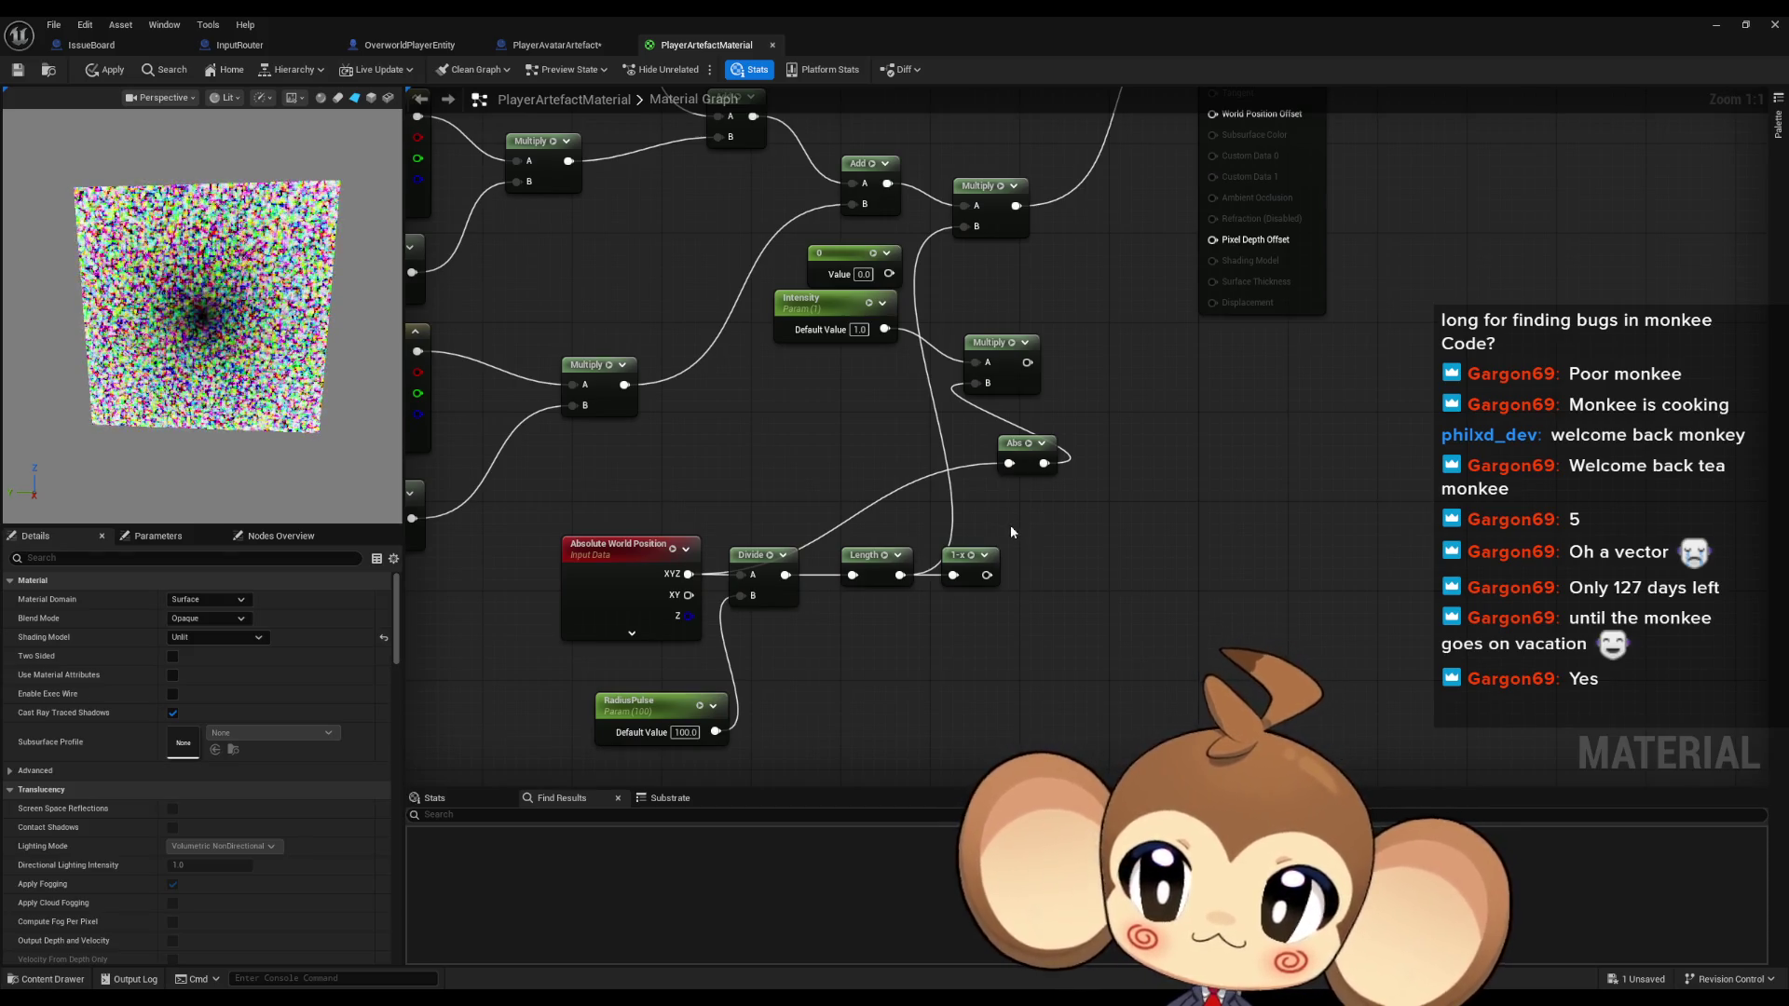
mouse_move(986, 575)
left_mouse_down()
mouse_move(988, 277)
mouse_move(965, 227)
left_mouse_up()
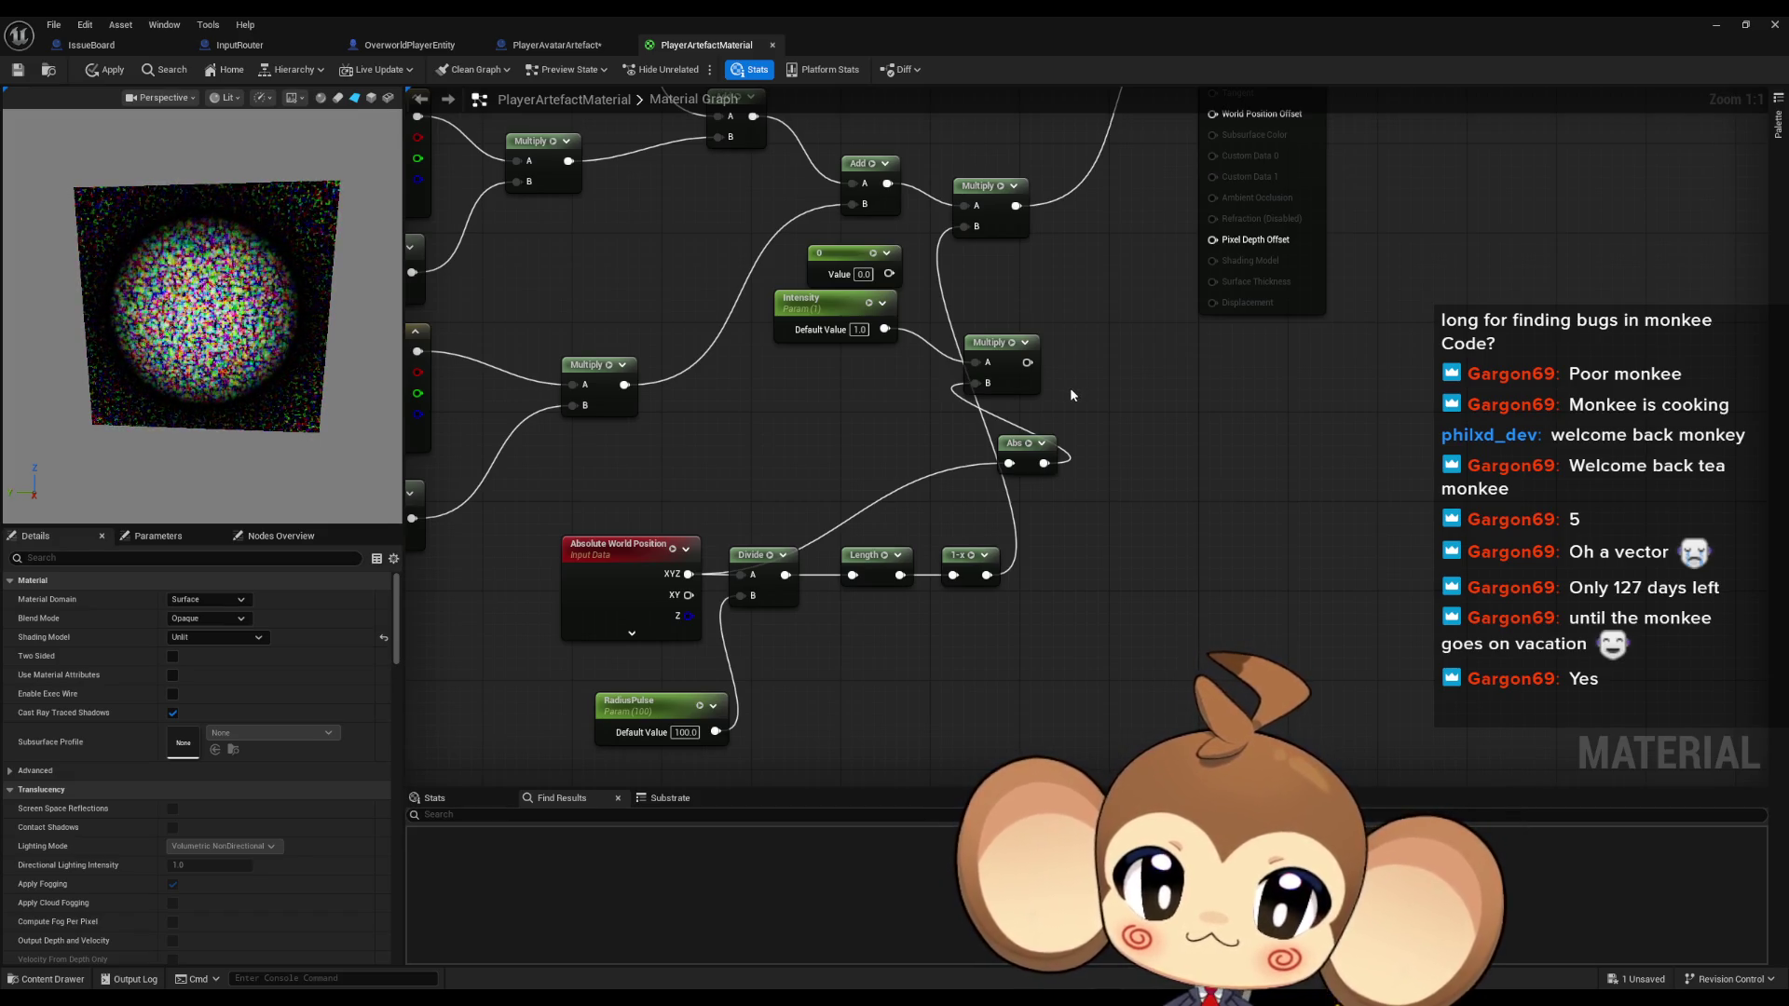
Add a Multiply after world position, feed RadiusPulse into it, and set RadiusPulse's default to 0.1
left_click_drag(688, 574, 741, 638)
type("multiply")
key("Return")
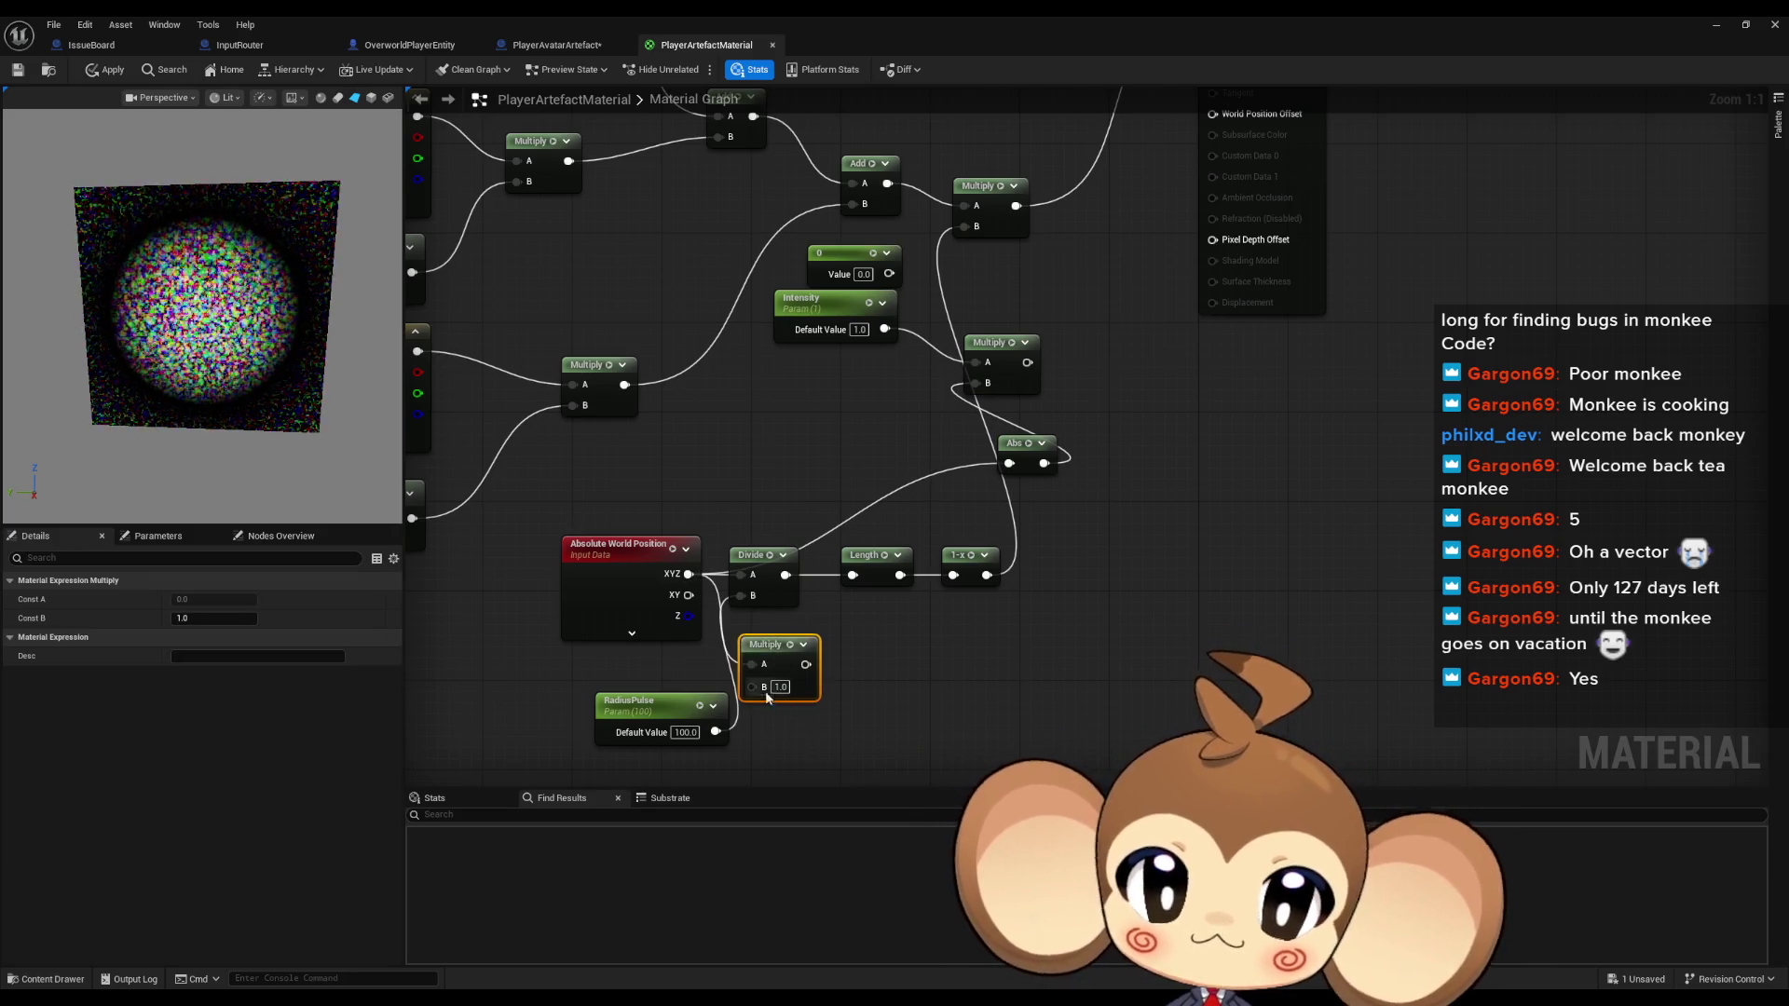
left_click_drag(716, 732, 853, 576)
double_click(687, 731)
type("0.1")
key("Return")
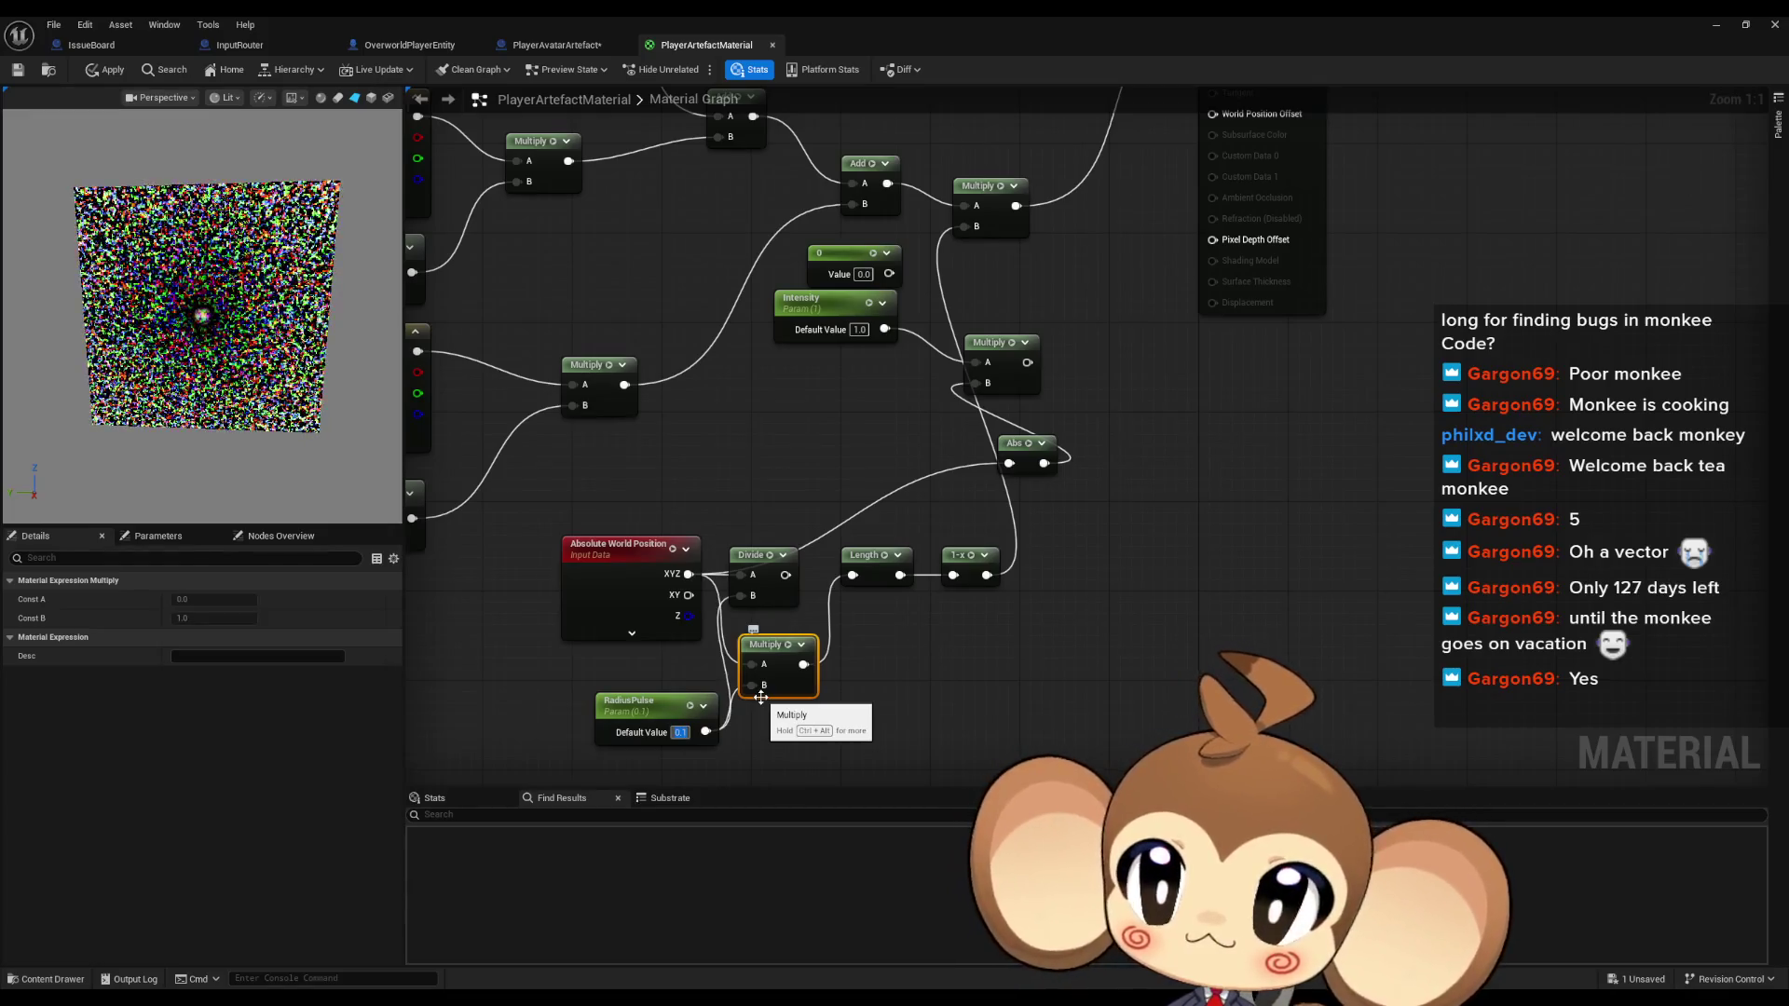
left_click(643, 708)
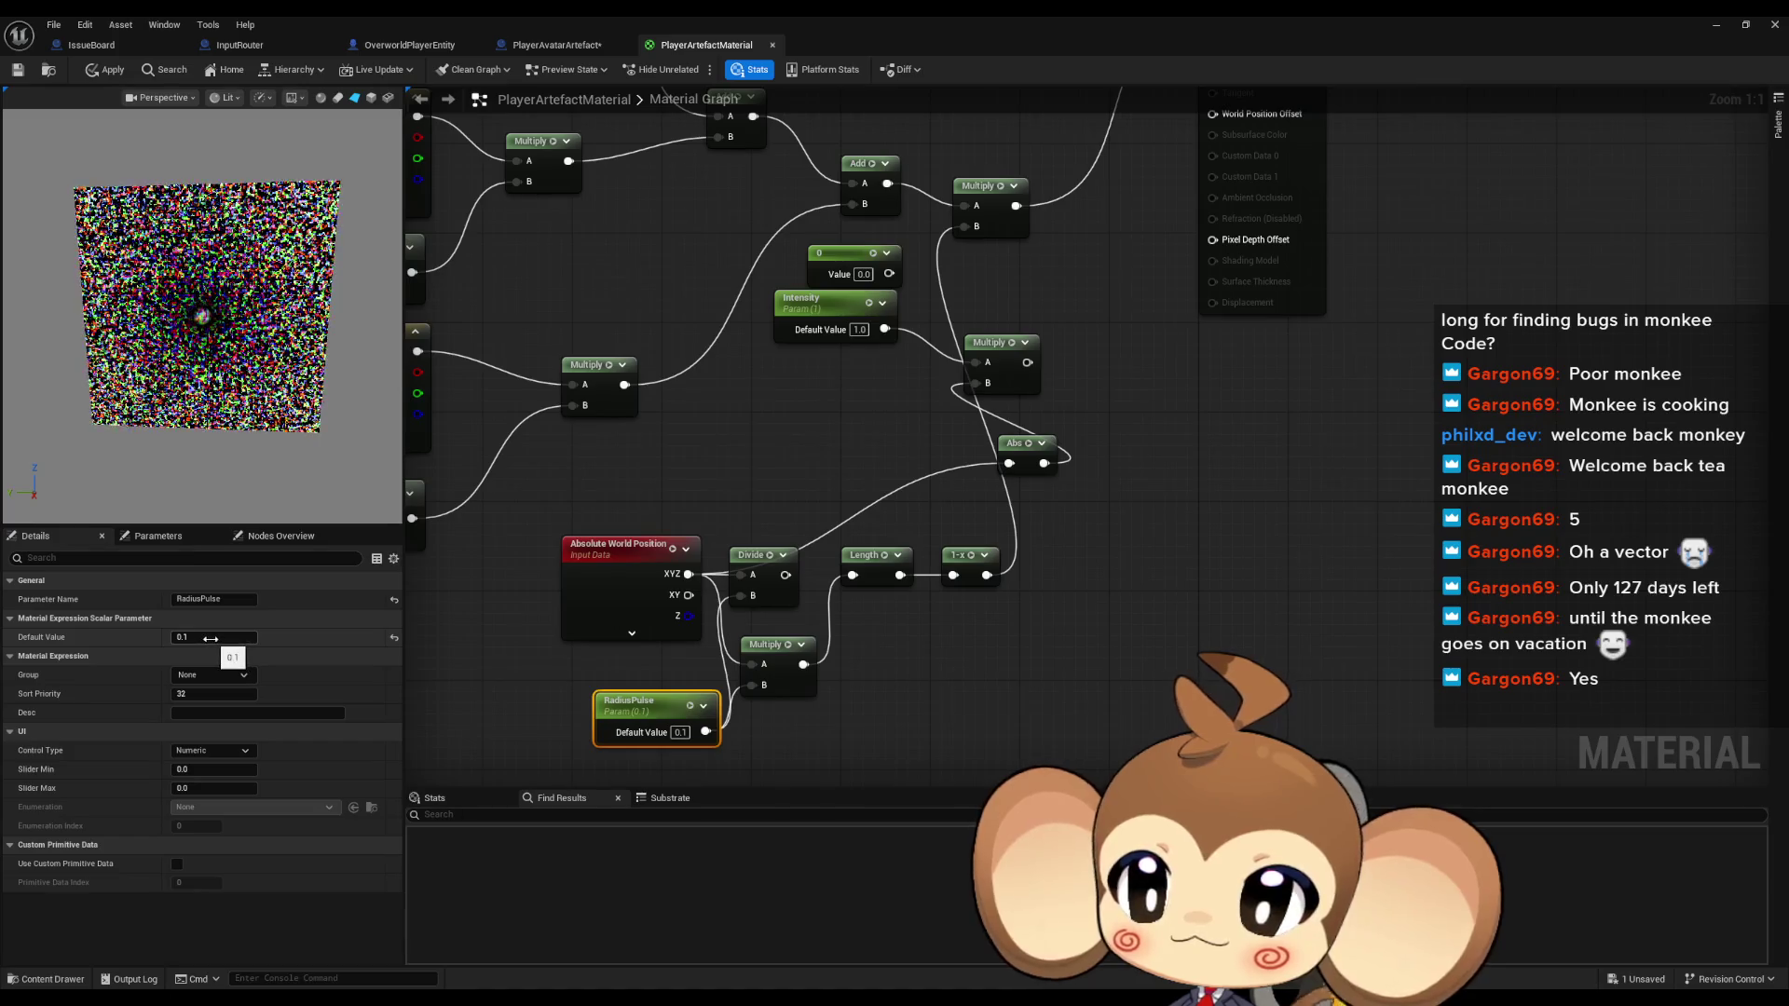
Scrub RadiusPulse's default up, then down to about -0.063, watching the preview's pulse circle change
left_click_drag(206, 638, 216, 638)
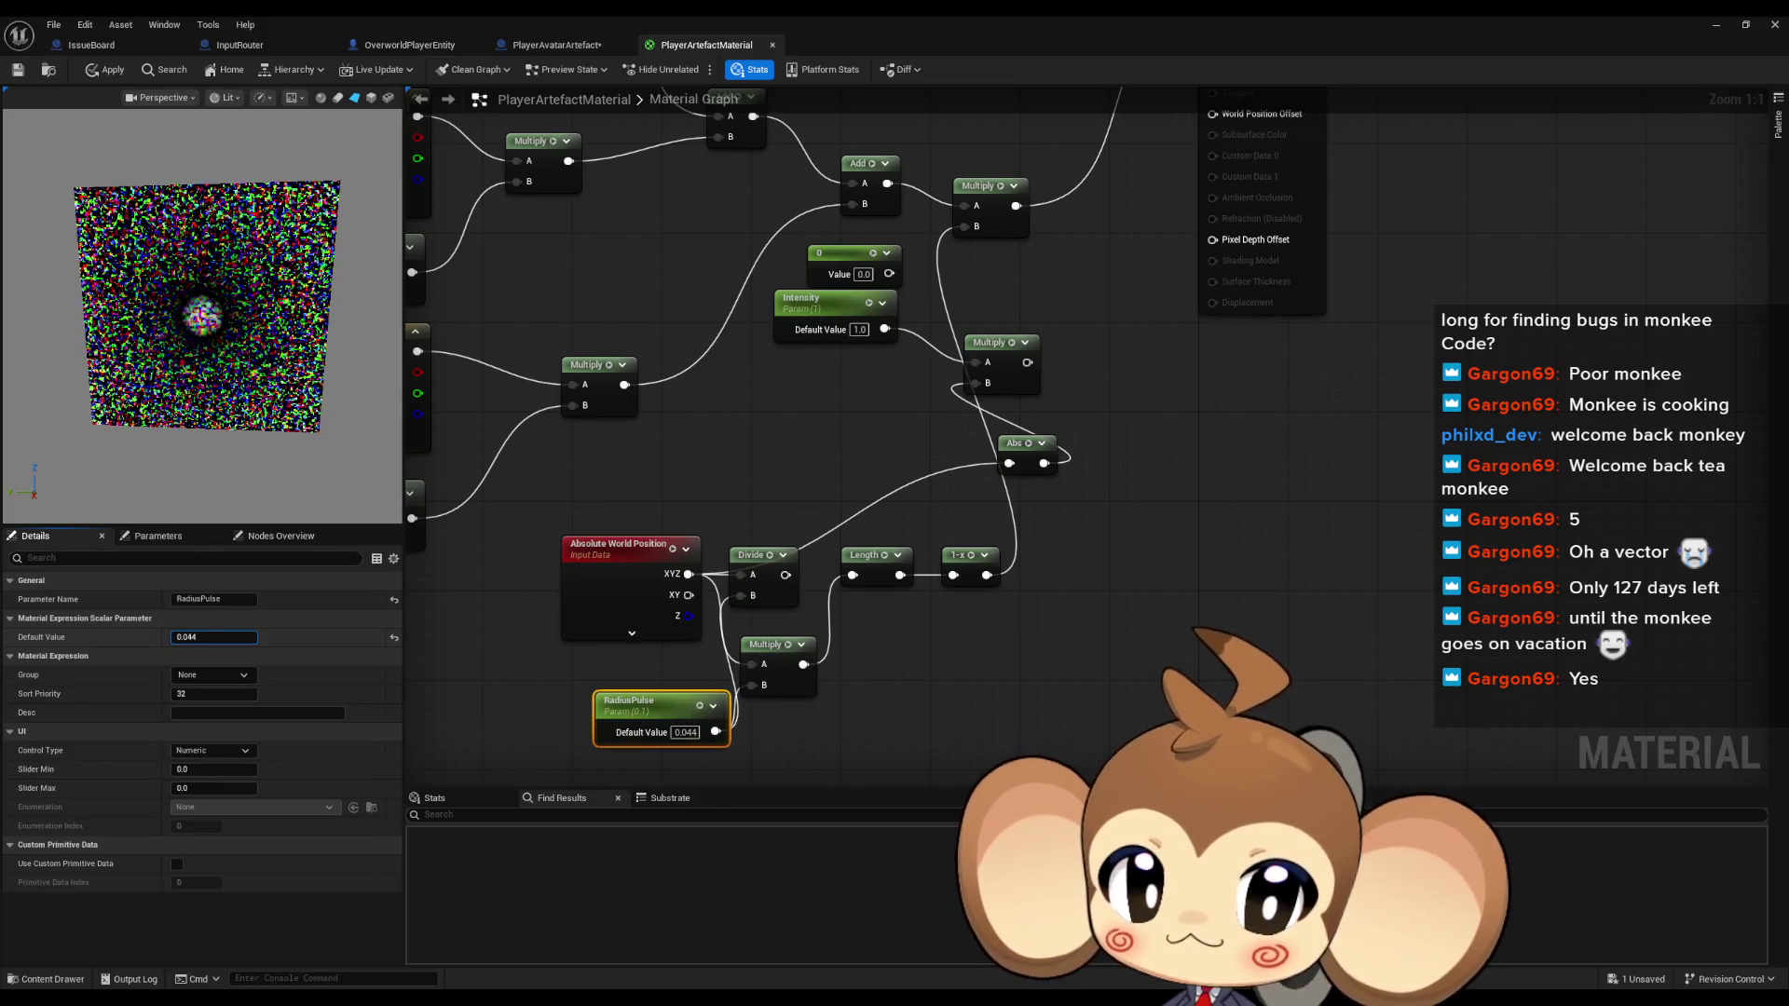
left_click_drag(213, 638, 218, 637)
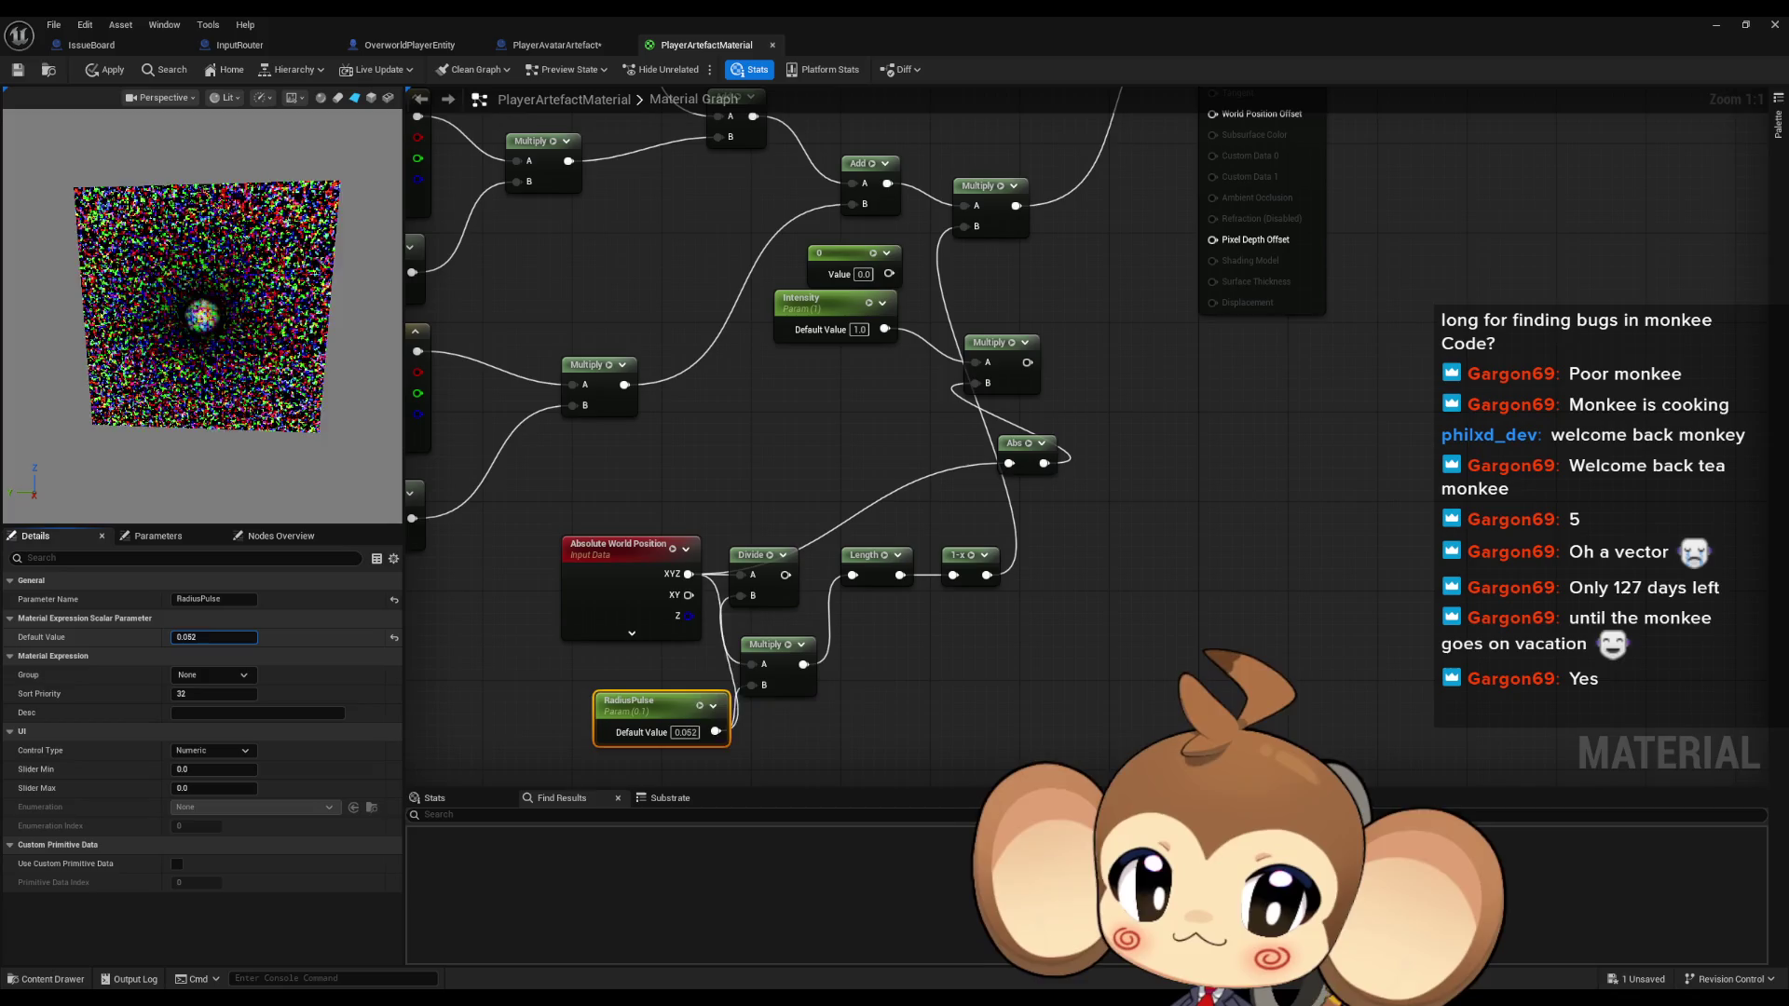
left_click_drag(213, 637, 224, 637)
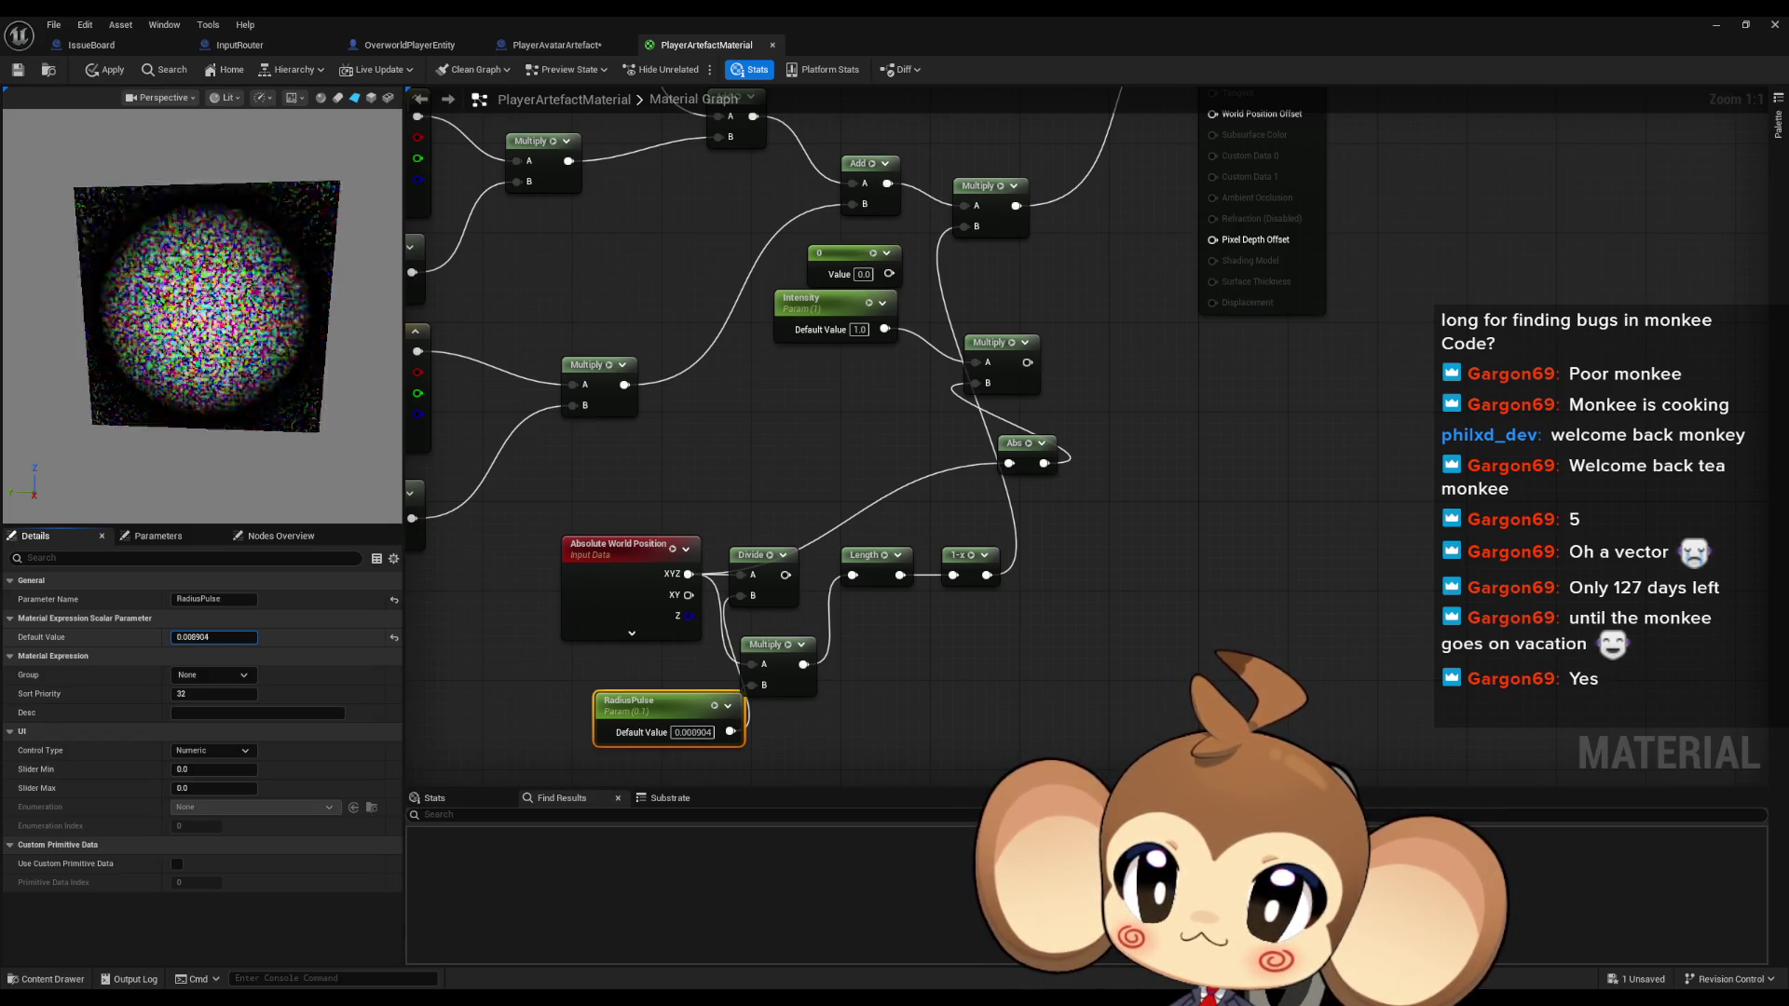
left_click_drag(214, 638, 192, 638)
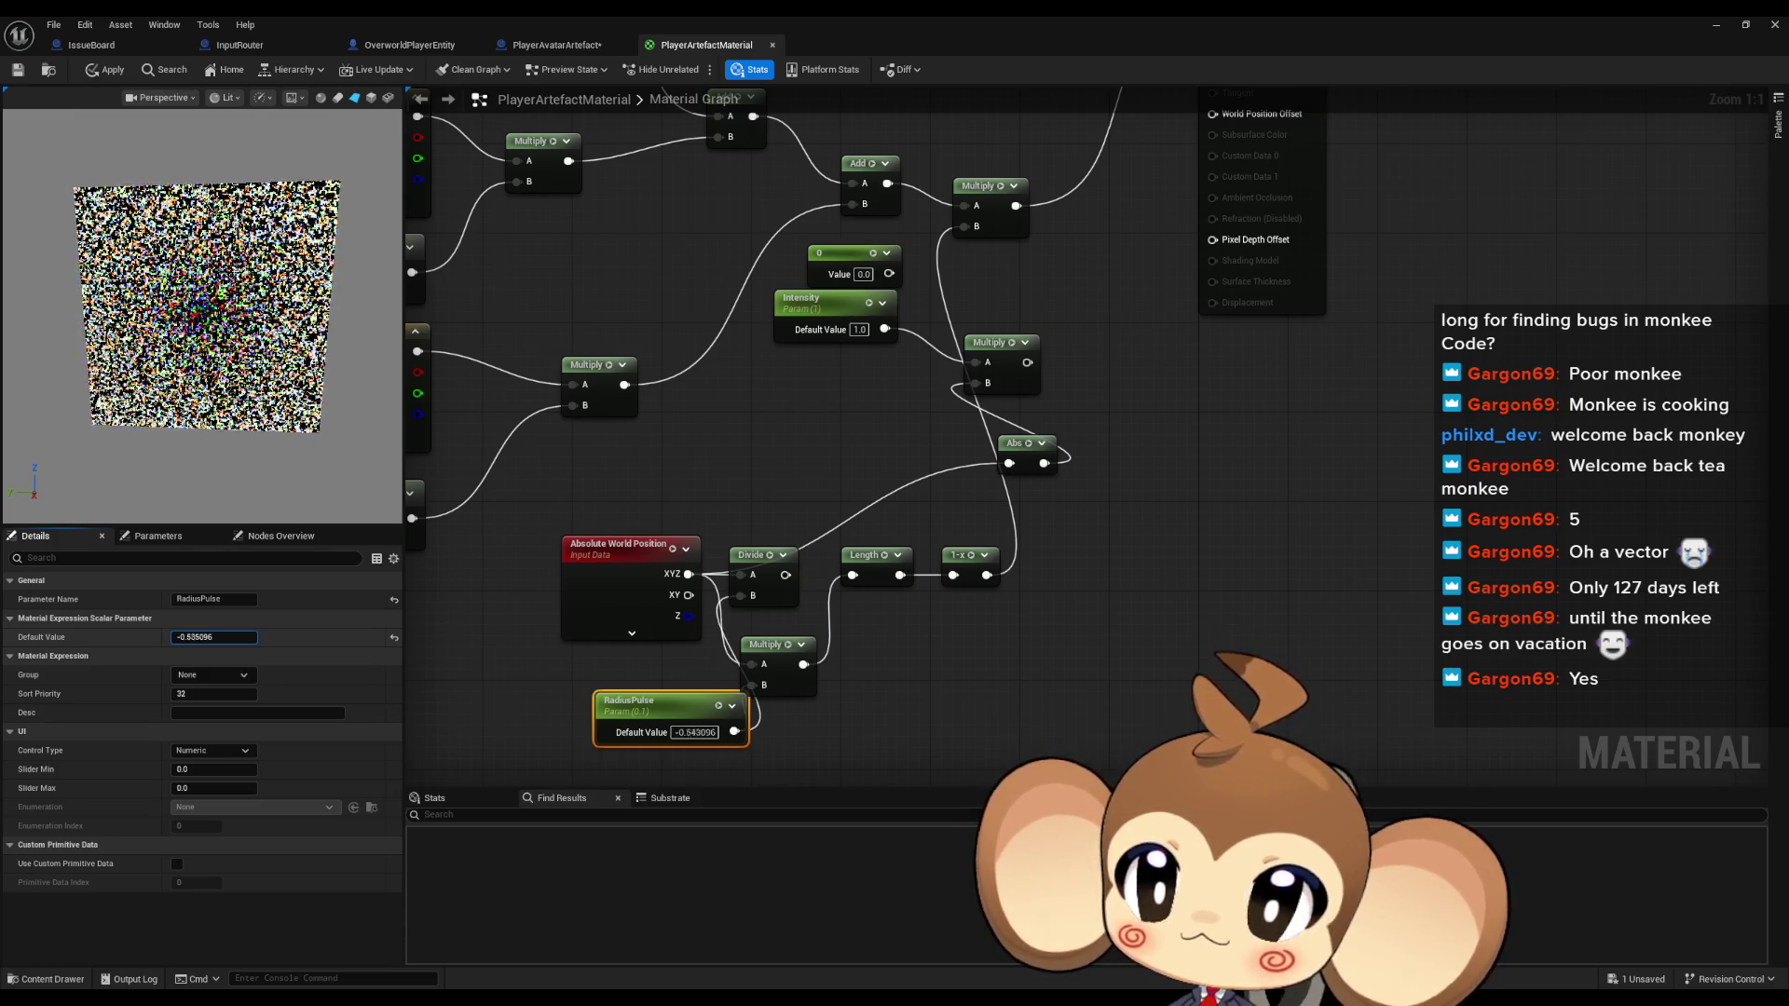
left_click_drag(192, 638, 102, 638)
Add an Abs node beside Length and tune RadiusPulse's default to about 0.02
left_click_drag(215, 638, 418, 668)
left_click_drag(895, 584, 891, 635)
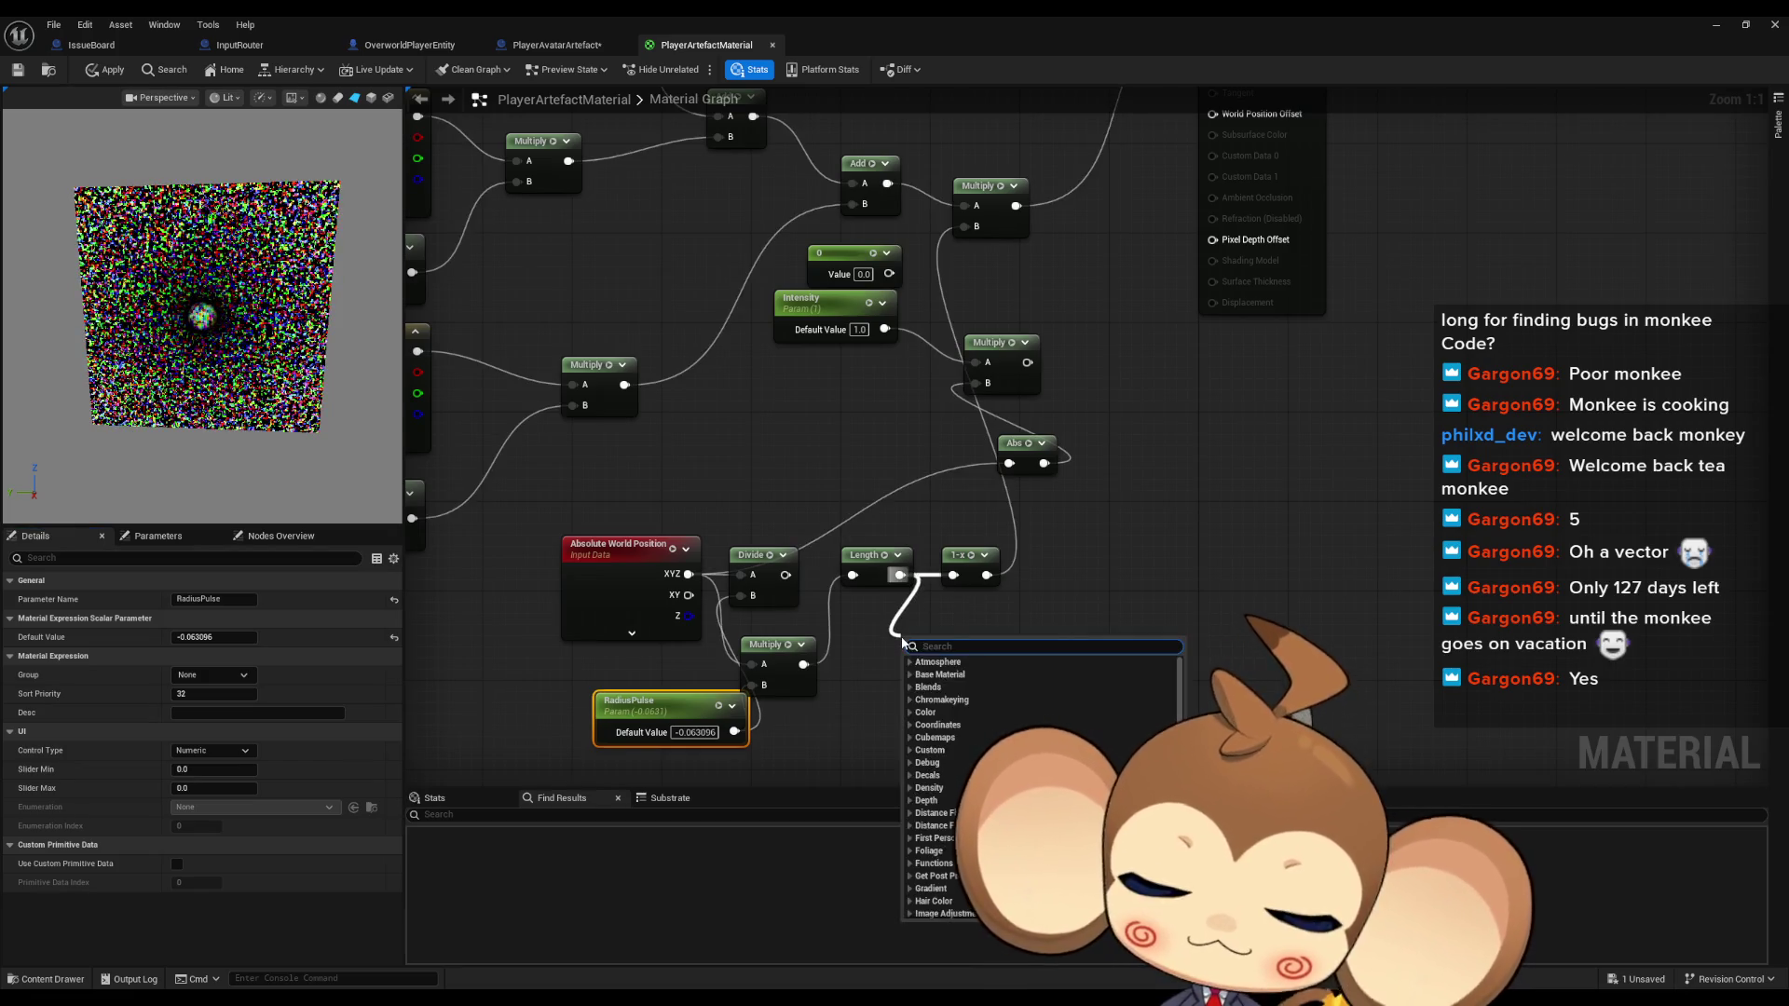
type("abs")
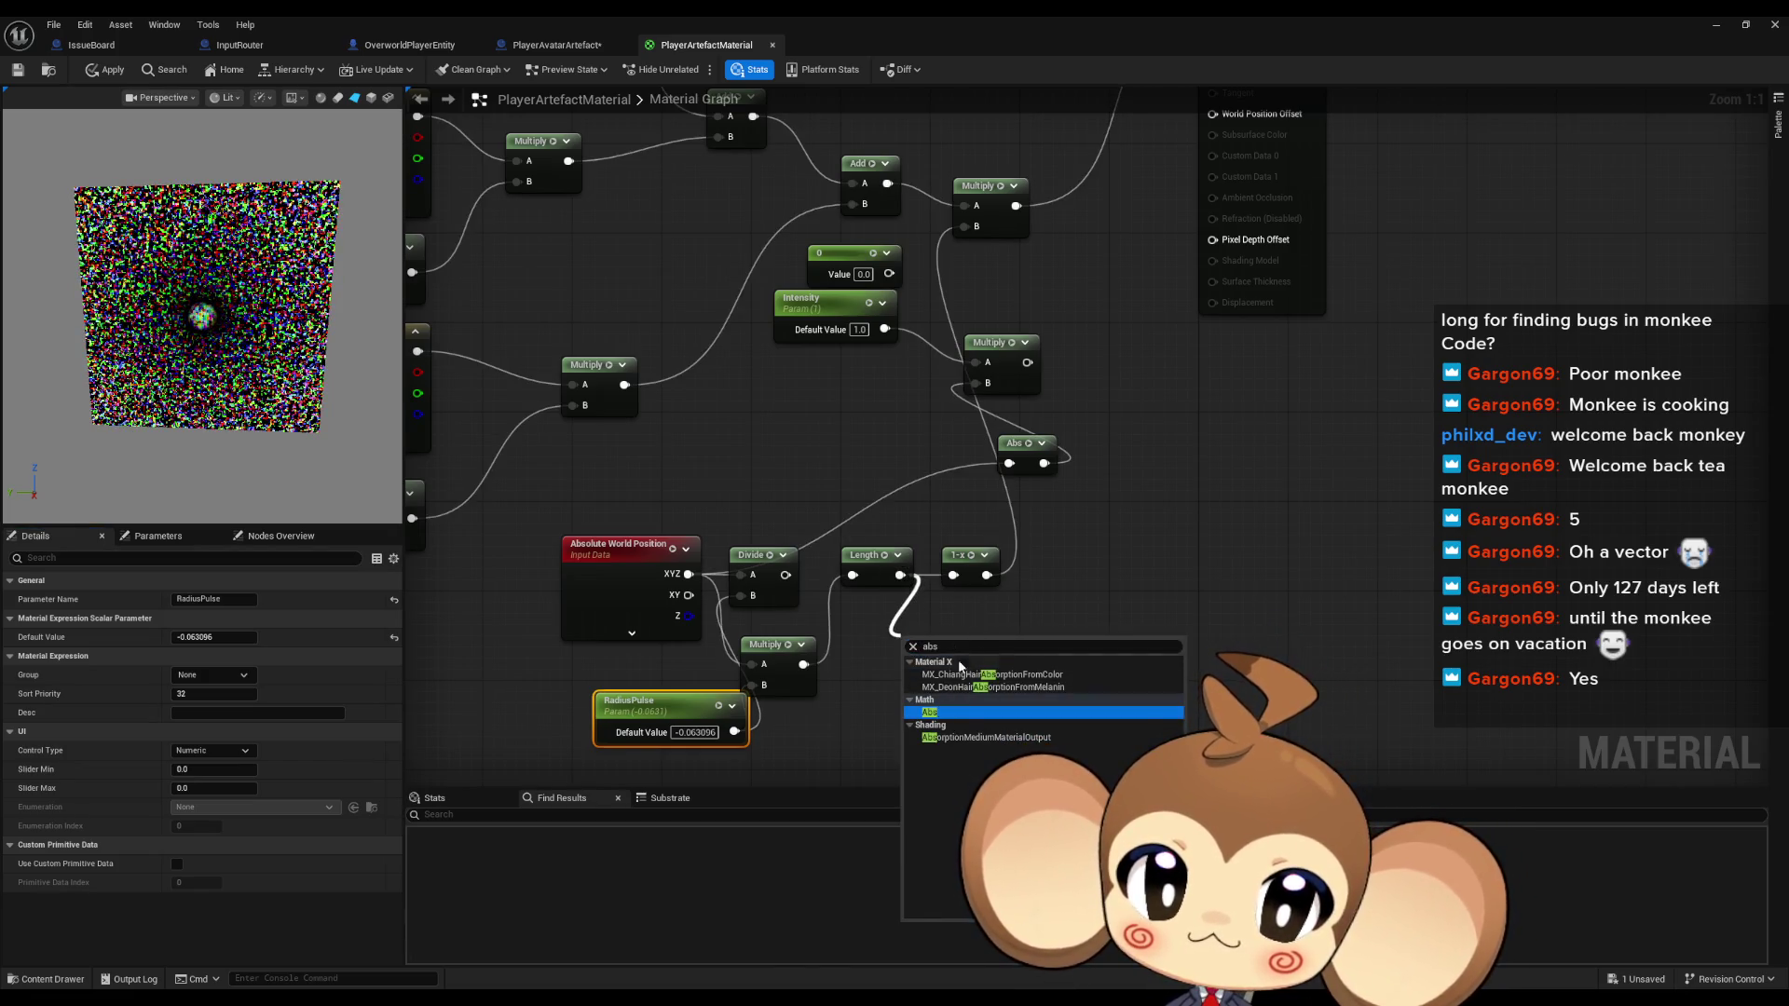
left_click(939, 712)
left_click_drag(927, 641, 953, 575)
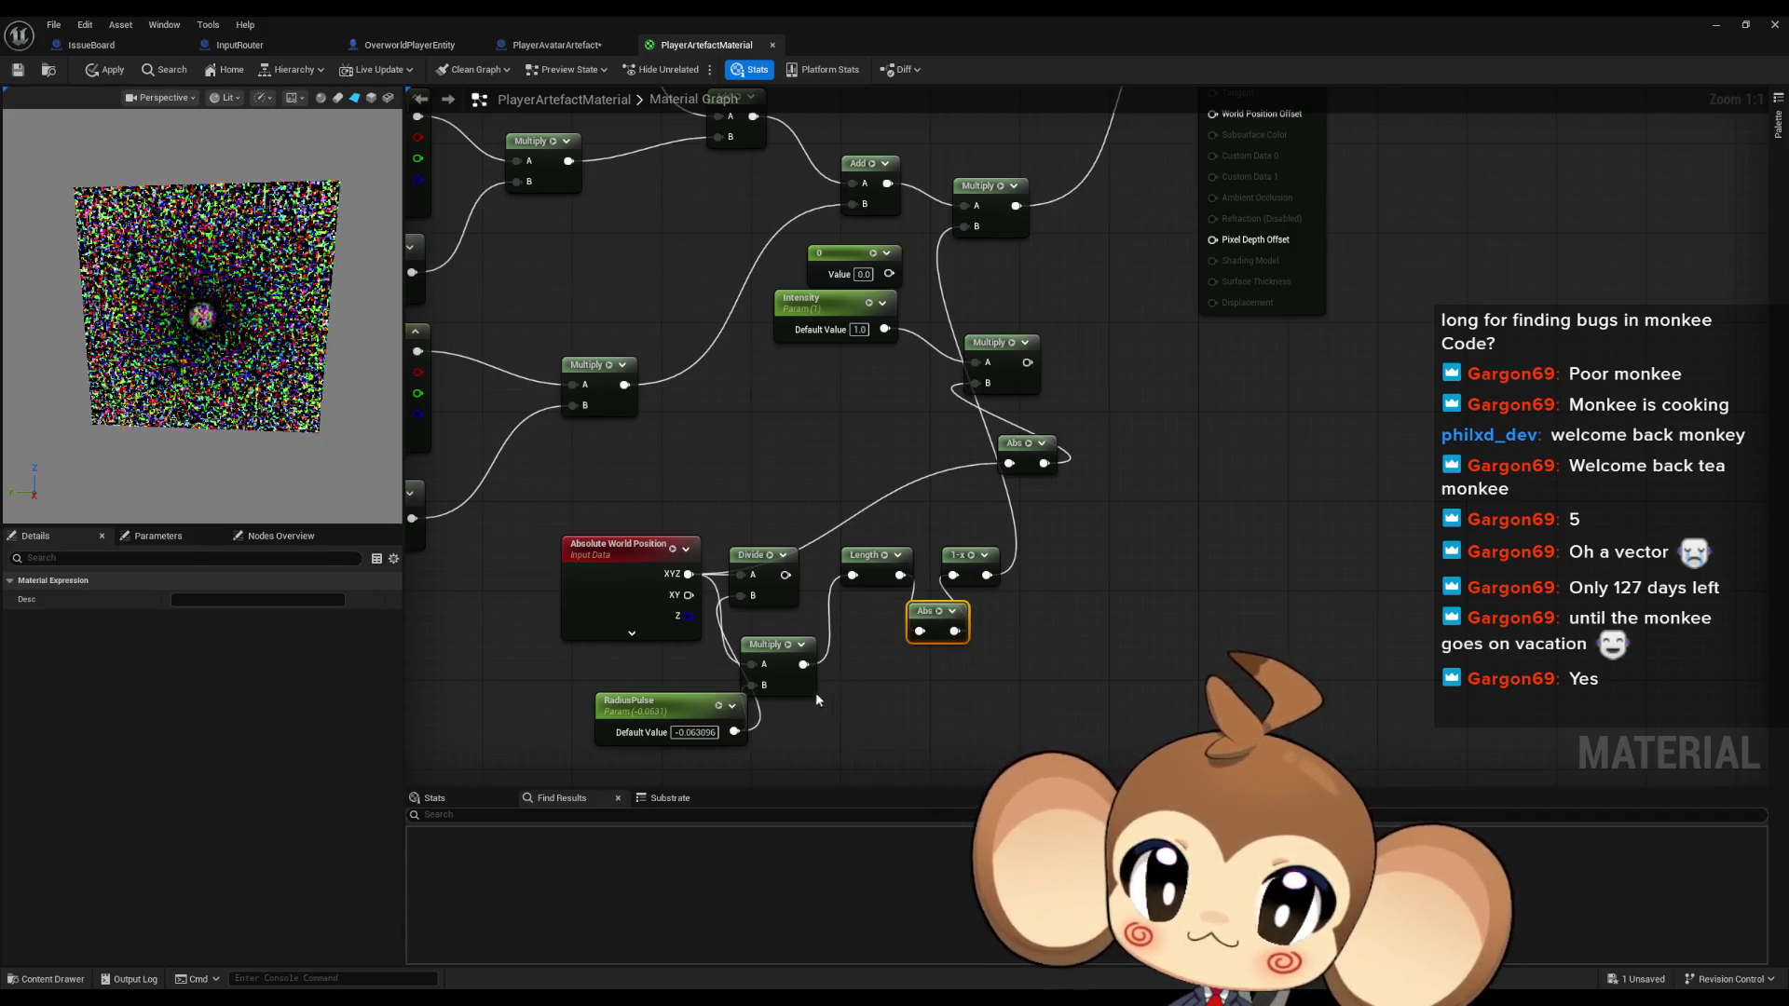
left_click(697, 733)
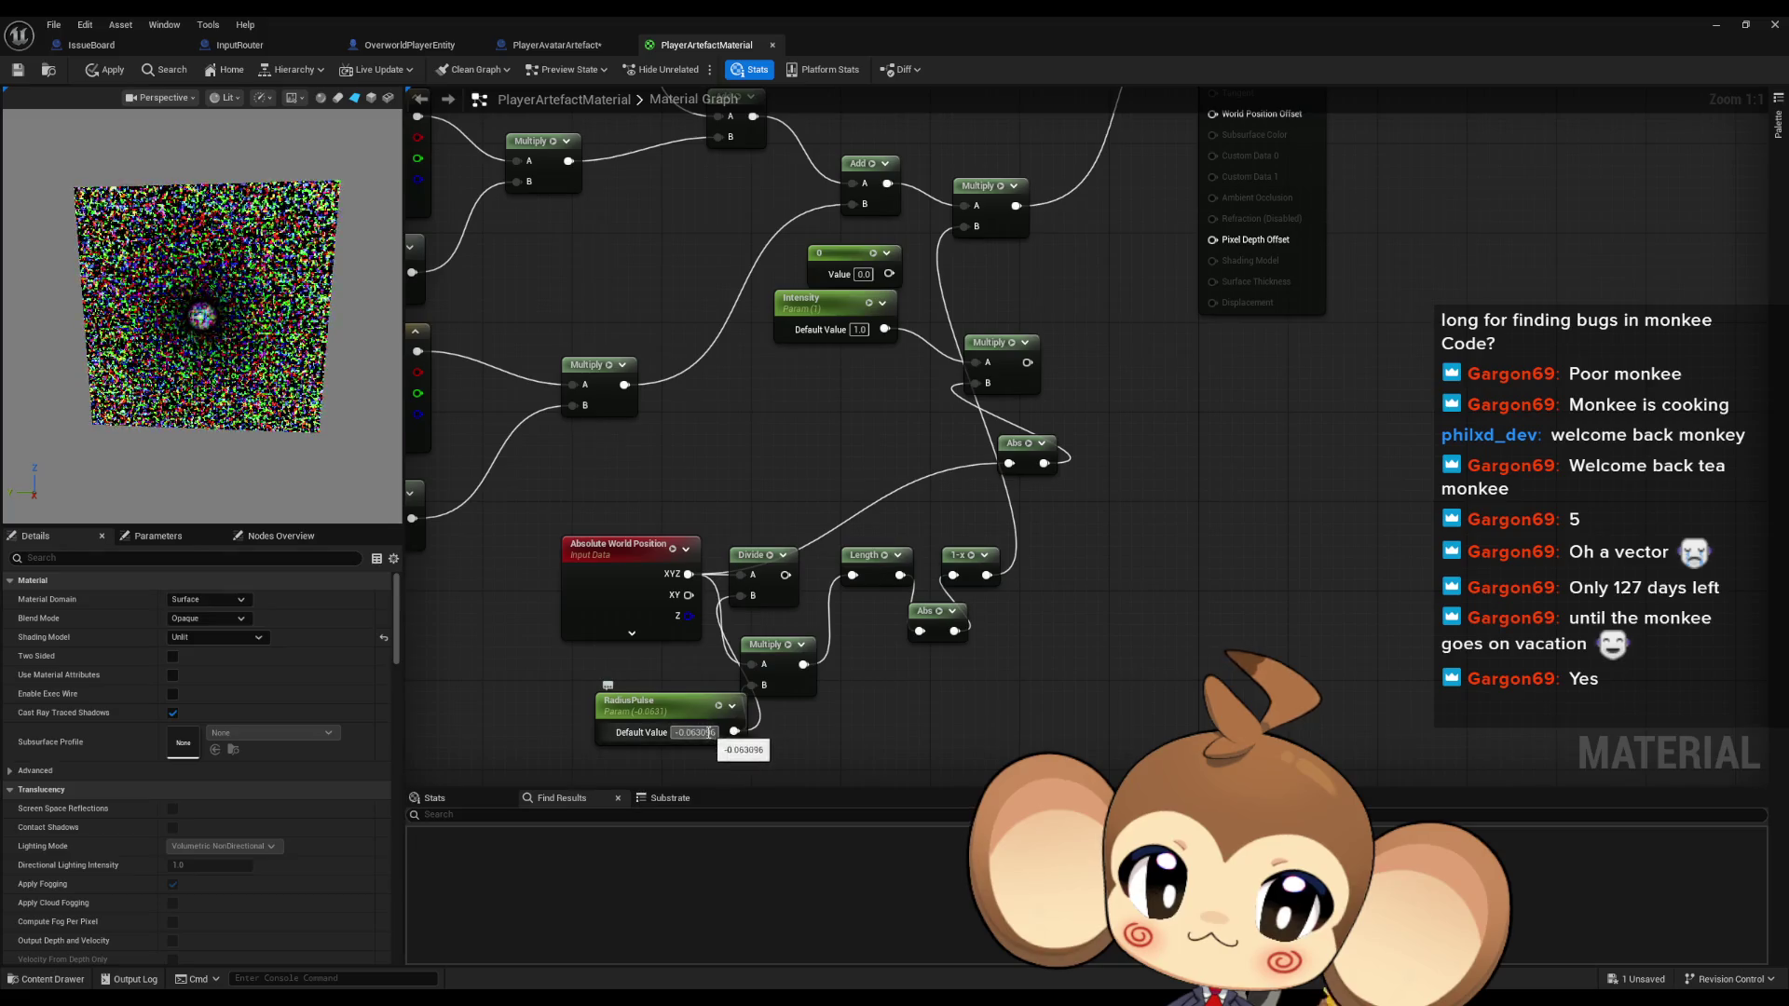
mouse_move(212, 638)
left_mouse_down()
mouse_move(140, 637)
mouse_move(326, 637)
mouse_move(112, 637)
mouse_move(224, 637)
left_mouse_up()
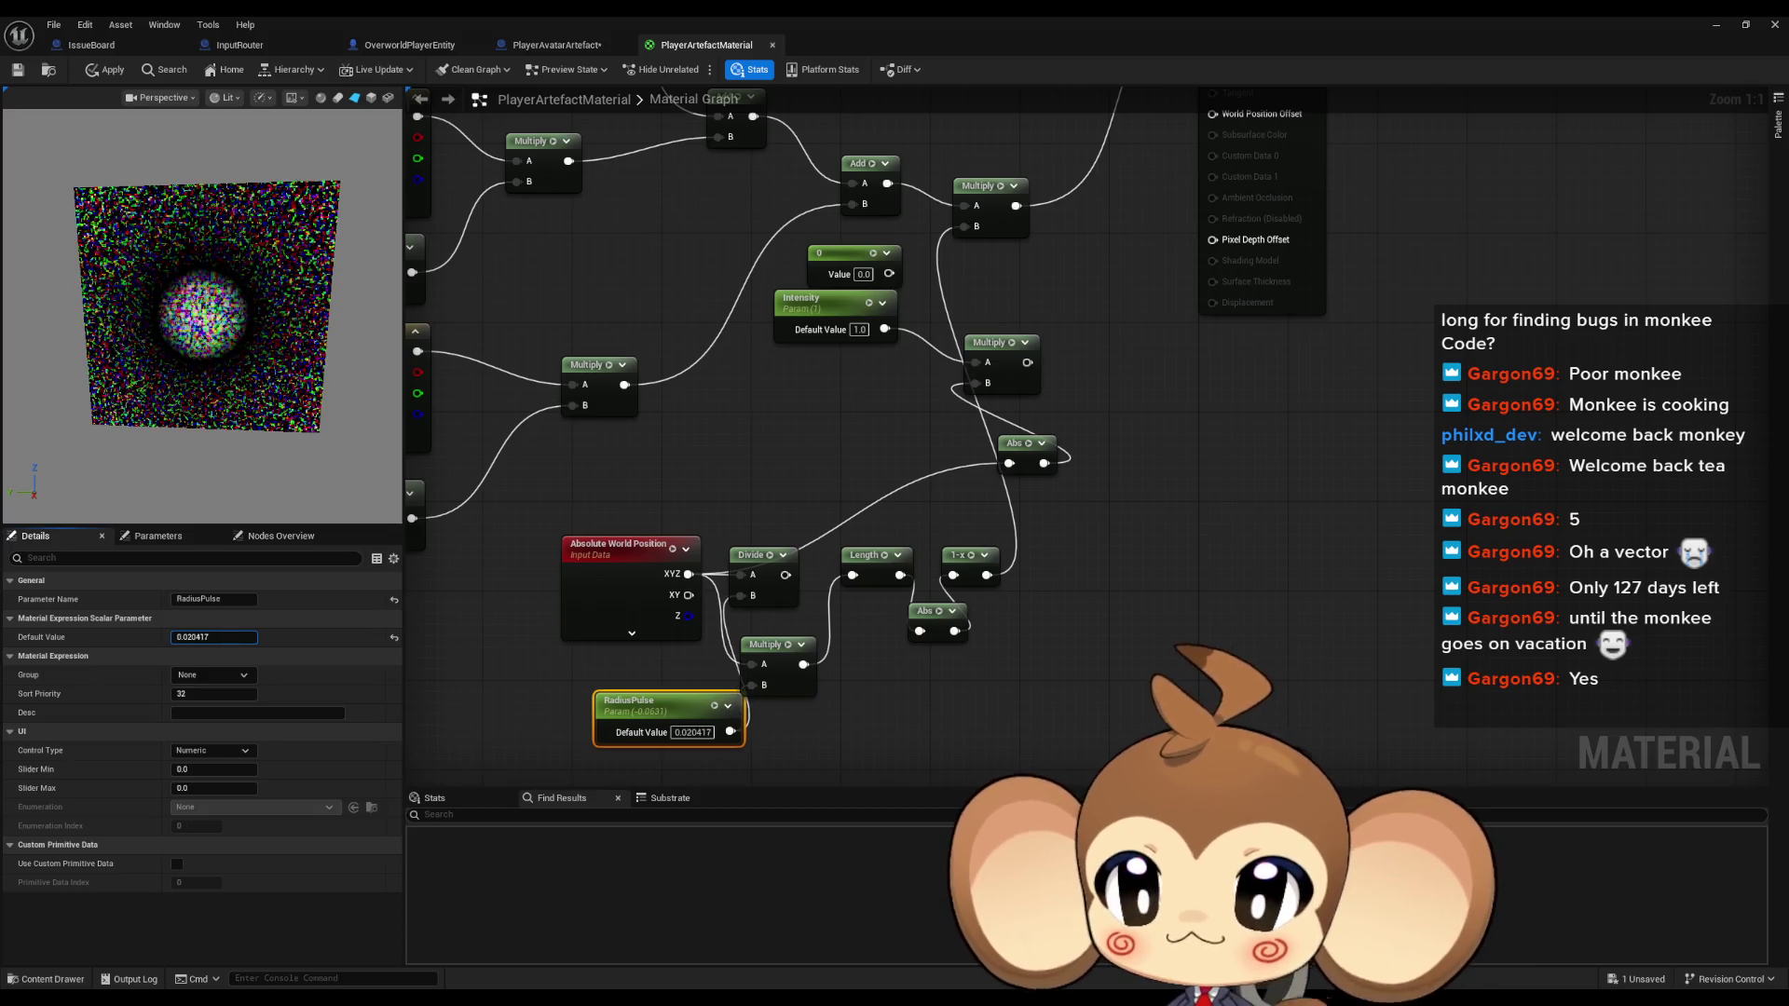
left_click(976, 675)
Move Divide and RadiusPulse aside and connect Length's output to the Multiply's B input
left_click_drag(989, 664, 976, 782)
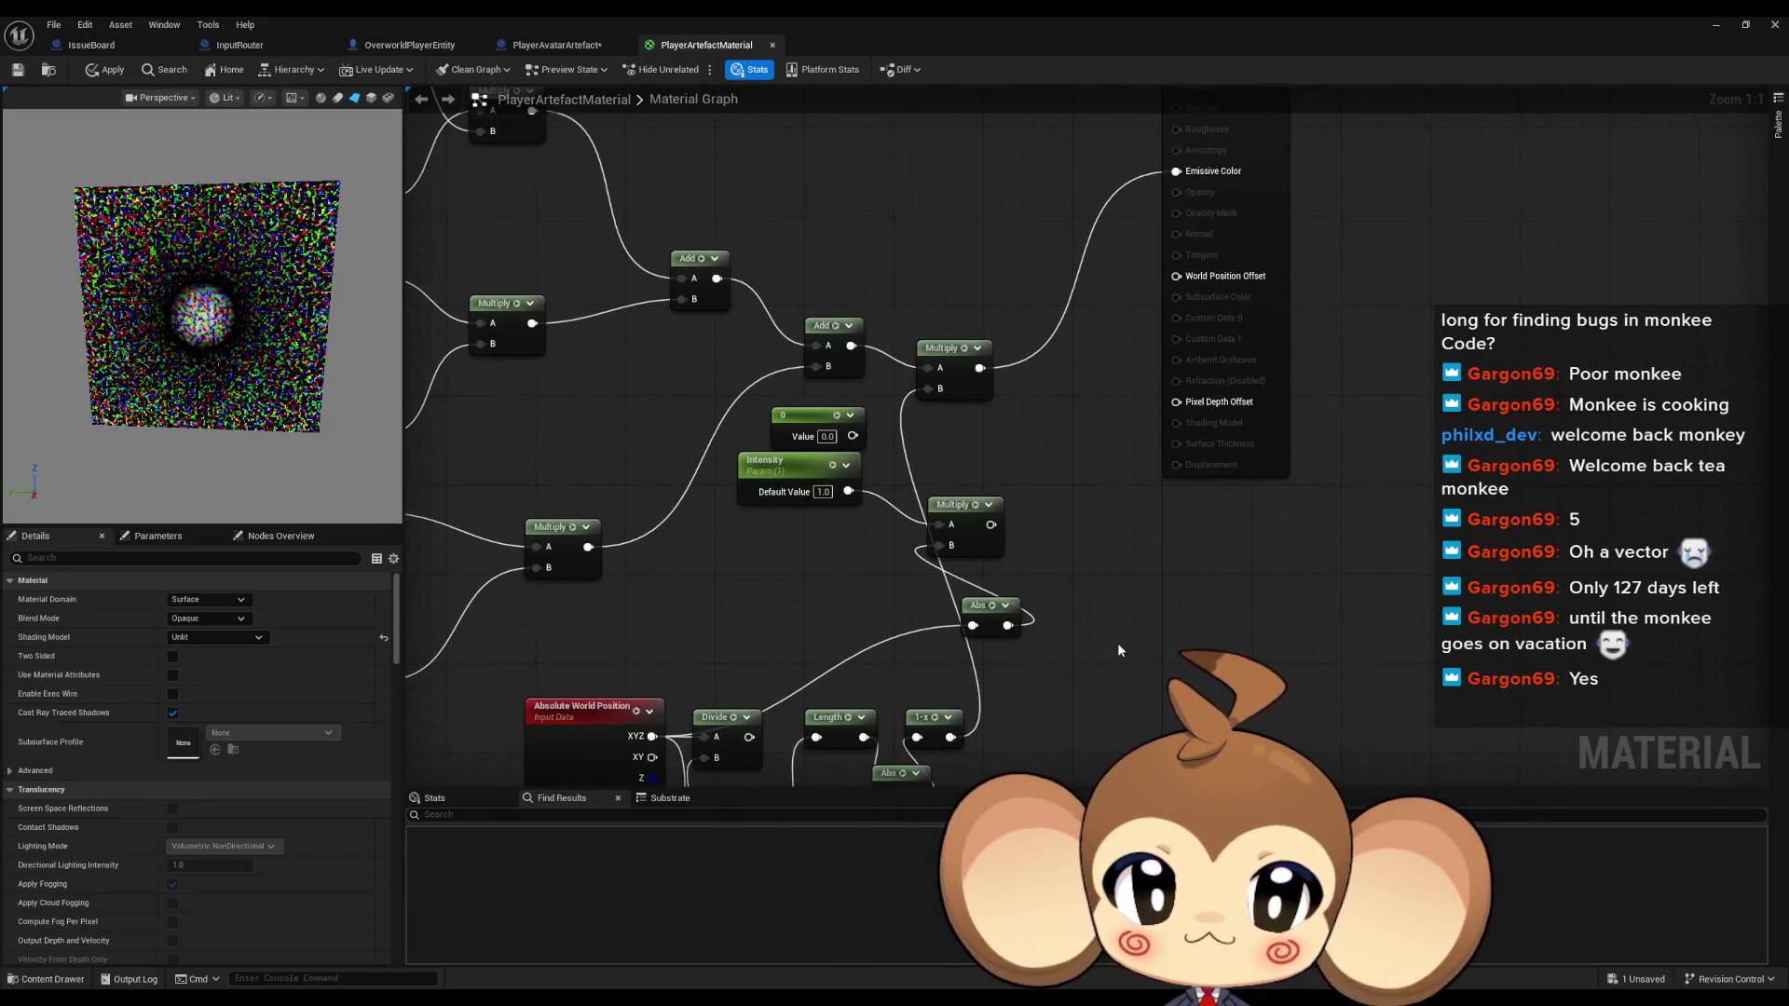
left_click_drag(1098, 663, 1155, 518)
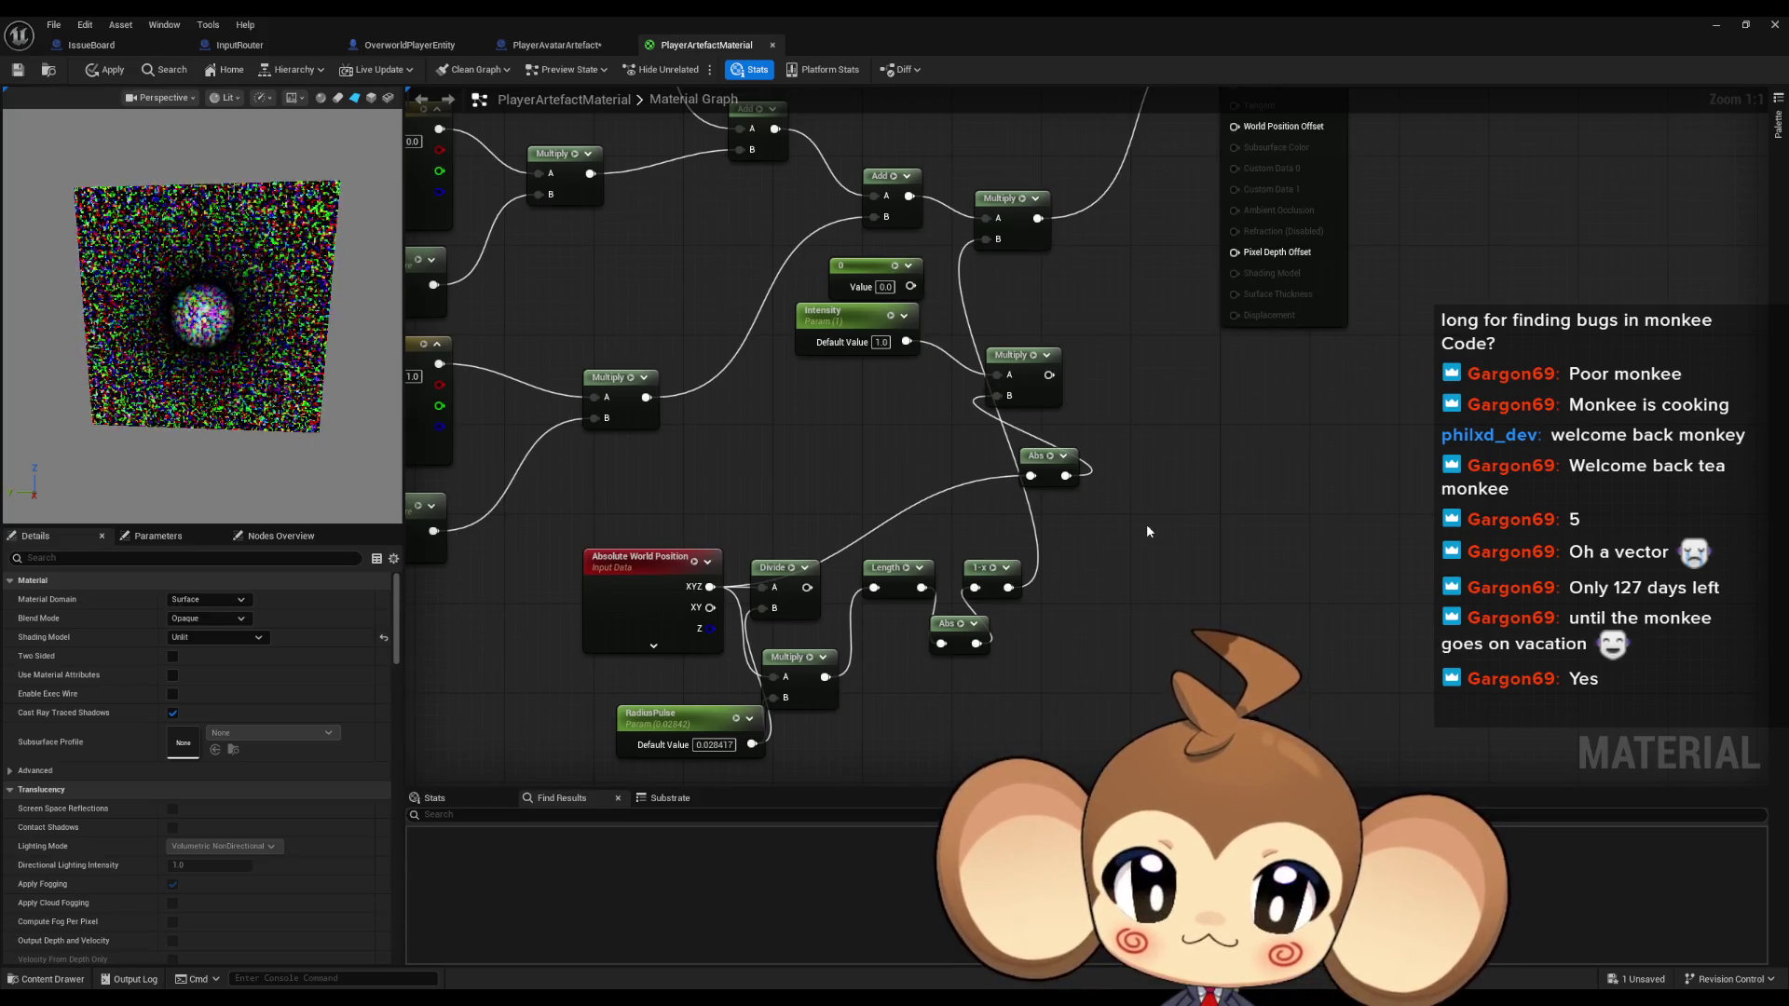
mouse_move(773, 570)
left_mouse_down()
mouse_move(893, 731)
mouse_move(956, 713)
left_mouse_up()
left_click_drag(653, 715, 605, 693)
mouse_move(916, 592)
left_mouse_down()
mouse_move(1001, 318)
mouse_move(981, 241)
left_mouse_up()
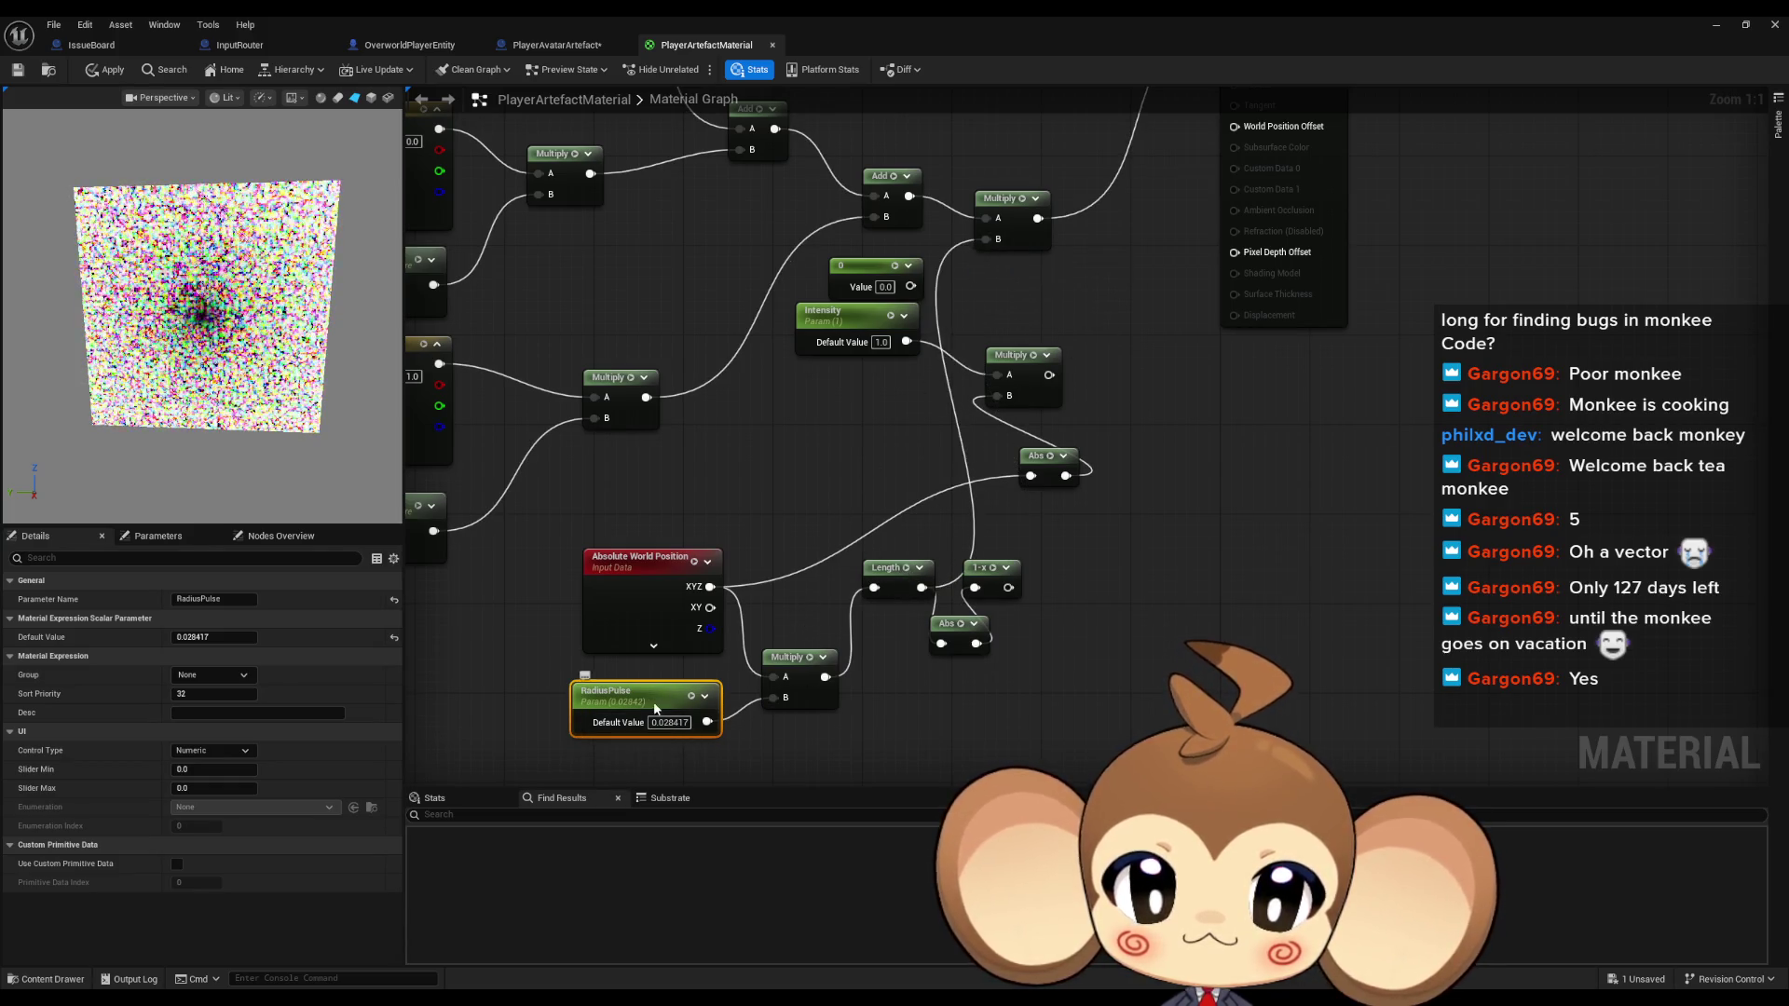
Try RadiusPulse defaults of 0.01, 0.02 and 0.03, settling on 0.03
left_click_drag(214, 637, 131, 638)
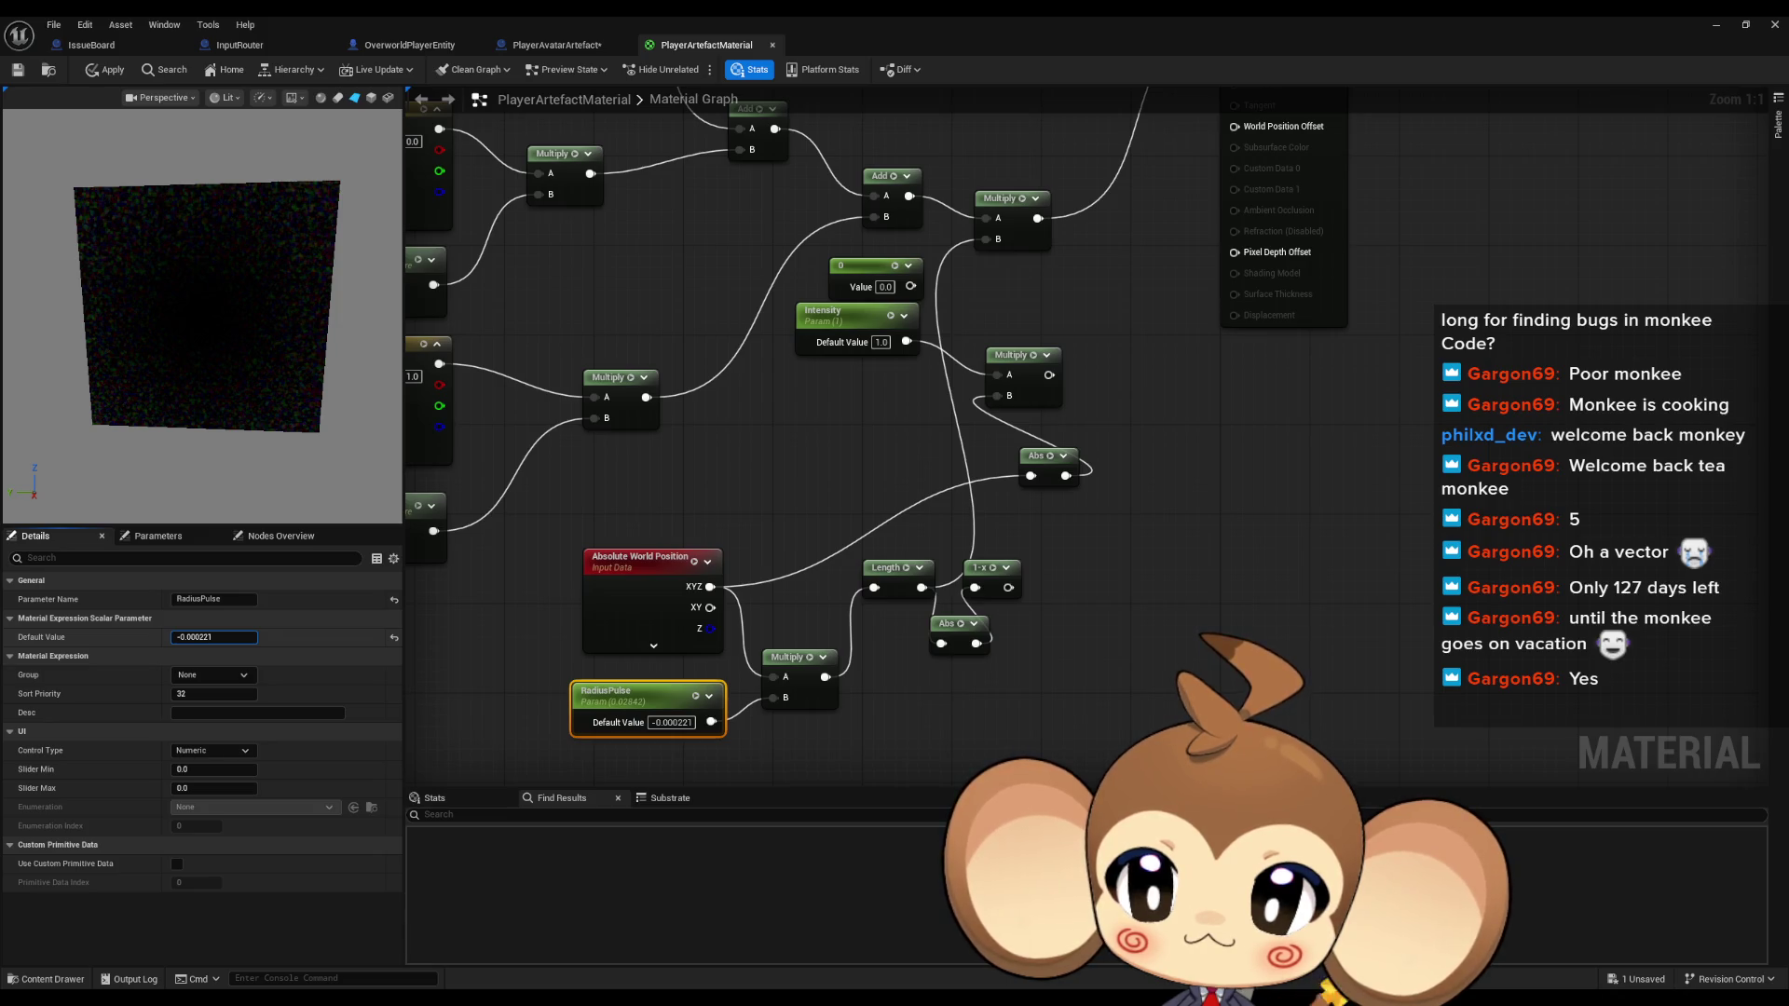
type("0.01")
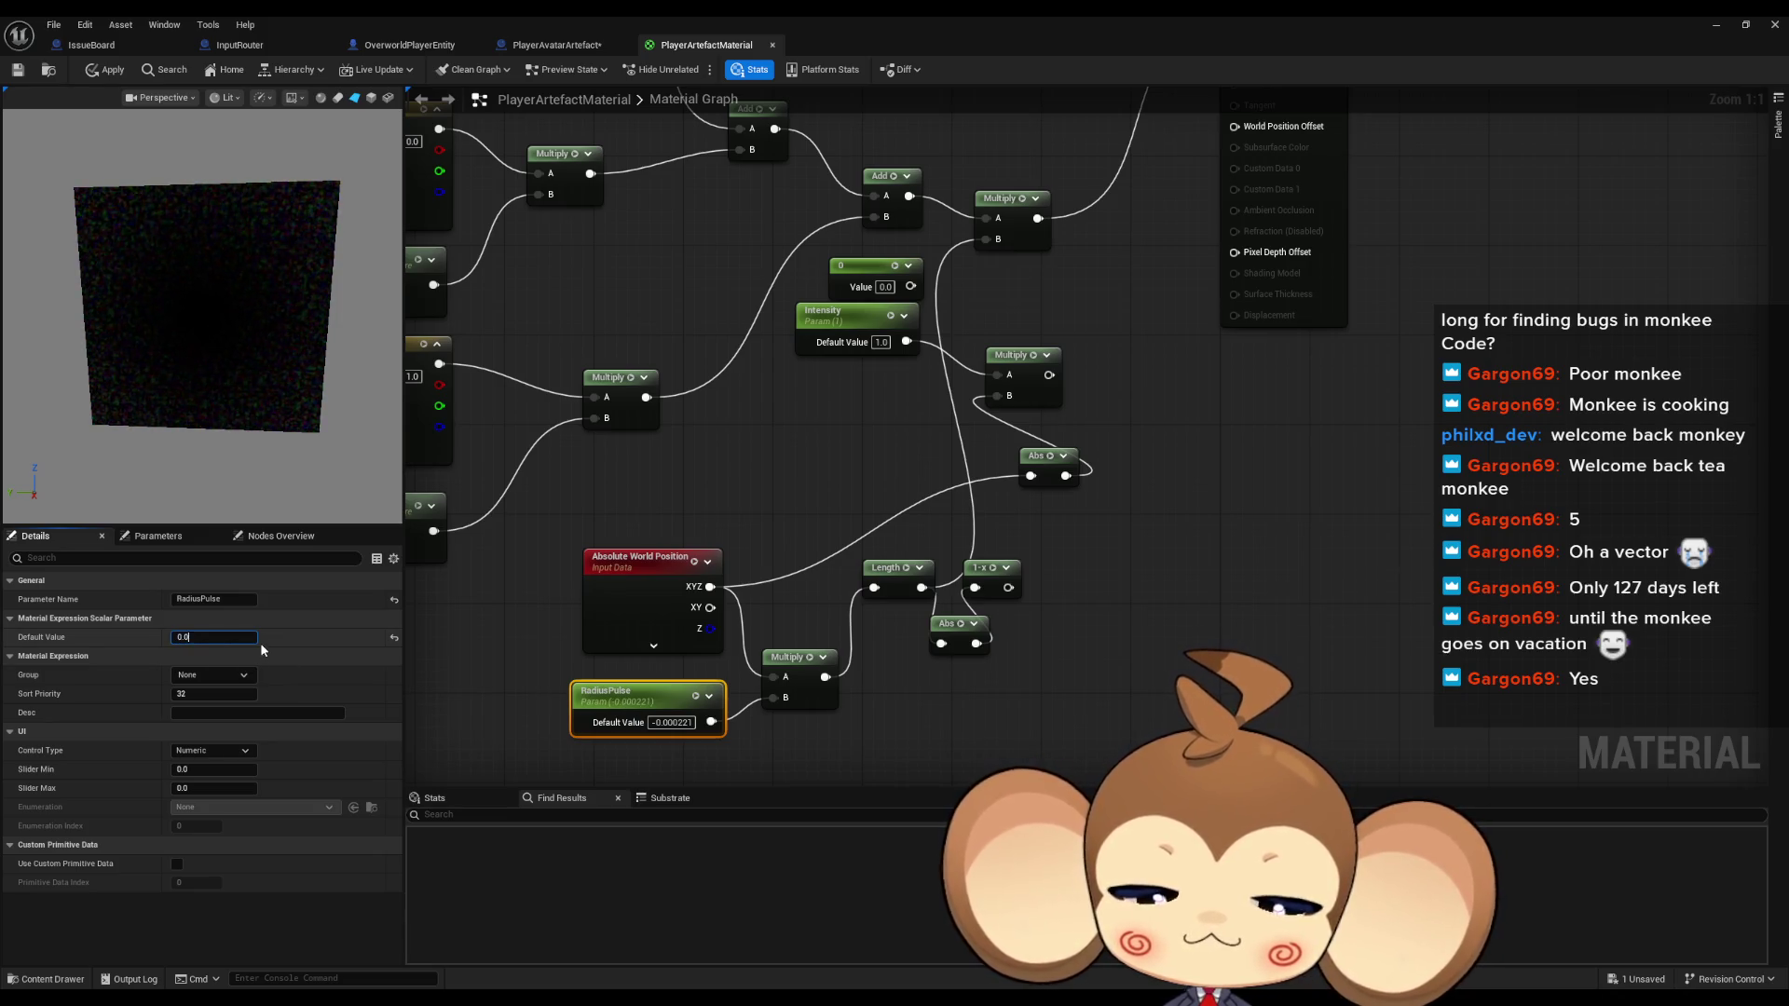
key("Return")
type("0.02")
key("Return")
type("0.03")
key("Return")
left_click(691, 489)
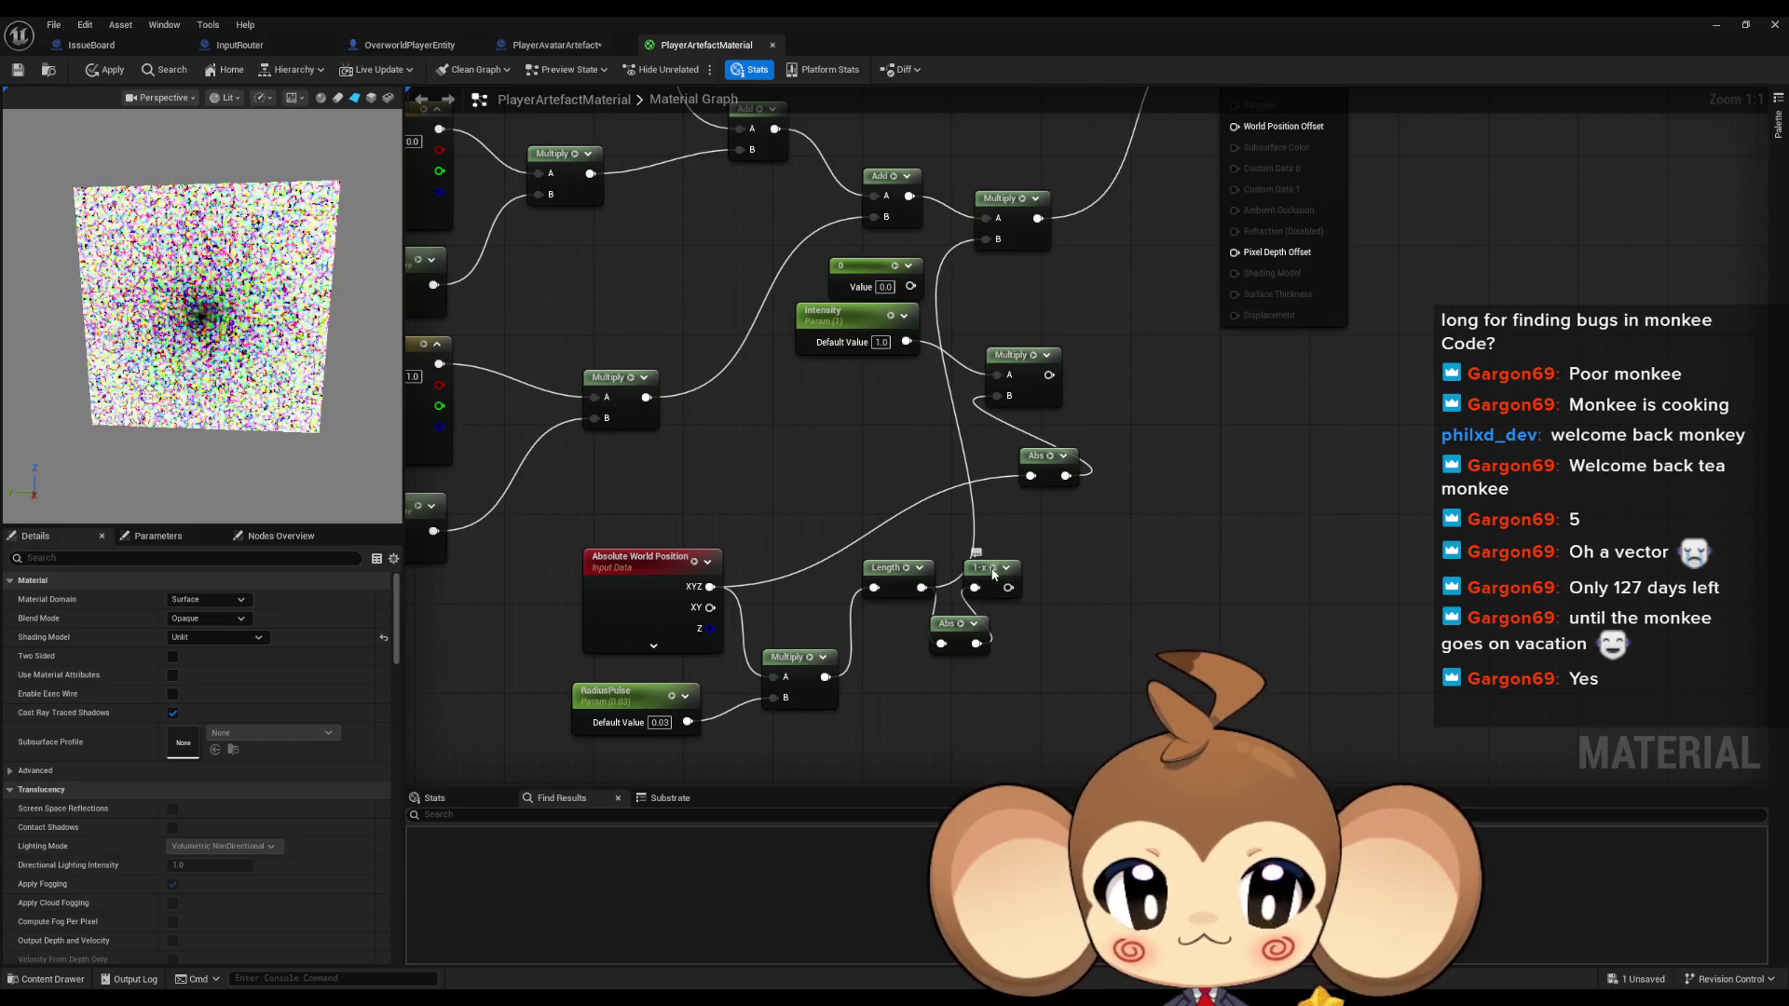
mouse_move(898, 581)
left_mouse_down()
mouse_move(884, 603)
mouse_move(955, 681)
left_mouse_up()
Connect 1-x to the Multiply's B pin, restoring the glowing sphere with RadiusPulse at 0.03
mouse_move(1009, 588)
left_mouse_down()
mouse_move(1035, 599)
mouse_move(986, 237)
mouse_move(926, 602)
mouse_move(888, 609)
left_mouse_up()
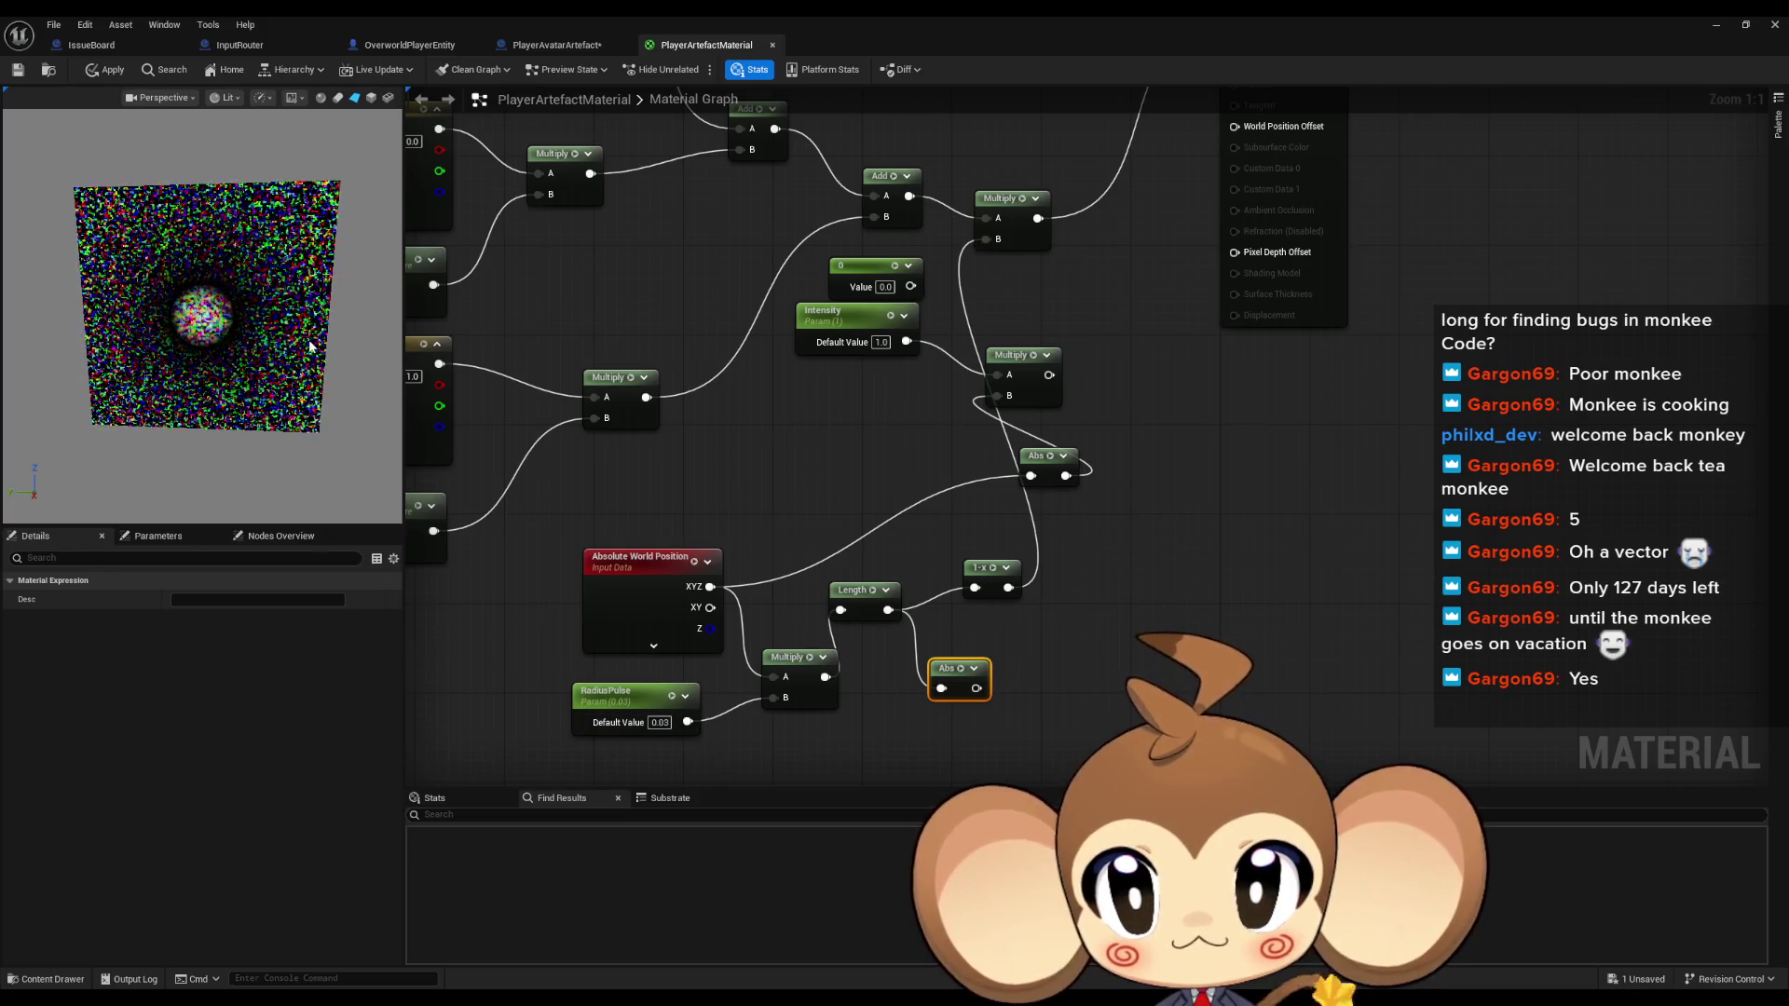
left_click_drag(969, 404, 987, 723)
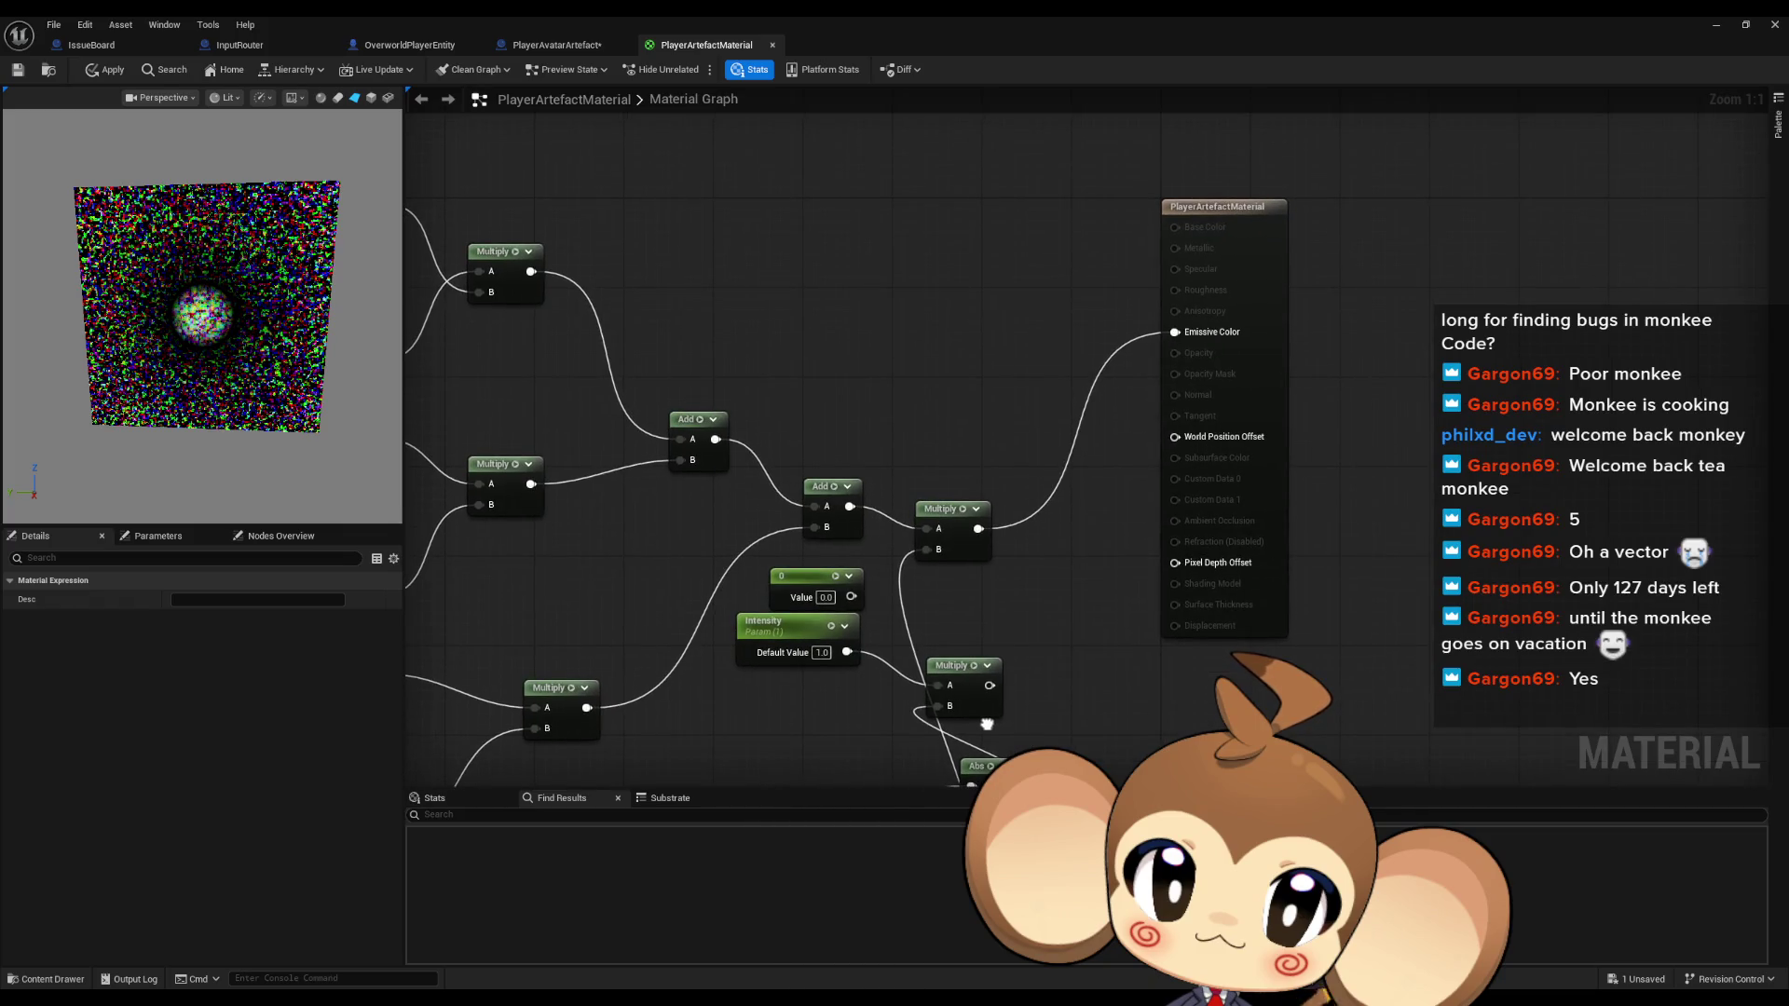
left_click_drag(986, 723, 1003, 485)
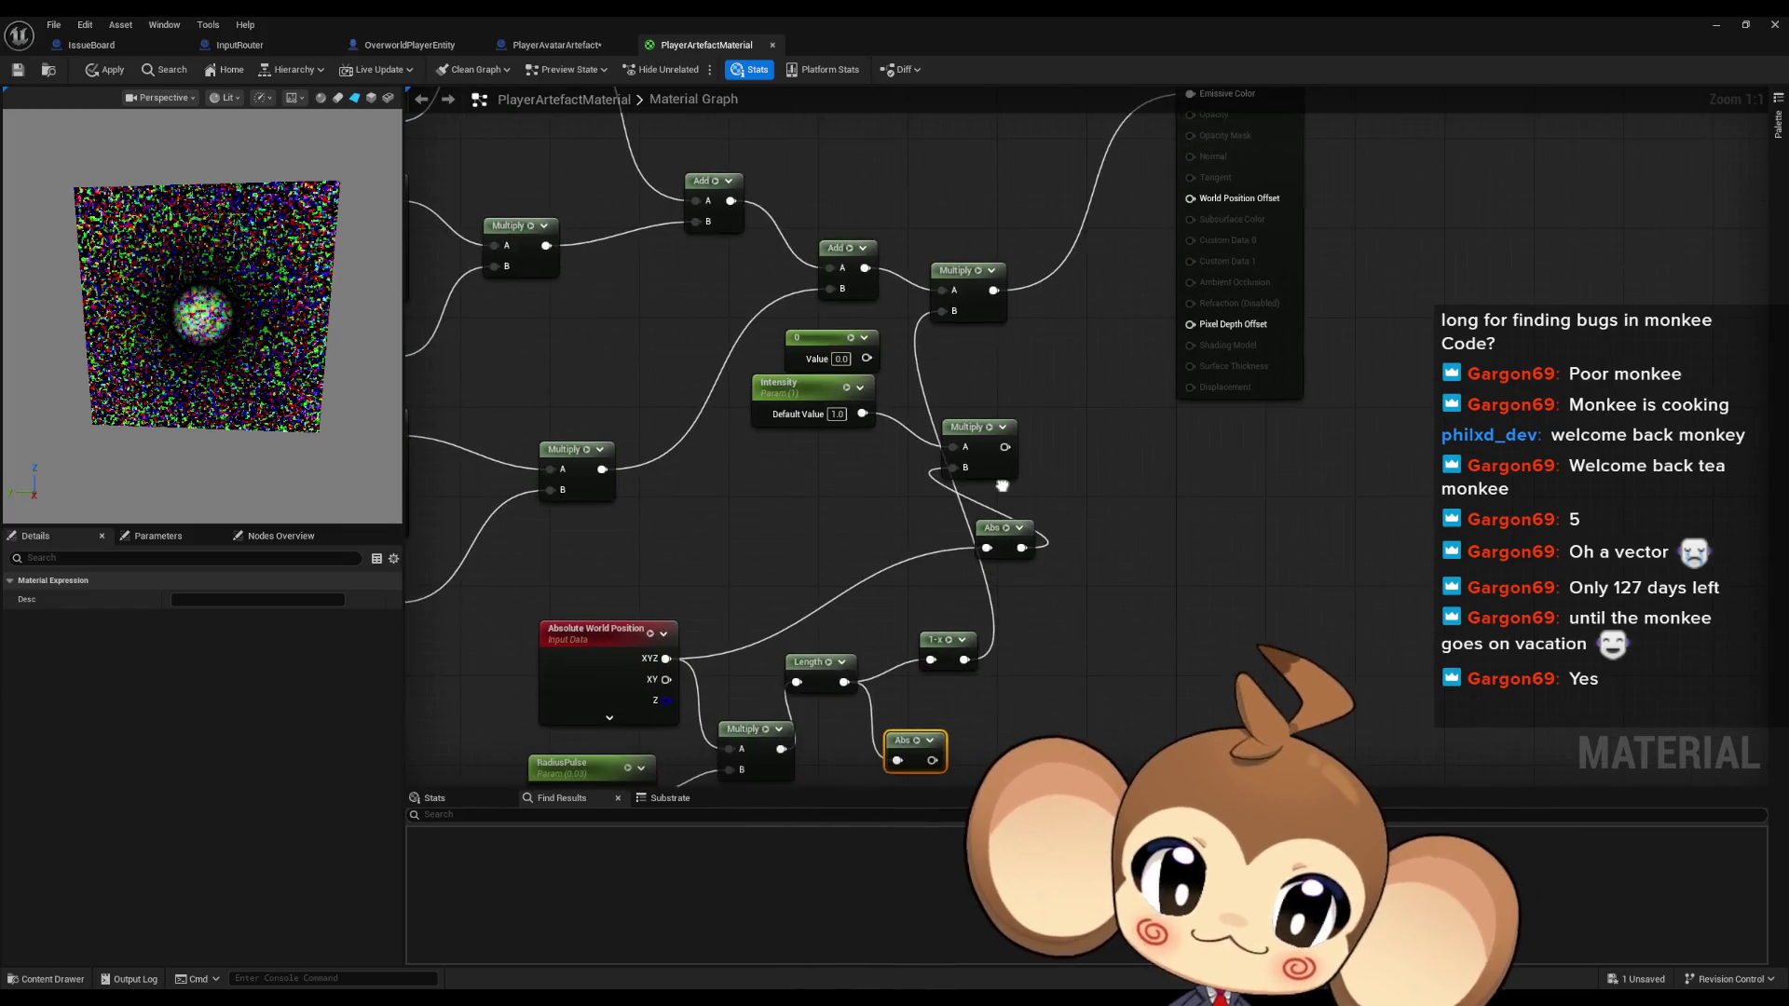
scroll(235, 366, "up", 5)
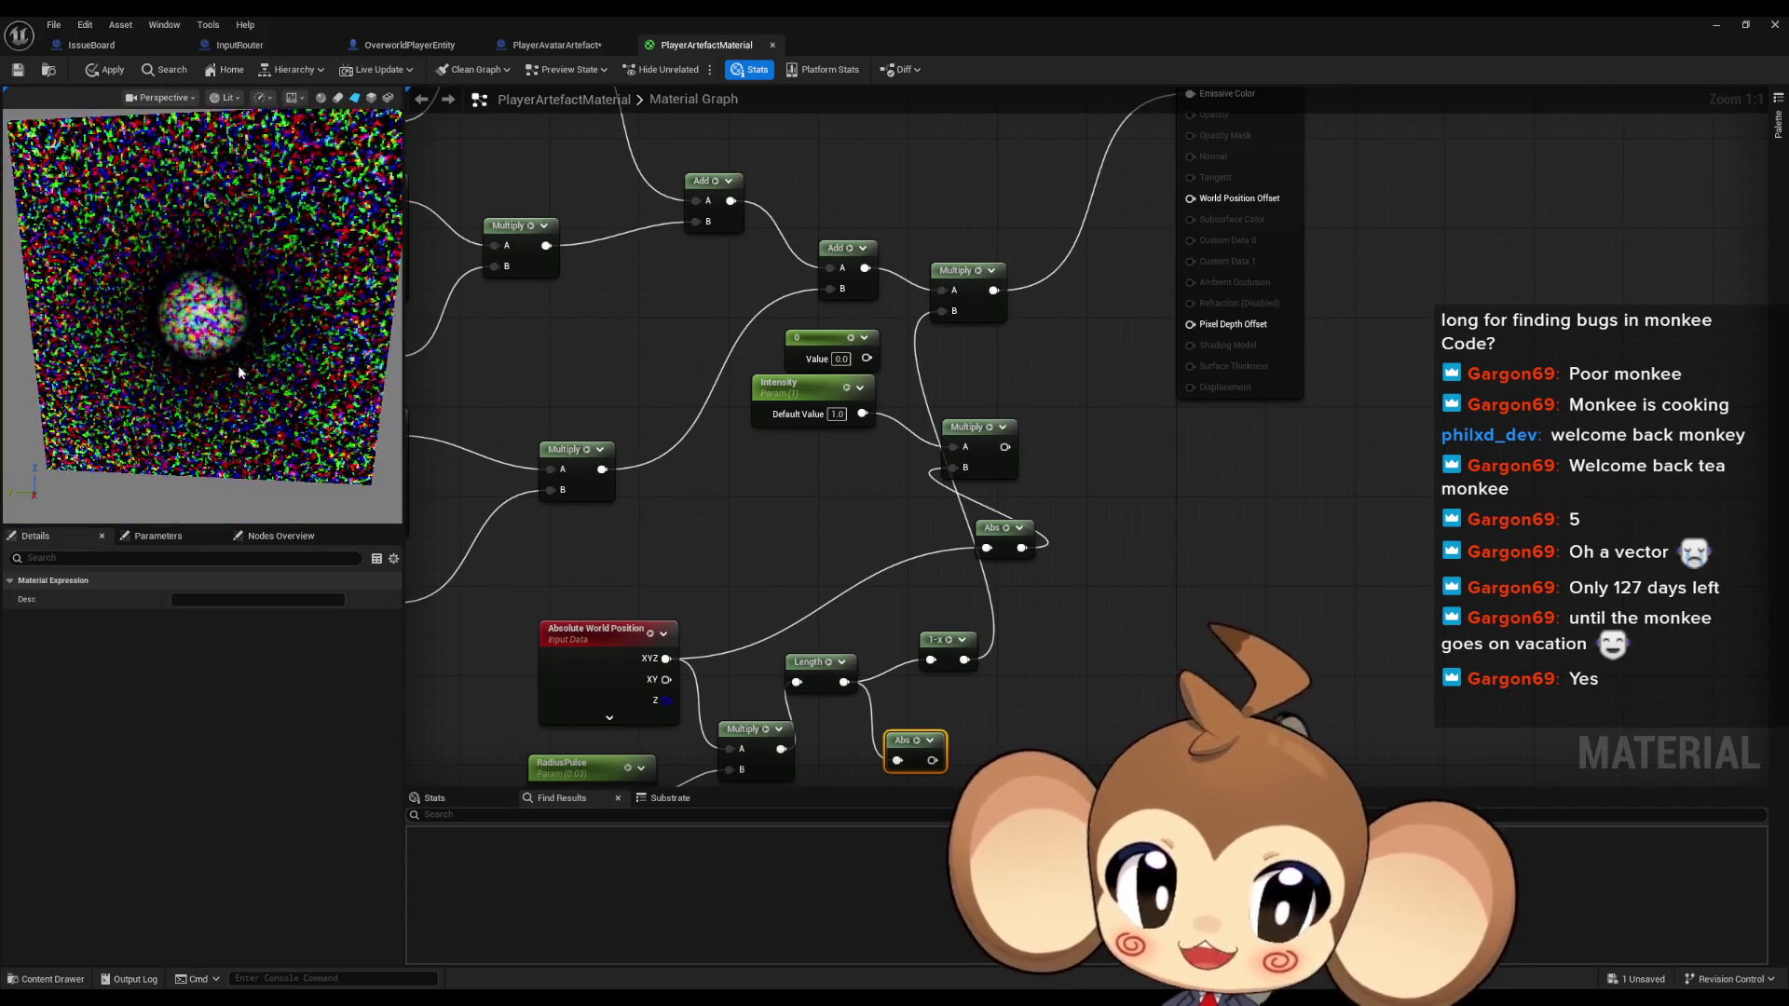
mouse_move(1025, 712)
left_mouse_down()
mouse_move(1034, 639)
mouse_move(1031, 739)
mouse_move(1026, 687)
left_mouse_up()
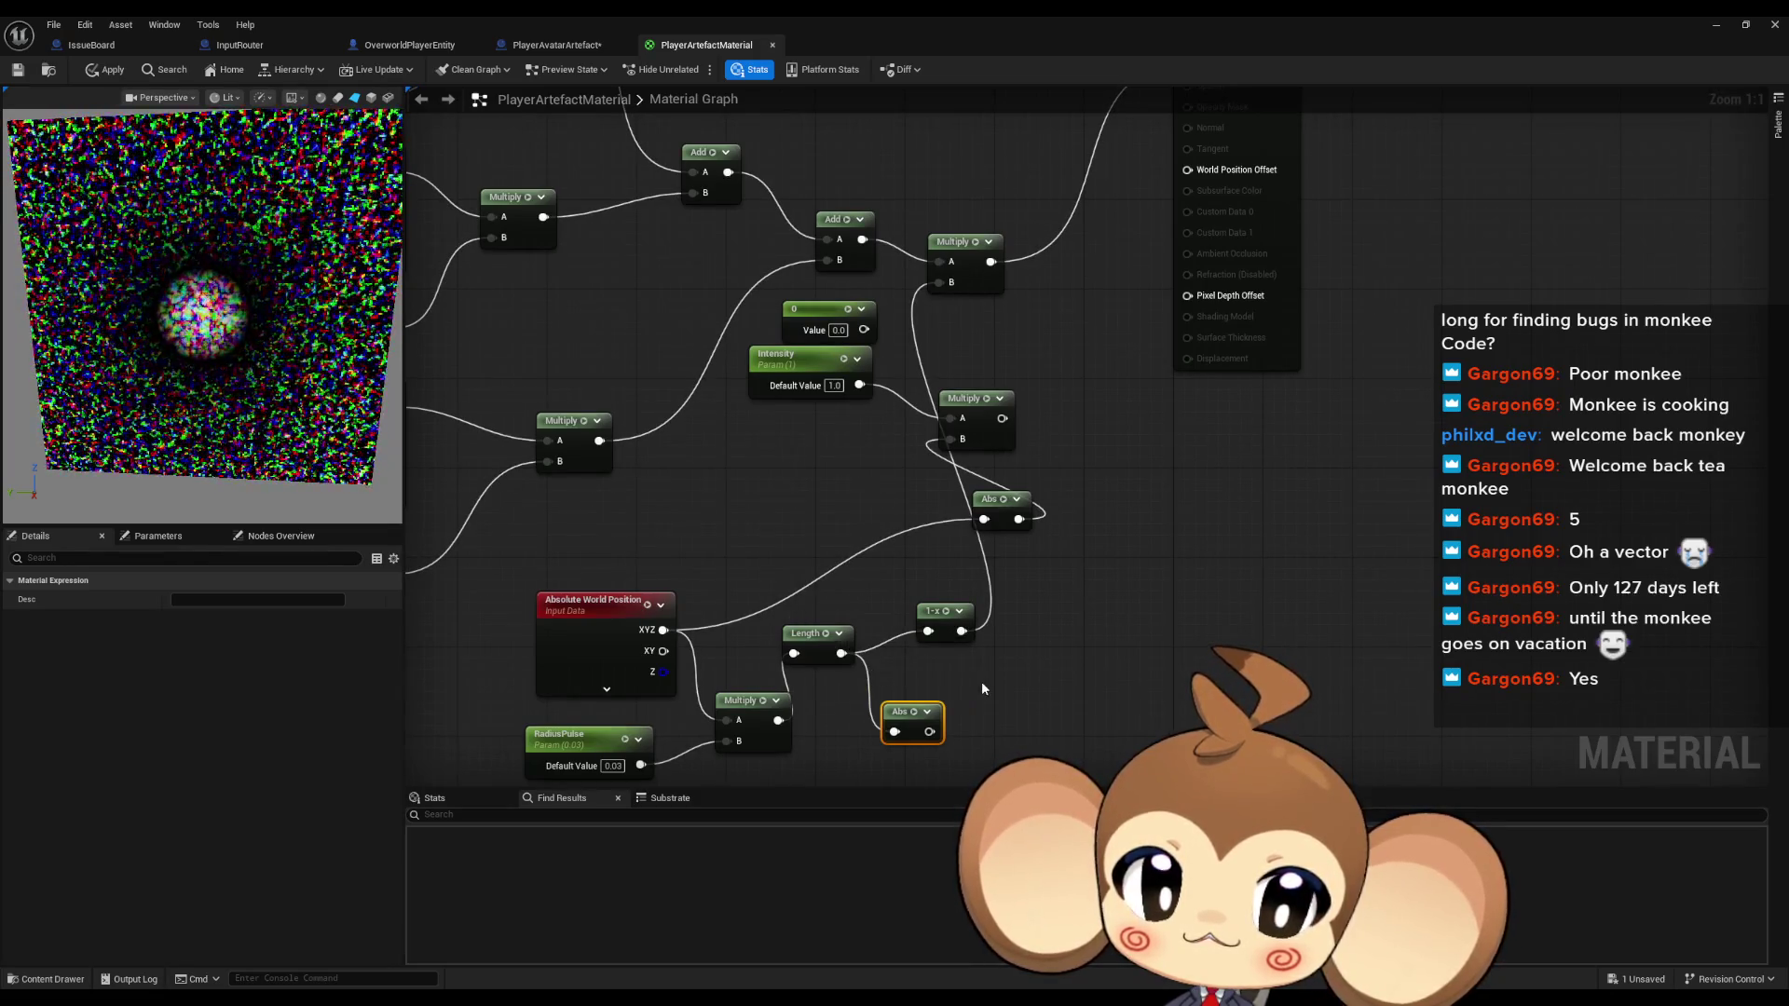
mouse_move(981, 680)
left_mouse_down()
mouse_move(986, 621)
mouse_move(969, 635)
left_mouse_up()
Add a Mask (R) node from Length's output, test it into 1-x, then relink Length to 1-x
left_click_drag(841, 609, 948, 628)
type("mask")
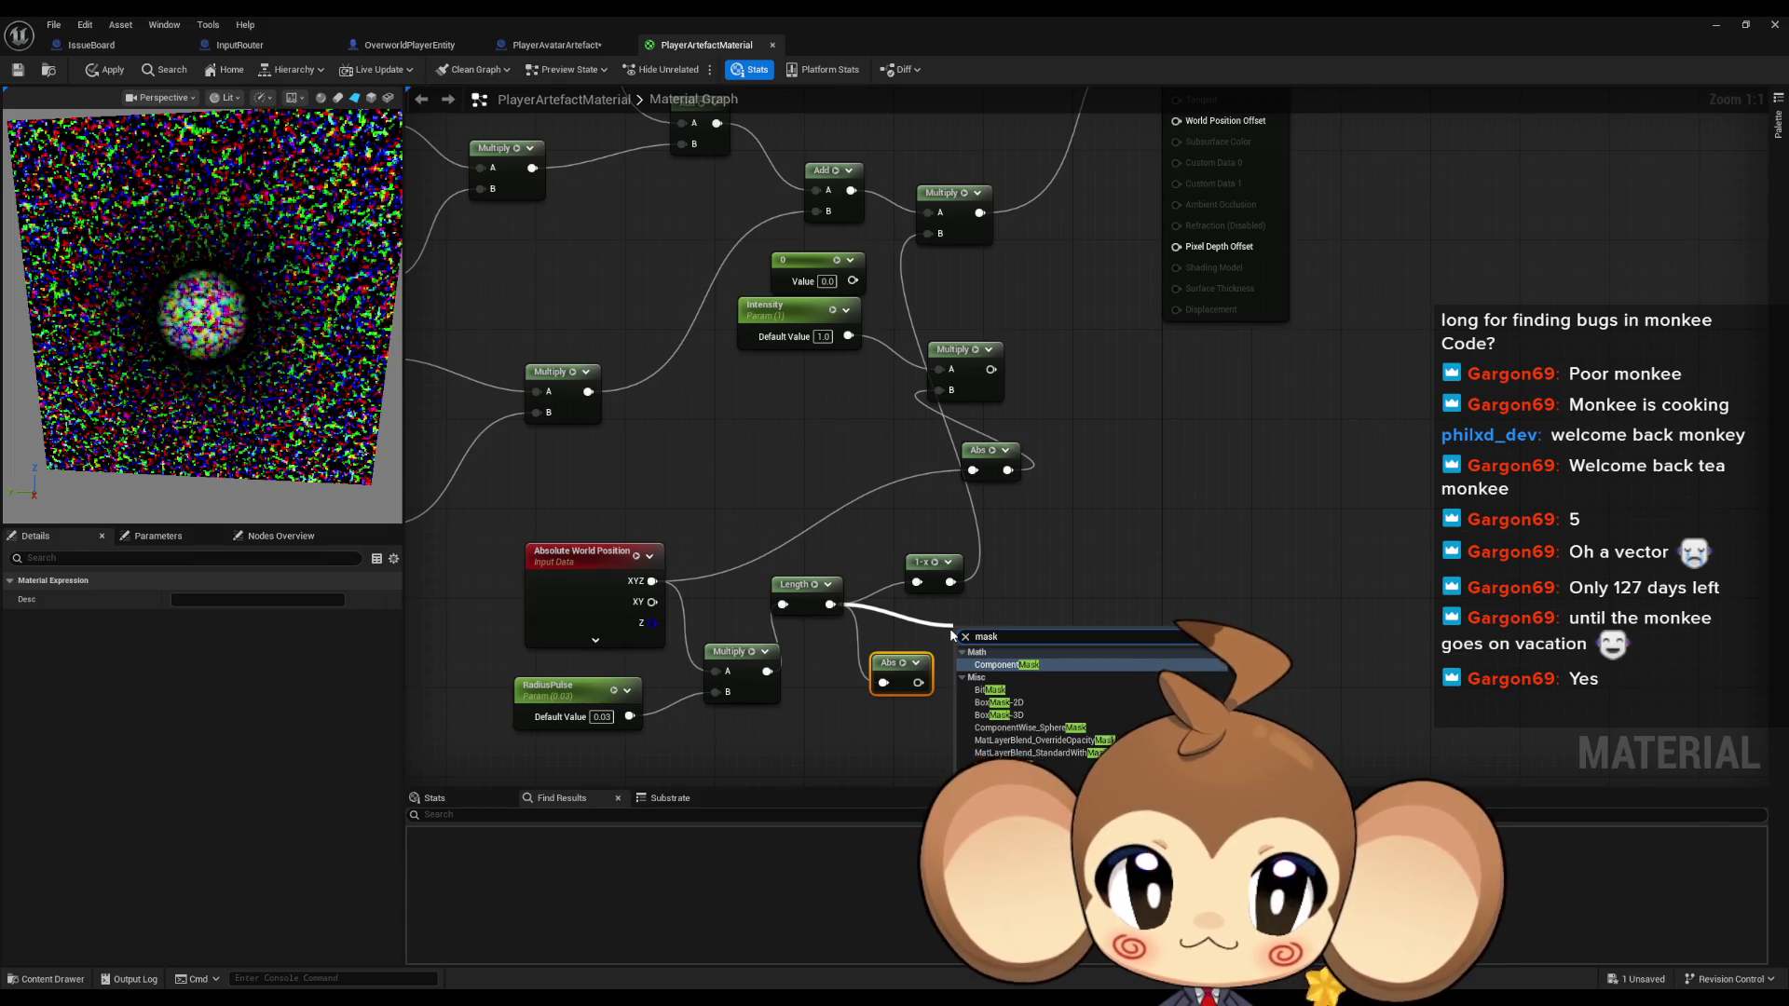
key("Return")
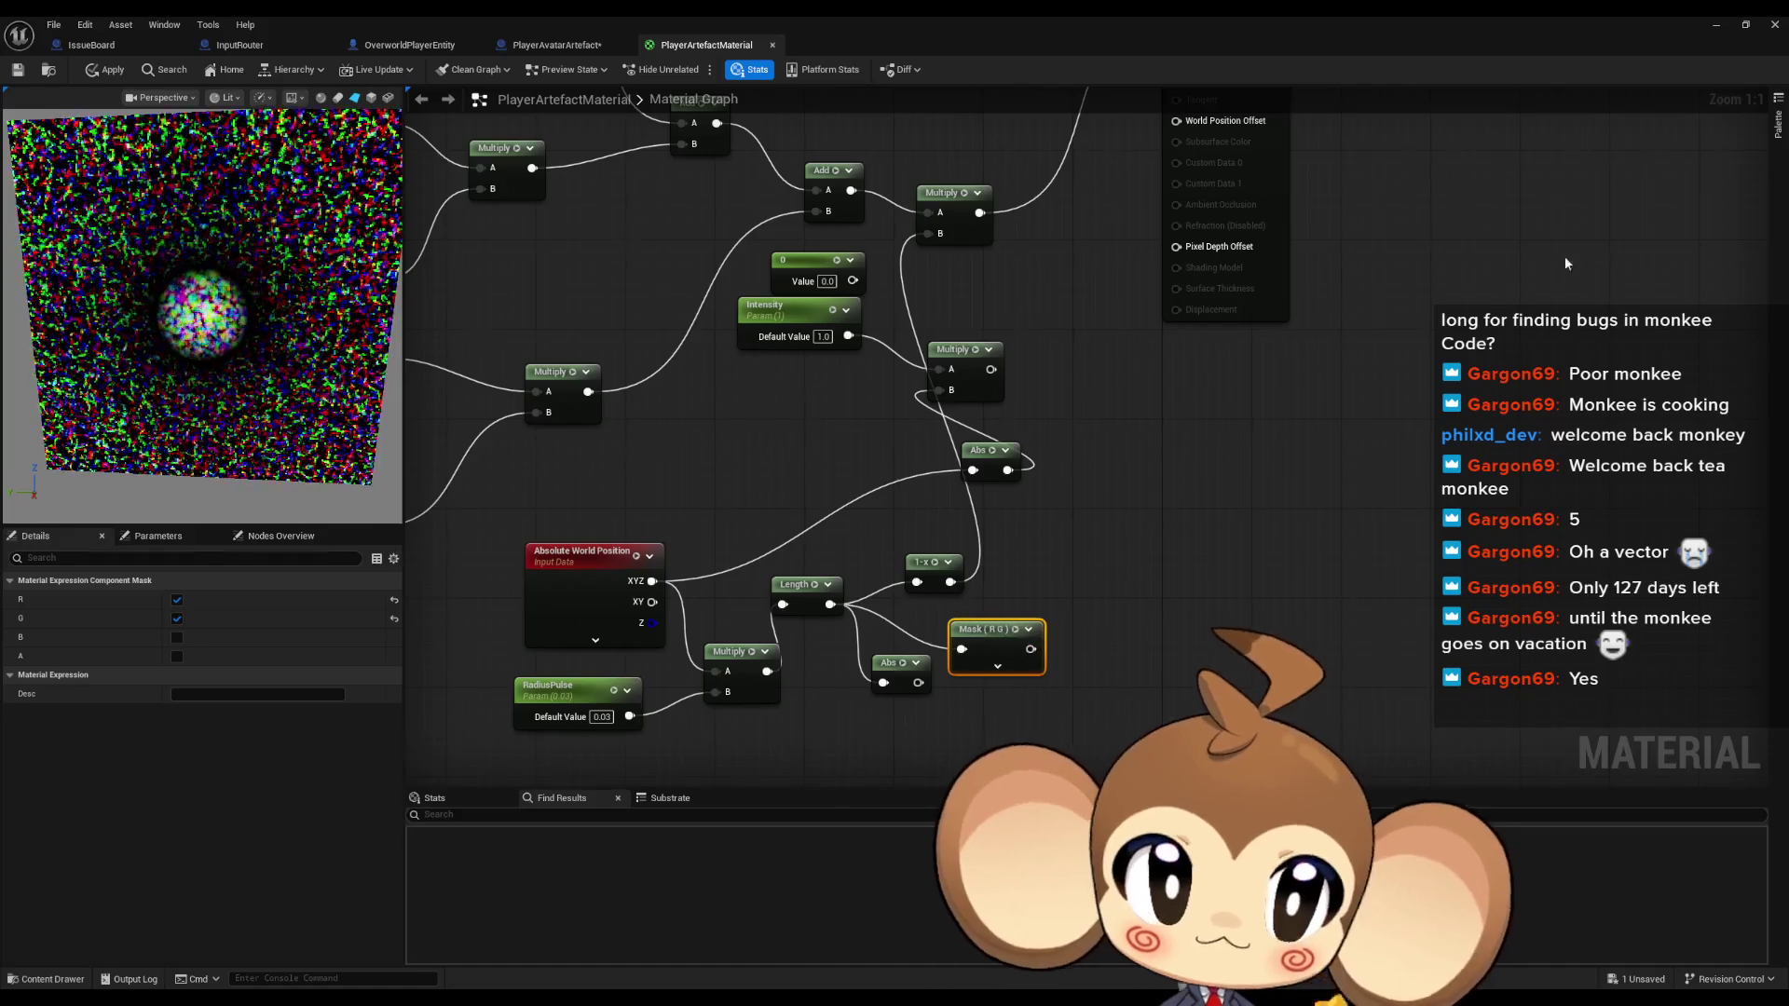
left_click(178, 618)
left_click_drag(1022, 649, 917, 582)
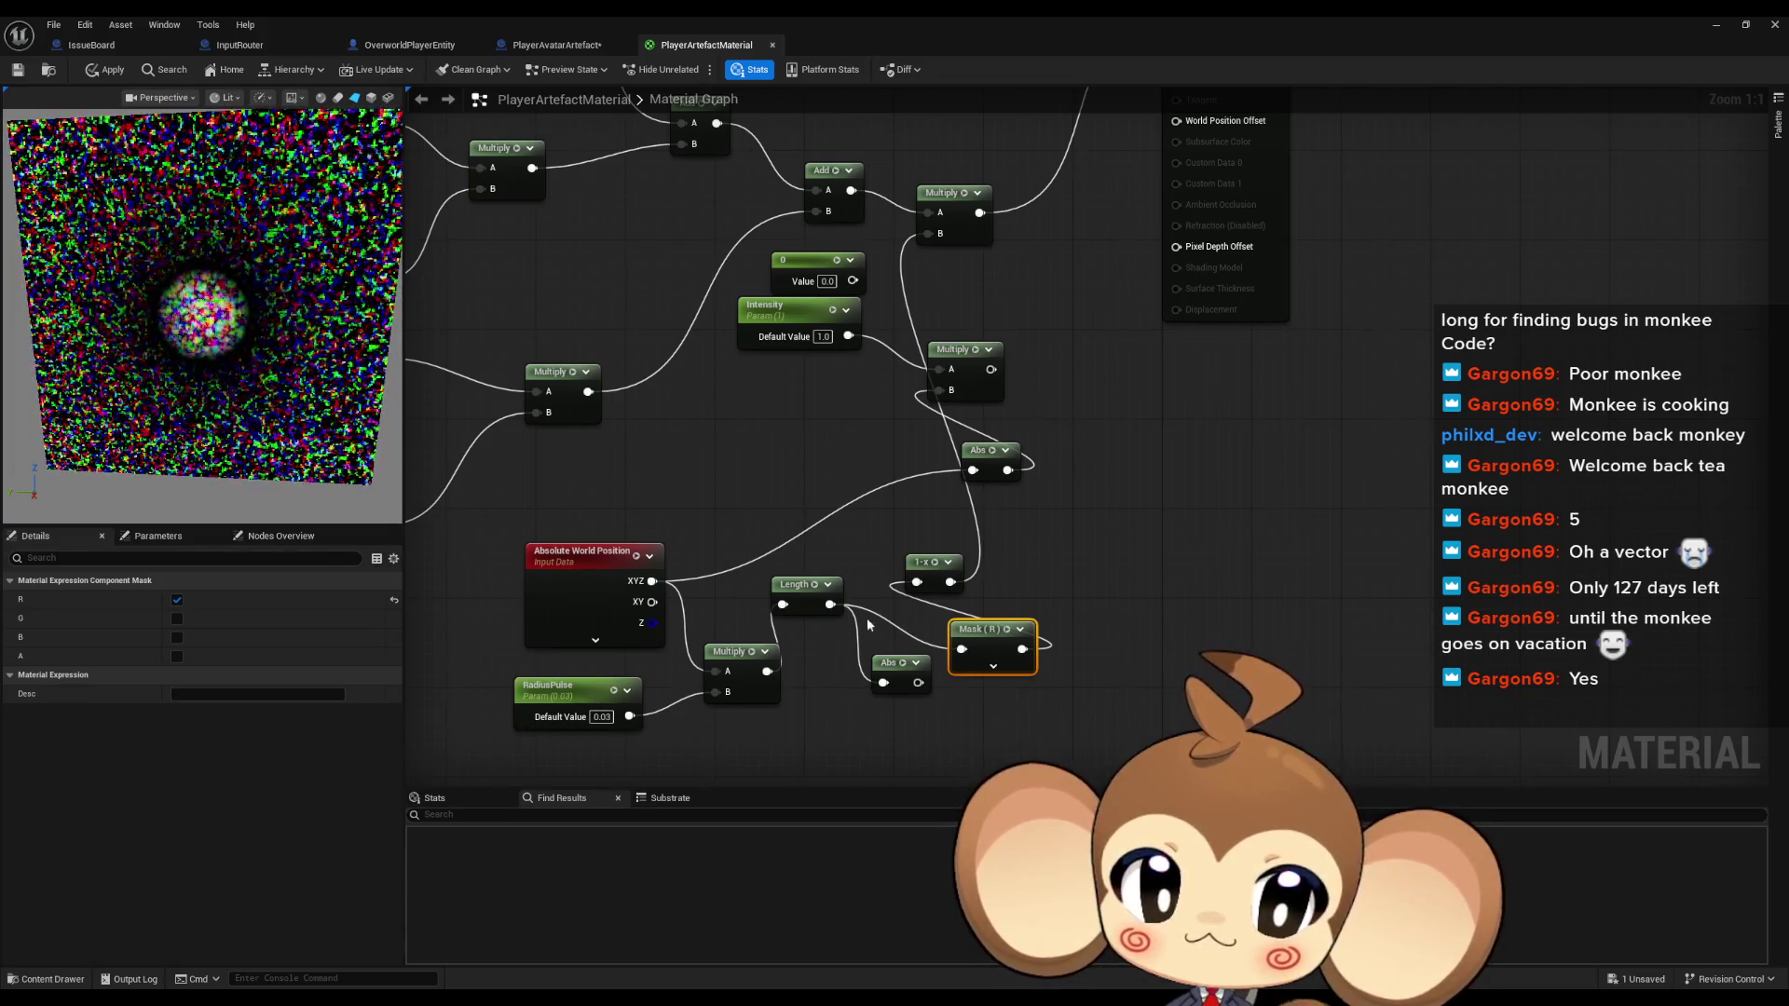
left_click_drag(830, 603, 918, 582)
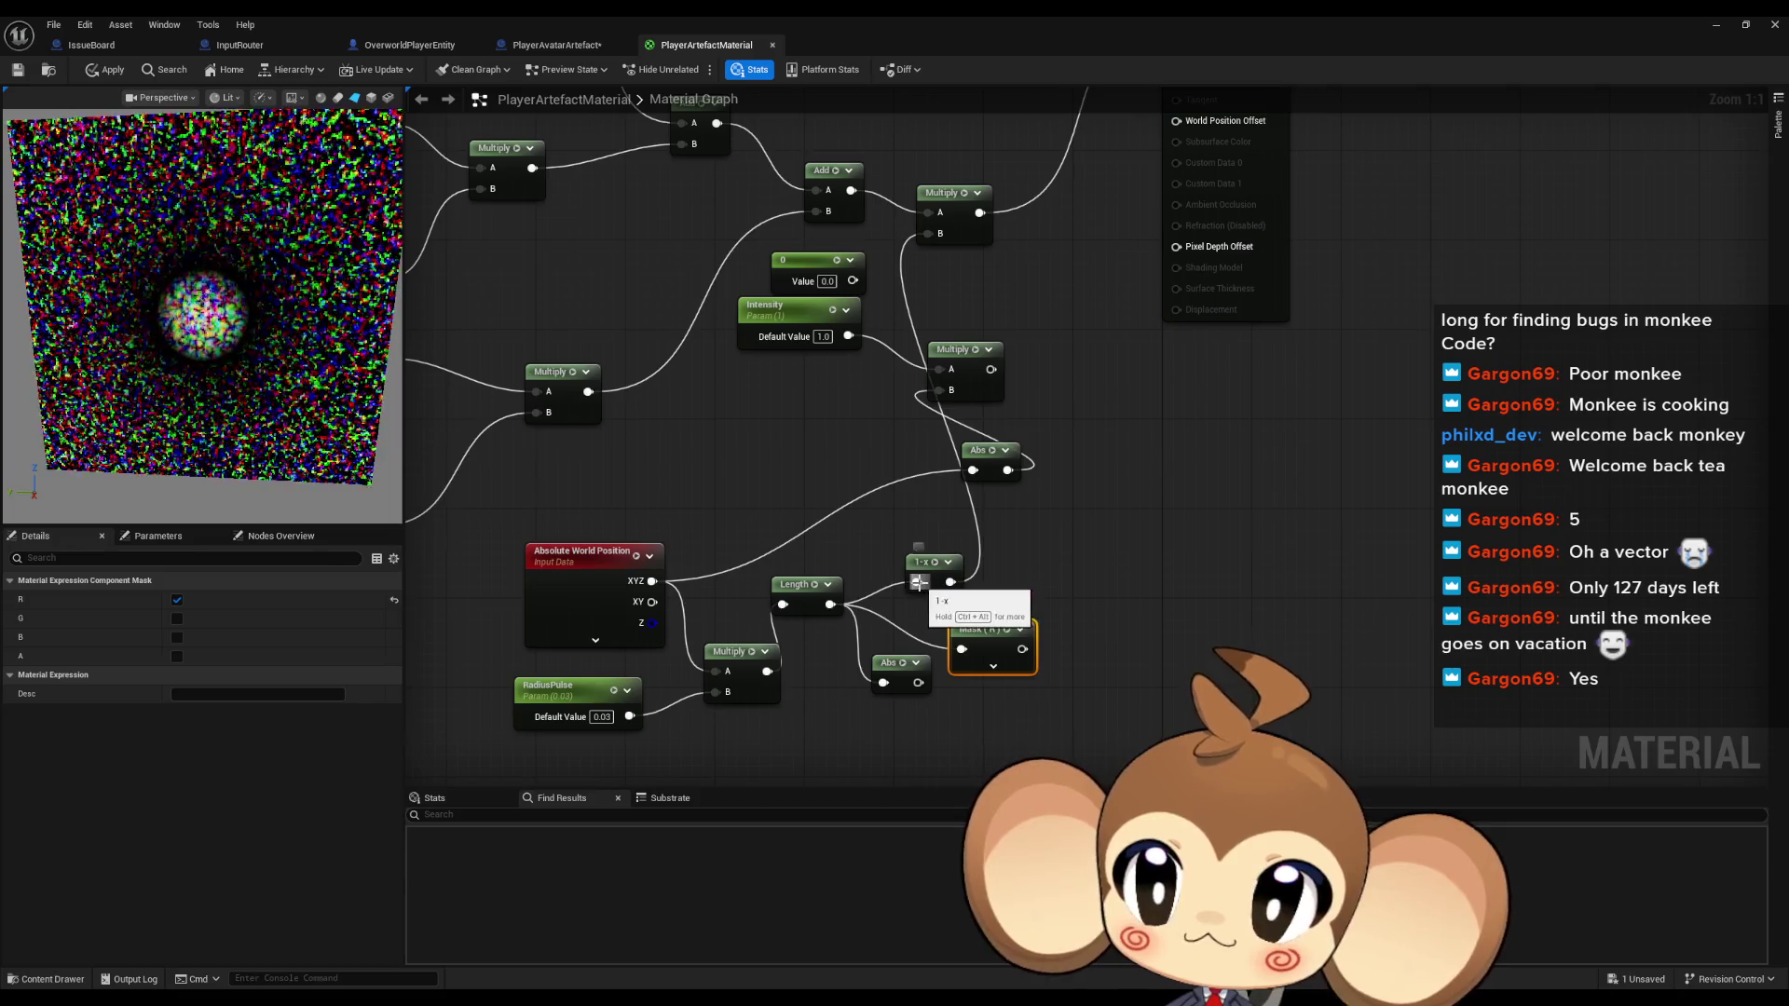
left_click(1156, 572)
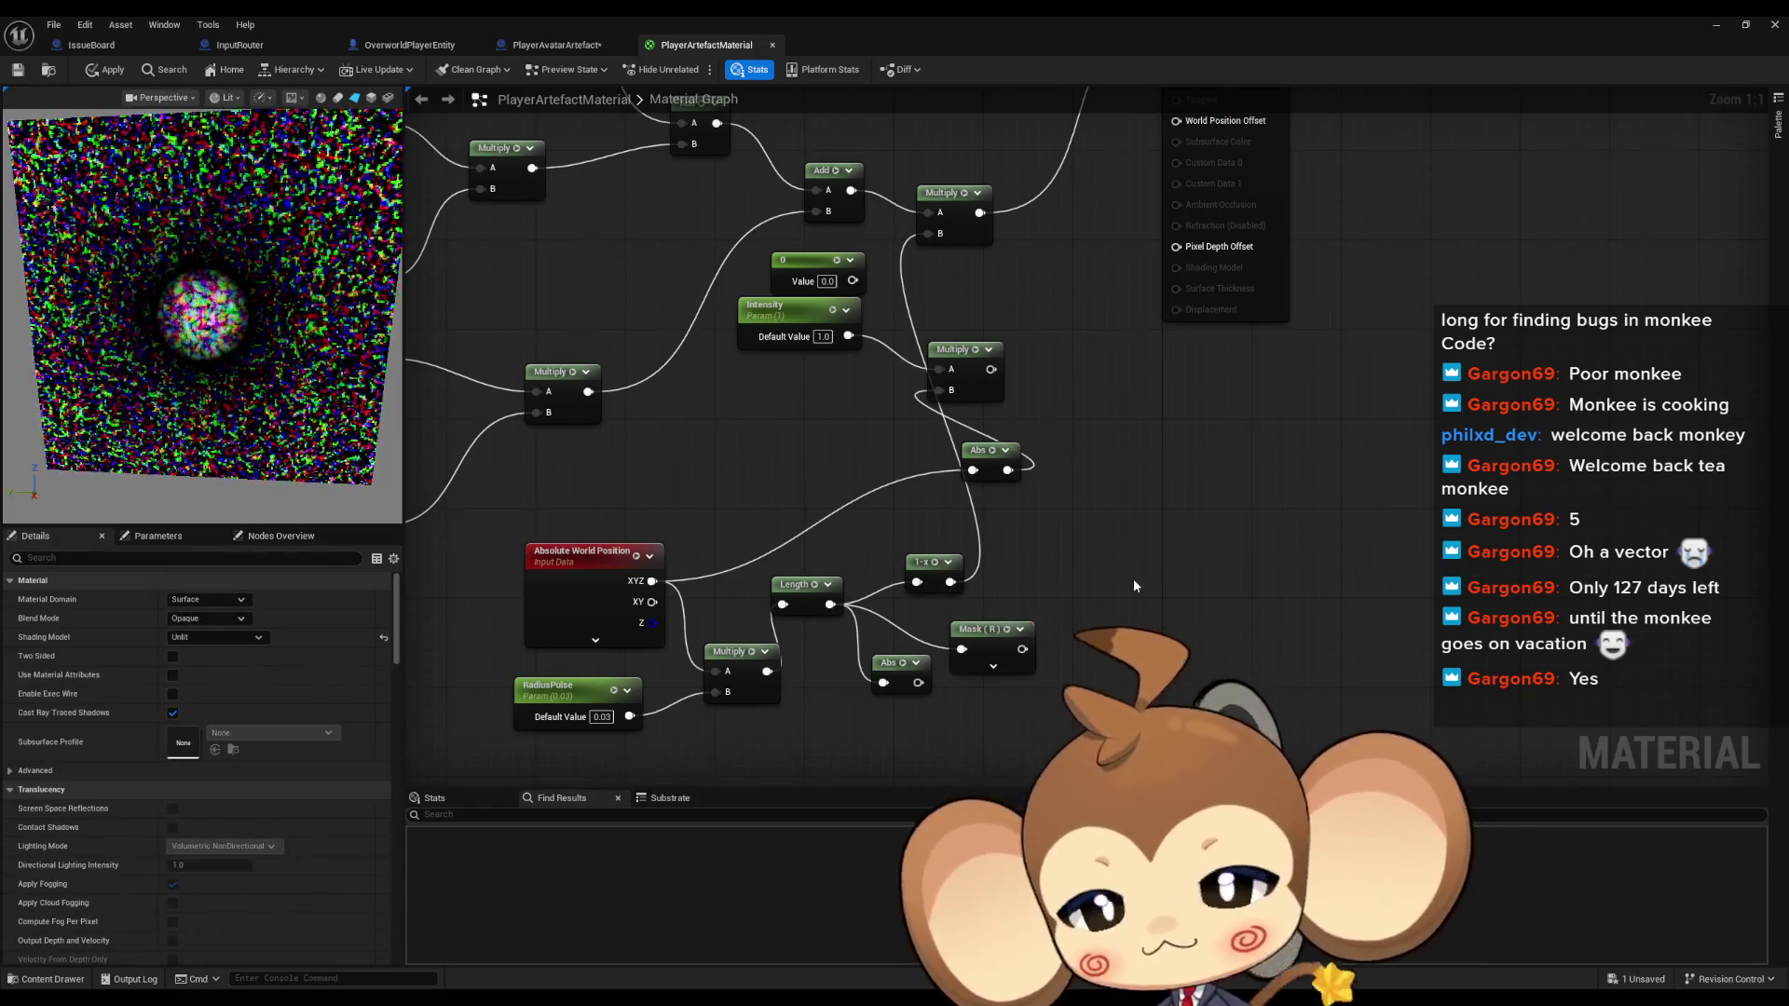
left_click_drag(1133, 585, 1266, 606)
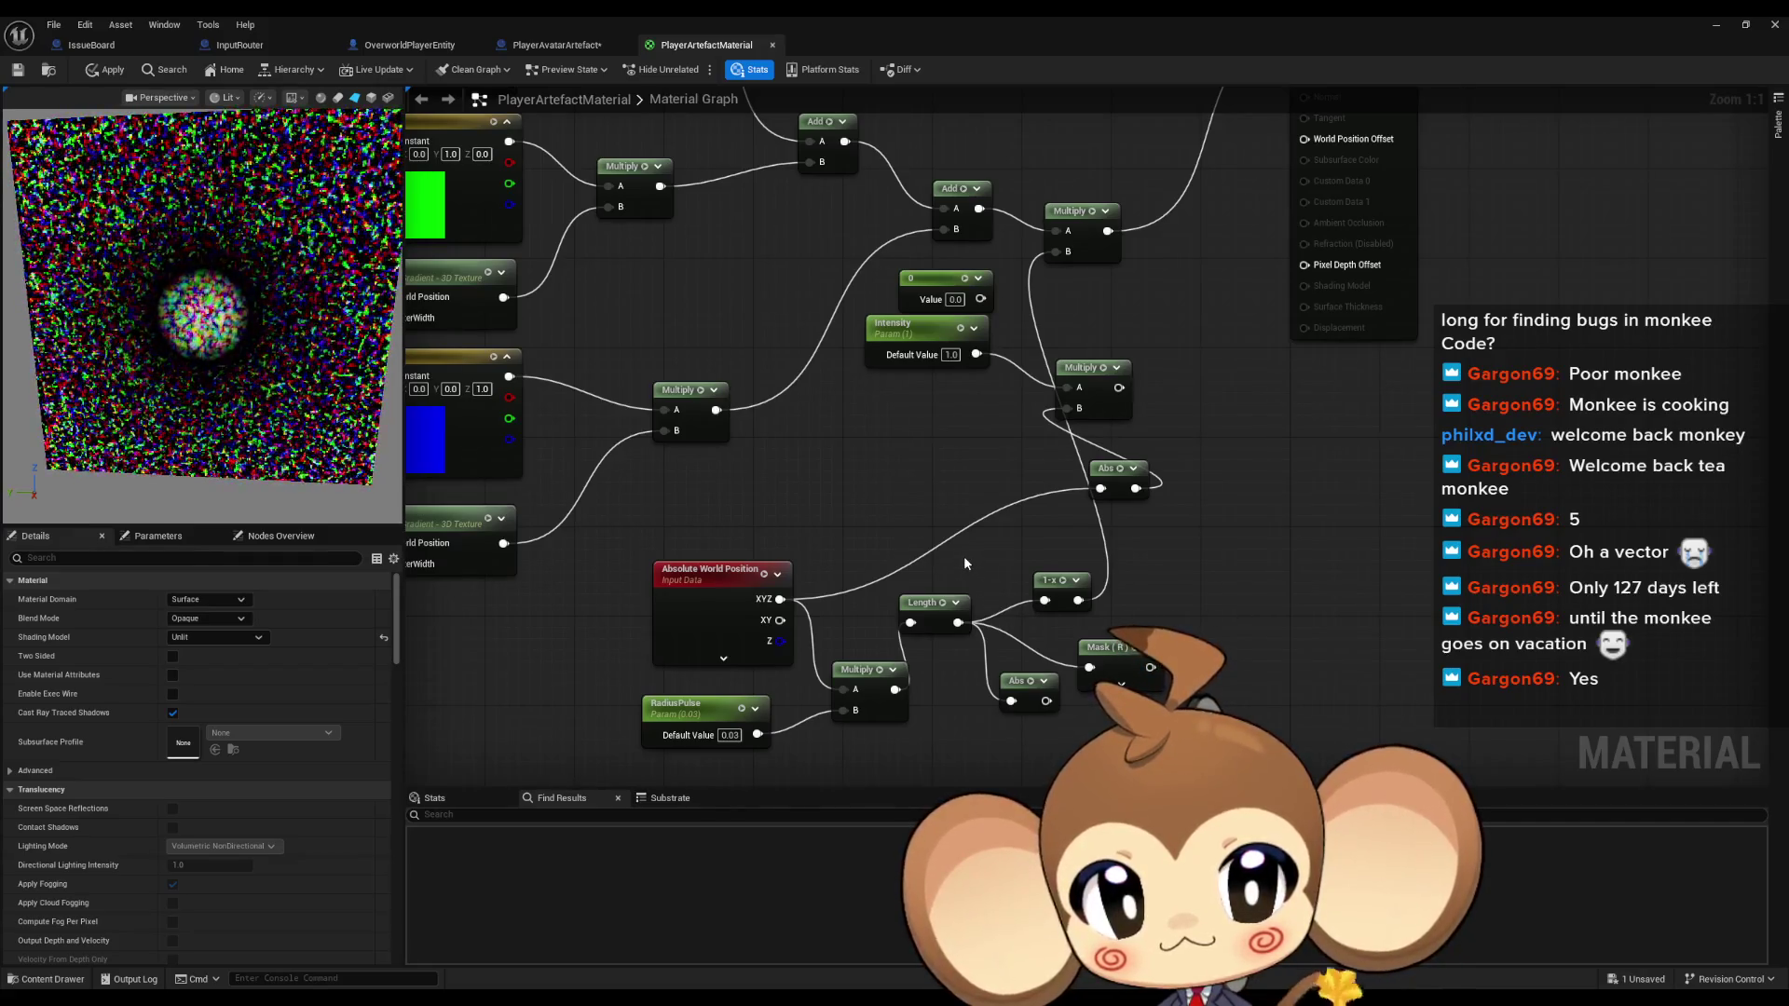
left_click_drag(908, 742, 921, 649)
Add a RemapValueRange node from Length's output via a 'range map' search
left_click_drag(971, 529, 997, 663)
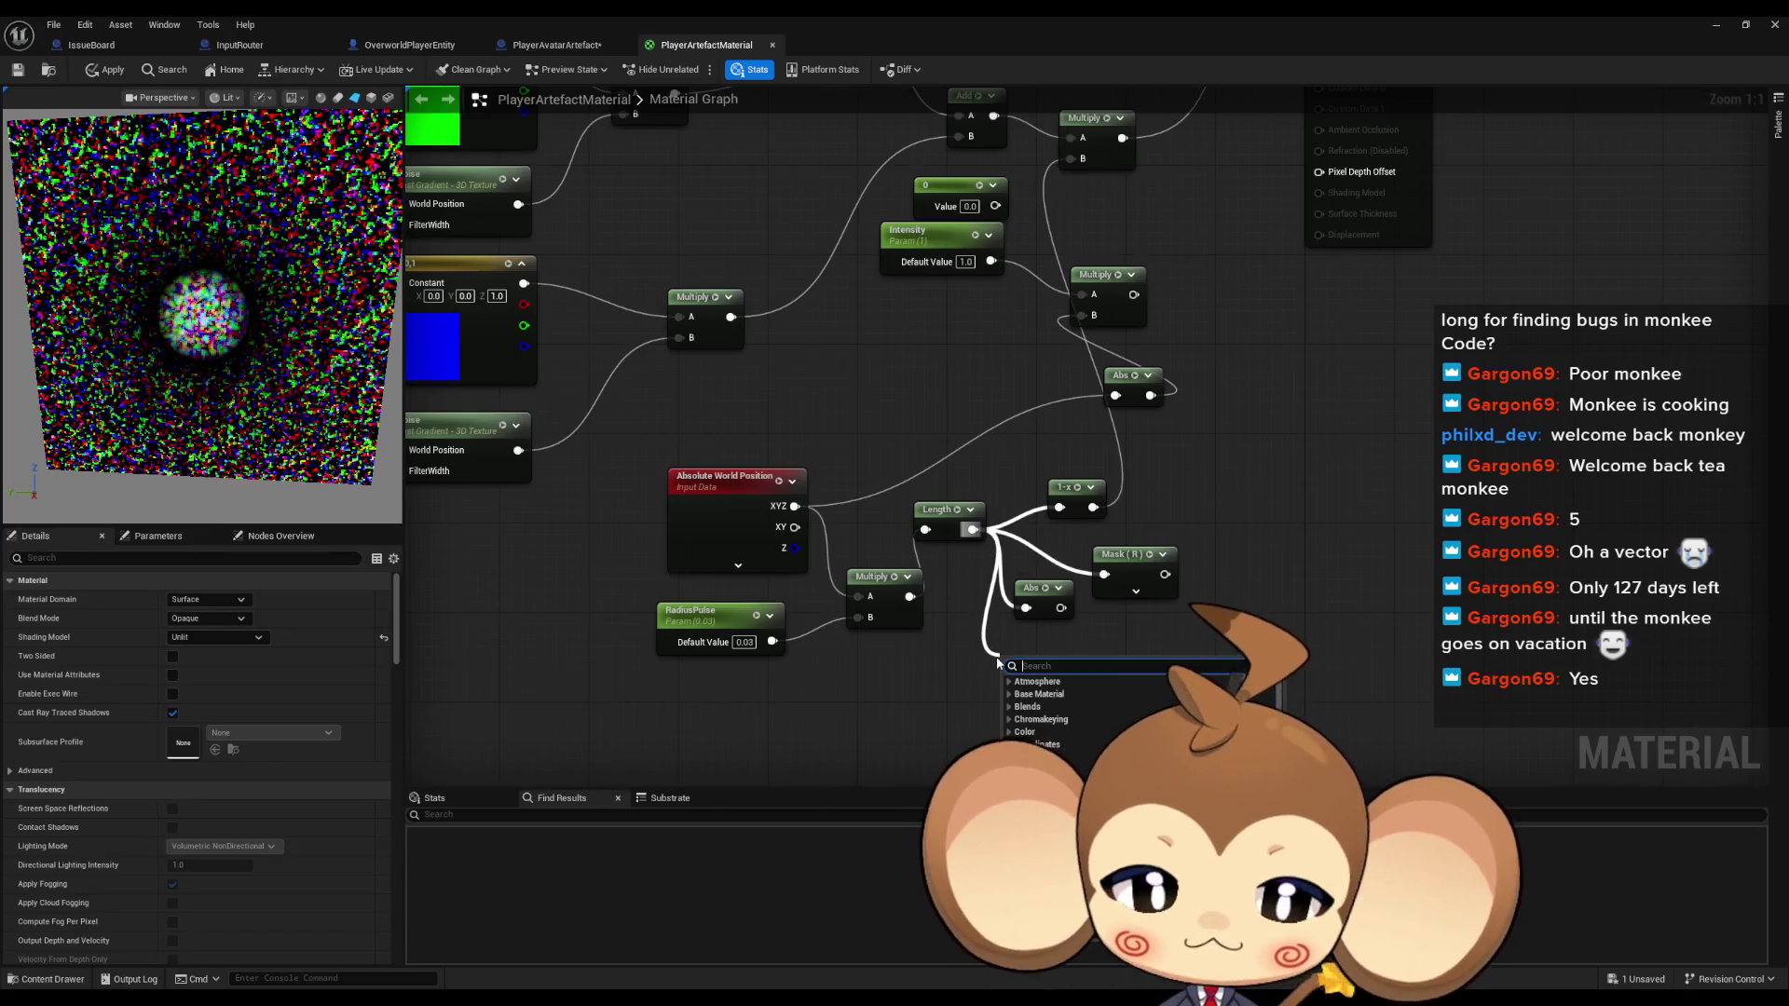
type("map c")
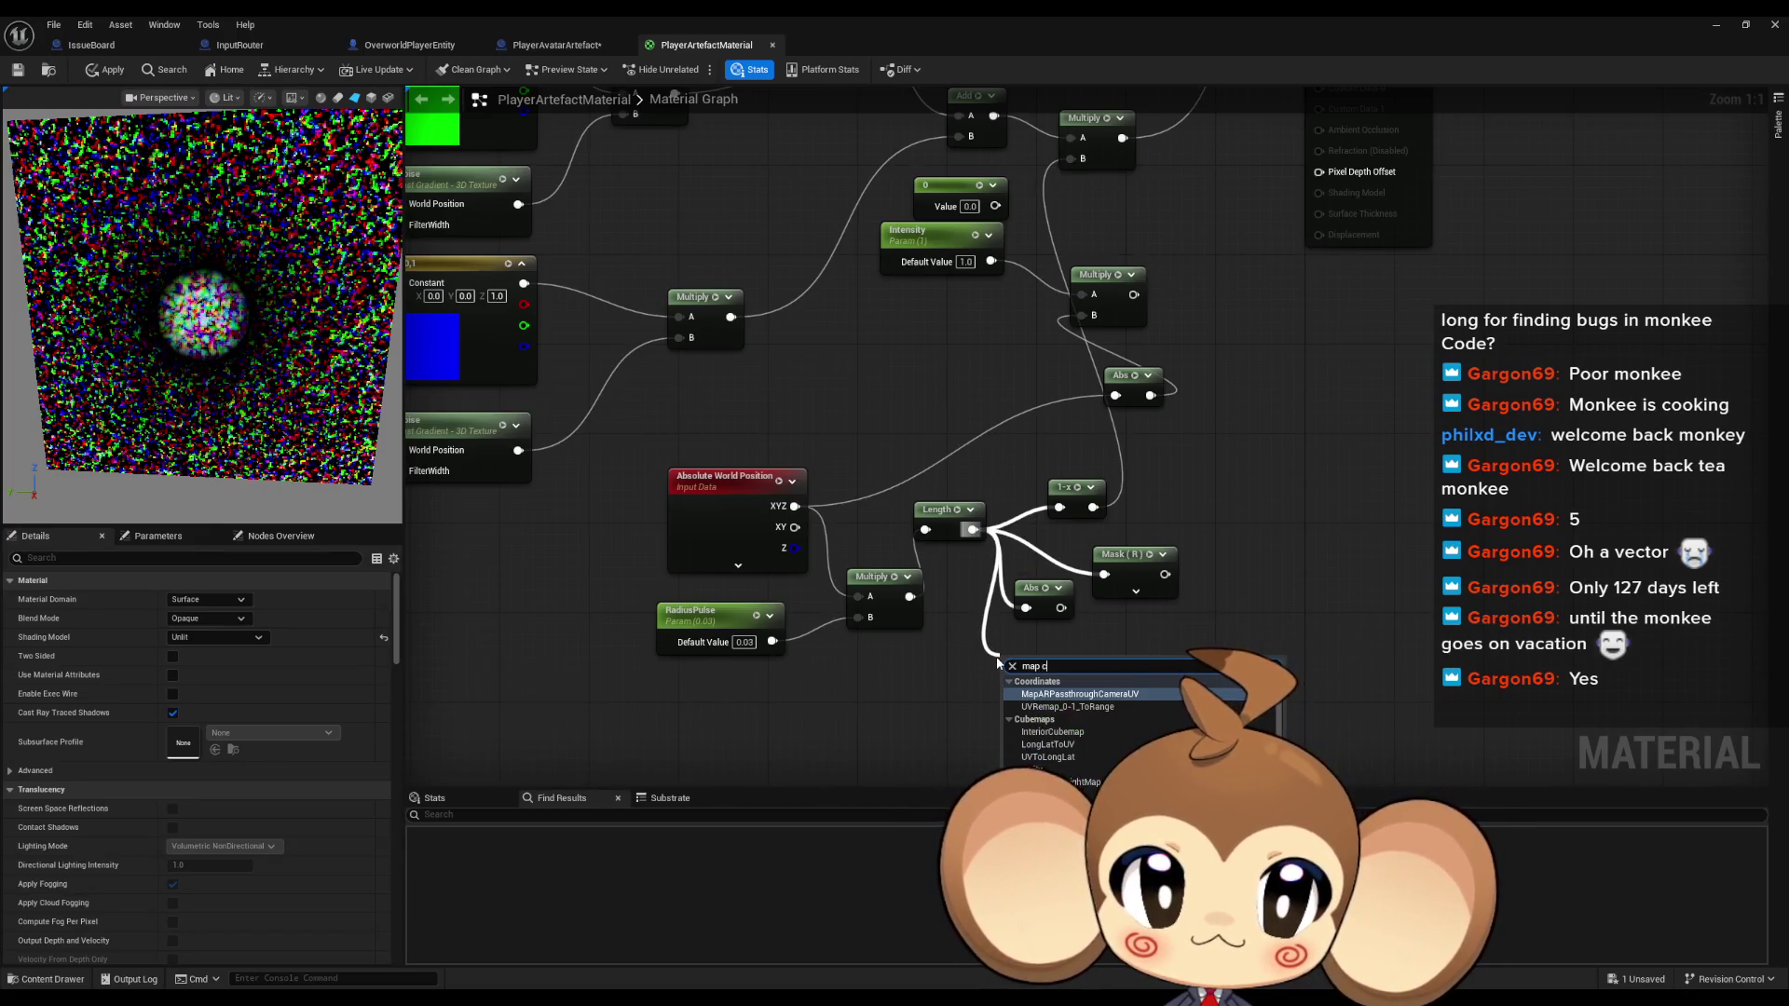
type("la")
key("ctrl+a")
type("range map")
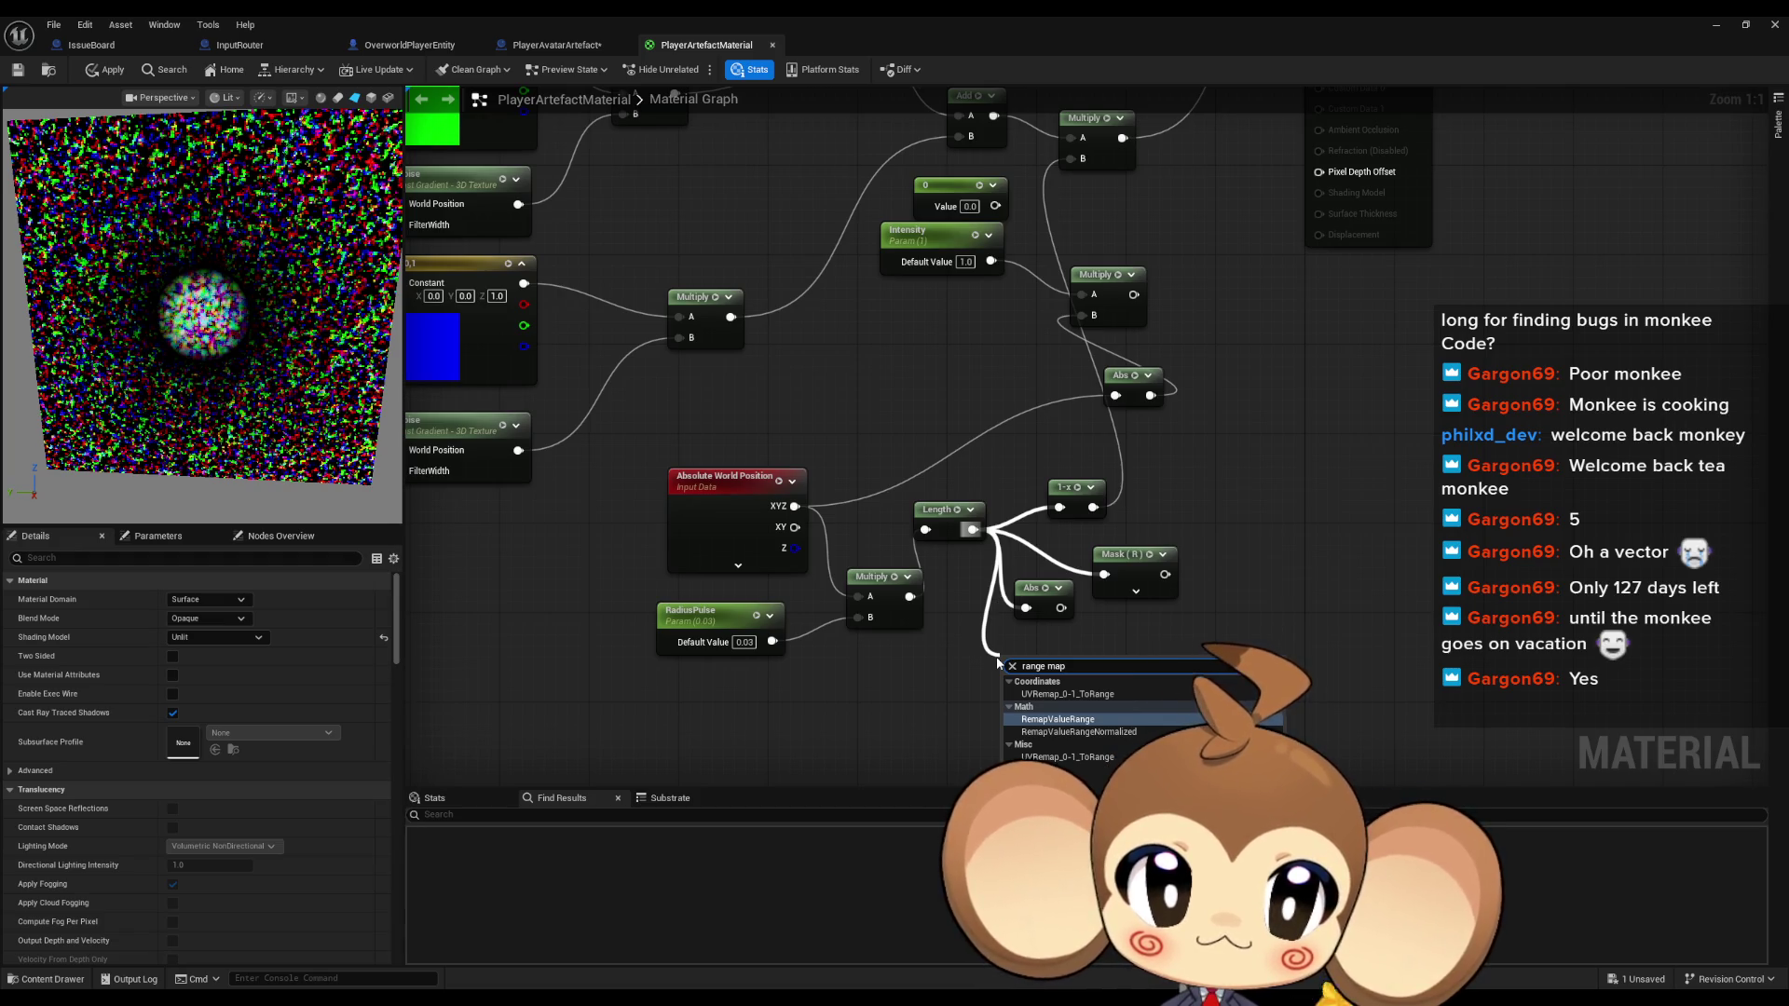
key("Return")
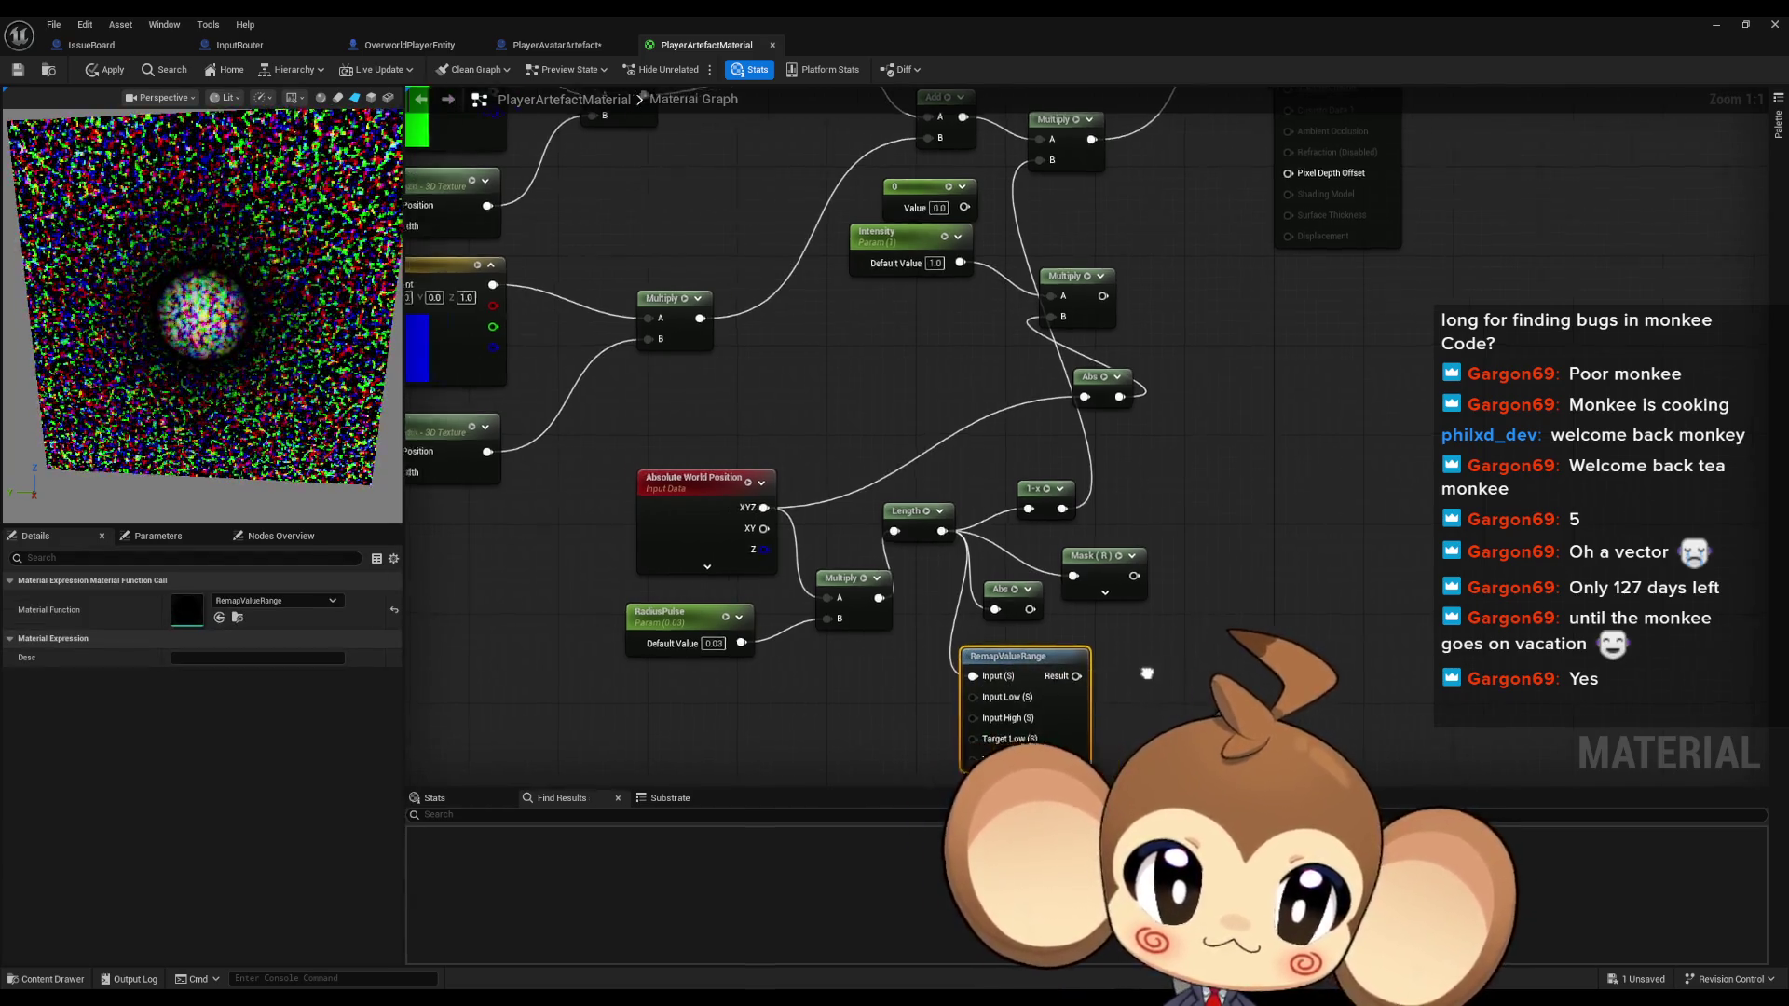
left_click_drag(1008, 652, 1019, 653)
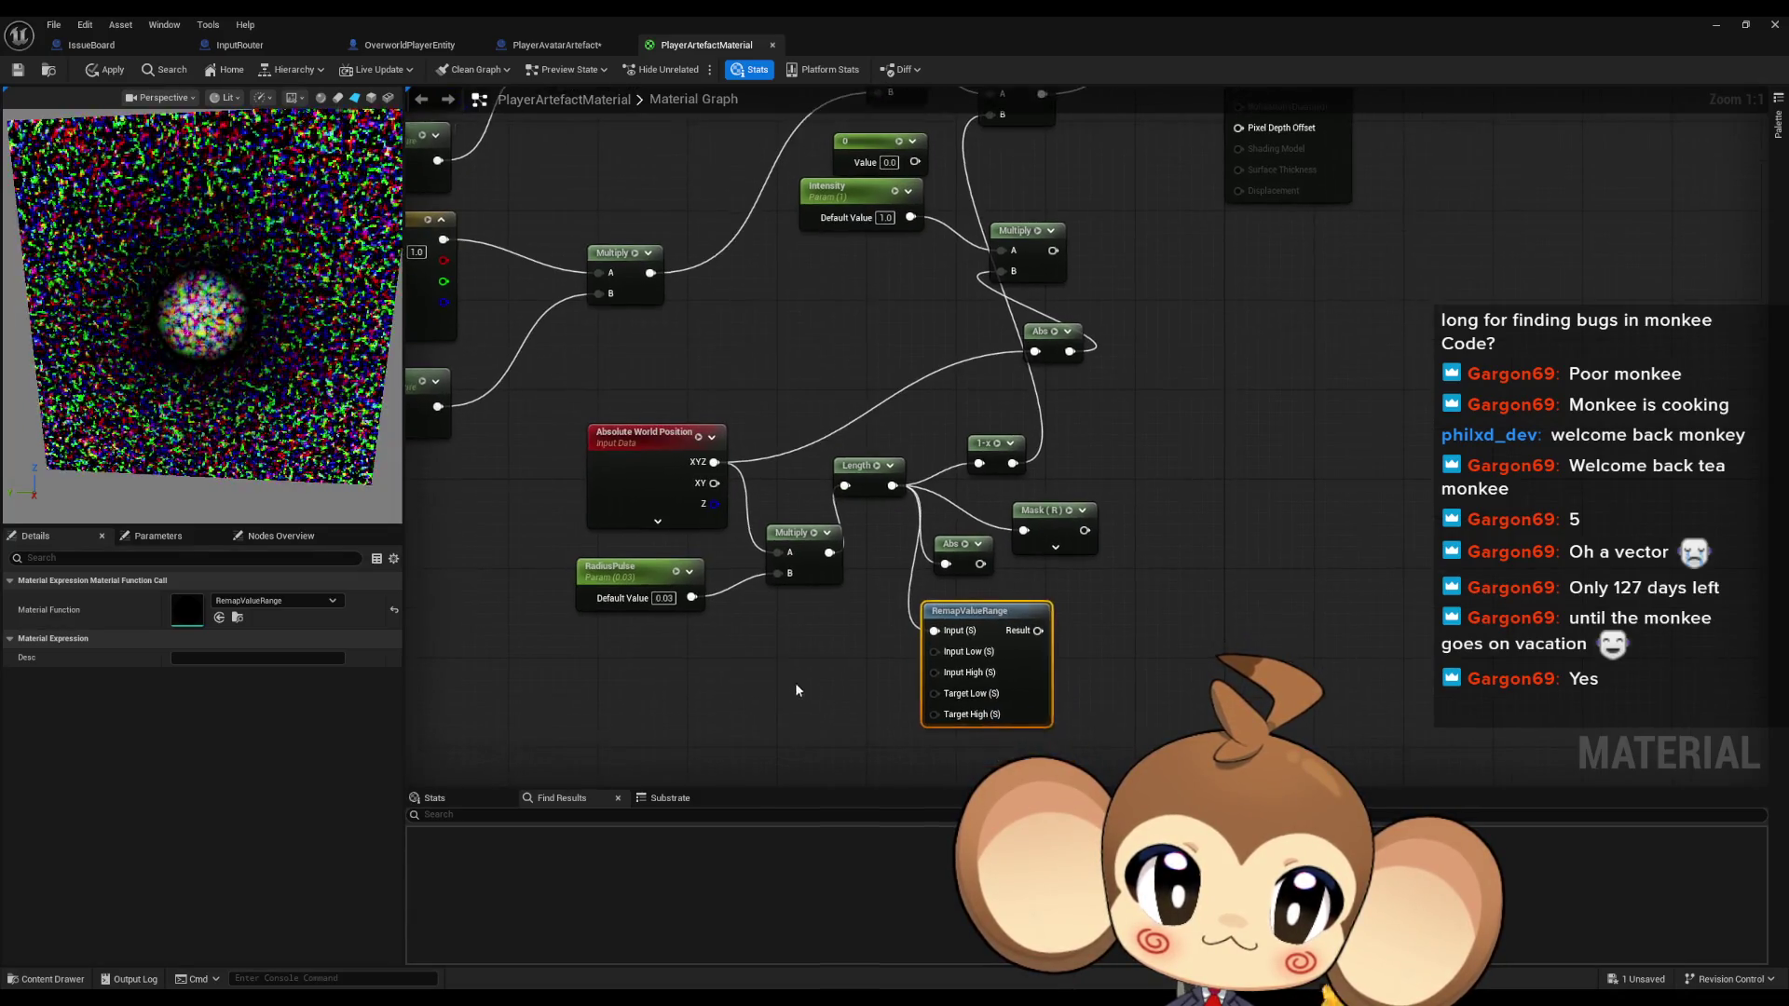
Wire constants 0 and 1 into the remap's low/high and target inputs, and feed Result into a Multiply
left_click(725, 652)
left_click(734, 648)
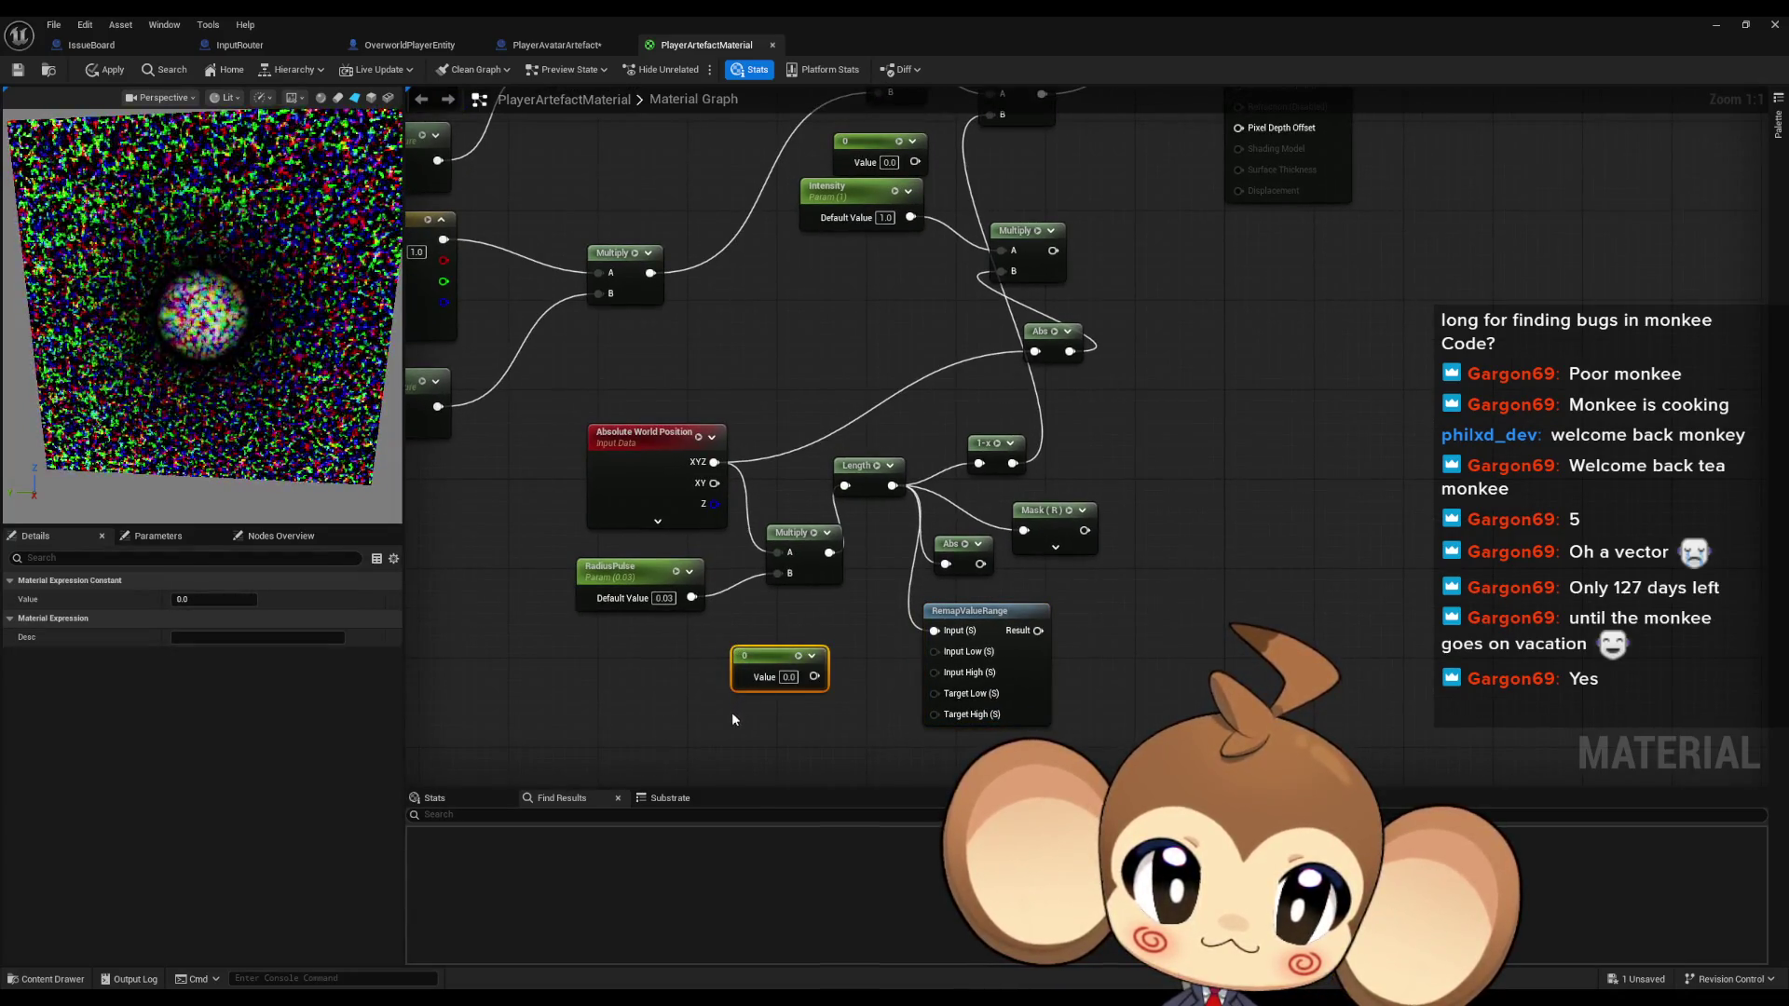
left_click(733, 710)
left_click_drag(934, 651, 814, 676)
left_click(789, 732)
type("1")
left_click(874, 723)
mouse_move(935, 671)
left_mouse_down()
mouse_move(813, 732)
mouse_move(797, 658)
left_mouse_up()
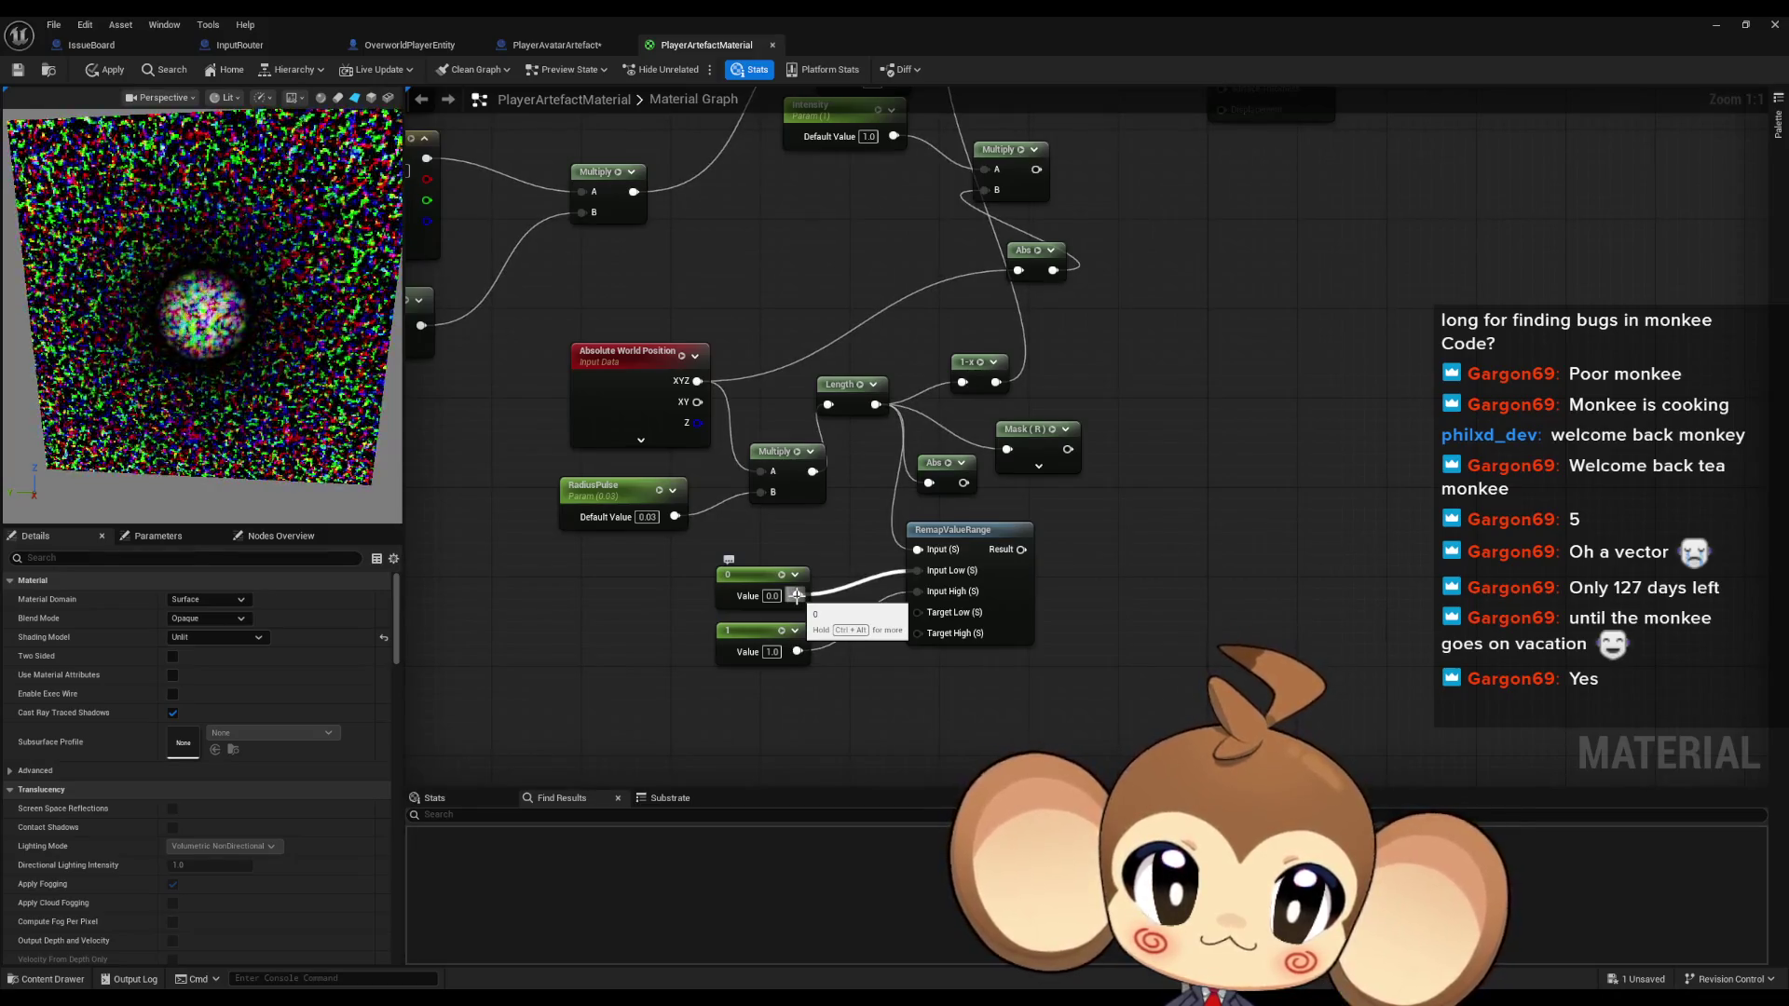
mouse_move(796, 594)
left_mouse_down()
mouse_move(918, 612)
mouse_move(797, 650)
left_mouse_up()
mouse_move(1021, 549)
left_mouse_down()
mouse_move(964, 75)
mouse_move(978, 158)
mouse_move(969, 148)
left_mouse_up()
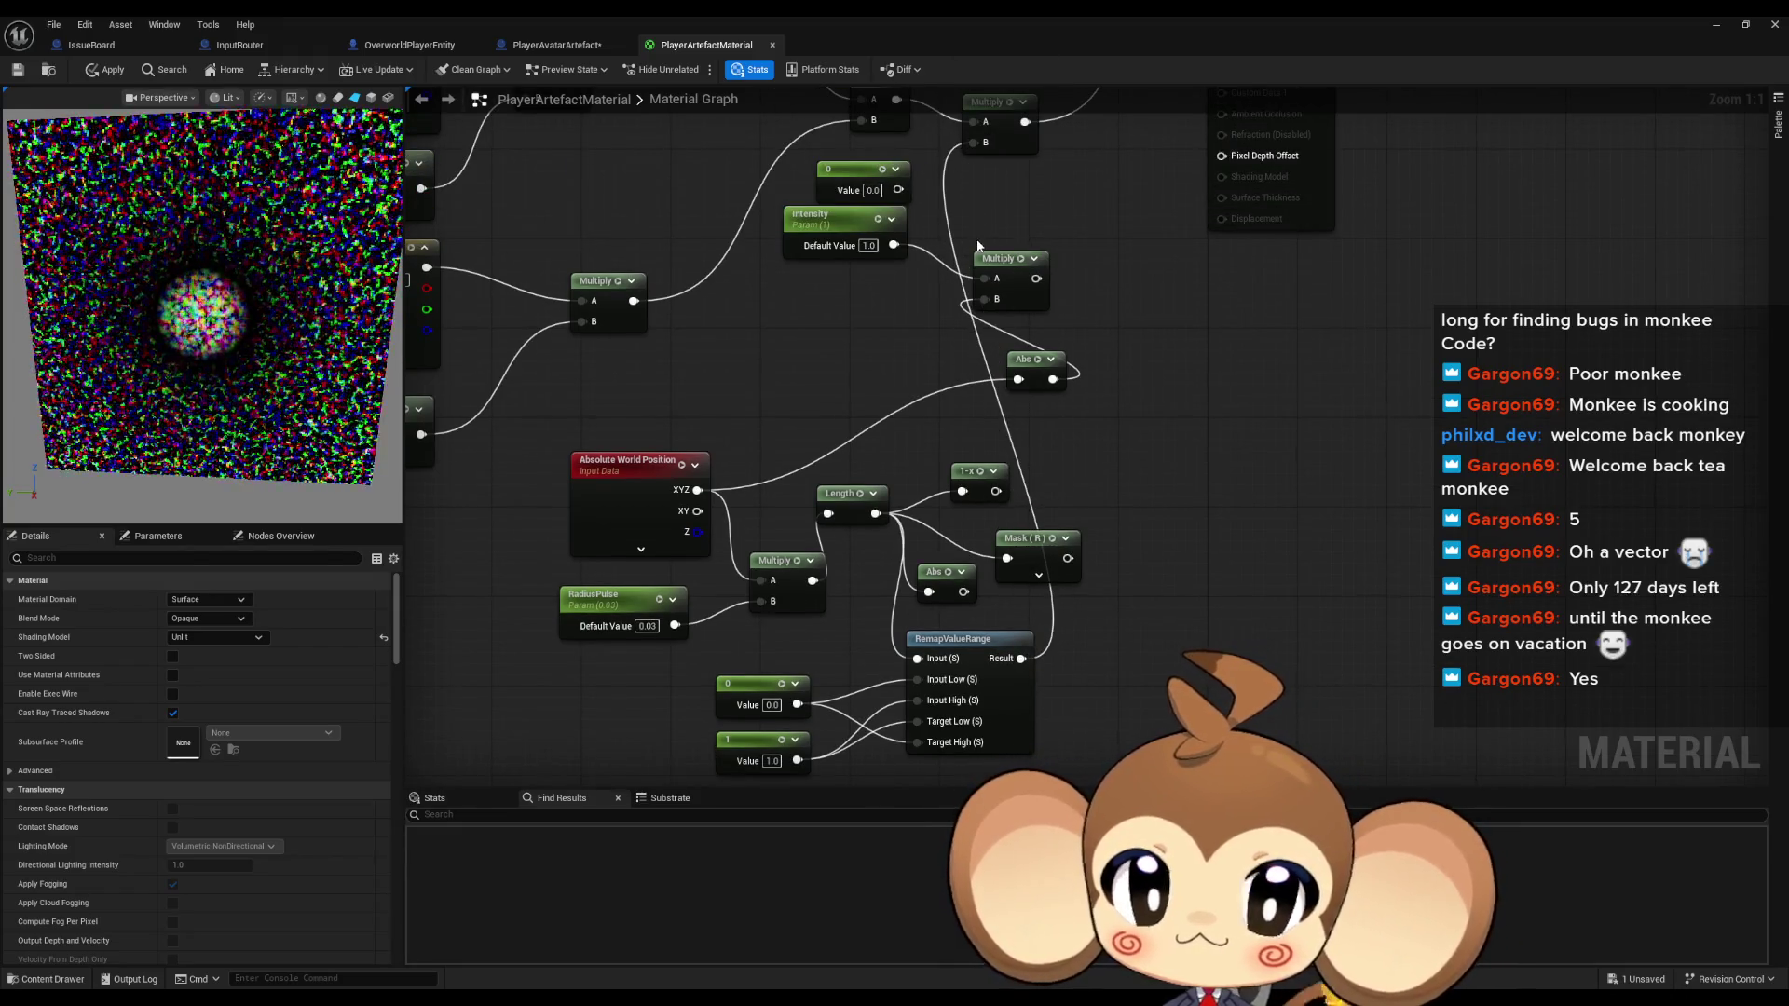
mouse_move(1037, 257)
left_mouse_down()
mouse_move(1021, 300)
mouse_move(936, 260)
mouse_move(920, 365)
mouse_move(939, 292)
mouse_move(970, 372)
mouse_move(960, 408)
mouse_move(974, 357)
left_mouse_up()
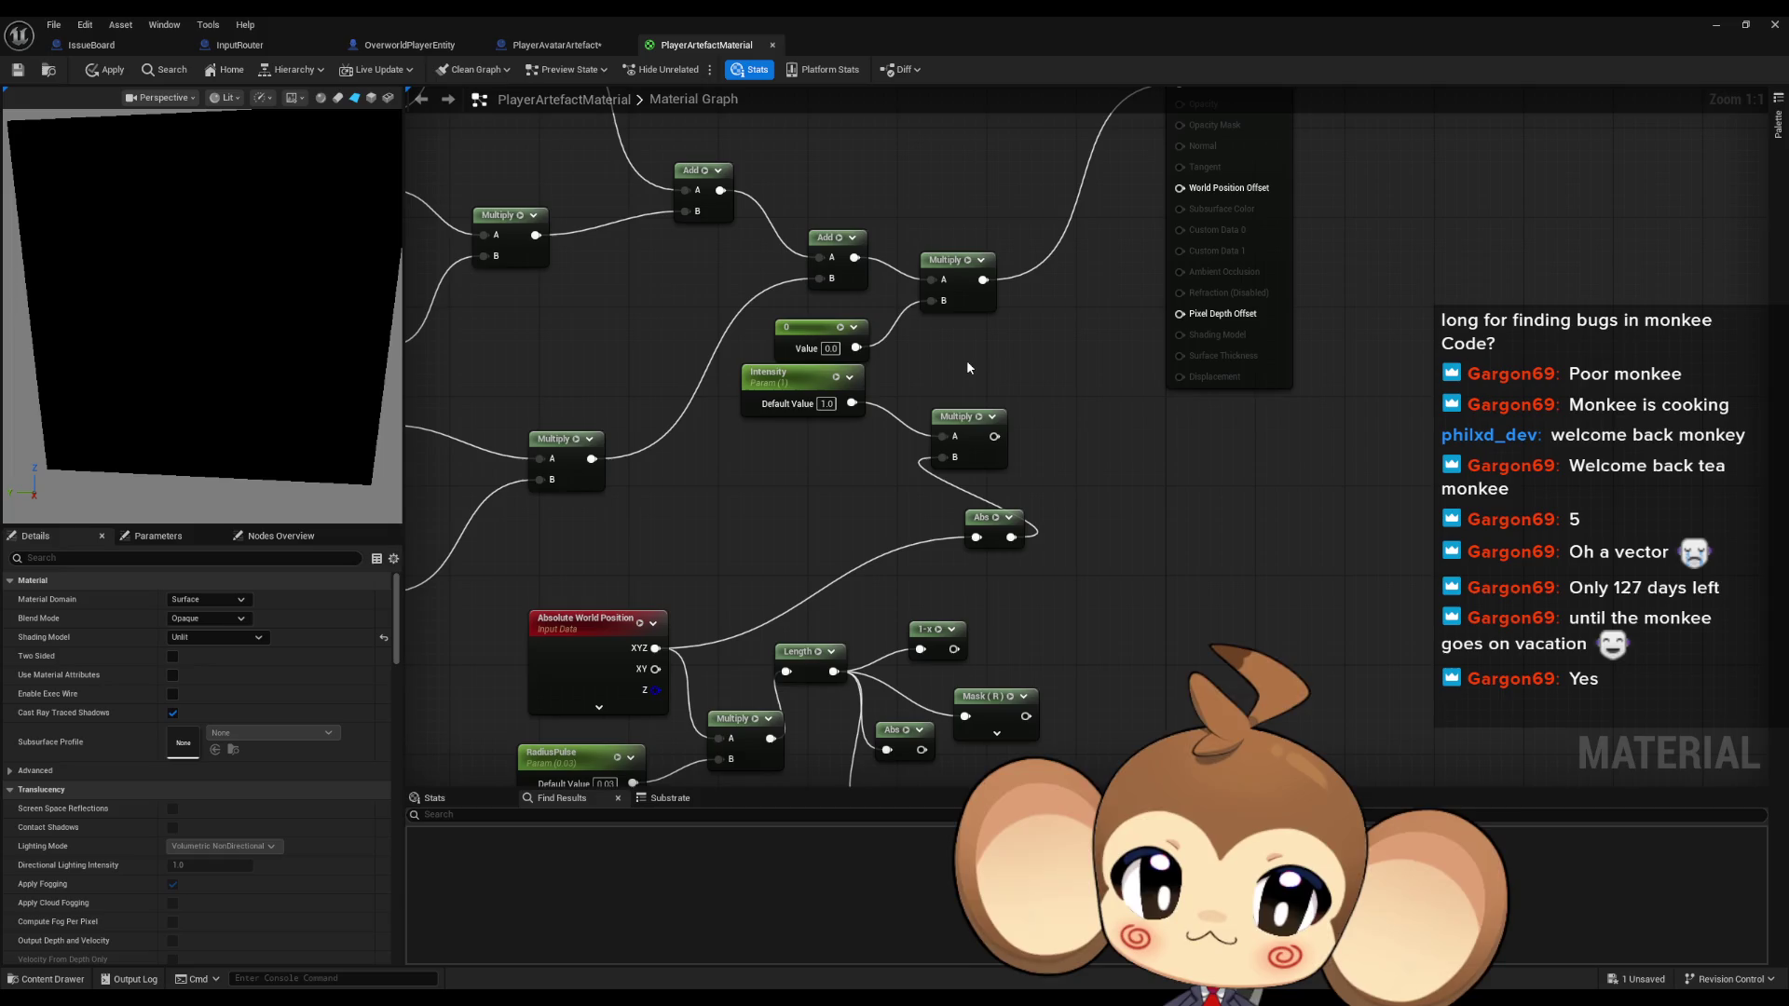
Connect the RemapValueRange Result to the emissive Multiply's B input
mouse_move(891, 442)
left_mouse_down()
mouse_move(913, 307)
mouse_move(917, 435)
mouse_move(1254, 688)
mouse_move(473, 610)
left_mouse_up()
scroll(917, 435, "down", 5)
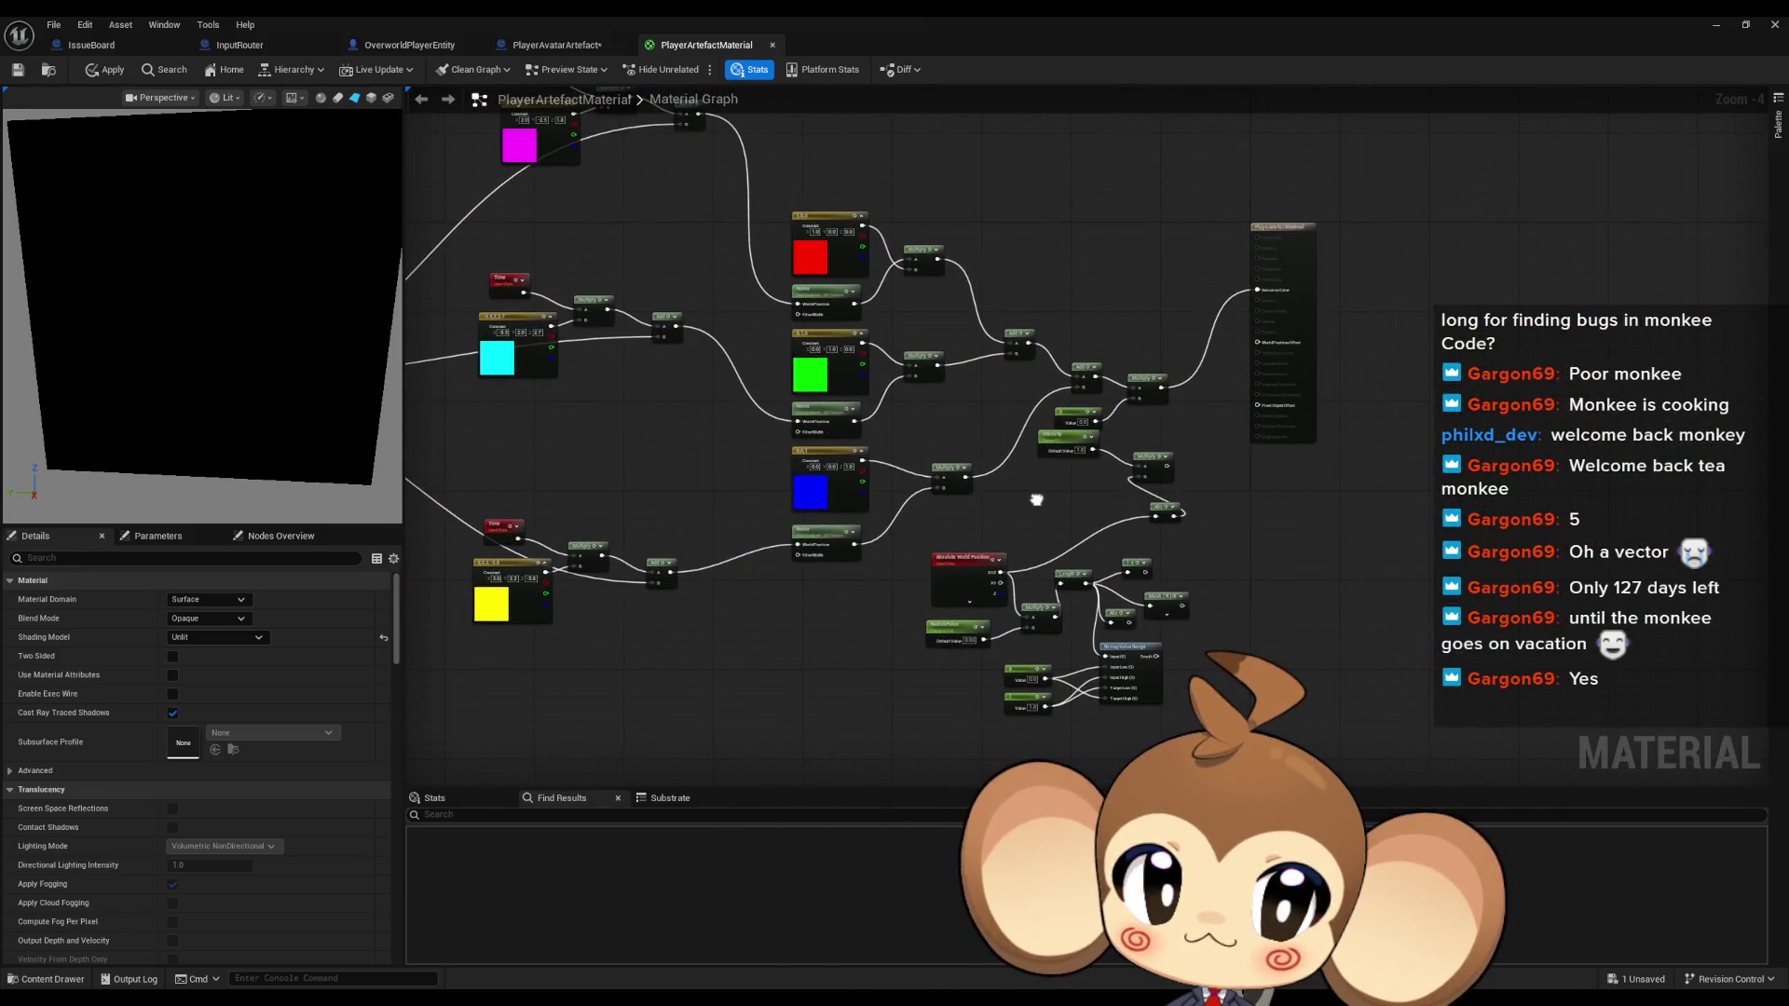
scroll(1037, 500, "up", 3)
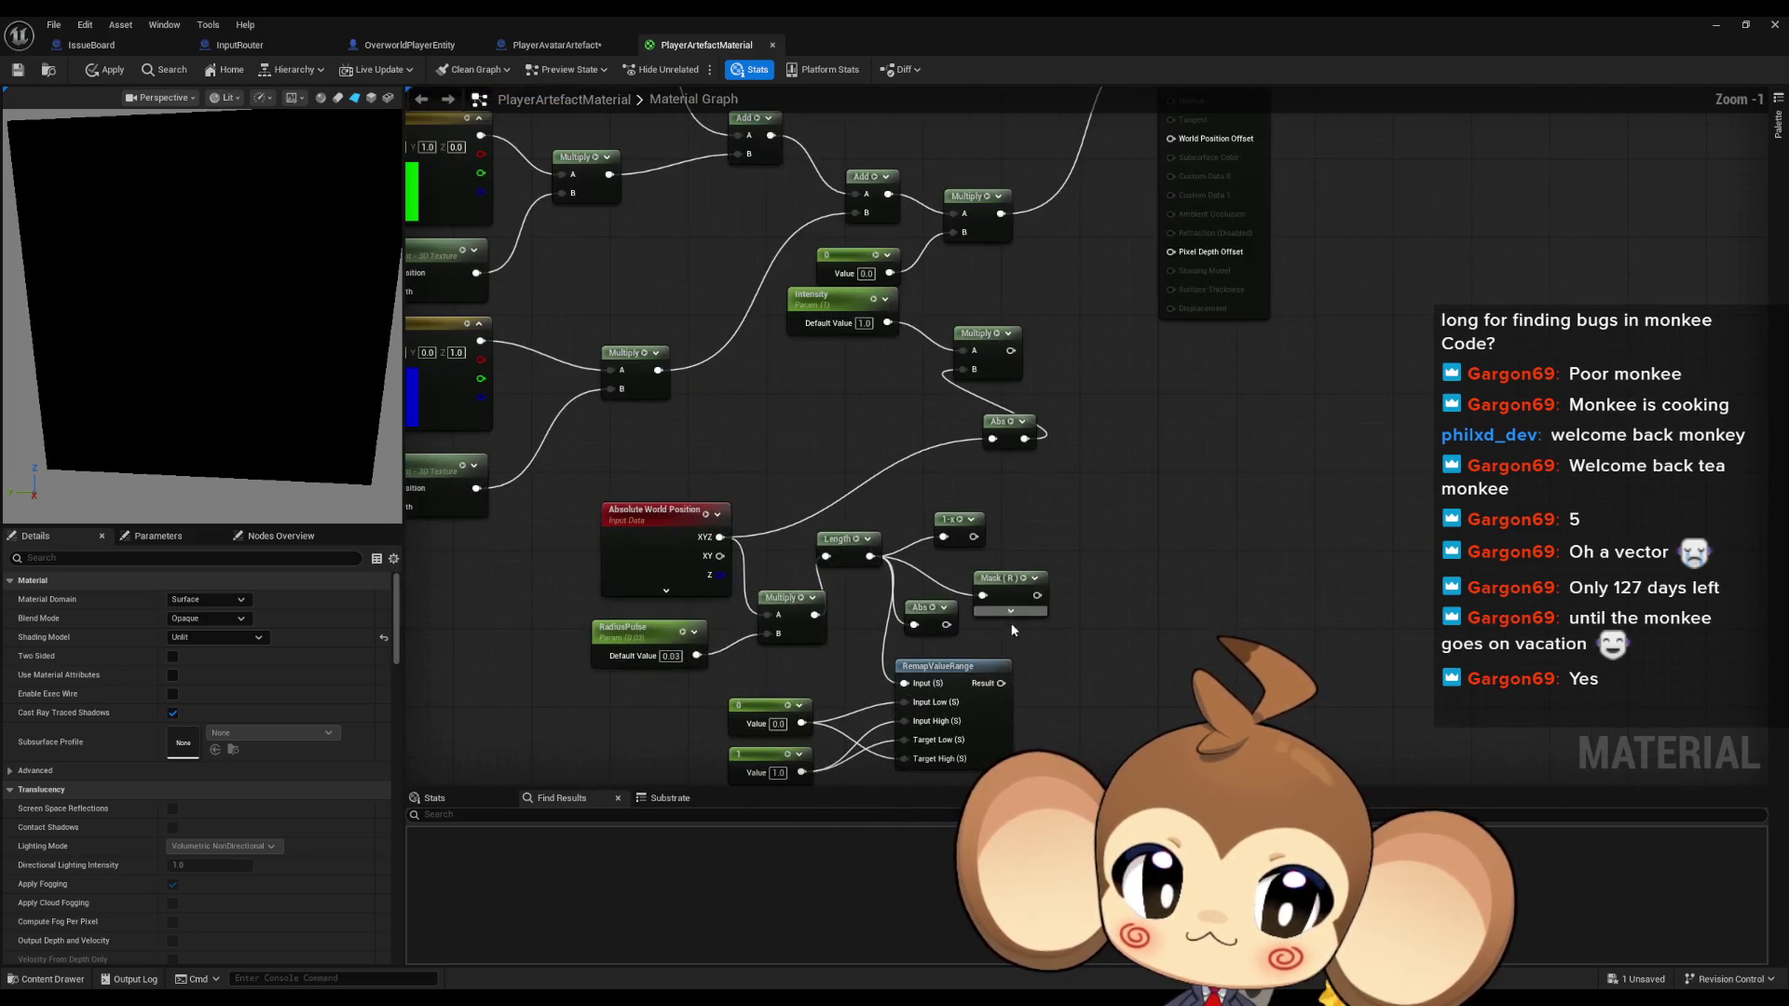
left_click_drag(999, 686, 951, 233)
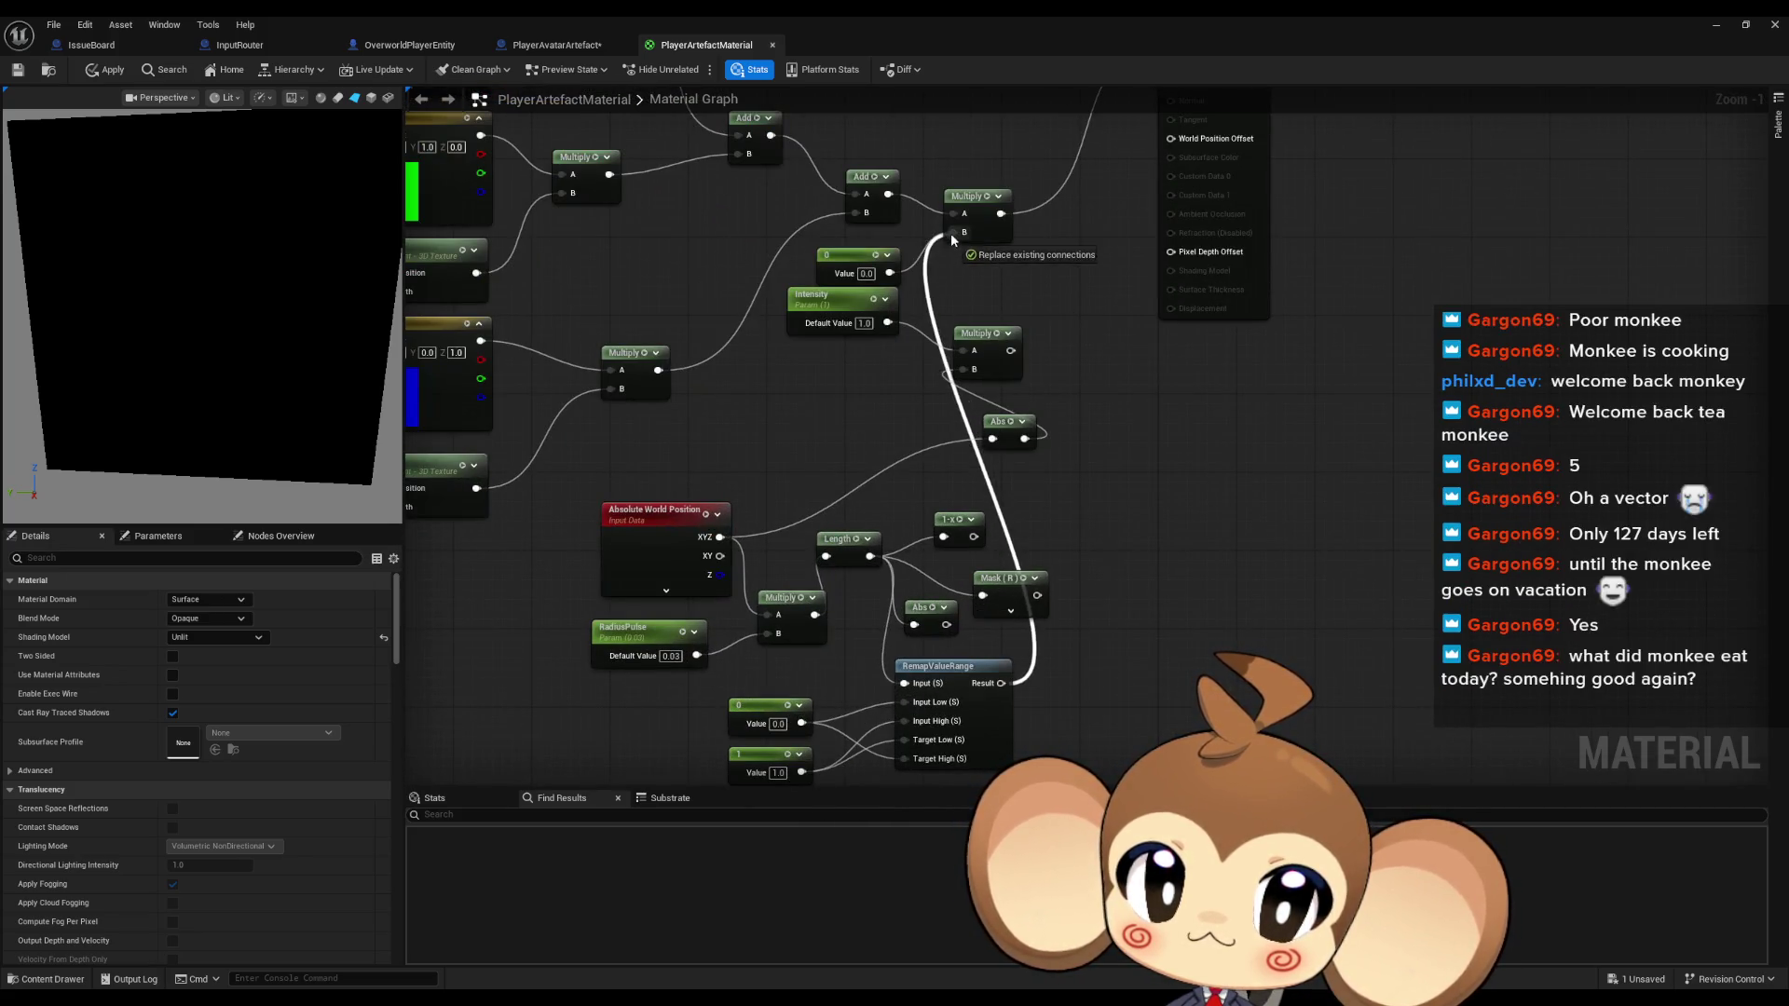
Set the upper remap constant to 1 and the lower constant to 0
scroll(814, 671, "up", 2)
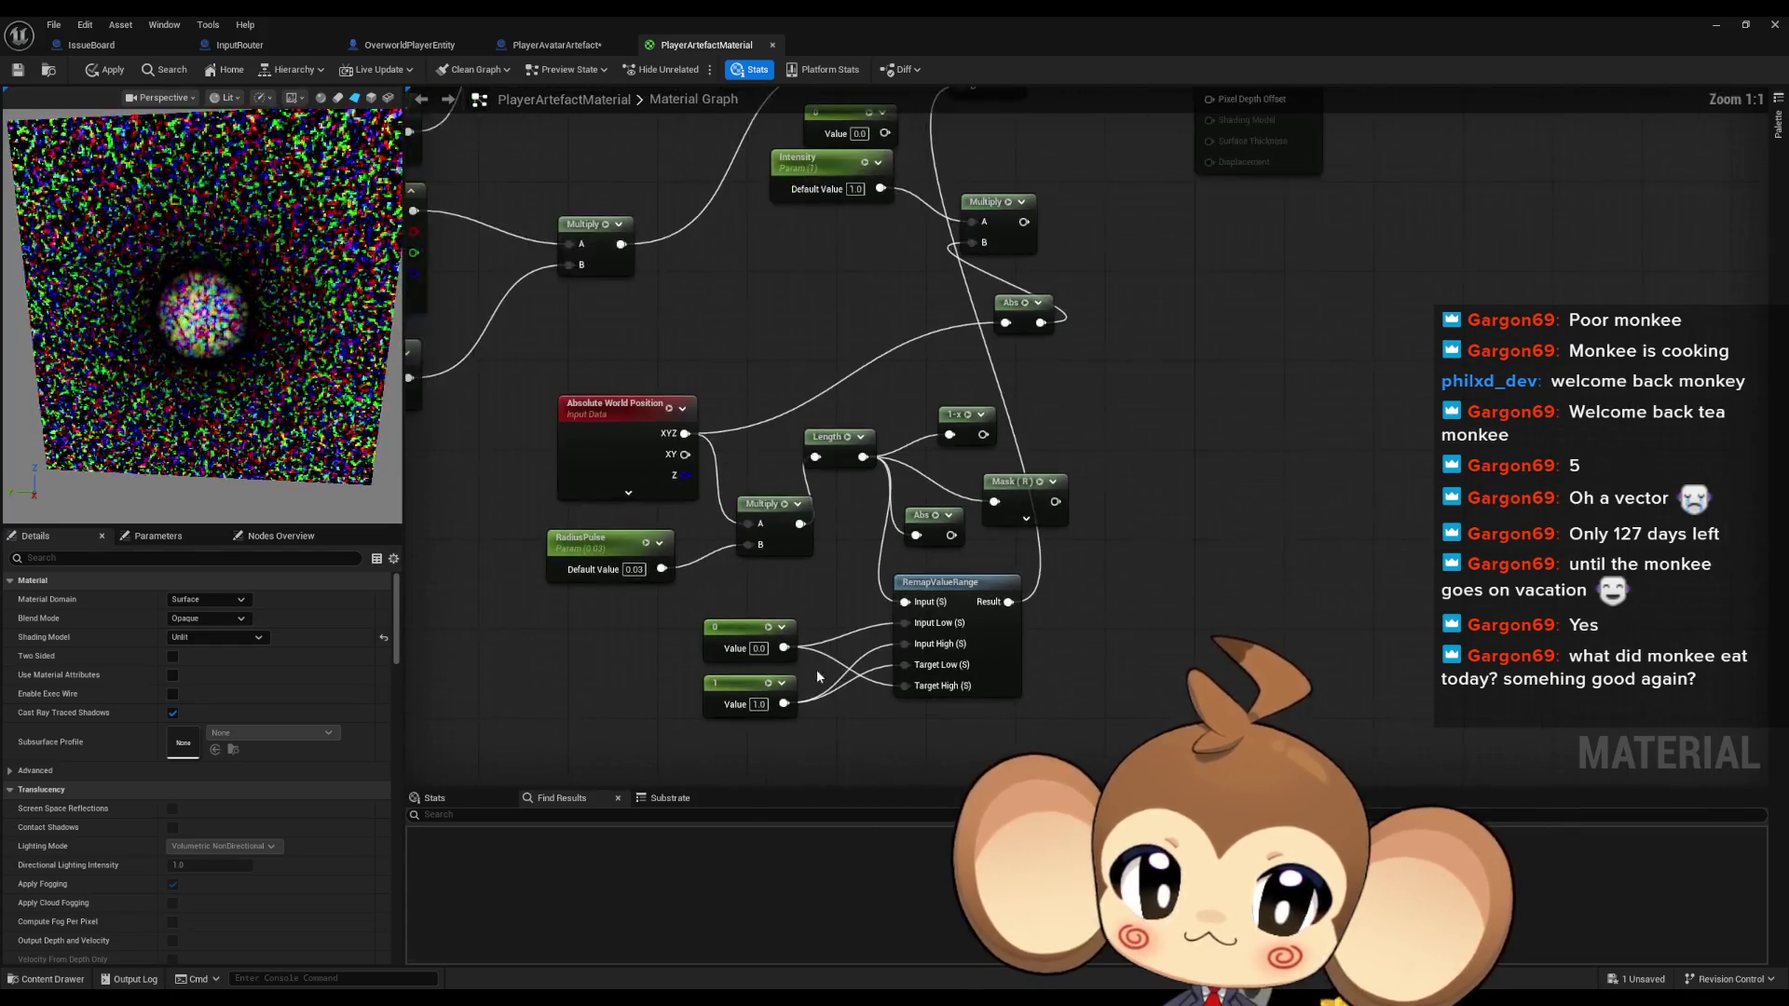
left_click(759, 649)
type("1")
key("Tab")
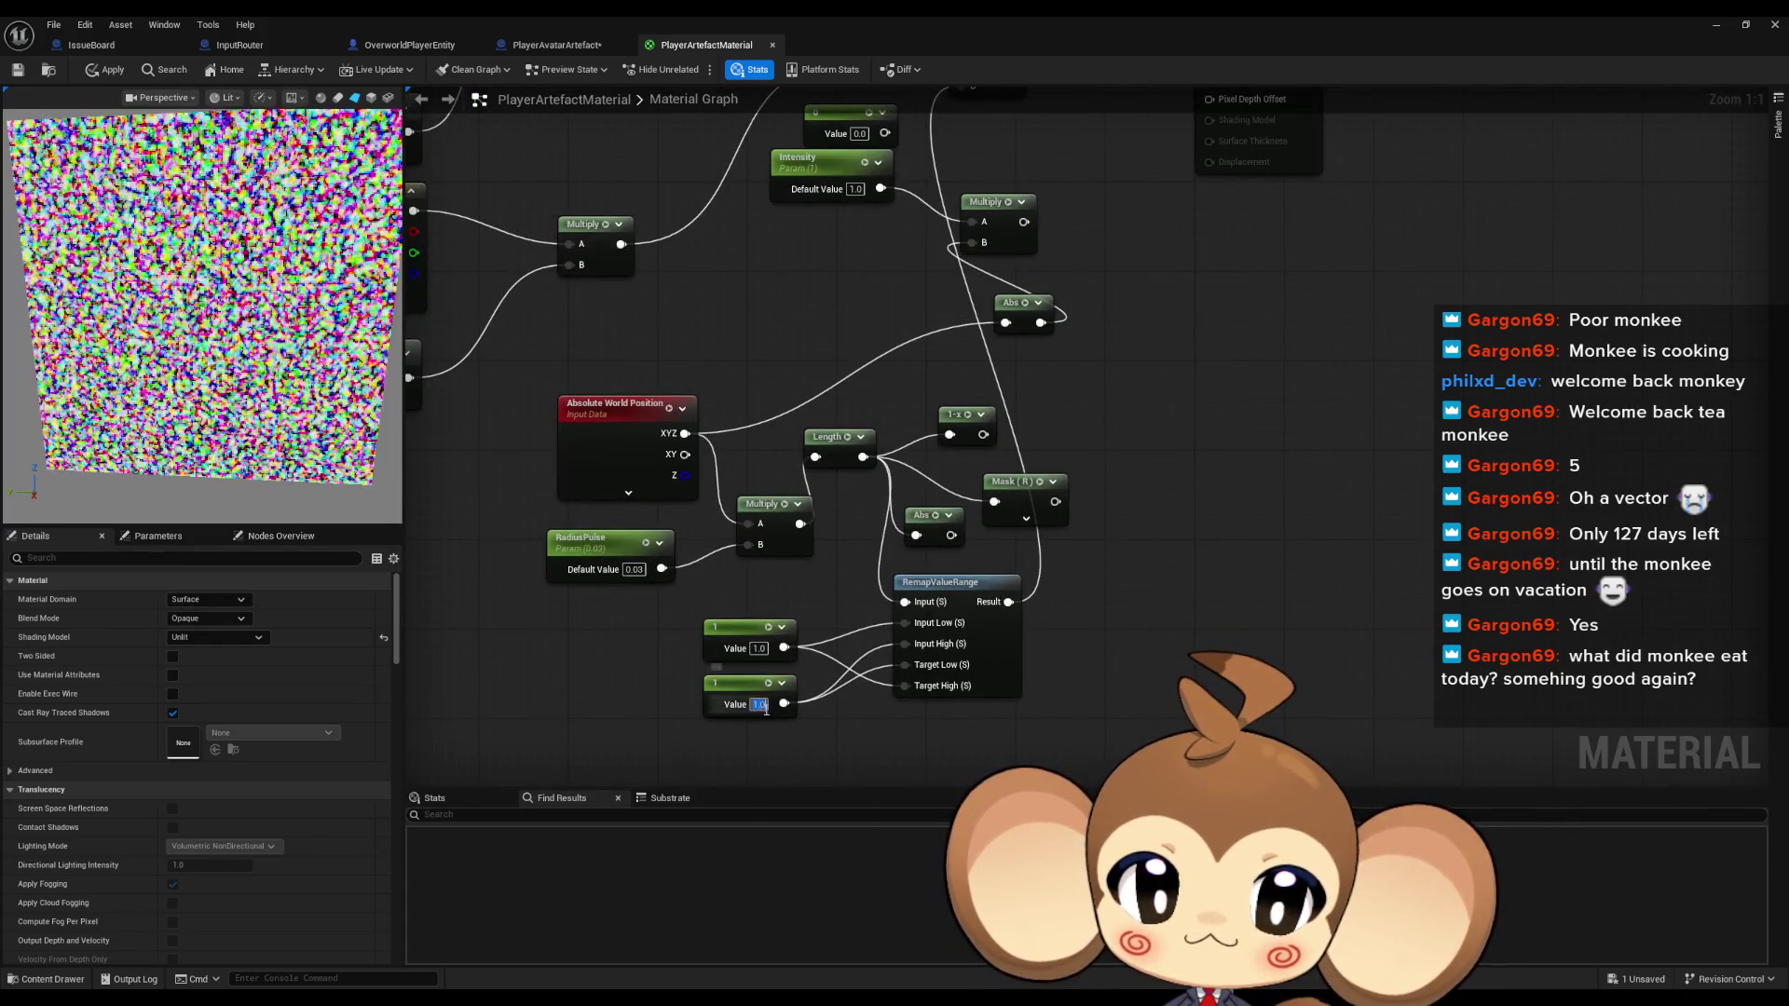
type("0")
key("Return")
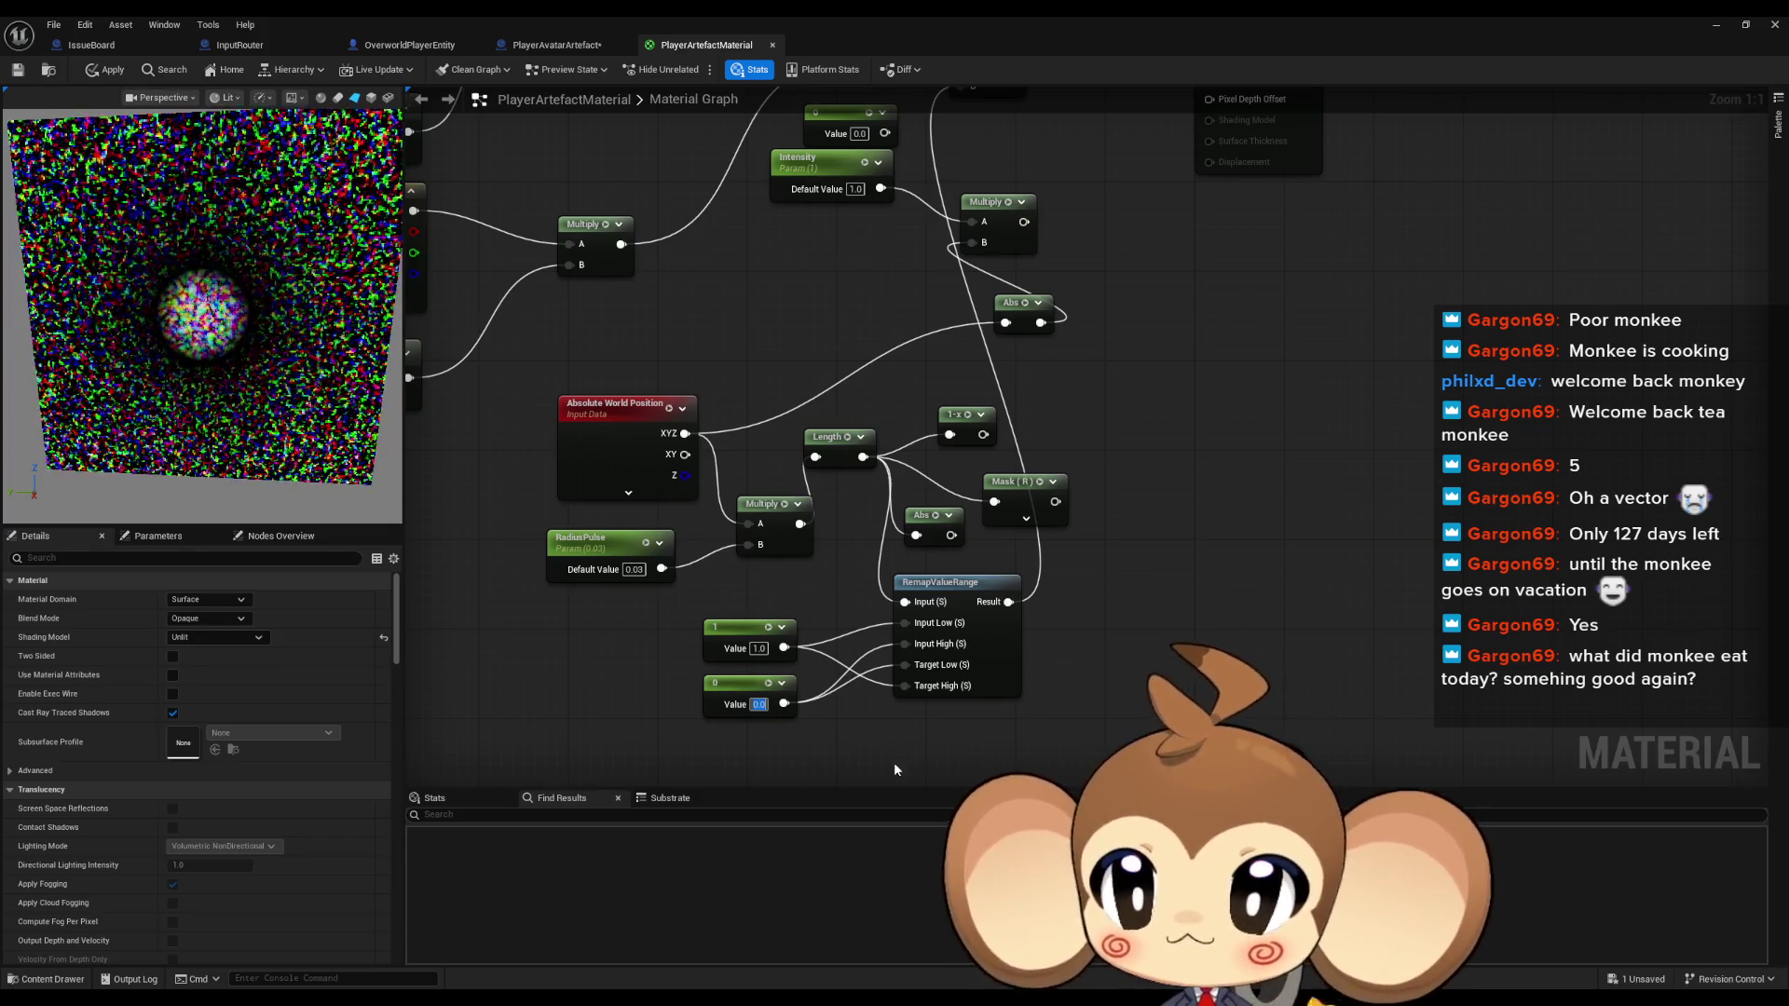
left_click(758, 648)
type("0")
key("Return")
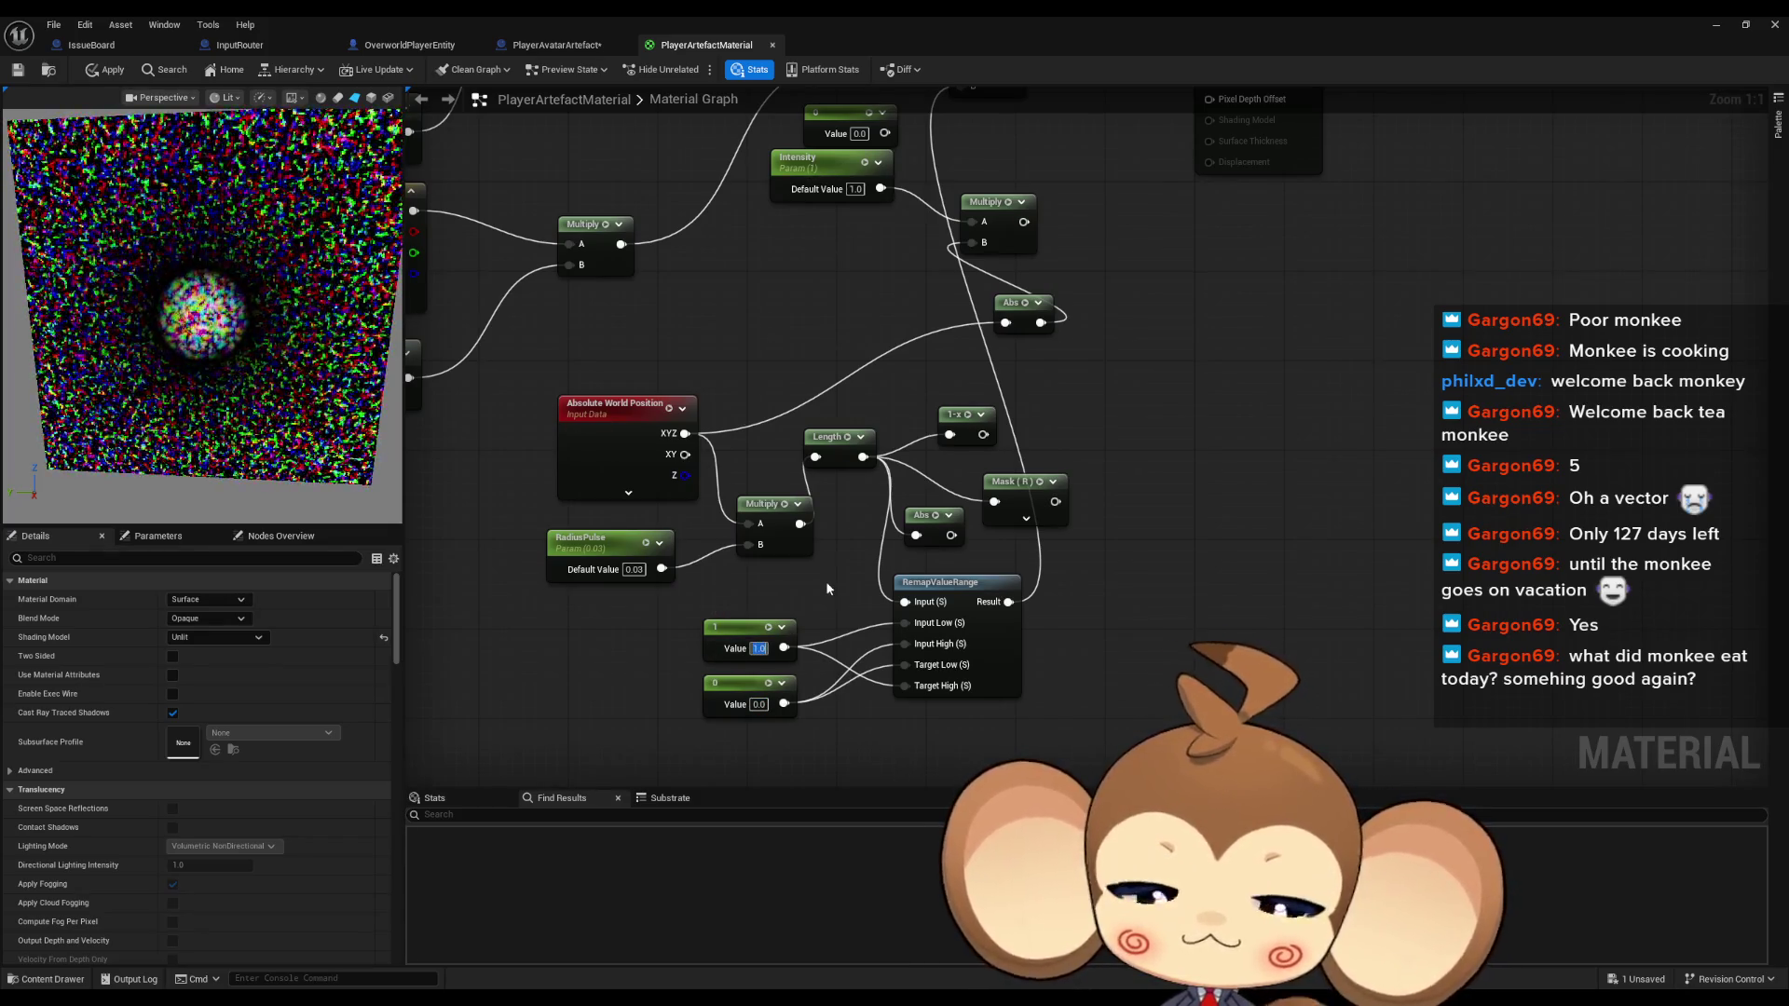
type("1")
key("Return")
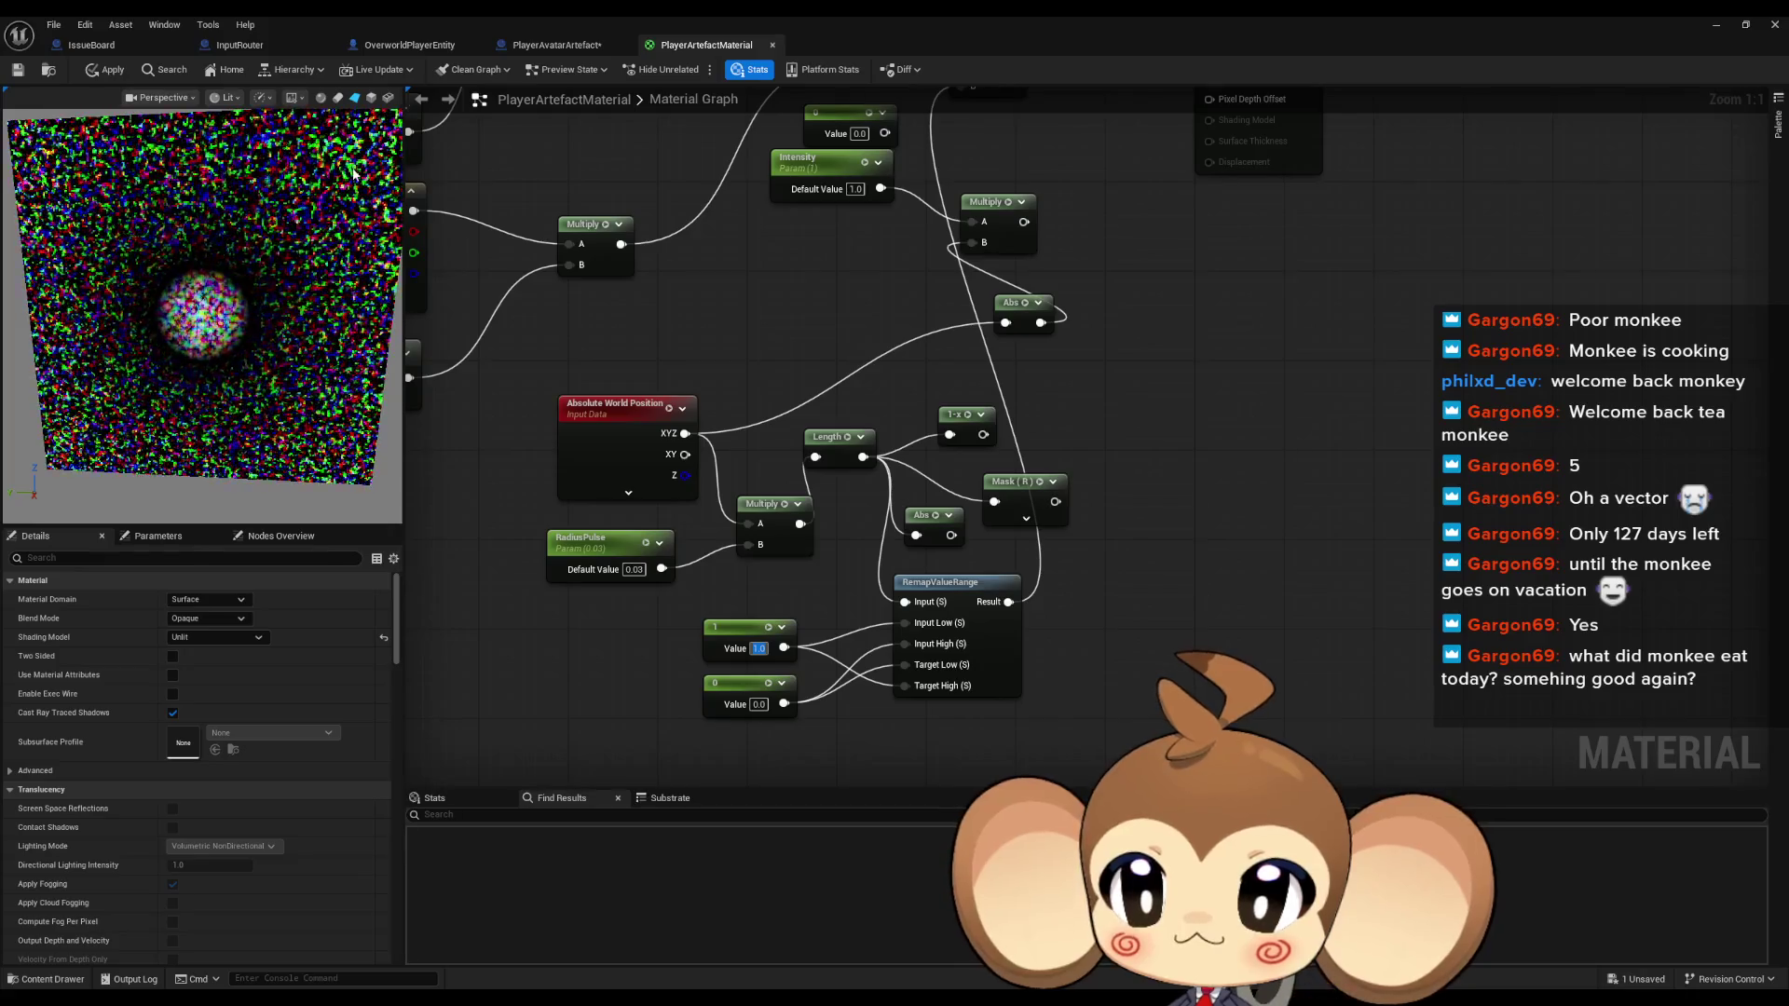
left_click_drag(993, 444, 1091, 844)
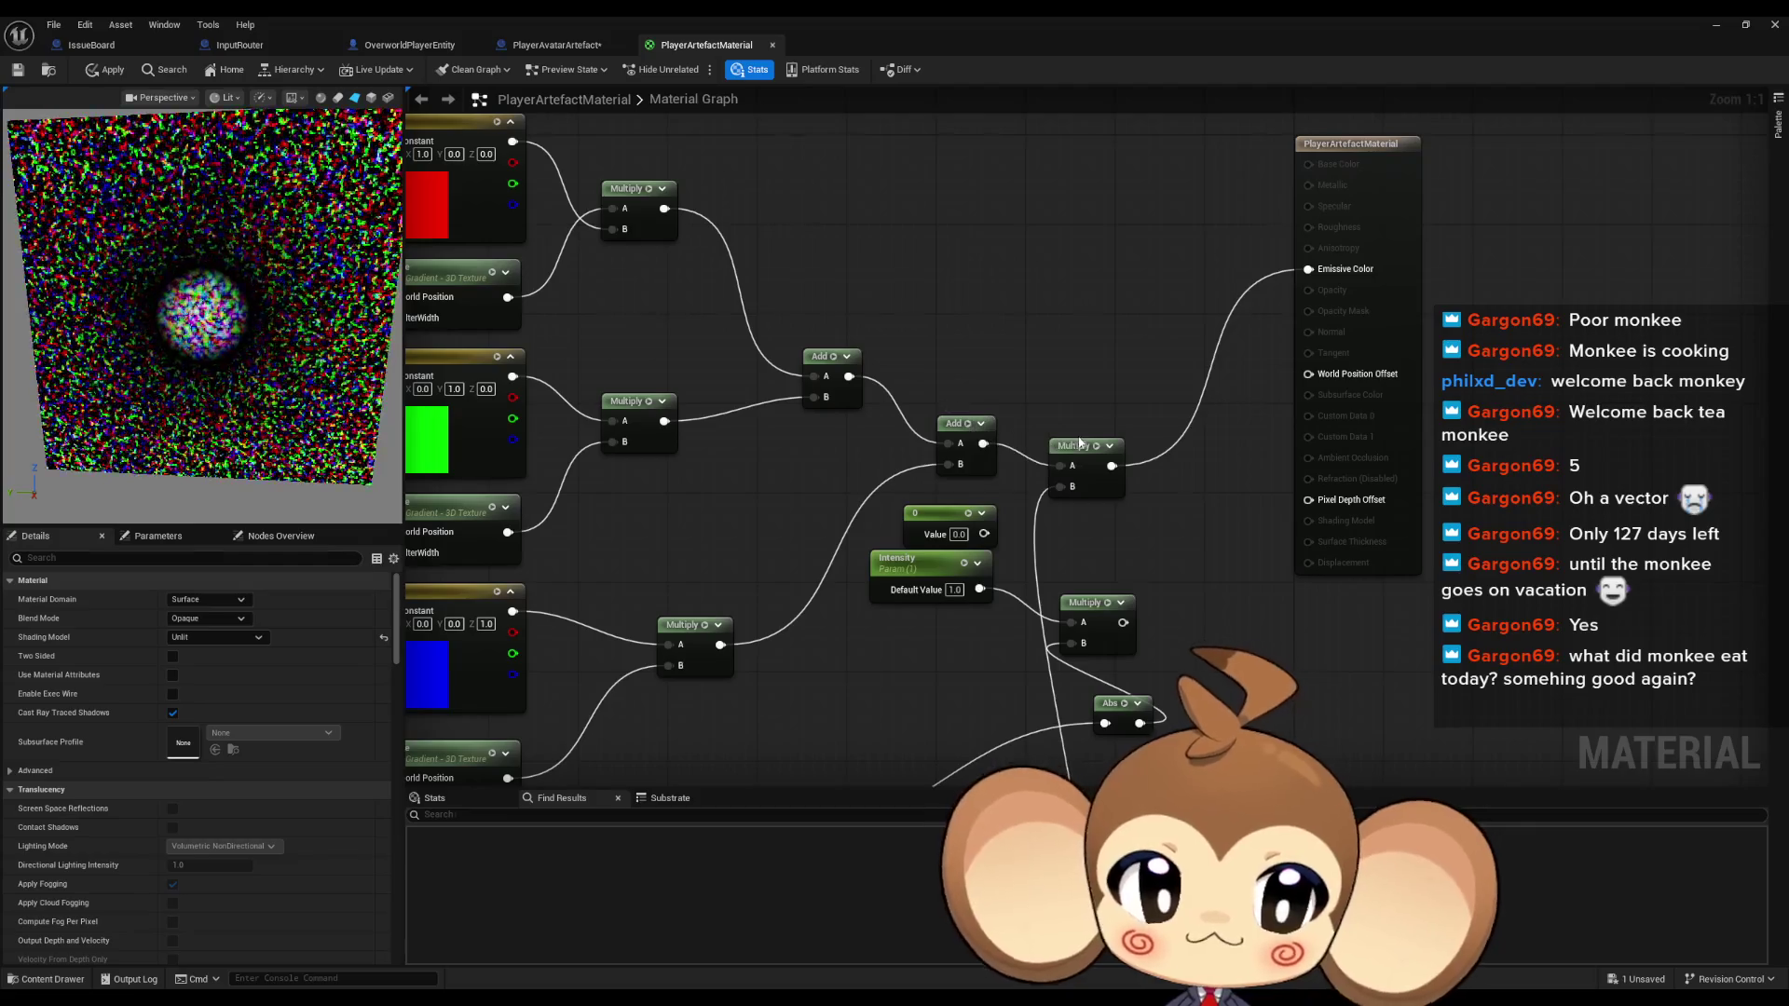
mouse_move(1083, 440)
left_mouse_down()
mouse_move(1181, 522)
mouse_move(1240, 514)
left_mouse_up()
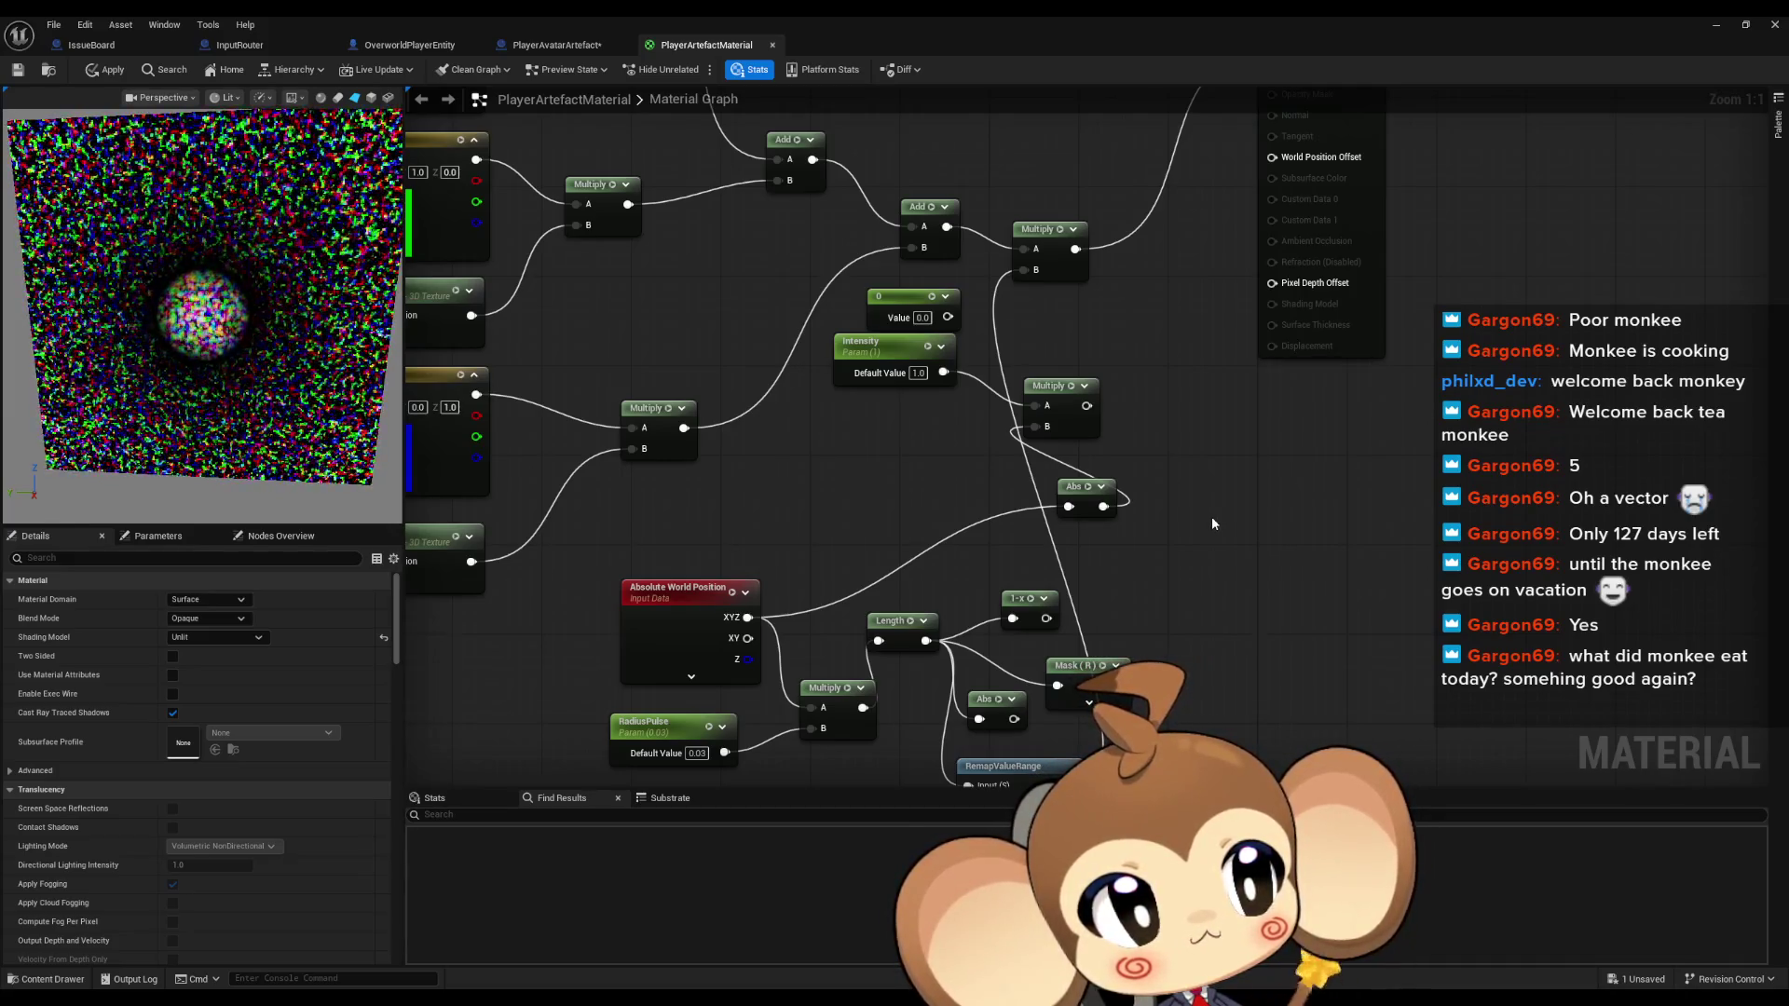
left_click_drag(1211, 516, 1040, 441)
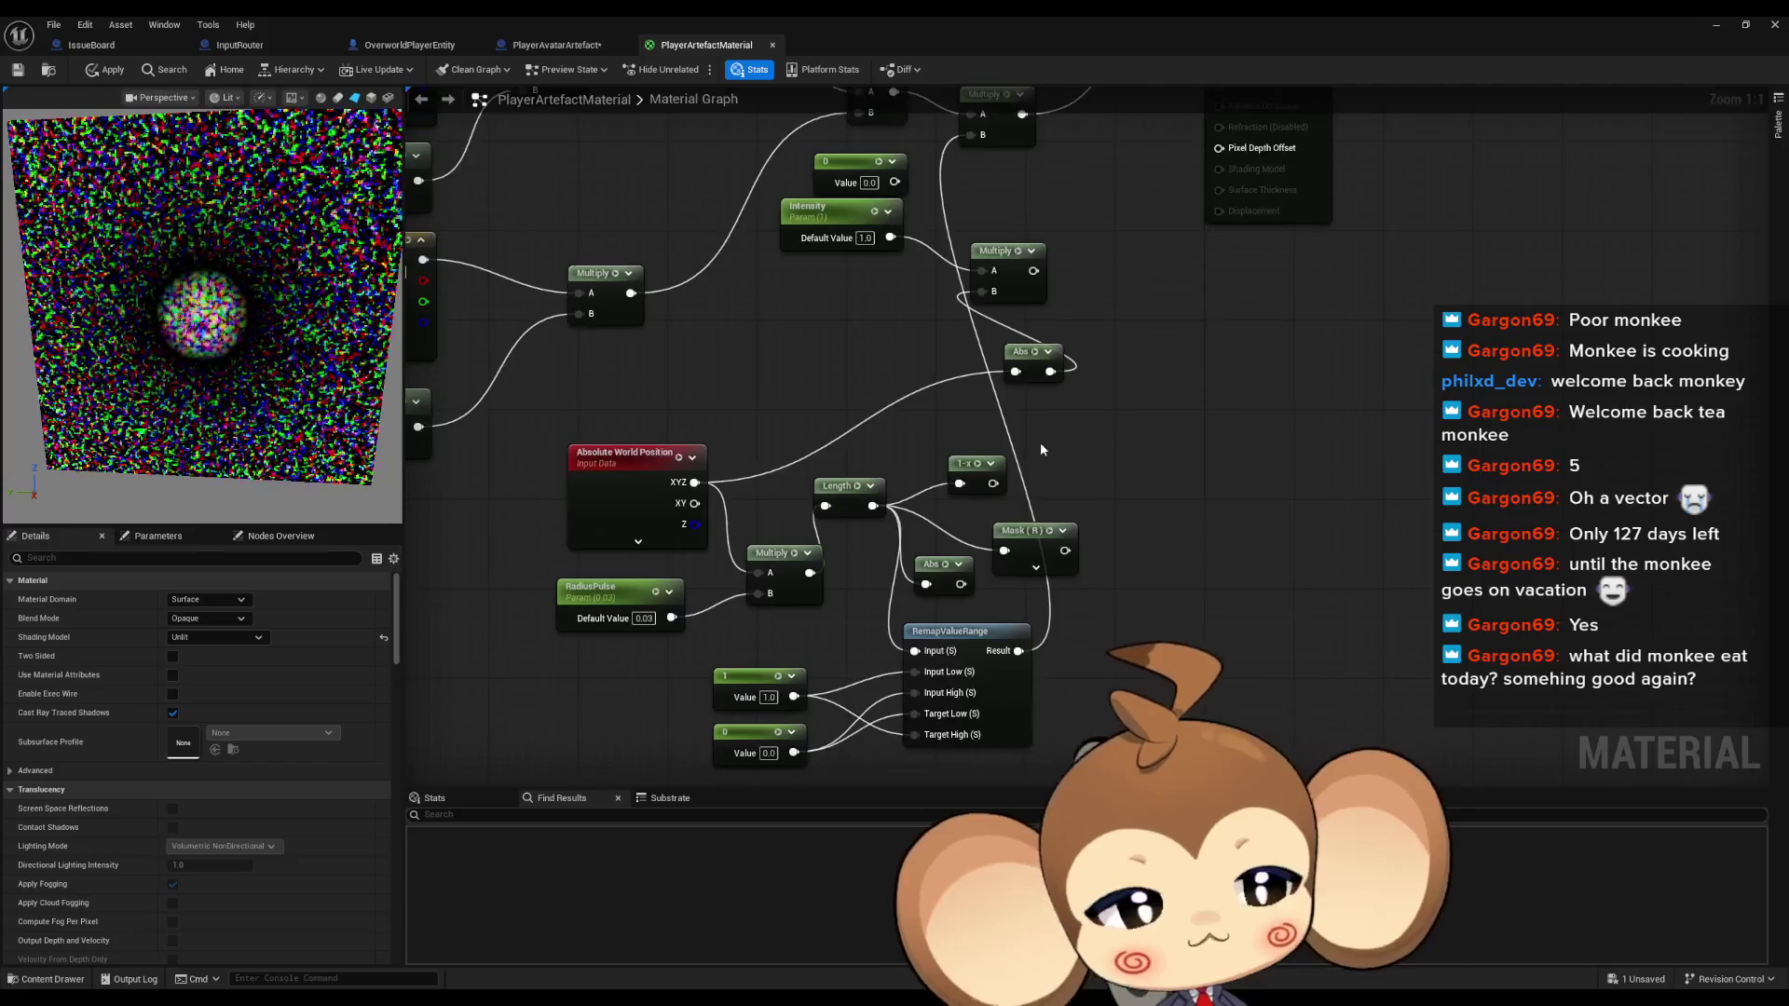
Line up Length and Multiply, rewiring Absolute World Position into Multiply A after trying XY and Z
scroll(1053, 438, "down", 1)
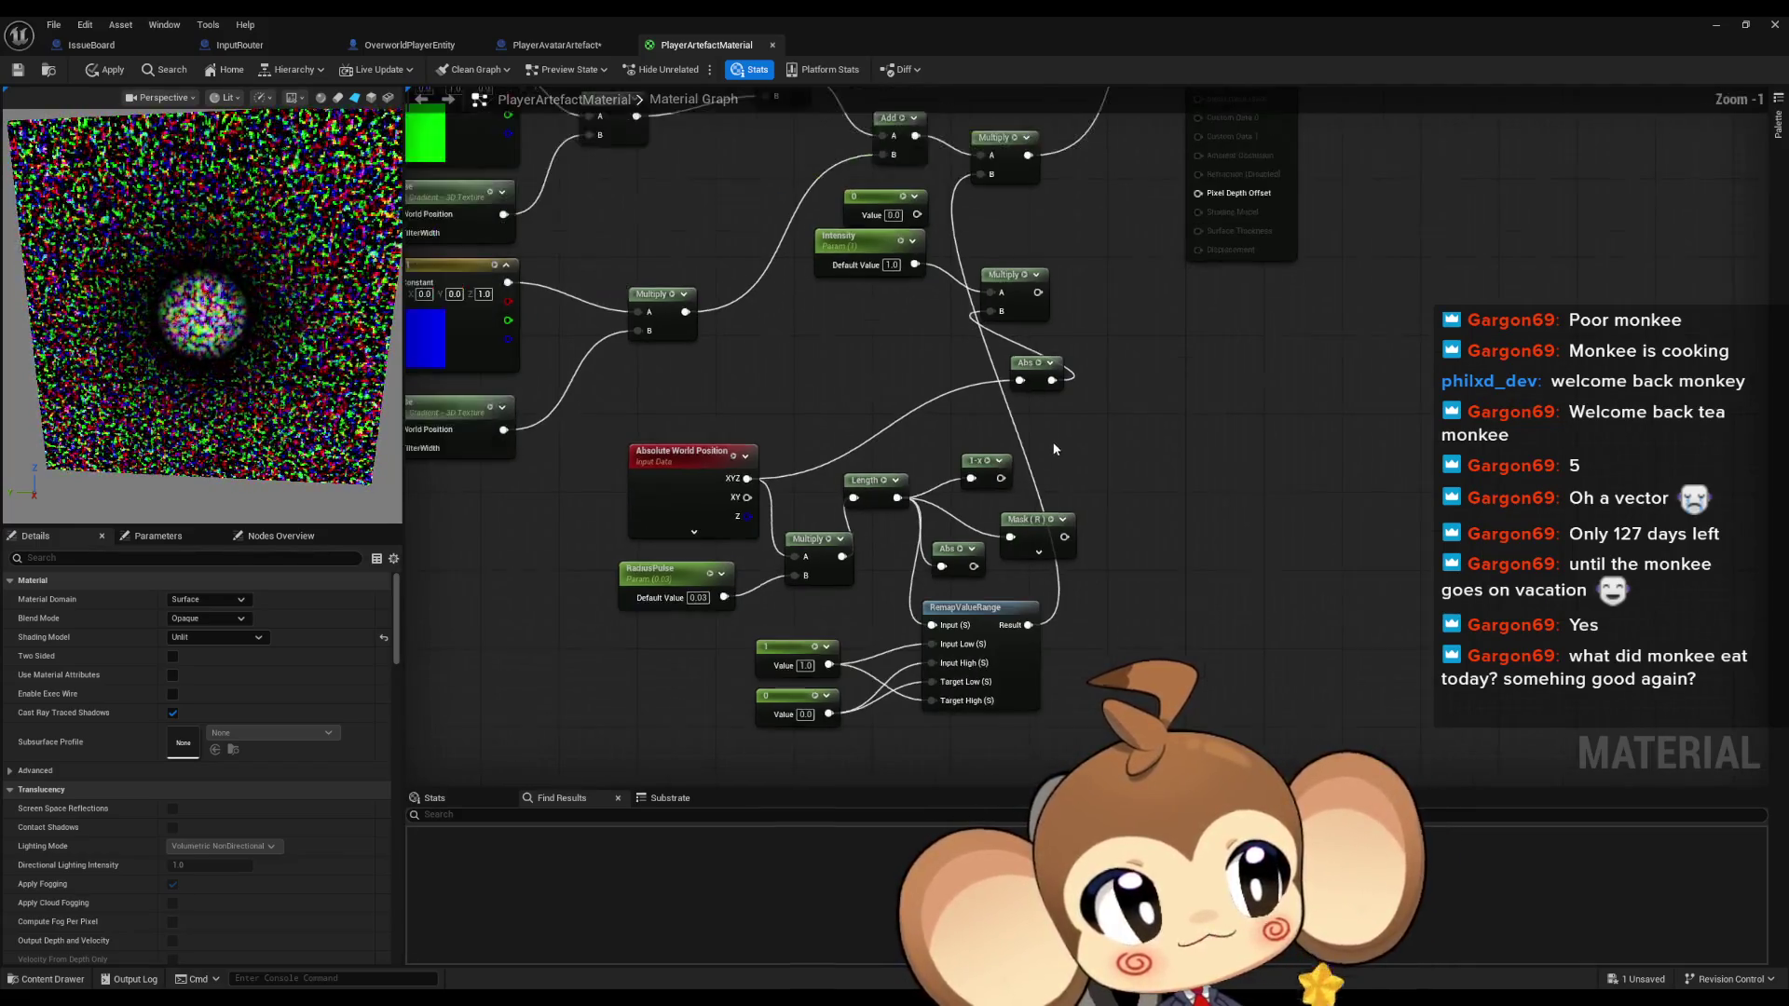
left_click_drag(1011, 606, 1011, 543)
scroll(1057, 536, "up", 1)
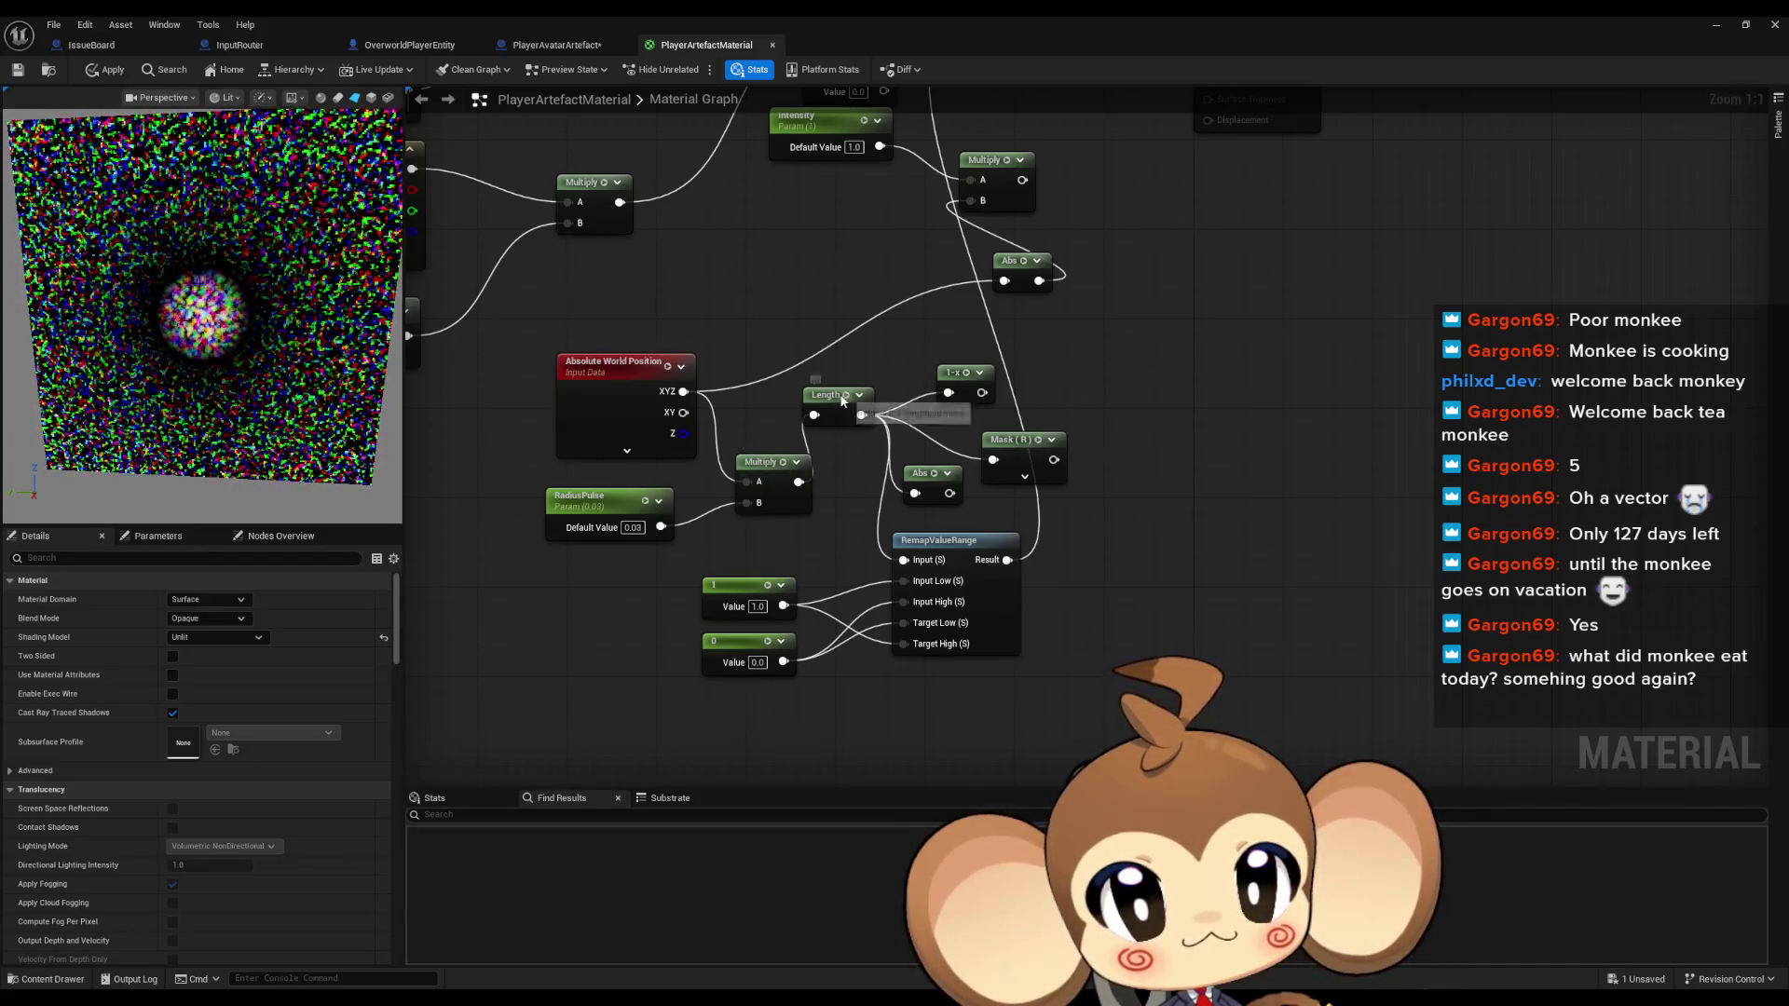
left_click_drag(838, 395, 881, 406)
left_click_drag(764, 461, 766, 406)
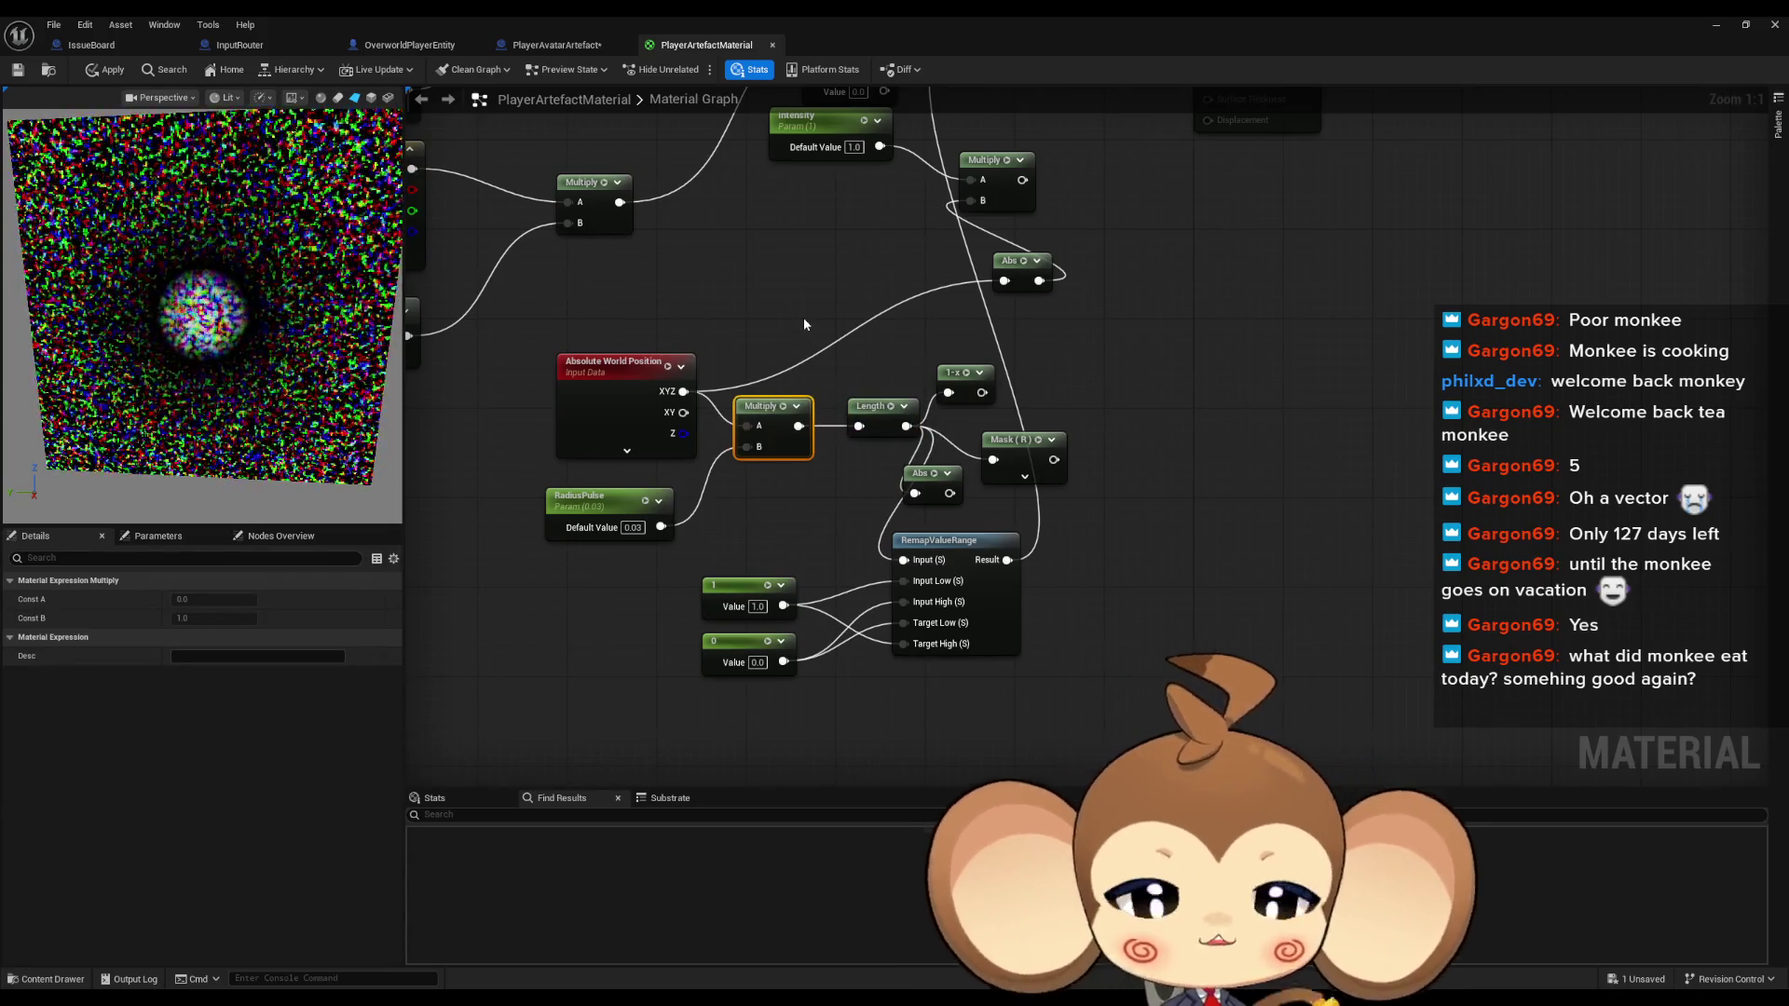
mouse_move(807, 320)
left_mouse_down()
mouse_move(830, 589)
mouse_move(832, 426)
left_mouse_up()
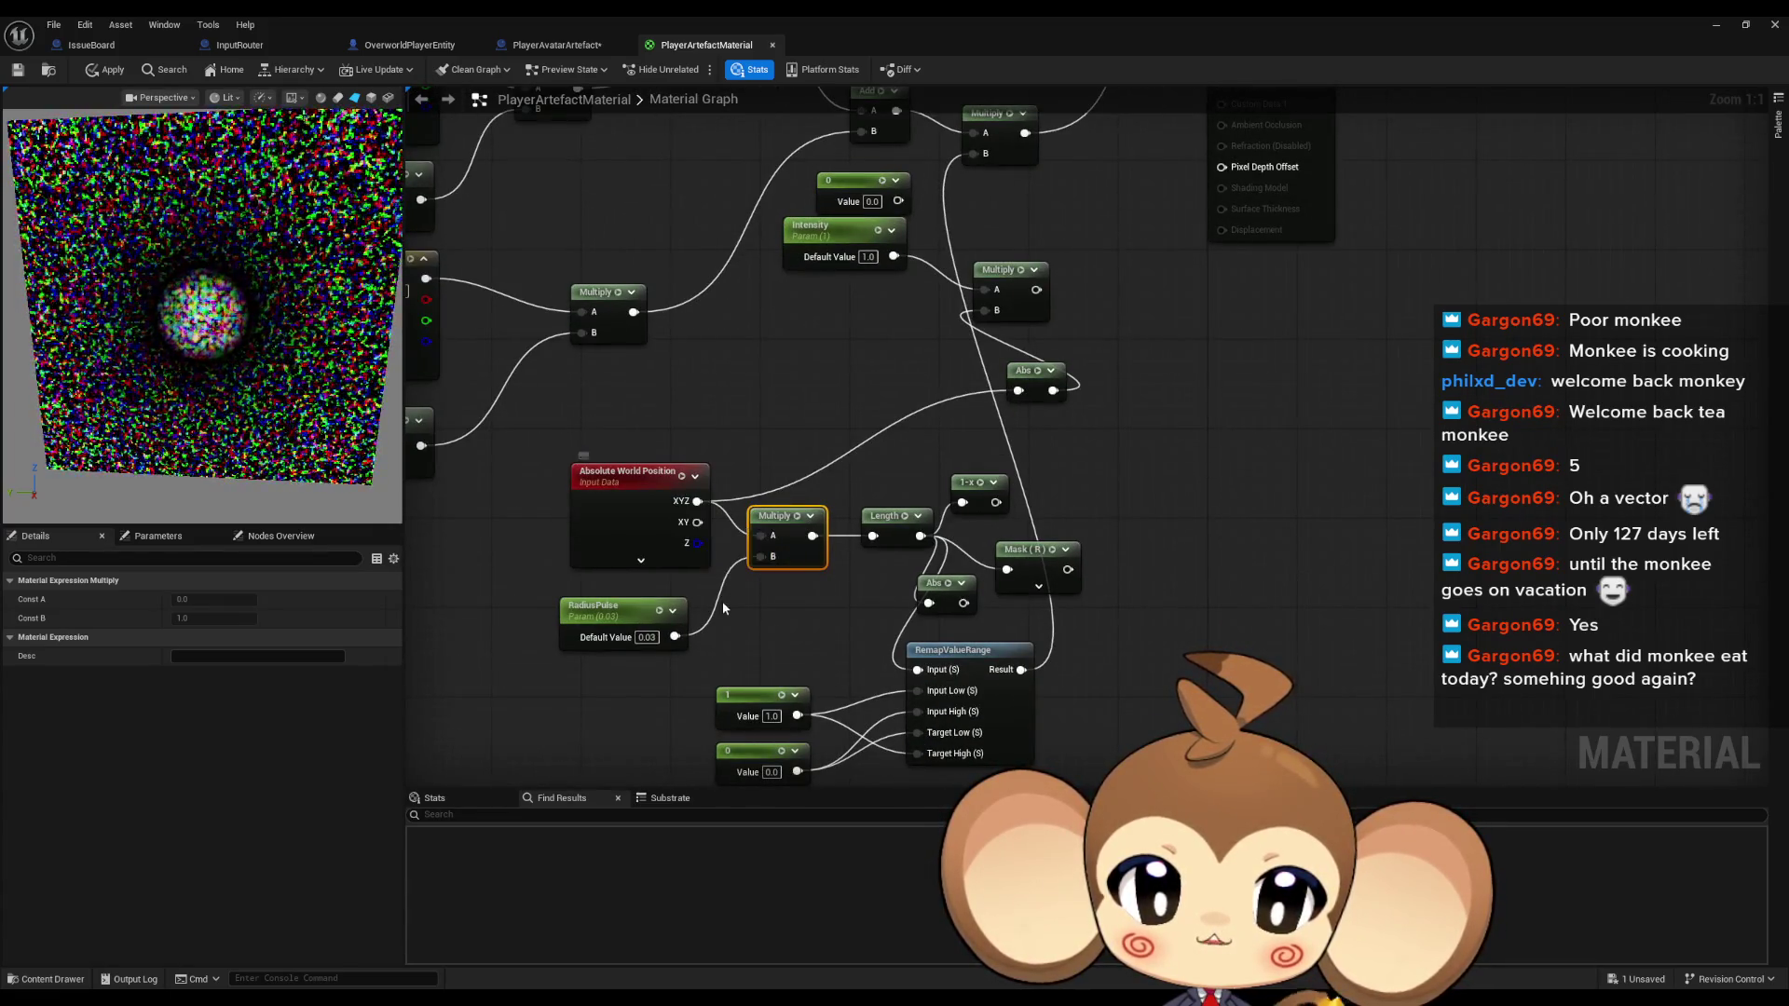
left_click_drag(697, 522, 876, 540)
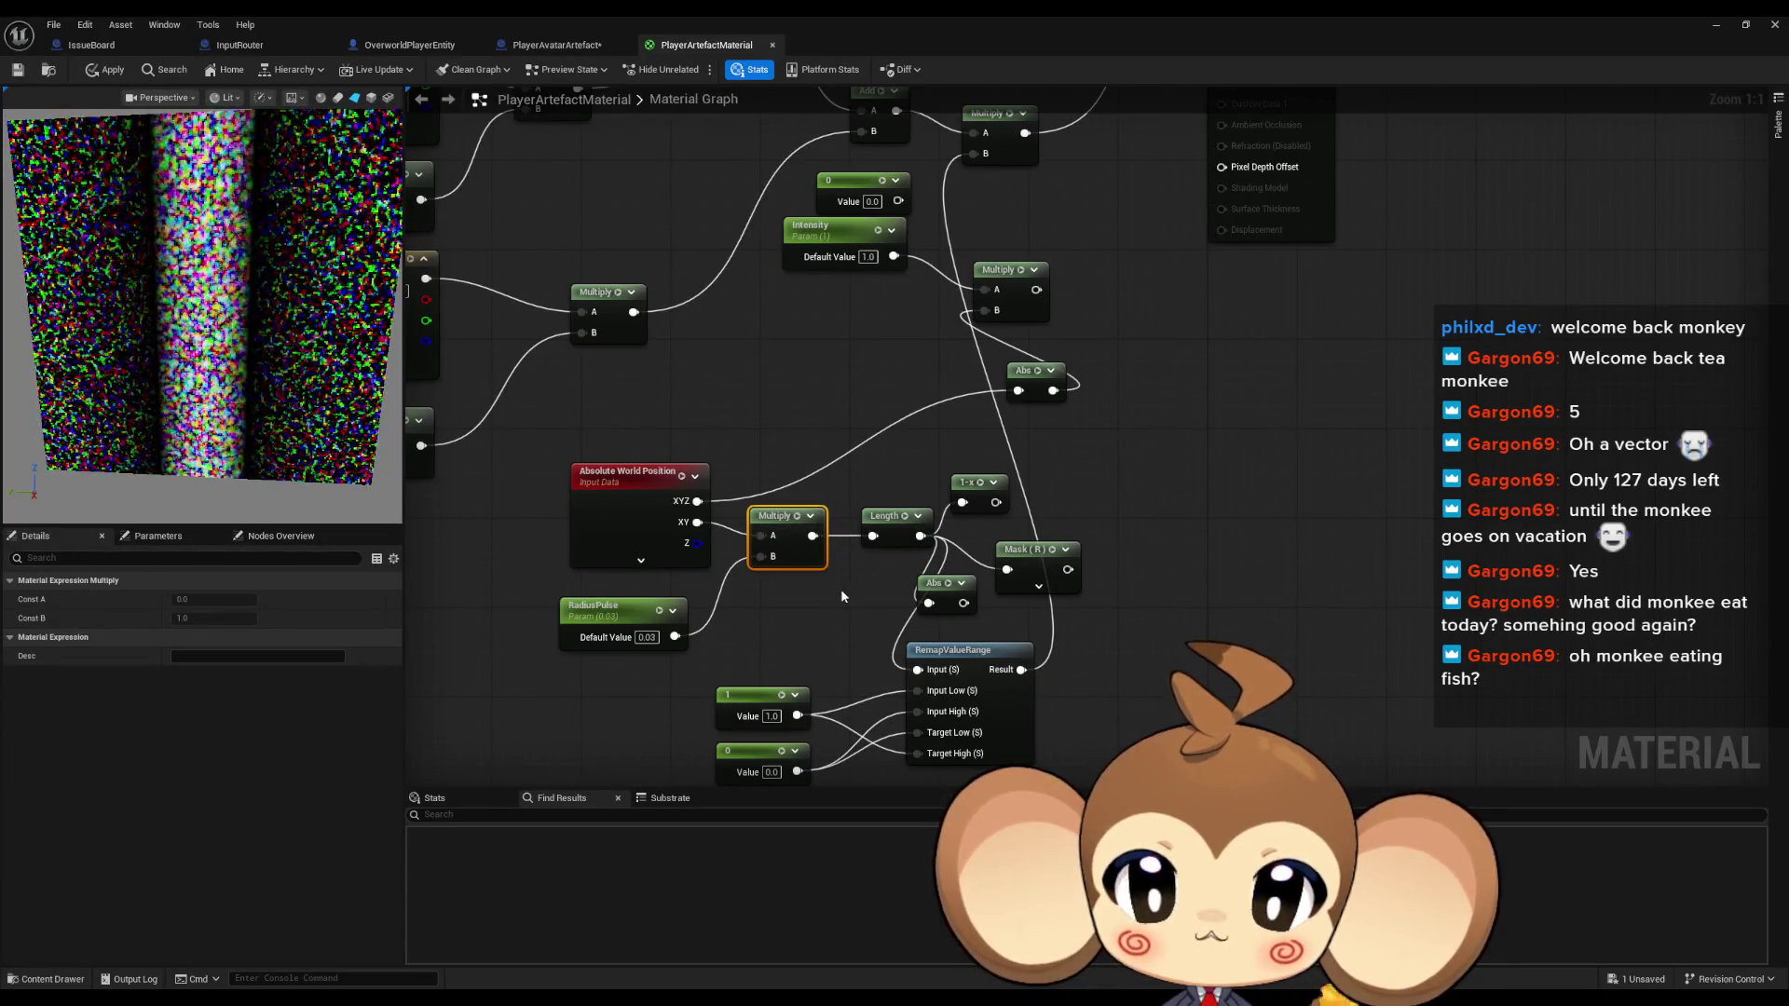
left_click_drag(693, 543, 762, 535)
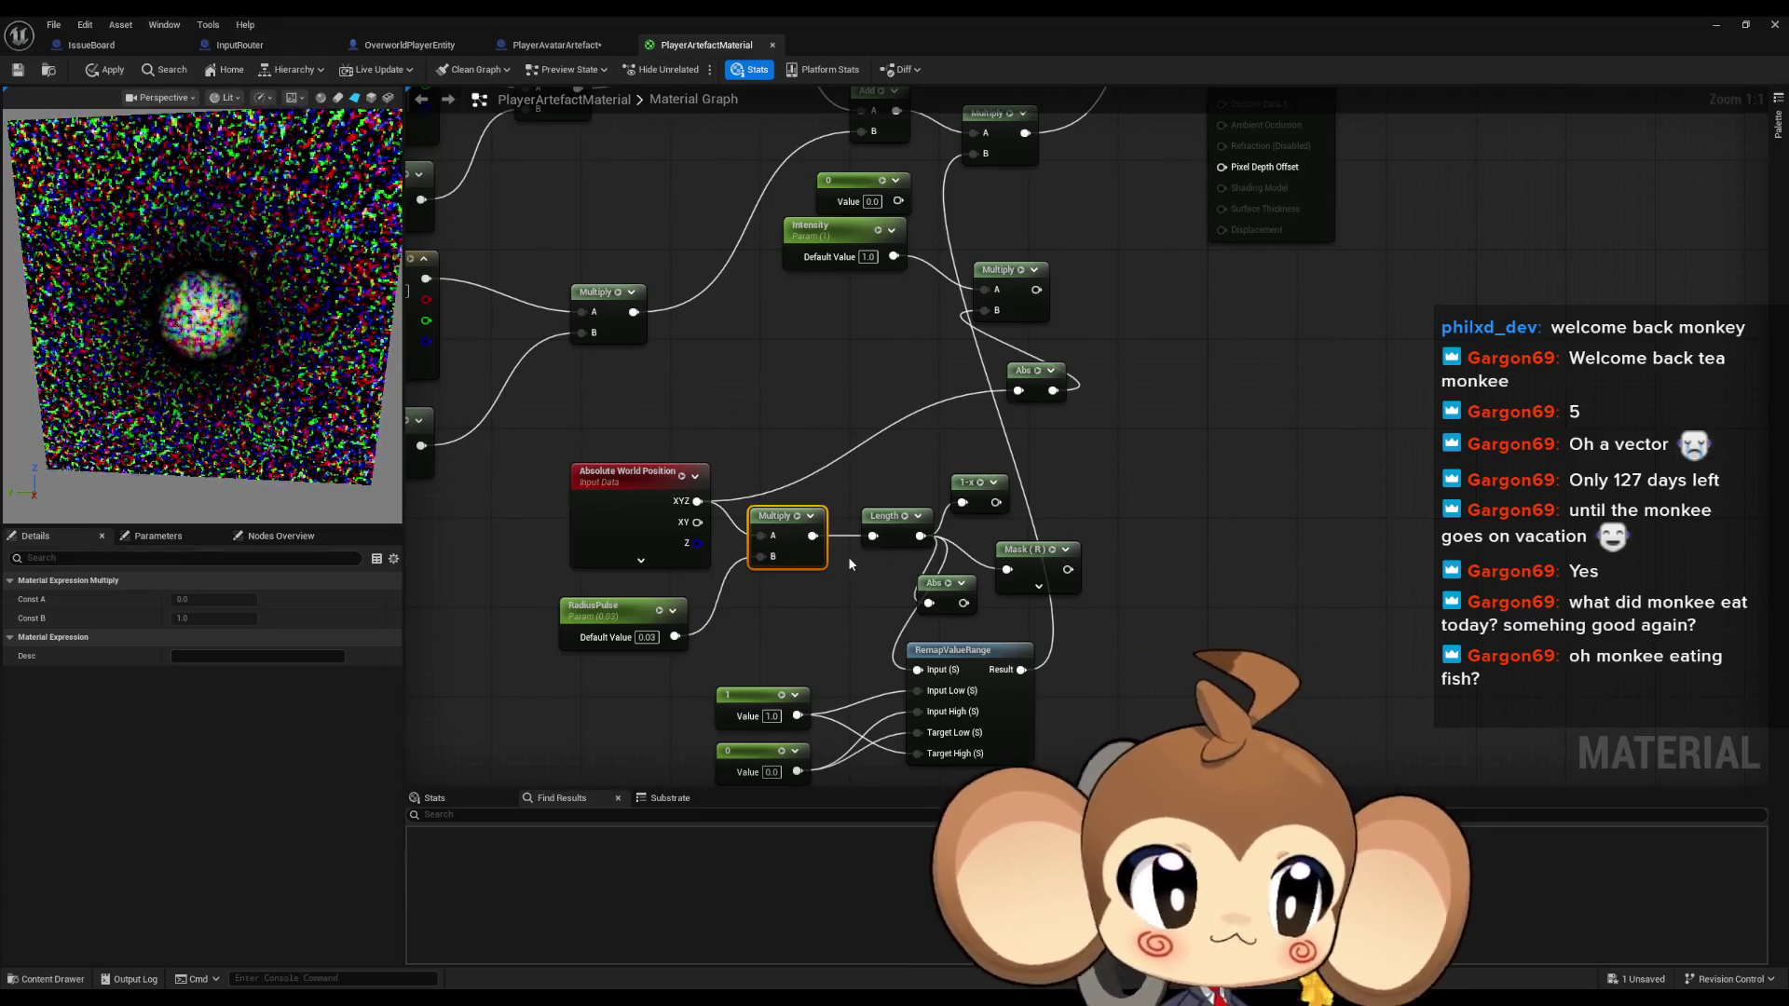
mouse_move(898, 472)
left_mouse_down()
mouse_move(875, 468)
mouse_move(877, 428)
left_mouse_up()
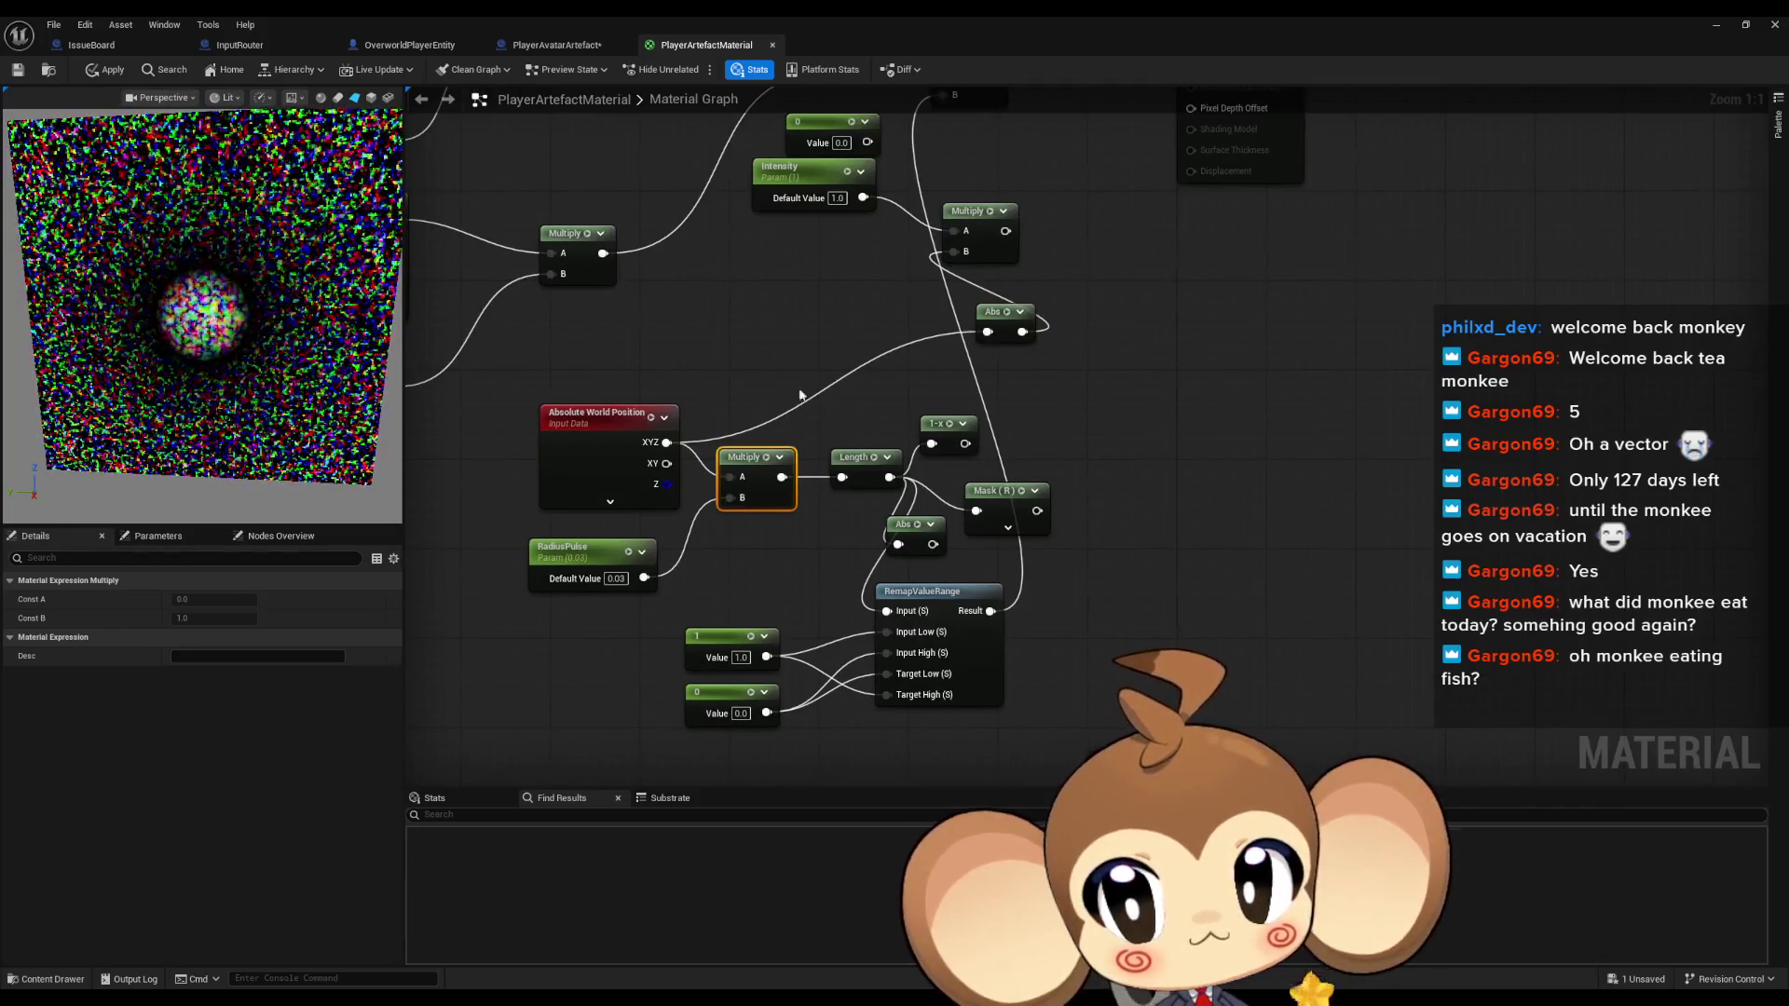
Route world position XYZ through Length, then the RadiusPulse Multiply, and nudge RadiusPulse to 0.038
mouse_move(873, 384)
left_mouse_down()
mouse_move(852, 618)
mouse_move(872, 510)
left_mouse_up()
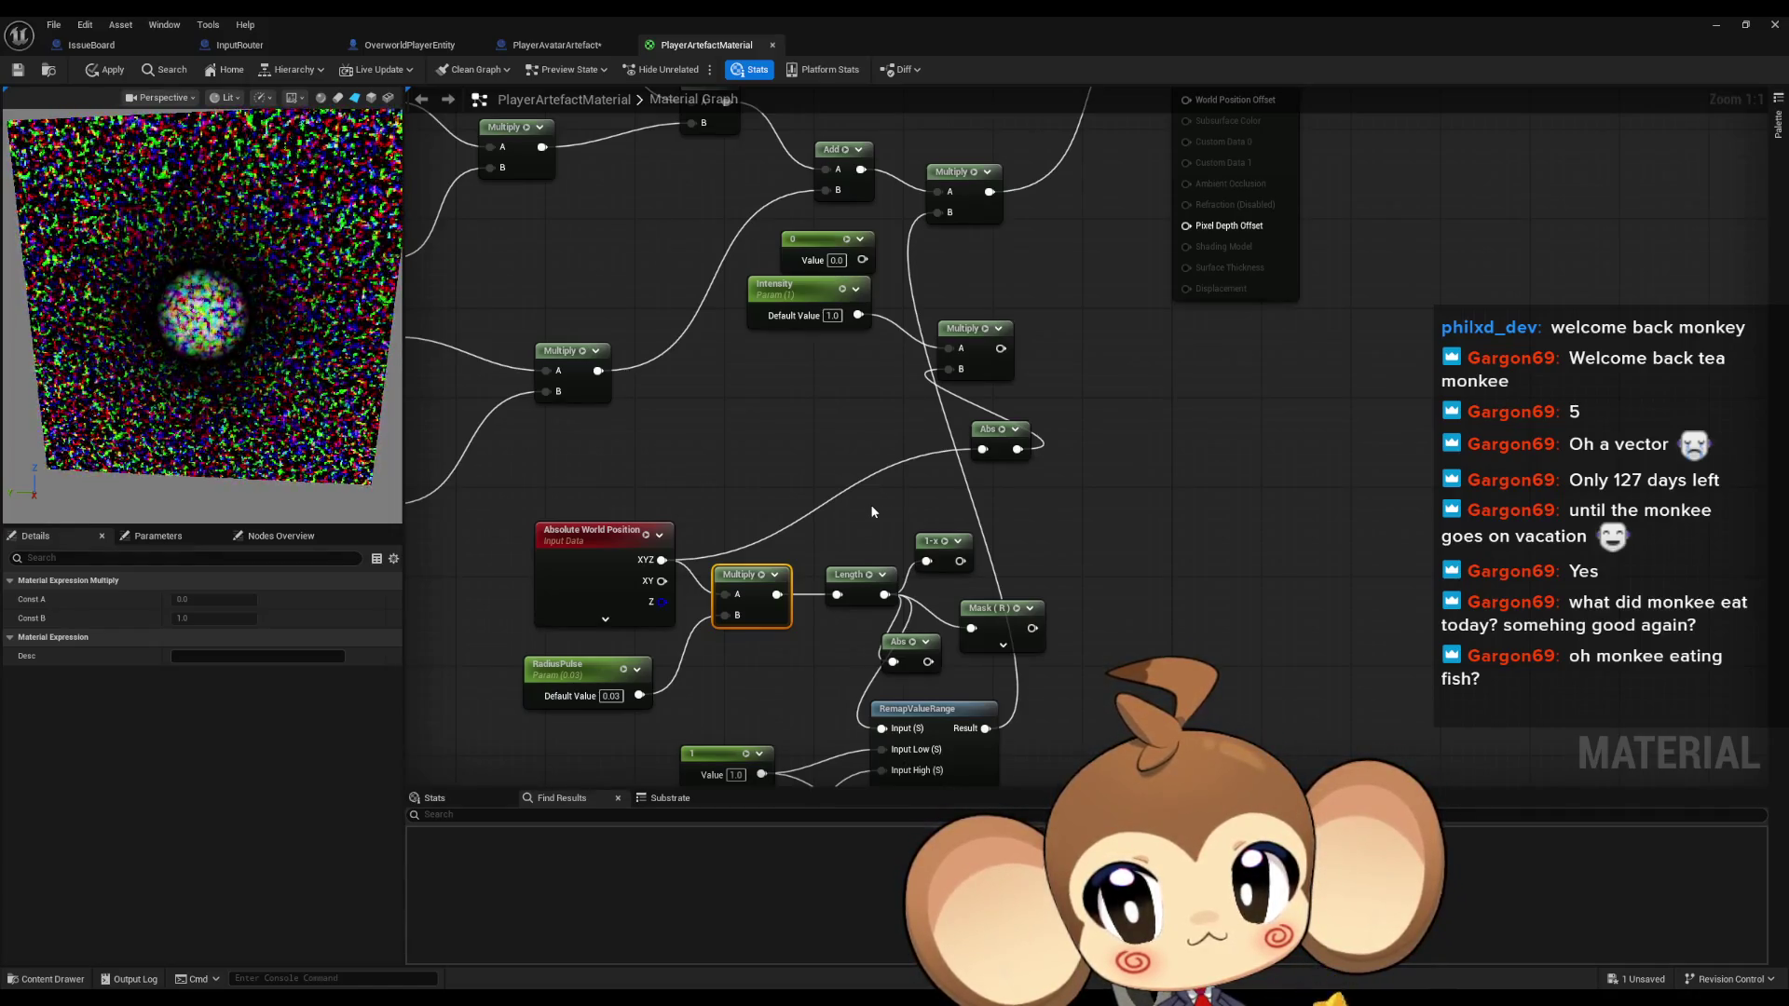
left_click_drag(611, 544, 577, 499)
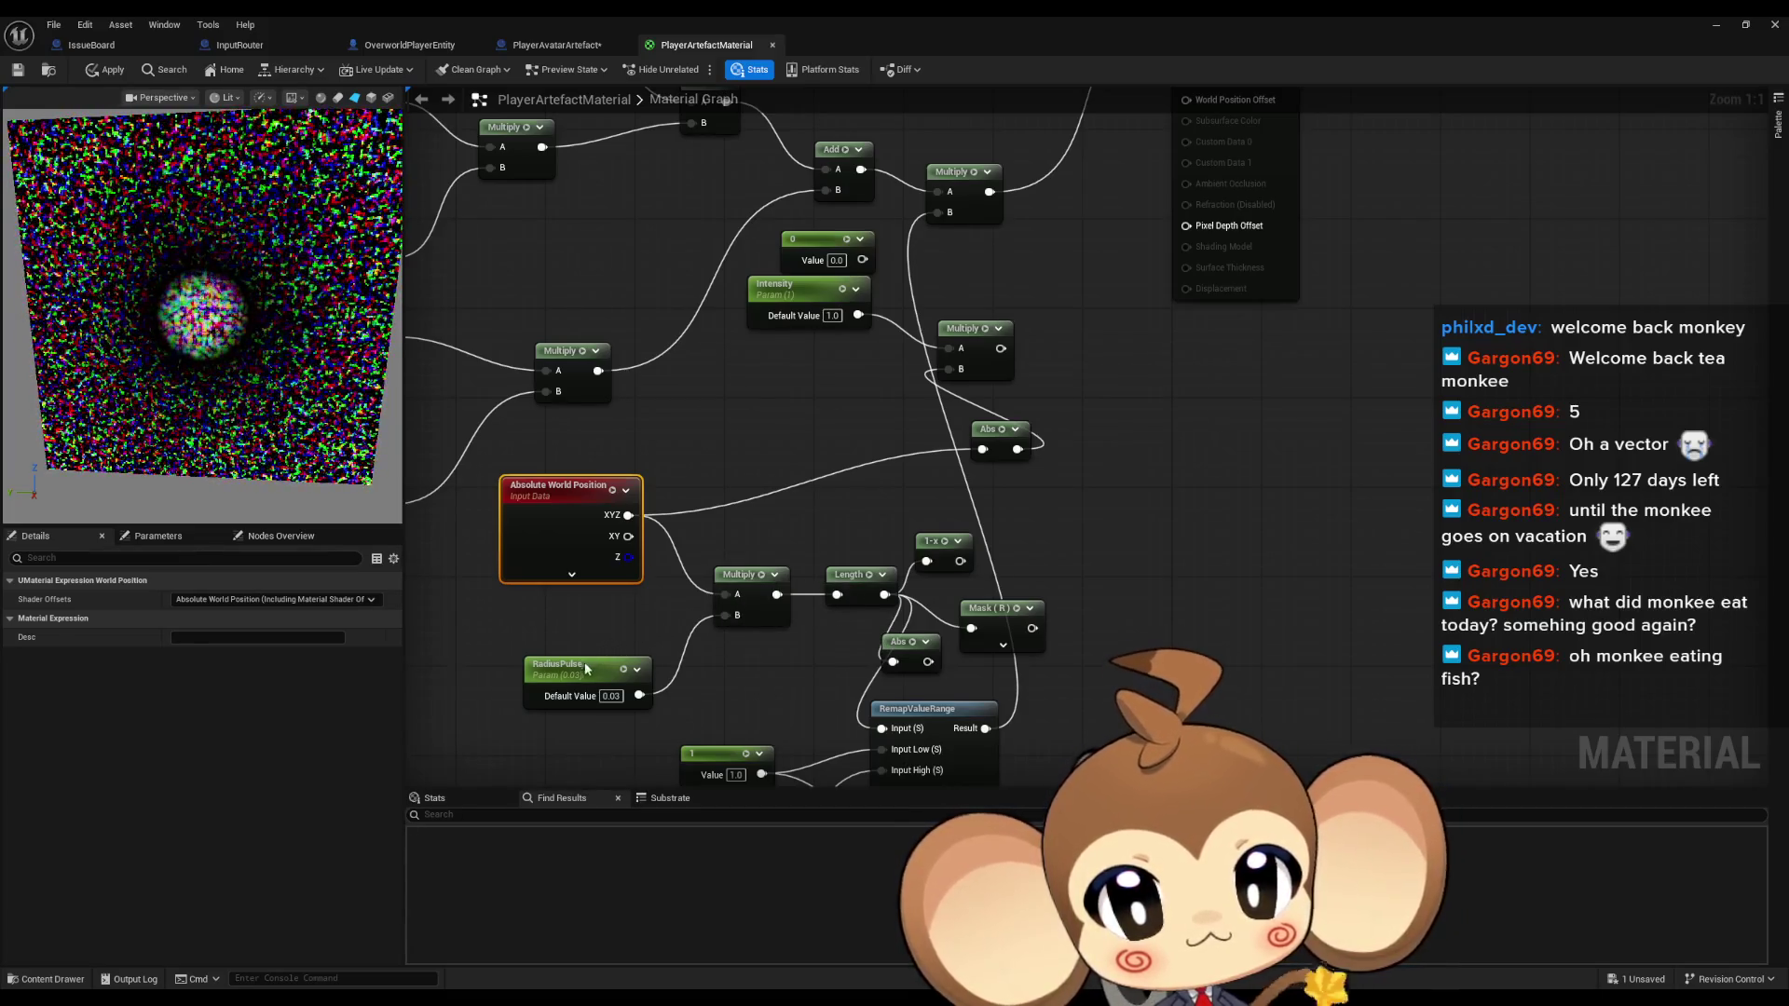
left_click_drag(585, 665, 571, 609)
left_click_drag(743, 571, 764, 638)
mouse_move(628, 515)
left_mouse_down()
mouse_move(730, 571)
mouse_move(837, 594)
mouse_move(855, 577)
mouse_move(701, 523)
left_mouse_up()
left_click_drag(774, 638, 806, 530)
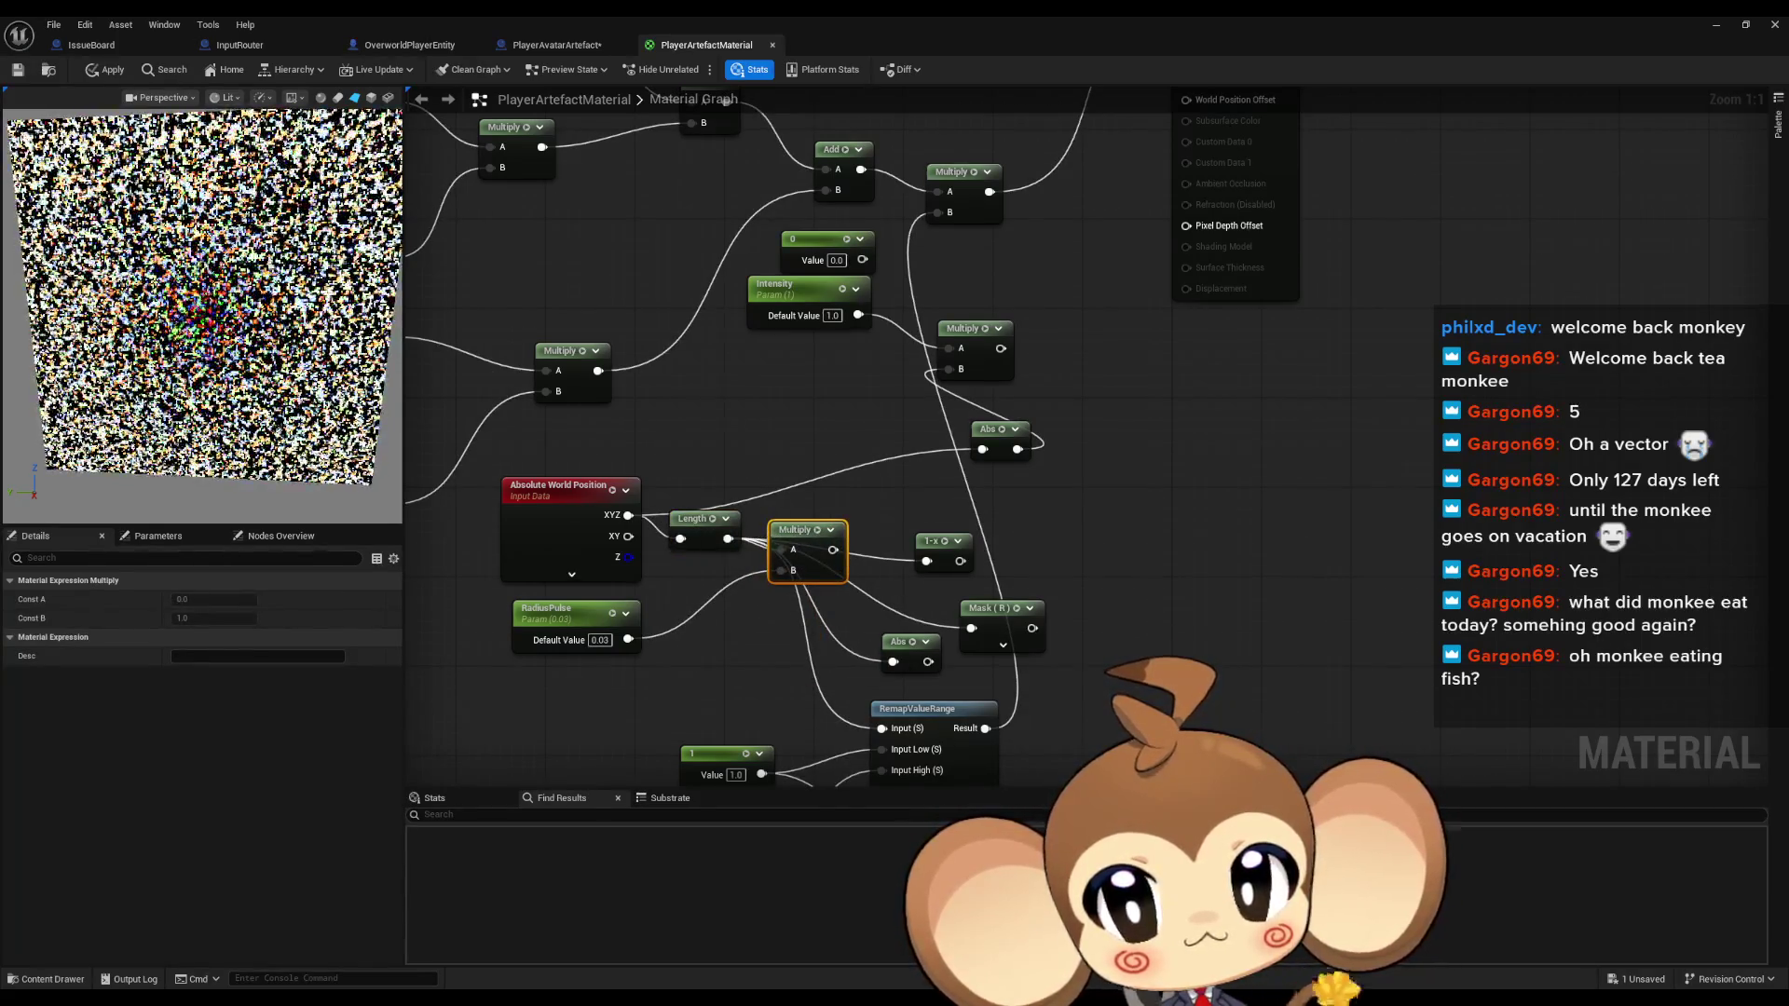
left_click_drag(847, 632, 954, 295)
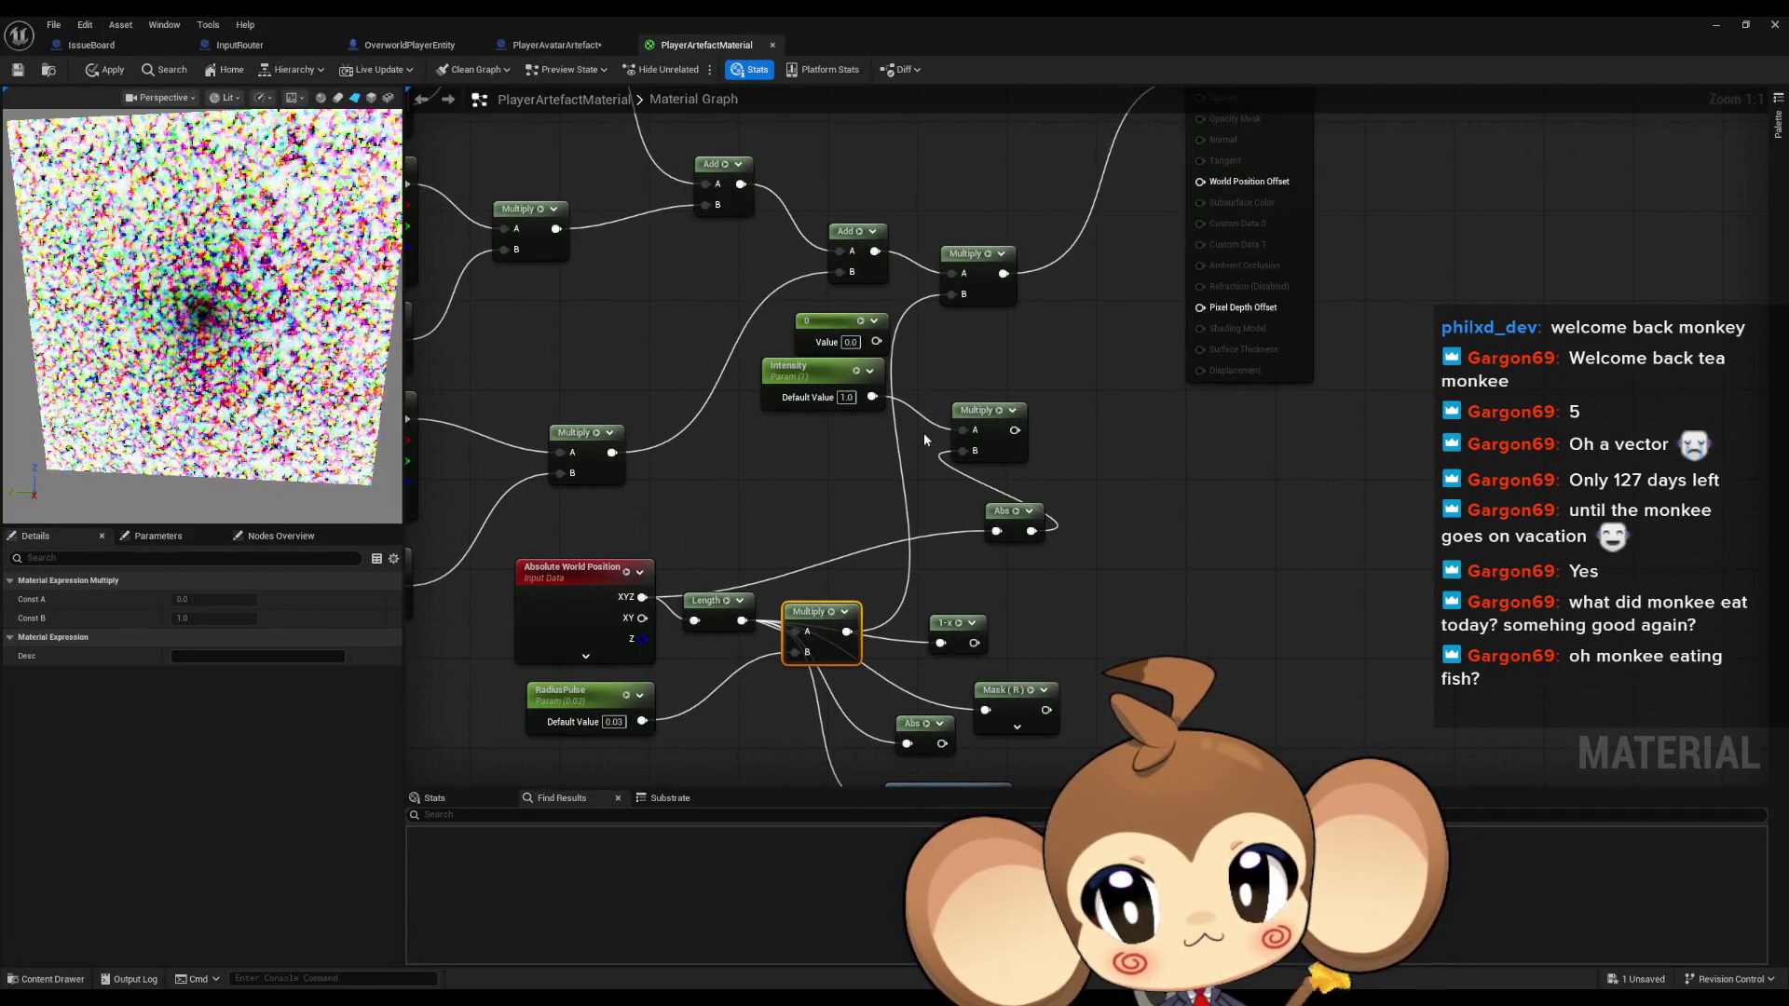
left_click(643, 691)
left_click_drag(214, 638, 215, 637)
Wire the 1-x output into the upper Multiply's B input, with RadiusPulse briefly set to 0
mouse_move(975, 651)
left_mouse_down()
mouse_move(1001, 588)
mouse_move(950, 431)
mouse_move(935, 448)
left_mouse_up()
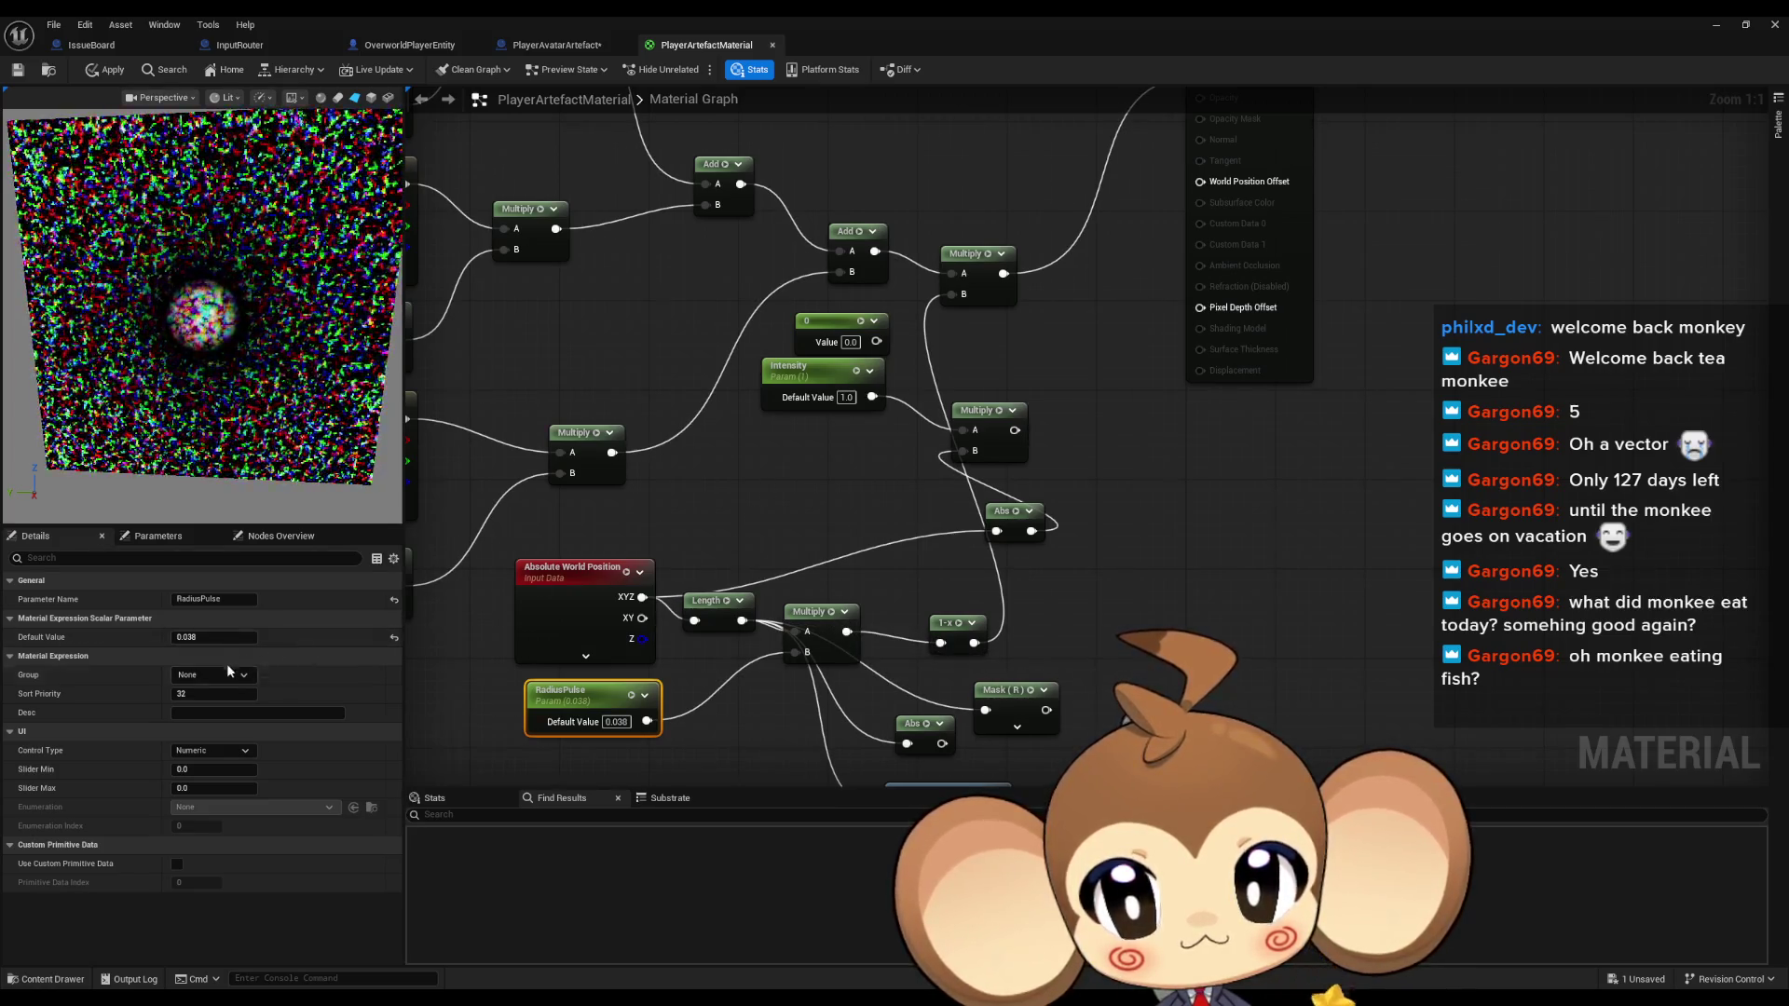
left_click_drag(214, 636, 200, 636)
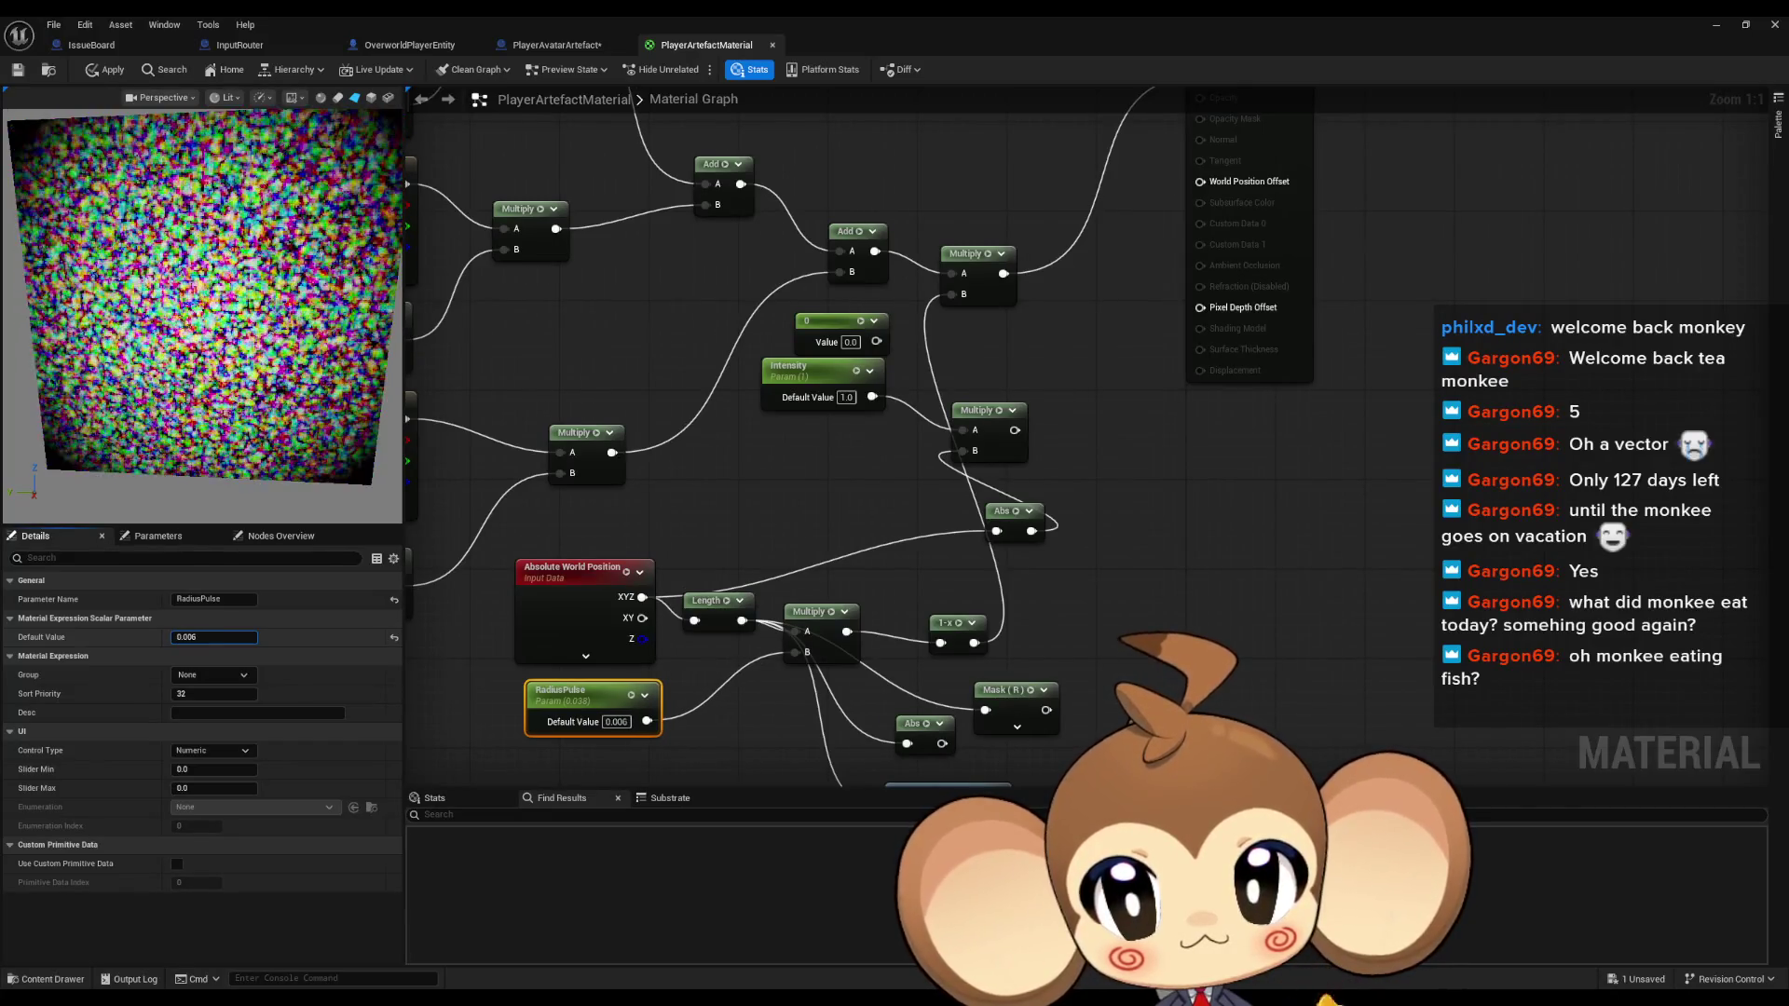
type("0")
key("Return")
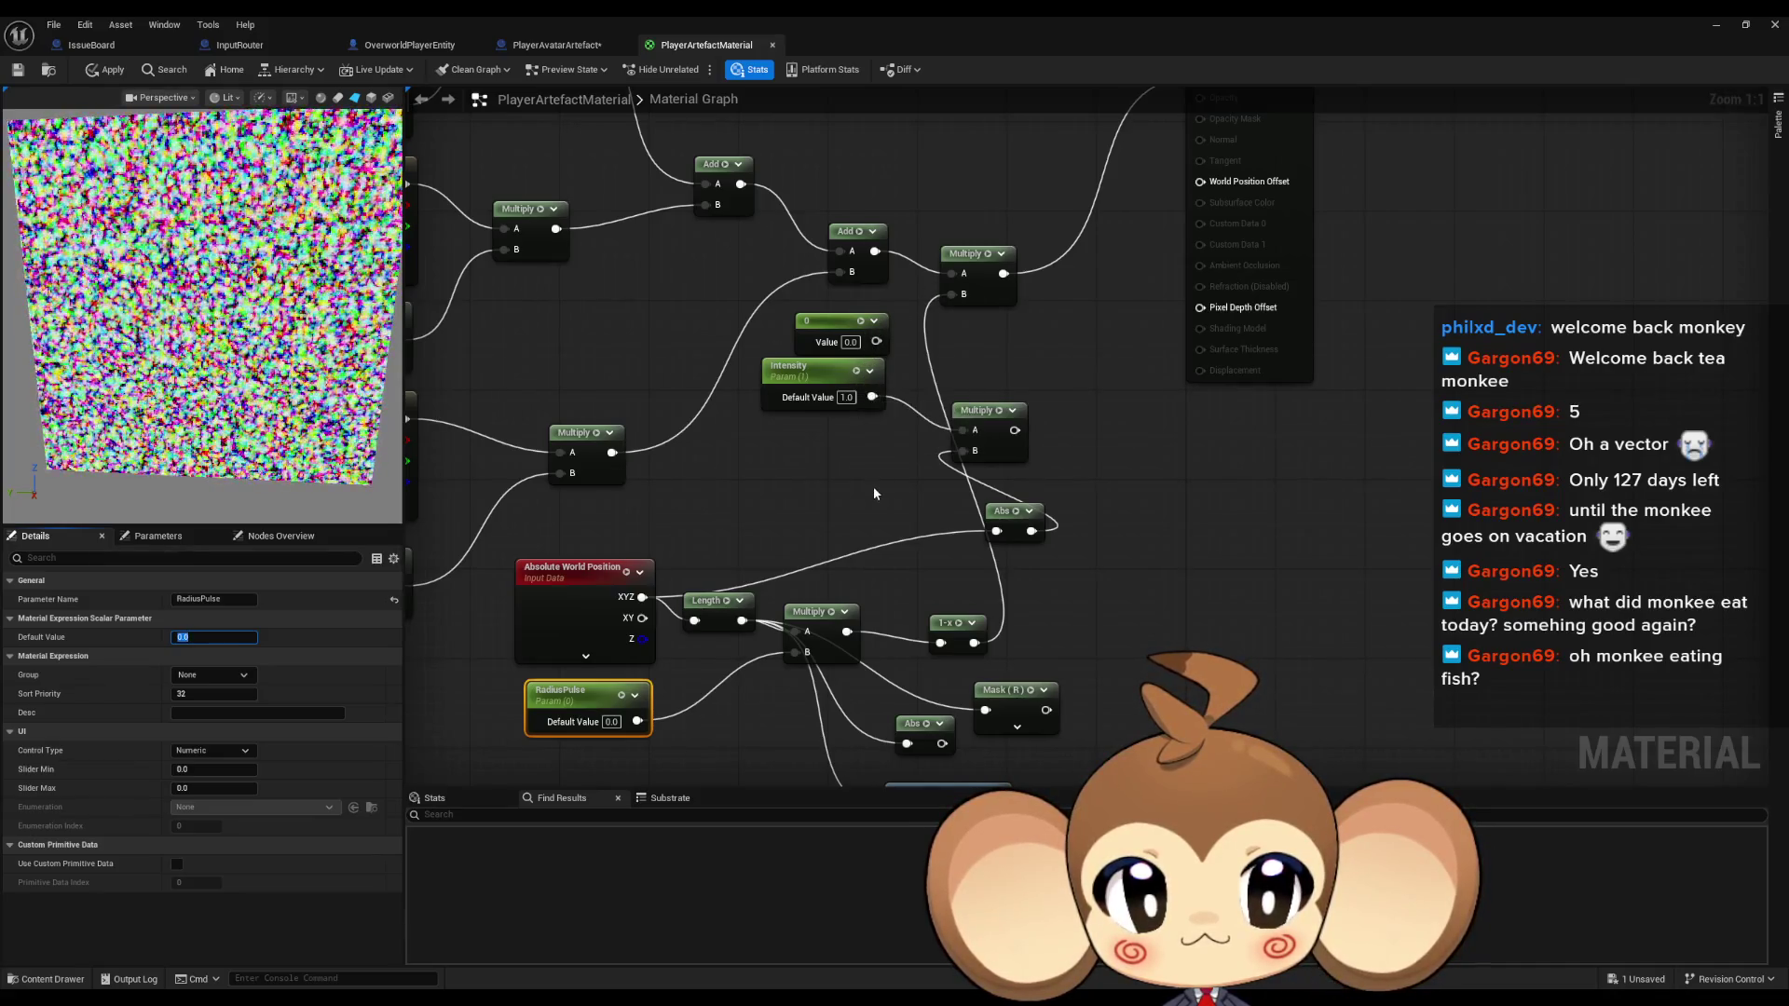
left_click_drag(871, 397, 954, 298)
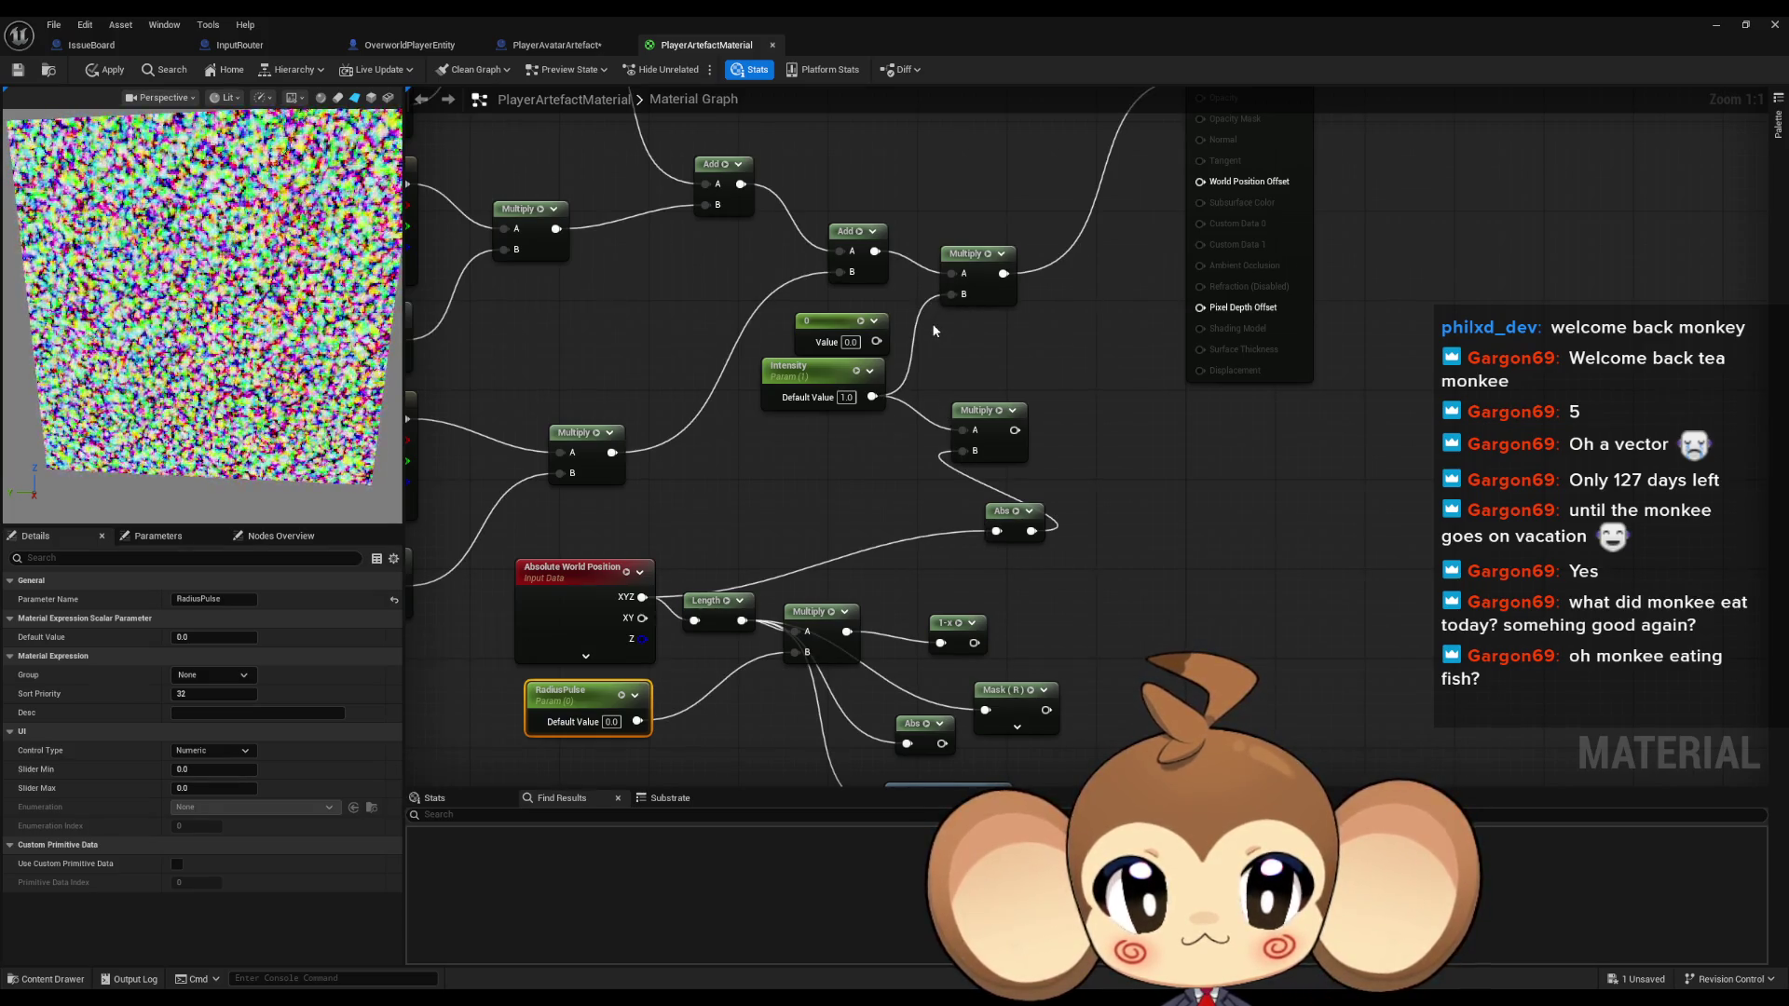
left_click_drag(975, 643, 952, 317)
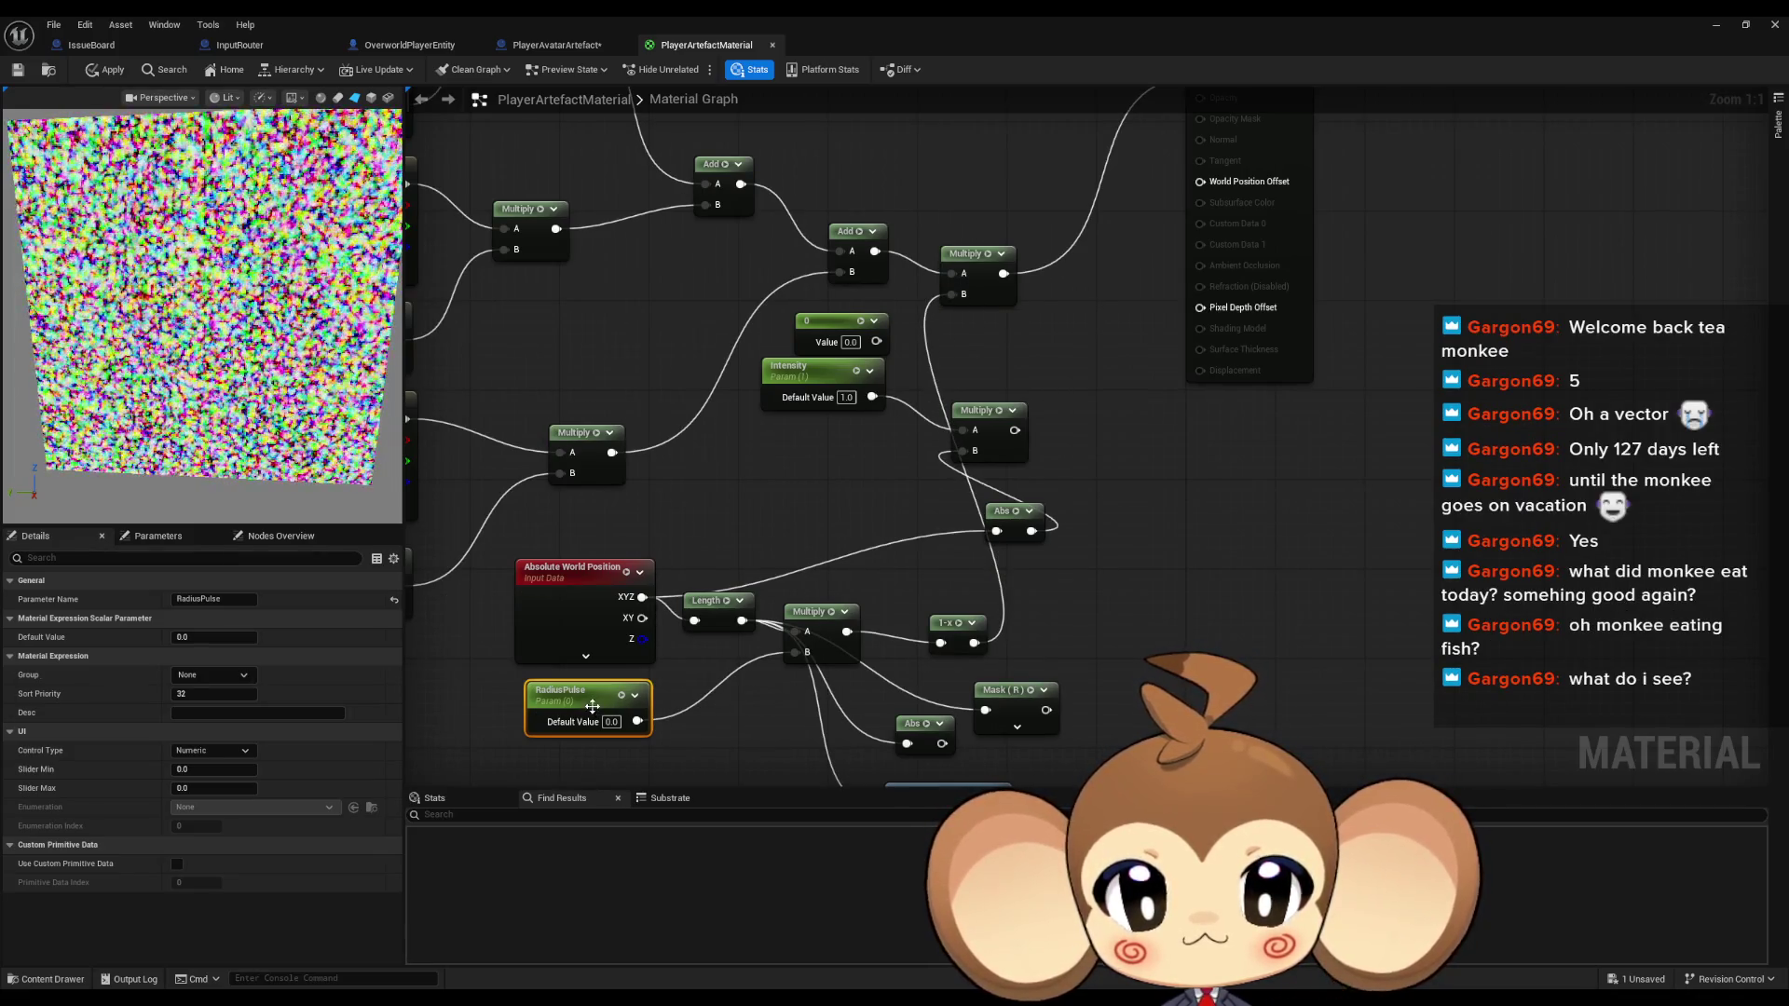
Try RadiusPulse radii of 0.032 and 0.128, settle on 1.0, and reconnect the constant to Multiply B
left_click(191, 637)
type("0.032")
key("Return")
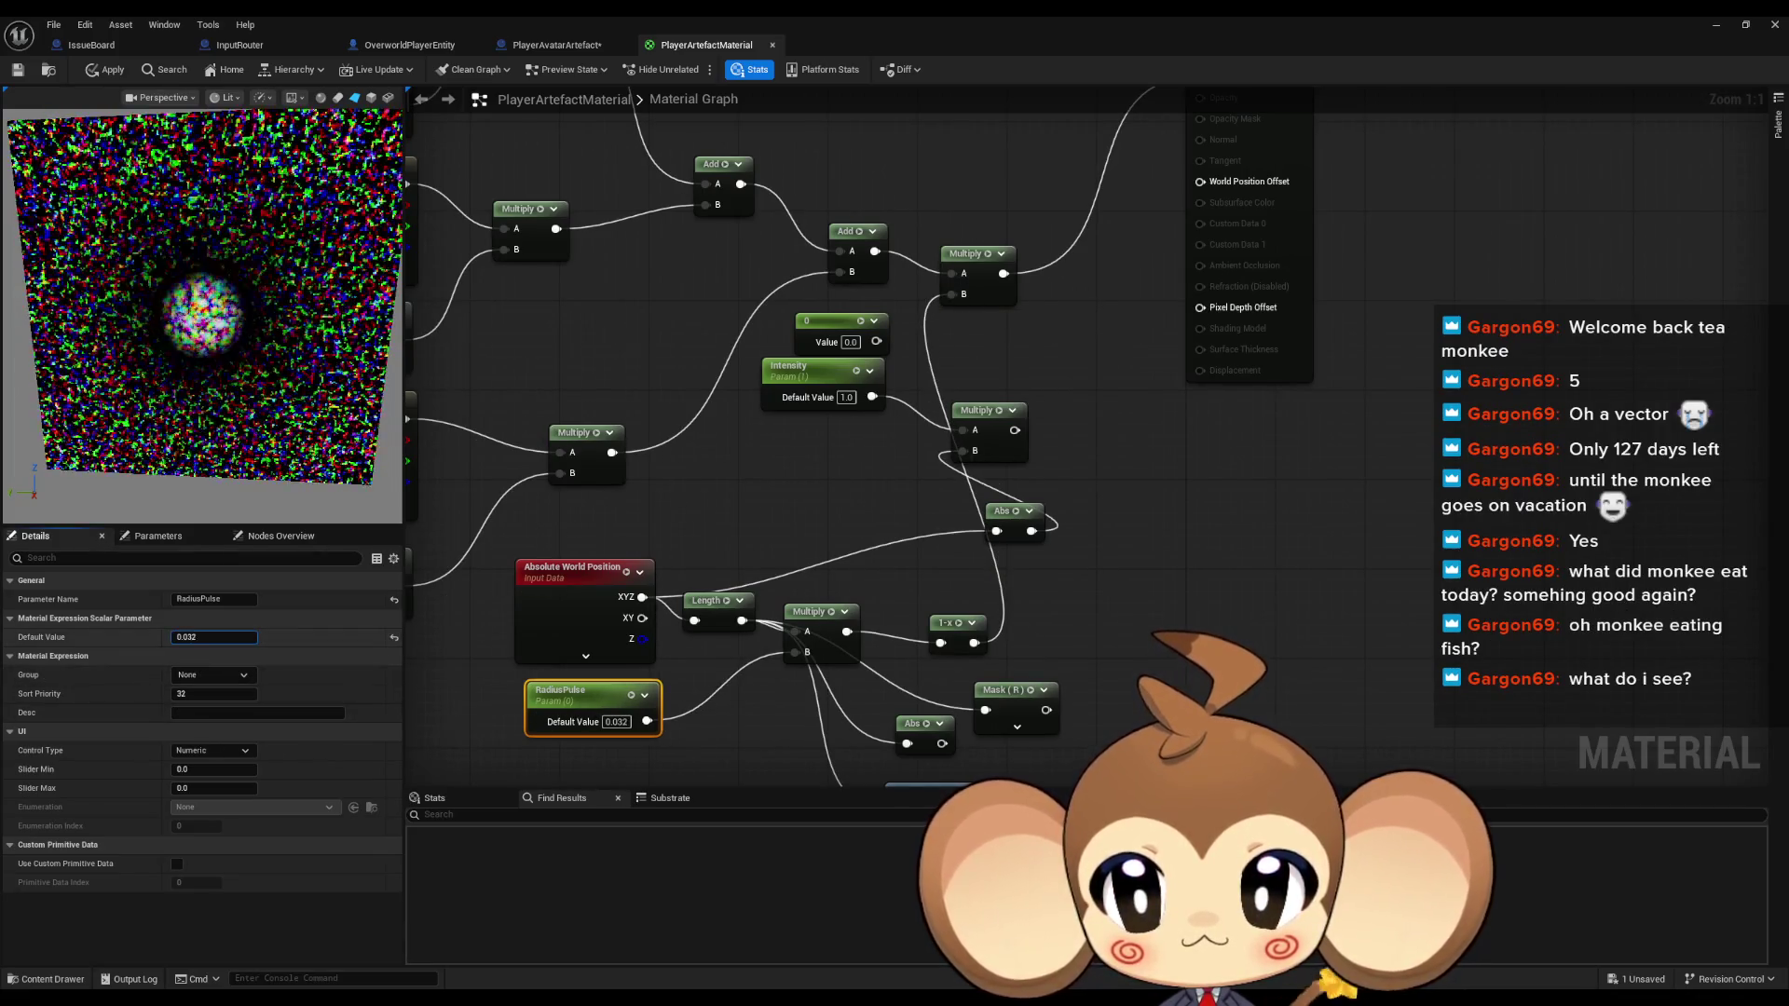
type("0.128")
key("Return")
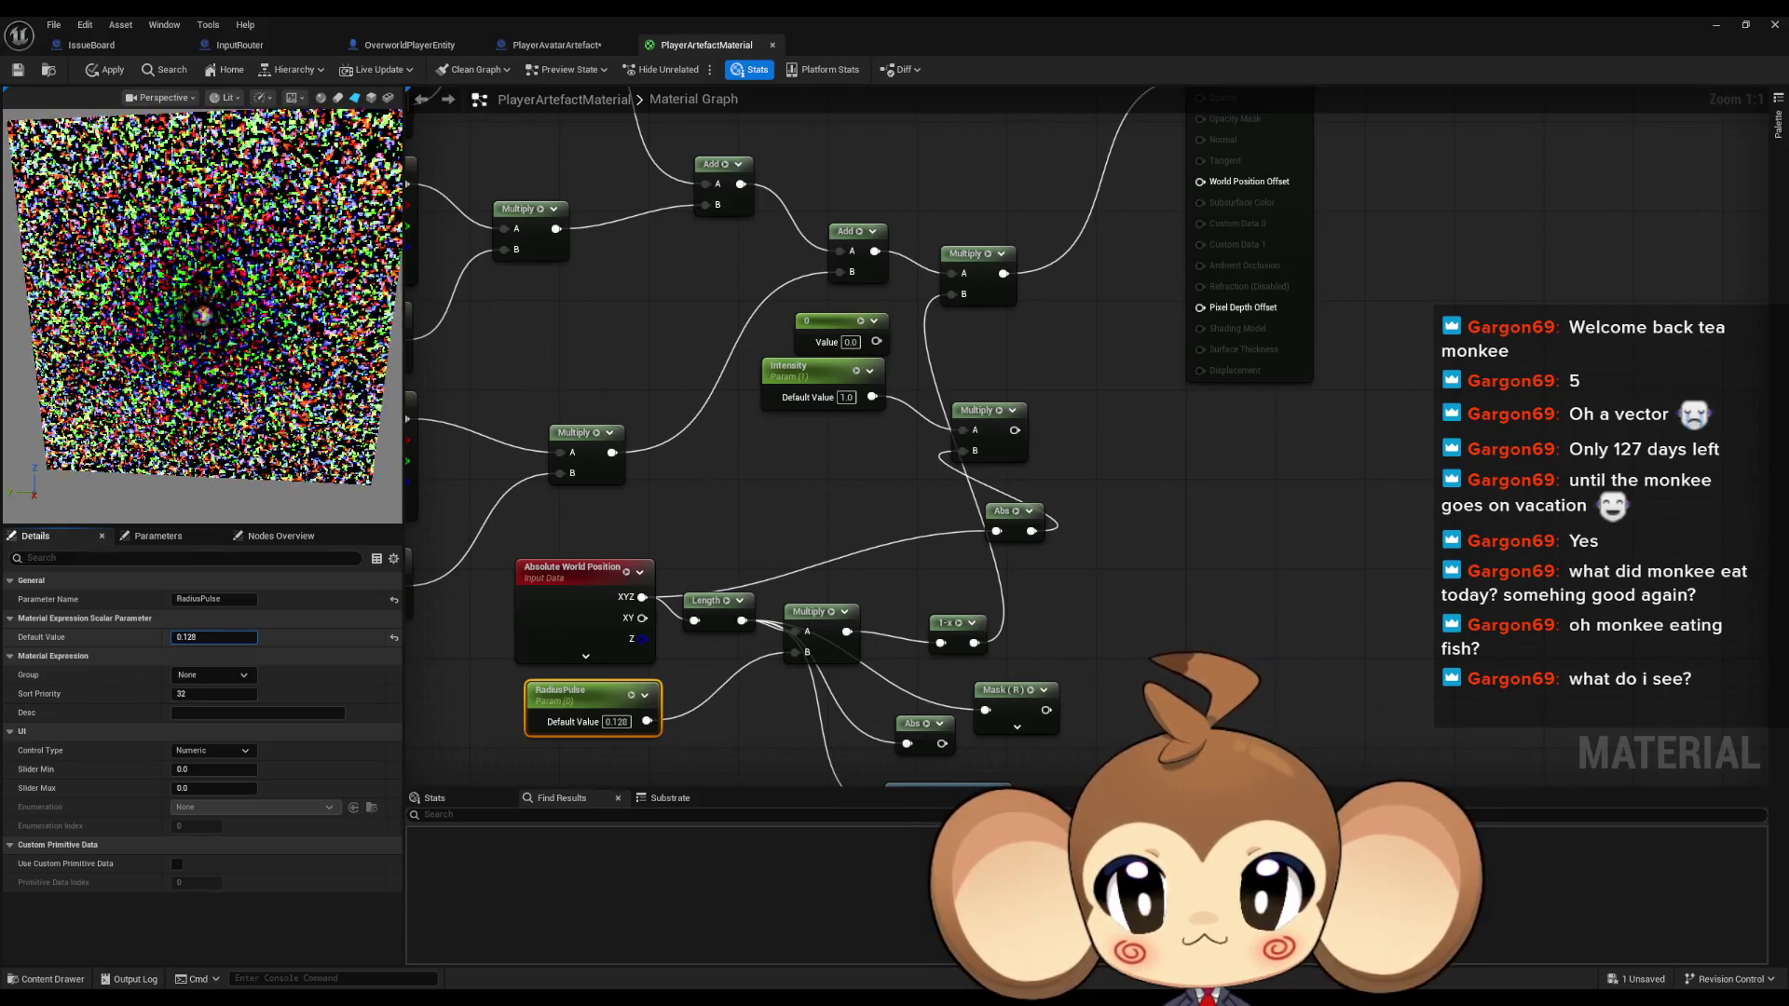
type("1")
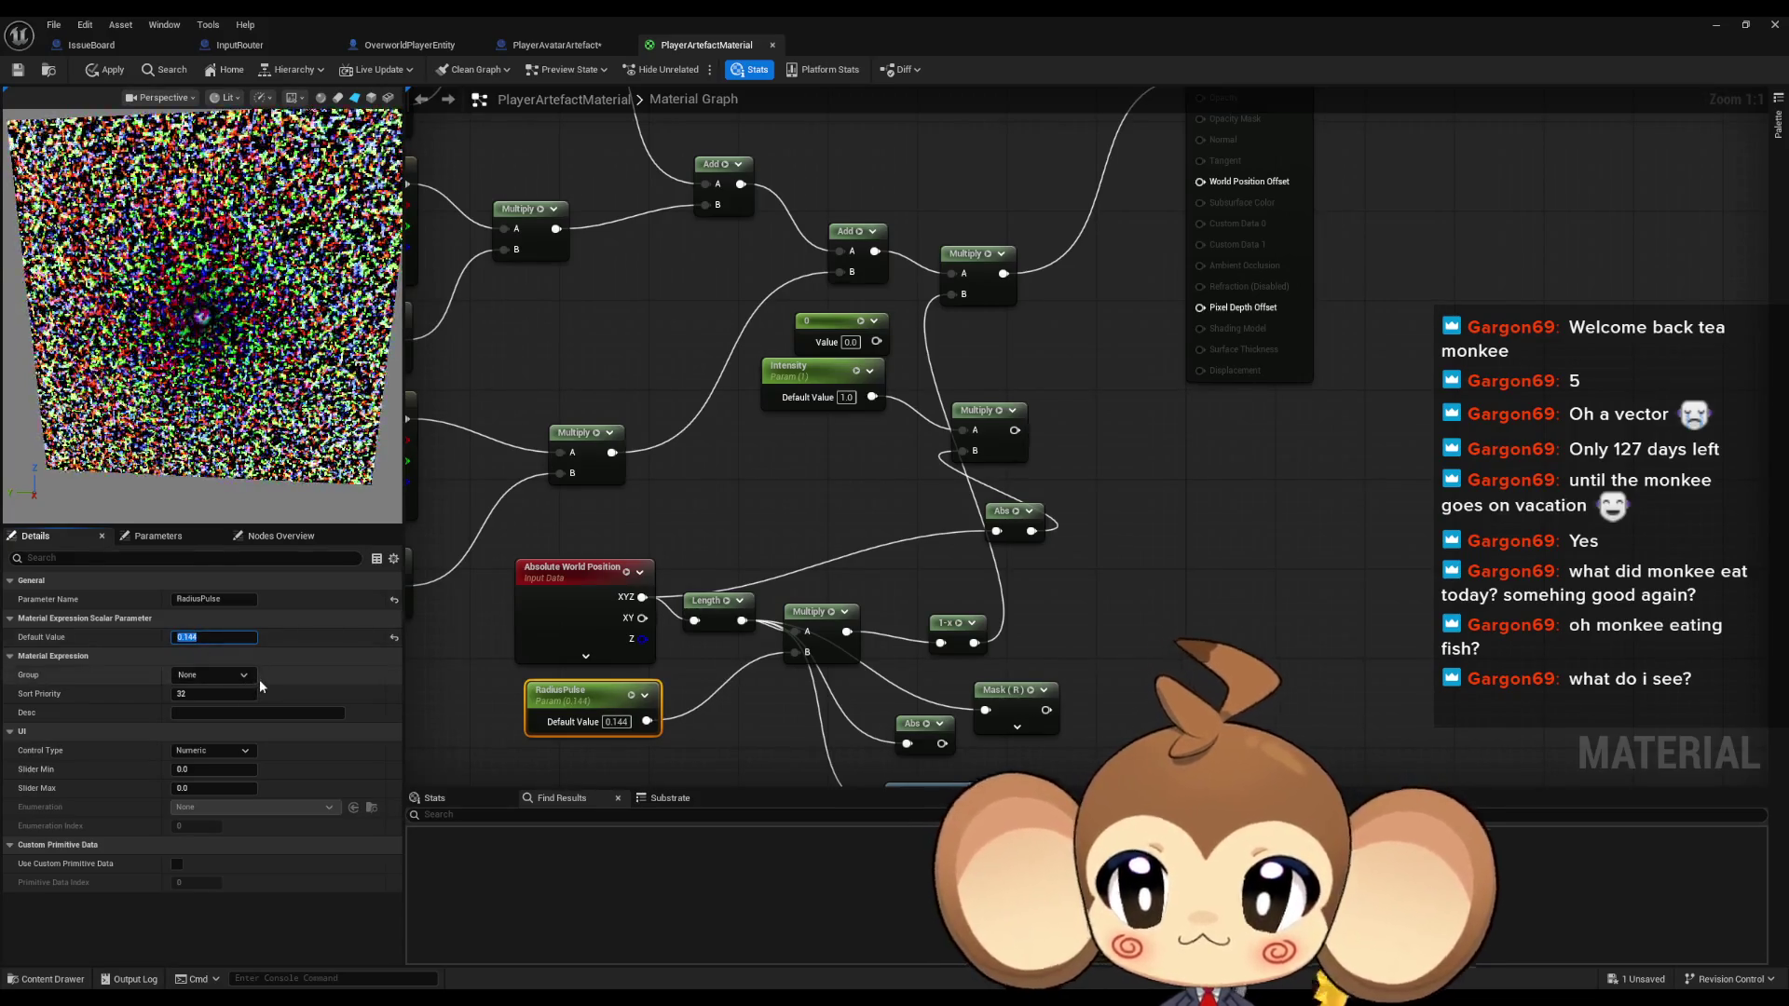
key("Return")
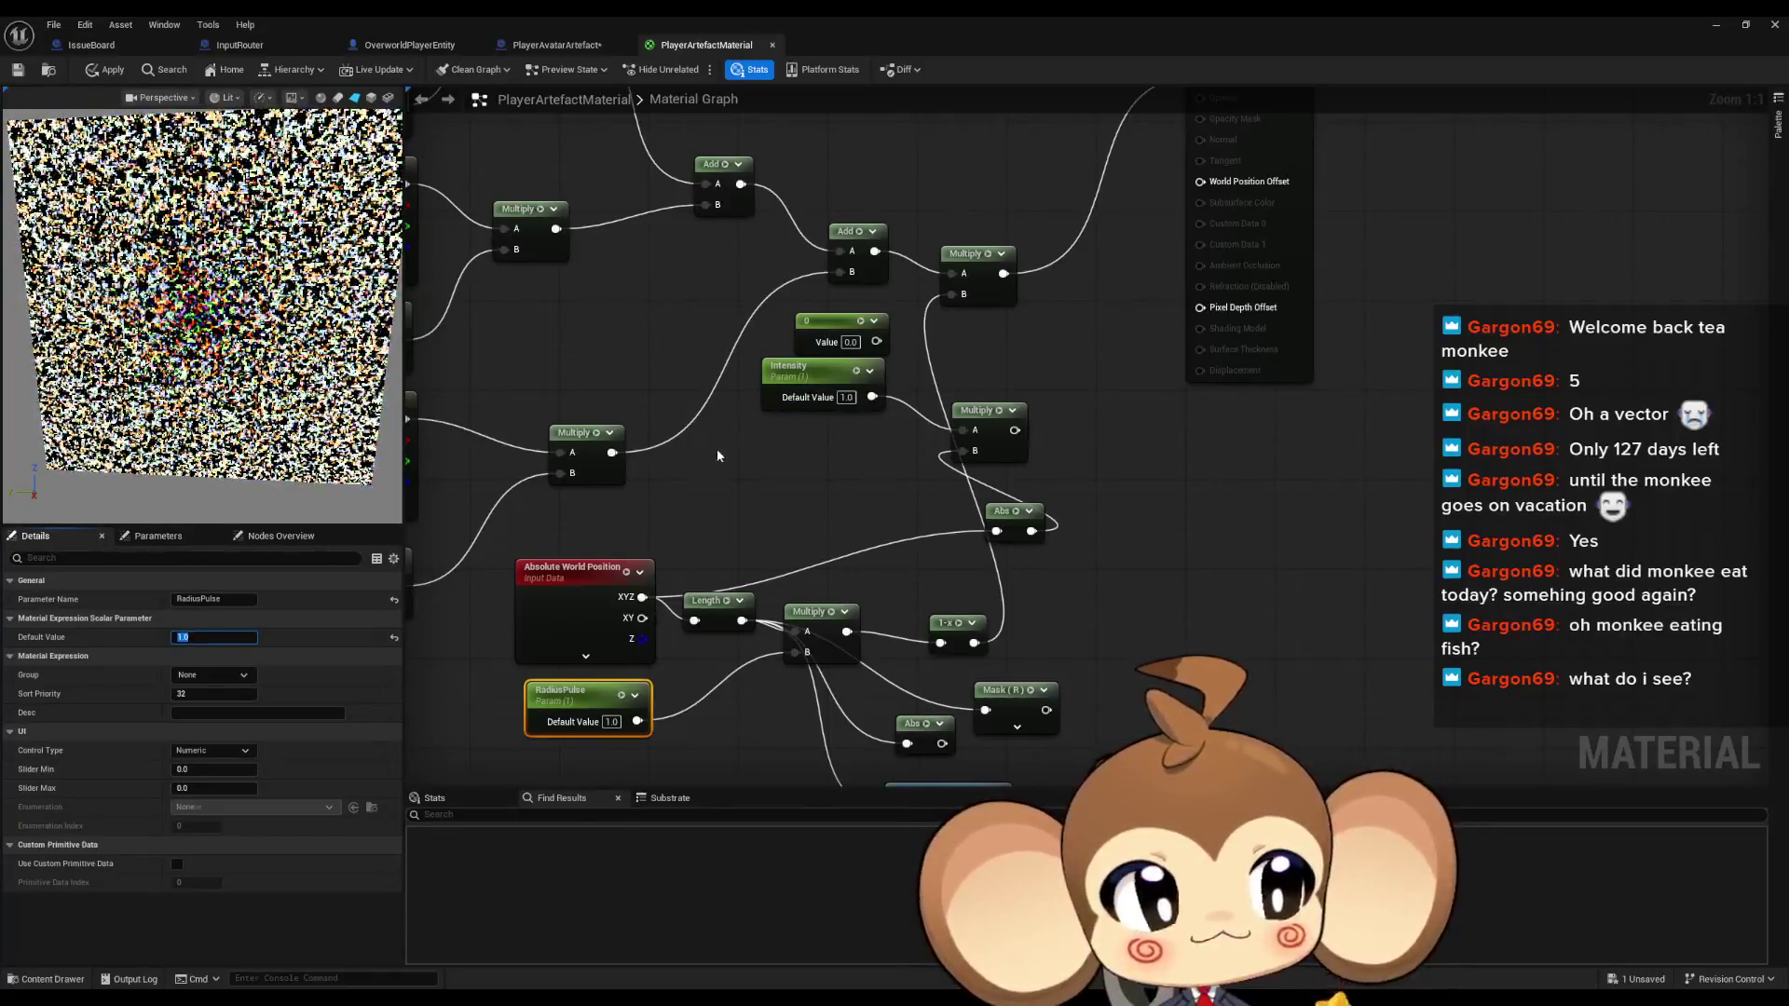
mouse_move(873, 342)
left_mouse_down()
mouse_move(931, 410)
mouse_move(922, 355)
mouse_move(952, 293)
left_mouse_up()
Apply the material changes and minimize the Material Editor
left_click(1056, 398)
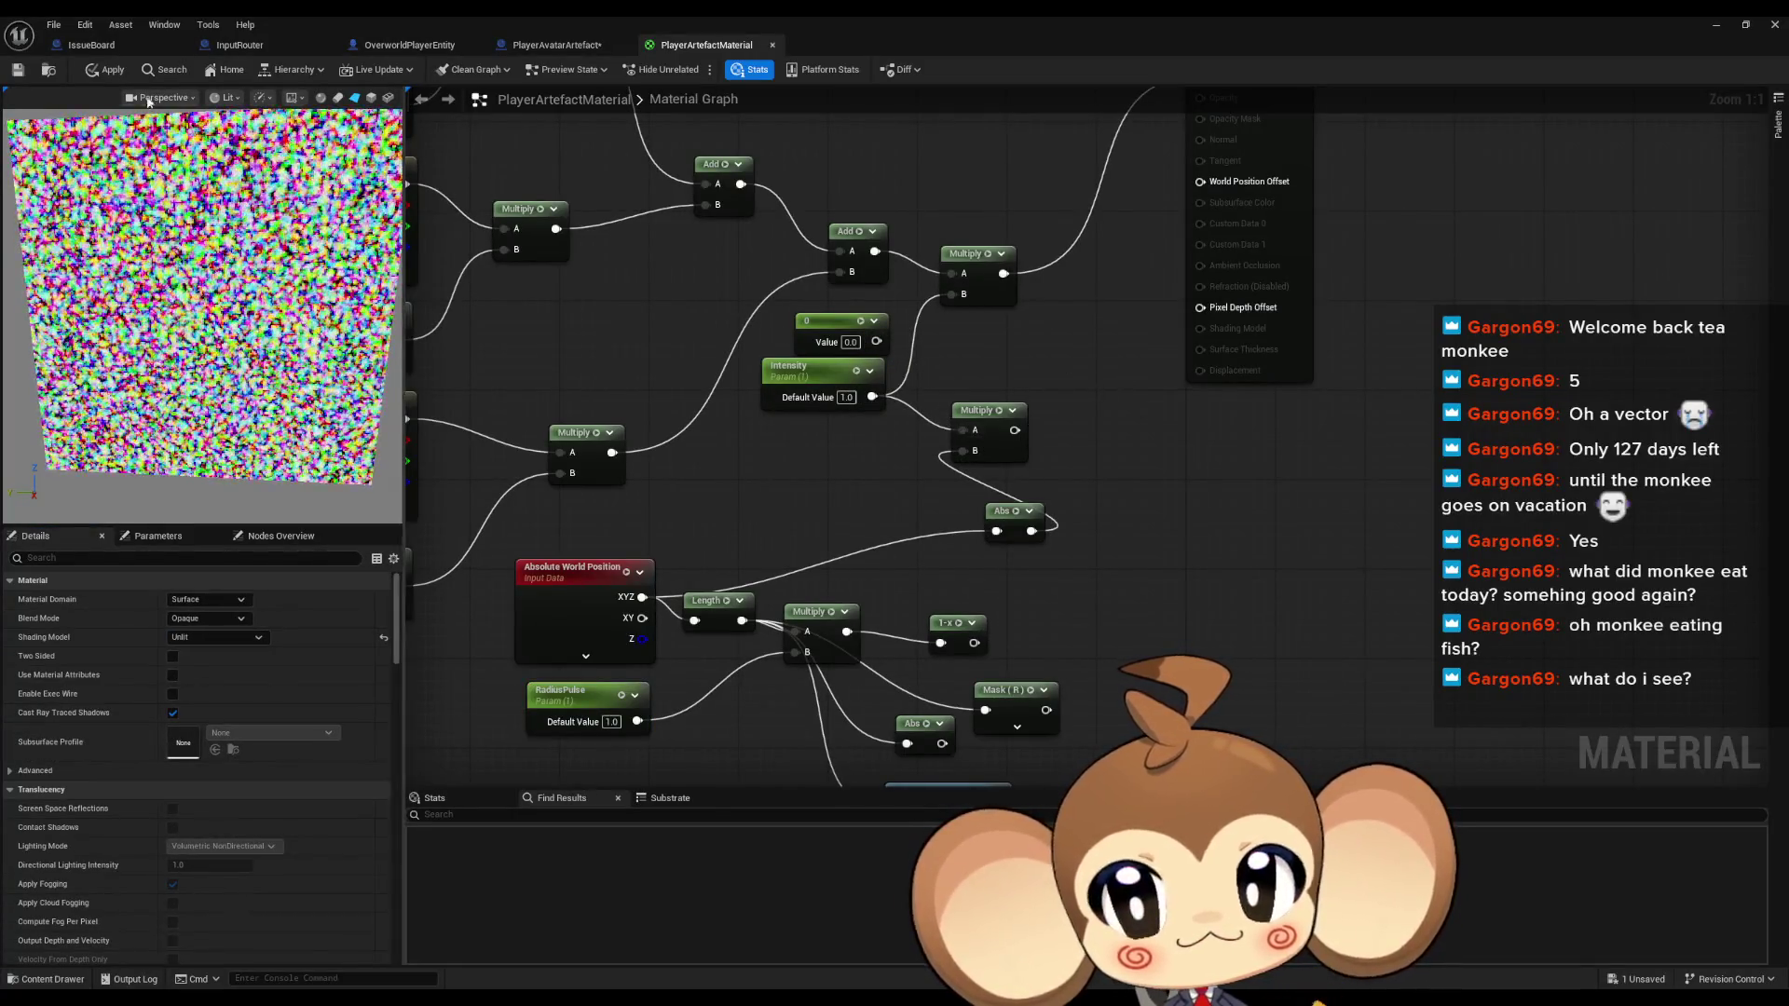
left_click(104, 69)
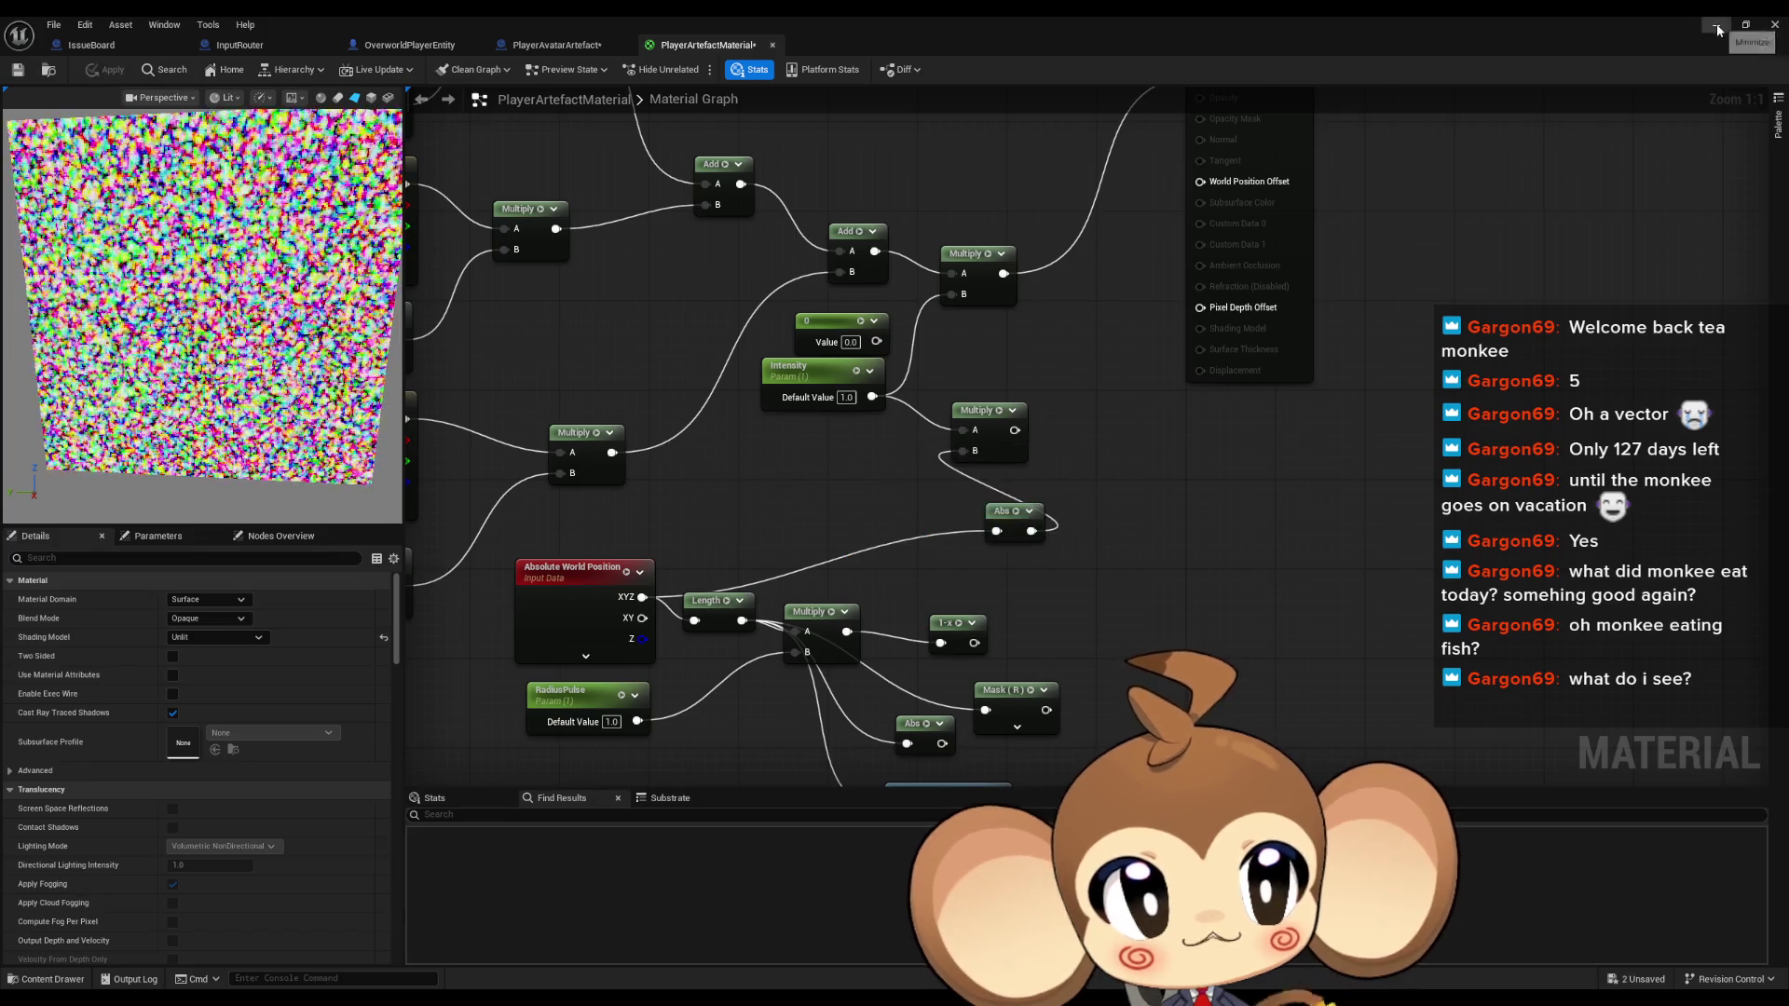
left_click(1718, 26)
Play-test the level to see the artefact, then bring the PlayerArtefactMaterial editor back
key("alt+p")
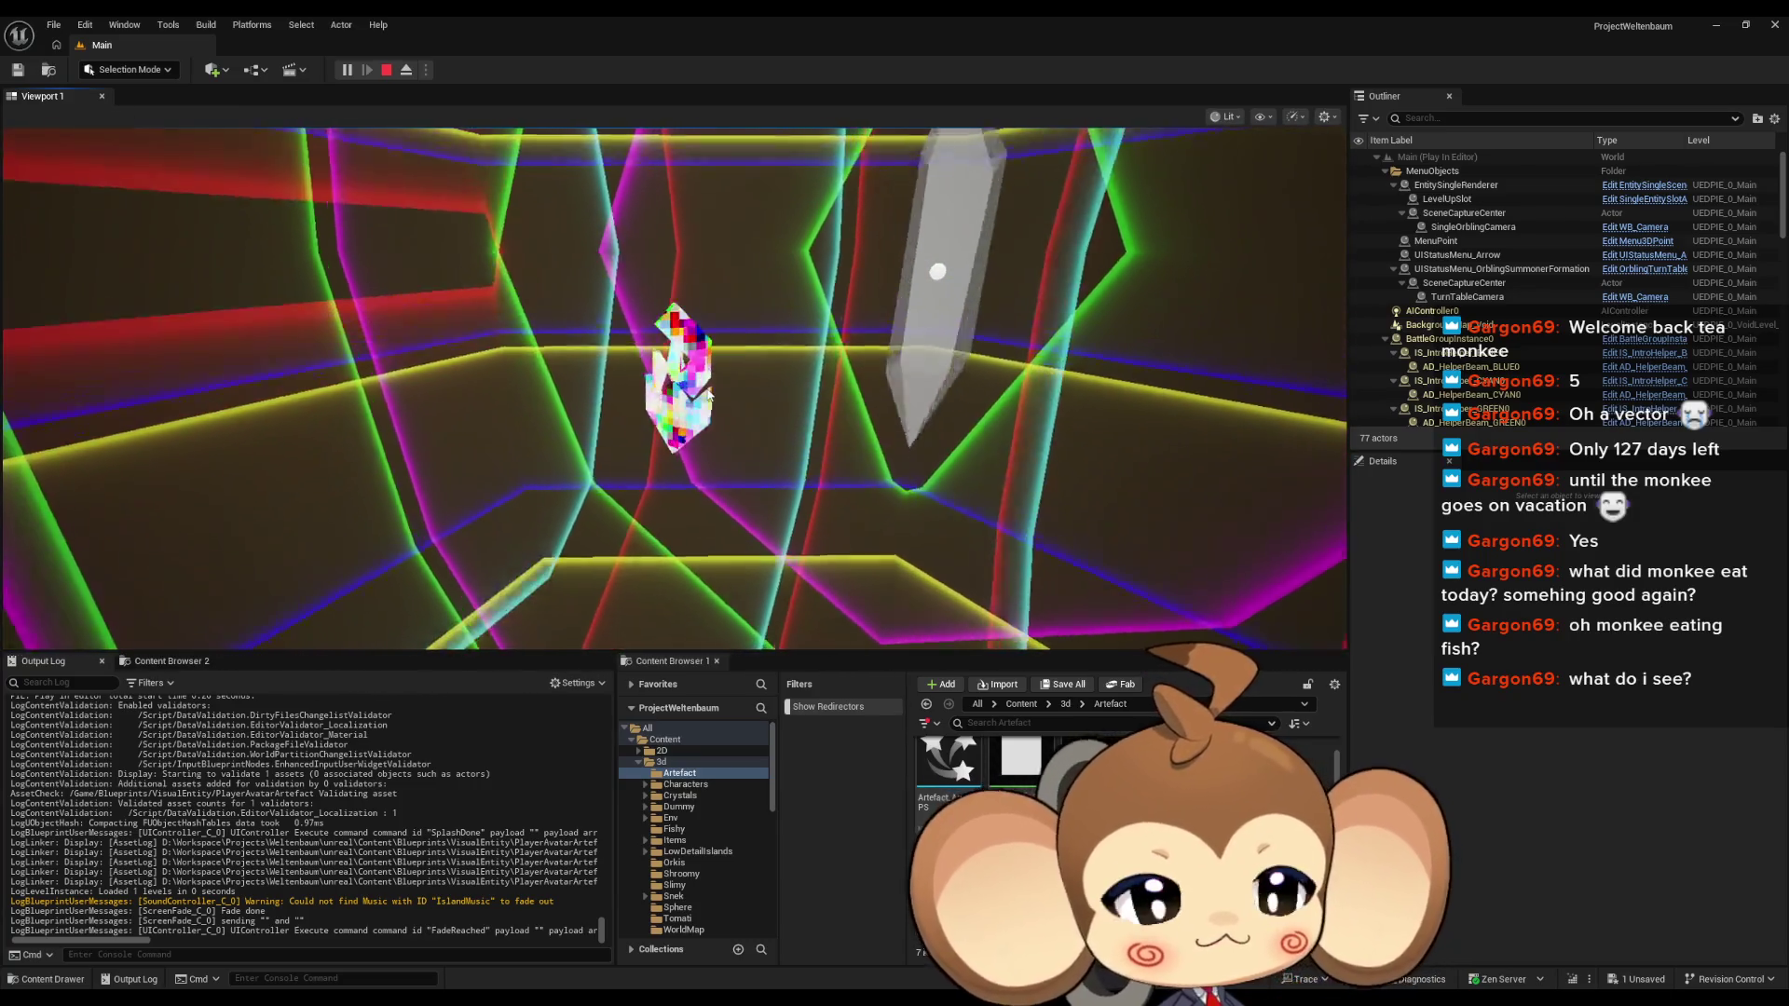
left_click(762, 390)
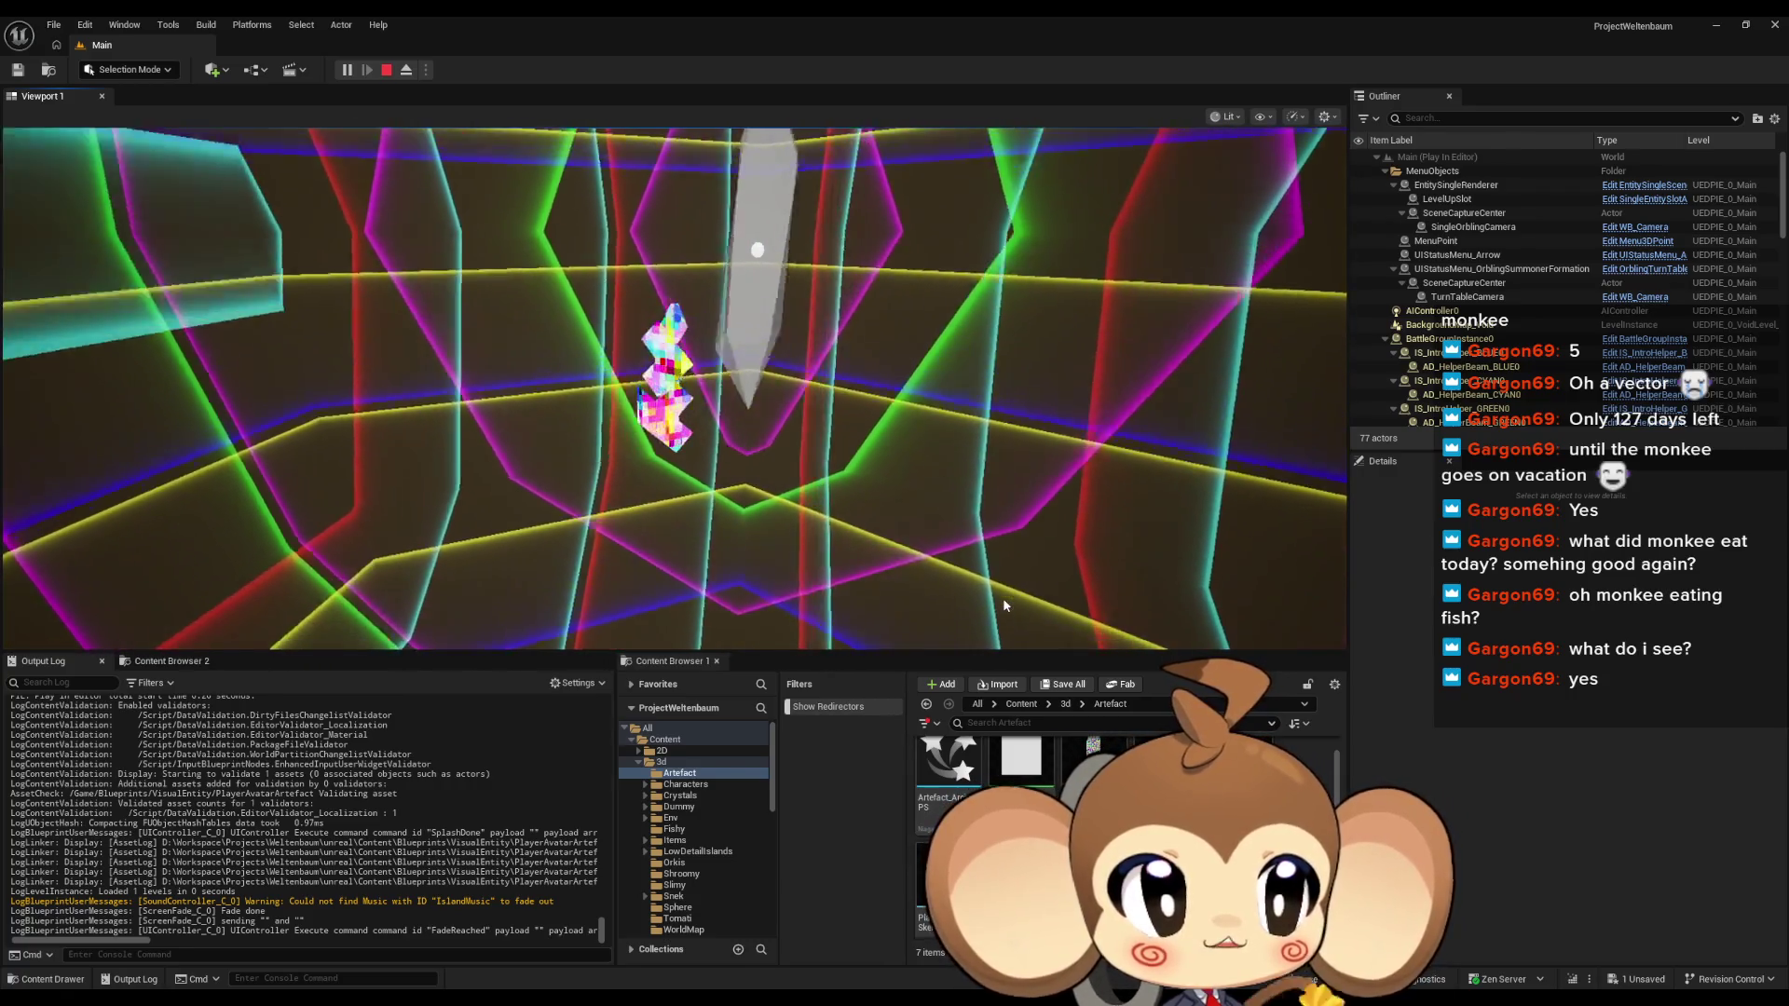
left_click(1716, 36)
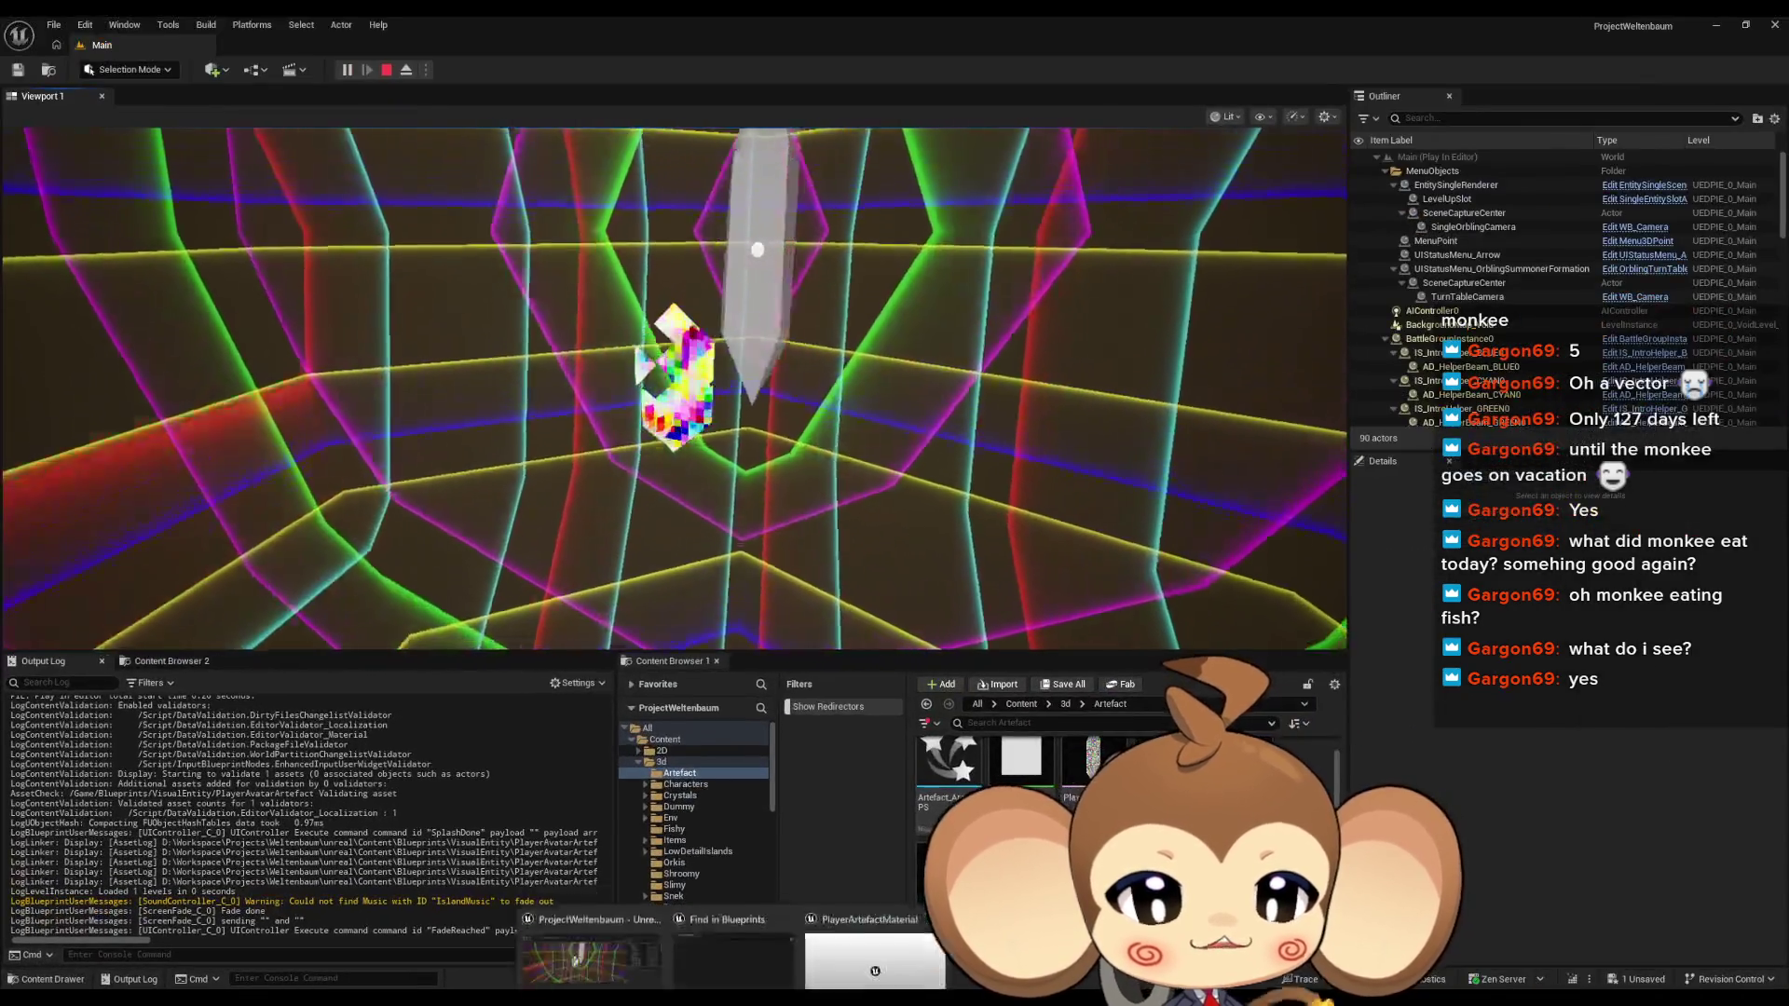
mouse_move(747, 942)
left_click(876, 939)
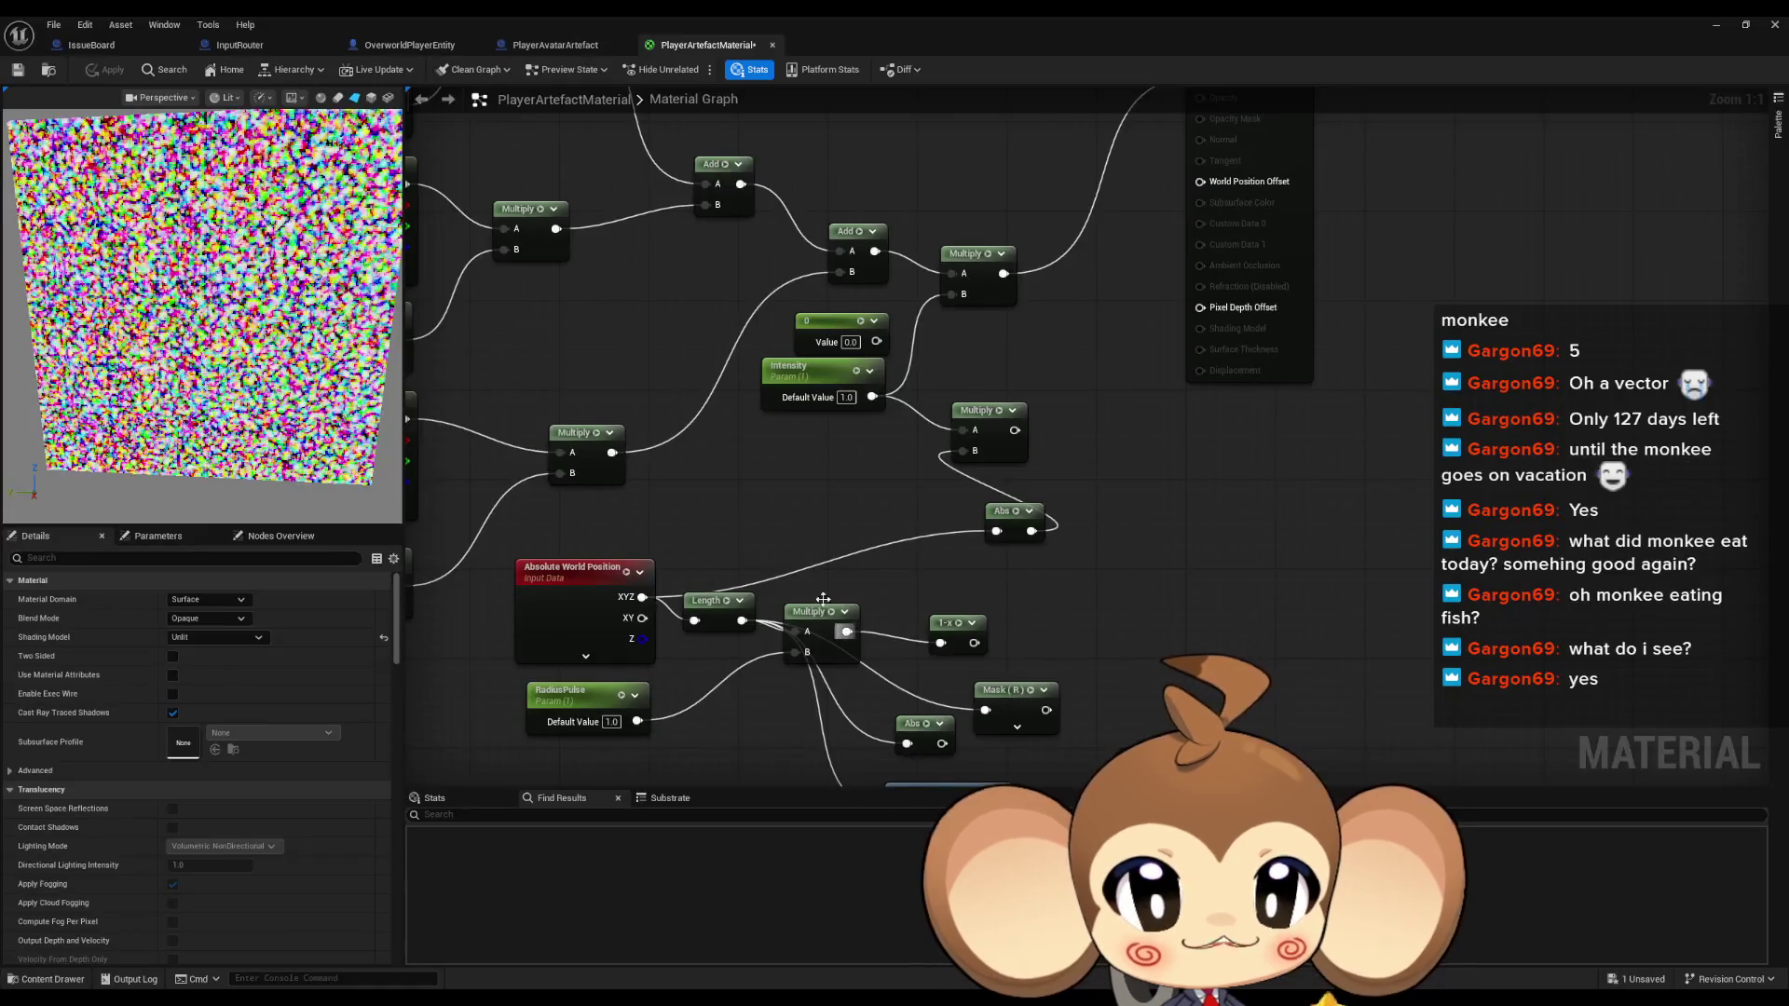
Connect the 1-x output to Multiply's B and scrub RadiusPulse down to about 0.0755
left_click(602, 673)
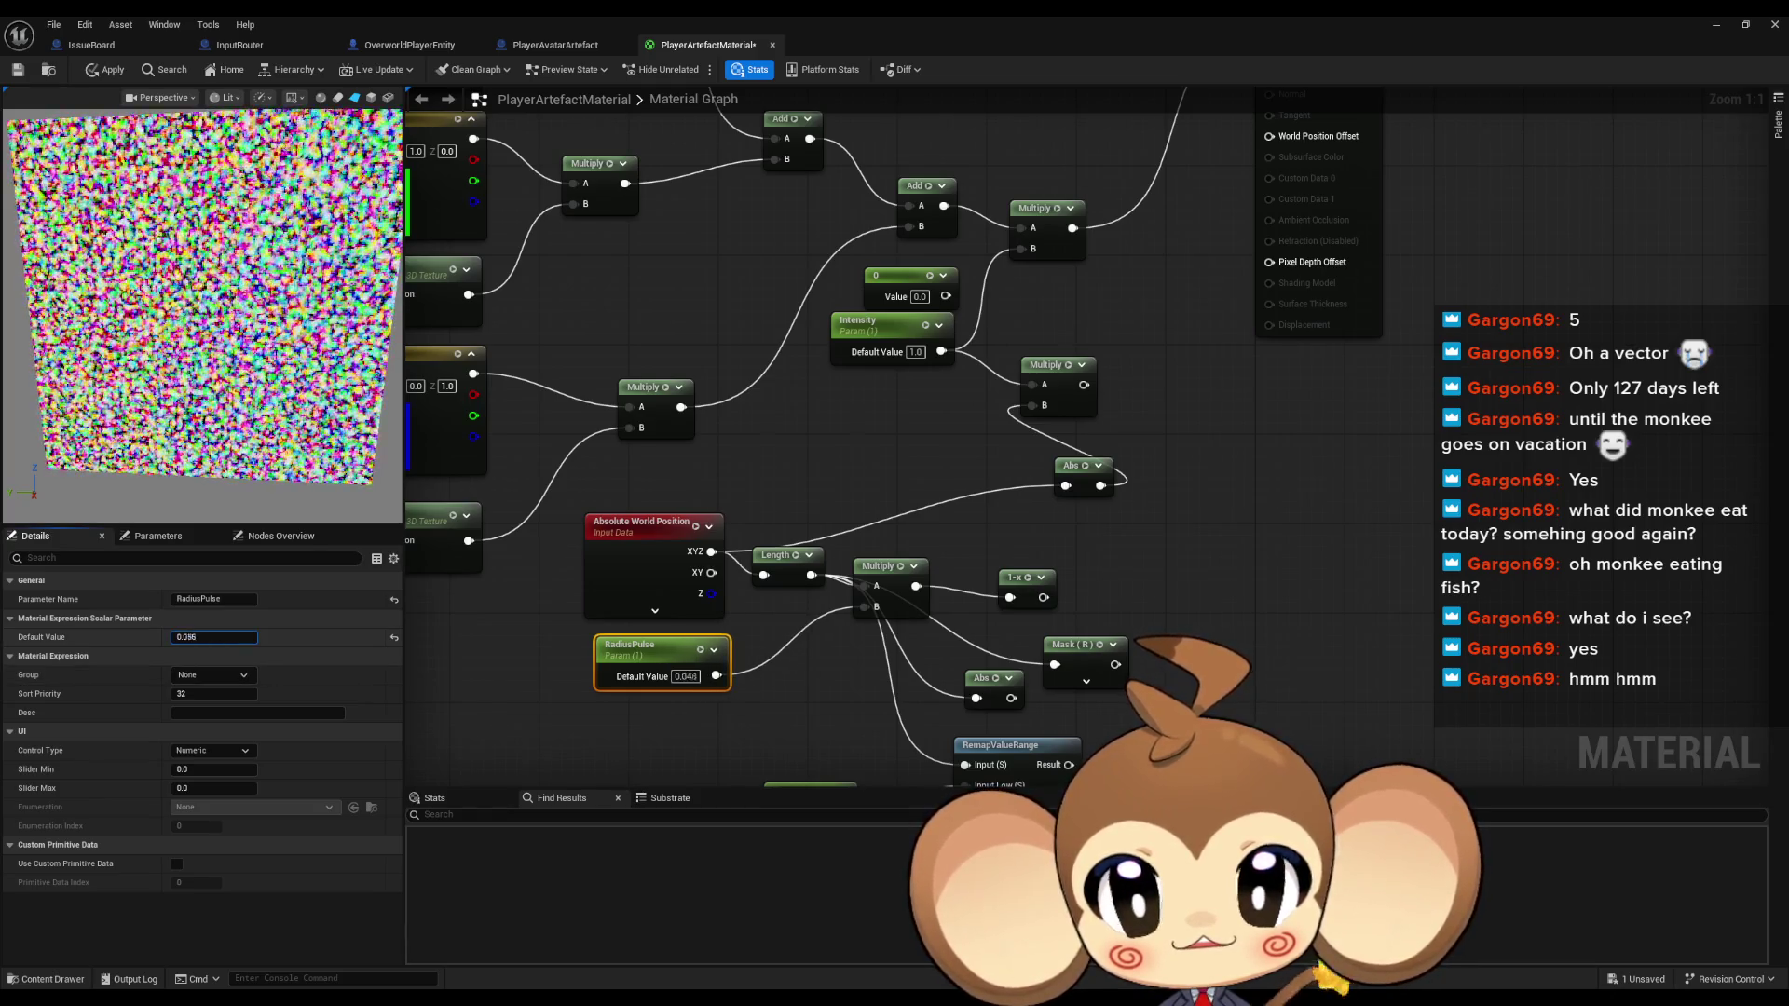
left_click_drag(1044, 597, 1004, 419)
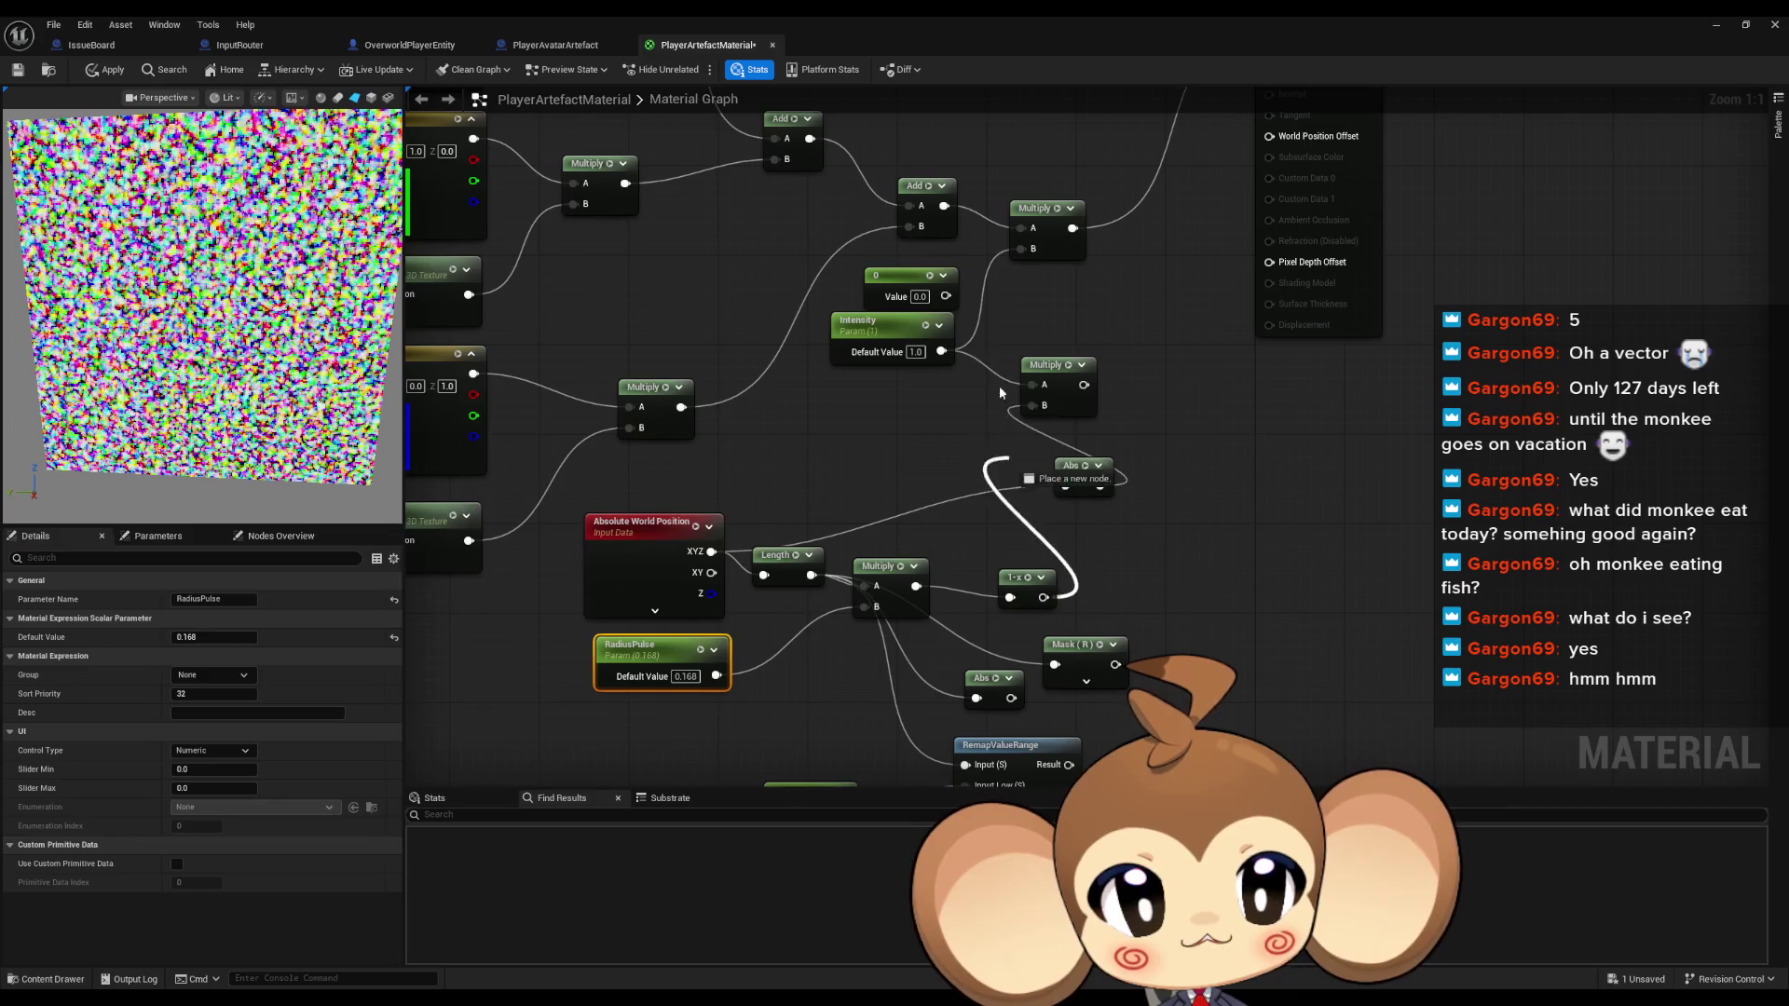
left_click_drag(1028, 261, 1028, 260)
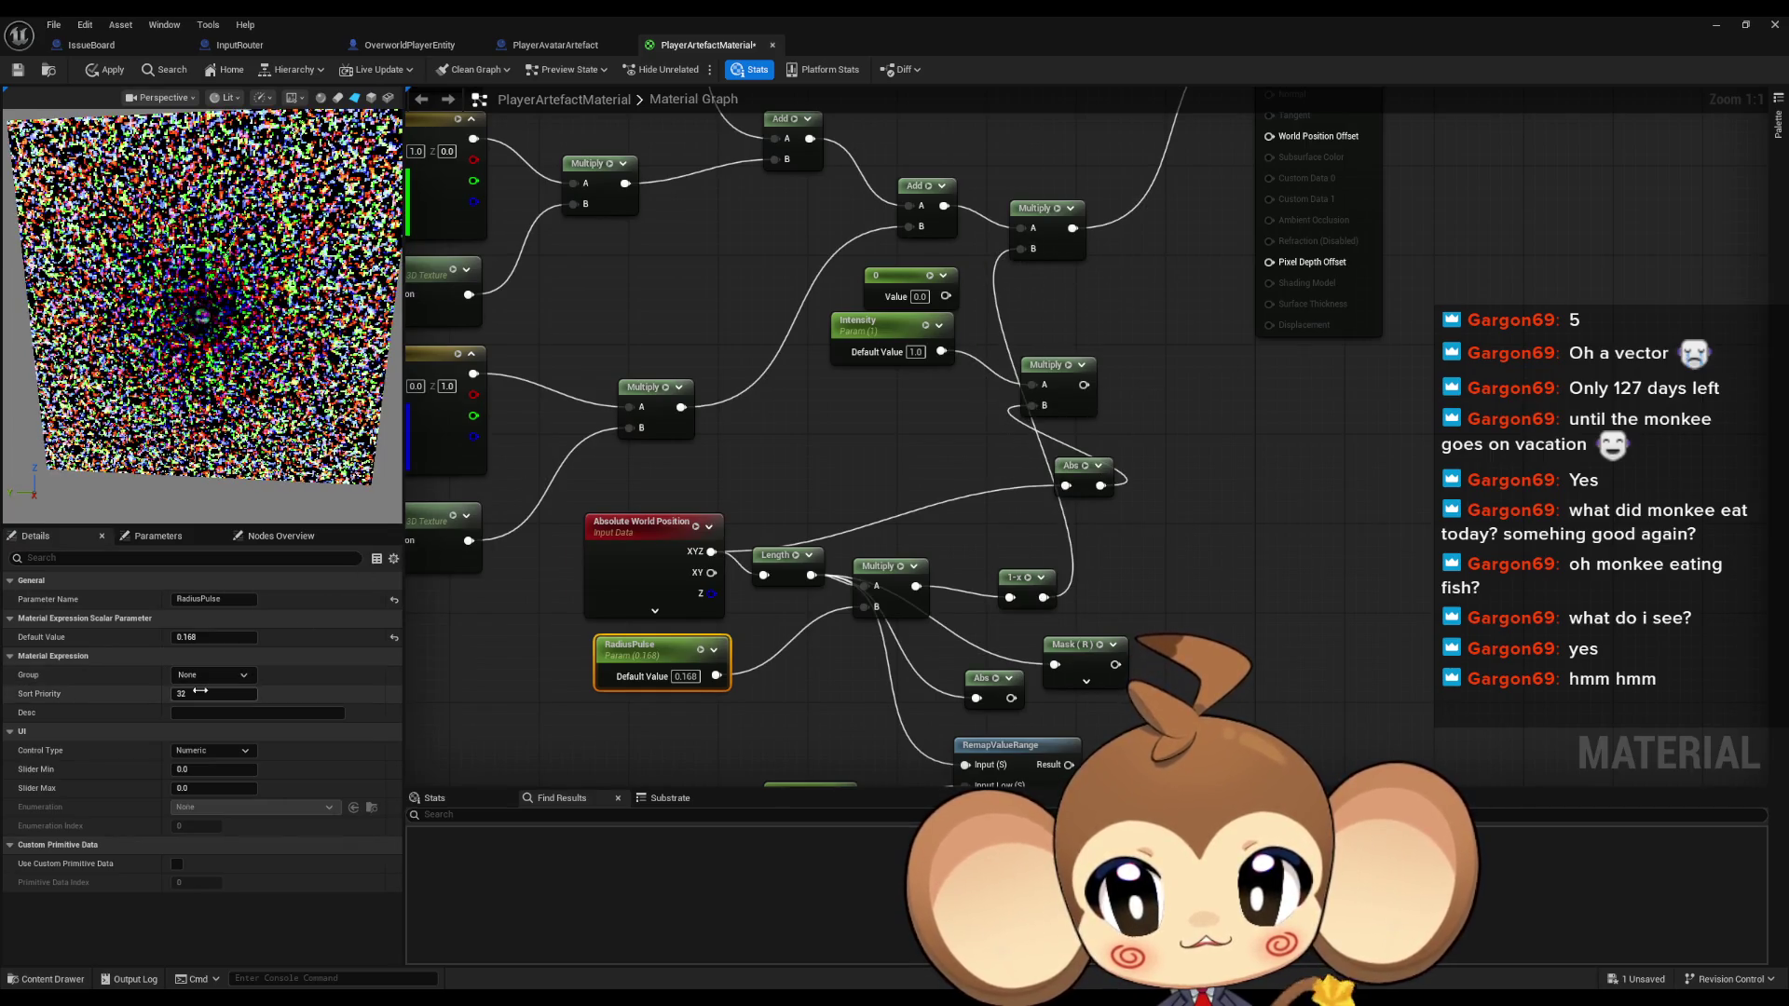
left_click_drag(214, 637, 331, 637)
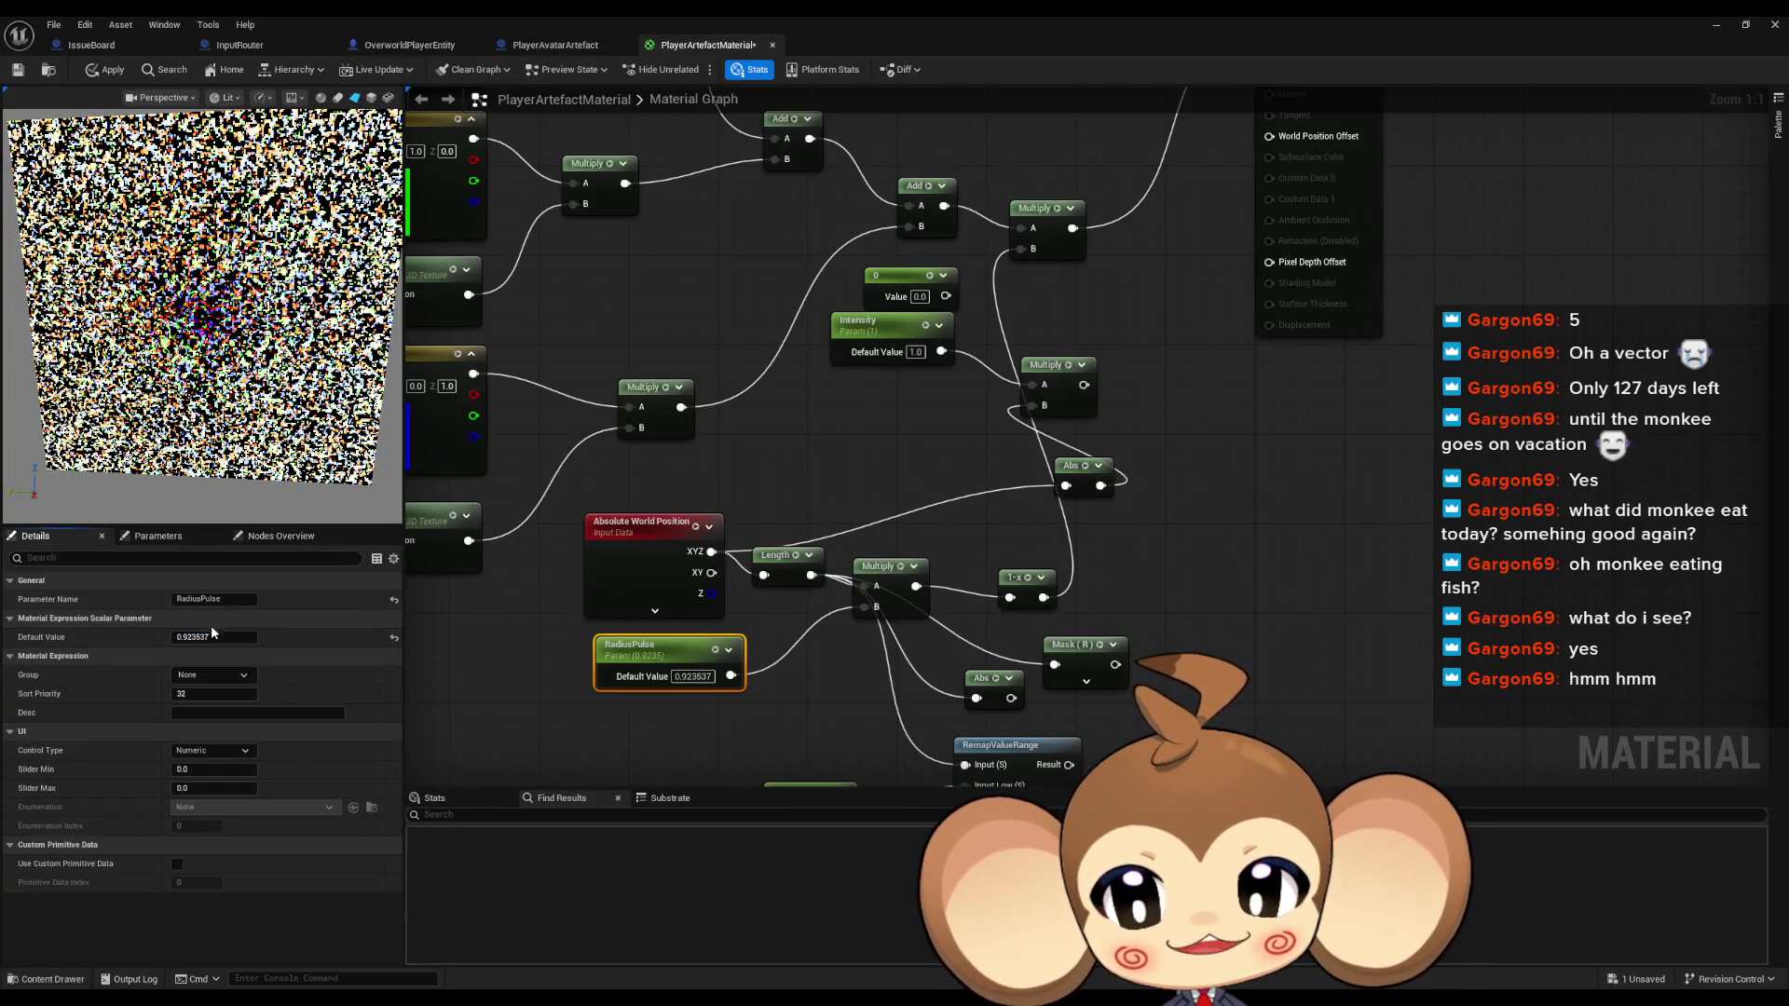
left_click_drag(215, 638, 159, 638)
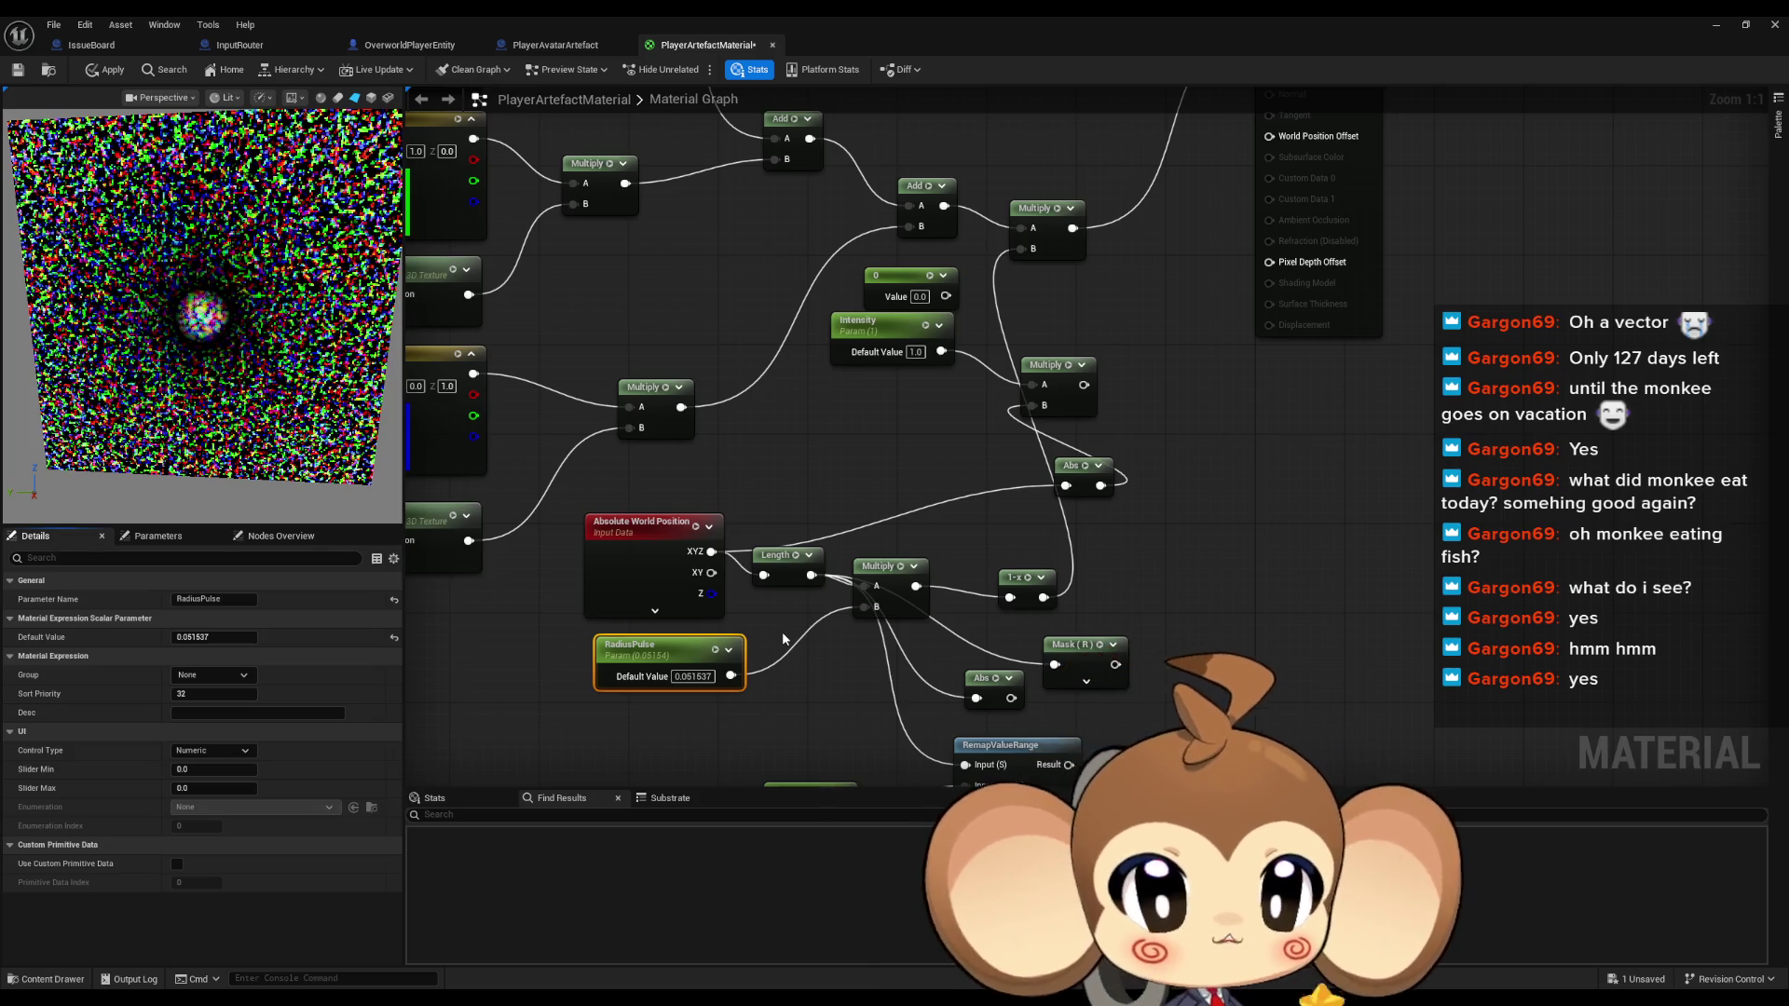
Rearrange the graph view so the 1-x output again feeds the Multiply node
mouse_move(790, 449)
left_mouse_down()
mouse_move(852, 527)
mouse_move(1091, 710)
mouse_move(1272, 738)
mouse_move(1440, 858)
mouse_move(874, 667)
left_mouse_up()
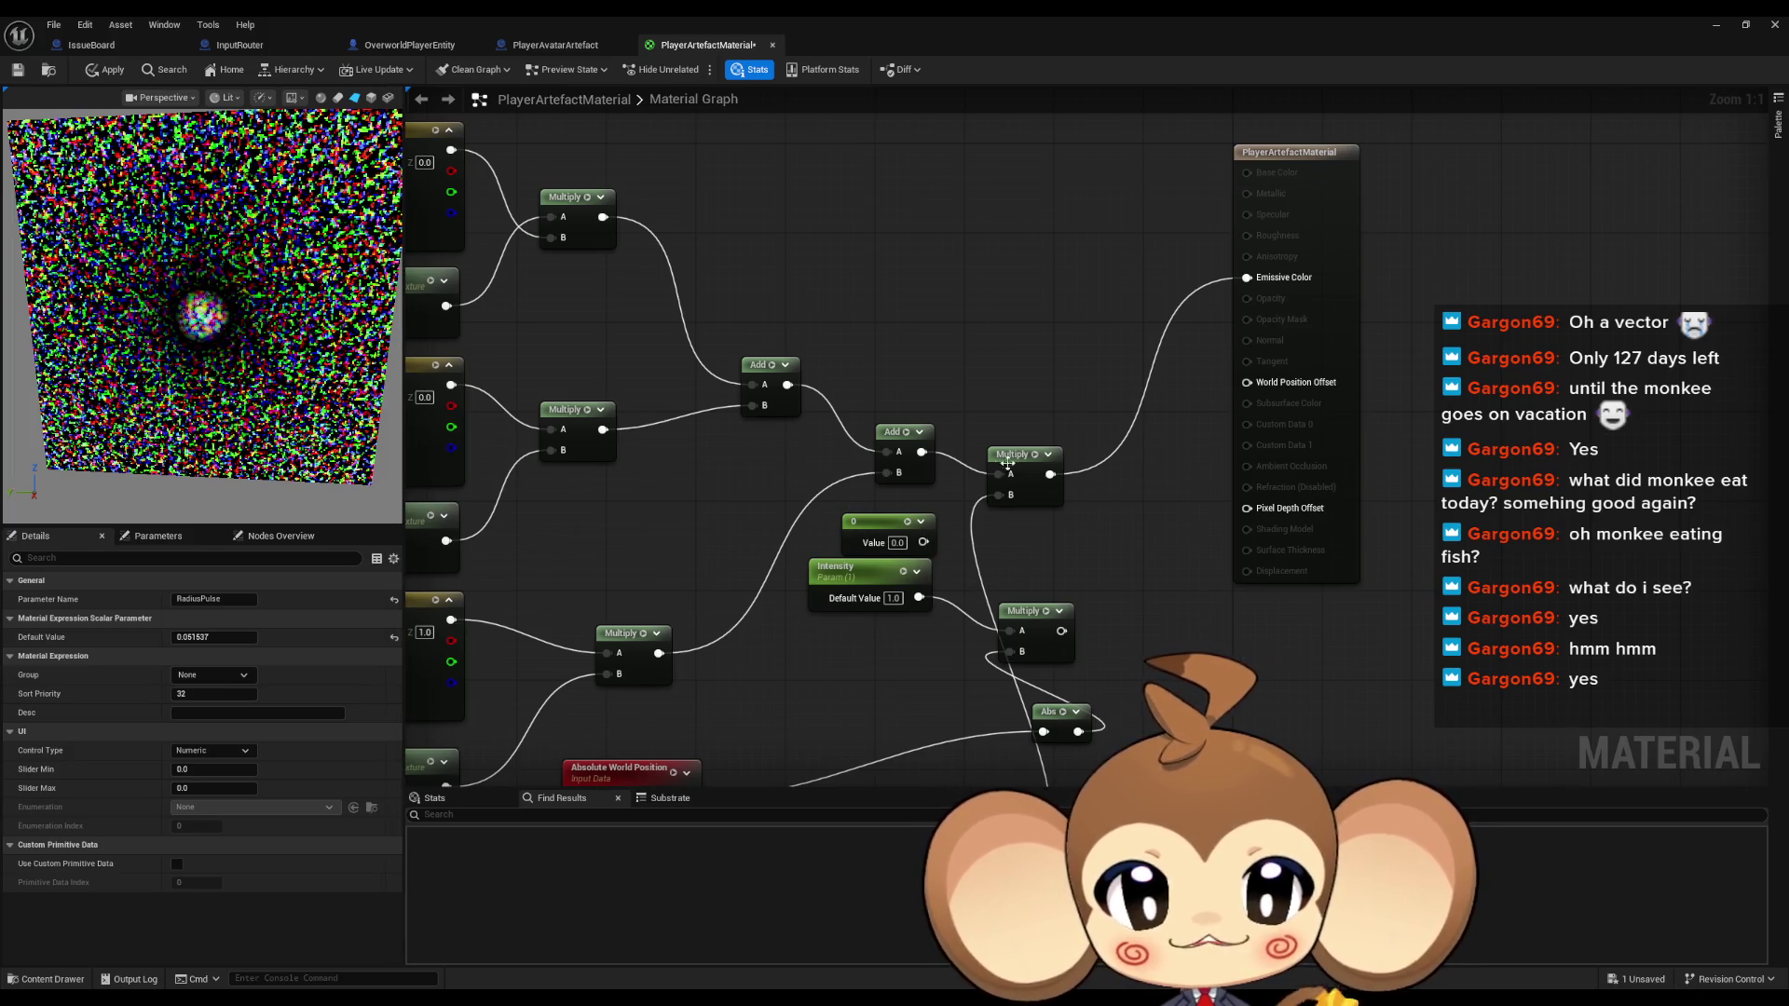
left_click_drag(919, 539, 1002, 504)
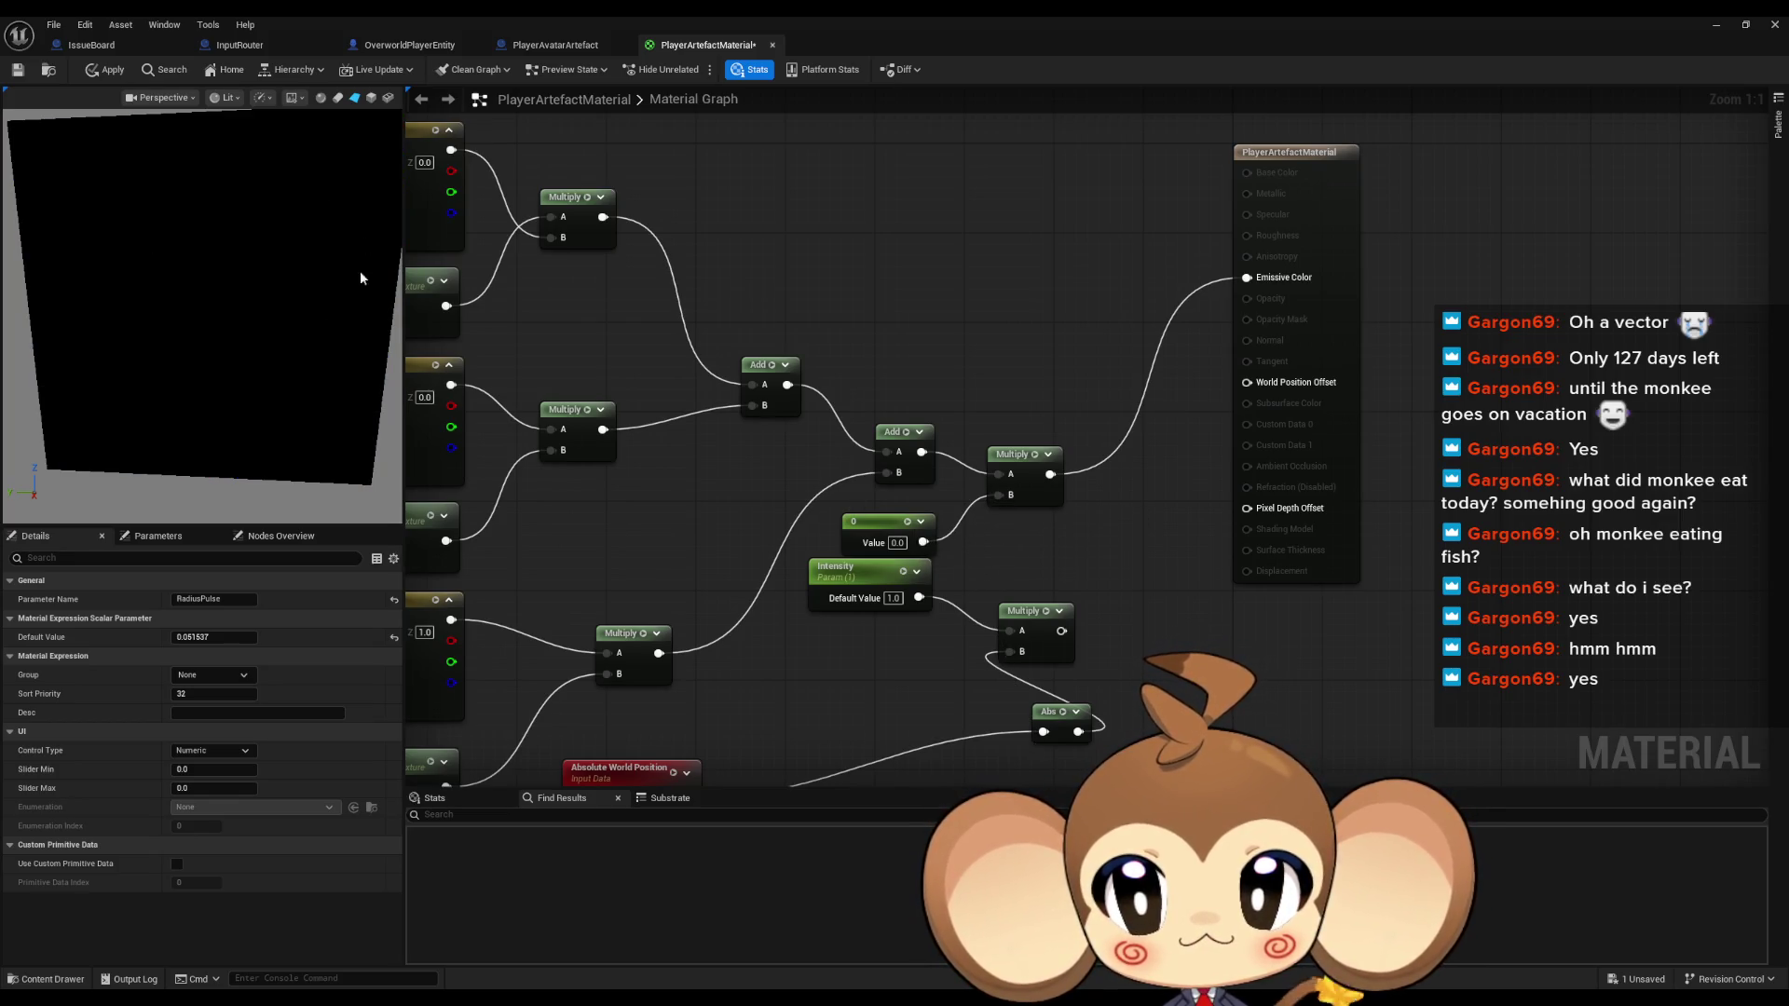
left_click_drag(679, 570, 700, 358)
left_click_drag(1079, 663, 1148, 702)
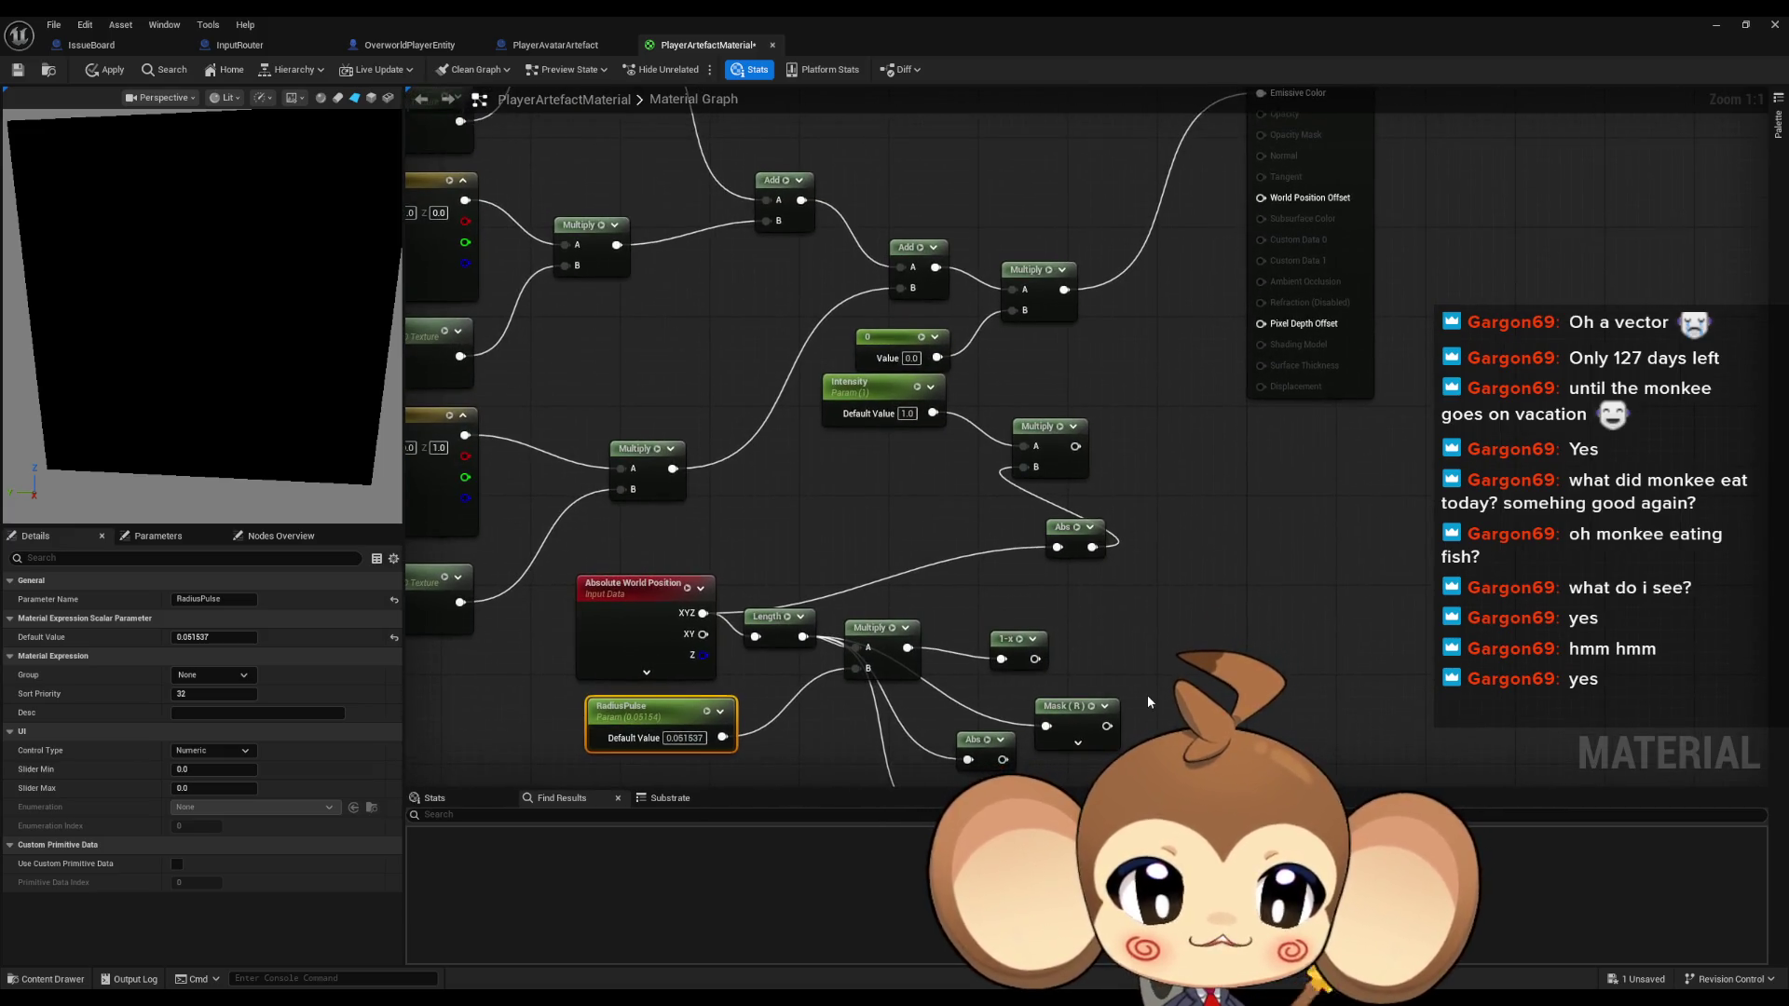
mouse_move(1032, 658)
left_mouse_down()
mouse_move(1057, 684)
mouse_move(1063, 377)
mouse_move(1006, 311)
left_mouse_up()
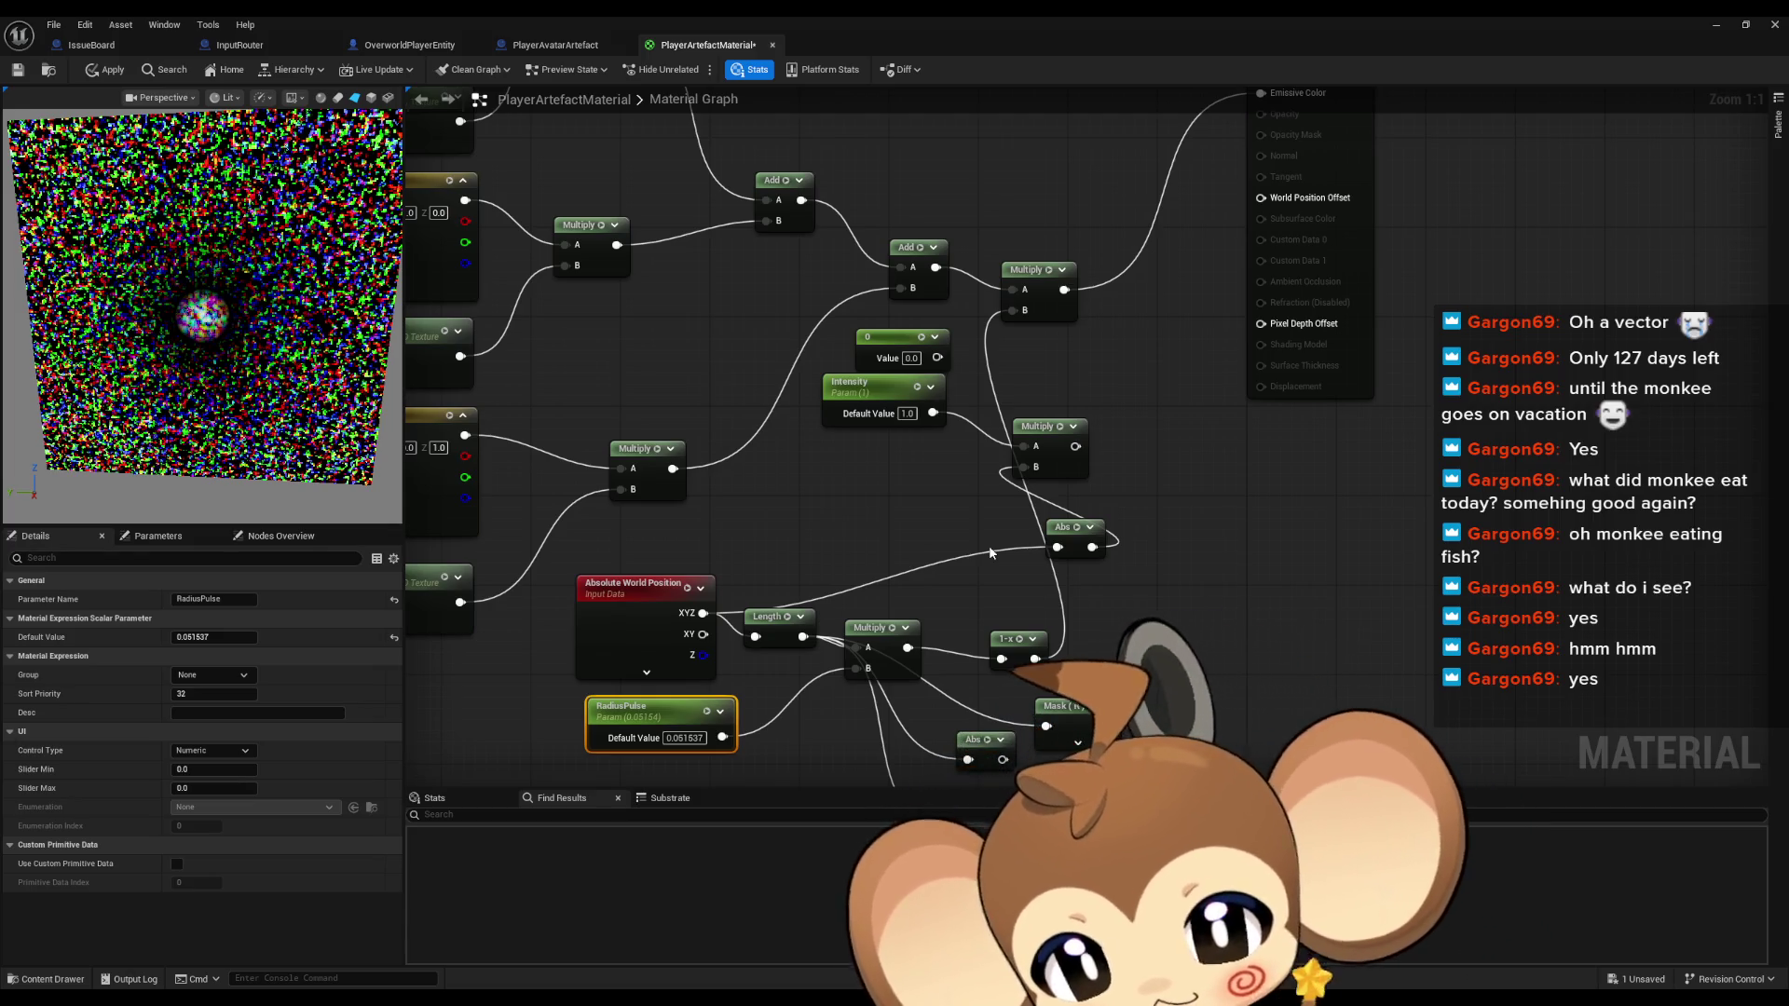
Add an R G ComponentMask fed by the Multiply output and move the 1-x node aside
left_click_drag(908, 648, 949, 594)
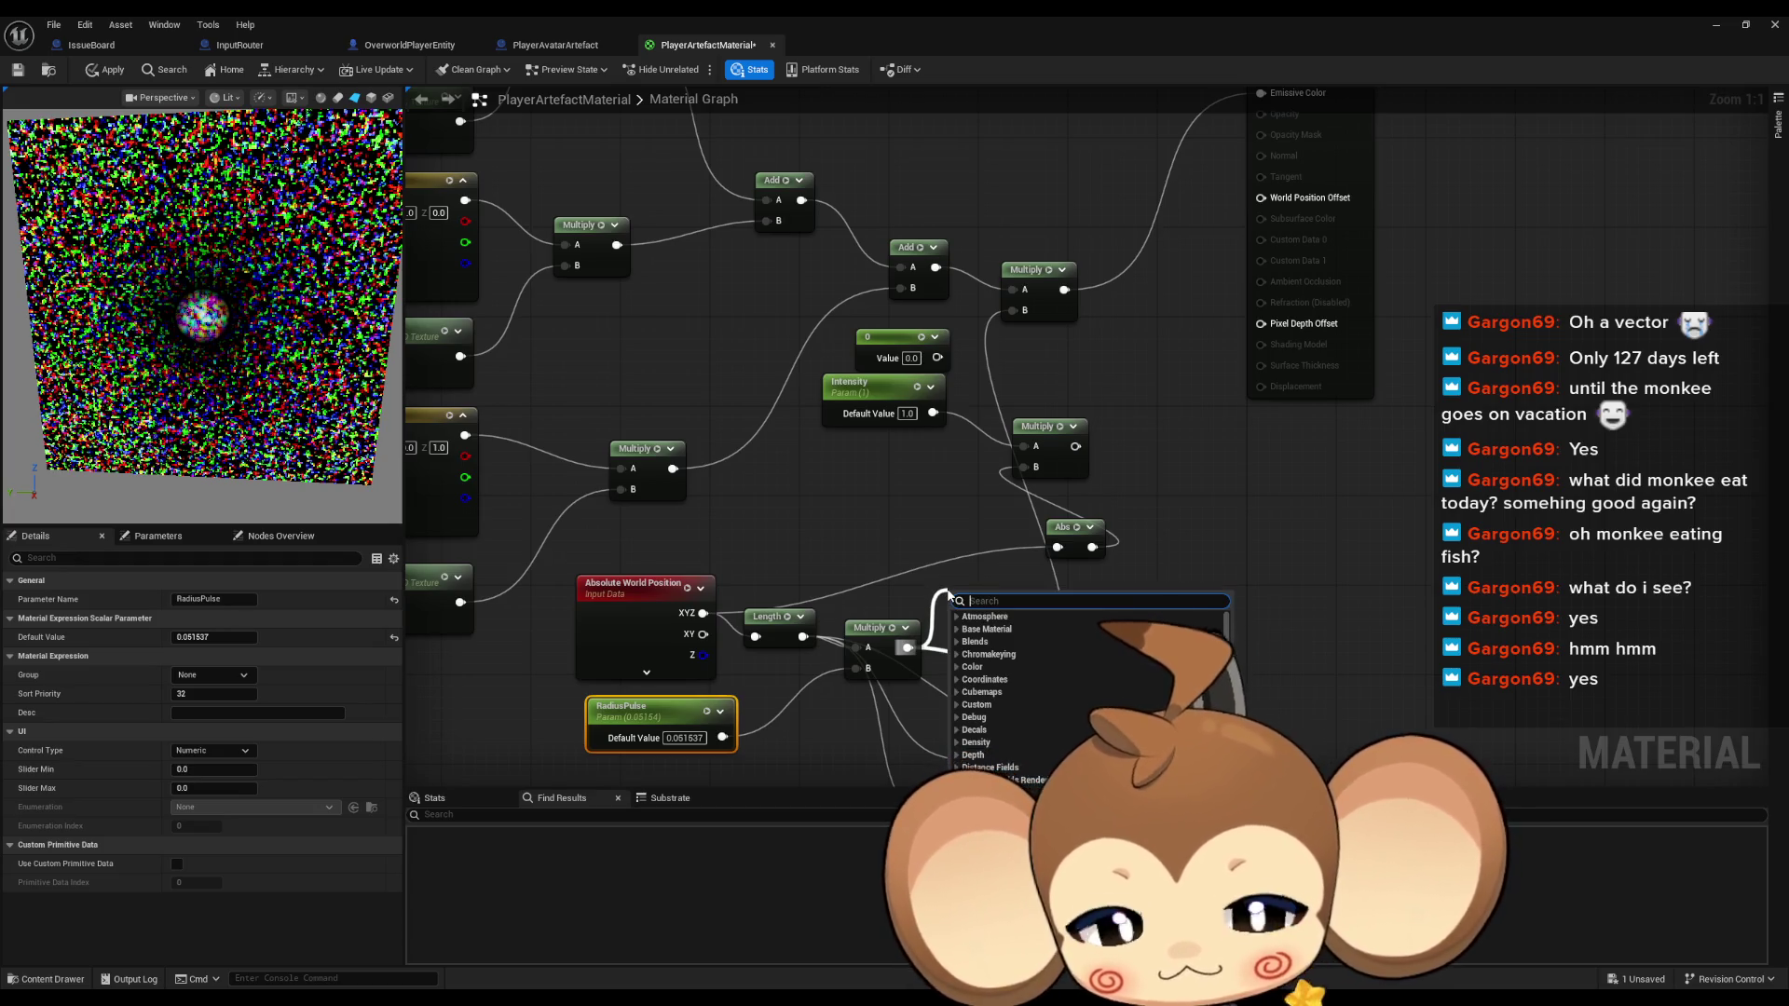
type("compo g")
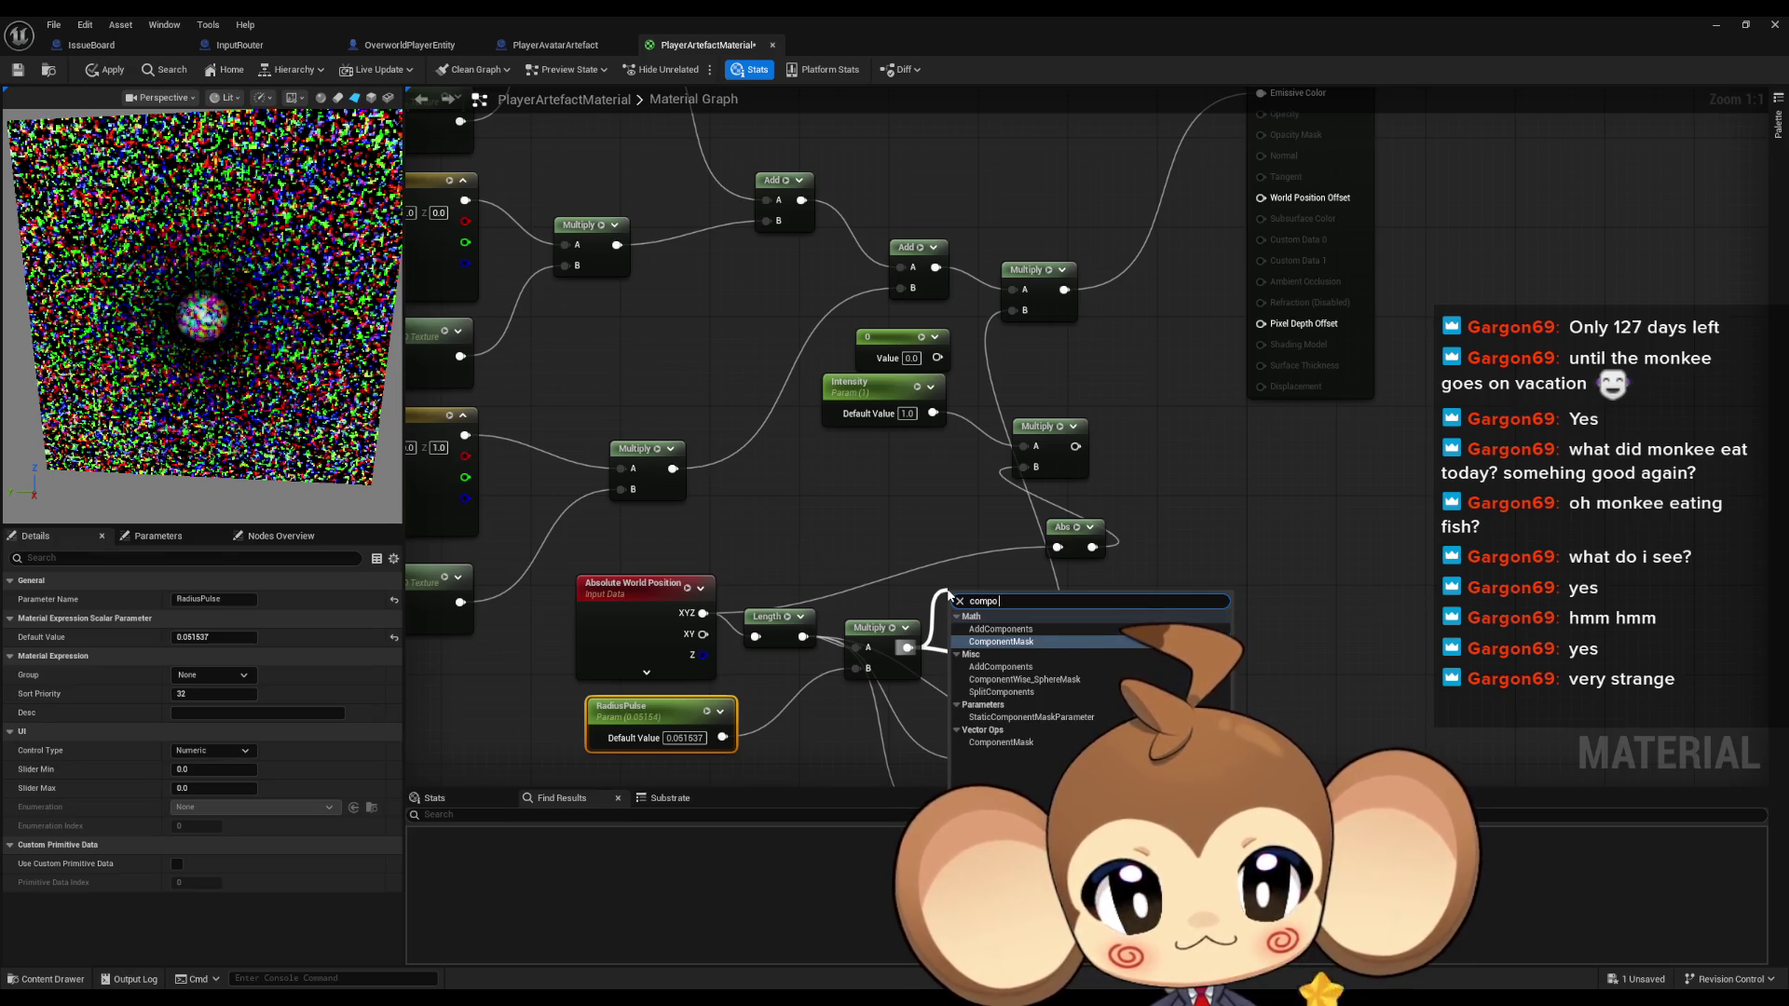
key("Return")
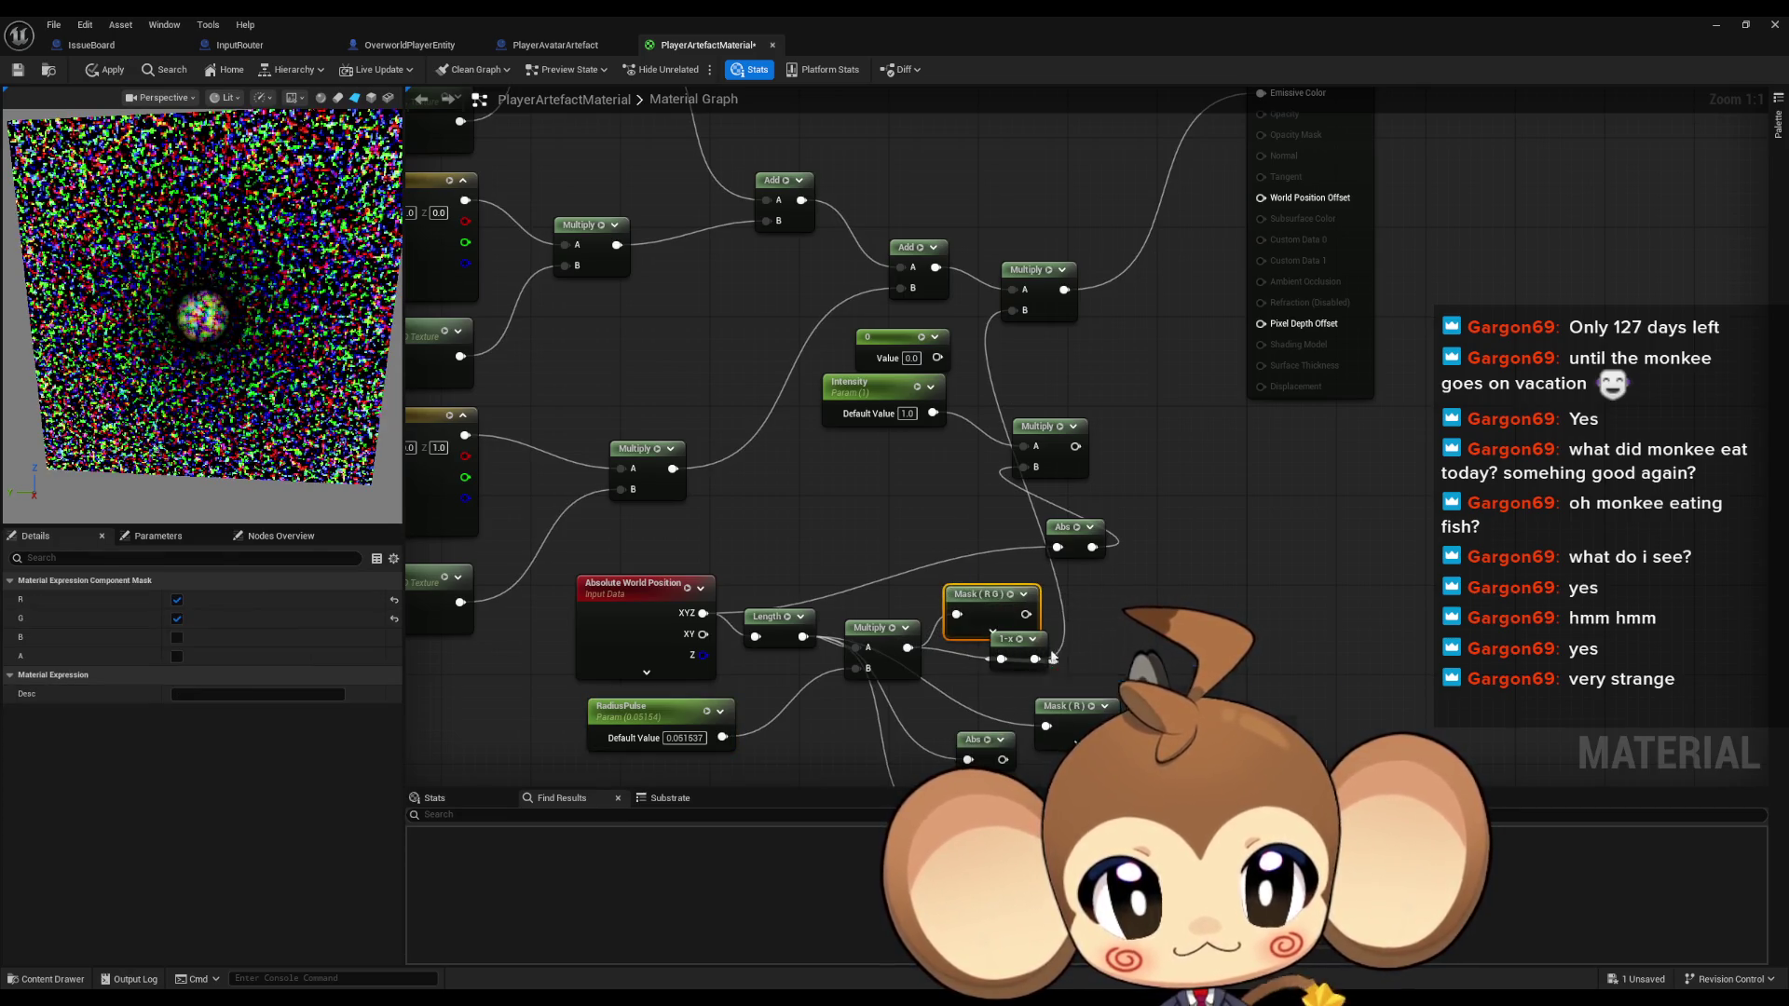
left_click(1020, 636)
mouse_move(1013, 639)
left_mouse_down()
mouse_move(1031, 658)
mouse_move(1032, 466)
left_mouse_up()
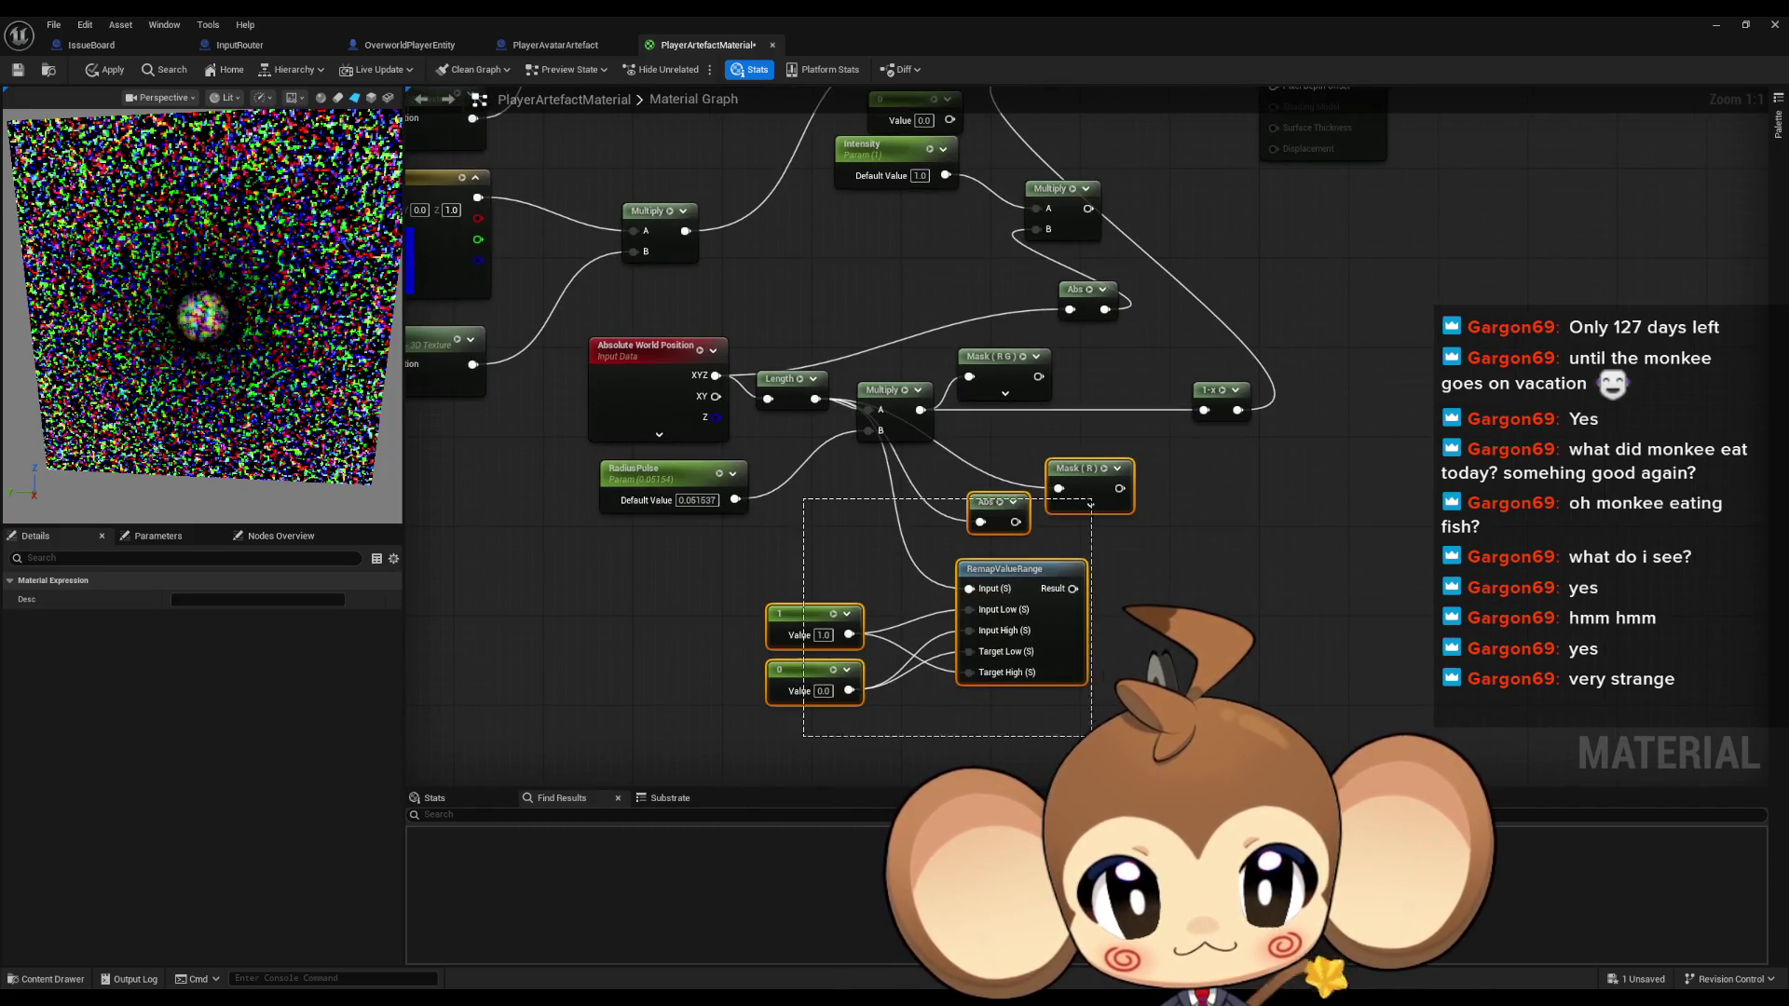
mouse_move(943, 389)
left_mouse_down()
mouse_move(964, 678)
mouse_move(1058, 360)
left_mouse_up()
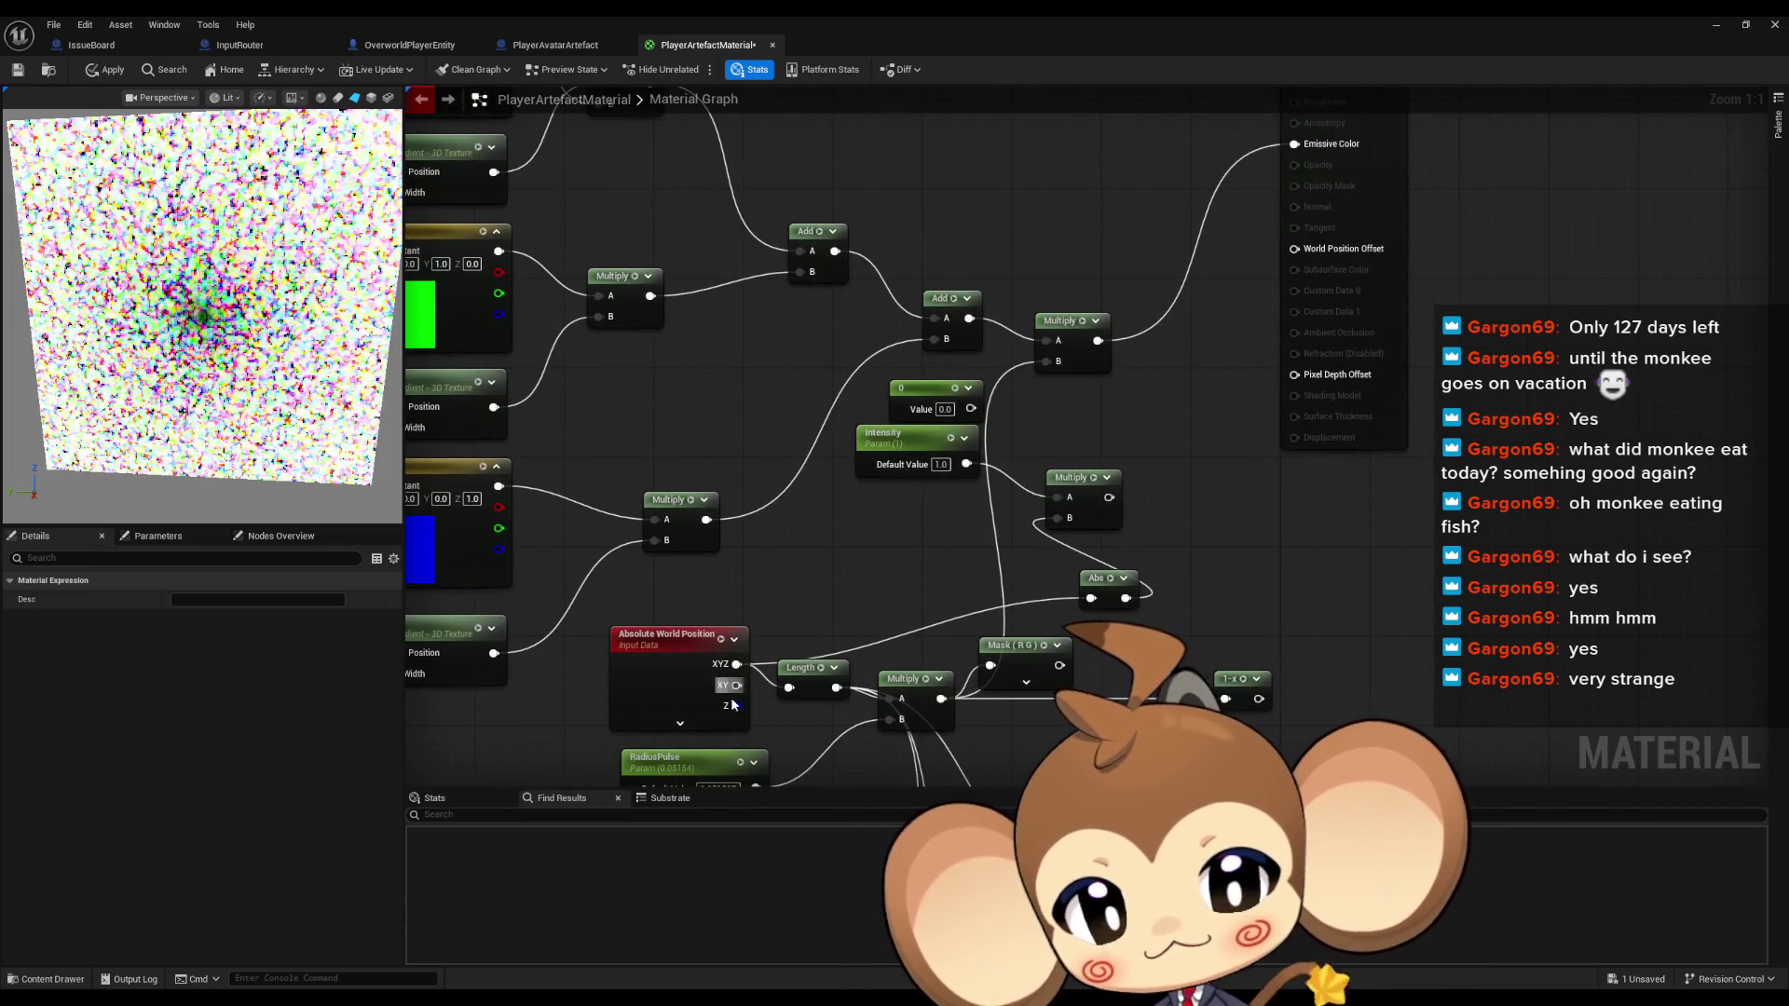
left_click_drag(732, 690, 726, 651)
Set RadiusPulse's default value to 0.0
left_click(657, 719)
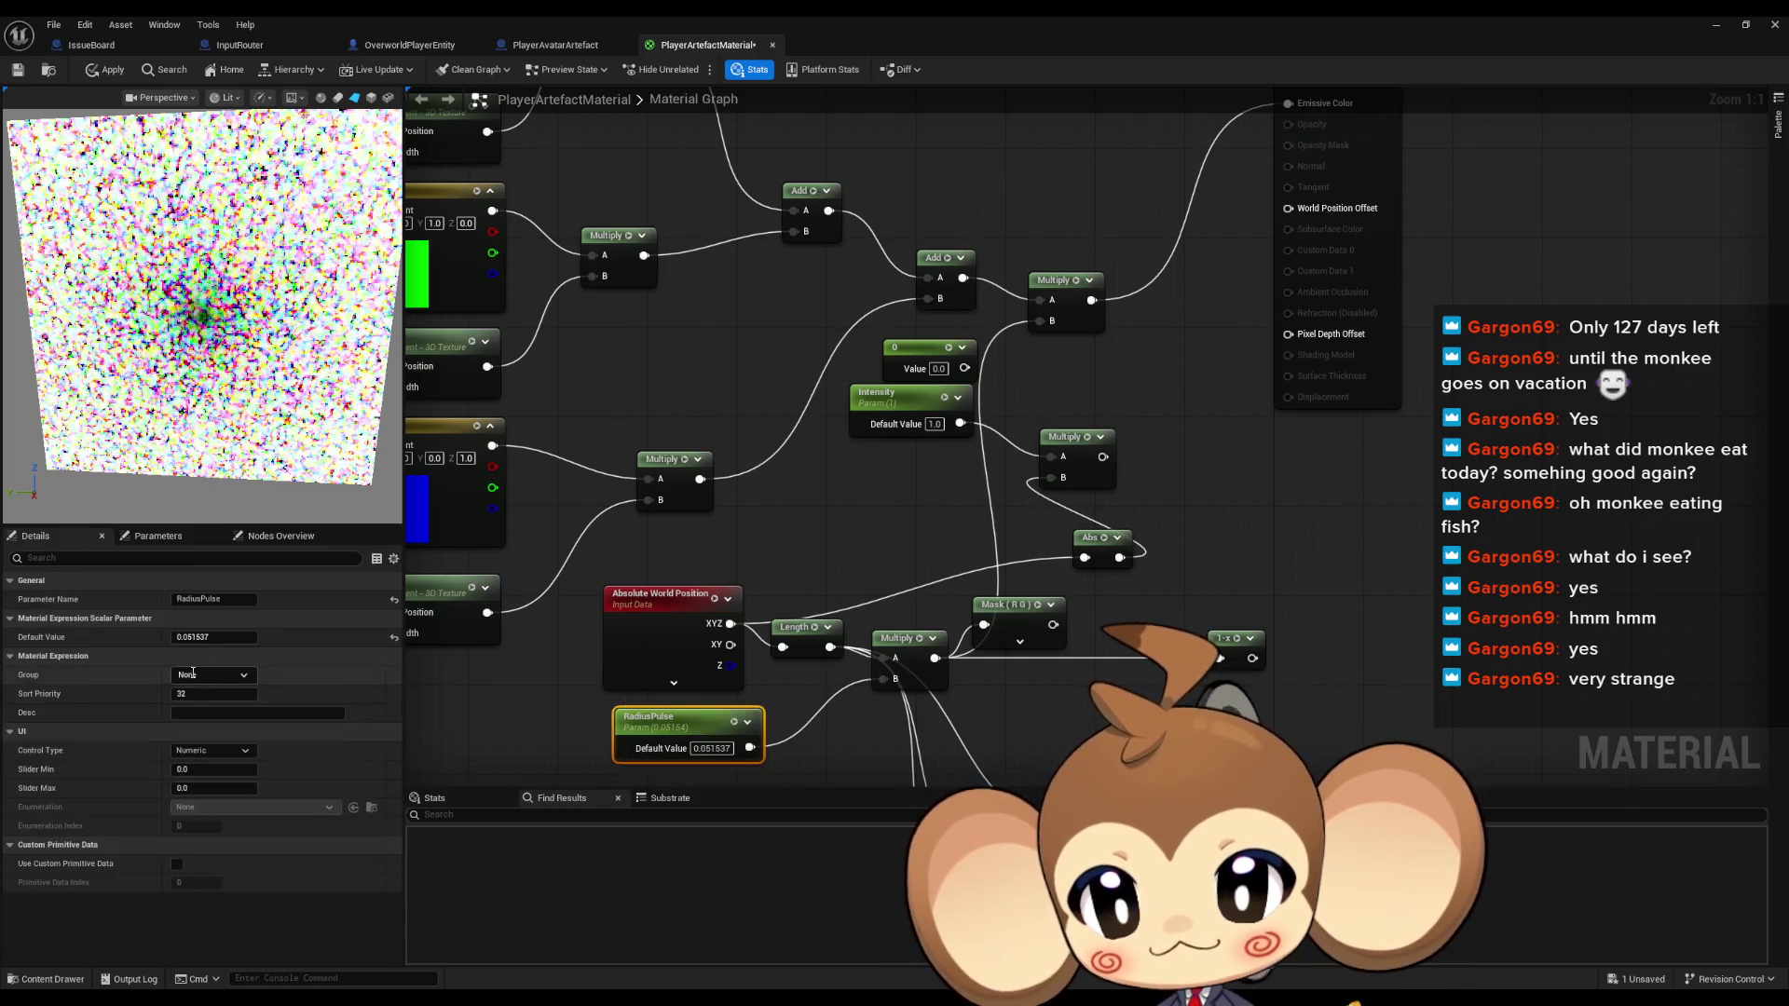
mouse_move(214, 637)
left_mouse_down()
mouse_move(256, 637)
mouse_move(207, 637)
left_mouse_up()
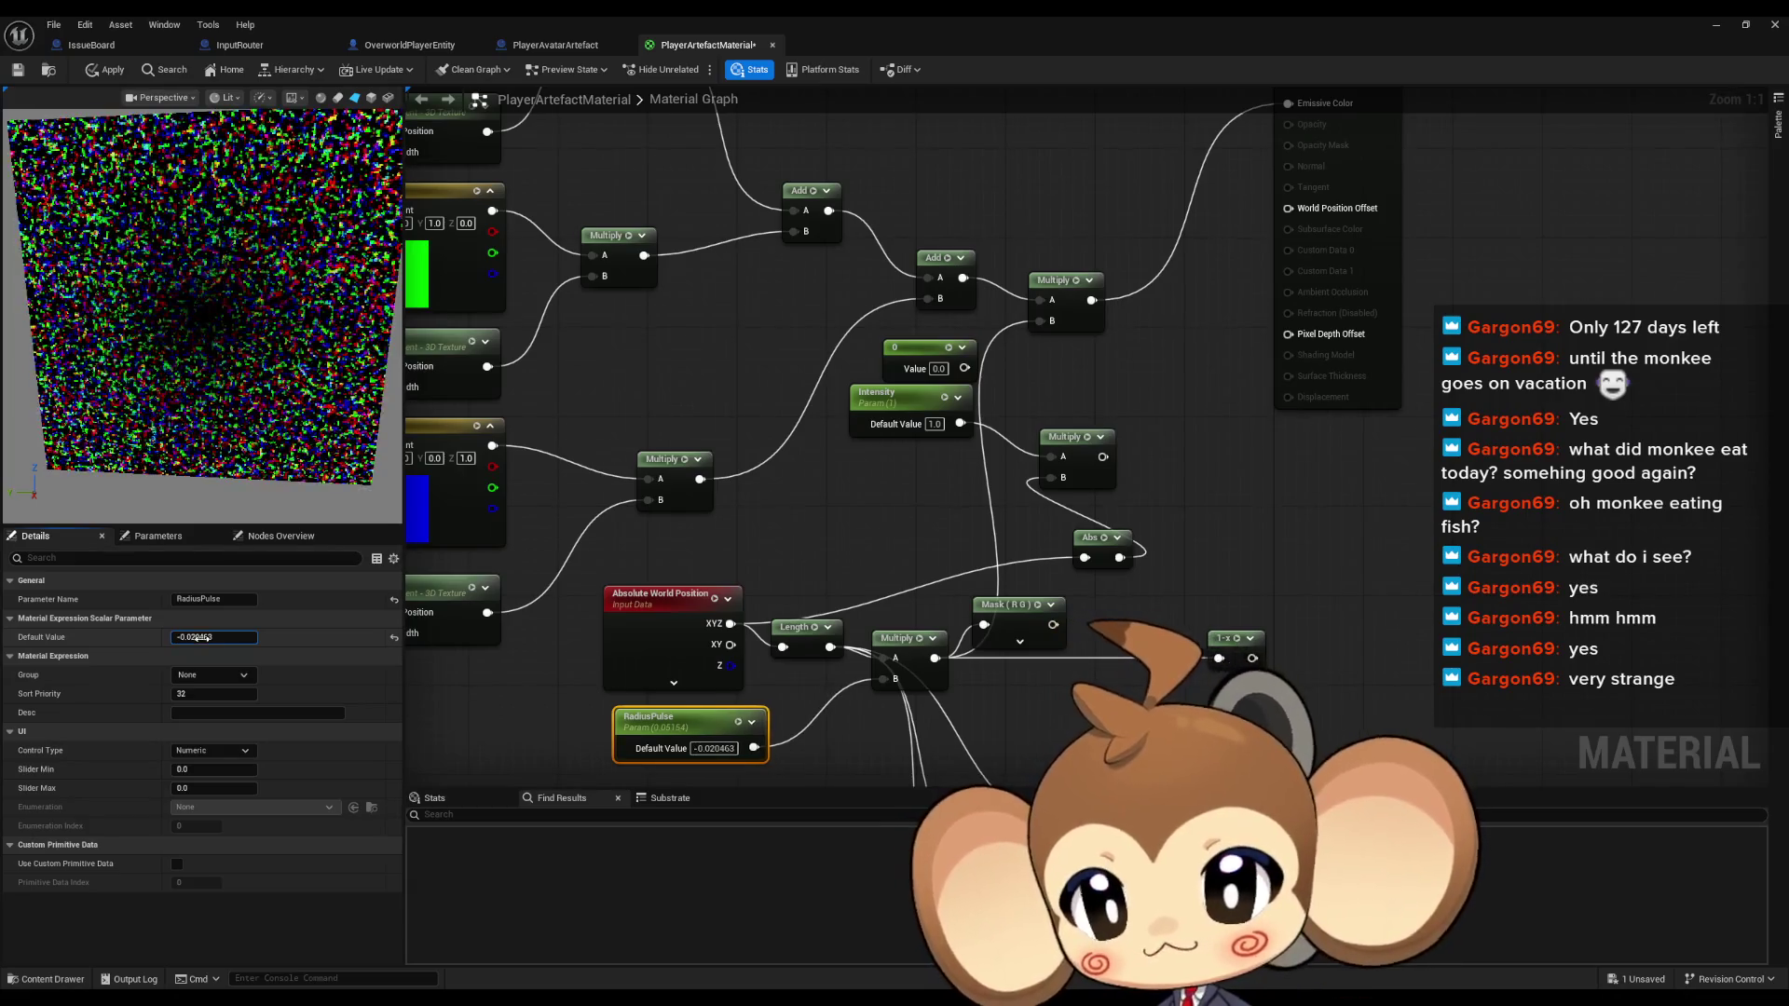
left_click(207, 637)
type("0")
key("Return")
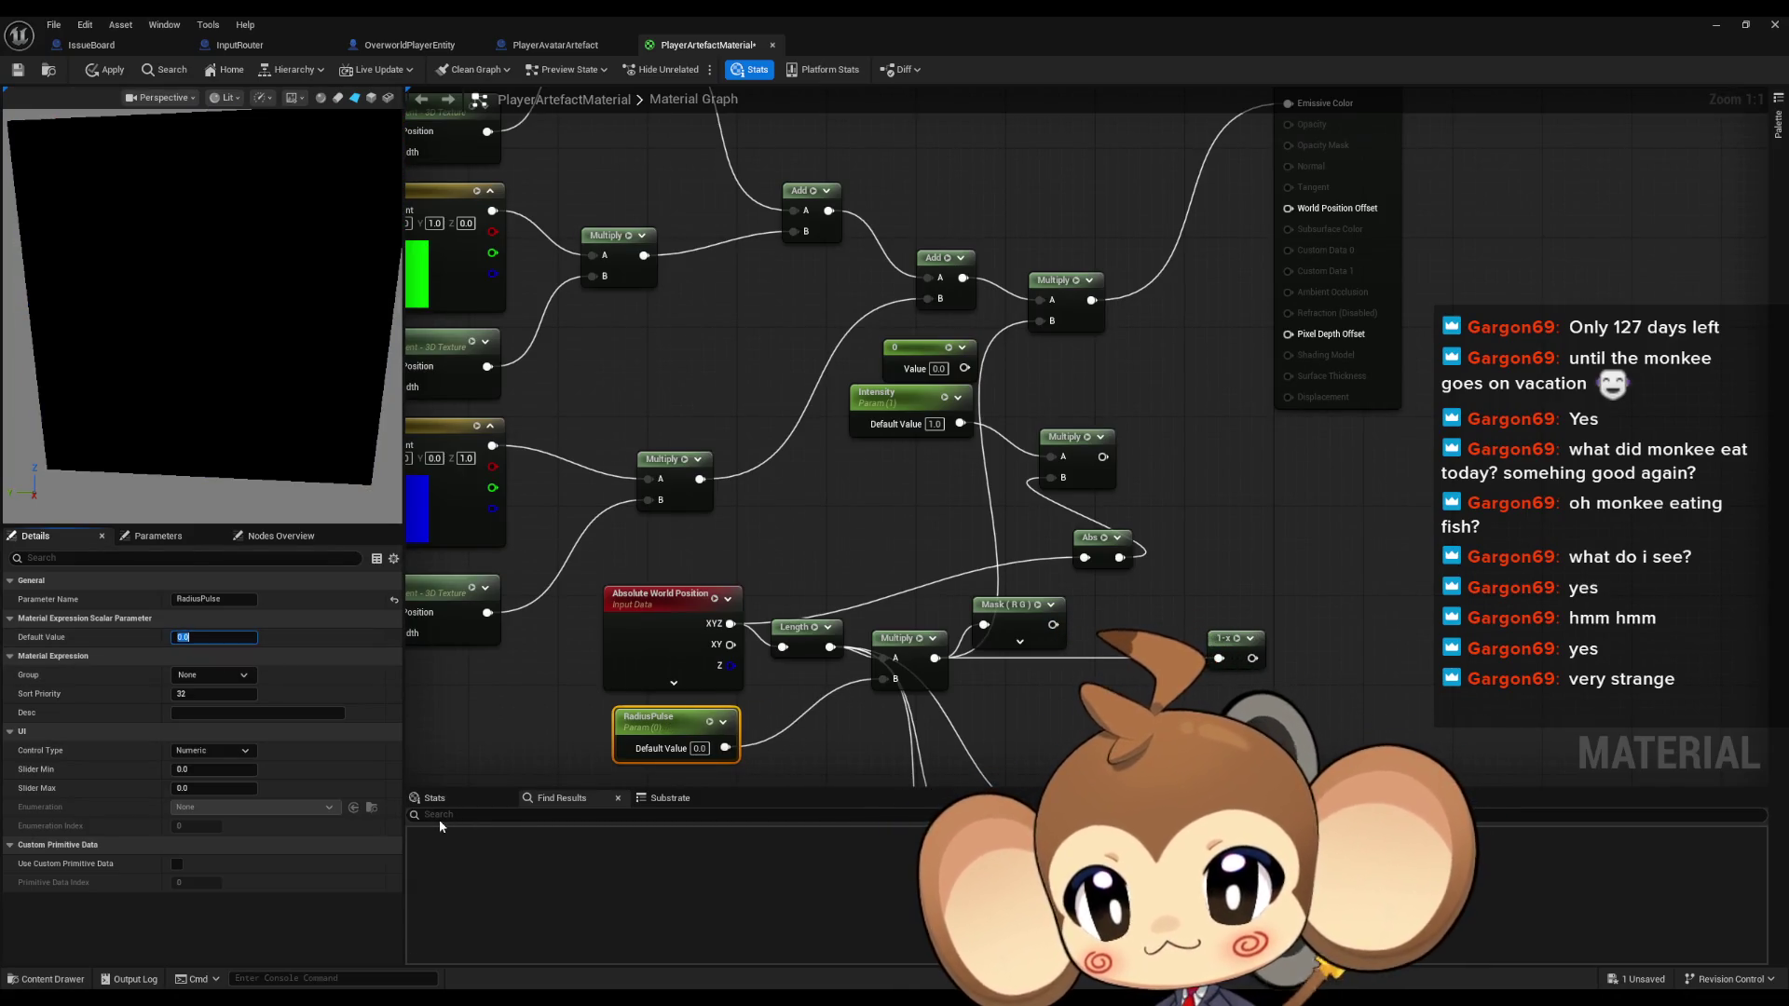
left_click_drag(943, 745, 950, 617)
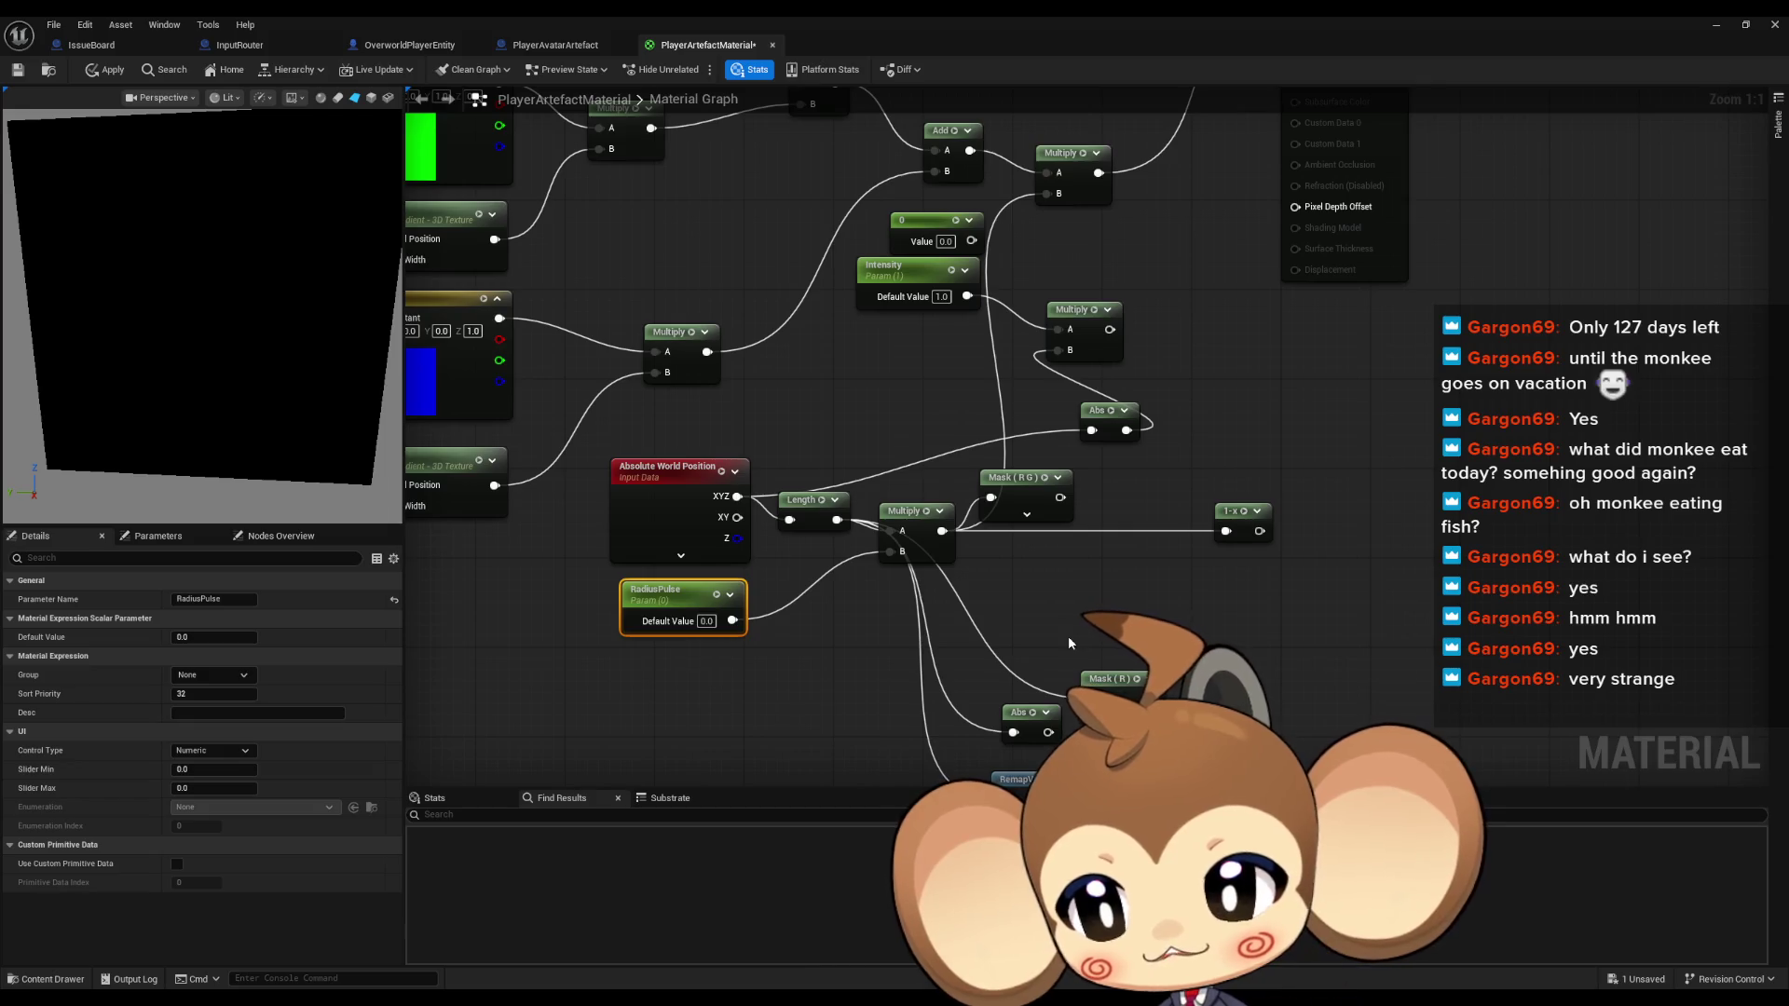
left_click_drag(1016, 593, 928, 676)
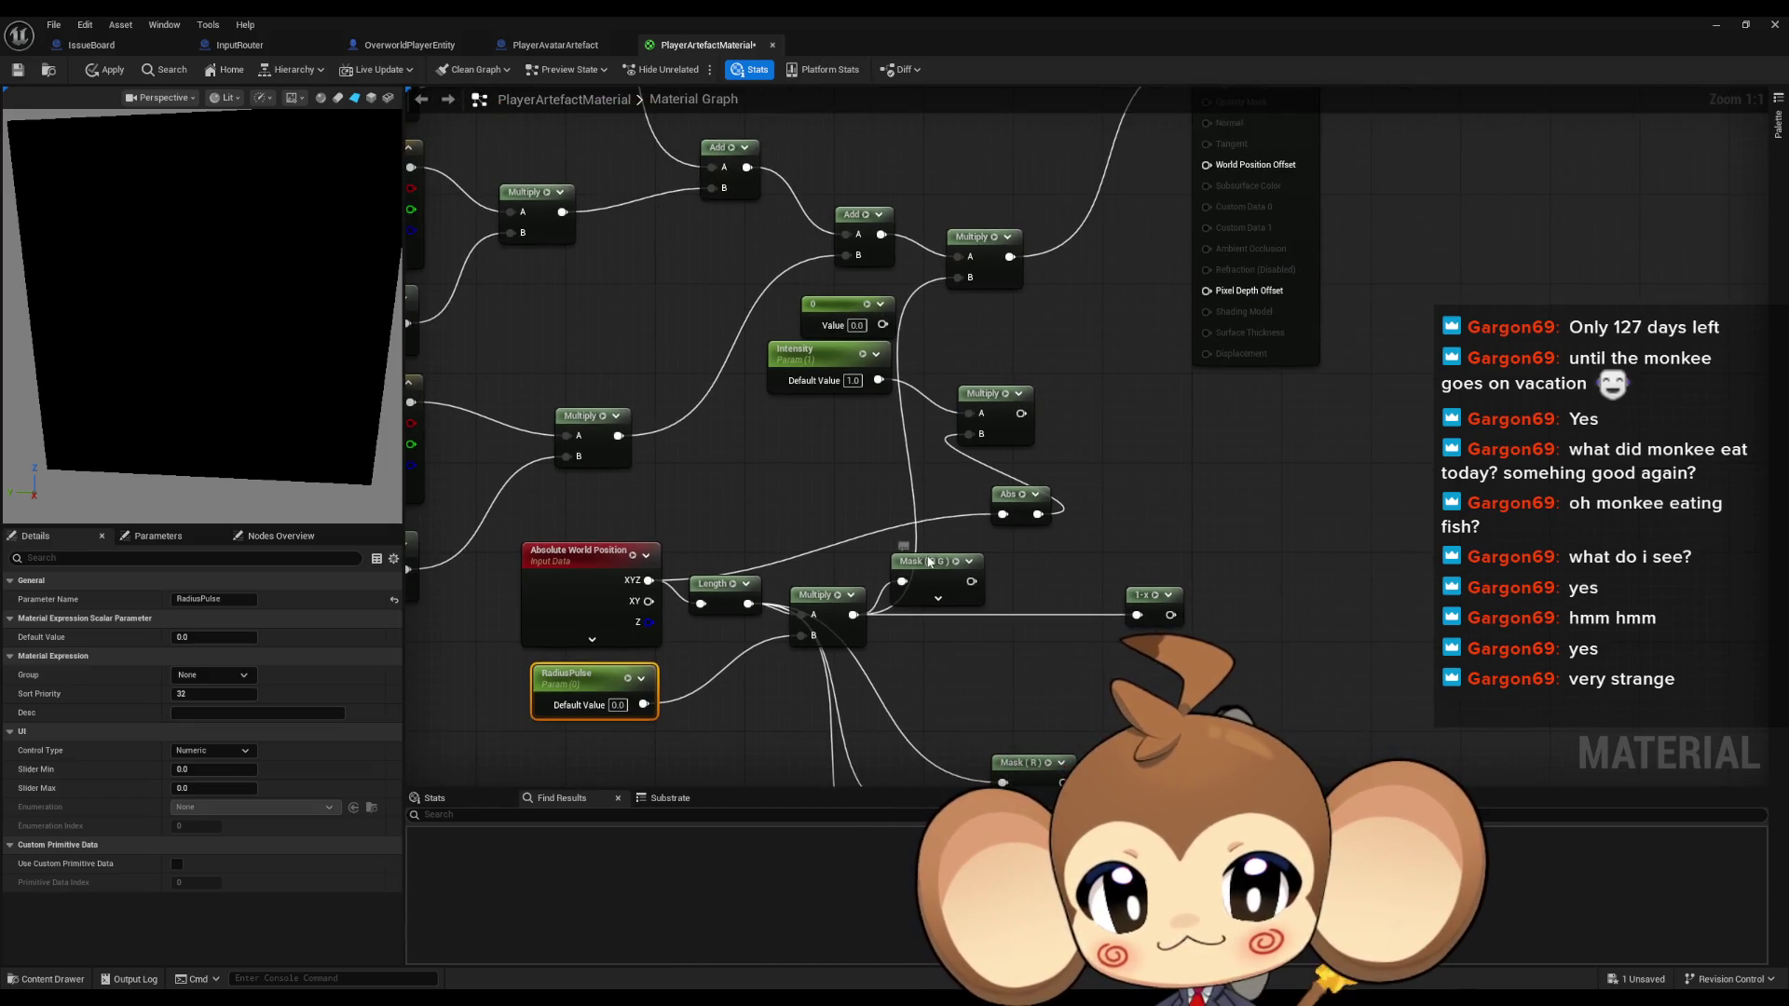
Make the mask R only, duplicate it into G and B masks, and wire Multiply into them
left_click(922, 562)
left_click(177, 619)
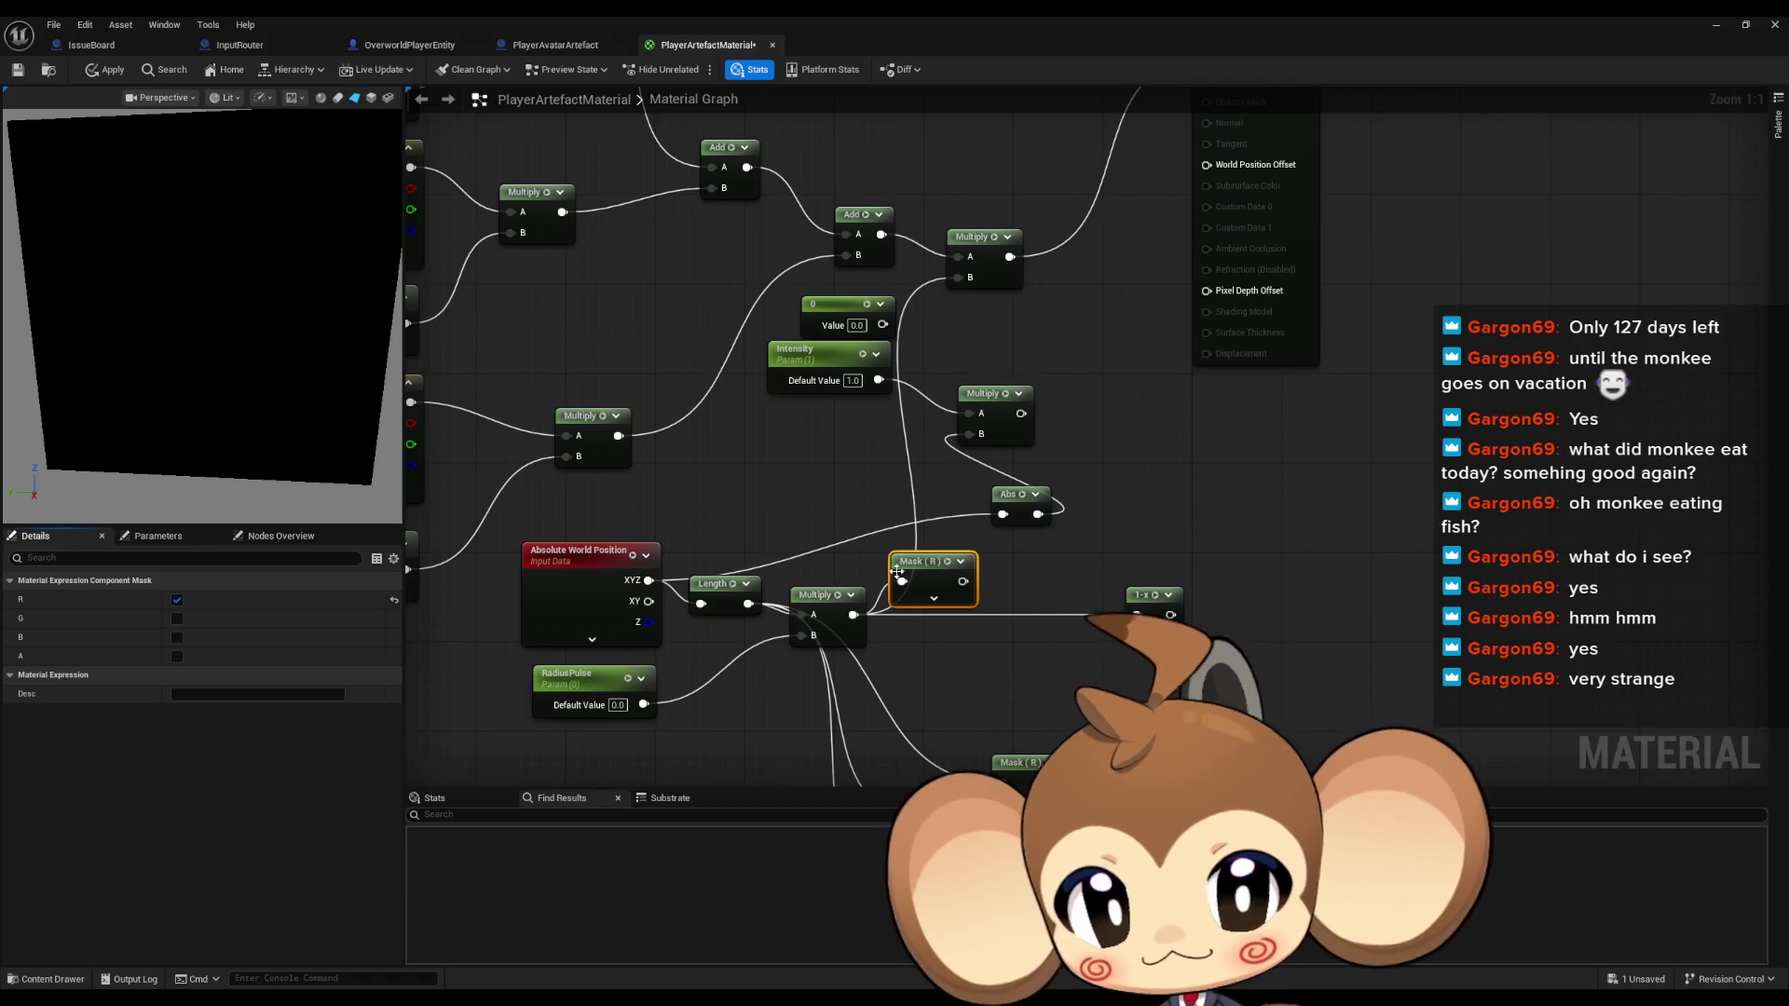
left_click_drag(931, 561, 939, 550)
key("ctrl+d")
key("ctrl+d")
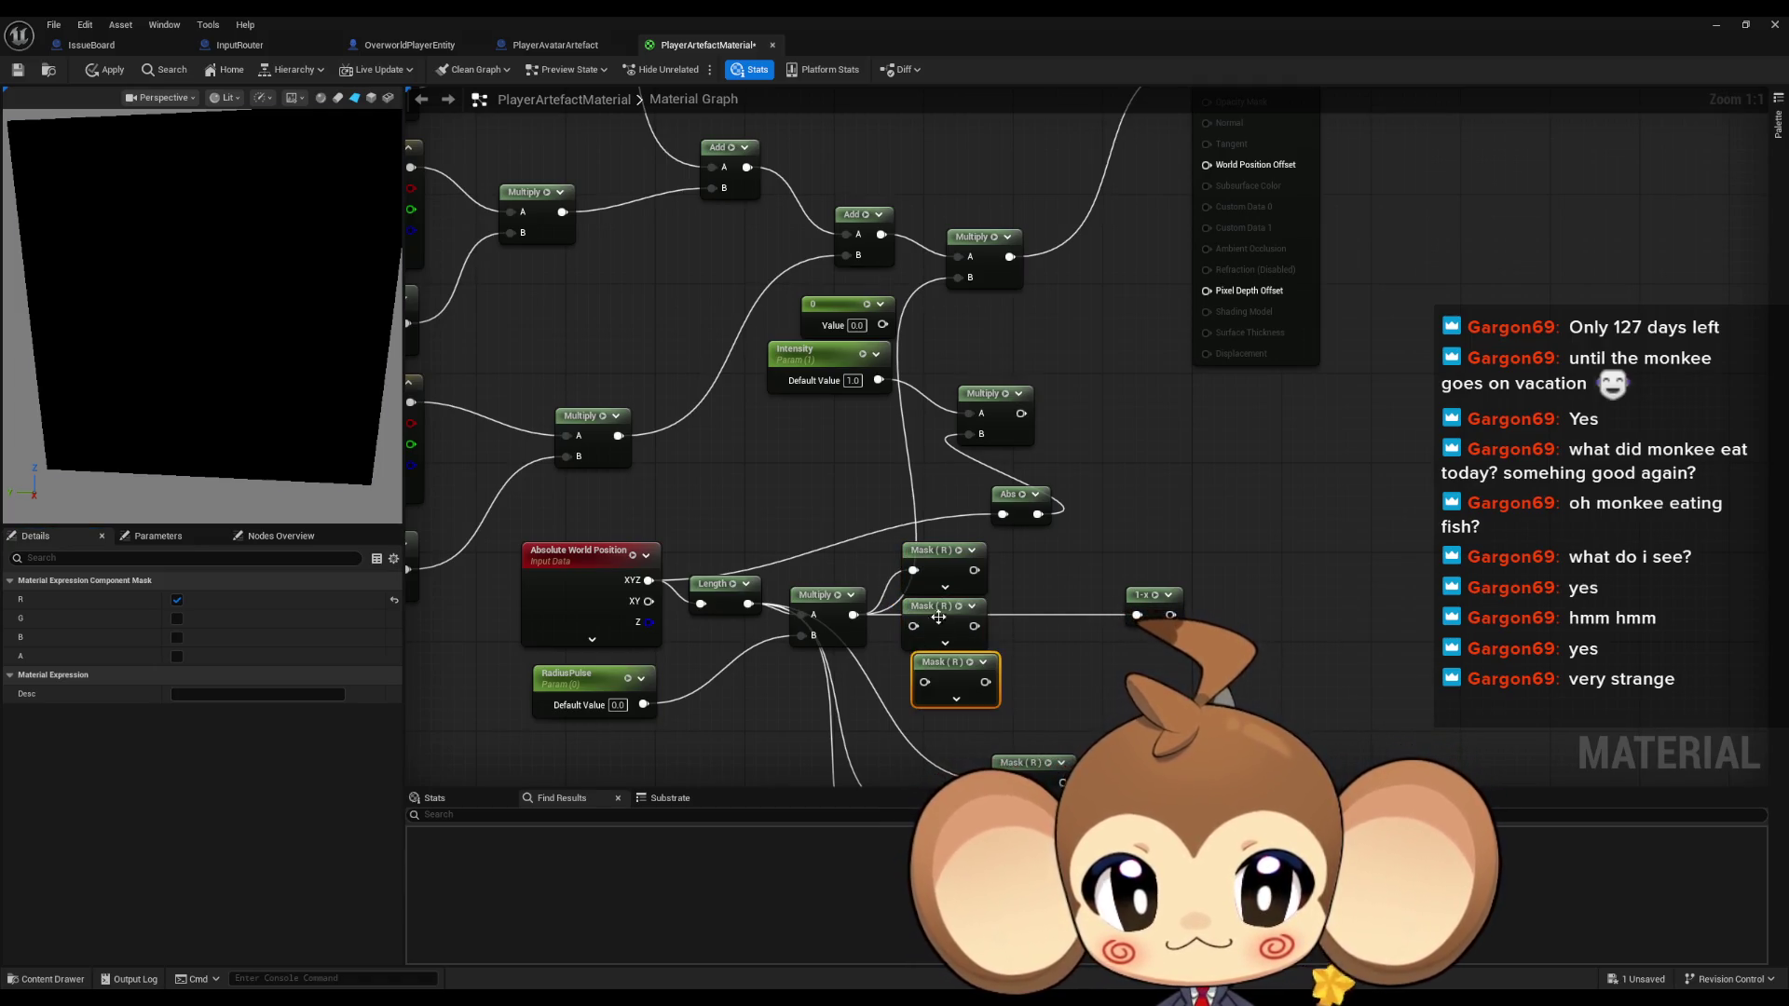
left_click(177, 638)
left_click(177, 600)
left_click(917, 610)
left_click(177, 600)
left_click(177, 619)
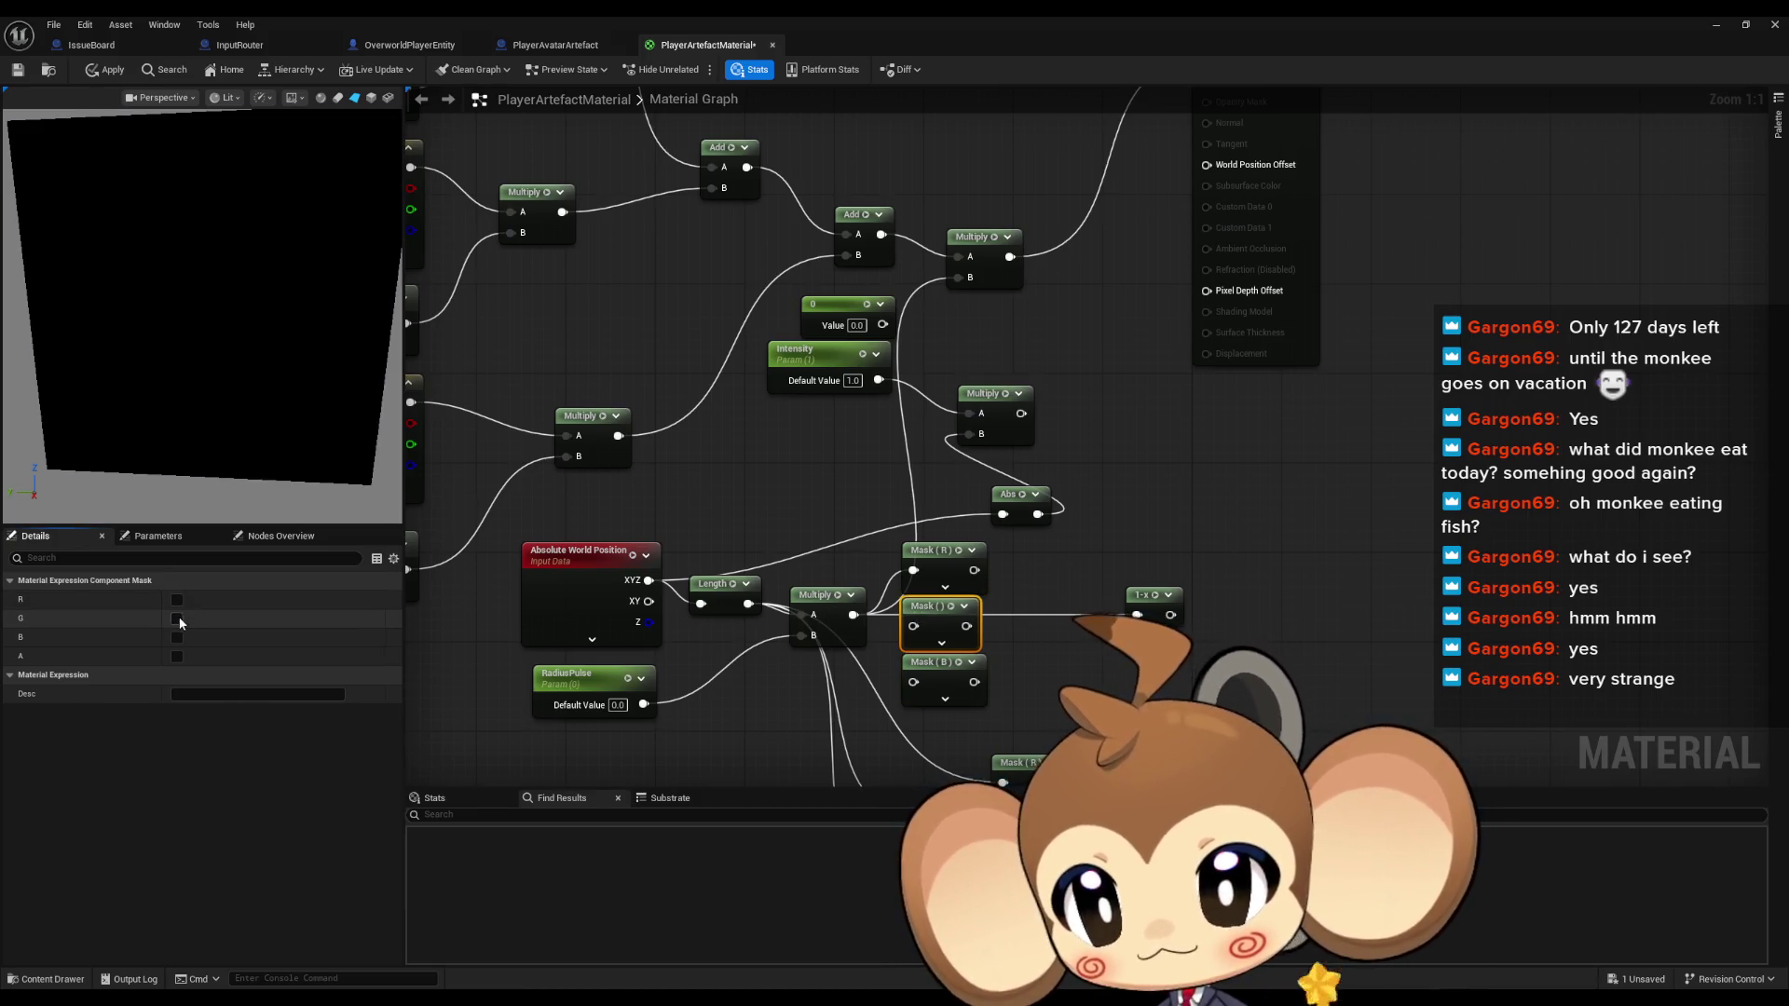
mouse_move(854, 615)
left_mouse_down()
mouse_move(921, 636)
mouse_move(916, 622)
mouse_move(913, 682)
mouse_move(913, 627)
left_mouse_up()
key("Escape")
Connect each R, G and B mask output to its own 1-x node and tidy the layout
left_click(1153, 594)
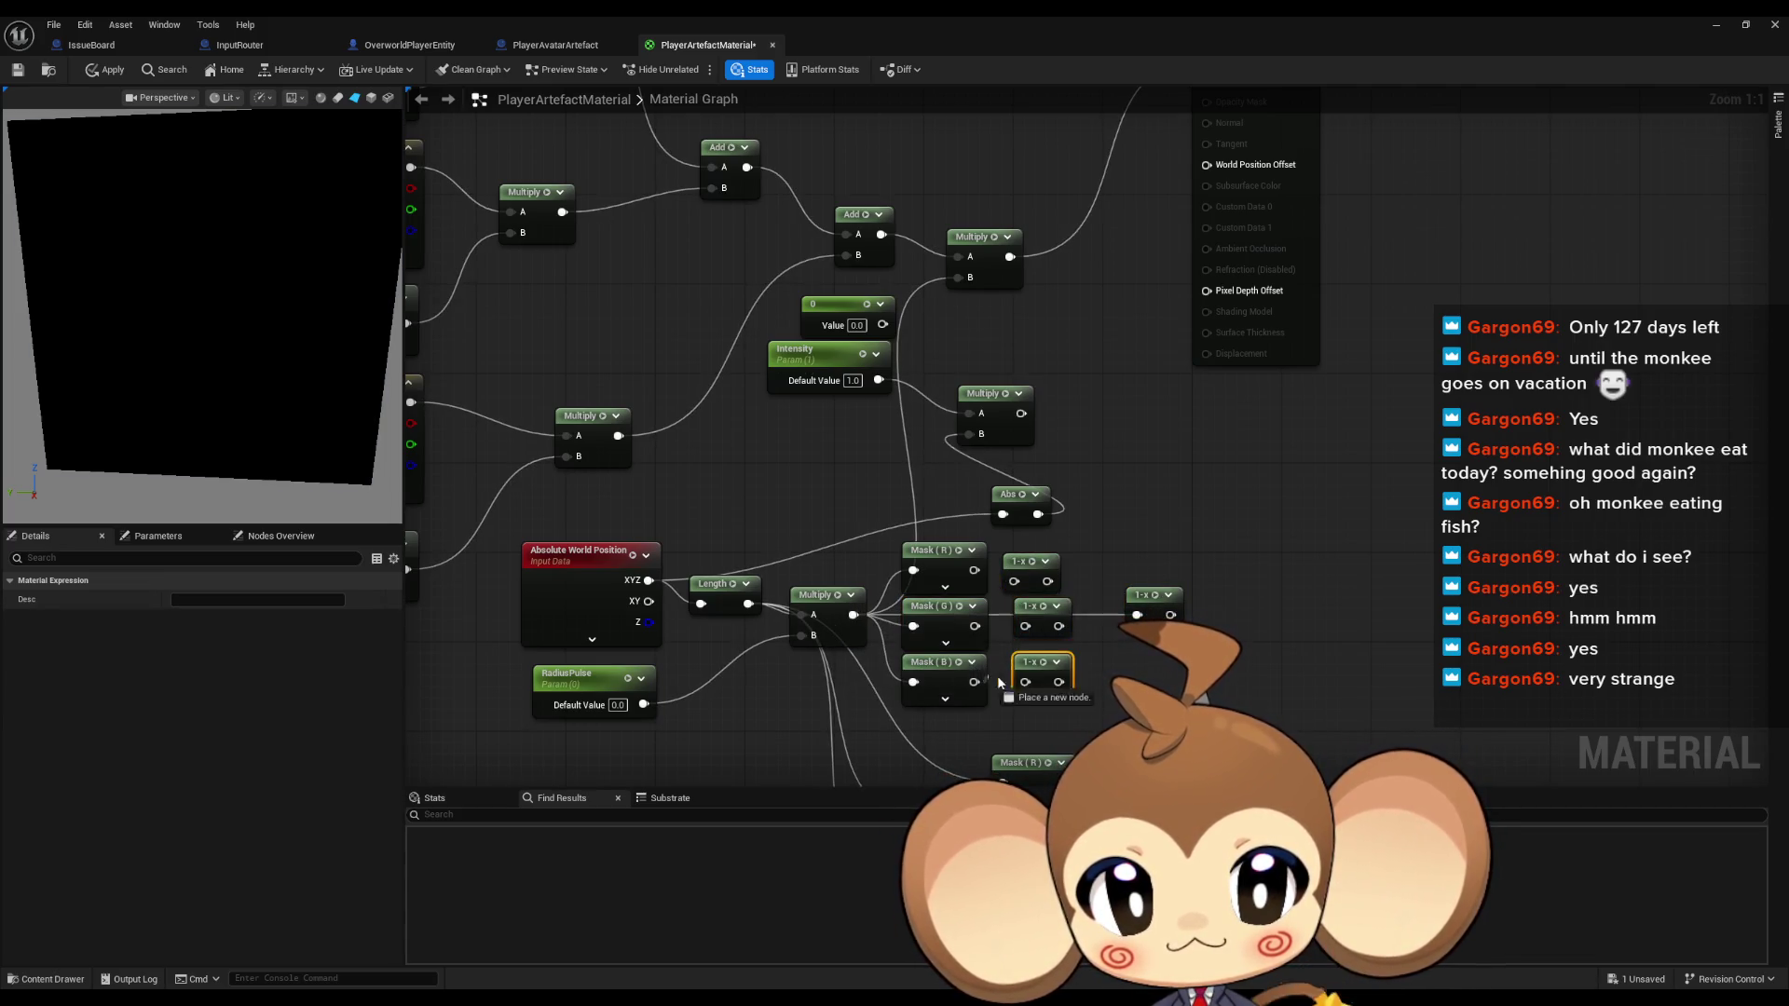
left_click_drag(974, 682, 1025, 682)
left_click_drag(974, 626, 1025, 626)
mouse_move(973, 570)
left_mouse_down()
mouse_move(1014, 581)
mouse_move(993, 550)
mouse_move(1079, 542)
left_mouse_up()
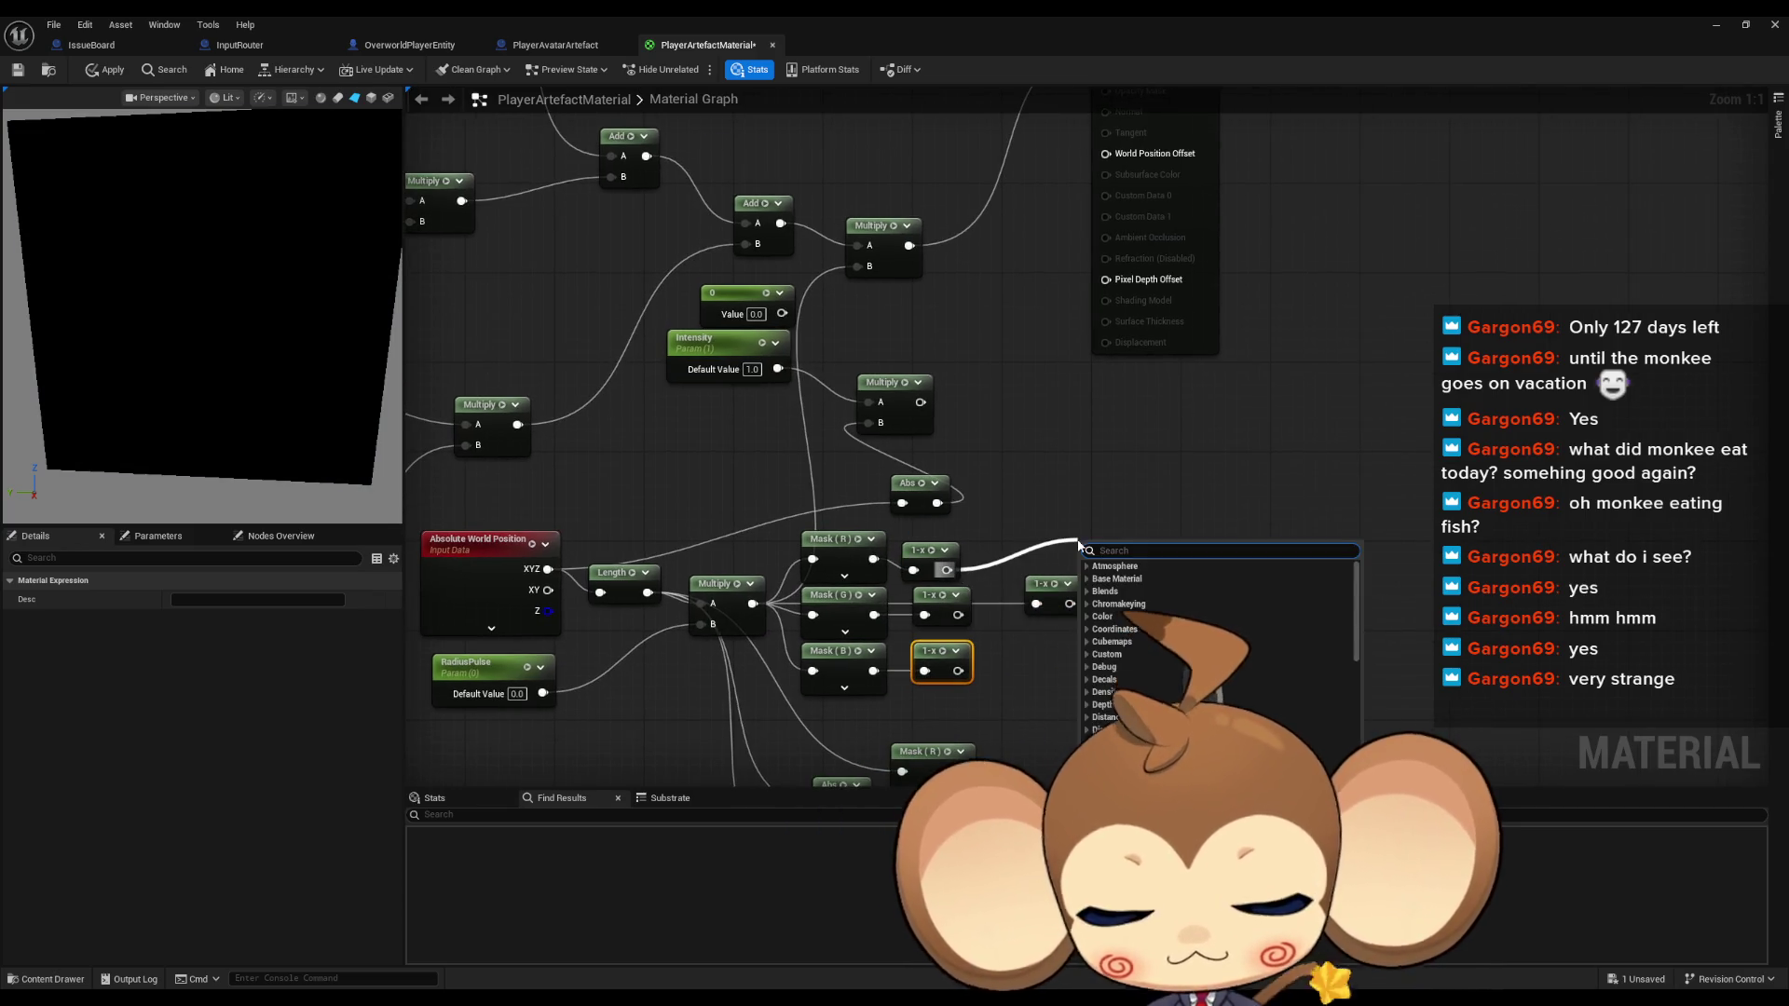
type("make flo")
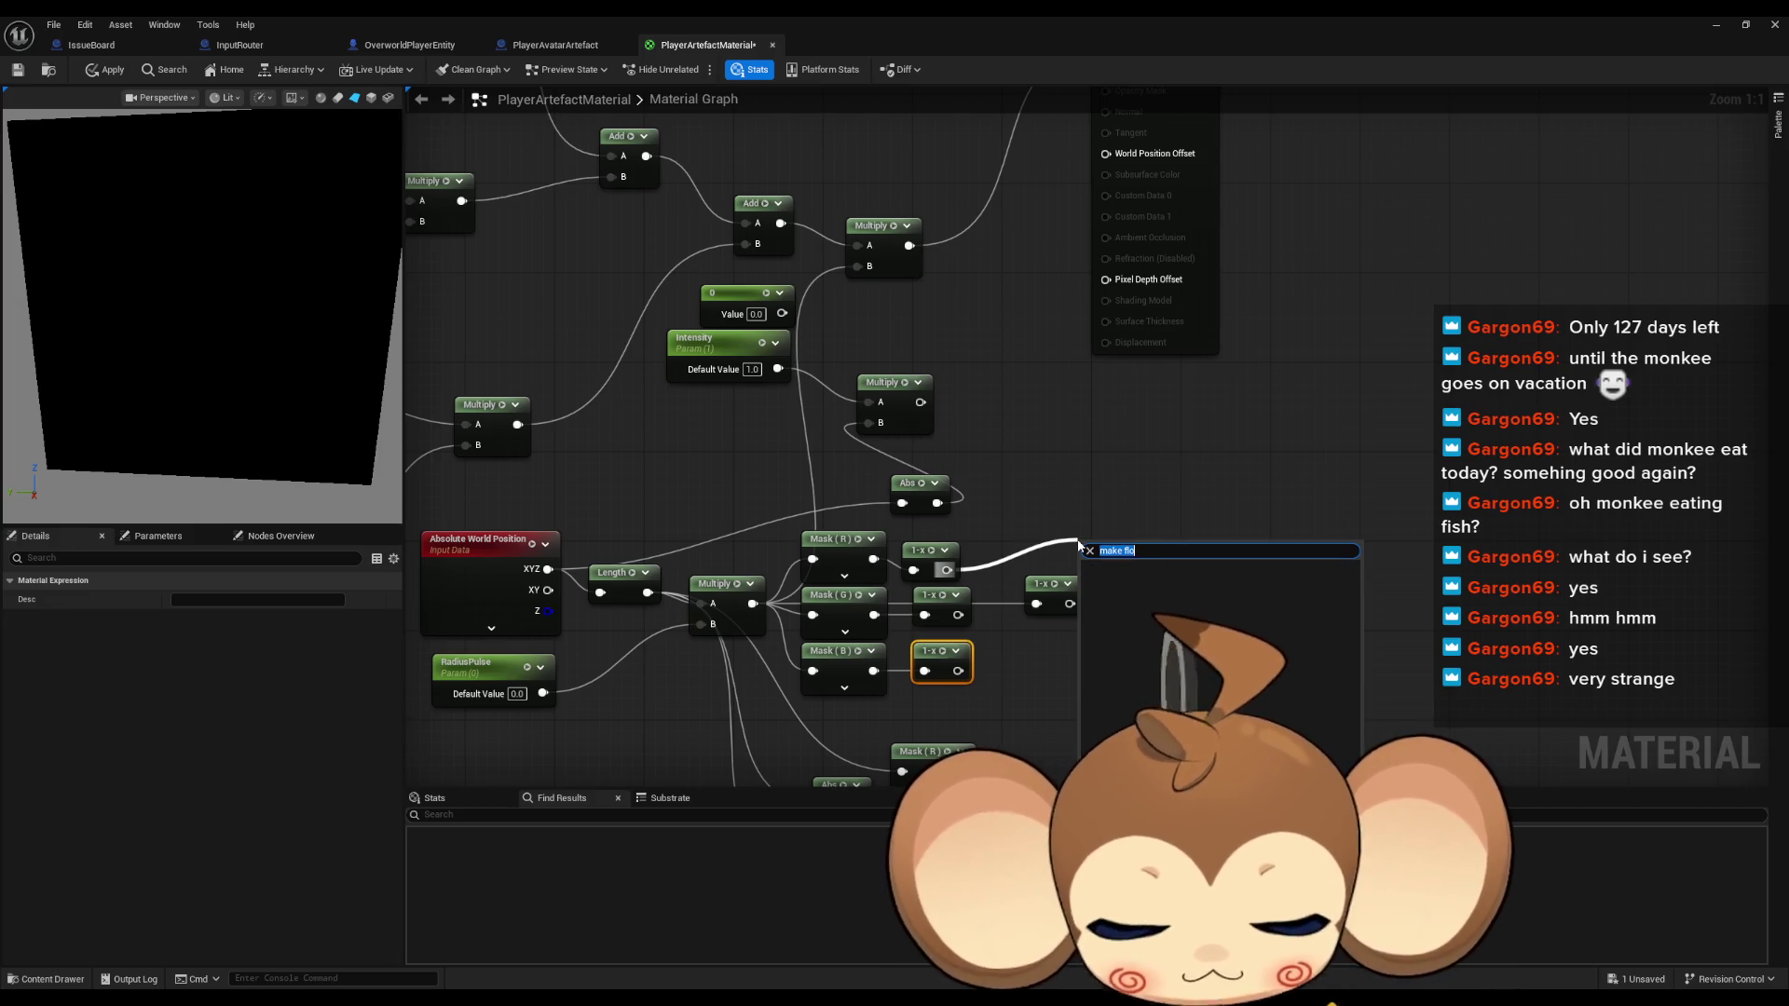
type("make vect")
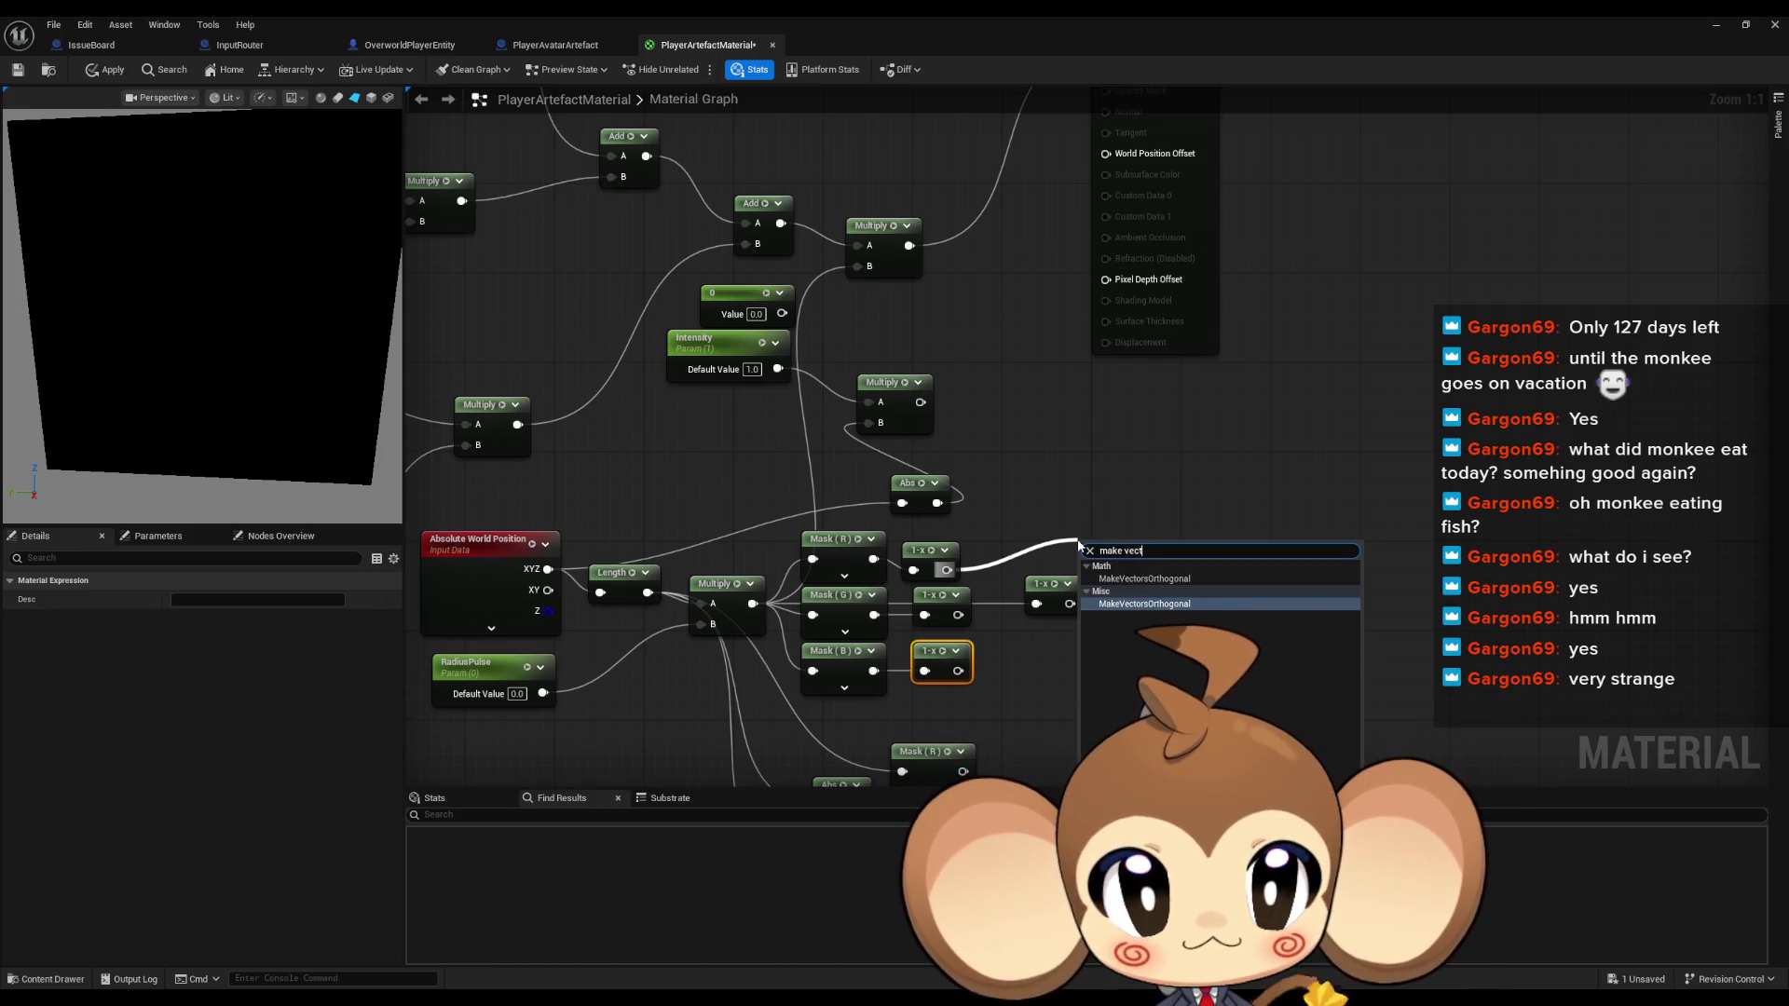
key("Up")
key("Escape")
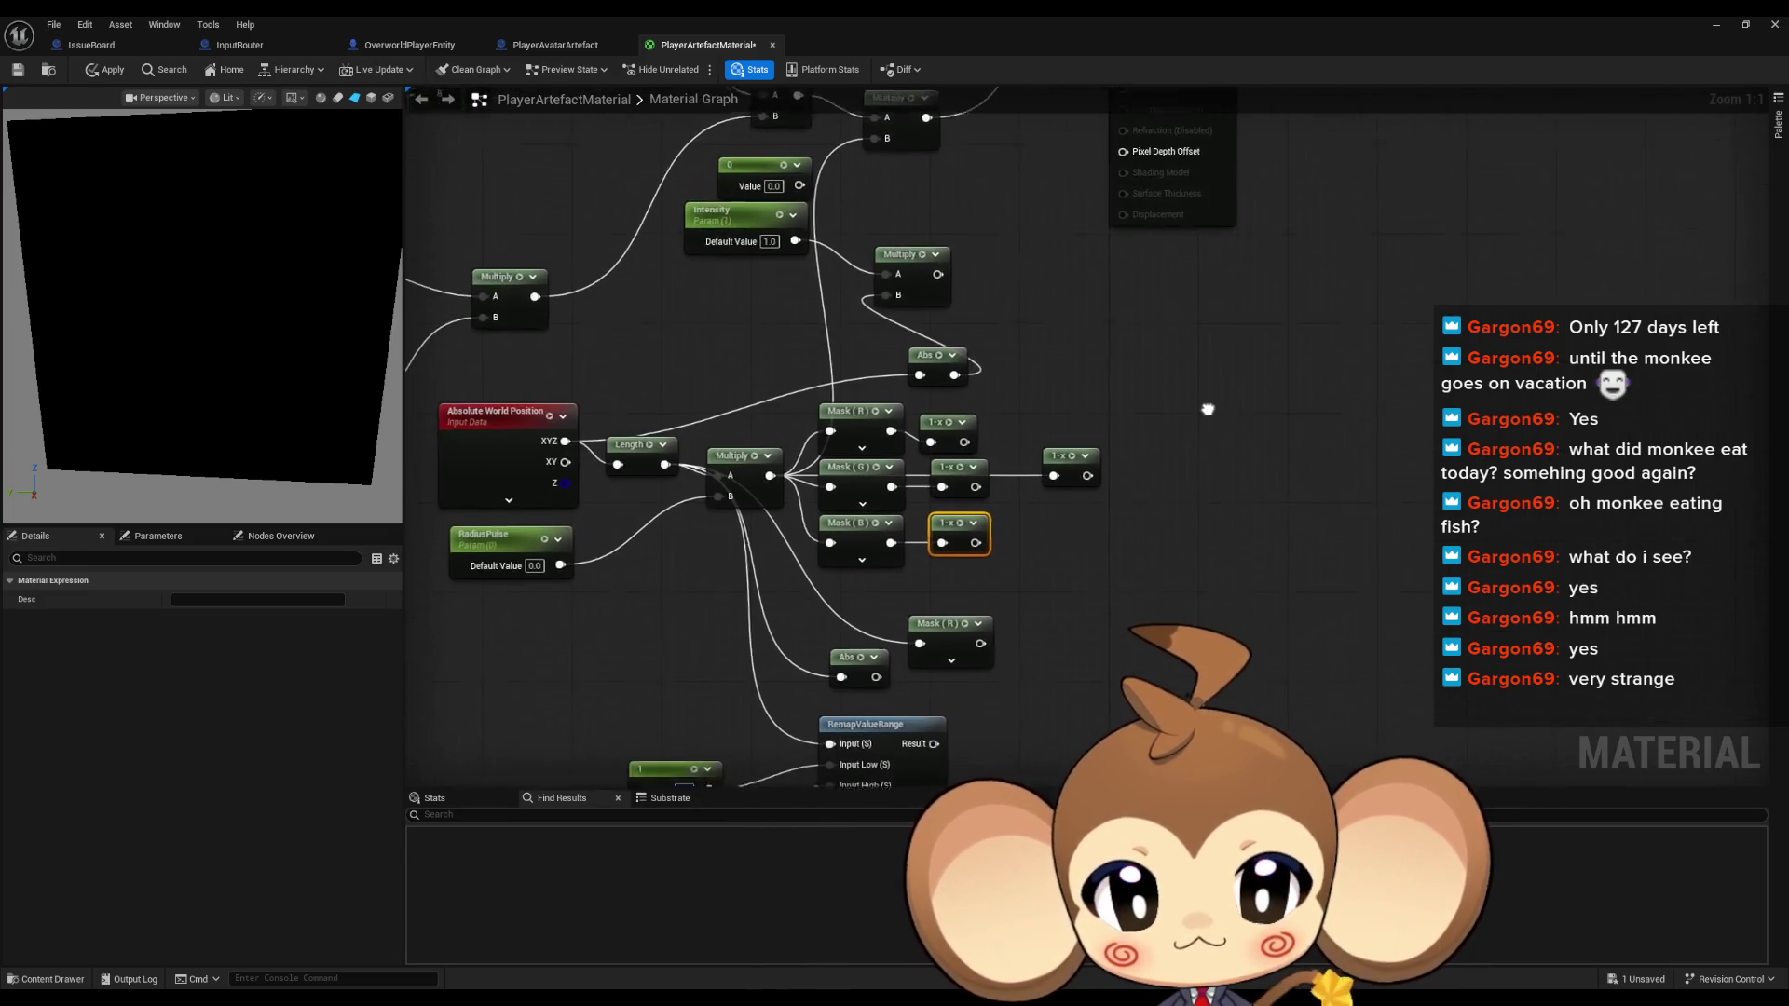
left_click_drag(1063, 431, 1249, 470)
scroll(1386, 701, "down", 3)
mouse_move(1183, 647)
left_mouse_down()
mouse_move(1712, 726)
mouse_move(1764, 704)
mouse_move(1716, 513)
left_mouse_up()
mouse_move(1258, 485)
left_mouse_down()
mouse_move(1612, 456)
mouse_move(443, 457)
left_mouse_up()
scroll(1010, 596, "up", 3)
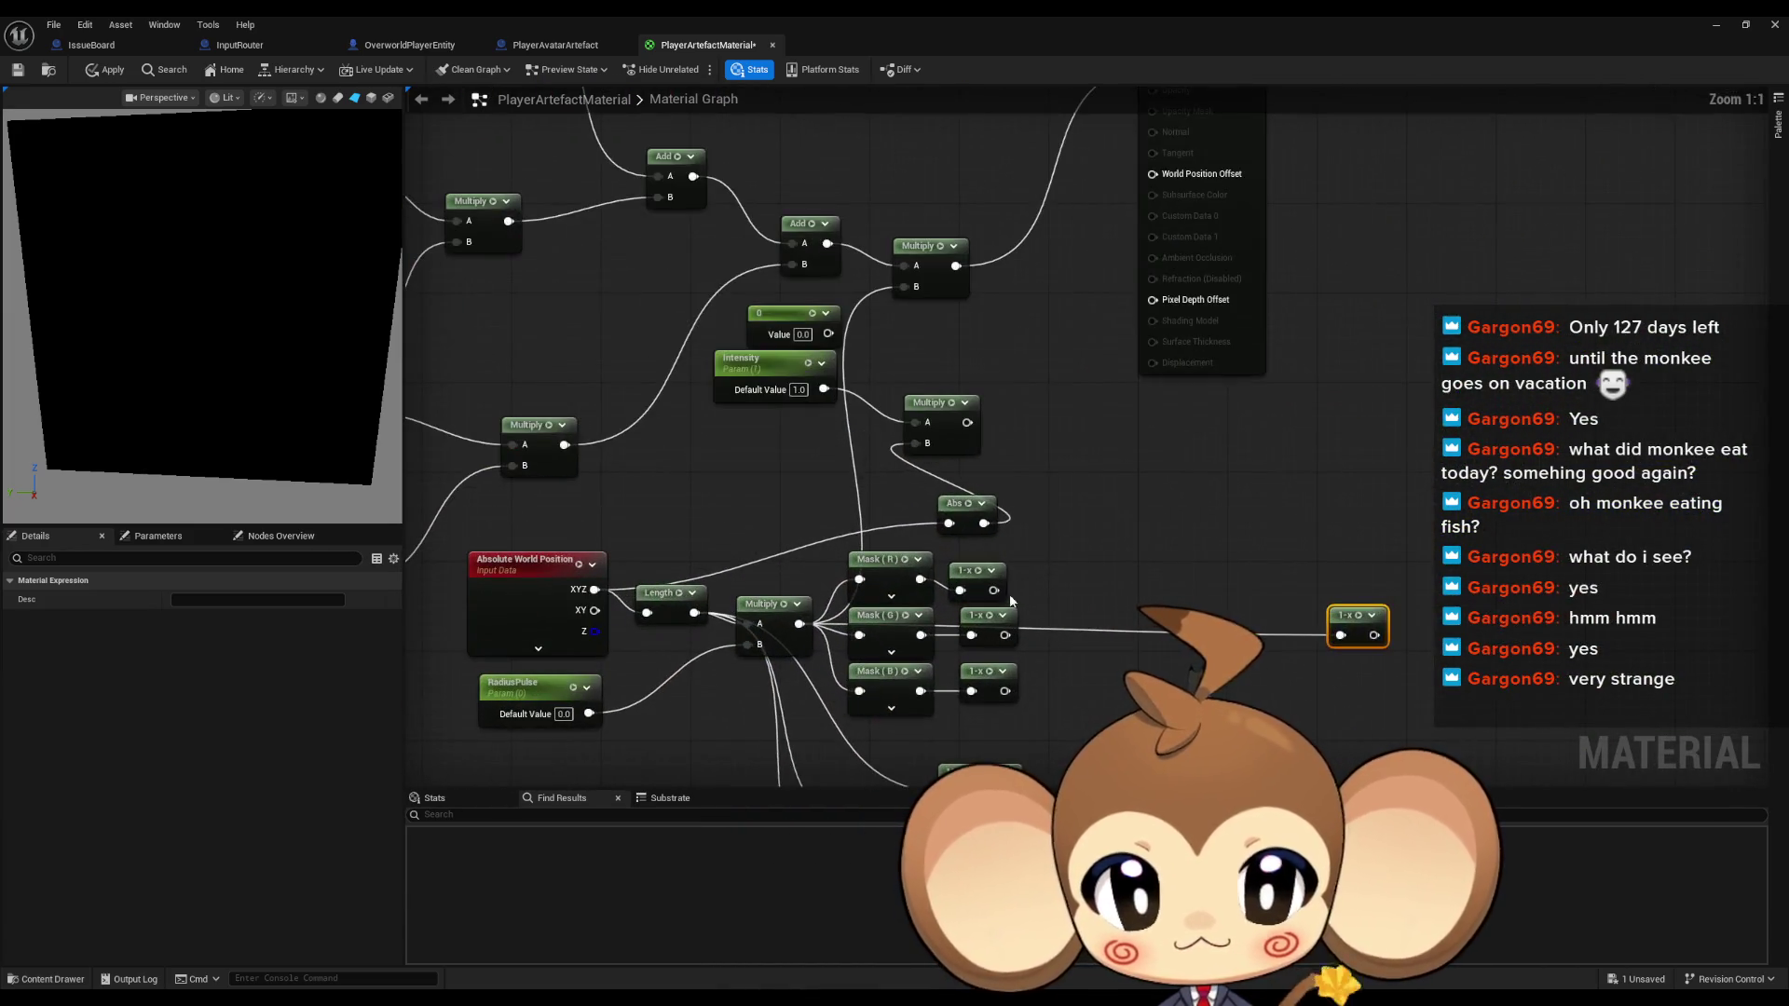
Add a Make Vector3 combining the three 1-x outputs and feed it into the upper Multiply's B
right_click(1103, 528)
type("make vect")
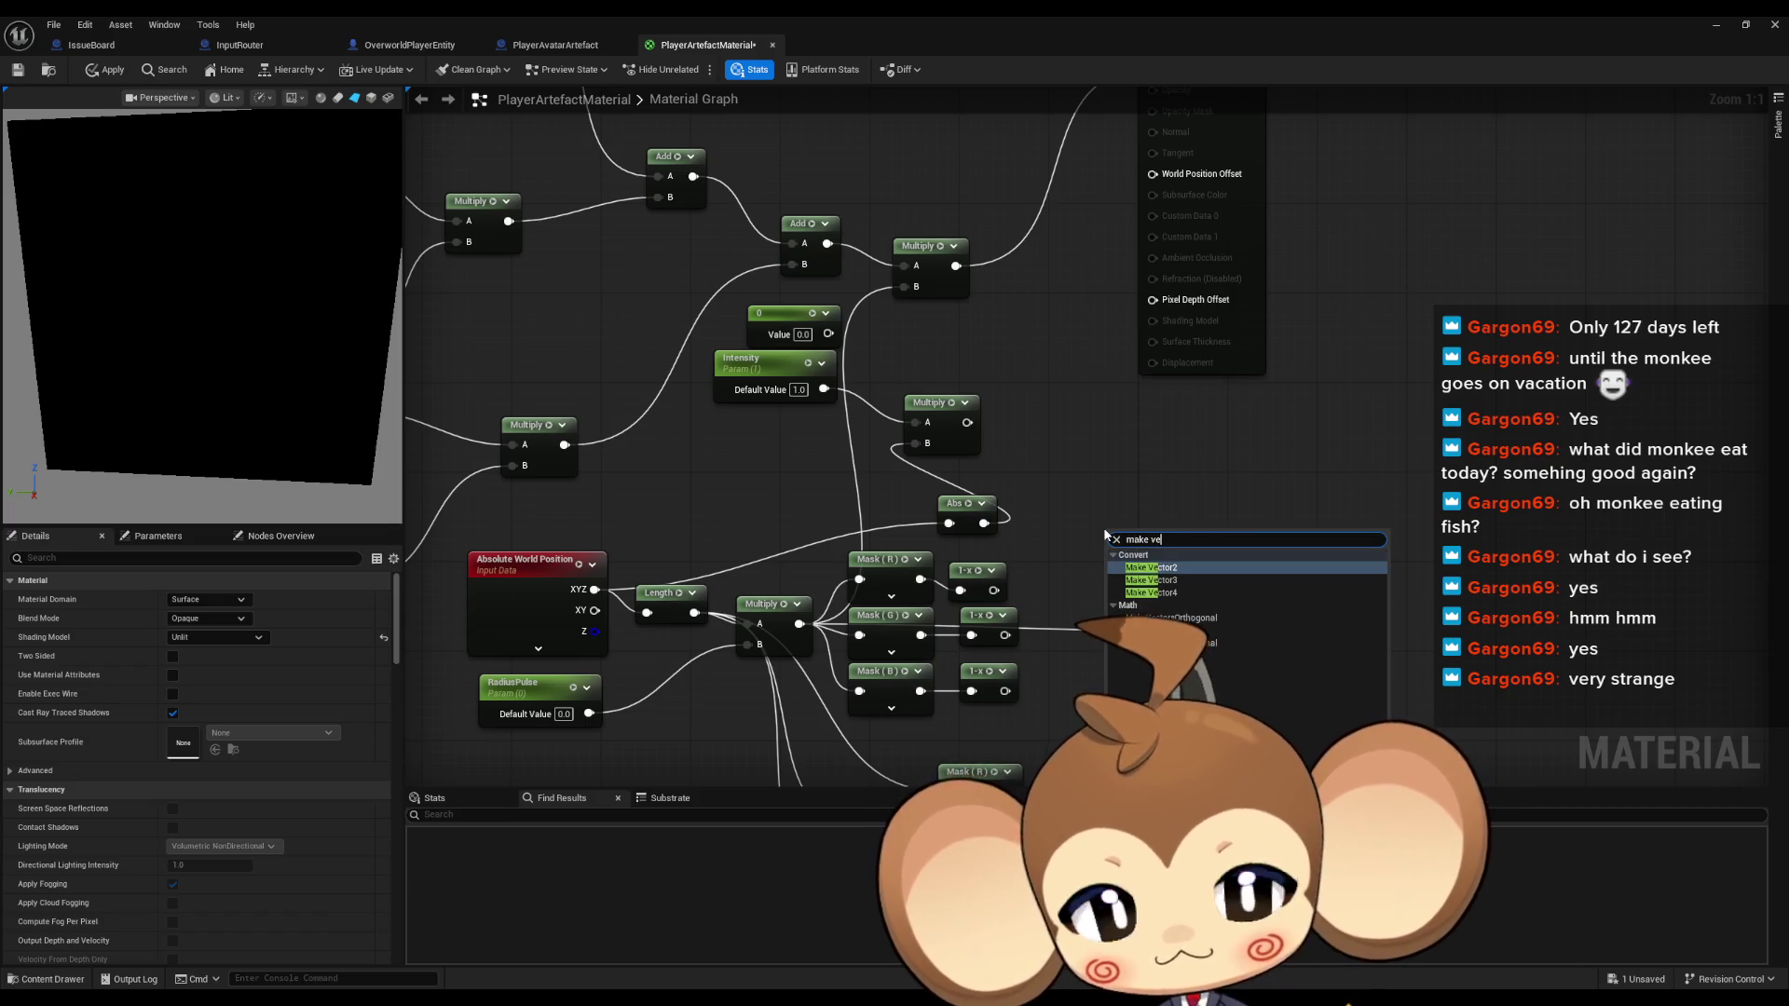
key("Down")
key("Return")
mouse_move(1165, 531)
left_mouse_down()
mouse_move(1097, 599)
mouse_move(994, 591)
left_mouse_up()
mouse_move(1050, 645)
left_mouse_down()
mouse_move(1005, 635)
mouse_move(1004, 691)
left_mouse_up()
left_click_drag(1155, 635, 943, 442)
left_click_drag(1100, 504, 916, 286)
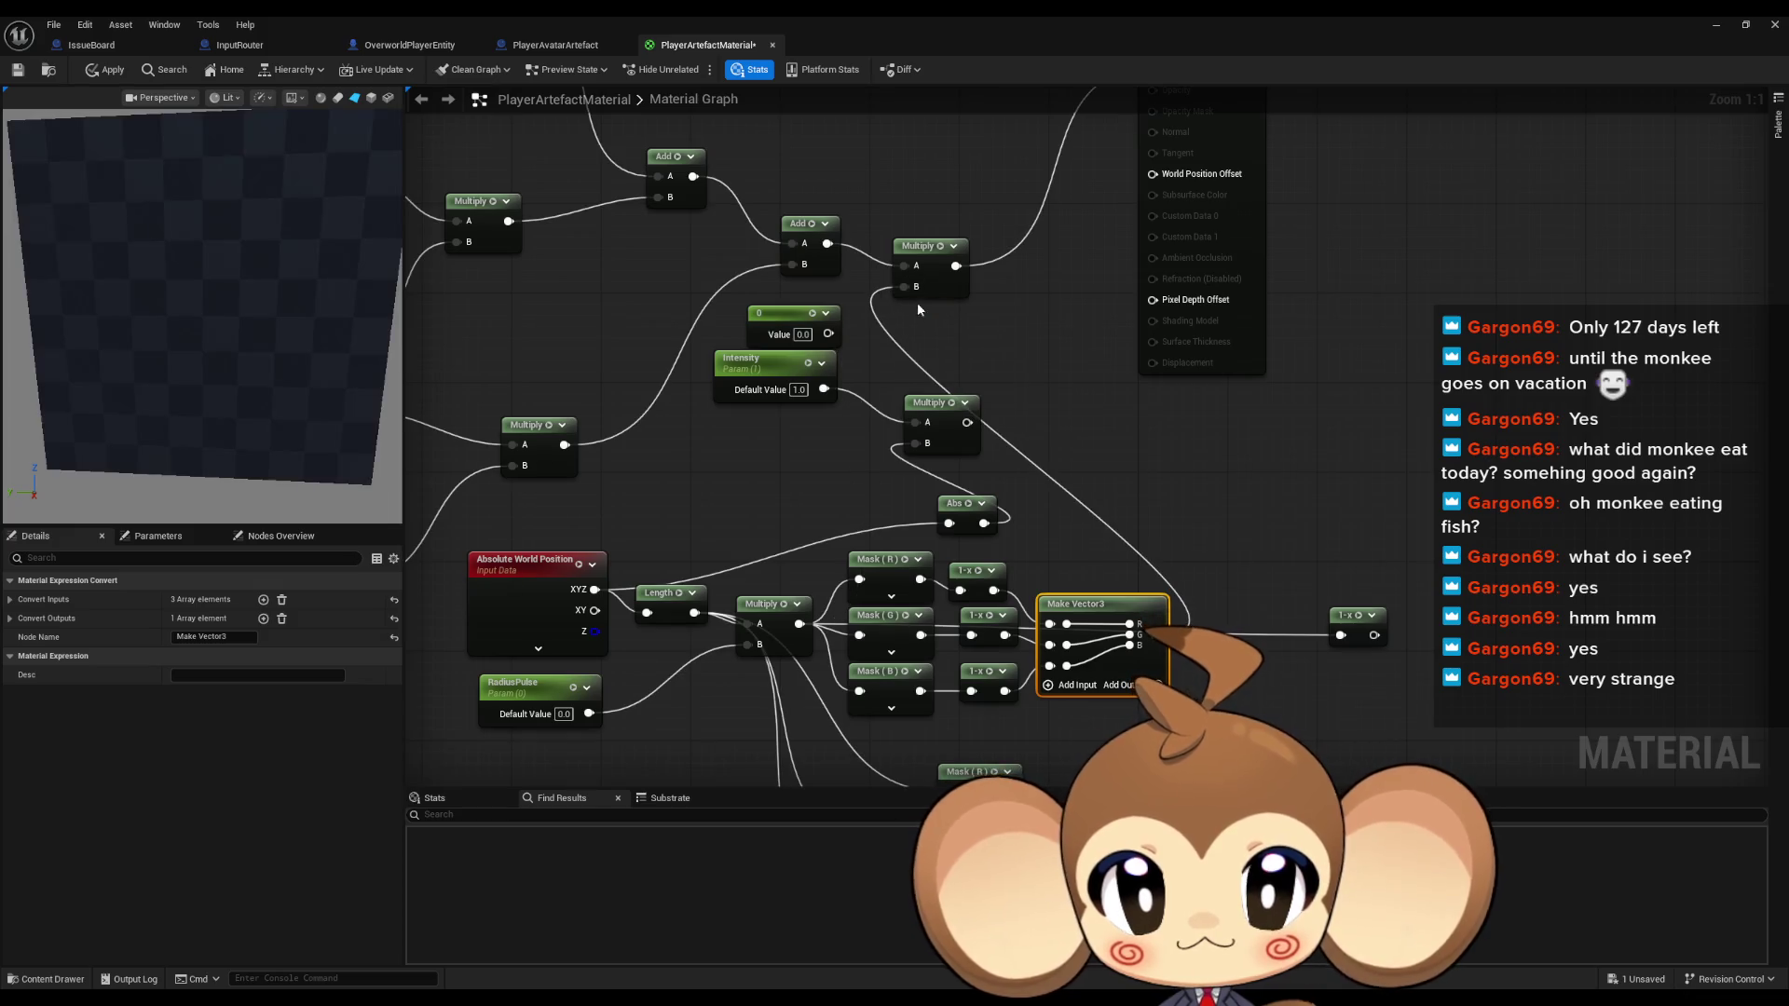
left_click_drag(1096, 610, 1073, 588)
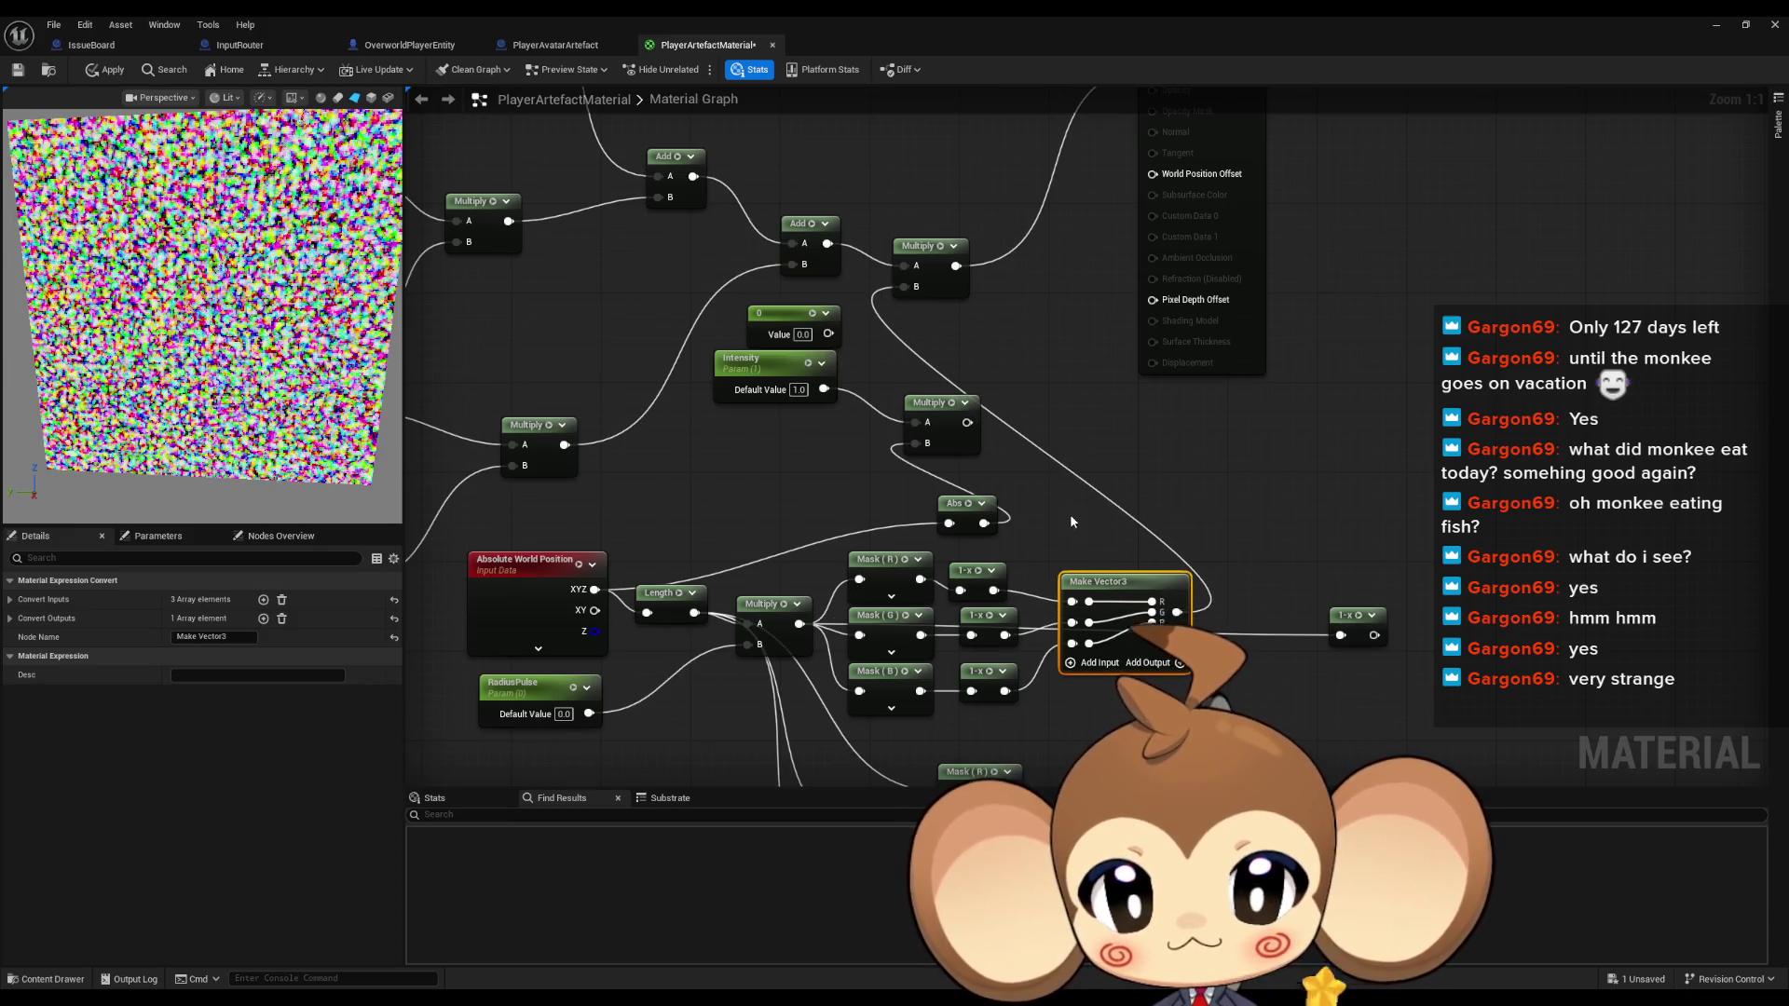
left_click(708, 485)
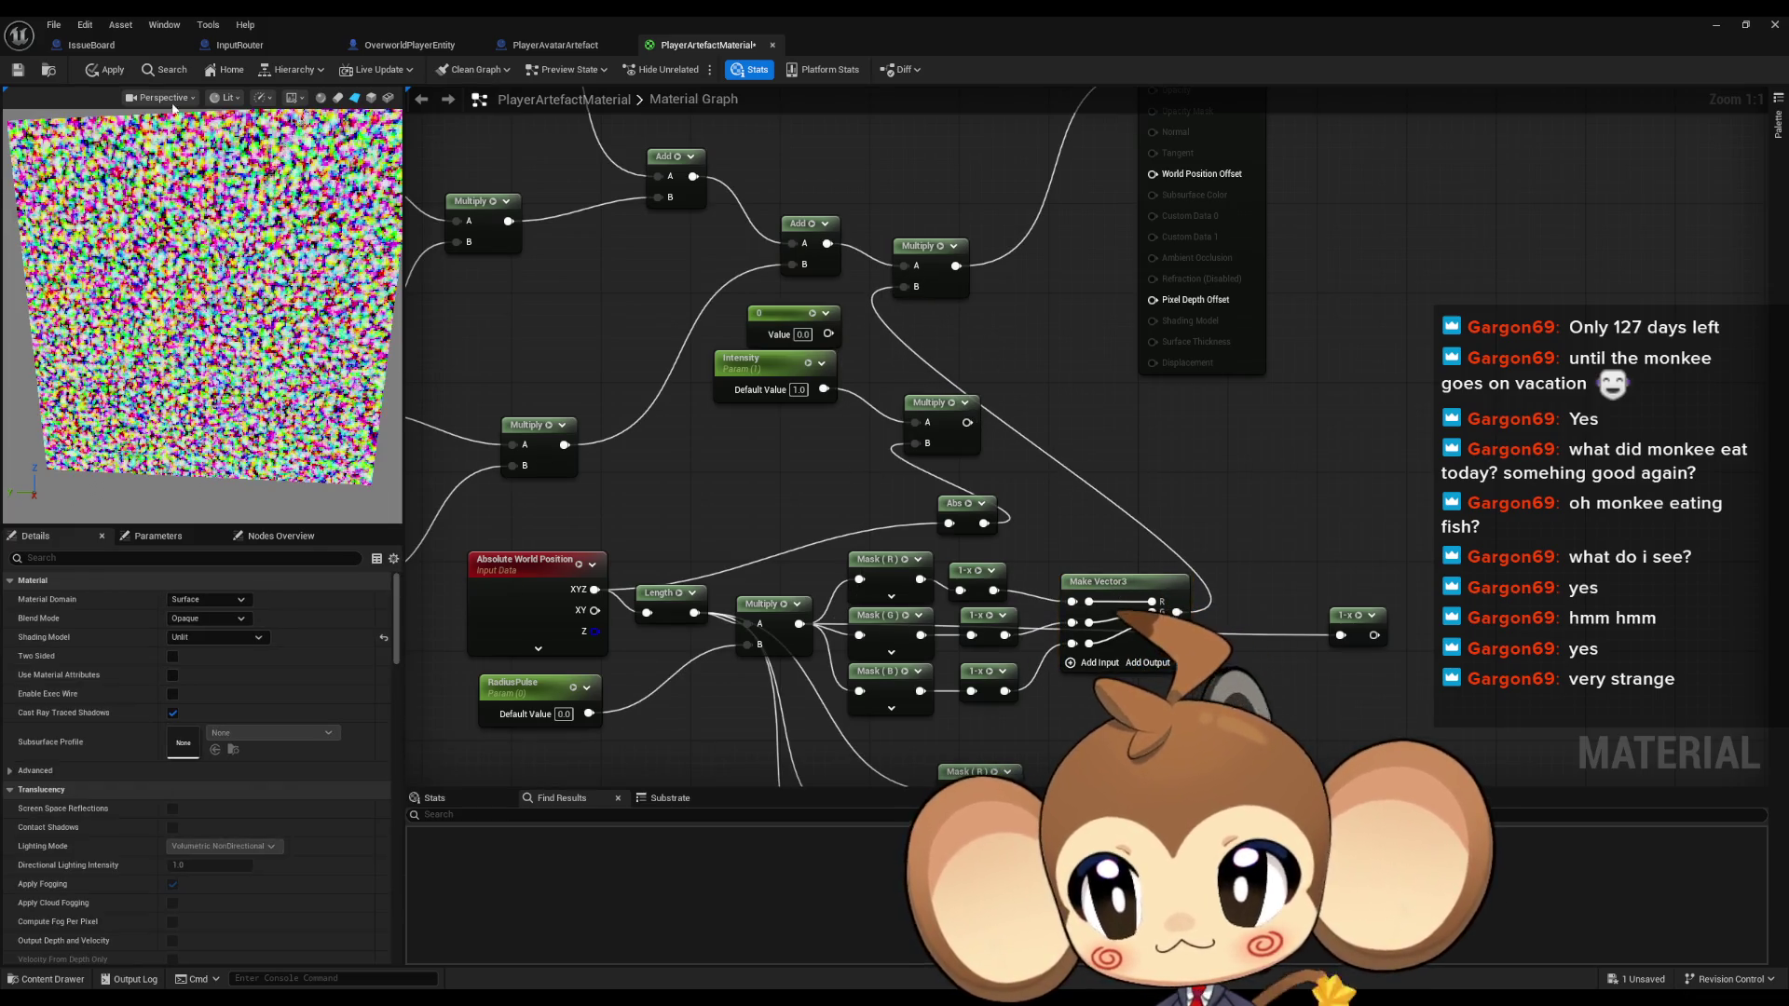
Set RadiusPulse's default value back to 1.0
left_click(545, 687)
mouse_move(201, 636)
left_mouse_down()
mouse_move(220, 636)
mouse_move(203, 638)
left_mouse_up()
type("1")
key("Return")
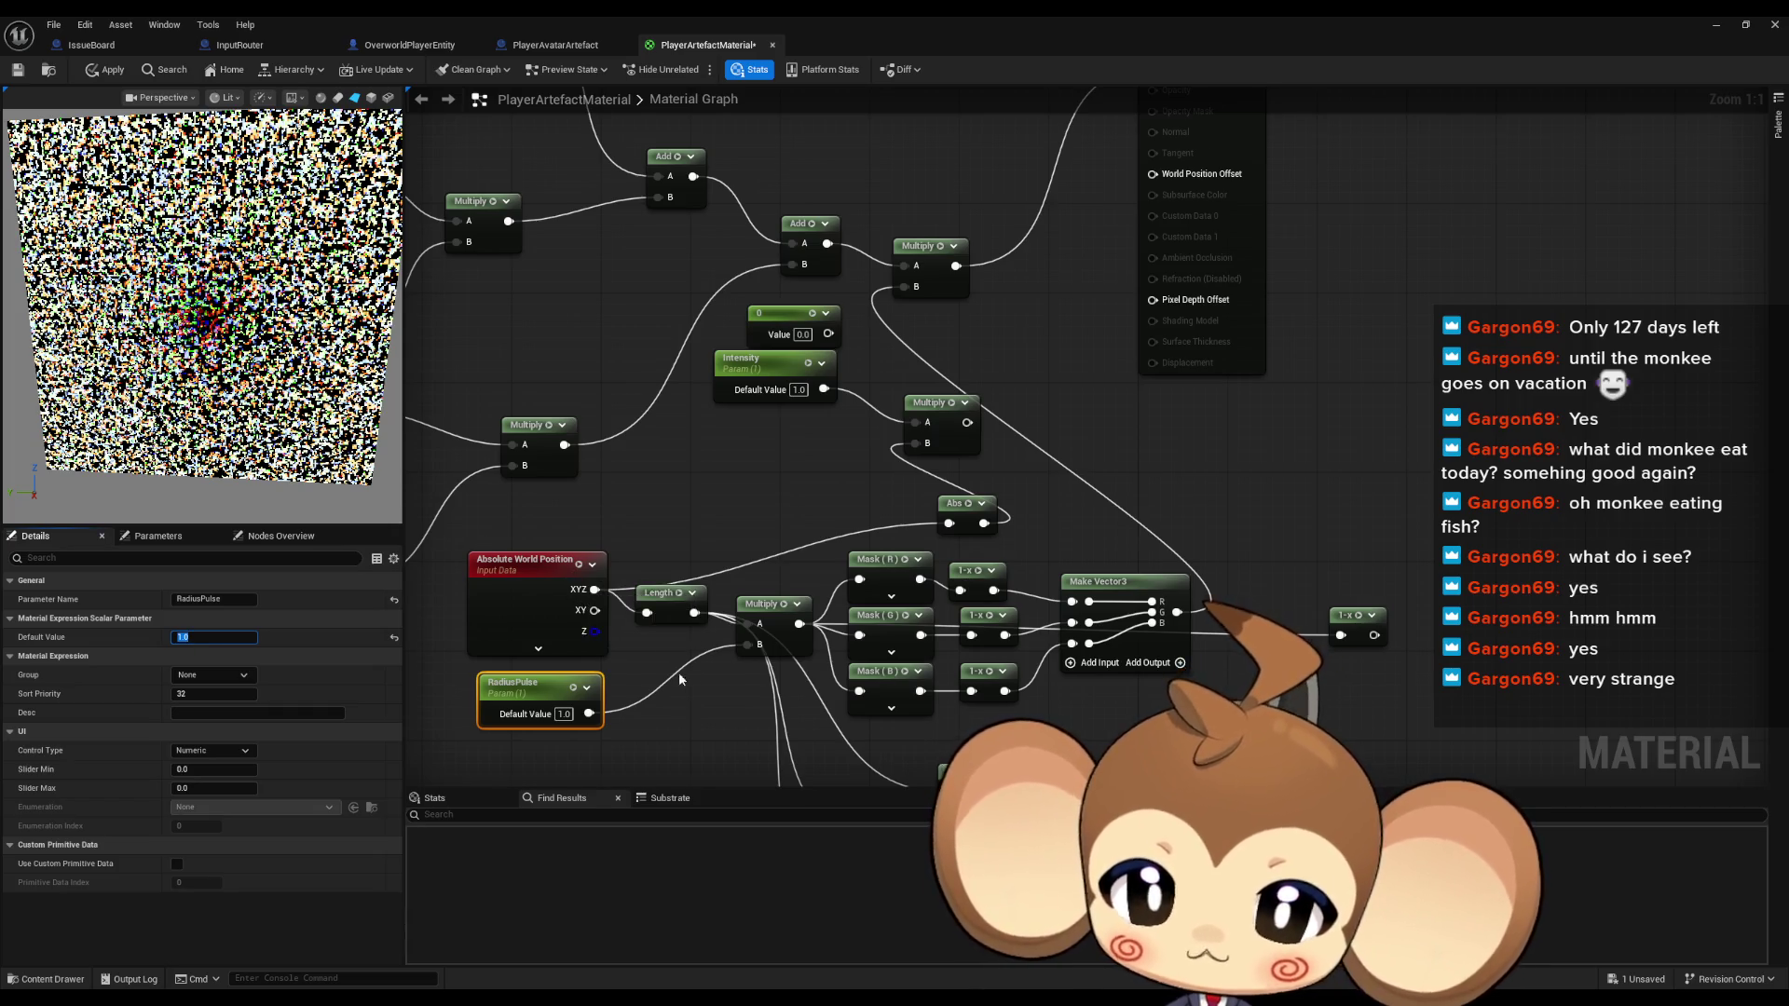
Add a Normalize node fed by RadiusPulse's output
left_click_drag(583, 596, 732, 564)
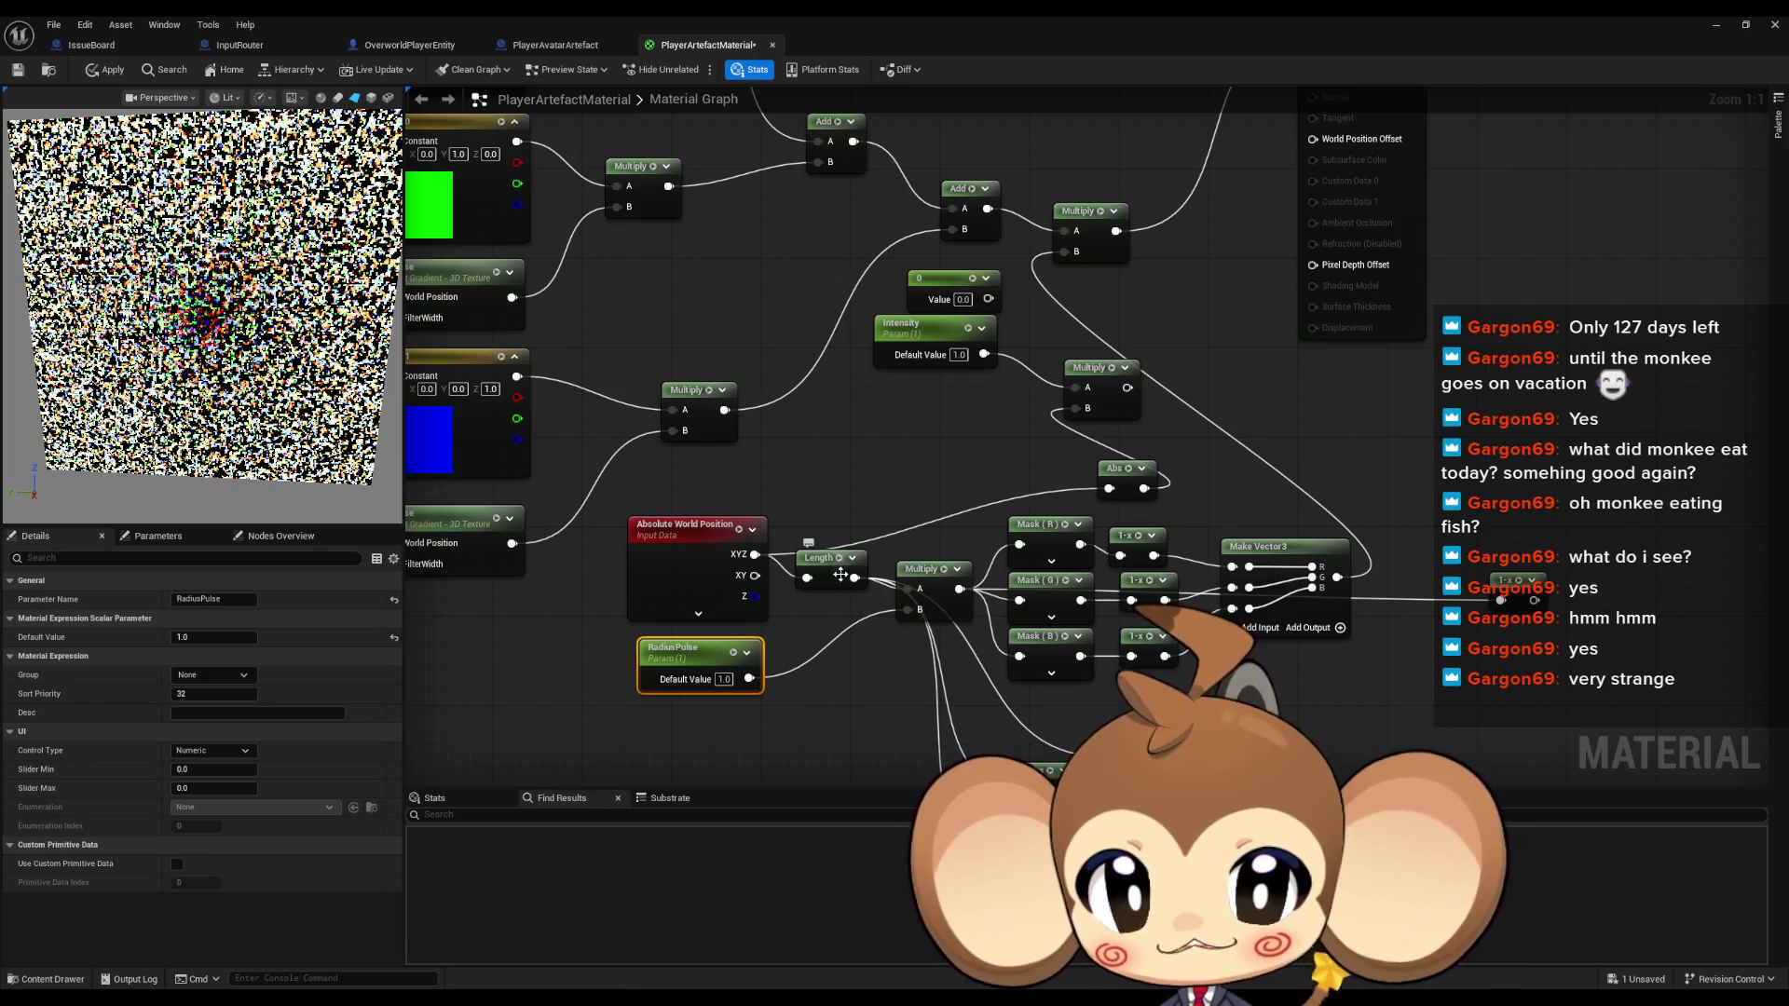
left_click_drag(749, 679, 824, 654)
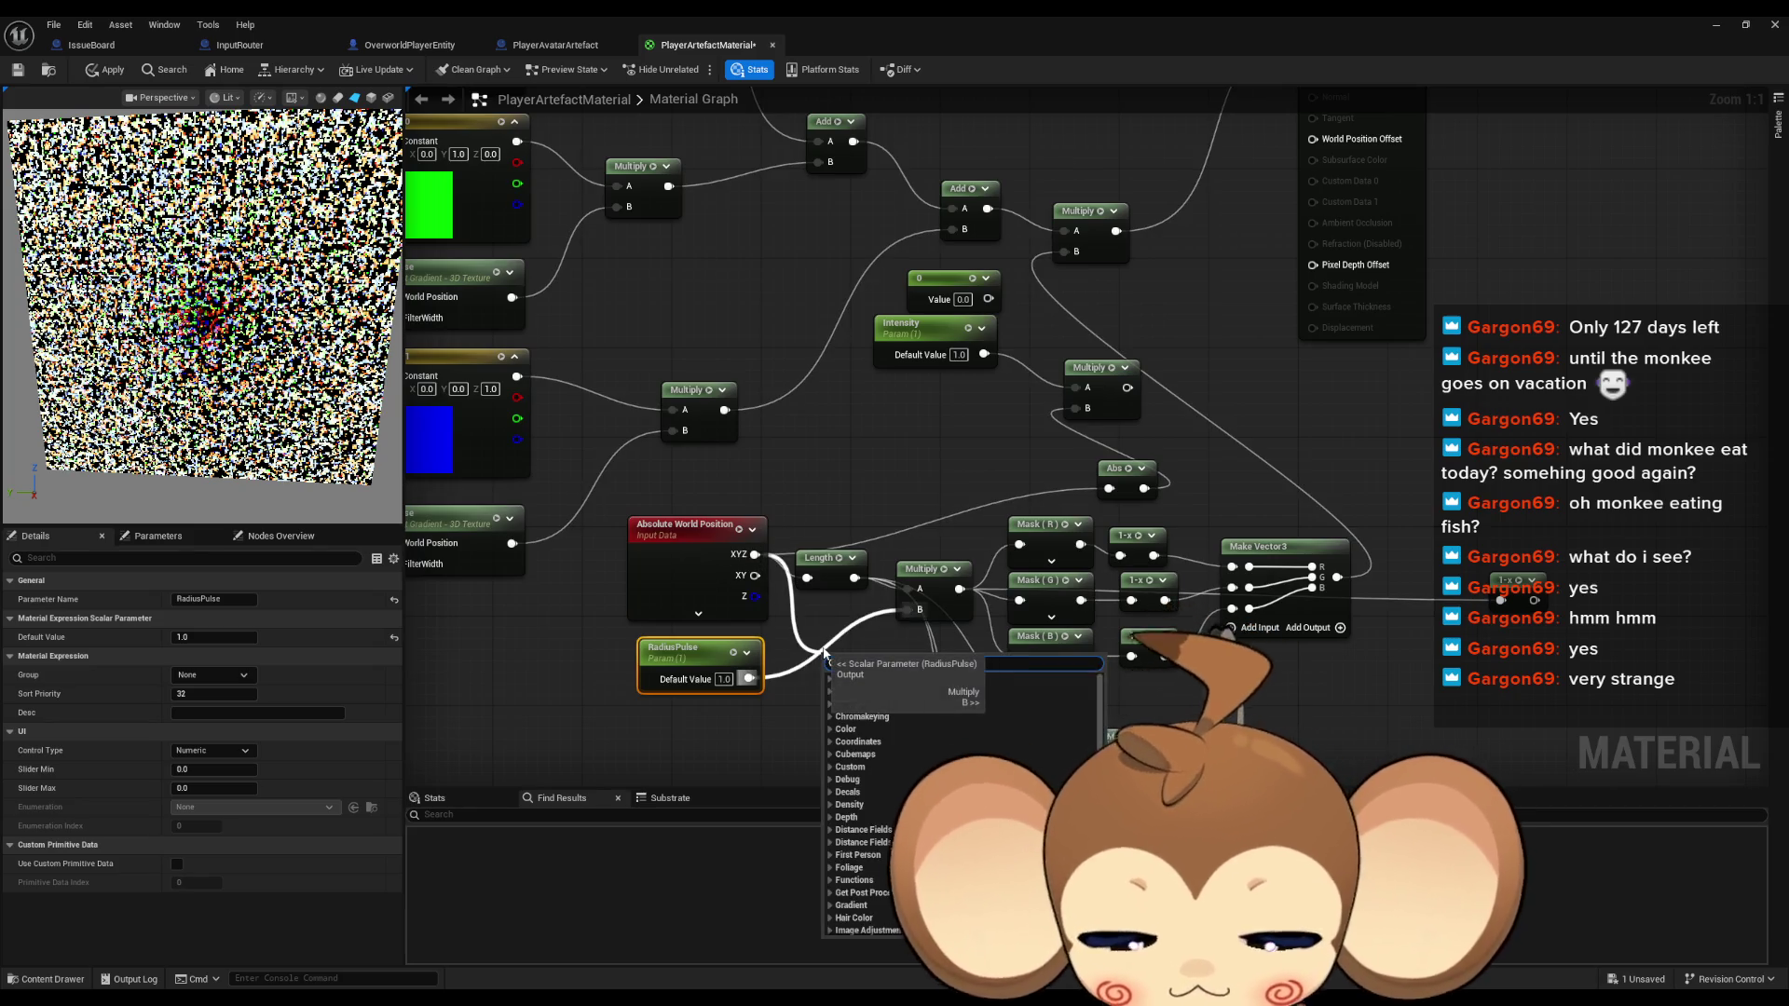
type("normalize")
key("Return")
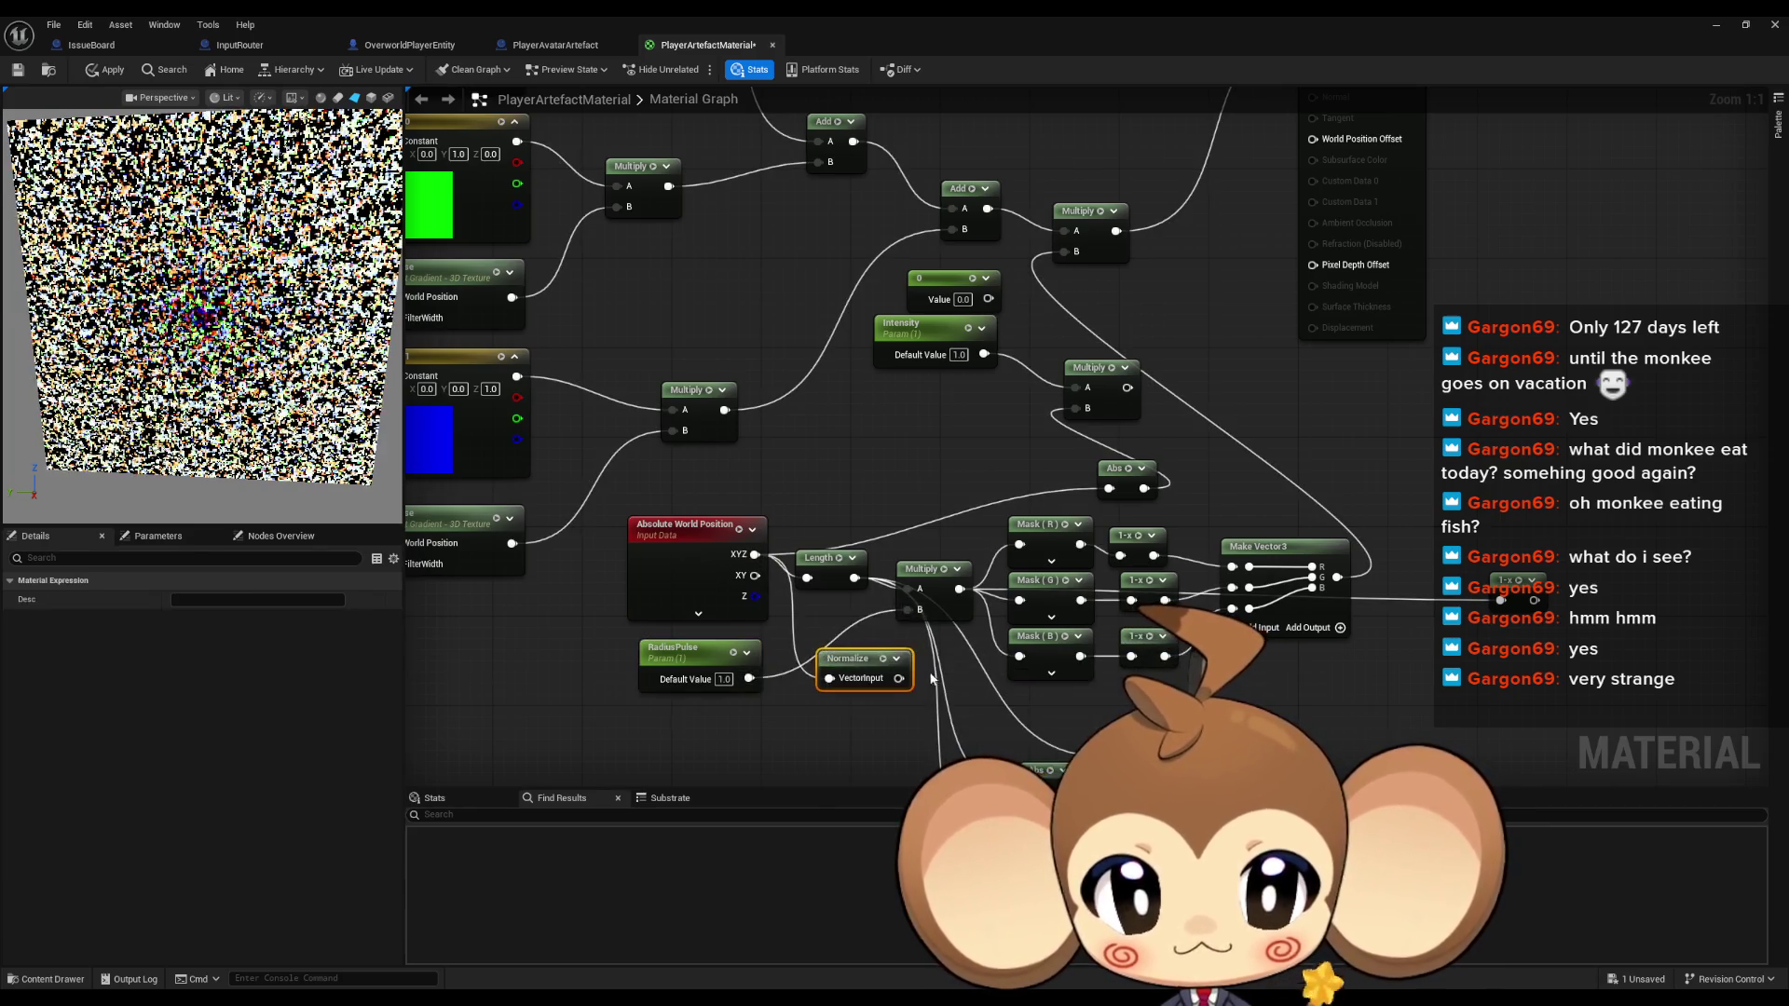
mouse_move(899, 679)
left_mouse_down()
mouse_move(883, 657)
mouse_move(941, 778)
left_mouse_up()
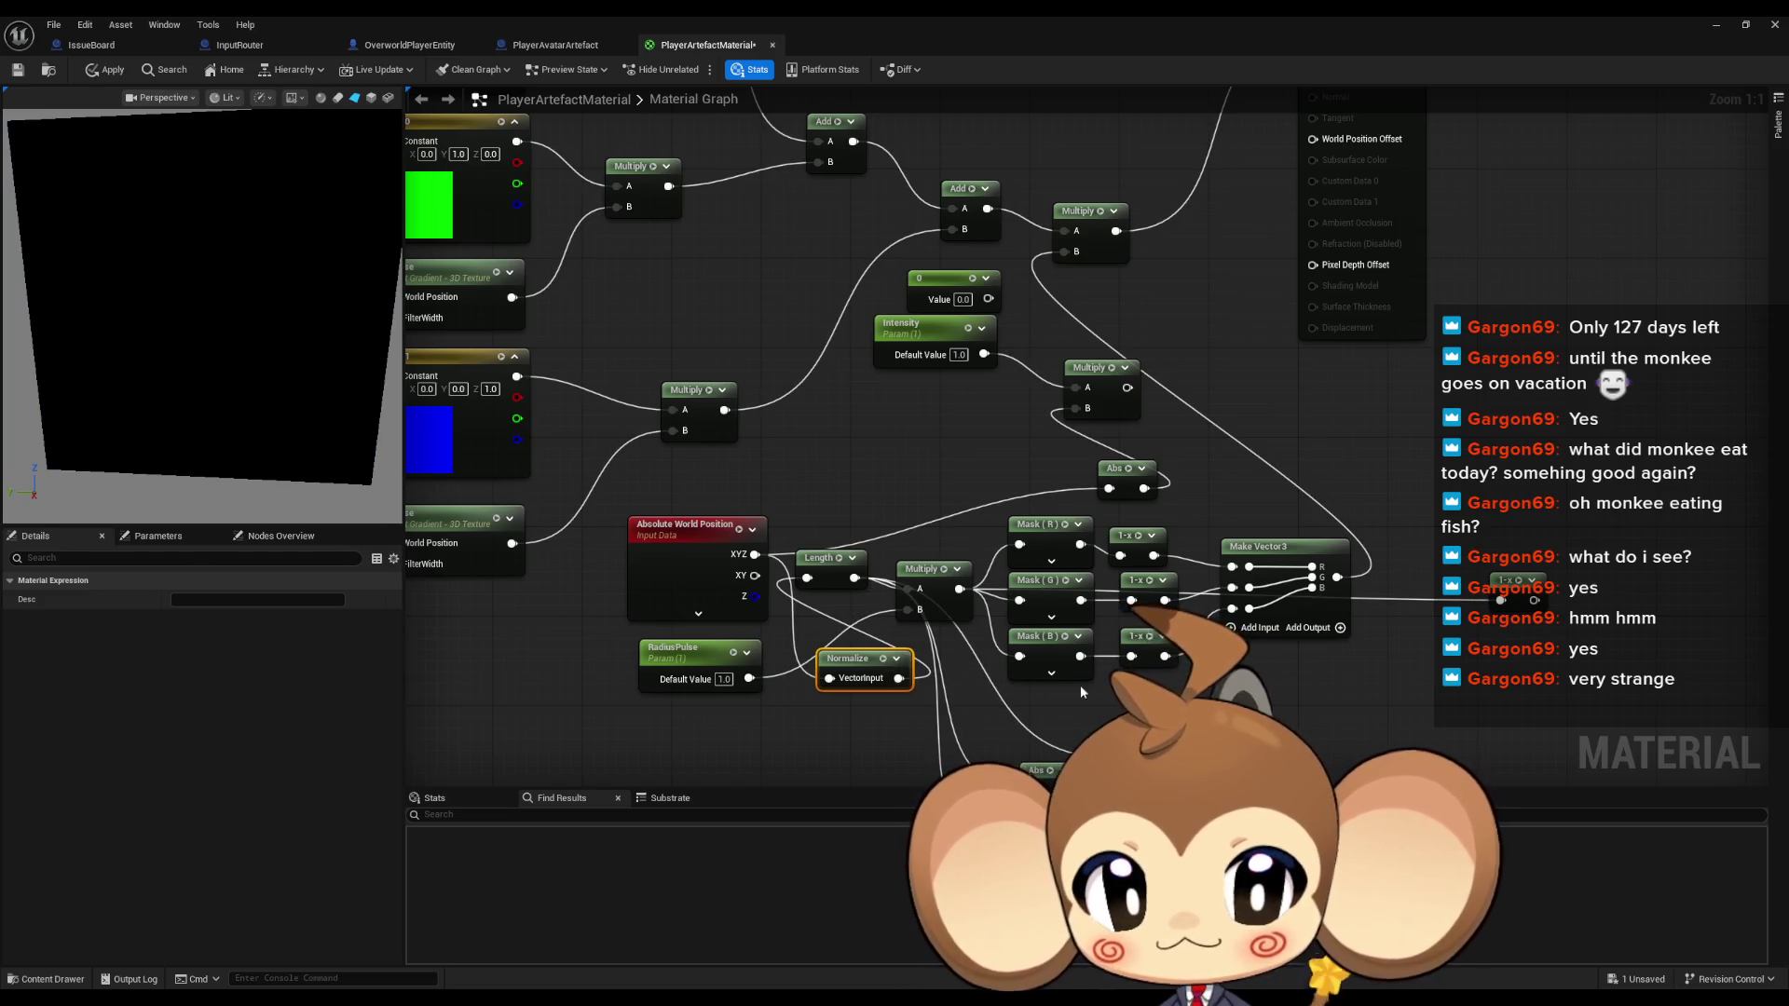
Scrub RadiusPulse's default value down from 0.944 to about 0.3
left_click(689, 663)
left_click_drag(198, 637, 160, 637)
key("Escape")
left_click(874, 722)
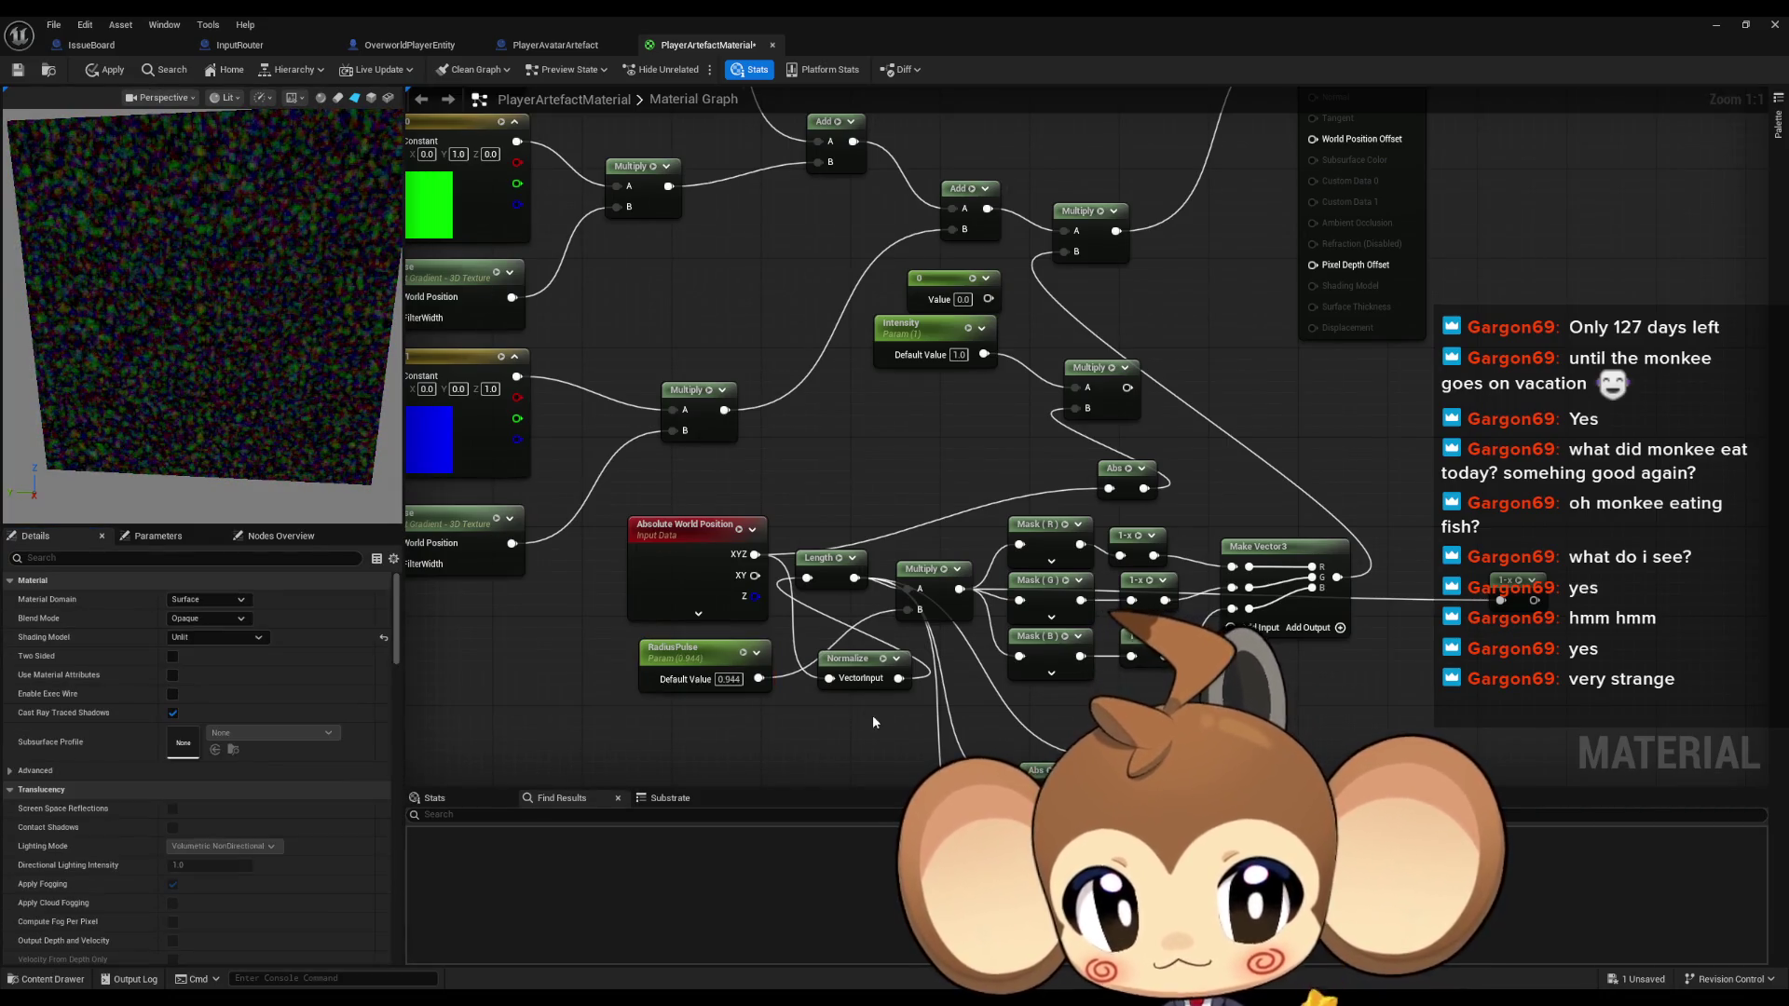
mouse_move(960, 589)
left_mouse_down()
mouse_move(1080, 494)
mouse_move(1066, 246)
mouse_move(1045, 296)
mouse_move(1059, 335)
mouse_move(1063, 252)
left_mouse_up()
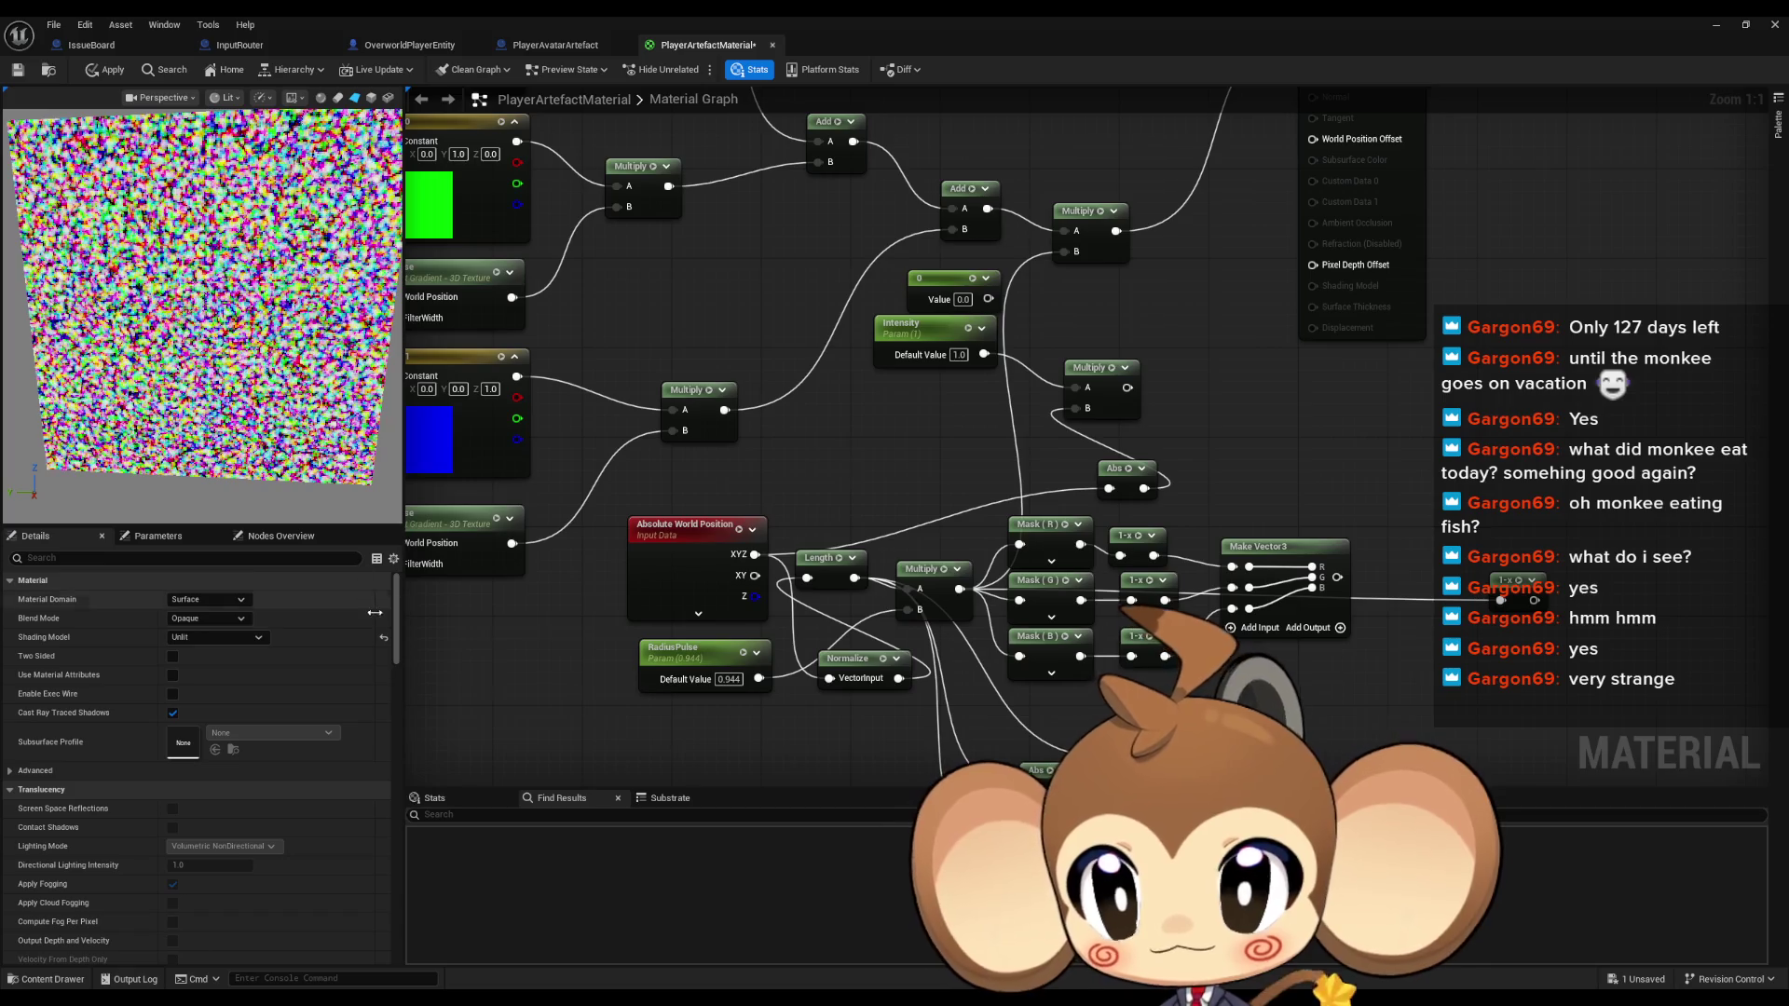
left_click(684, 645)
left_click_drag(207, 636, 139, 636)
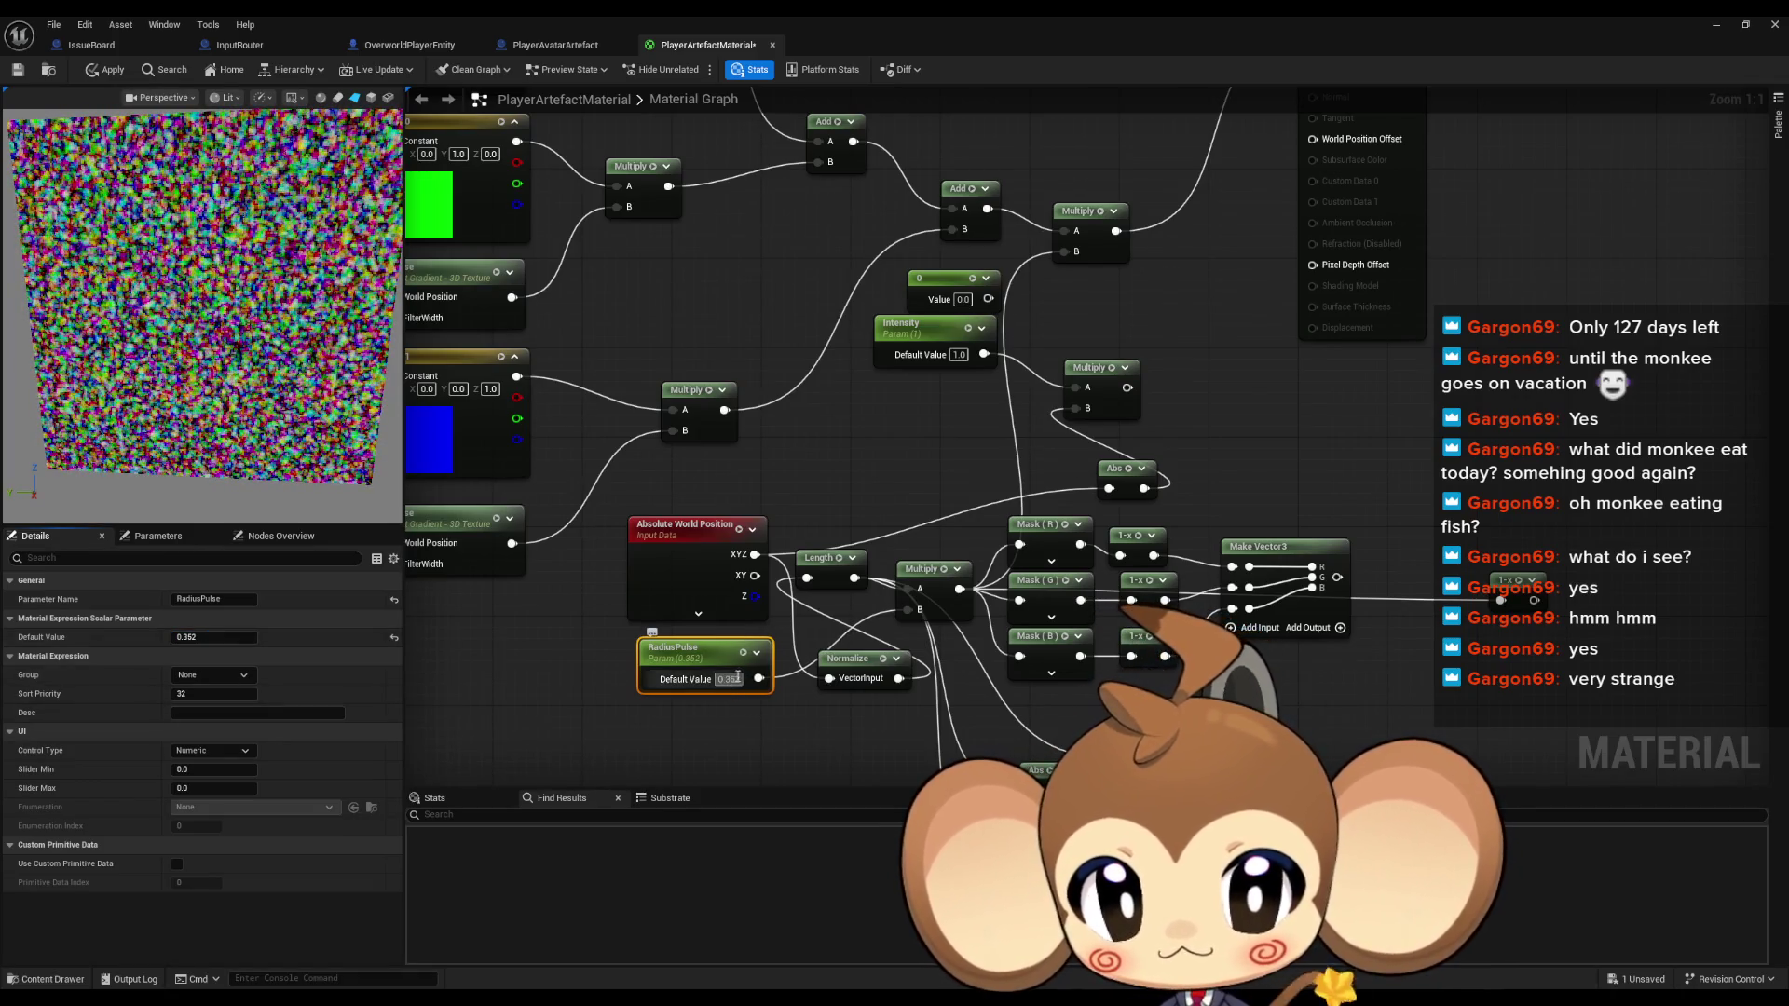
left_click(822, 723)
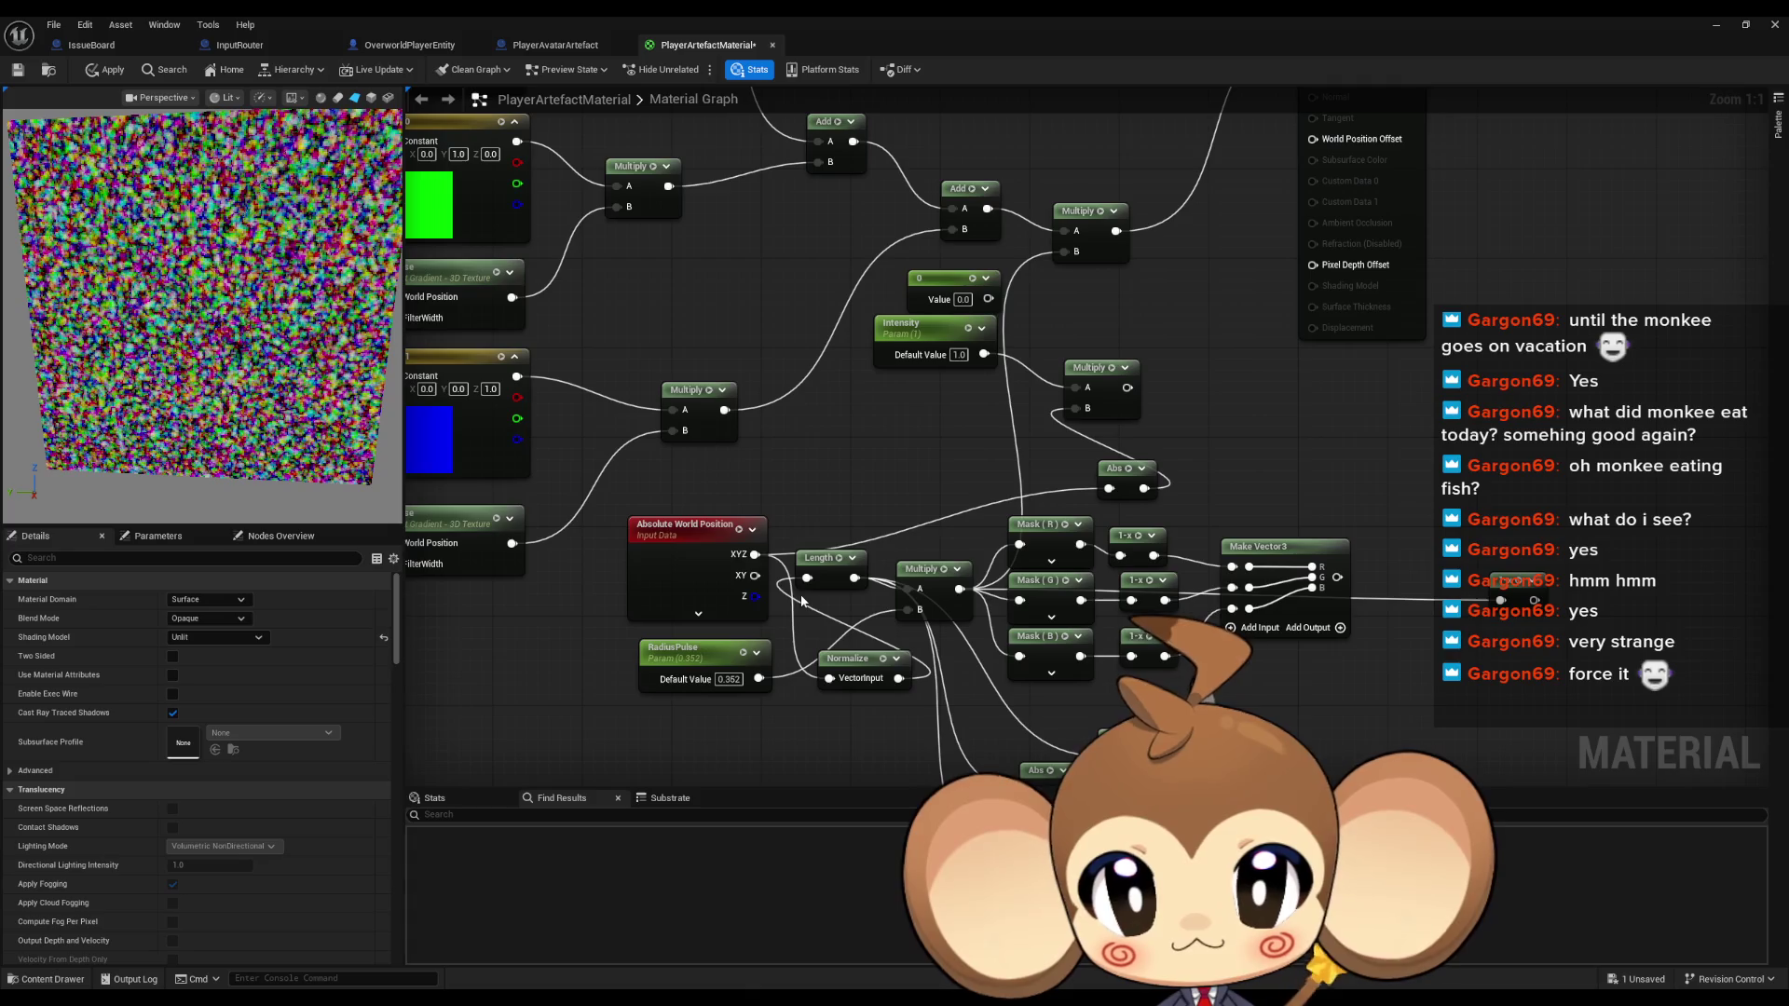
Delete the RadiusPulse, Normalize, mask, 1-x, Make Vector3, Abs, Multiply and constant 0 nodes
left_click_drag(620, 564, 919, 703)
key("Delete")
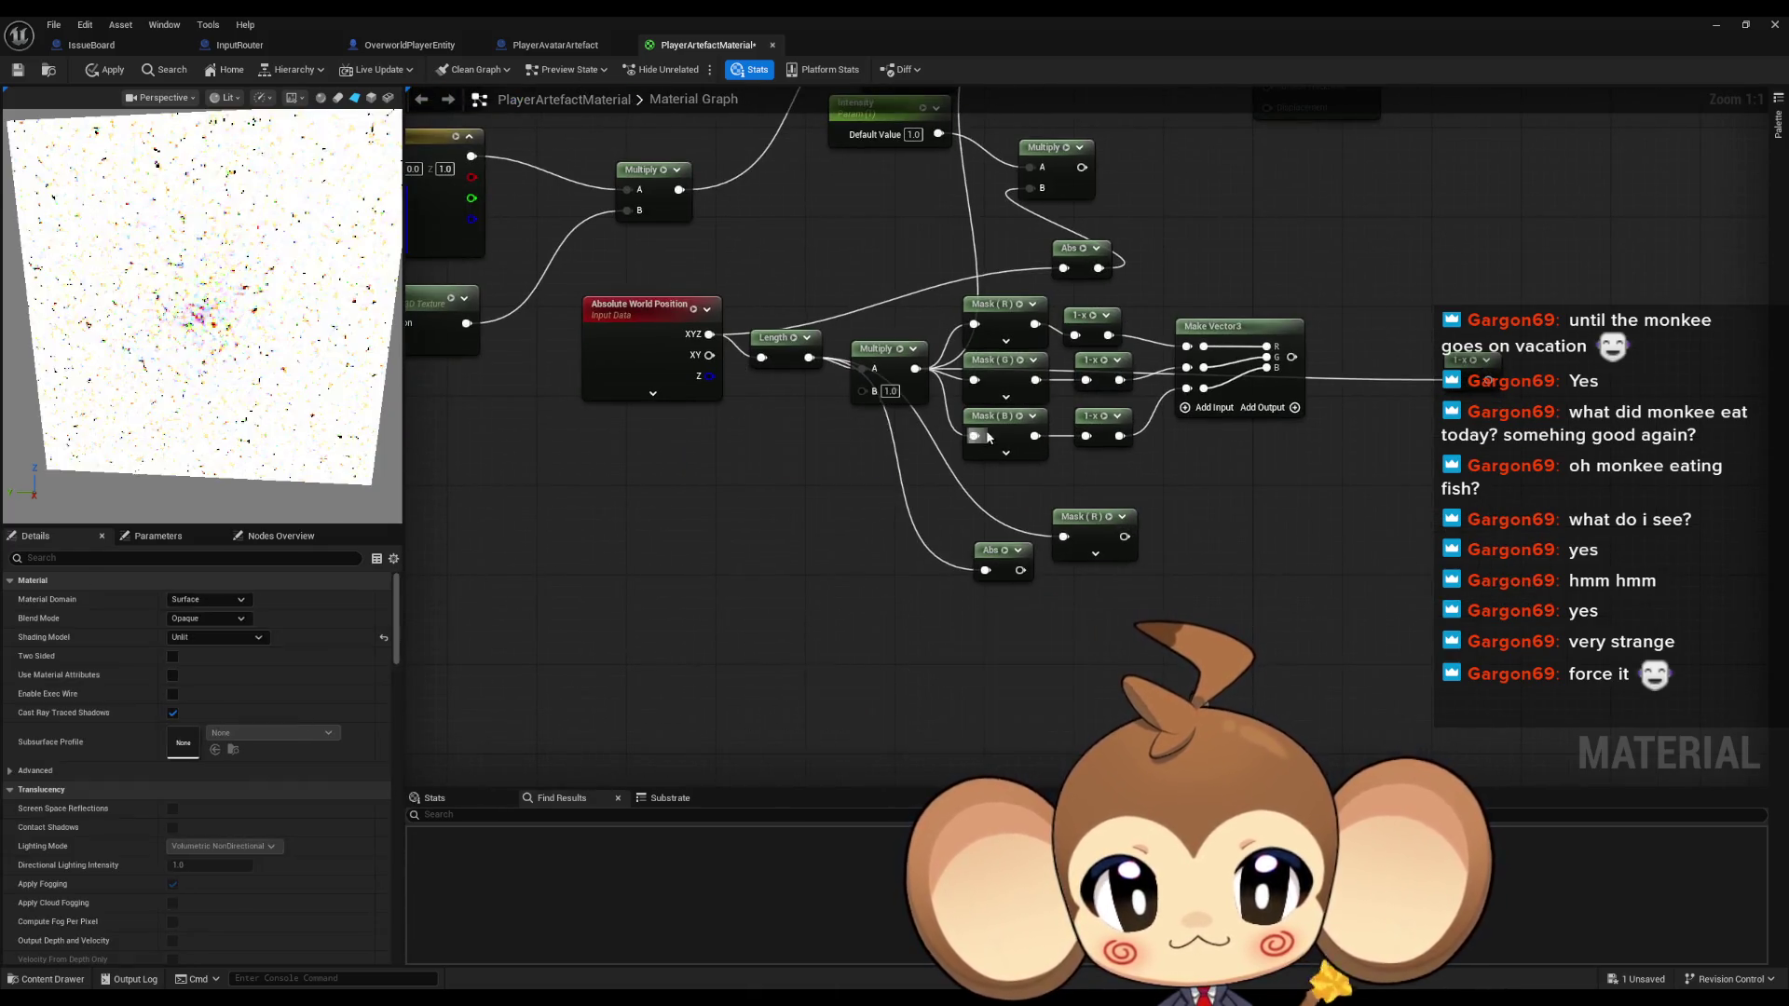
left_click_drag(844, 395, 1448, 681)
key("Delete")
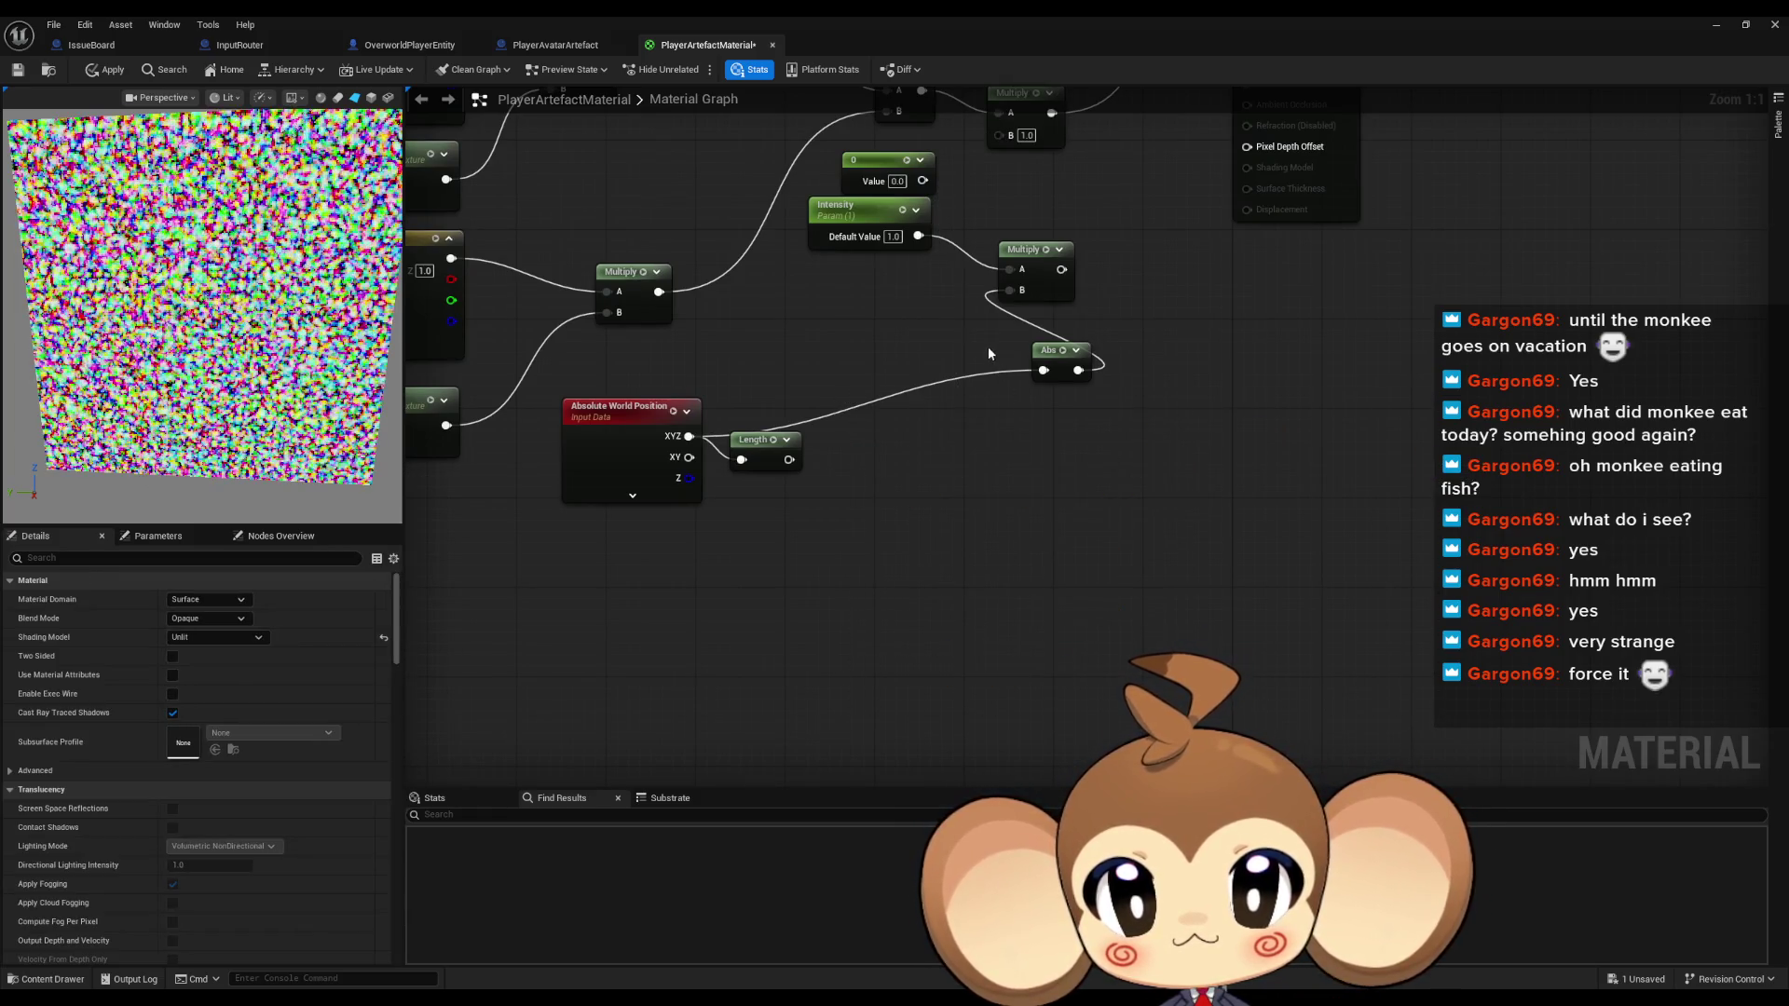
left_click_drag(987, 345, 1014, 511)
left_click(1081, 508)
key("Delete")
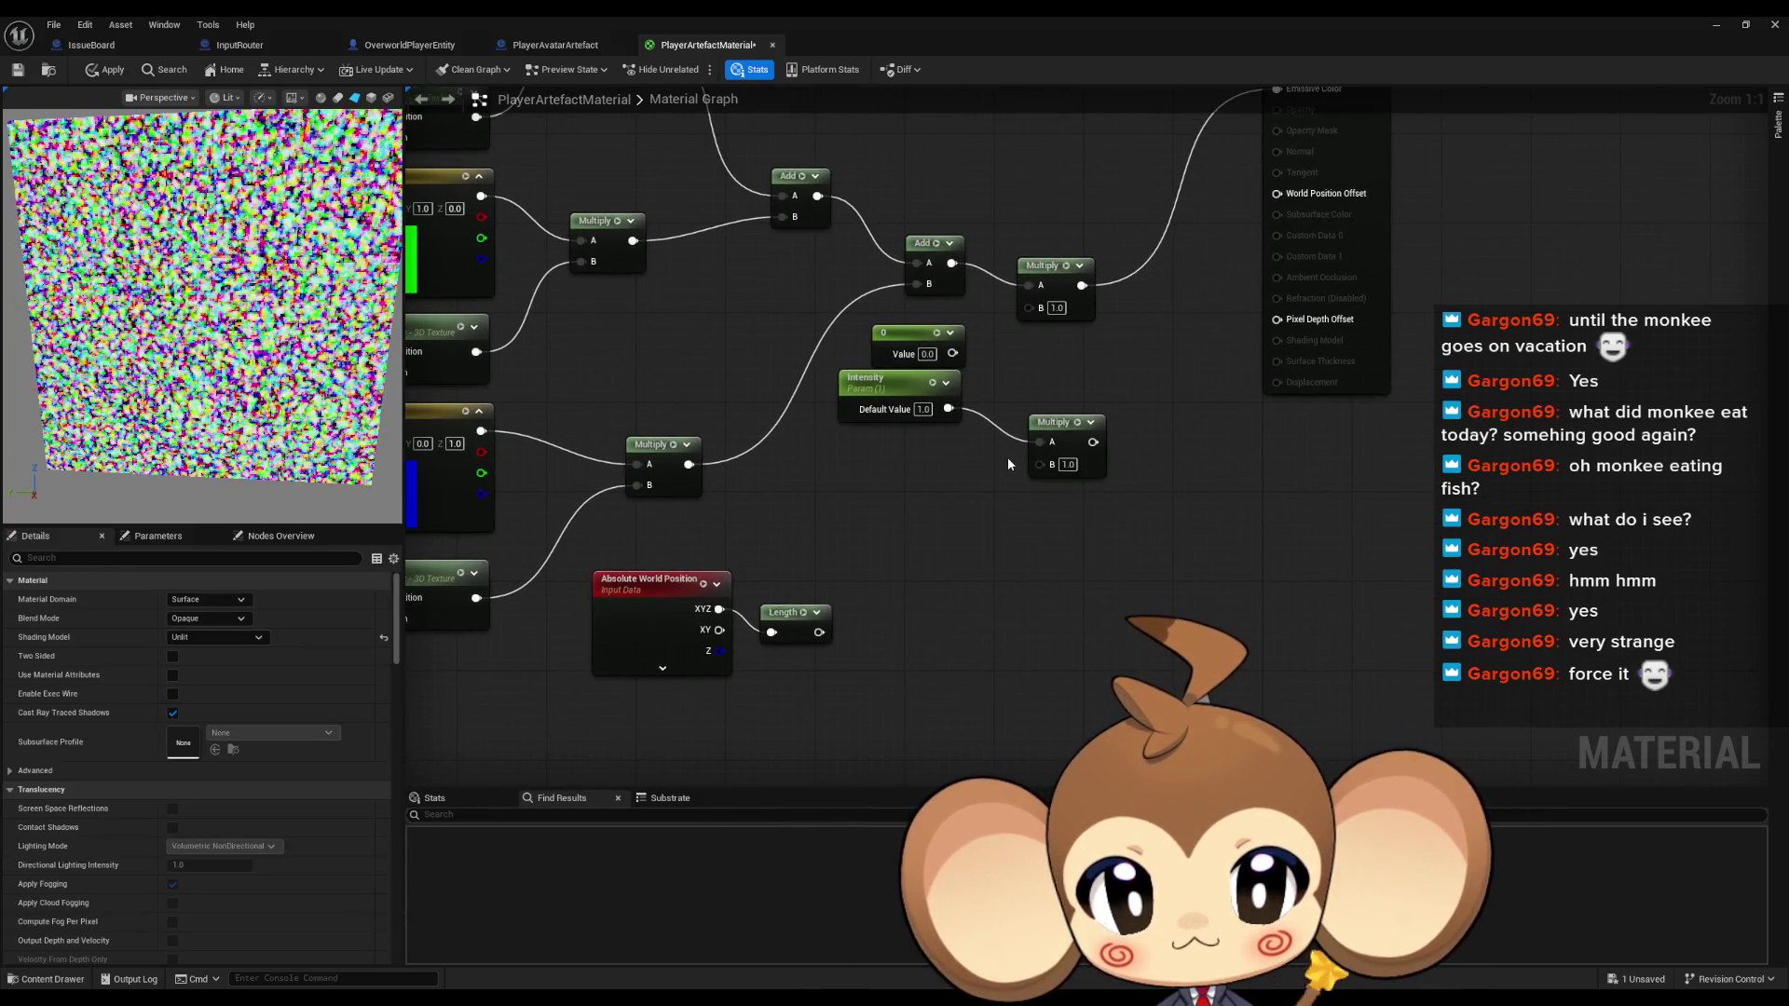
left_click(1033, 456)
key("Delete")
left_click(928, 345)
key("Delete")
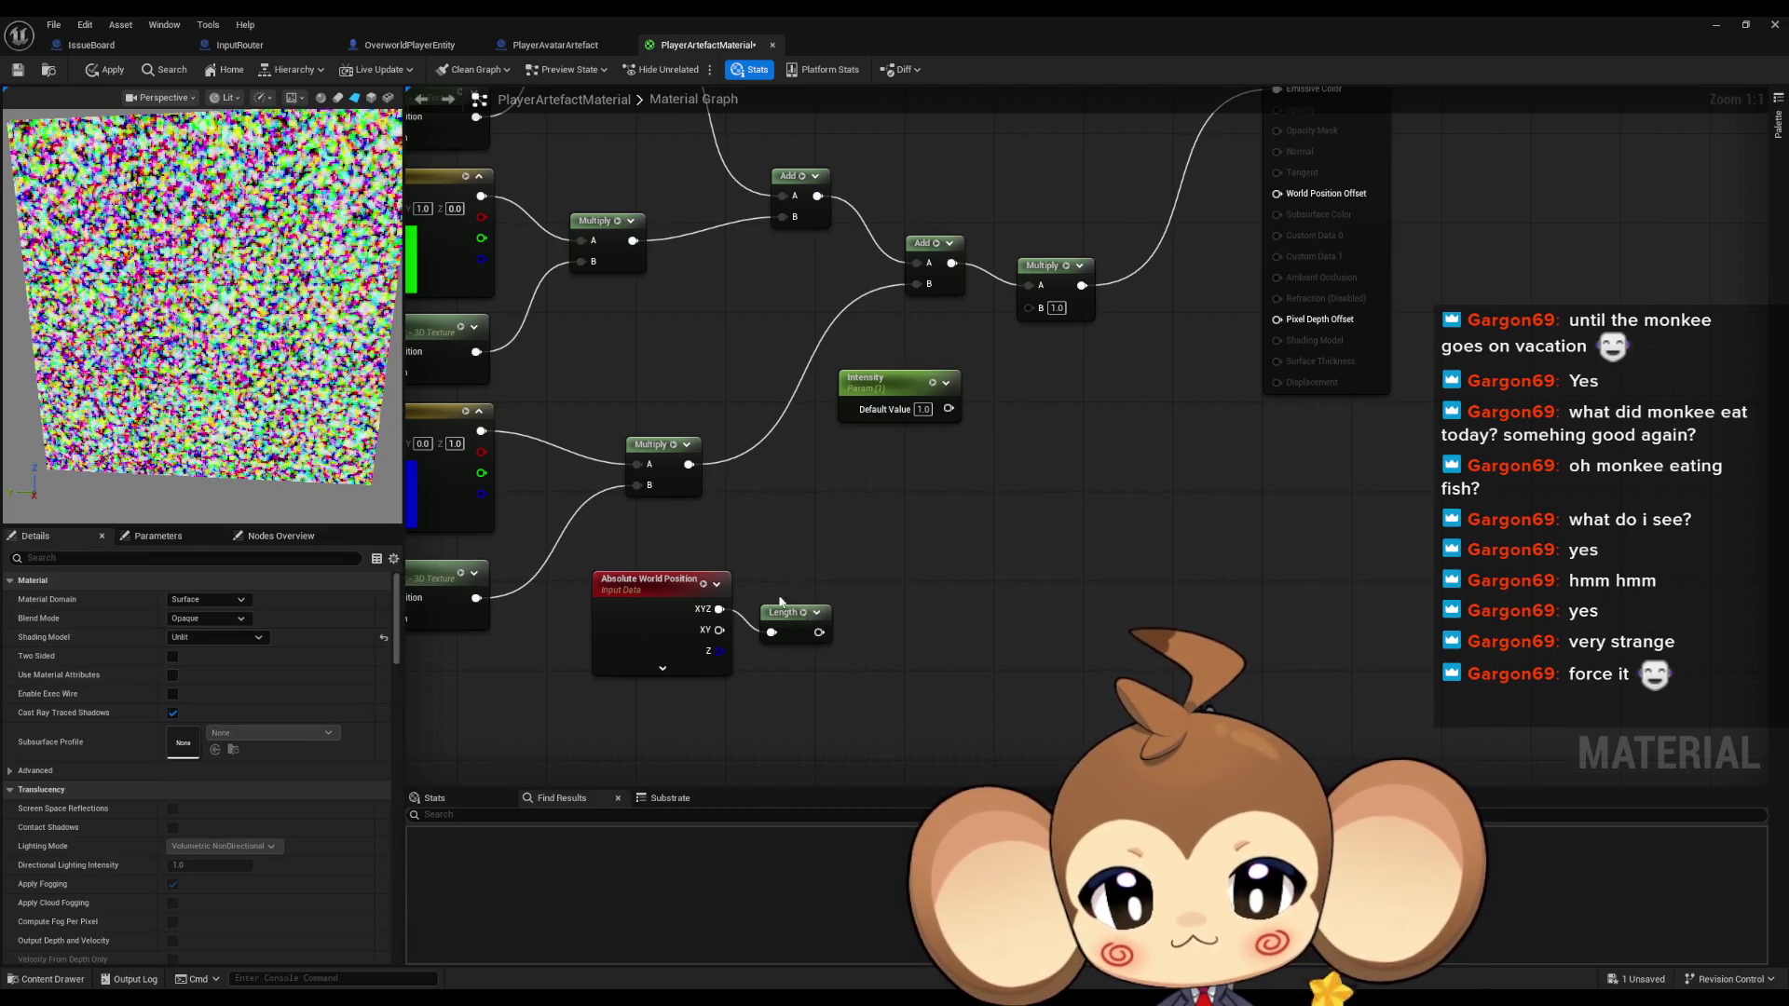
Nudge the Length node up and pull a new wire from its output
left_click(787, 612)
left_click_drag(787, 612, 787, 590)
left_click(859, 557)
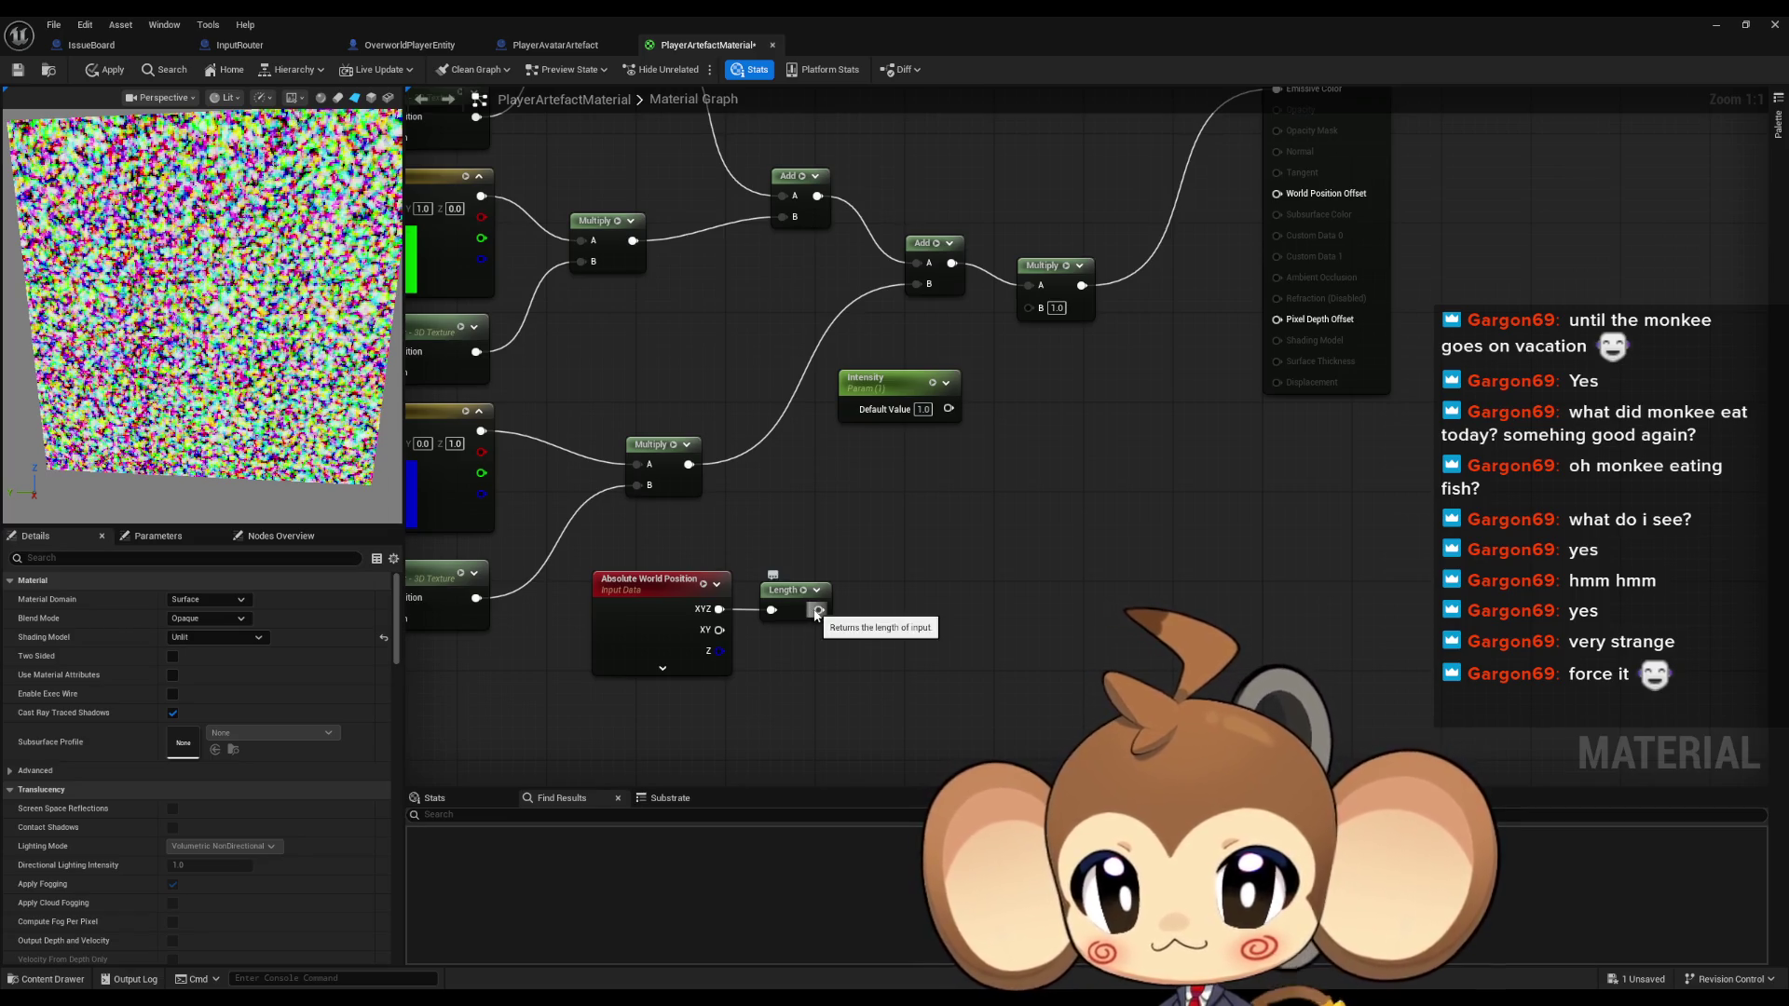
left_click_drag(818, 610, 967, 610)
Add an If node fed by Length and restore a Pulse parameter with default 0
type("if")
key("Return")
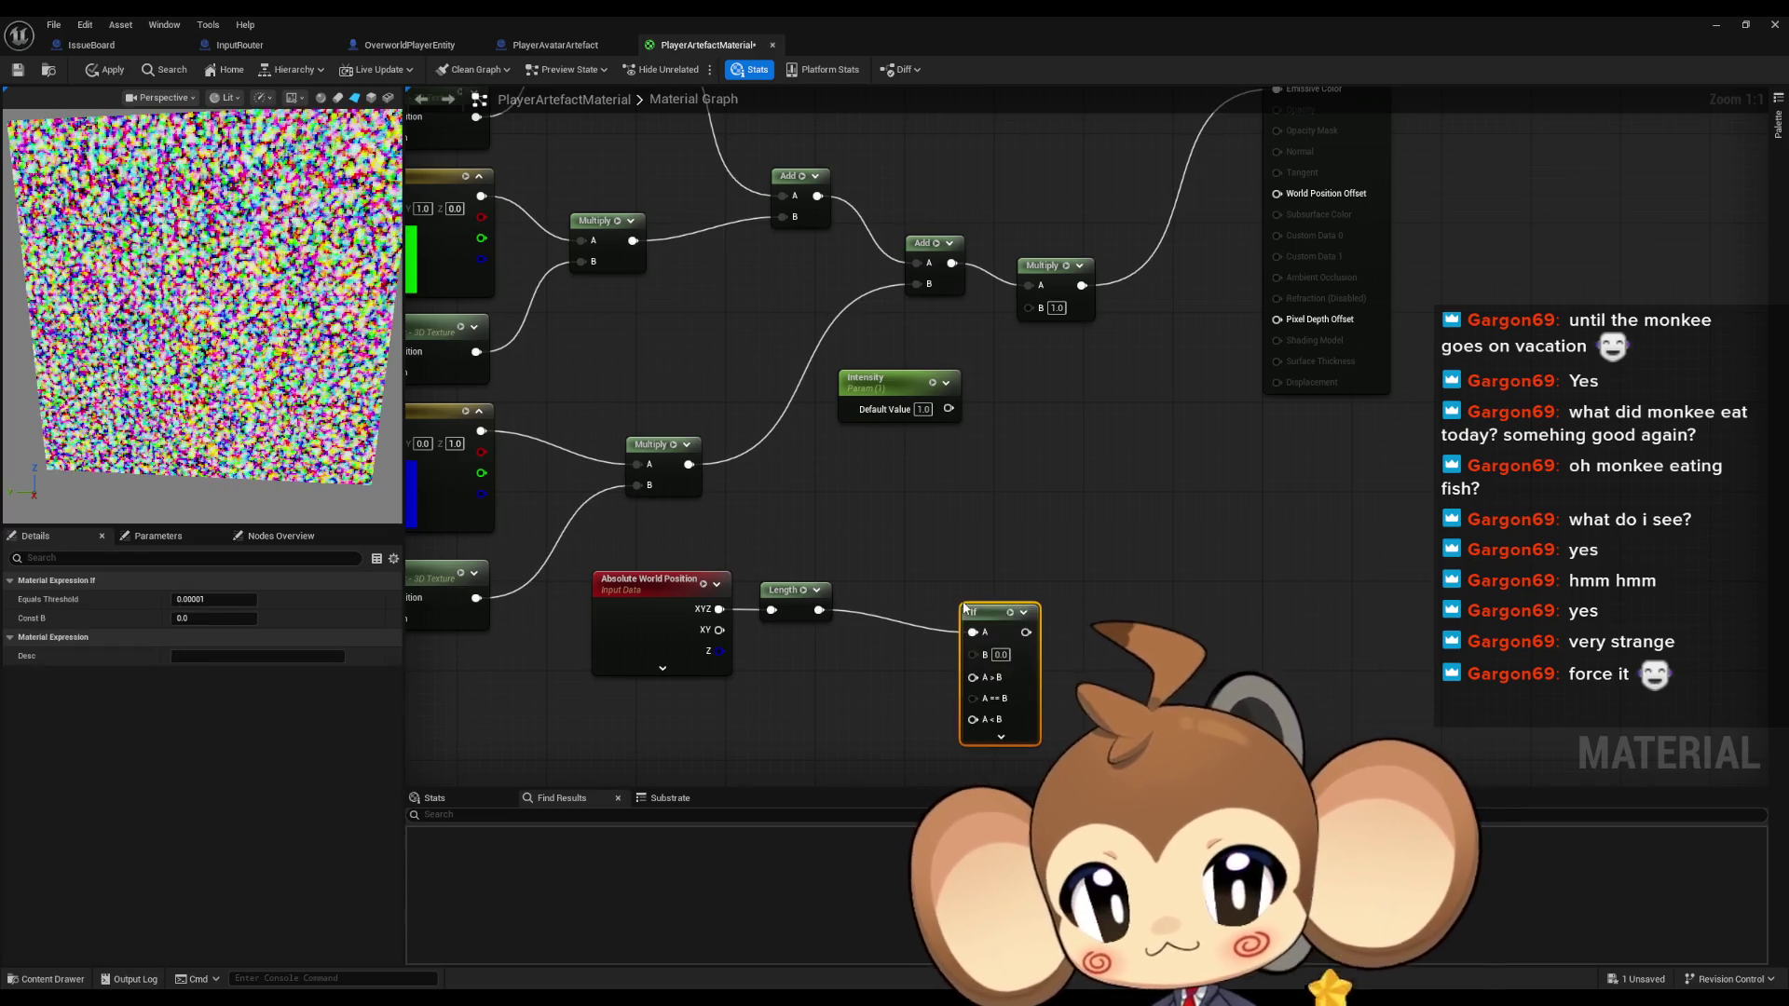
left_click_drag(982, 607, 965, 592)
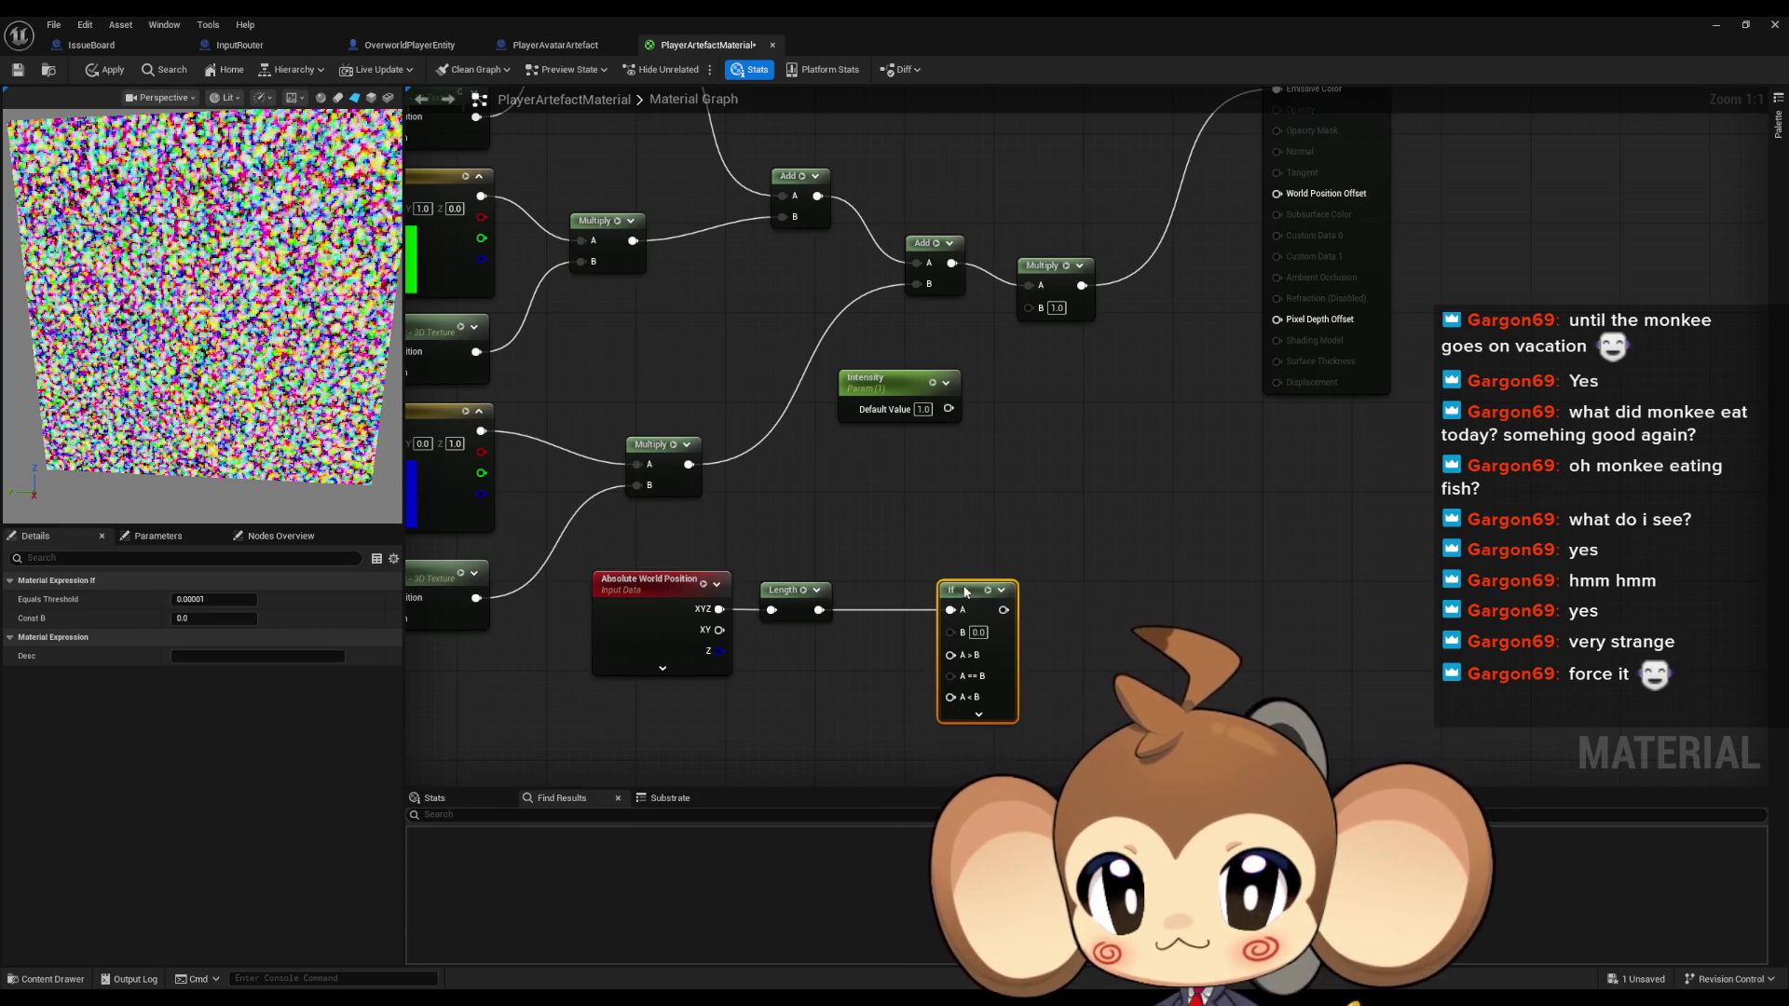
left_click_drag(659, 745, 684, 625)
key("ctrl+z")
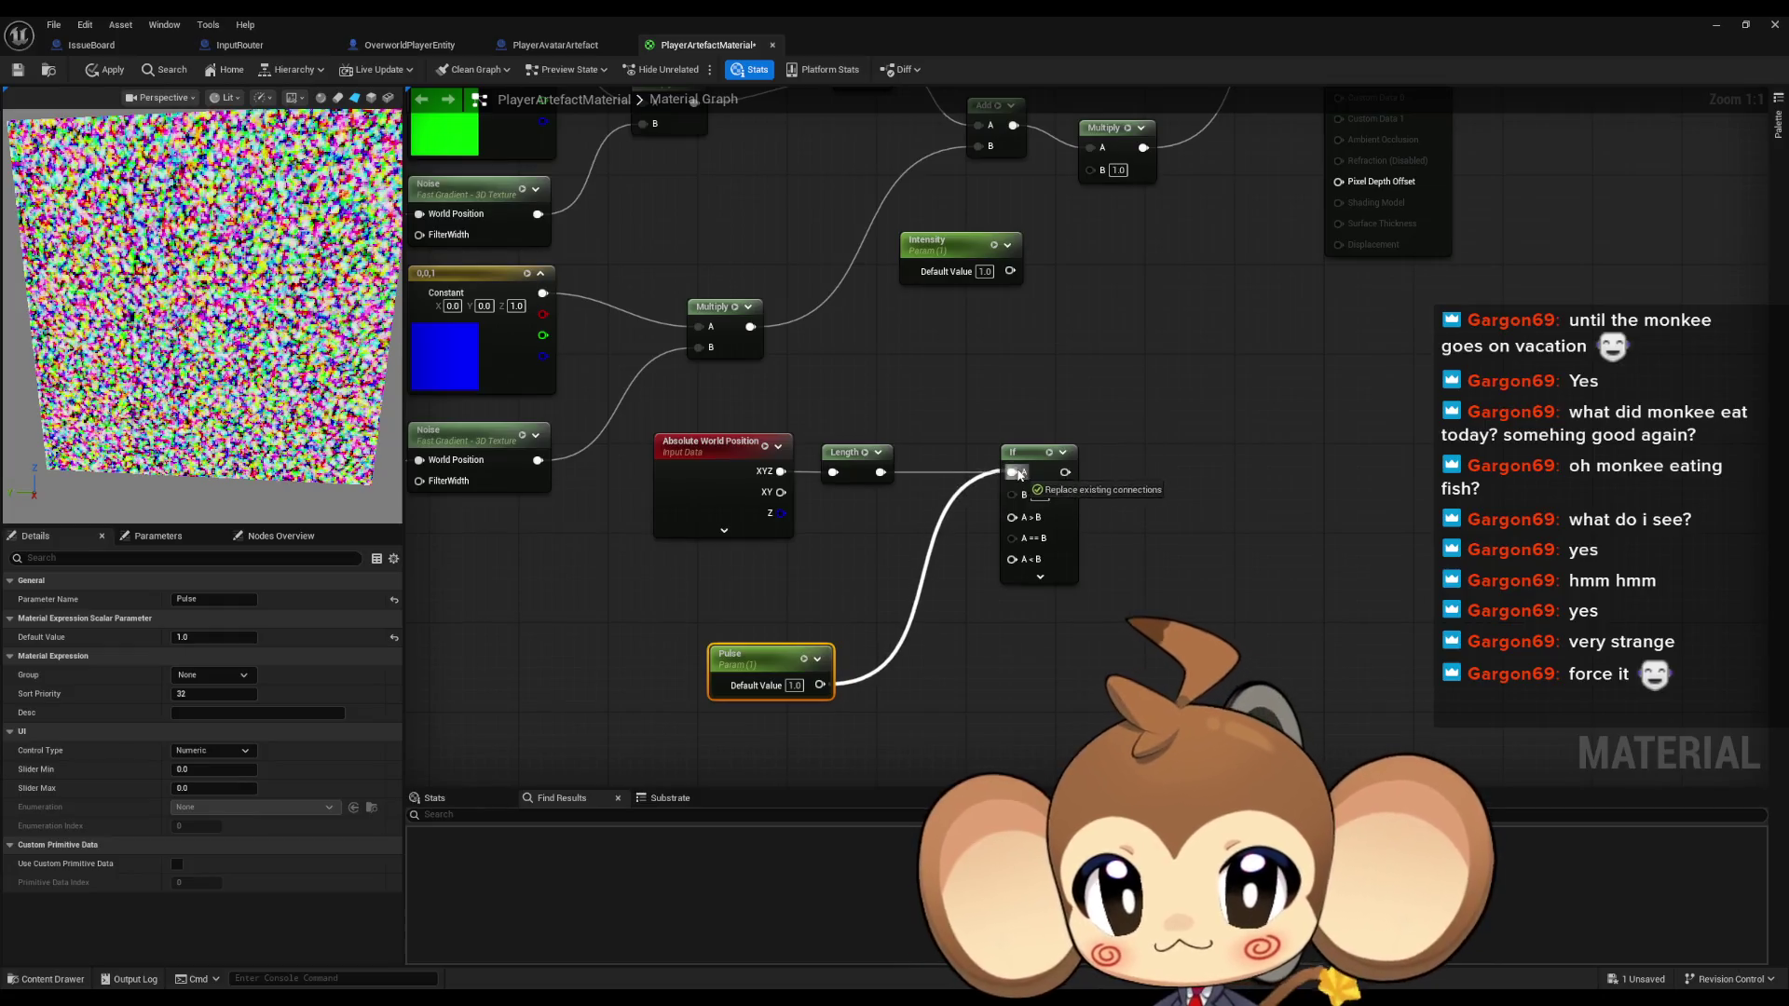
left_click_drag(795, 685, 761, 640)
type("0")
key("Return")
Wire Length into the If node and reposition the If and Pulse nodes in view
left_click_drag(918, 568, 897, 598)
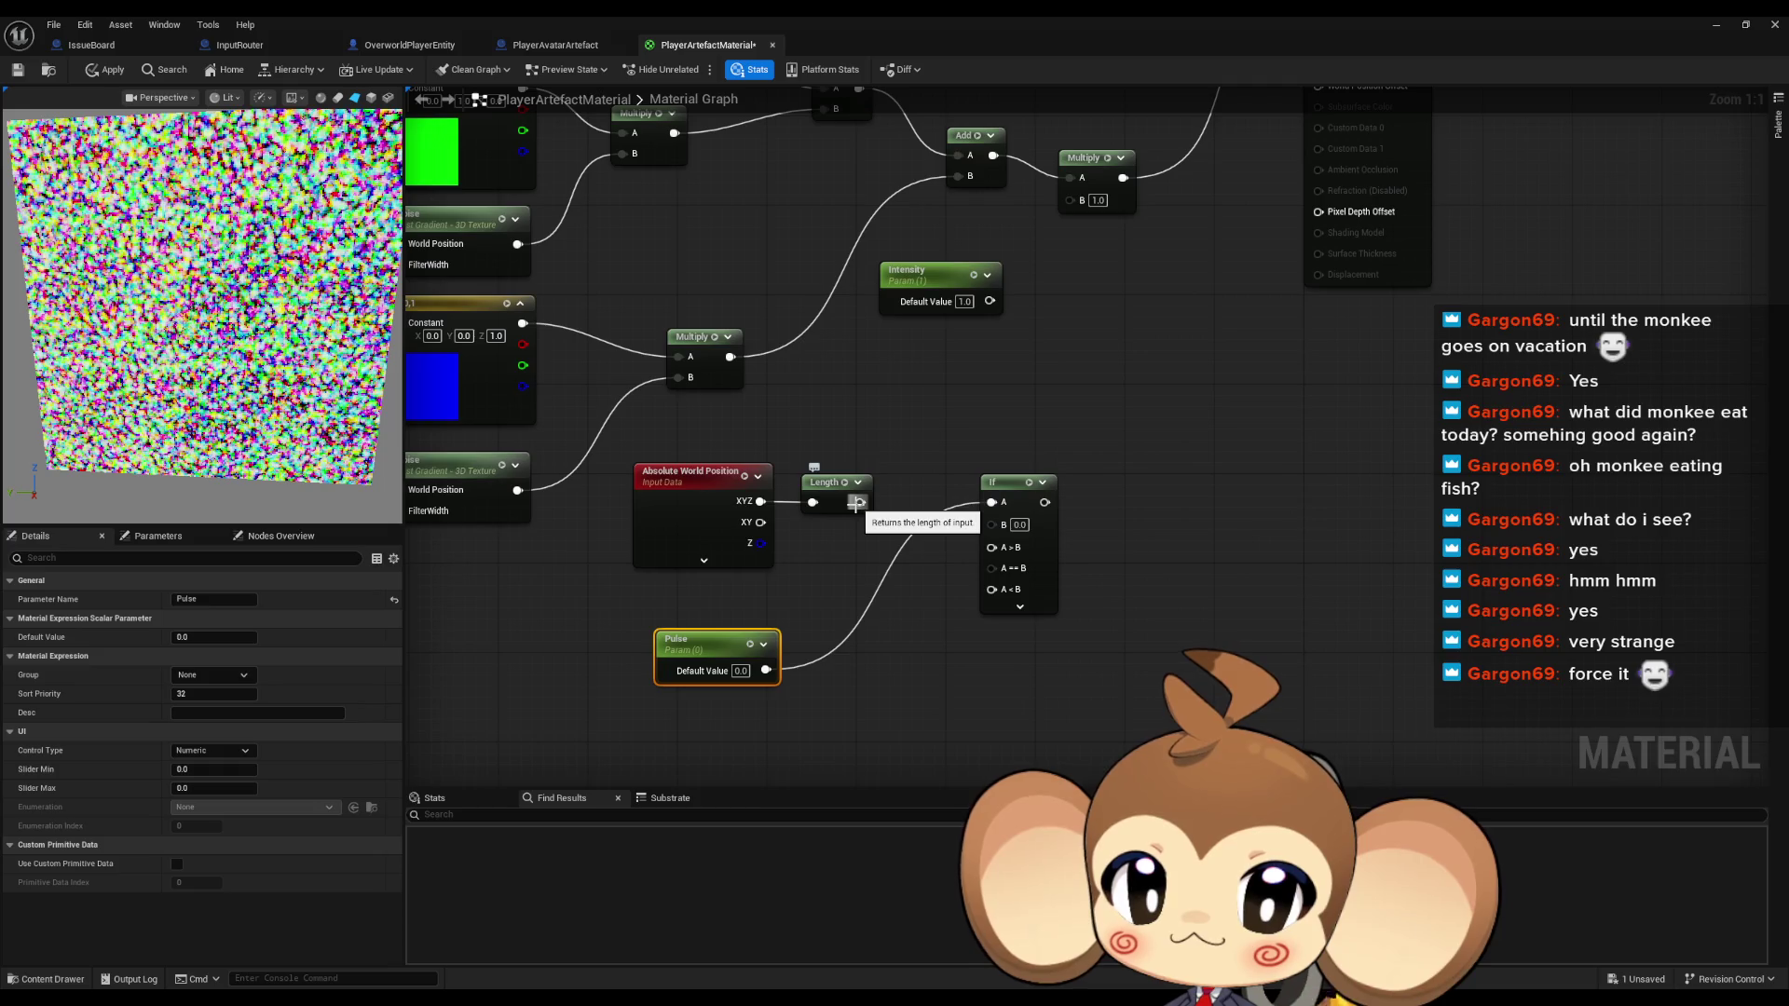
mouse_move(855, 504)
left_mouse_down()
mouse_move(921, 528)
mouse_move(991, 522)
left_mouse_up()
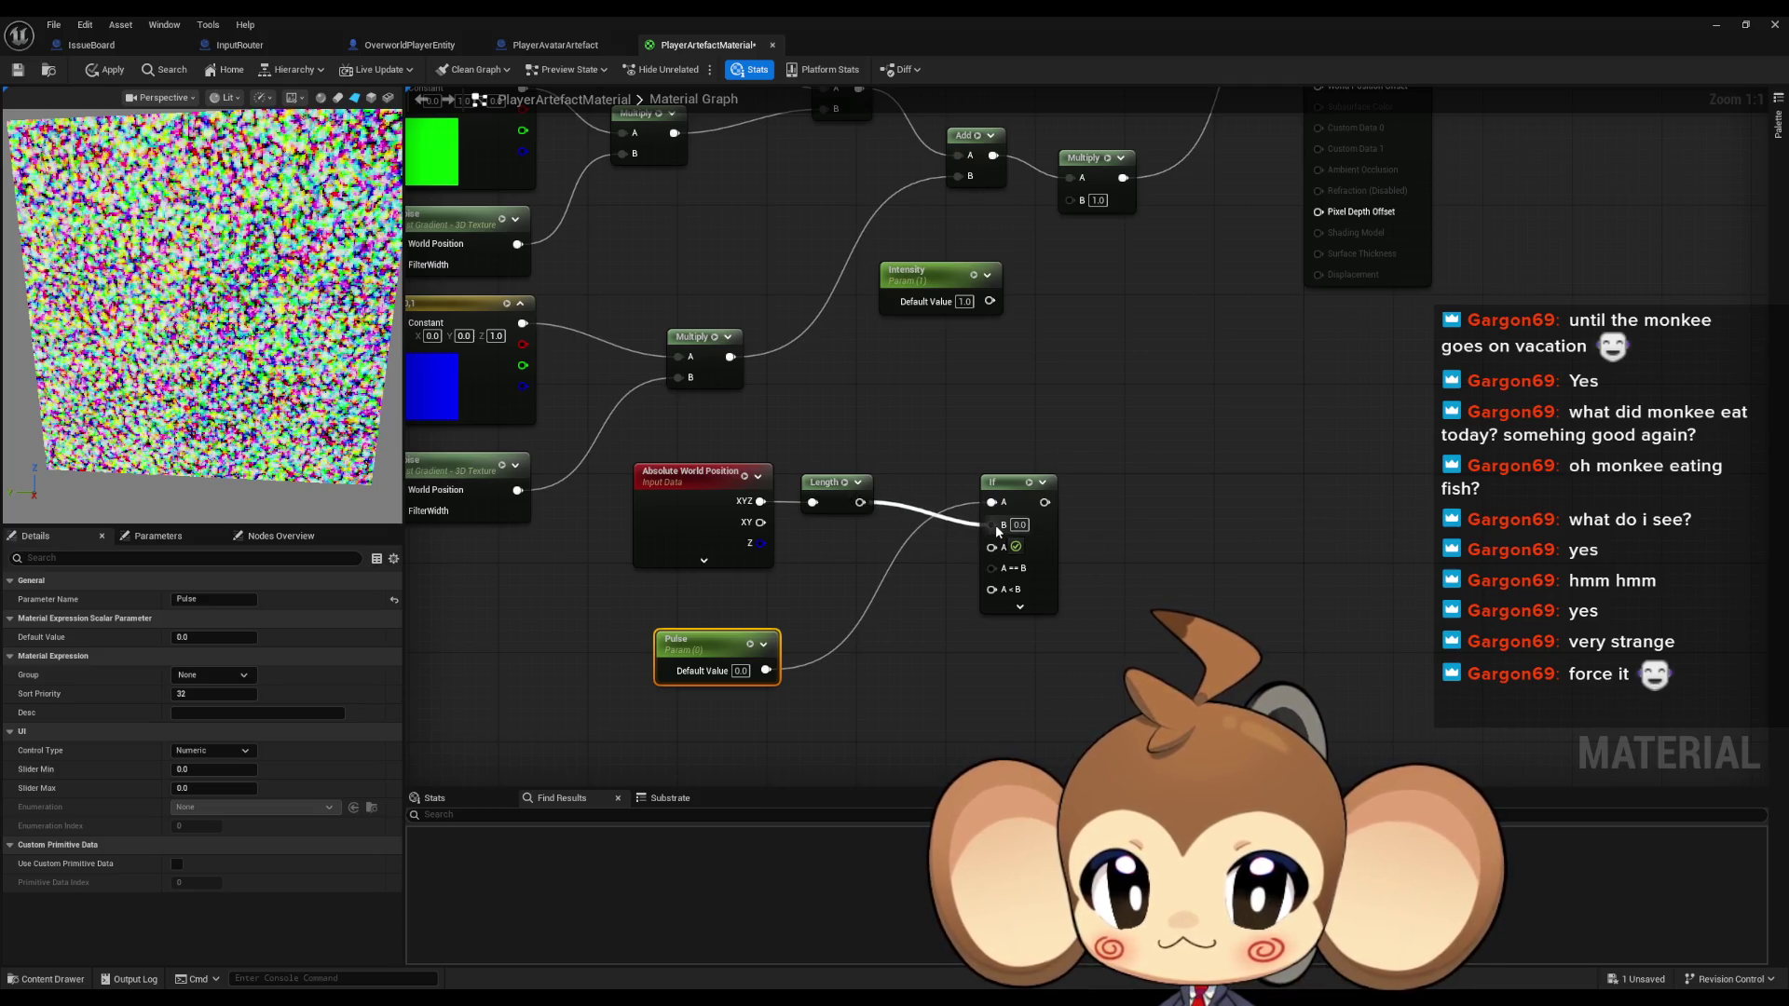
left_click_drag(923, 600, 915, 687)
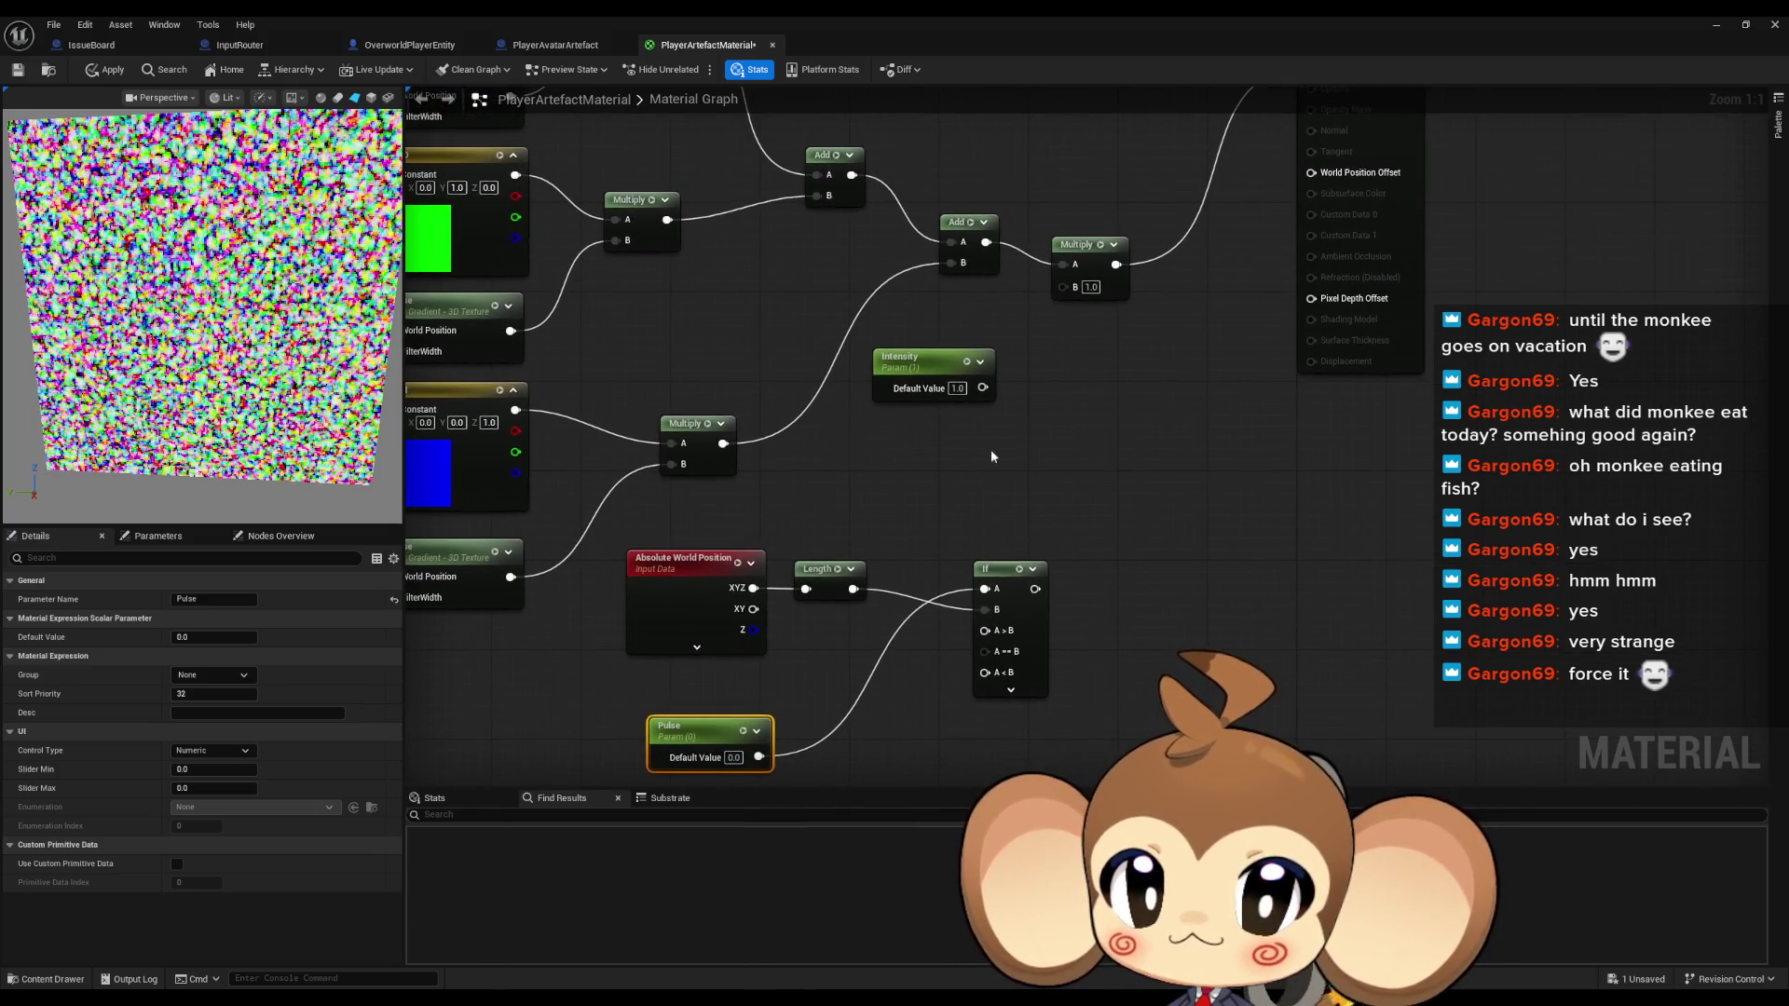
left_click_drag(1008, 596, 1053, 562)
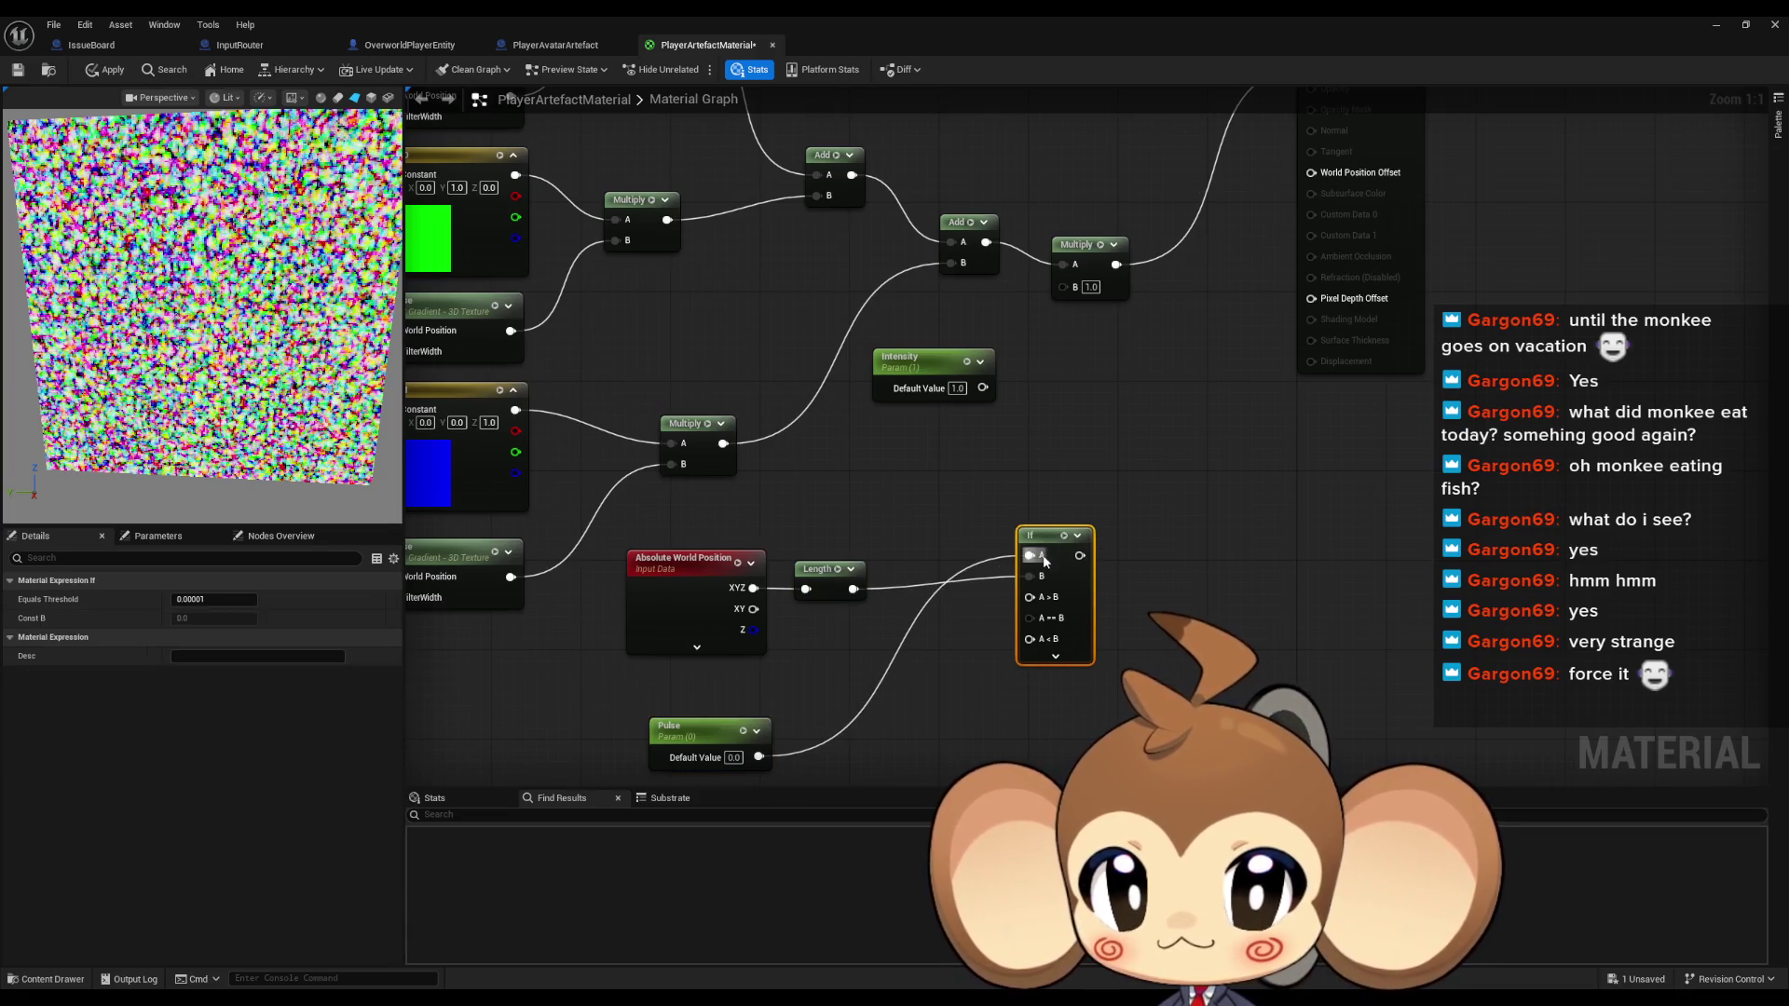
left_click_drag(1107, 417, 1051, 448)
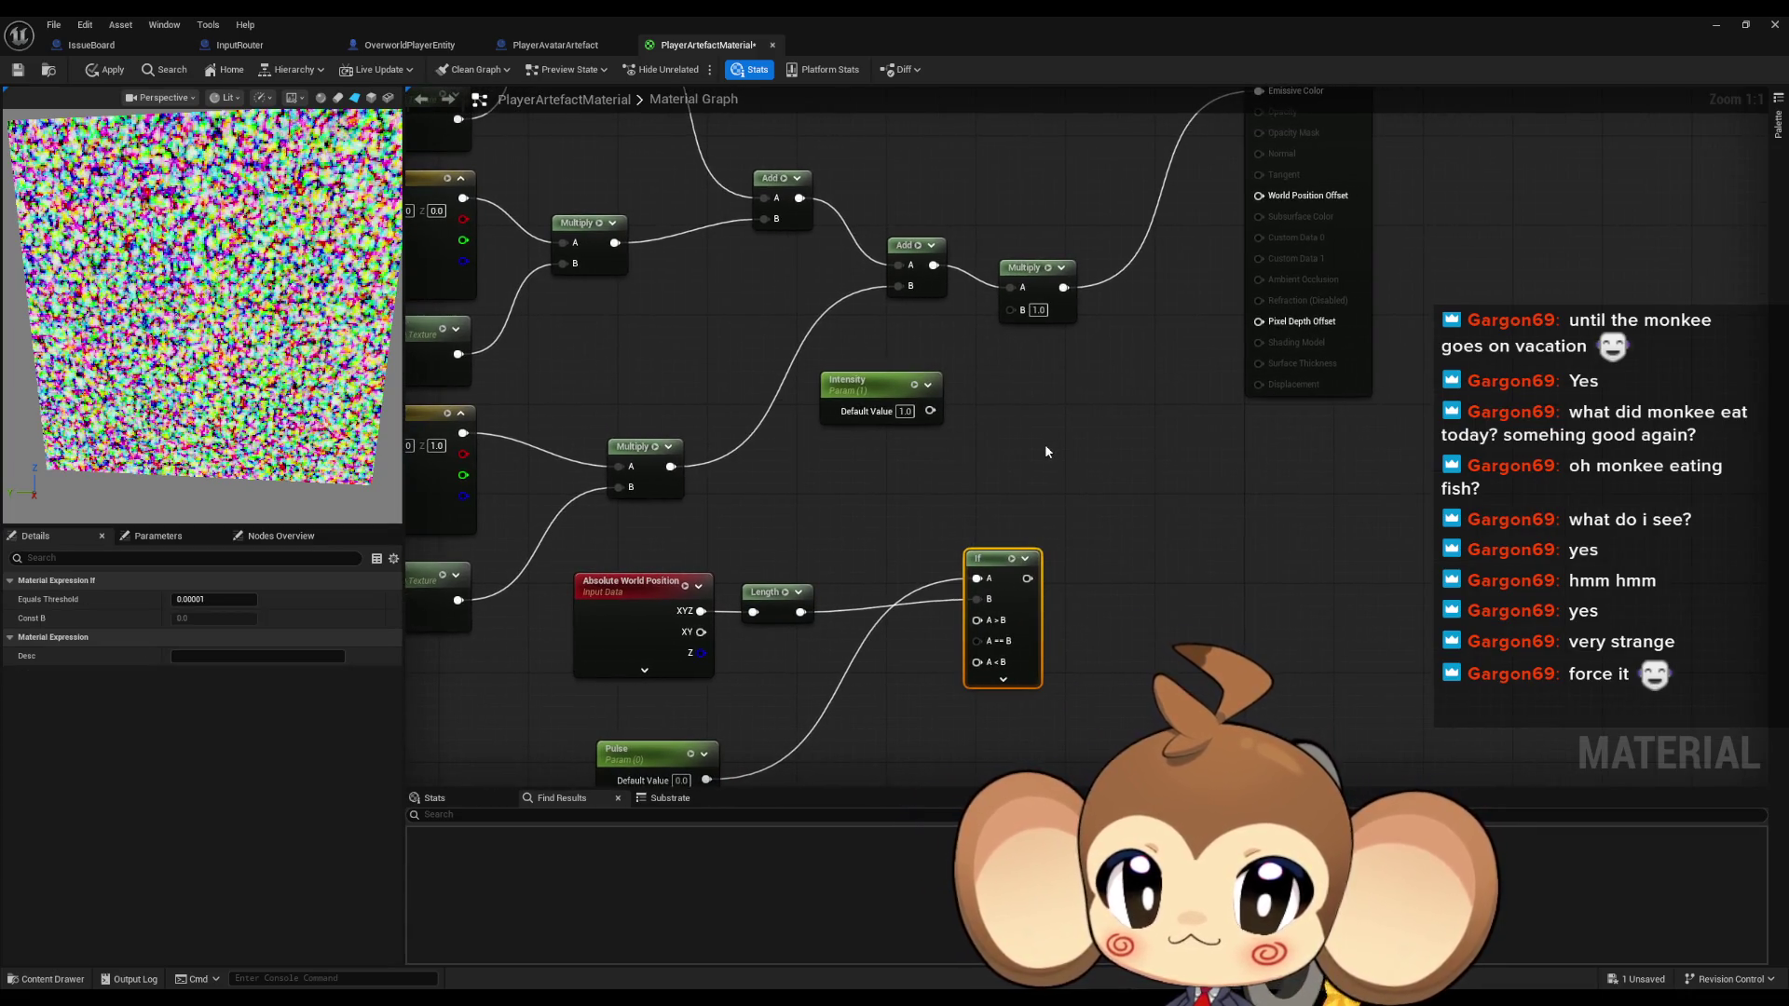
left_click_drag(1047, 452, 1022, 519)
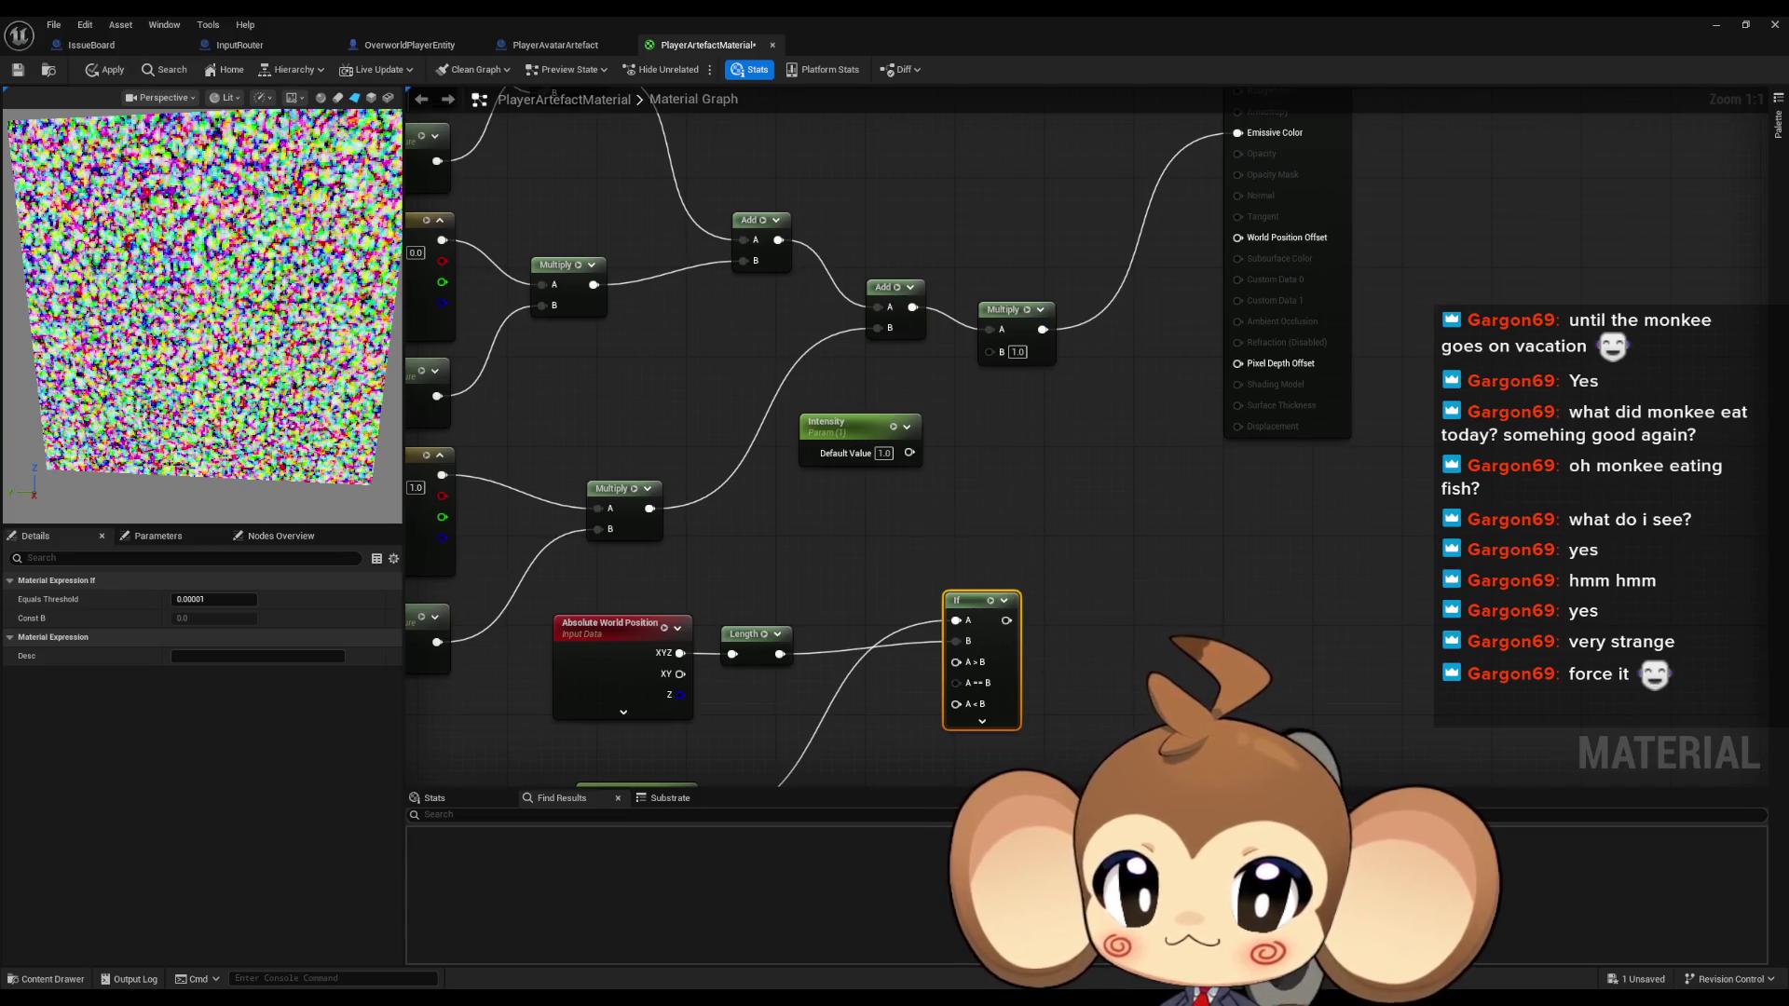
left_click_drag(907, 503, 942, 420)
left_click(864, 671)
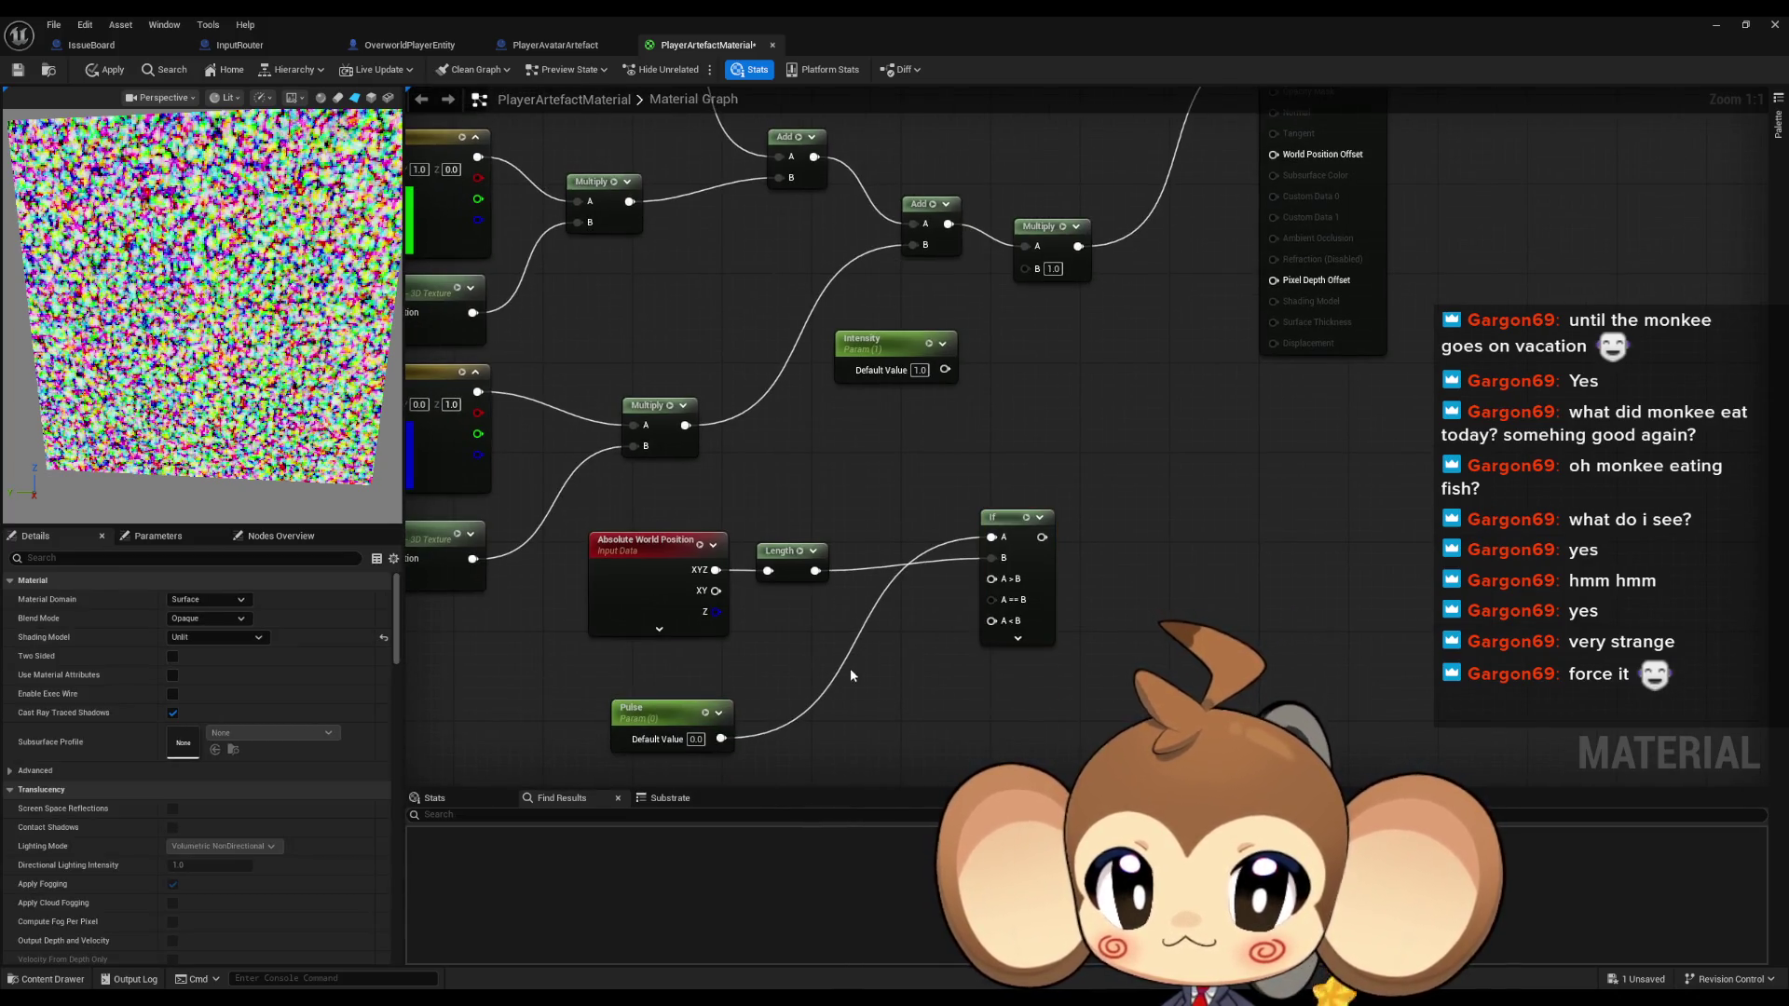
Add constants 1 and 0.4 wired into the If node's A>B, A==B and A<B pins
left_click(849, 663)
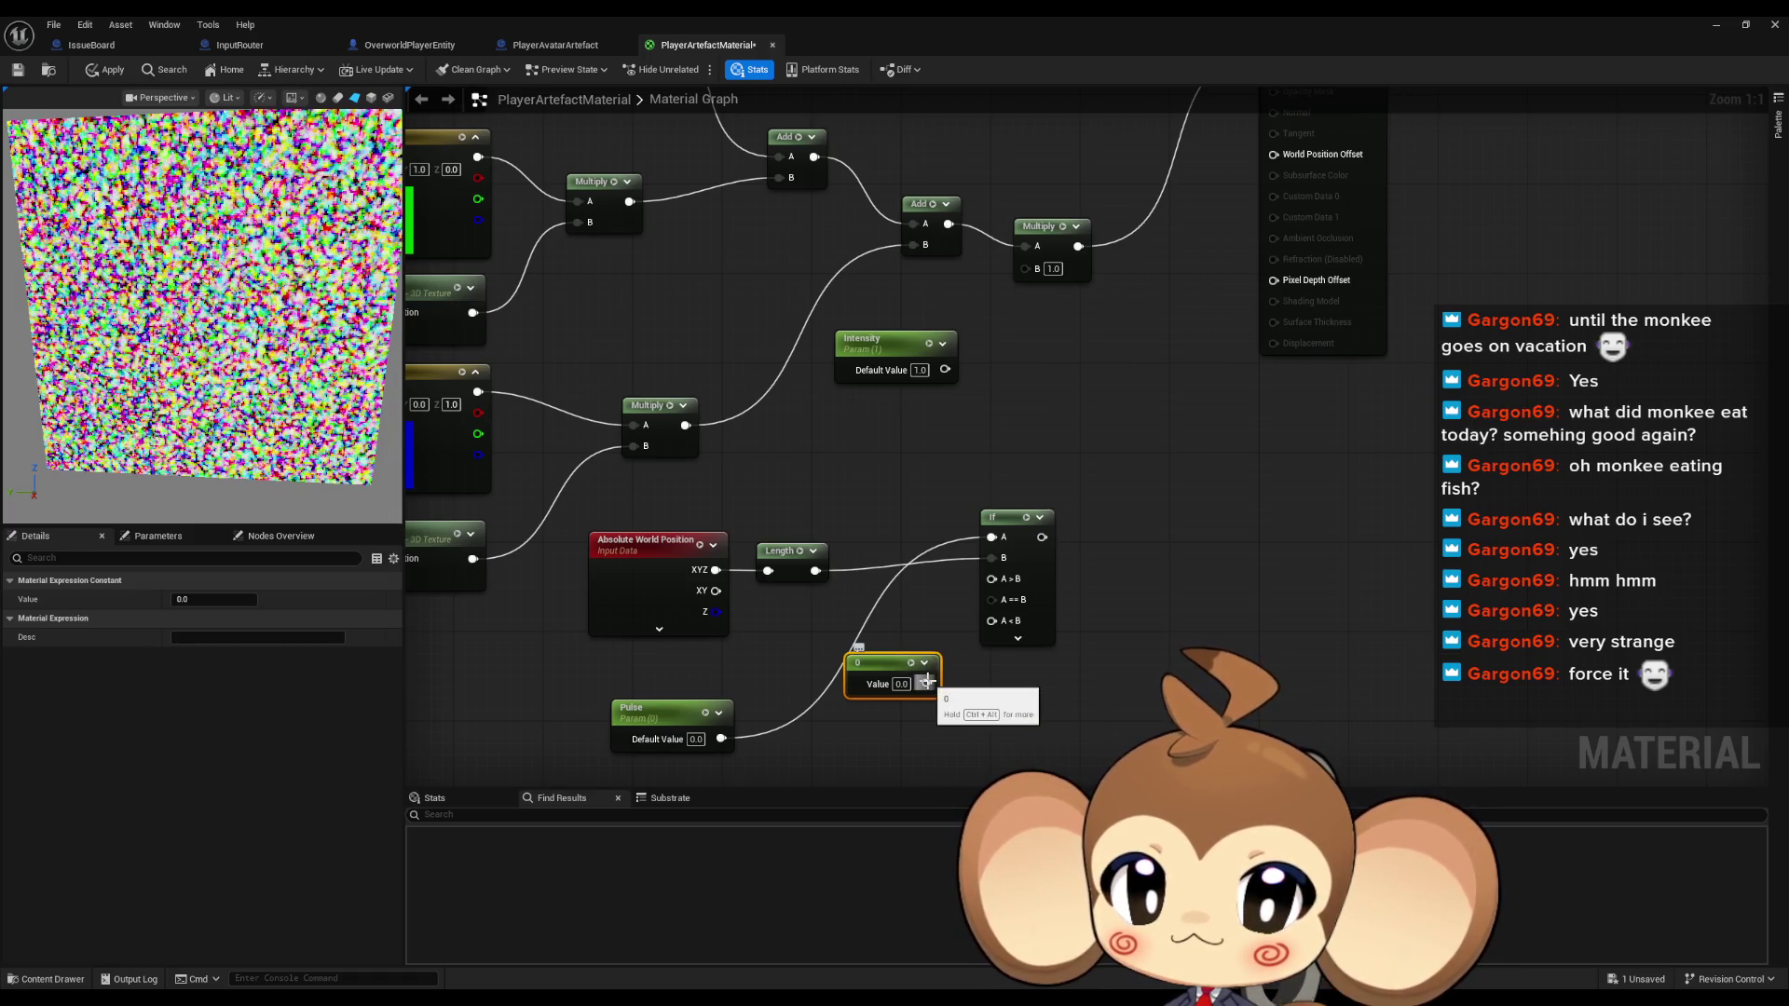
mouse_move(927, 682)
left_mouse_down()
mouse_move(990, 620)
mouse_move(991, 578)
left_mouse_up()
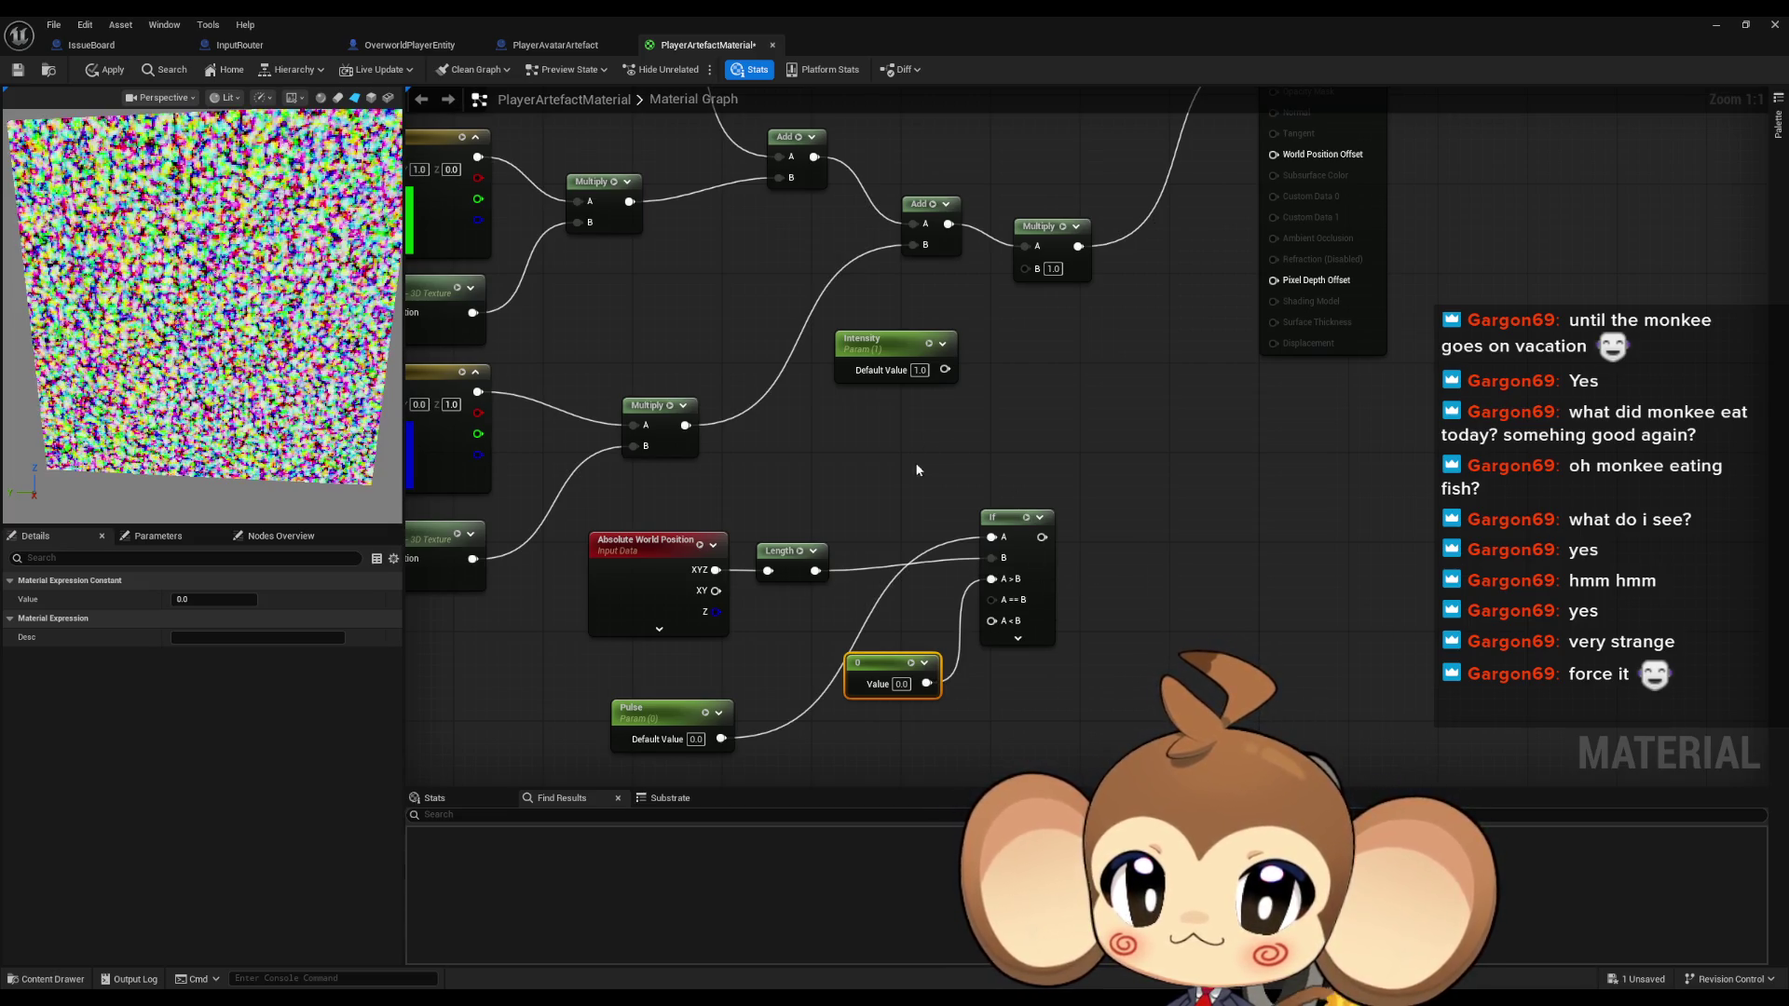
left_click_drag(917, 468, 901, 372)
left_click(835, 639)
left_click(843, 630)
left_click_drag(921, 655, 975, 503)
left_click_drag(921, 655, 976, 525)
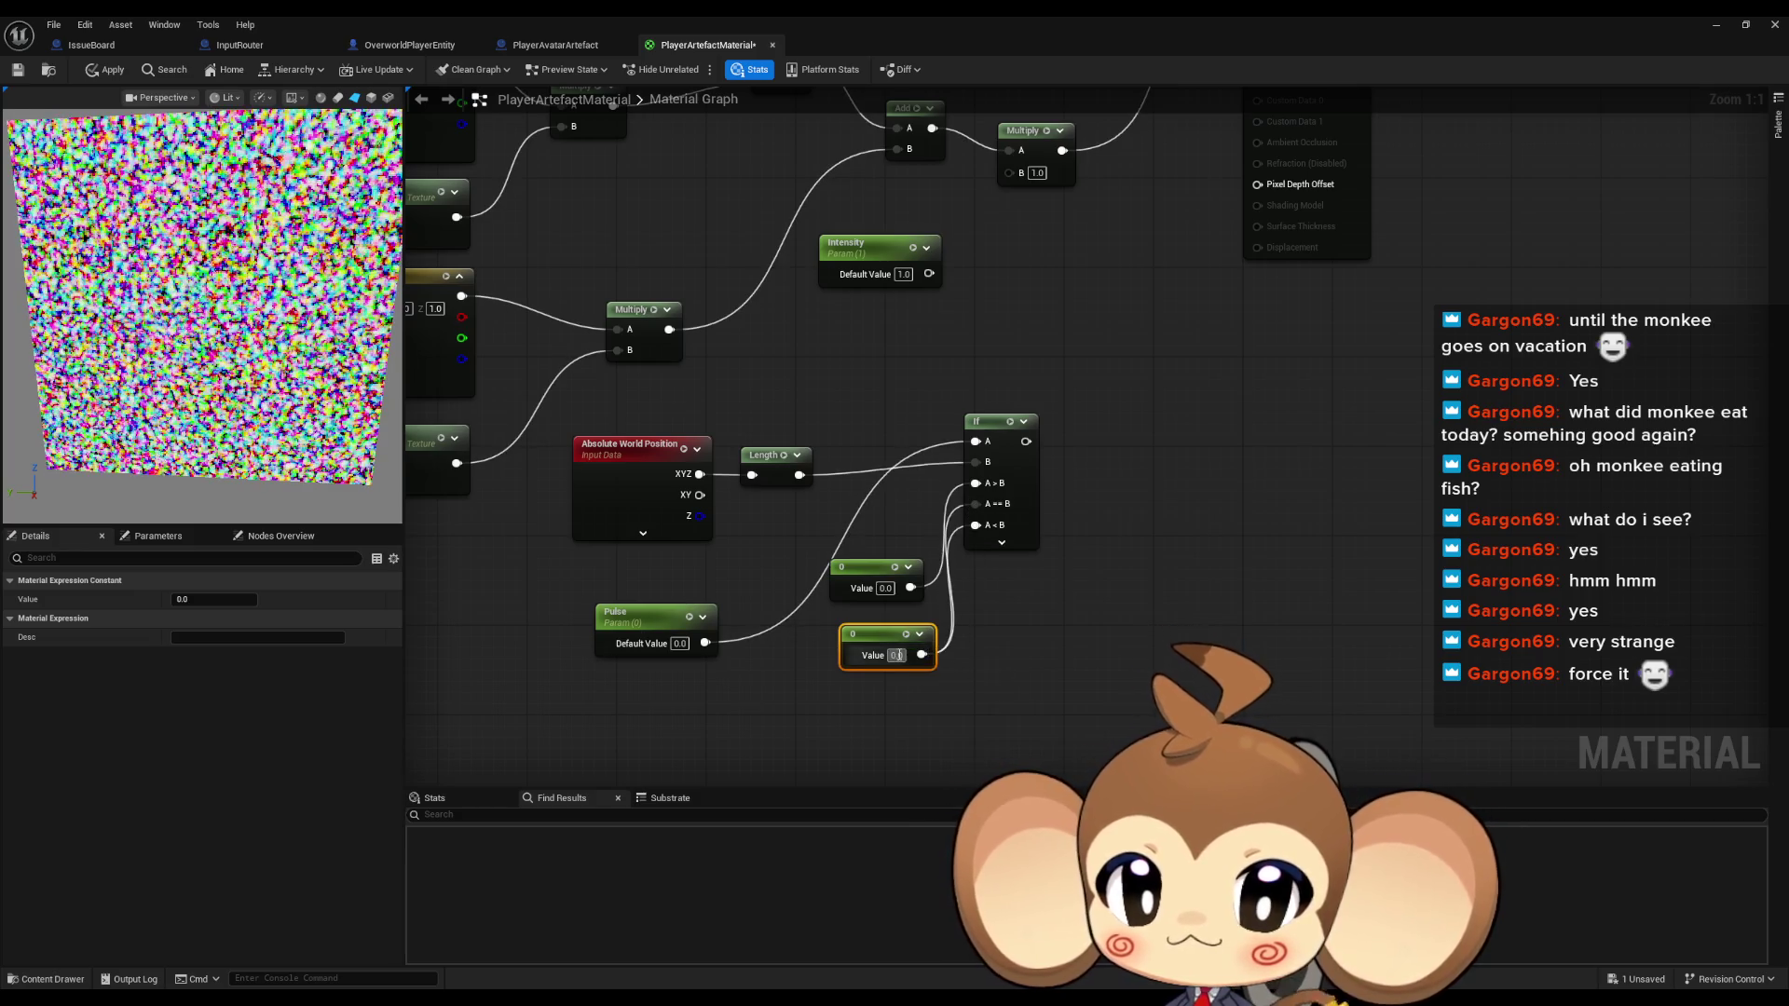
left_click(883, 589)
type("1")
key("Return")
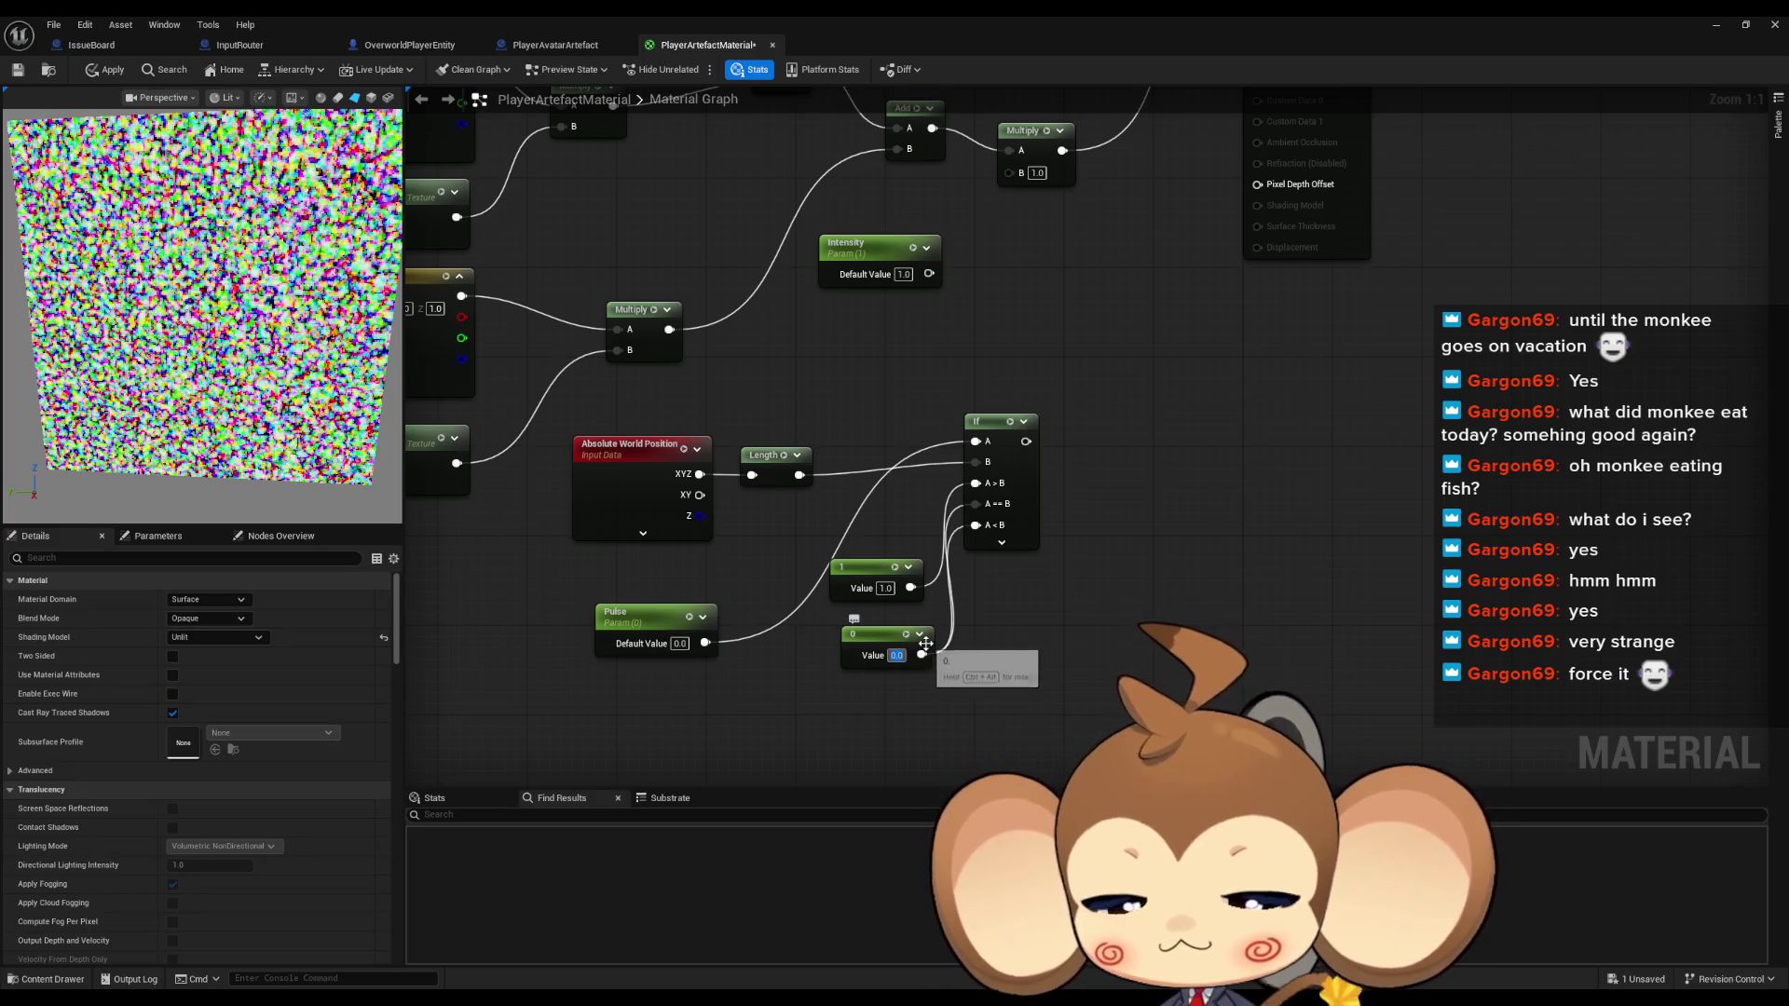
type("0.4")
Wire the If result into the final Multiply's B input
left_click_drag(1045, 360, 1043, 524)
left_click_drag(1024, 606, 1007, 337)
left_click_drag(818, 741, 922, 652)
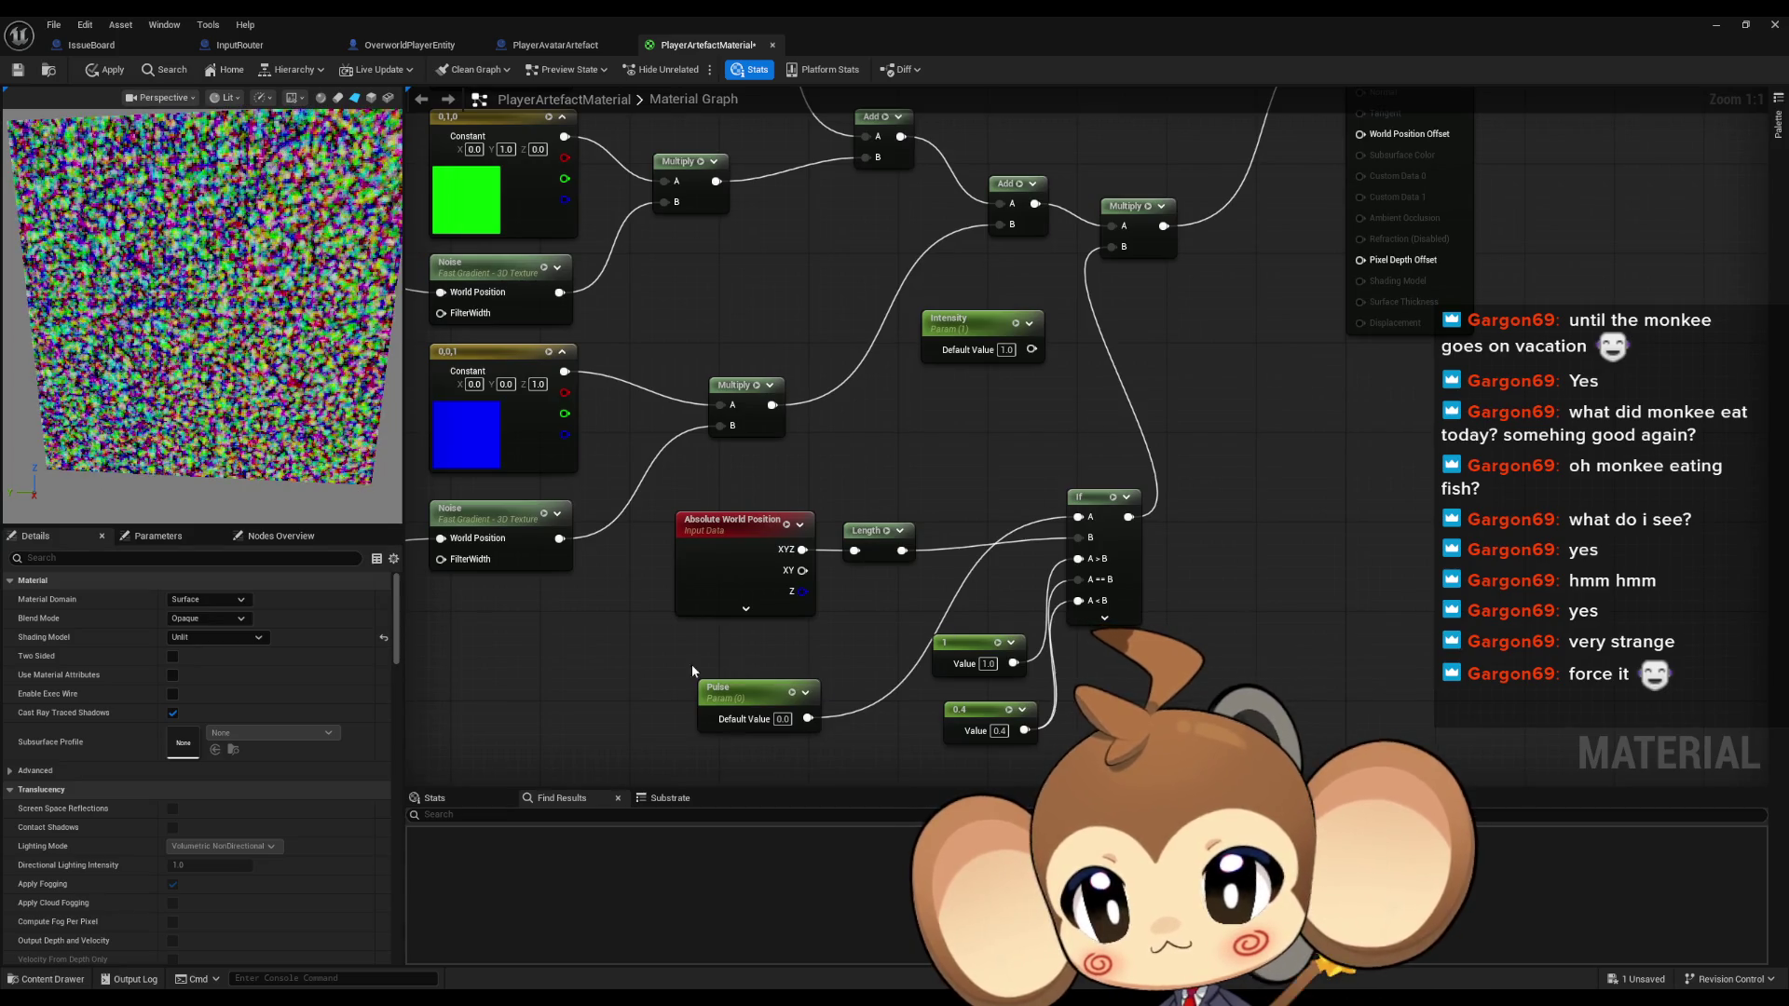
Test a few Pulse default values, then set Pulse back to 1
left_click(731, 691)
left_click_drag(182, 638, 219, 638)
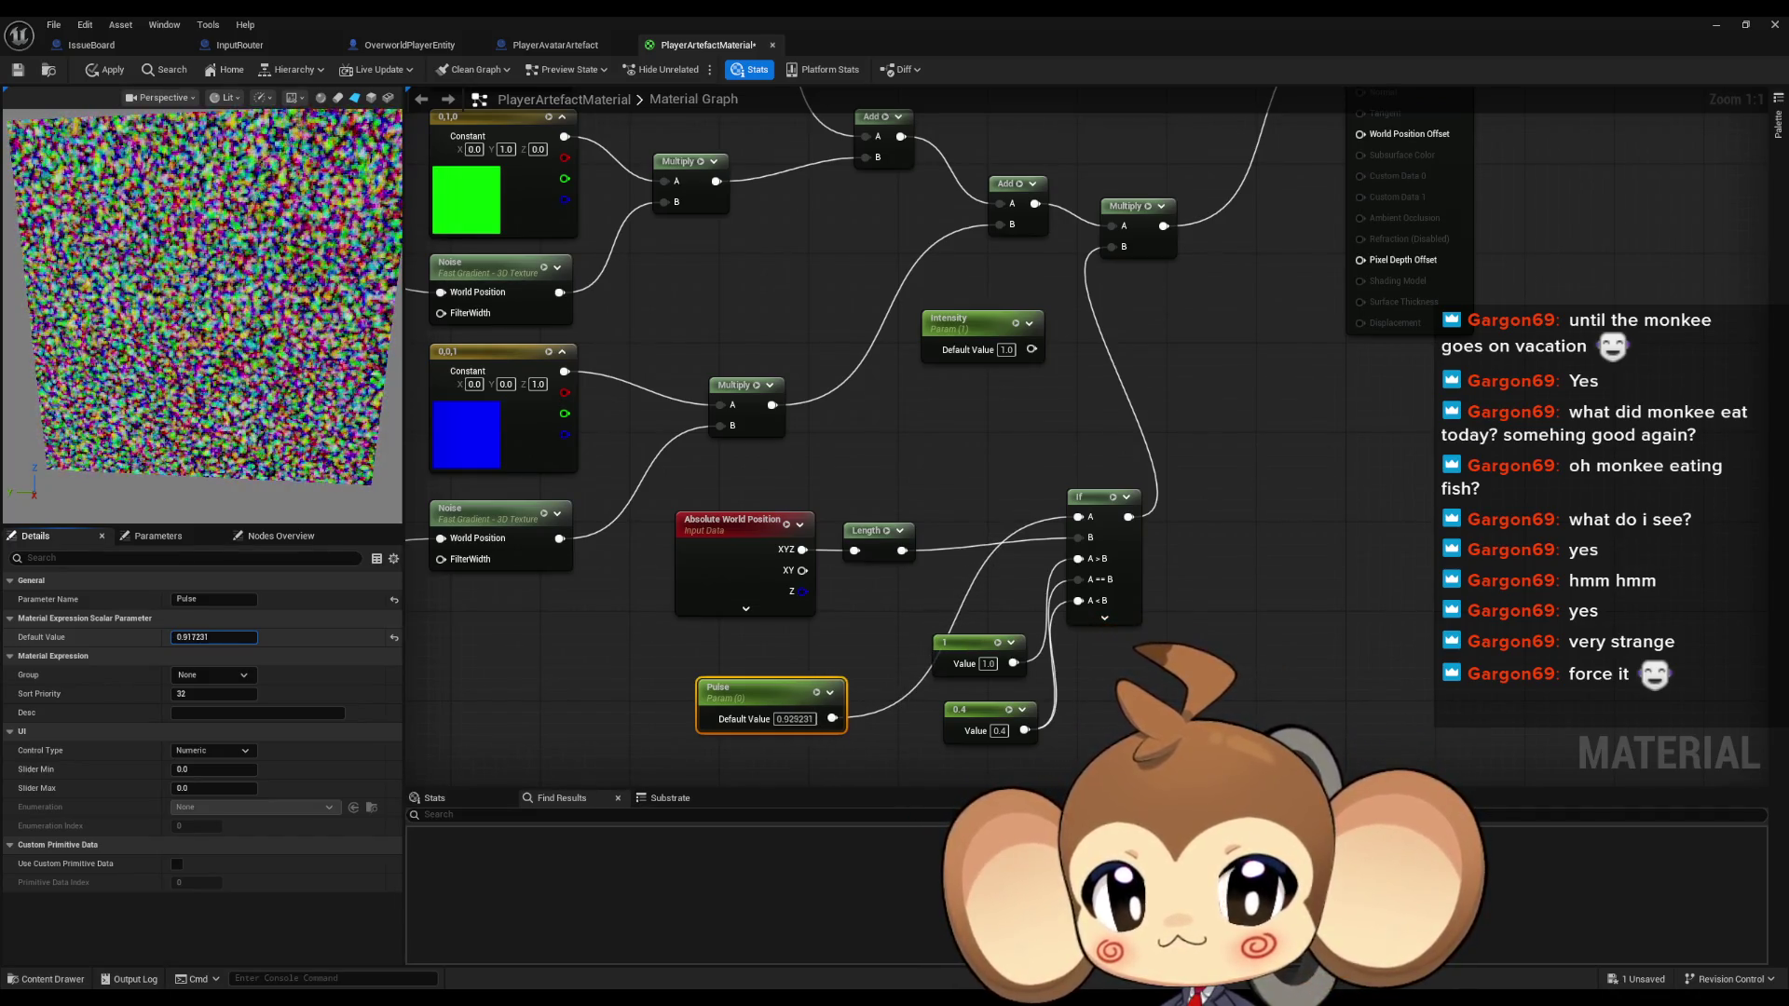
left_click_drag(214, 637, 224, 637)
left_click_drag(902, 550, 1079, 520)
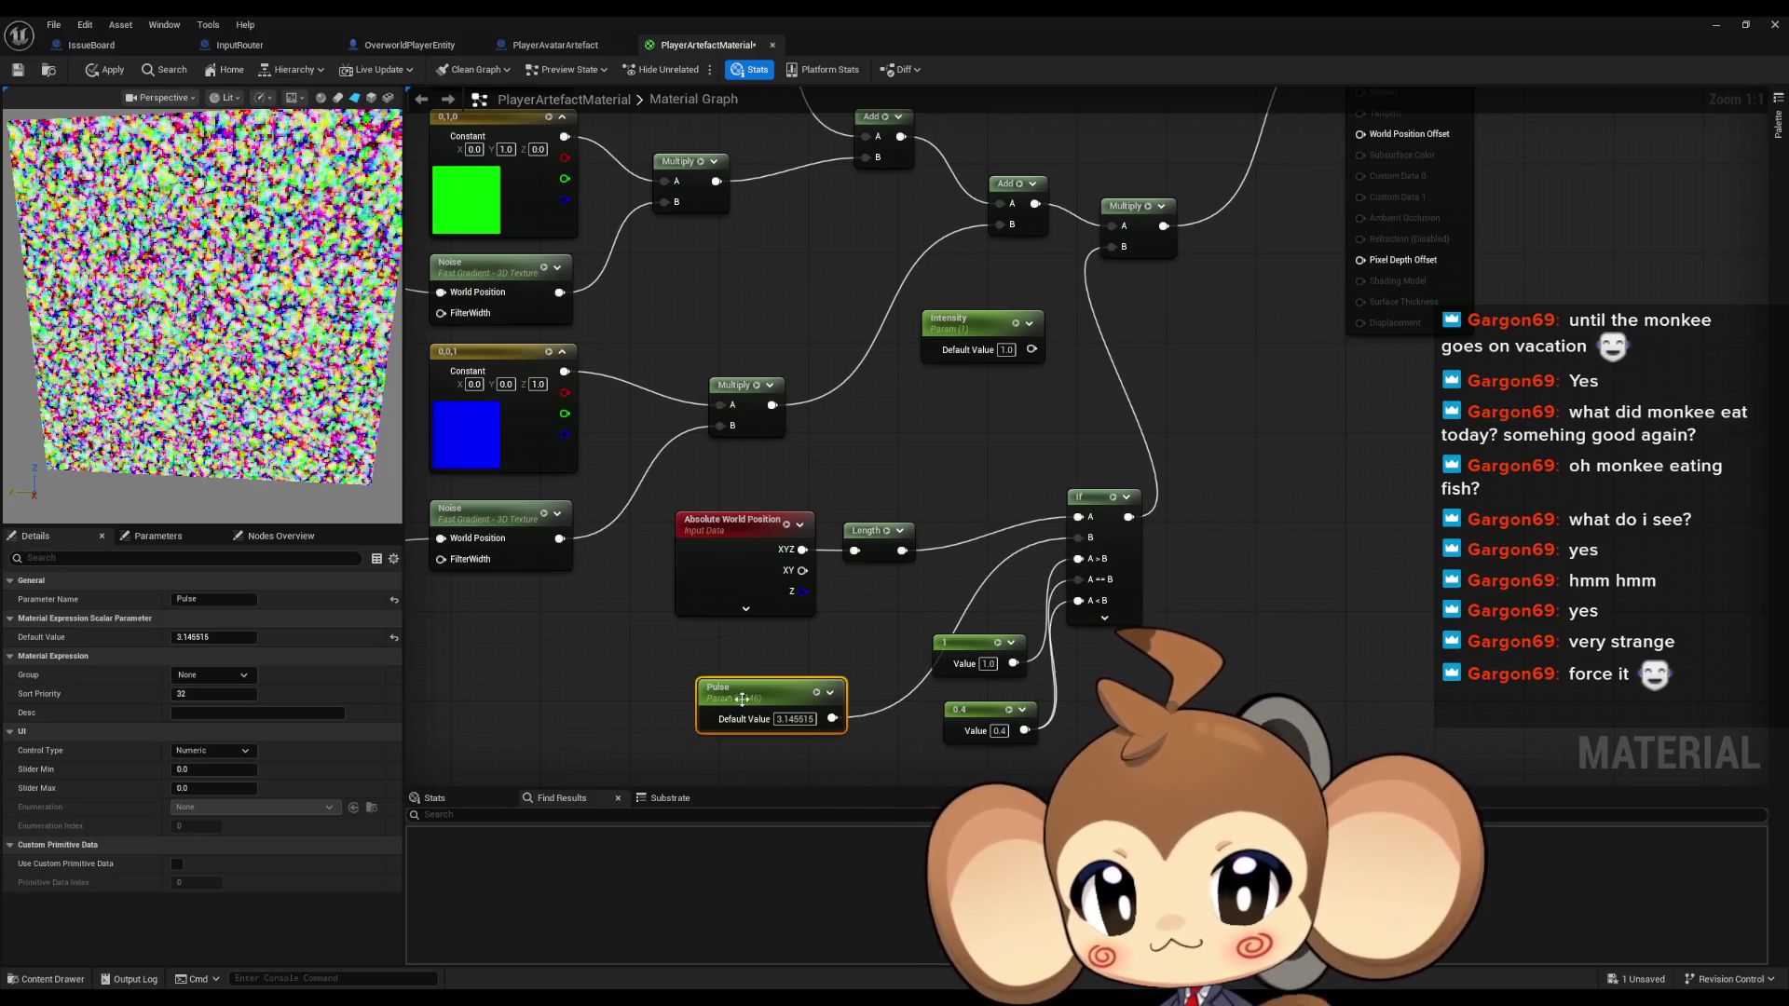
left_click_drag(214, 637, 188, 637)
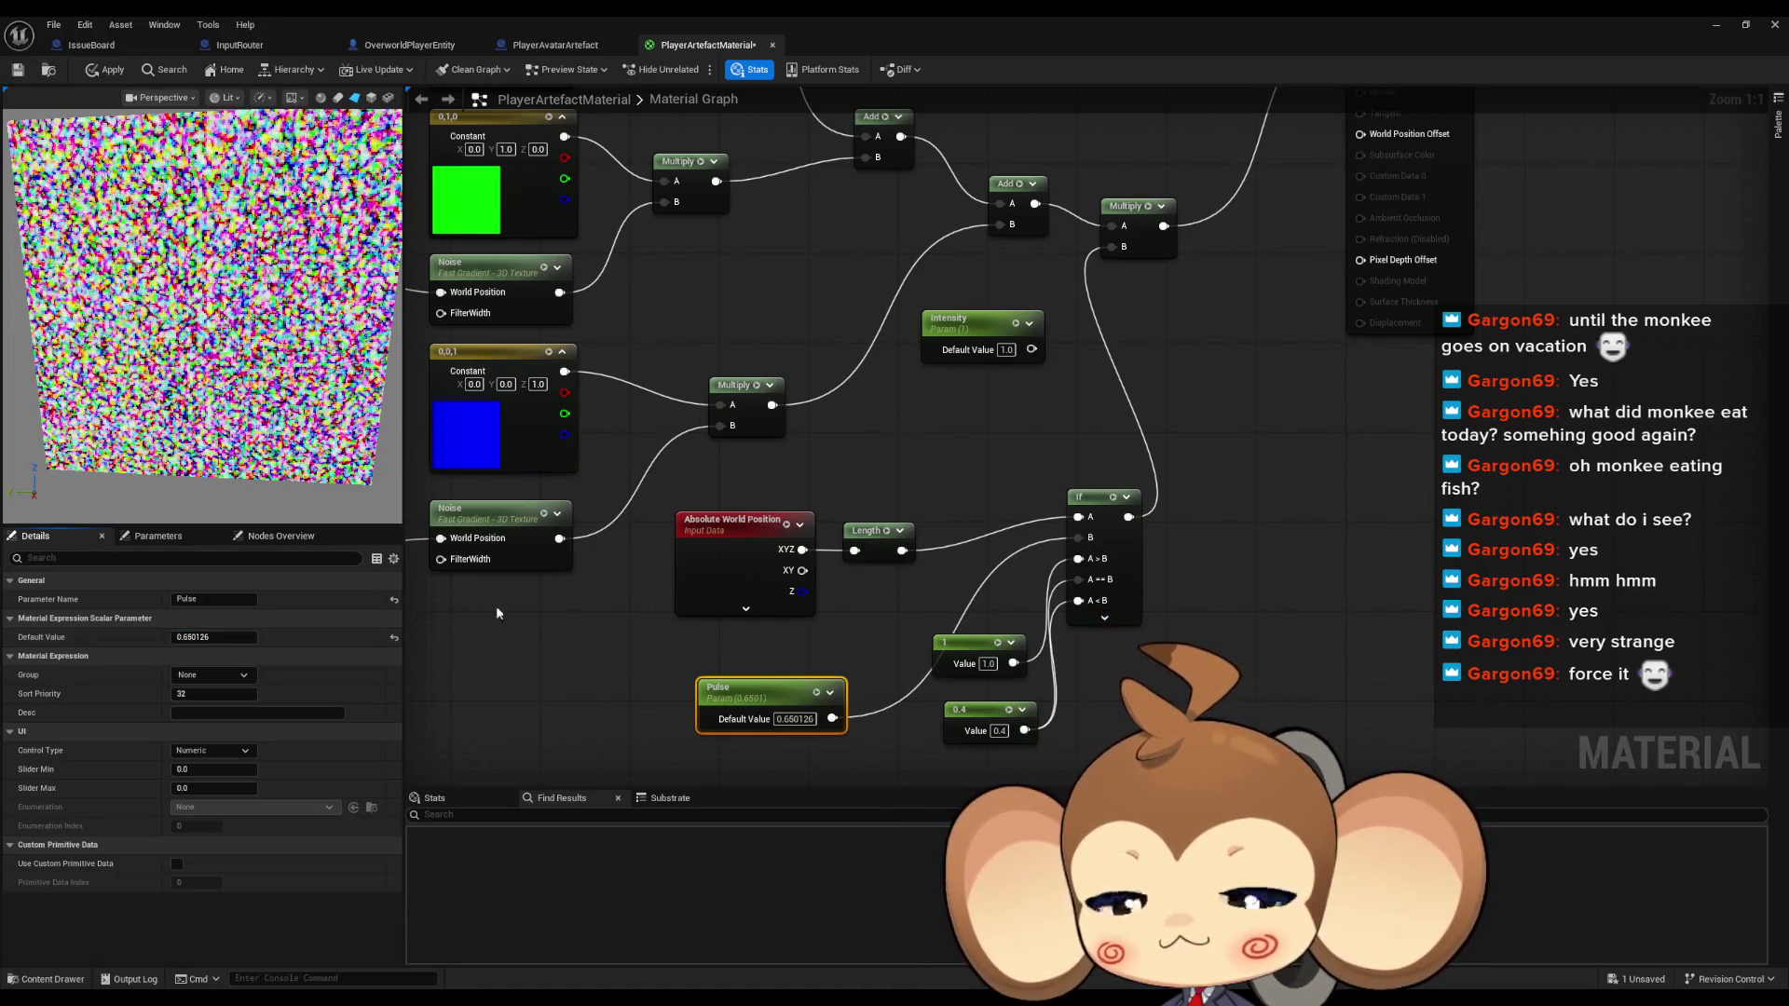
left_click(914, 601)
left_click(794, 718)
type("1")
key("Return")
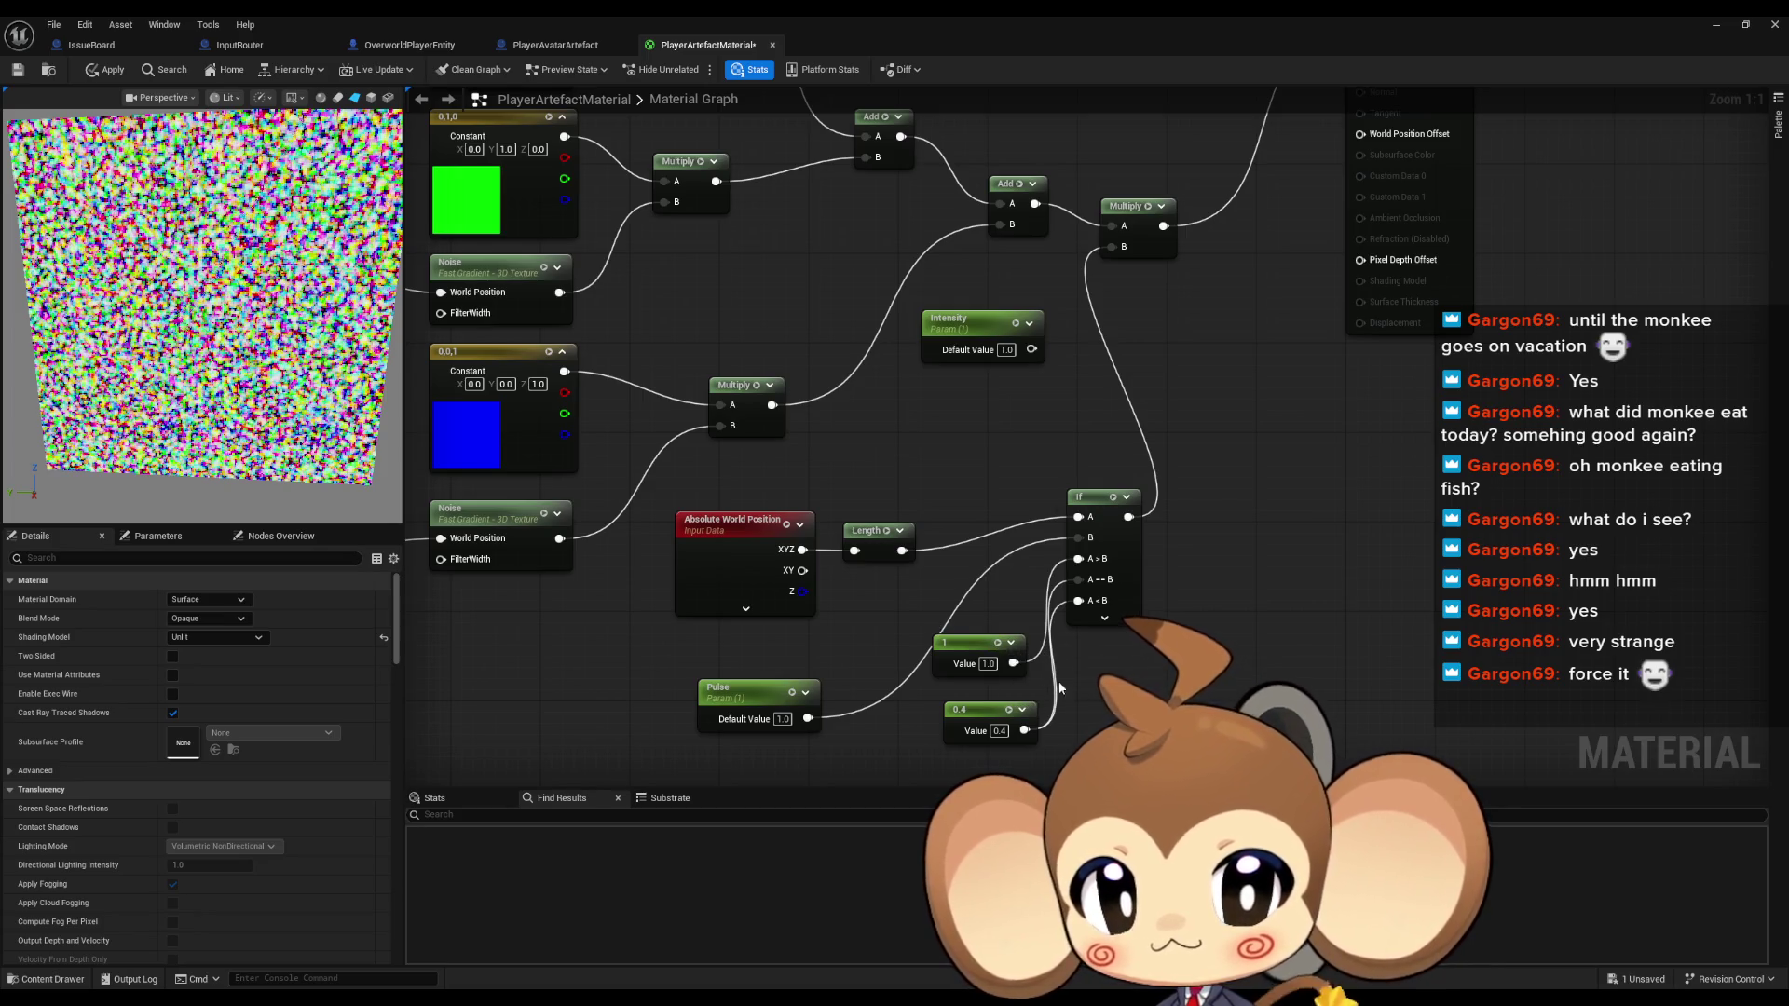
mouse_move(1054, 690)
left_mouse_down()
mouse_move(1045, 760)
mouse_move(991, 862)
left_mouse_up()
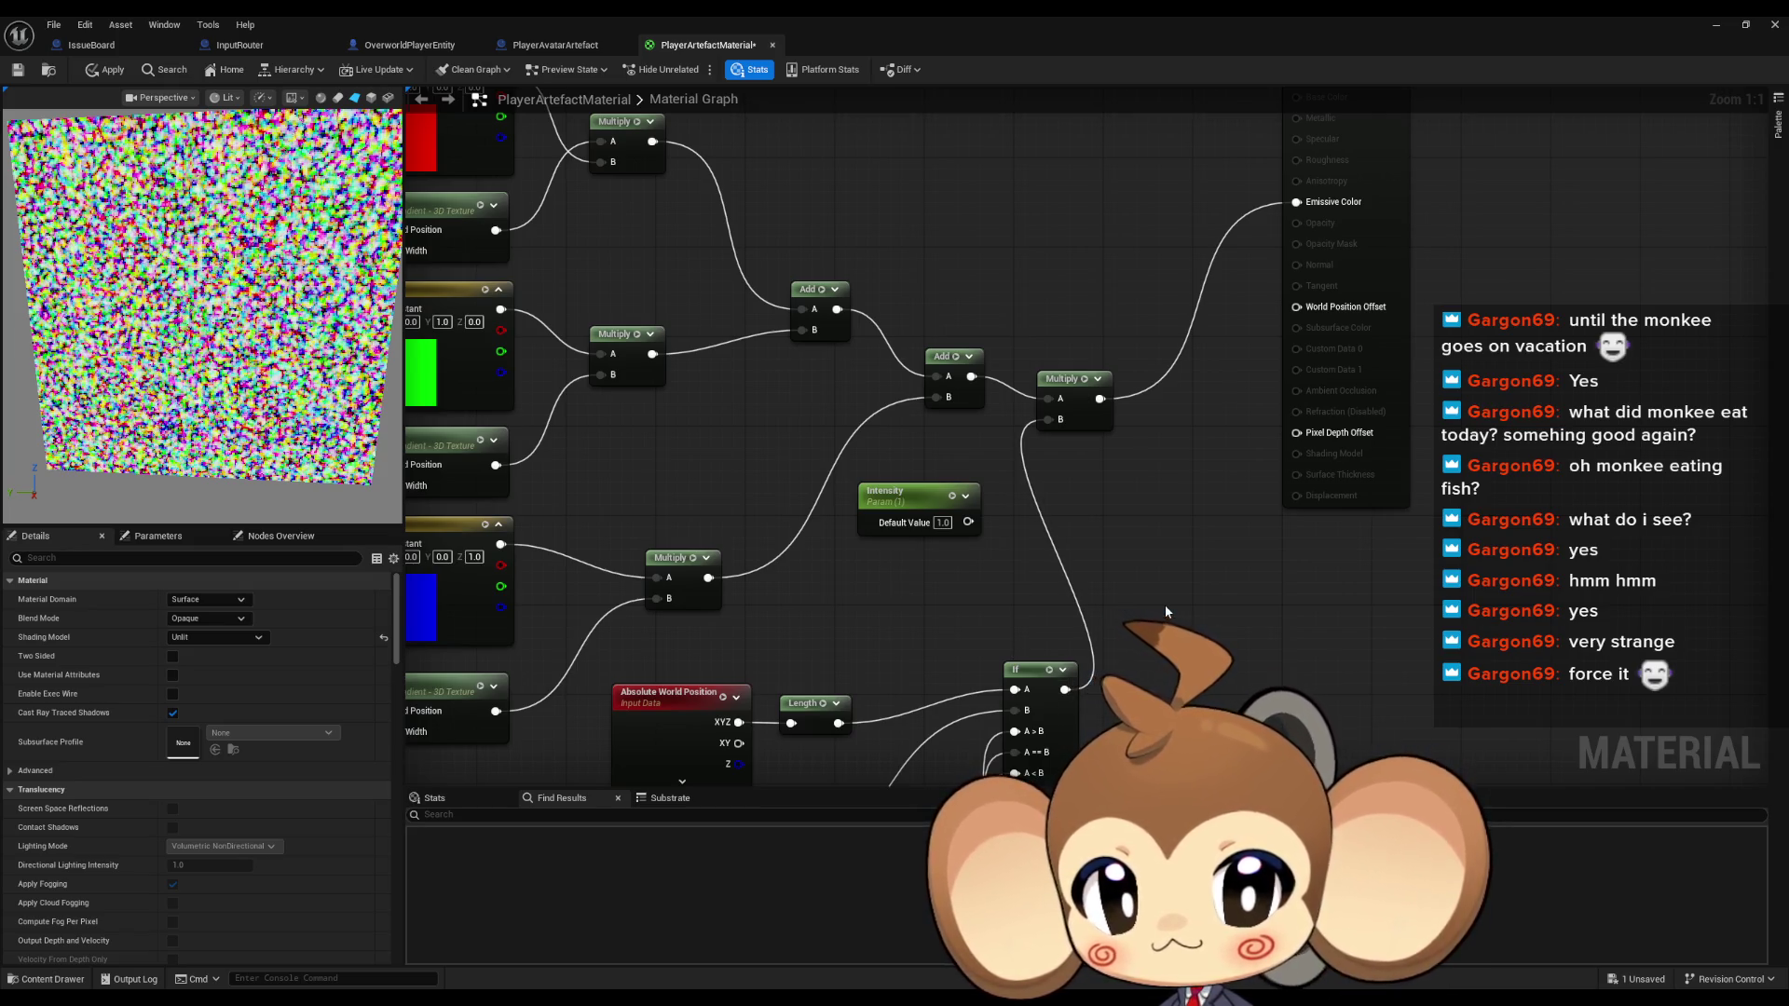
Place a colour constant below the If node and duplicate it twice with Ctrl+D
mouse_move(1088, 732)
left_mouse_down()
mouse_move(1094, 470)
mouse_move(987, 380)
left_mouse_up()
left_click_drag(780, 631, 785, 568)
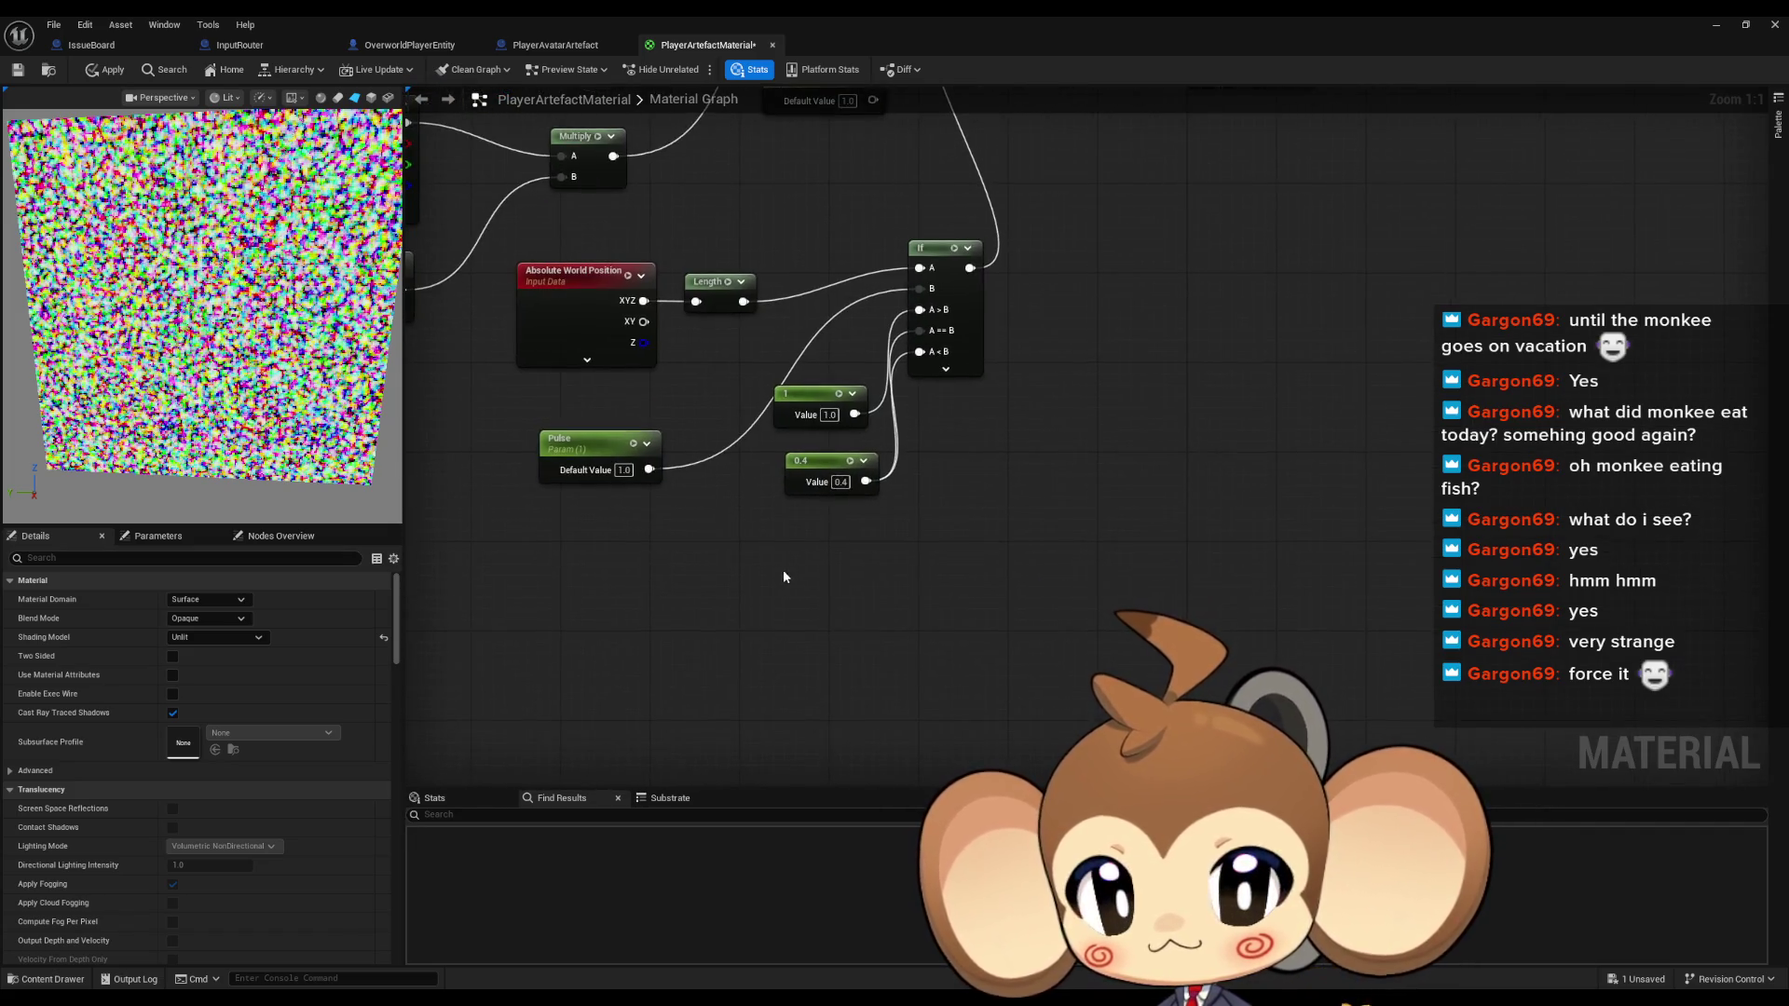
left_click(781, 551)
left_click_drag(741, 691, 783, 608)
key("ctrl+d")
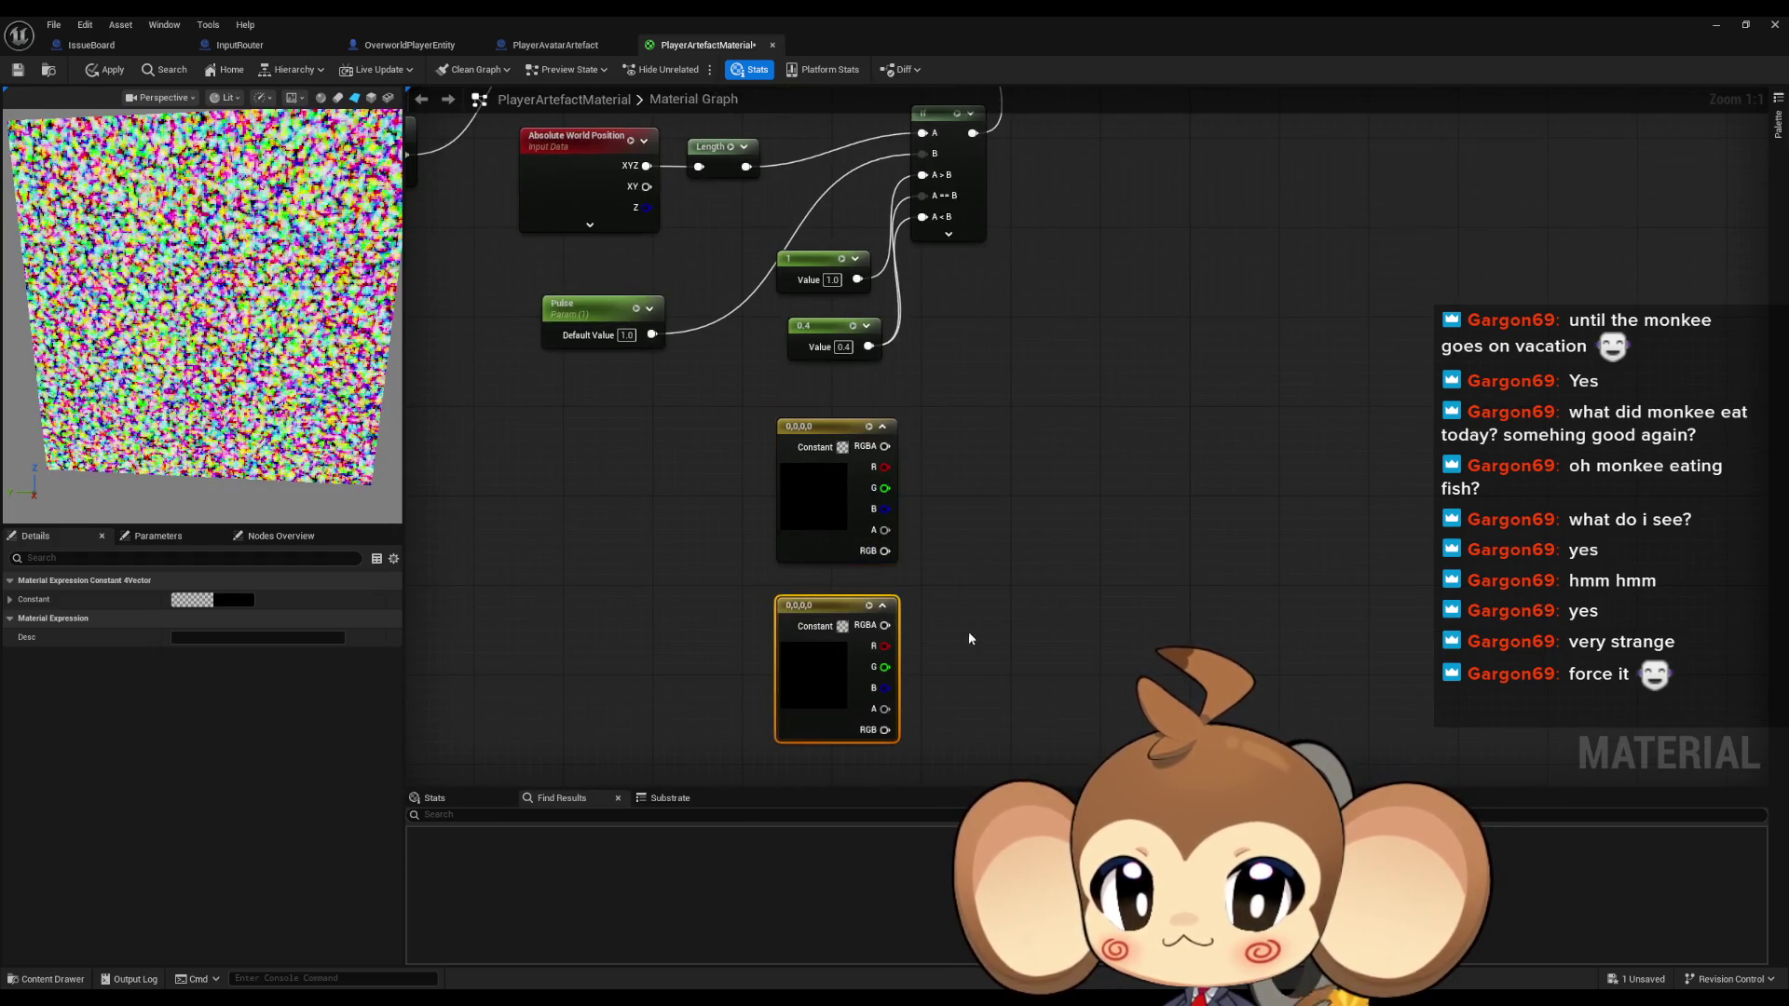
key("ctrl+d")
Colour the three constants red-pink, blue and green from top to bottom
left_click(829, 508)
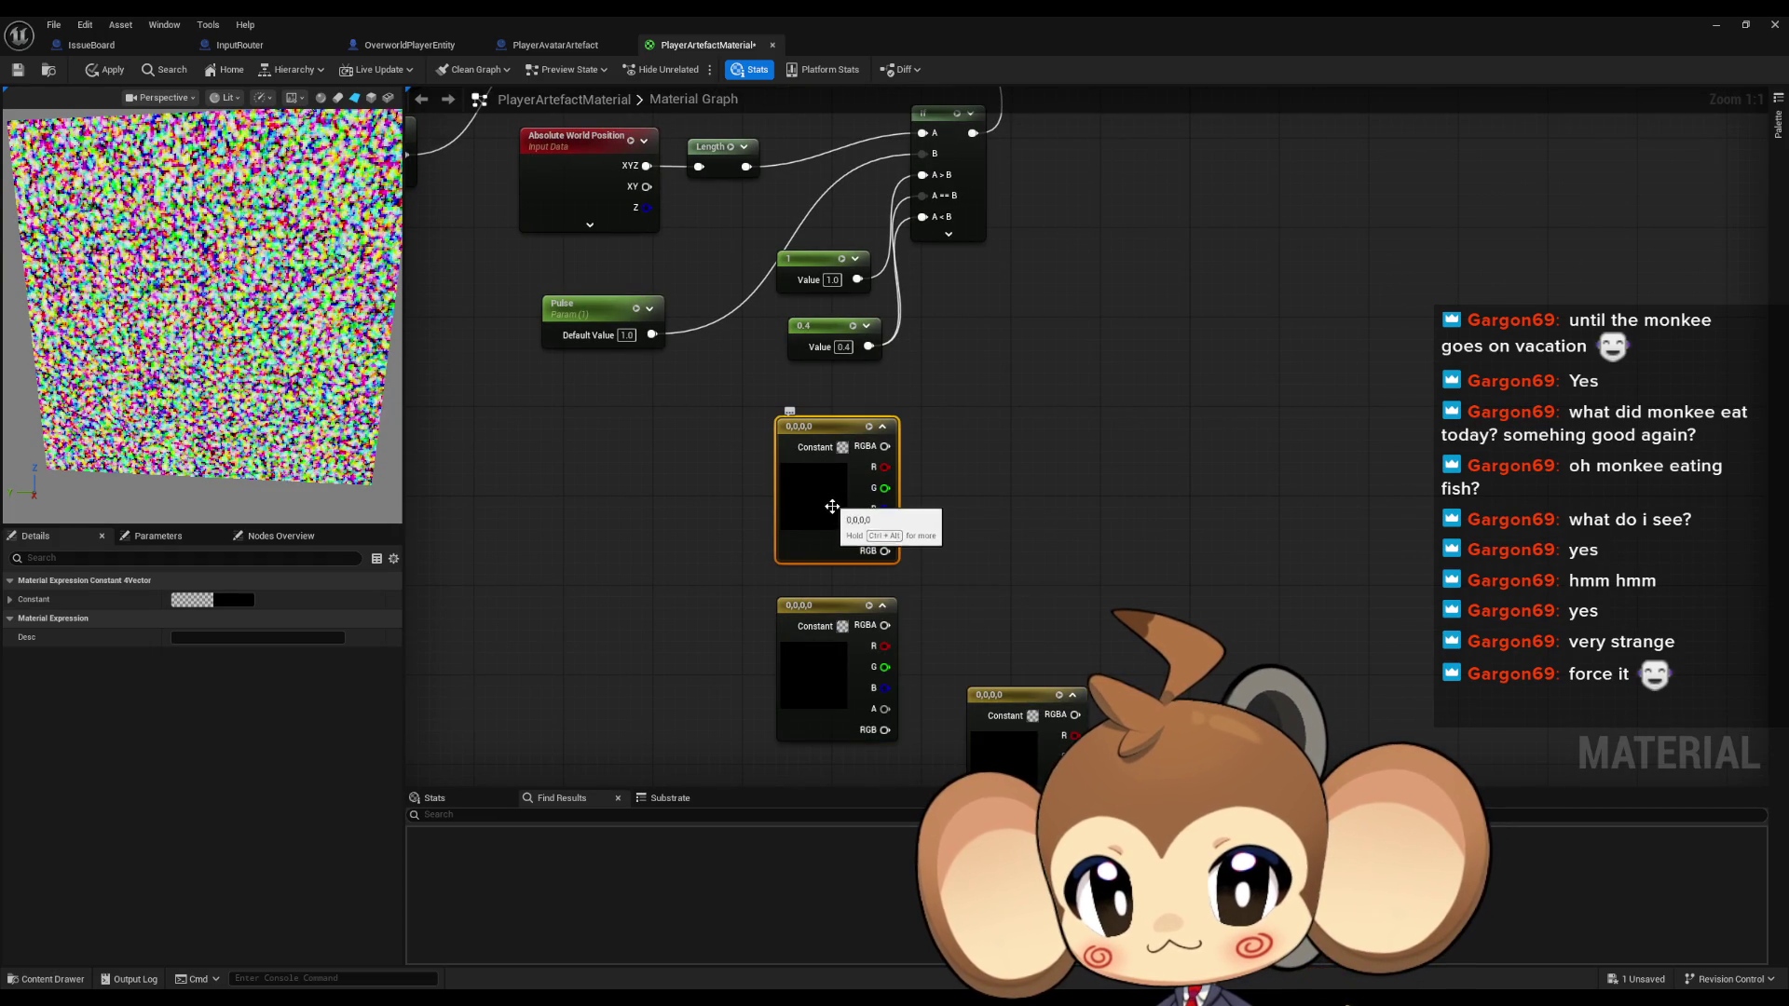
double_click(828, 507)
left_click(932, 573)
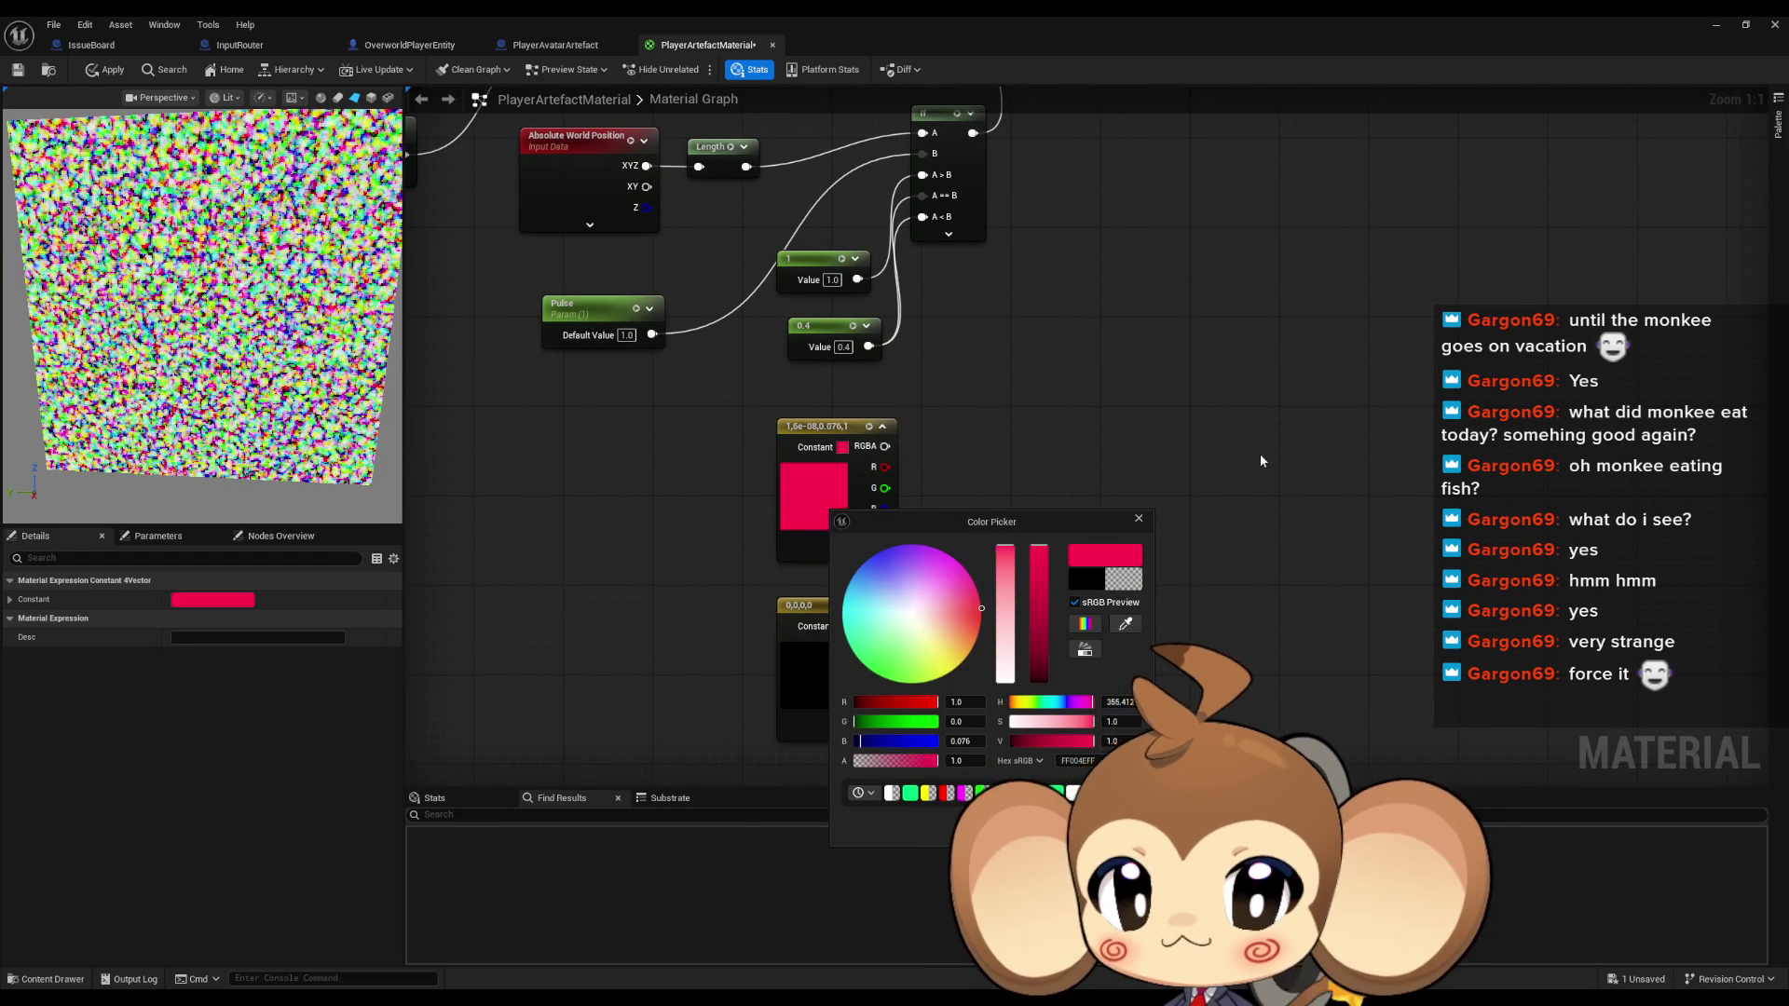
left_click(815, 681)
left_click(815, 681)
double_click(815, 681)
left_click_drag(1044, 760, 1126, 482)
left_click(1129, 482)
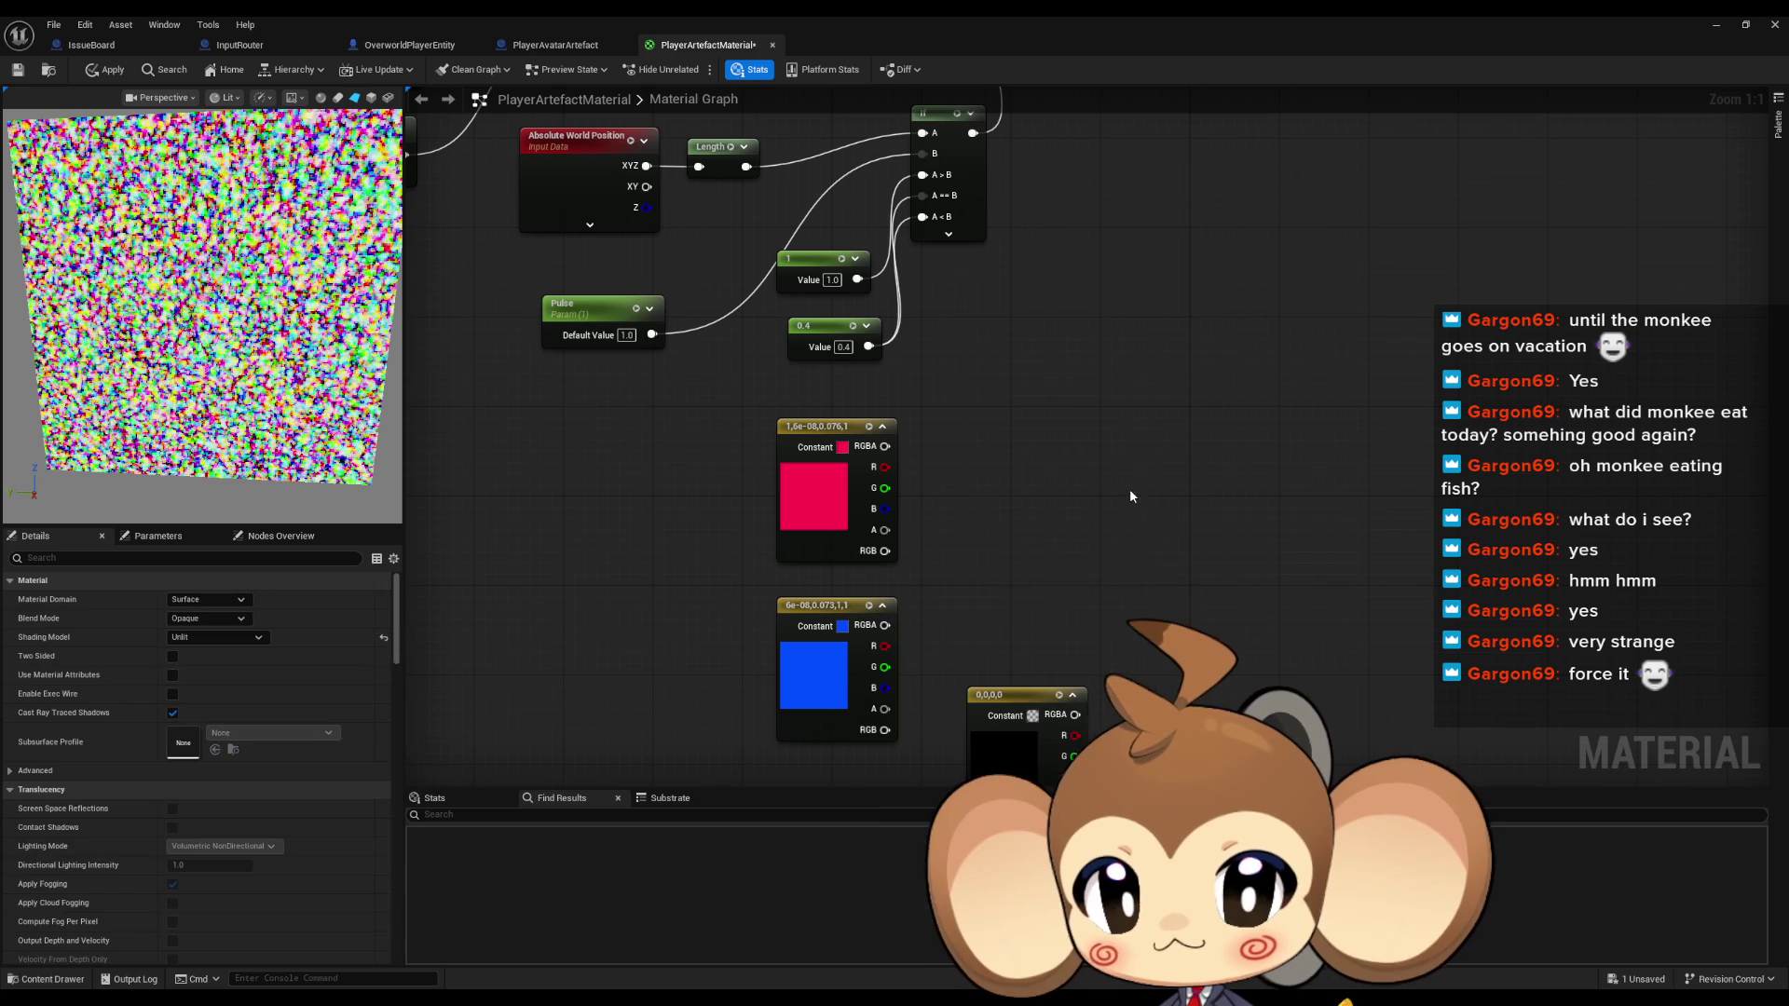
double_click(1005, 759)
left_click(1036, 743)
left_click(1170, 384)
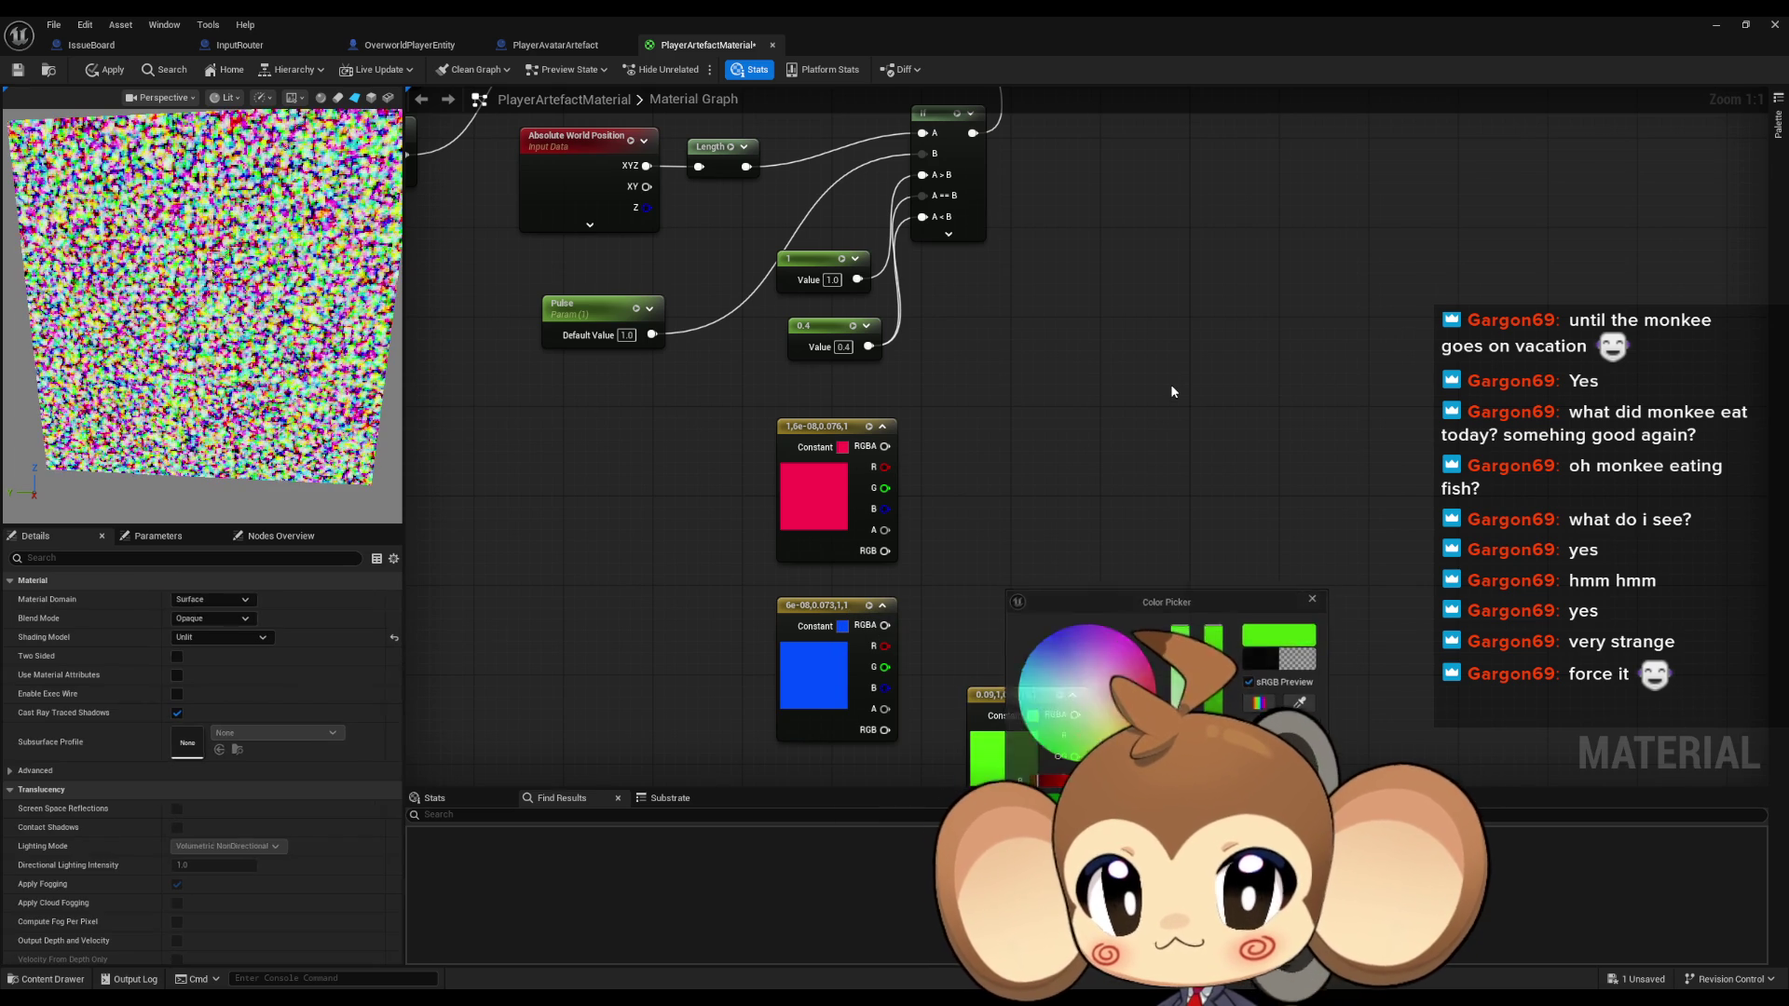
scroll(1133, 416, "down", 2)
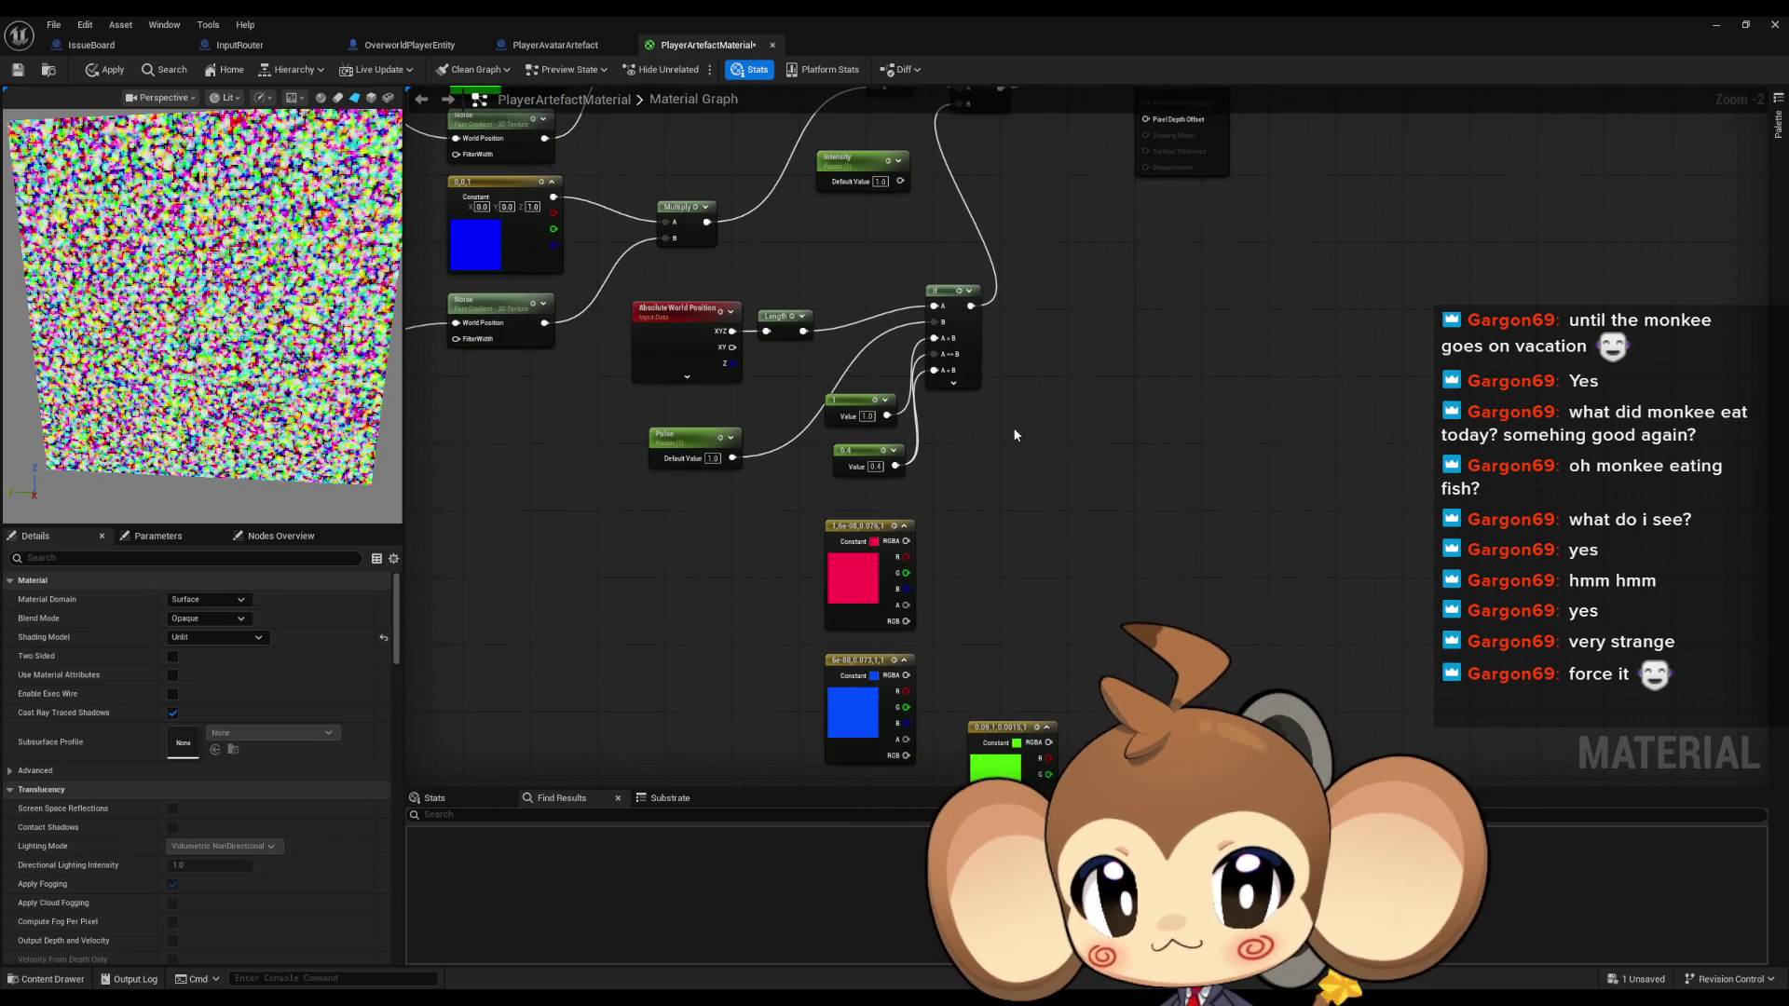
Add a new If node with red on A>B, blue on A==B and green on A<B
left_click(1051, 515)
scroll(1001, 574, "up", 2)
mouse_move(1071, 422)
left_mouse_down()
mouse_move(987, 437)
mouse_move(867, 388)
left_mouse_up()
left_click_drag(1072, 442, 878, 571)
left_click_drag(1056, 657, 1072, 463)
scroll(1128, 666, "down", 1)
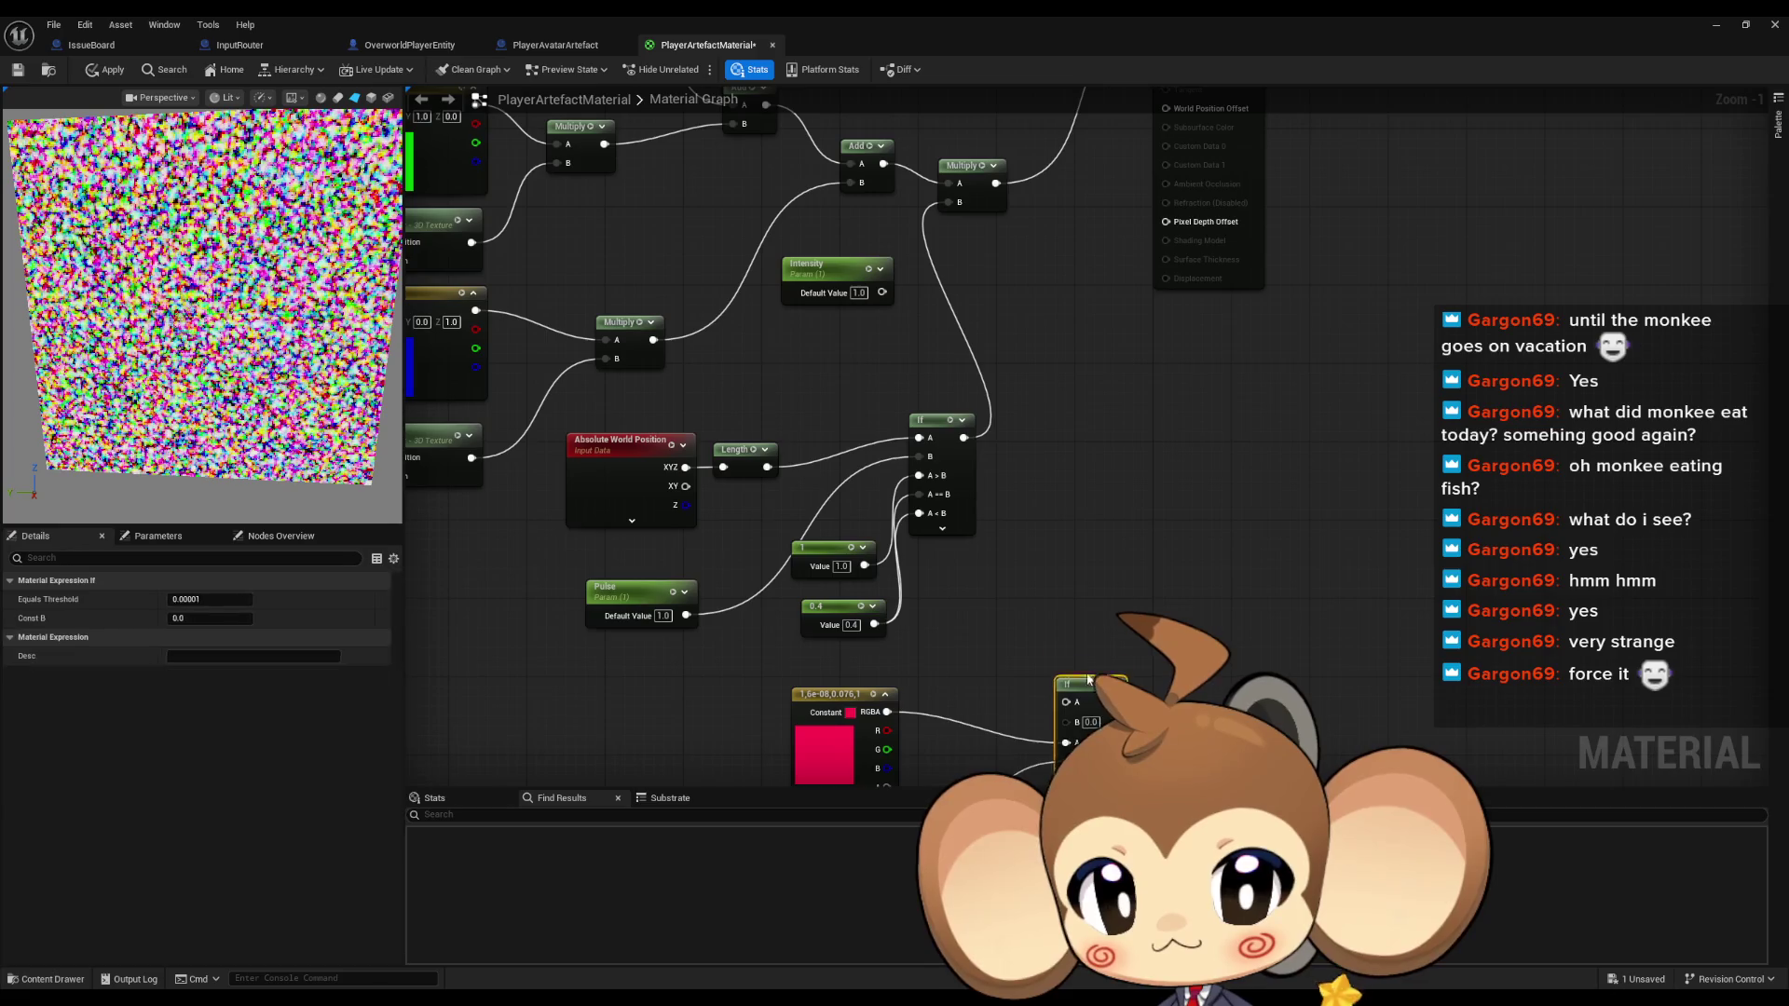
Route the new If into Emissive Color and feed Length into its A input
mouse_move(1090, 607)
left_mouse_down()
mouse_move(1107, 80)
mouse_move(1160, 270)
mouse_move(1167, 164)
left_mouse_up()
scroll(1045, 497, "up", 1)
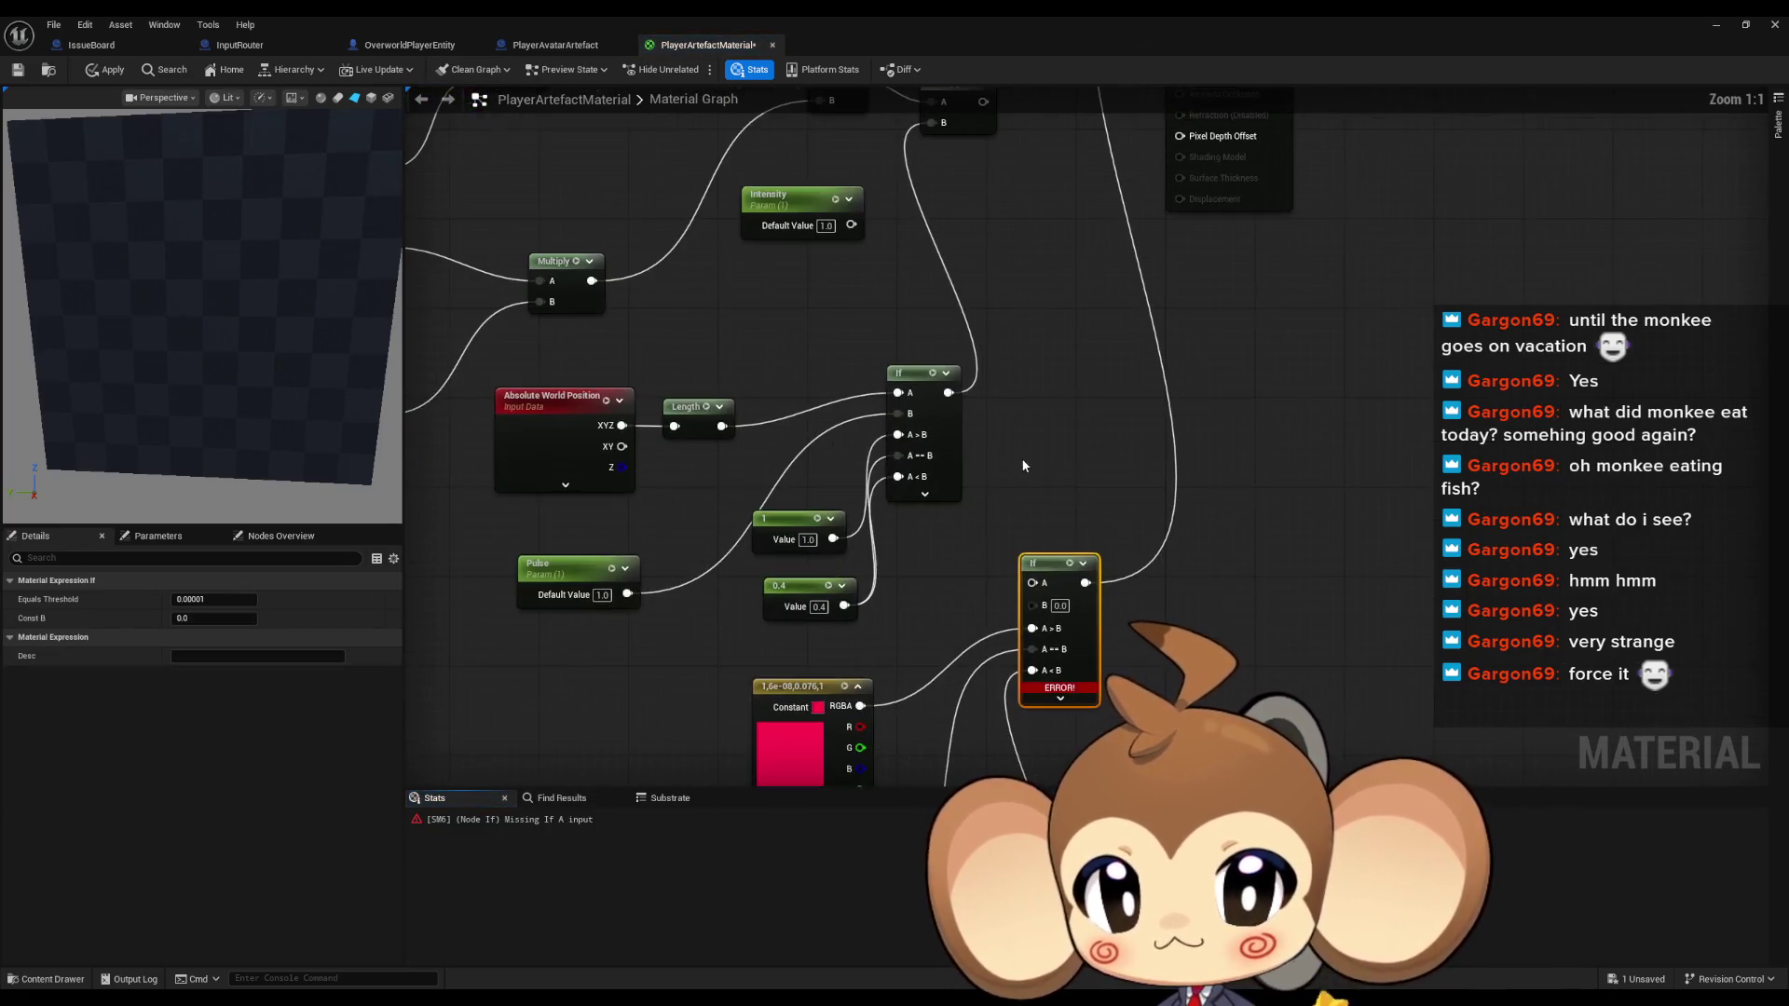
left_click_drag(1045, 498, 1064, 496)
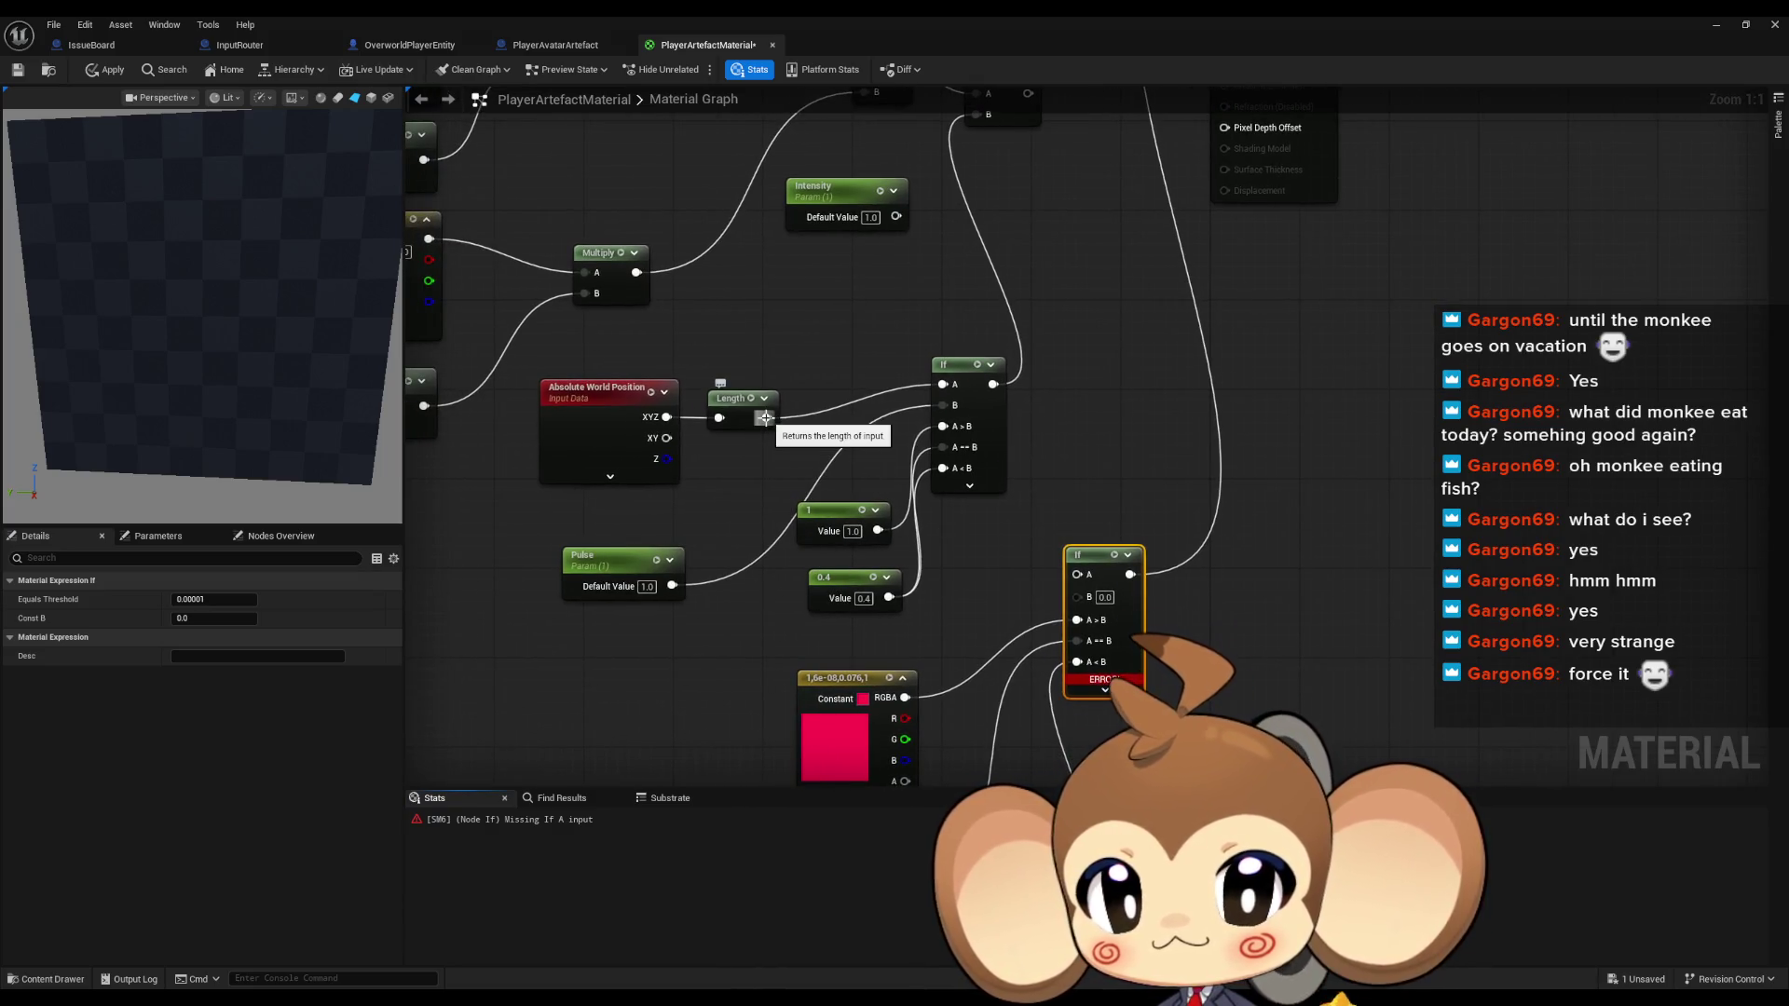
mouse_move(766, 417)
left_mouse_down()
mouse_move(932, 401)
mouse_move(1103, 580)
mouse_move(671, 590)
left_mouse_up()
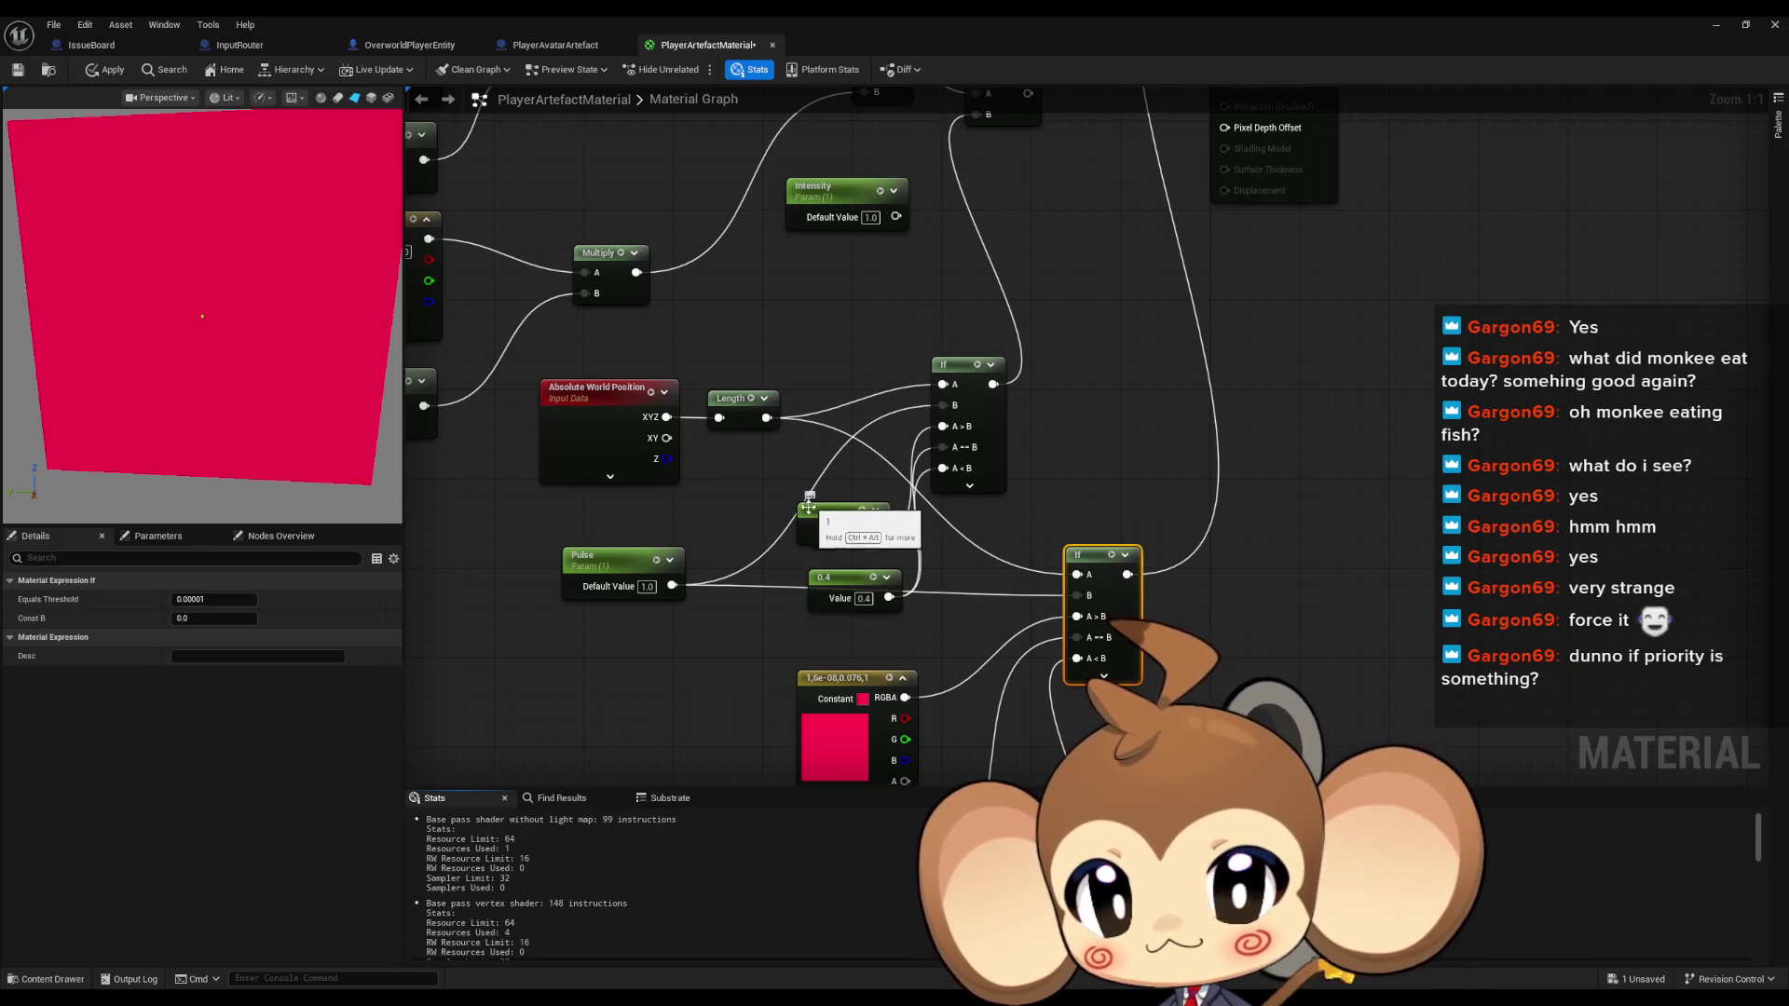
Raise Pulse to preview the circle, then reconnect the Multiply result to Emissive Color
left_click(605, 561)
mouse_move(189, 637)
left_mouse_down()
mouse_move(279, 637)
mouse_move(239, 637)
left_mouse_up()
left_click_drag(1181, 376, 1204, 571)
left_click_drag(1049, 289, 1249, 148)
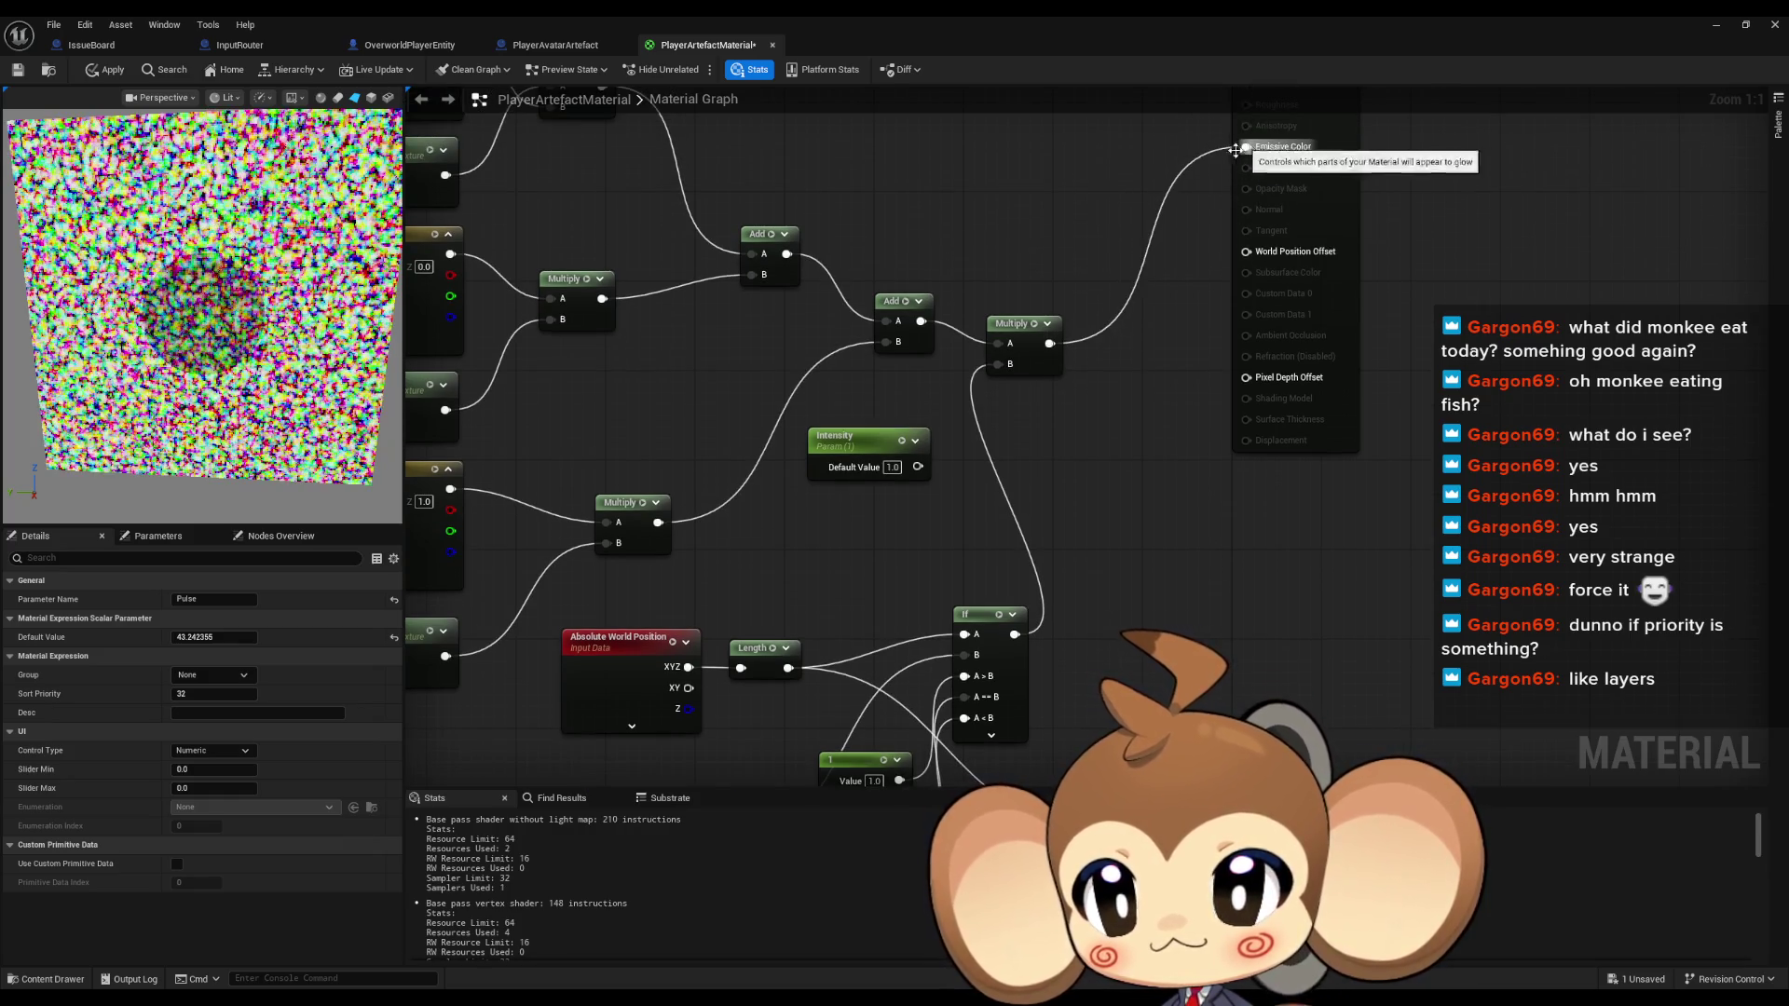
left_click_drag(1091, 591, 1104, 432)
mouse_move(214, 637)
left_mouse_down()
mouse_move(187, 637)
mouse_move(242, 637)
mouse_move(209, 637)
left_mouse_up()
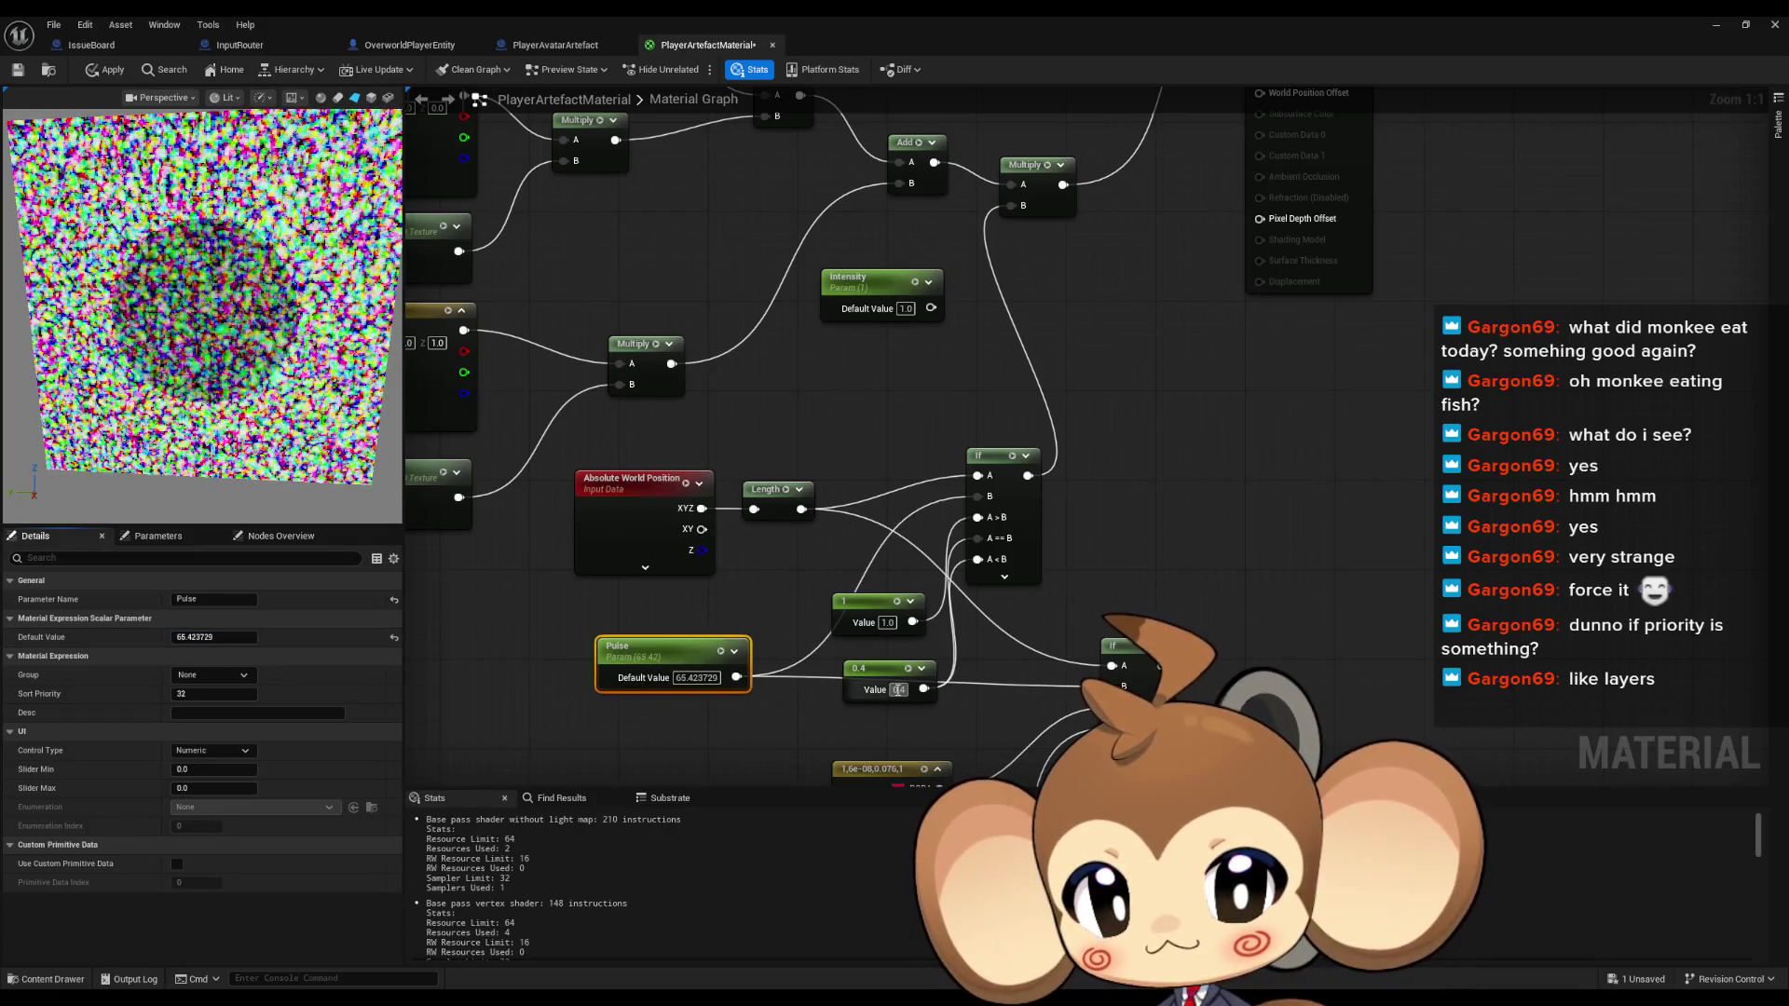
Set the constant to 0.1 and wire the 1 constant into the If's A<B input
type(".1")
key("Return")
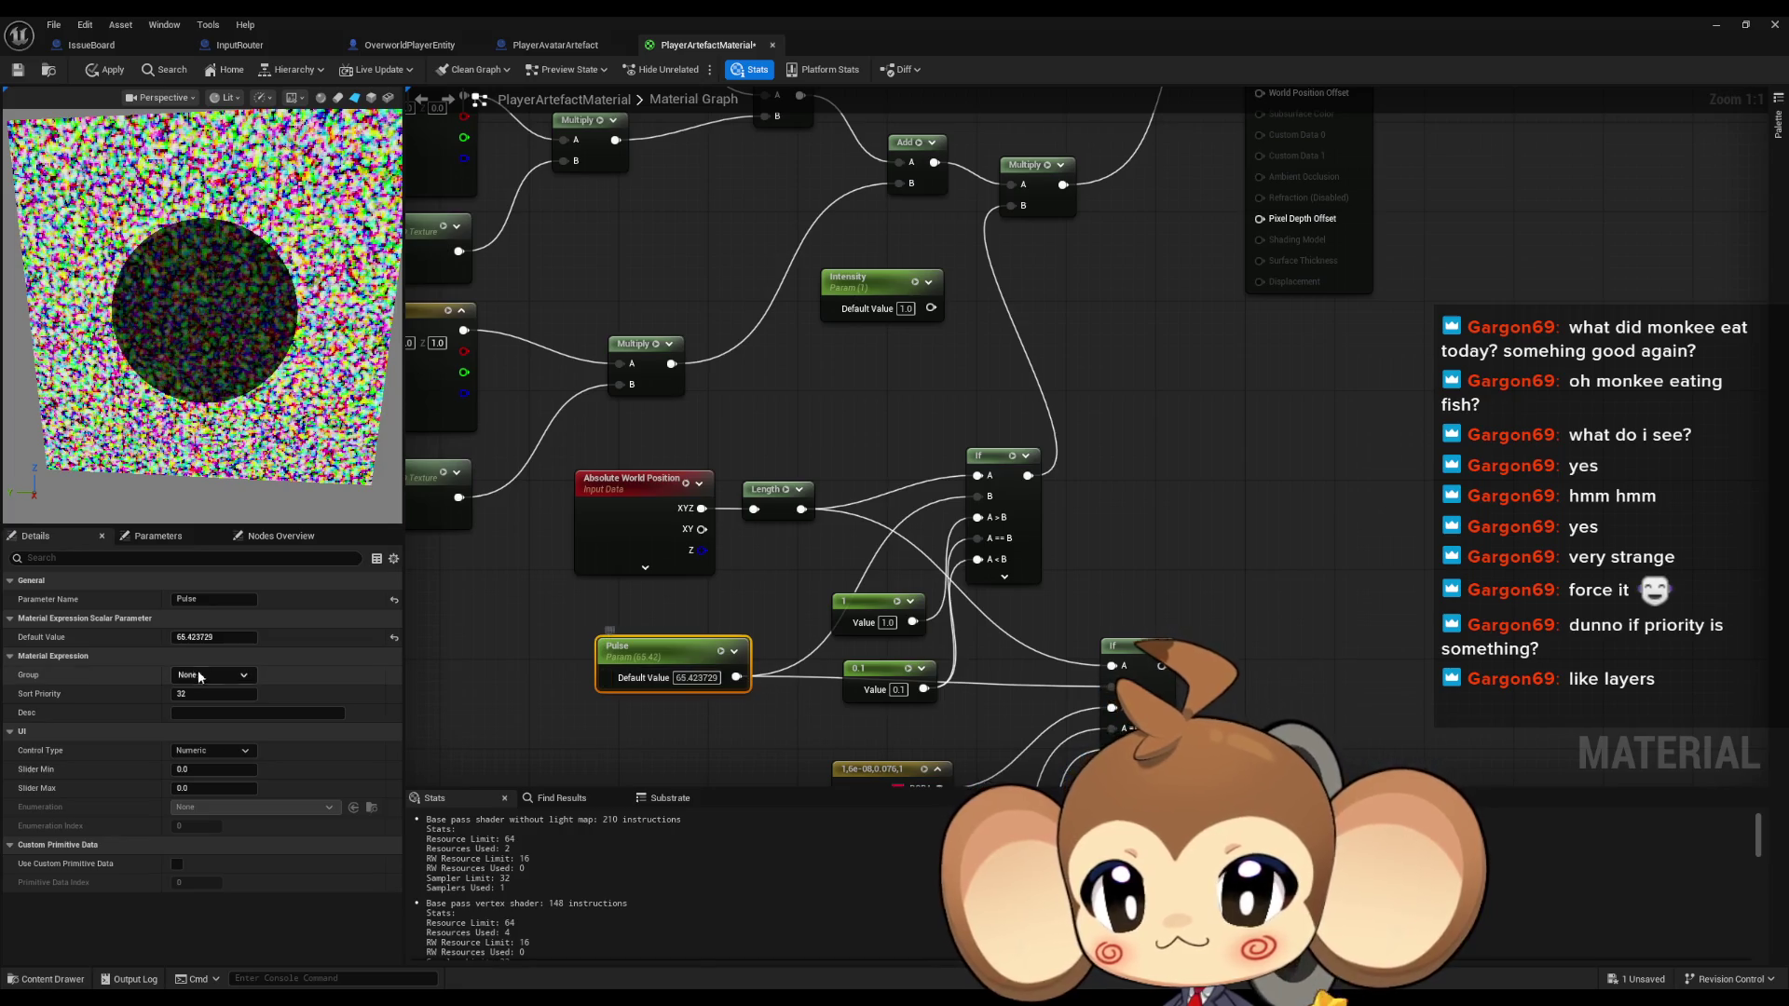
mouse_move(213, 637)
left_mouse_down()
mouse_move(191, 638)
mouse_move(249, 638)
mouse_move(163, 638)
mouse_move(266, 638)
mouse_move(200, 638)
mouse_move(233, 638)
left_mouse_up()
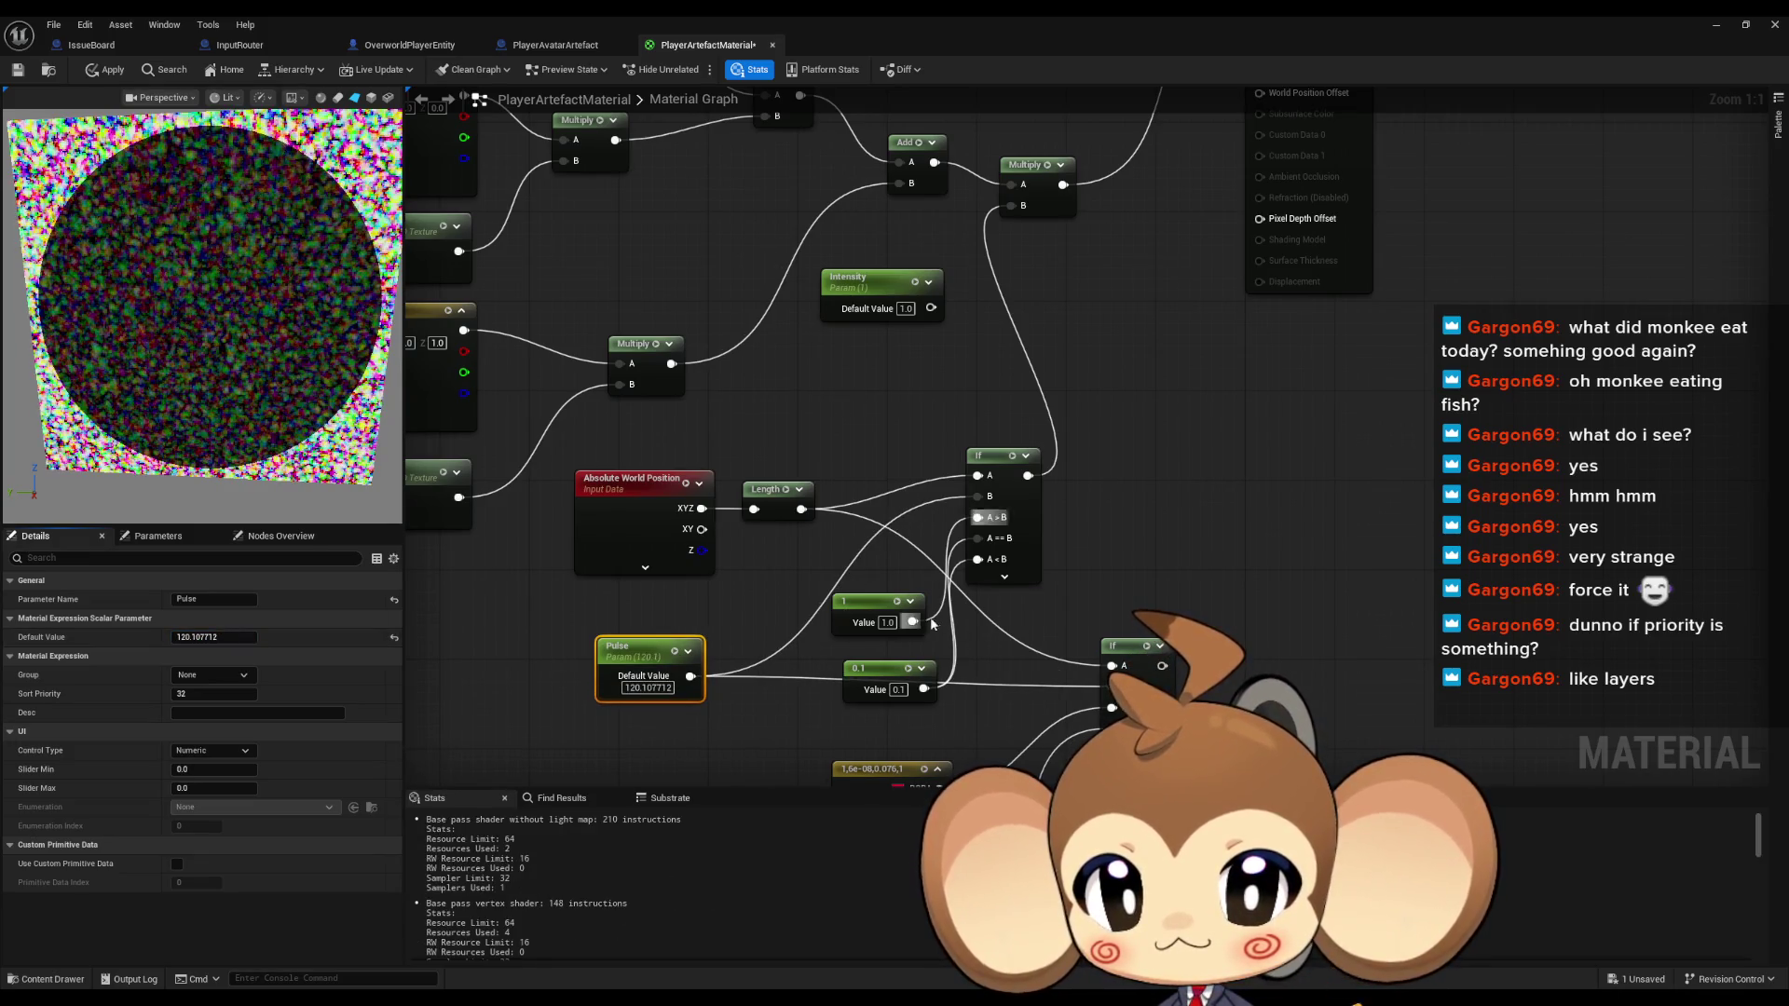
mouse_move(916, 618)
left_mouse_down()
mouse_move(987, 577)
mouse_move(978, 562)
left_mouse_up()
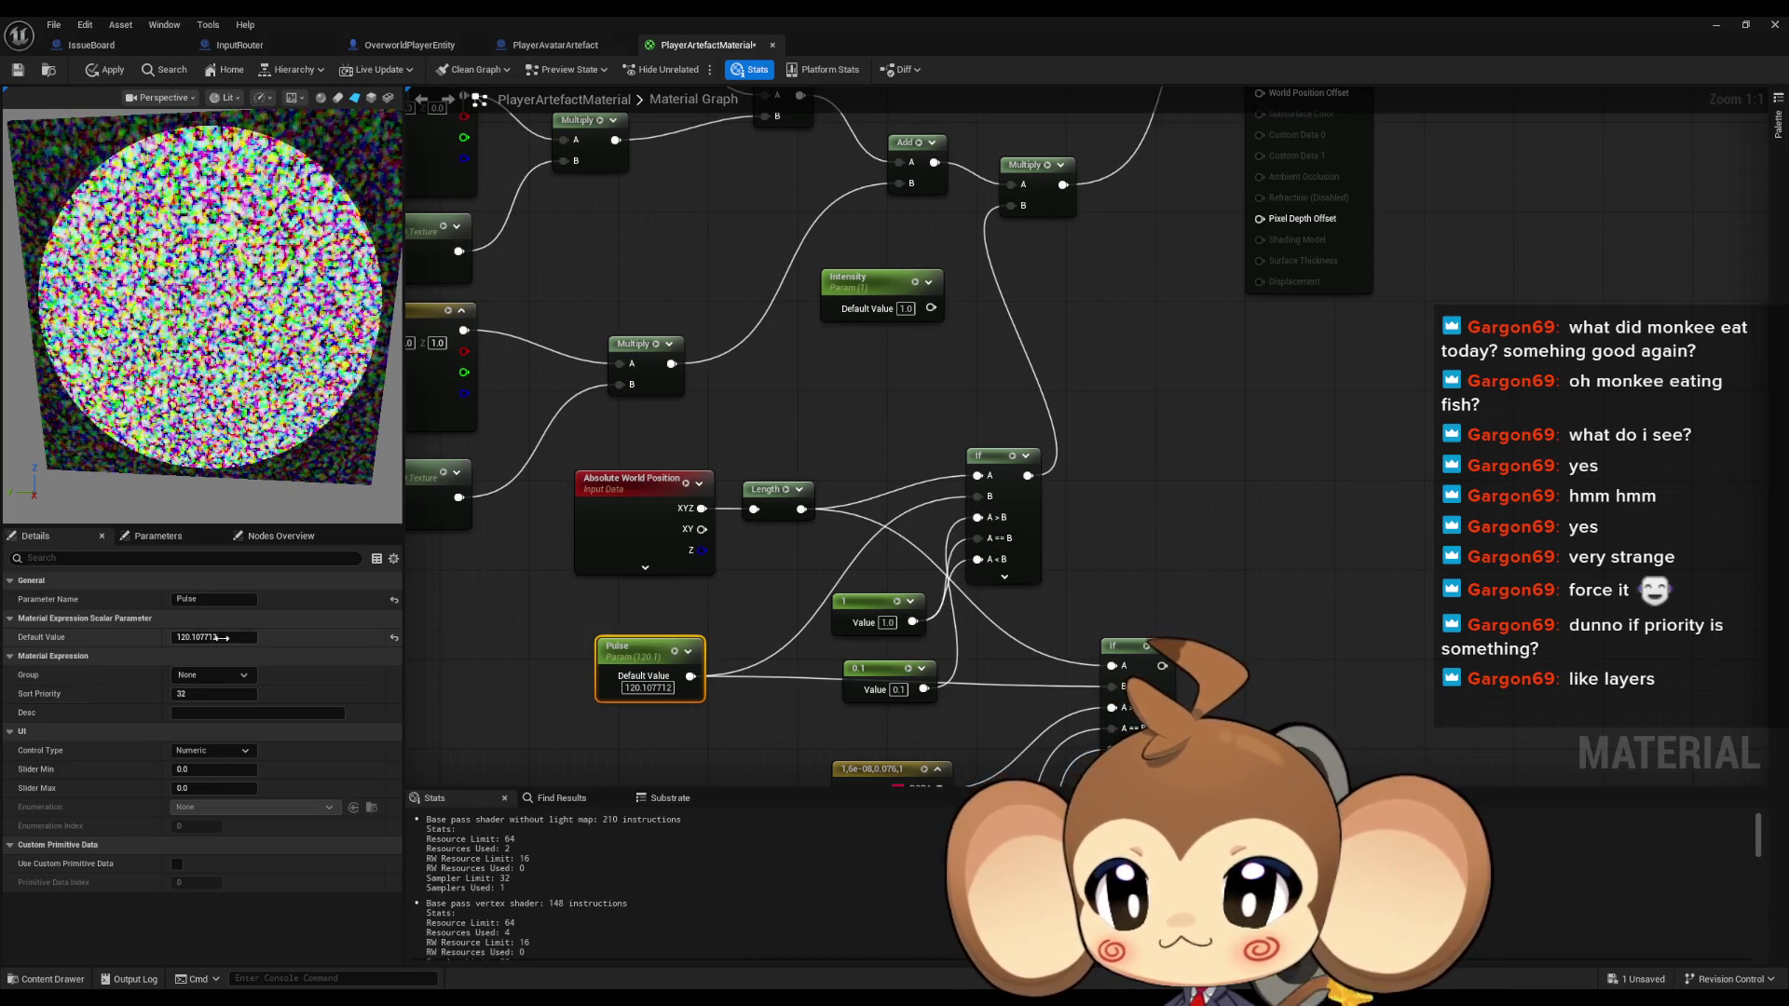
Scrub Pulse through several values to watch the circle resize, then set it to 0
left_click_drag(214, 637, 187, 638)
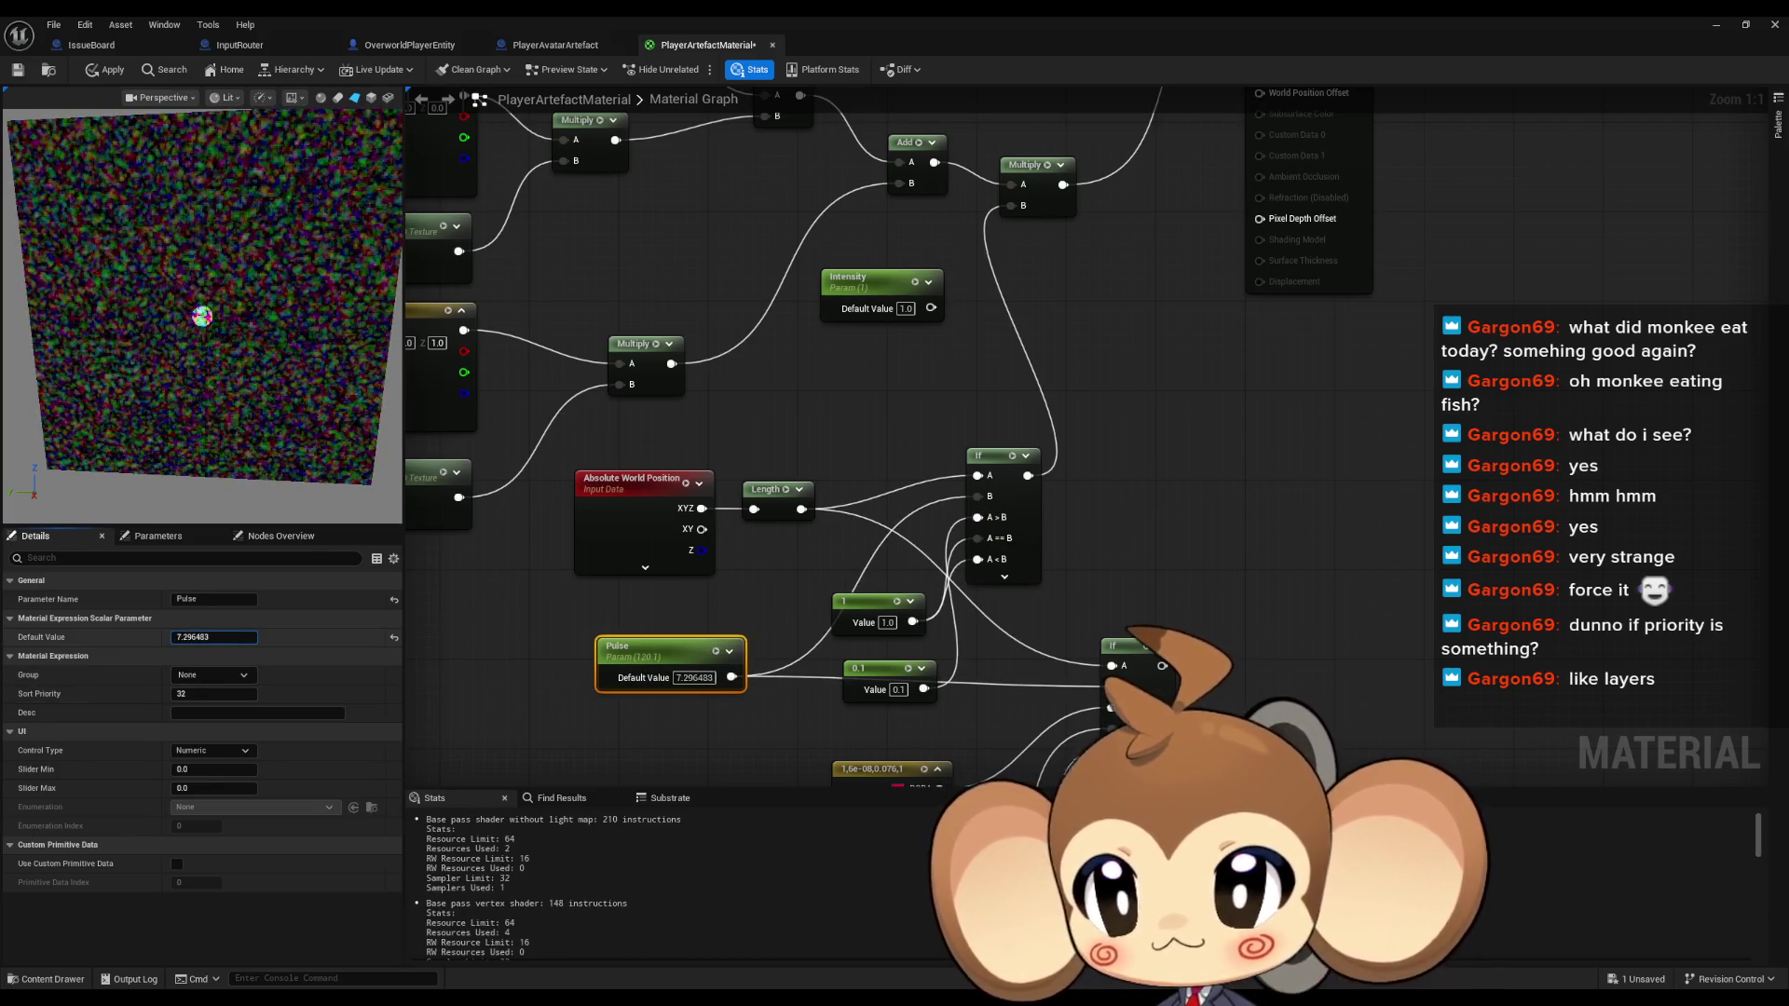
mouse_move(215, 637)
left_mouse_down()
mouse_move(242, 638)
mouse_move(187, 637)
mouse_move(247, 637)
left_mouse_up()
mouse_move(647, 688)
left_mouse_down()
mouse_move(615, 688)
mouse_move(643, 678)
left_mouse_up()
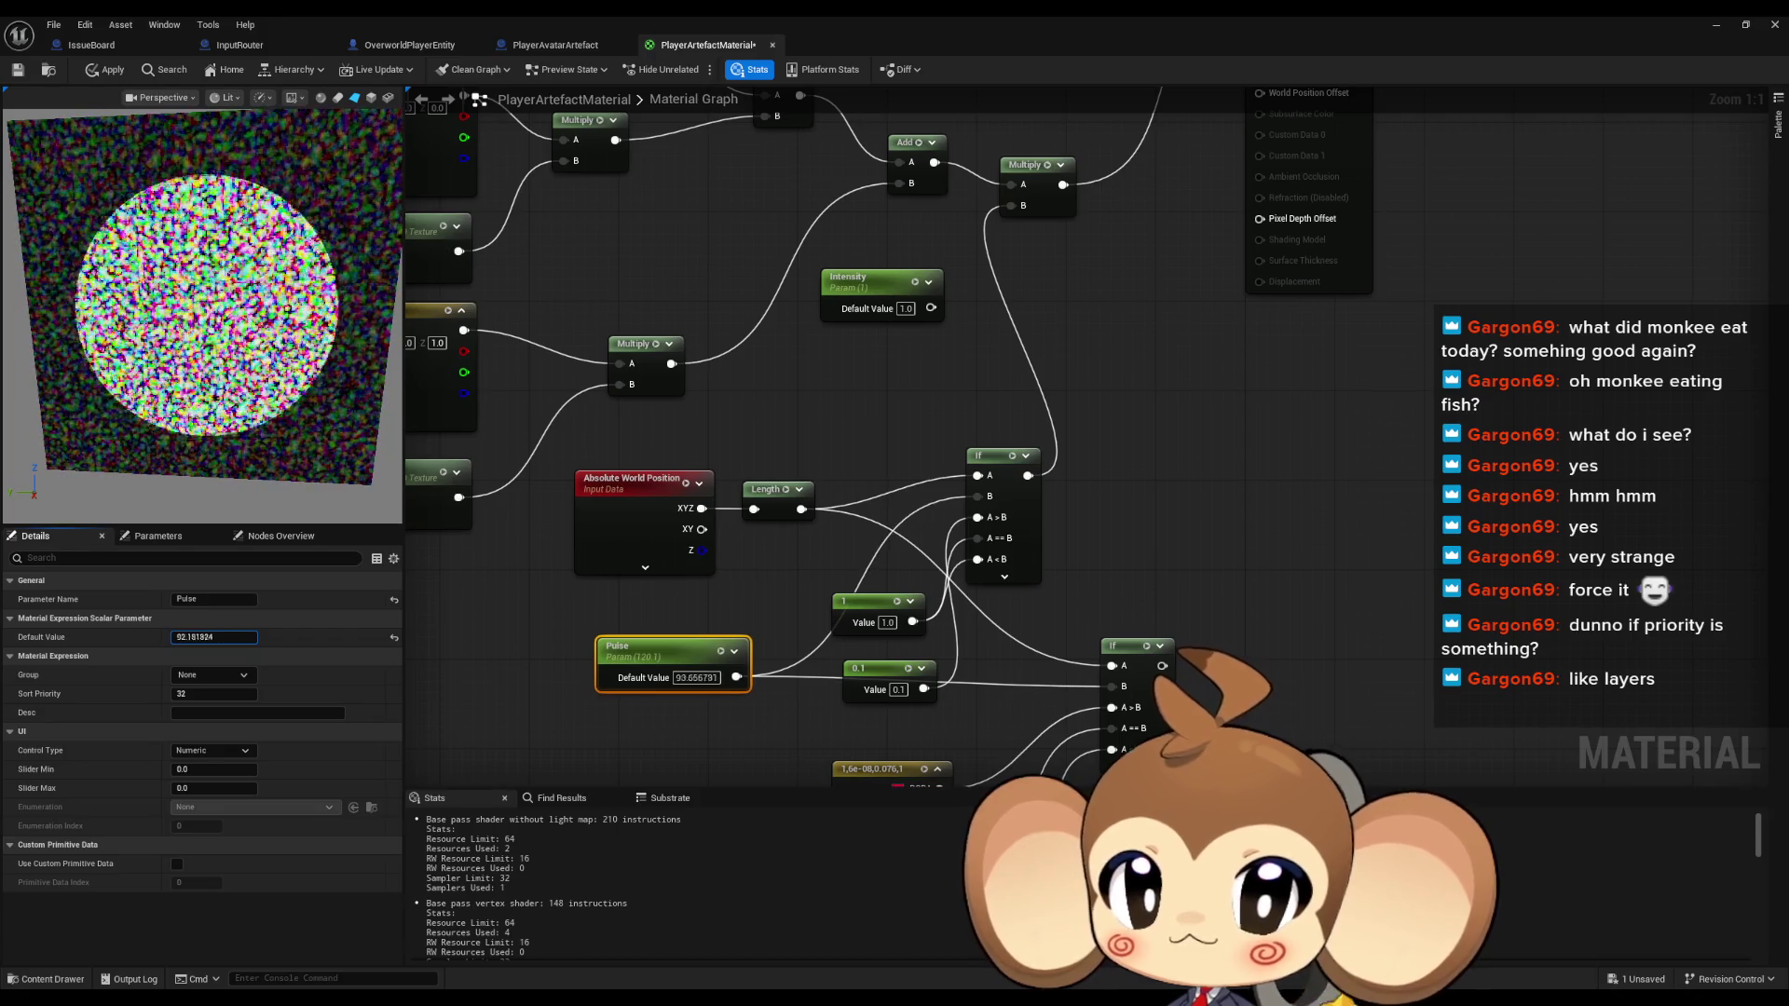
mouse_move(697, 677)
left_mouse_down()
mouse_move(764, 678)
mouse_move(730, 677)
mouse_move(747, 677)
left_mouse_up()
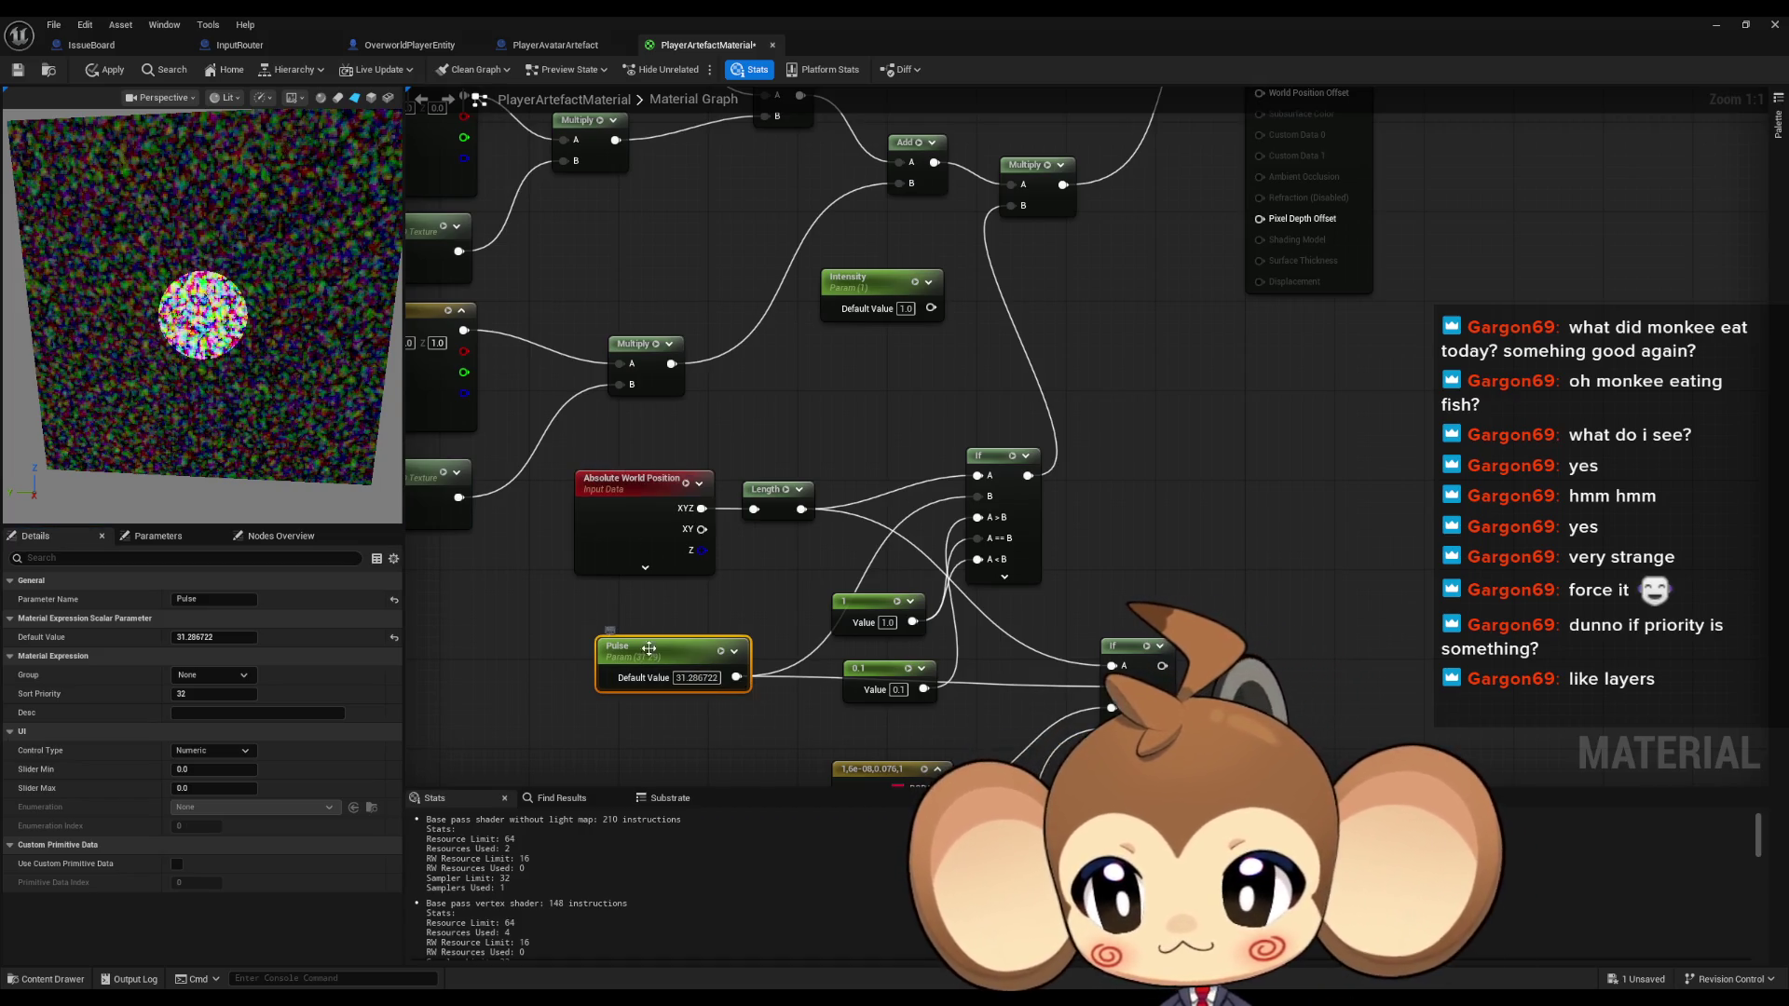
type("0")
key("Return")
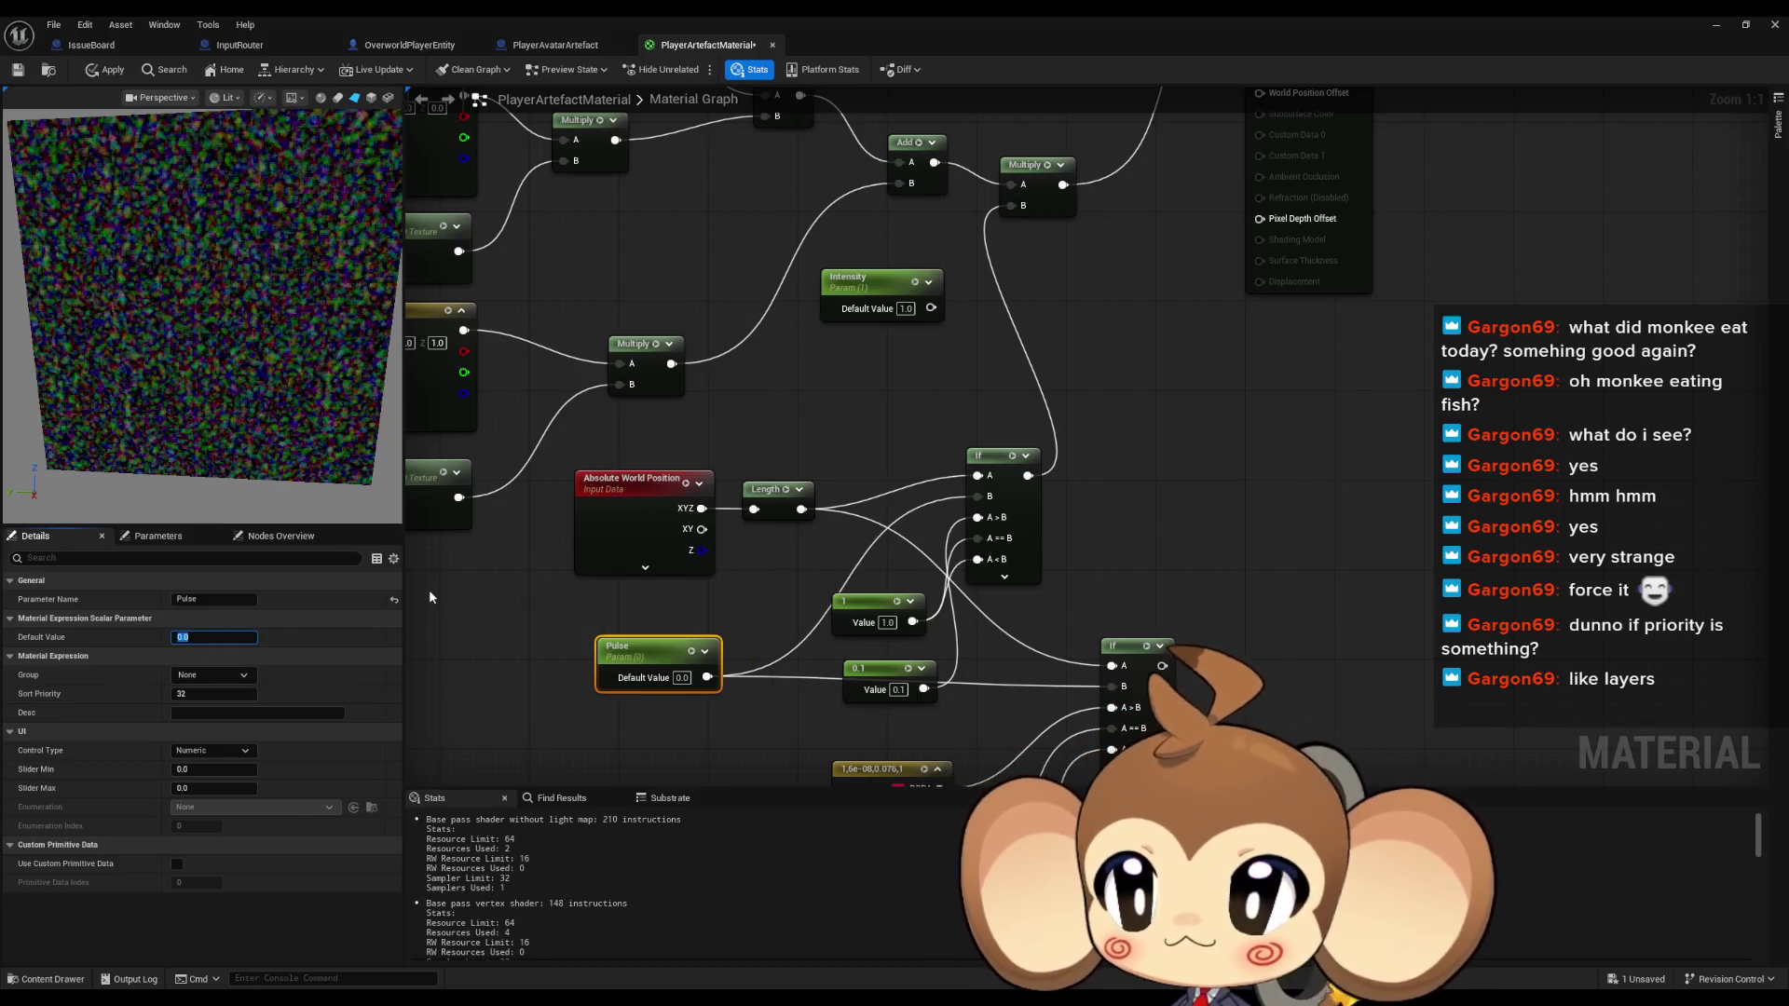
Wire Intensity into the If's A>B pin with default 0.1 and delete the 0.1 constant
left_click(1025, 308)
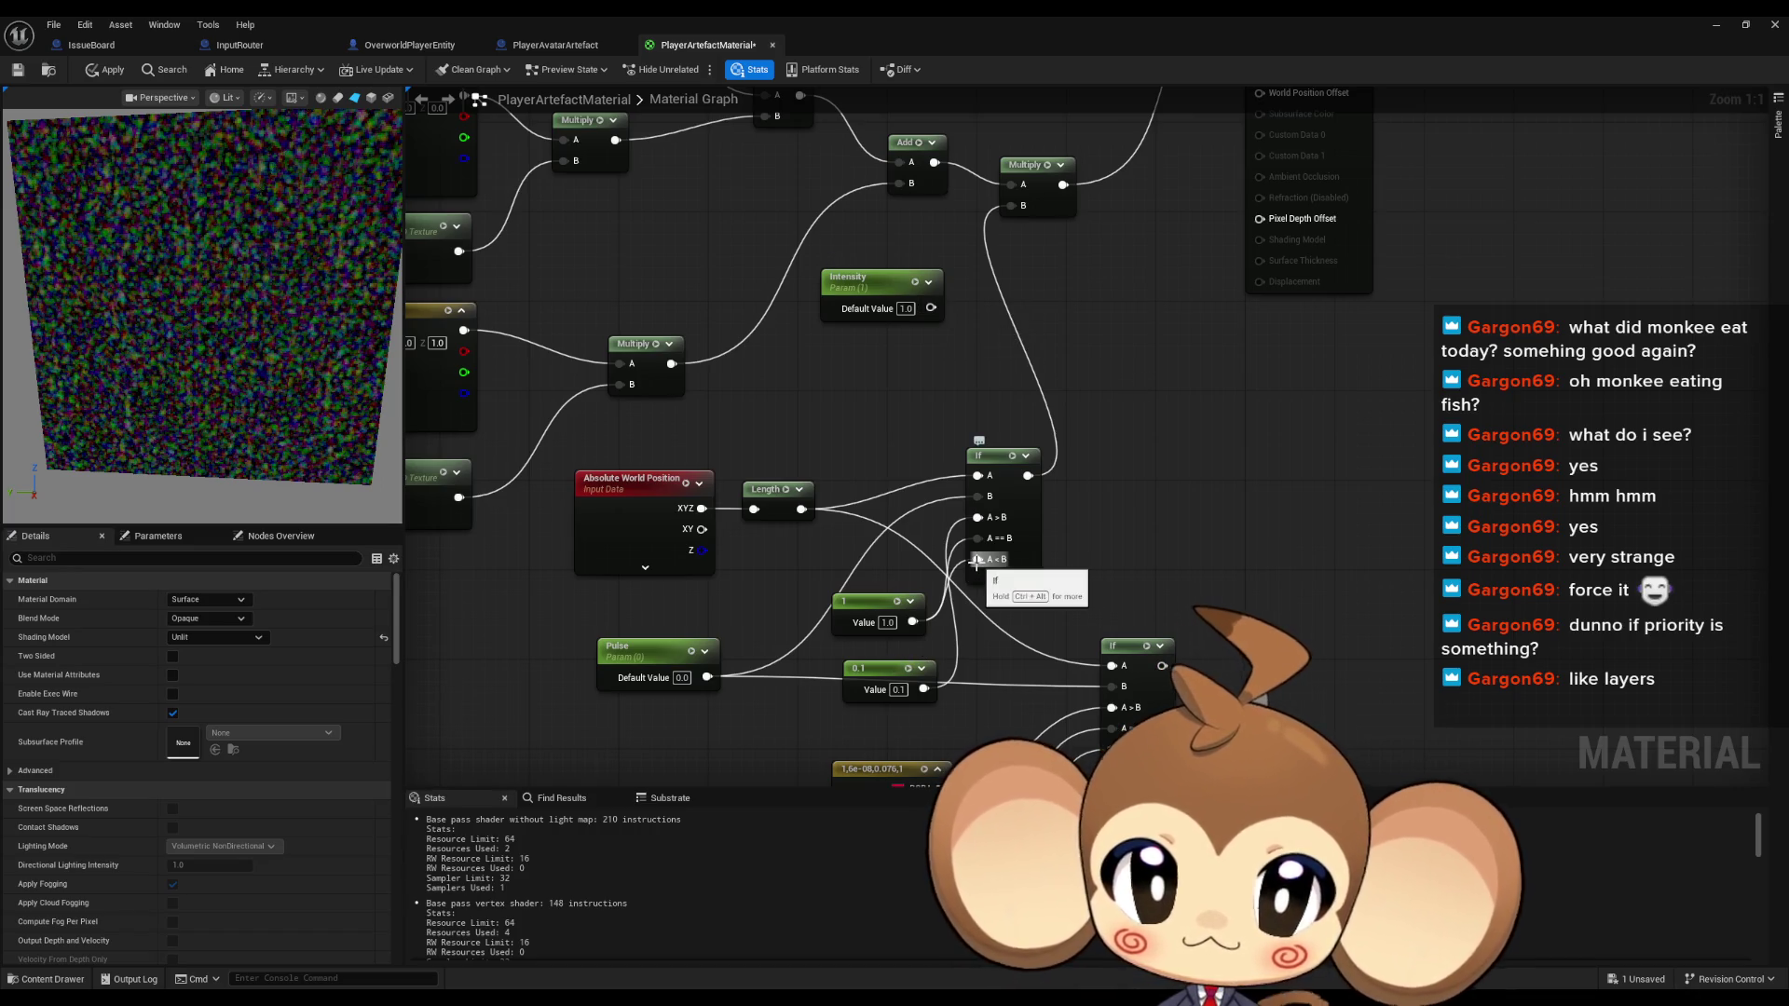
left_click_drag(892, 671, 869, 677)
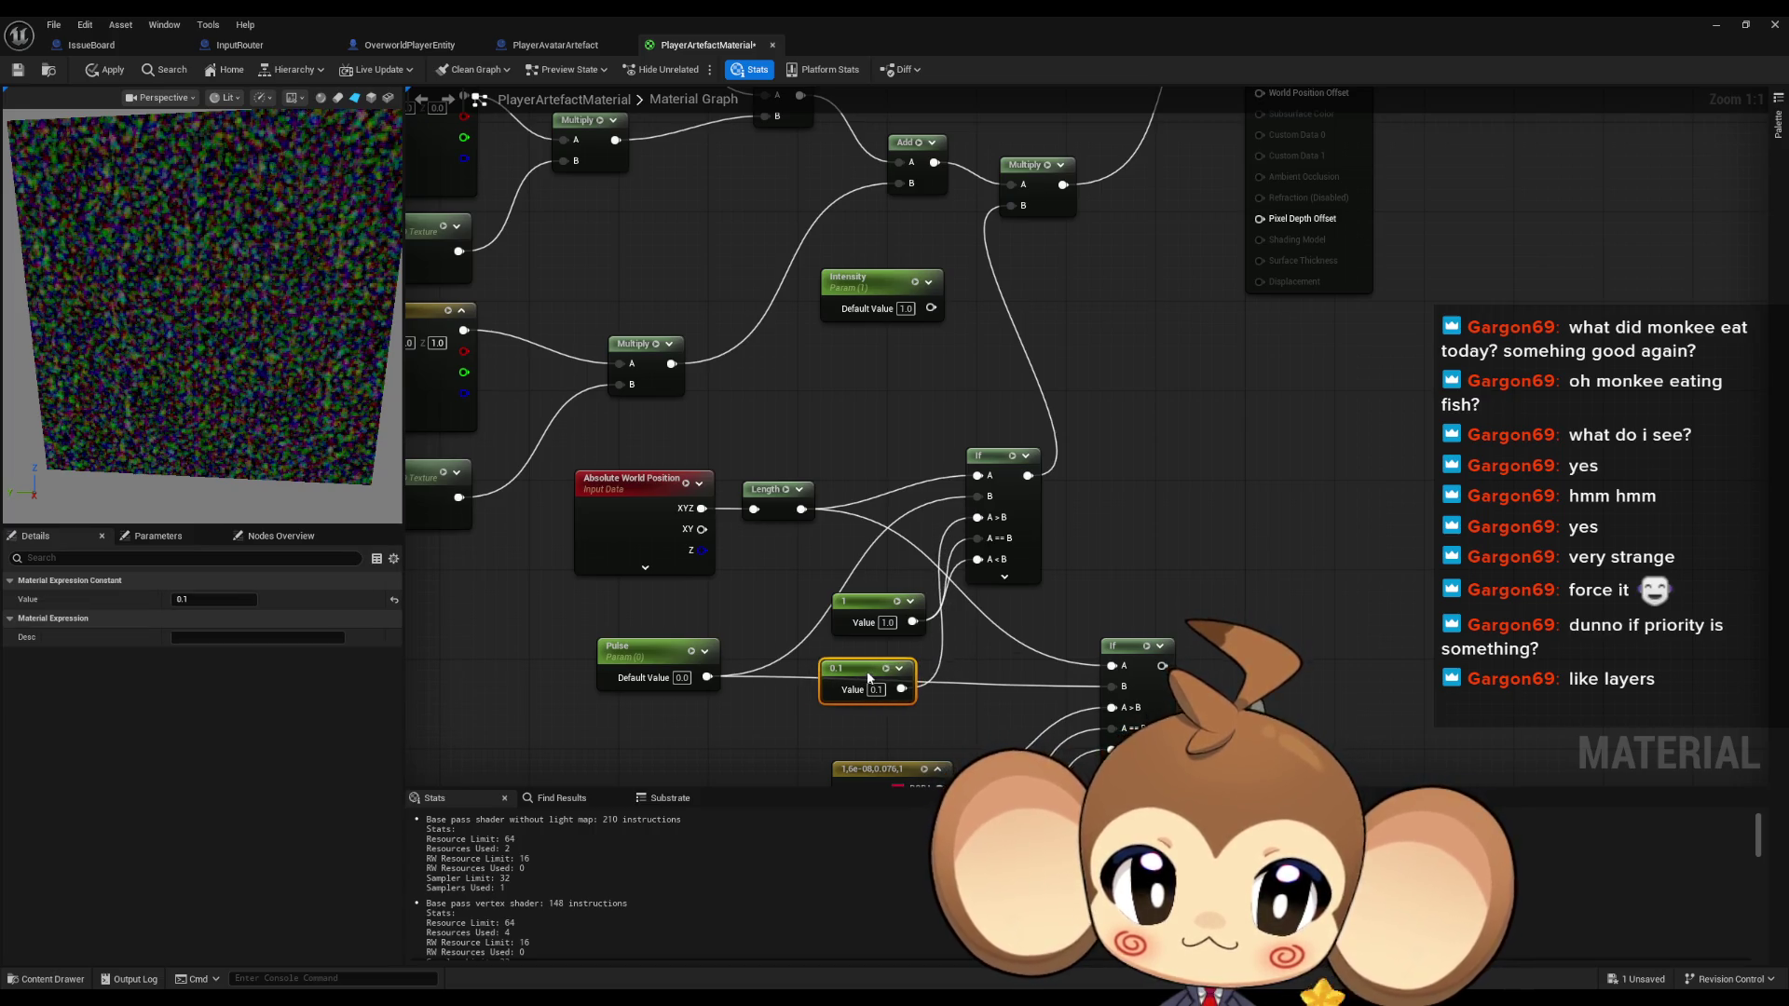
left_click_drag(997, 522, 931, 308)
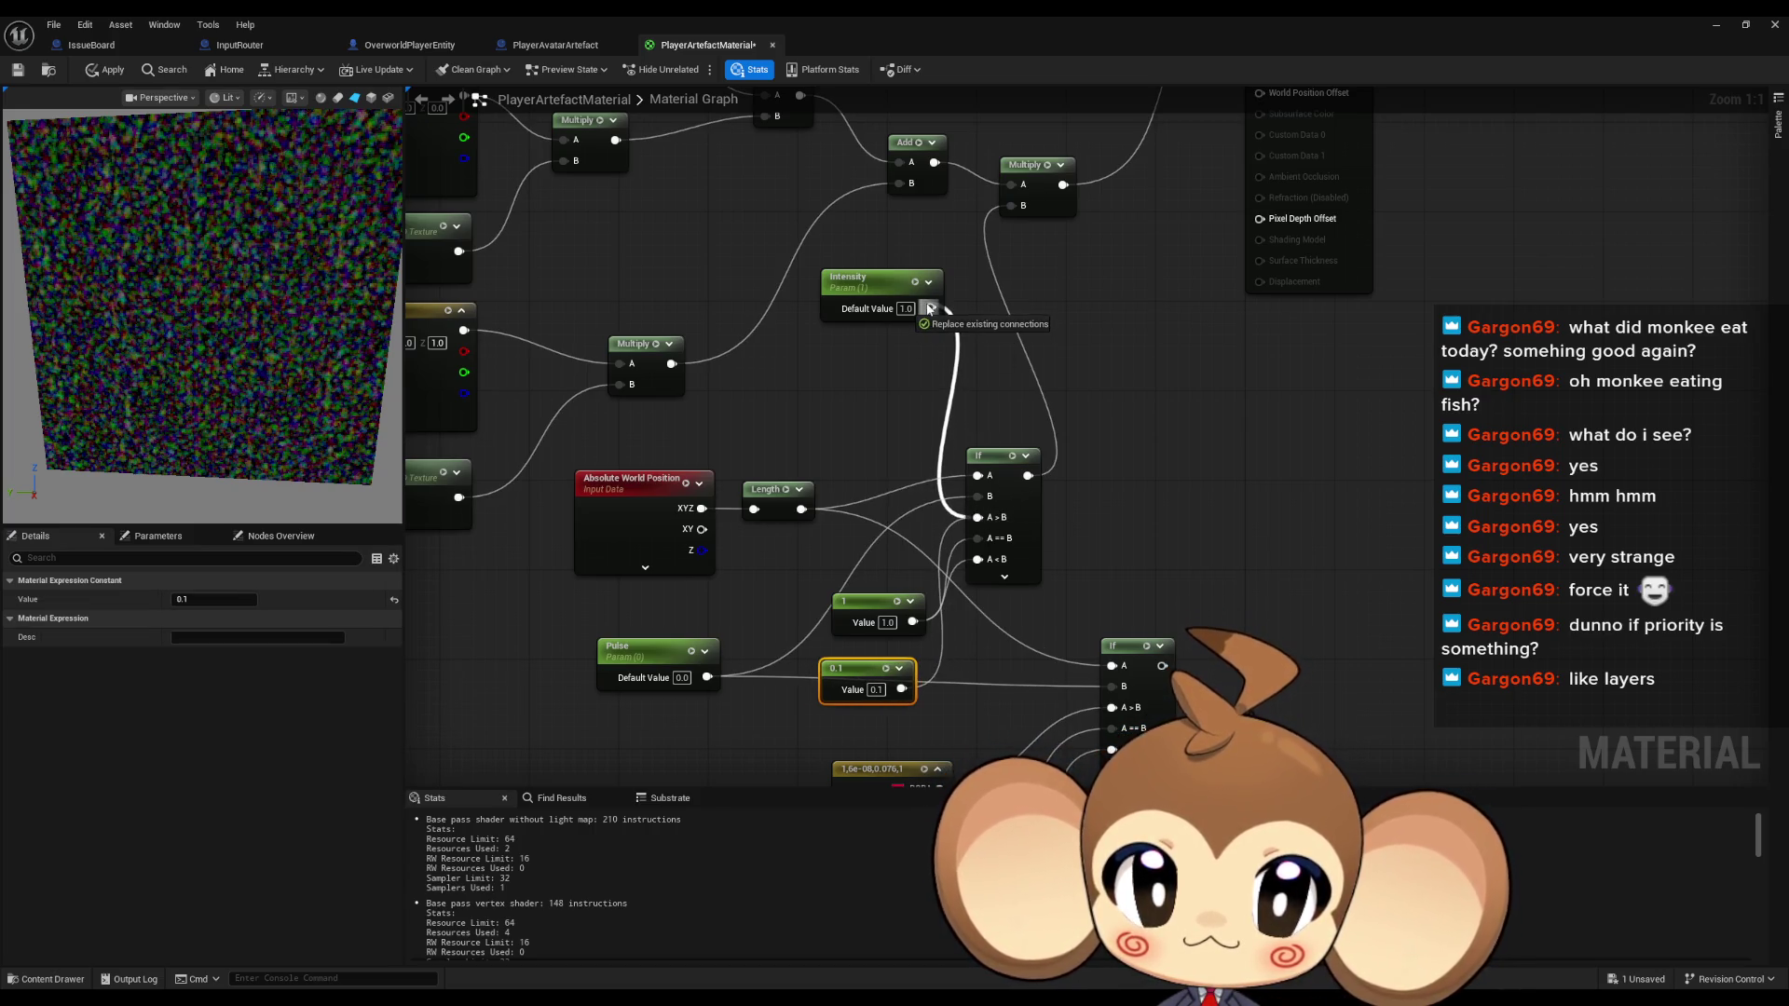
left_click(905, 308)
type("0")
key("Return")
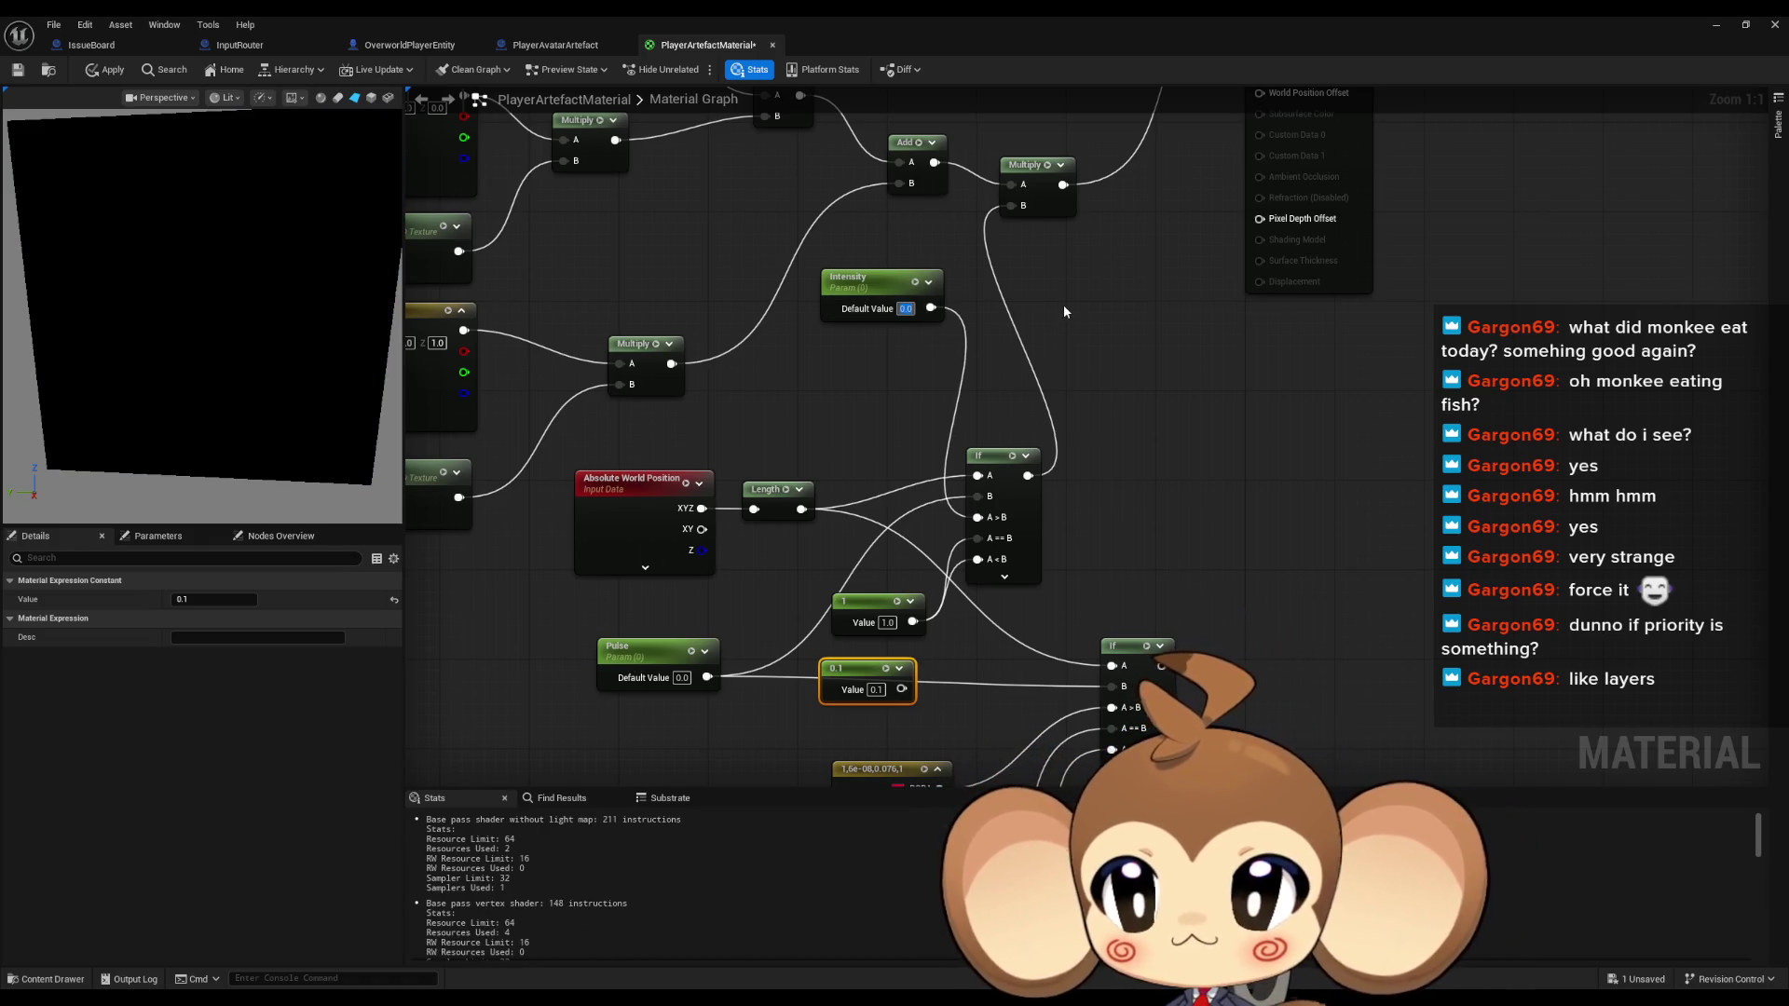
type("0.1")
key("Return")
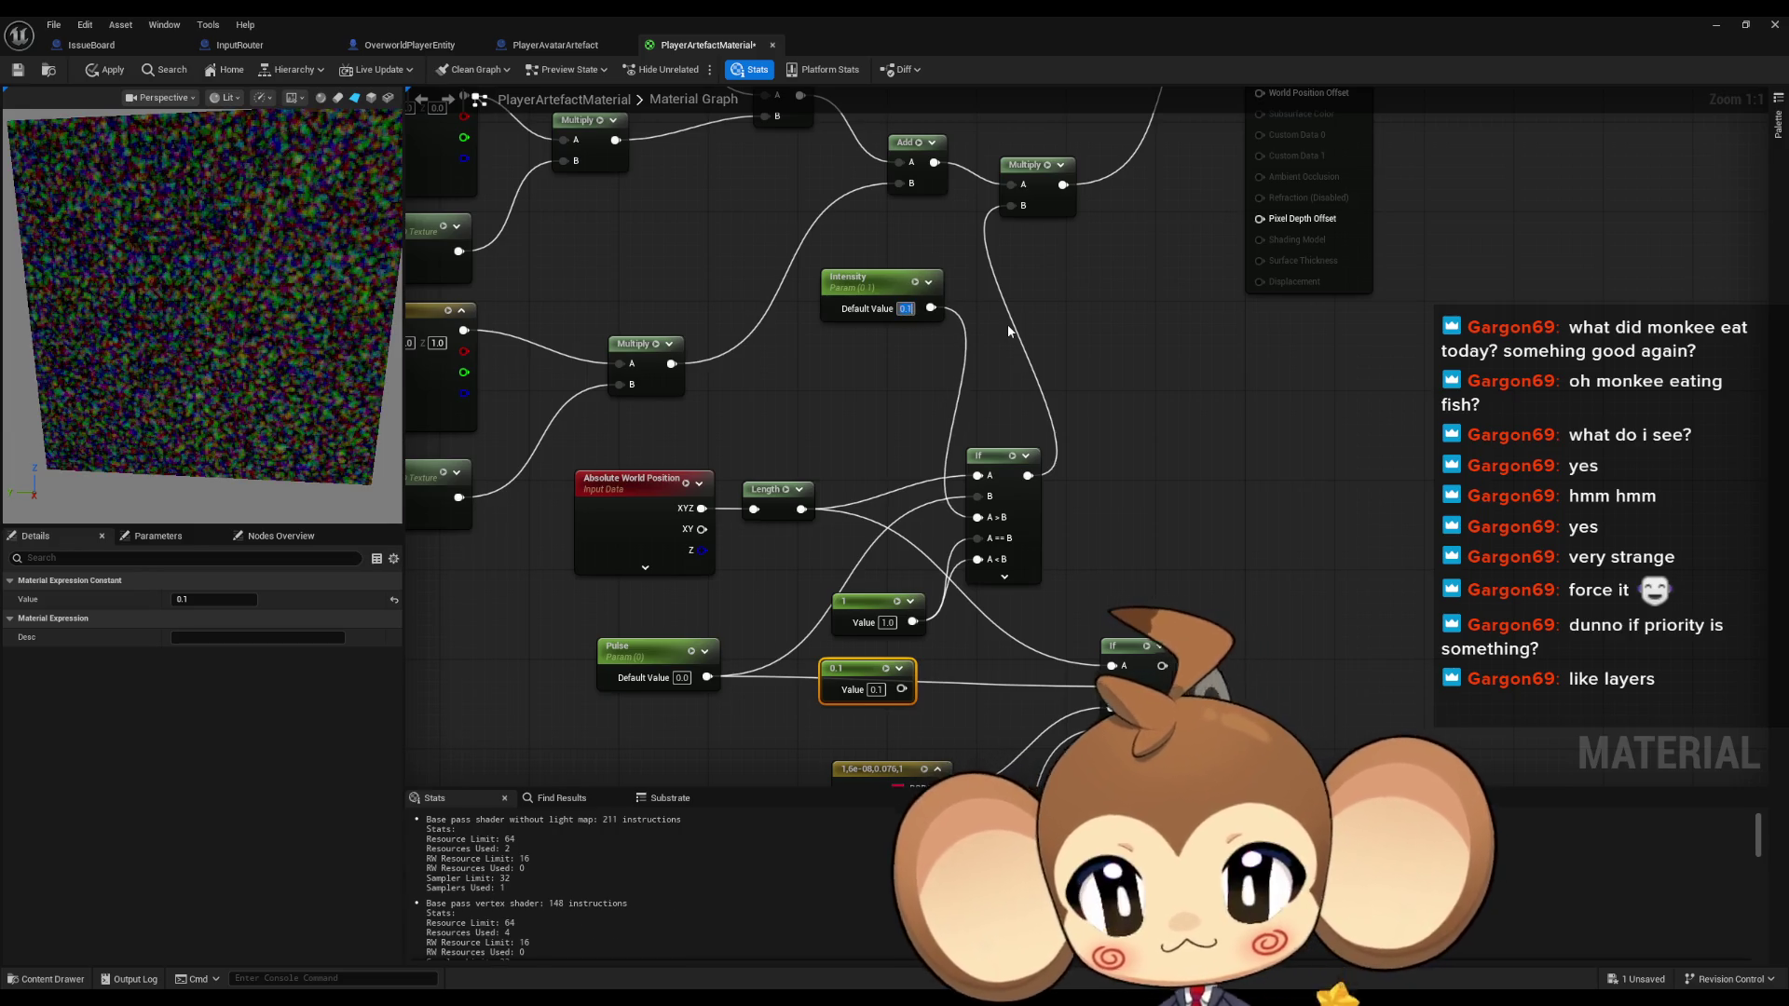
left_click(1165, 394)
key("Delete")
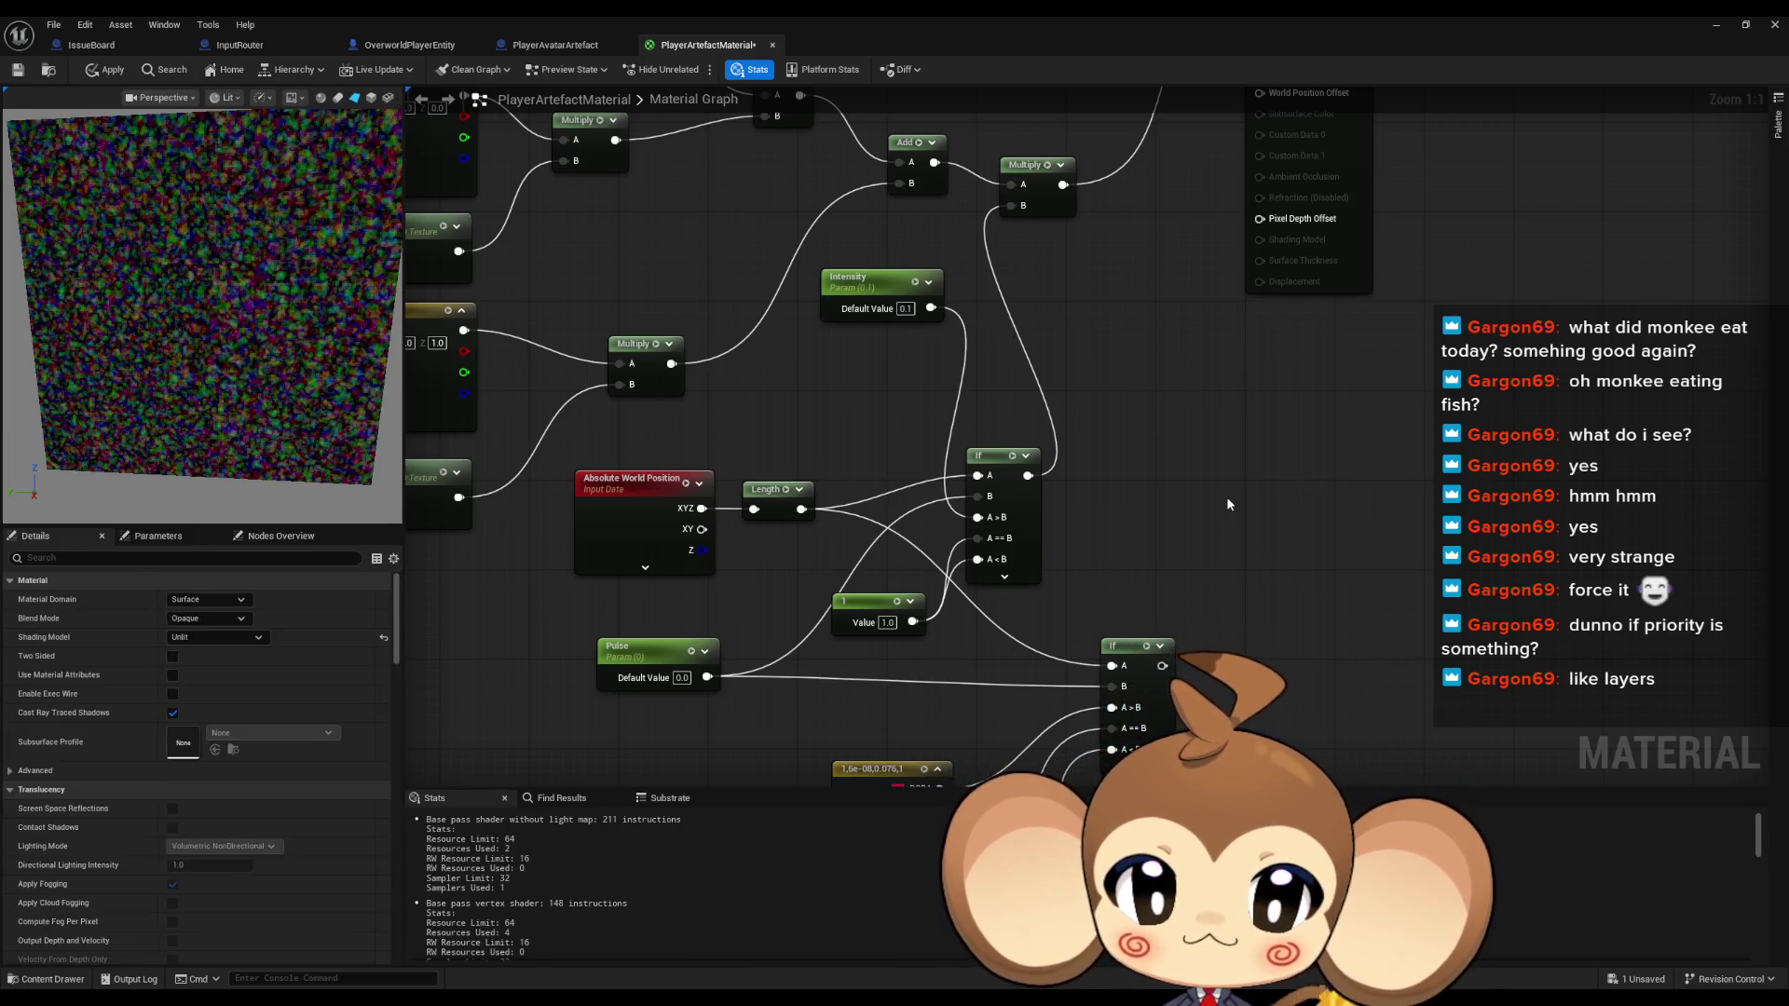
left_click(652, 673)
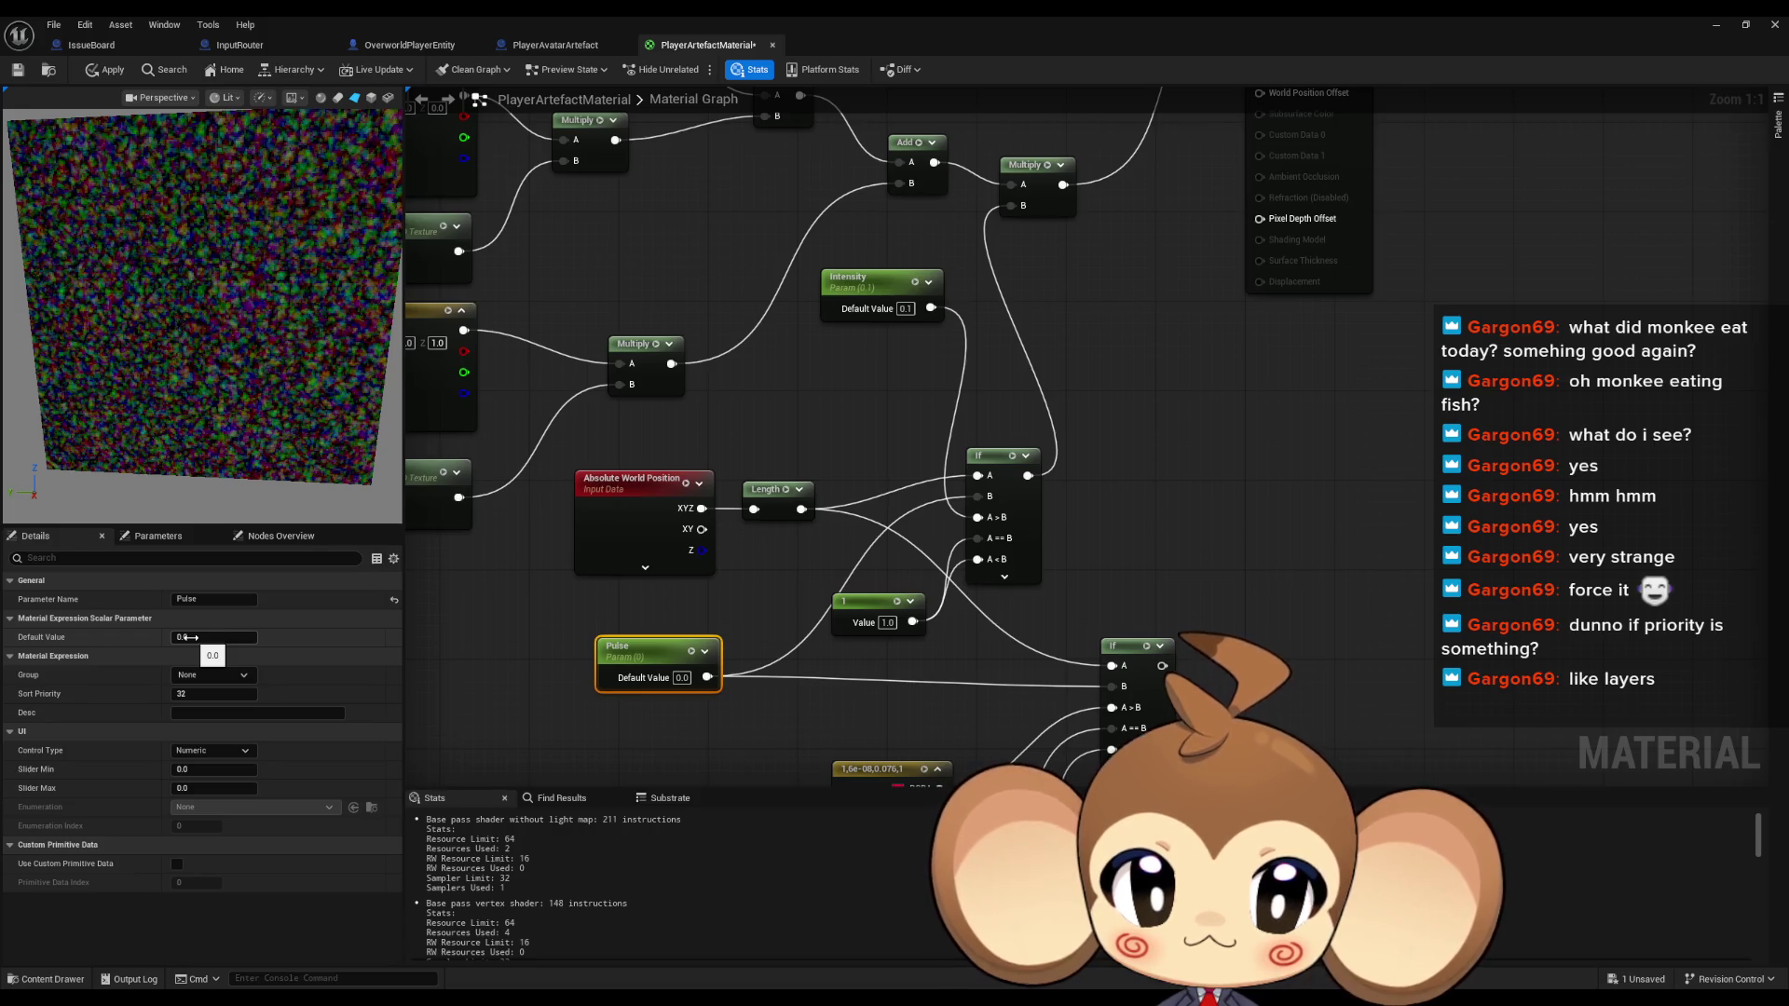
Create a Multiply from Pulse with B of 100, wired into the If's A>B input
left_click(1099, 470)
left_click(703, 445)
left_click_drag(902, 473, 790, 610)
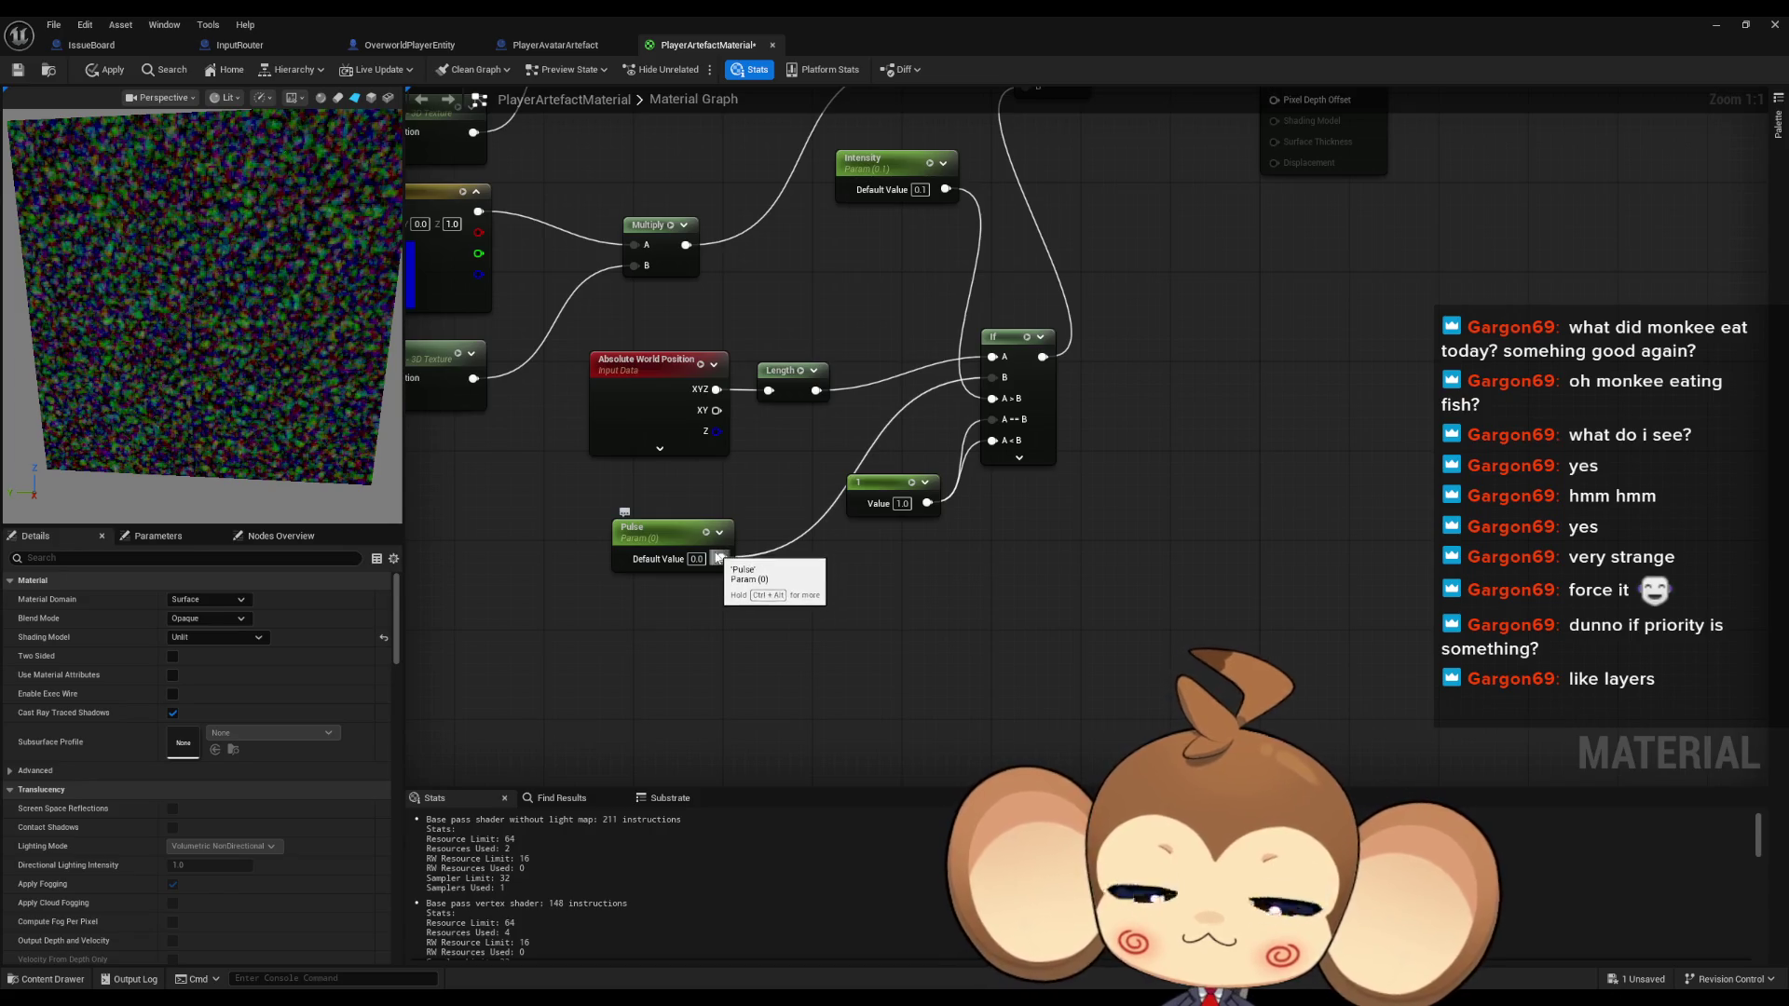
left_click(657, 548)
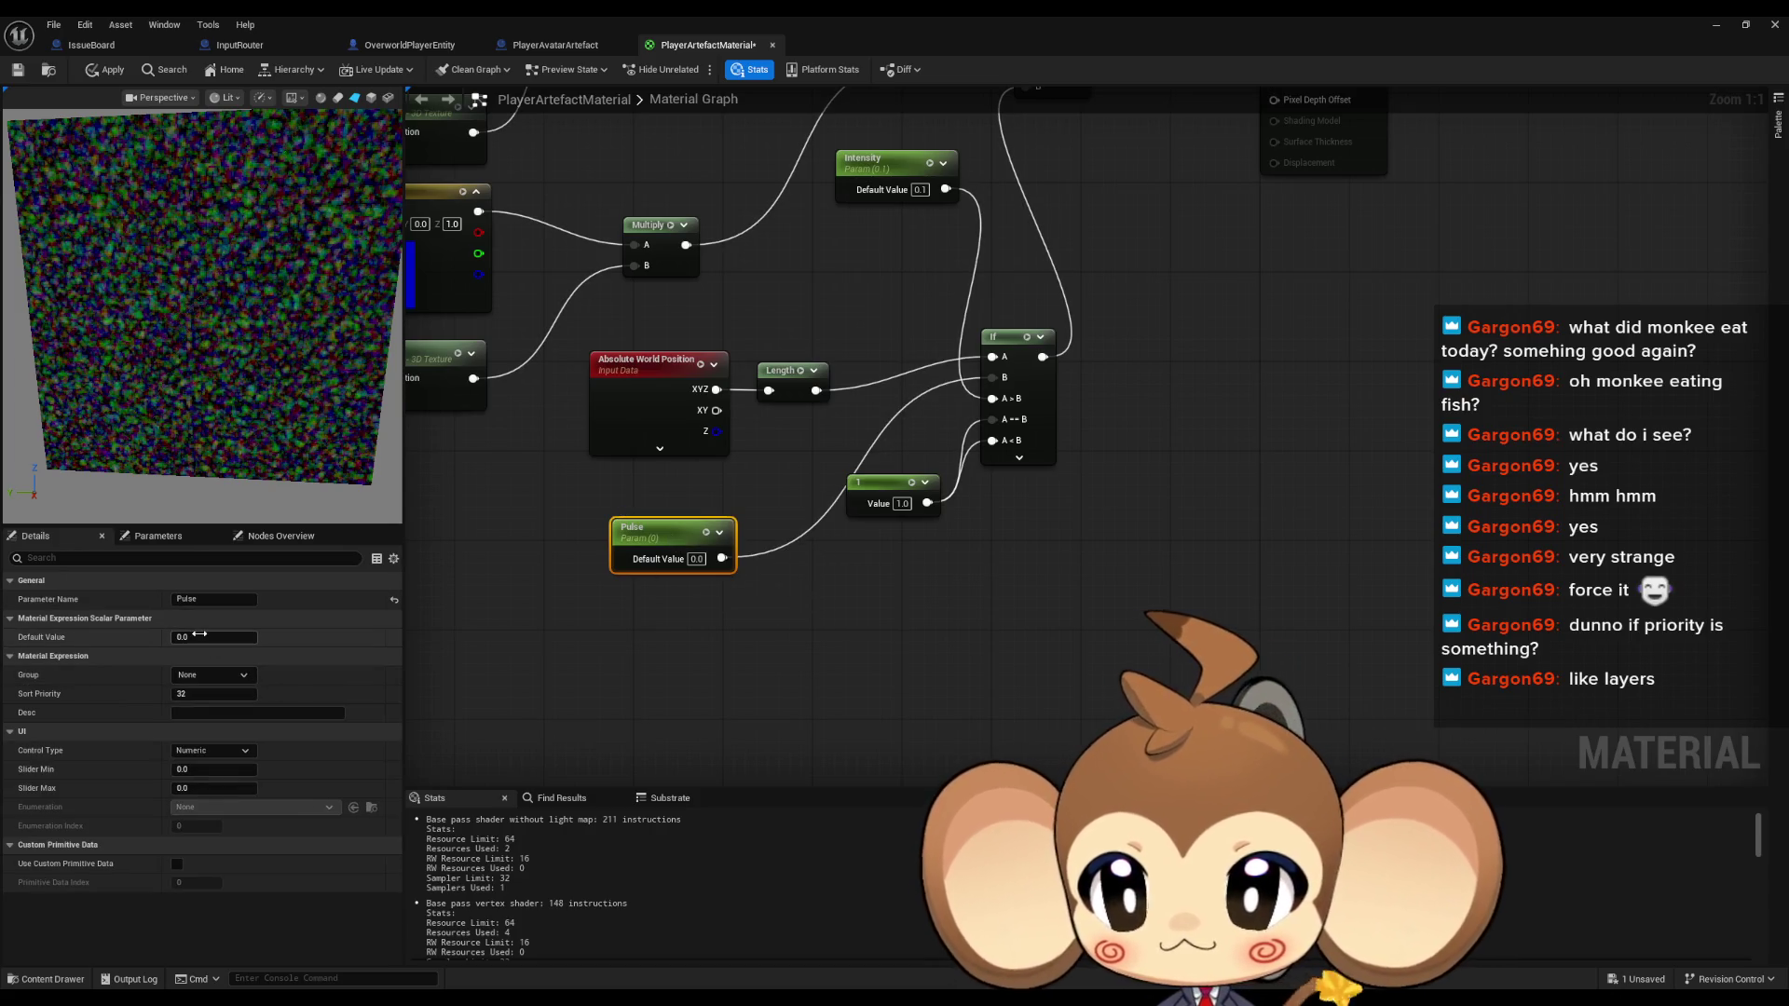
mouse_move(657, 535)
left_mouse_down()
mouse_move(578, 569)
mouse_move(688, 592)
left_mouse_up()
type("multiply")
key("Return")
left_click(741, 635)
type("100")
key("Return")
left_click_drag(762, 617, 992, 399)
Duplicate Pulse as a PulseScale parameter defaulting to 100, wired into the Multiply's B
left_click_drag(728, 597, 739, 529)
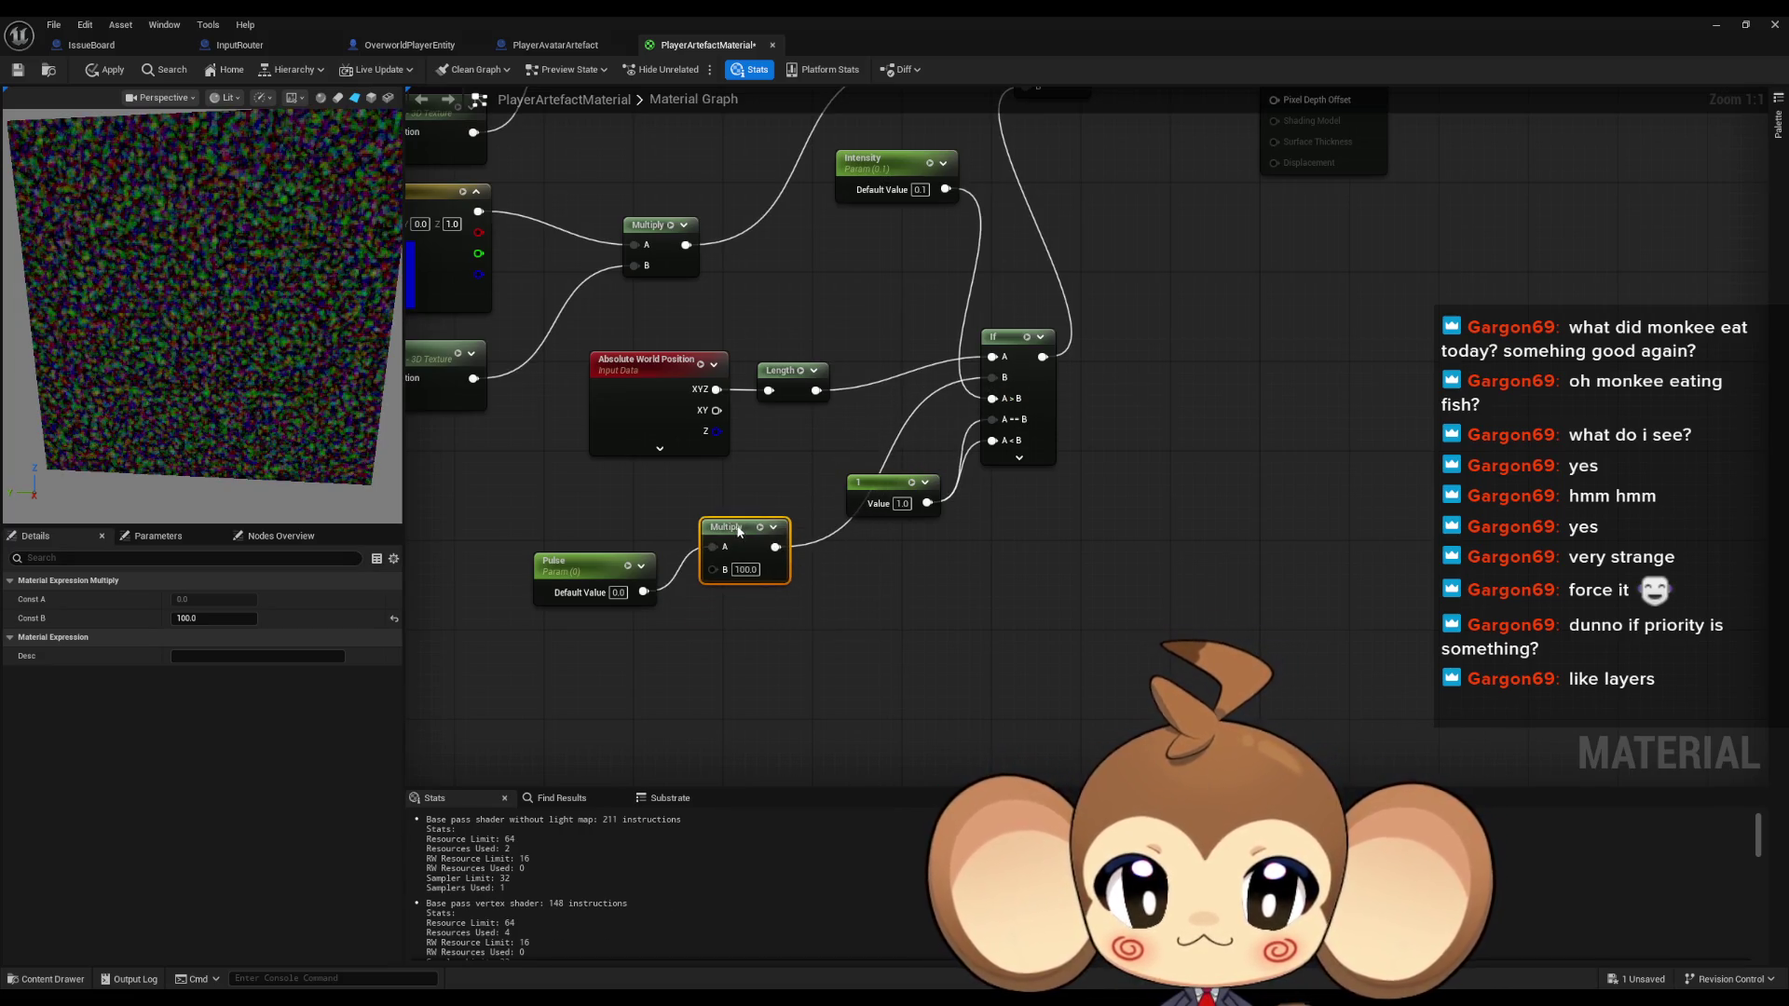
left_click(589, 647)
left_click(559, 579)
key("ctrl+c")
key("ctrl+v")
double_click(556, 642)
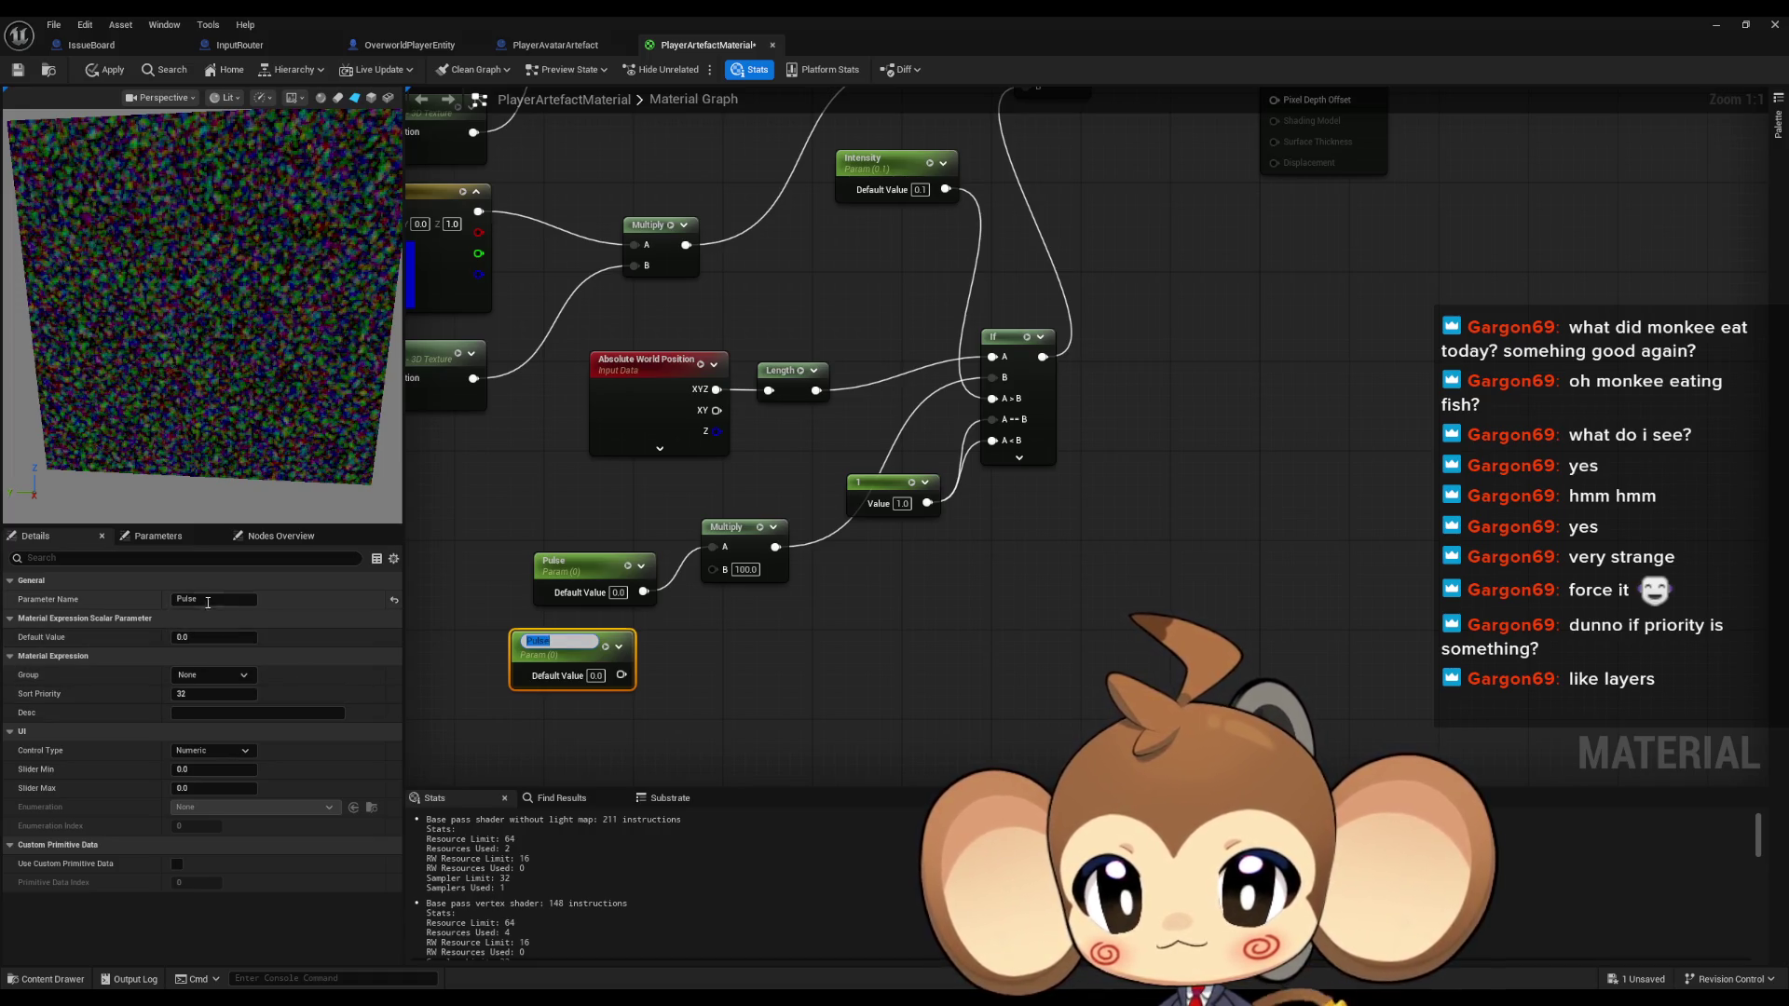
left_click(254, 598)
left_click(254, 599)
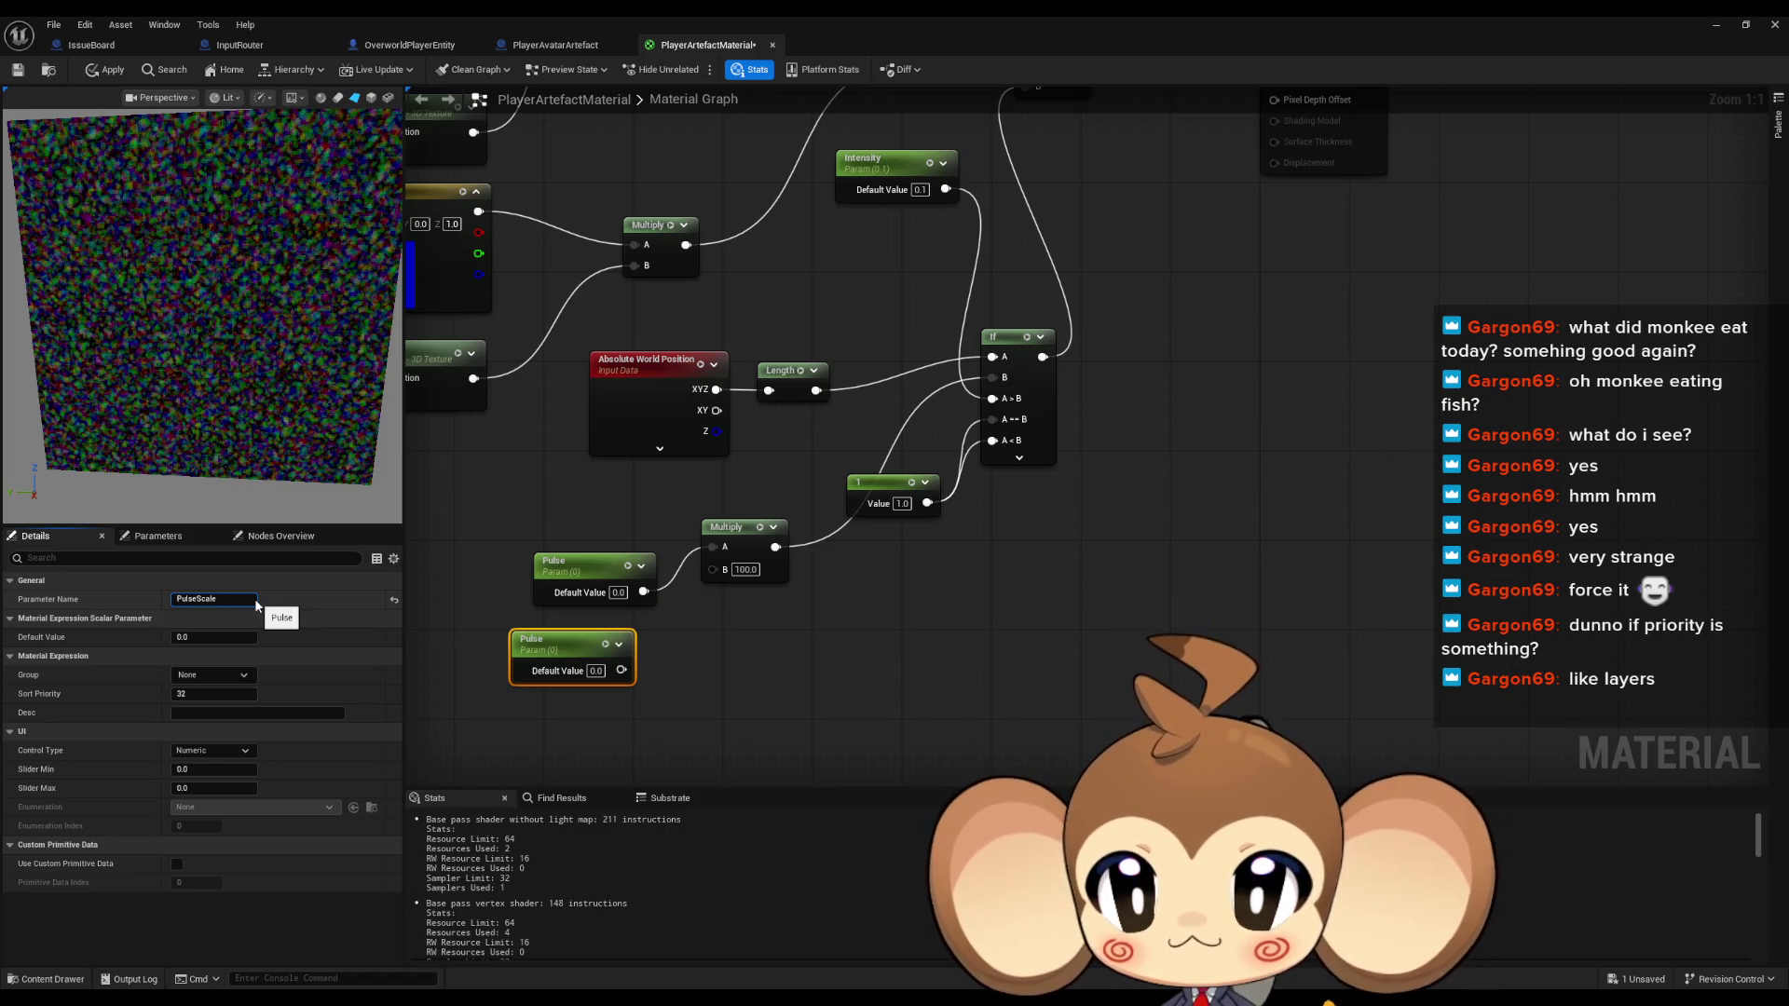
key("Return")
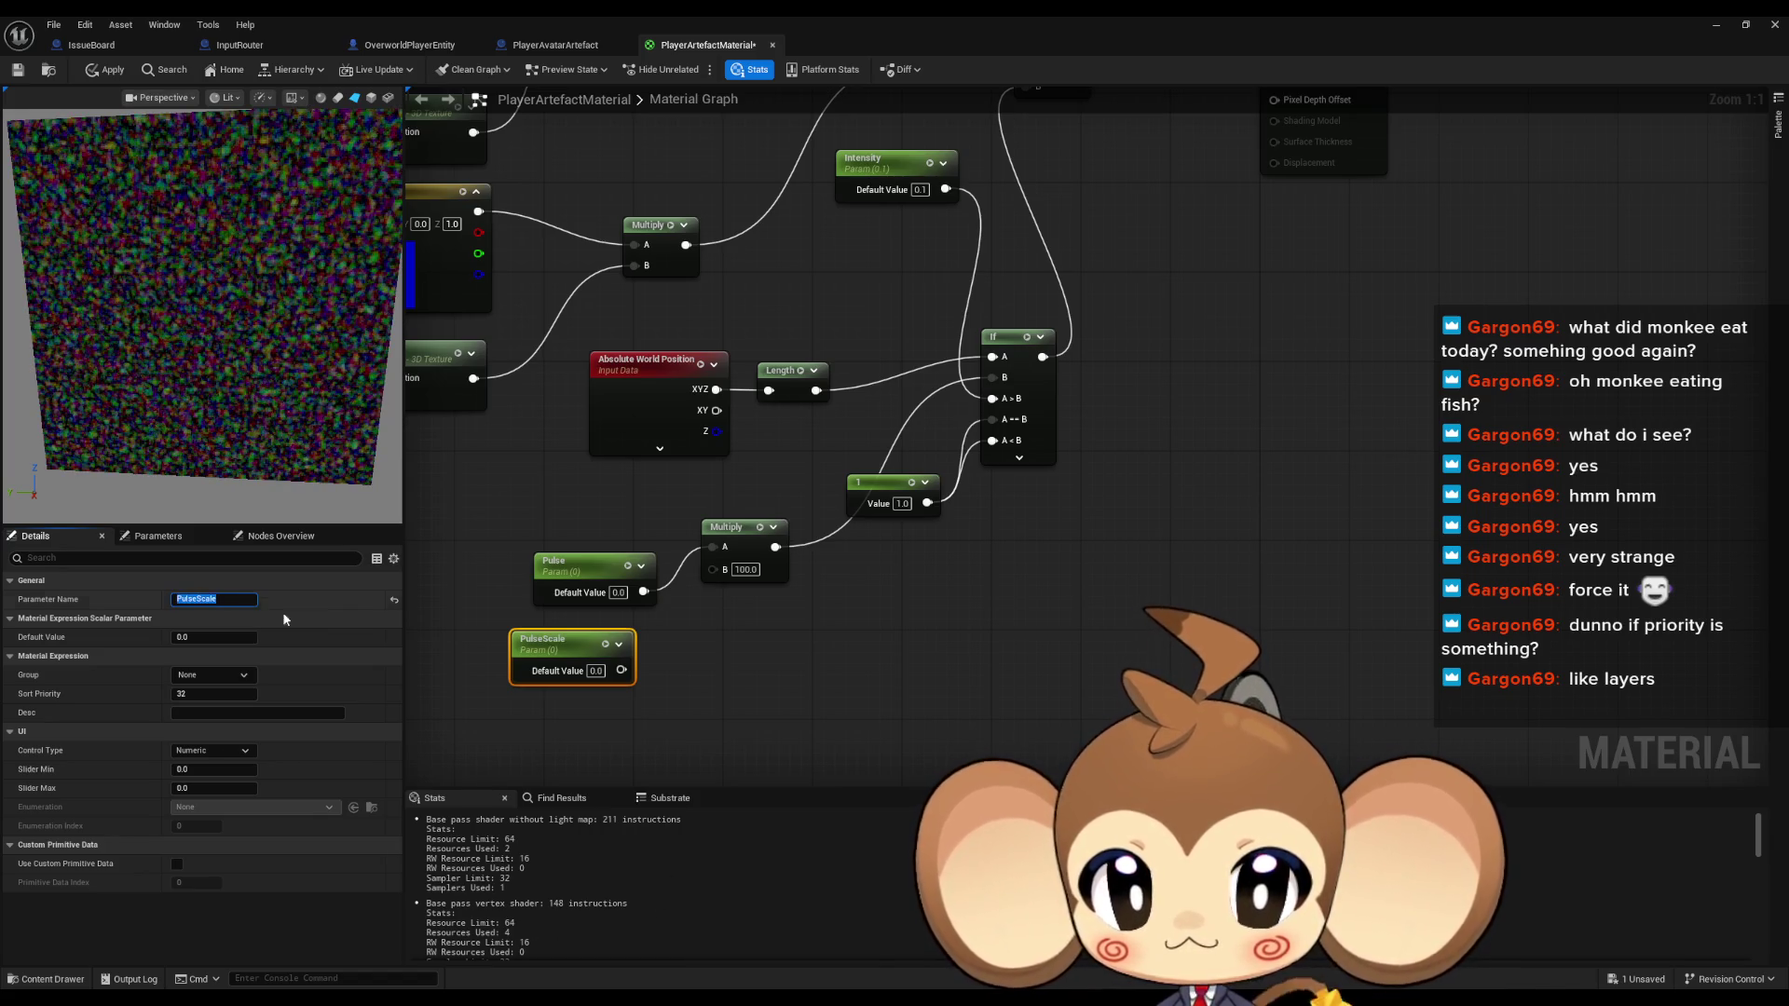
type("100")
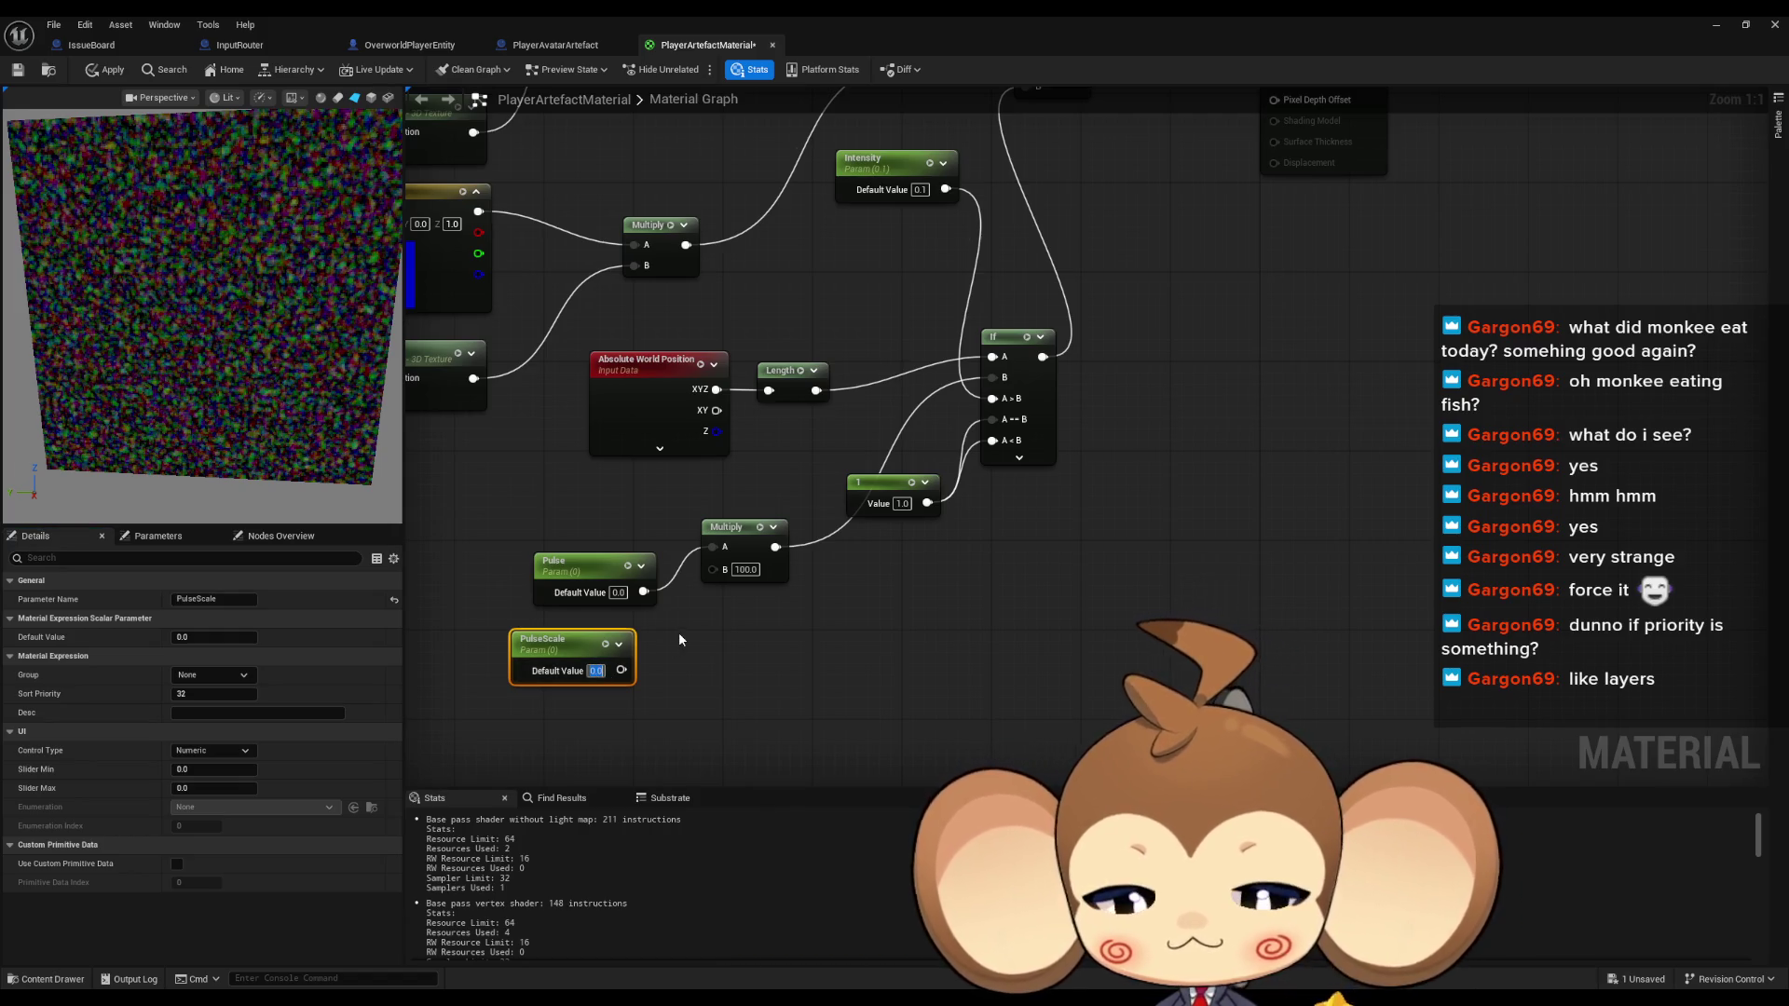
key("Return")
left_click(743, 661)
mouse_move(631, 670)
left_mouse_down()
mouse_move(738, 691)
mouse_move(719, 570)
mouse_move(689, 626)
left_mouse_up()
Set Pulse's default value to 1 and tidy the PulseScale node's position
left_click(565, 623)
left_click_drag(215, 637, 229, 638)
type("1")
key("Return")
left_click(872, 708)
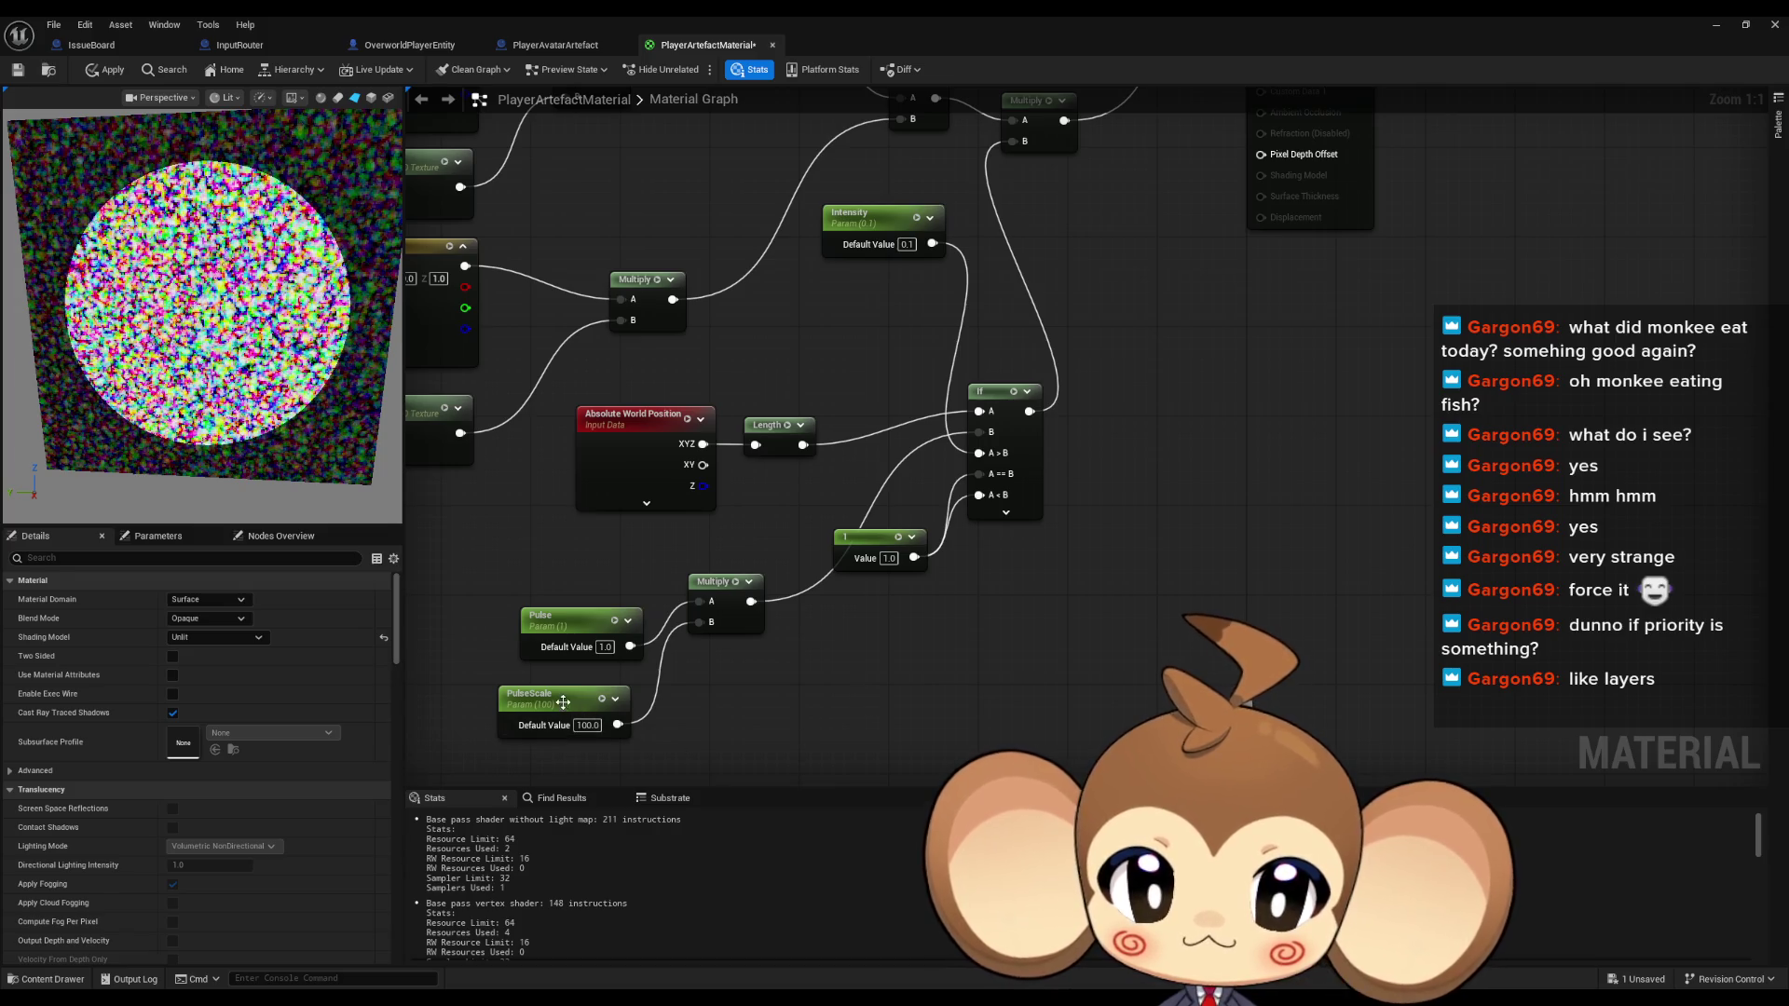
left_click_drag(554, 701, 566, 701)
left_click(897, 667)
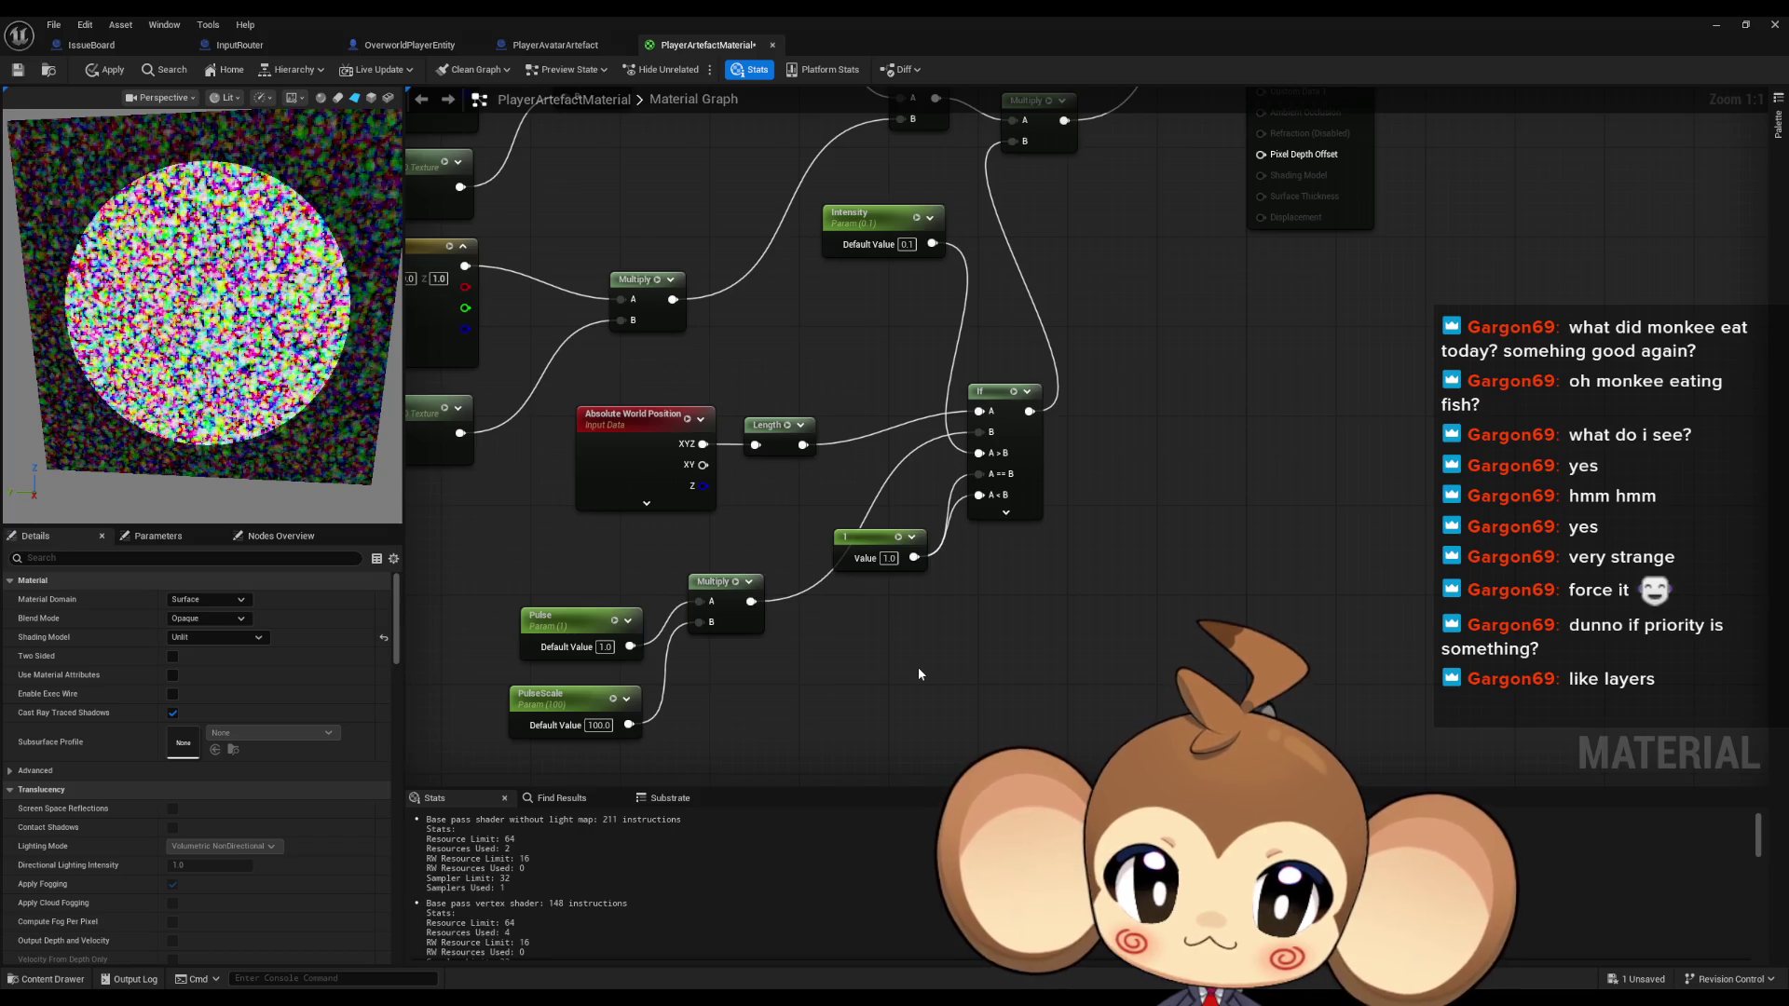
mouse_move(630, 646)
left_mouse_down()
mouse_move(736, 695)
mouse_move(867, 701)
mouse_move(855, 690)
left_mouse_up()
Add a OneMinus node fed by Pulse and rewire the Multiply into the If's A>B
type("-")
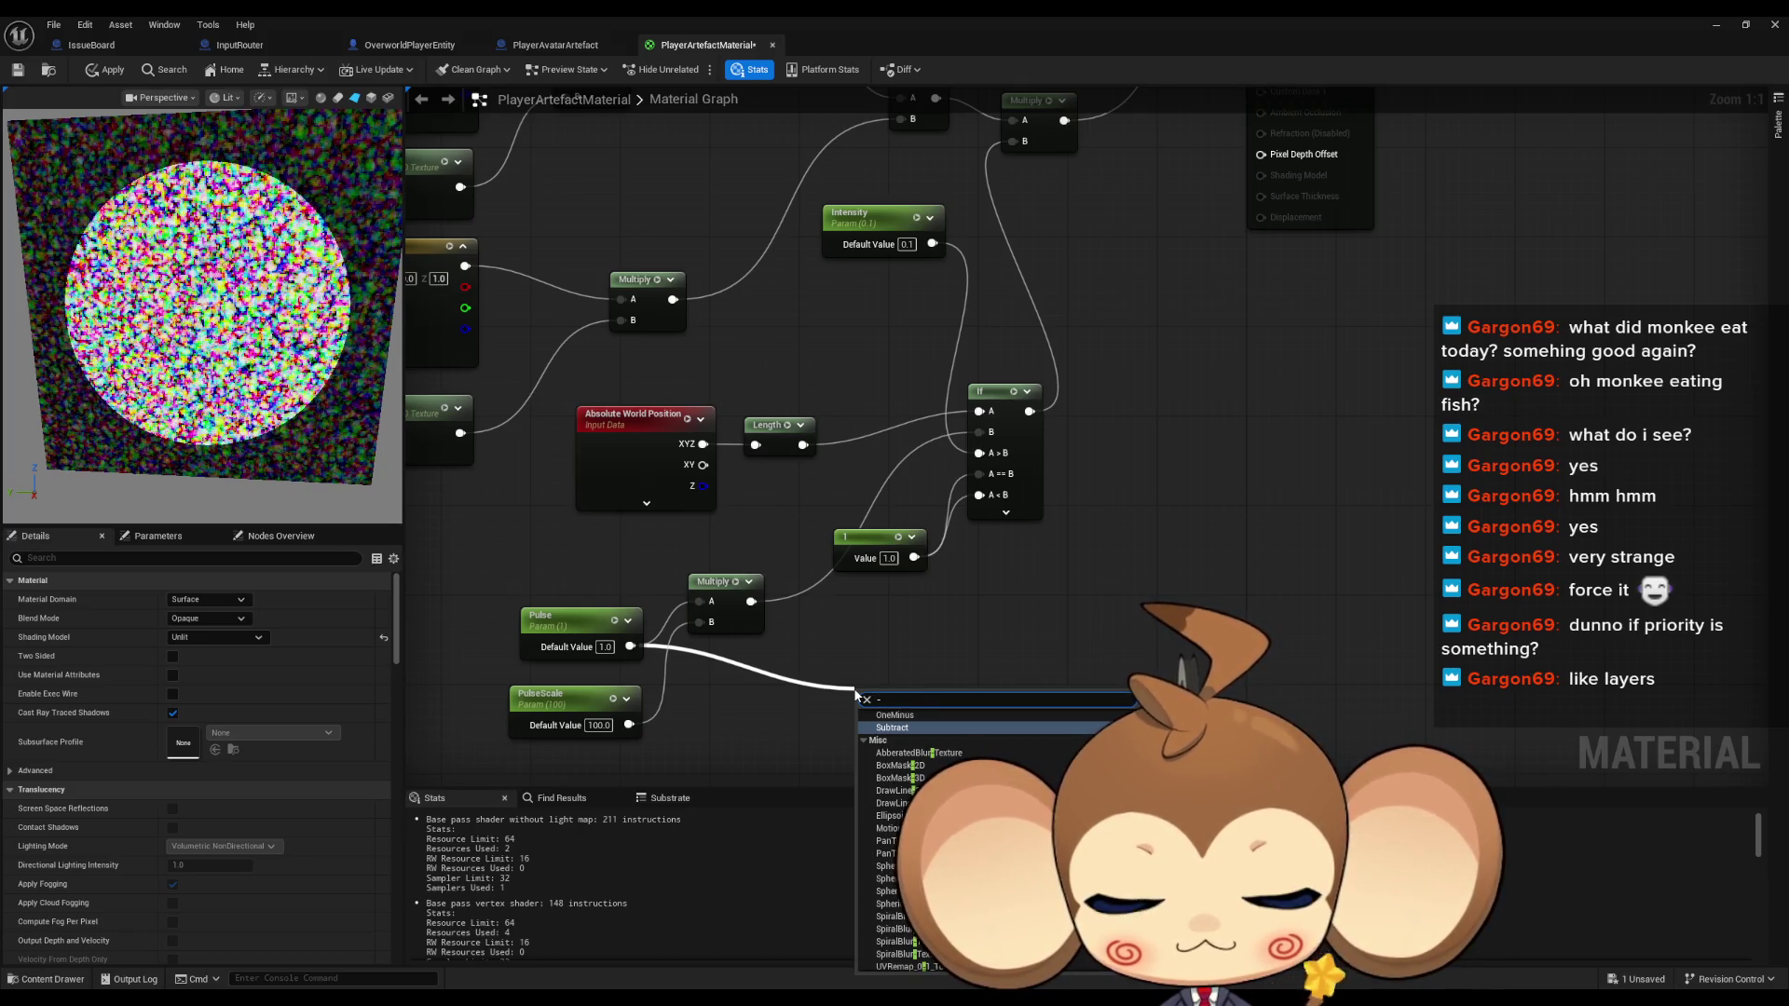
left_click(894, 714)
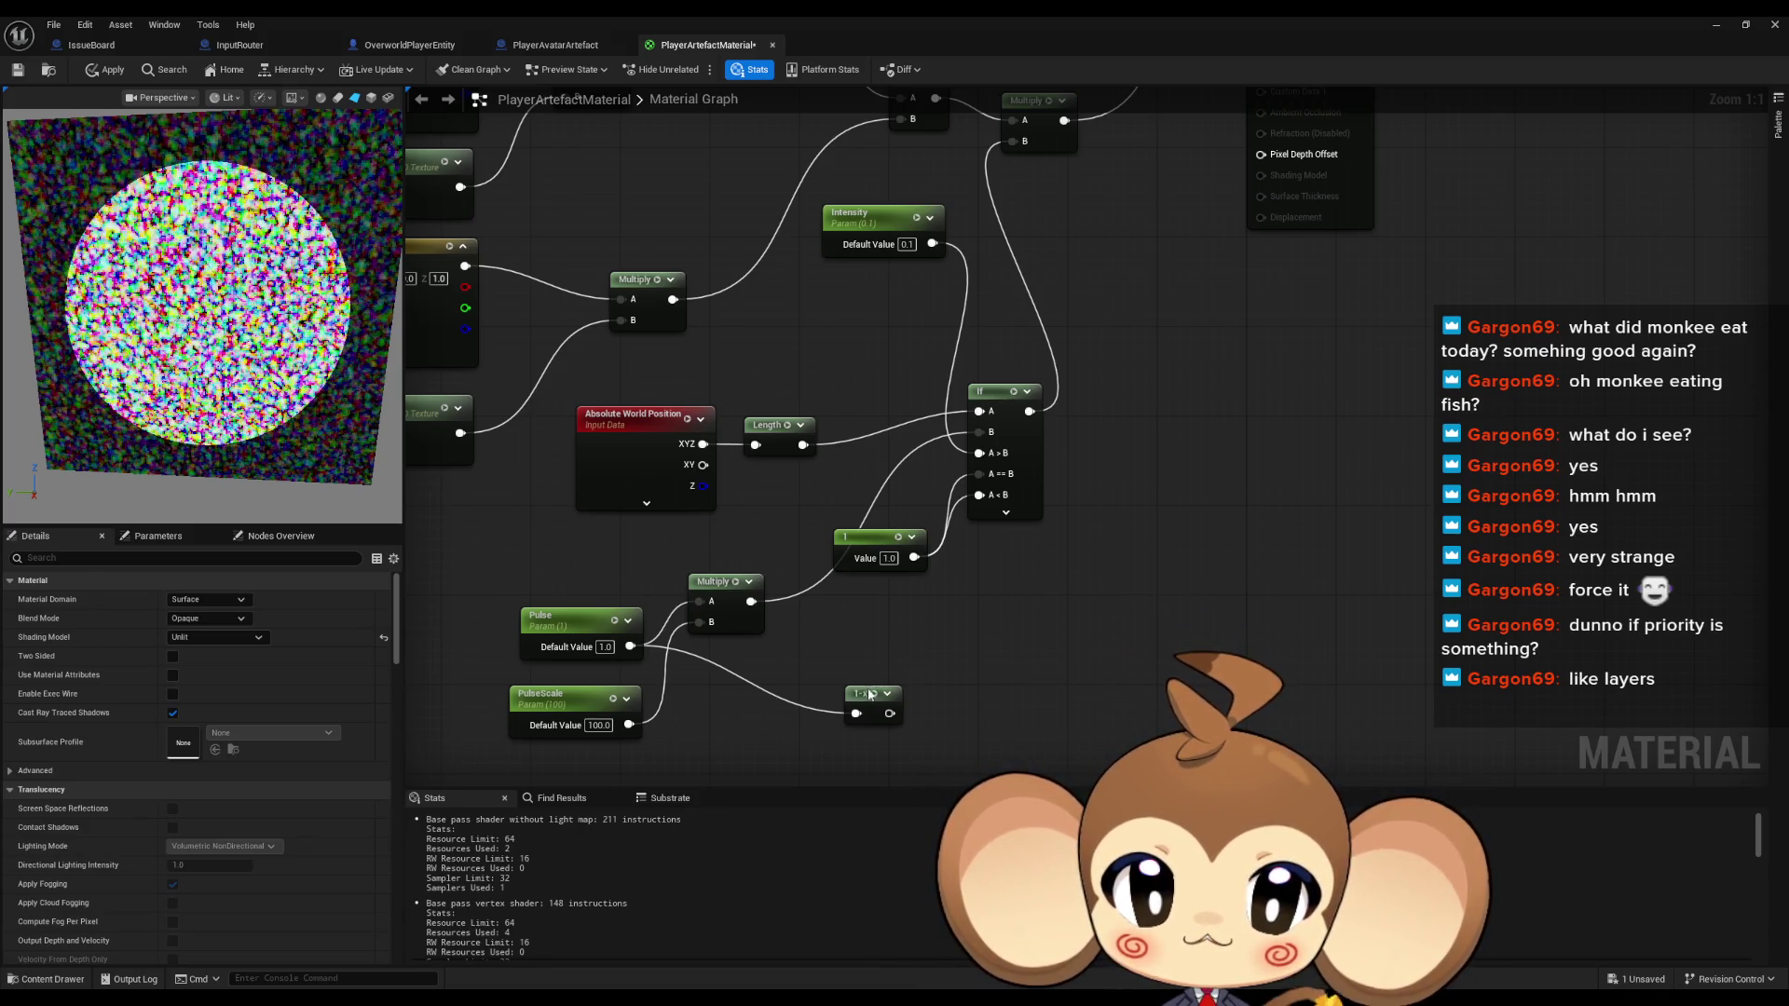
left_click_drag(866, 694, 891, 678)
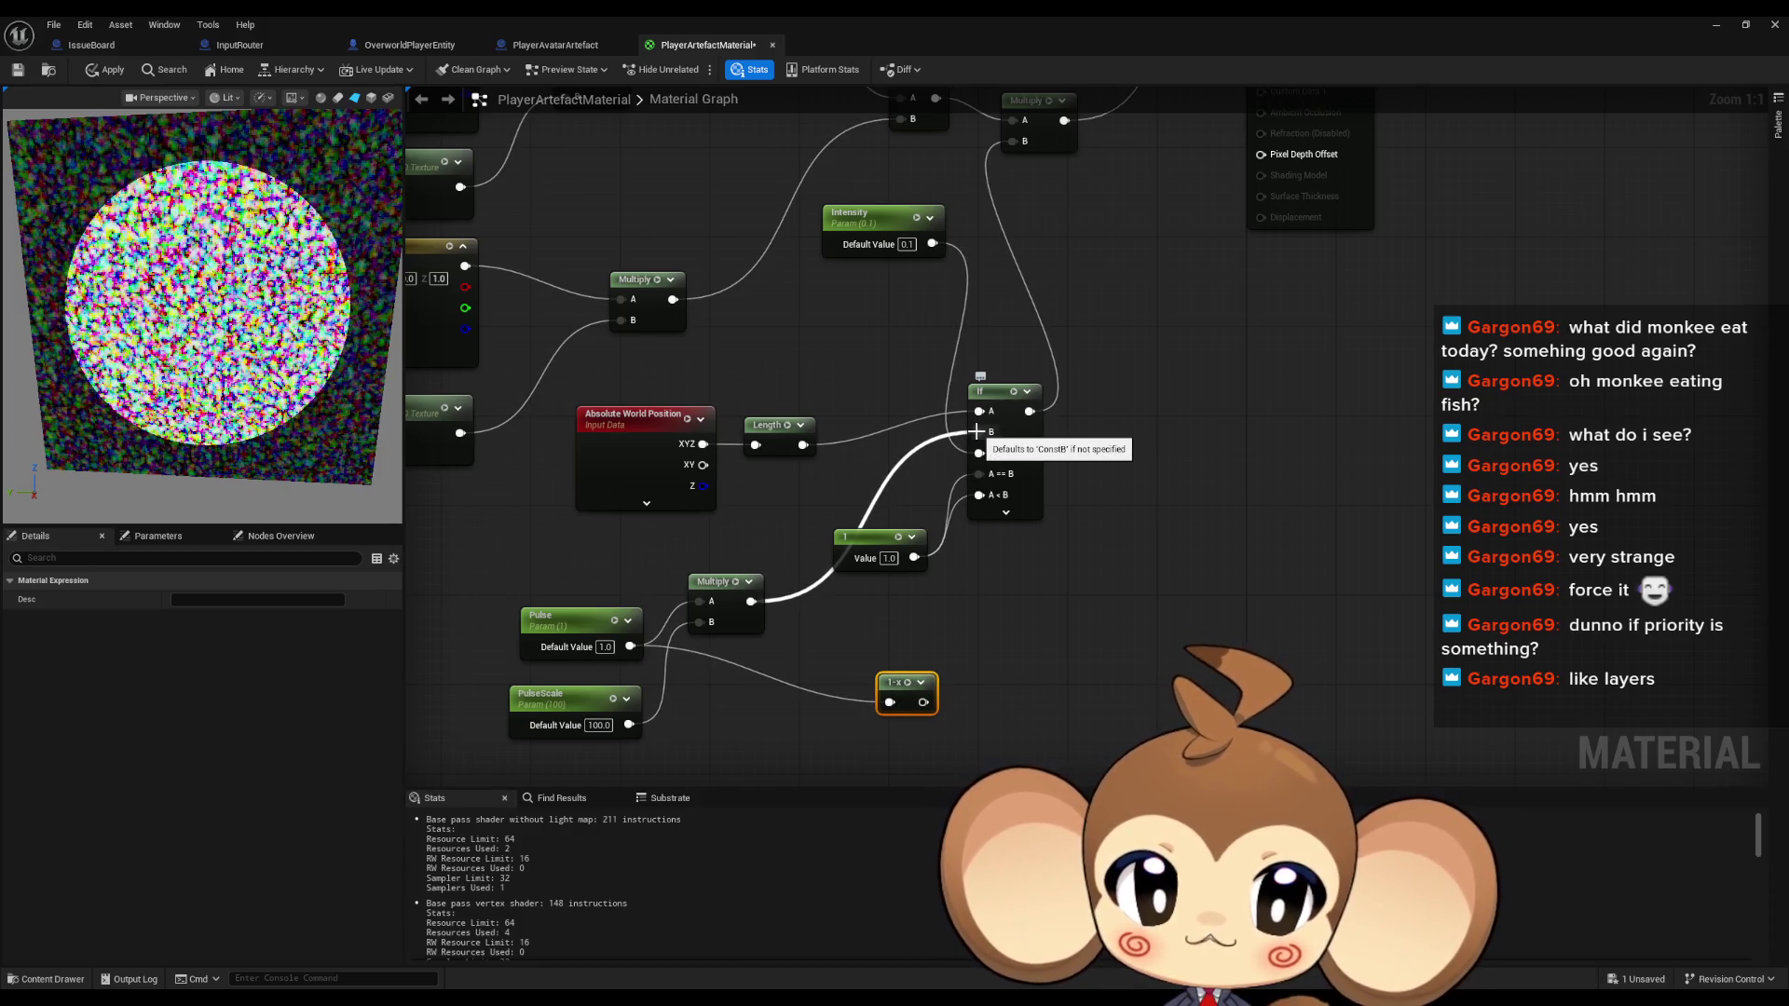
left_click_drag(976, 431, 978, 453)
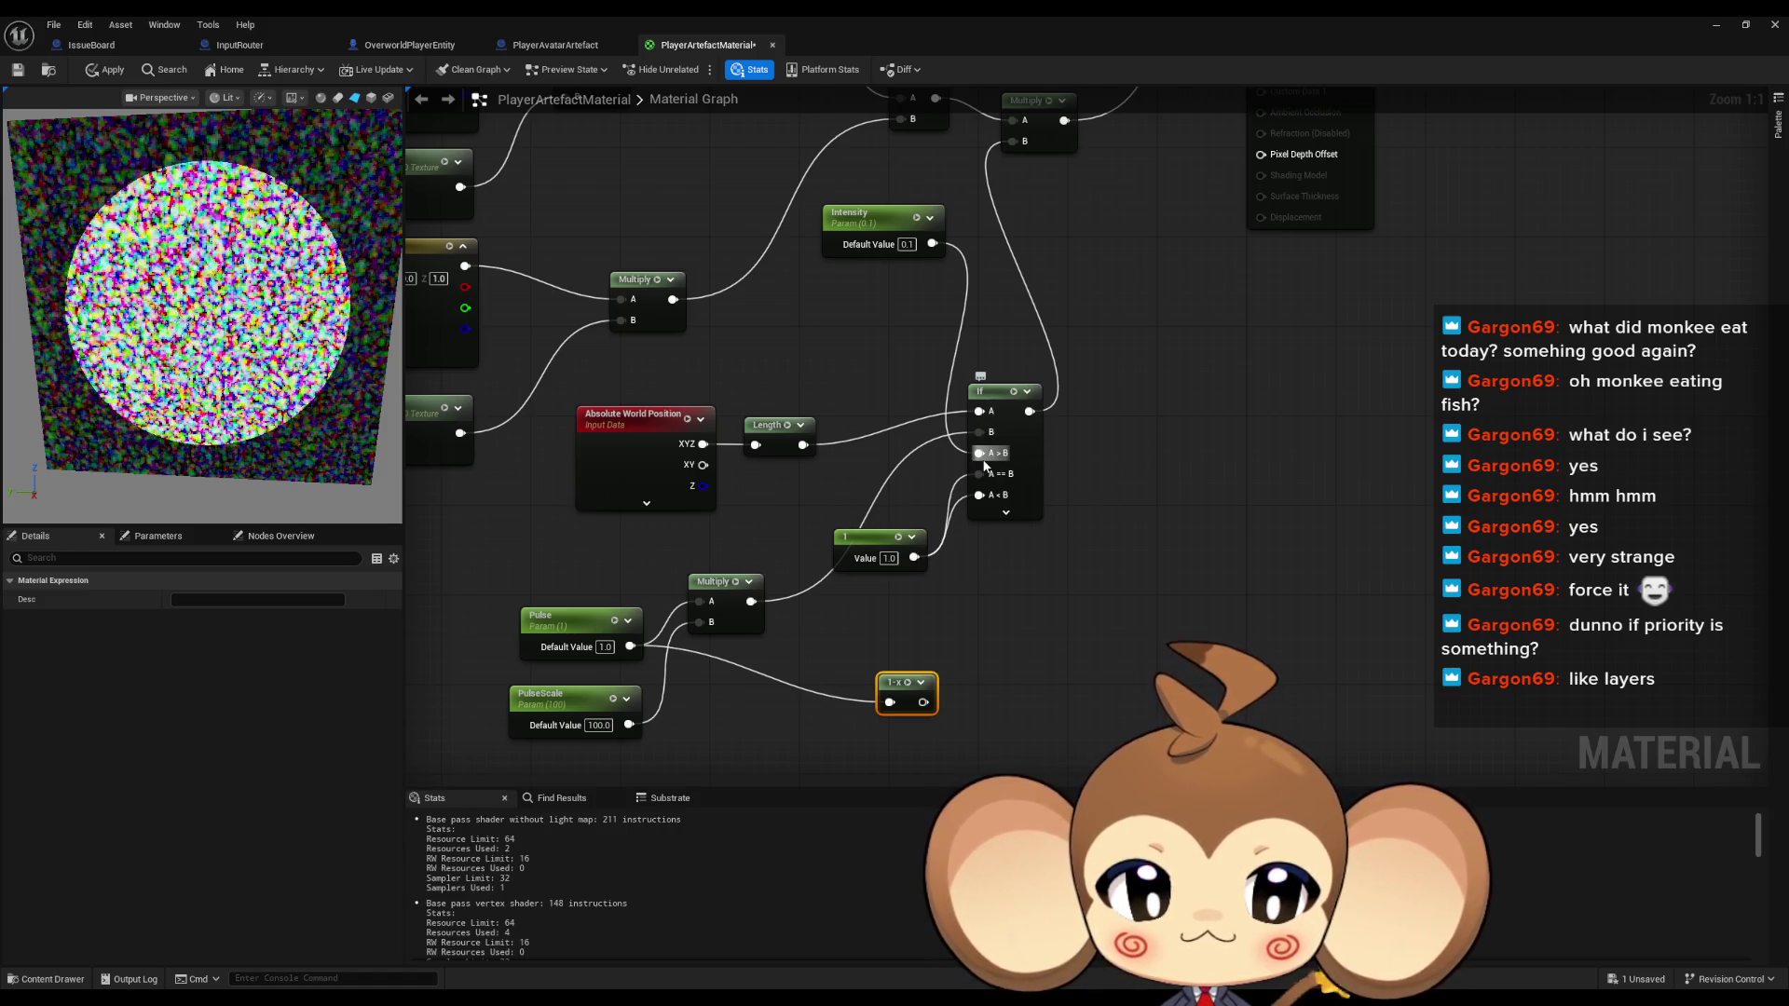
Multiply the constant 1 by OneMinus and feed the result into the If's A==B input
mouse_move(914, 558)
left_mouse_down()
mouse_move(950, 592)
mouse_move(941, 713)
mouse_move(924, 702)
left_mouse_up()
type("multiply")
key("Return")
left_click_drag(1009, 613, 978, 474)
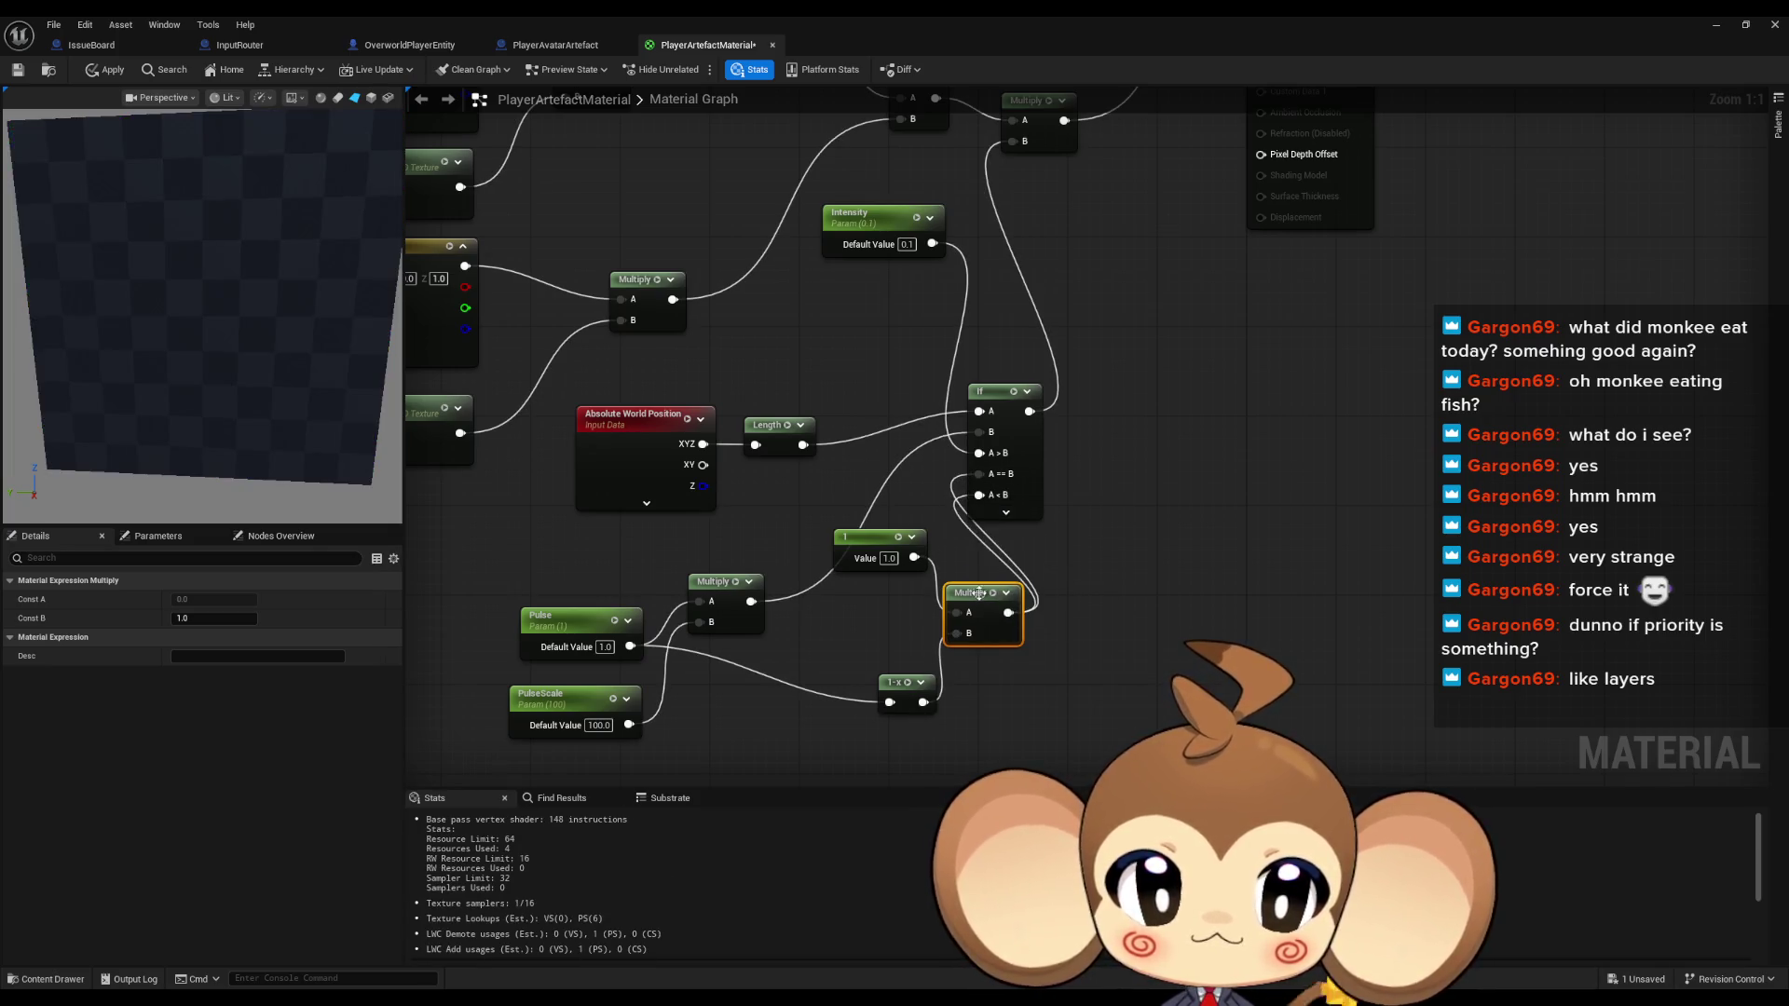
left_click_drag(974, 593, 996, 593)
Set Pulse to 0.288 and raise it to check the black disc mask
left_click(599, 625)
left_click(214, 637)
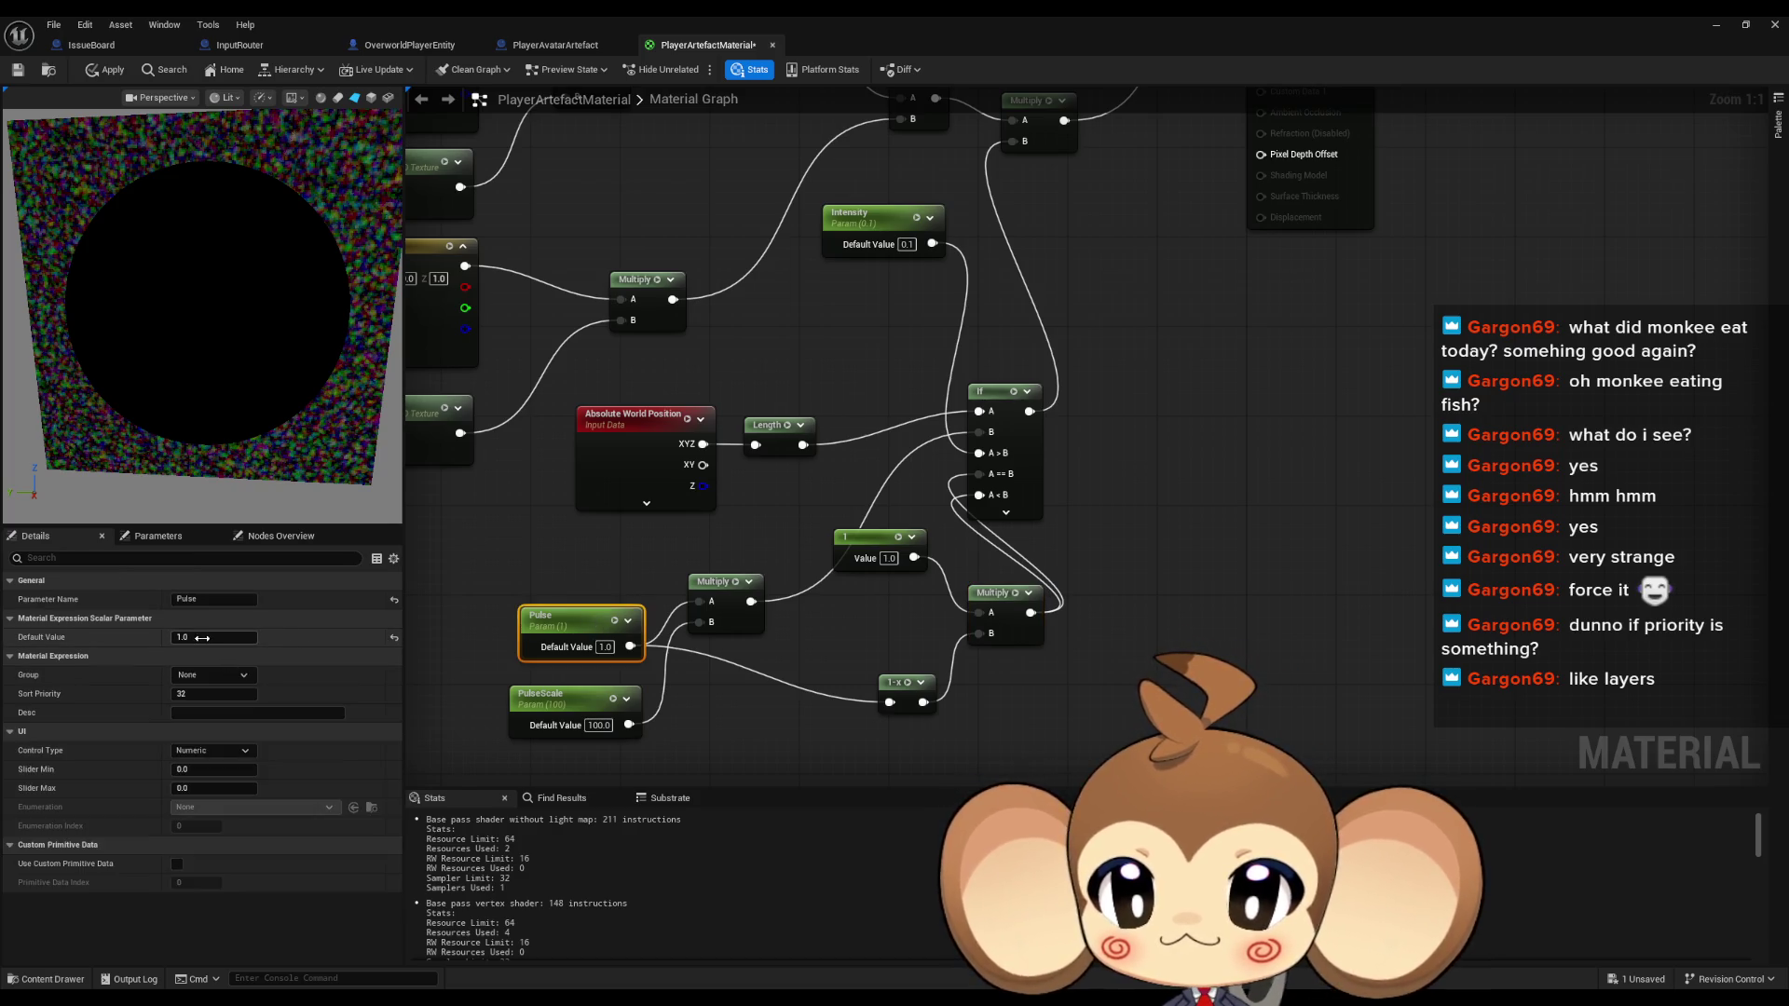
type("0.288")
key("Return")
left_click_drag(214, 638, 269, 637)
mouse_move(1071, 643)
left_mouse_down()
mouse_move(1003, 643)
mouse_move(988, 613)
mouse_move(1029, 614)
left_mouse_up()
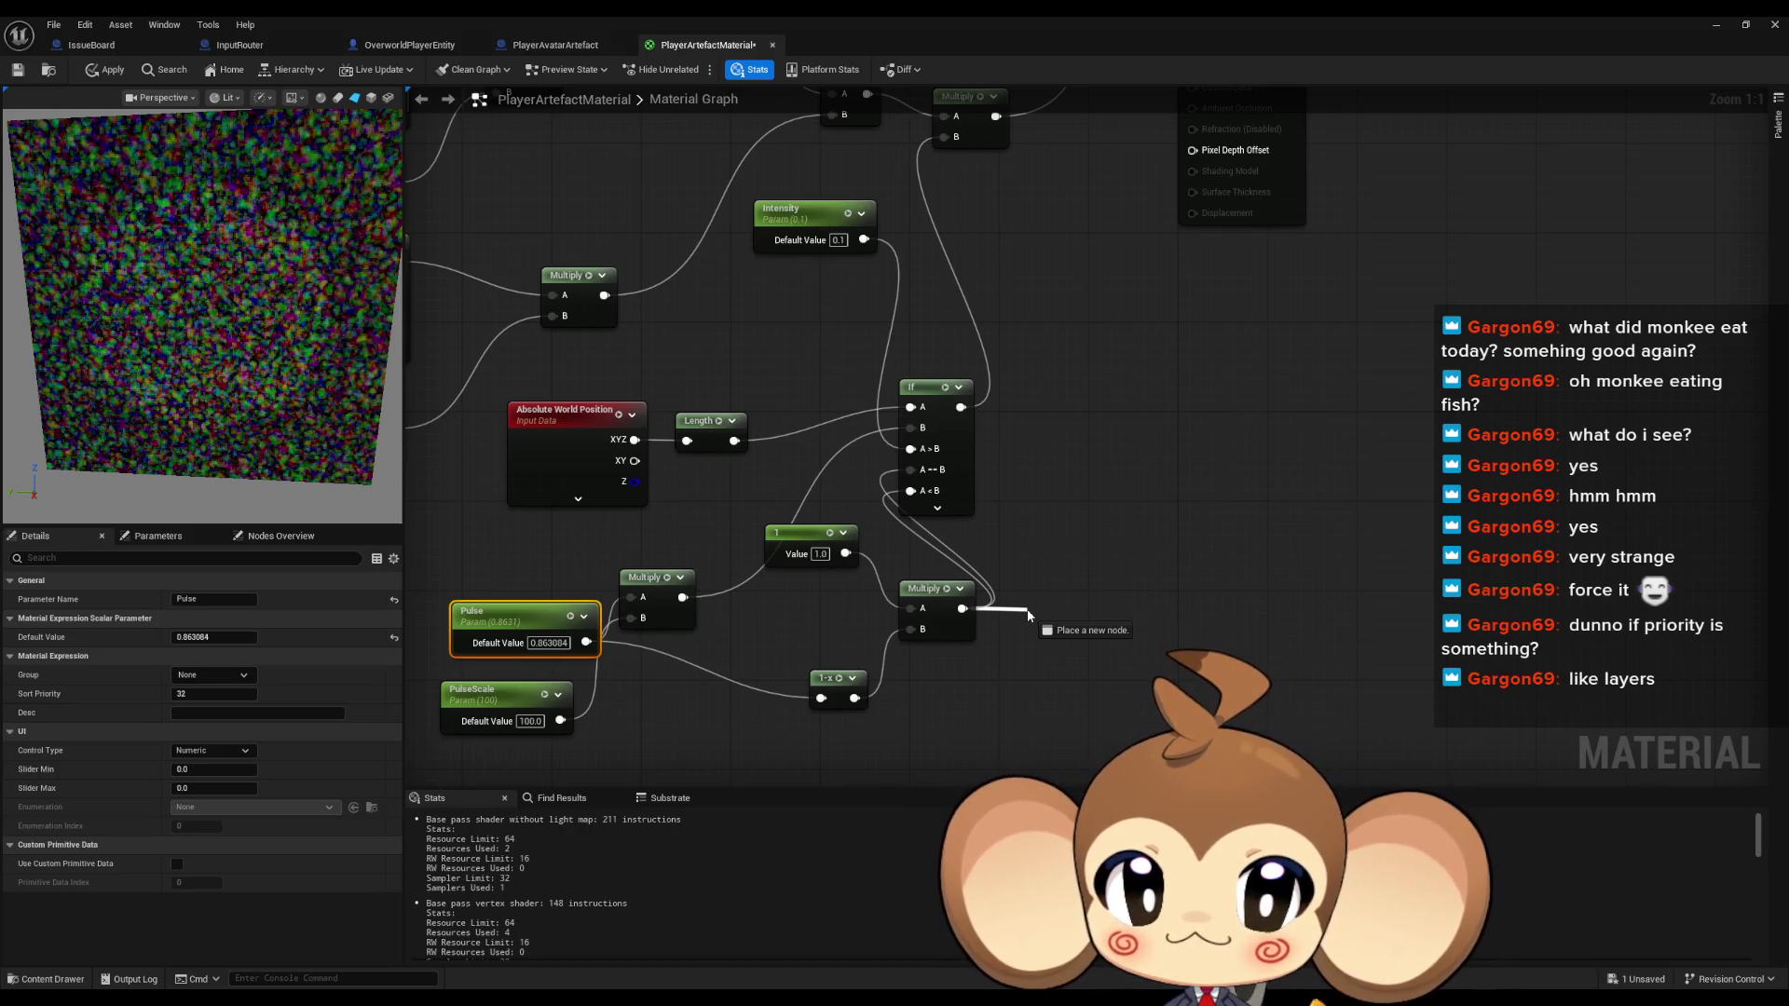
left_click_drag(1029, 615, 1029, 615)
key("ctrl+z")
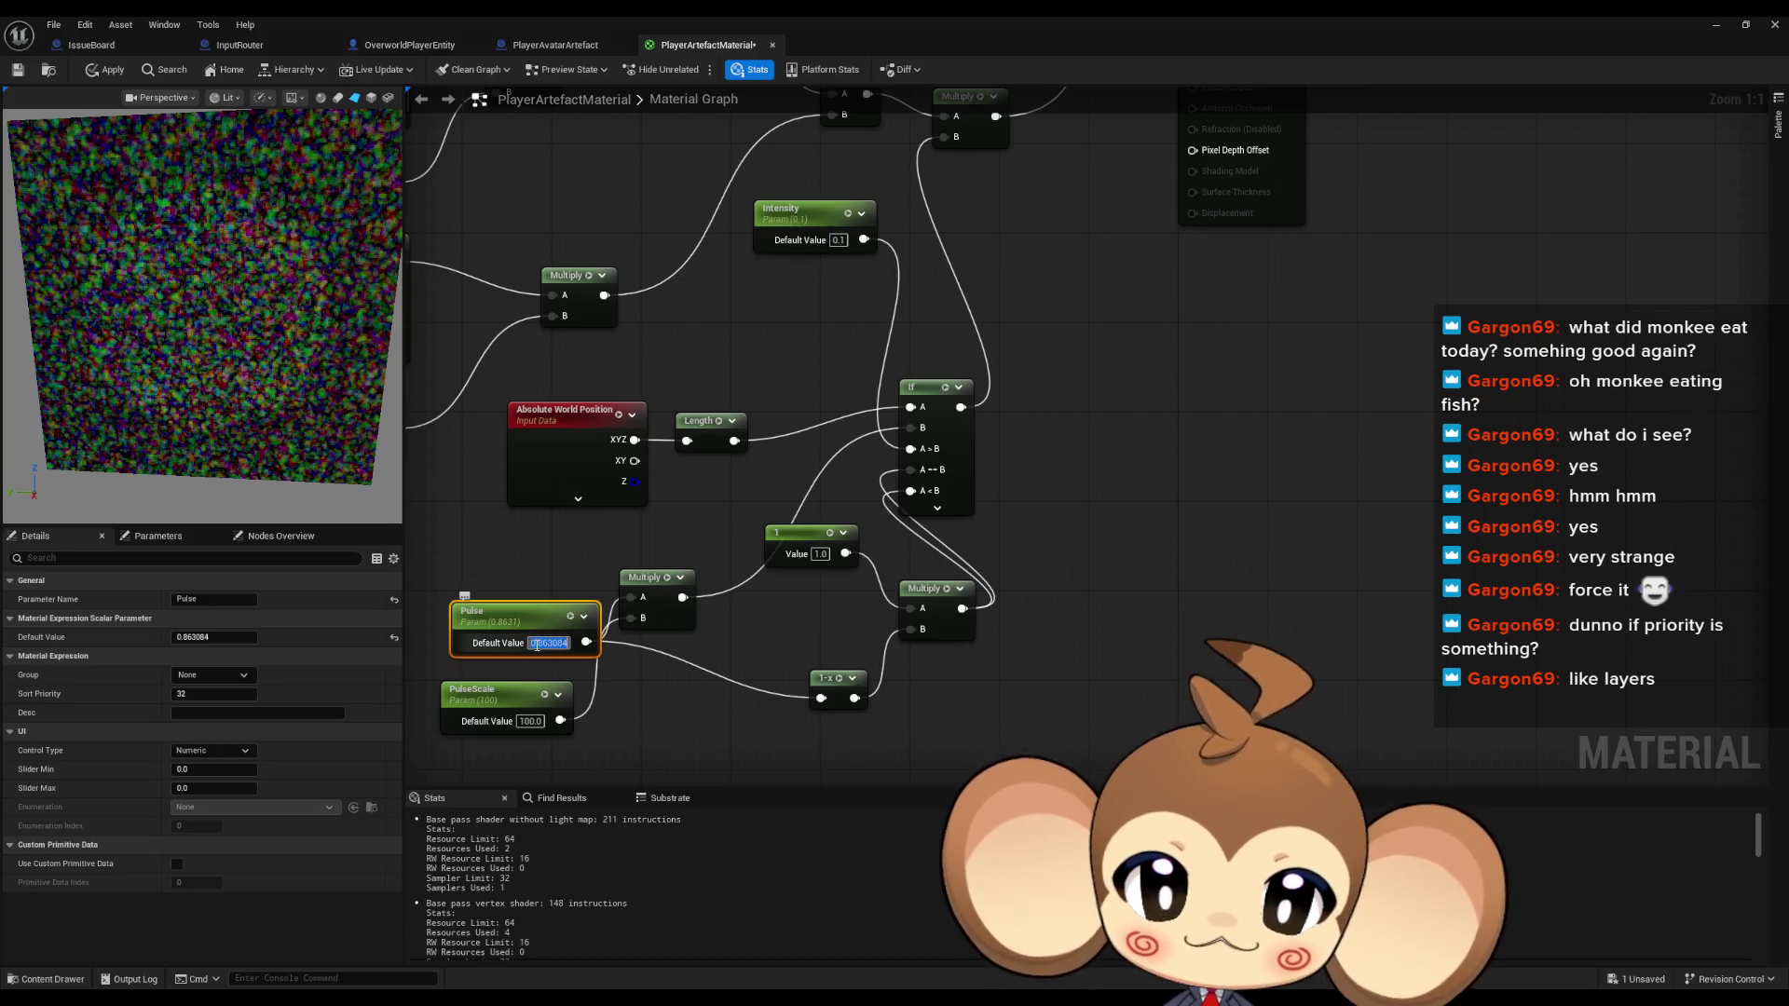
left_click(713, 706)
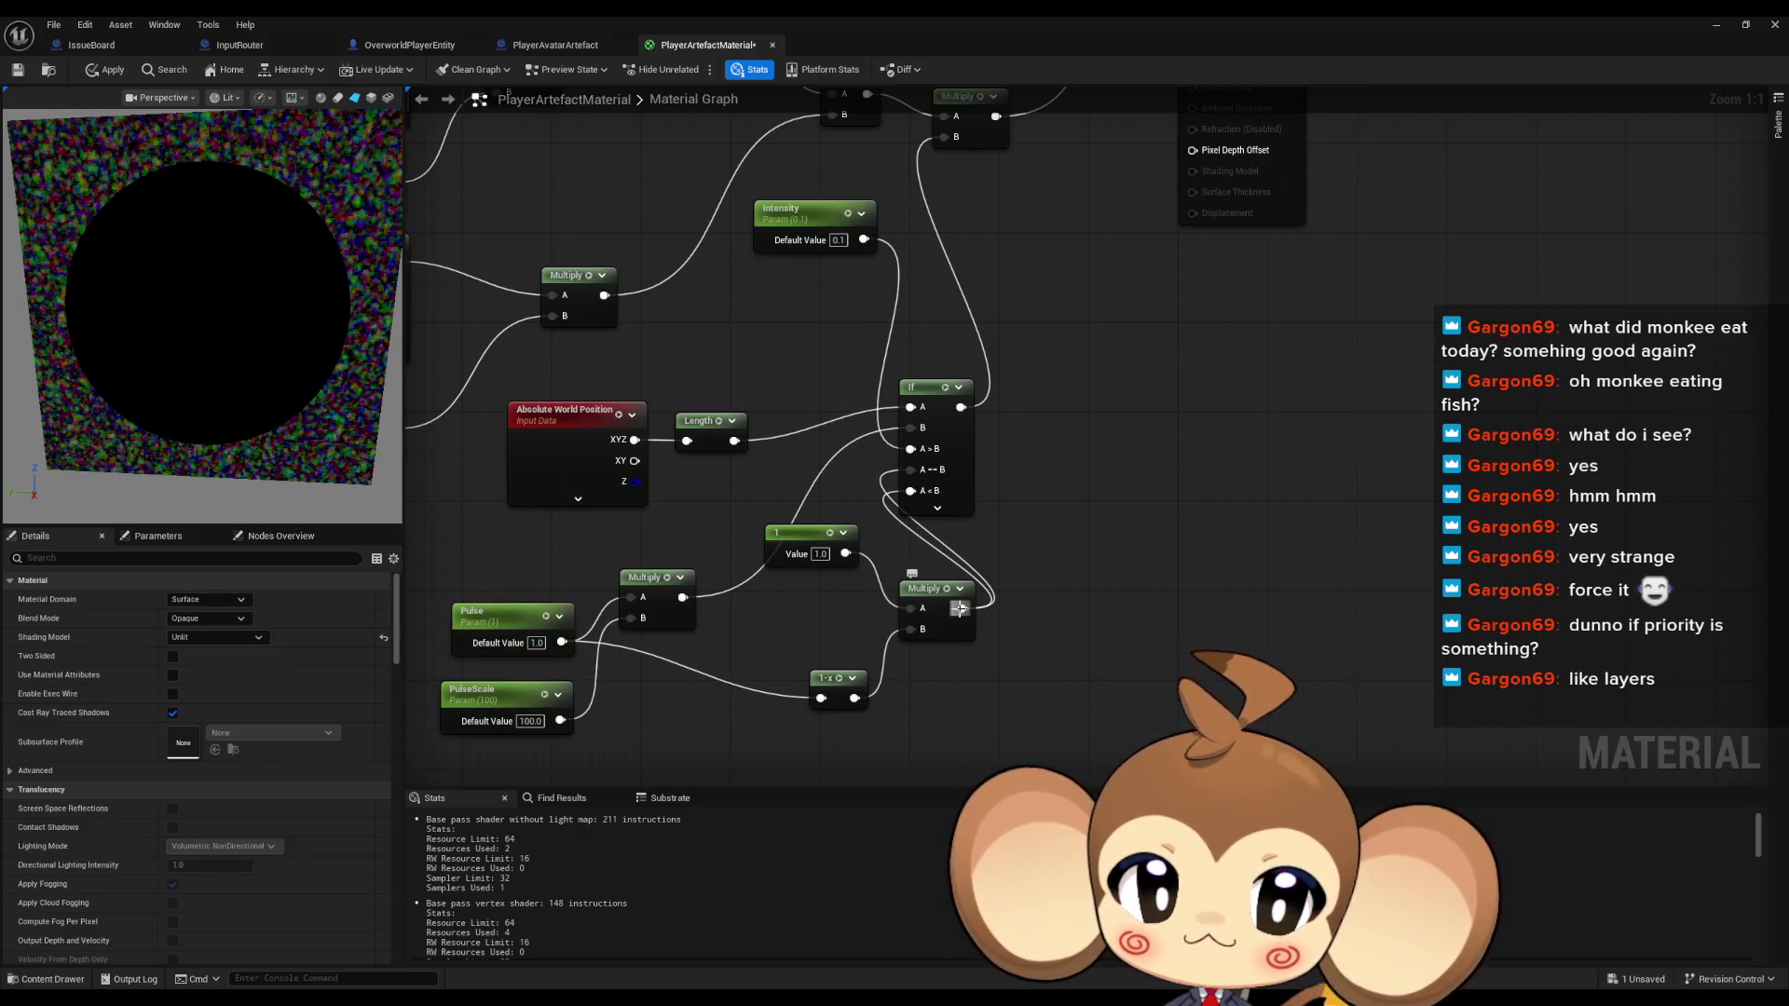
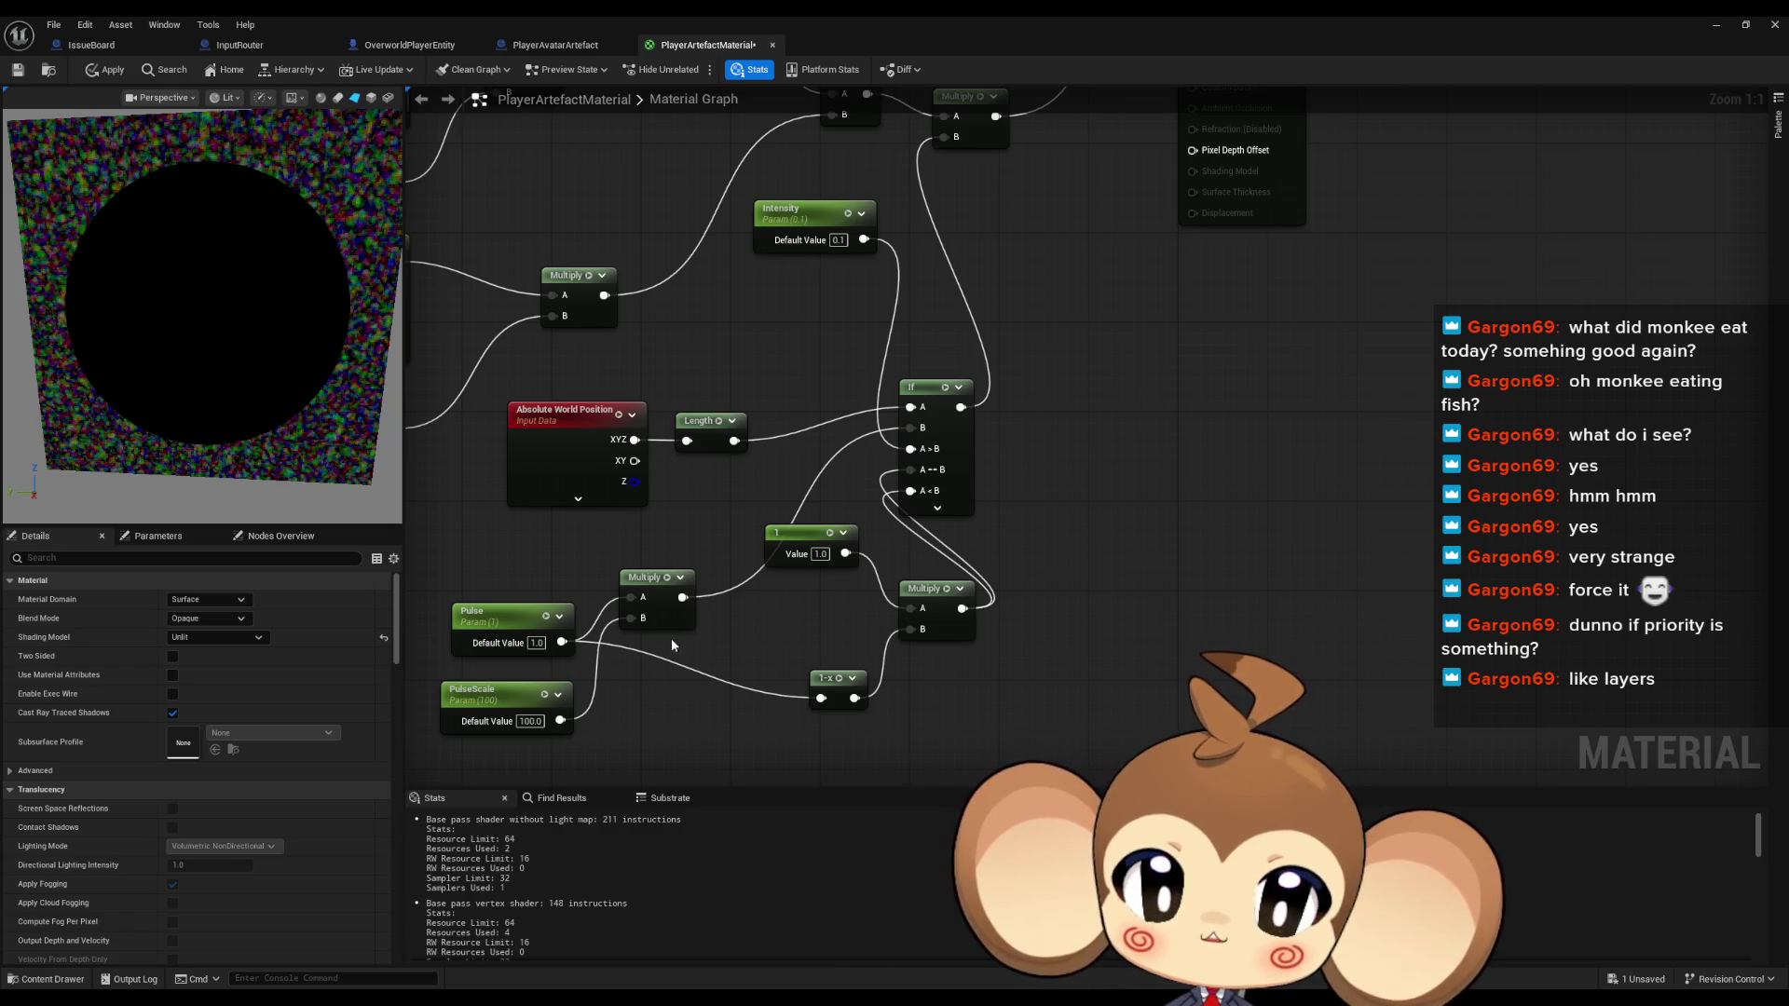
Add a RemapValueRange node fed by the Pulse parameter's output
left_click_drag(562, 642, 725, 689)
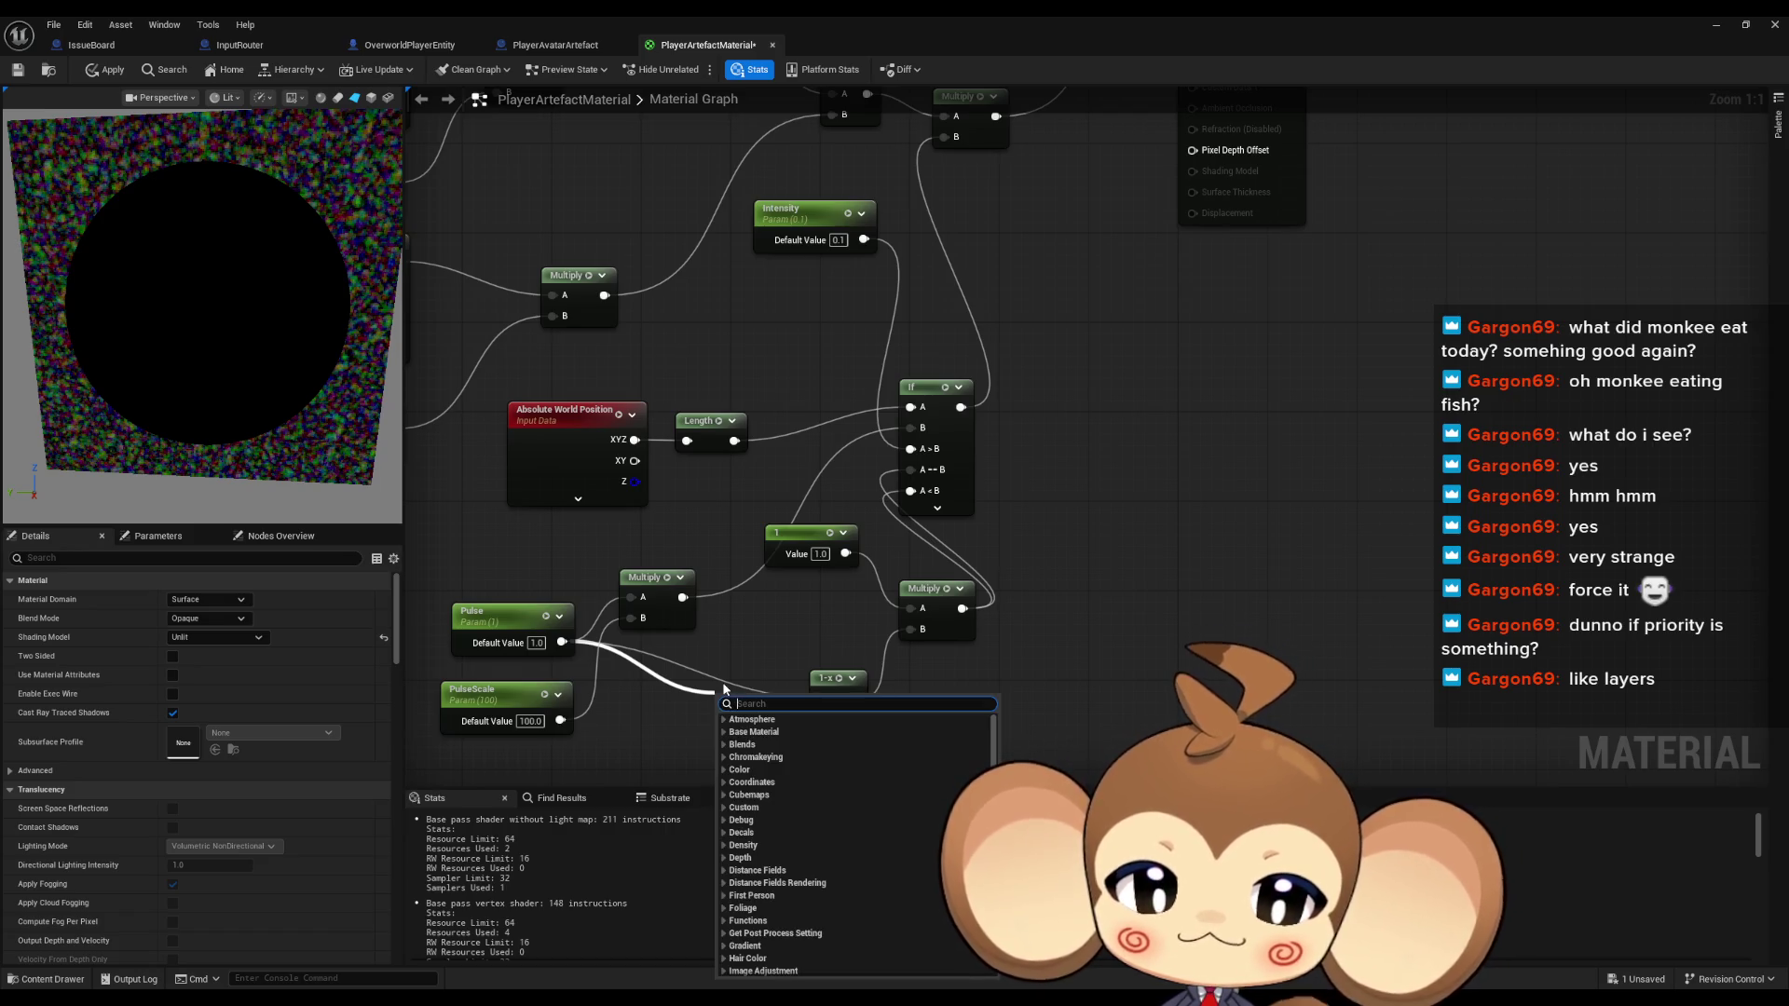
type("ma")
key("BackSpace")
key("BackSpace")
type("ra")
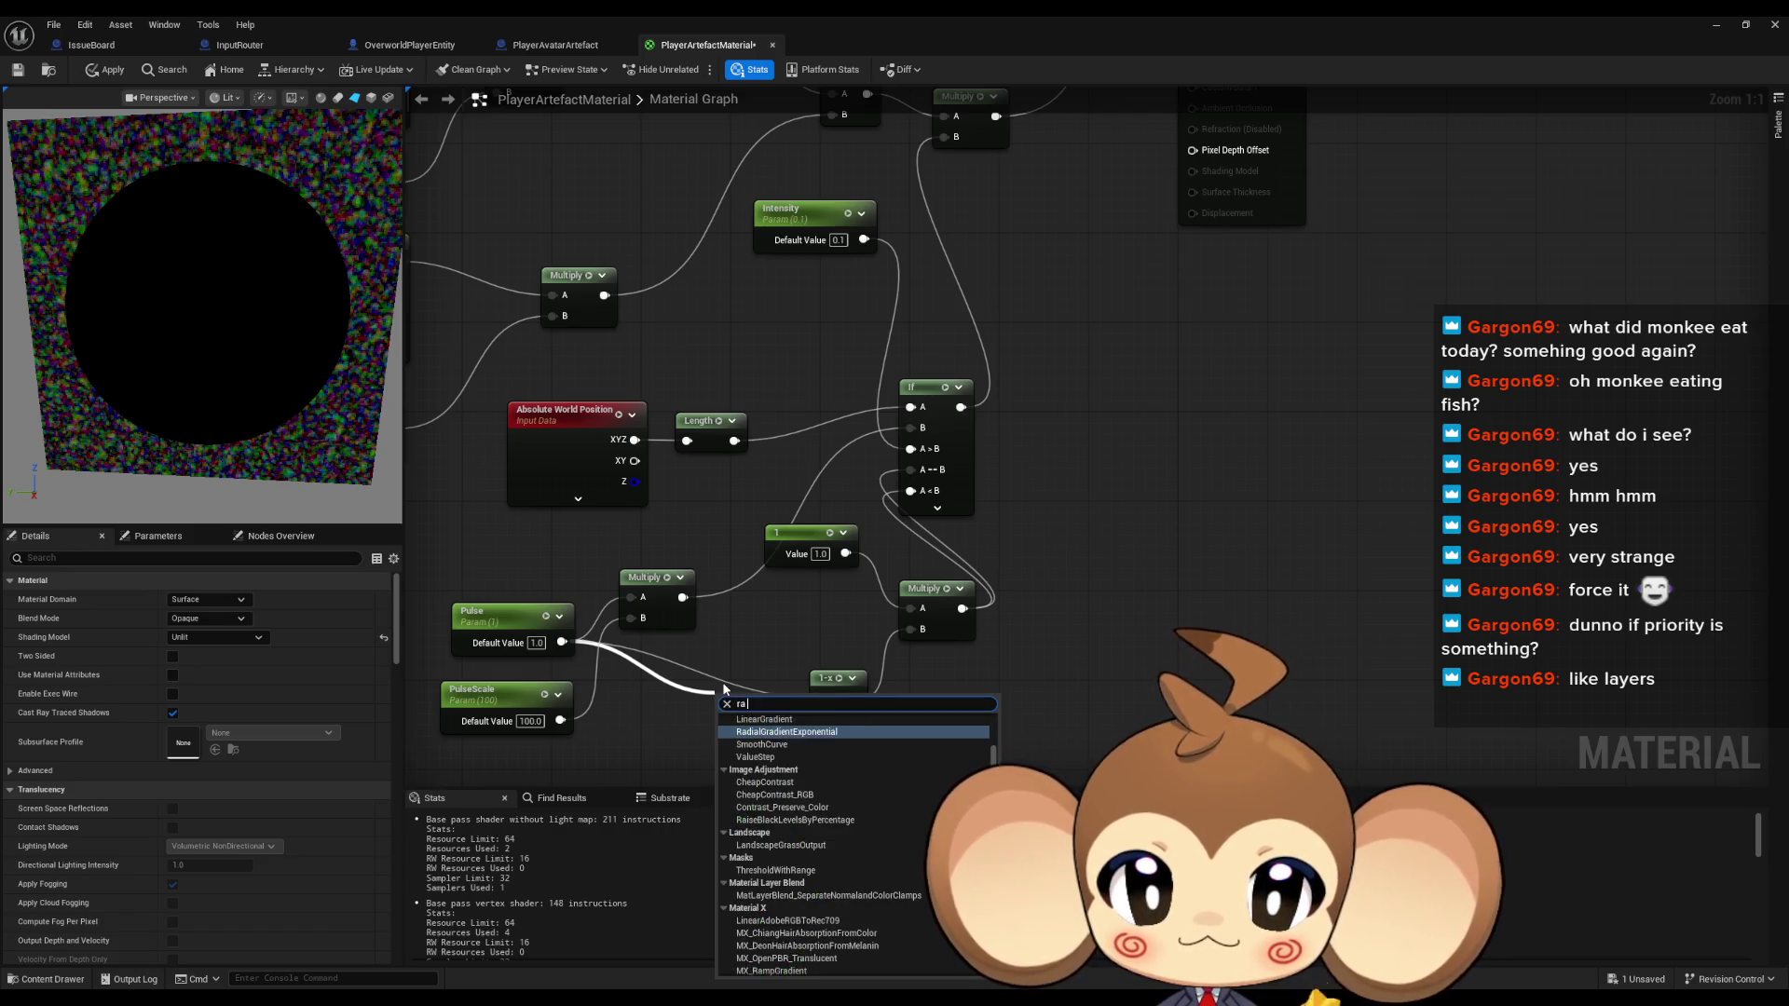
key("BackSpace")
type("emap")
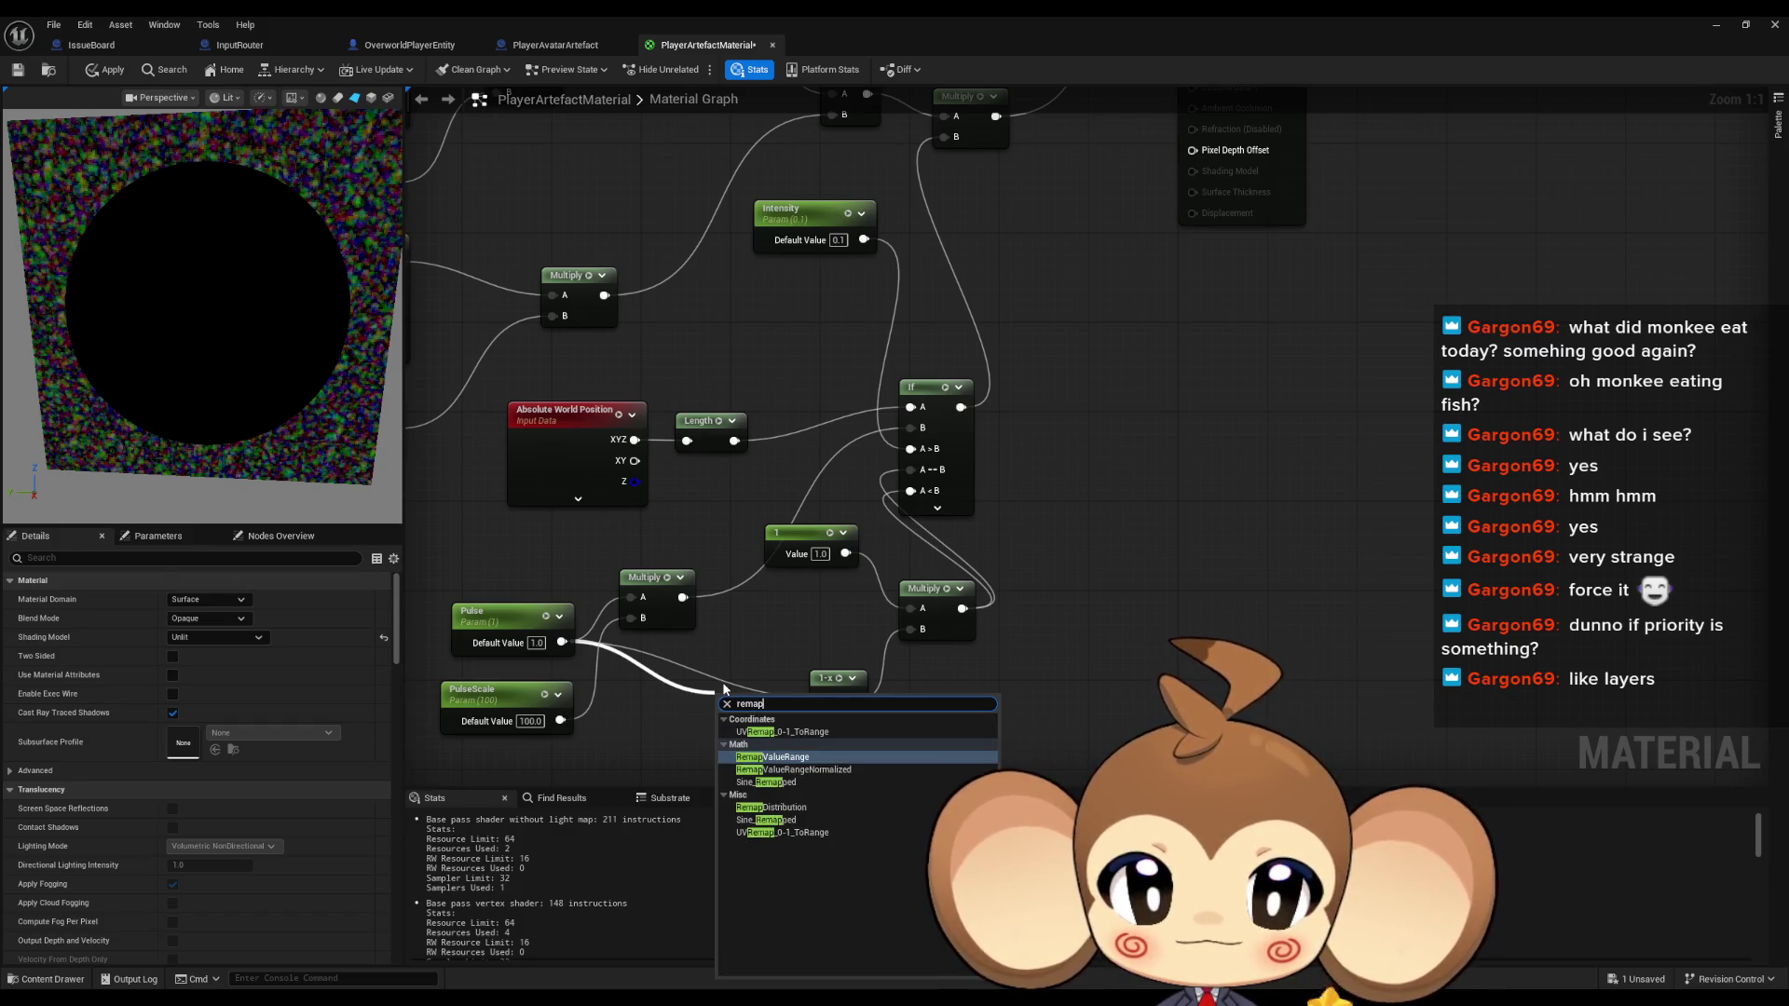
key("Return")
mouse_move(873, 648)
left_mouse_down()
mouse_move(873, 531)
mouse_move(889, 589)
left_mouse_up()
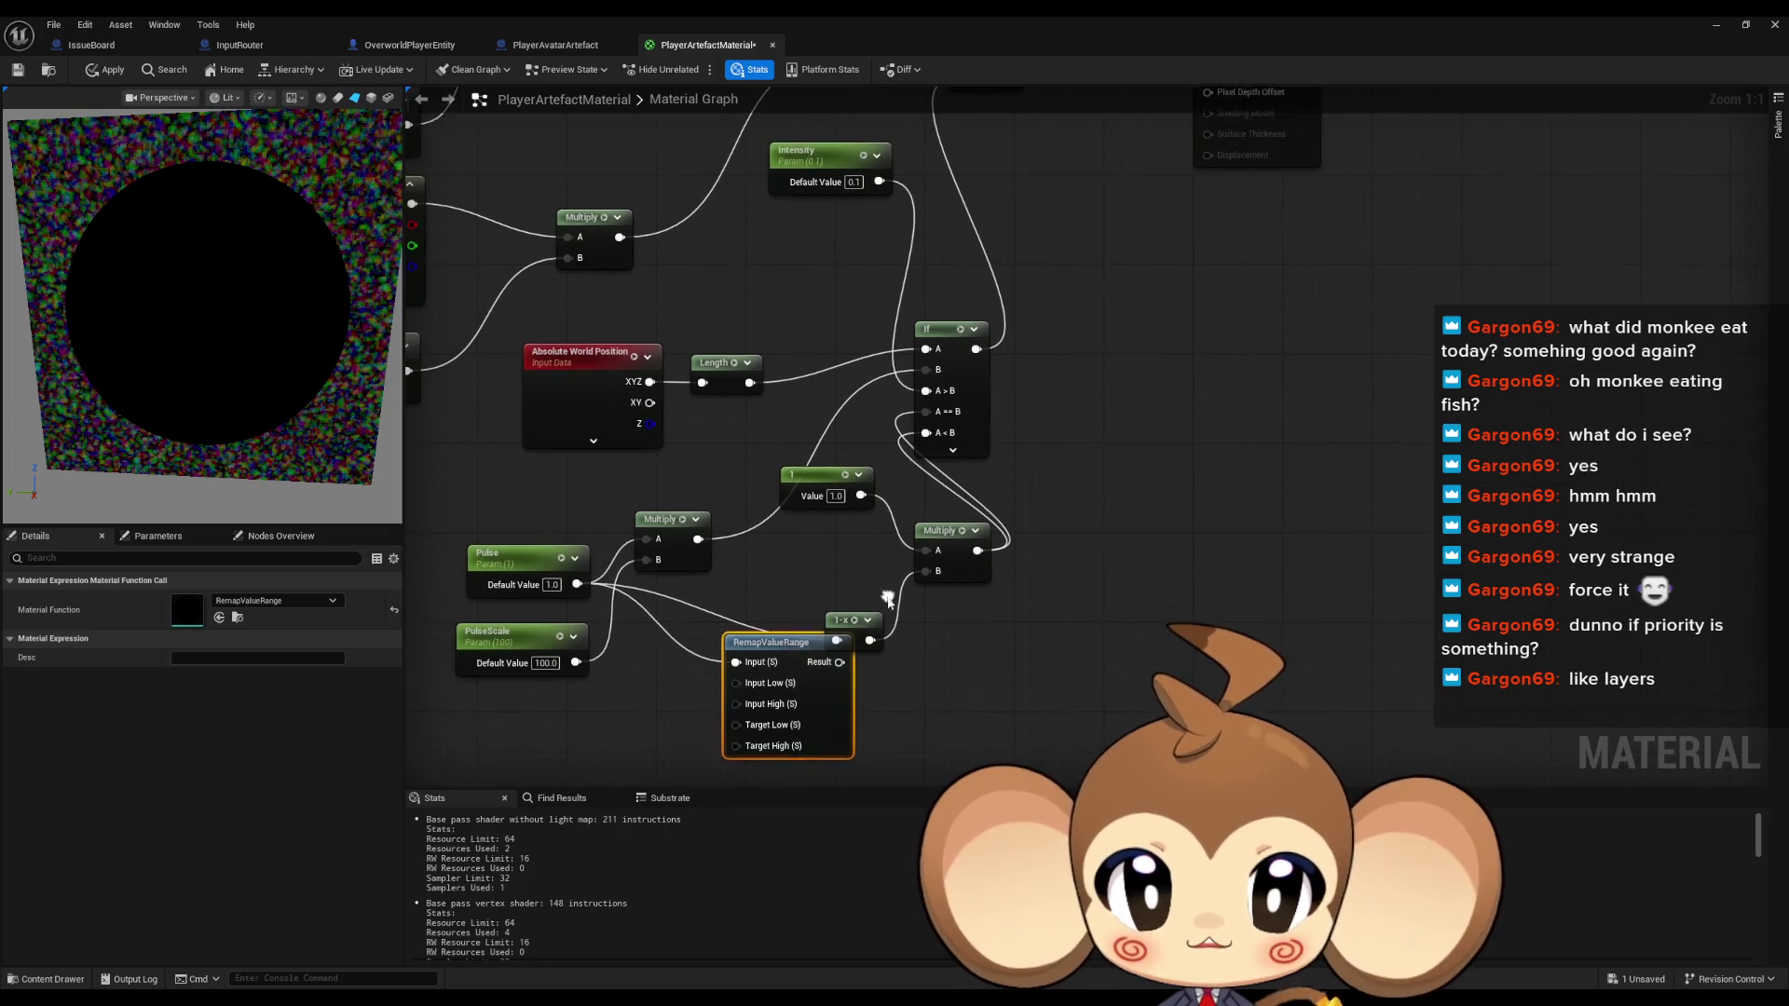
mouse_move(772, 649)
left_mouse_down()
mouse_move(759, 657)
mouse_move(936, 684)
mouse_move(817, 684)
left_mouse_up()
left_click_drag(543, 748, 545, 653)
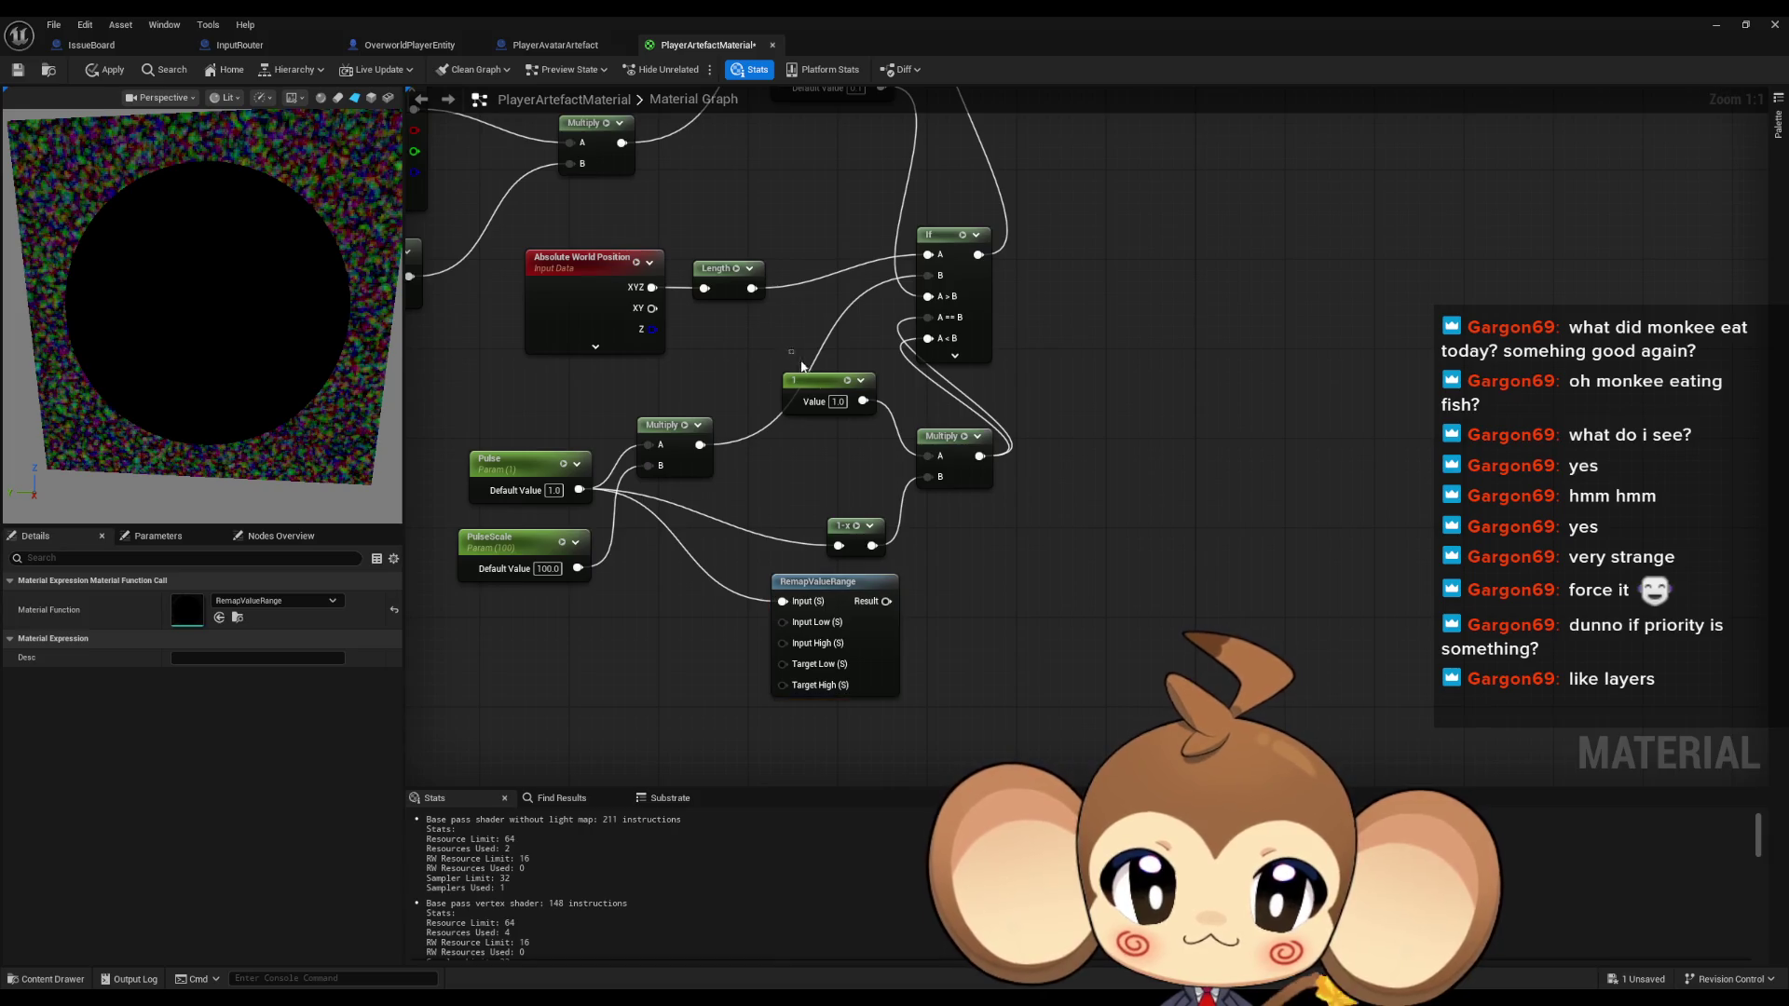
Add constants 0 and 1 and wire them to RemapValueRange's Input Low and Input High
left_click(559, 577)
left_click_drag(605, 578, 643, 621)
key("ctrl+d")
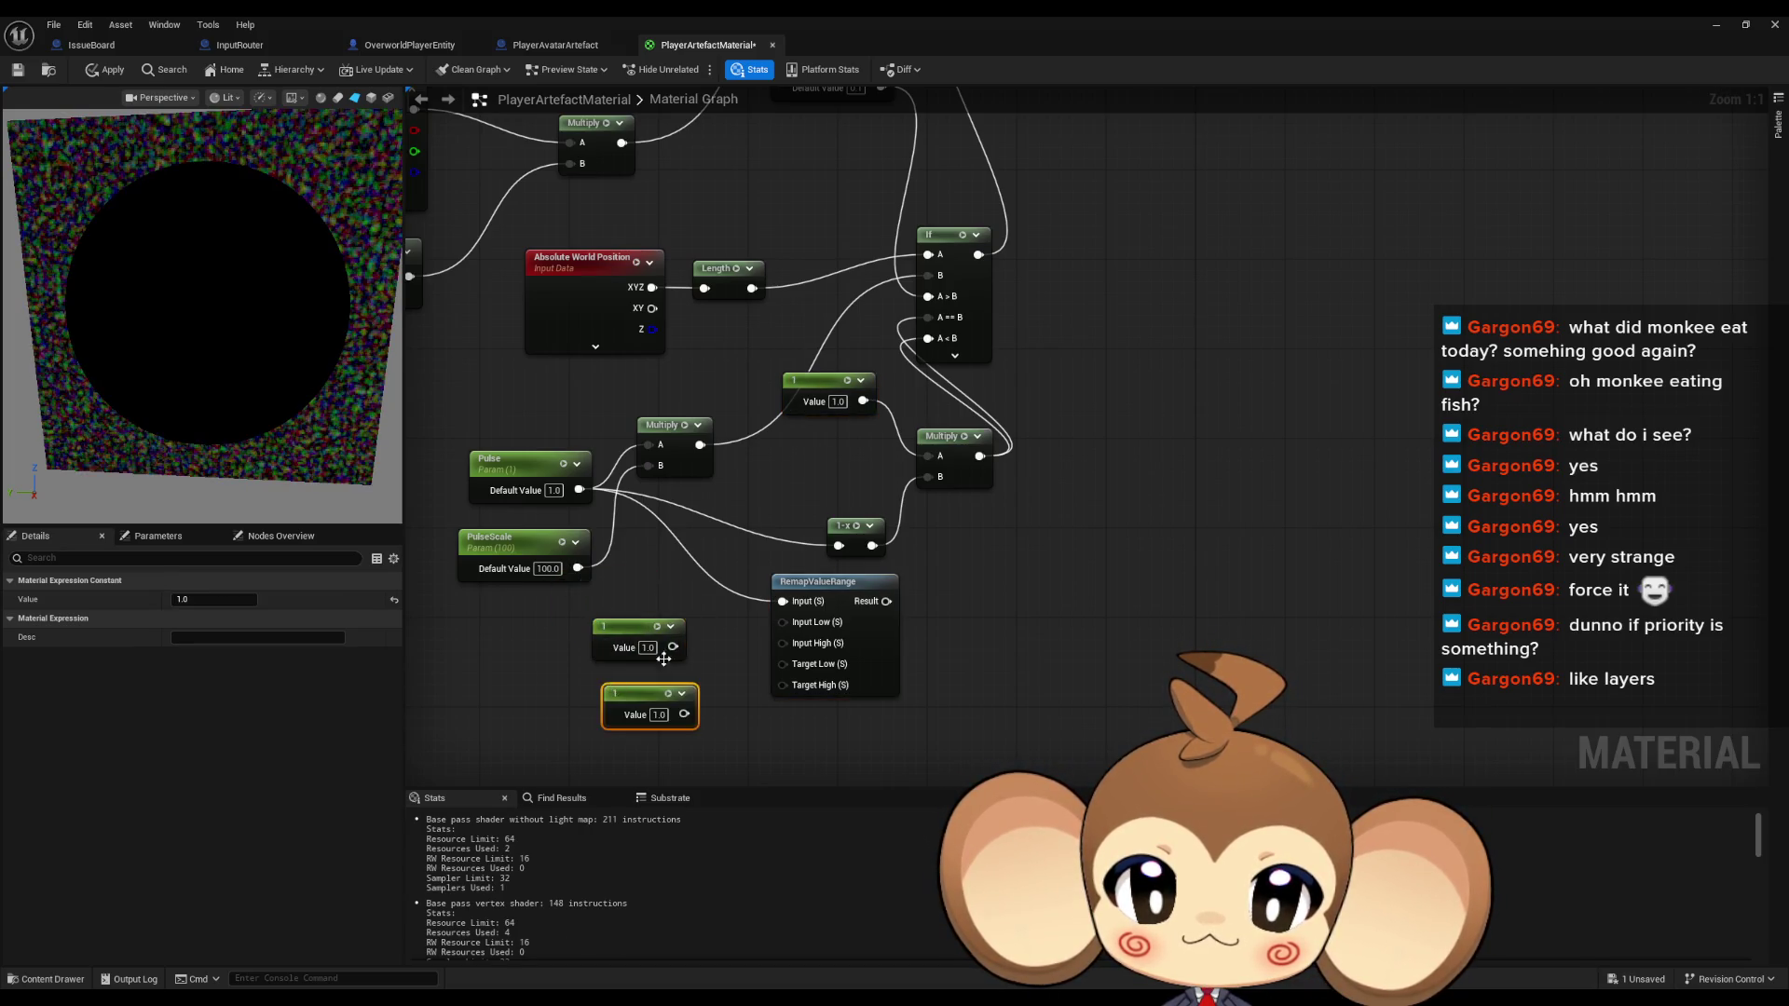
left_click(695, 581)
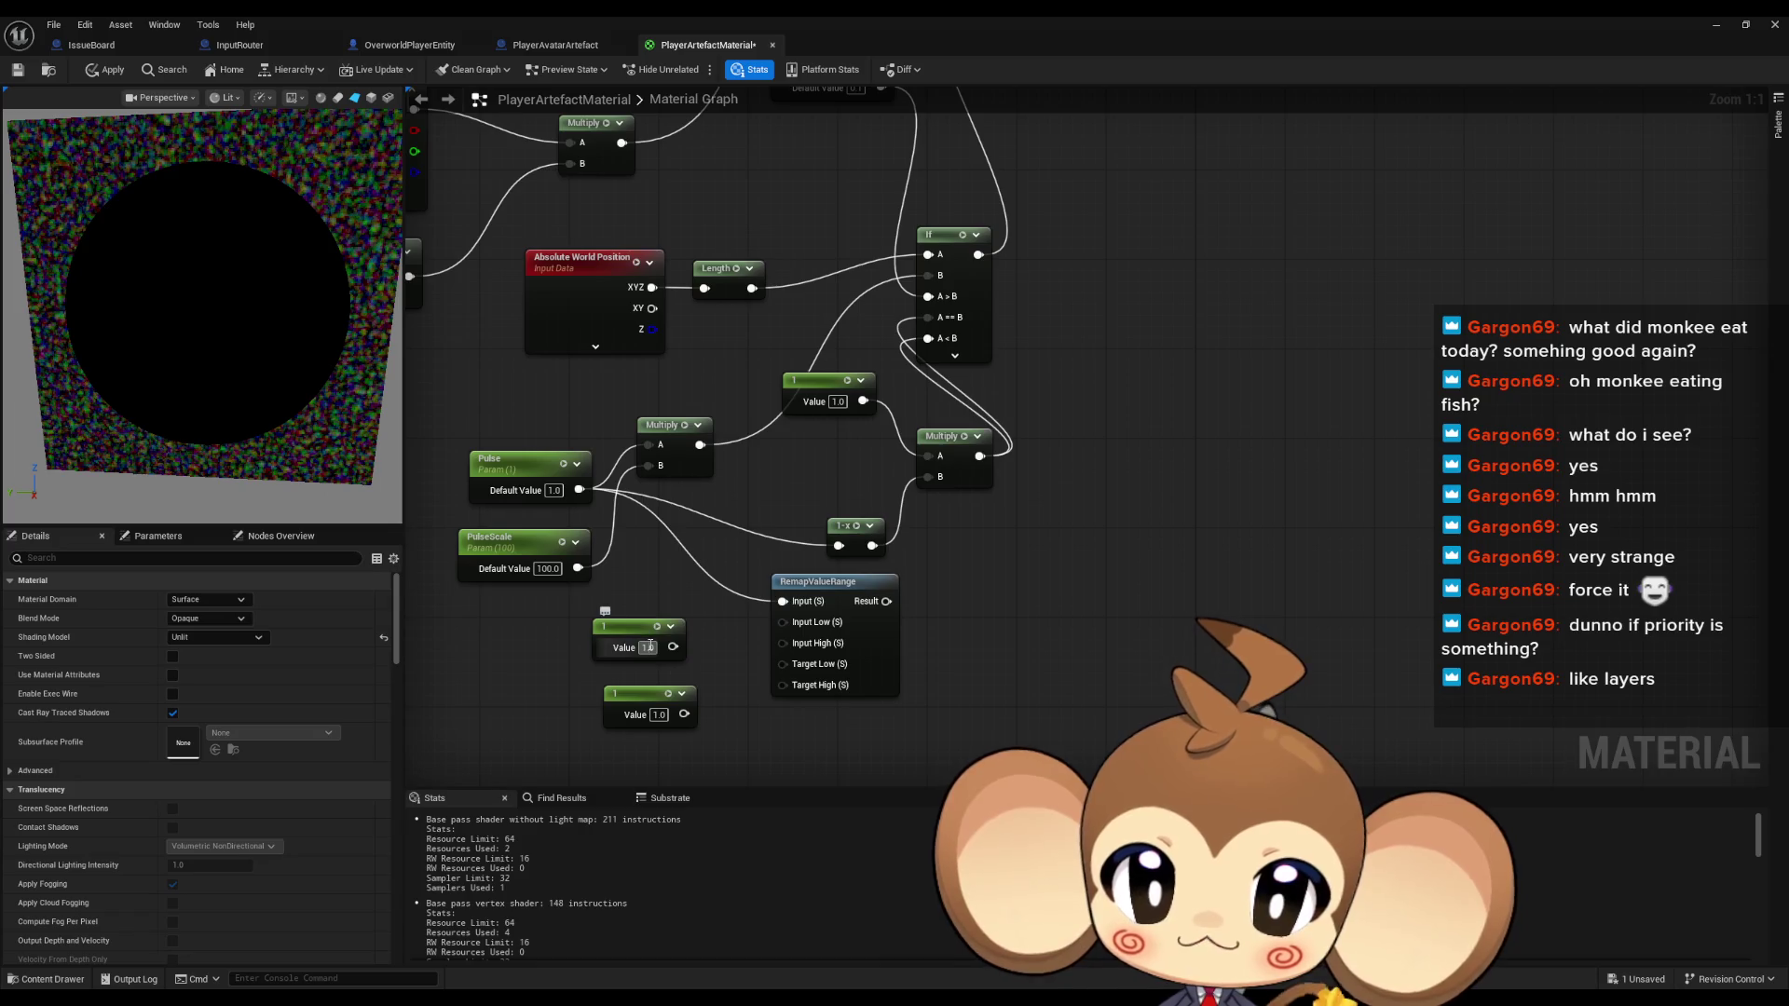
type("0")
left_click_drag(639, 693, 626, 681)
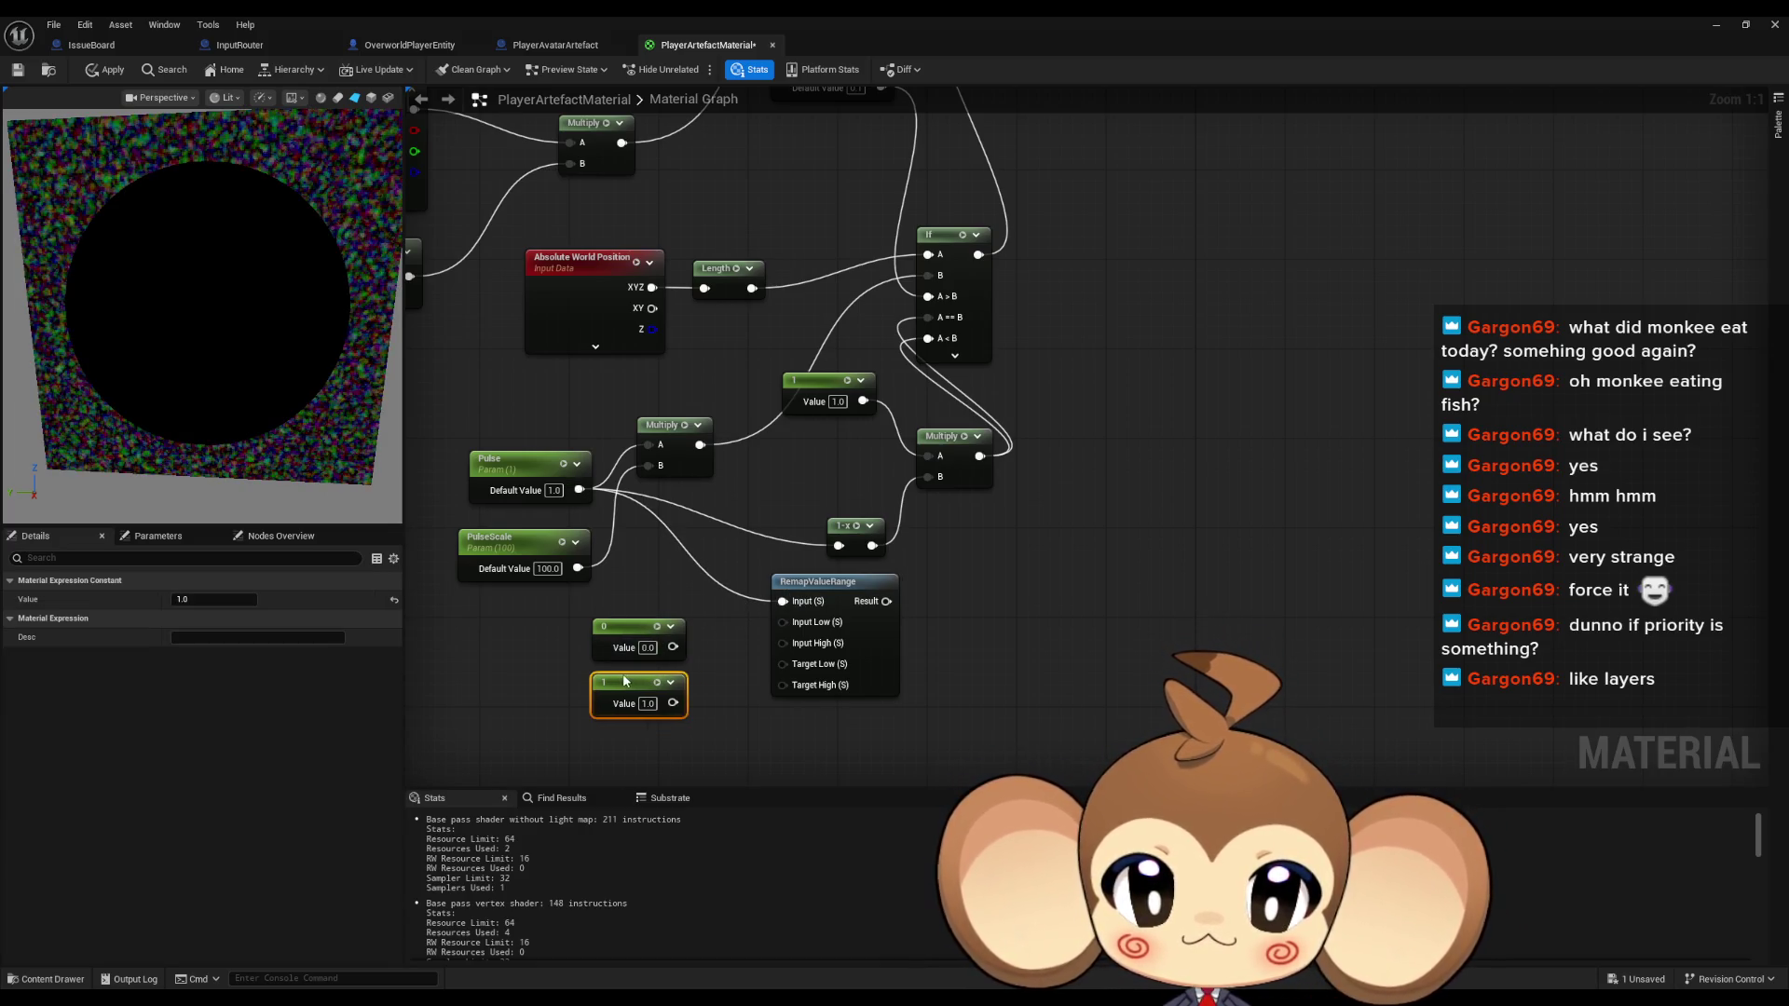
mouse_move(673, 580)
left_mouse_down()
mouse_move(799, 560)
mouse_move(676, 637)
left_mouse_up()
left_click(740, 684)
left_click(612, 736)
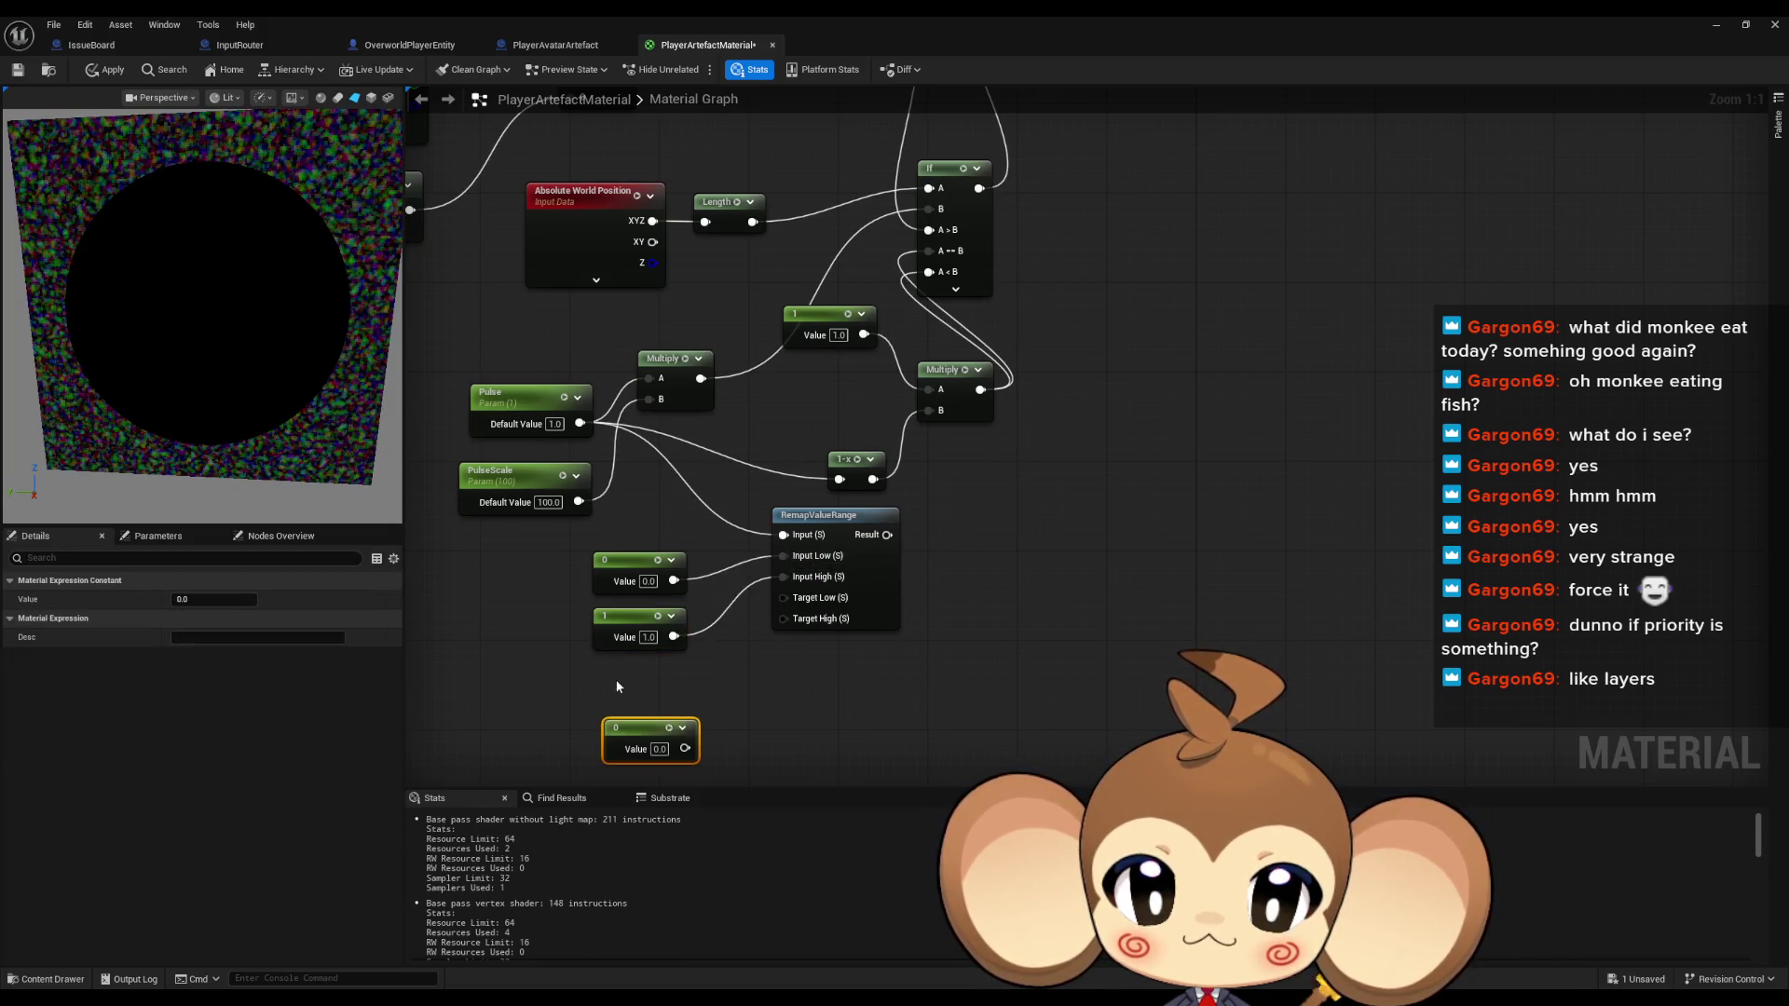
Paste a copy of the Intensity parameter beside the new constants
left_click_drag(768, 618, 803, 443)
left_click(809, 203)
left_click_drag(548, 810, 568, 617)
left_click(541, 712)
key("ctrl+v")
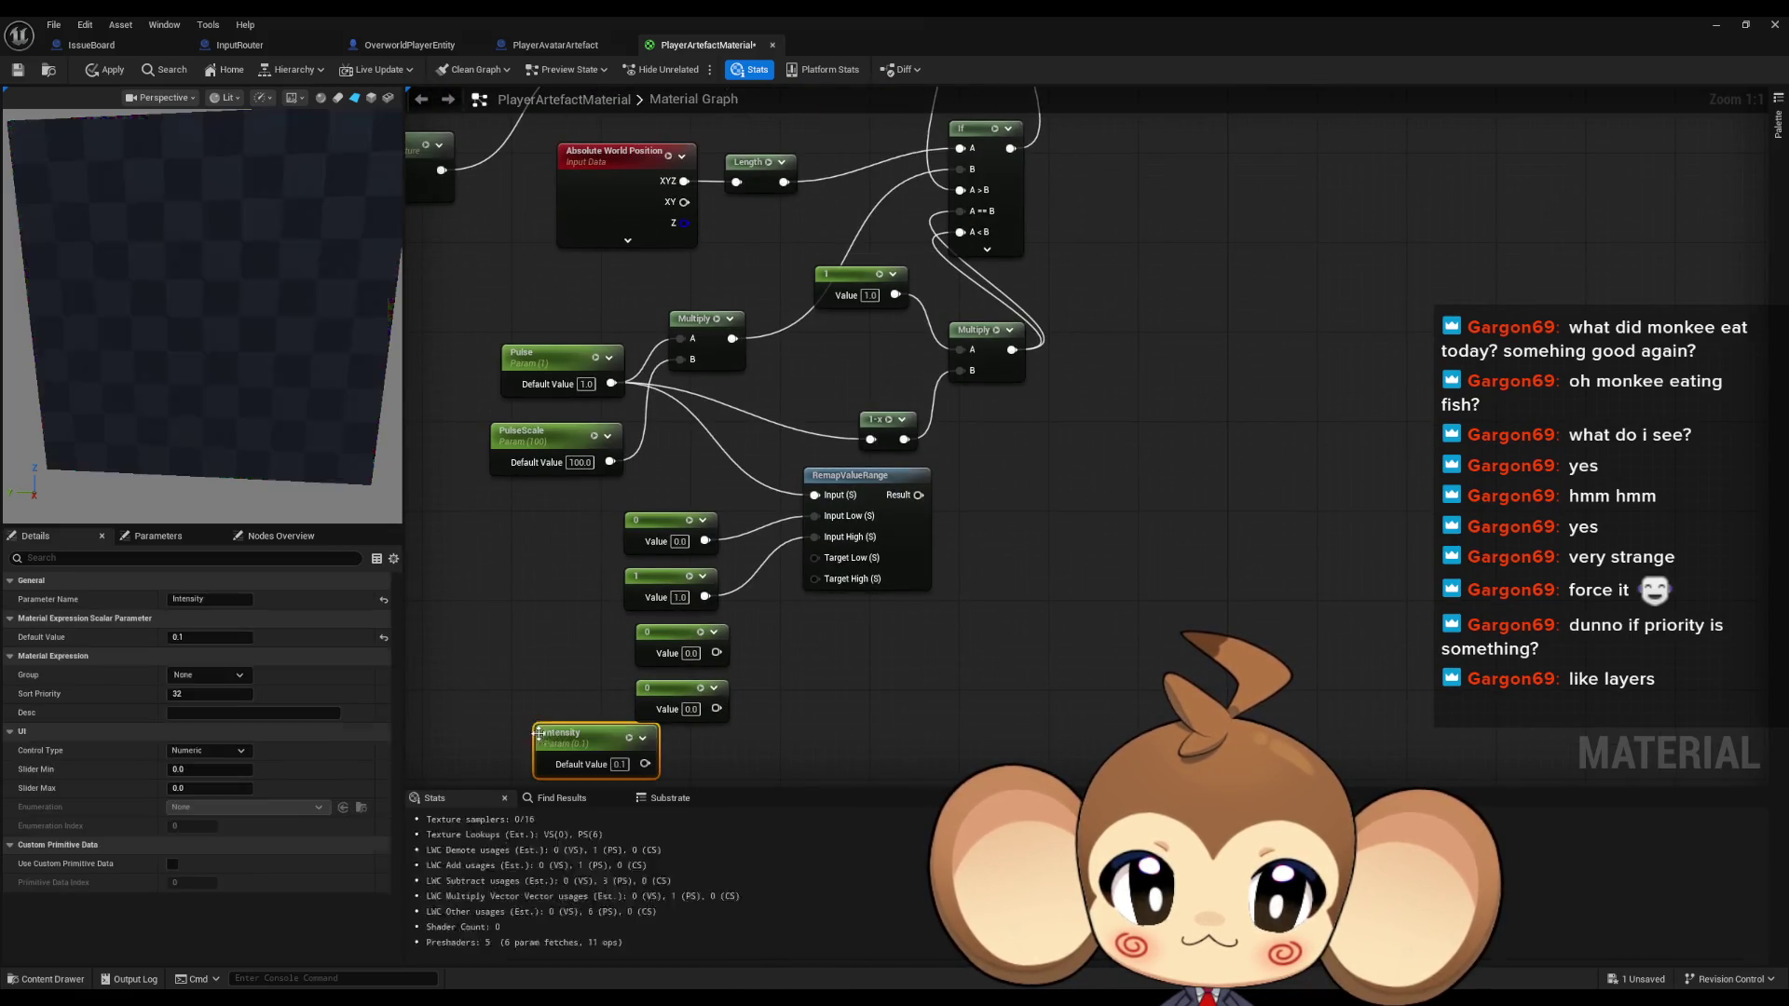
mouse_move(645, 763)
left_mouse_down()
mouse_move(824, 622)
mouse_move(818, 578)
left_mouse_up()
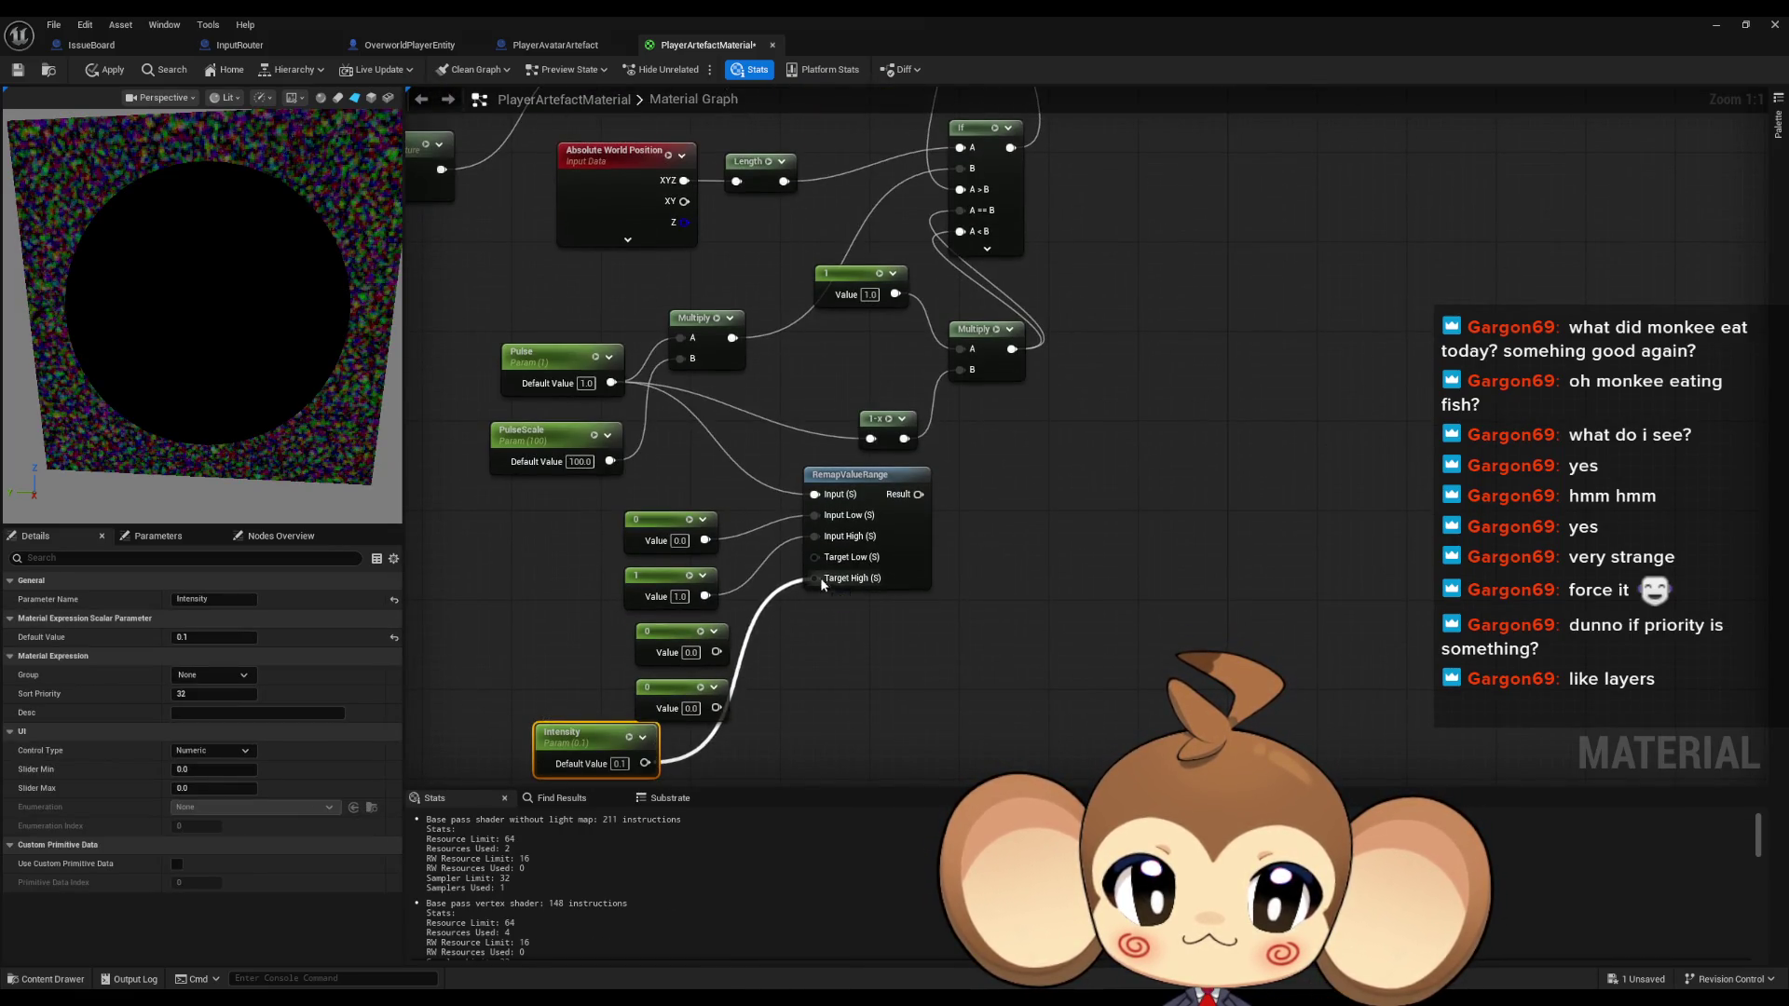
Set a constant to 1 and wire constants 1 and 0 to RemapValueRange's Target Low/High
double_click(691, 652)
type("1")
key("Return")
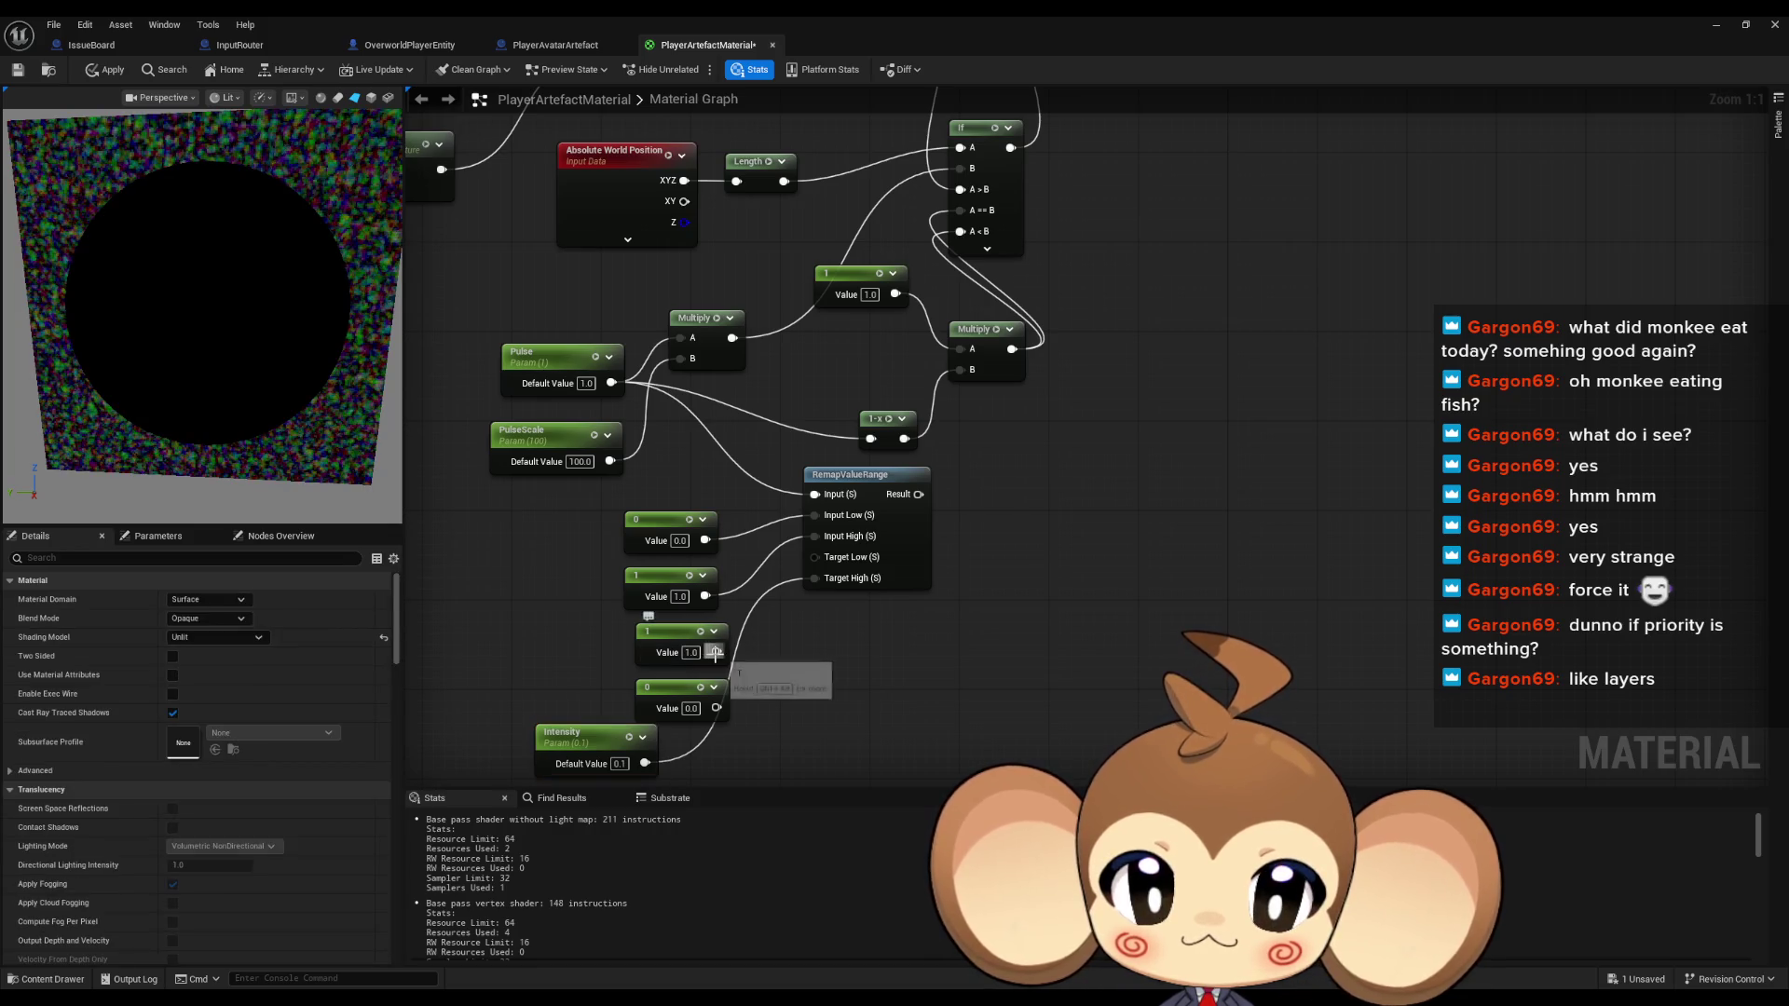
mouse_move(952, 481)
left_mouse_down()
mouse_move(938, 567)
mouse_move(947, 317)
mouse_move(938, 491)
mouse_move(942, 466)
left_mouse_up()
mouse_move(669, 408)
left_mouse_down()
mouse_move(649, 523)
mouse_move(597, 366)
left_mouse_up()
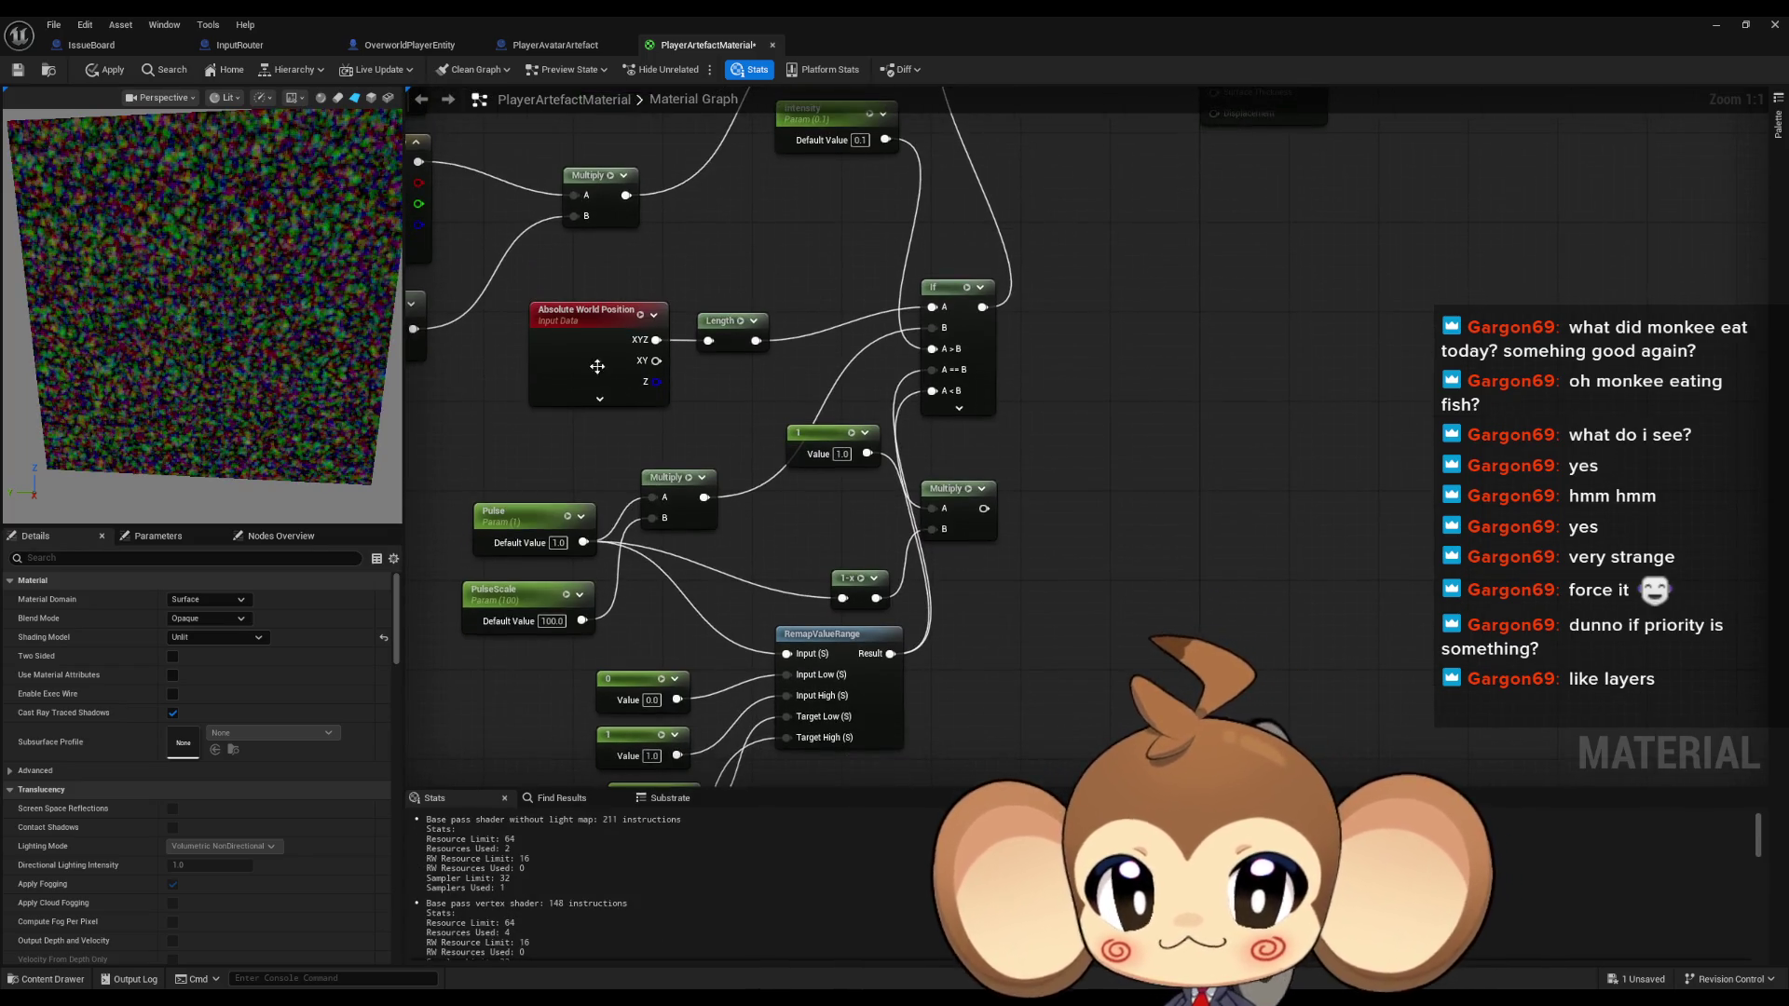
Scrub Pulse's default value to about 0.998541 to preview the effect
left_click(521, 504)
mouse_move(214, 638)
left_mouse_down()
mouse_move(154, 637)
mouse_move(219, 637)
mouse_move(172, 637)
left_mouse_up()
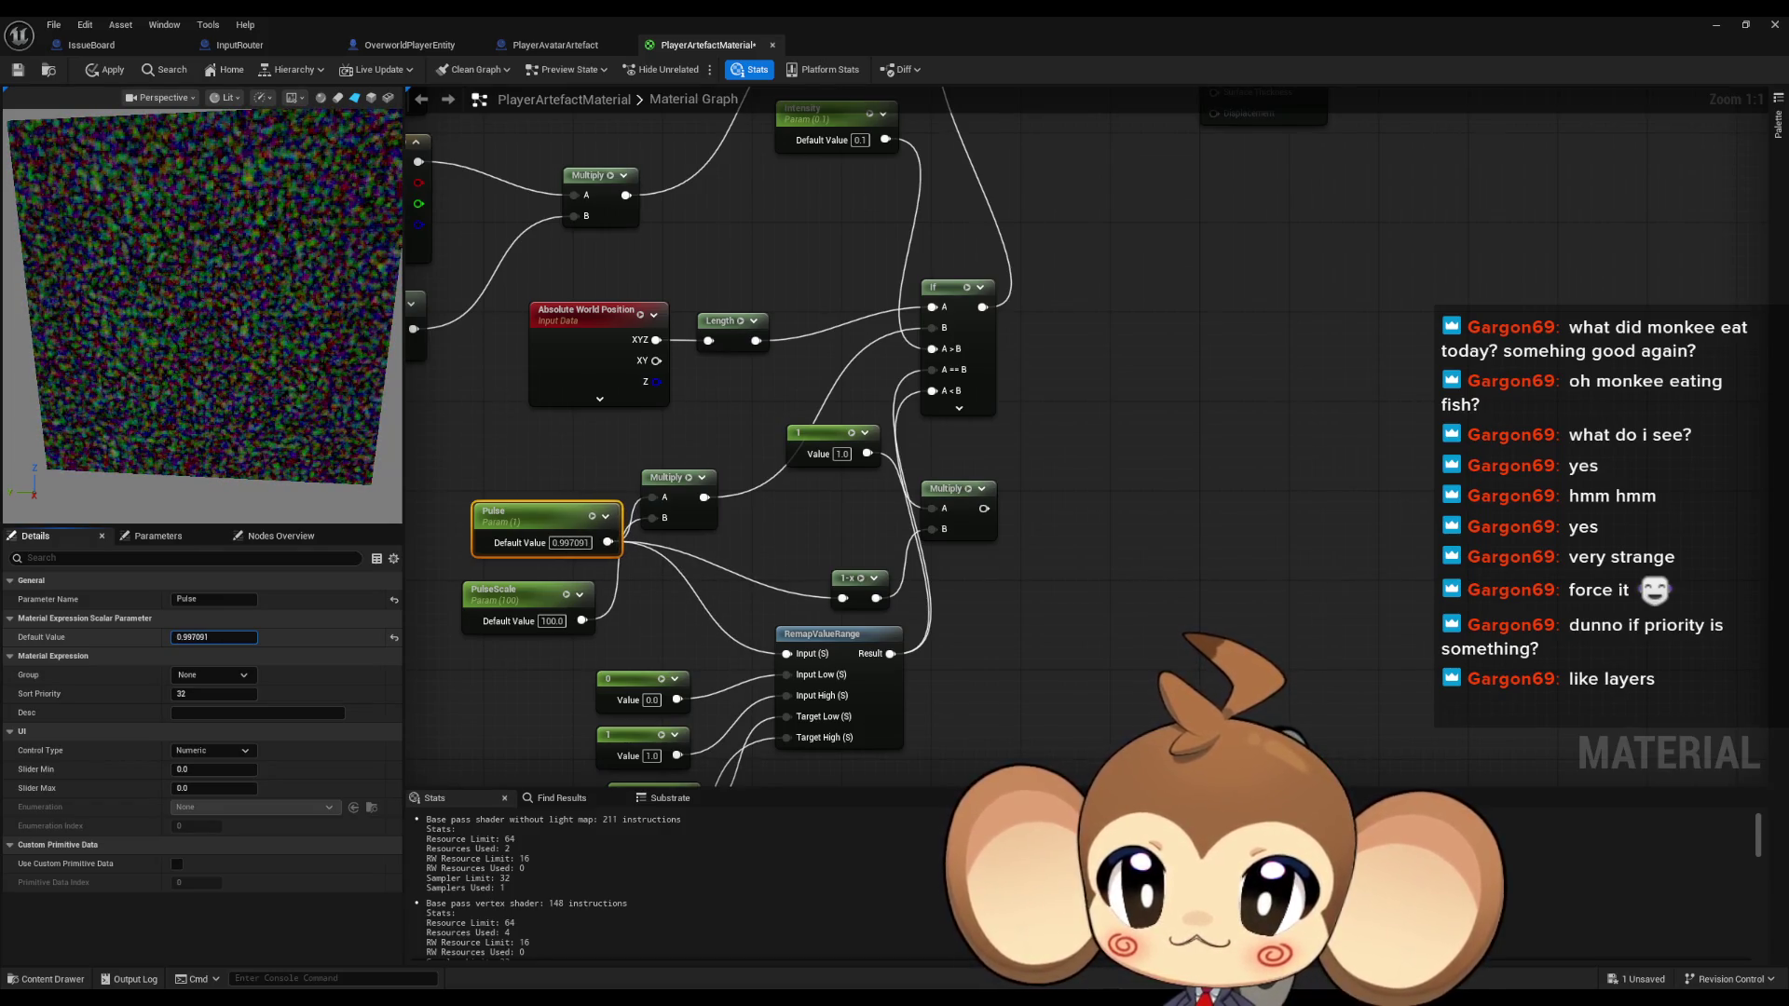
mouse_move(187, 638)
left_mouse_down()
mouse_move(207, 638)
mouse_move(127, 637)
mouse_move(190, 638)
left_mouse_up()
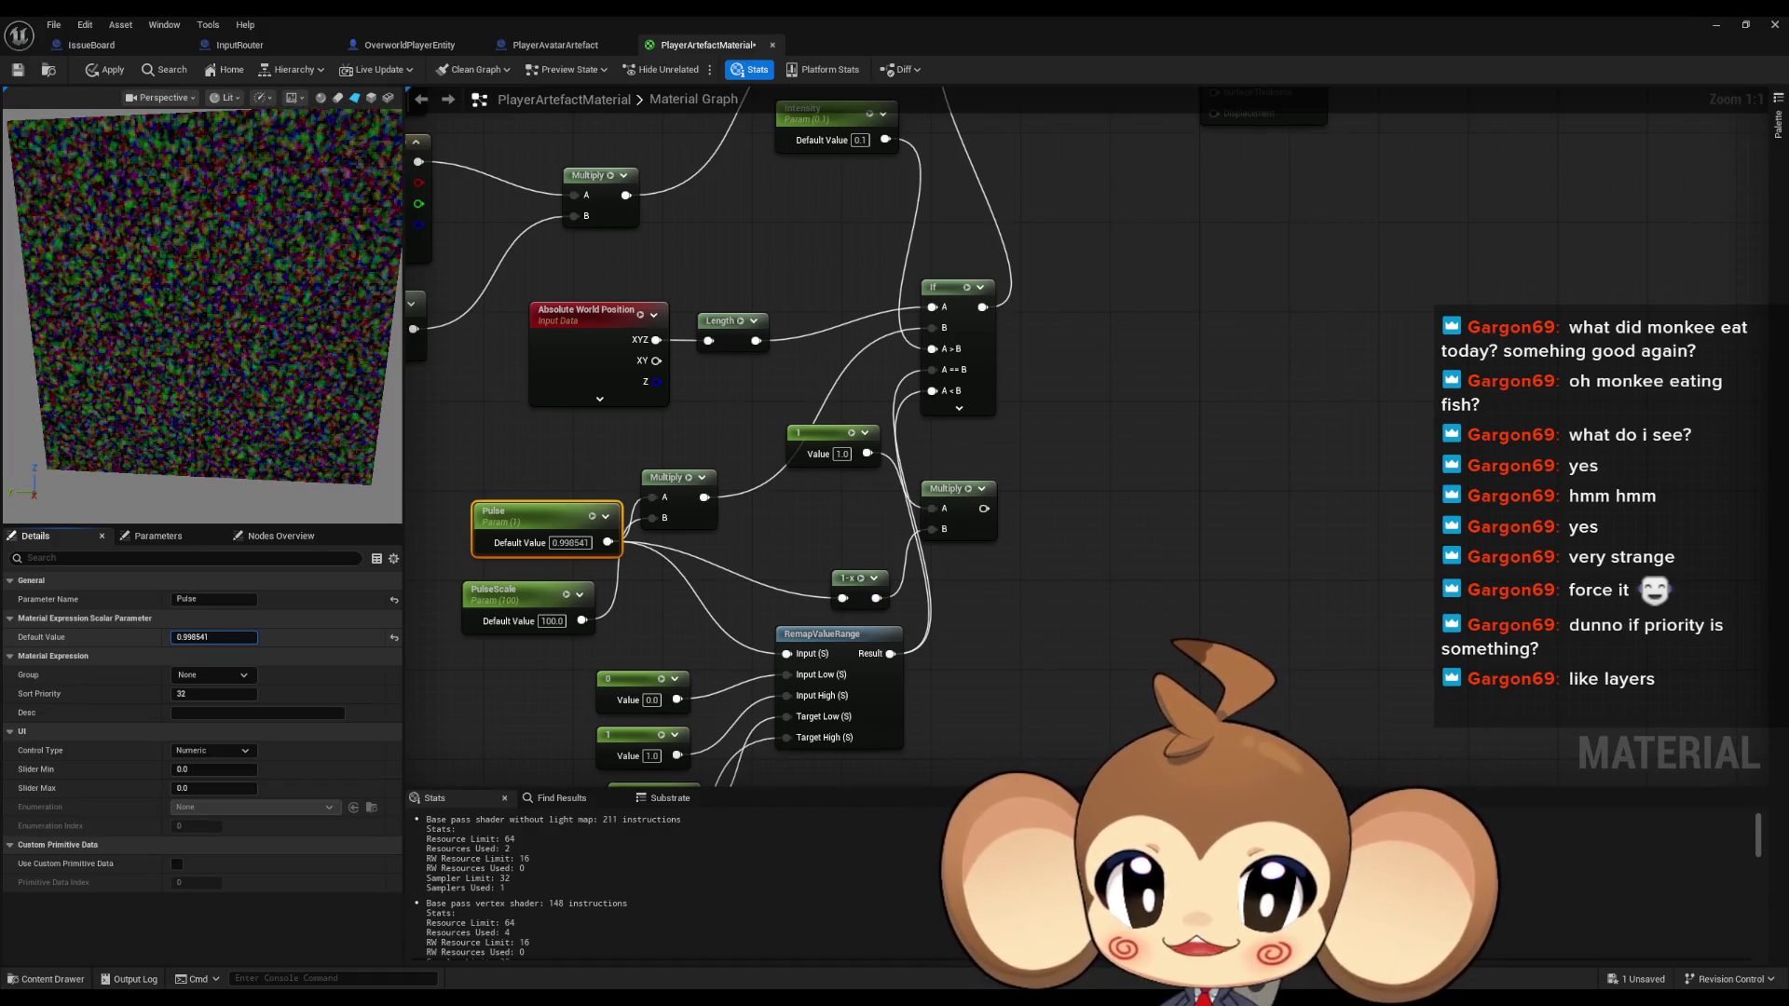
left_click_drag(850, 618, 832, 459)
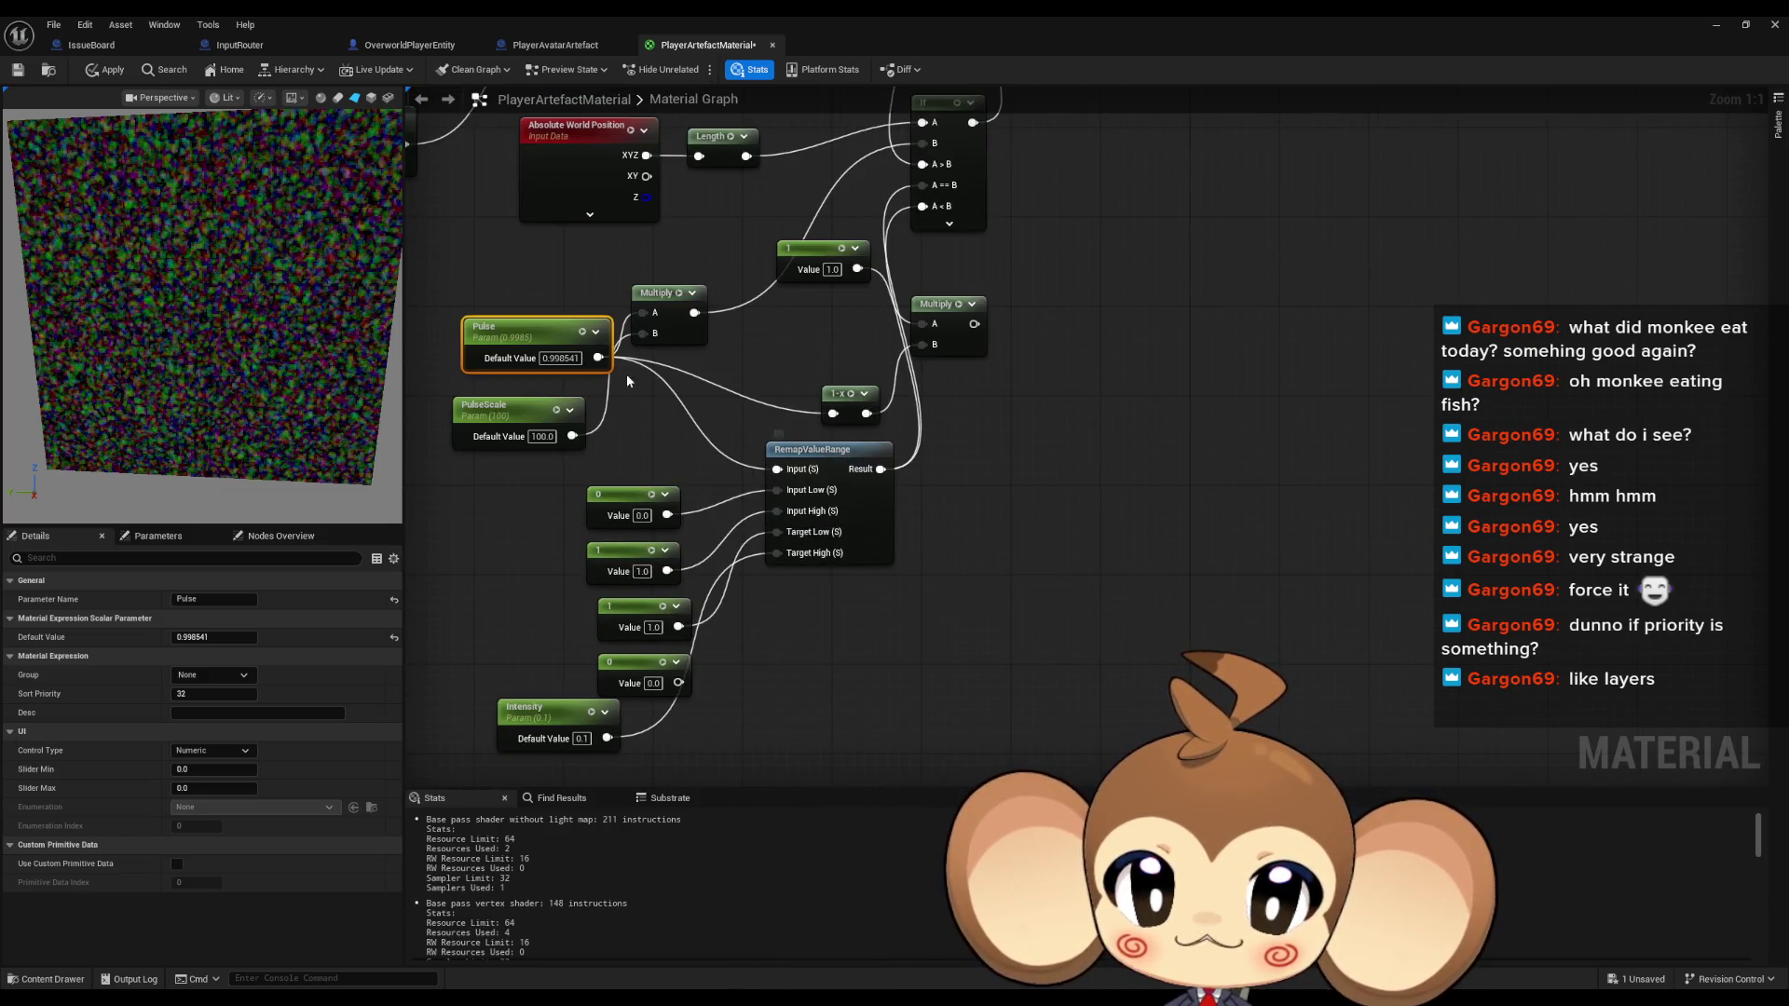
Add a Clamp node fed by the RemapValueRange result
mouse_move(598, 364)
left_mouse_down()
mouse_move(946, 587)
mouse_move(983, 583)
left_mouse_up()
type("re")
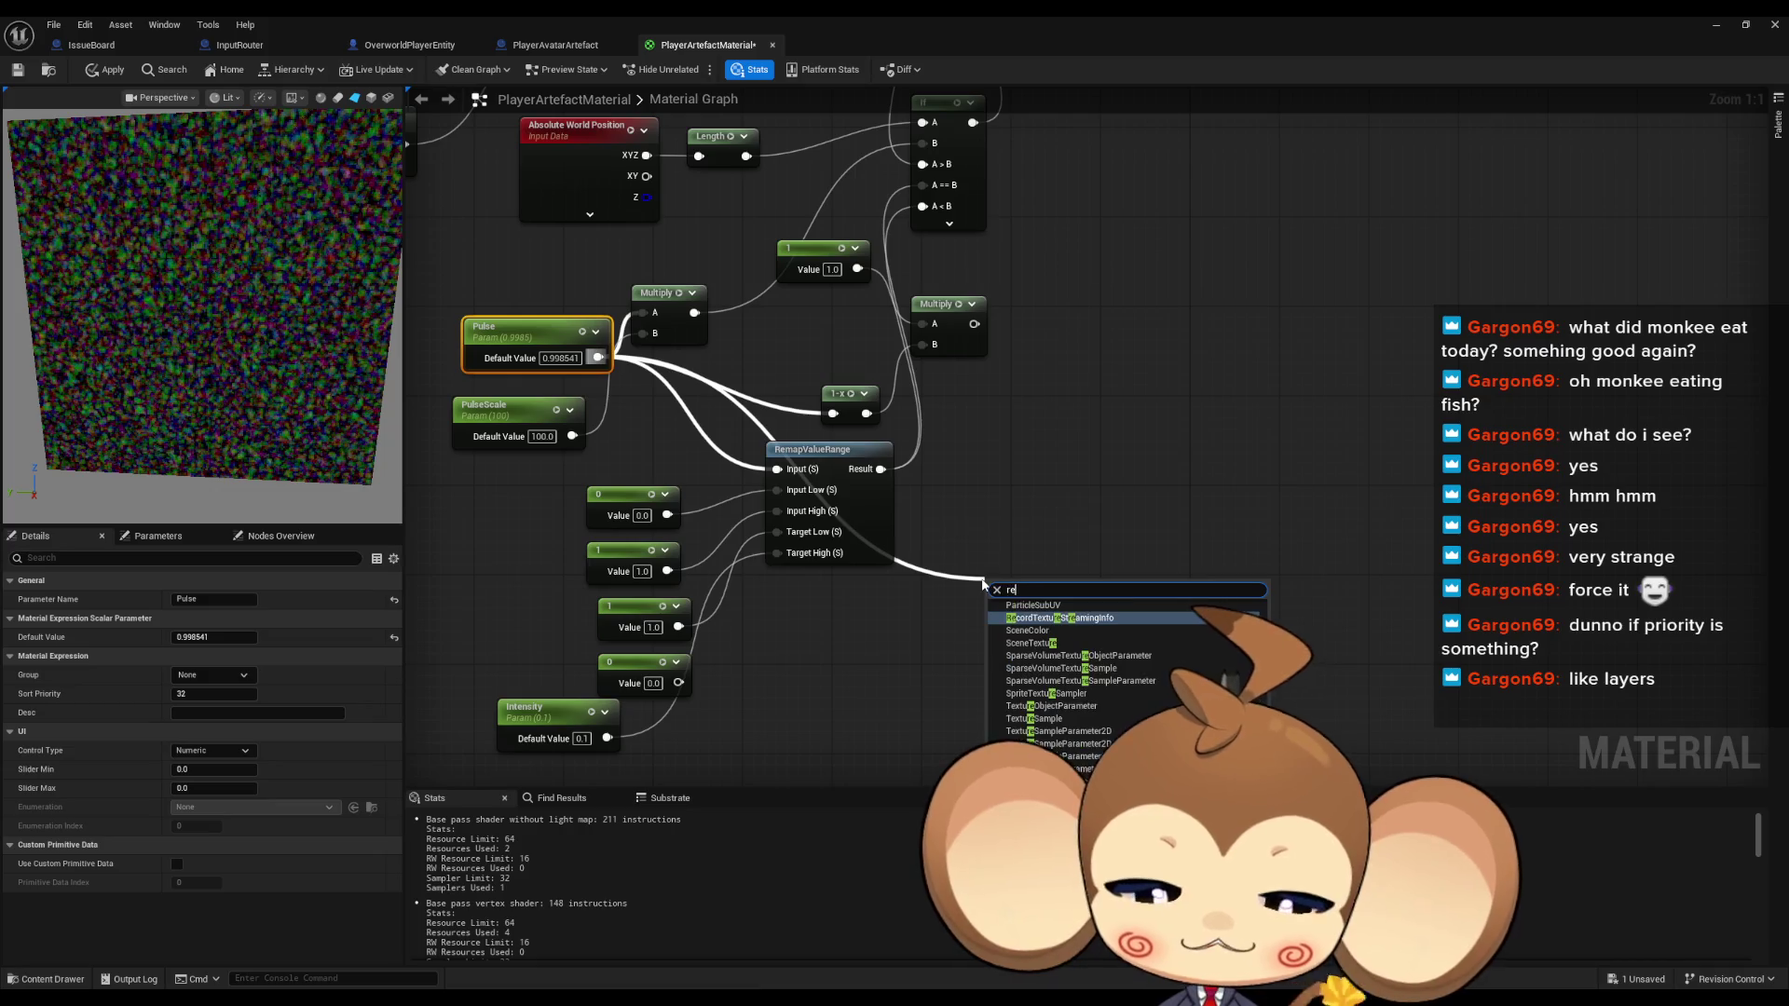
type("m cl")
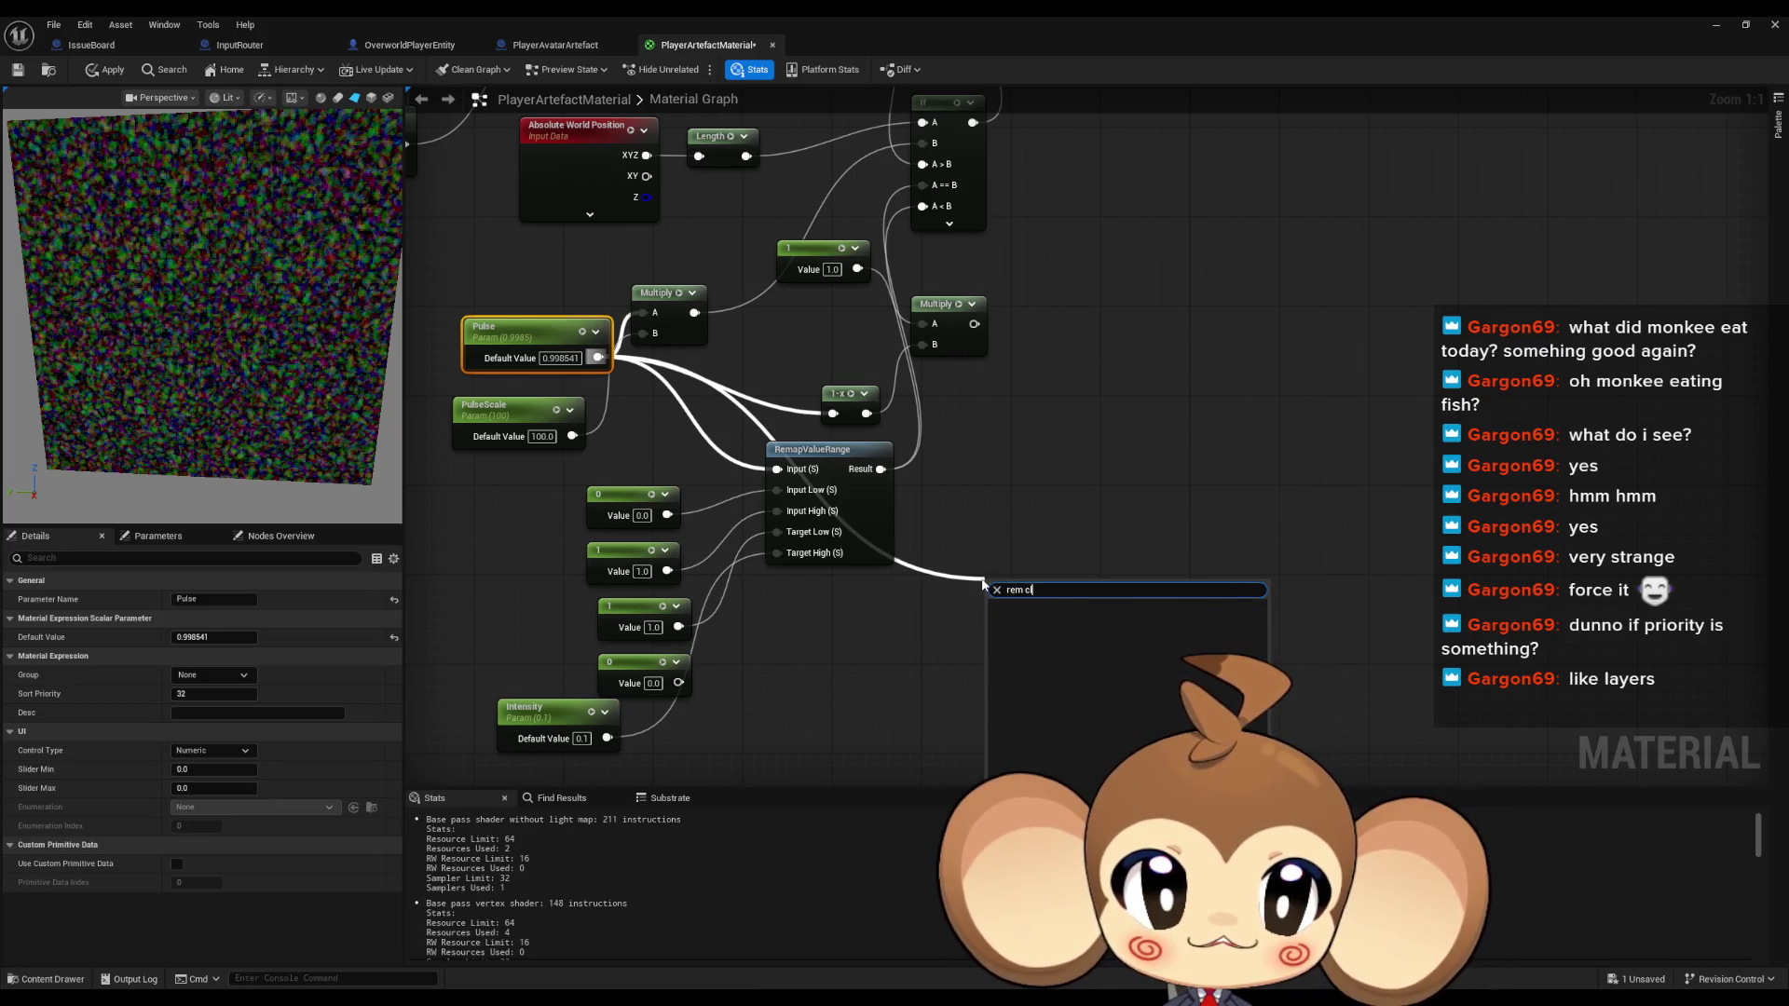
key("BackSpace")
key("BackSpace")
key("BackSpace")
type("clam")
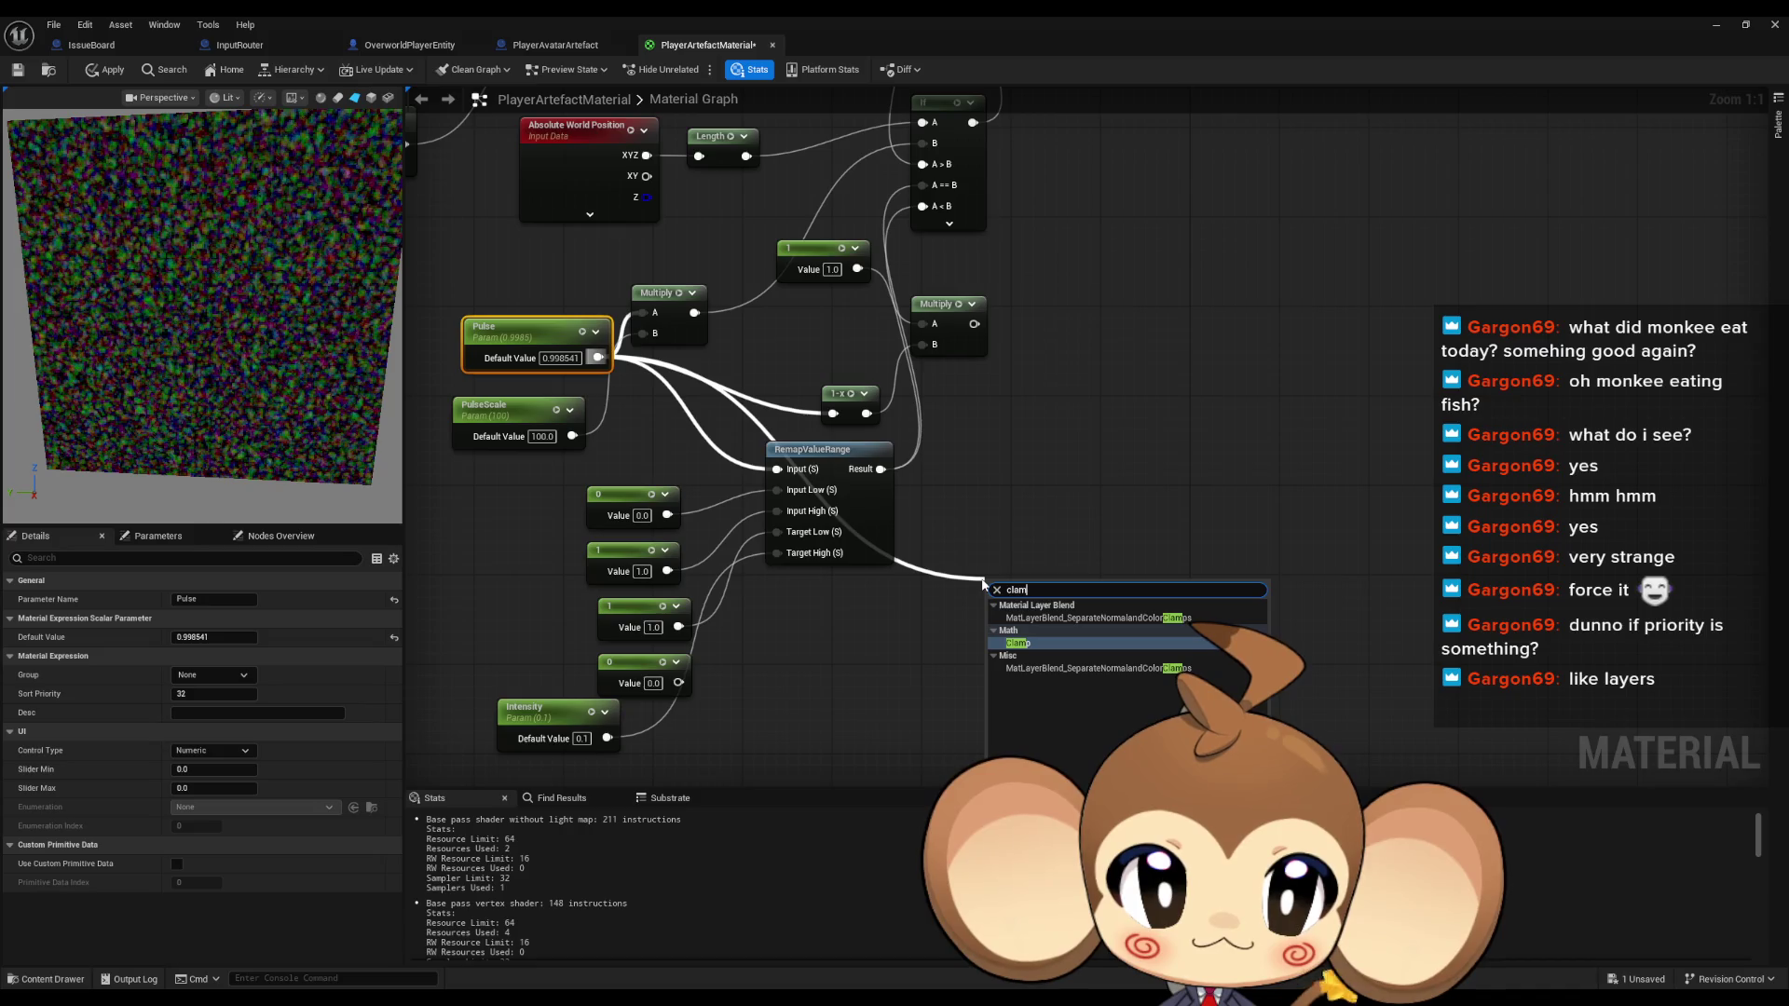
key("Return")
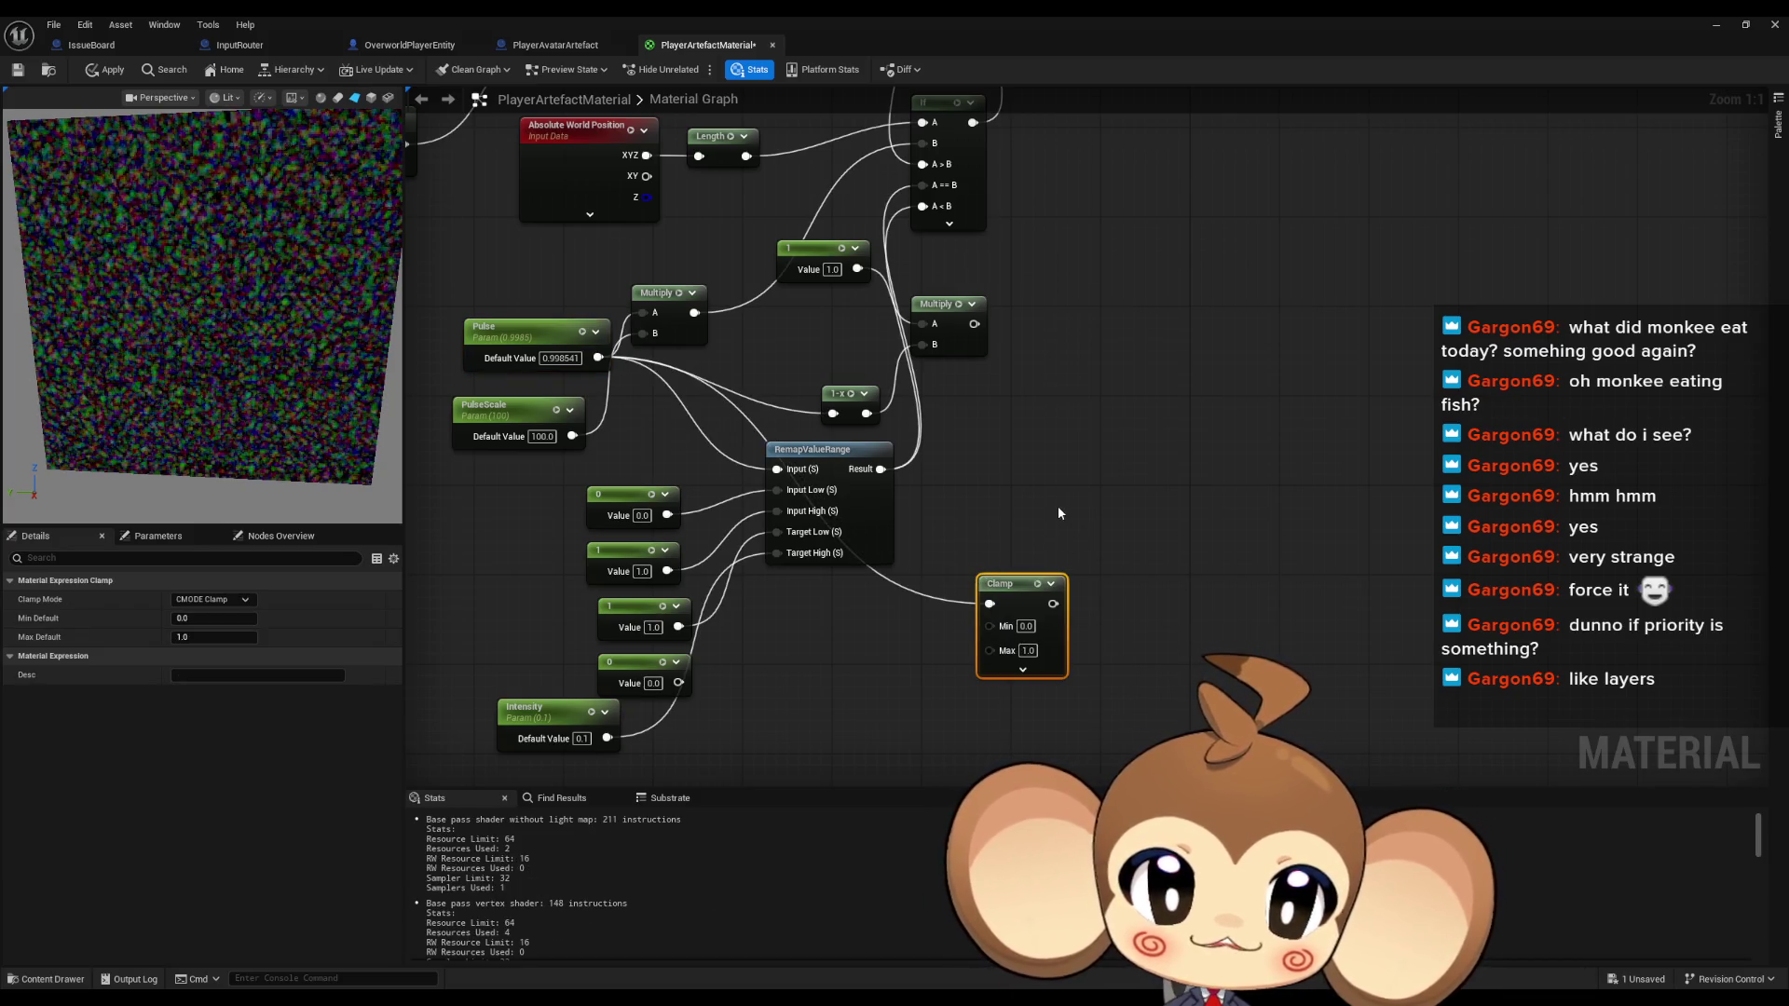
left_click_drag(1027, 624, 1006, 523)
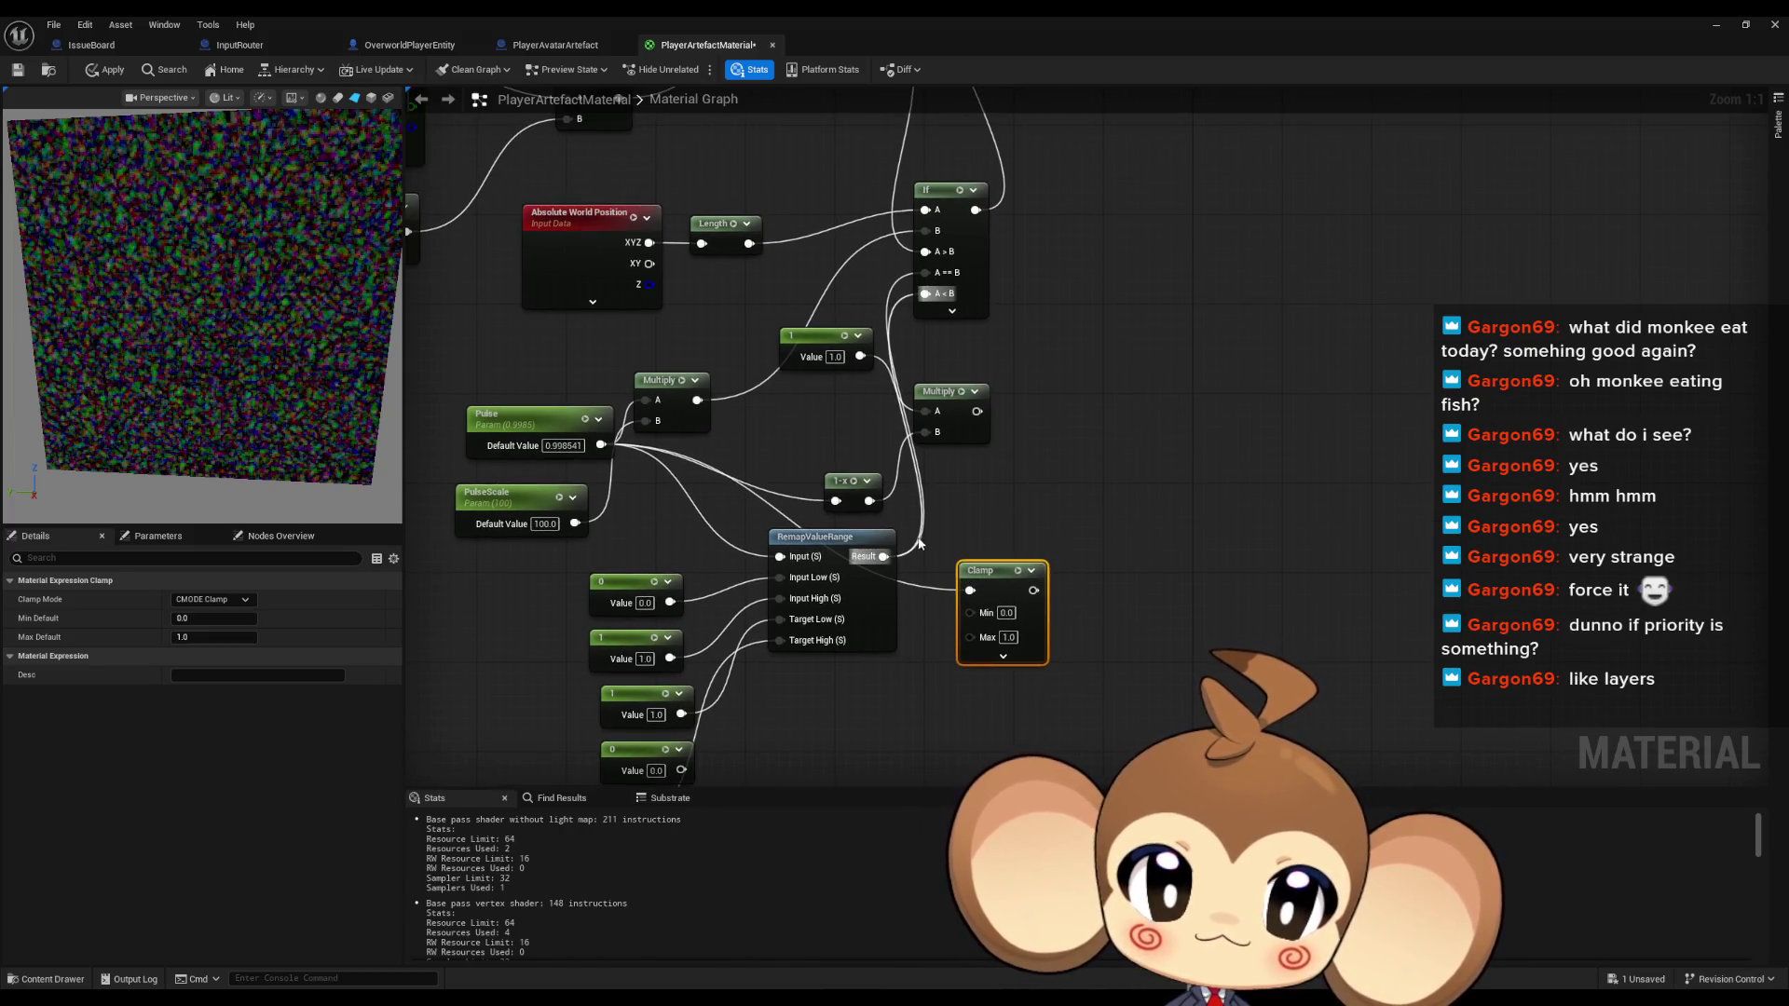
left_click(922, 605)
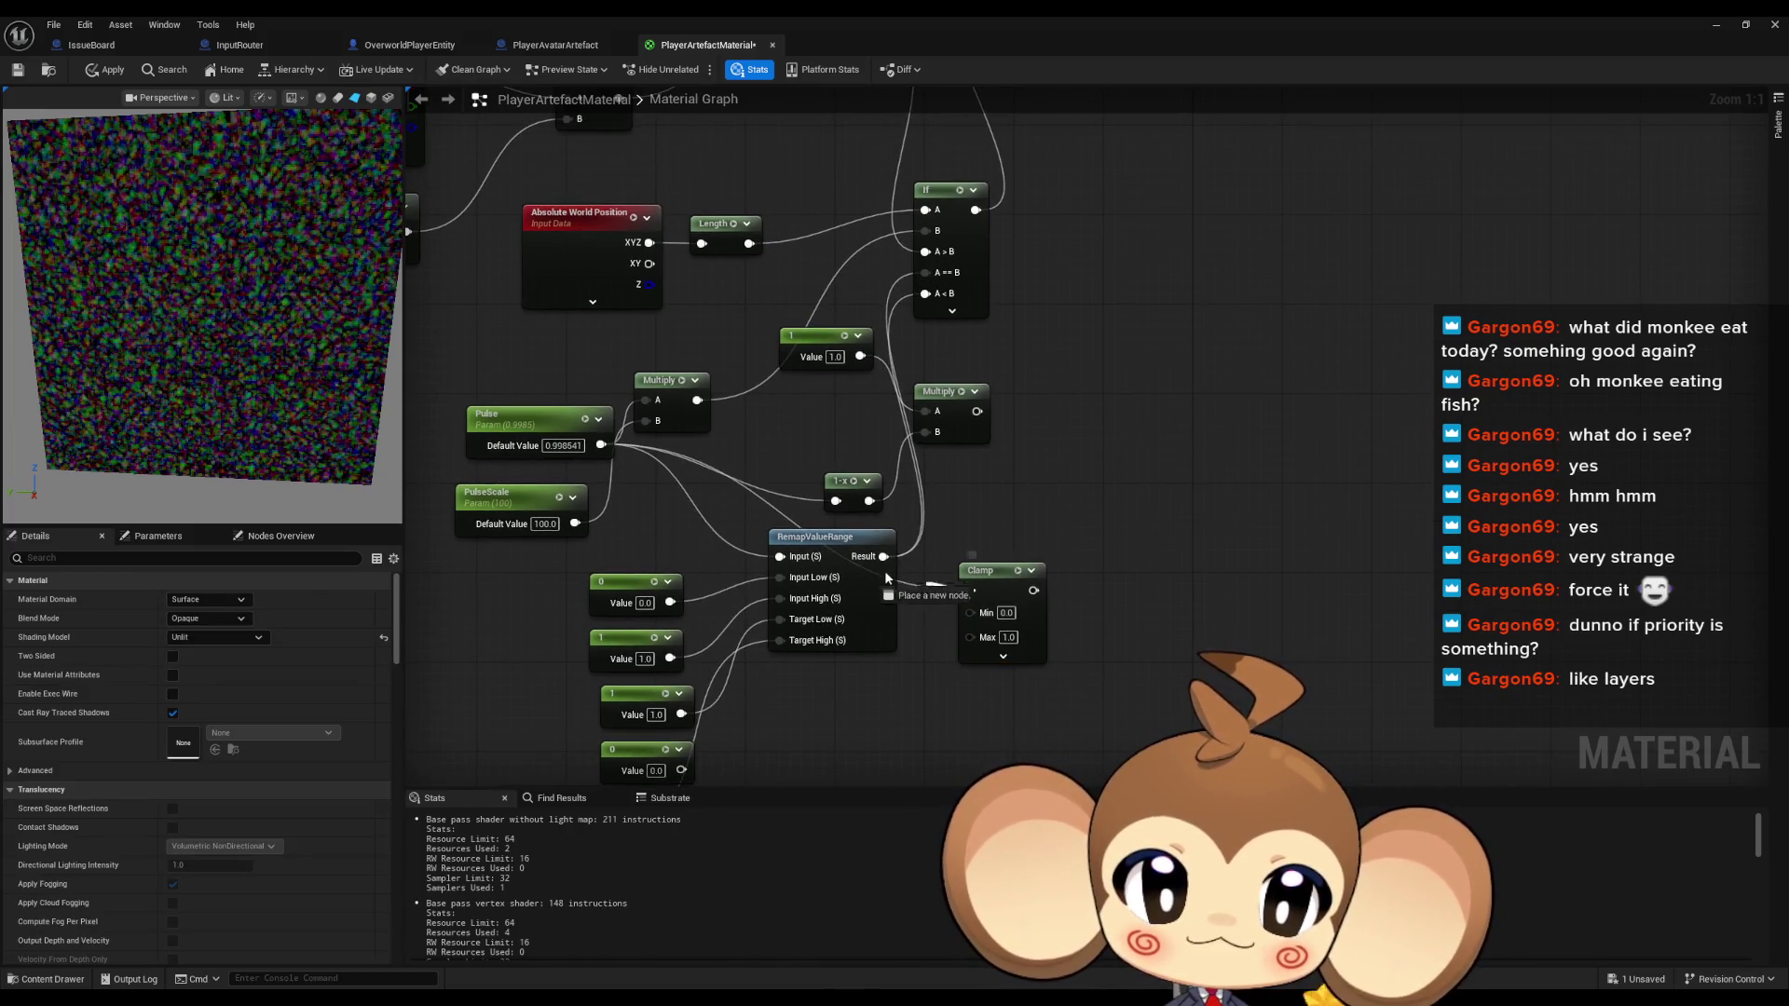
Try wiring the Clamp into the If node's A<B, remove that link, and scrub Pulse to 0.533052
left_click_drag(1033, 590, 925, 294)
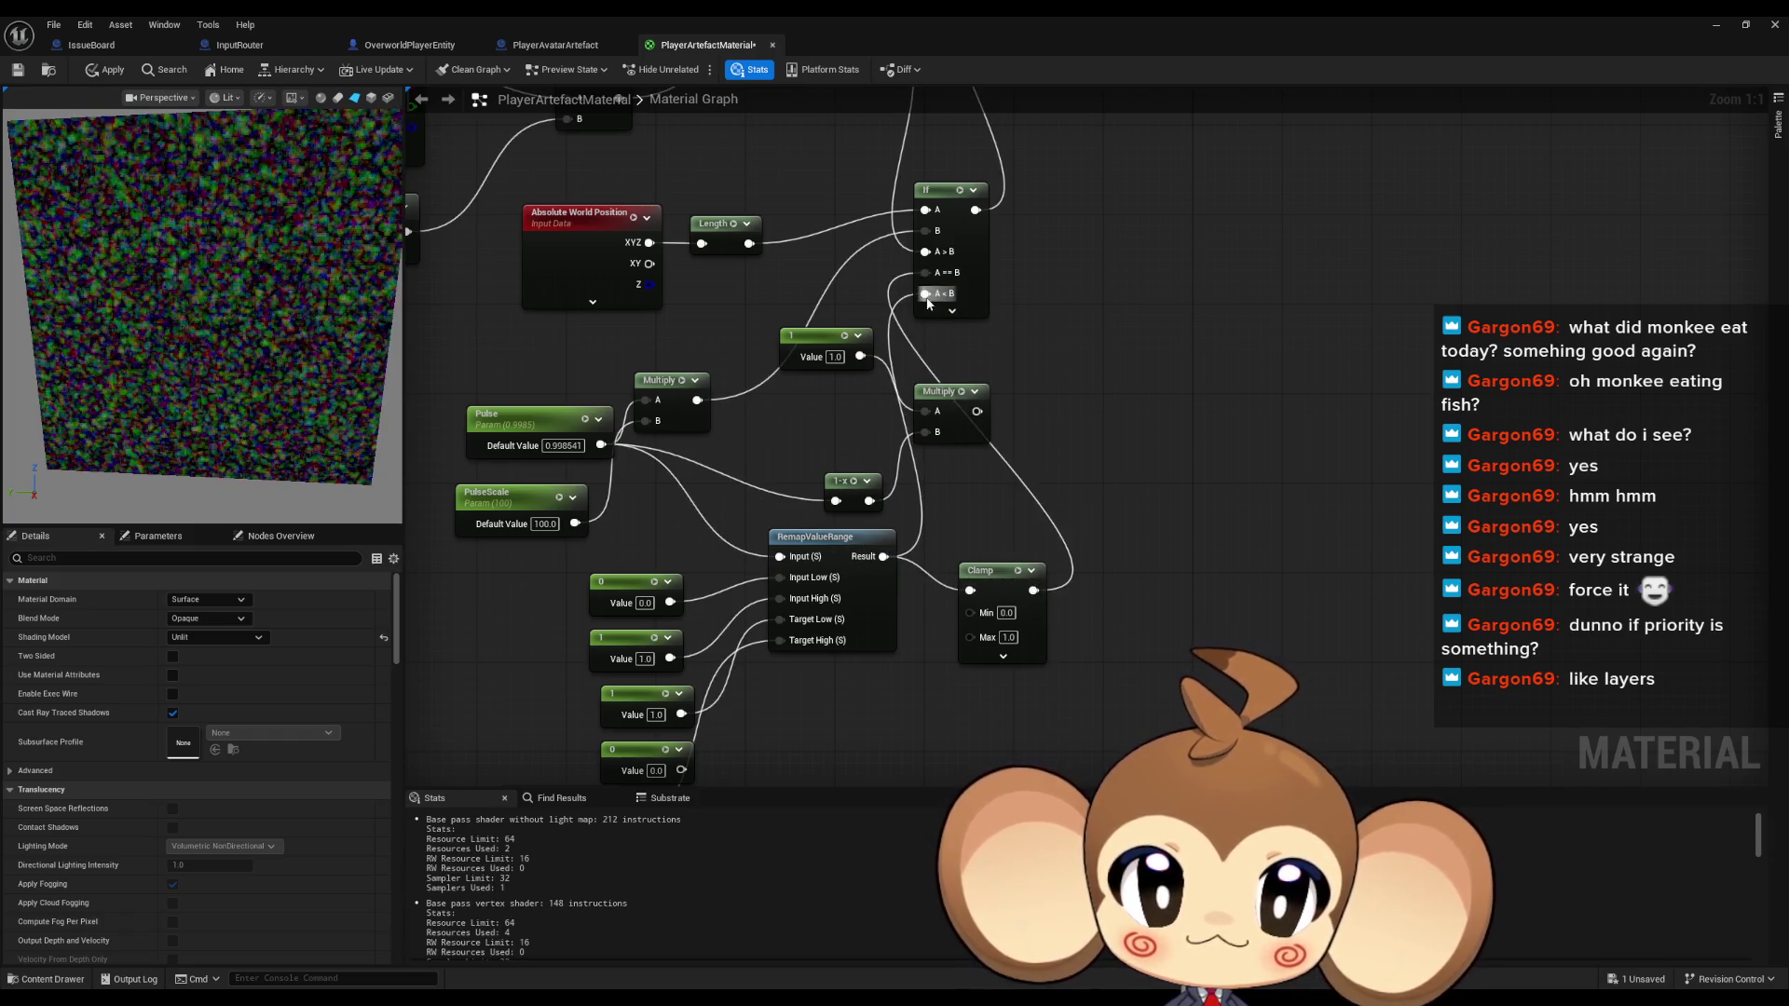
left_click_drag(1023, 608, 1110, 534)
left_click(541, 422)
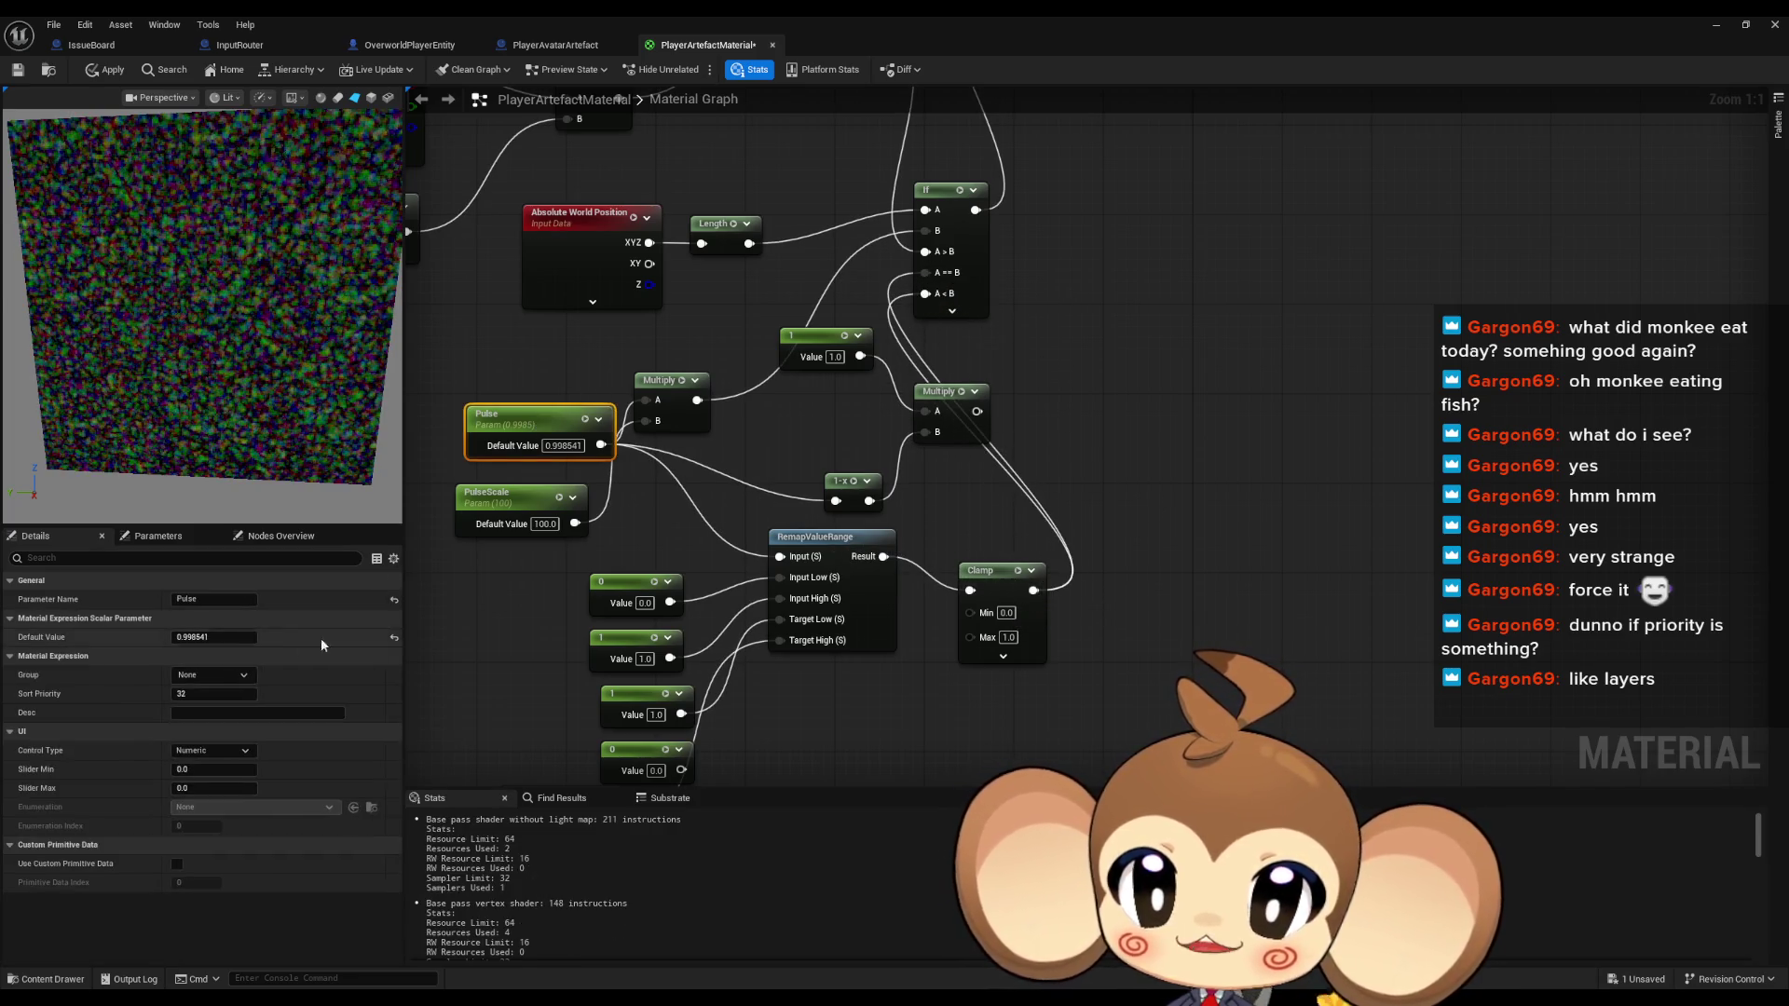
mouse_move(214, 637)
left_mouse_down()
mouse_move(159, 637)
mouse_move(239, 637)
left_mouse_up()
Connect Intensity to the Clamp's Min input and set Pulse's default value to 0
left_click_drag(771, 743, 774, 623)
left_click_drag(614, 704, 973, 490)
left_click(904, 642)
left_click(562, 383)
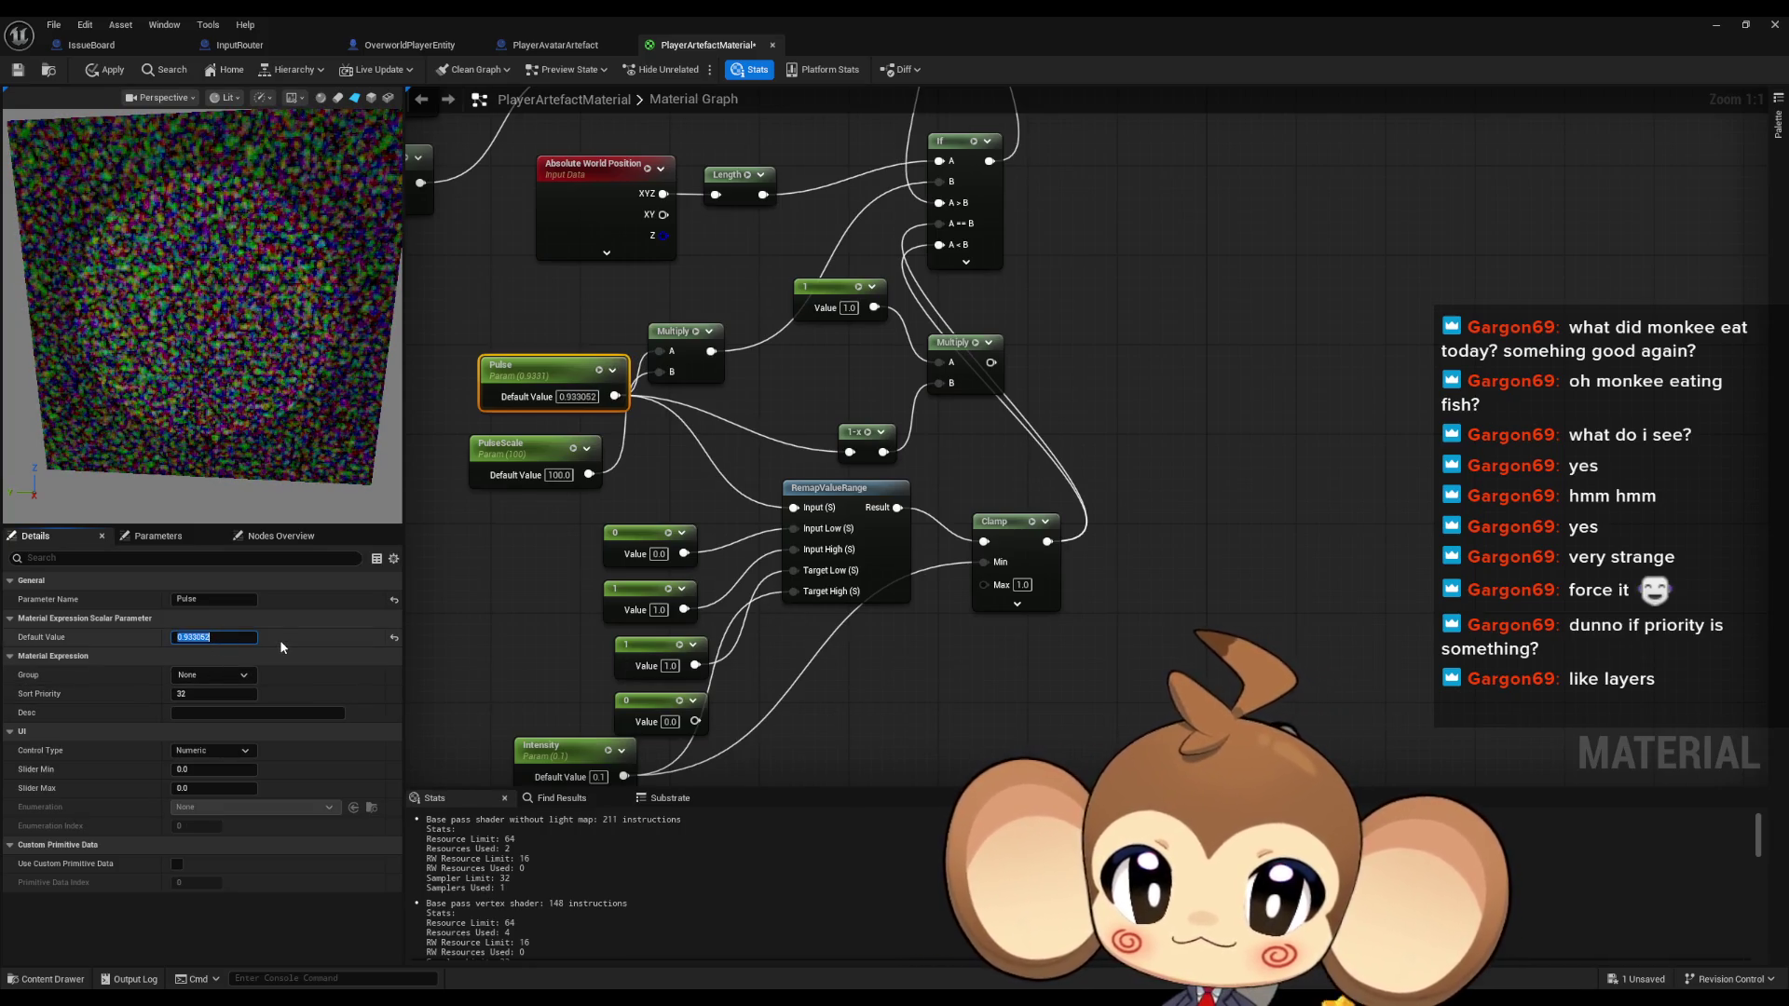
type("0")
key("Return")
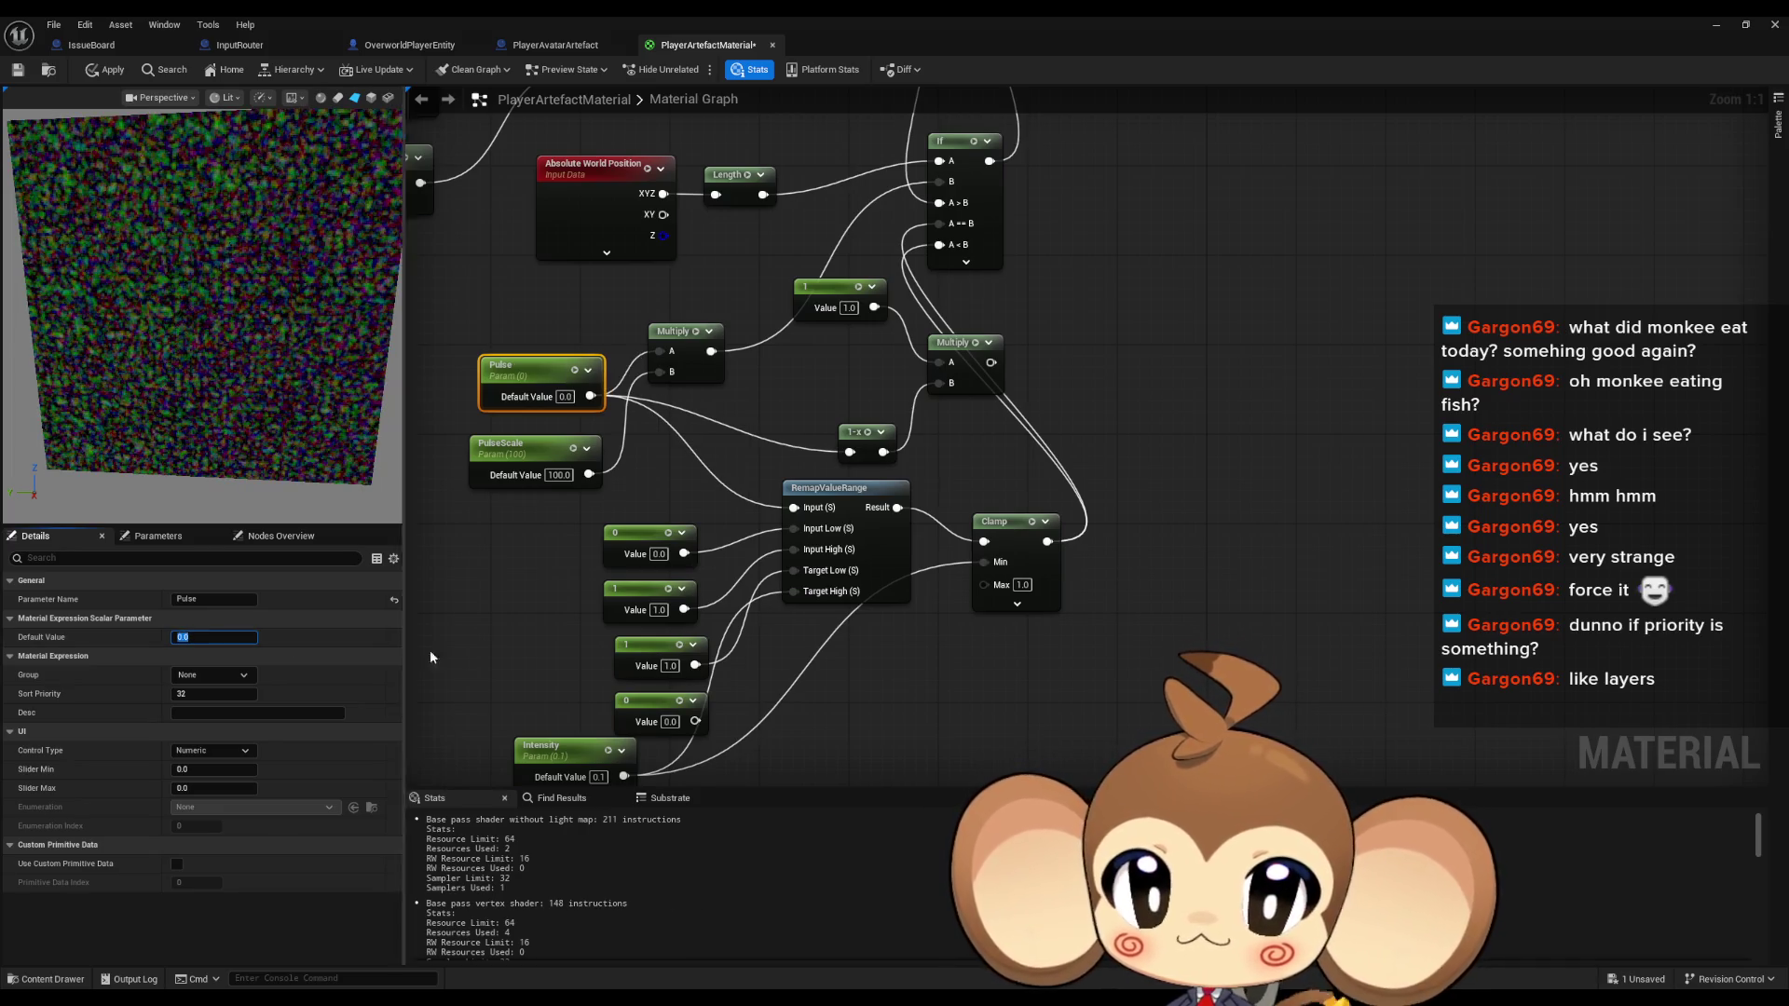
Set Intensity's default to 1.0, then test Pulse at about 2 and reset it to 0
left_click_drag(810, 390, 805, 449)
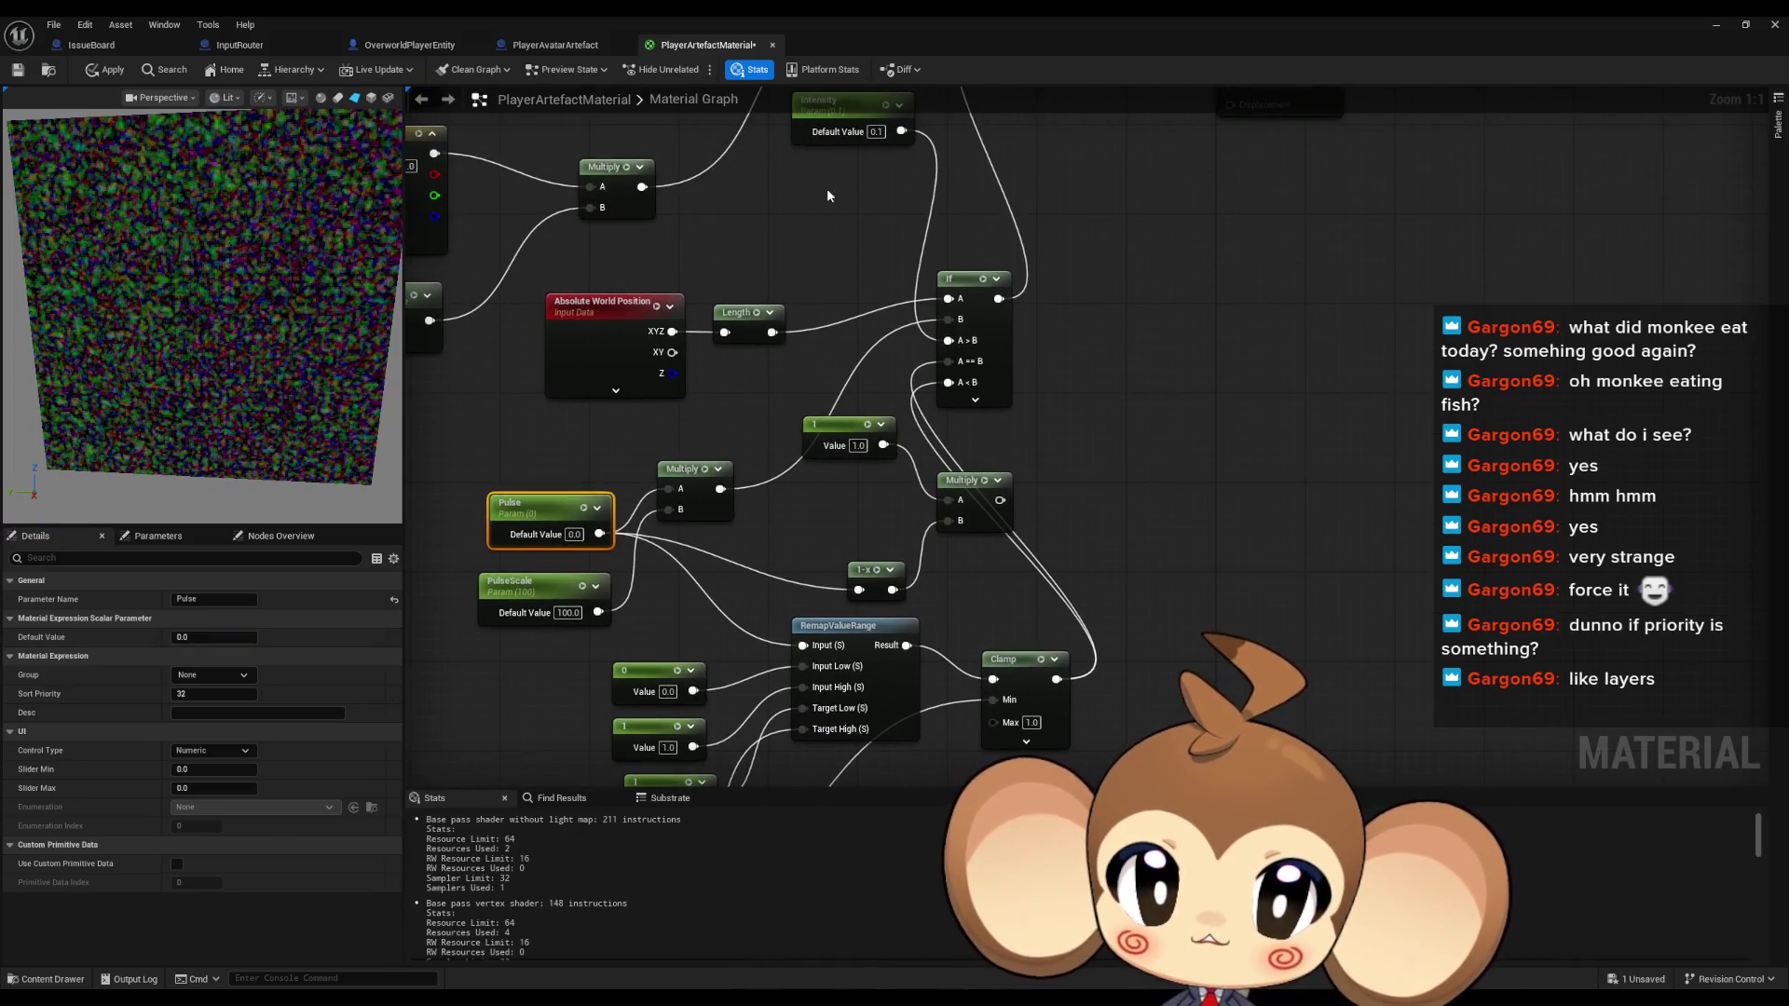
left_click_drag(827, 195, 887, 231)
left_click(886, 219)
type("1")
left_click(1181, 296)
left_click_drag(1181, 296, 1215, 193)
left_click(559, 588)
mouse_move(190, 633)
left_mouse_down()
mouse_move(219, 626)
mouse_move(184, 619)
left_mouse_up()
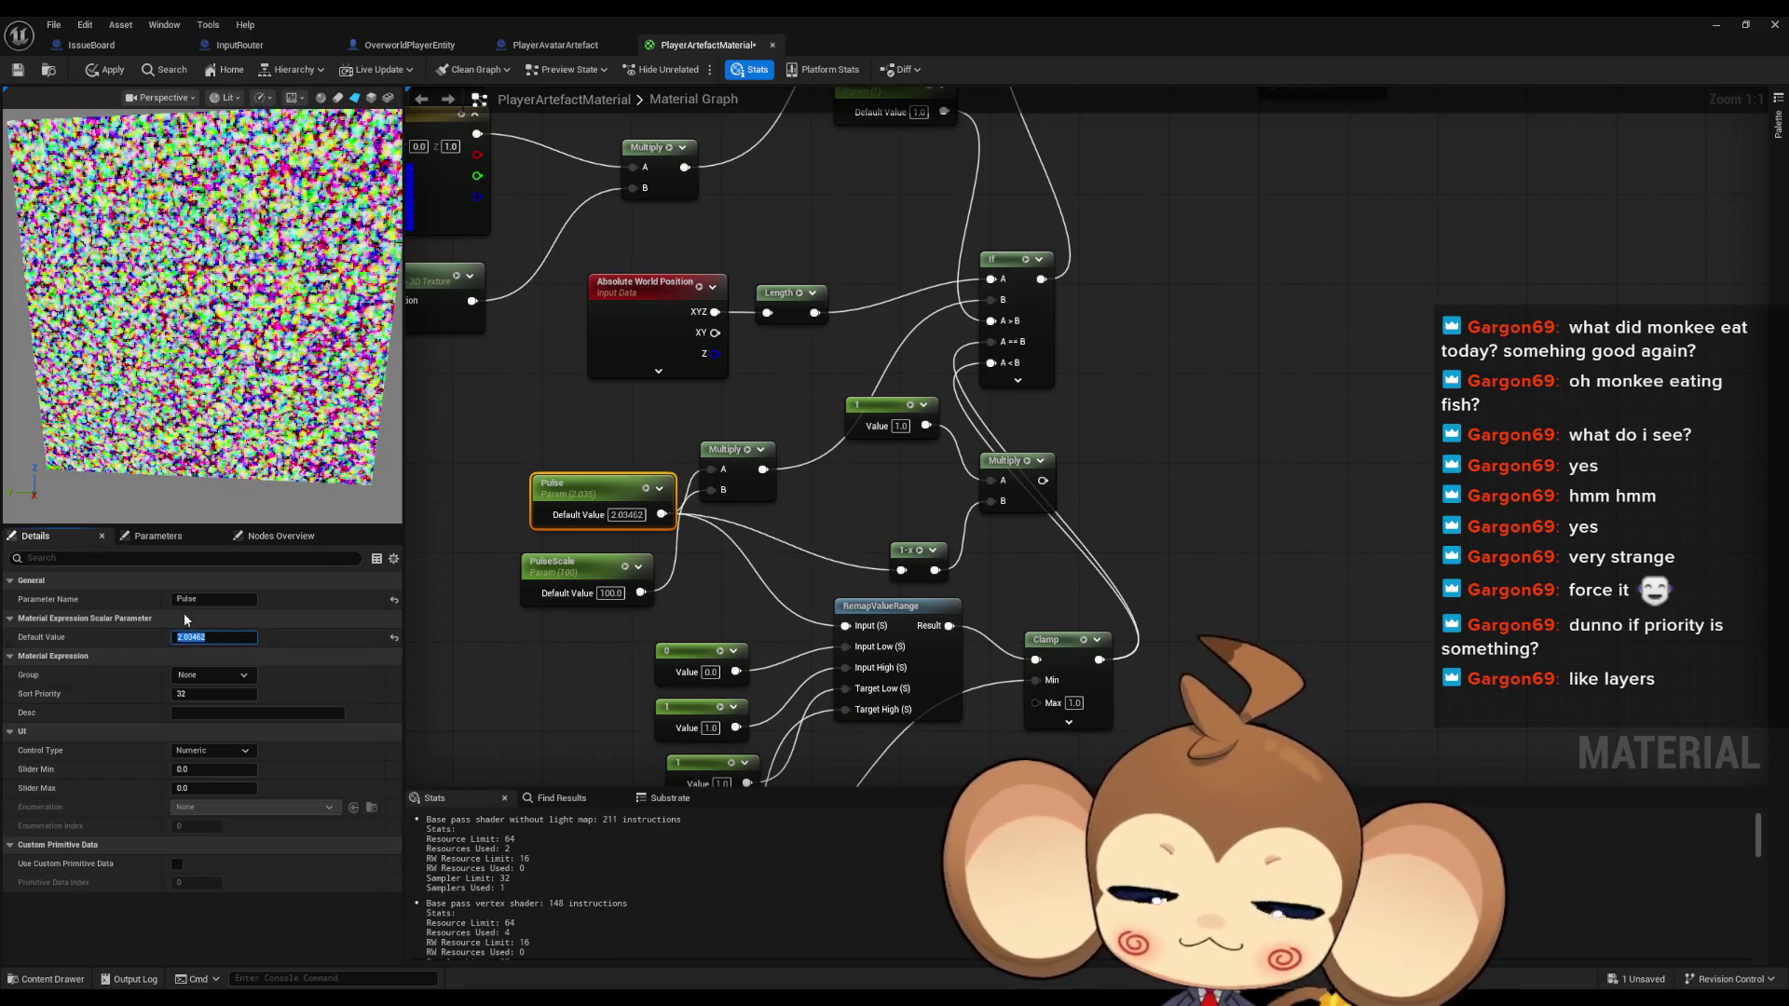
type("0")
key("Return")
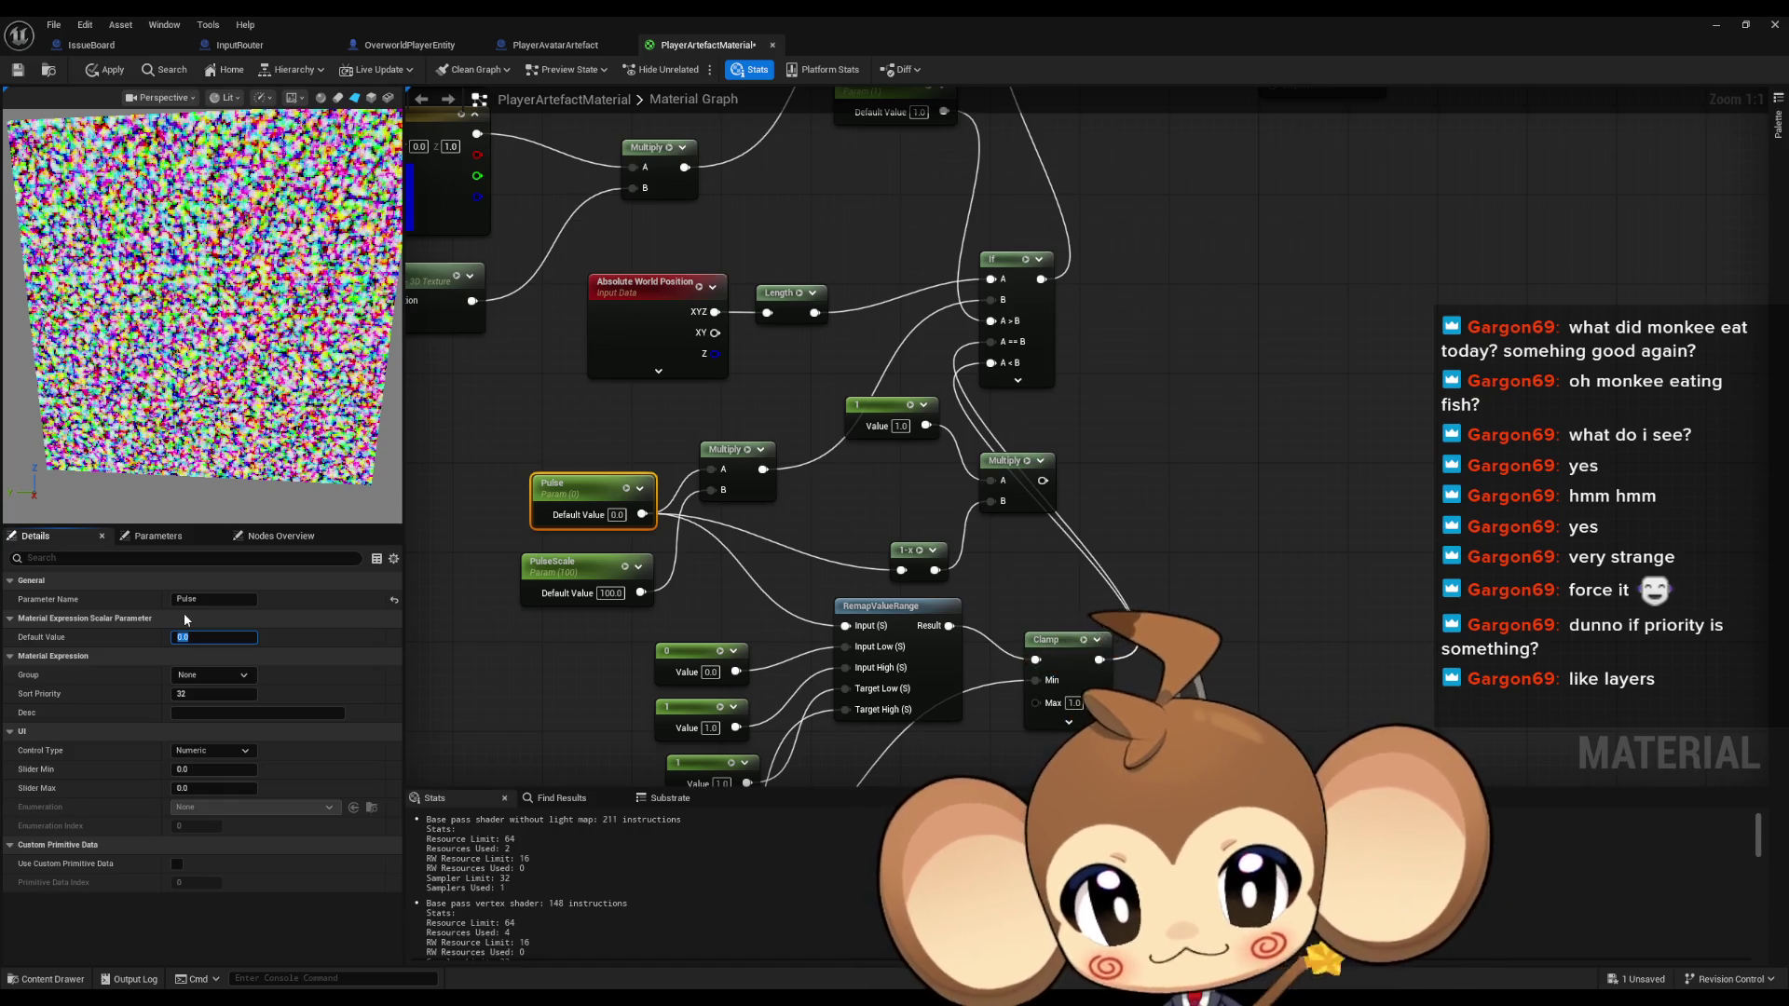
Switch to the PlayerAvatarArtefact Blueprint's InitializeVisualEntity graph
mouse_move(1263, 333)
left_mouse_down()
mouse_move(1189, 516)
mouse_move(1138, 555)
mouse_move(1148, 344)
left_mouse_up()
scroll(1194, 511, "down", 2)
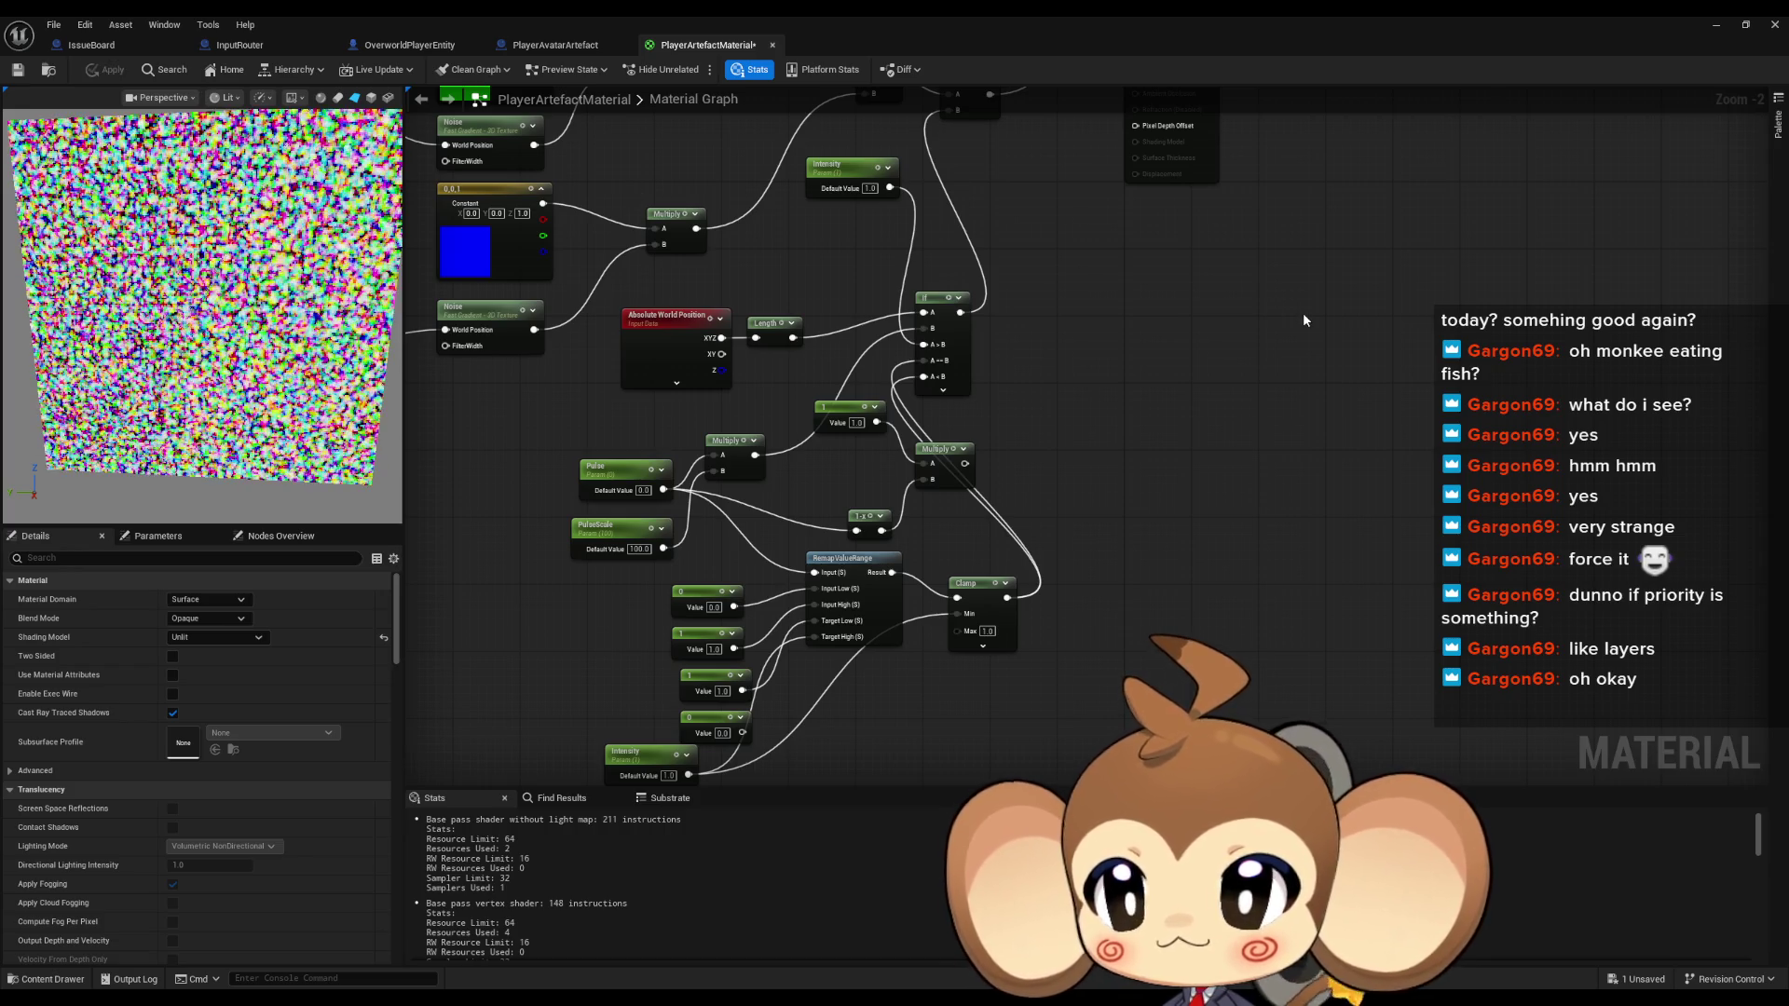
left_click_drag(1260, 344, 873, 212)
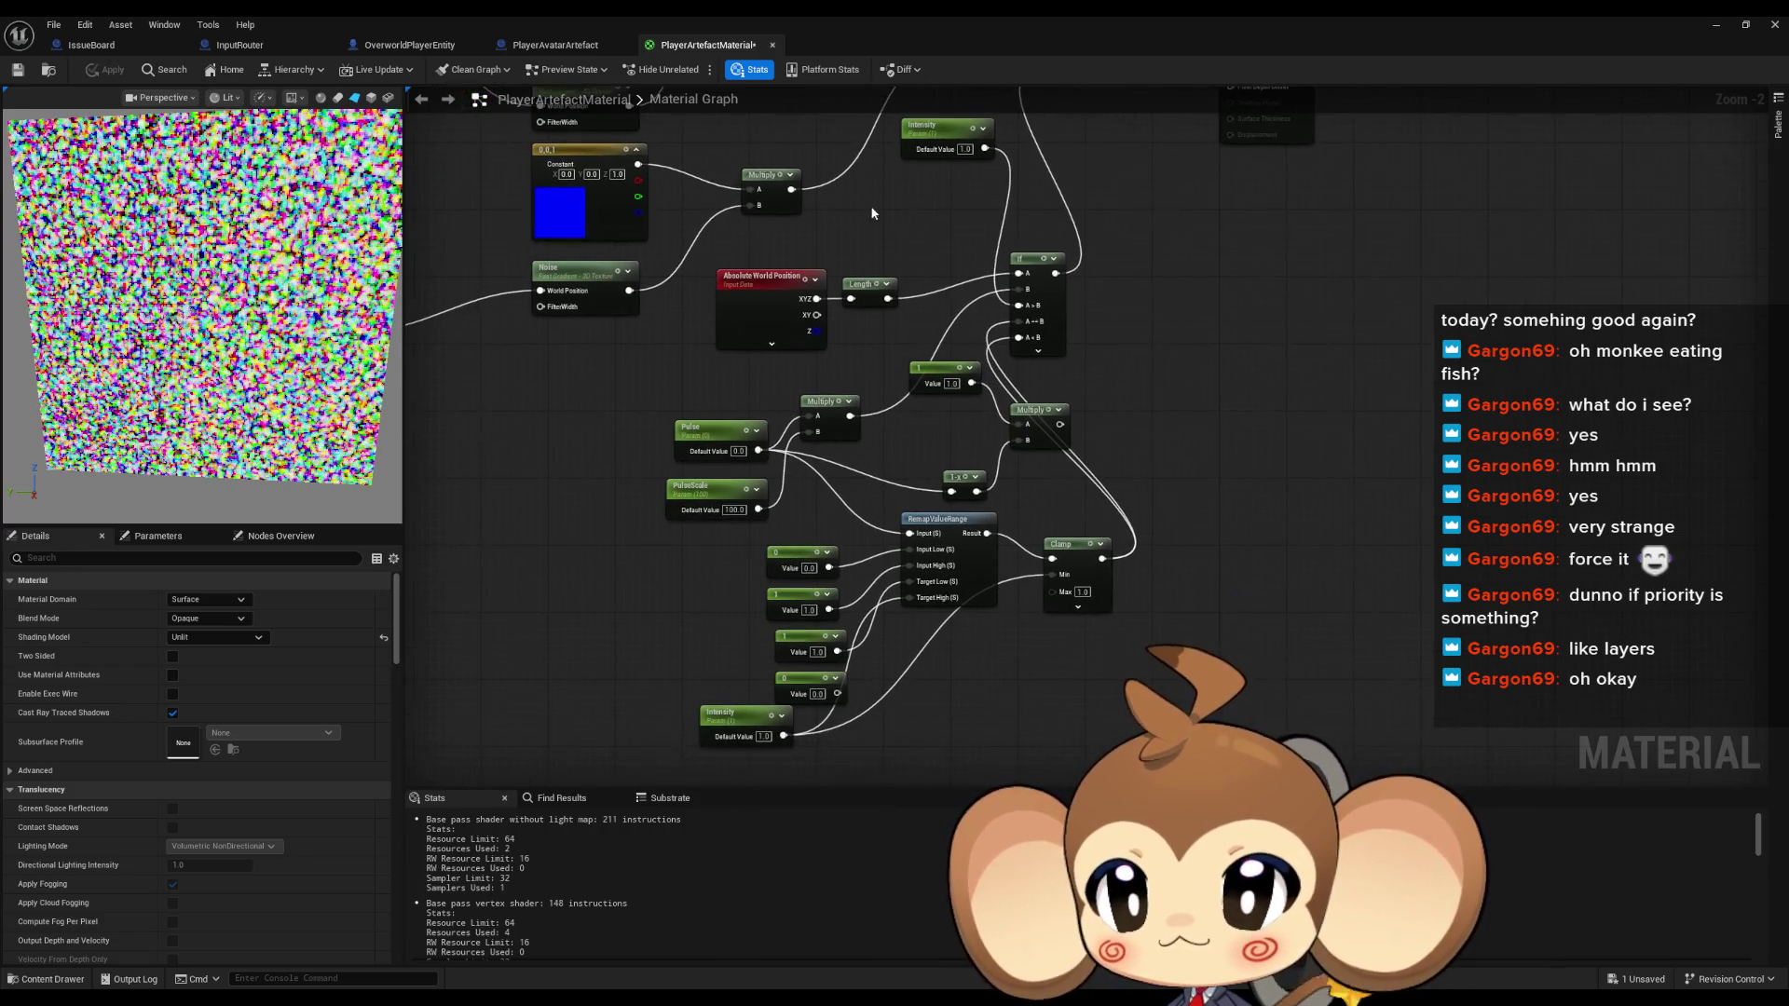
left_click(556, 46)
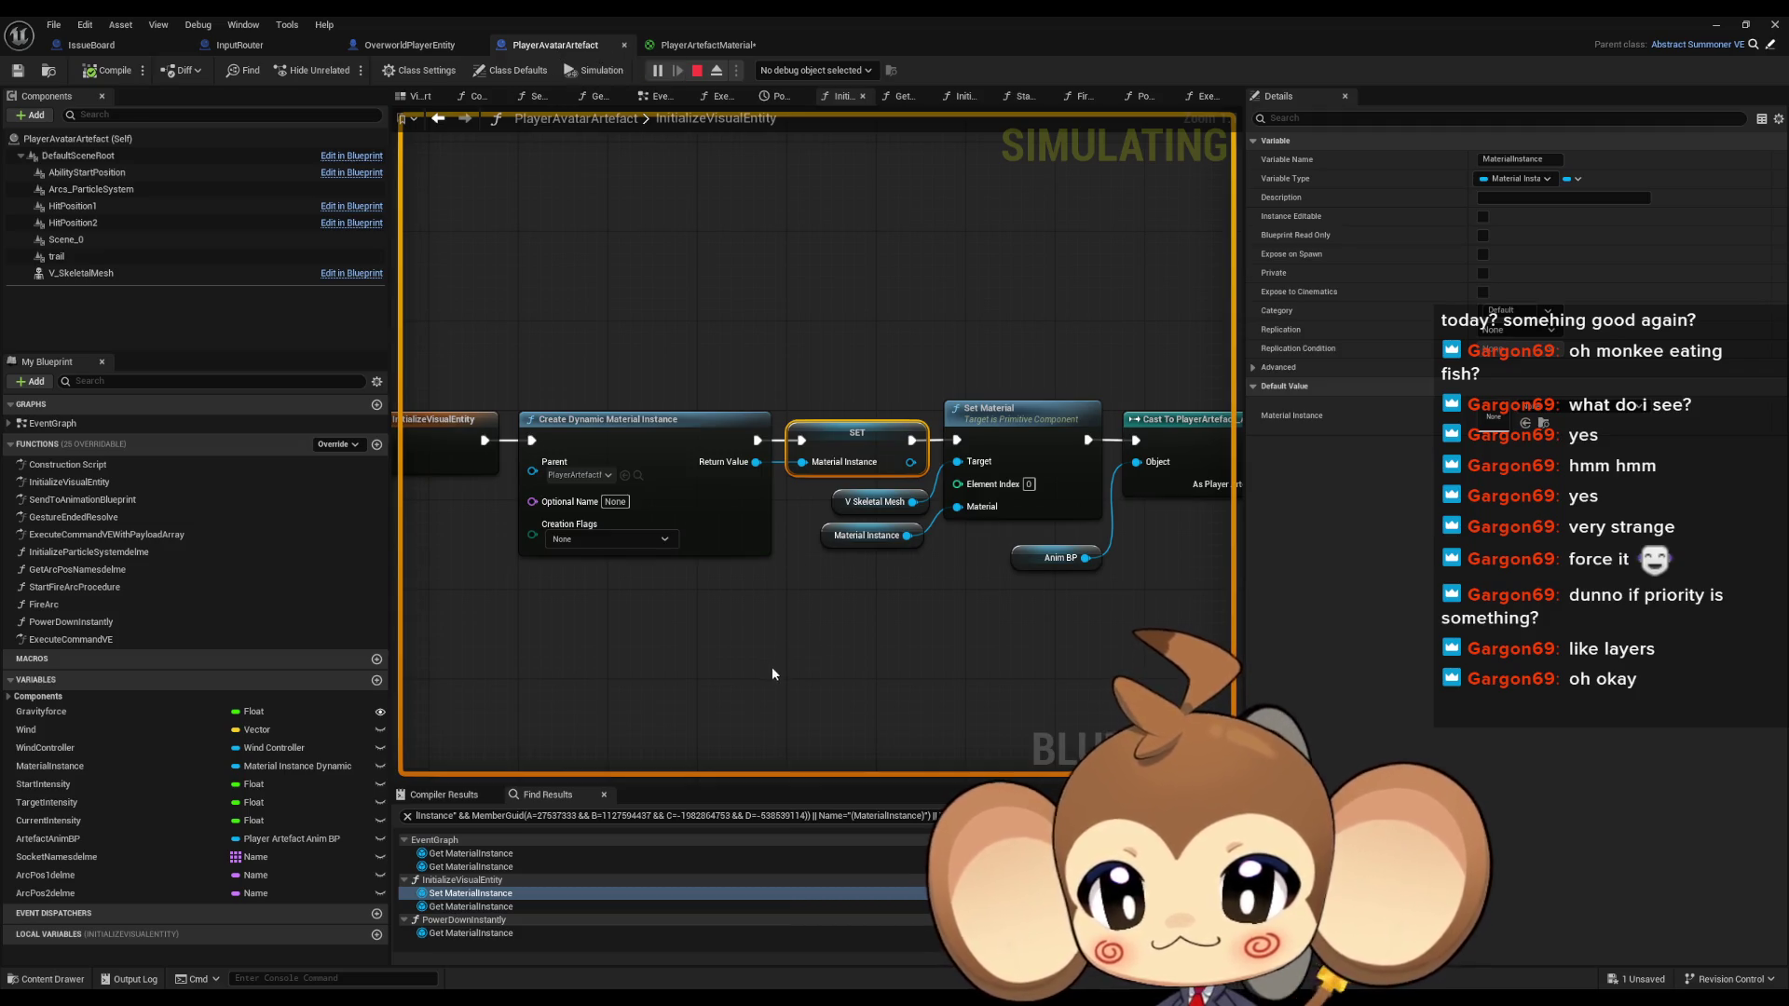
Open the Blueprint's EventGraph around the PowerDownTimeline nodes
scroll(702, 618, "down", 2)
left_click(898, 641)
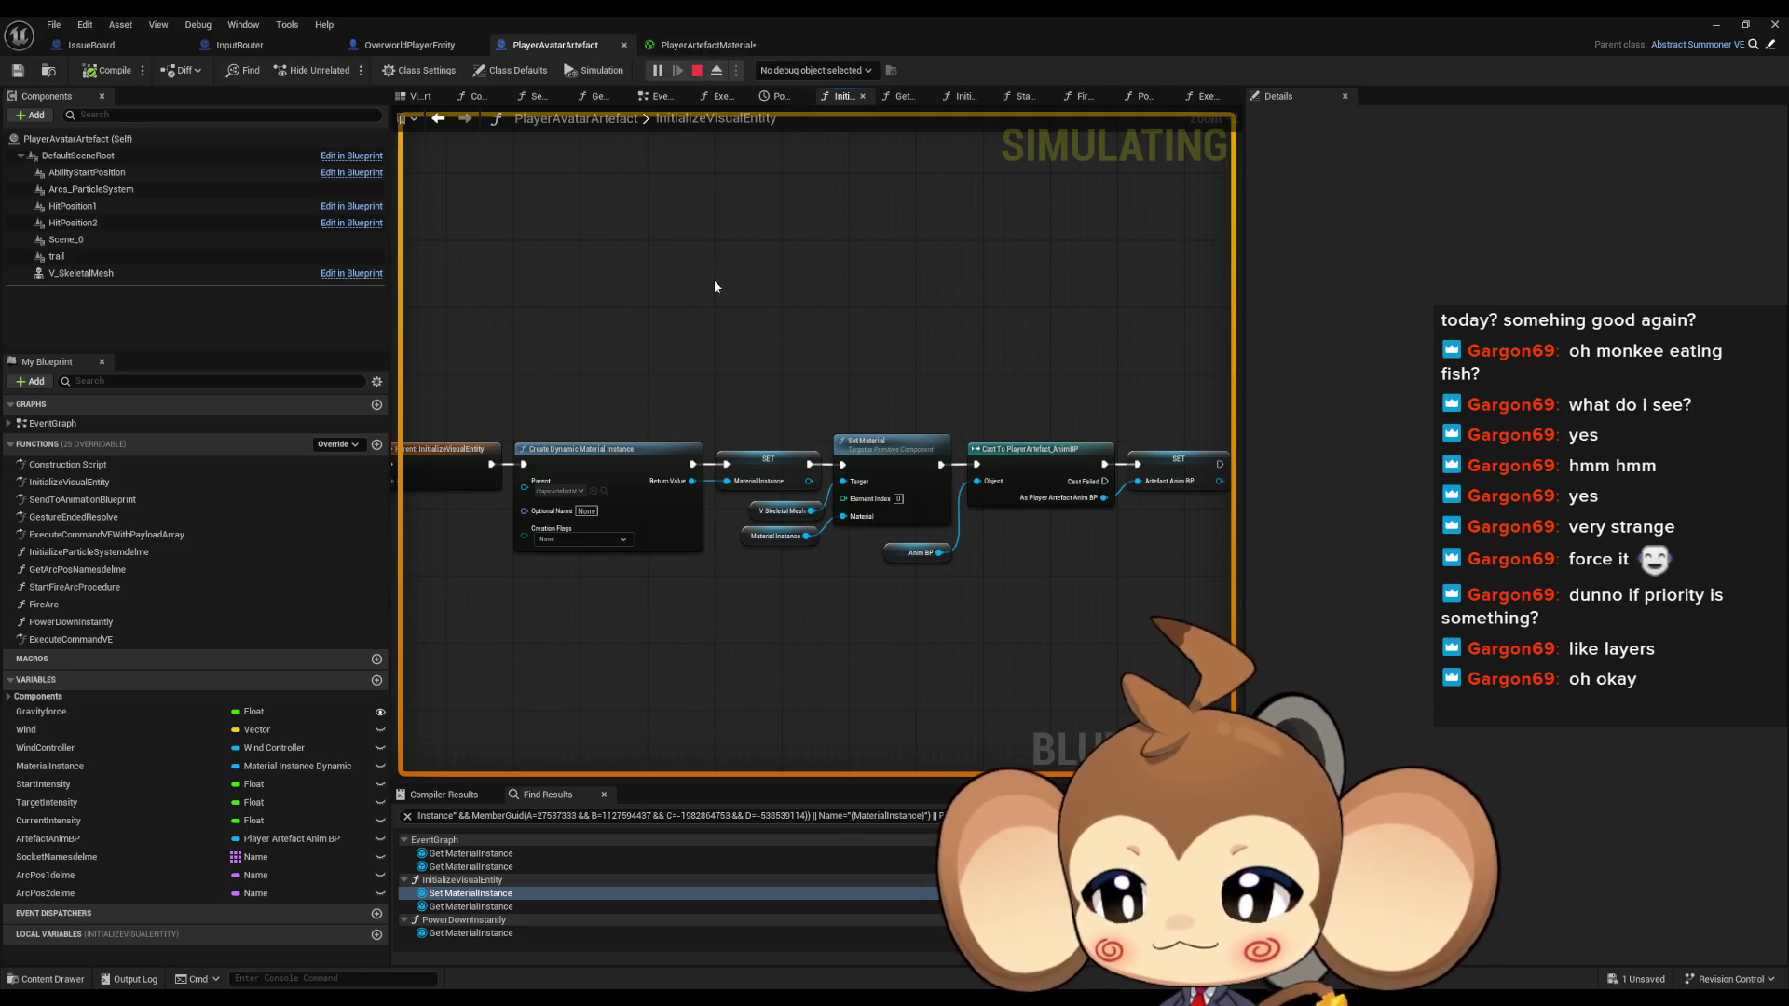
left_click_drag(713, 279, 803, 220)
double_click(72, 427)
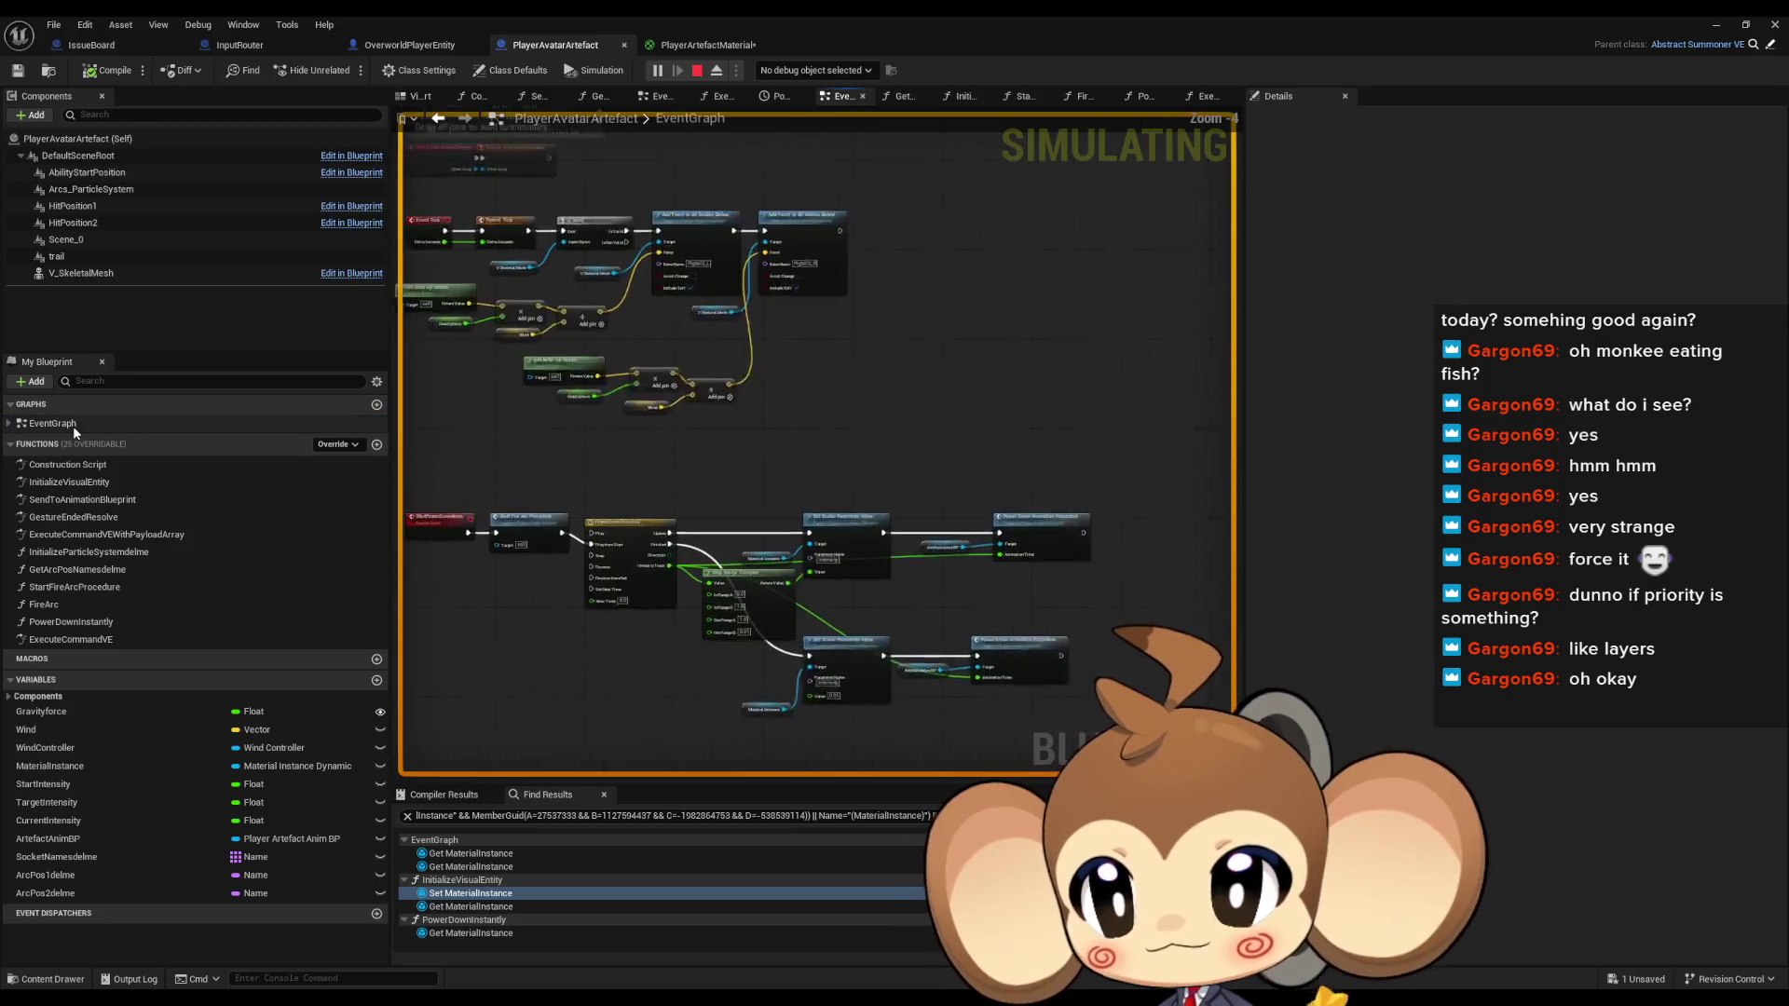
left_click_drag(906, 522, 987, 564)
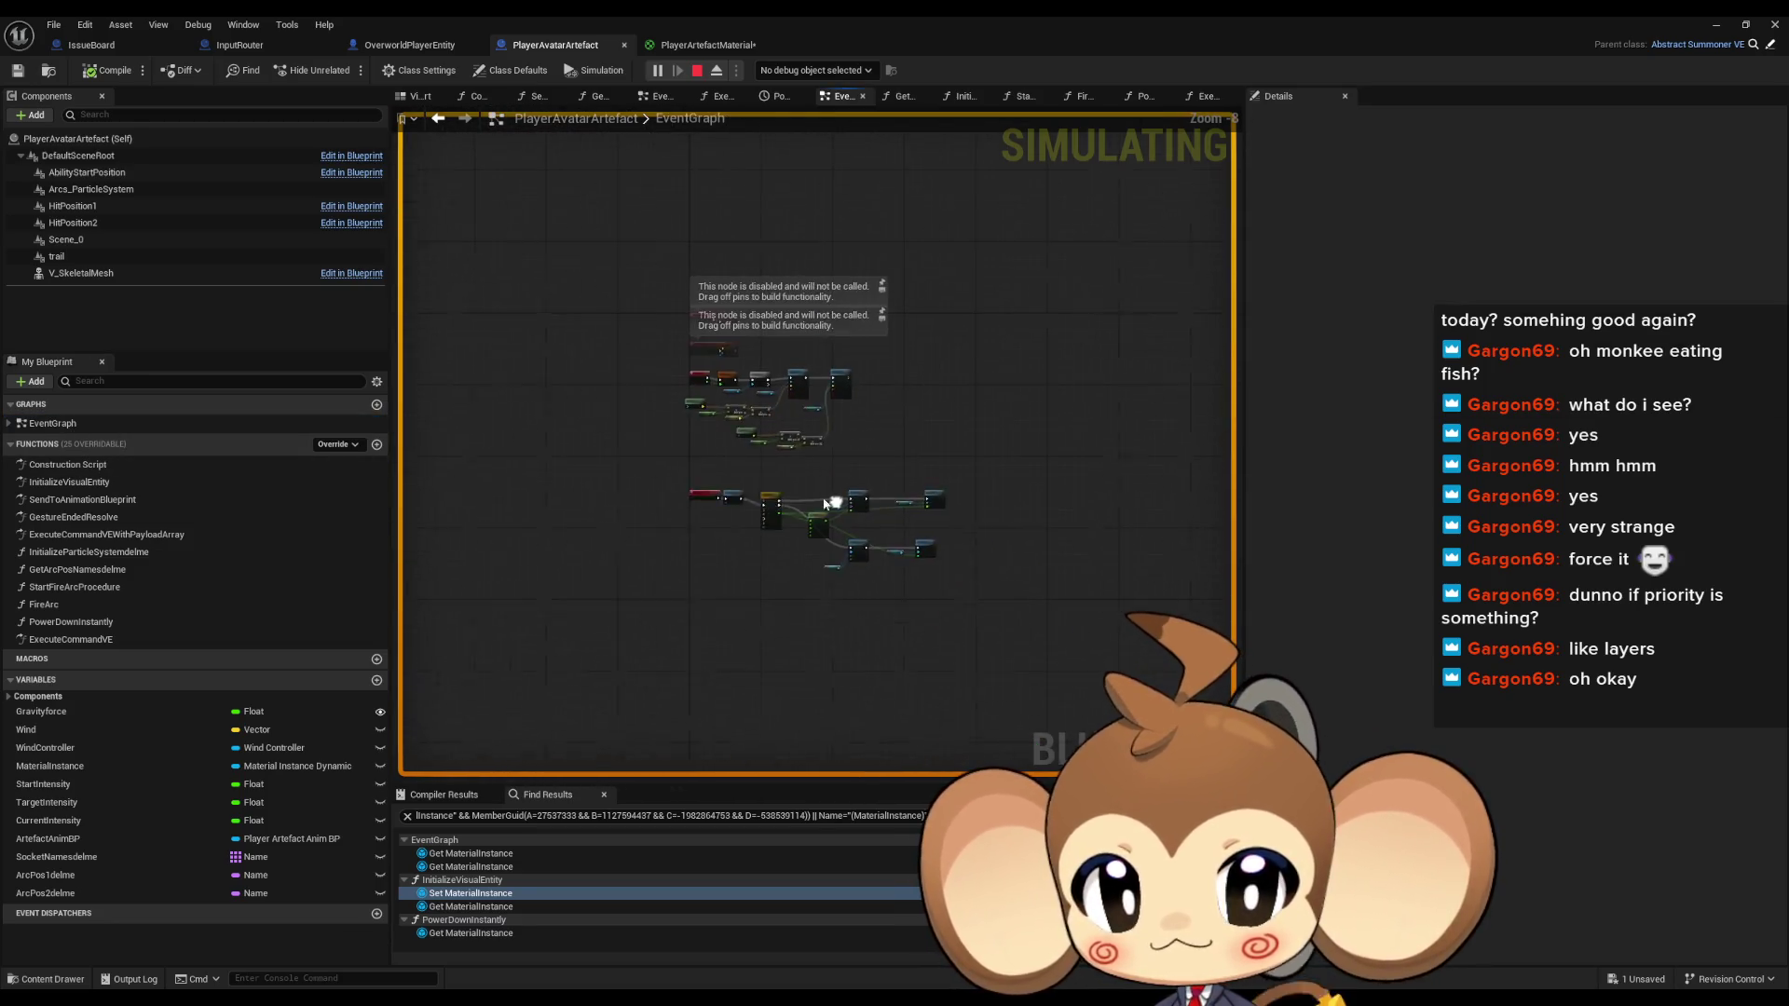
scroll(786, 539, "up", 2)
scroll(788, 554, "down", 1)
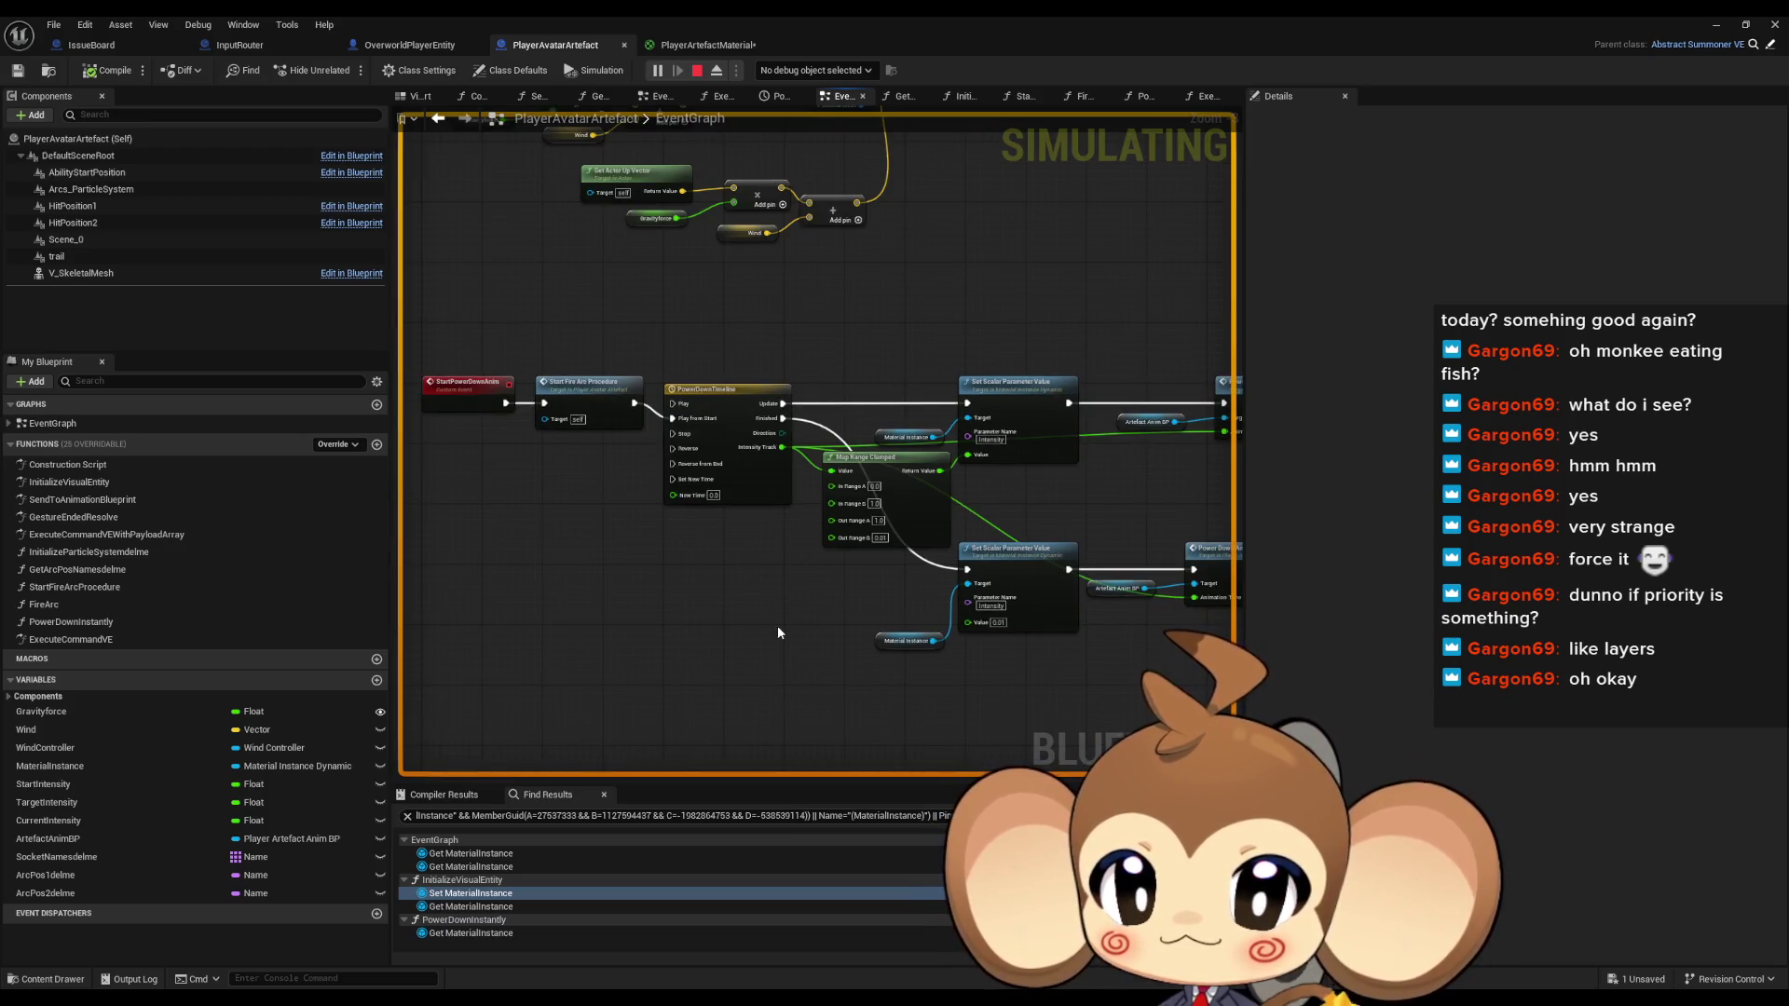
scroll(777, 624, "down", 3)
scroll(645, 494, "up", 3)
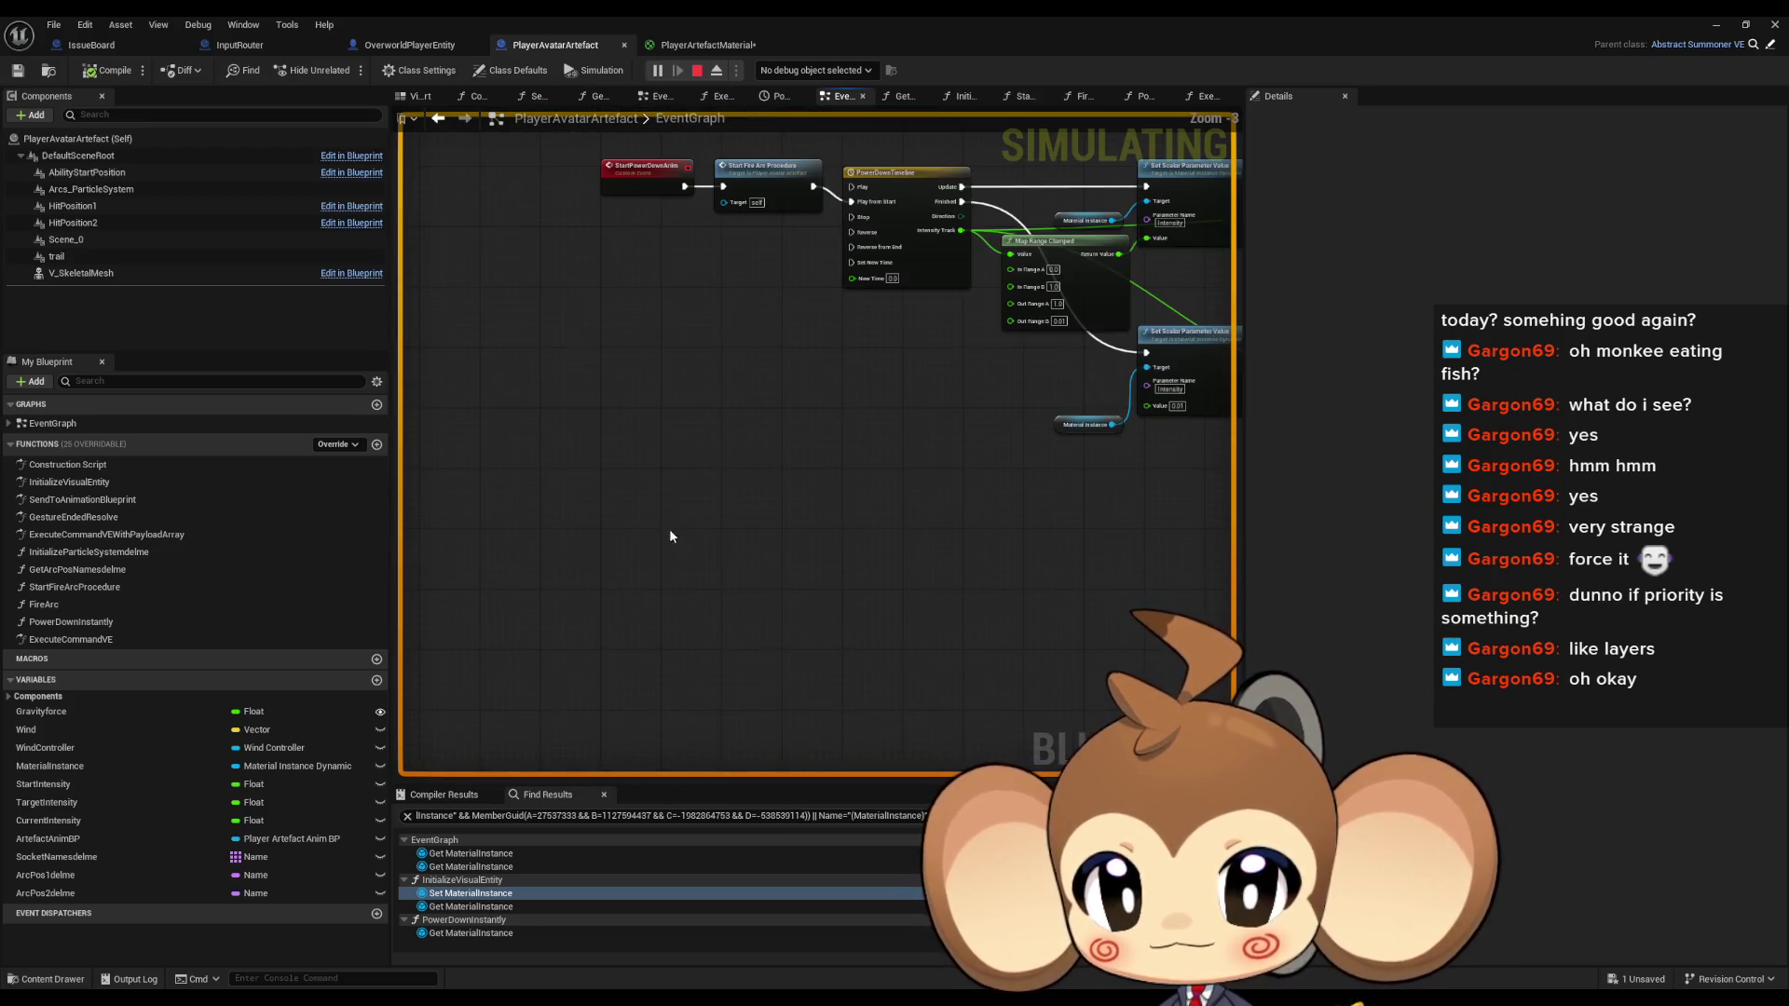
Add a custom event named DoPulse
right_click(619, 538)
type("cus")
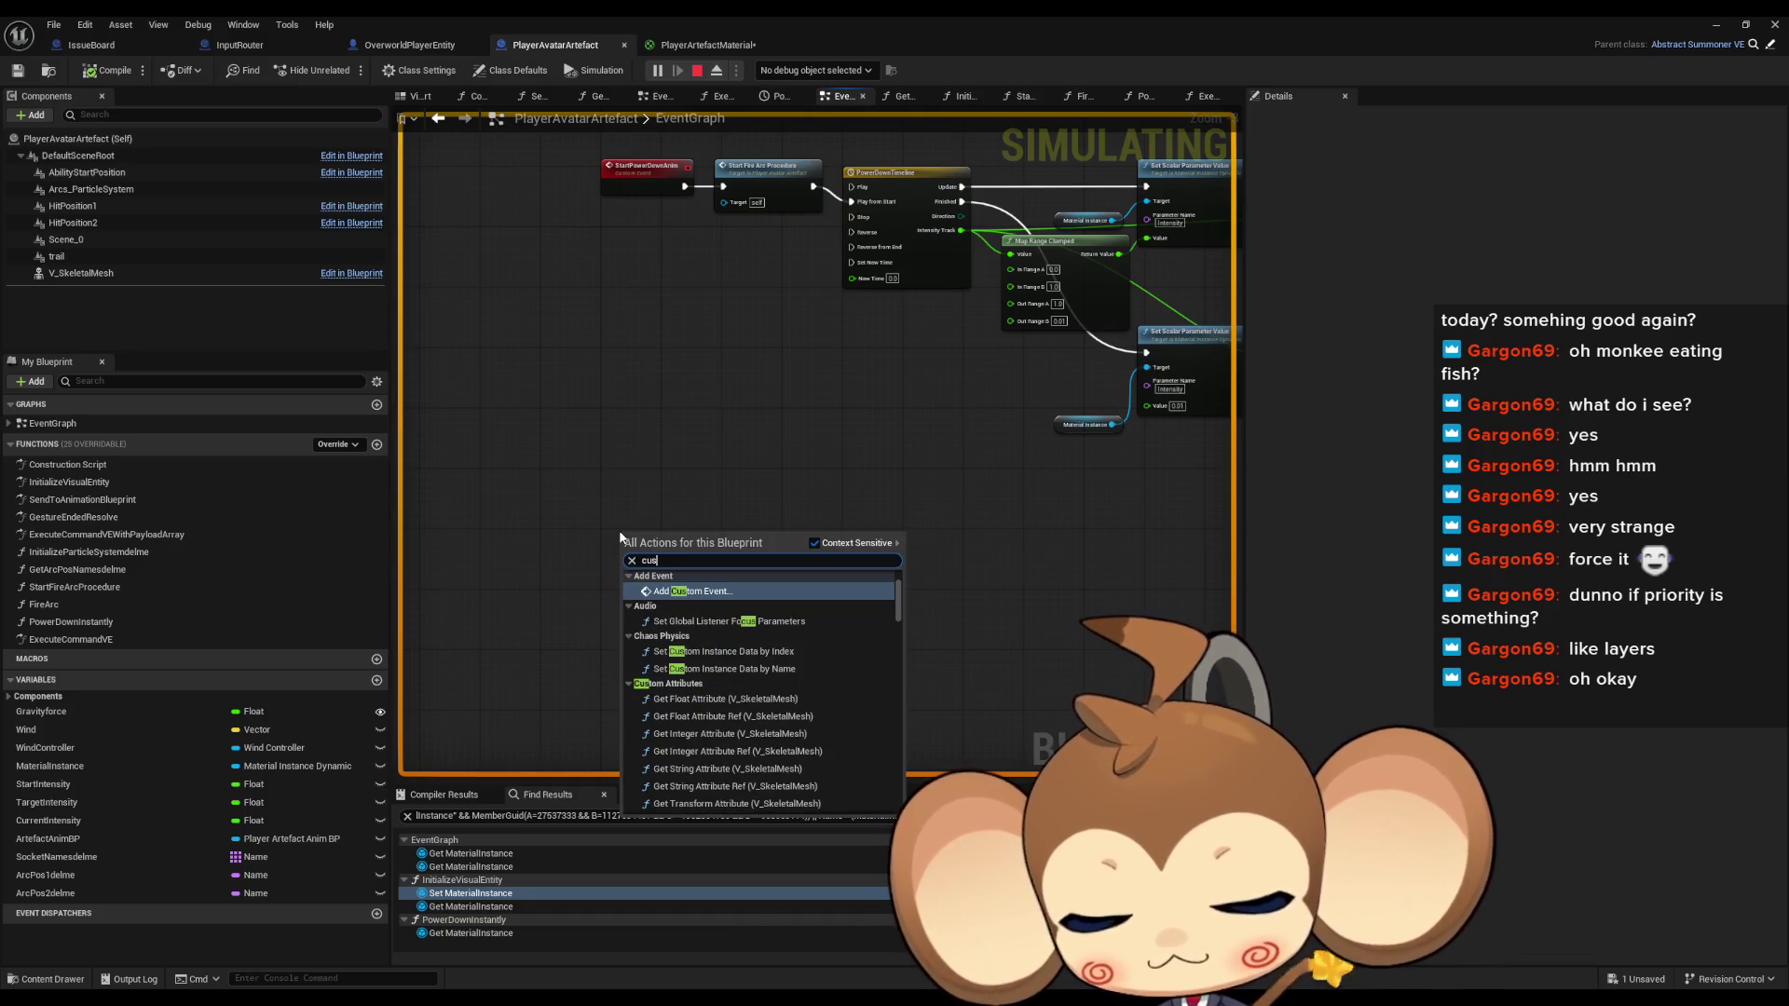
key("Return")
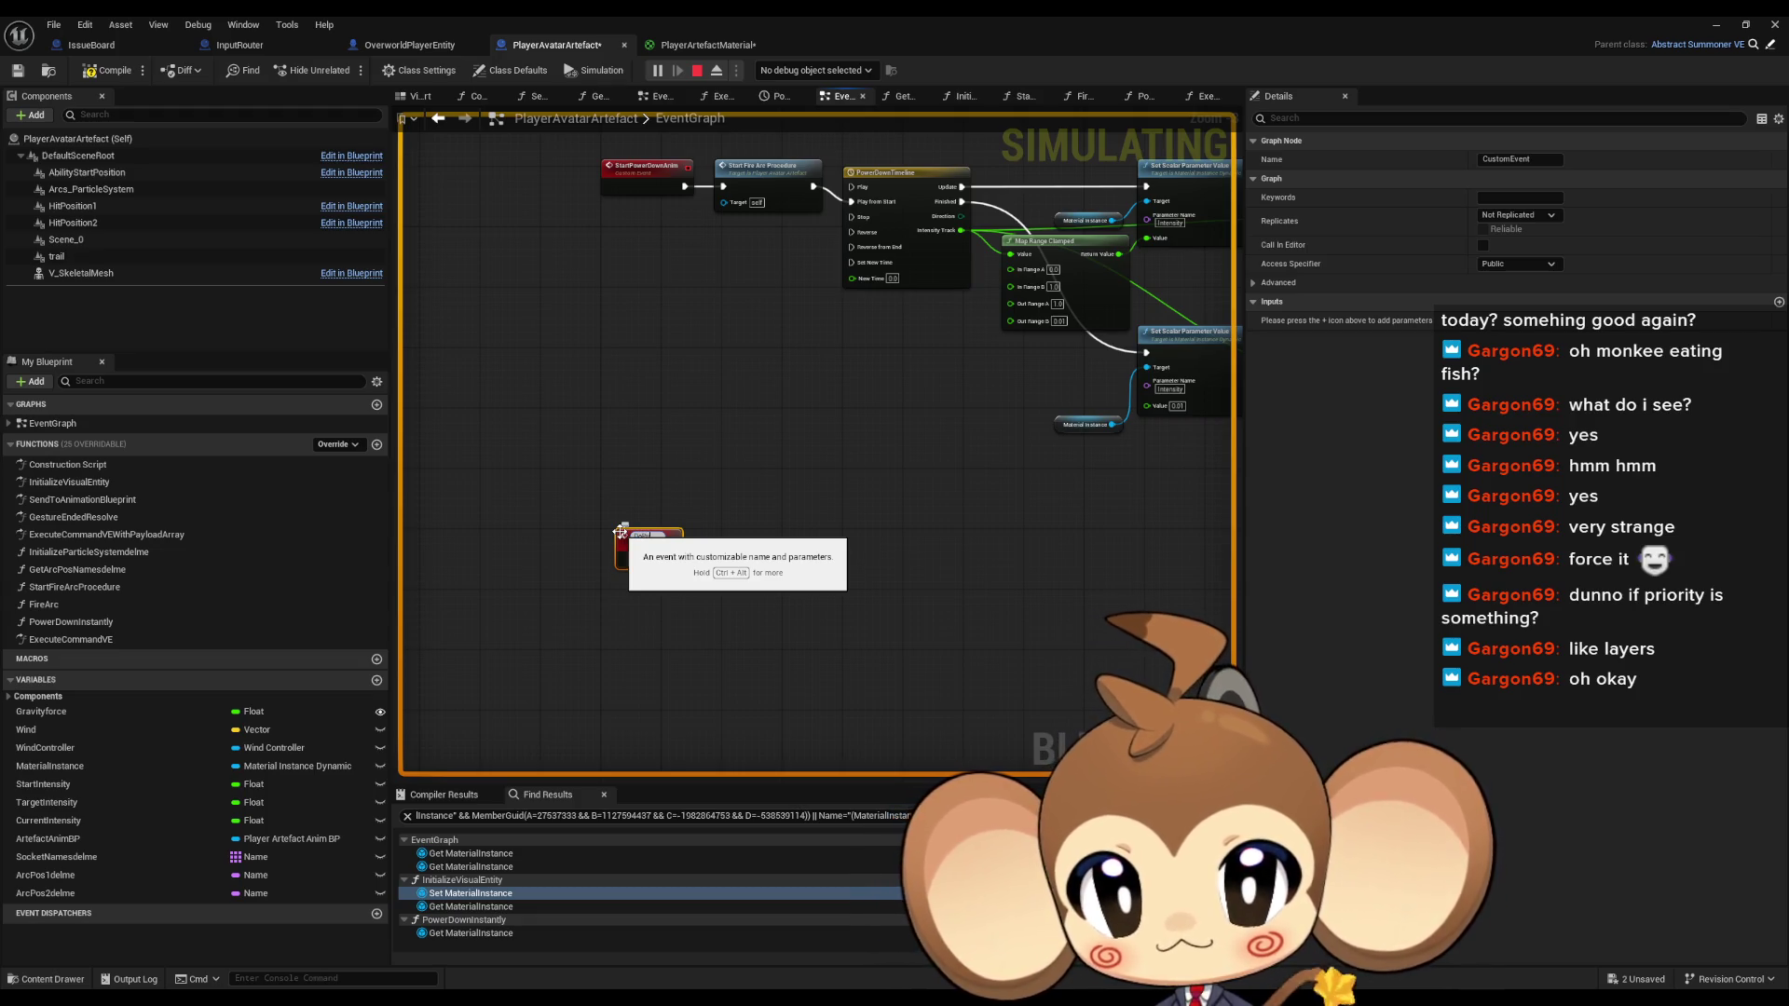
type("DoPulse")
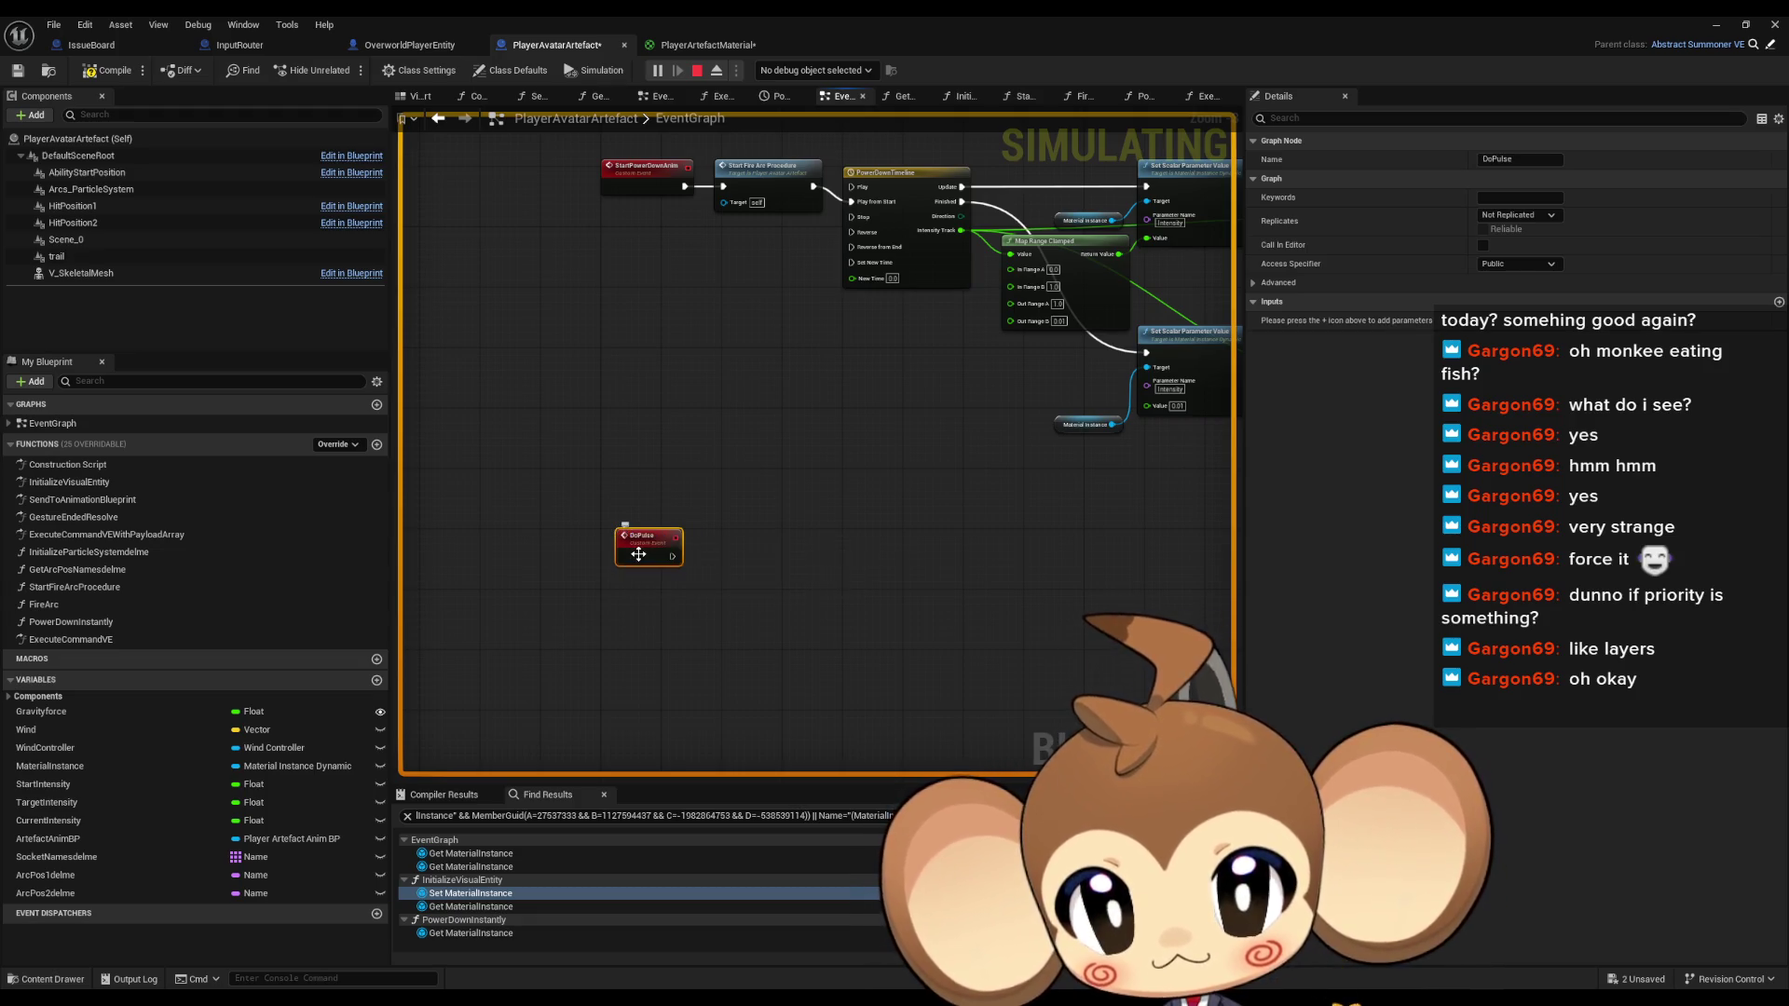
key("Return")
mouse_move(638, 542)
left_mouse_down()
mouse_move(593, 604)
mouse_move(736, 615)
left_mouse_up()
Add a Gate node driven by the DoPulse event
type("gate")
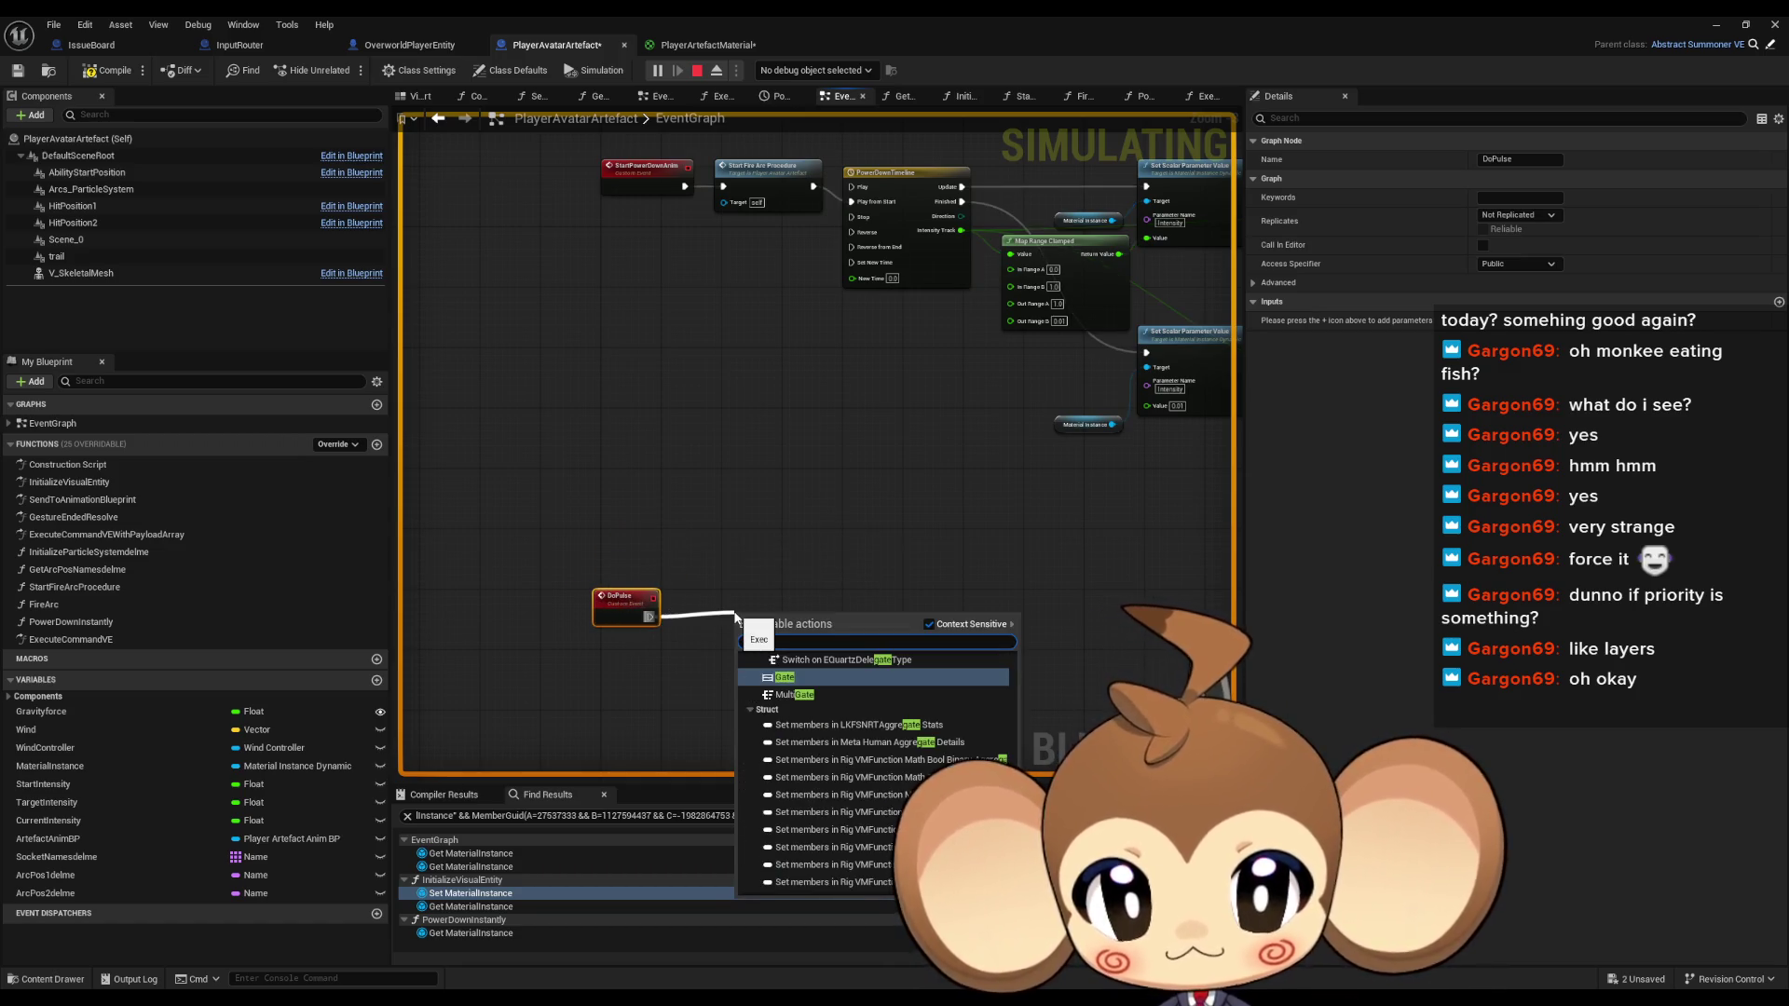
key("Return")
left_click_drag(789, 624, 751, 602)
scroll(750, 602, "up", 2)
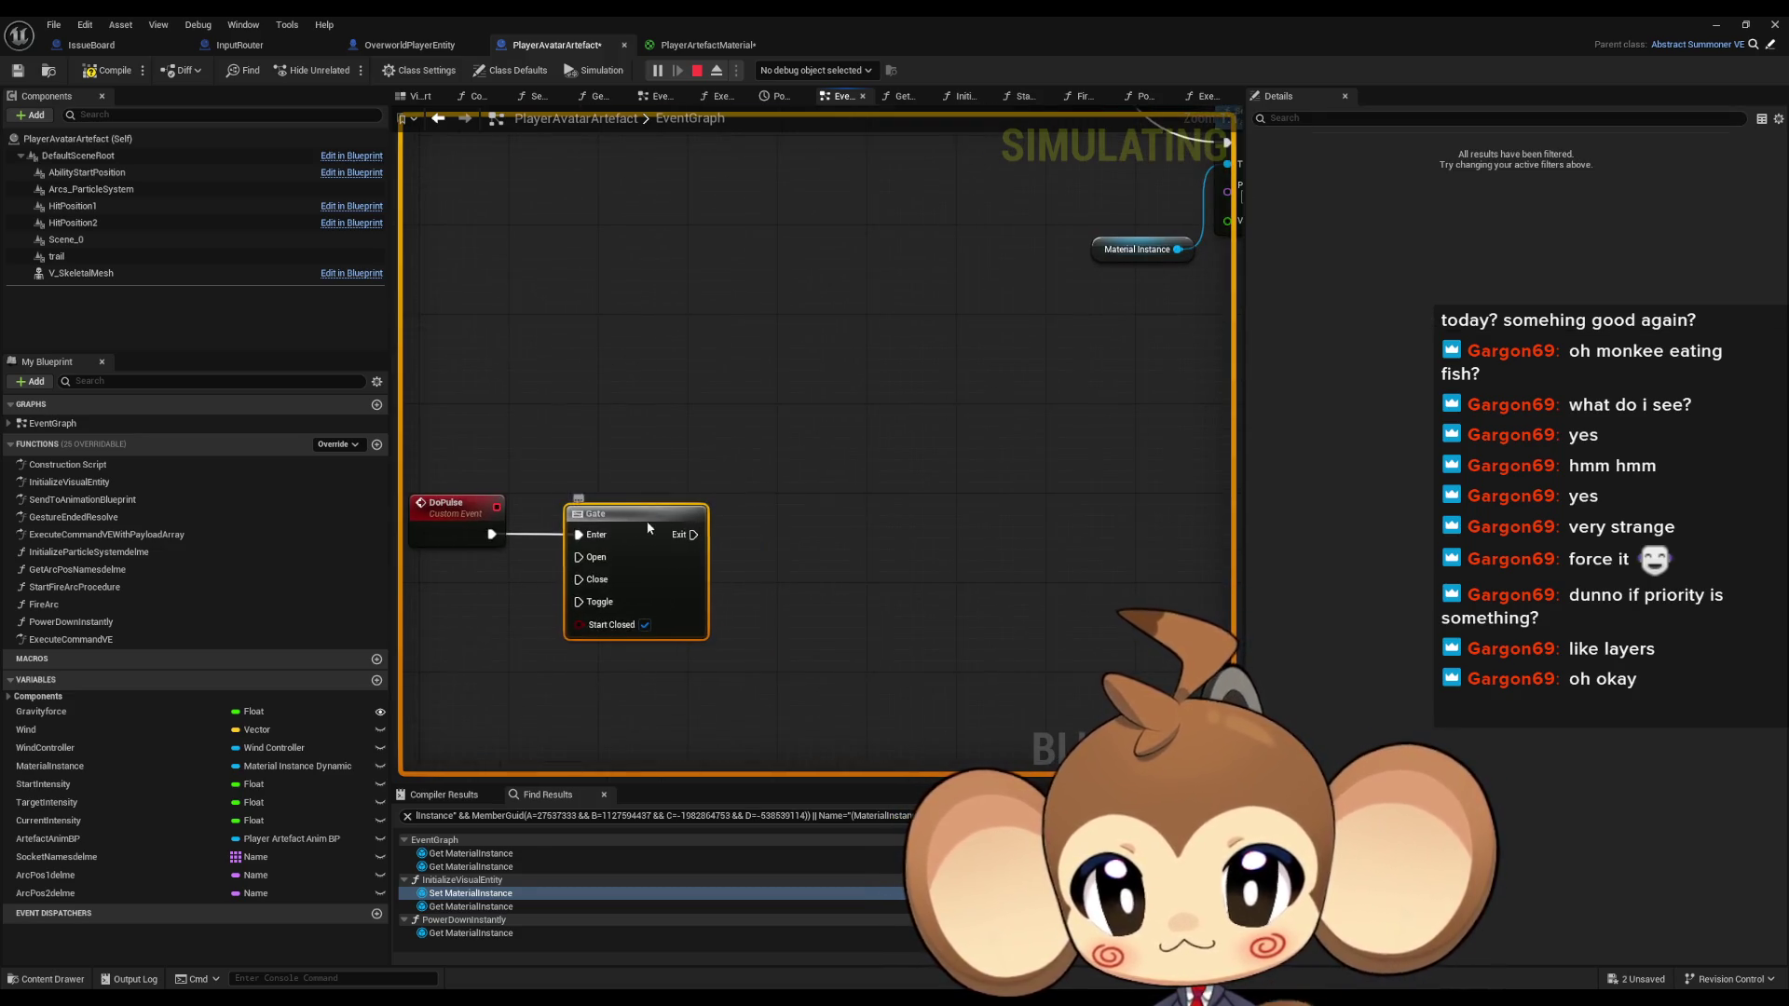
left_click_drag(642, 527, 699, 527)
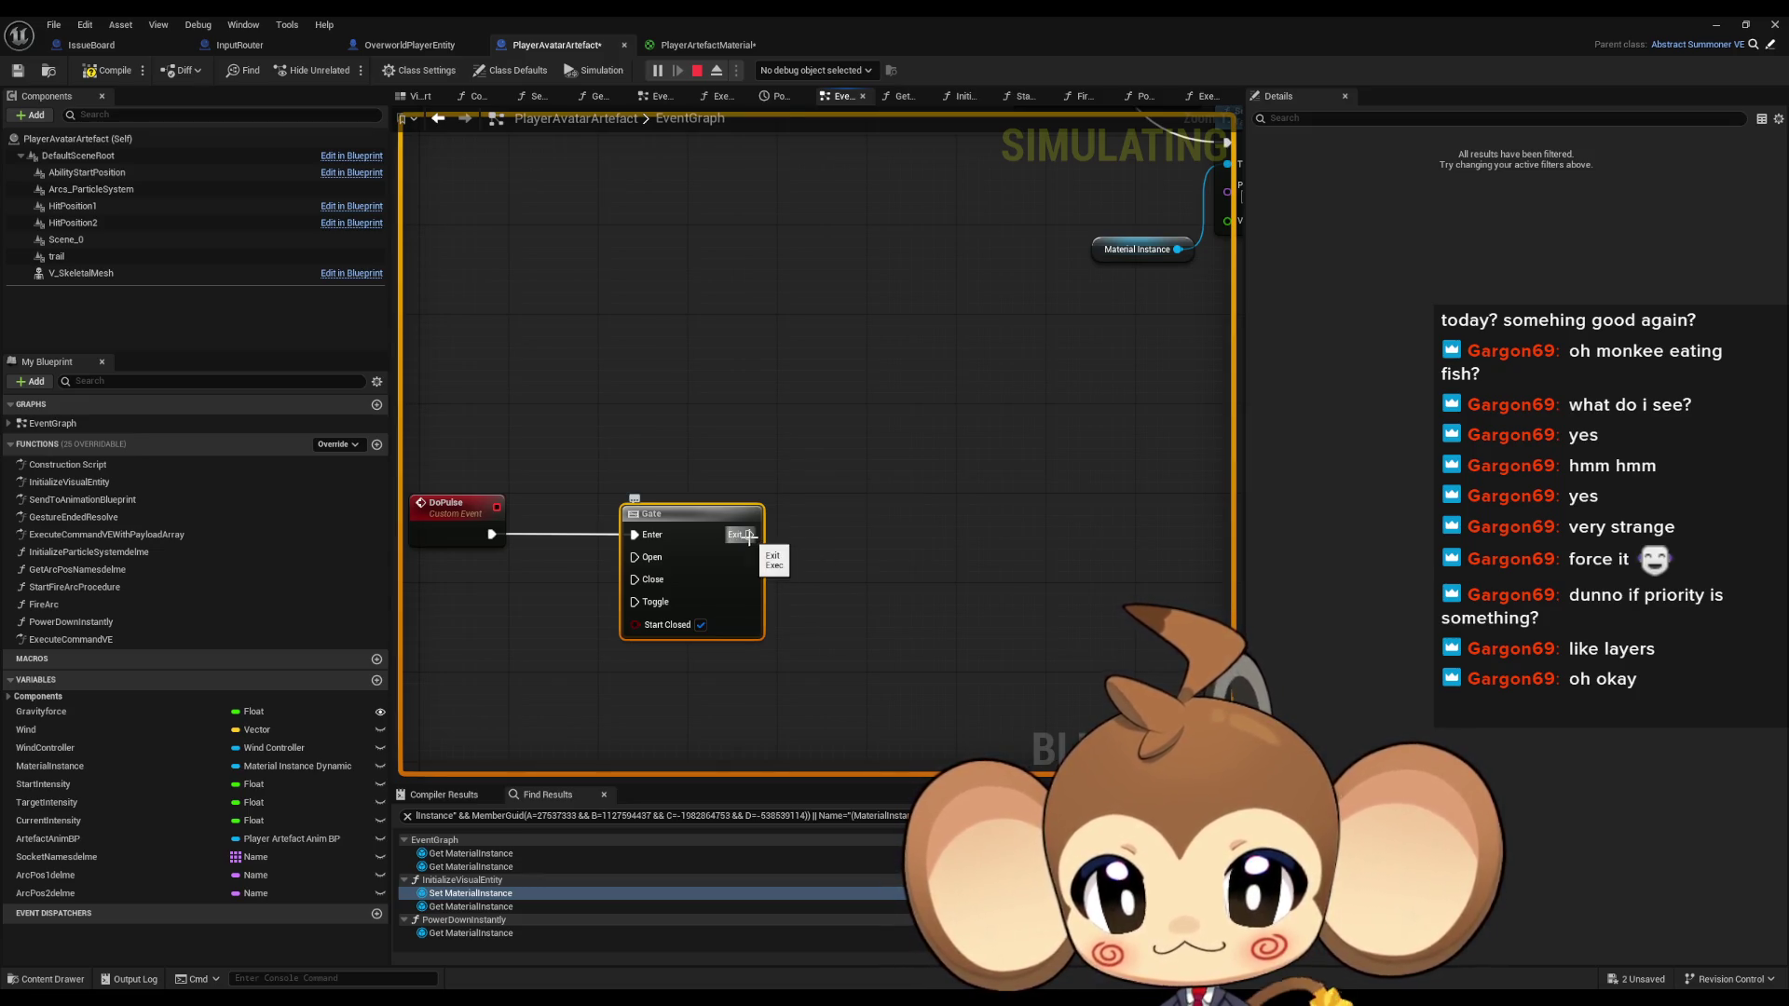
Chain a Sequence after the Gate's Exit and a Delay on its Then 1
mouse_move(738, 547)
left_mouse_down()
mouse_move(716, 548)
mouse_move(823, 537)
left_mouse_up()
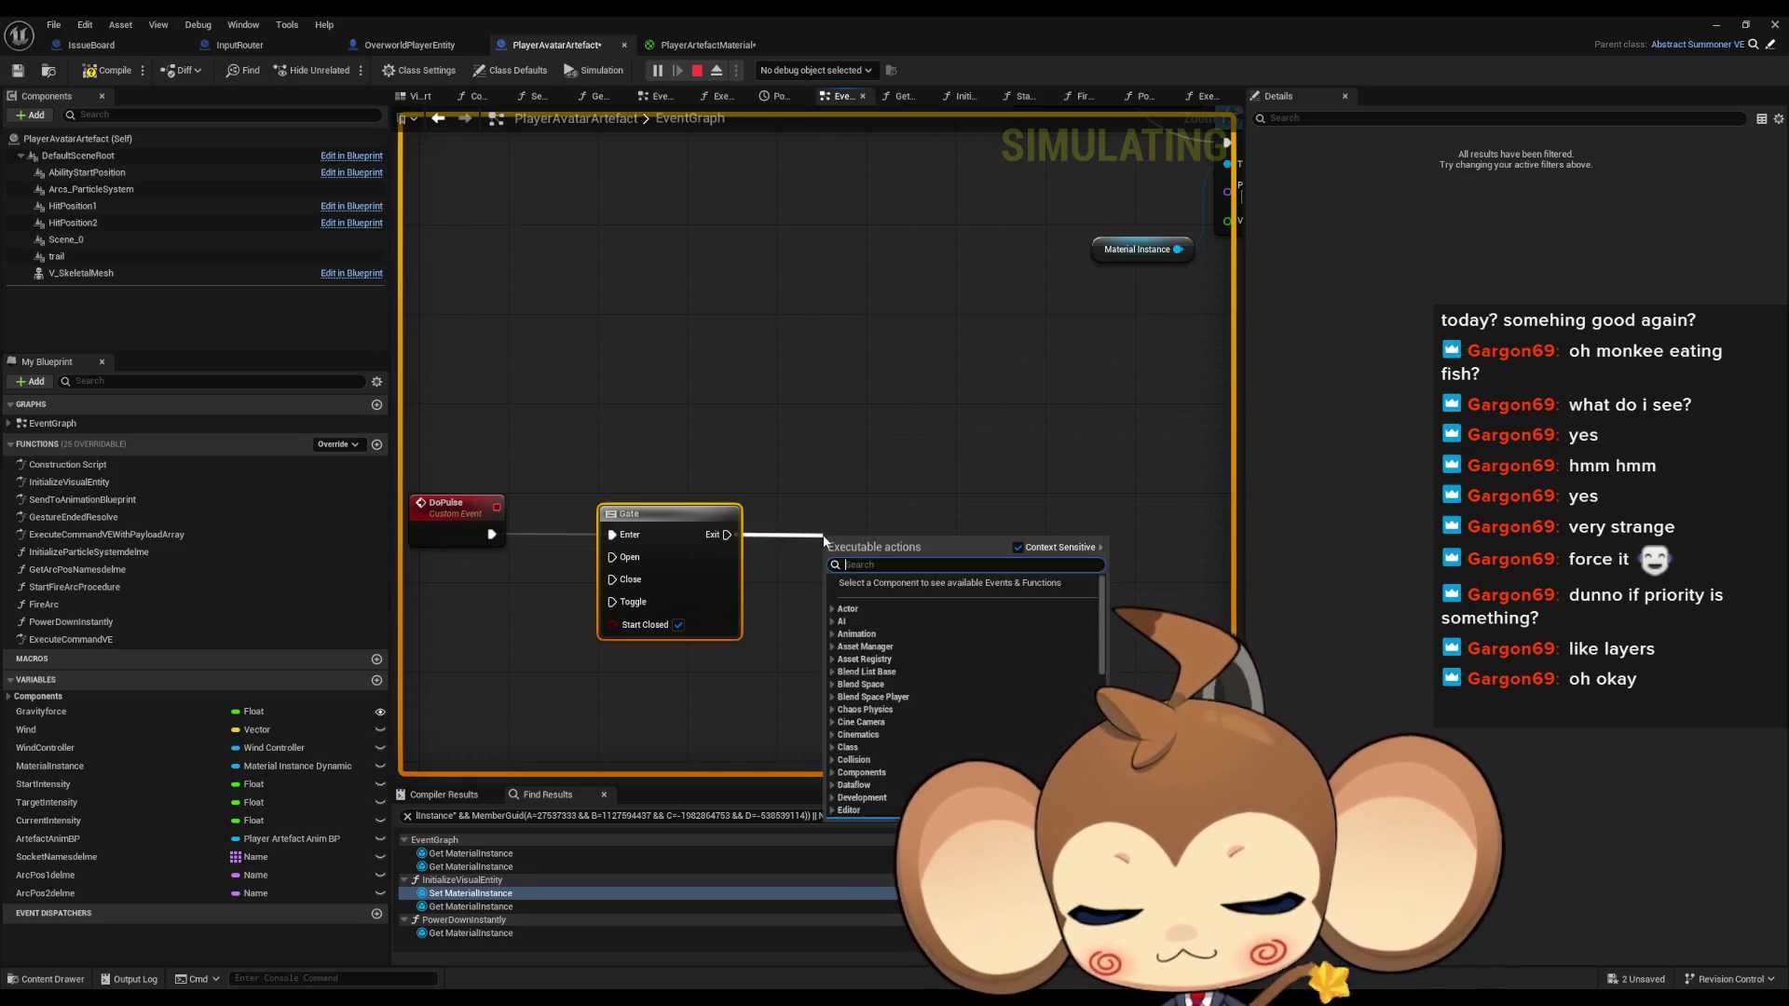
type("seq")
left_click(883, 599)
left_click_drag(902, 579, 963, 602)
type("delay")
left_click(1025, 671)
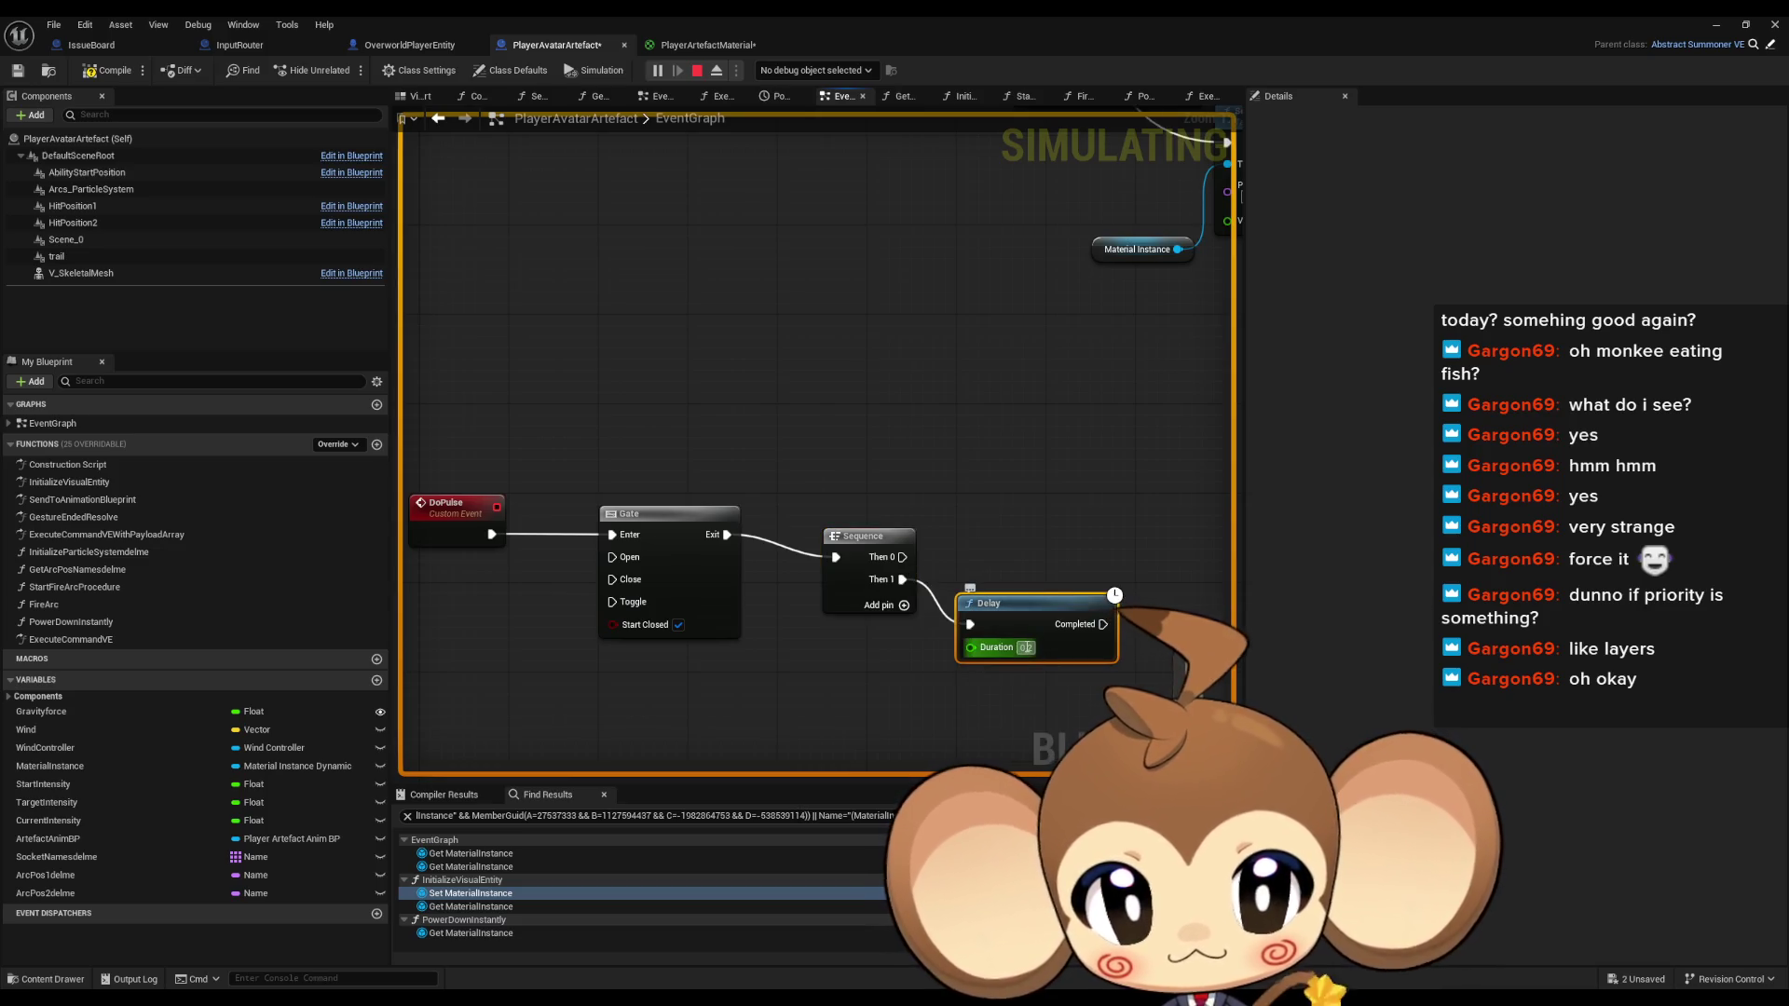
Wire the Delay's Completed to Gate Open, add Then 2, and connect a Sequence output to Gate Close
left_click_drag(1103, 624, 612, 557)
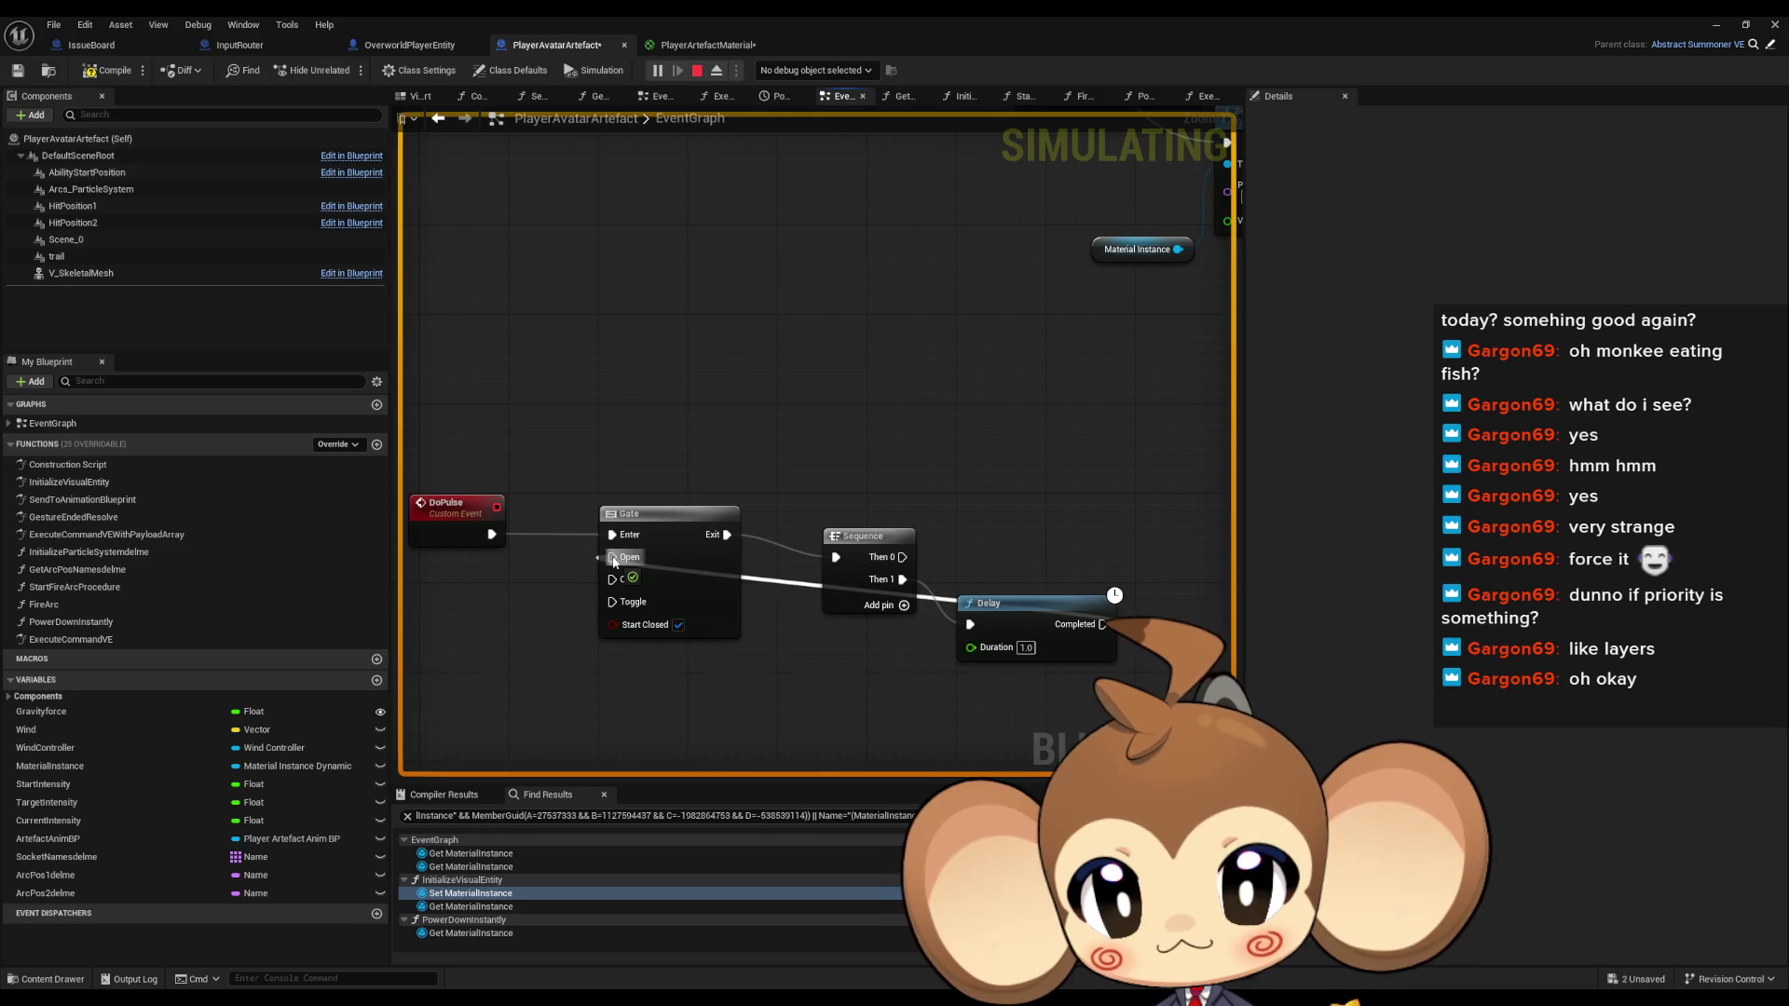
mouse_move(882, 548)
left_mouse_down()
mouse_move(870, 526)
mouse_move(892, 579)
mouse_move(612, 580)
left_mouse_up()
left_click(893, 605)
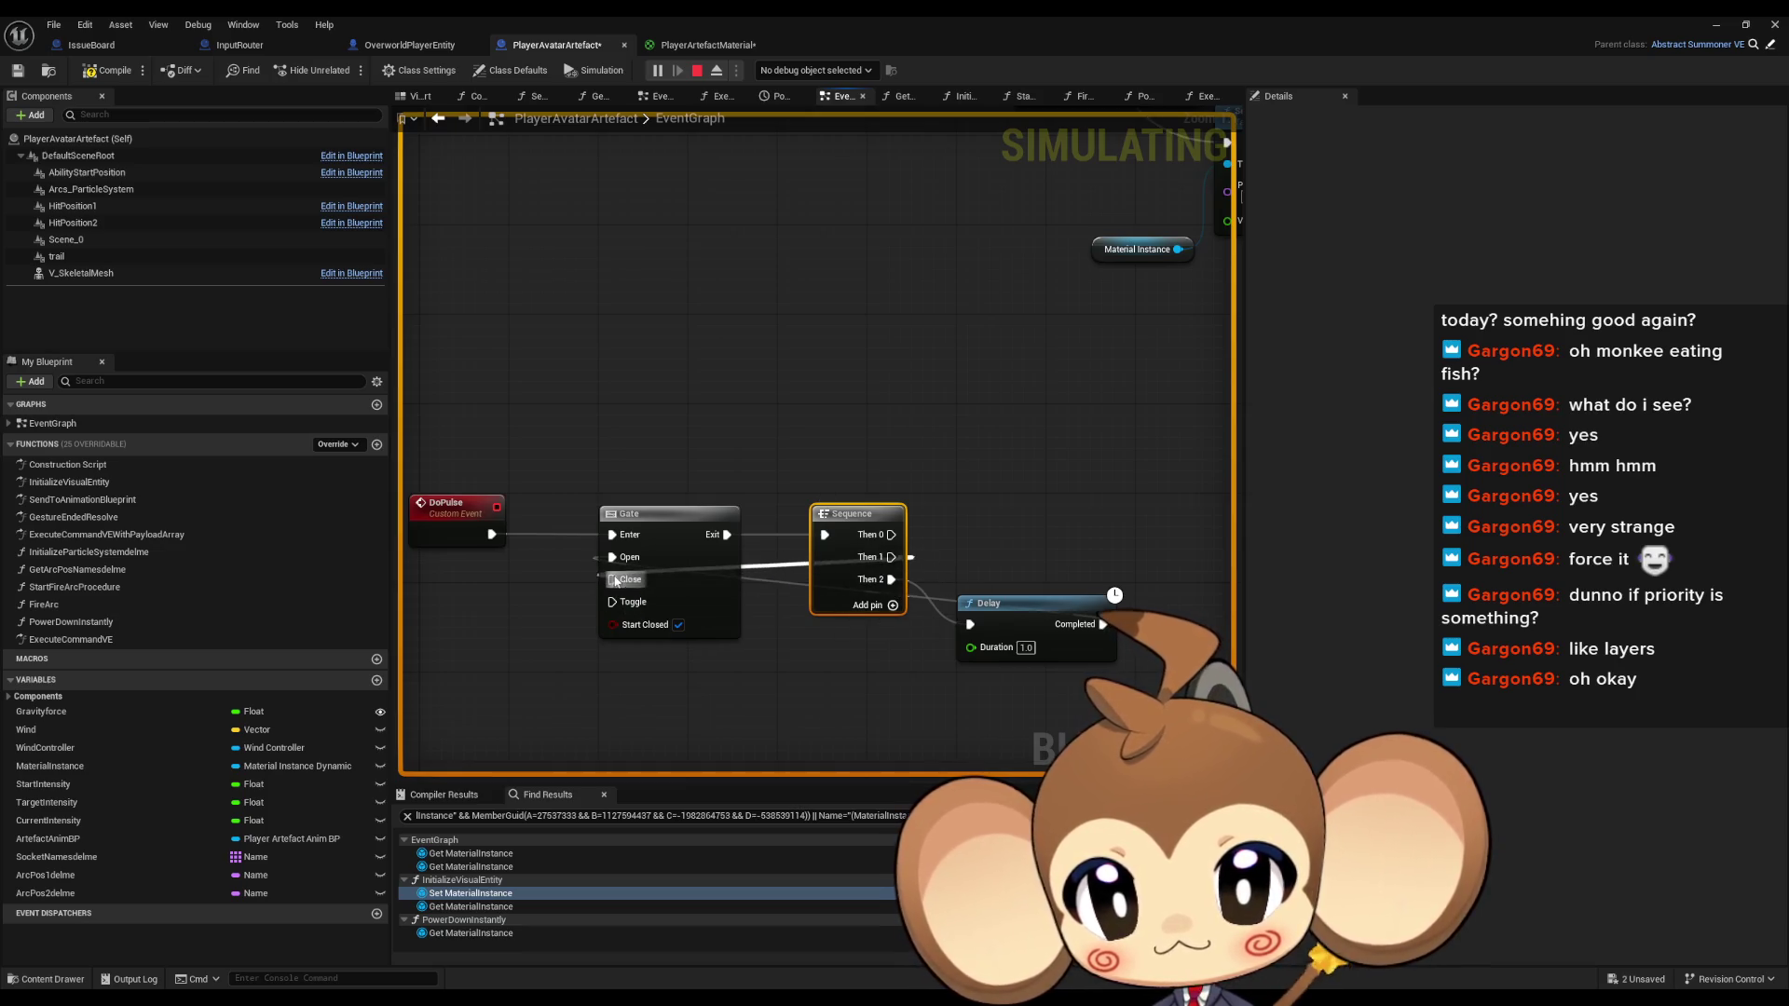
left_click(984, 501)
scroll(982, 494, "down", 2)
left_click_drag(1008, 579, 1008, 620)
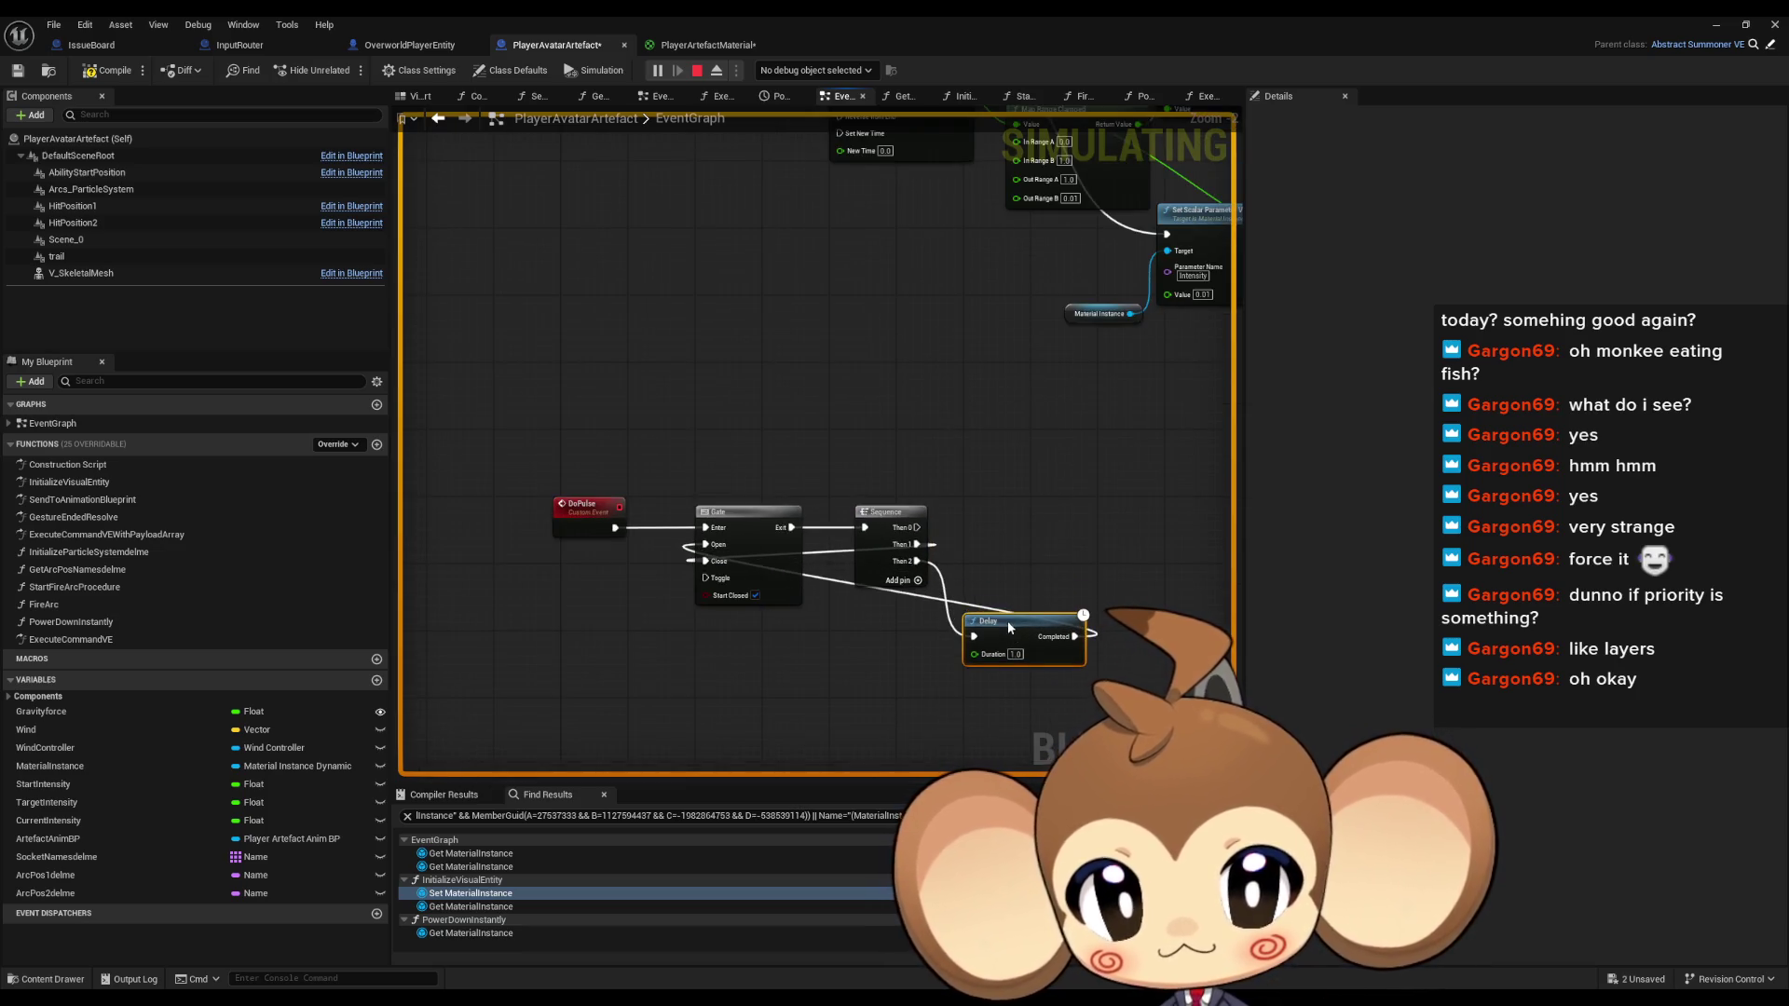
Add a Timeline node driven by the Sequence's Then 0 output and tidy the Delay's position
left_click_drag(1071, 351, 790, 489)
scroll(790, 495, "down", 1)
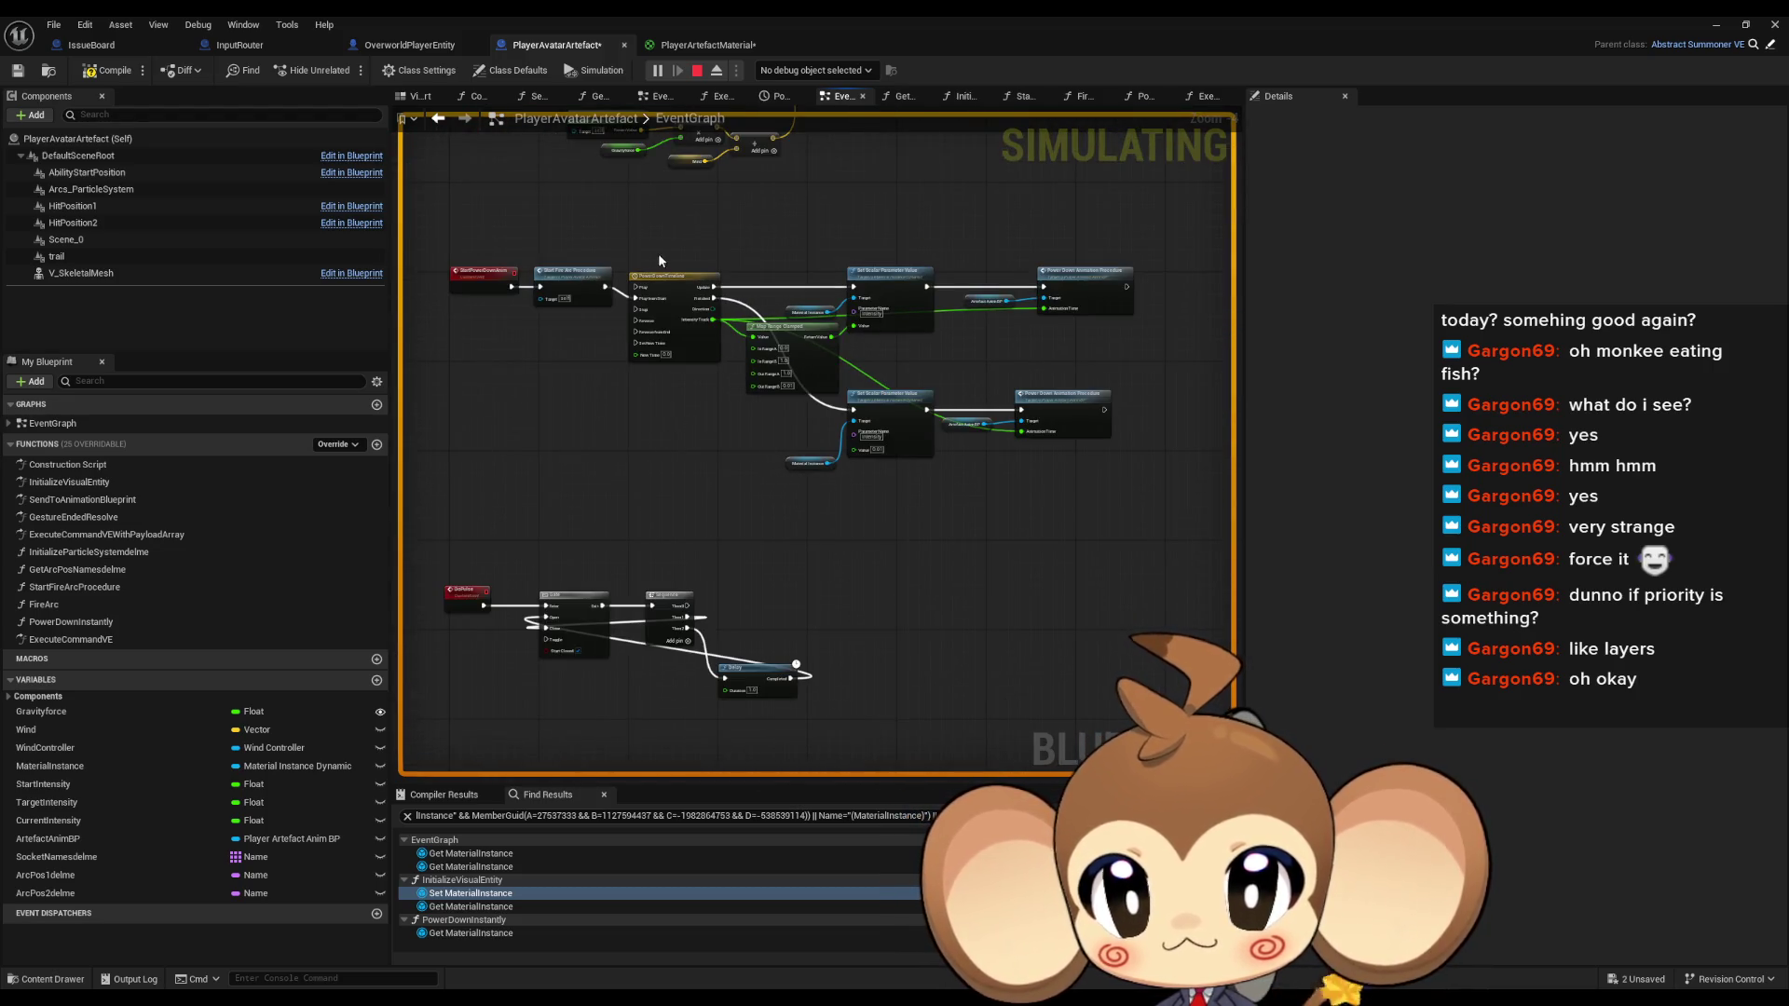
scroll(658, 254, "down", 1)
left_click_drag(631, 540, 734, 535)
type("timeline")
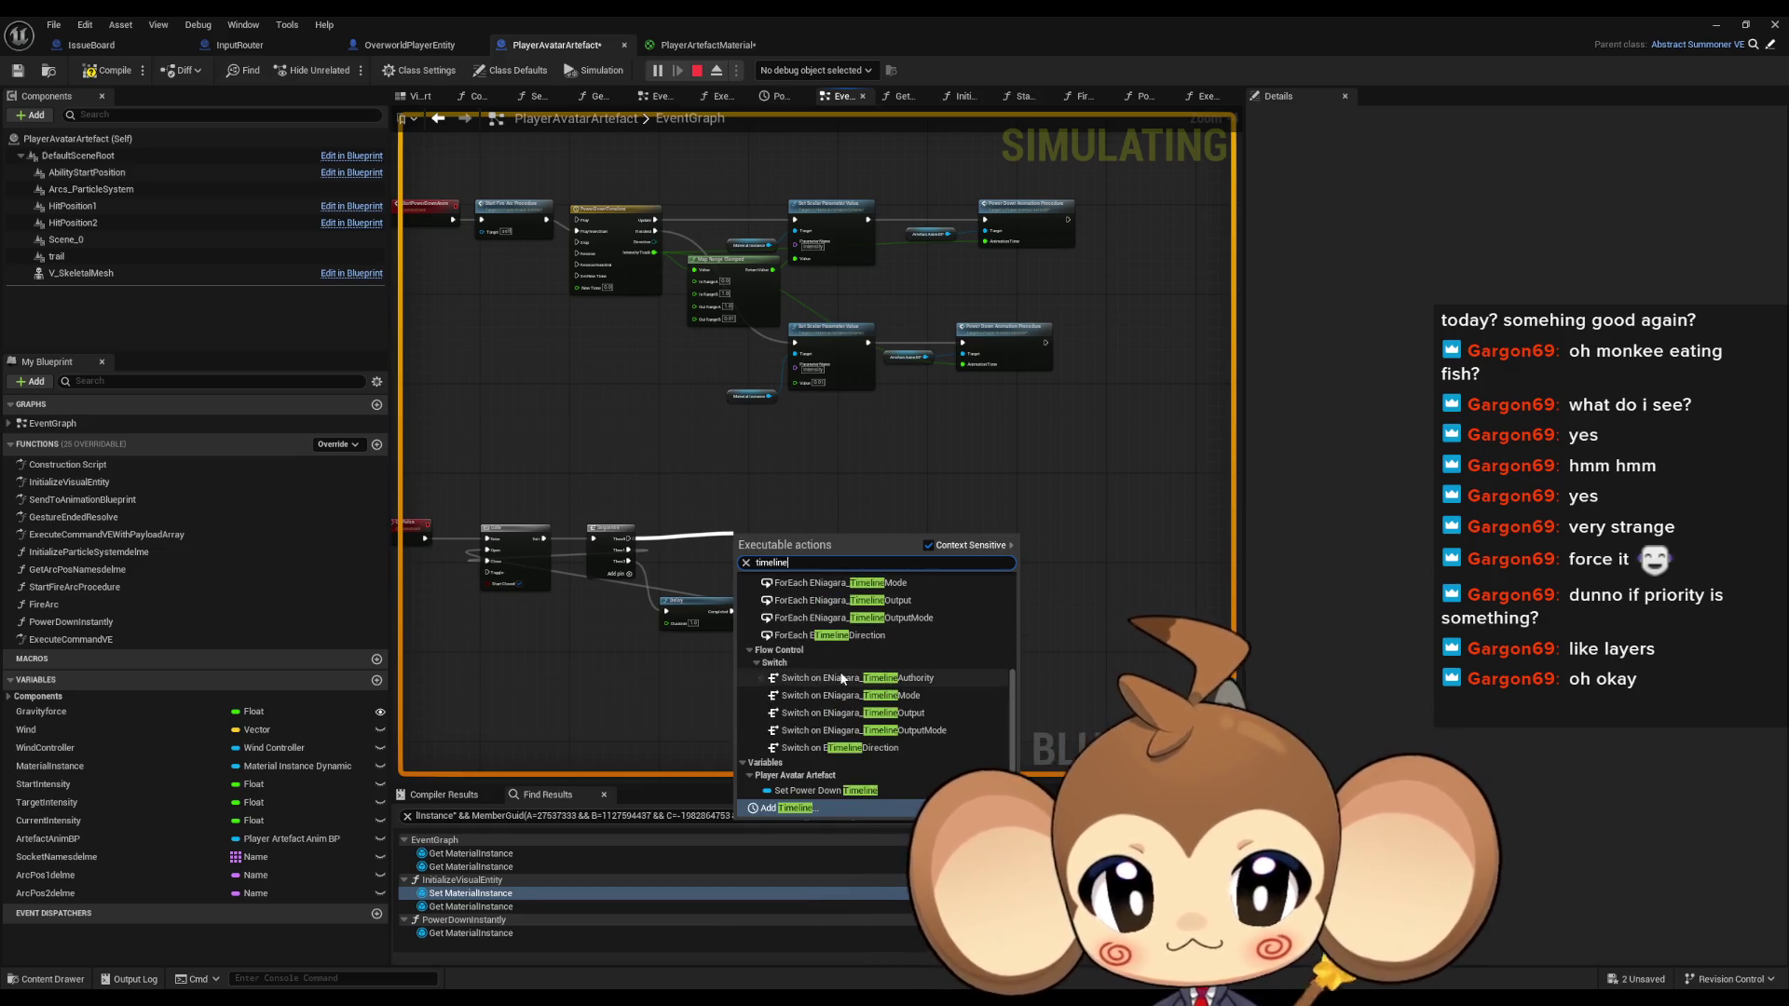
key("Return")
scroll(789, 568, "up", 3)
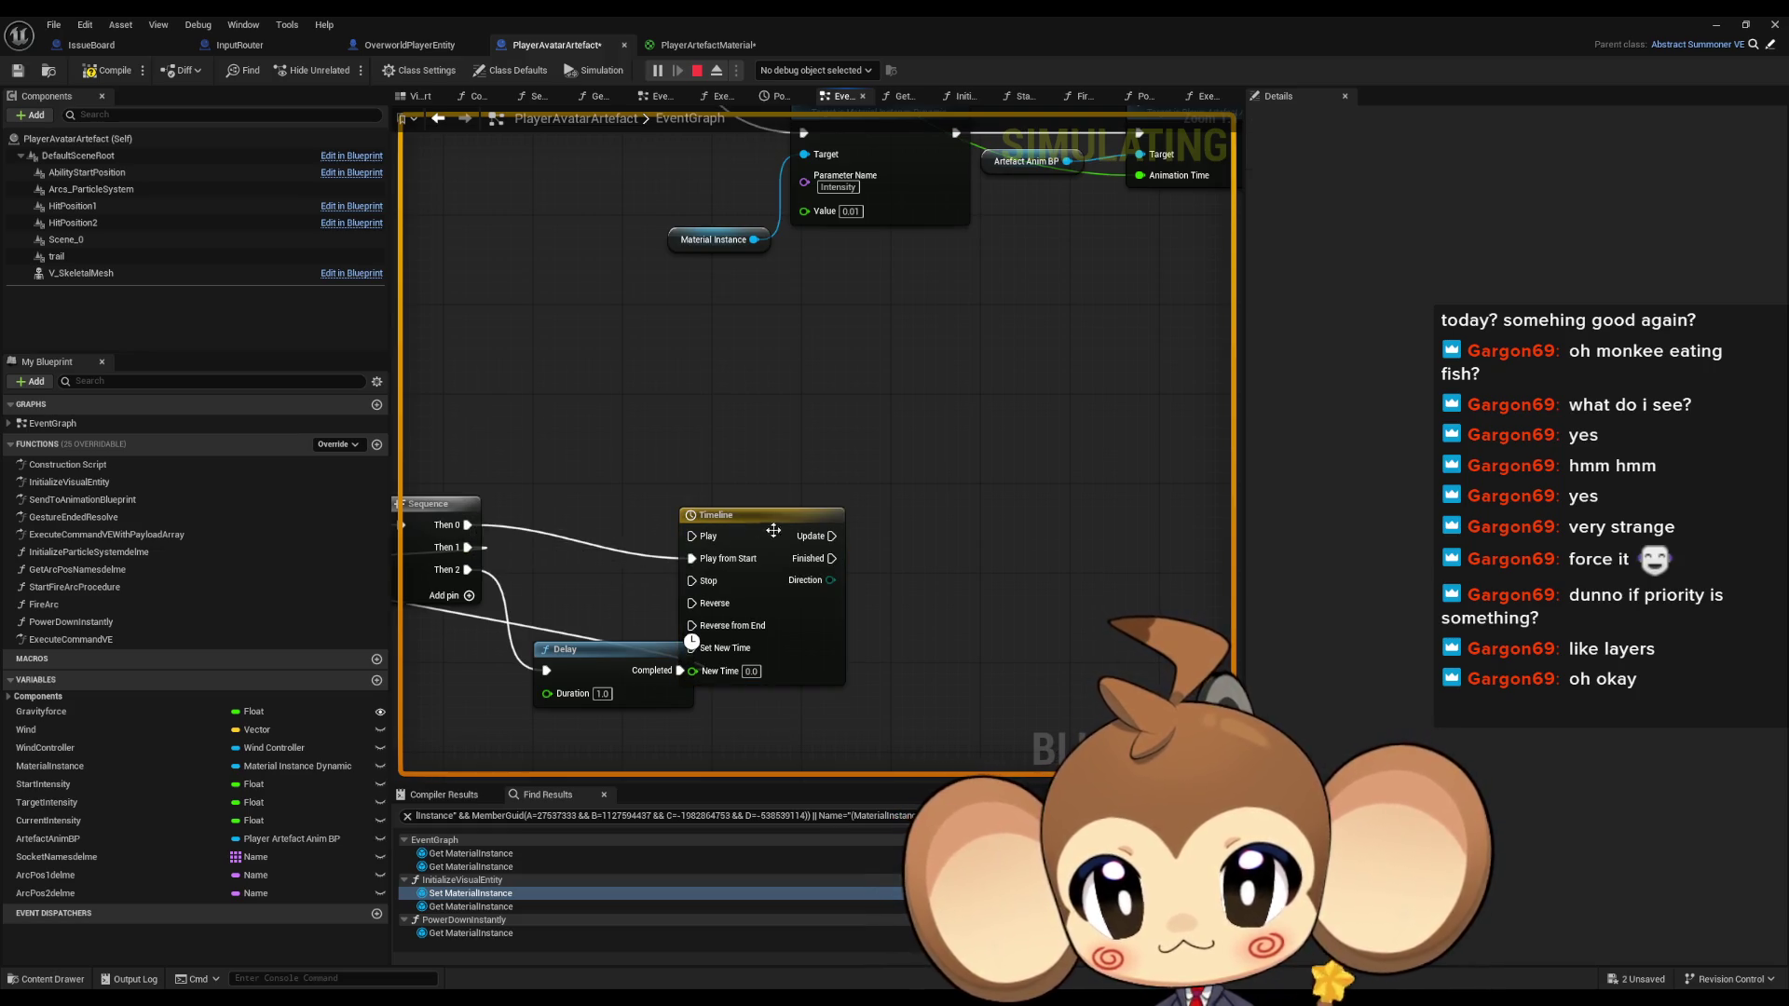
left_click_drag(753, 523, 786, 501)
mouse_move(606, 649)
left_mouse_down()
mouse_move(584, 679)
mouse_move(713, 578)
left_mouse_up()
mouse_move(715, 499)
left_mouse_down()
mouse_move(781, 505)
mouse_move(693, 565)
mouse_move(612, 573)
left_mouse_up()
Open the Timeline's editor and bring up its track type list
left_click(846, 435)
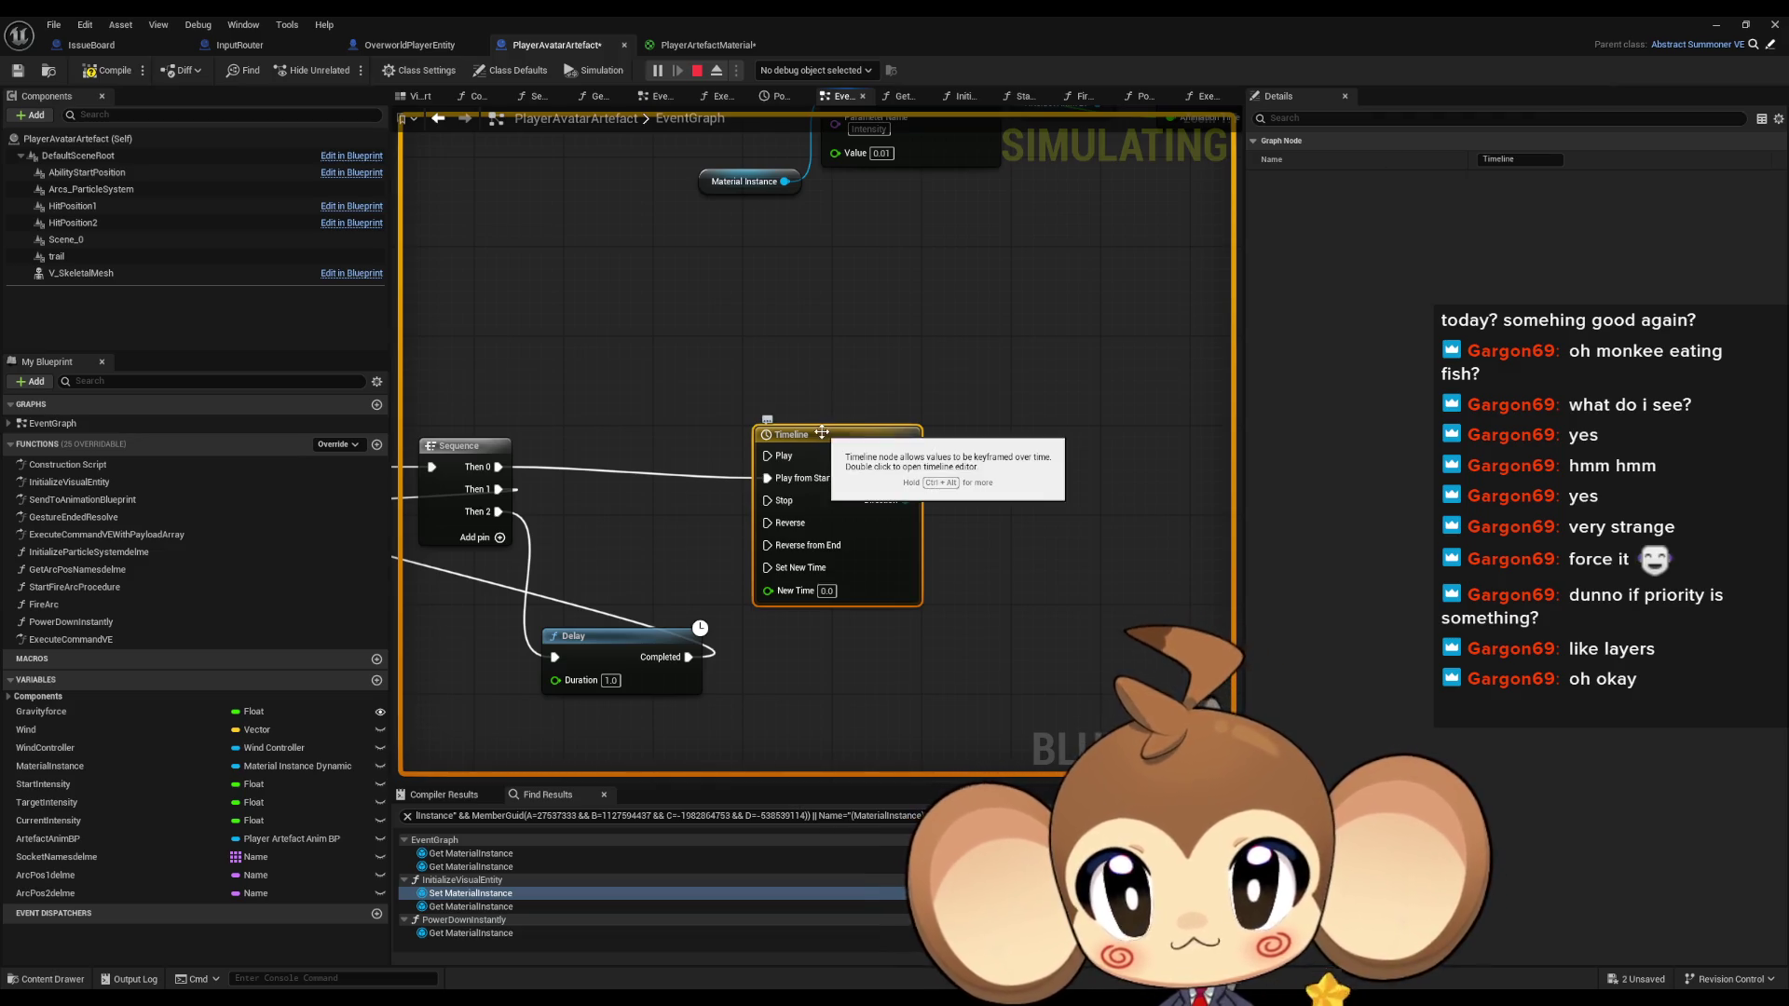
double_click(822, 430)
left_click(420, 140)
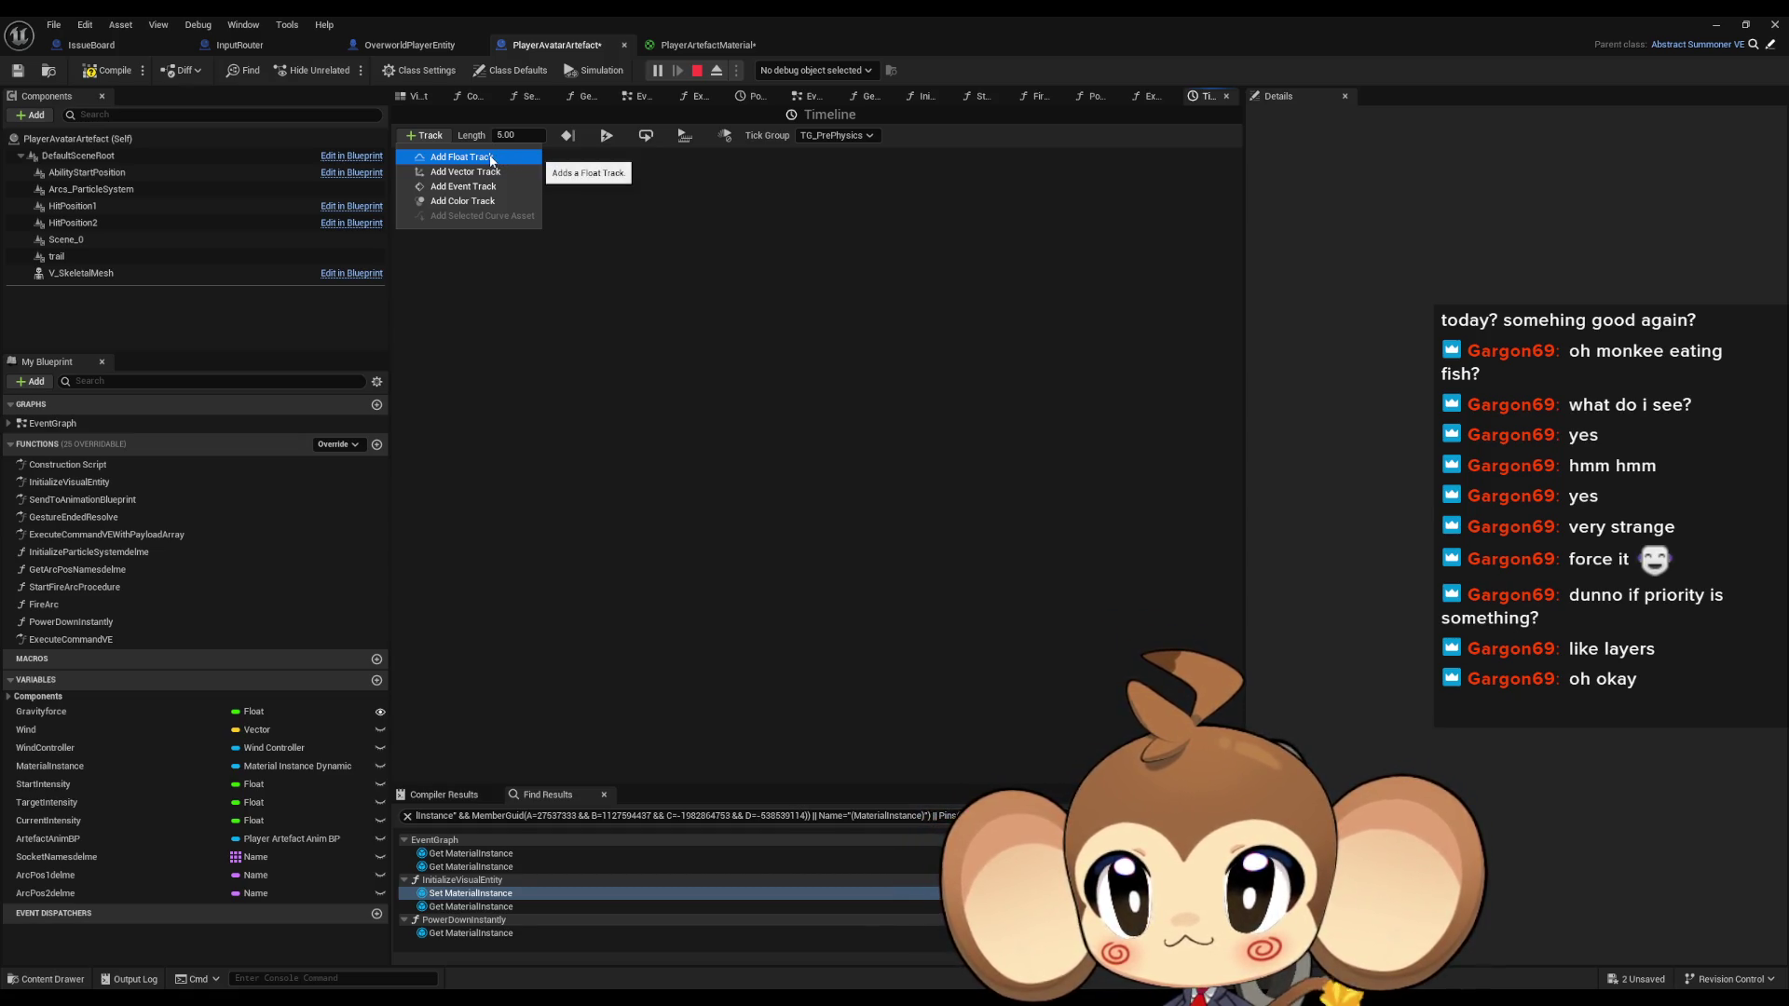
Add a float track with two curve keys, the first at time 0
left_click(491, 160)
right_click(596, 278)
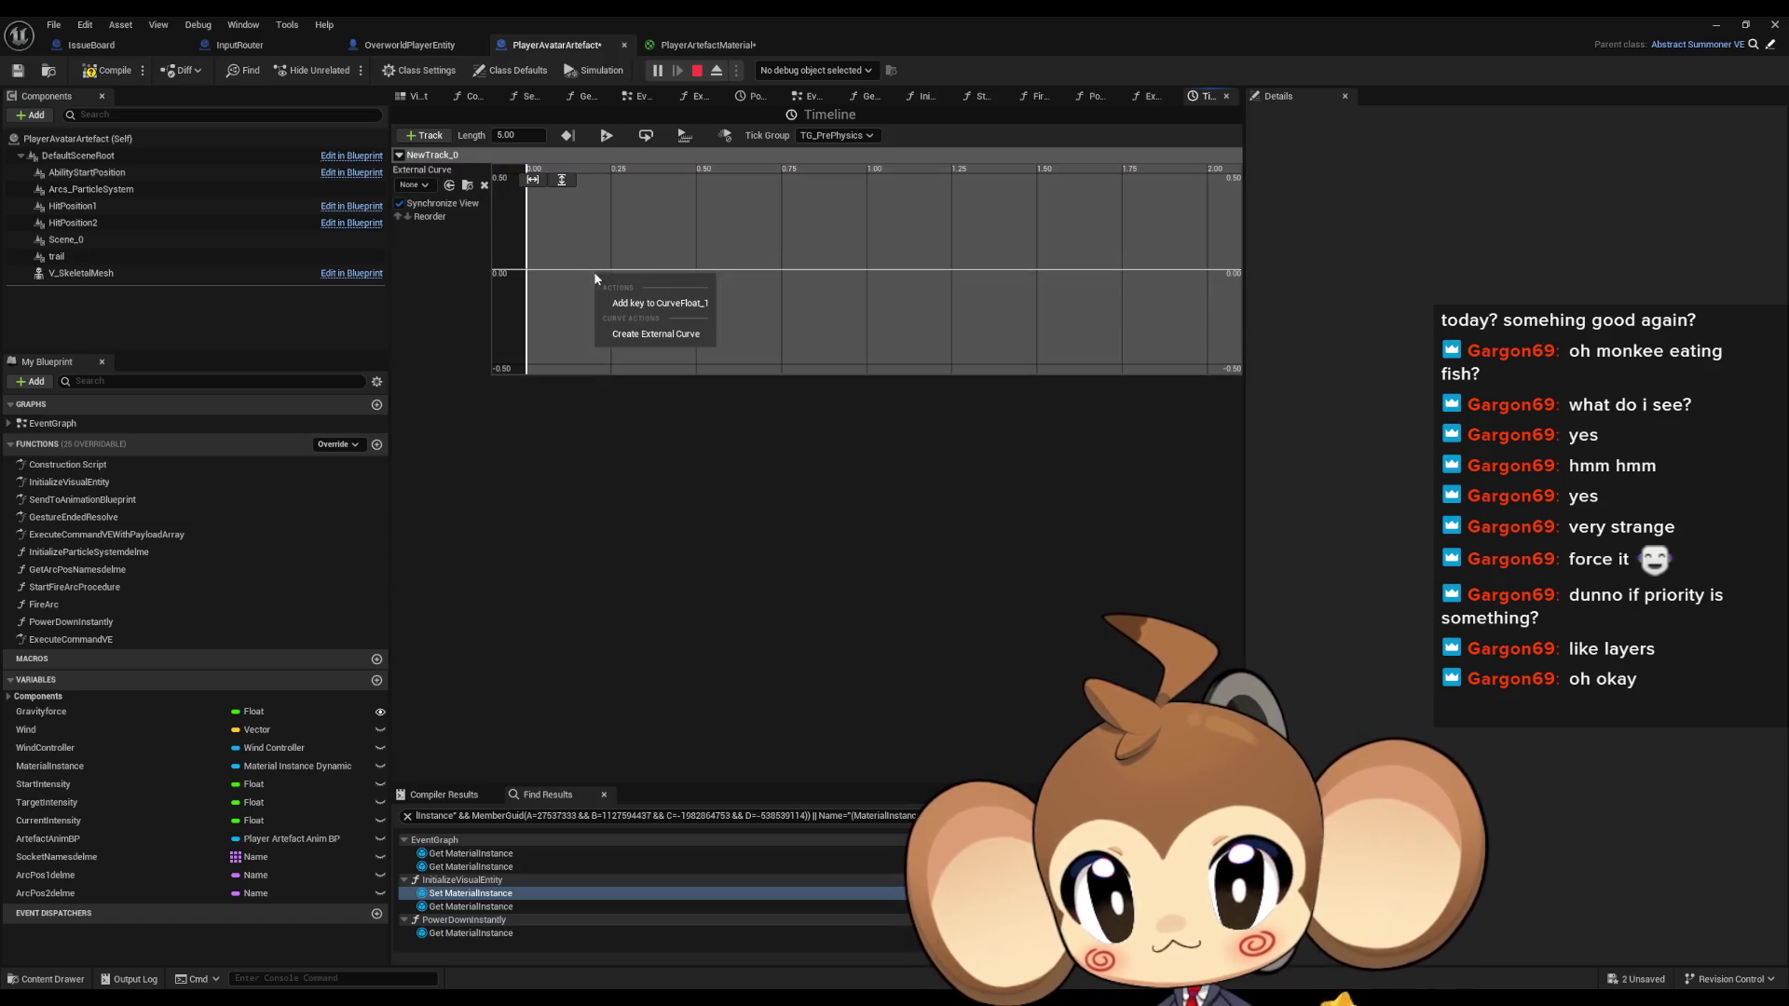
left_click(652, 303)
right_click(671, 270)
left_click(736, 295)
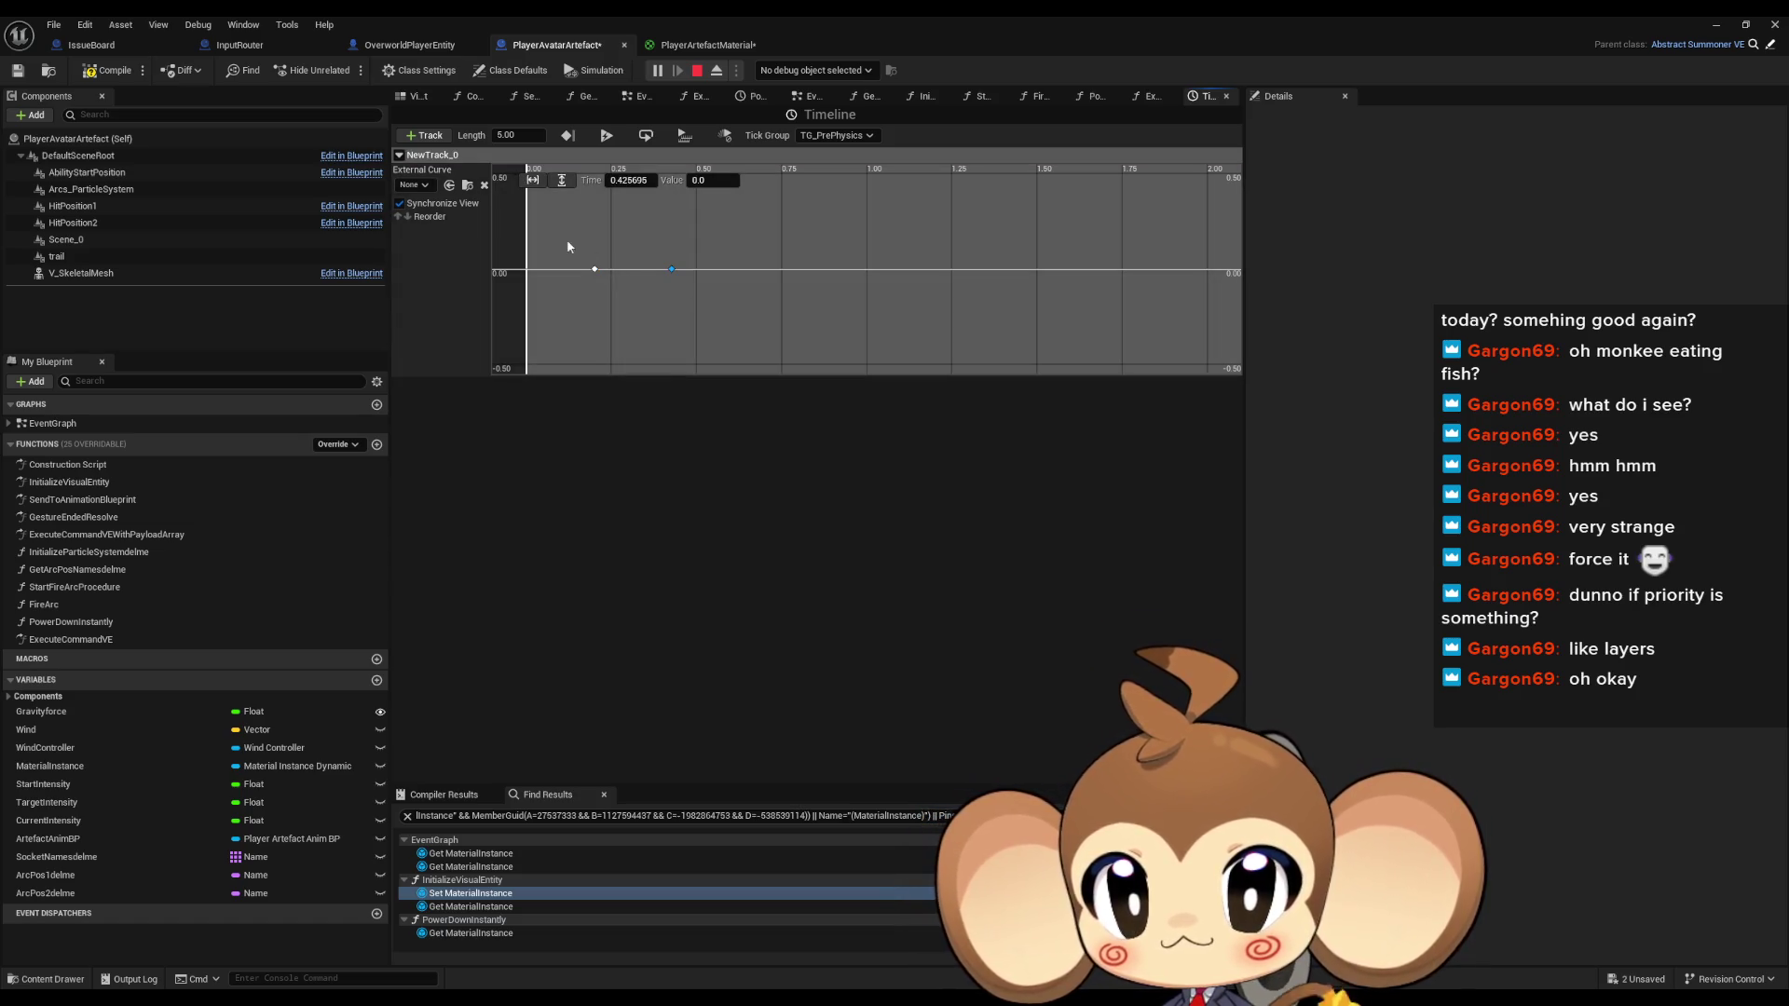
type("0")
key("Return")
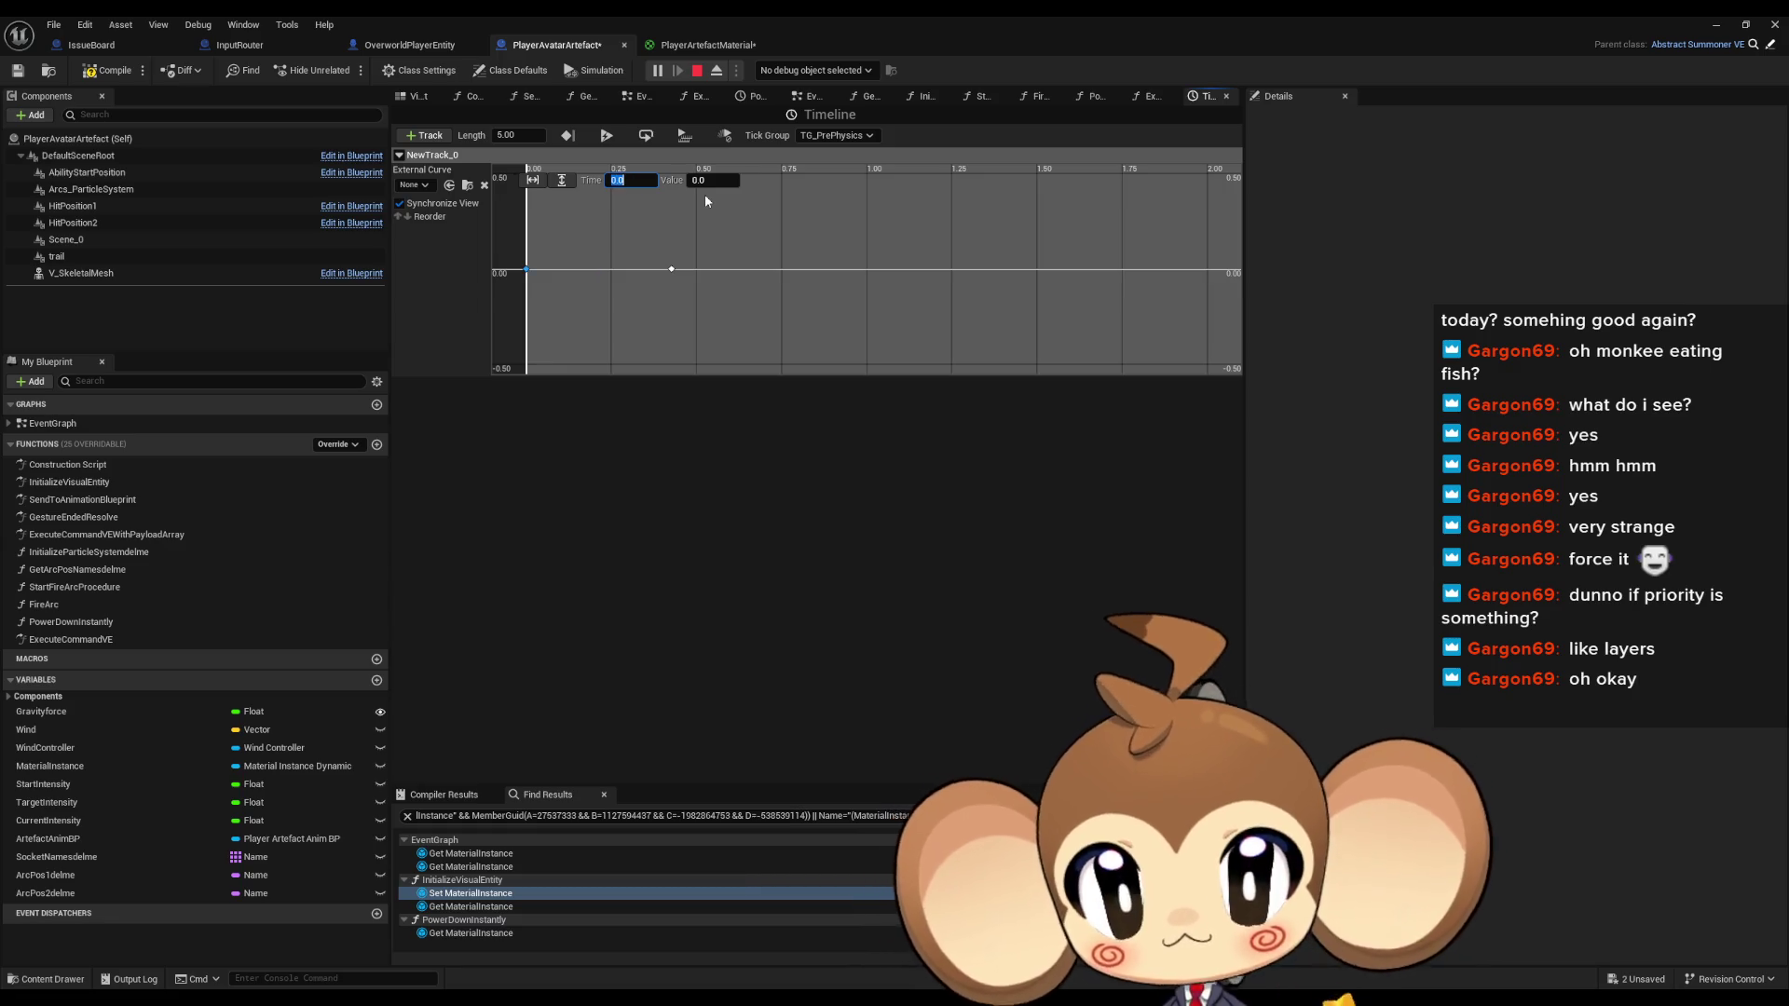
Set the second key's time to 1 and the timeline length to 1.00
left_click(671, 270)
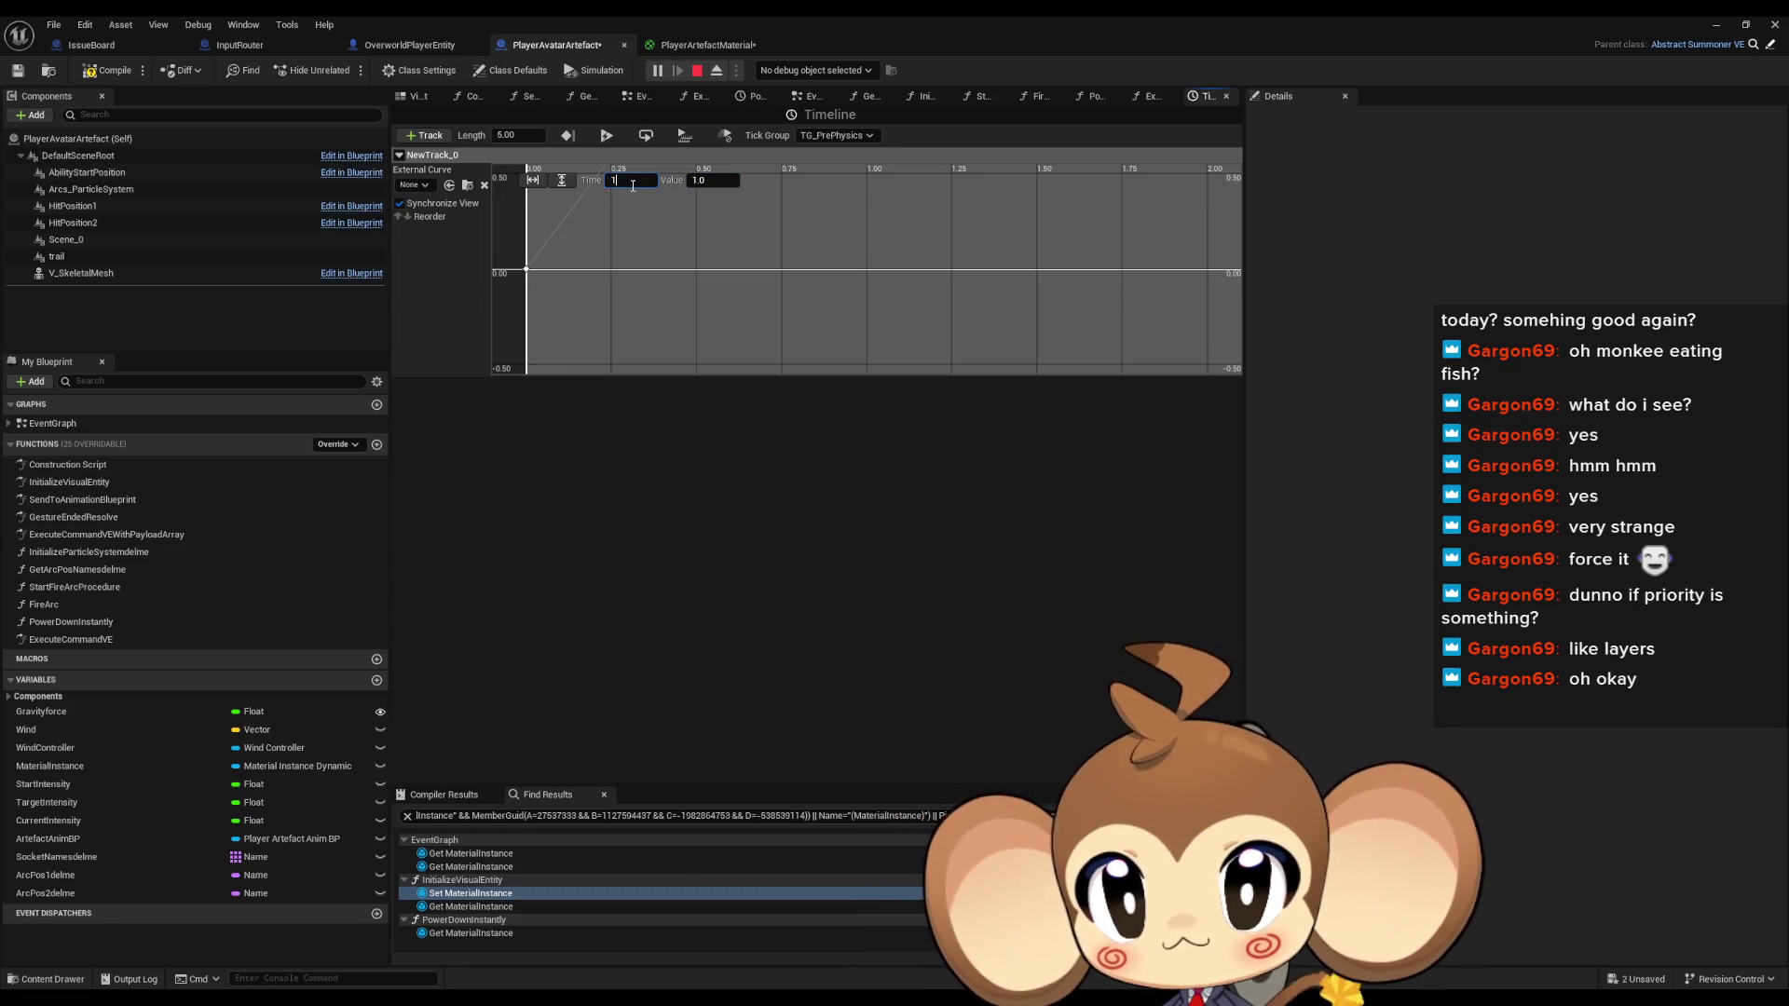
left_click(676, 323)
scroll(807, 278, "down", 3)
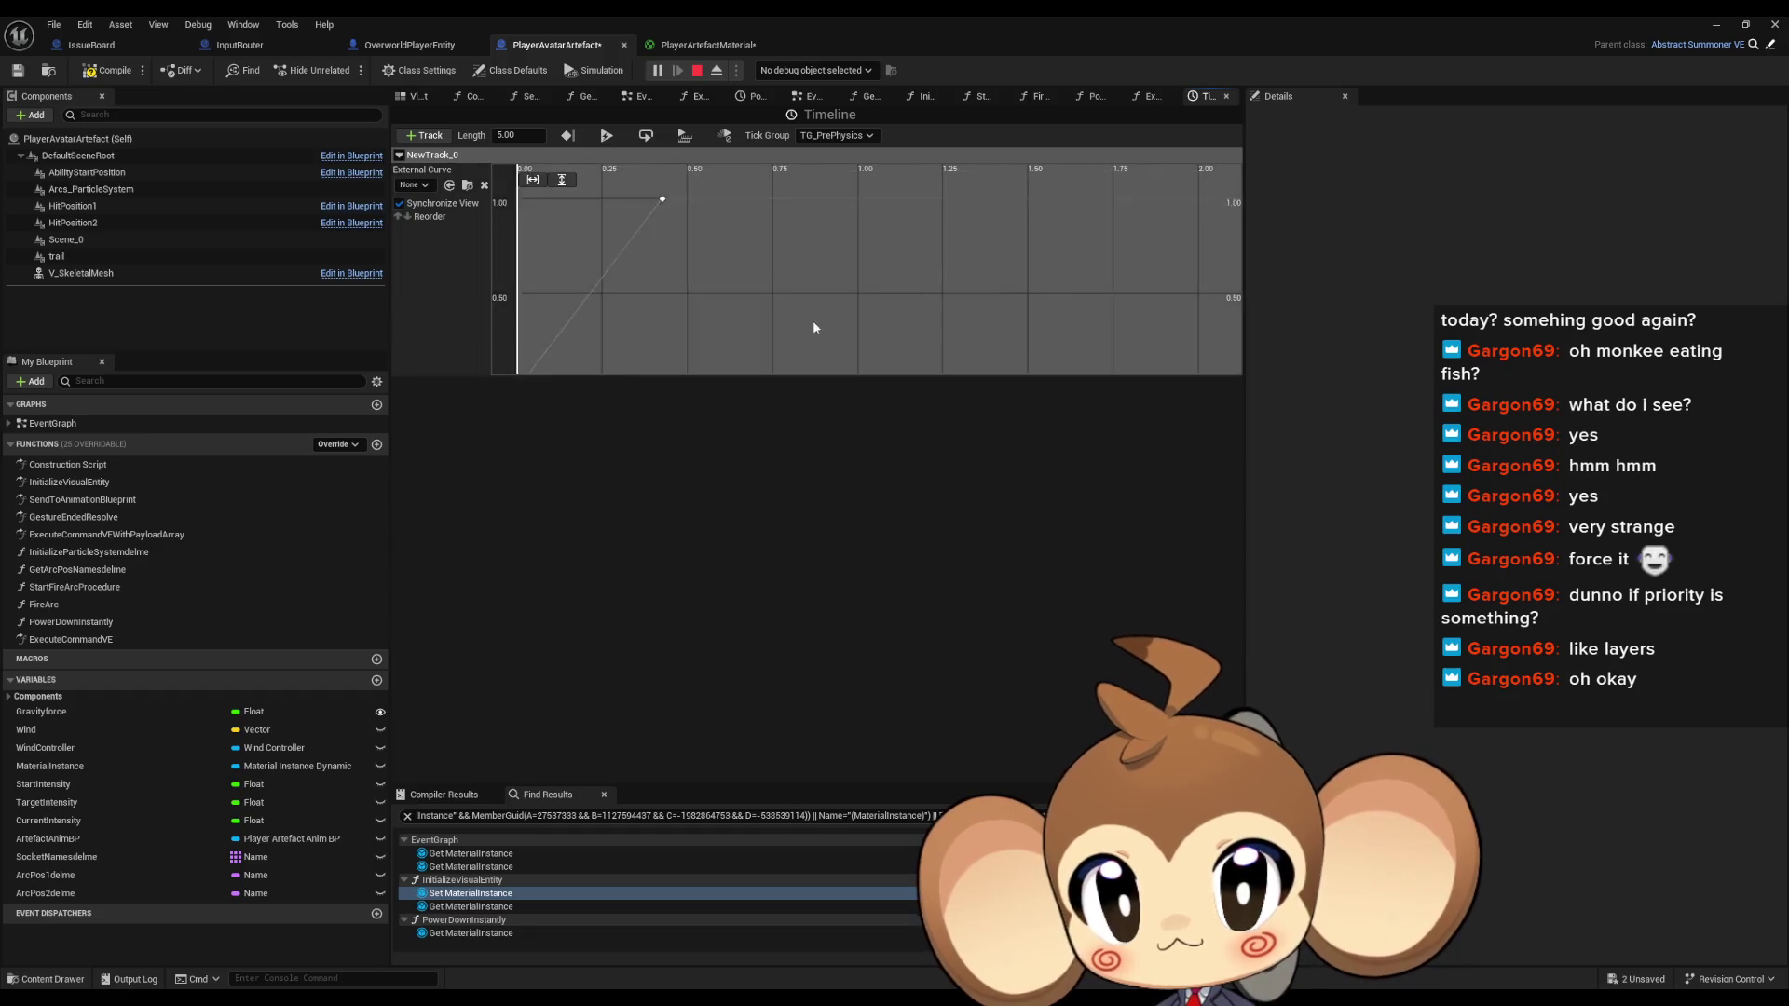
key("Escape")
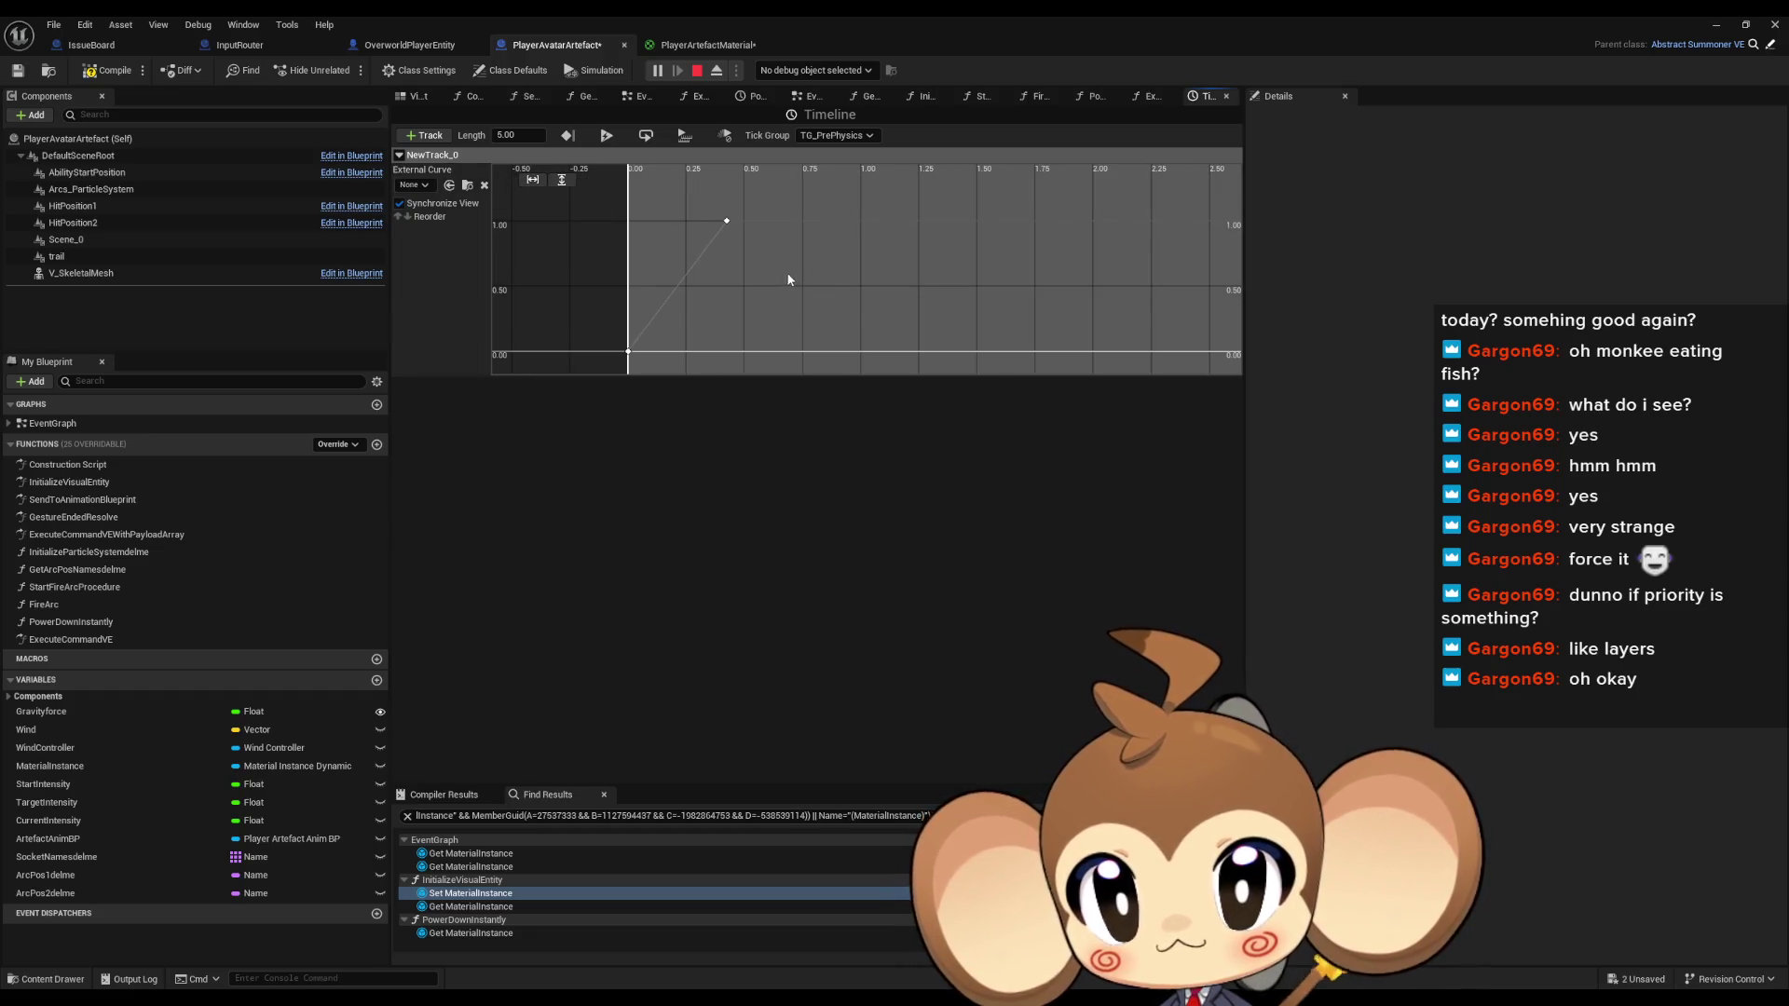
left_click(641, 180)
type("1")
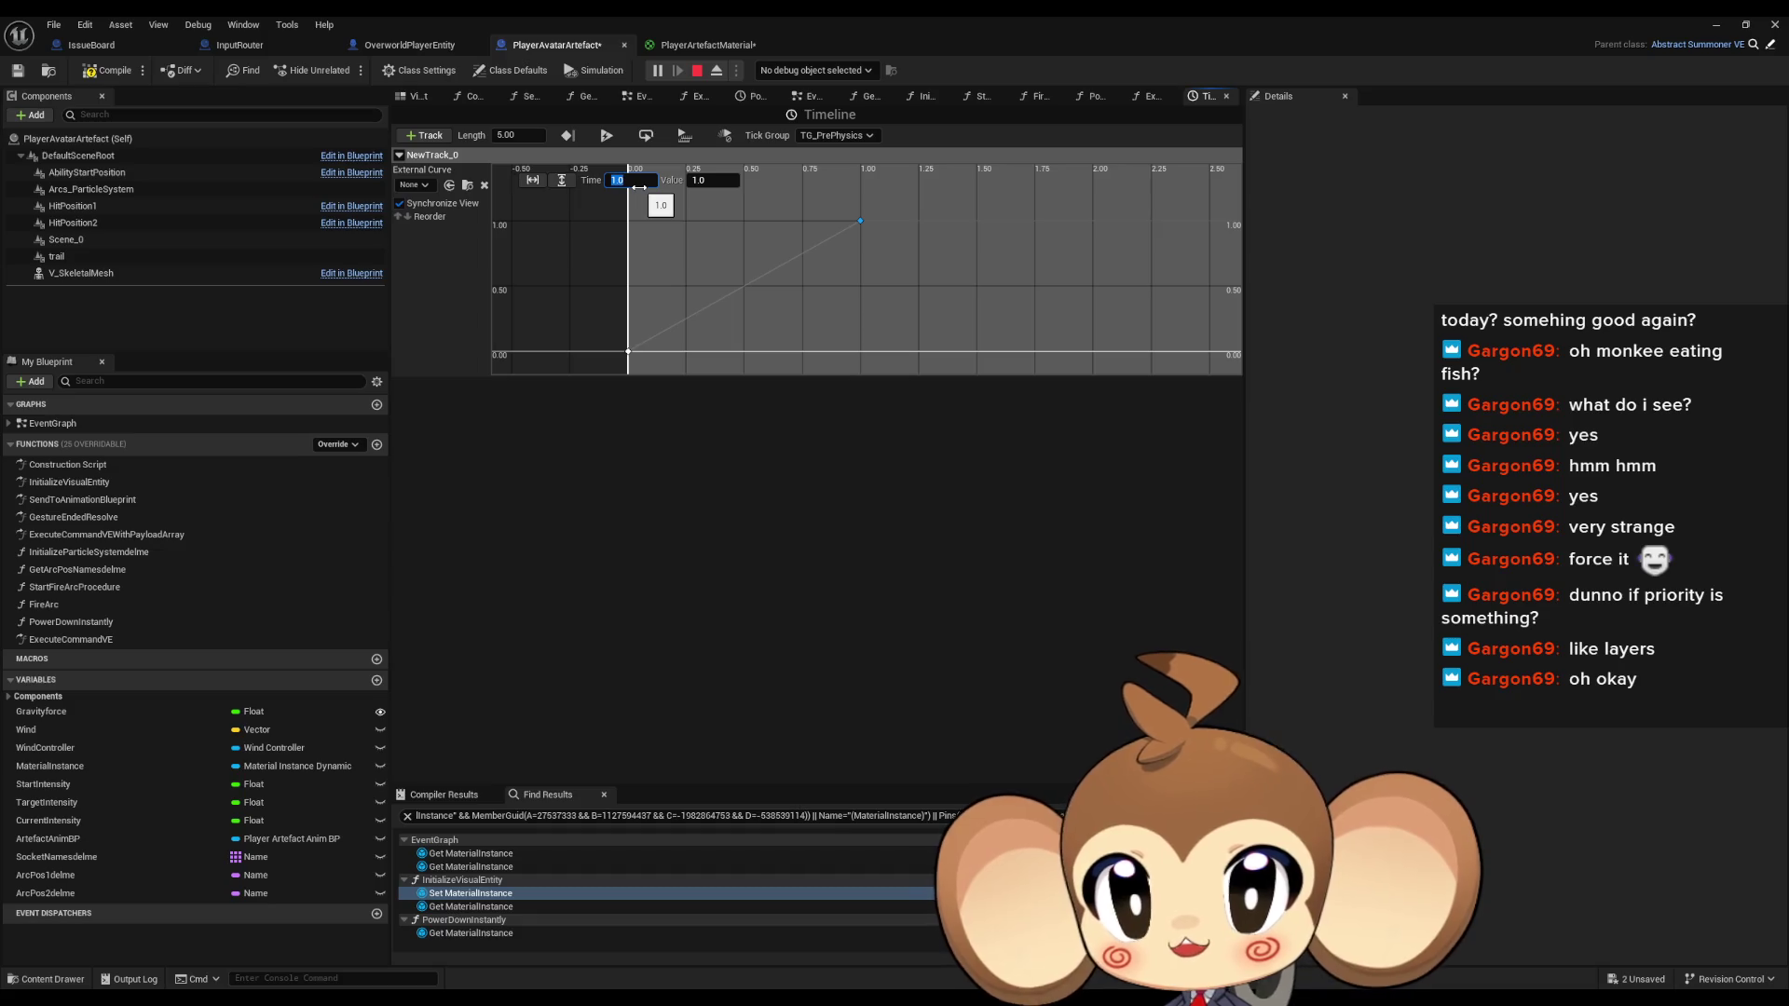
left_click(518, 135)
type("1")
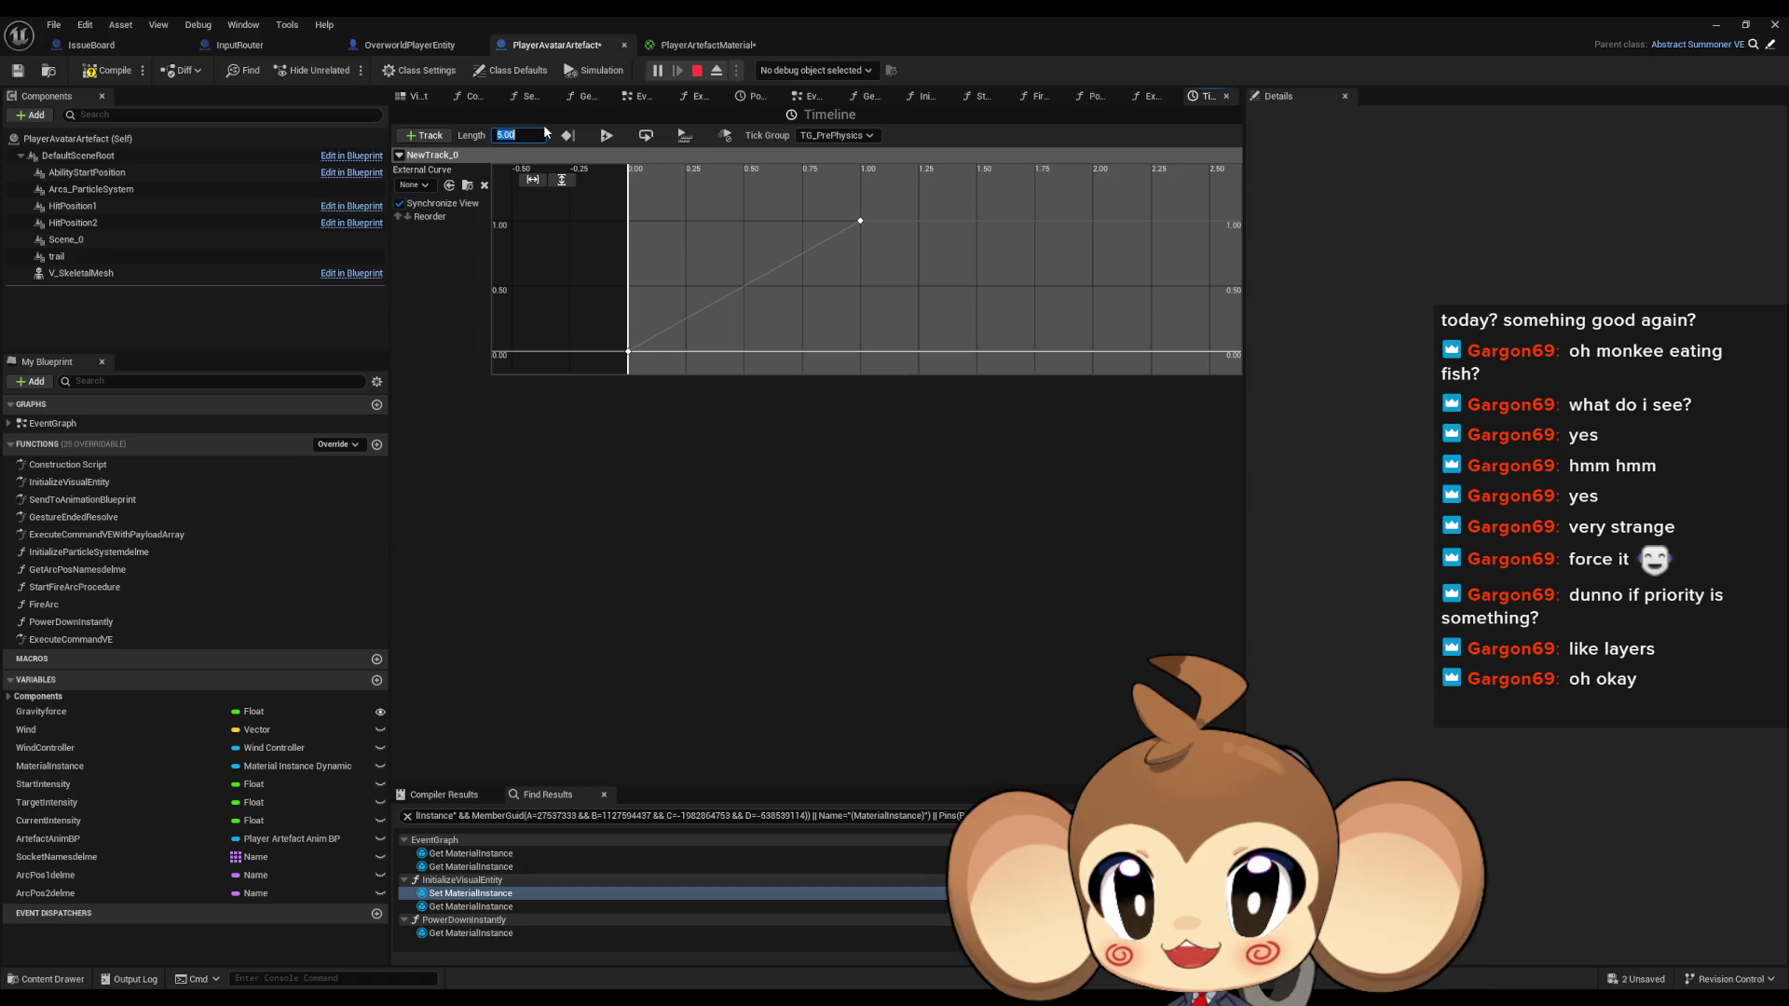
key("Return")
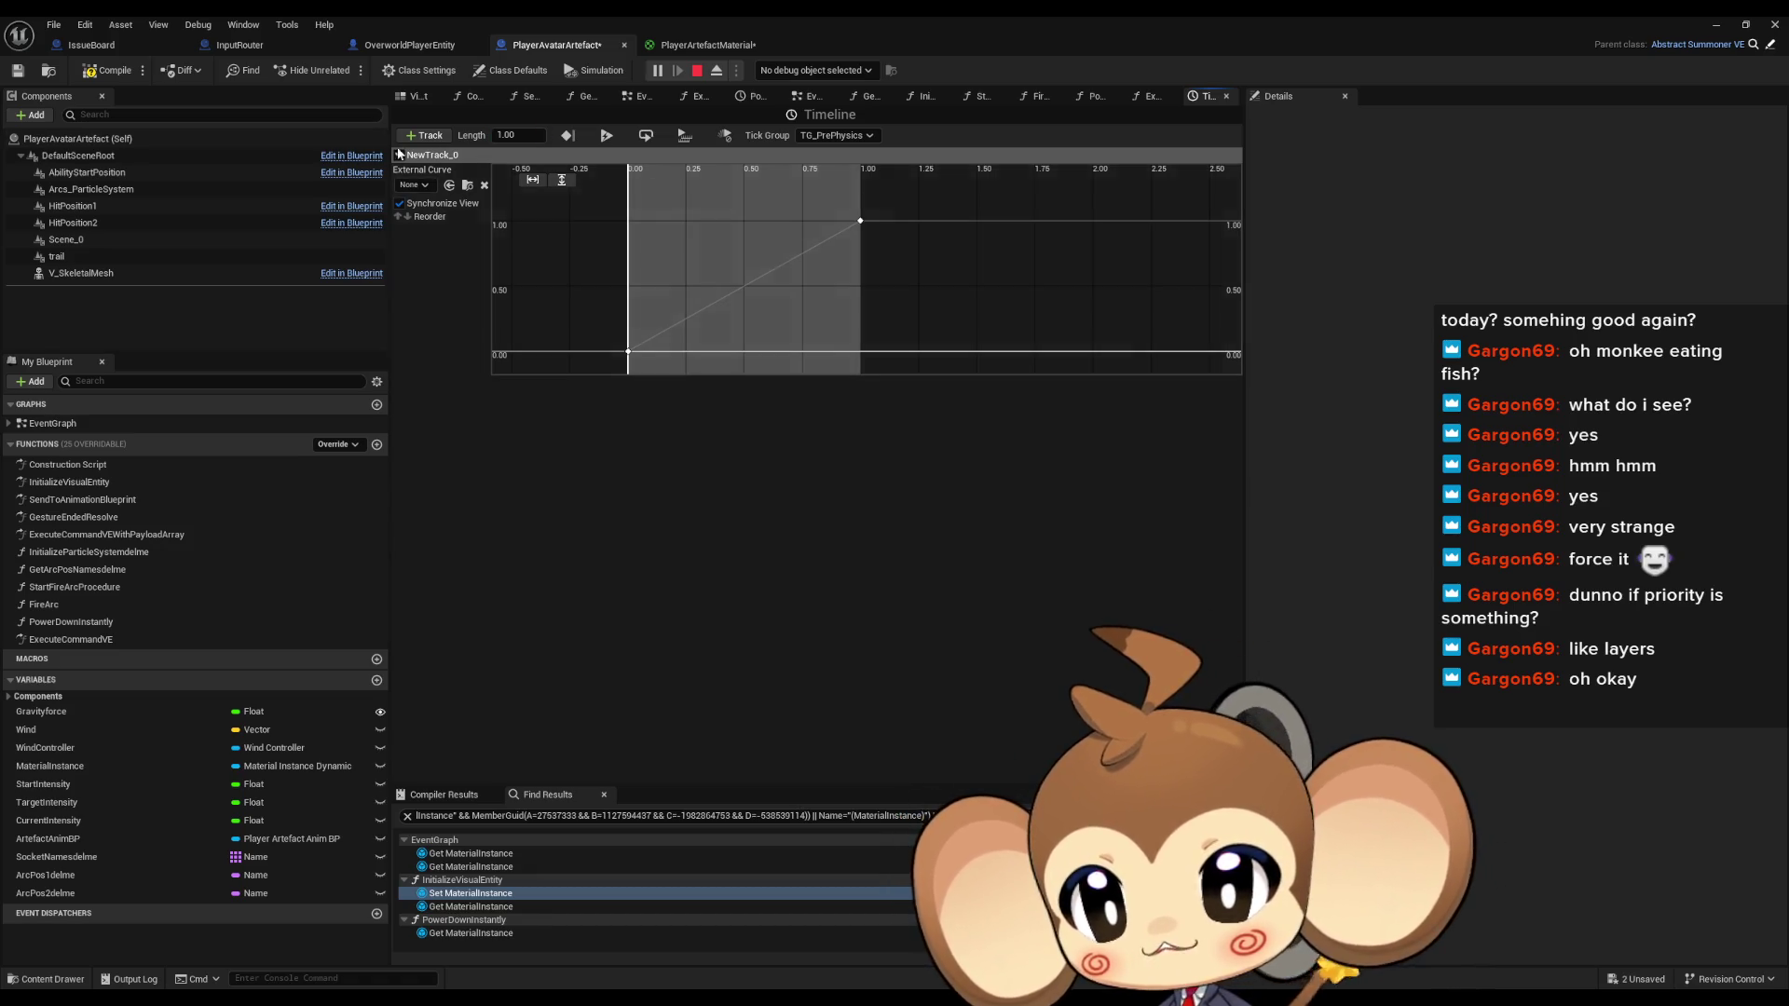
left_click(419, 97)
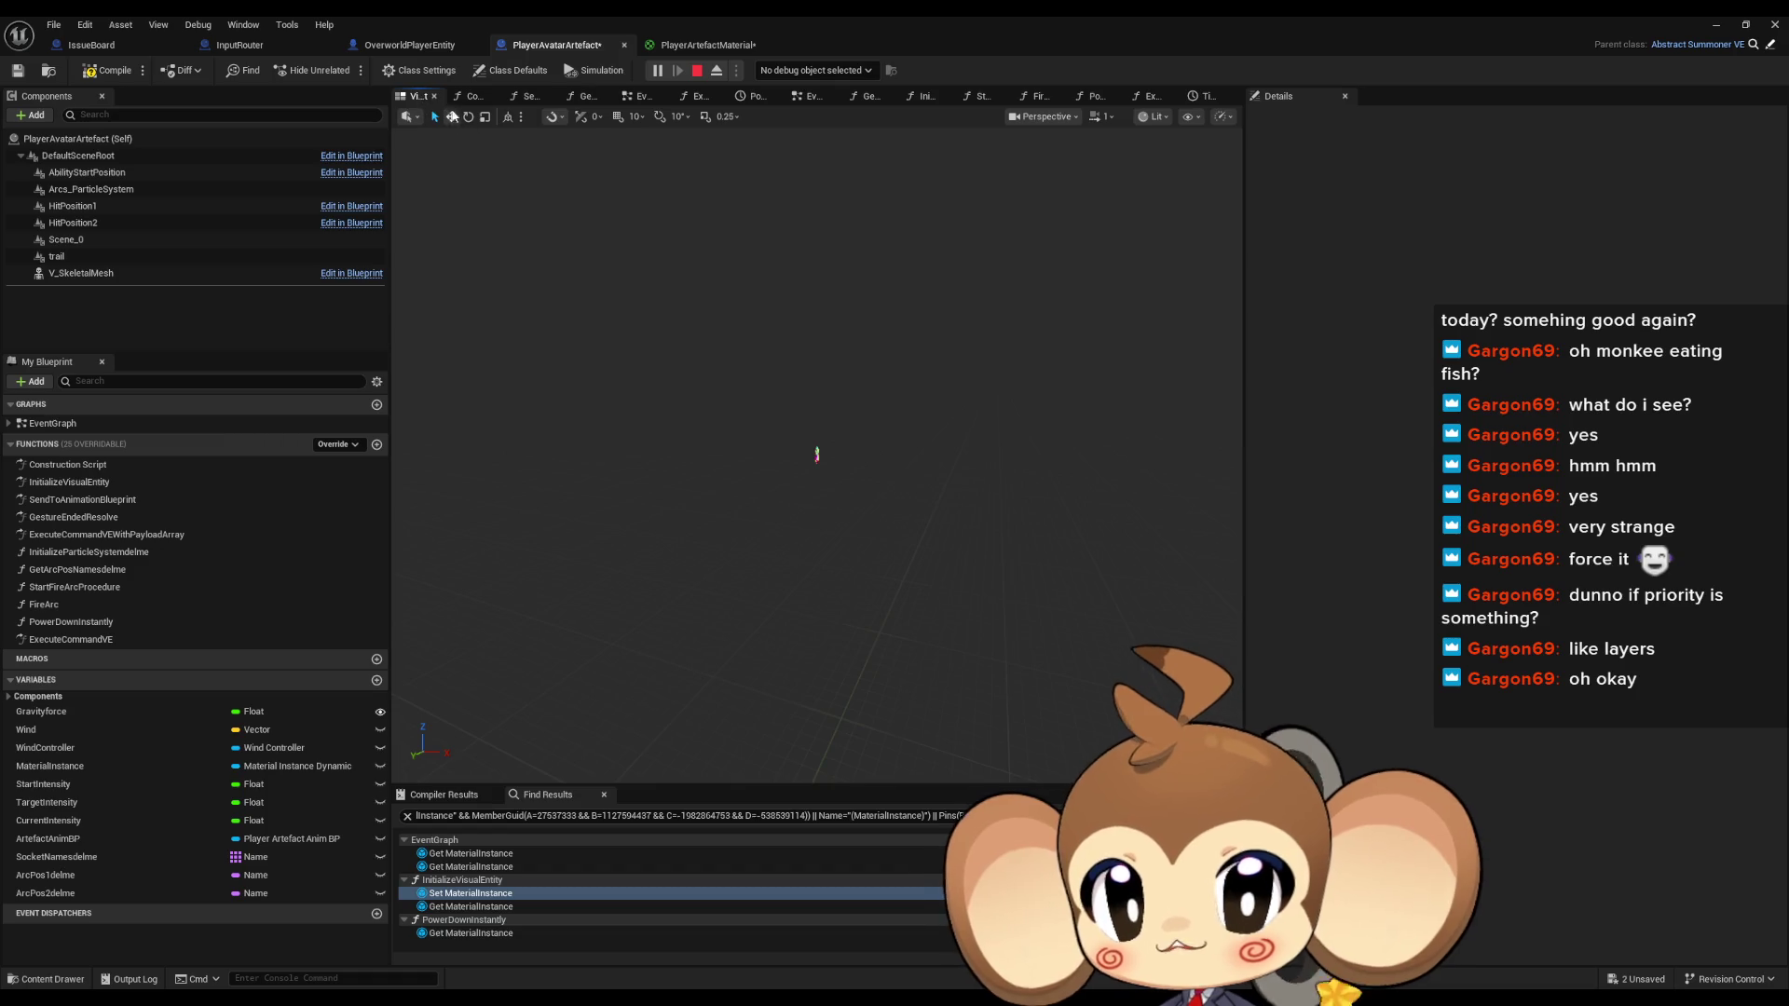
Place ArtefactAnimBP and MaterialInstance getters in the EventGraph beside the Timeline node
double_click(52, 423)
scroll(702, 516, "up", 5)
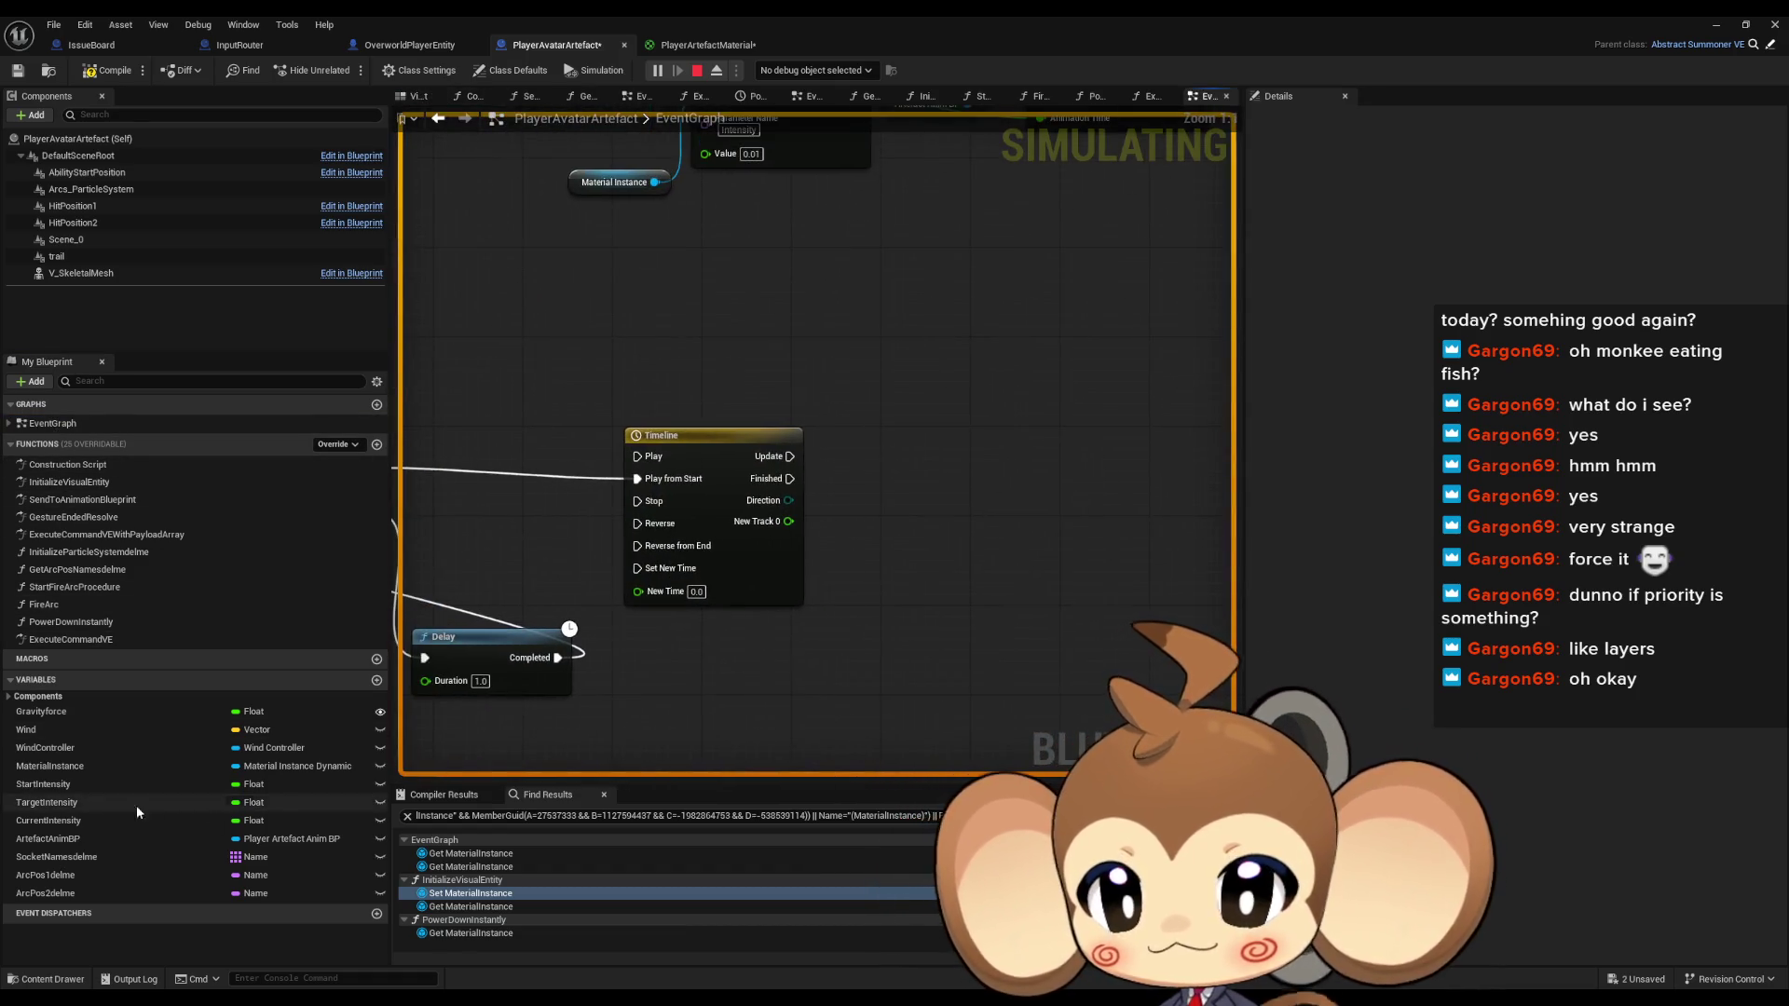
mouse_move(56, 839)
left_mouse_down()
mouse_move(841, 752)
mouse_move(782, 649)
left_mouse_up()
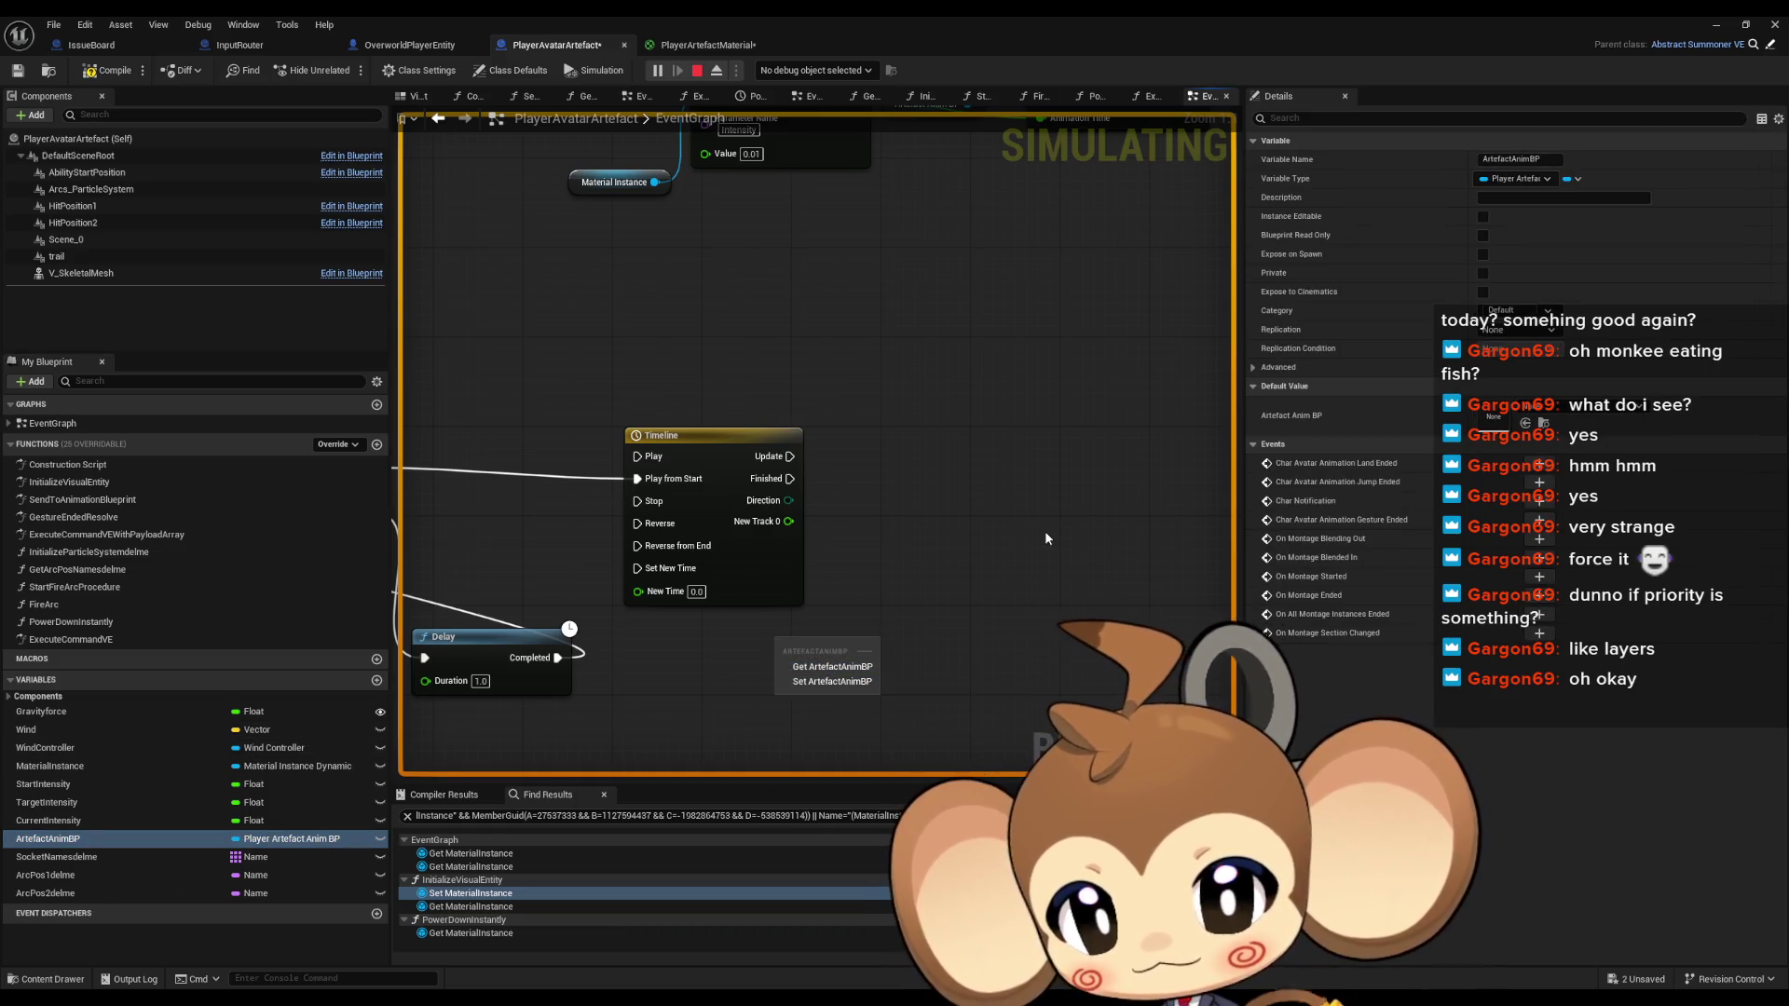
mouse_move(56, 766)
left_mouse_down()
mouse_move(845, 693)
mouse_move(796, 623)
left_mouse_up()
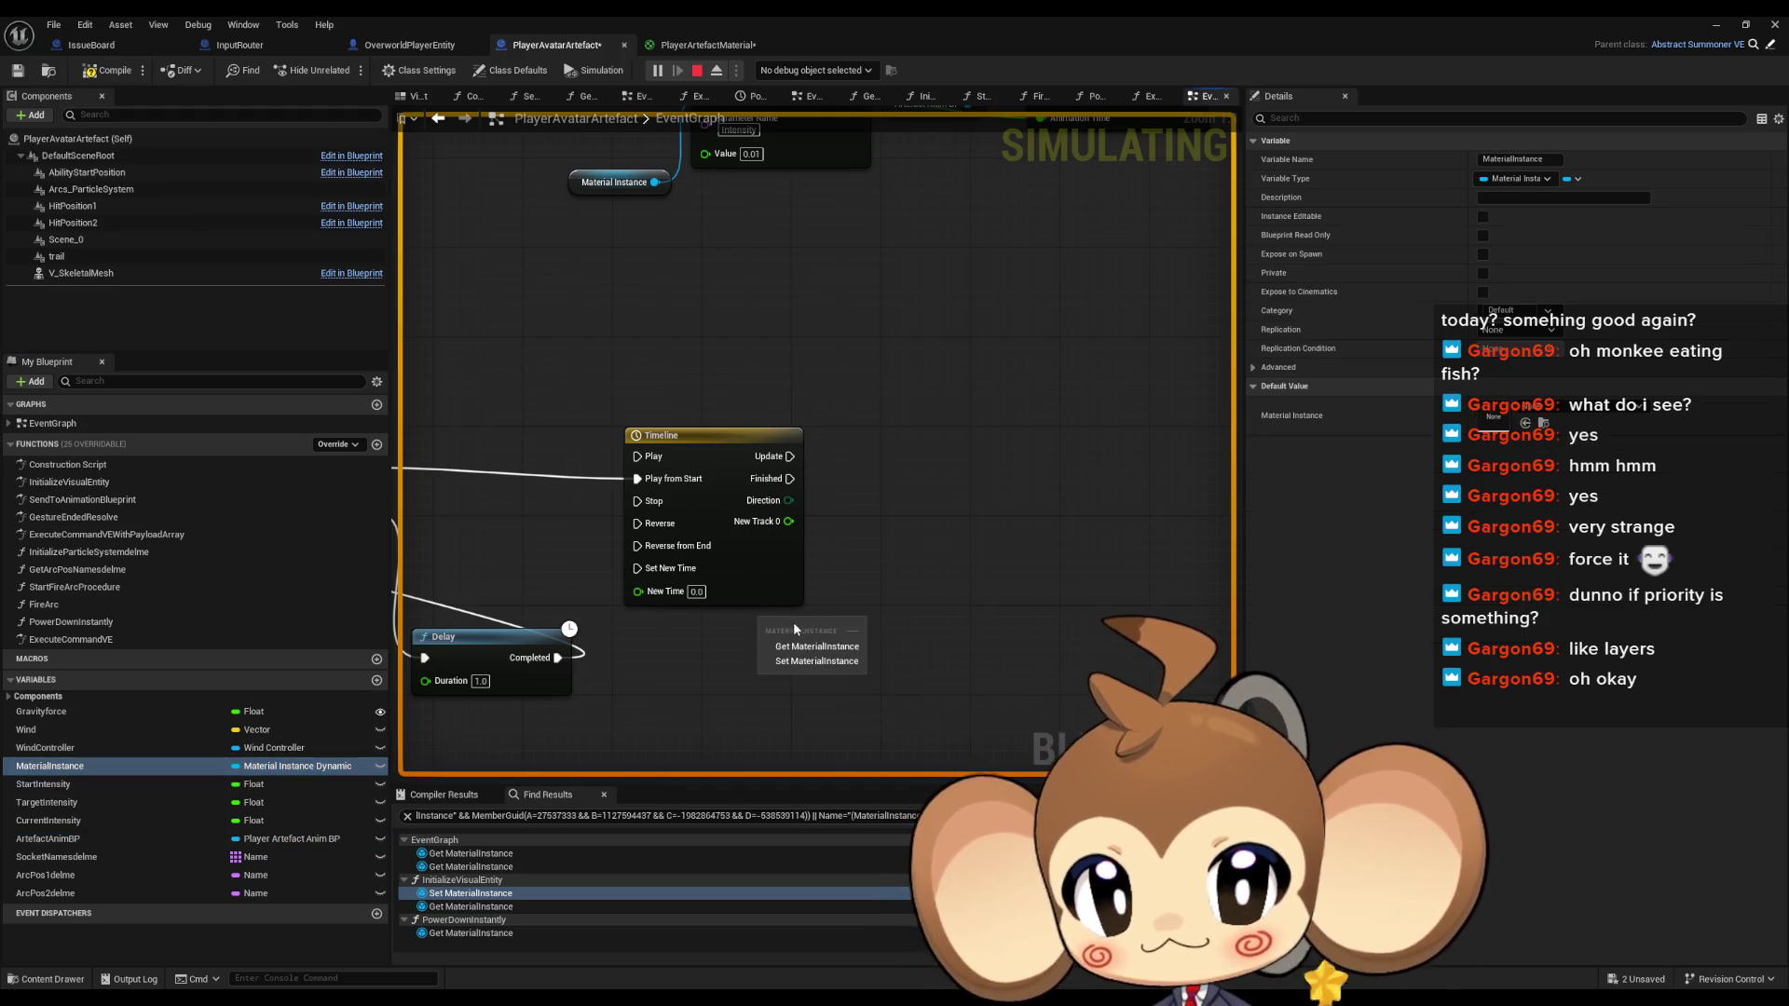
left_click(820, 638)
left_click_drag(685, 451, 617, 439)
left_click_drag(816, 407, 921, 346)
Add a Set Scalar Parameter Value node for Pulse, driven by Update with New Track 0
left_click_drag(938, 556, 981, 455)
type("set")
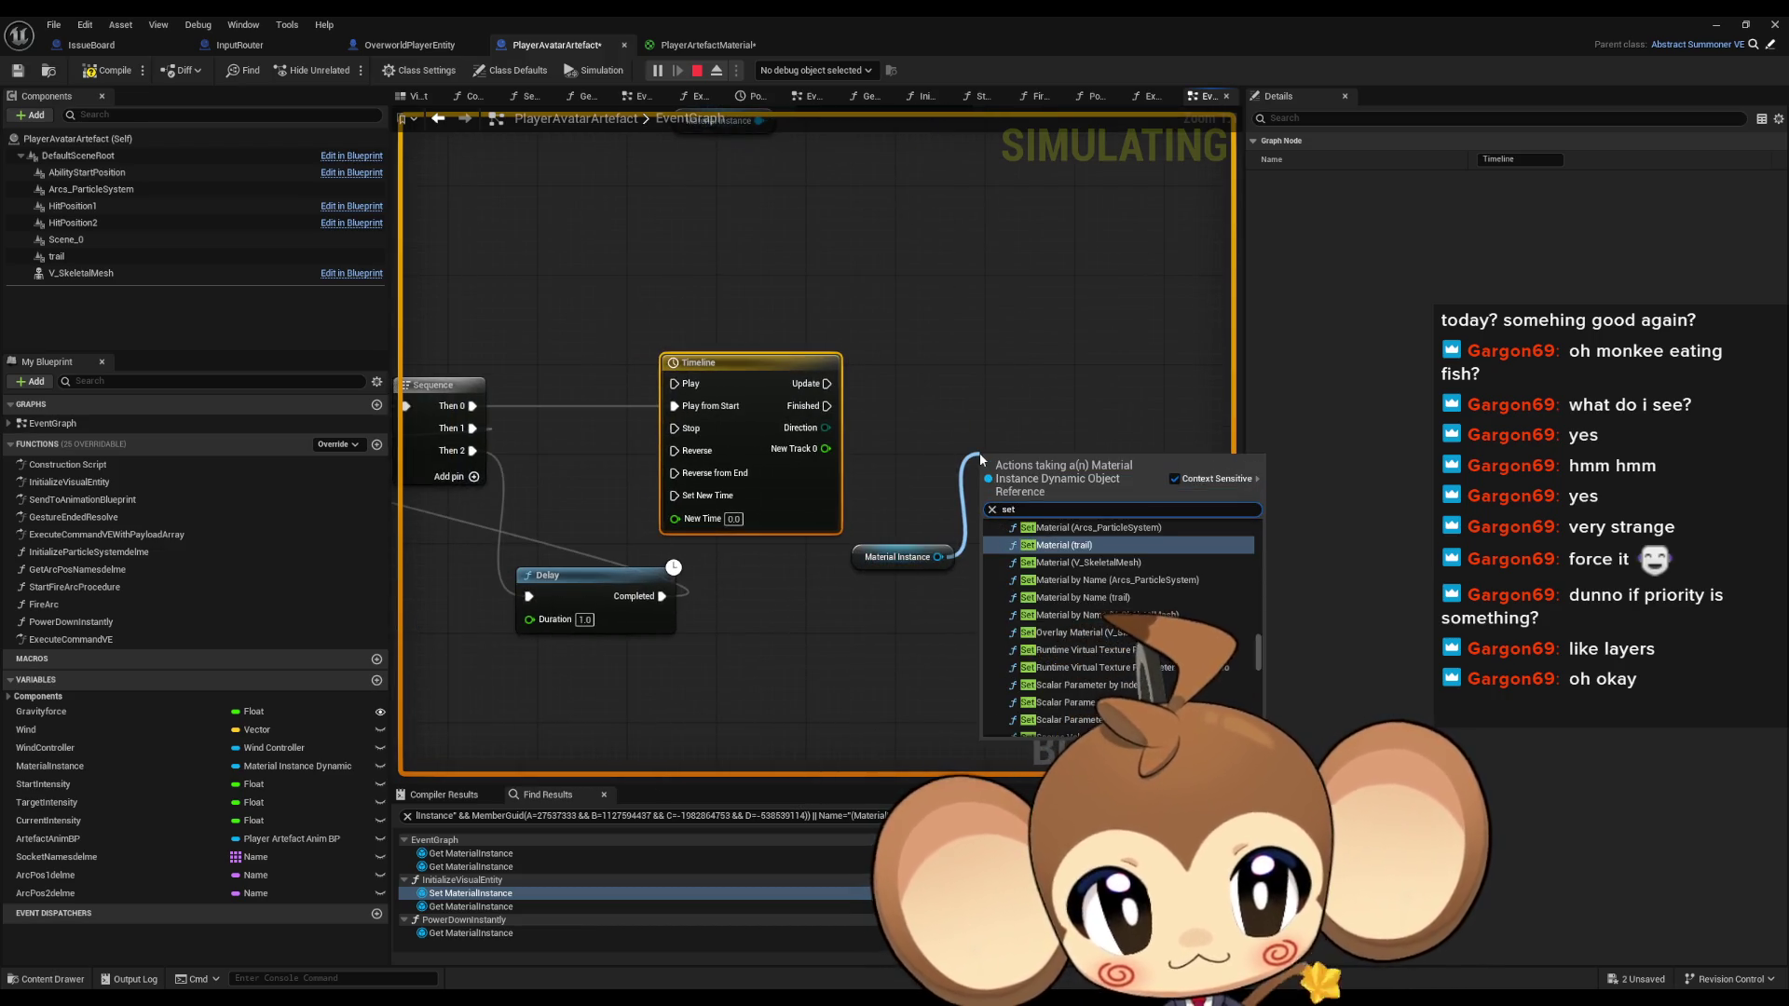
type(" scala")
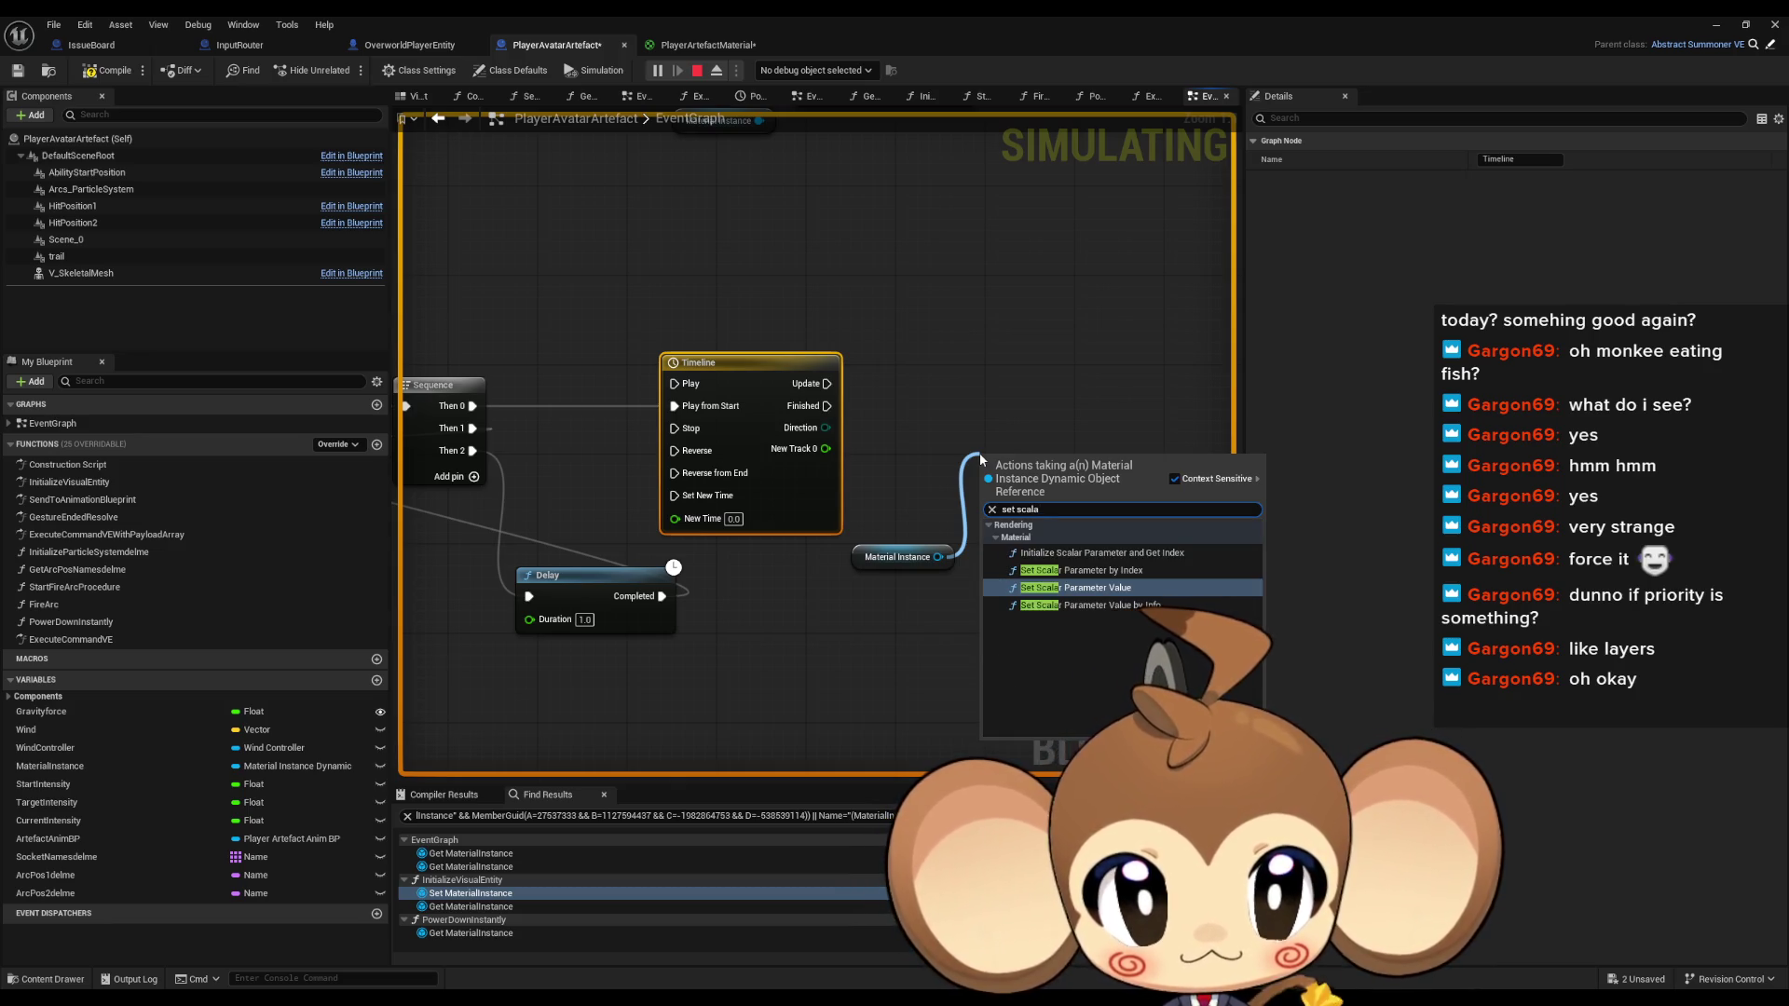
key("Return")
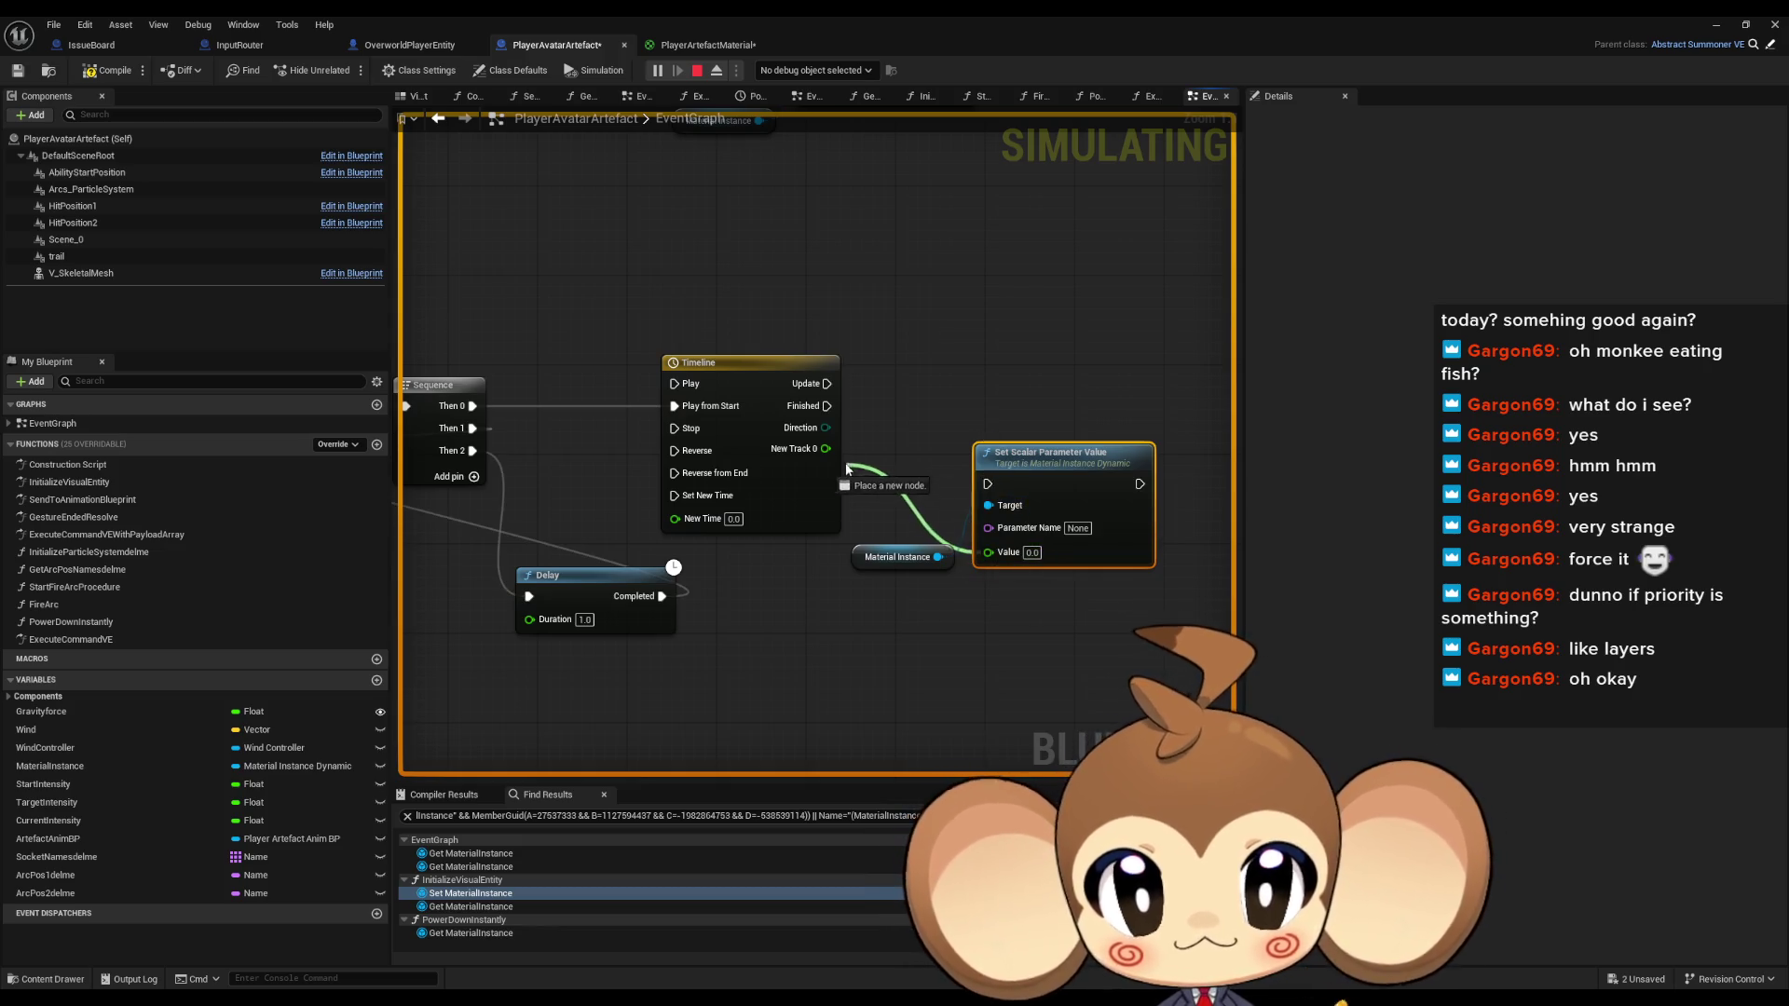
type("Pulse")
key("Return")
mouse_move(1070, 469)
left_mouse_down()
mouse_move(1070, 390)
mouse_move(990, 408)
left_mouse_up()
left_click_drag(1106, 405, 1117, 370)
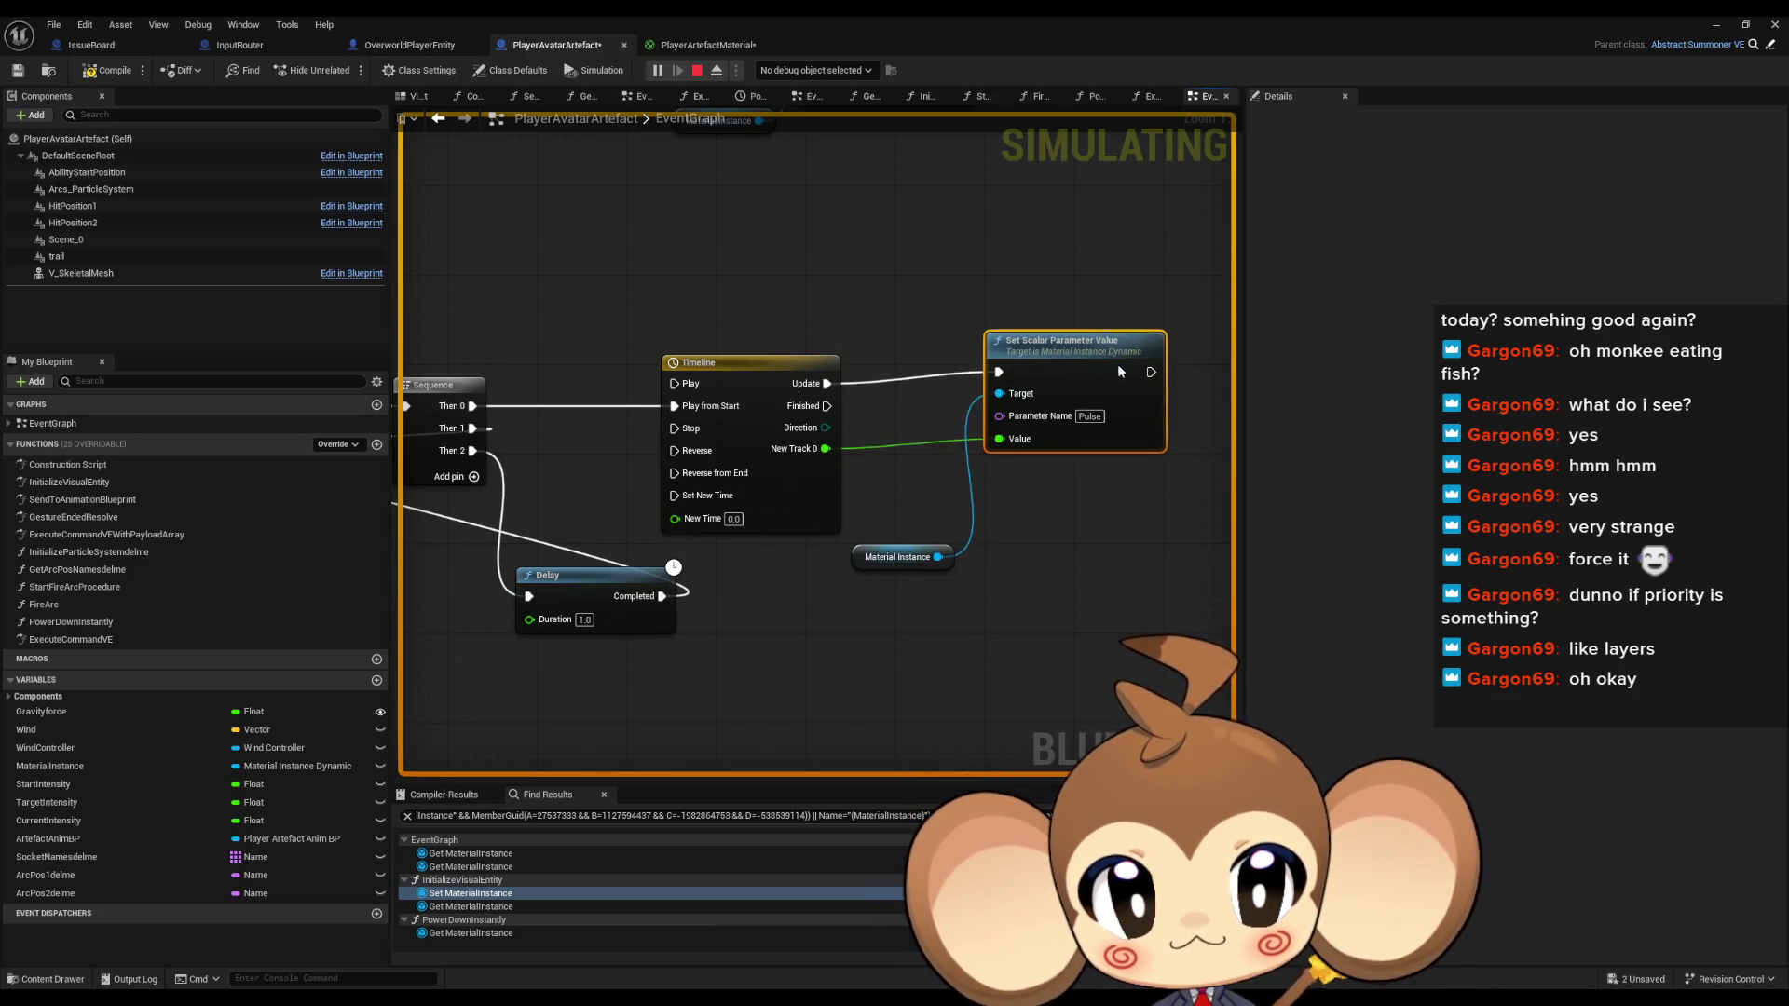
Duplicate the Pulse setter as a second setter at 0.0 for Finished
key("ctrl+d")
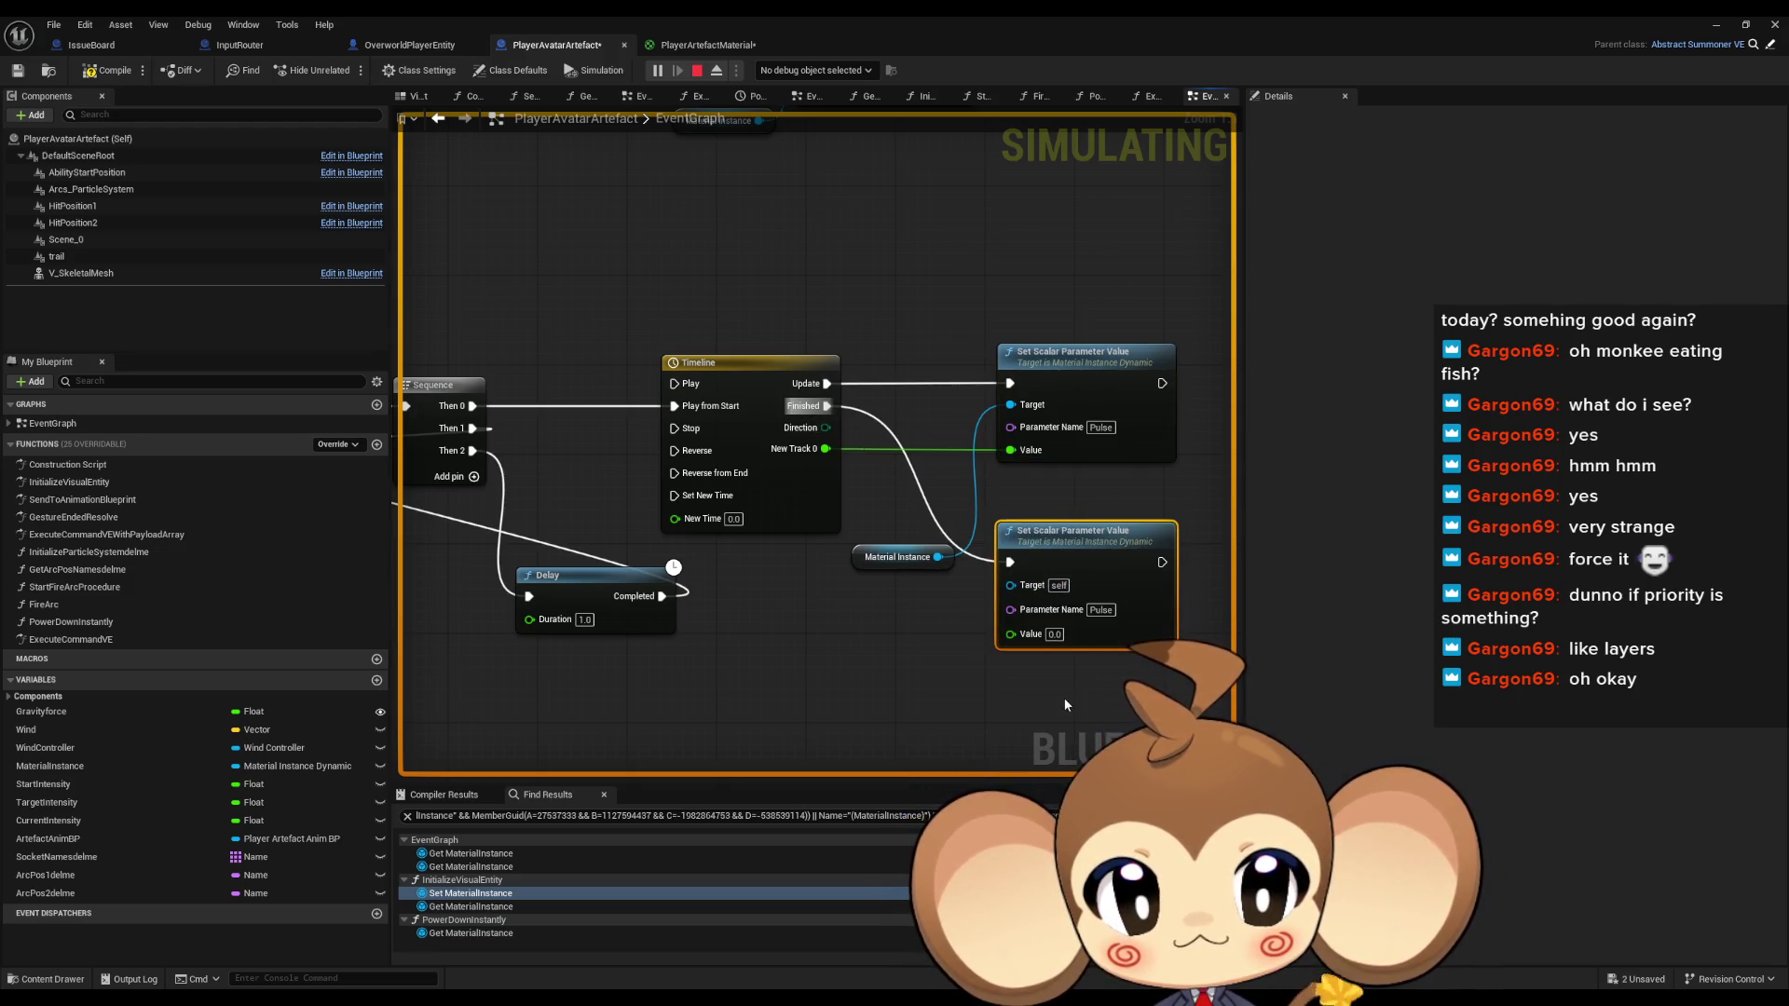
left_click_drag(1065, 705, 967, 701)
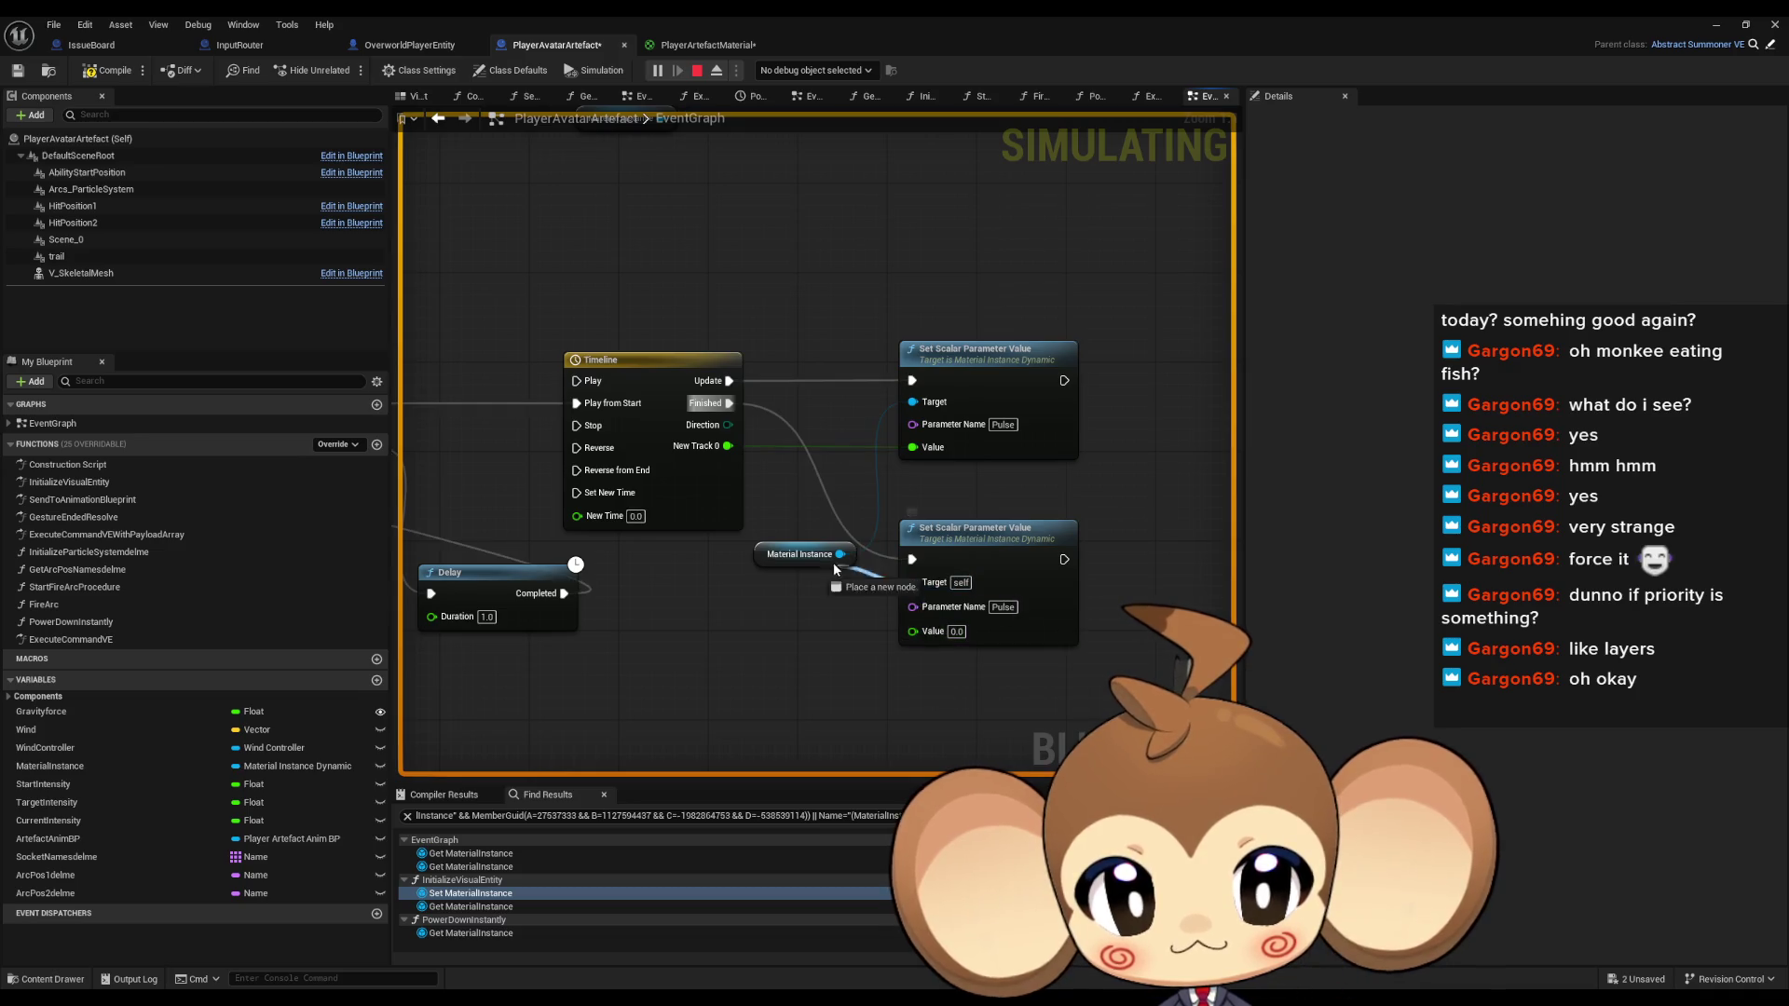
scroll(837, 630, "down", 5)
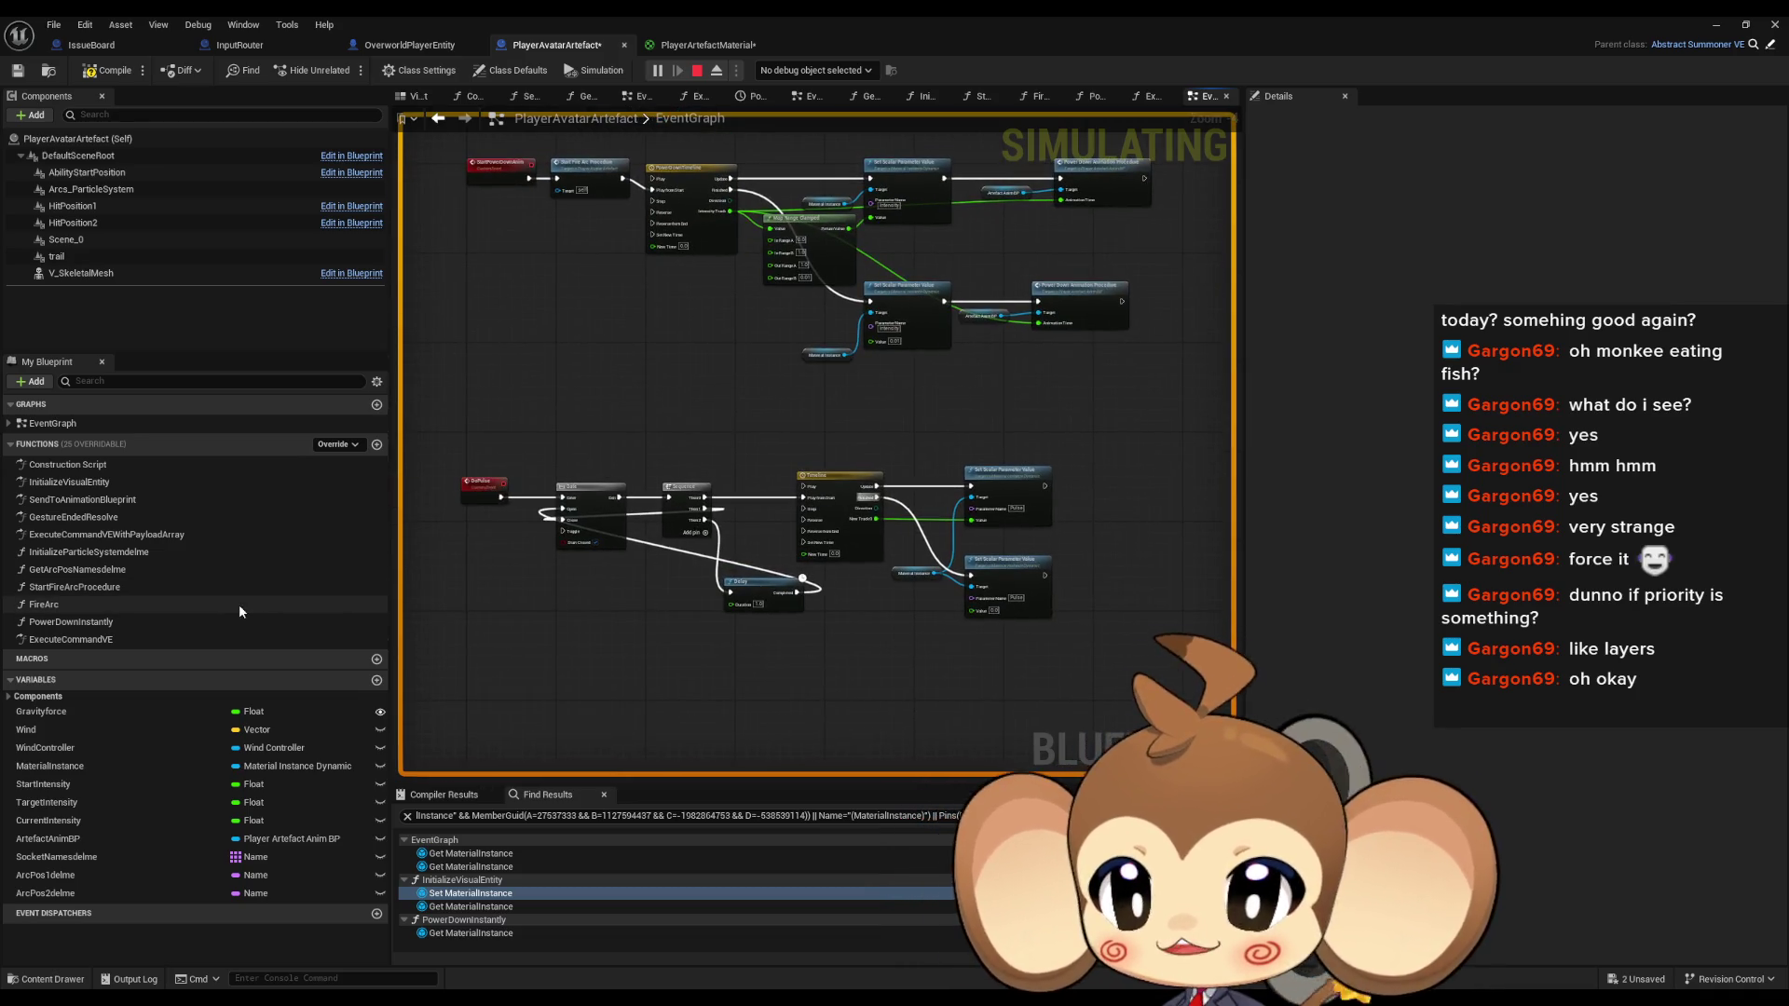
double_click(104, 641)
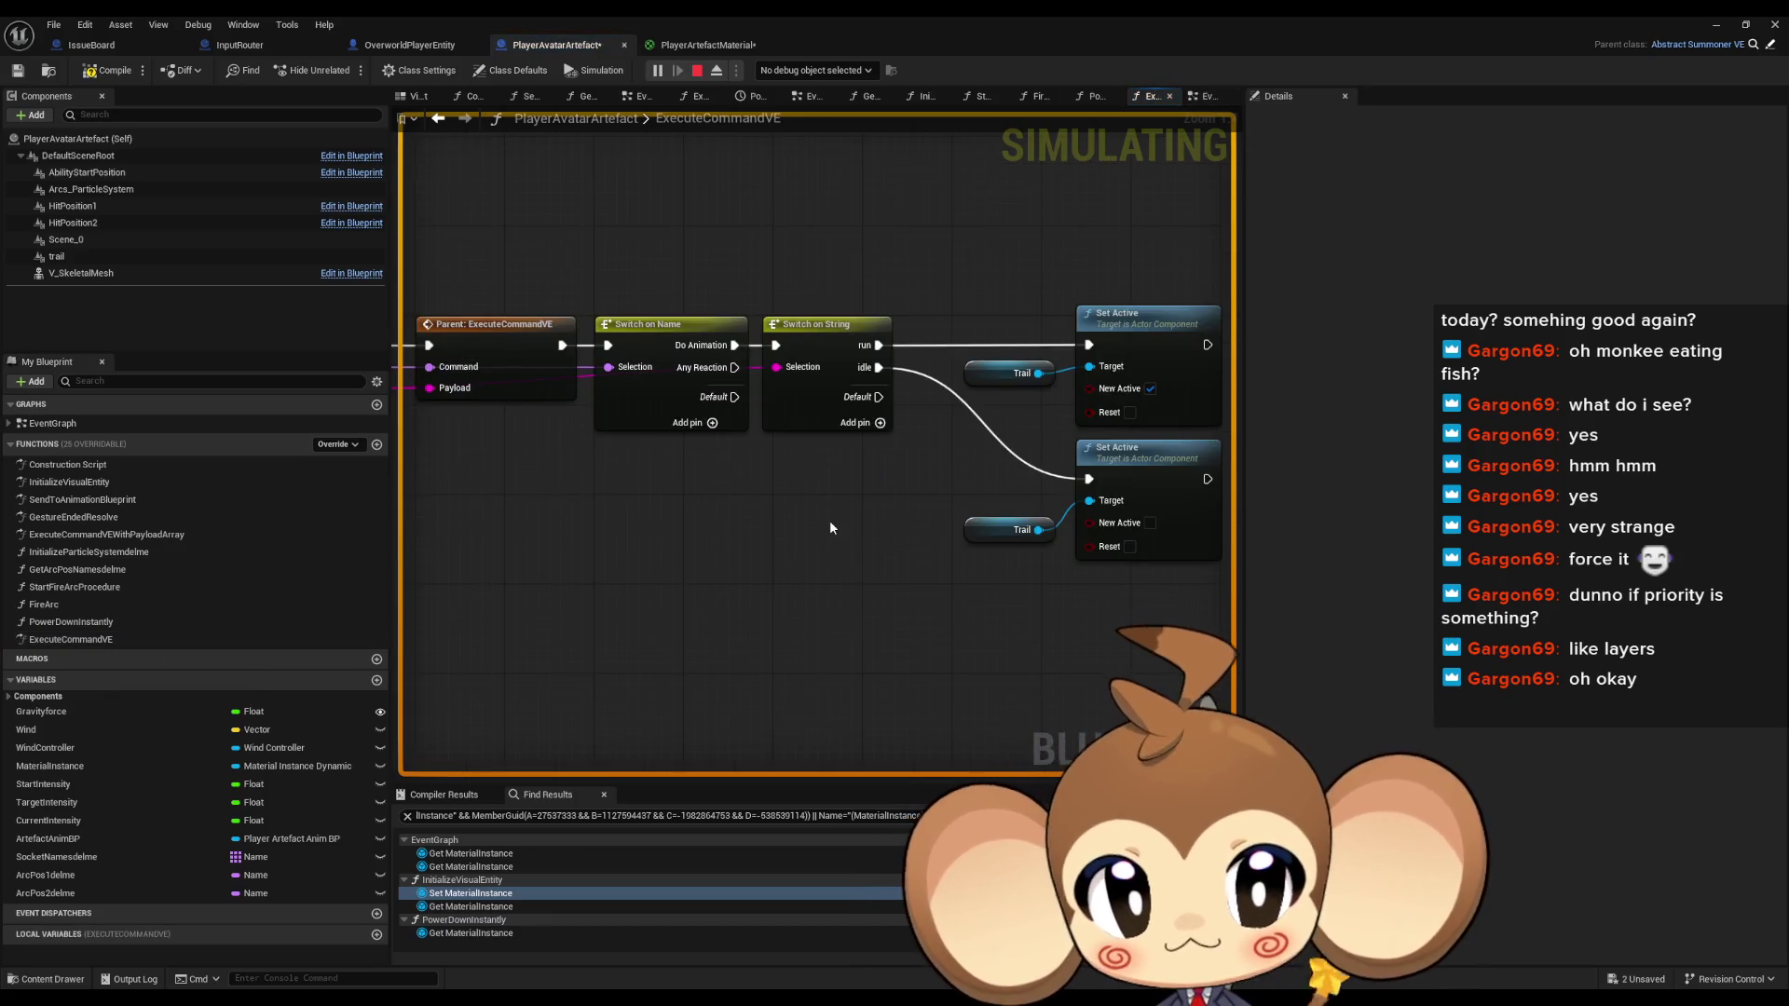
Add a Do Pulse call after ExecuteCommandVE's Any Reaction output
left_click_drag(940, 531, 900, 533)
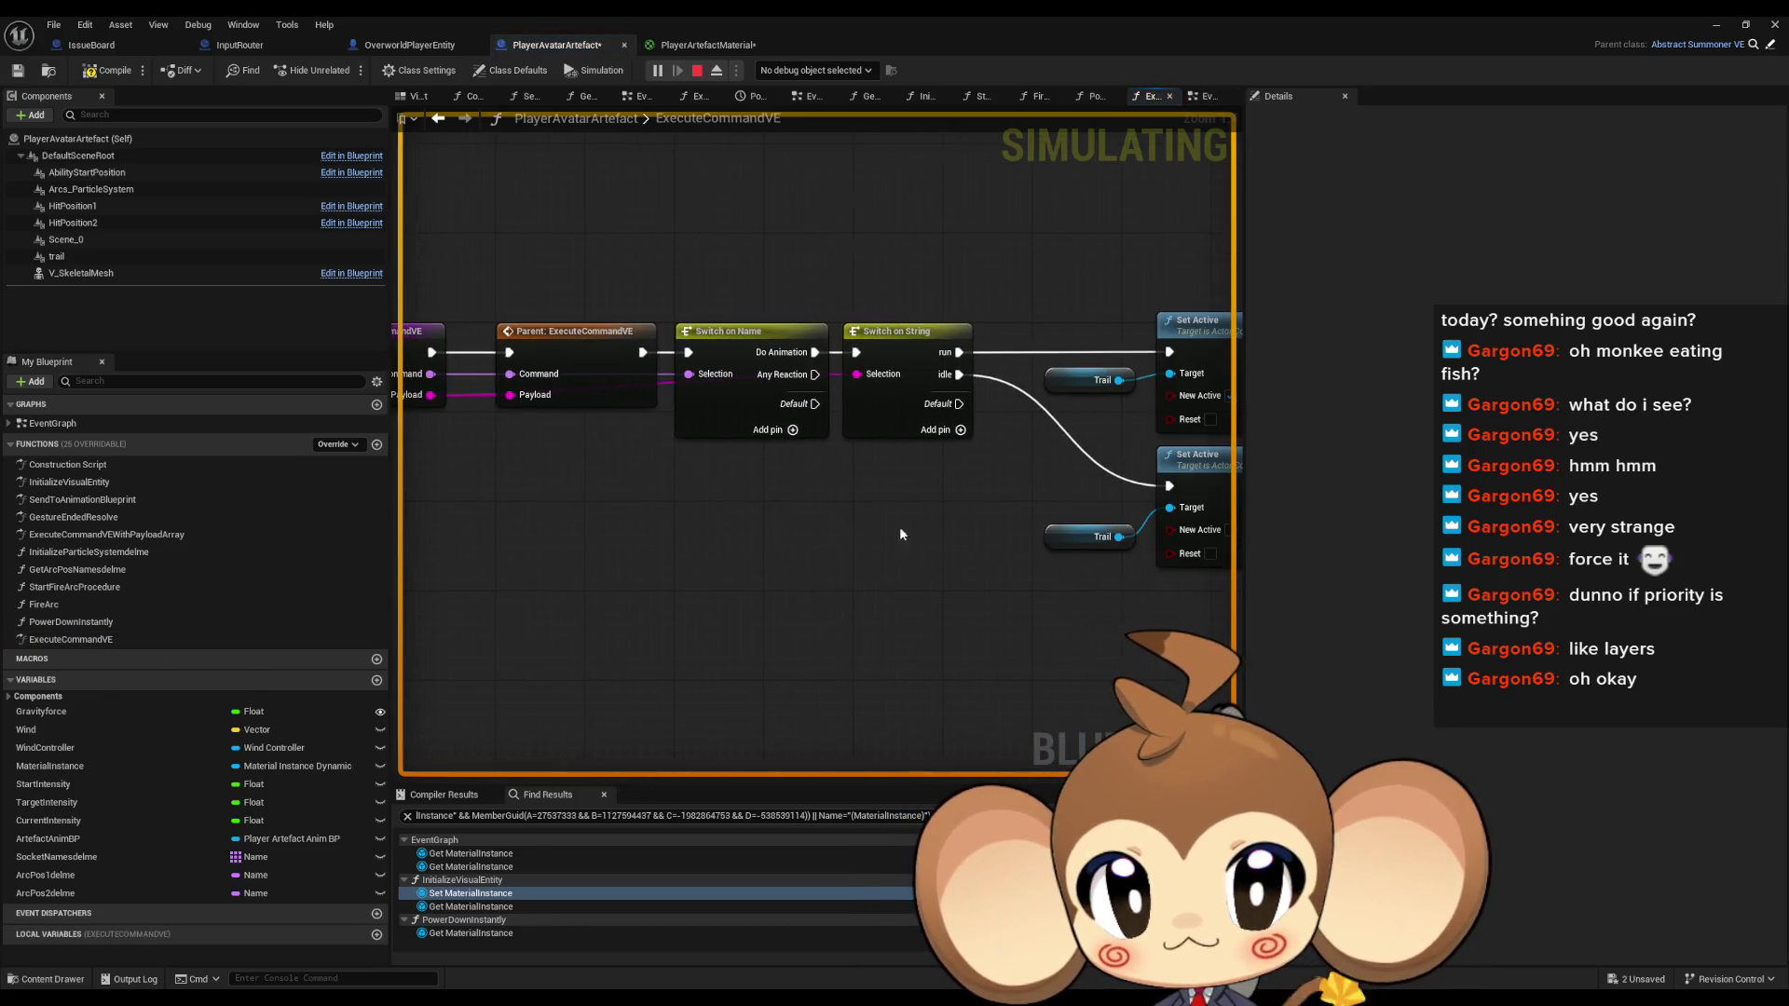
right_click(815, 600)
type("do puls")
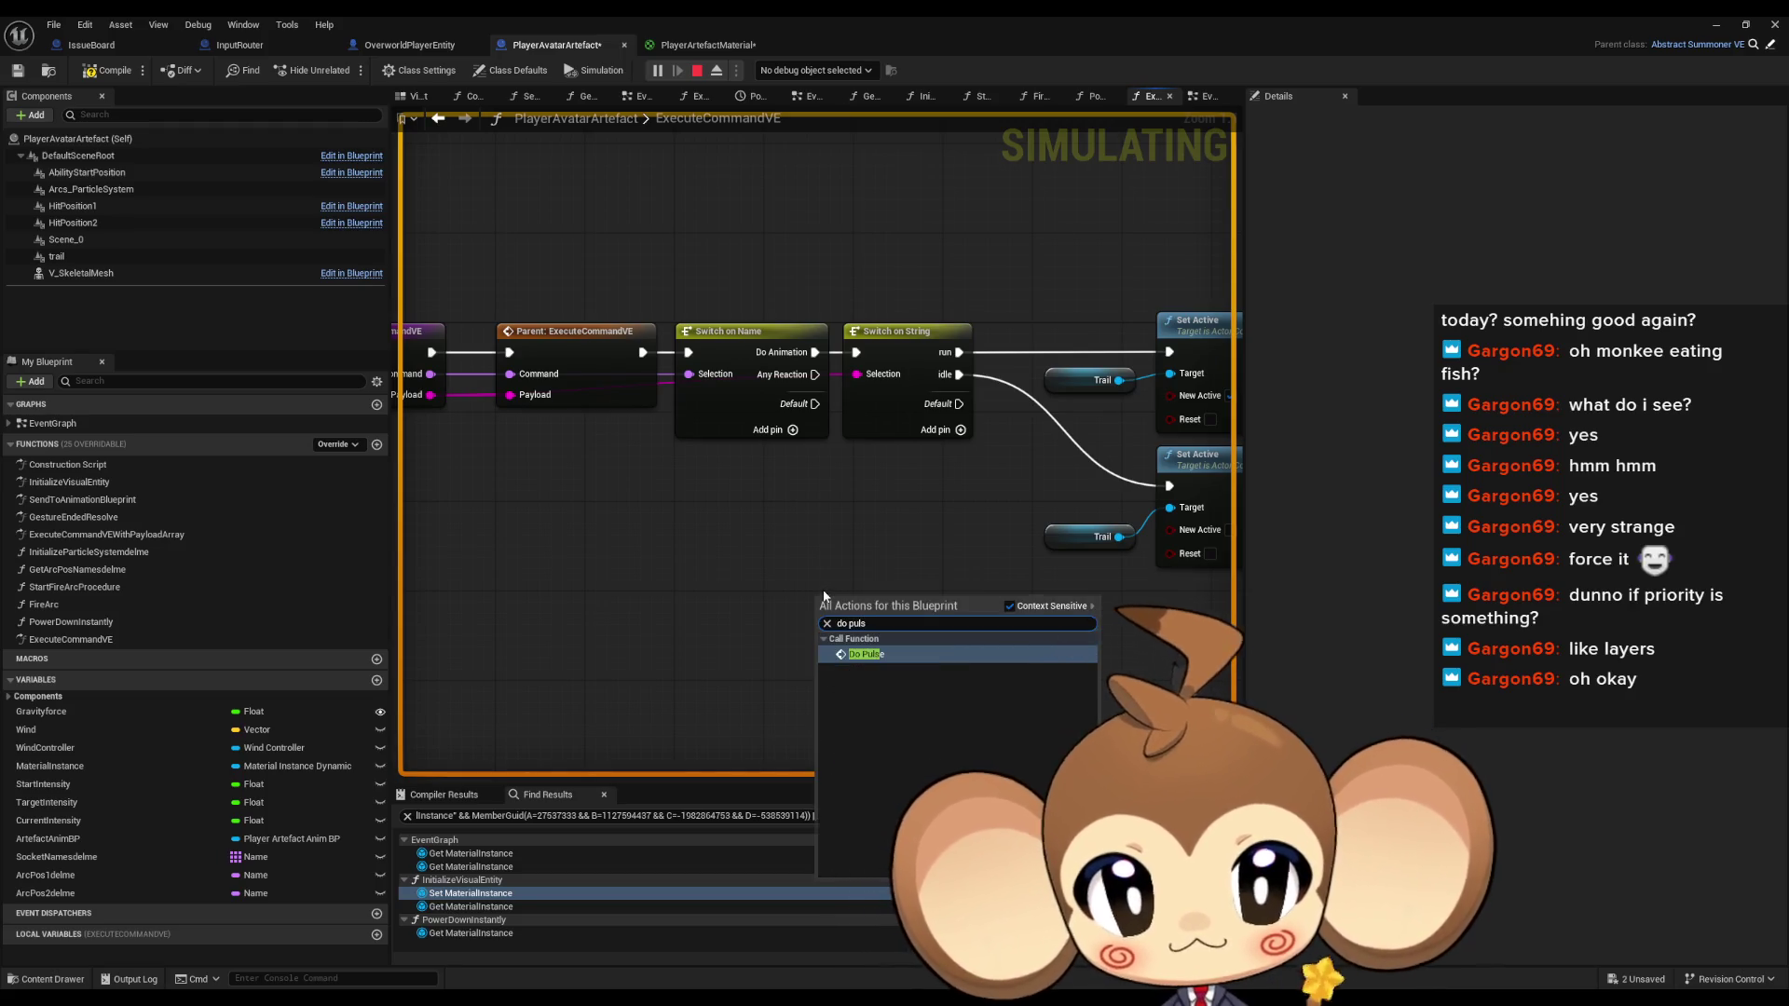
key("Return")
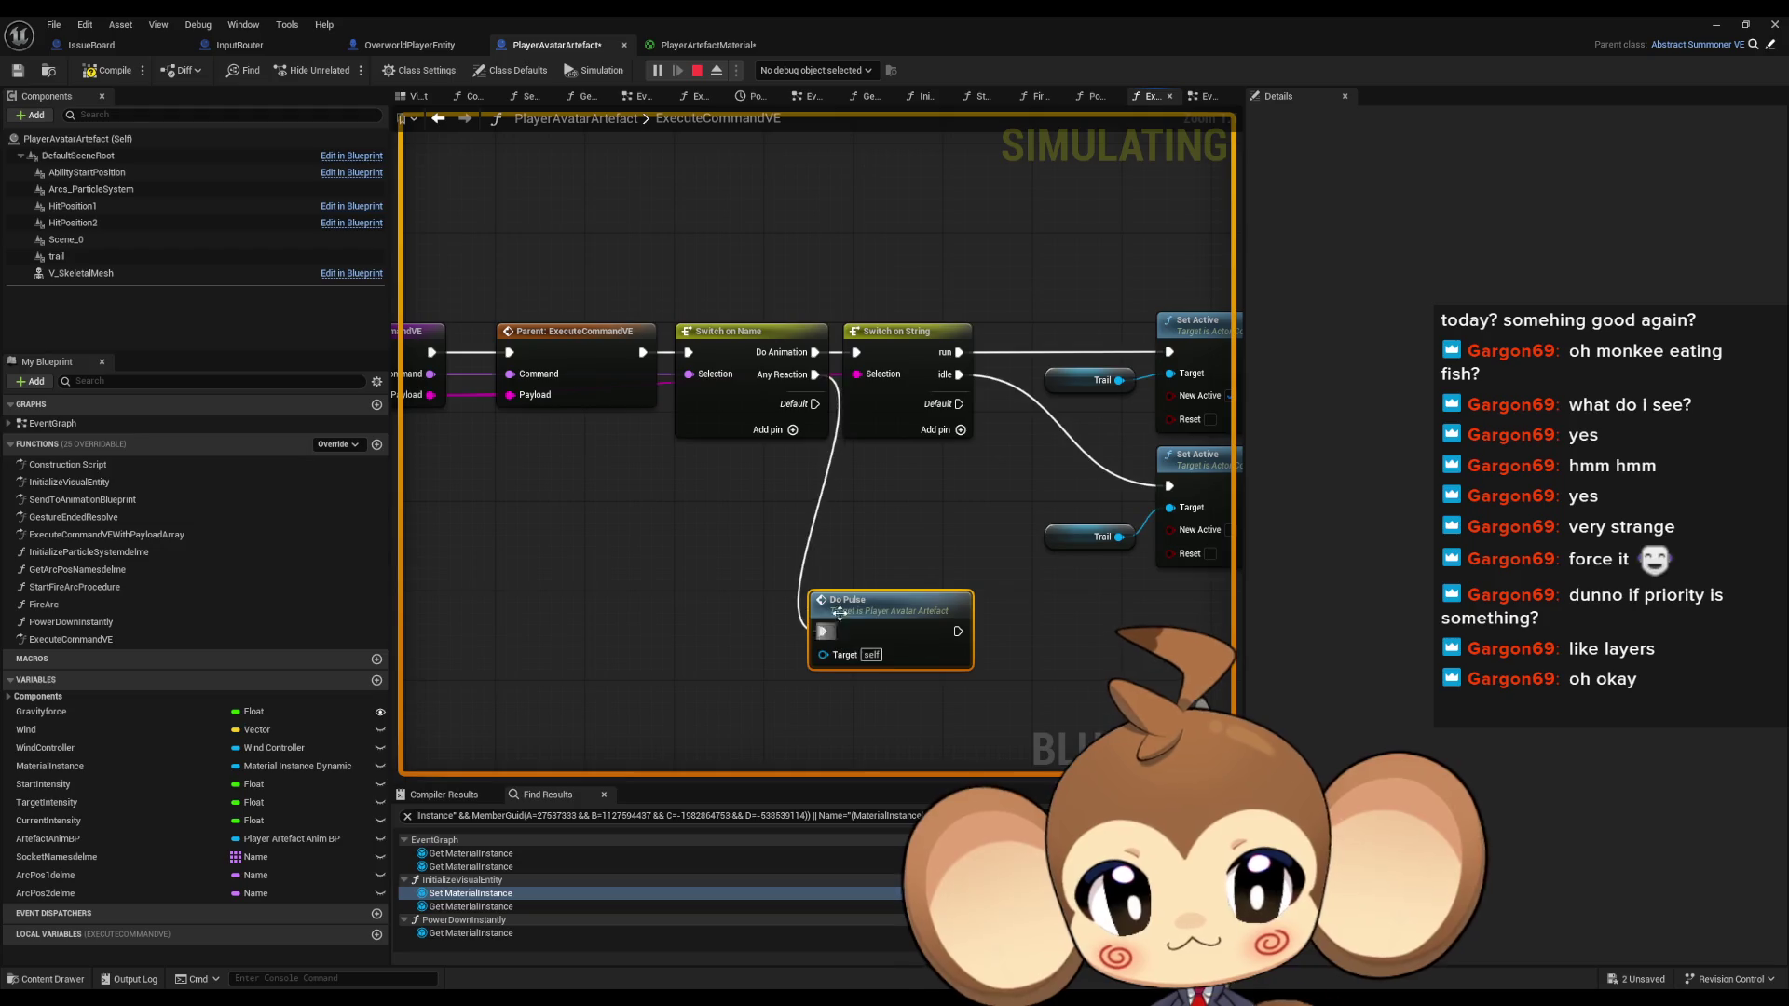
left_click_drag(836, 622, 903, 621)
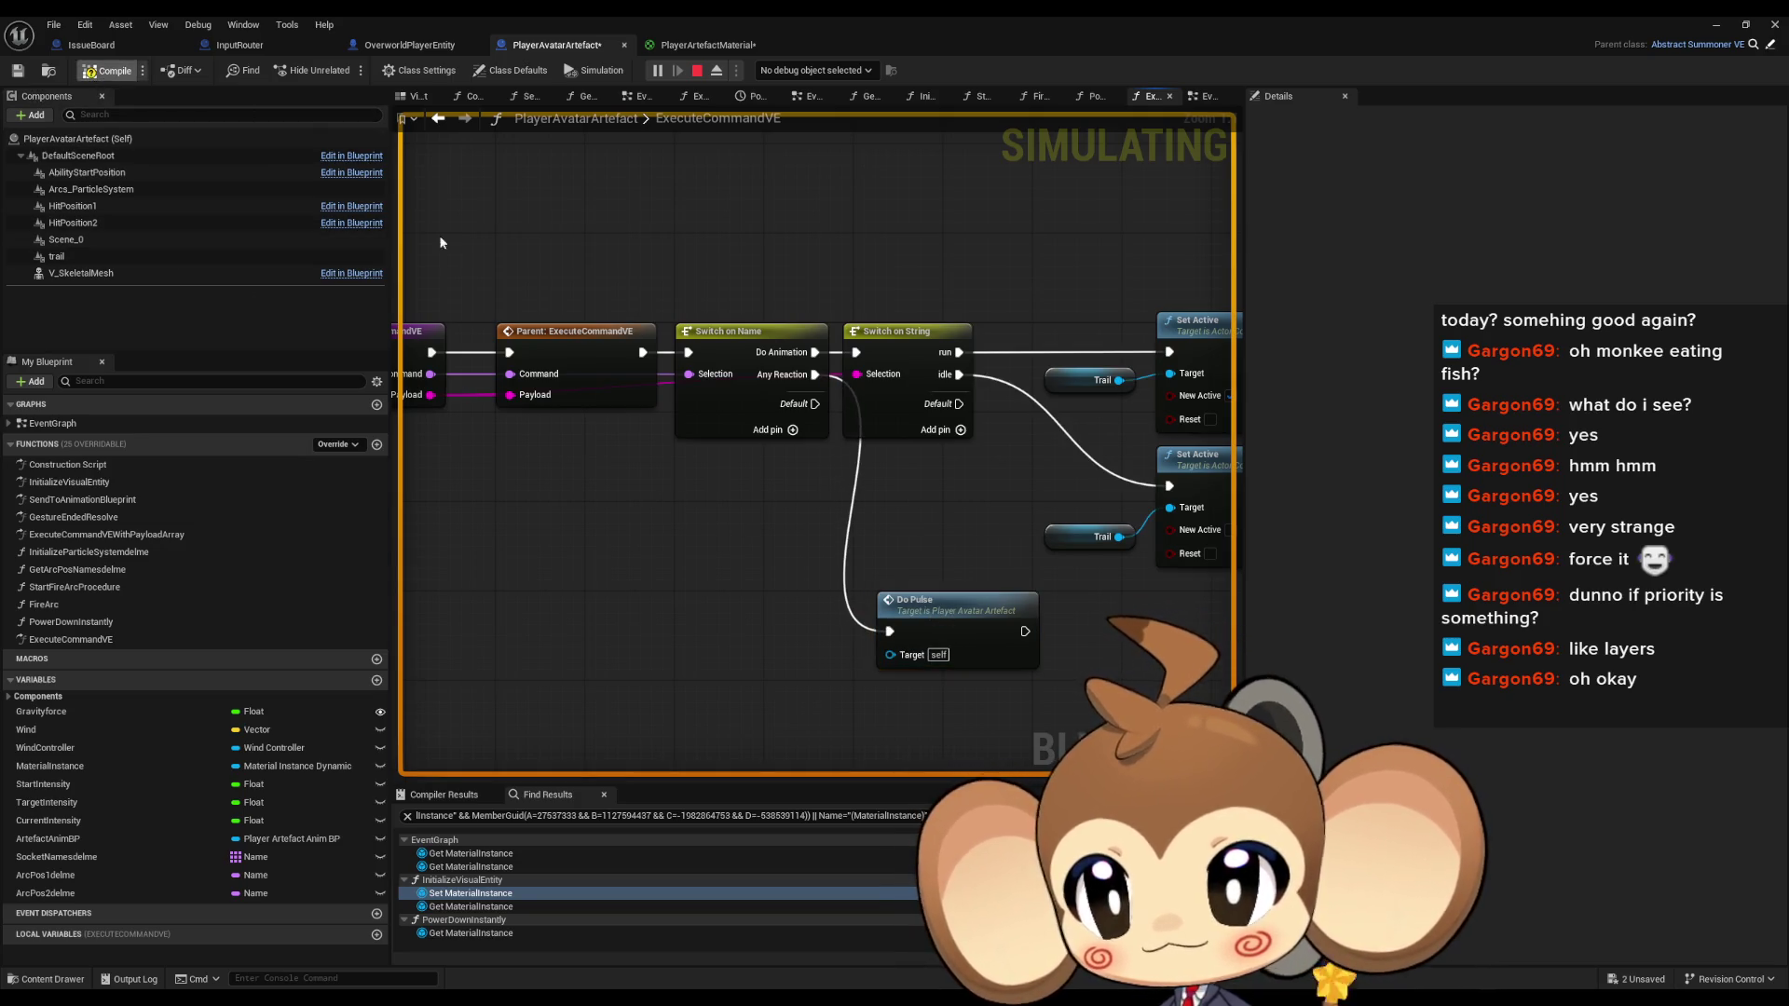
Stop the running game and start a new play session with the blueprint floating
double_click(663, 15)
left_click(1050, 163)
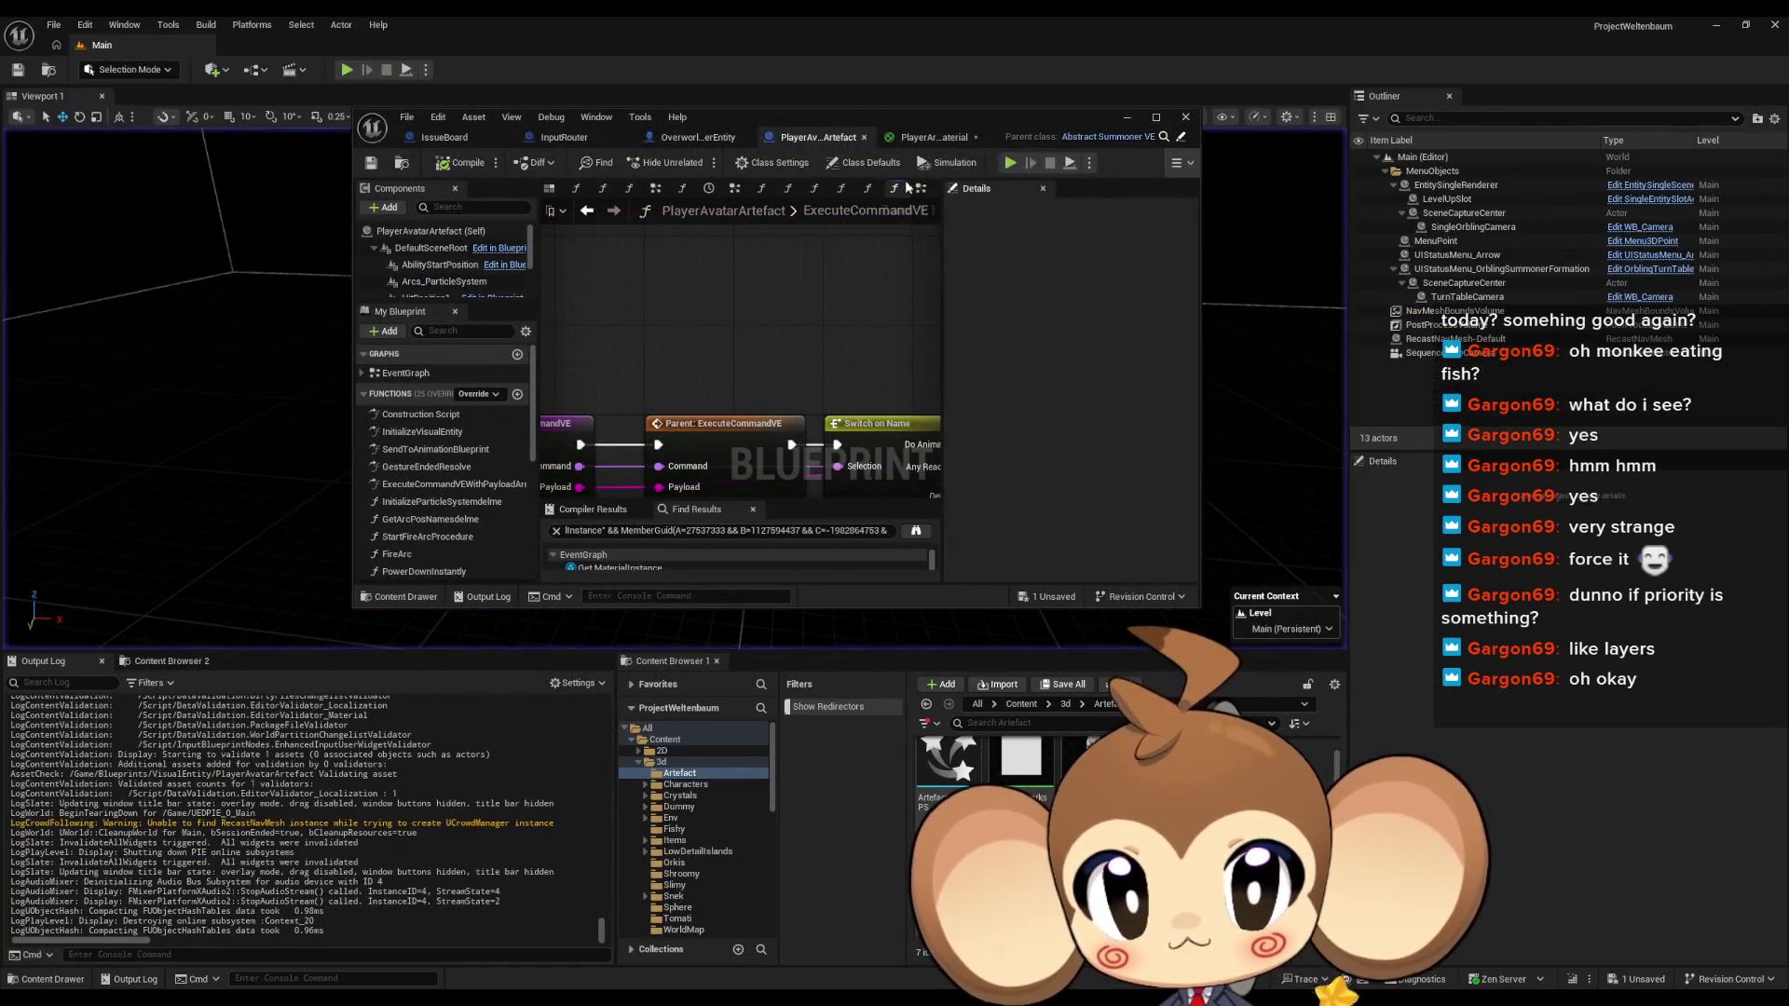
left_click(1013, 165)
mouse_move(980, 128)
left_mouse_down()
mouse_move(1239, 405)
mouse_move(1372, 501)
left_mouse_up()
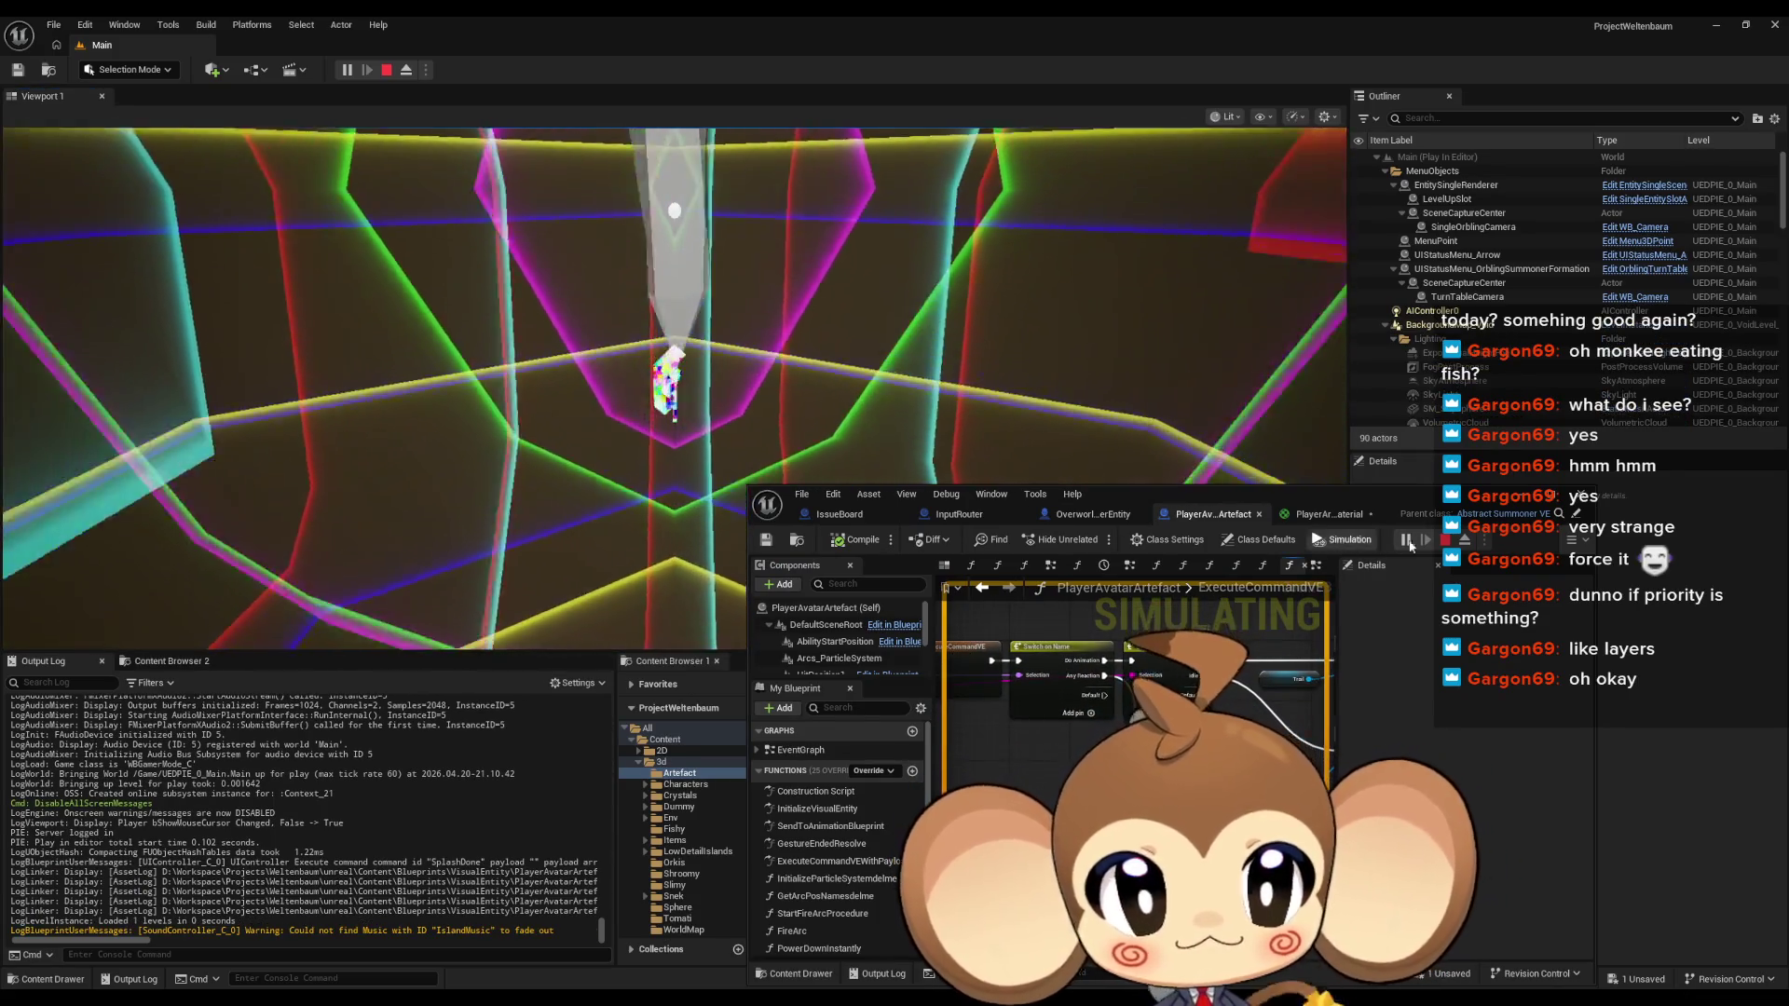
Watch the artefact pulse in the running game, pausing and resuming the session
double_click(1425, 499)
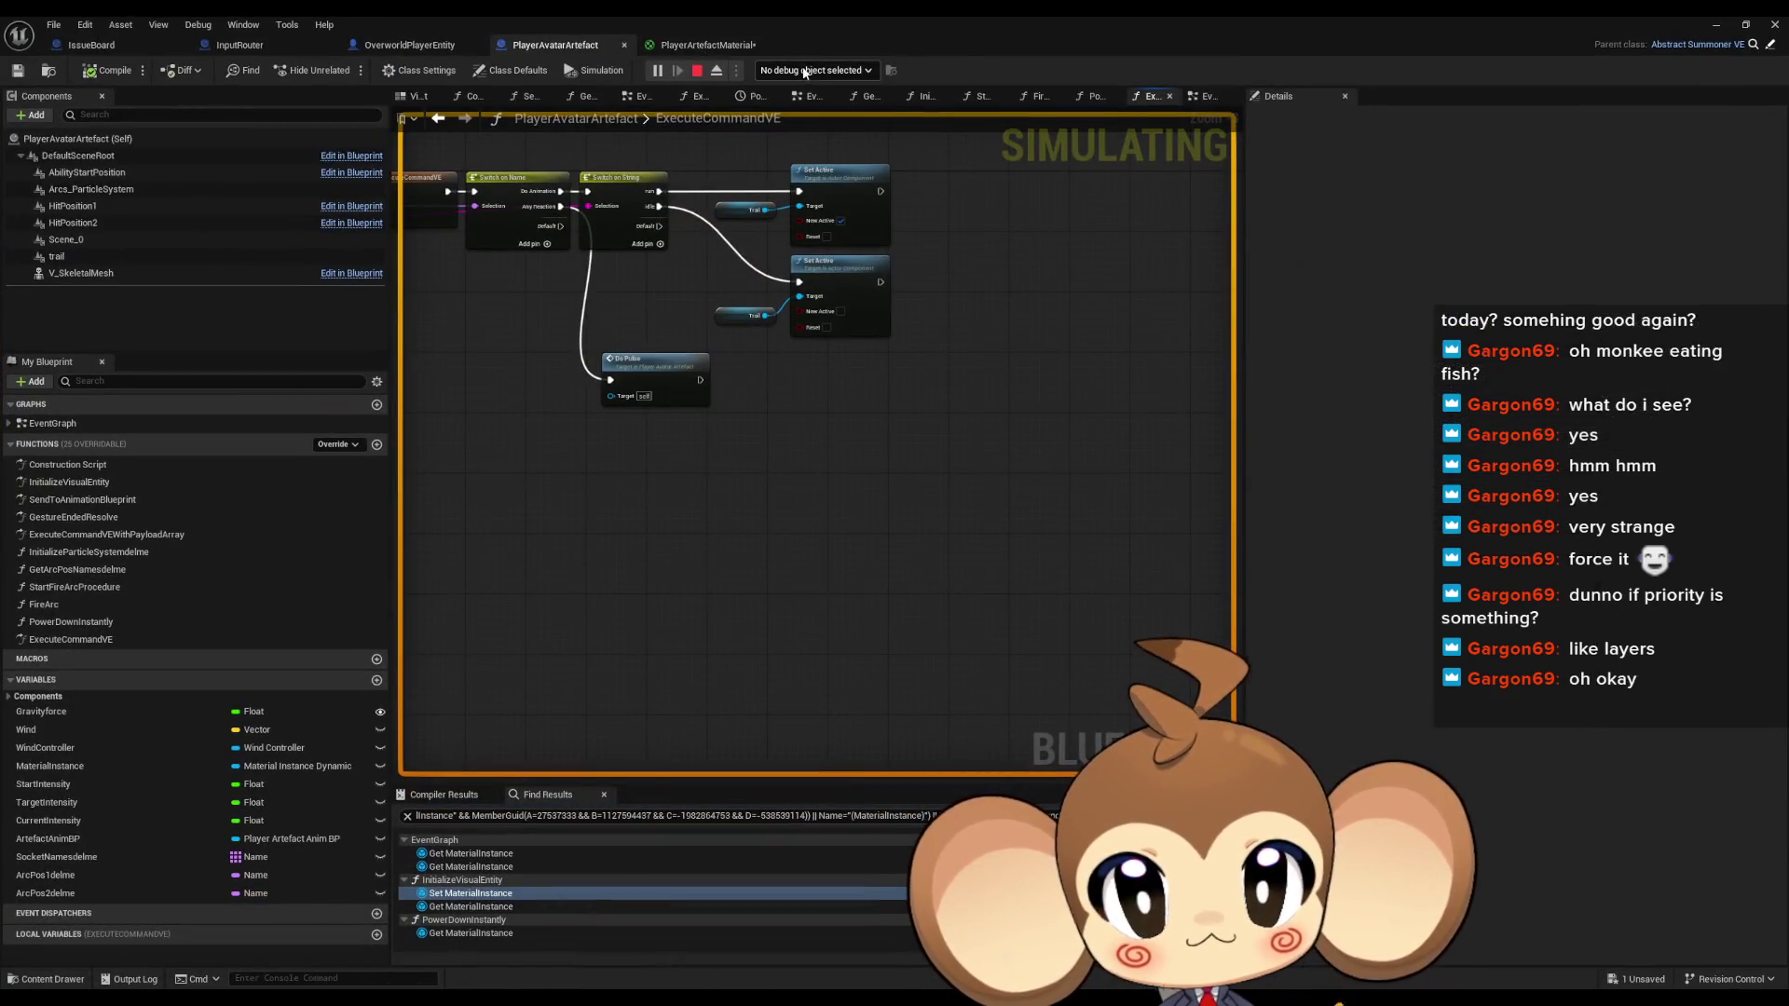
double_click(867, 31)
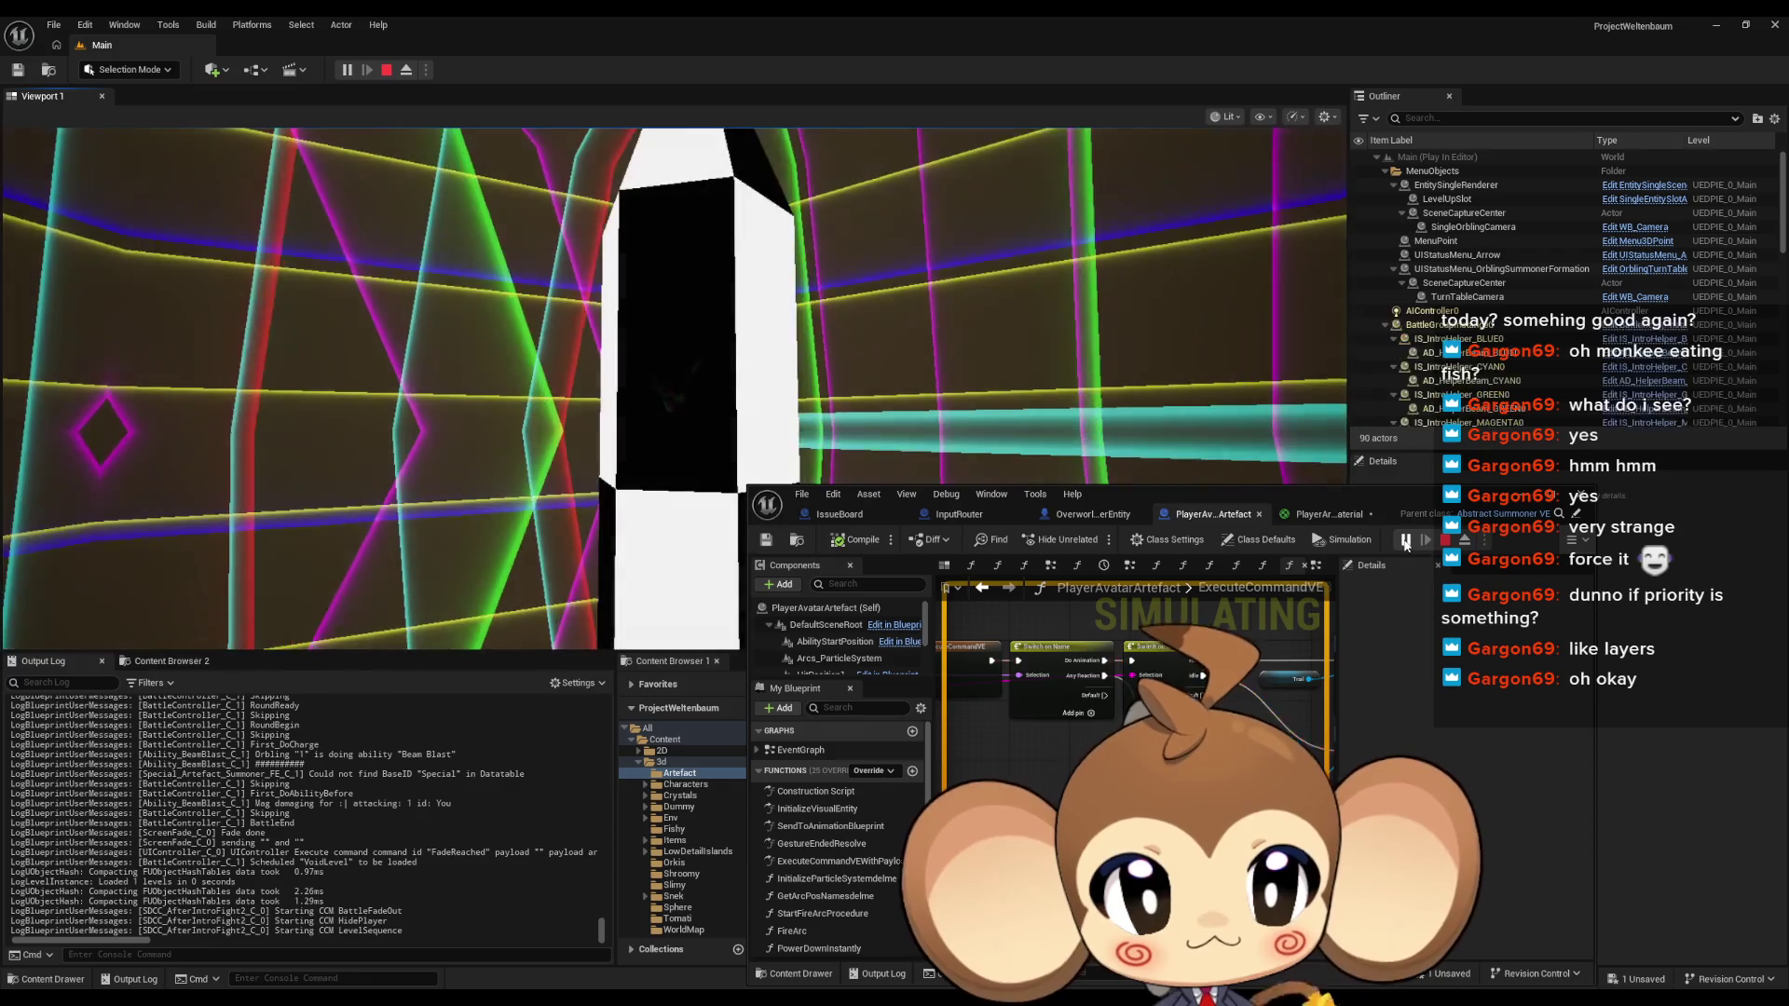
left_click(1405, 541)
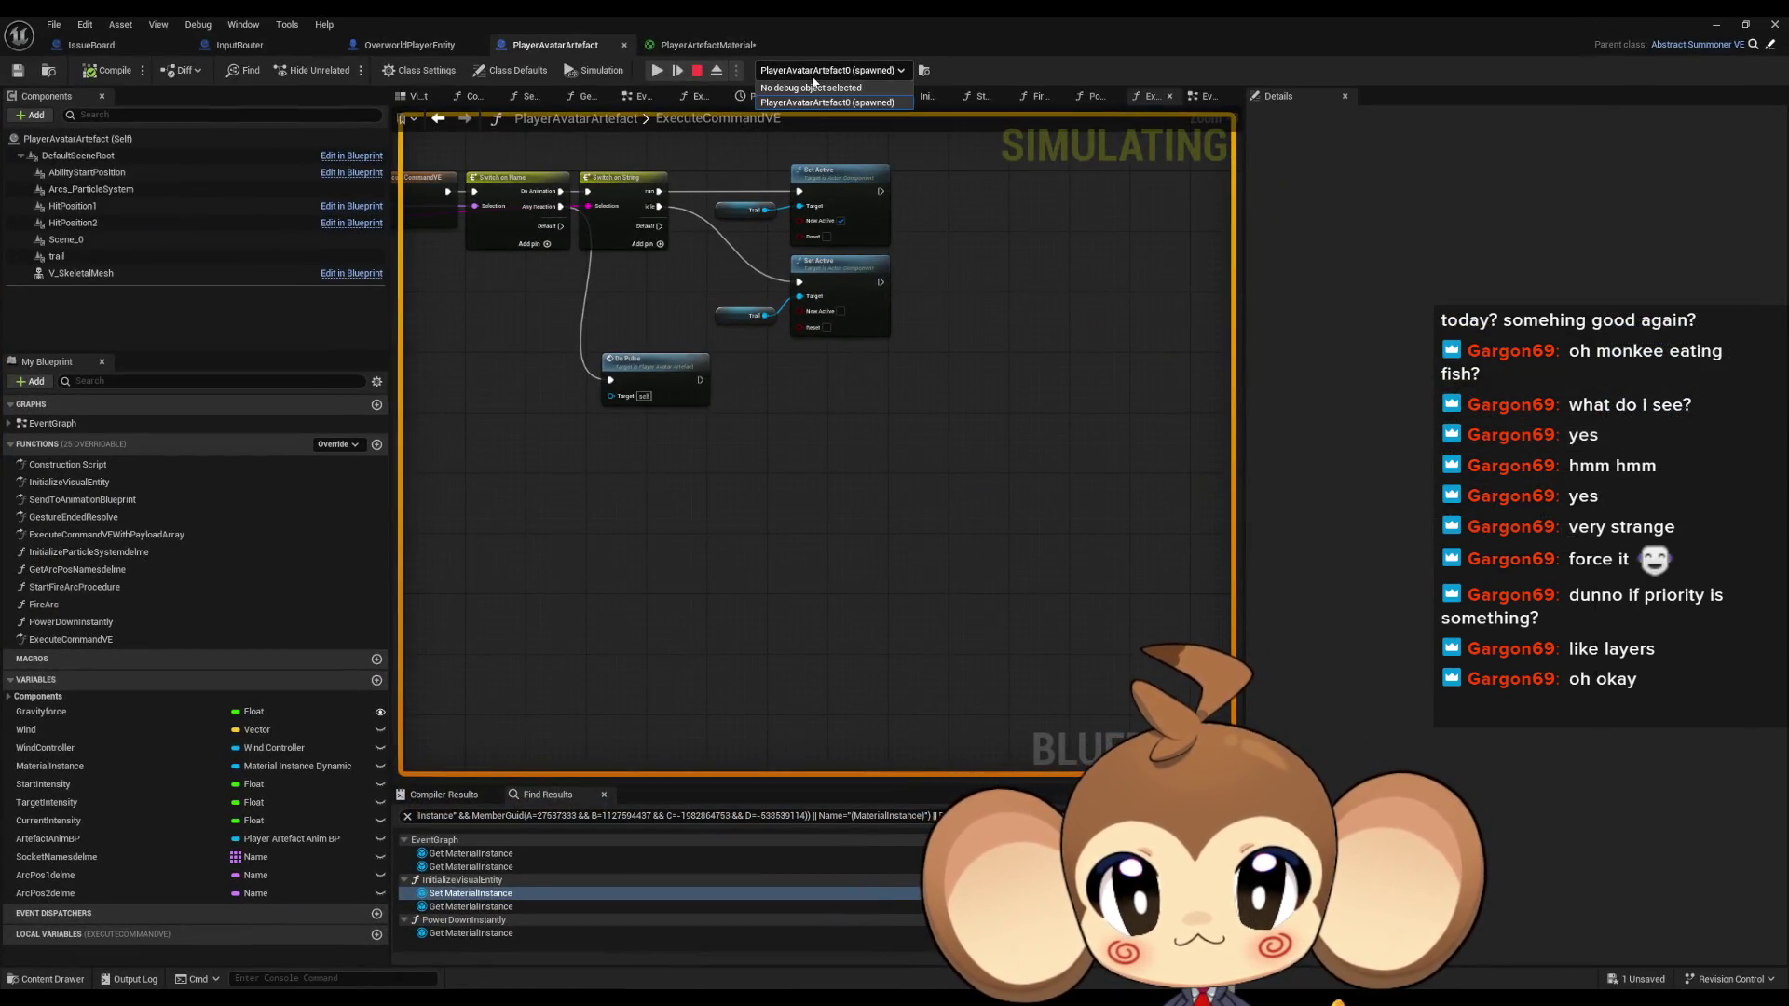
double_click(802, 24)
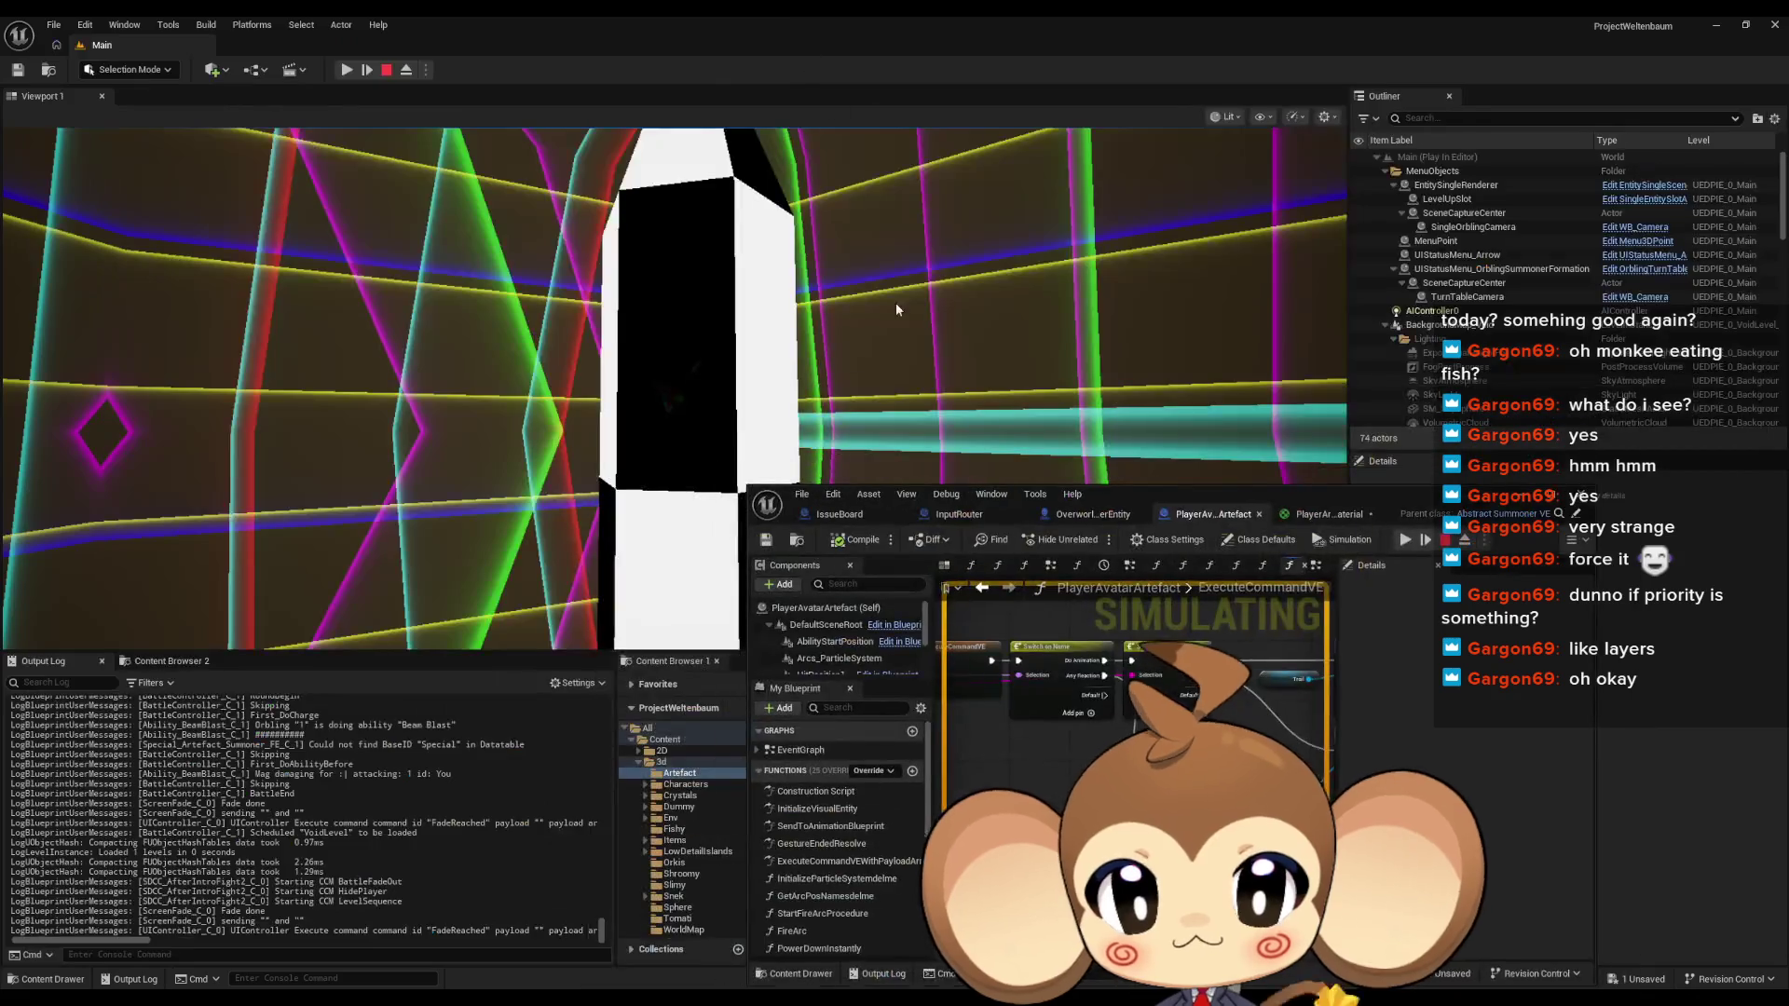
left_click(350, 72)
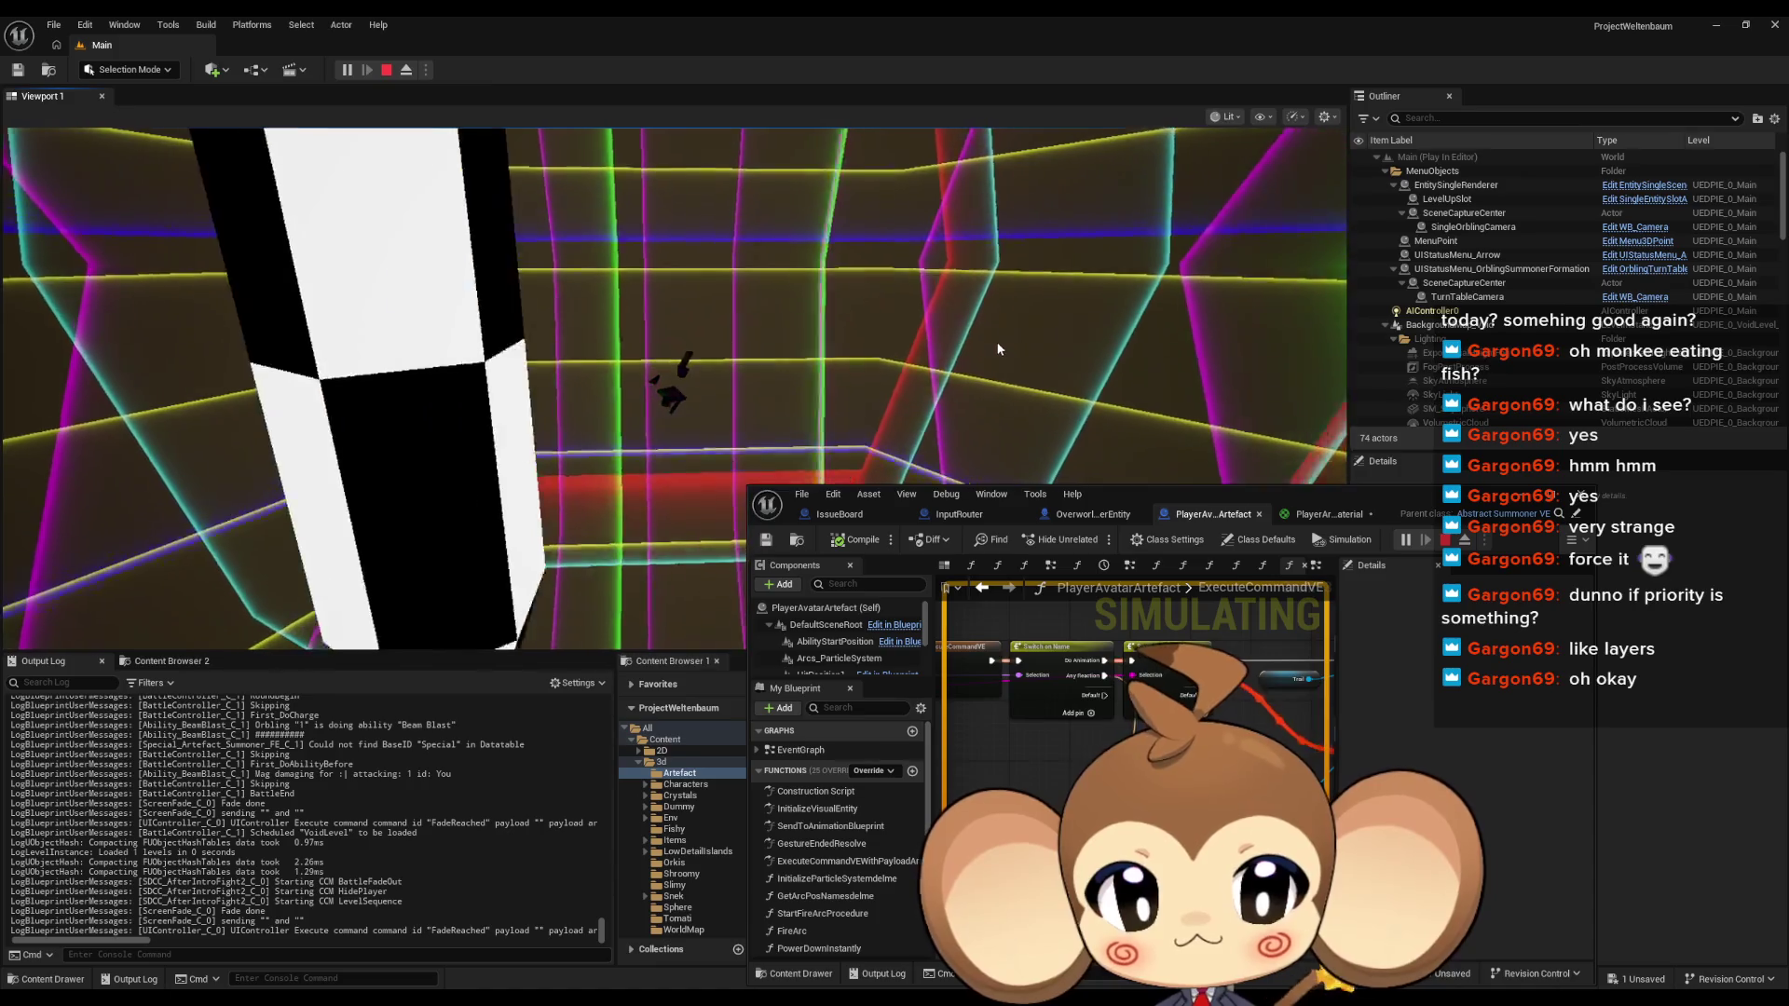
Uncheck Start Closed on the EventGraph's Gate node and end the play session
left_click(1050, 566)
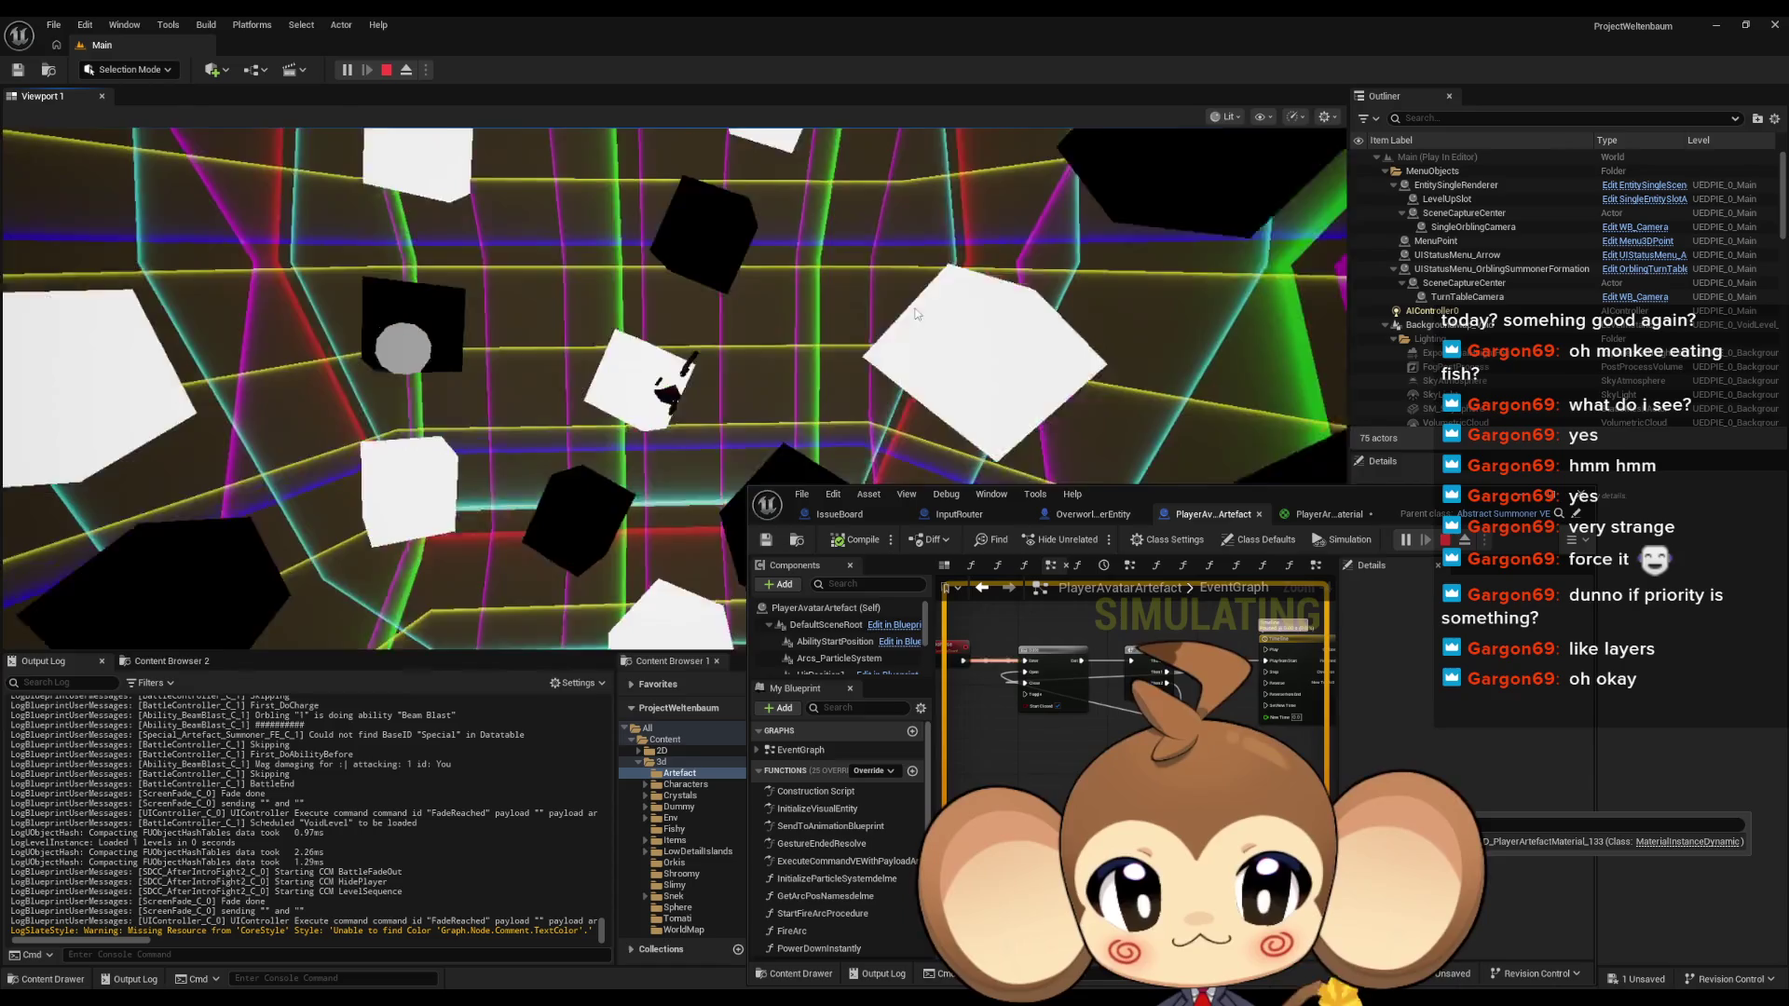
scroll(1063, 717, "up", 3)
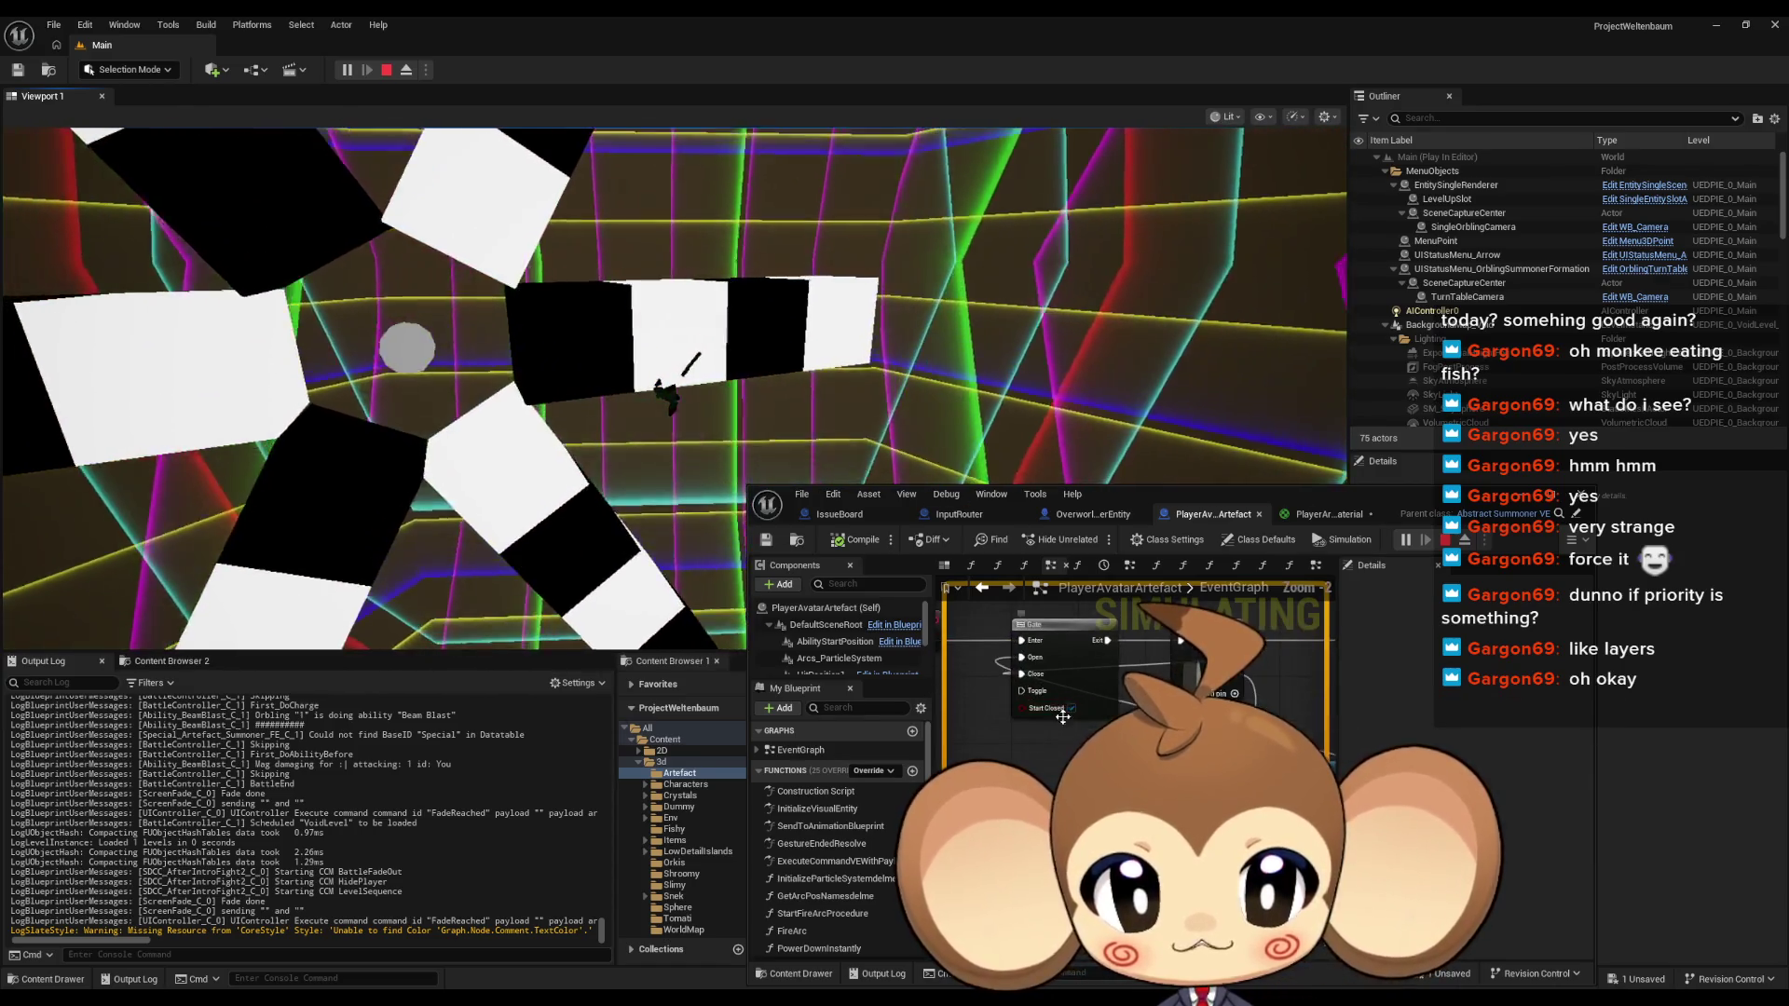
left_click(1071, 708)
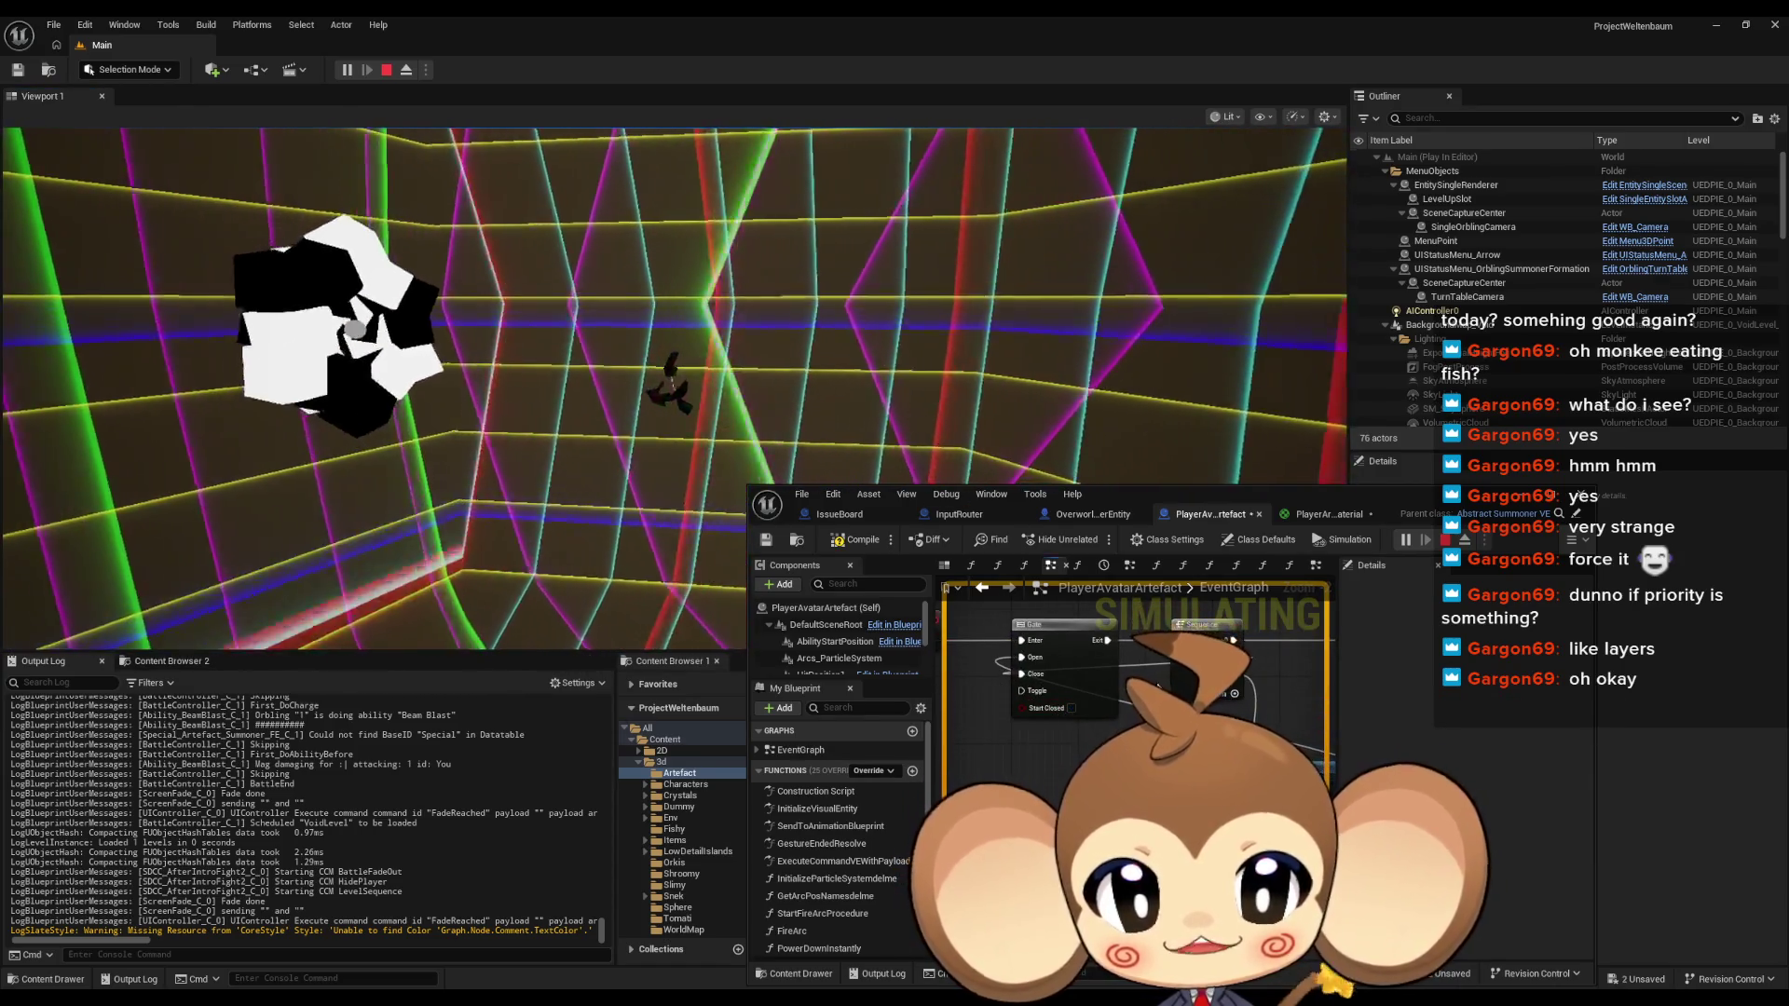
key("Escape")
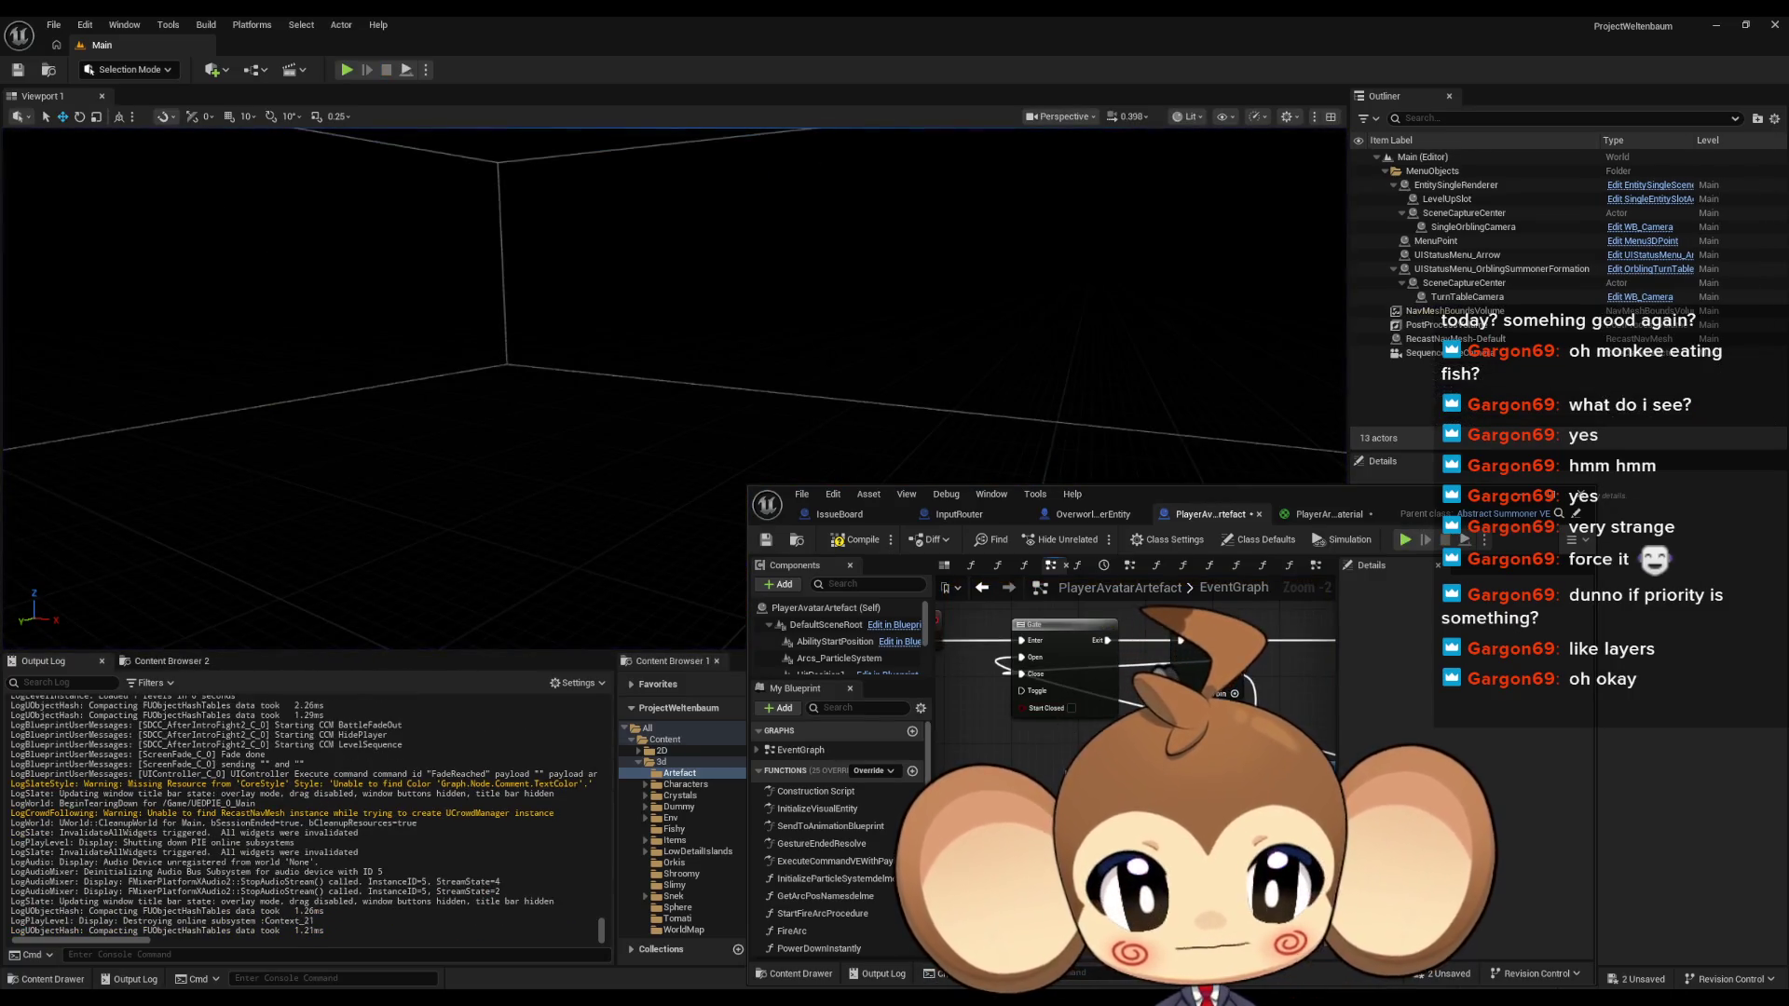
Run a play session beside the floating PlayerAvatarArtefact blueprint, then stop it
left_click(1405, 542)
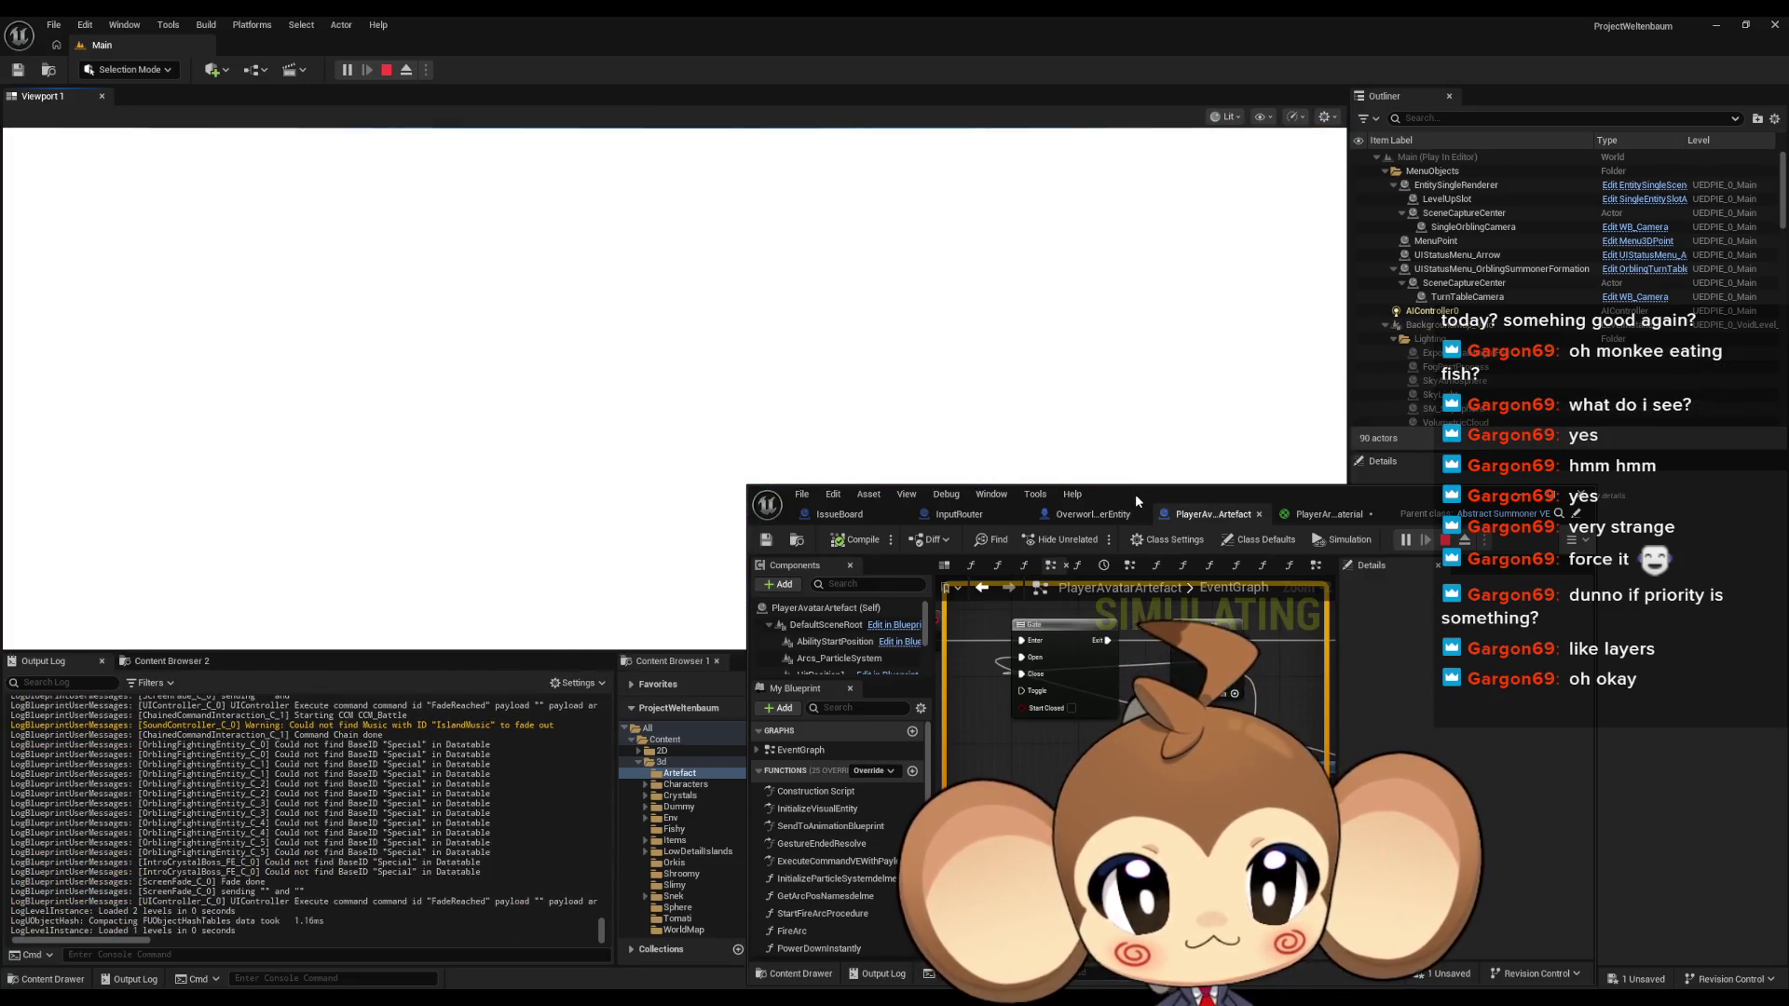
double_click(1135, 494)
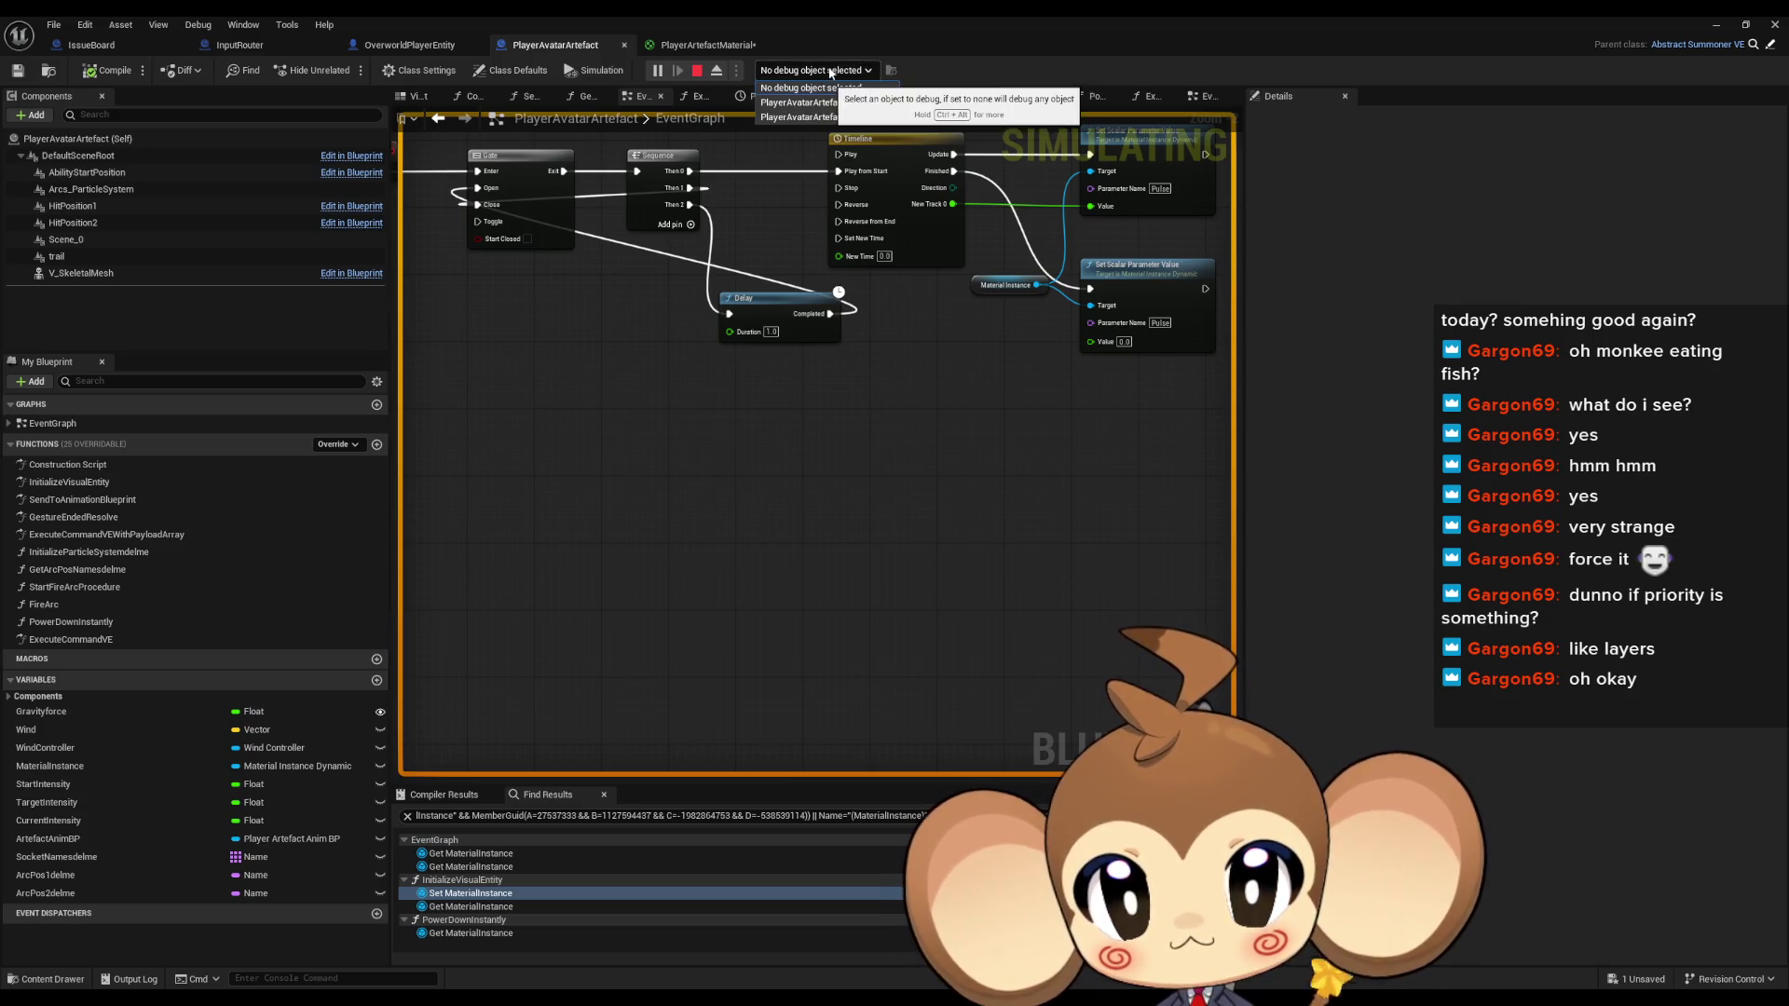
double_click(853, 15)
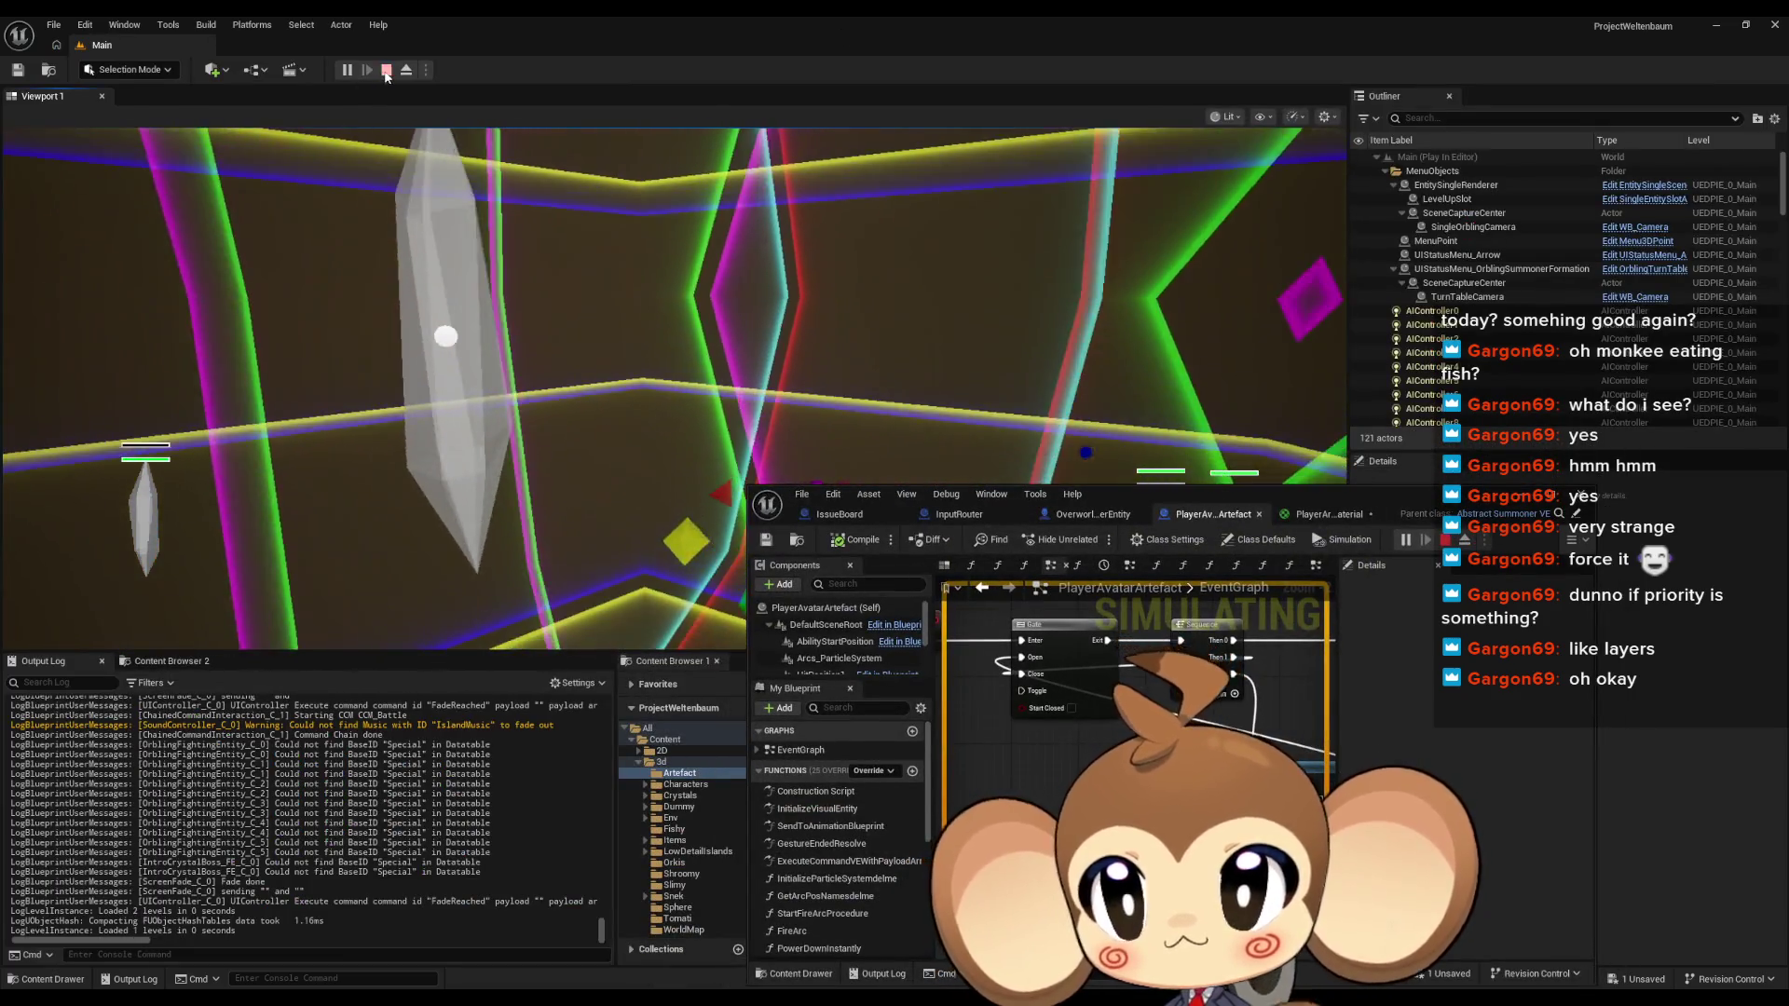
key("Escape")
Start a fresh play session with the blueprint floating over the running game
double_click(1327, 493)
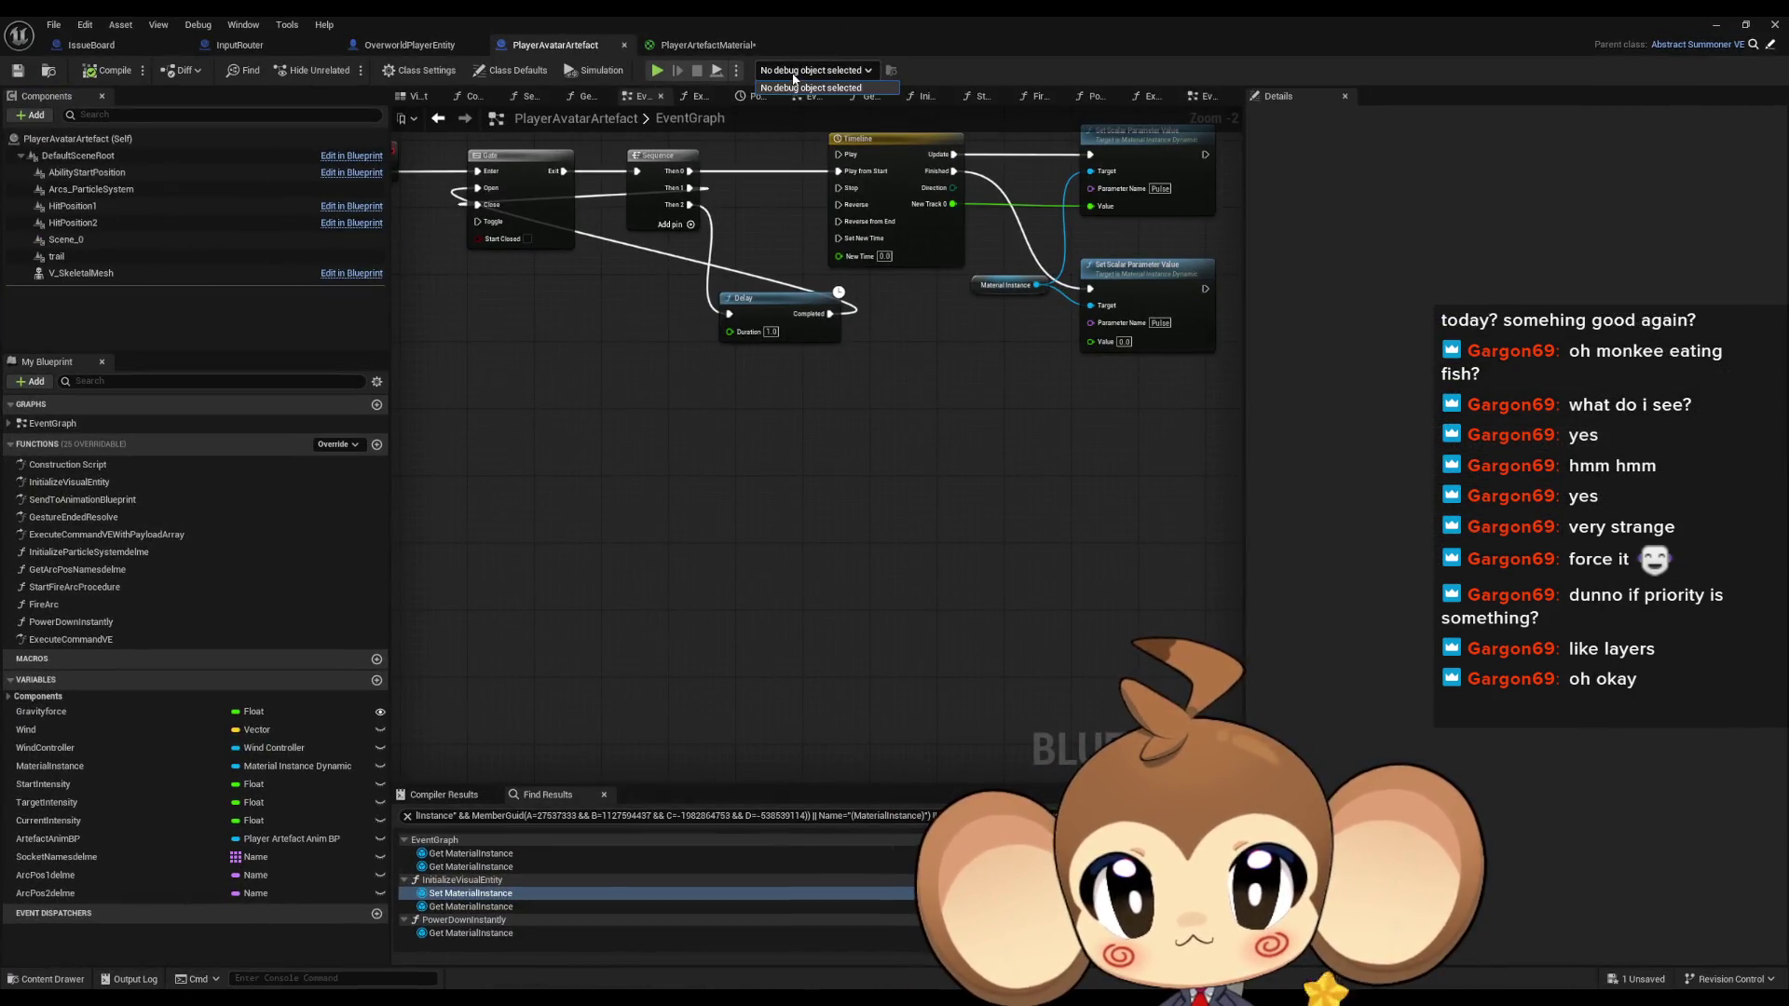
double_click(847, 29)
left_click(350, 73)
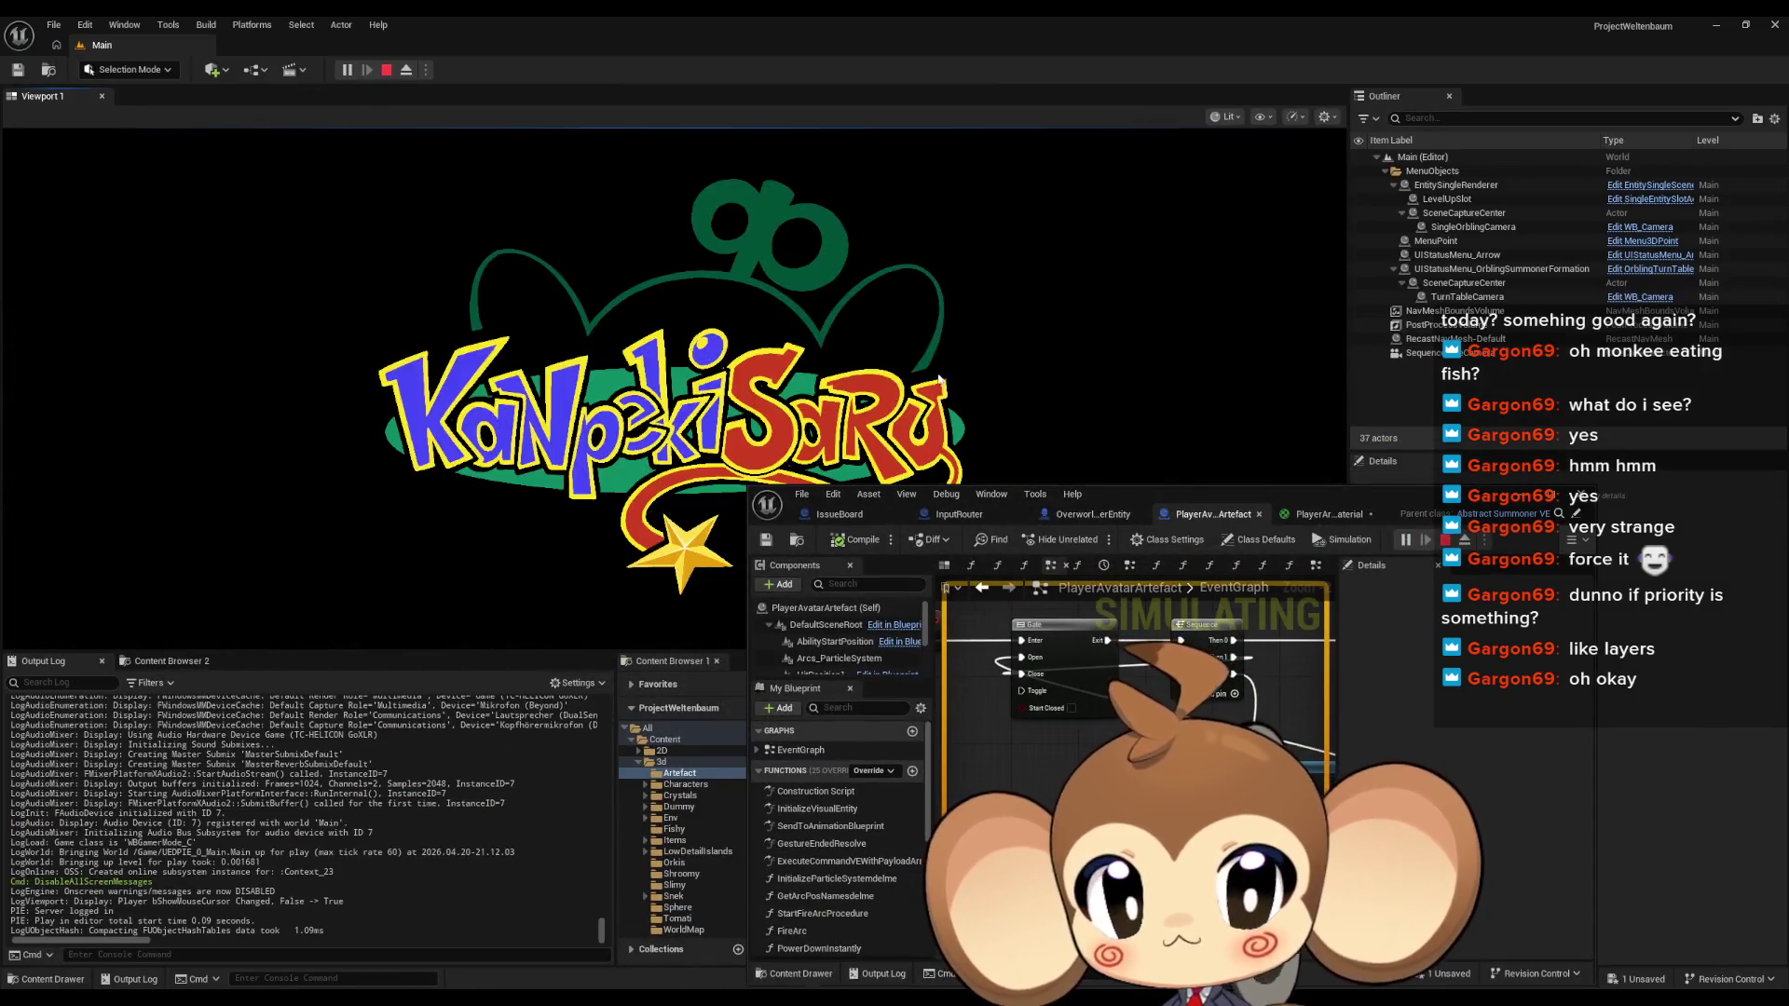
double_click(1306, 501)
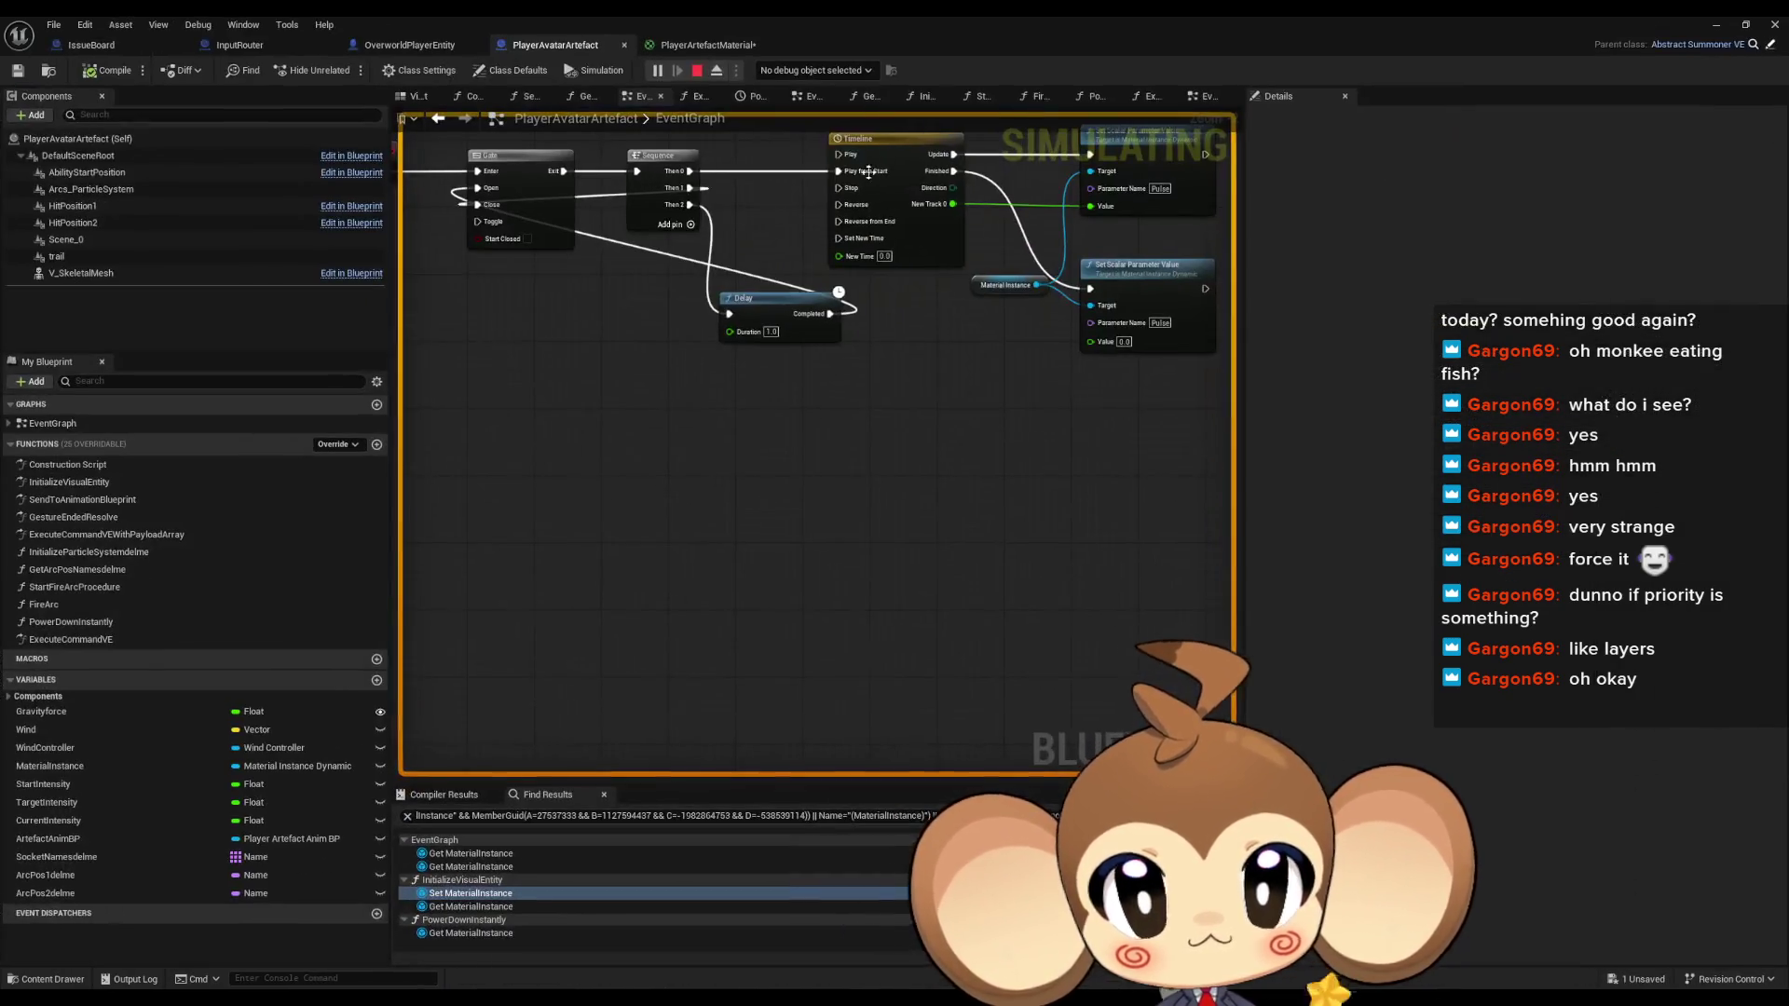
double_click(857, 25)
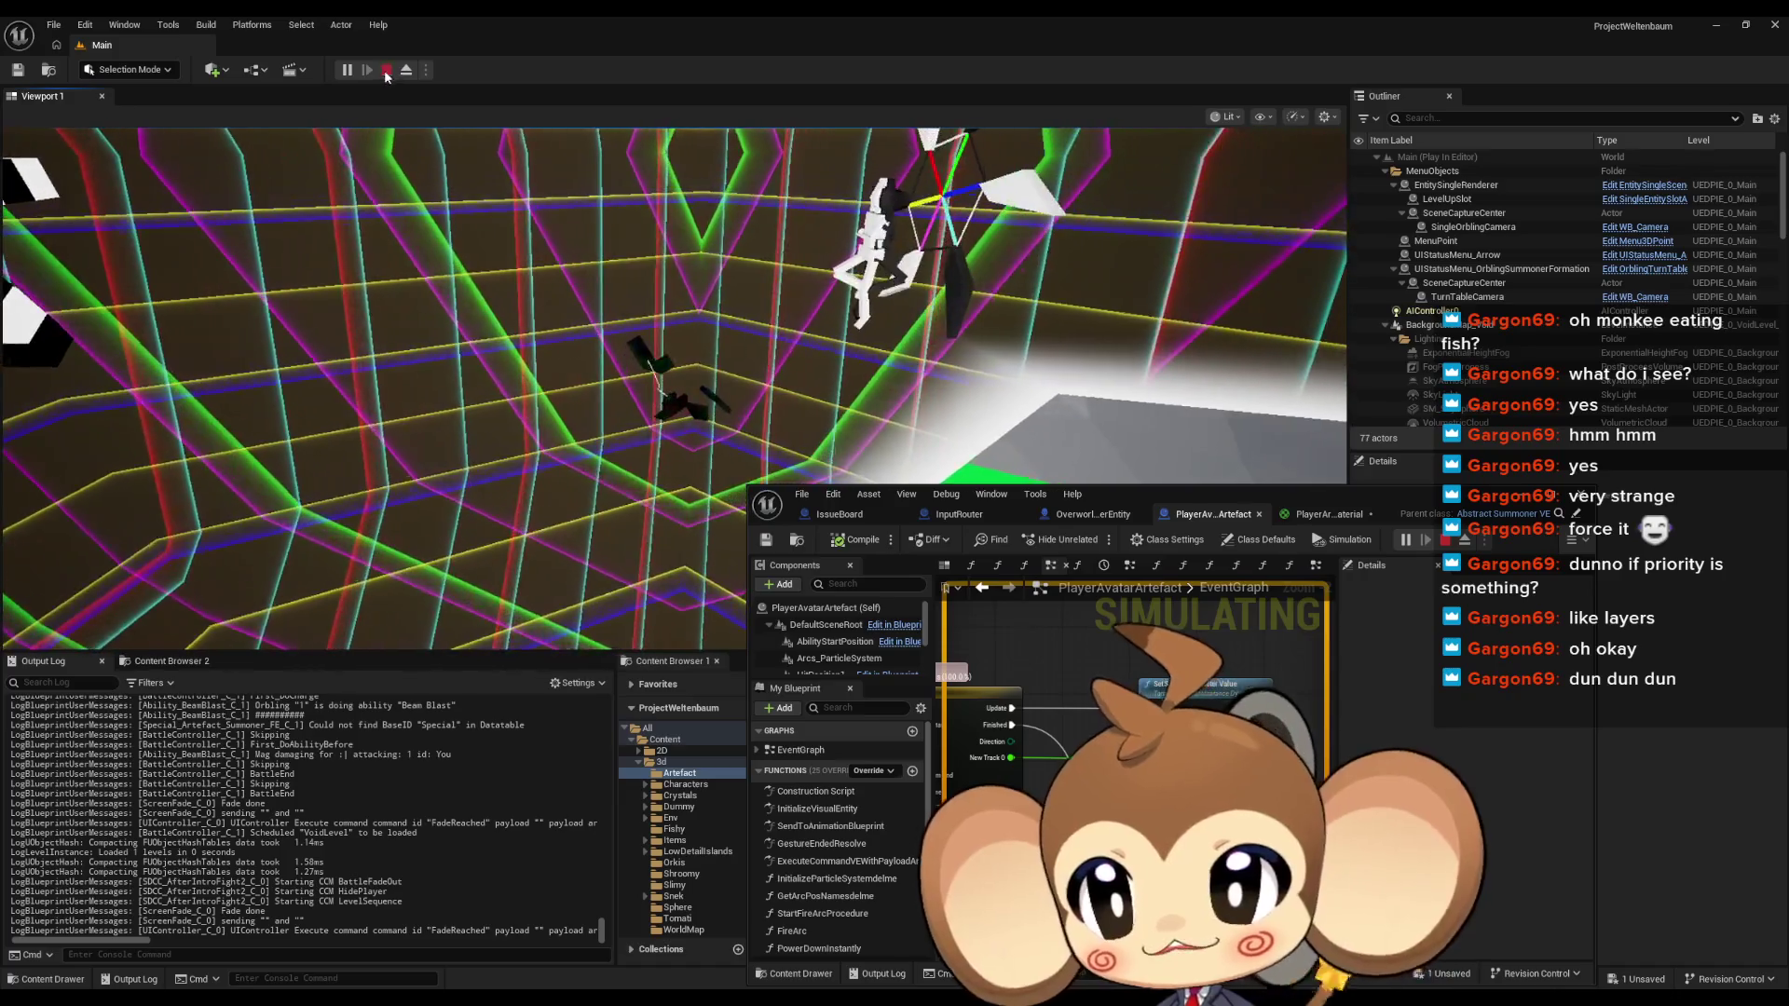
Stop the game and add an IssueBoard comment 'reset lerp value when interacting with cam'
left_click(387, 72)
left_click(831, 518)
double_click(1148, 490)
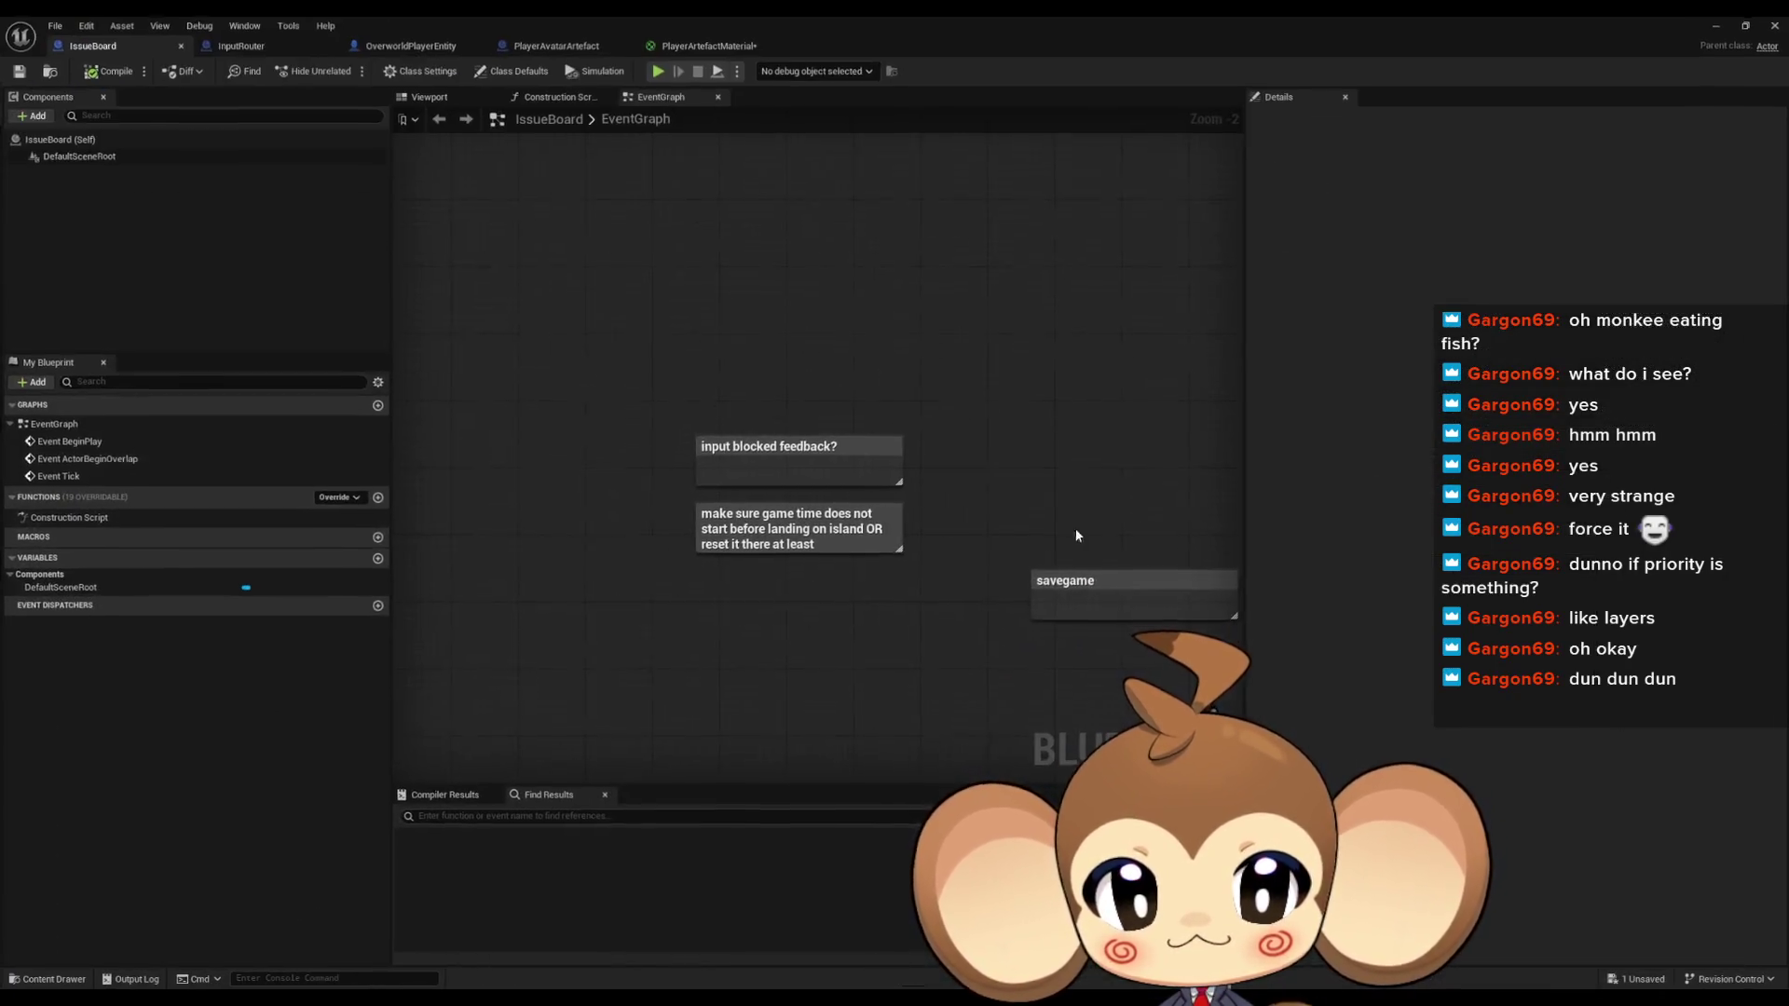
key("c")
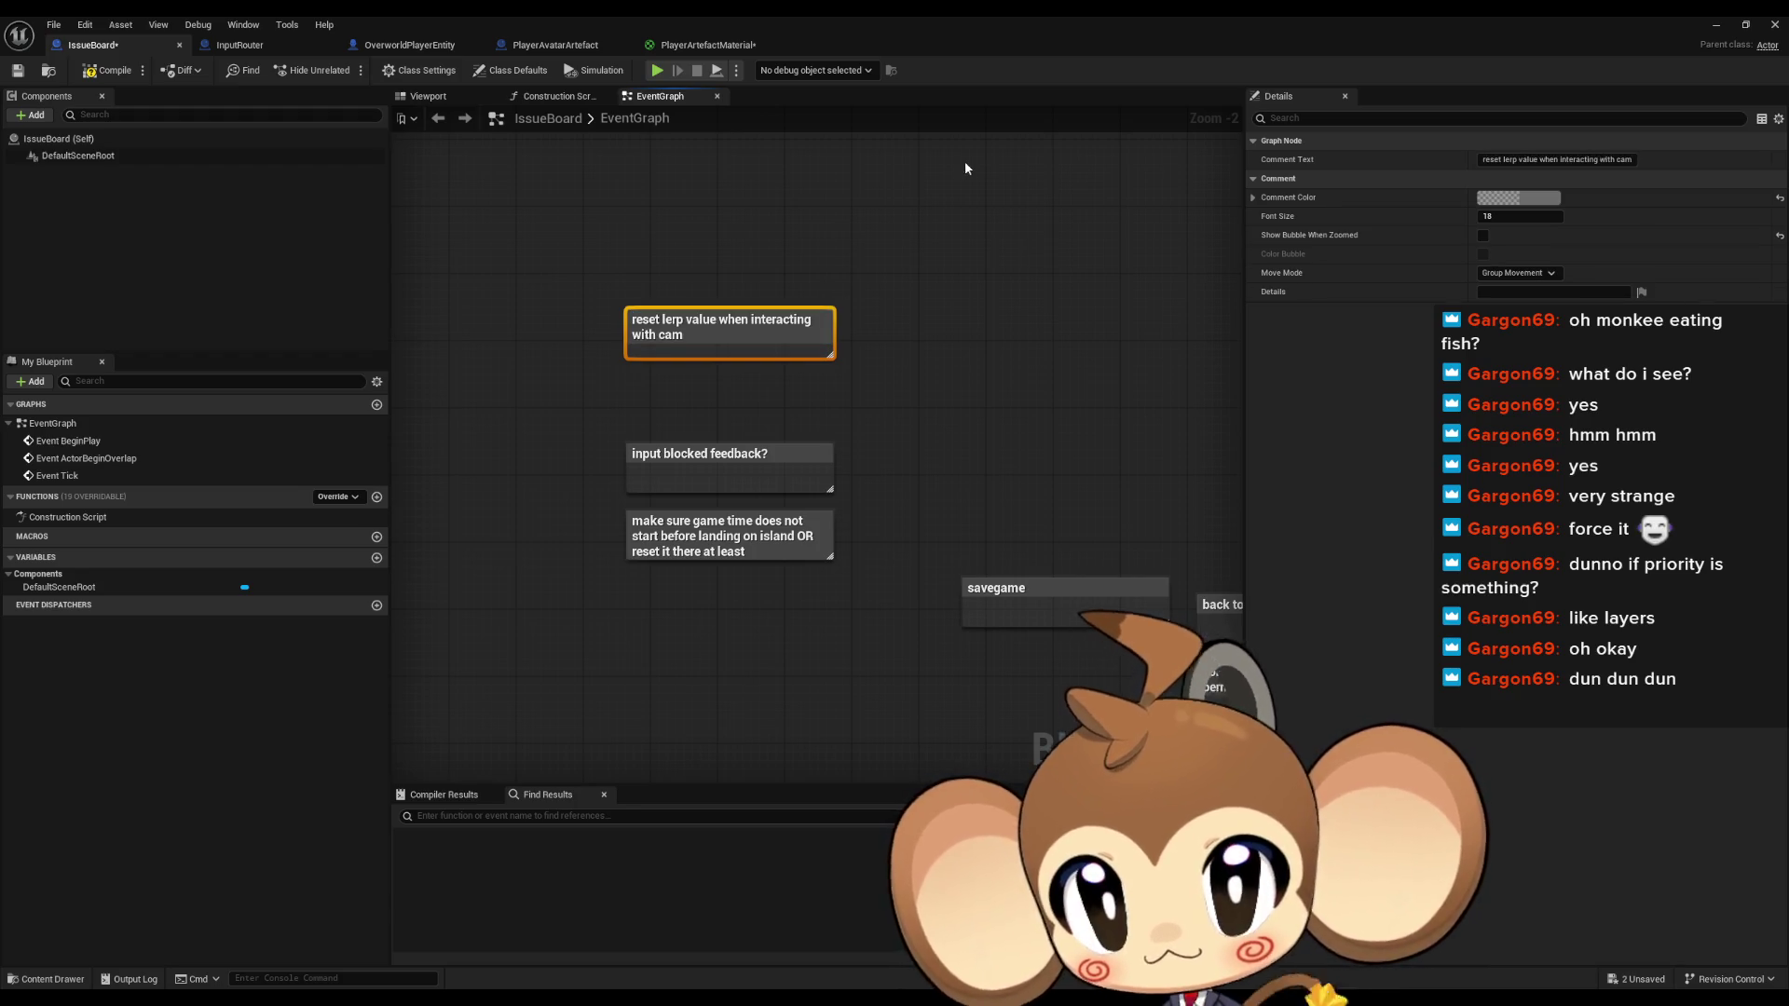
left_click(579, 197)
left_click(556, 46)
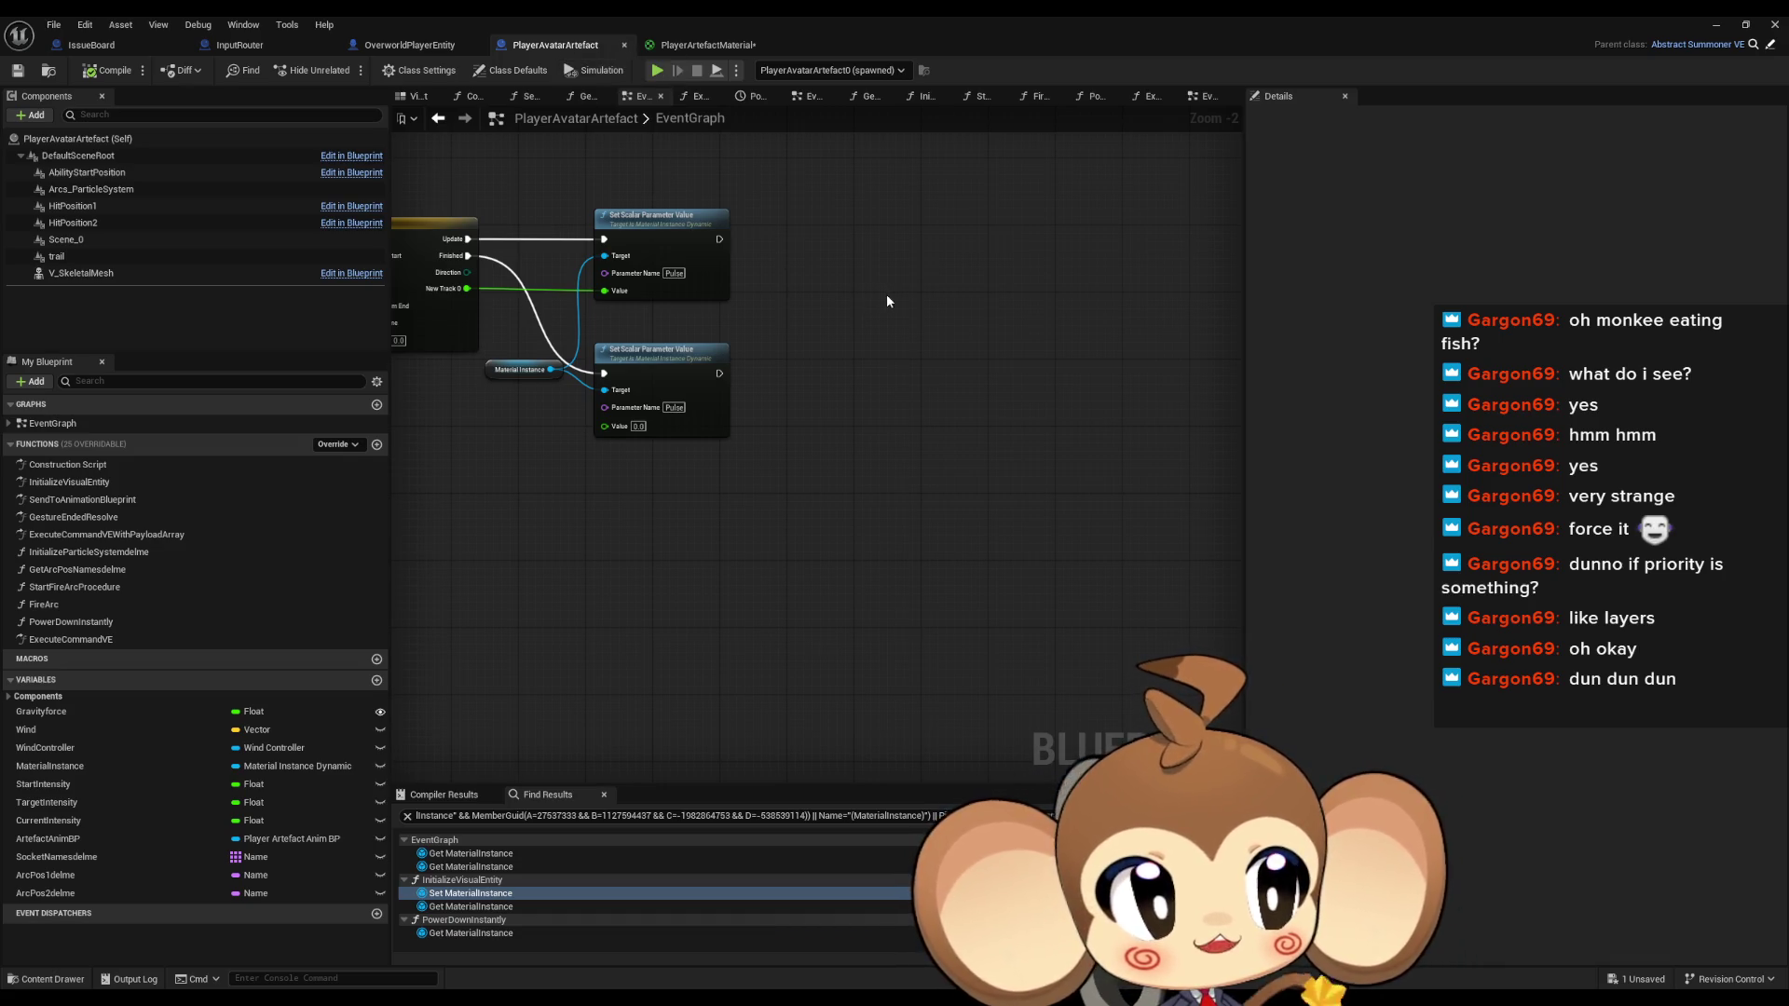
In PlayerArtefactMaterial, select the Object Position, Absolute World Position and Subtract nodes
mouse_move(897, 378)
left_mouse_down()
mouse_move(976, 458)
mouse_move(1028, 390)
left_mouse_up()
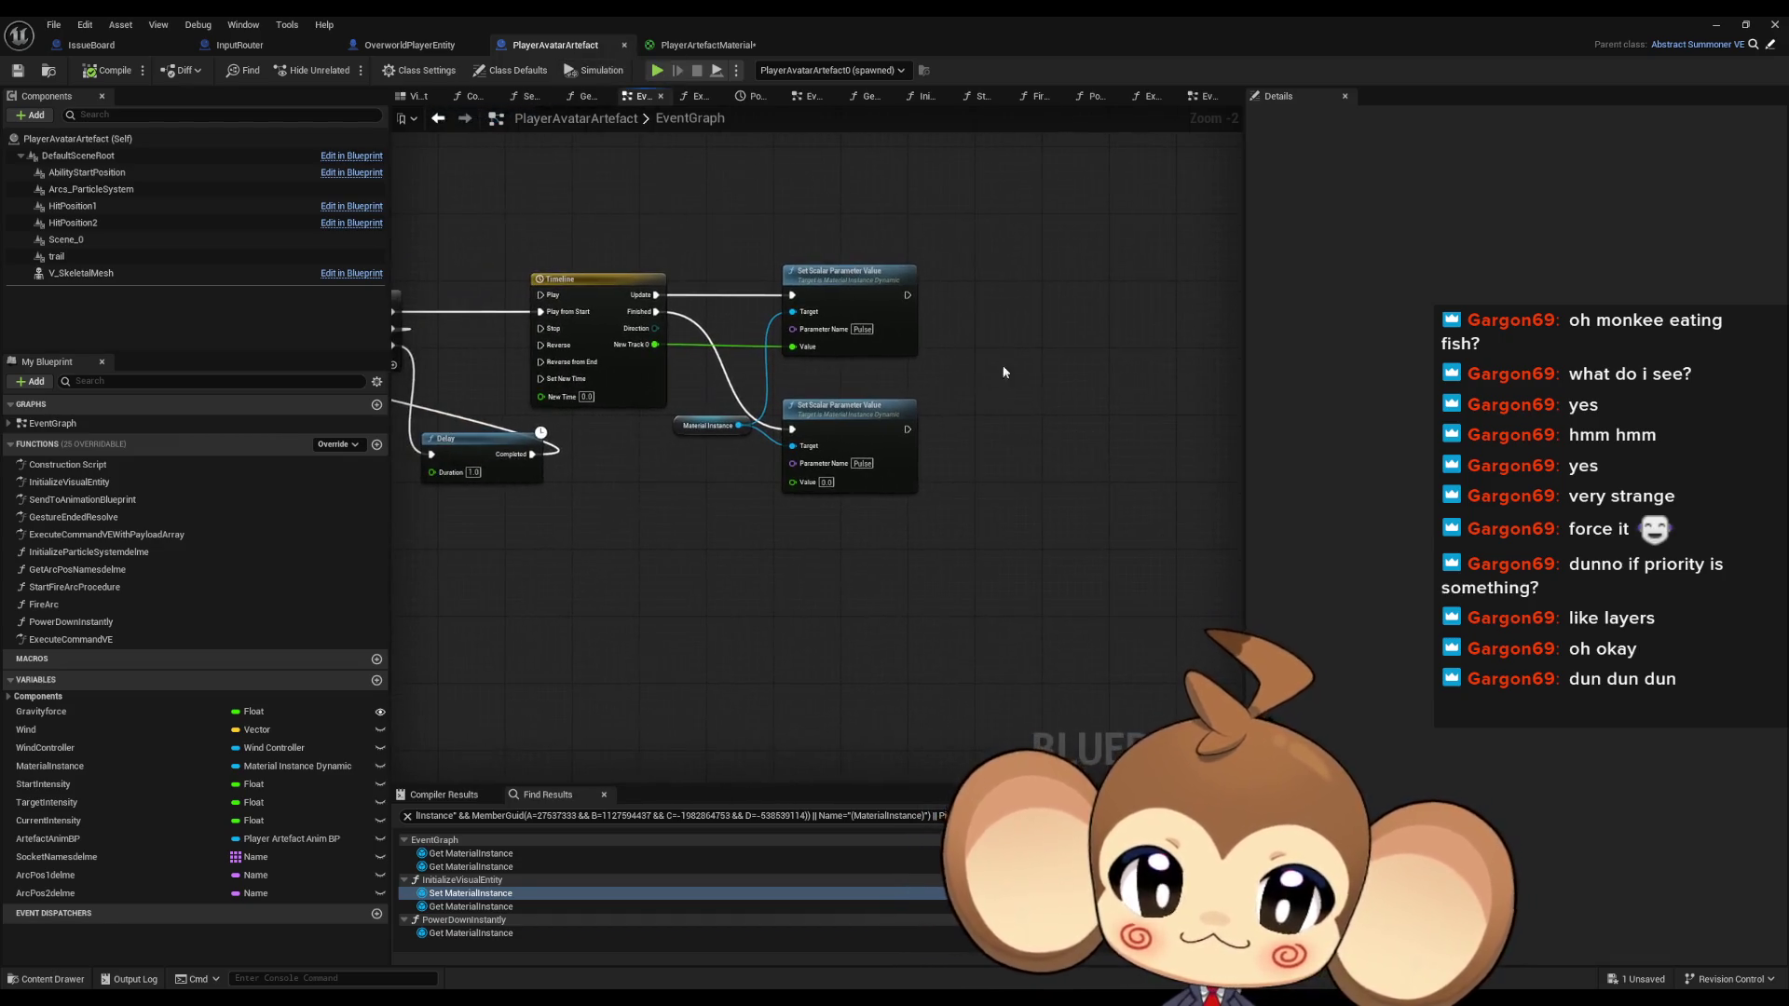
left_click(690, 47)
left_click(780, 296)
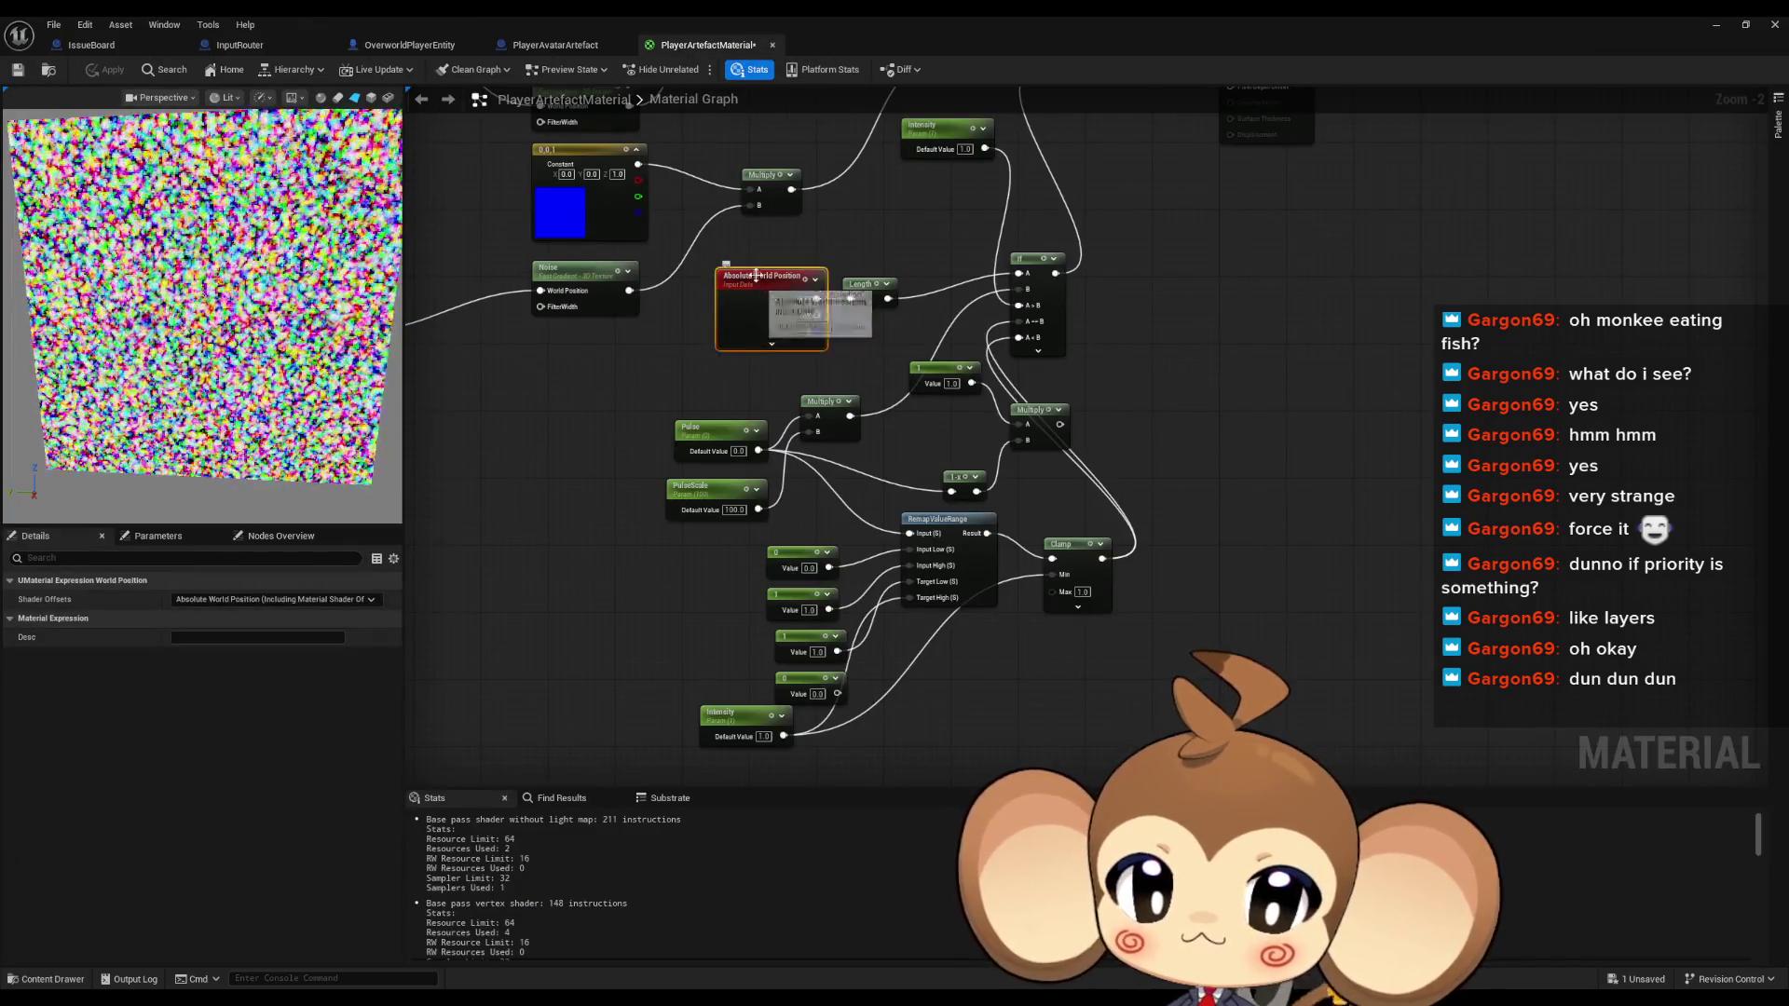
left_click_drag(765, 435, 735, 532)
left_click(798, 512)
scroll(799, 511, "down", 3)
scroll(885, 399, "up", 7)
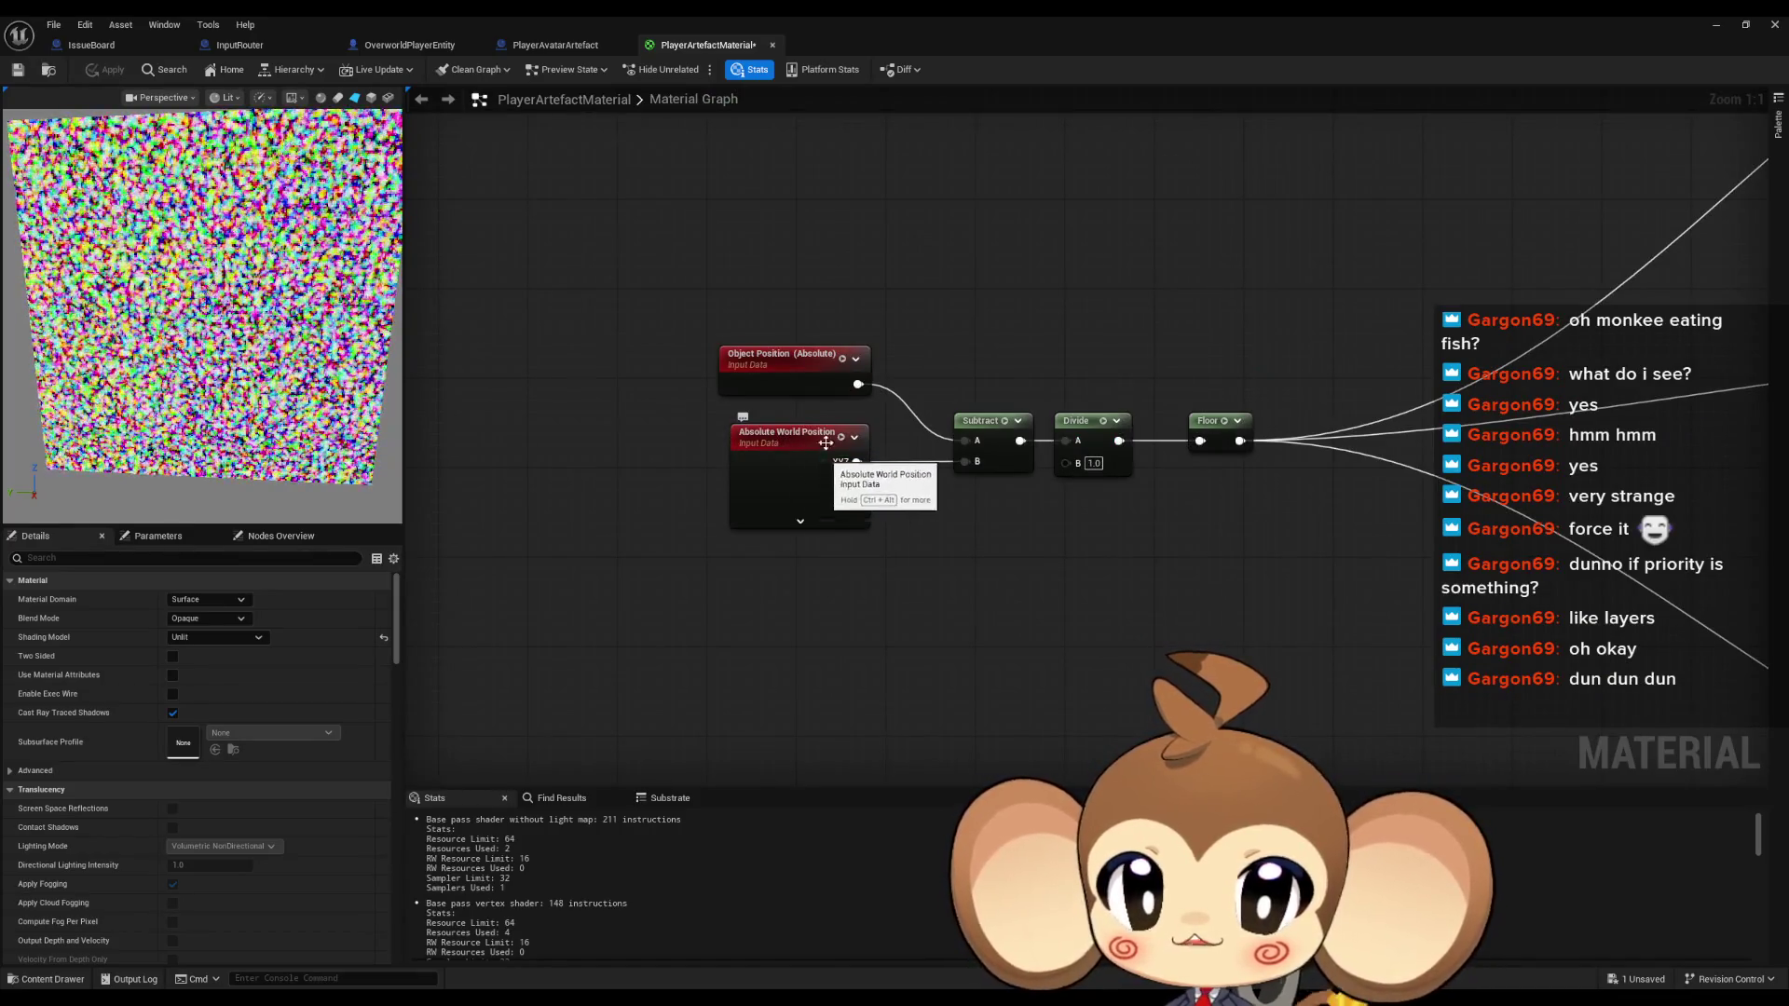
left_click(813, 393)
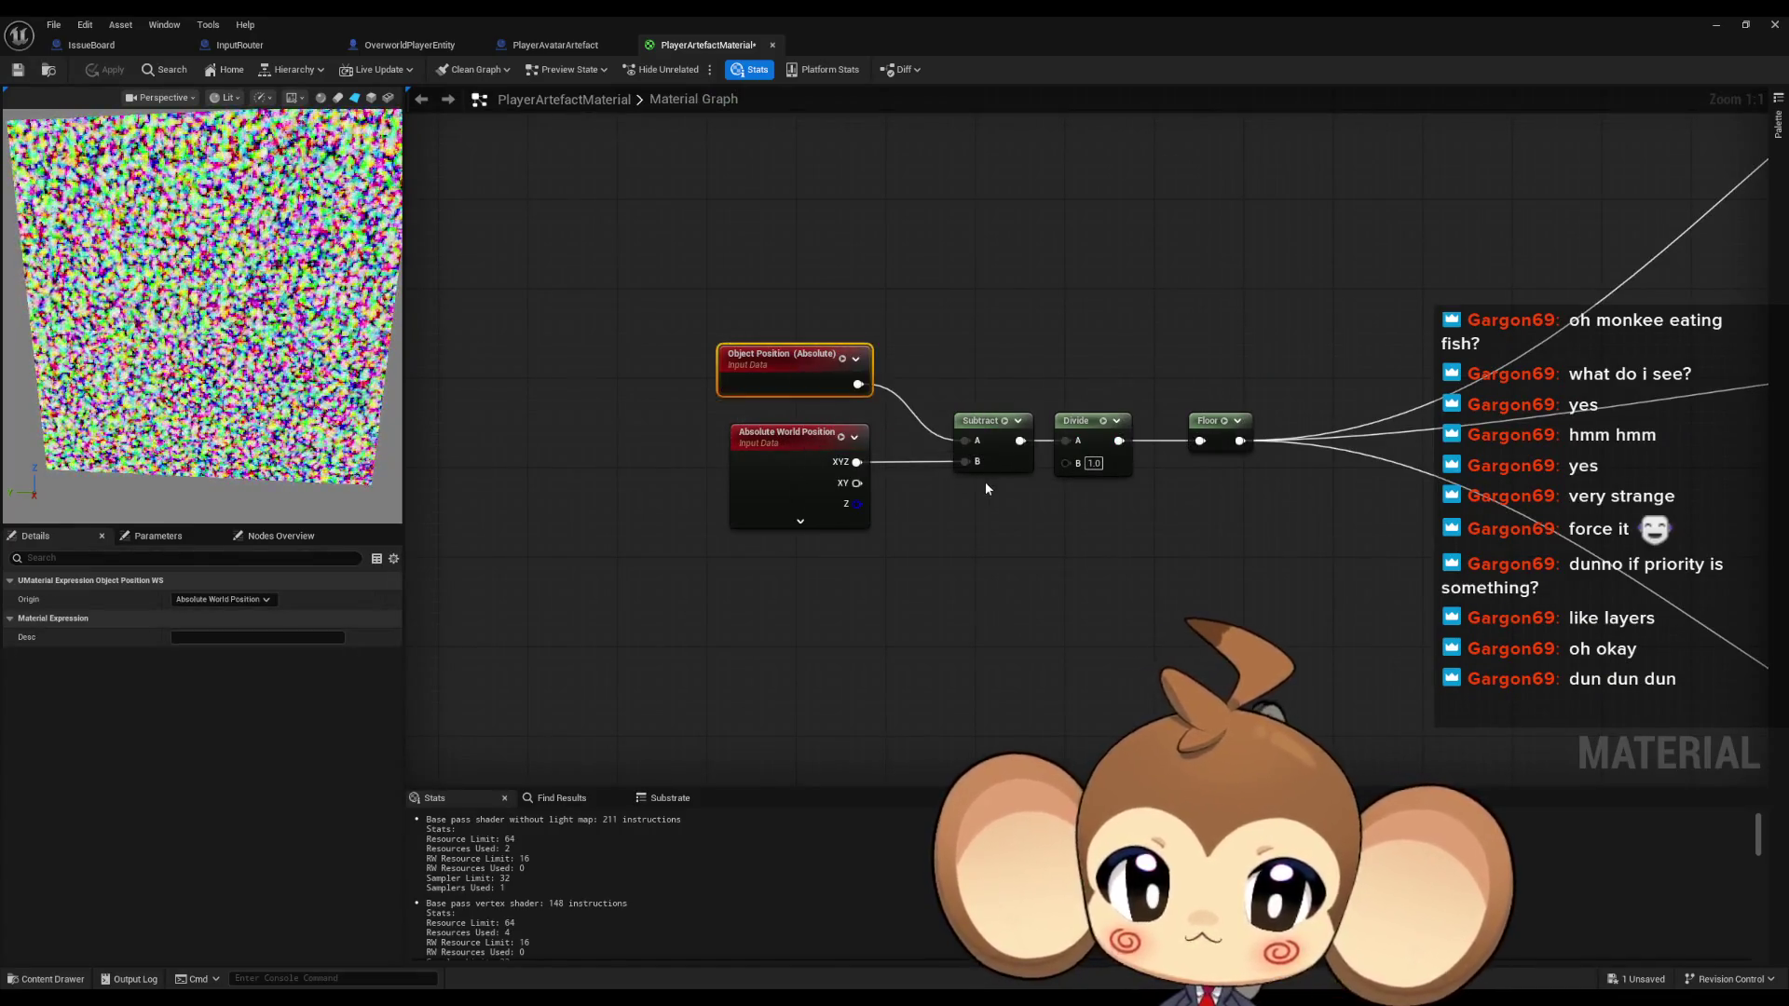
left_click_drag(1014, 550, 1018, 551)
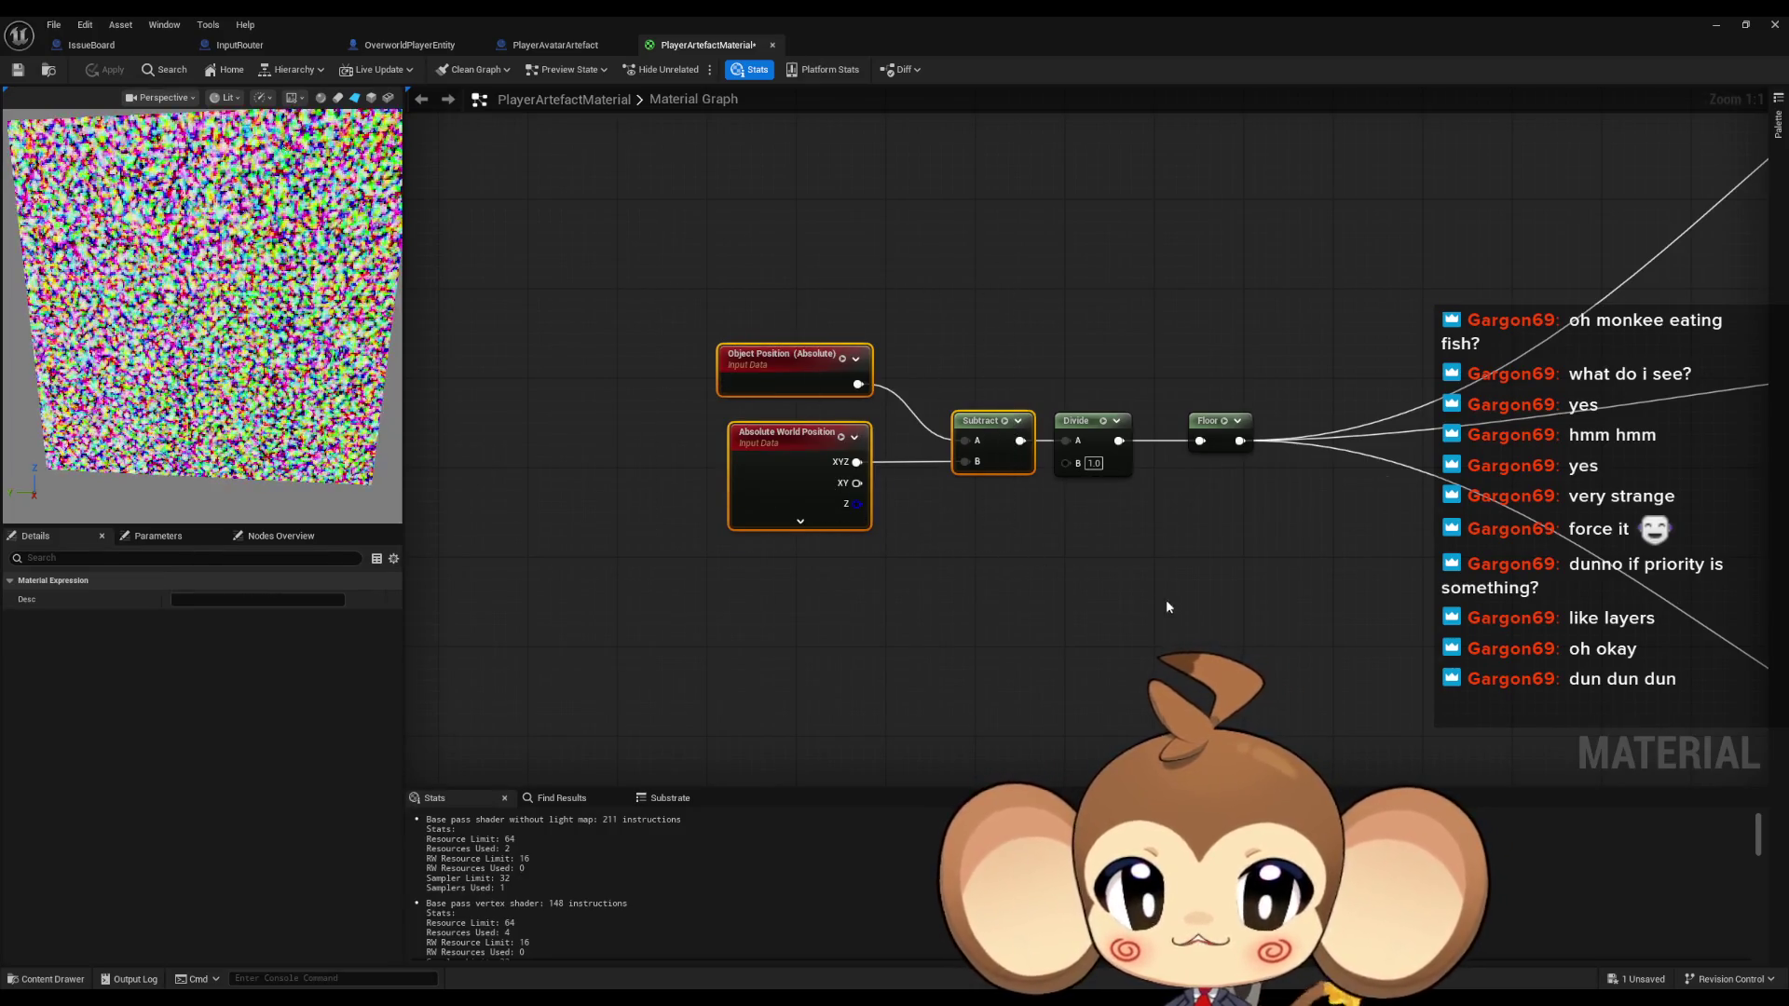
Paste a copy of the position nodes near Pulse and rewire the Object Position output
scroll(1178, 589, "down", 5)
scroll(825, 524, "up", 4)
key("ctrl+v")
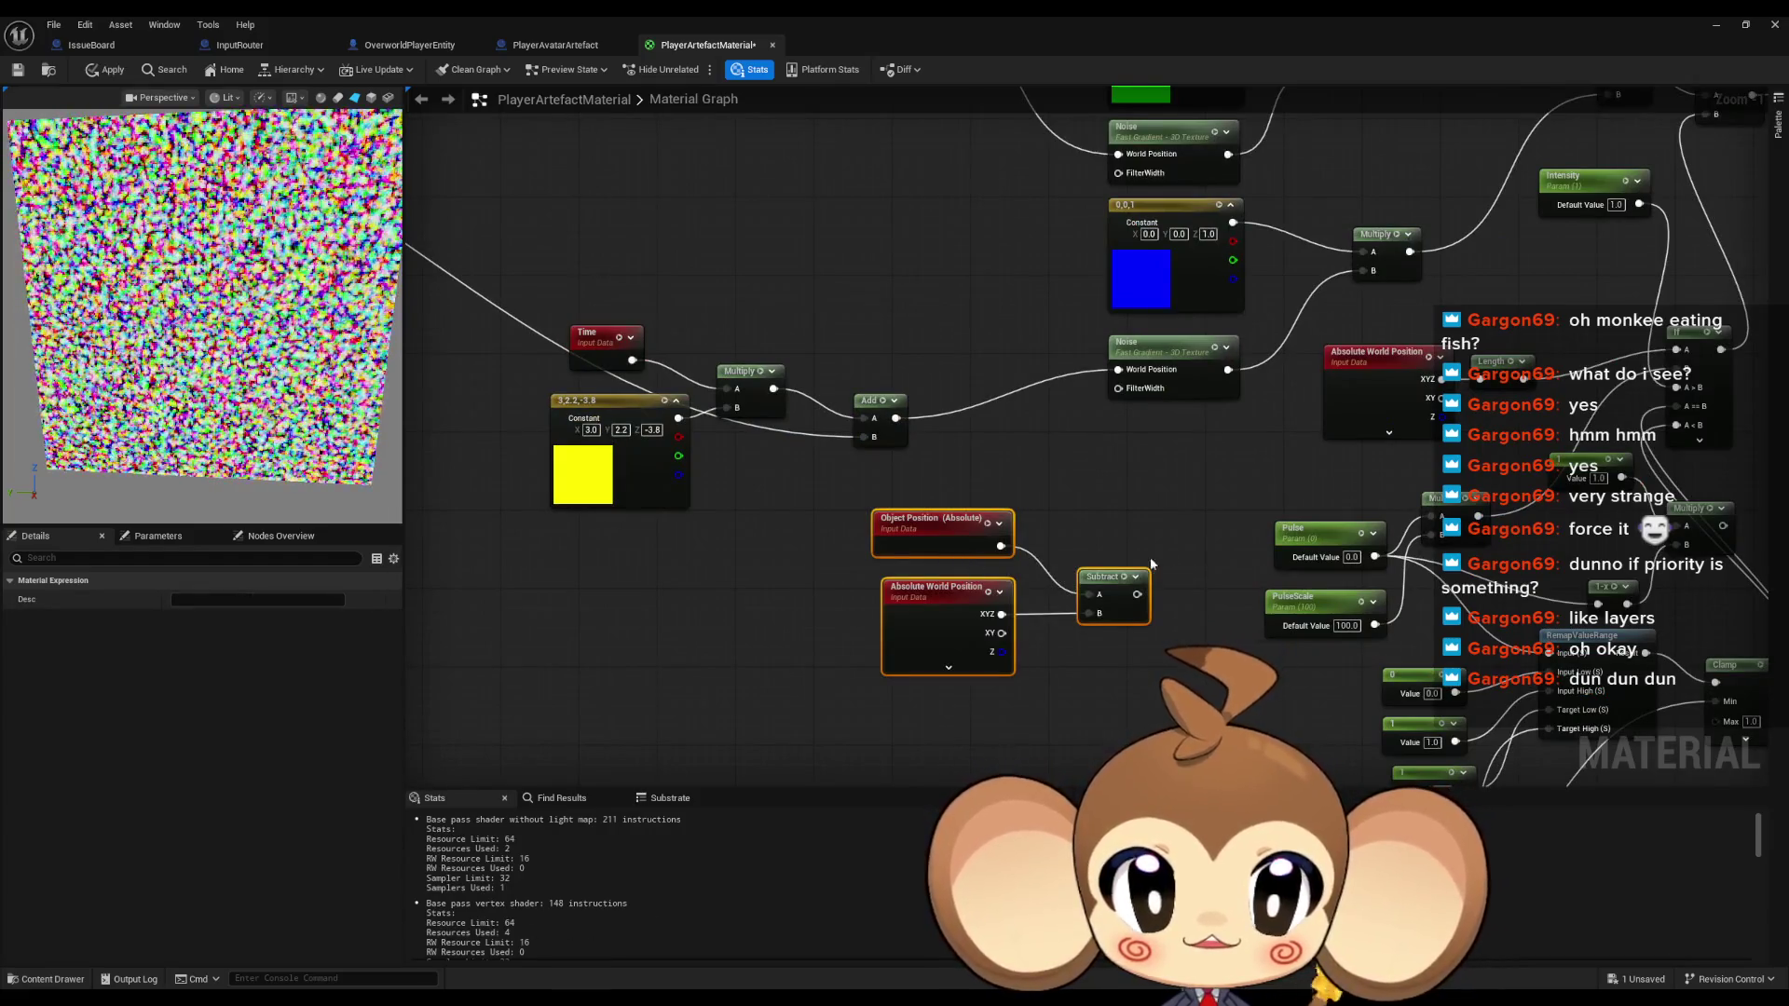
mouse_move(1117, 579)
left_mouse_down()
mouse_move(1200, 520)
mouse_move(997, 438)
left_mouse_up()
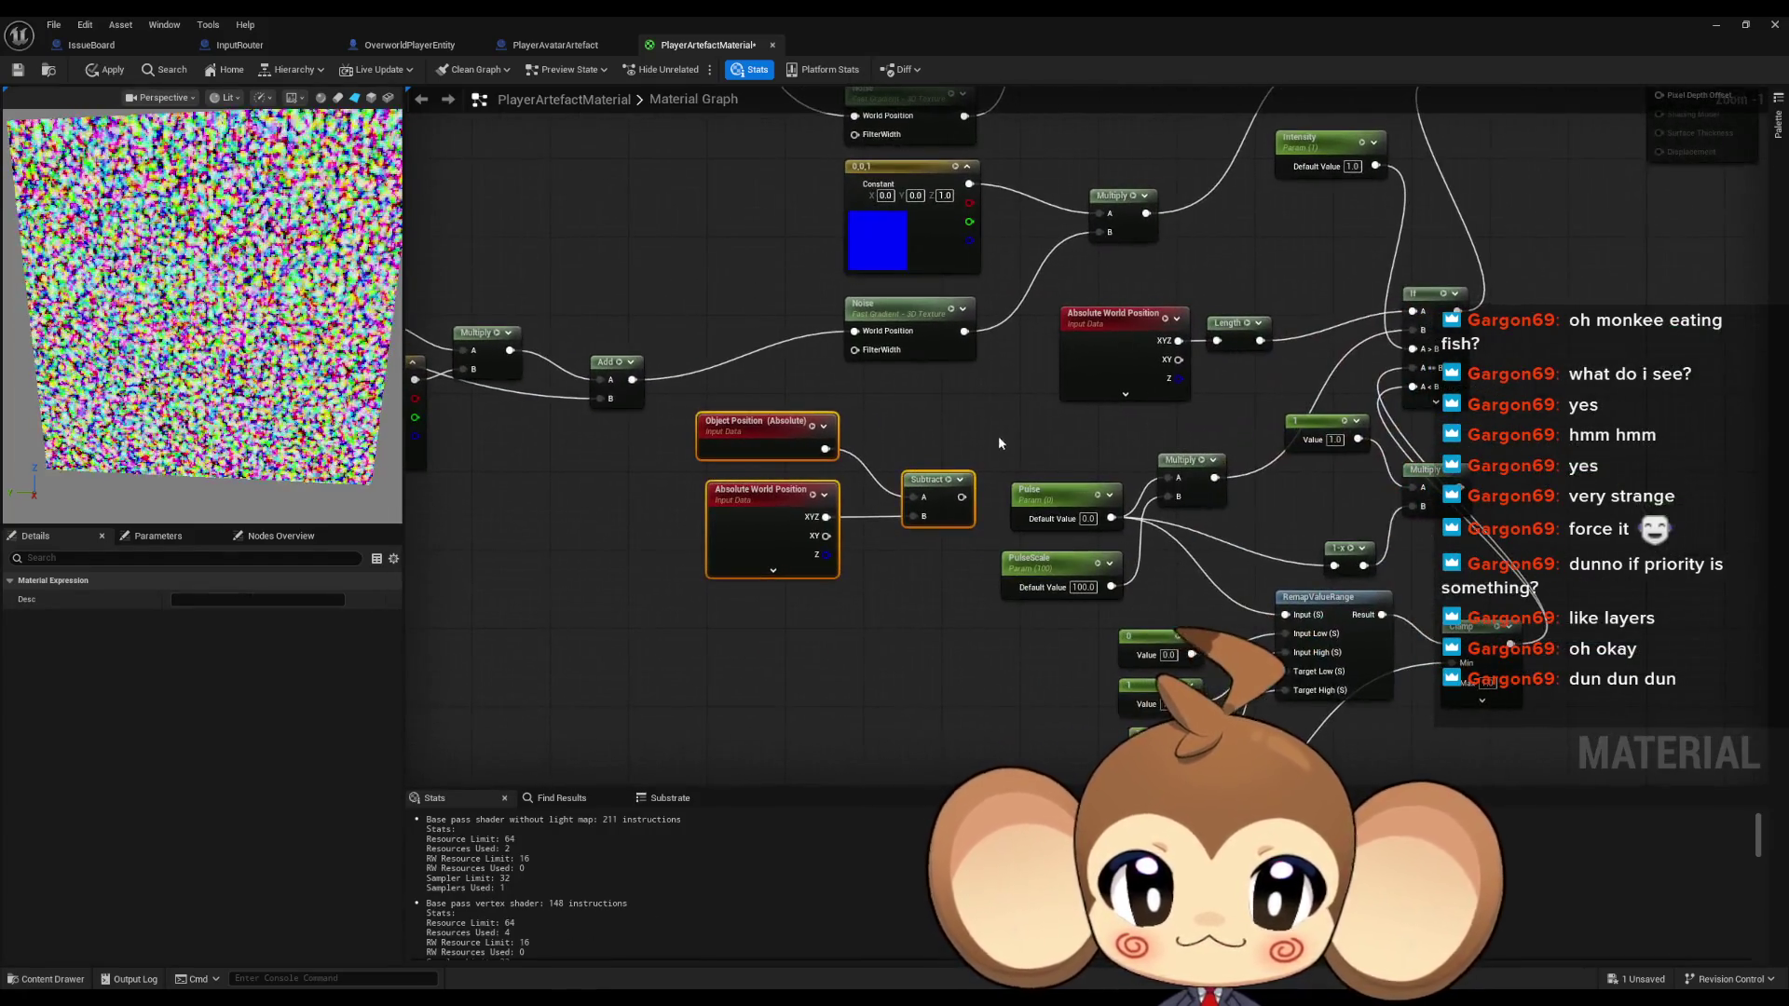
left_click(993, 418)
mouse_move(825, 449)
left_mouse_down()
mouse_move(1312, 352)
mouse_move(1216, 344)
left_mouse_up()
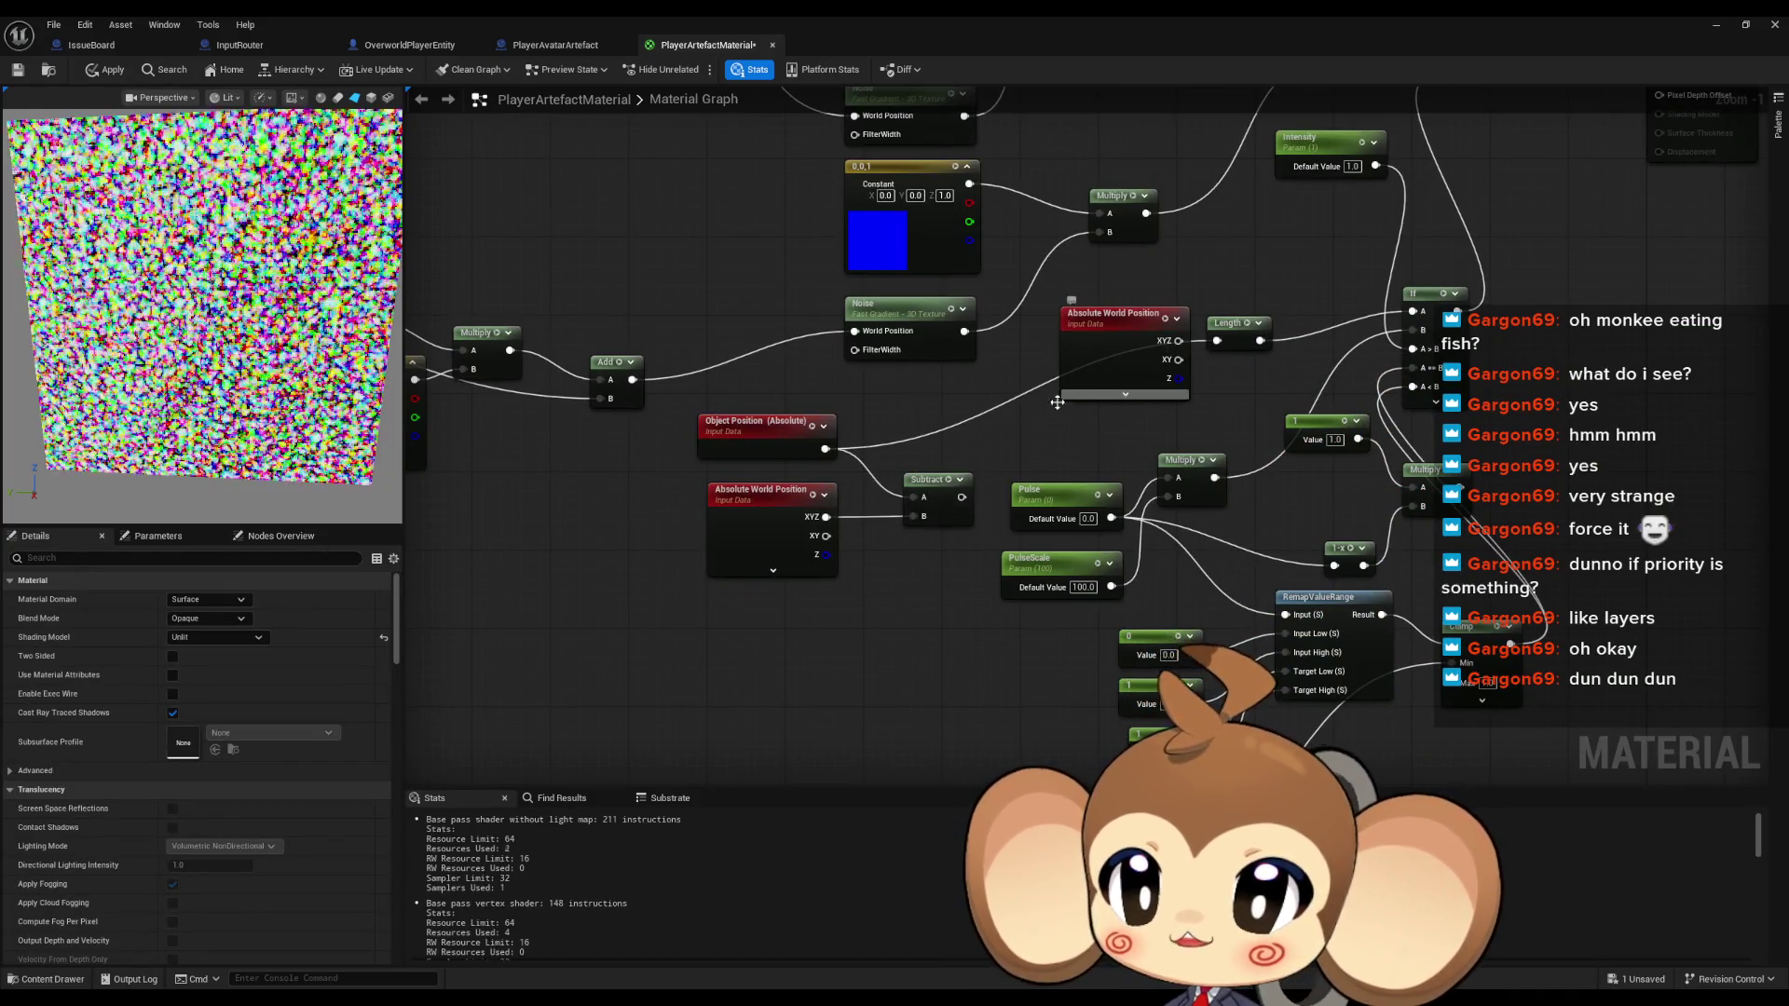
Set the Intensity parameter's default value to 0.1
left_click_drag(1004, 430, 916, 433)
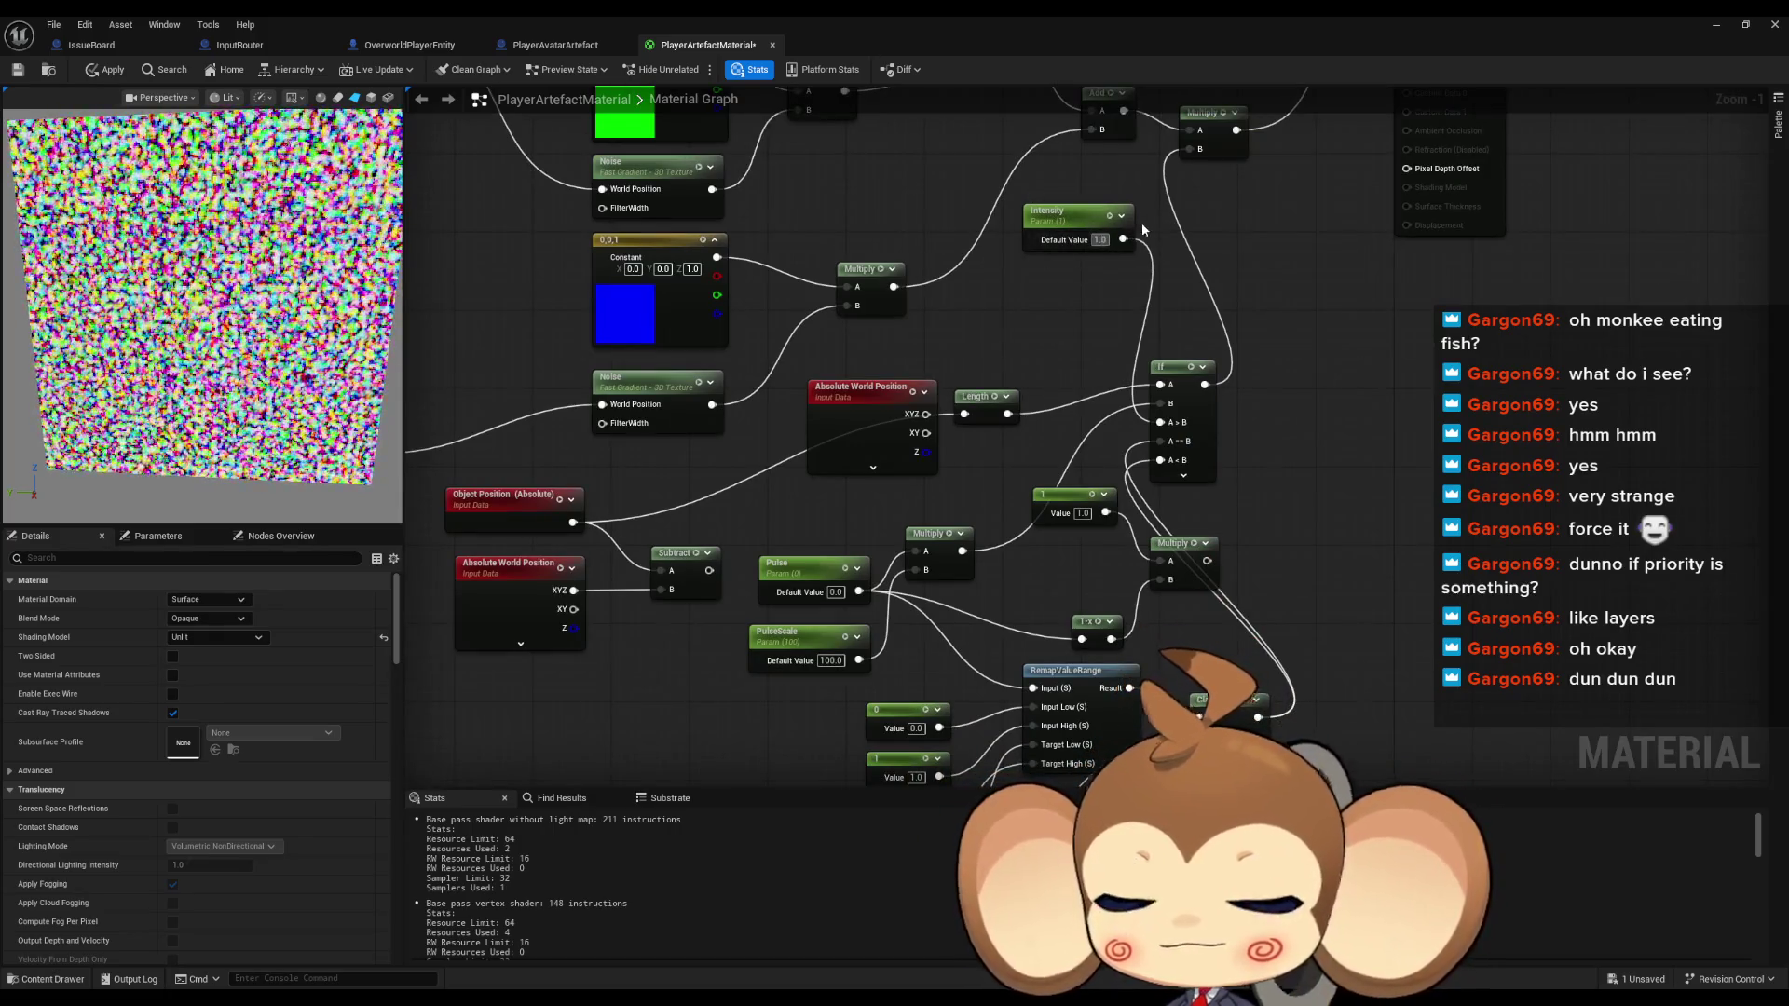
type("0.1")
key("Return")
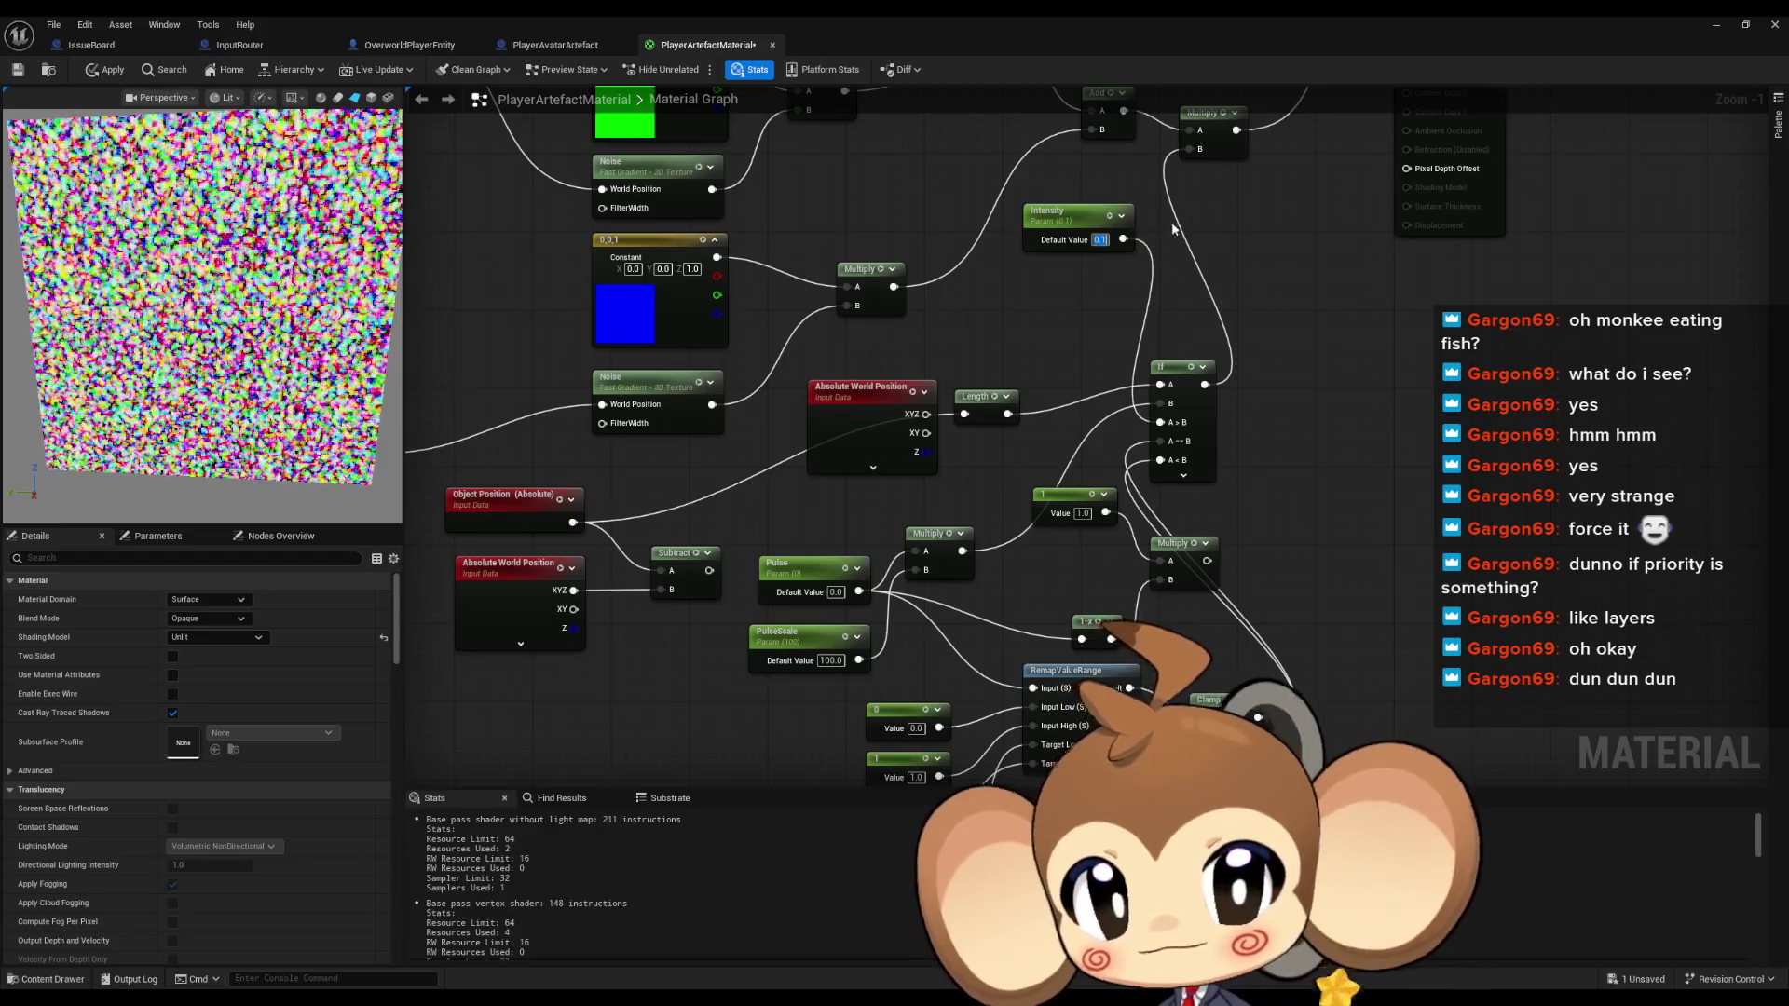
left_click(813, 568)
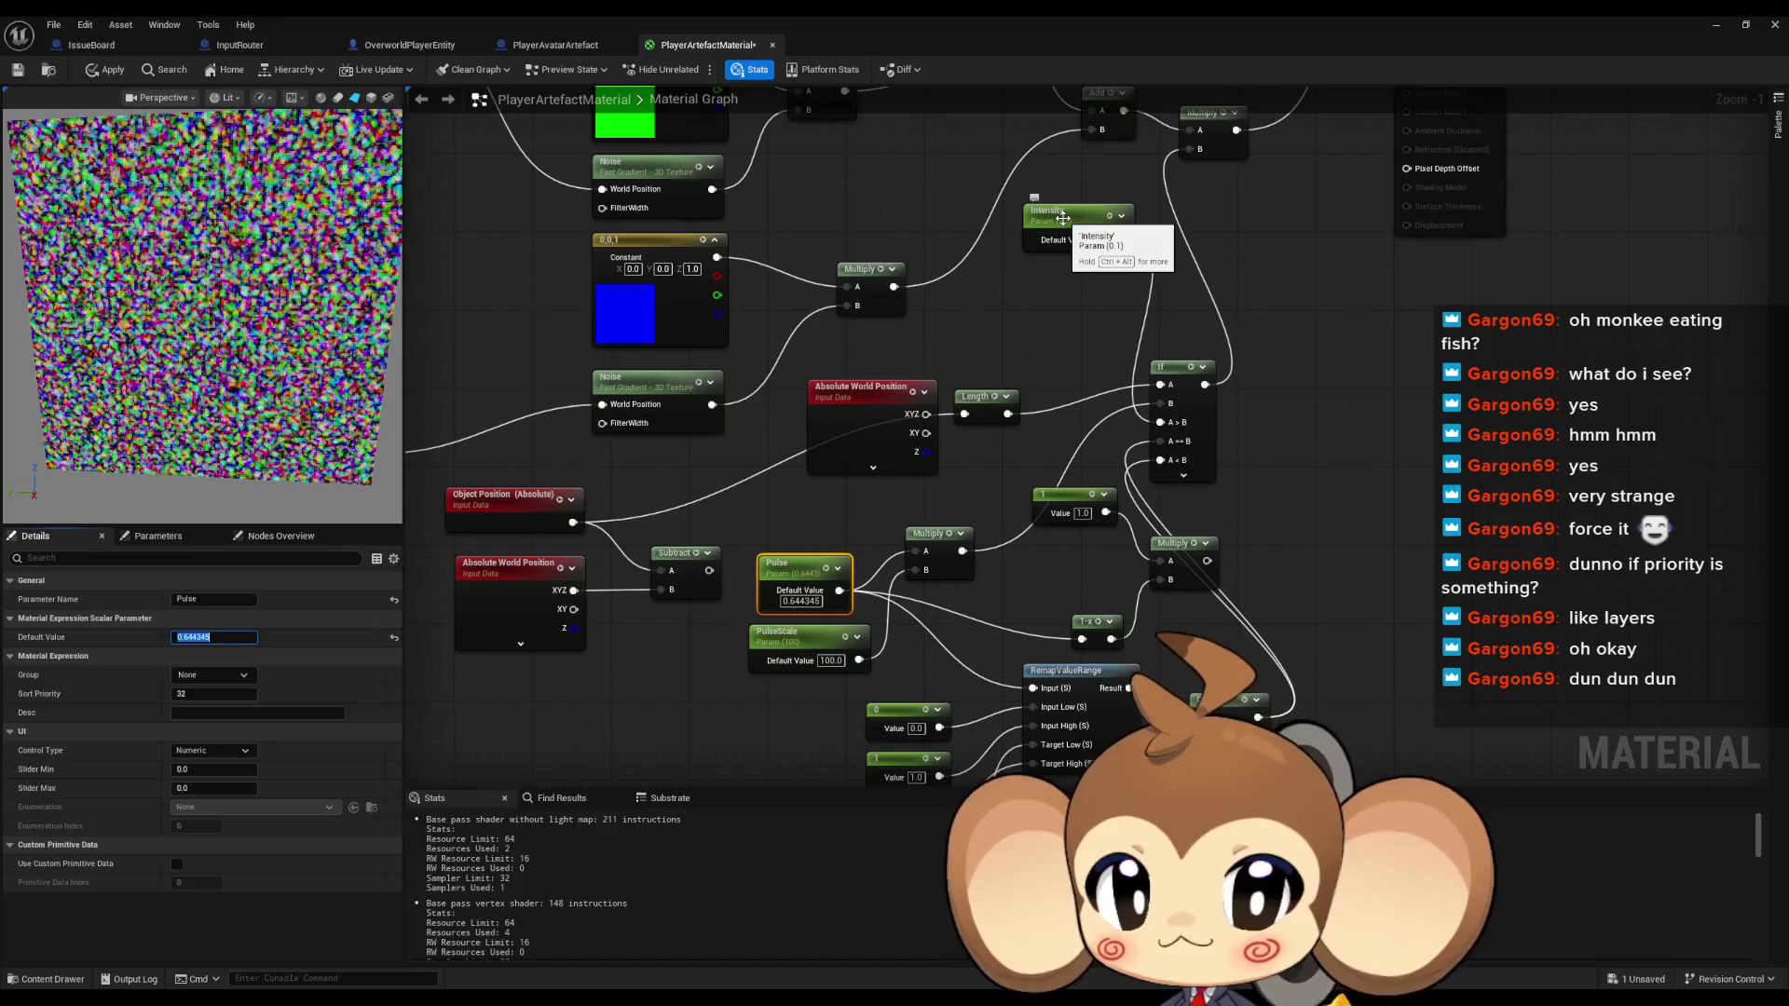
left_click_drag(926, 414, 959, 419)
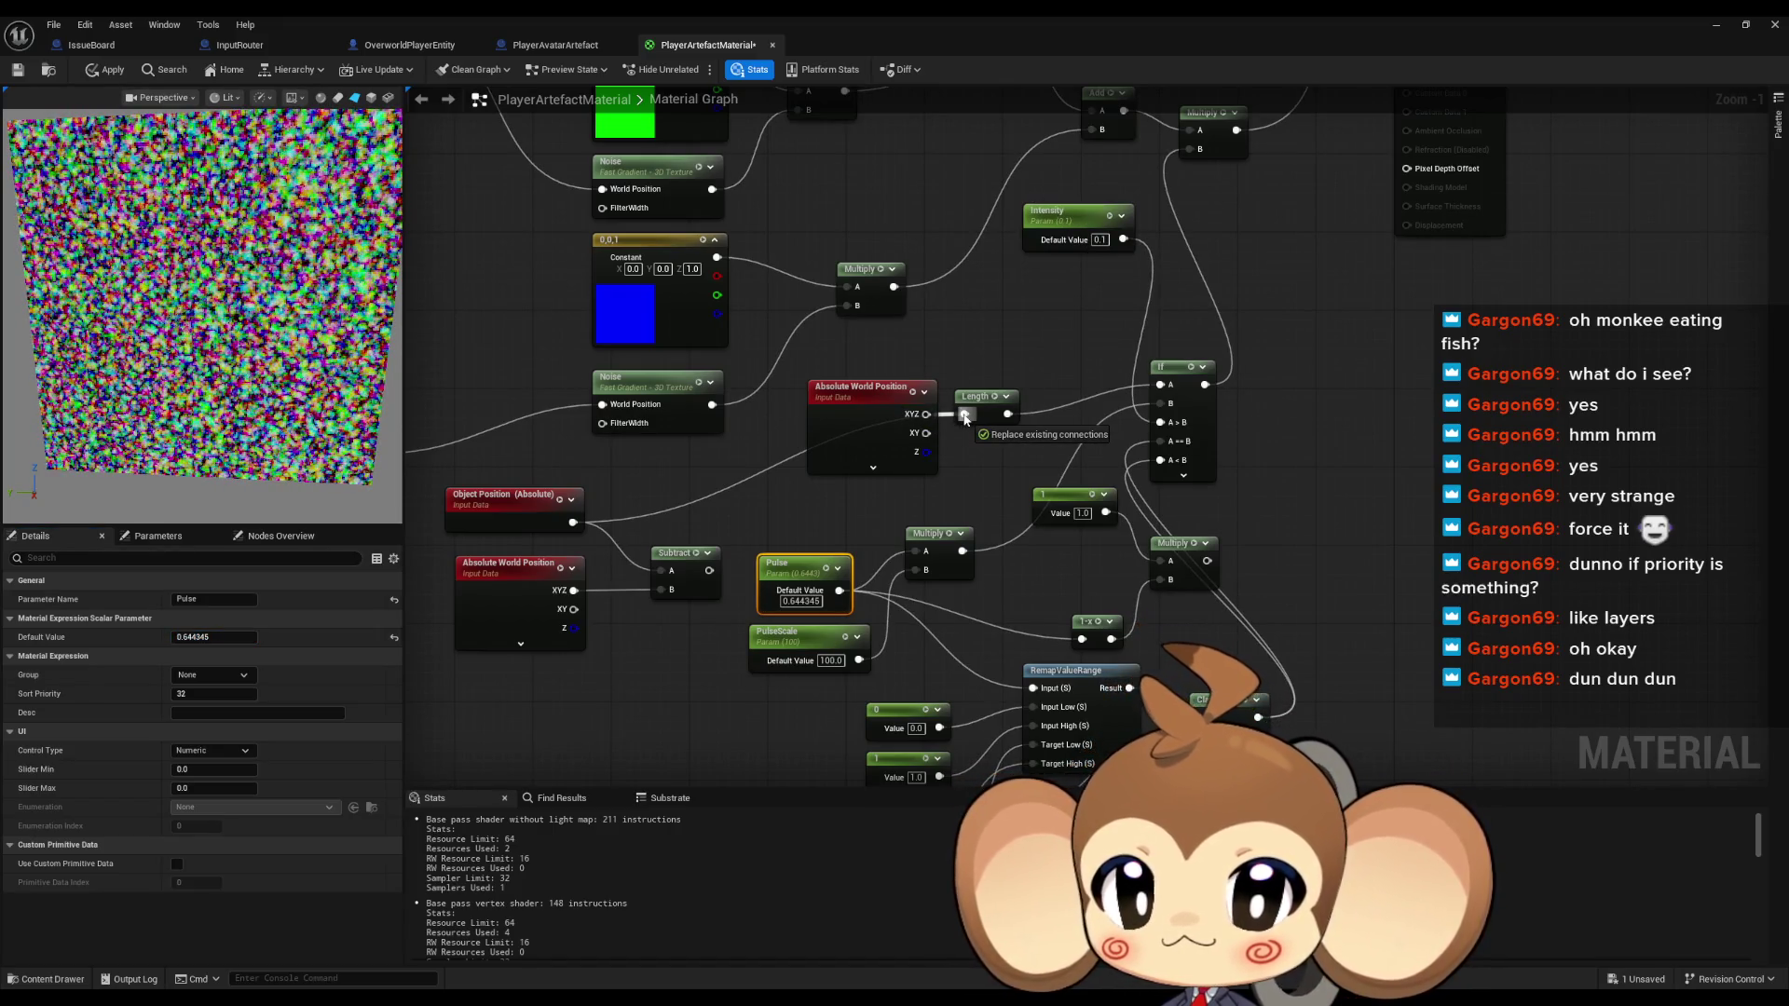
Wire the pasted Subtract result into the Length node so the preview shows a sphere
left_click_drag(964, 419, 964, 414)
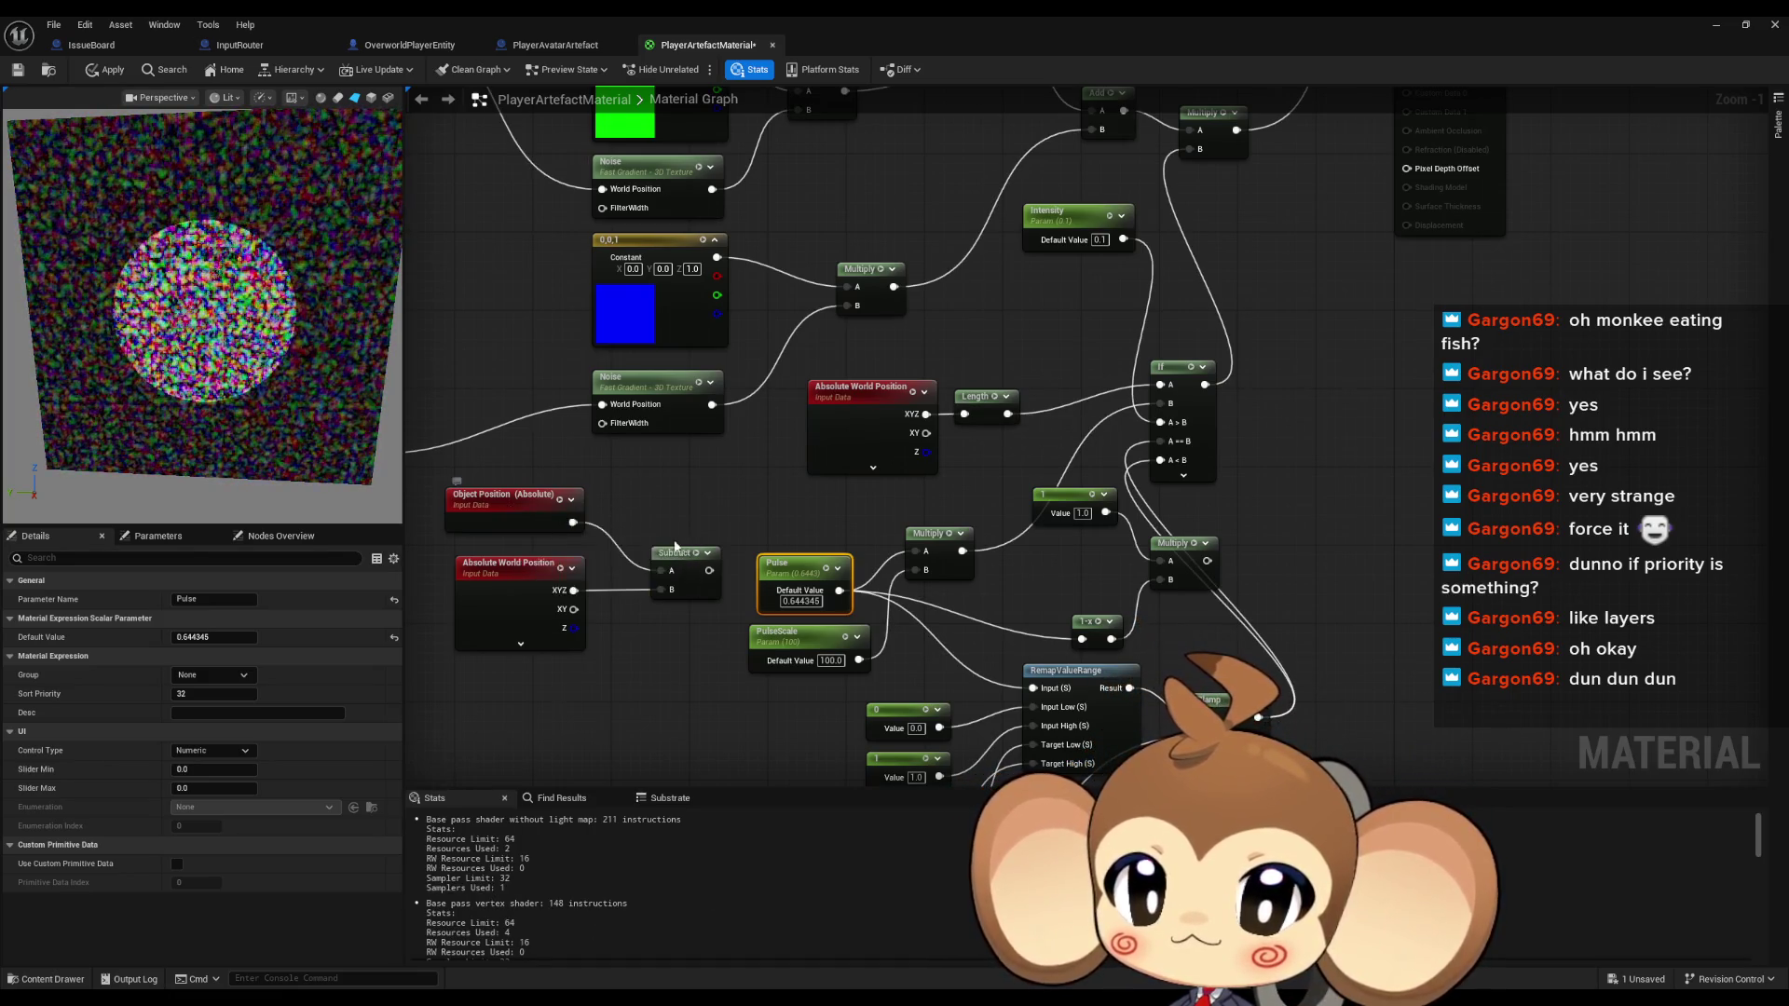
left_click_drag(709, 570, 965, 413)
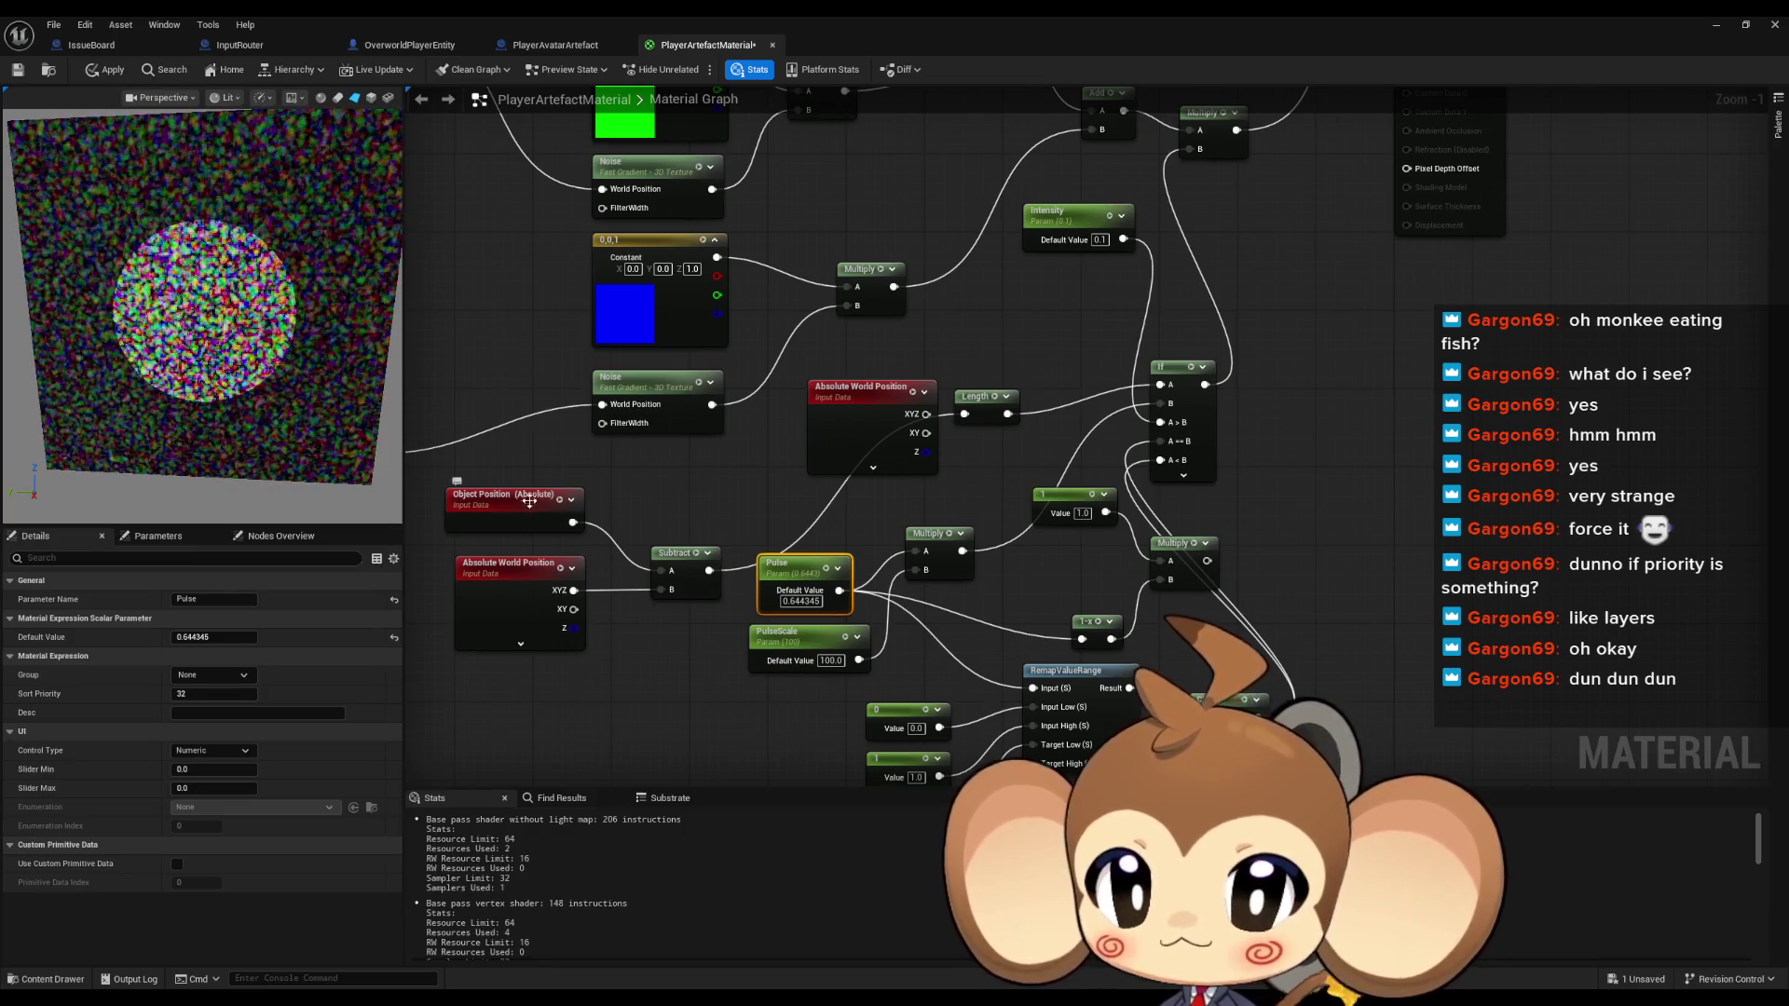
mouse_move(514, 504)
left_click_drag(1058, 430, 1018, 438)
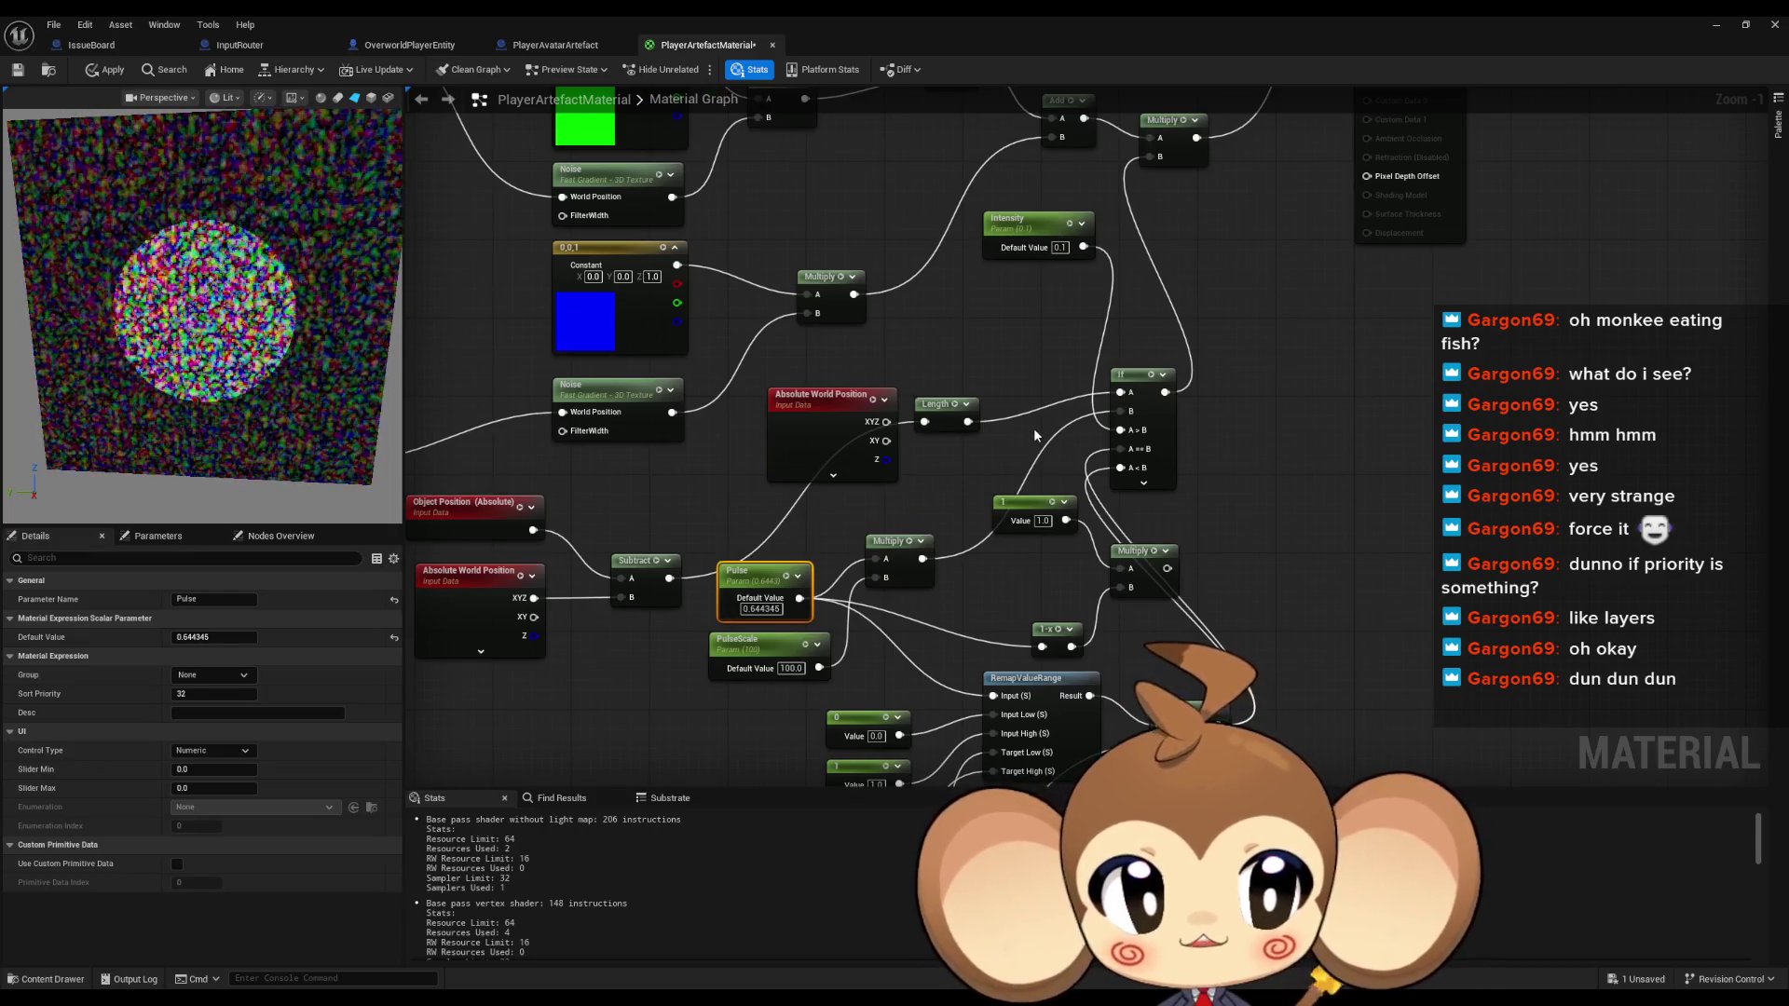
left_click_drag(934, 490, 942, 465)
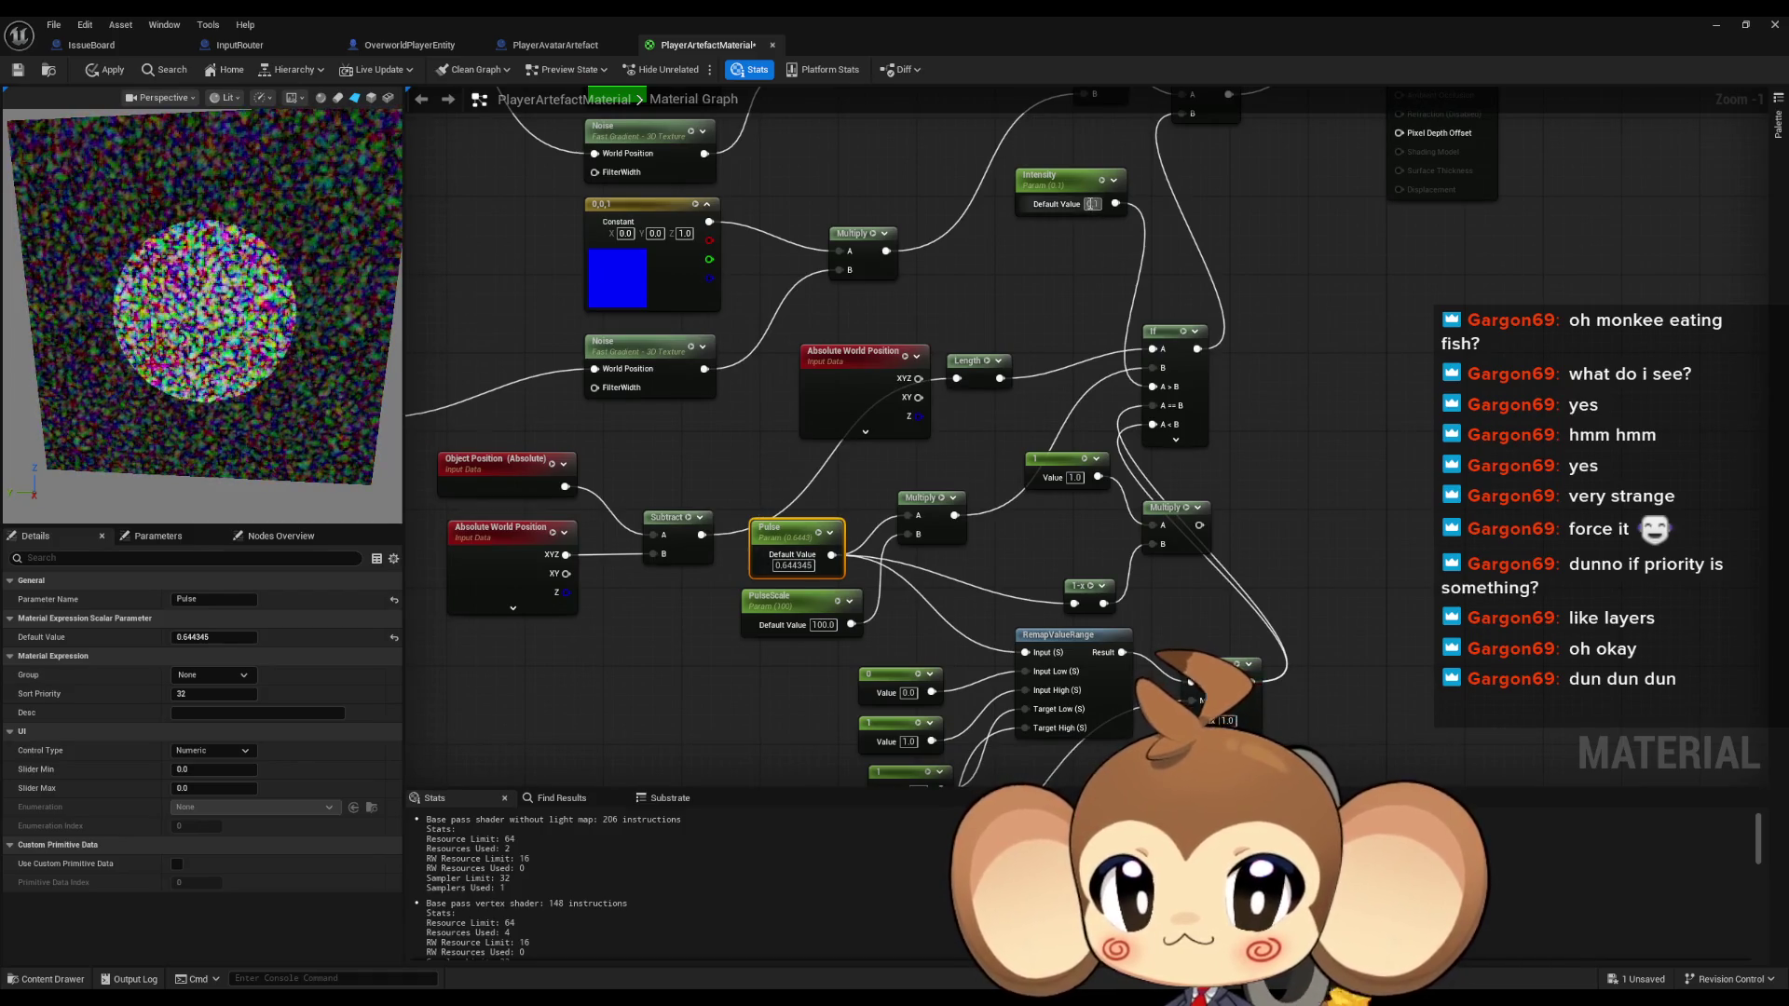
Set Intensity back to 1.0 and apply the material changes
type("1")
key("Return")
left_click(1075, 277)
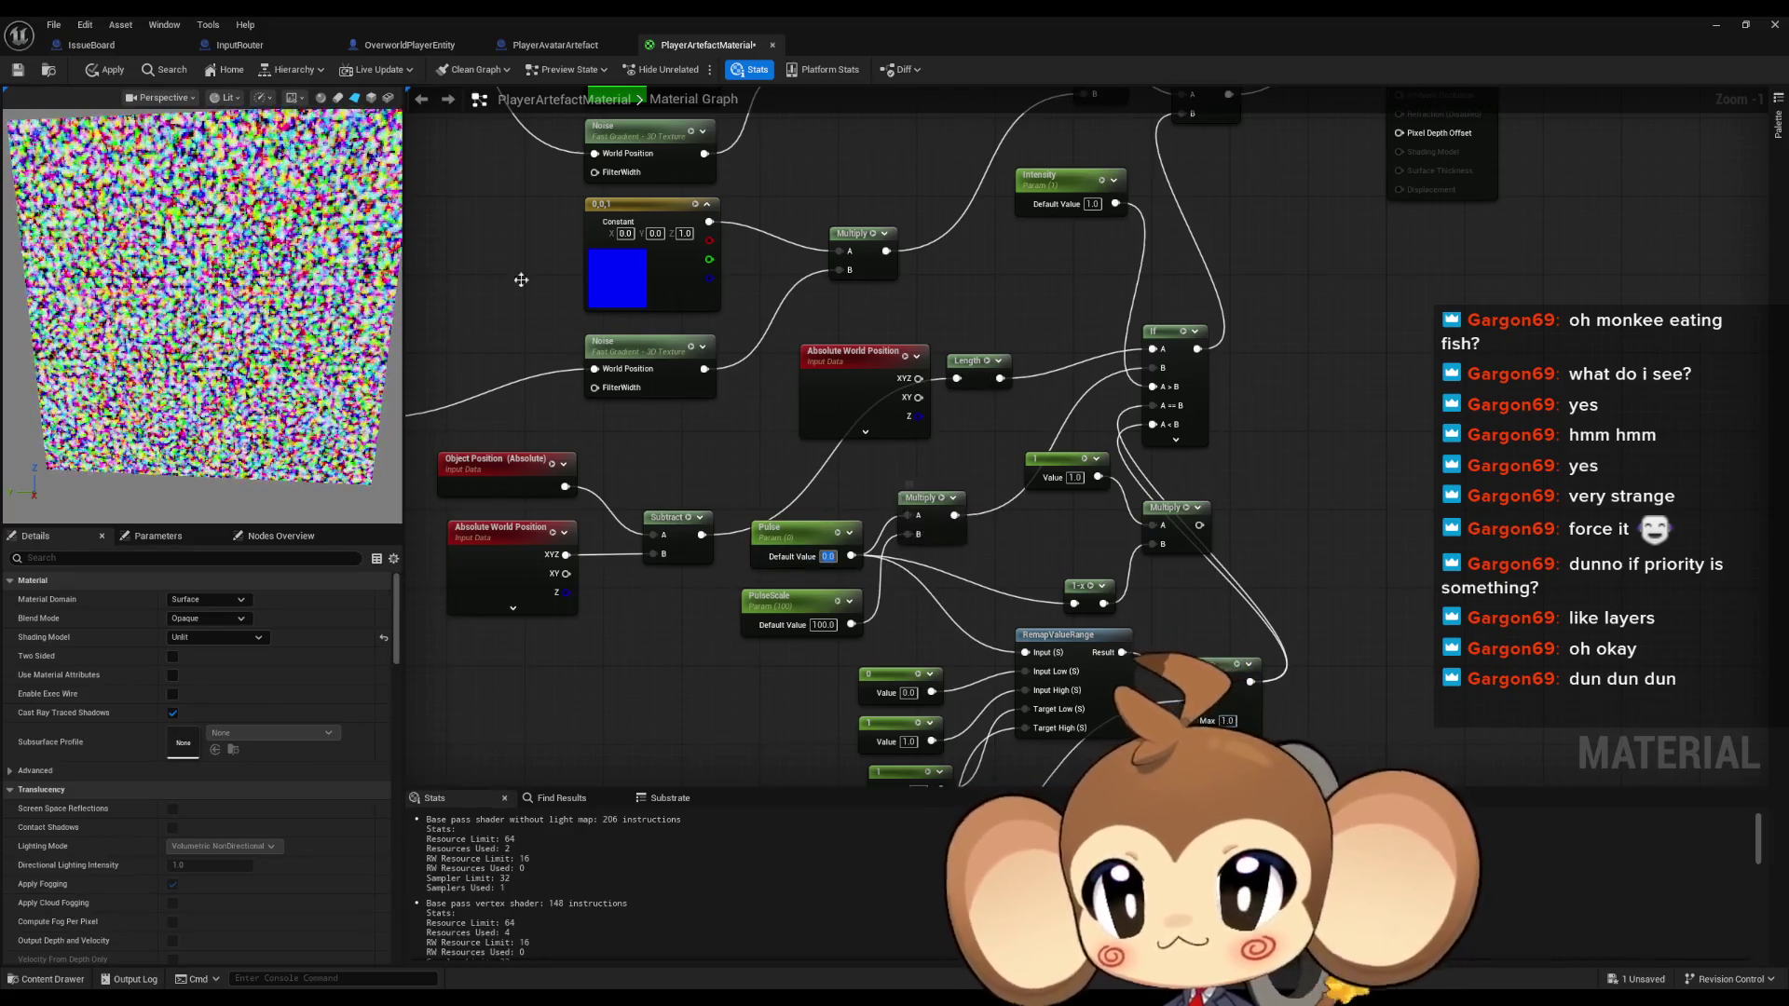
left_click(105, 69)
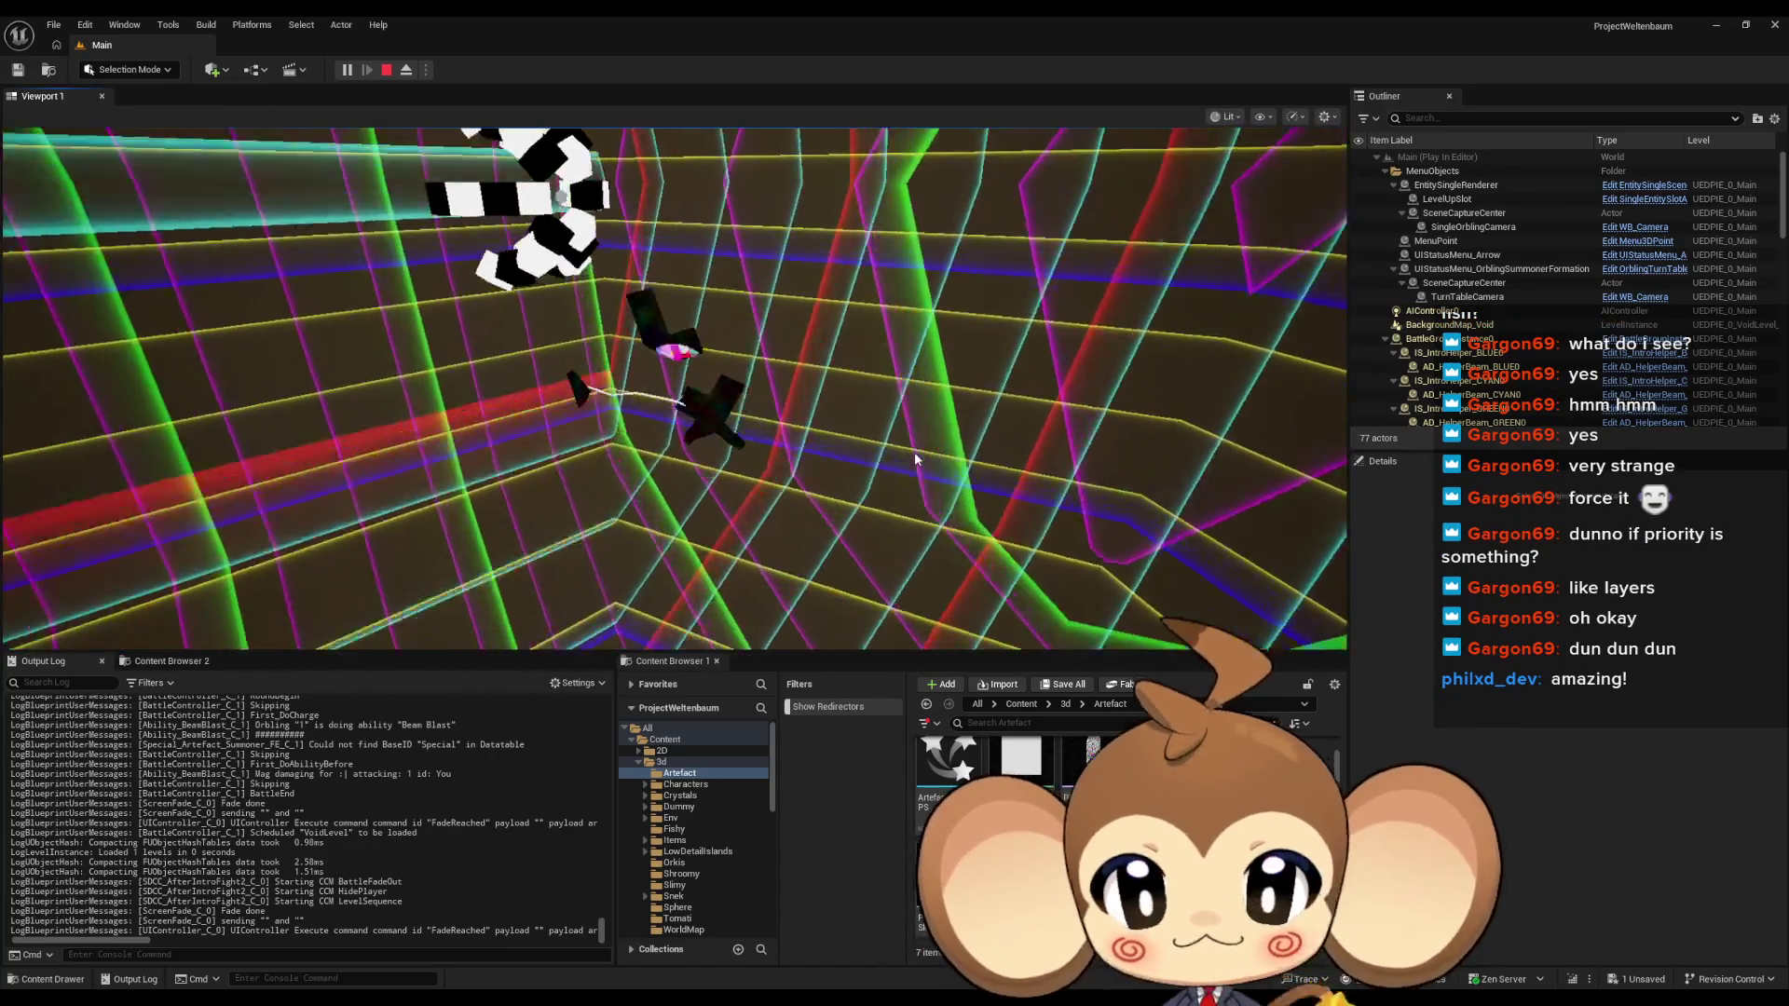
Check the pulsing artefact in the running game, then bring back the PlayerArtefactMaterial graph
left_click(919, 459)
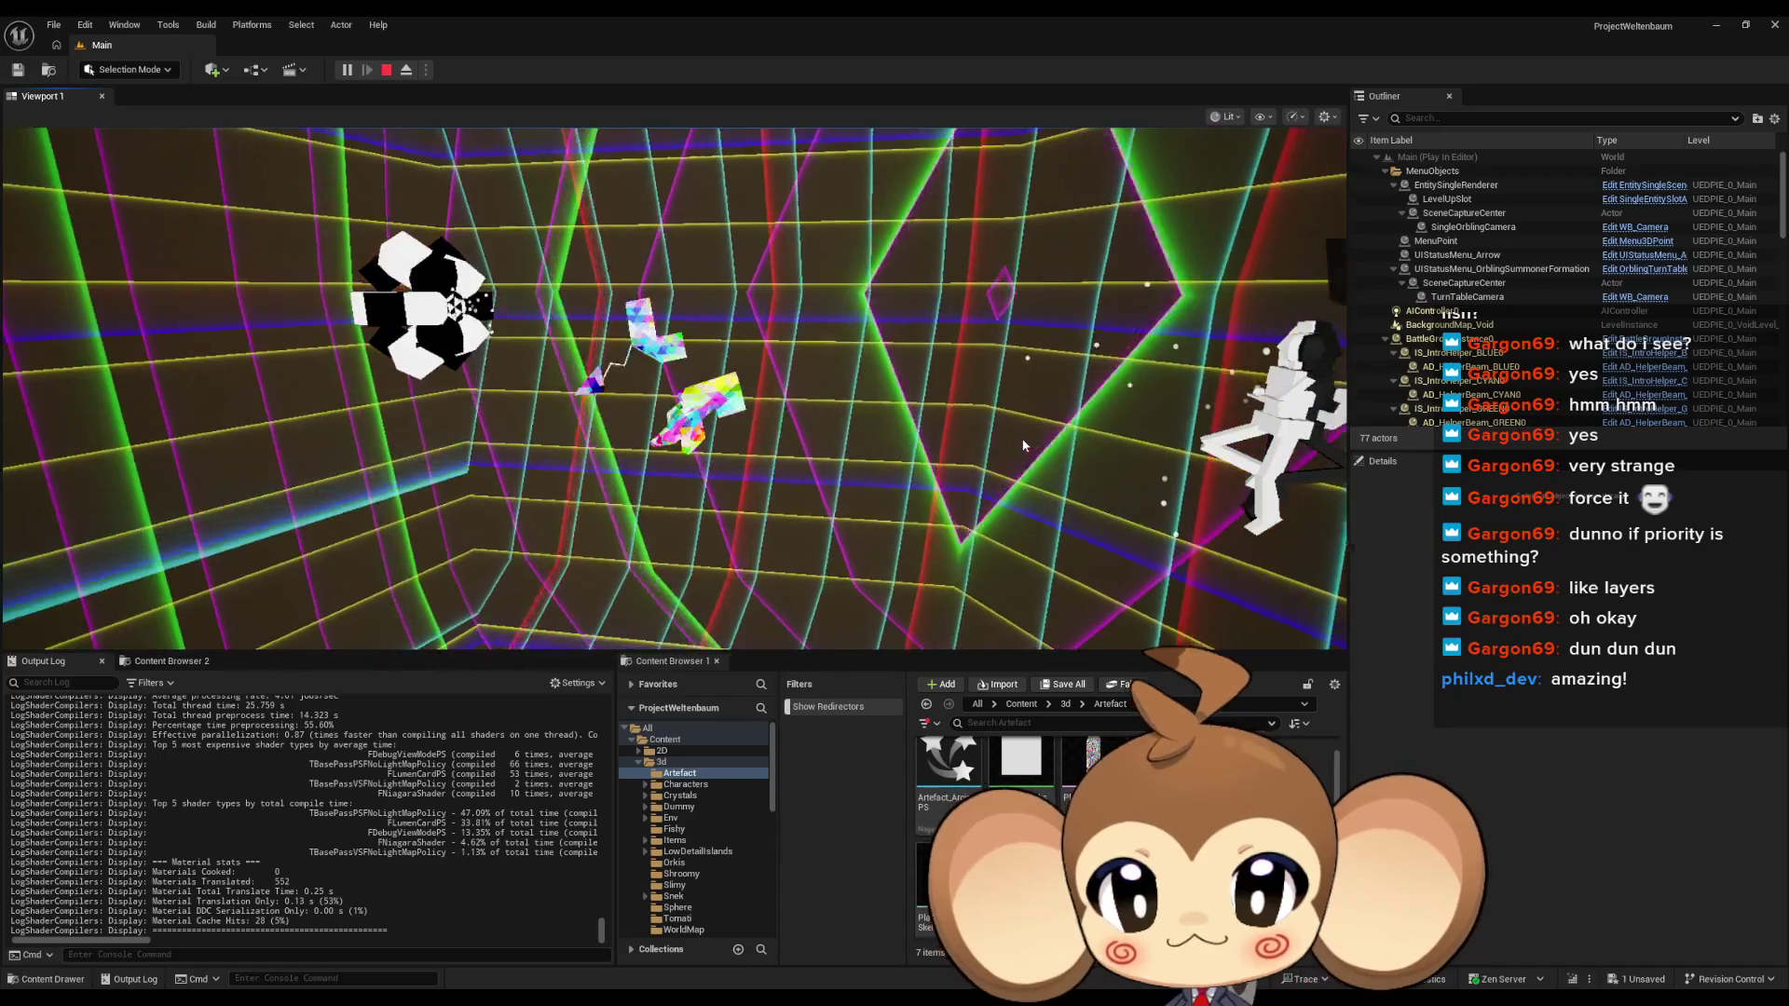
left_click(1028, 442)
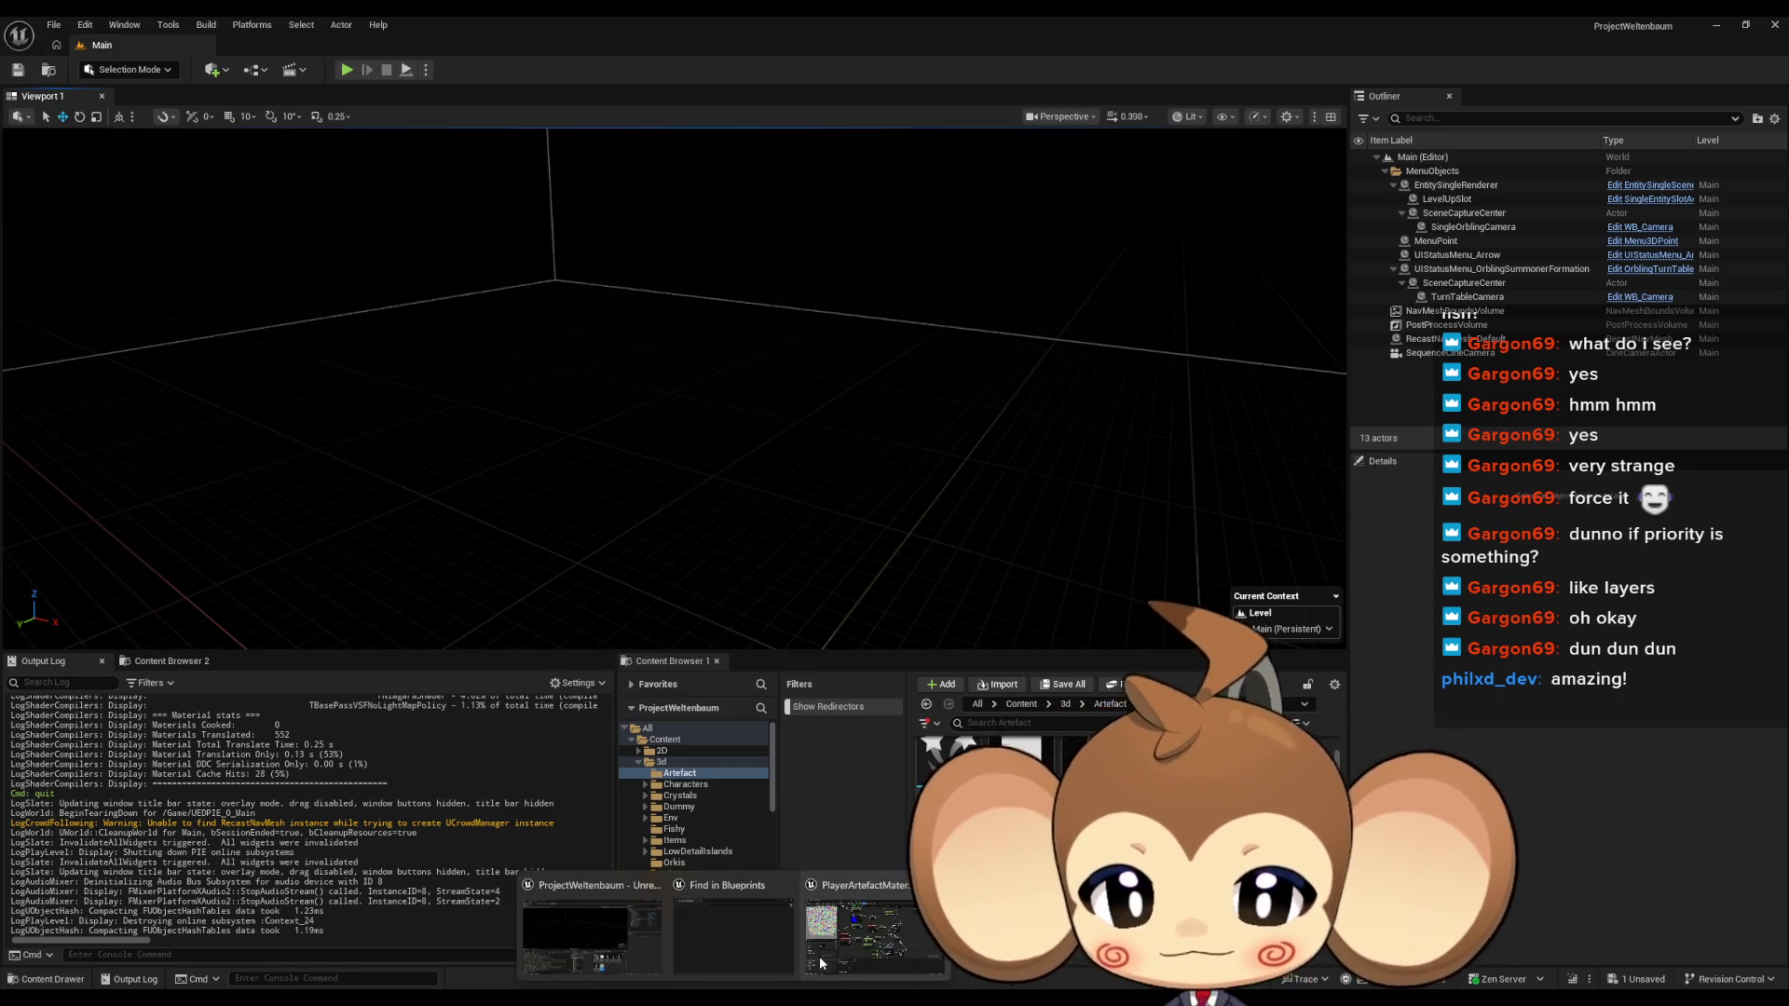
left_click(819, 962)
left_click_drag(941, 630, 917, 551)
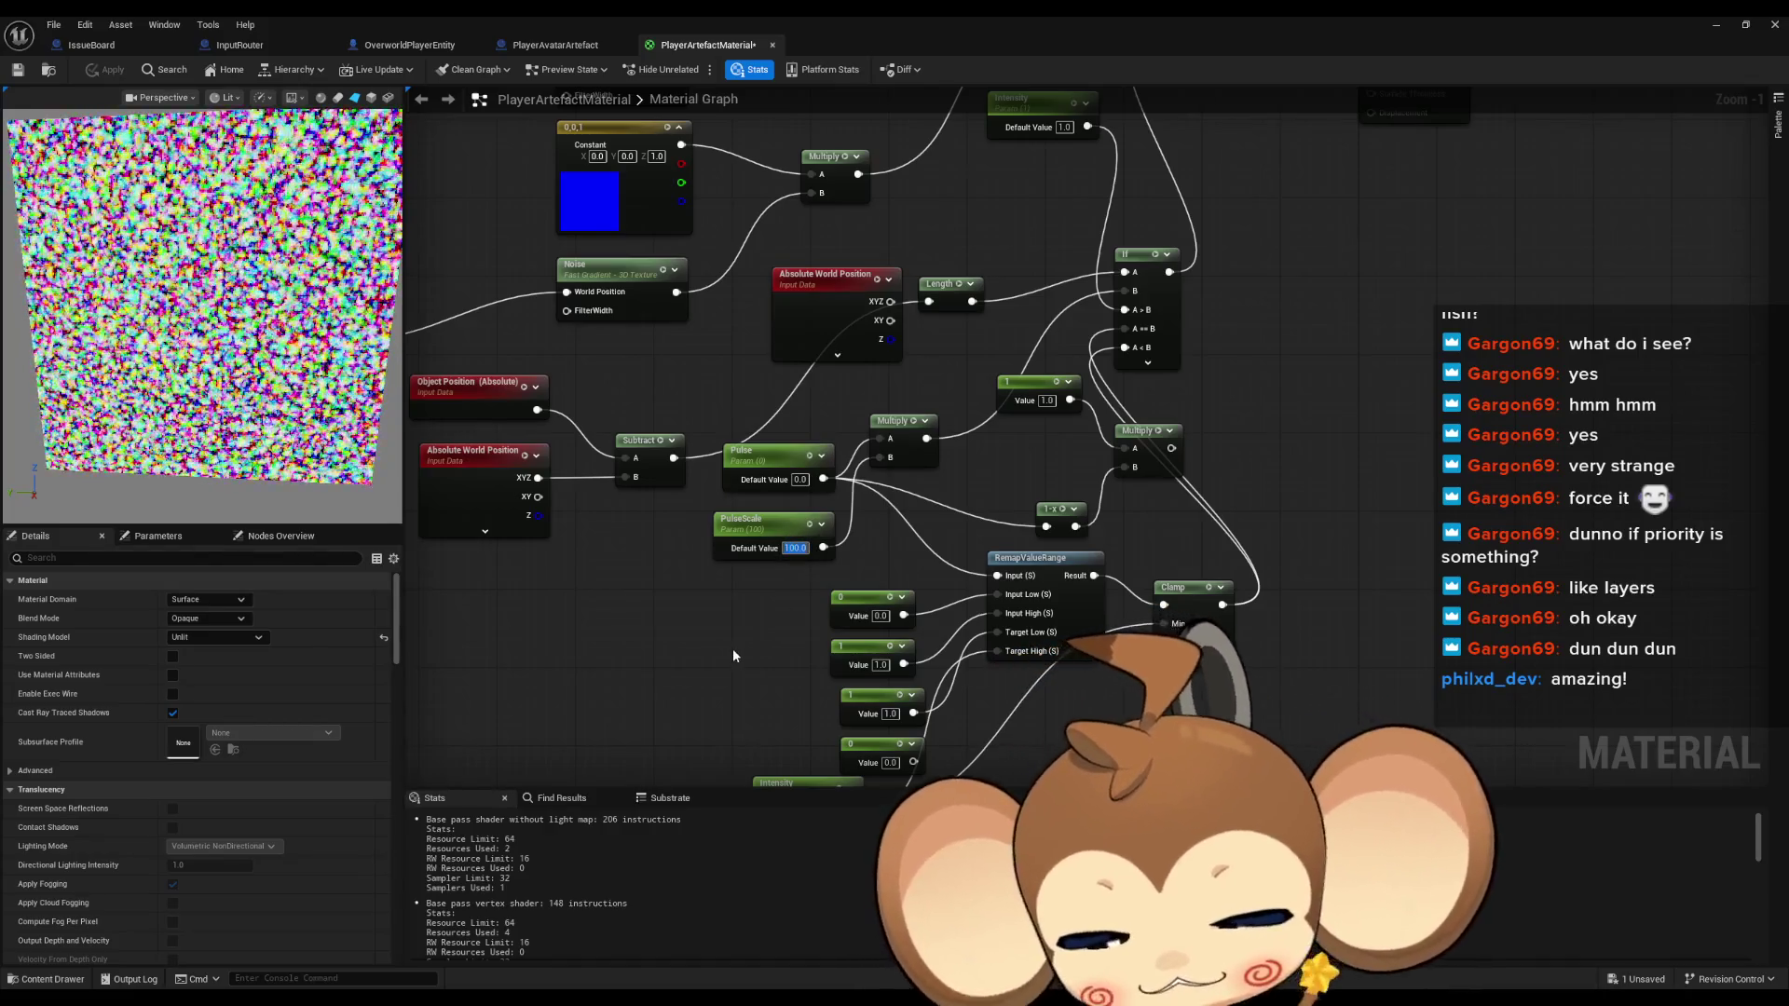
Set PulseScale's default value to 50 and put the material editor aside
type("50")
key("Return")
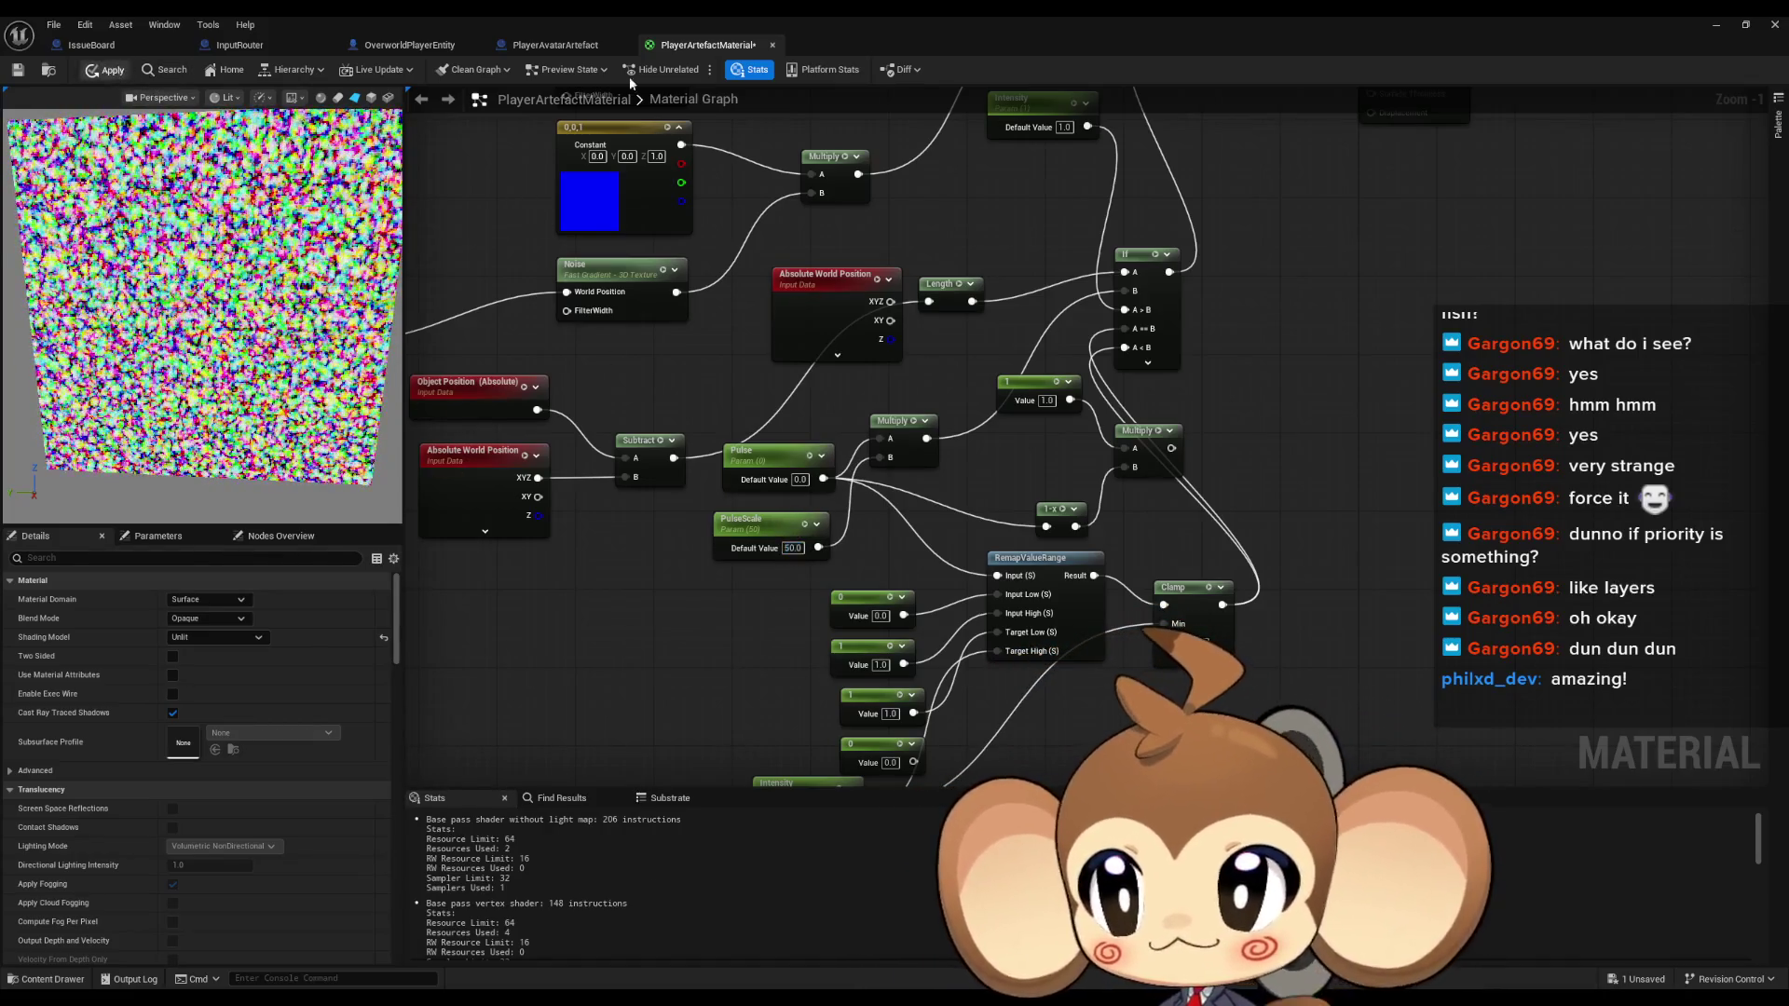
left_click(1711, 30)
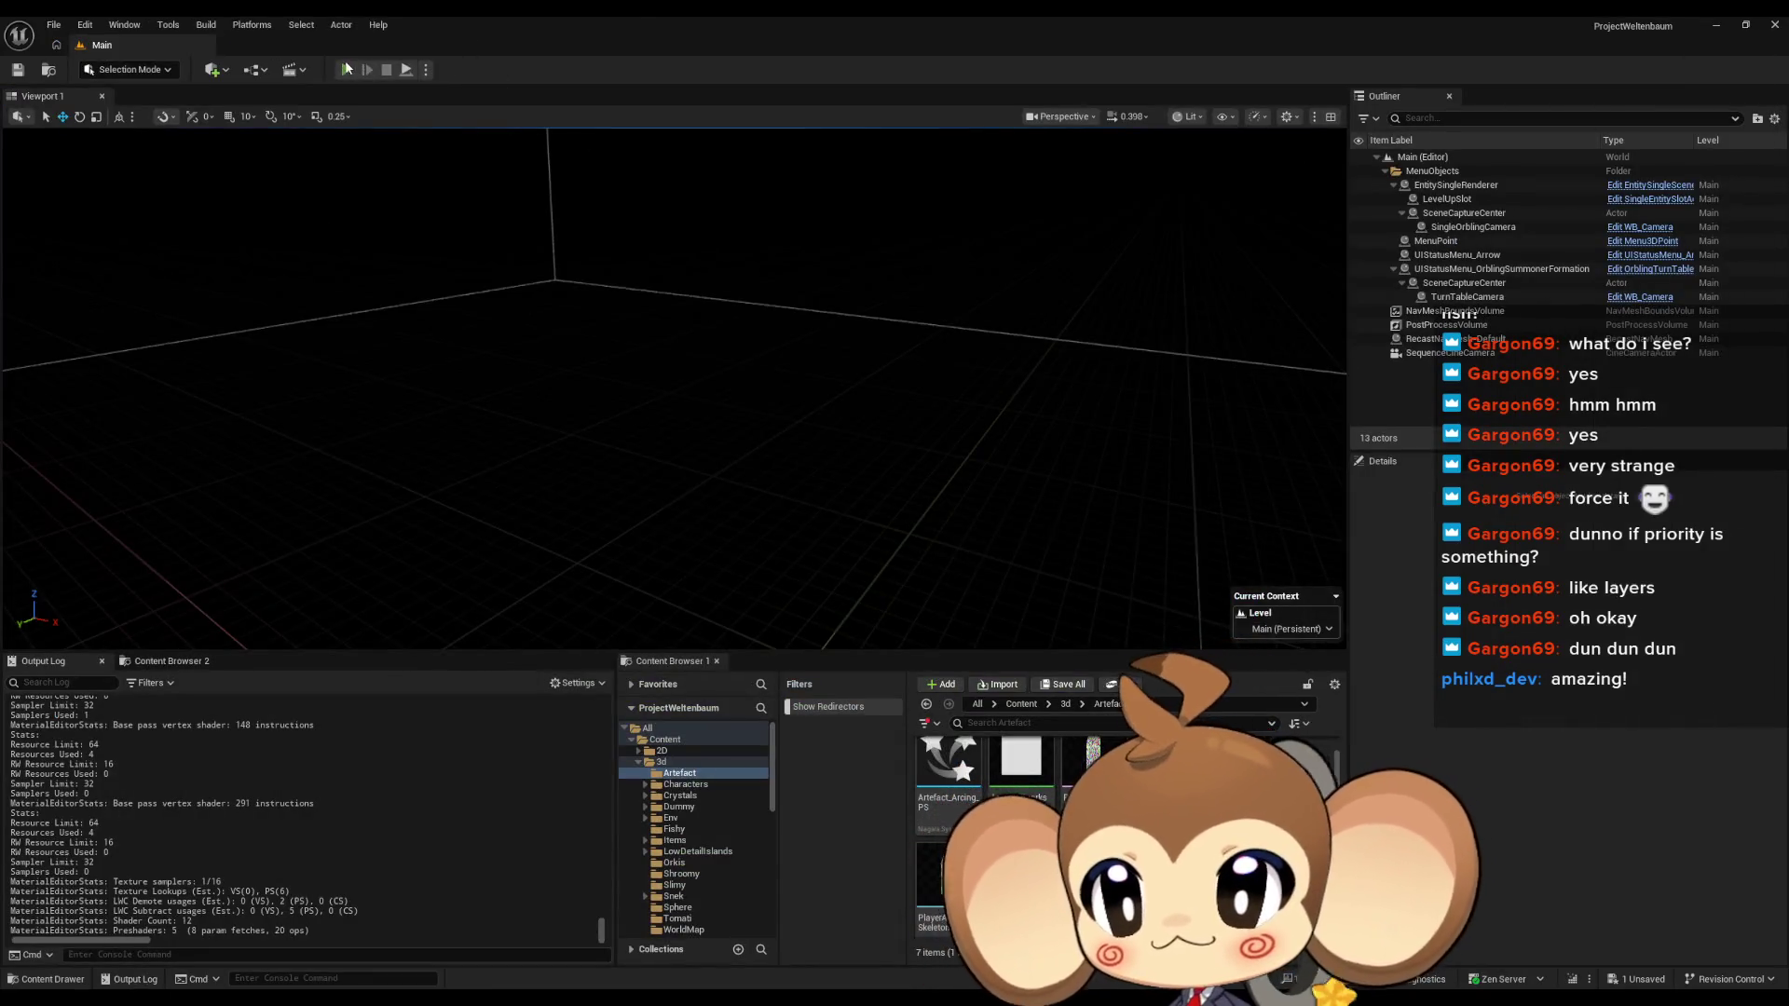
Play-test the level in the editor with the smaller pulse scale
left_click(347, 70)
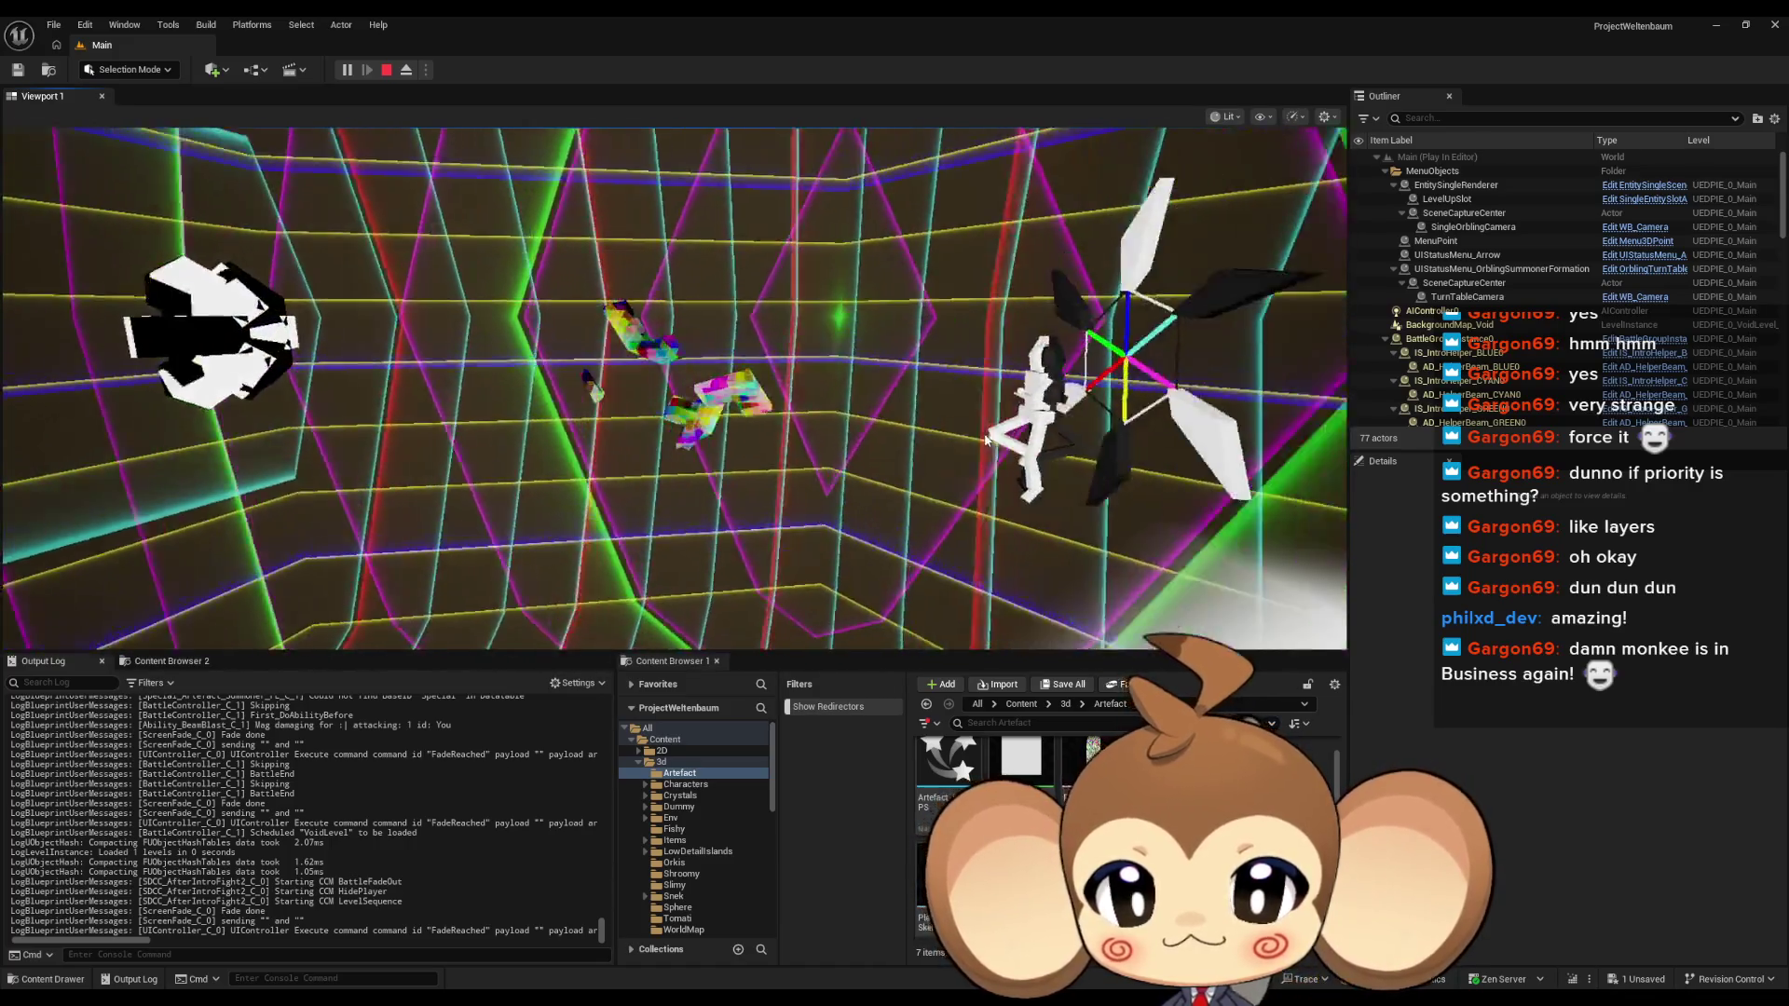
left_click(1069, 444)
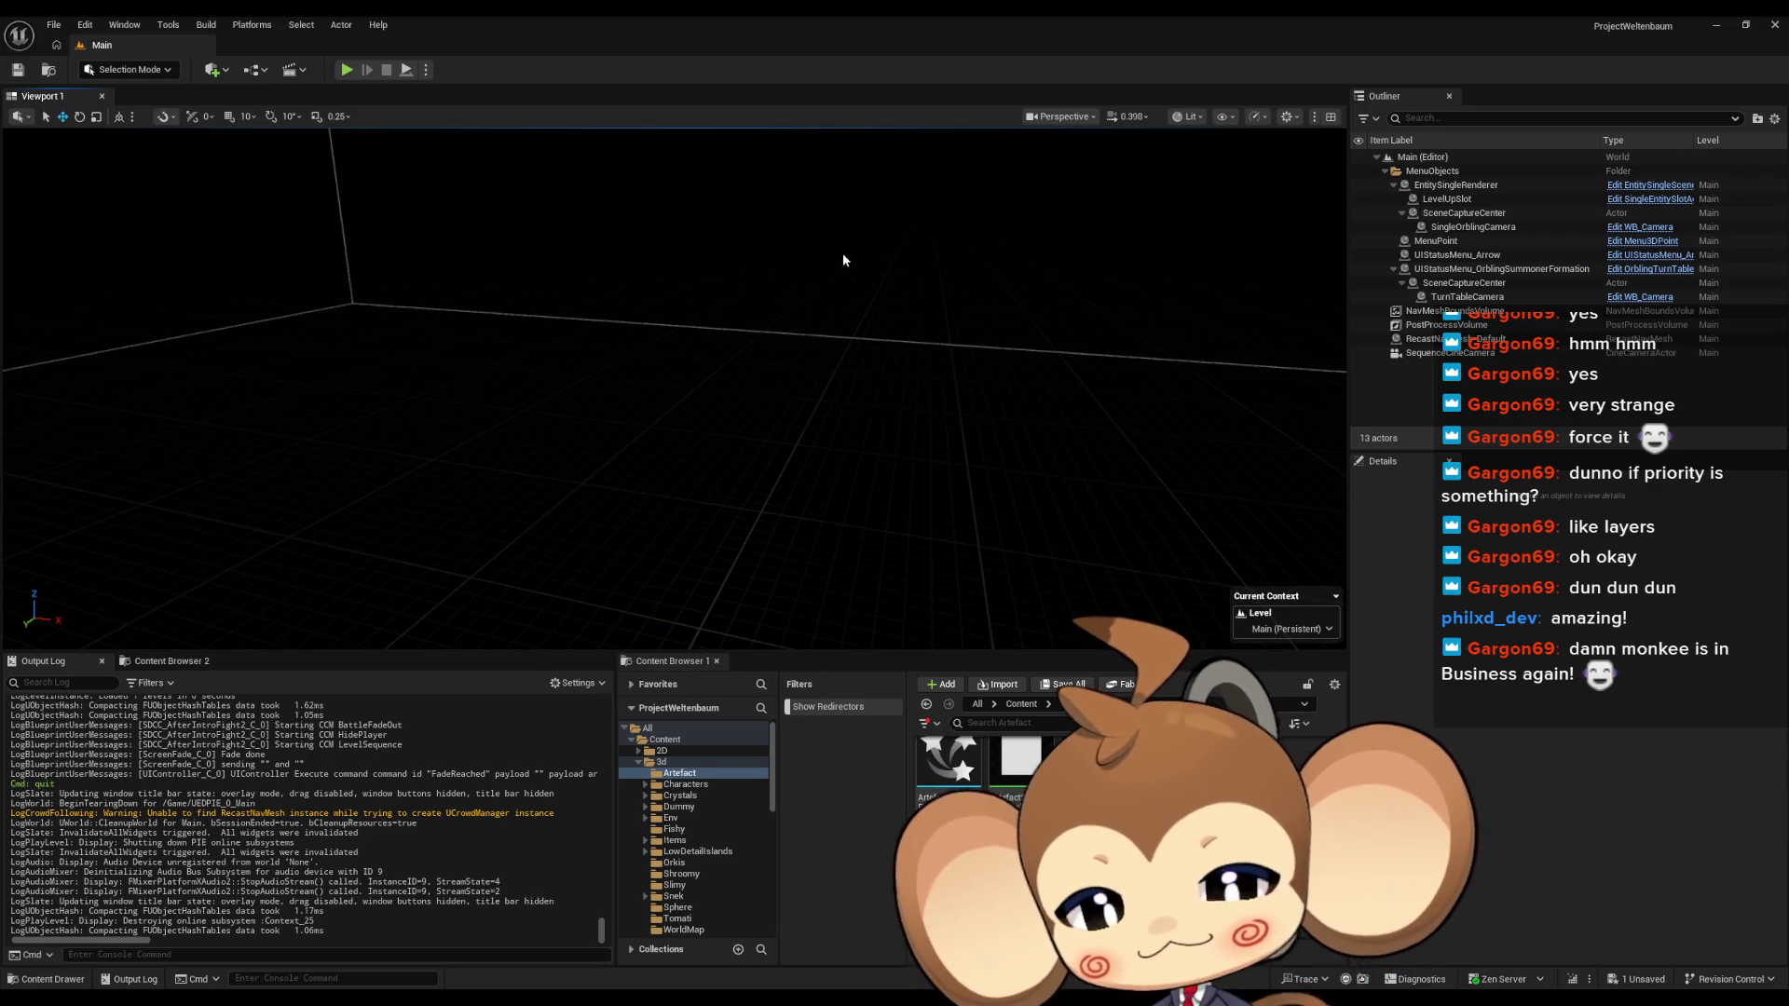
mouse_move(709, 995)
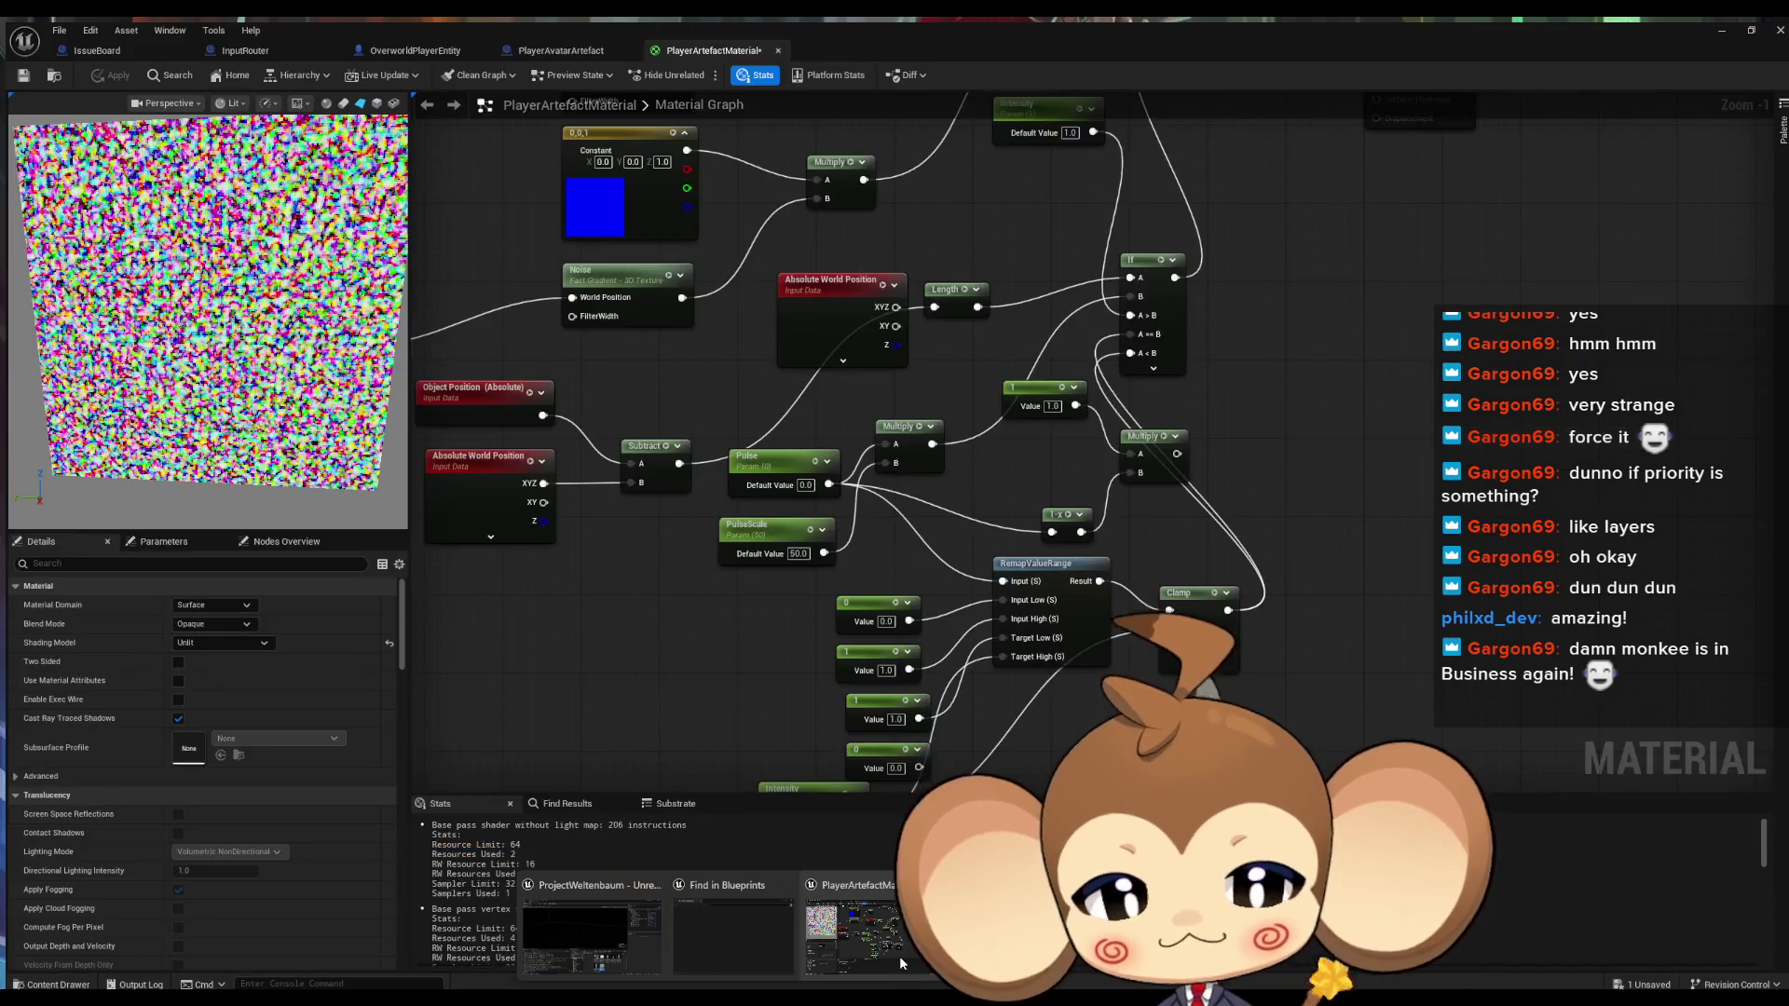
Save the PlayerArtefactMaterial changes
left_click(876, 959)
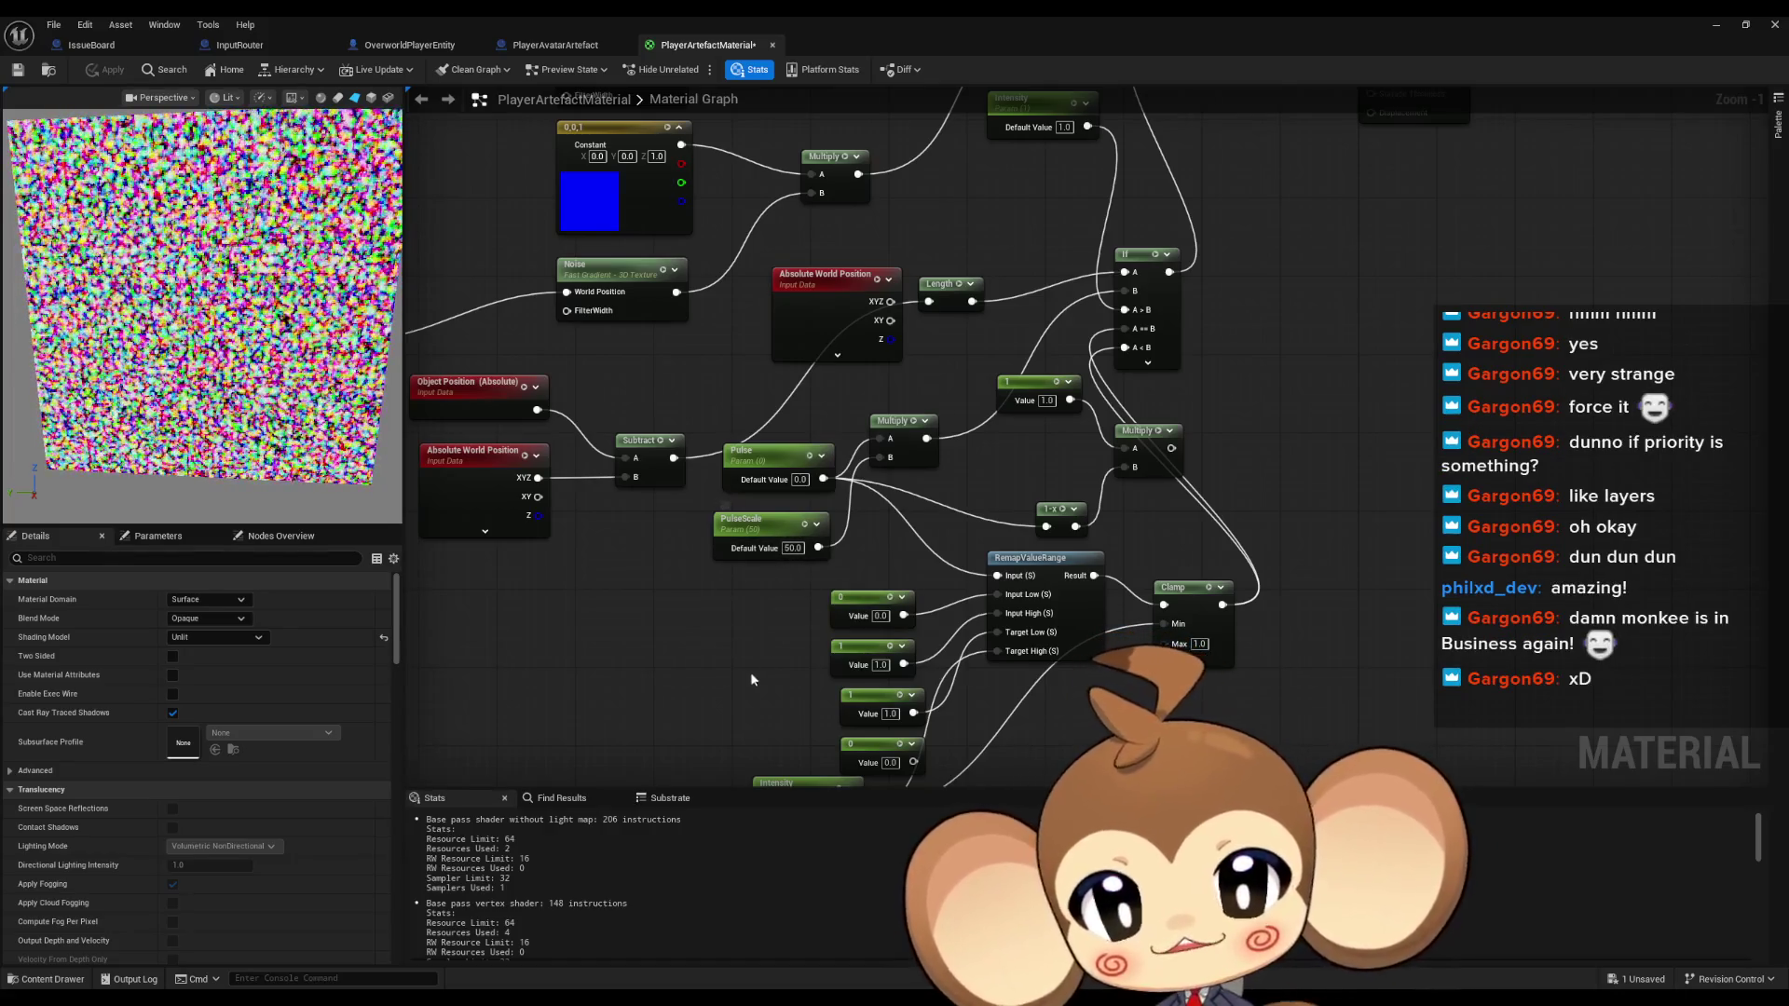
scroll(792, 611, "down", 1)
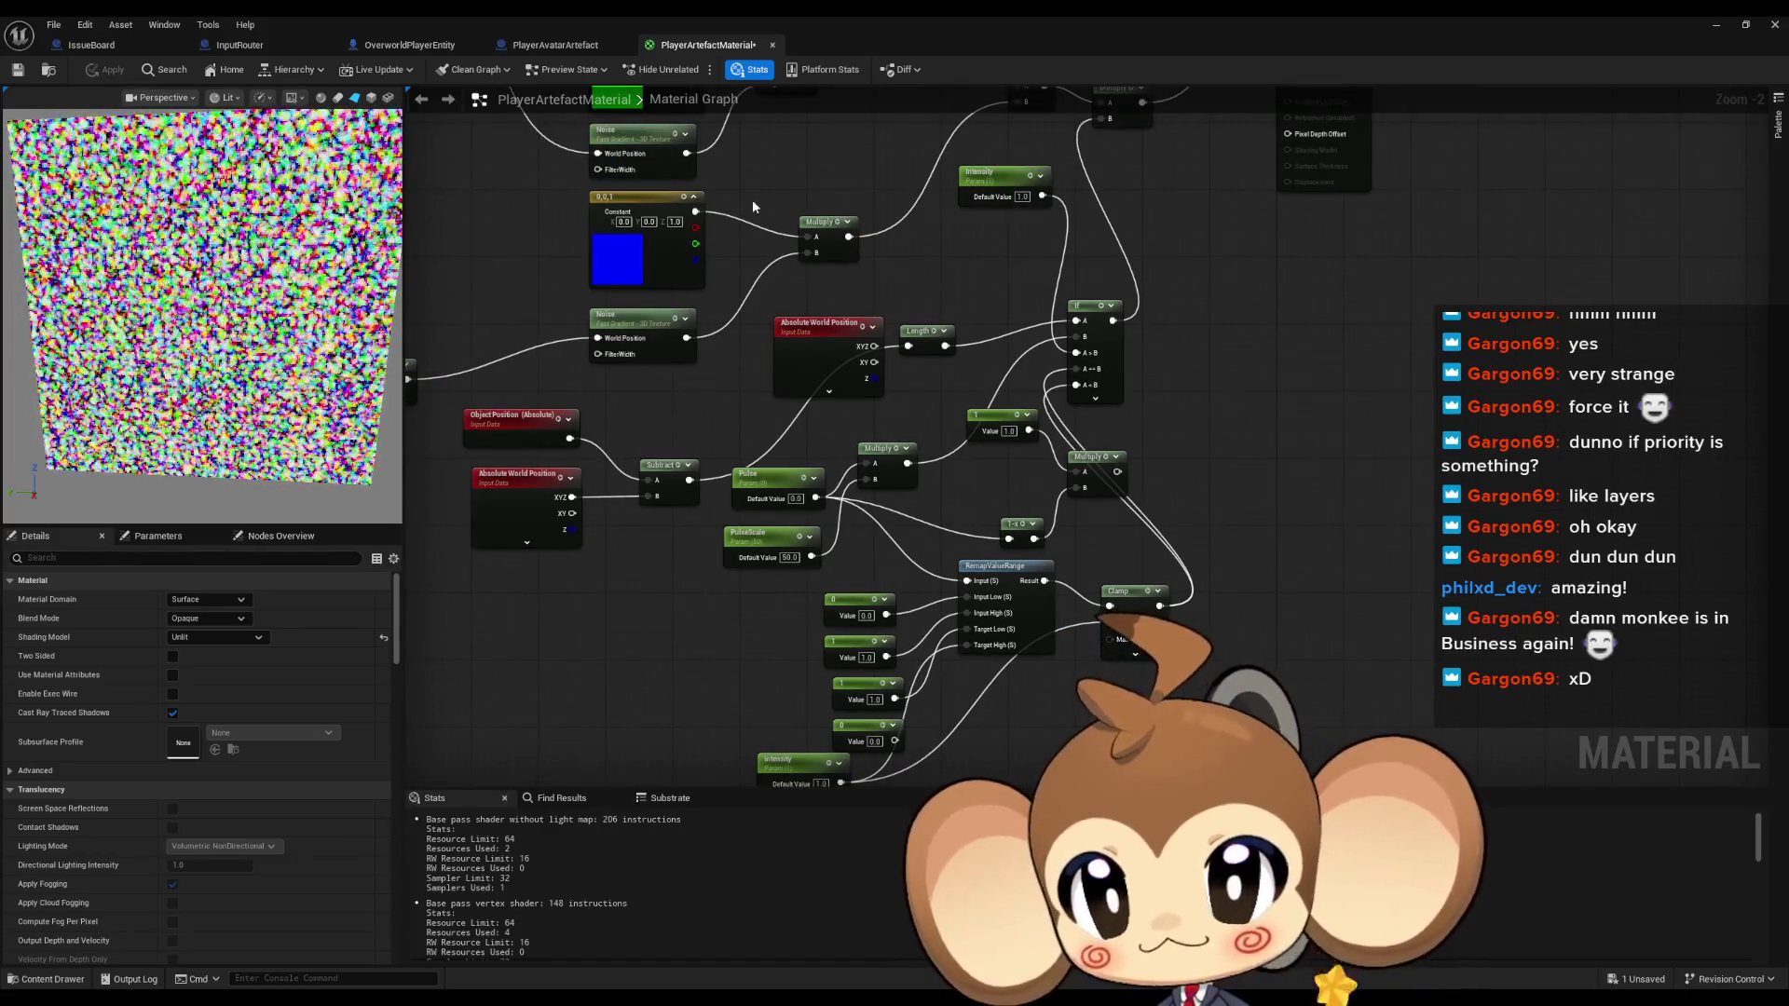
left_click(16, 69)
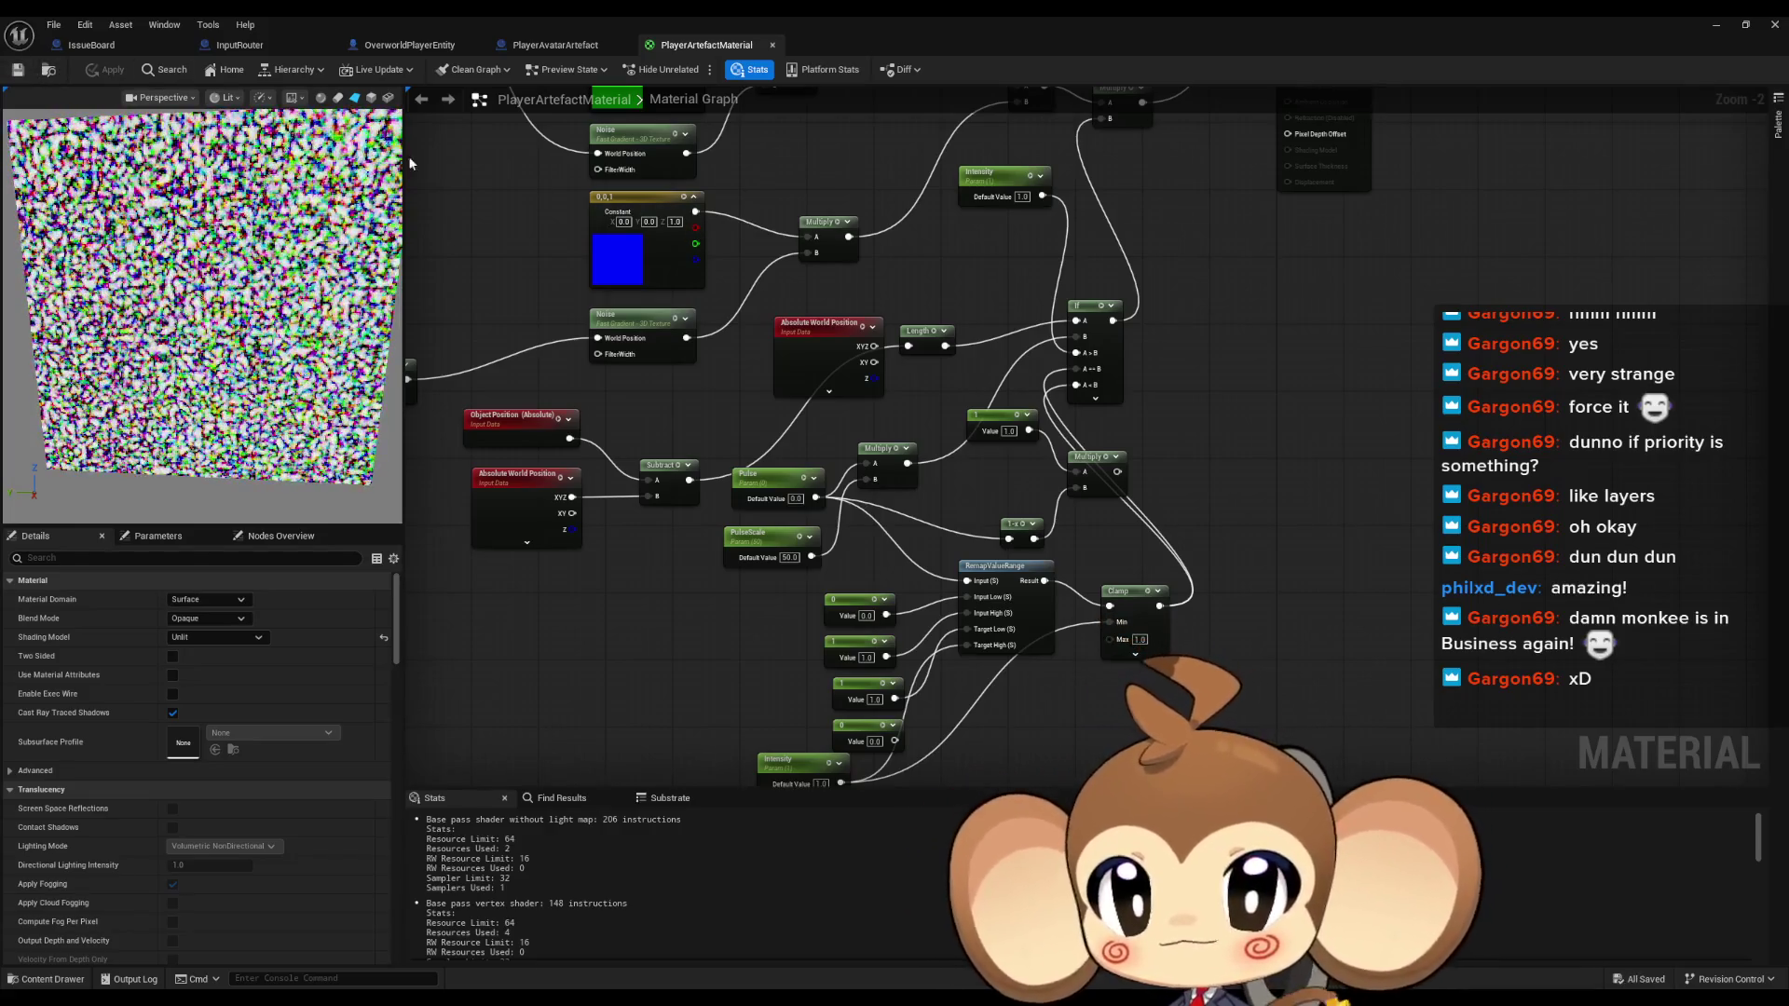
left_click(396, 47)
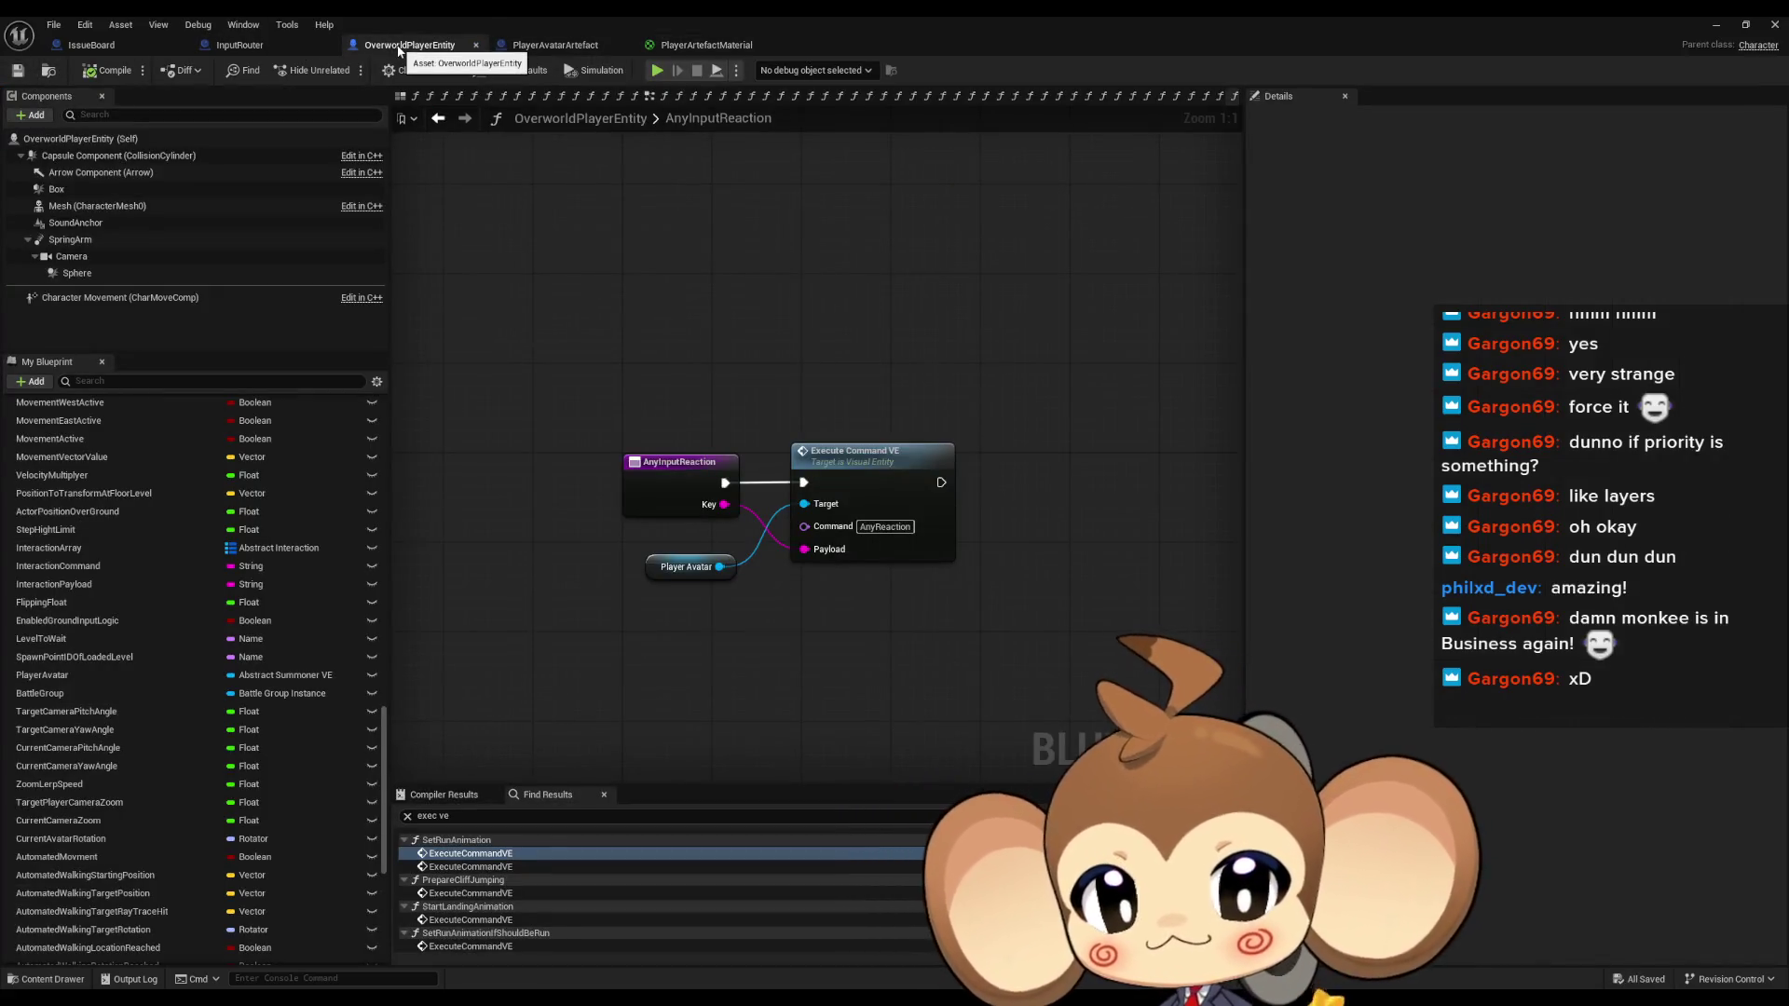
Delete IssueBoard's 'input blocked feedback?' note and move the reset lerp note into the gap
left_click(135, 50)
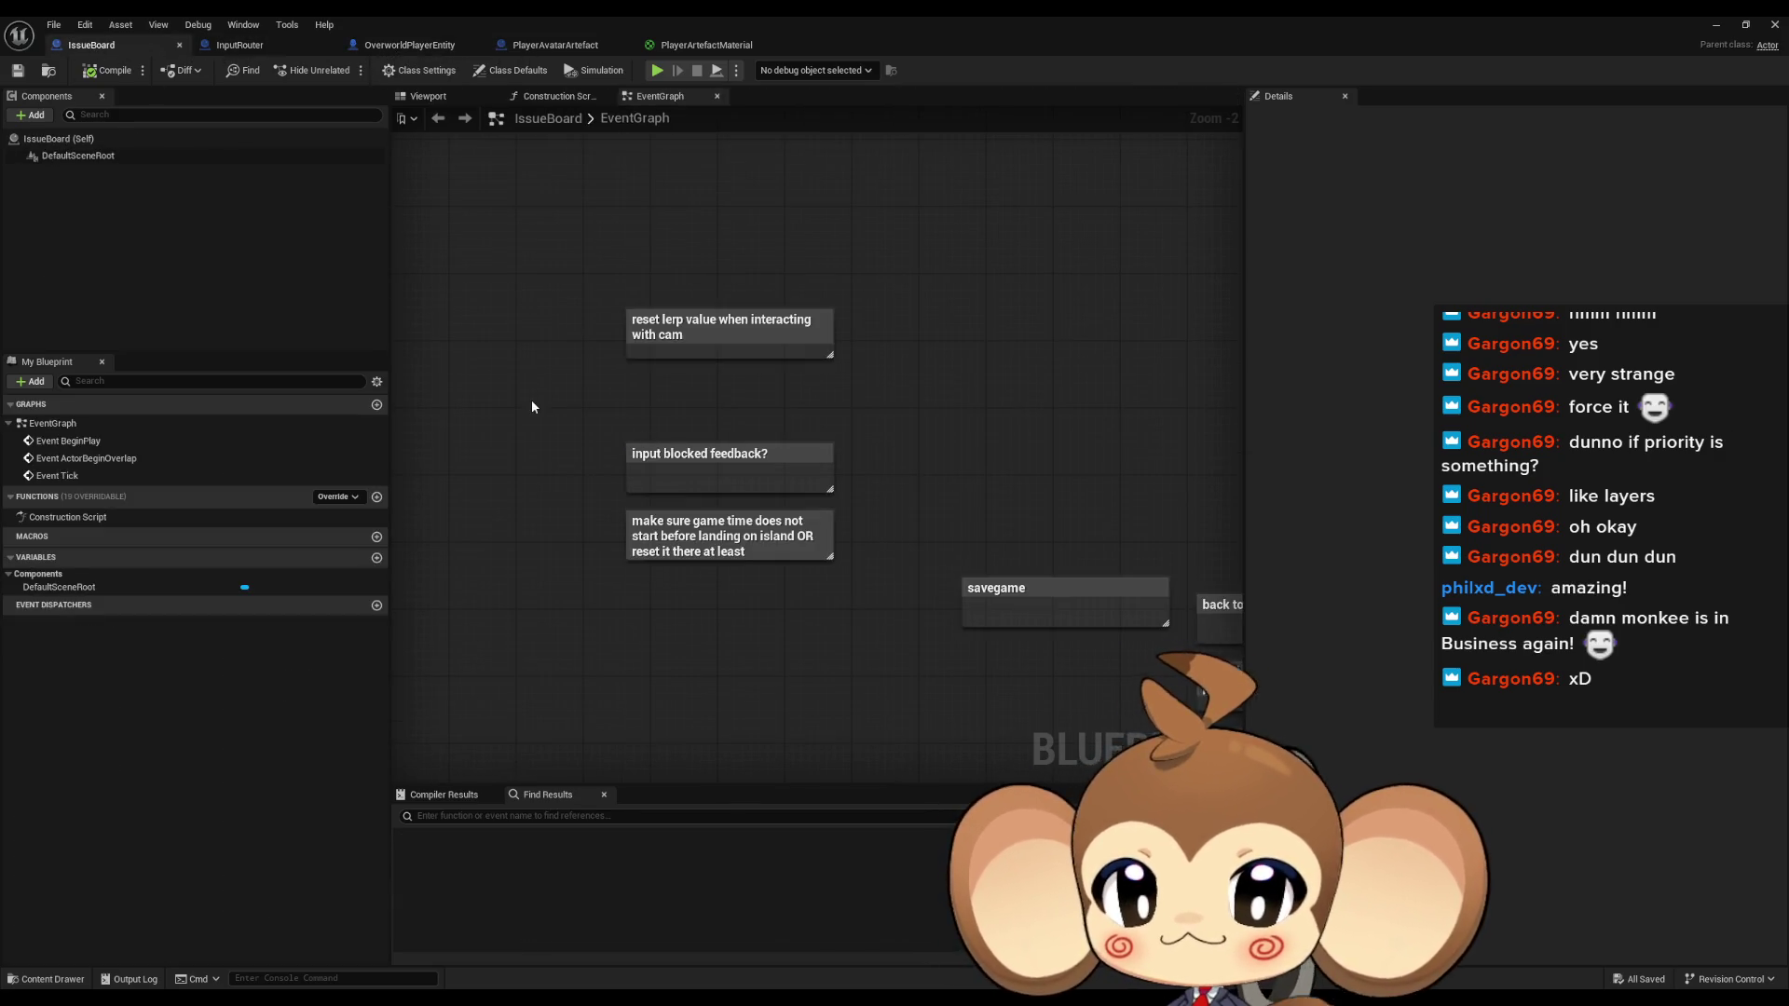
left_click_drag(517, 395, 853, 482)
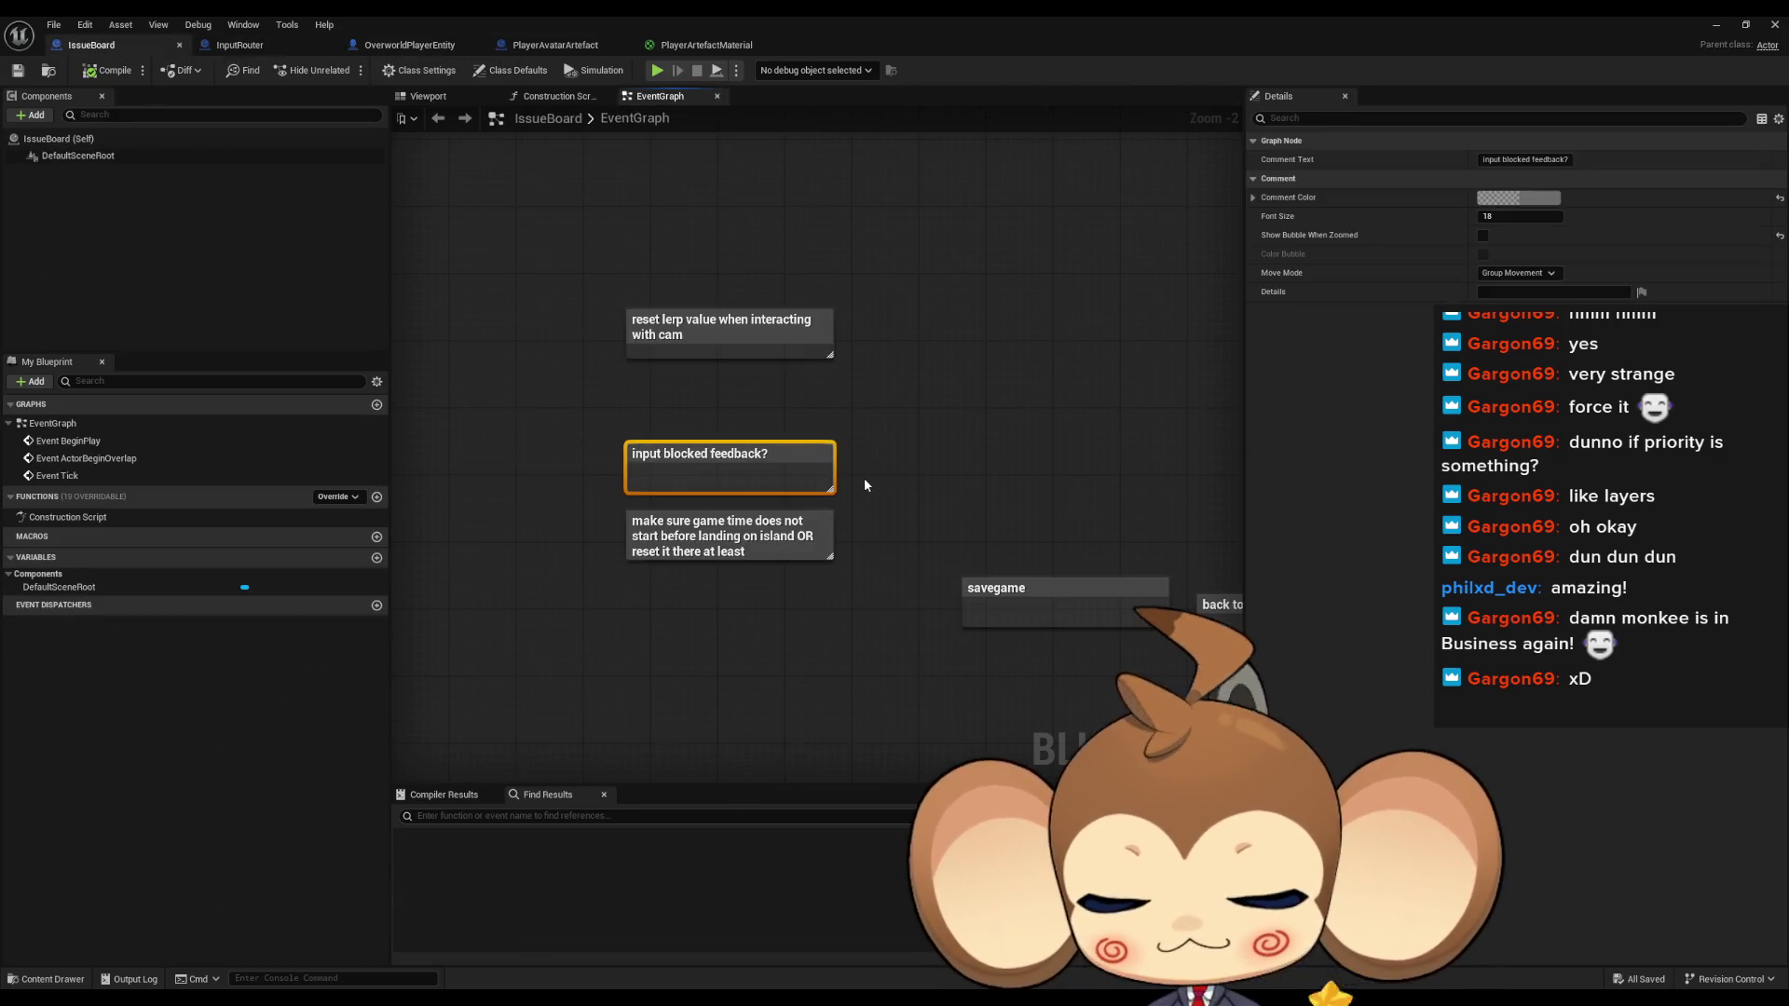
key("Delete")
left_click_drag(687, 325, 687, 467)
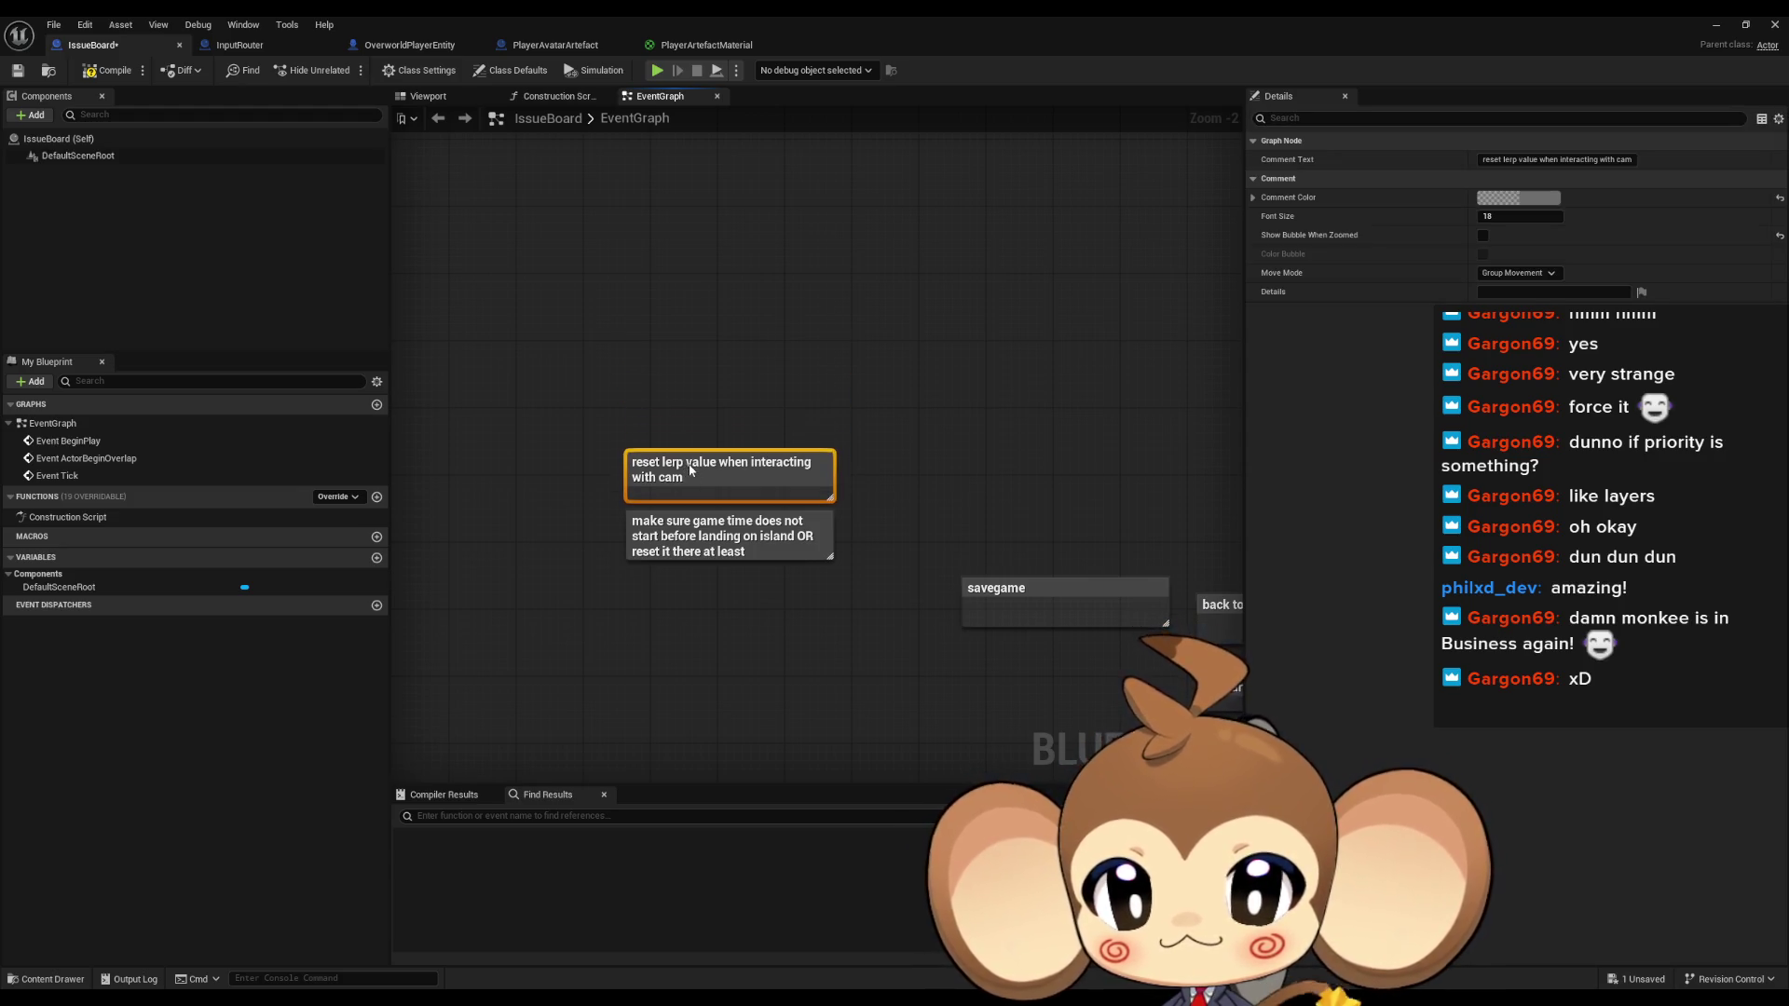
left_click(791, 349)
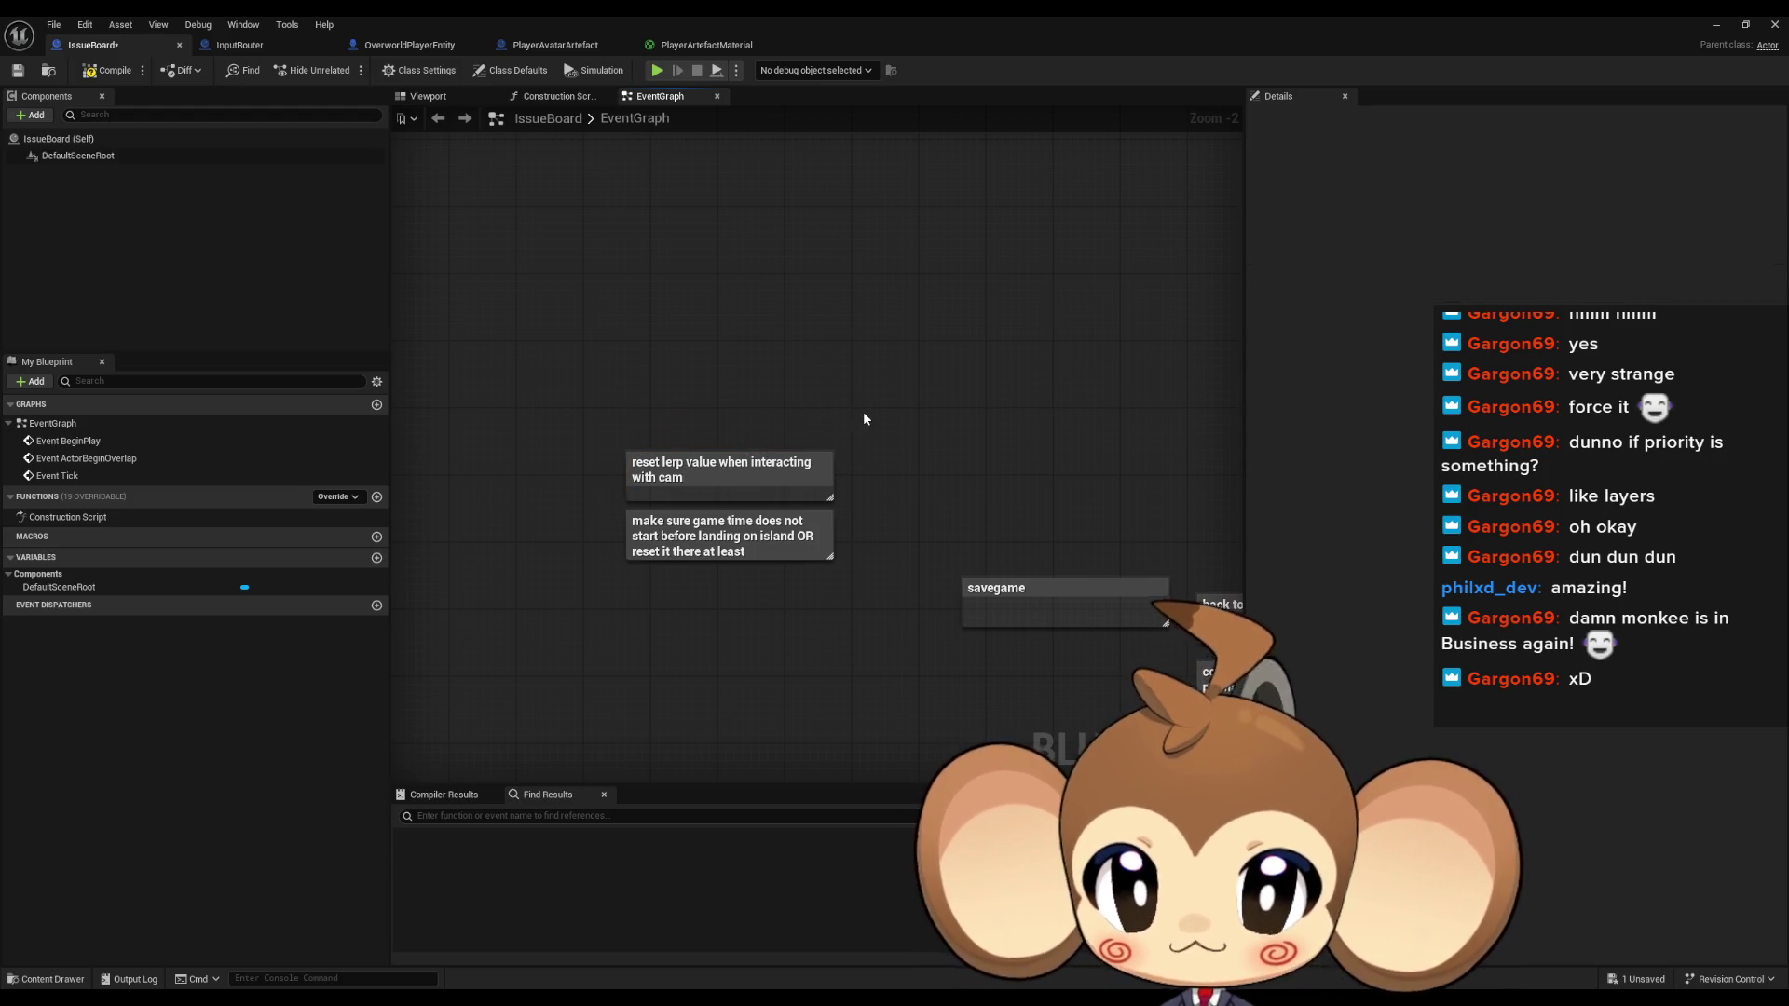
scroll(853, 405, "up", 2)
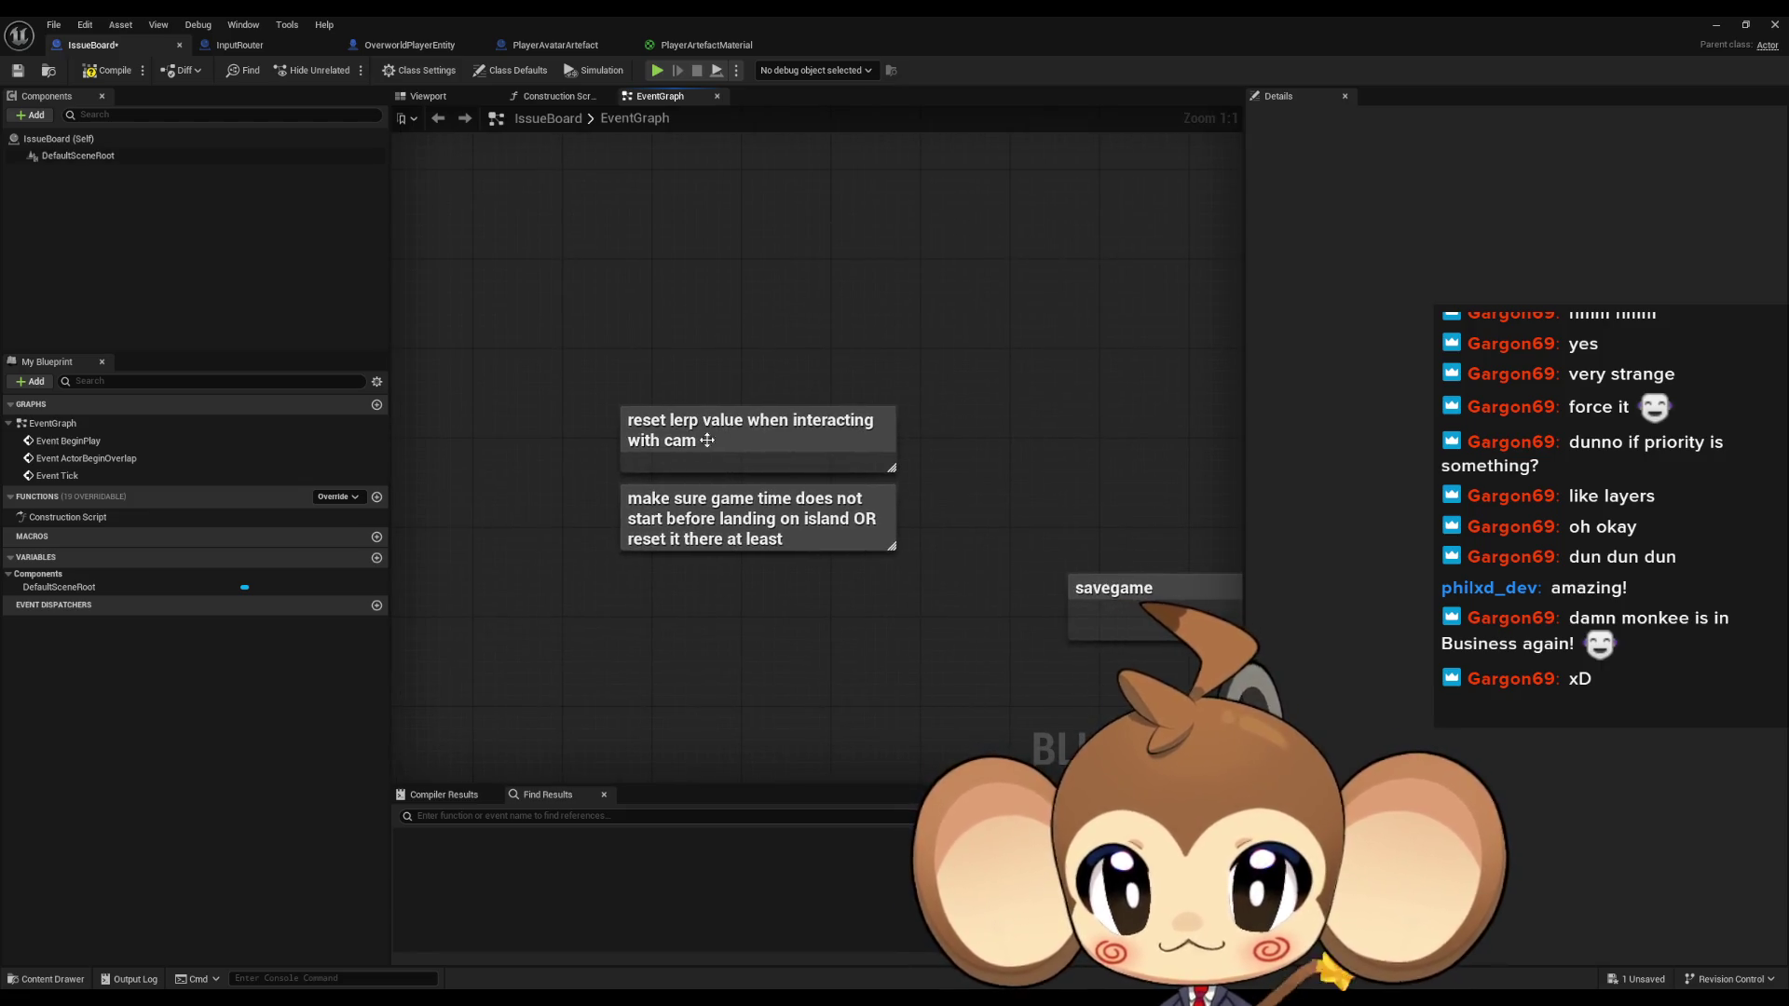
left_click(812, 270)
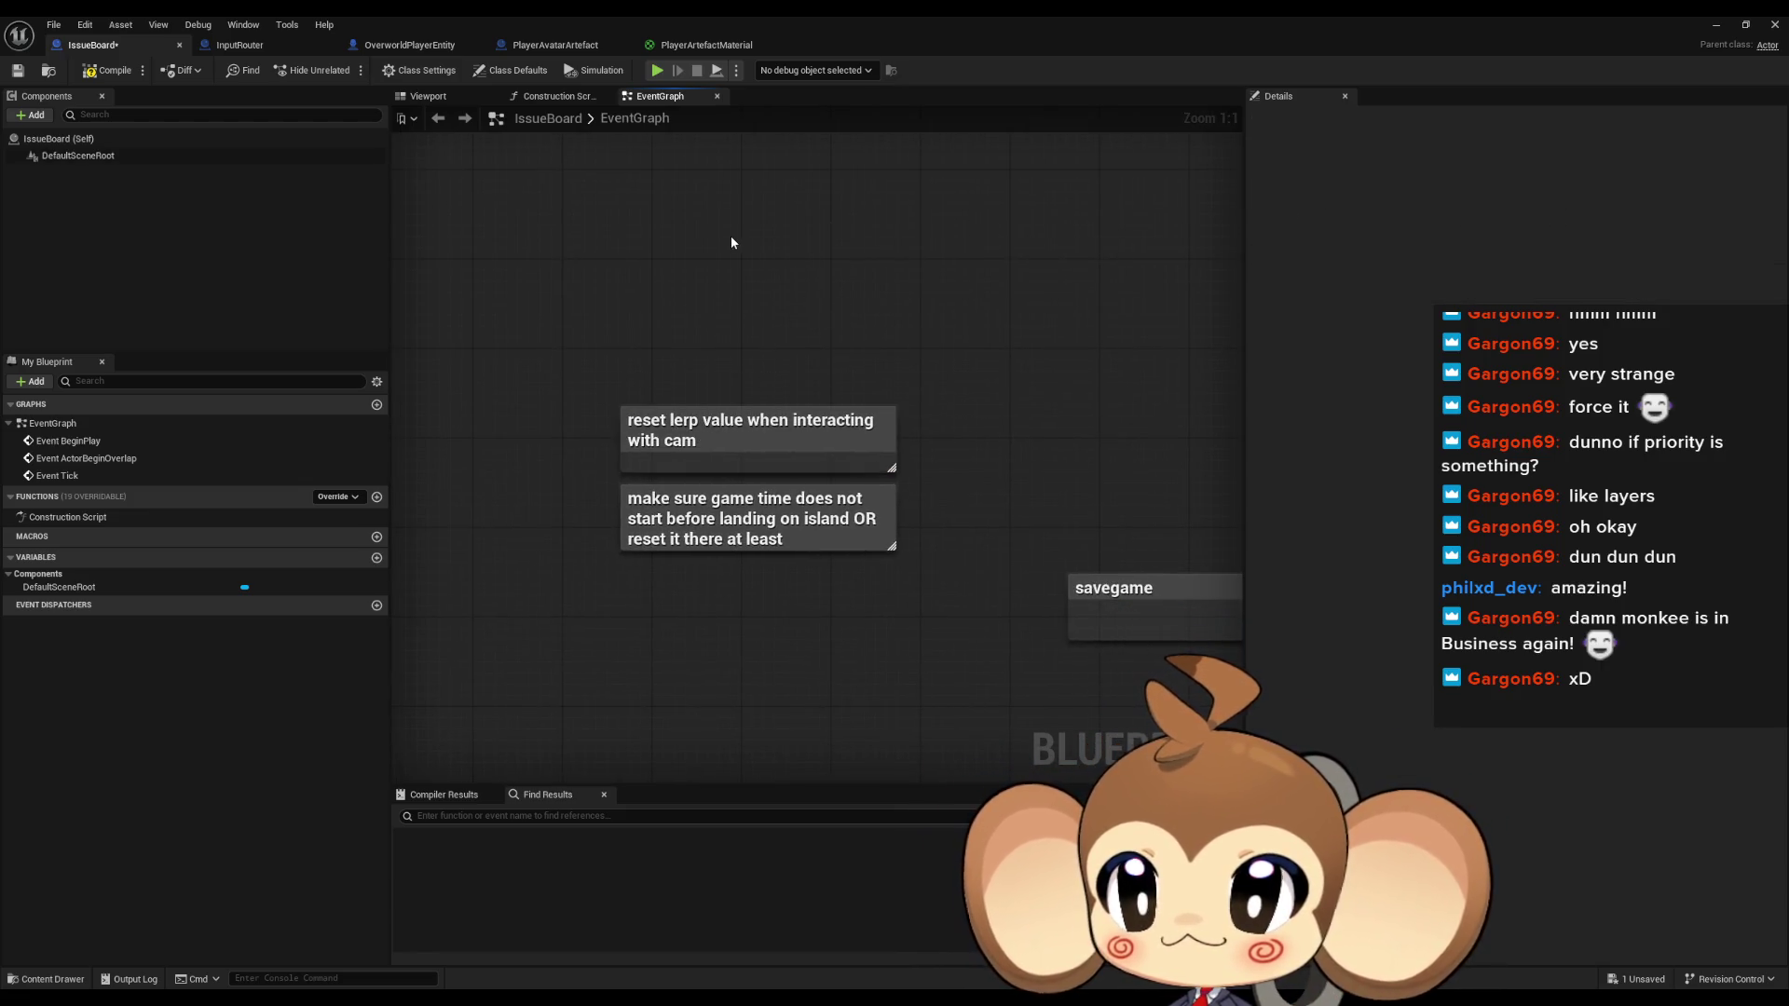
left_click(419, 45)
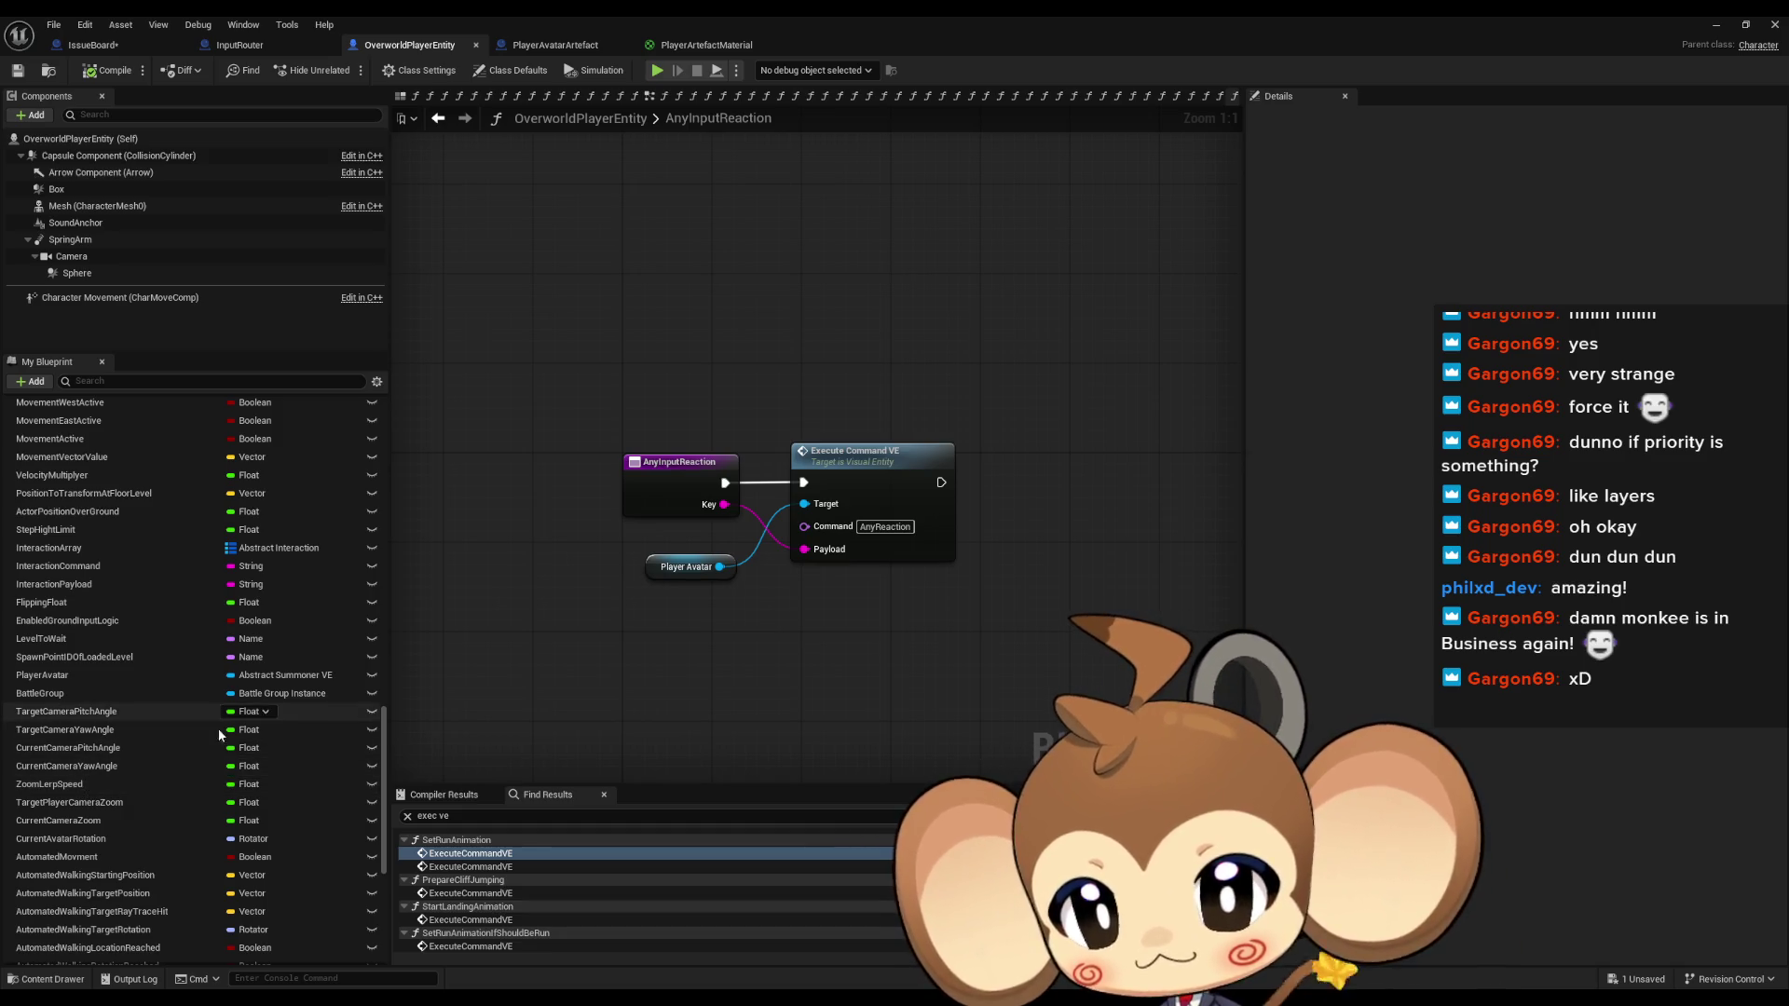
Inspect the CameraLerpRotationSpeed setters in InitializeThePlayer and PlayerInteractionProcedure from Find Results
type("lerp")
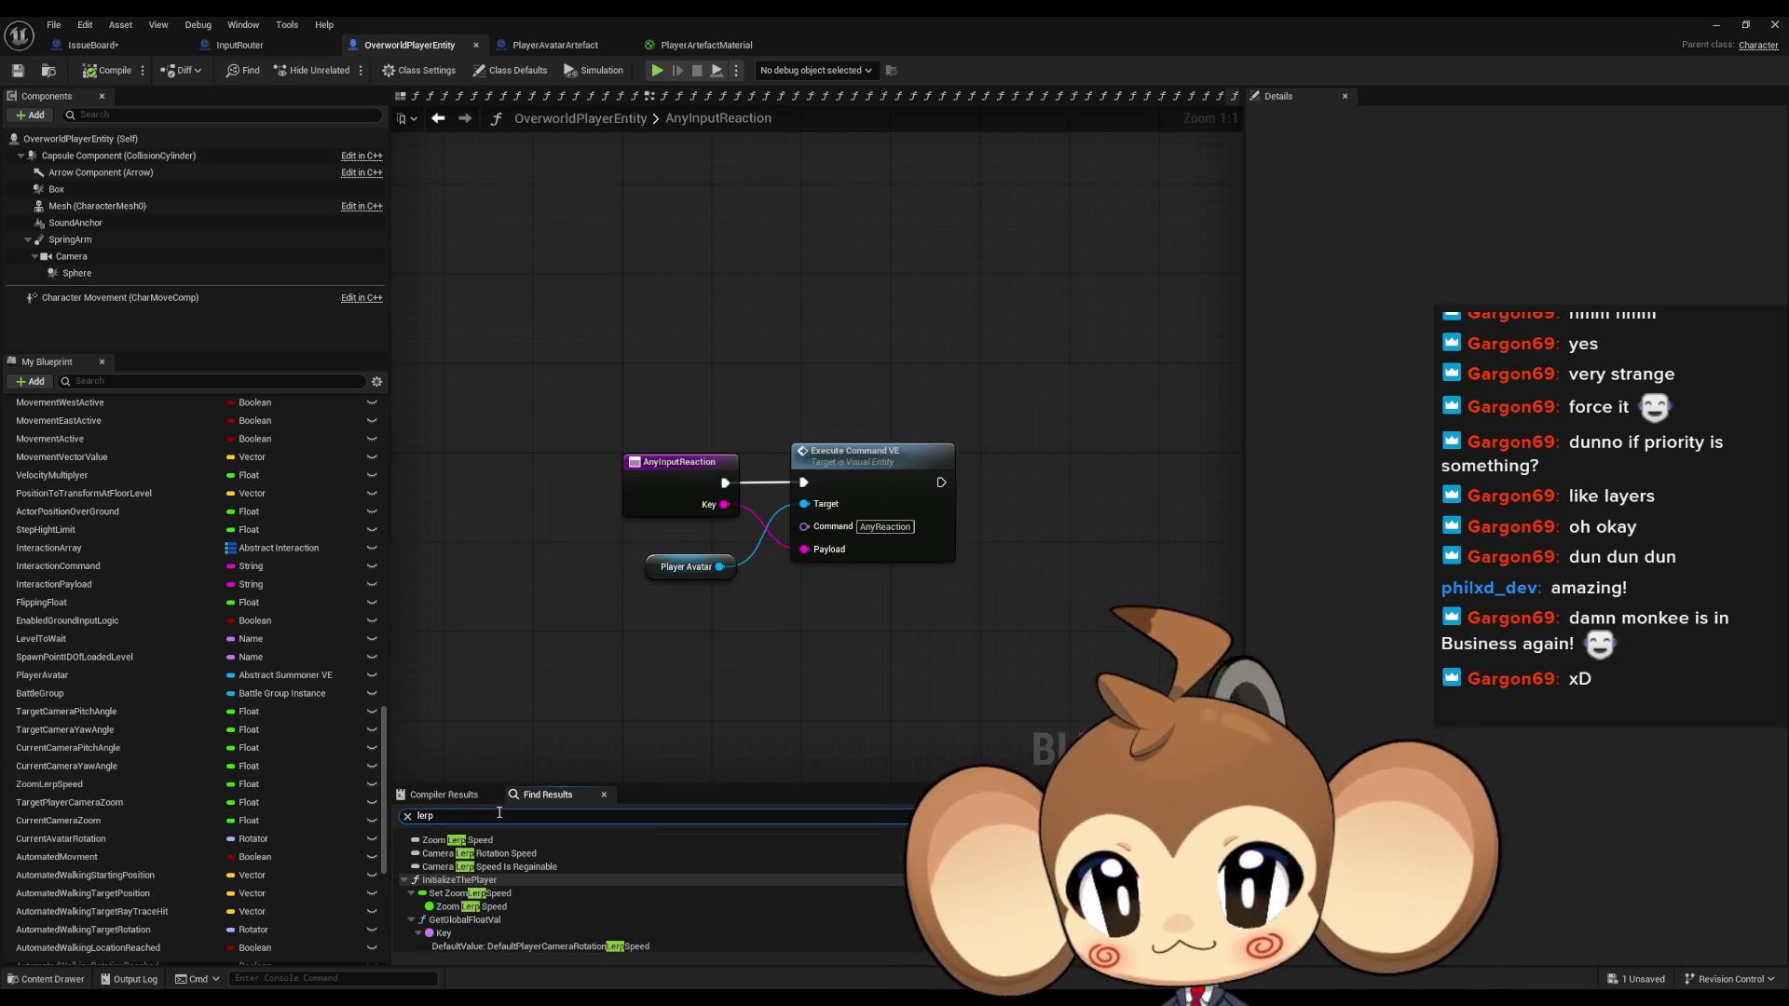
scroll(542, 896, "down", 3)
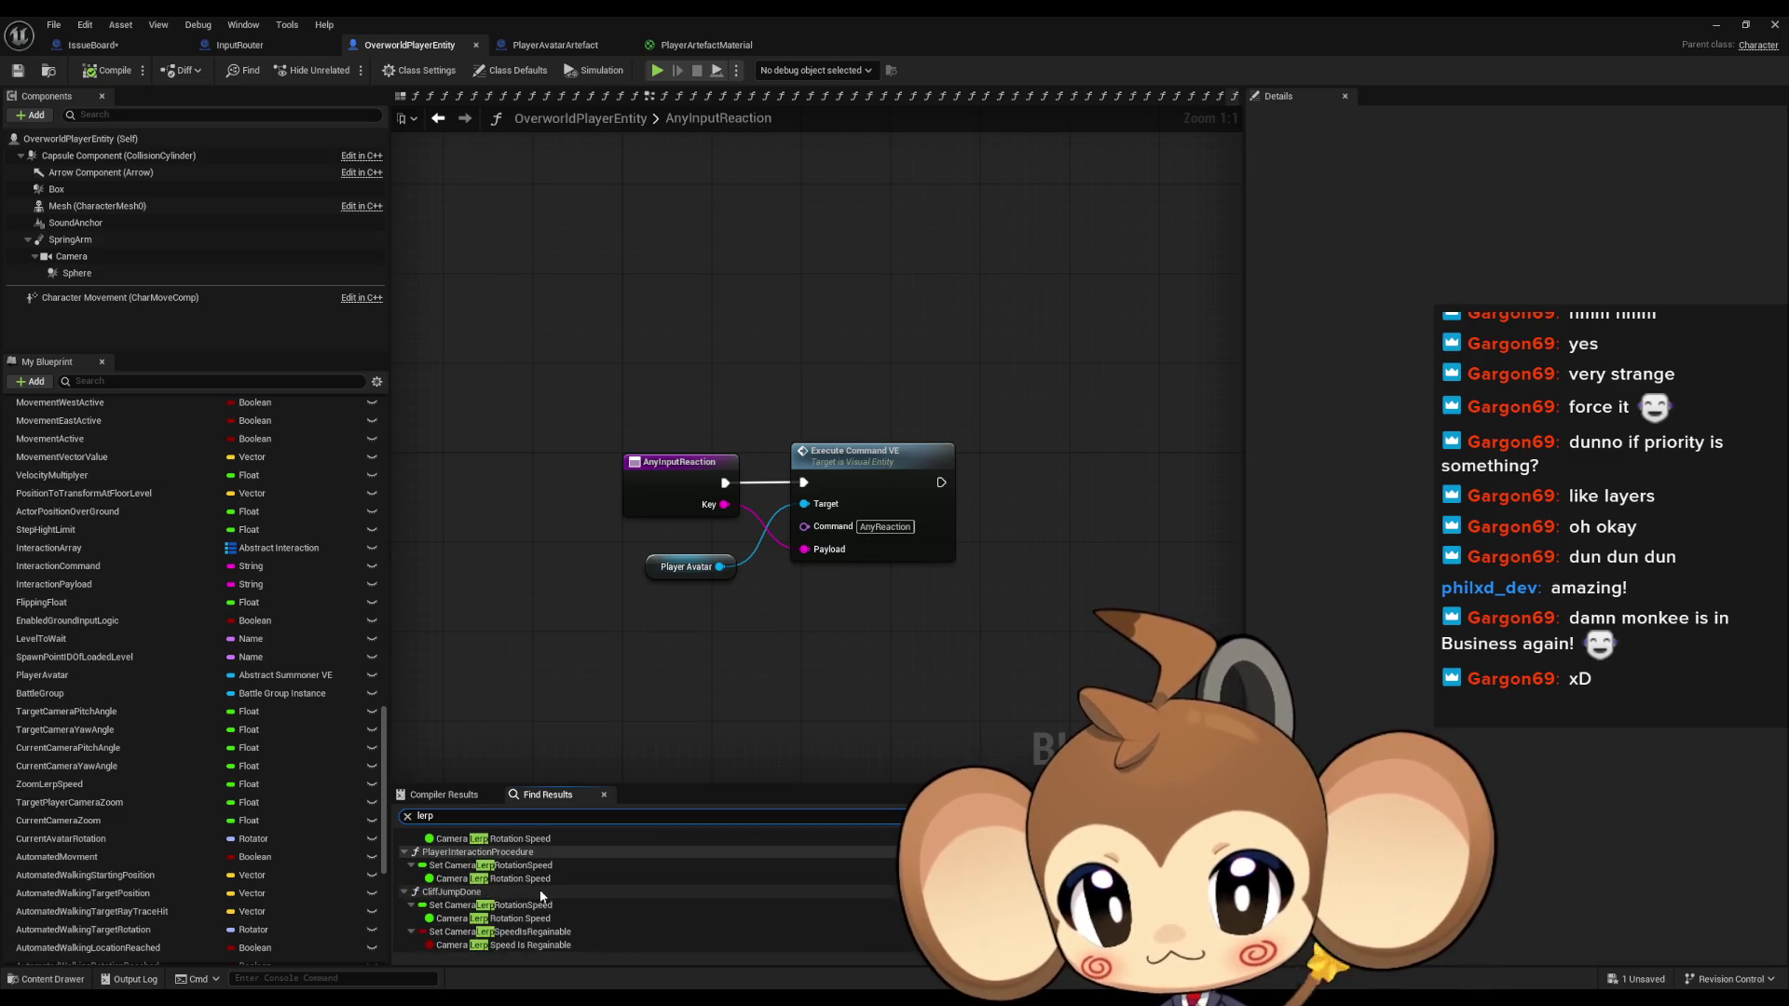
scroll(551, 899, "up", 2)
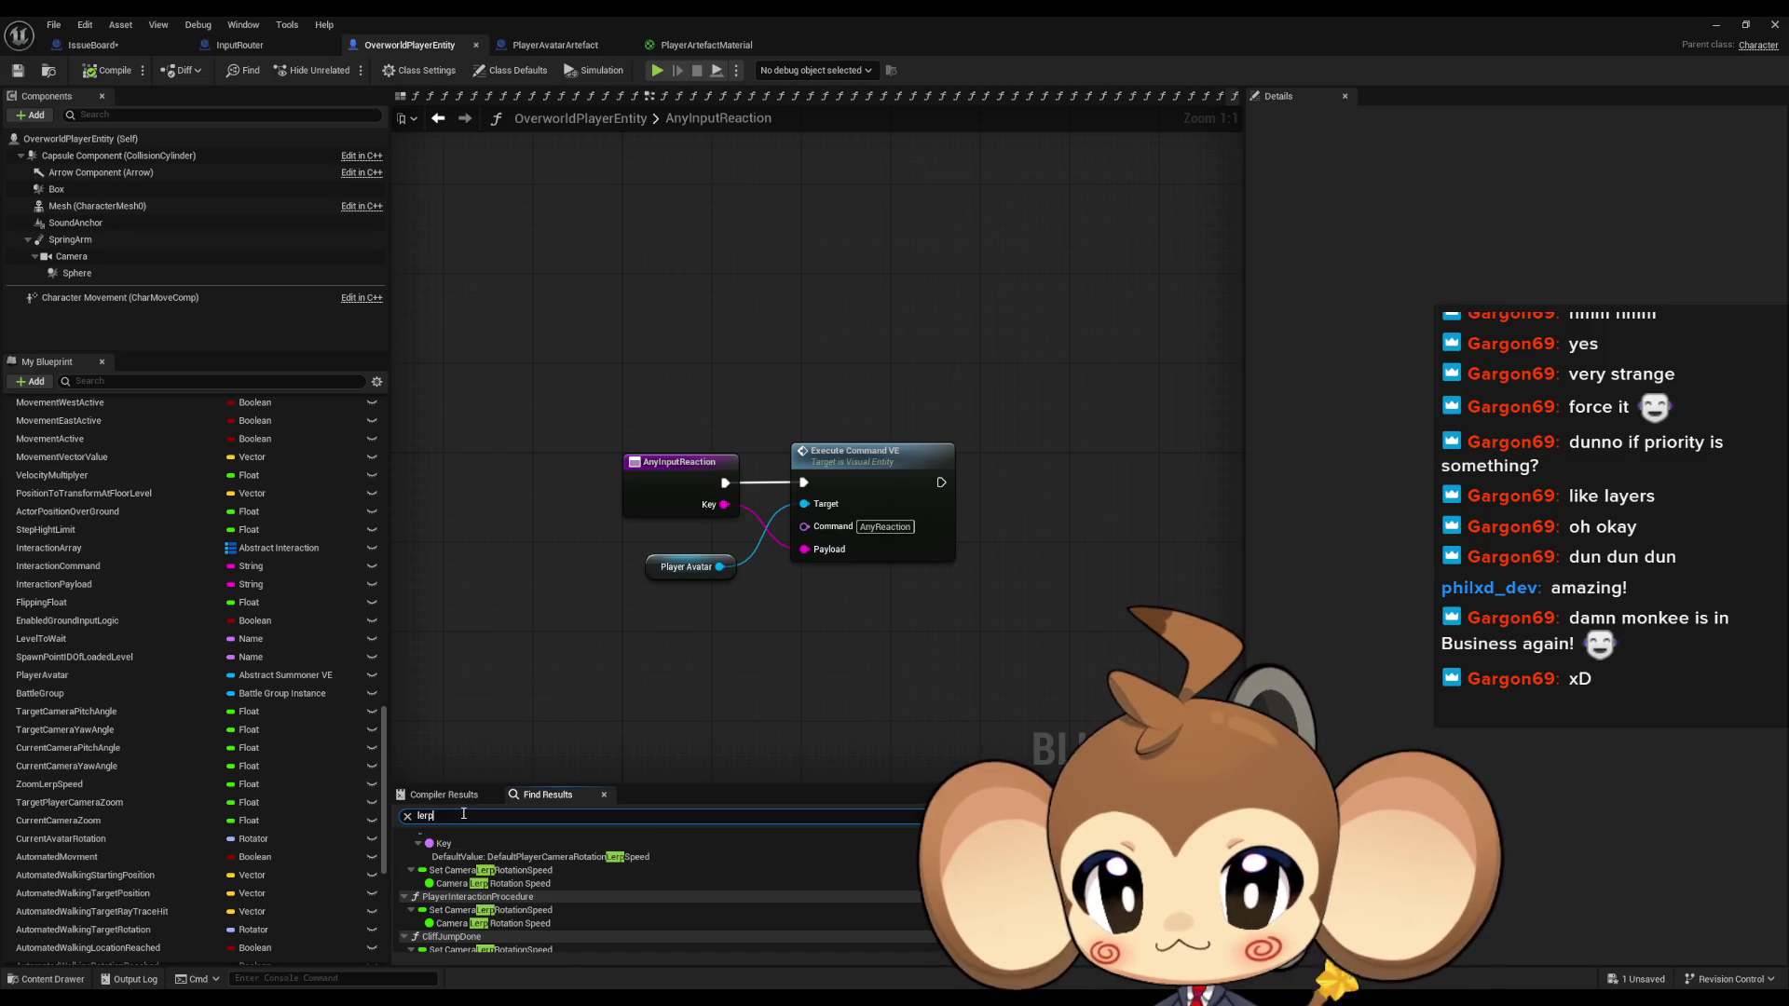
type(" rot set")
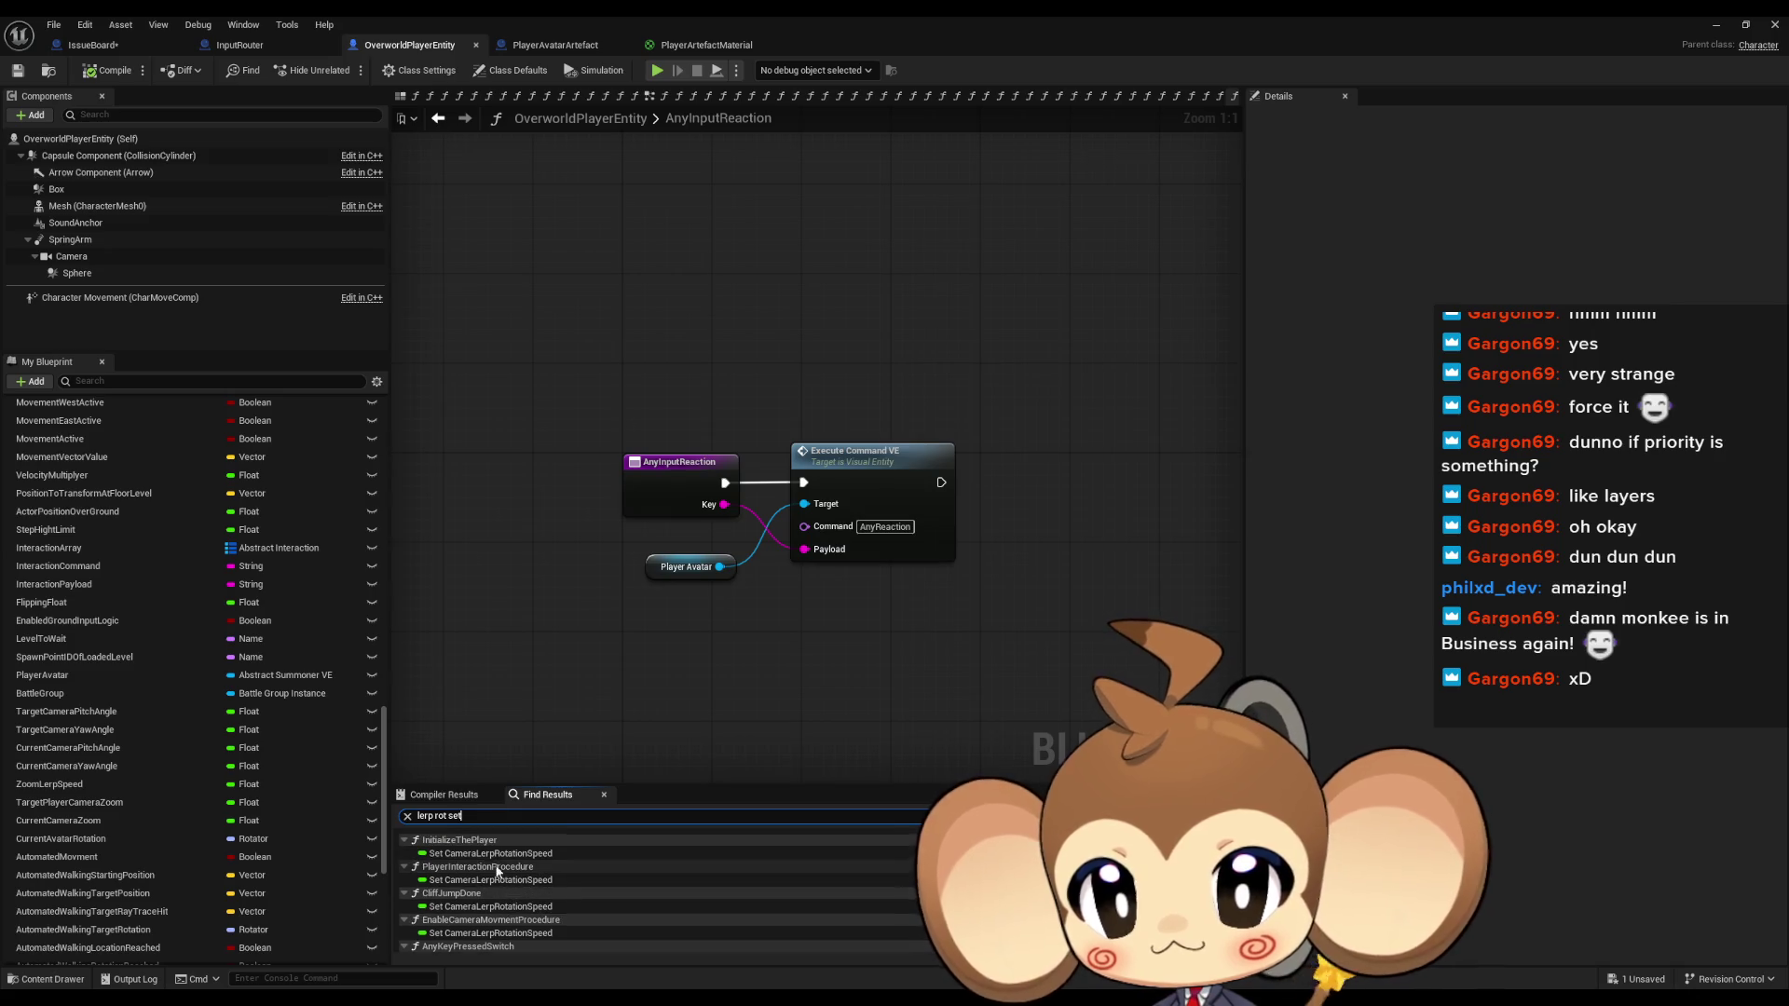
left_click(481, 855)
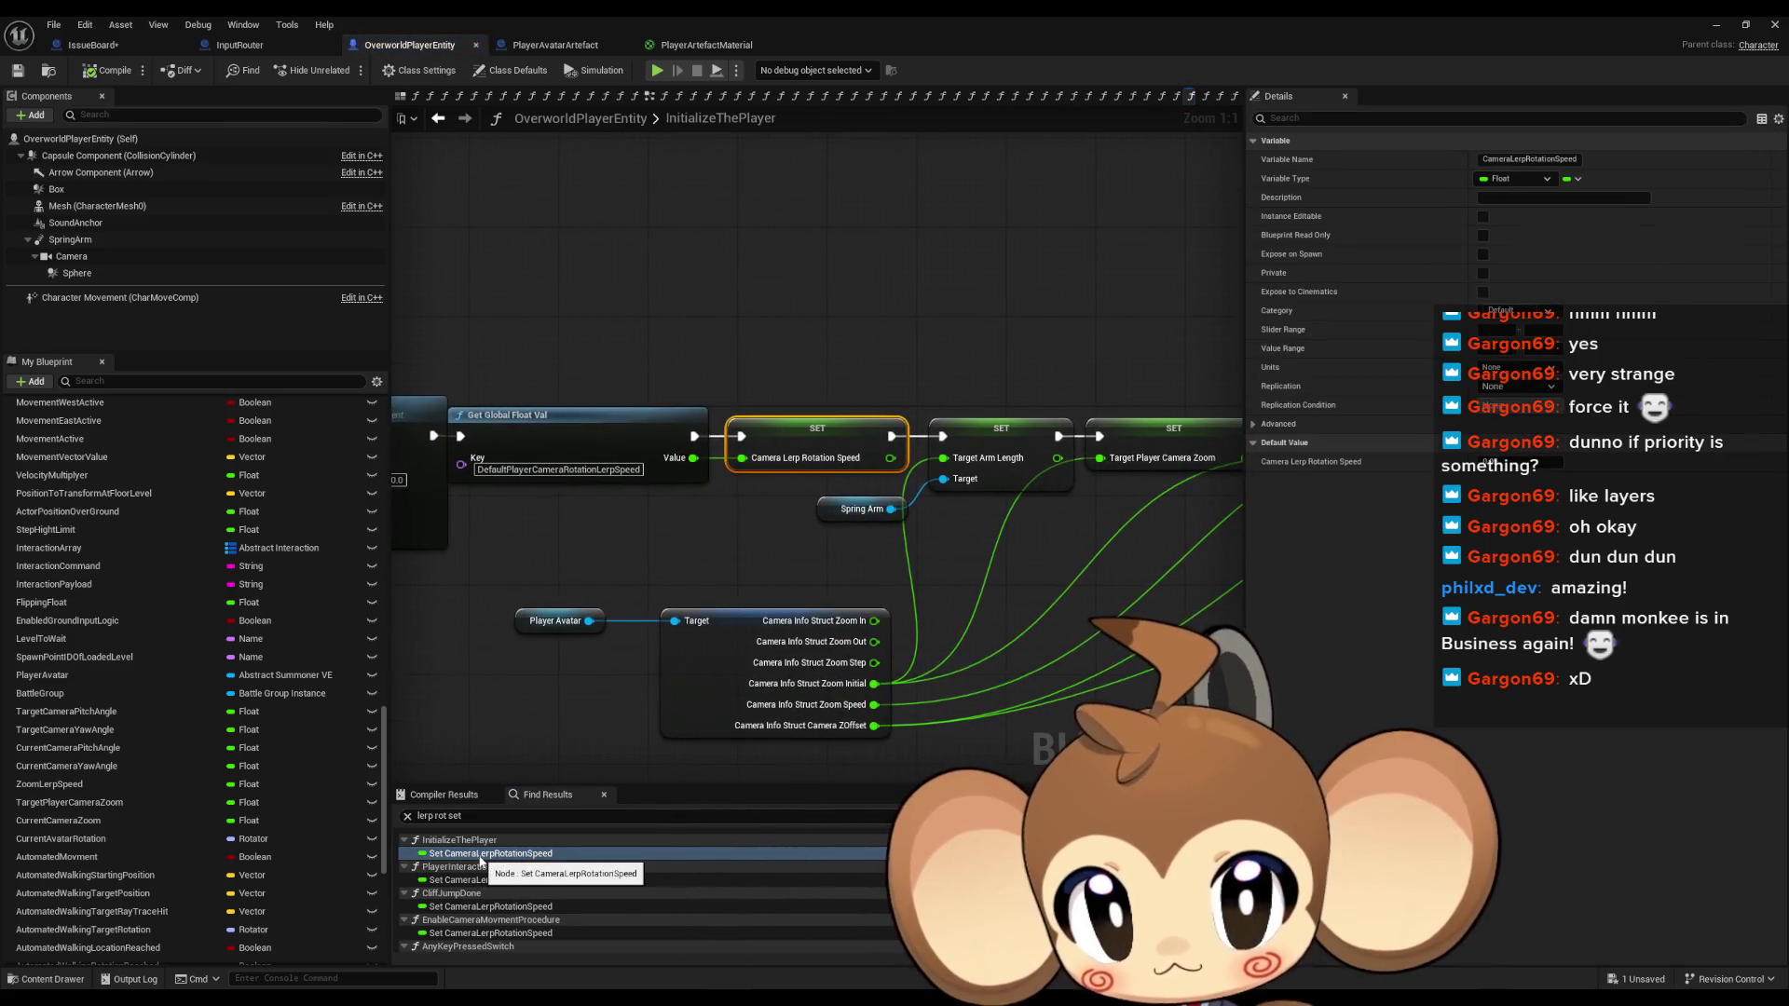
left_click(466, 880)
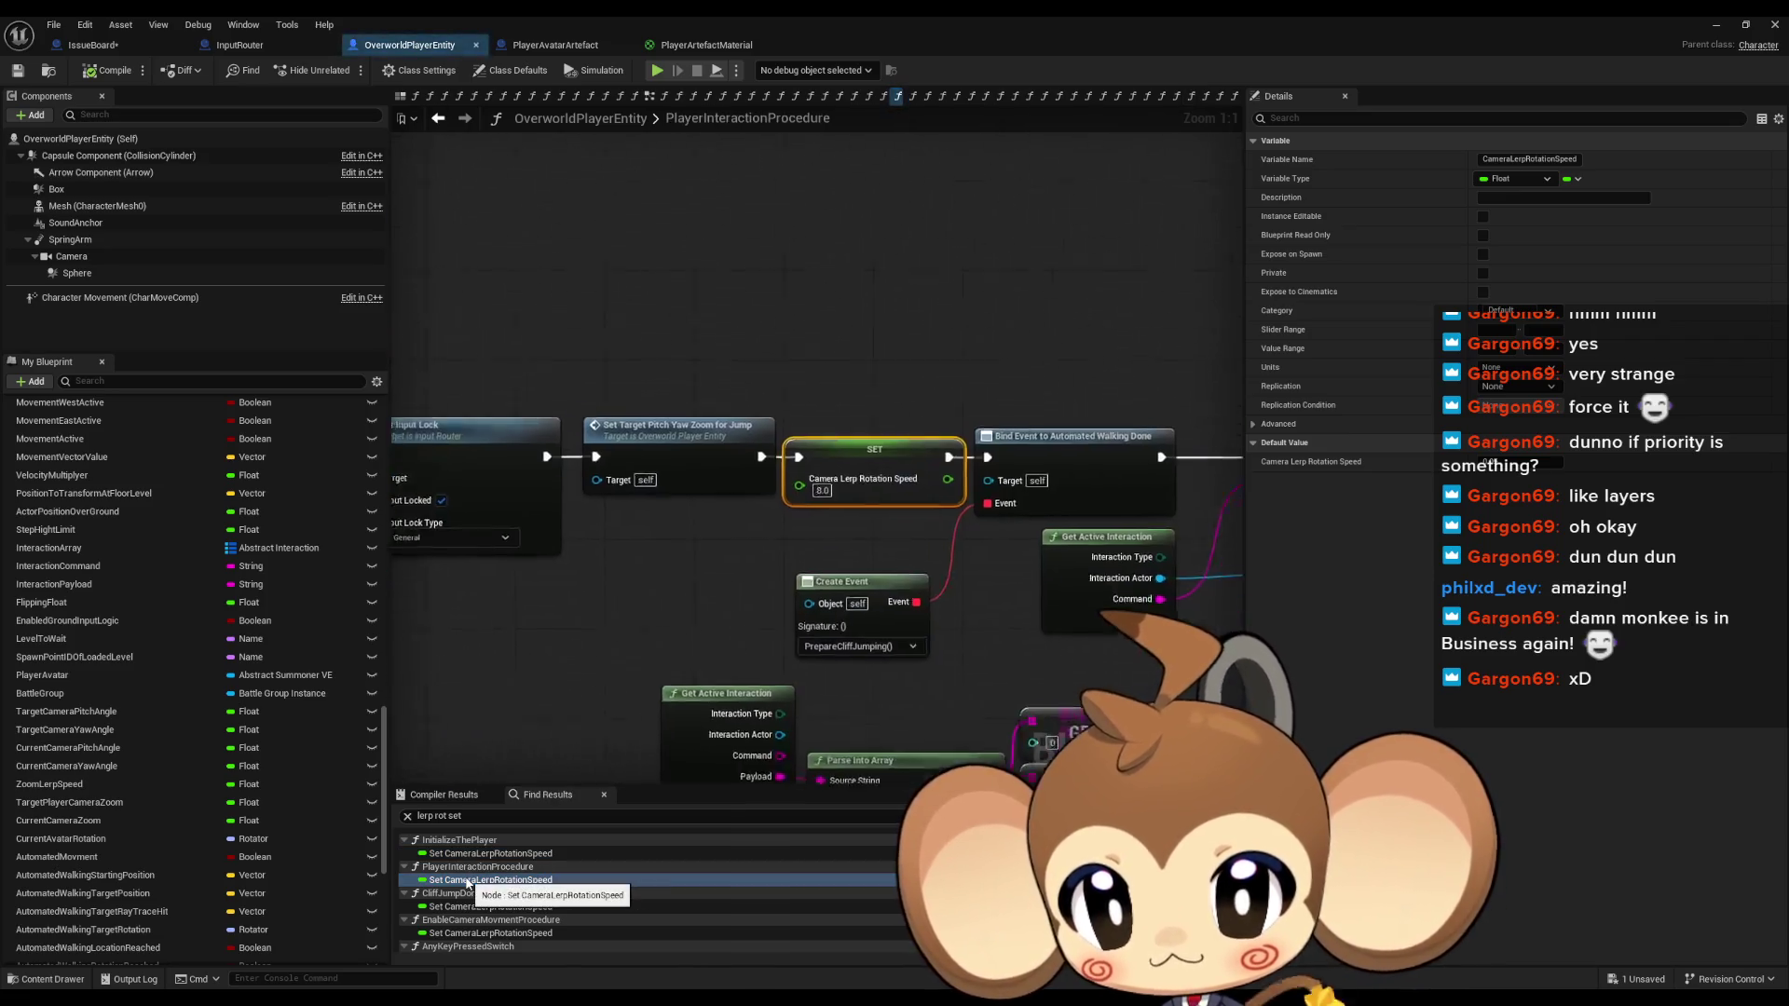
scroll(735, 600, "down", 5)
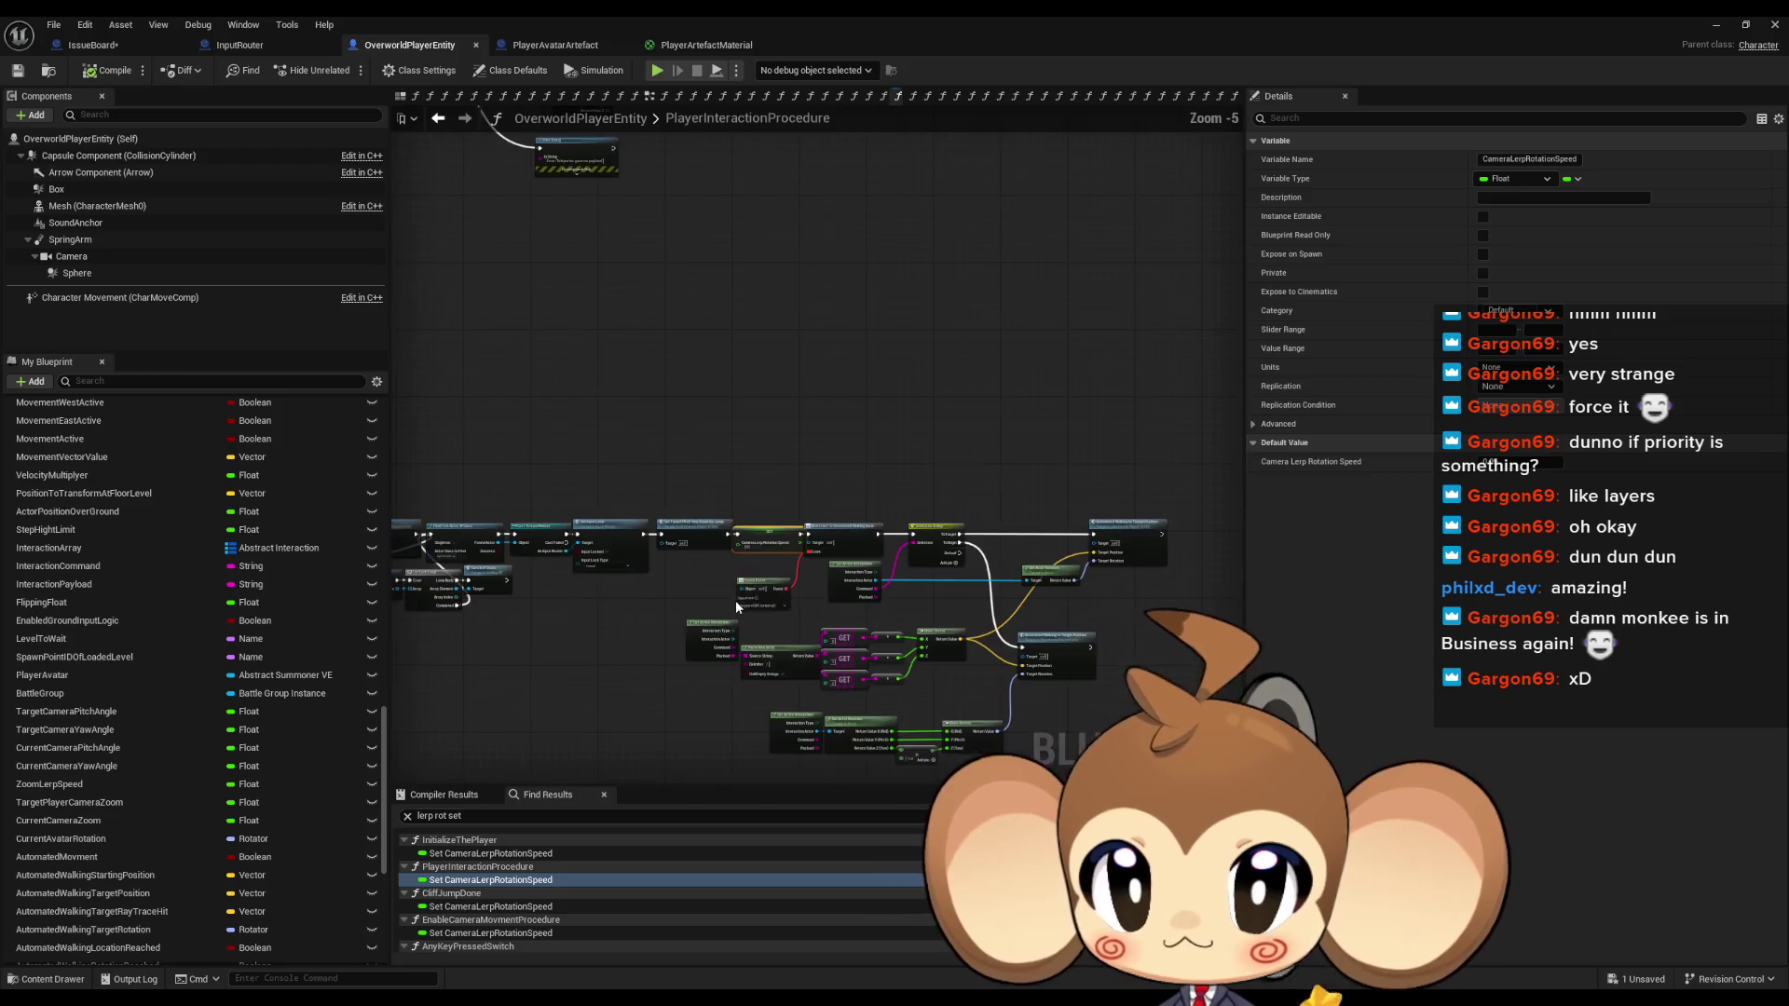
left_click_drag(1155, 718, 756, 708)
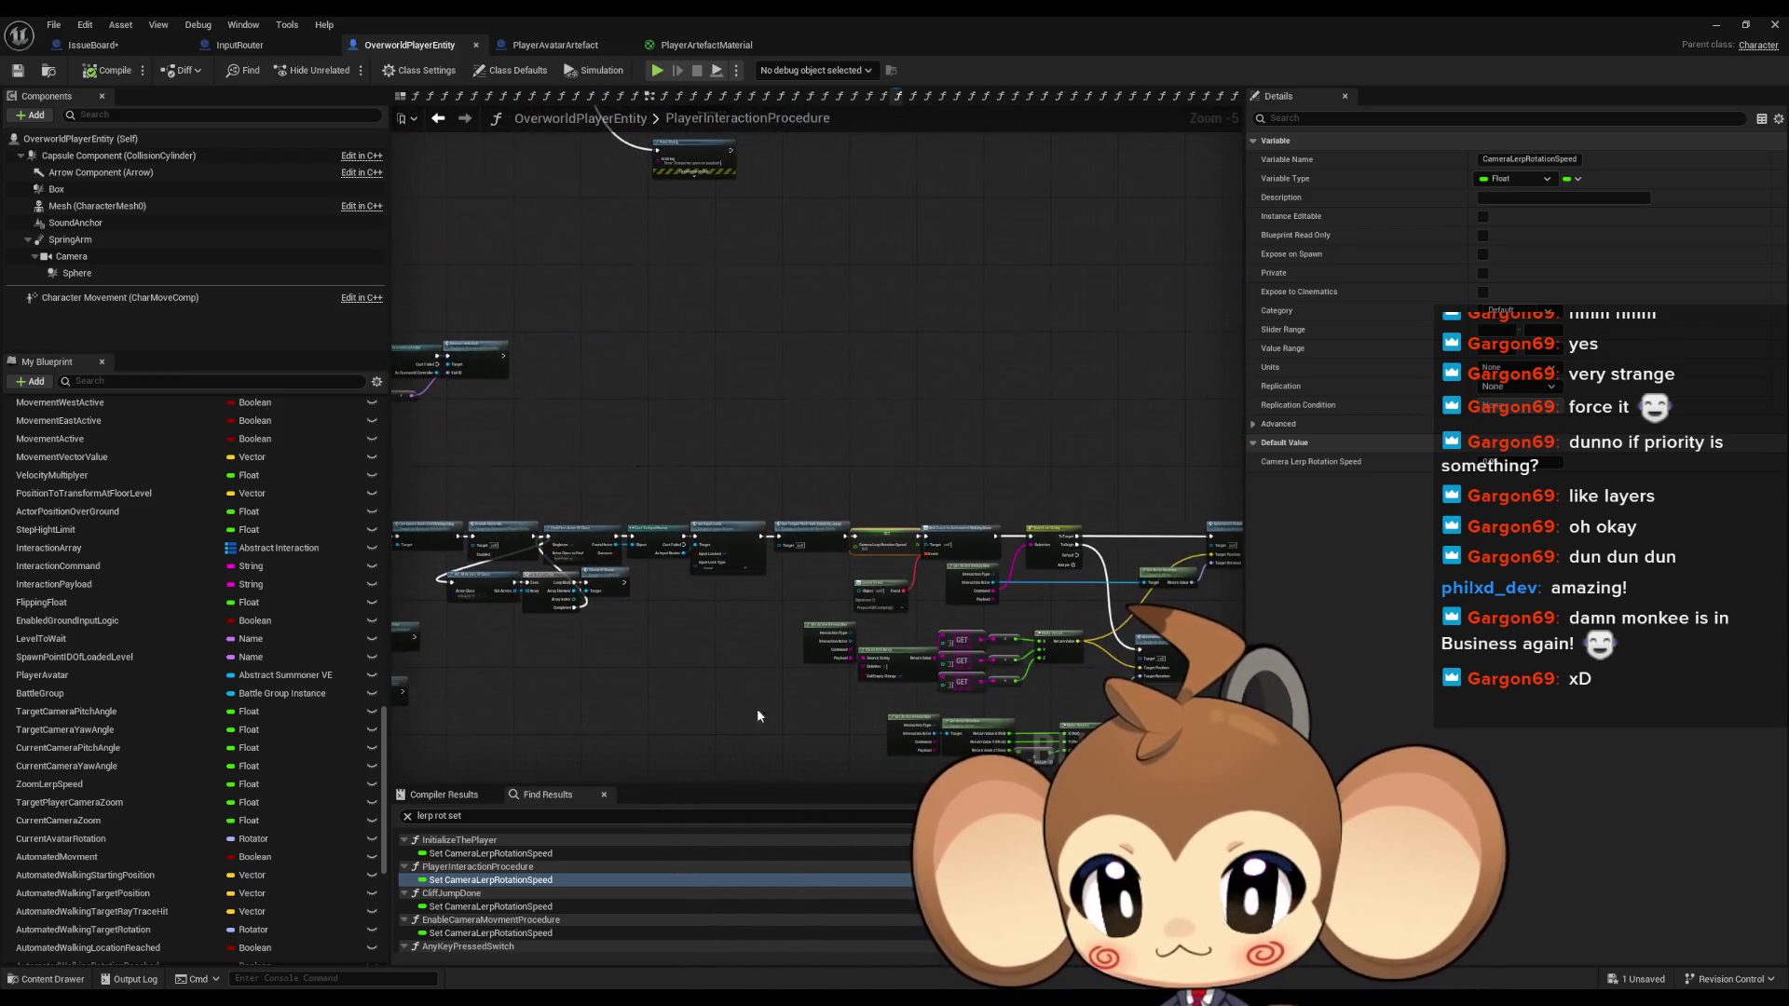
Inspect the setters in CliffJumpDone, EnableCameraMovmentProcedure and AnyKeyPressedSwitch, including the nodes around the SET
left_click(468, 907)
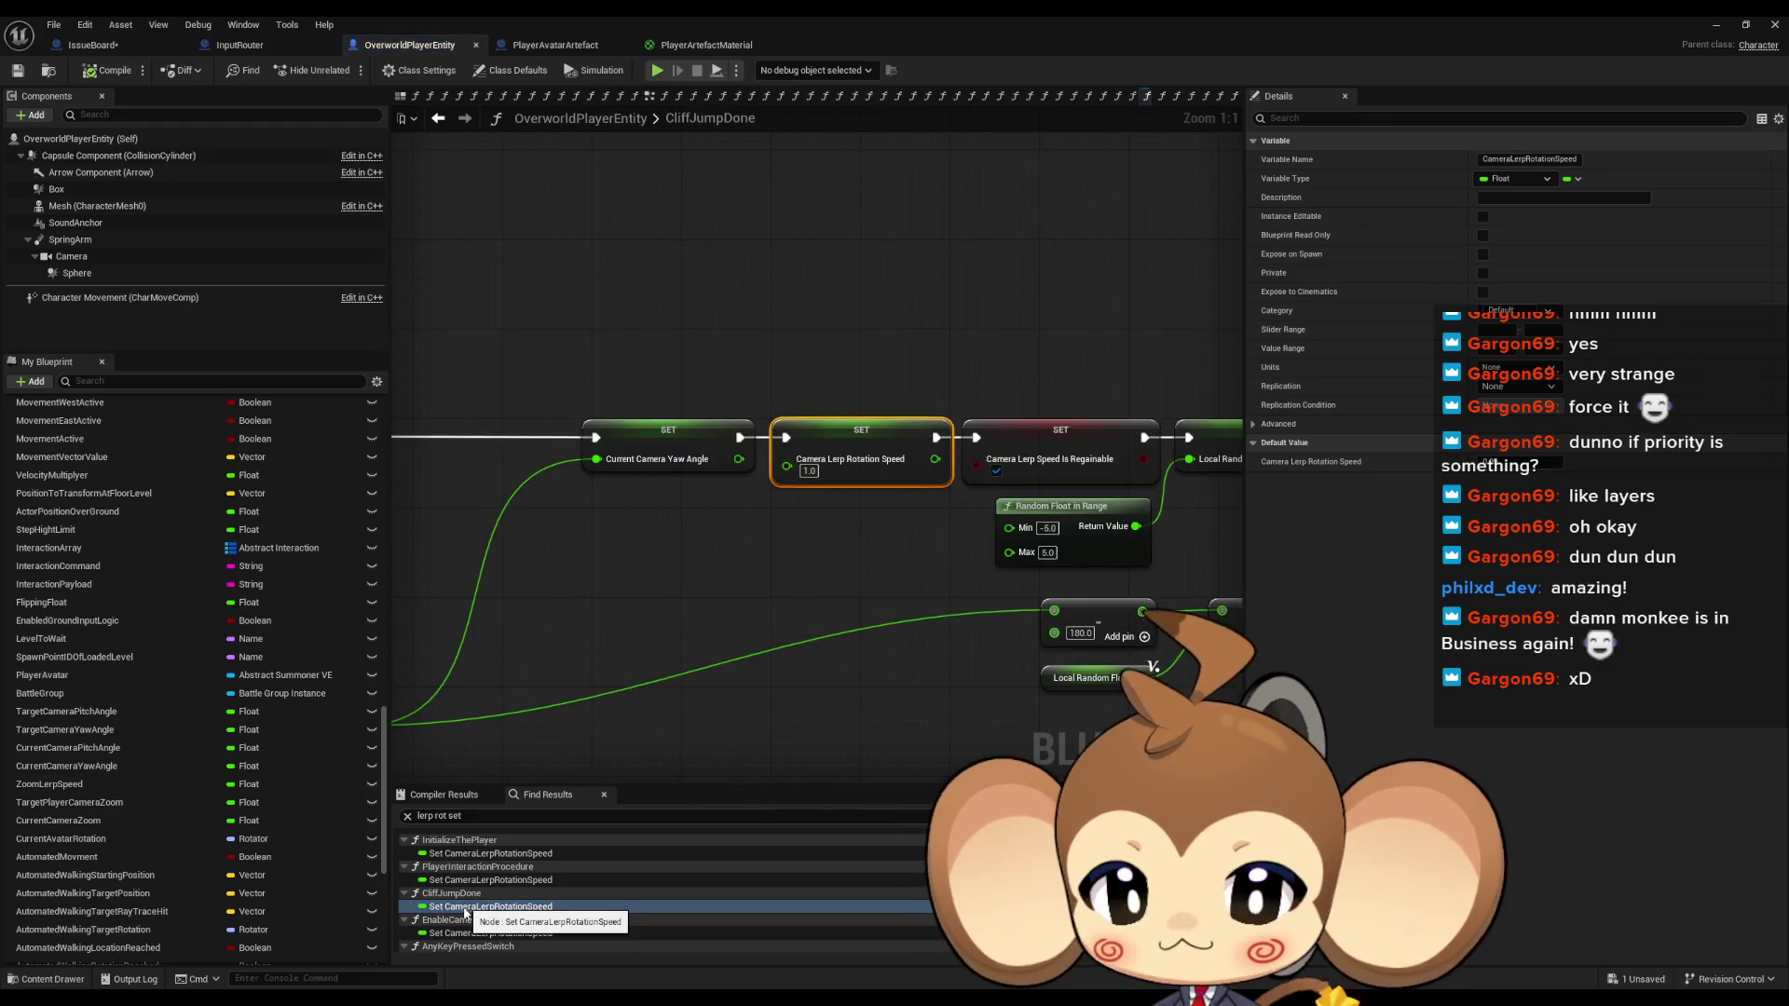
left_click(457, 933)
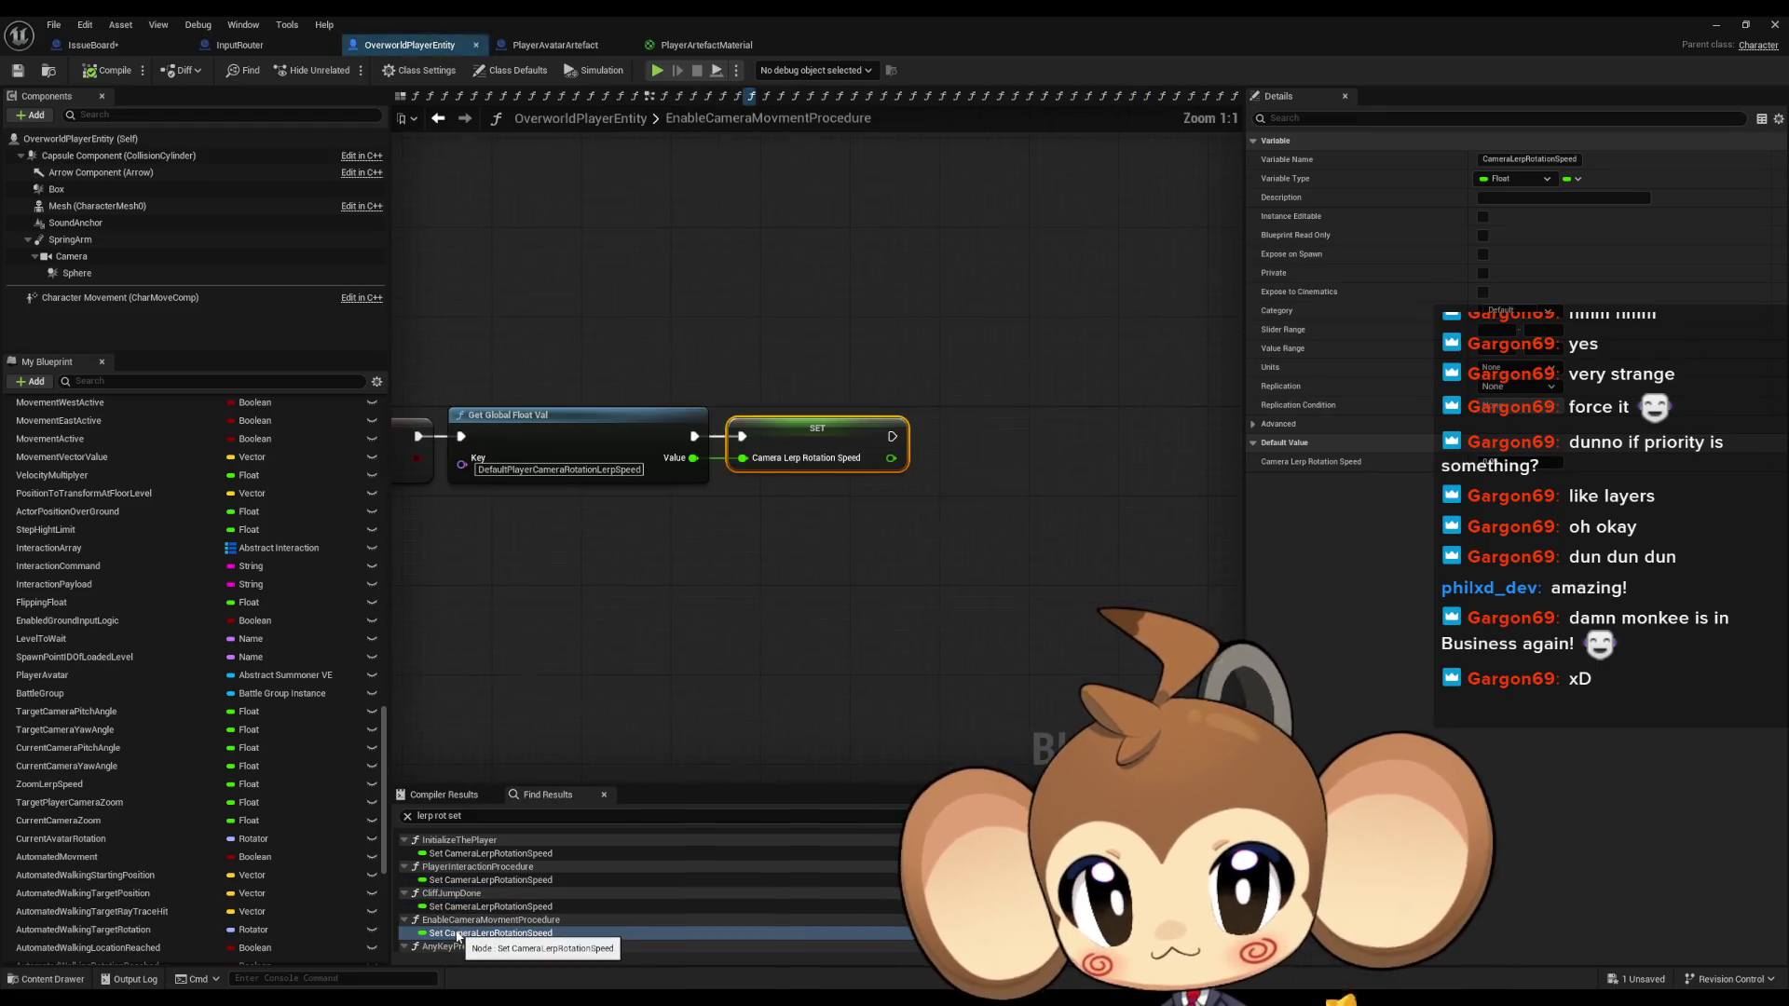
left_click_drag(438, 503, 718, 539)
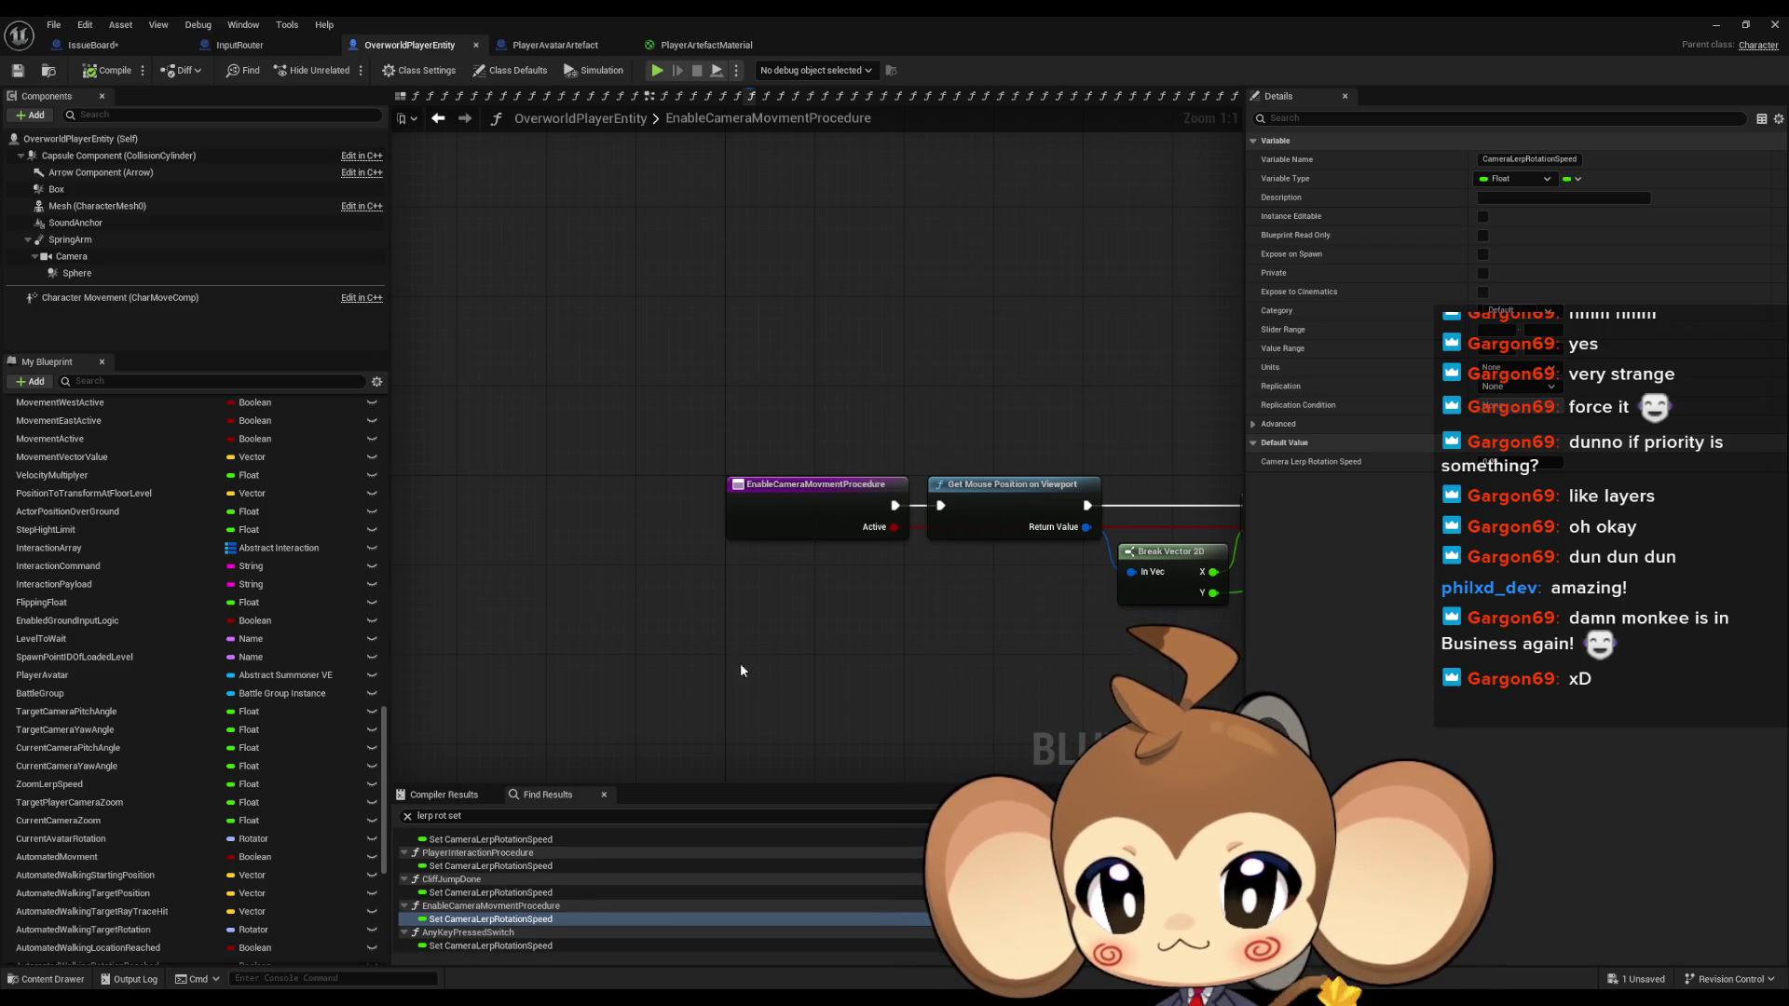
left_click(466, 945)
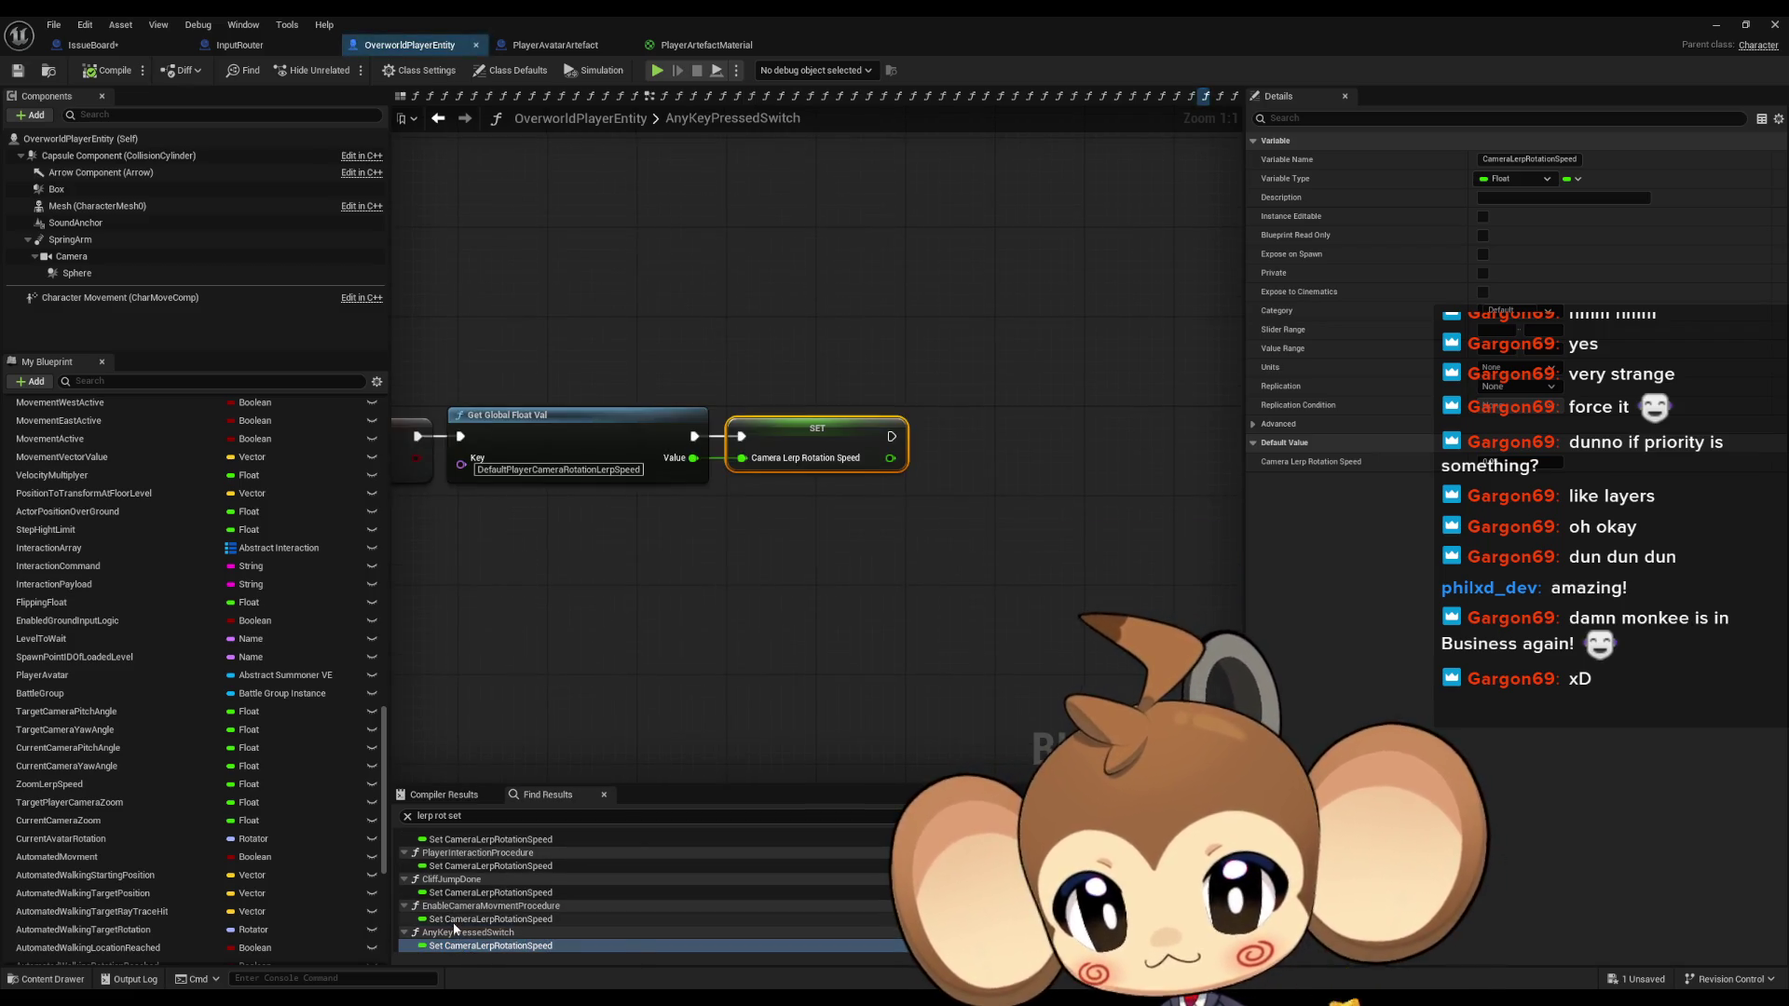
left_click_drag(628, 764, 1355, 801)
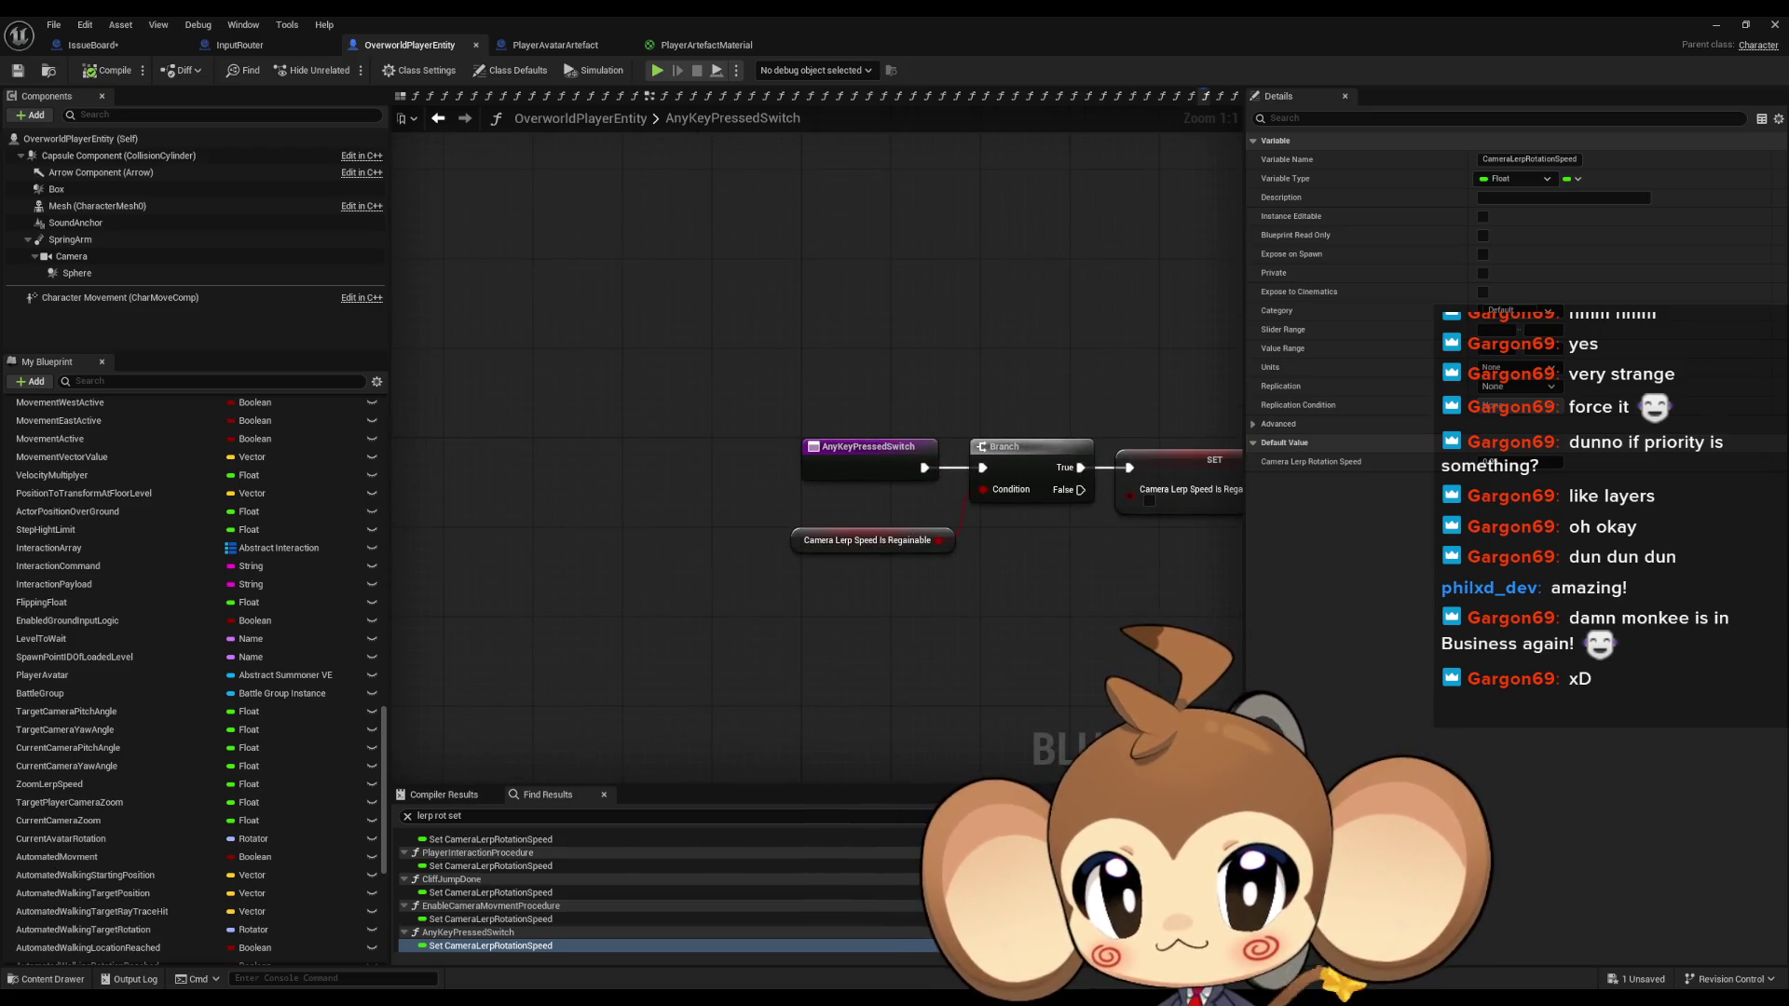
left_click_drag(1138, 660, 791, 664)
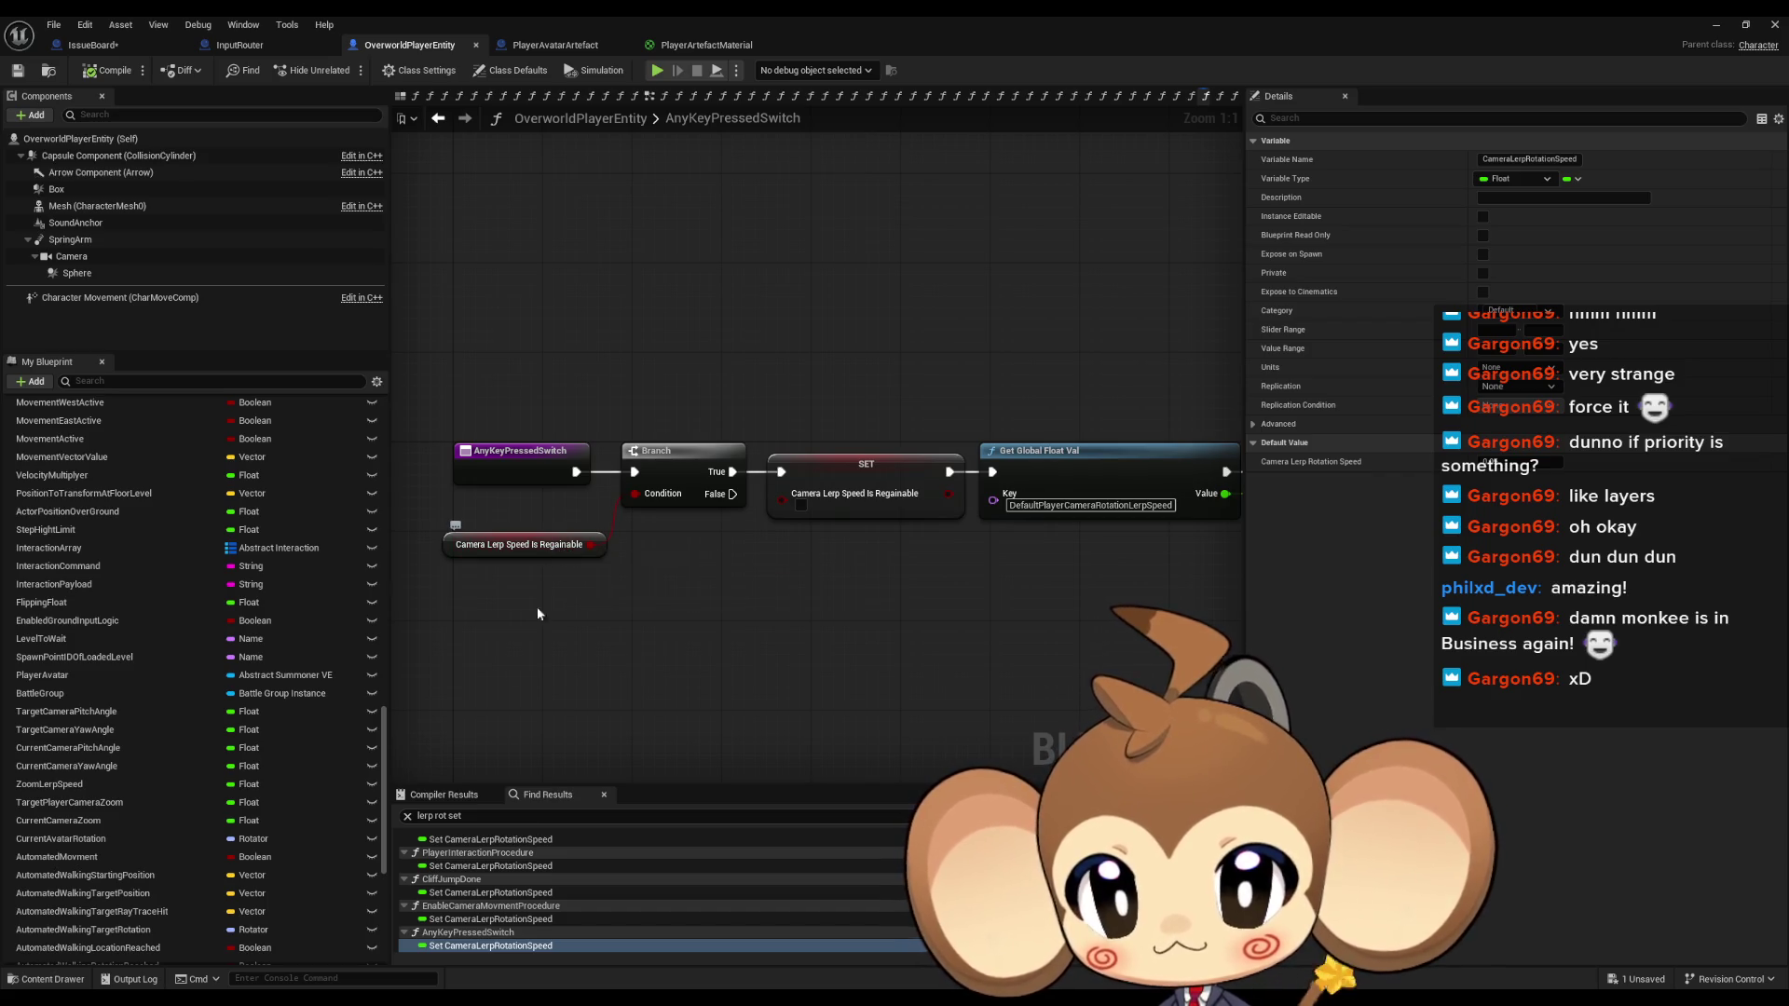
Revisit the EnableCameraMovmentProcedure and AnyKeyPressedSwitch setters and check the Branch node's actions without changes
left_click(491, 918)
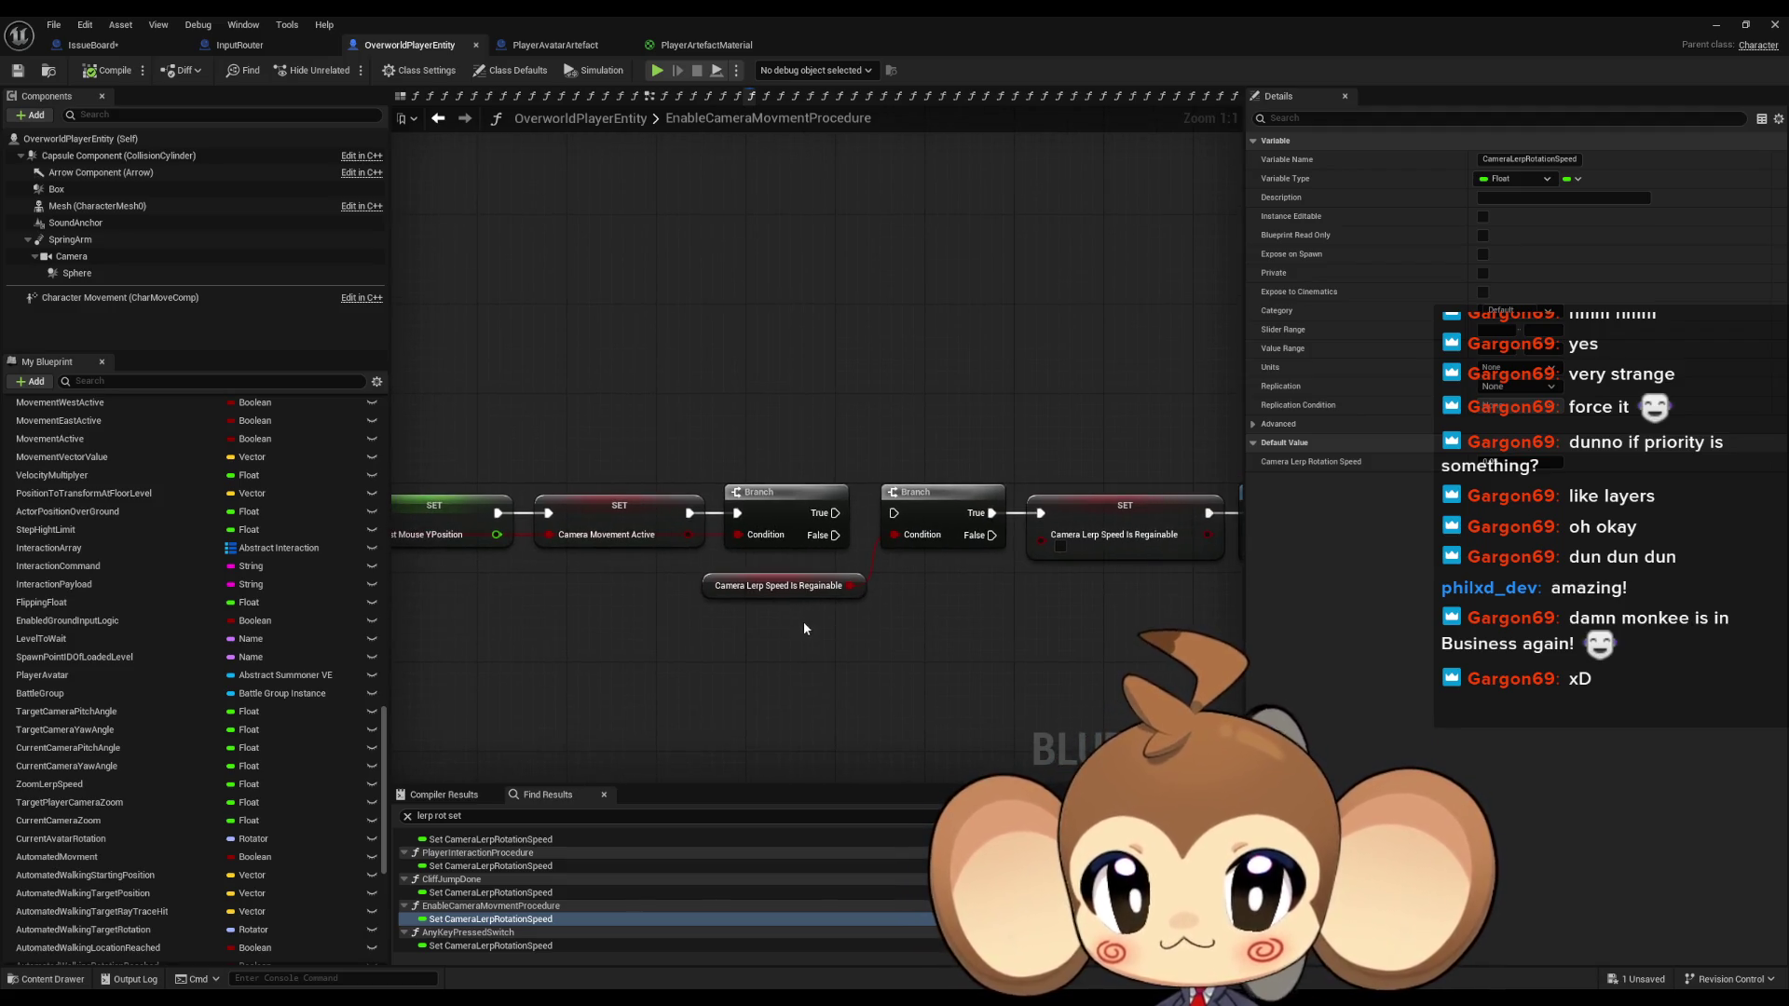
left_click(491, 945)
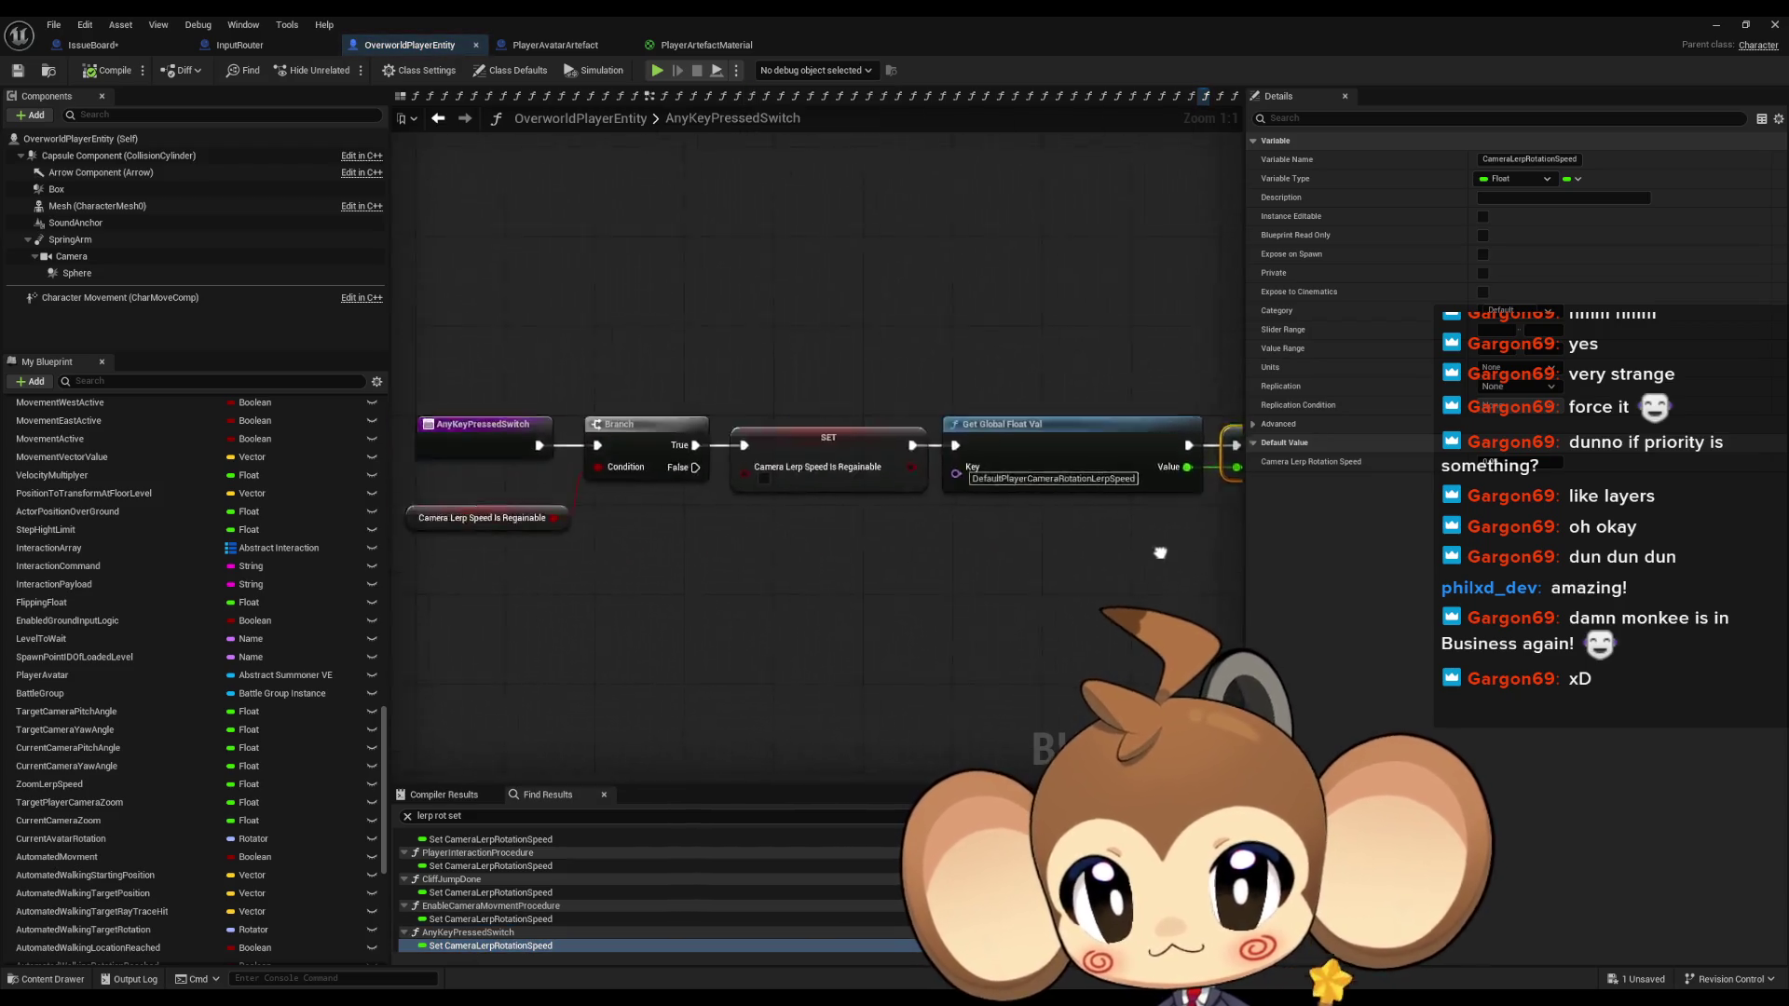
right_click(942, 432)
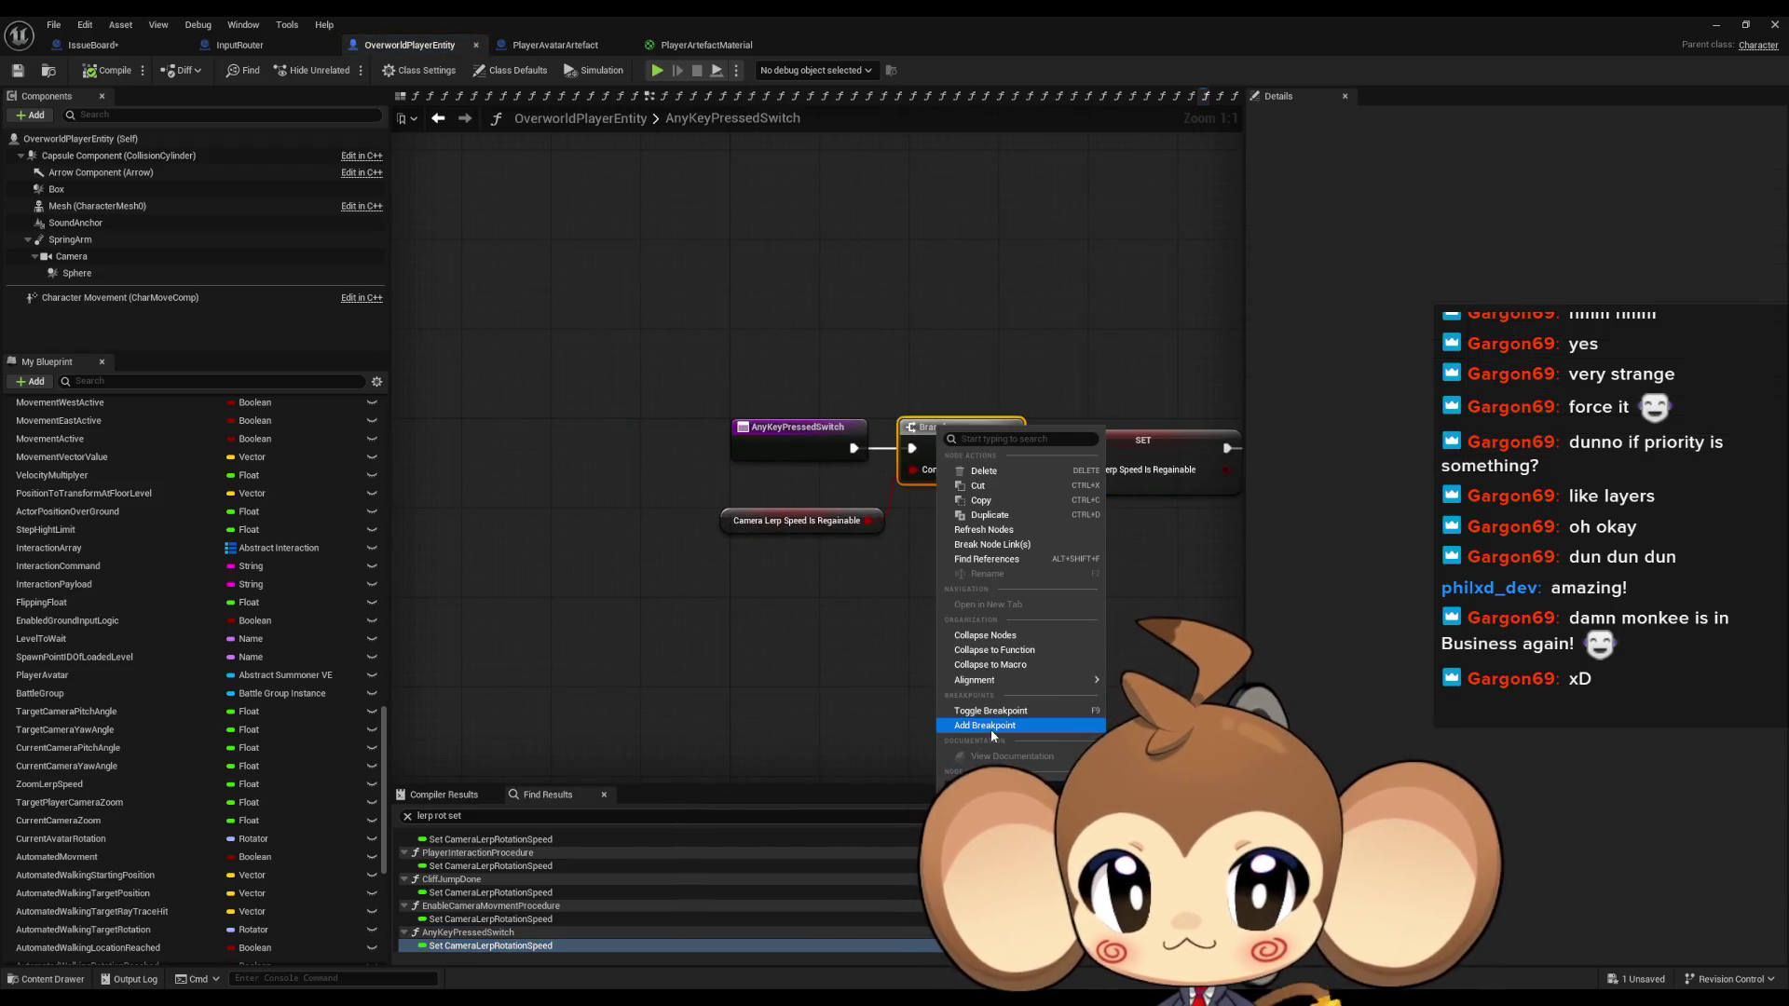
left_click(1449, 96)
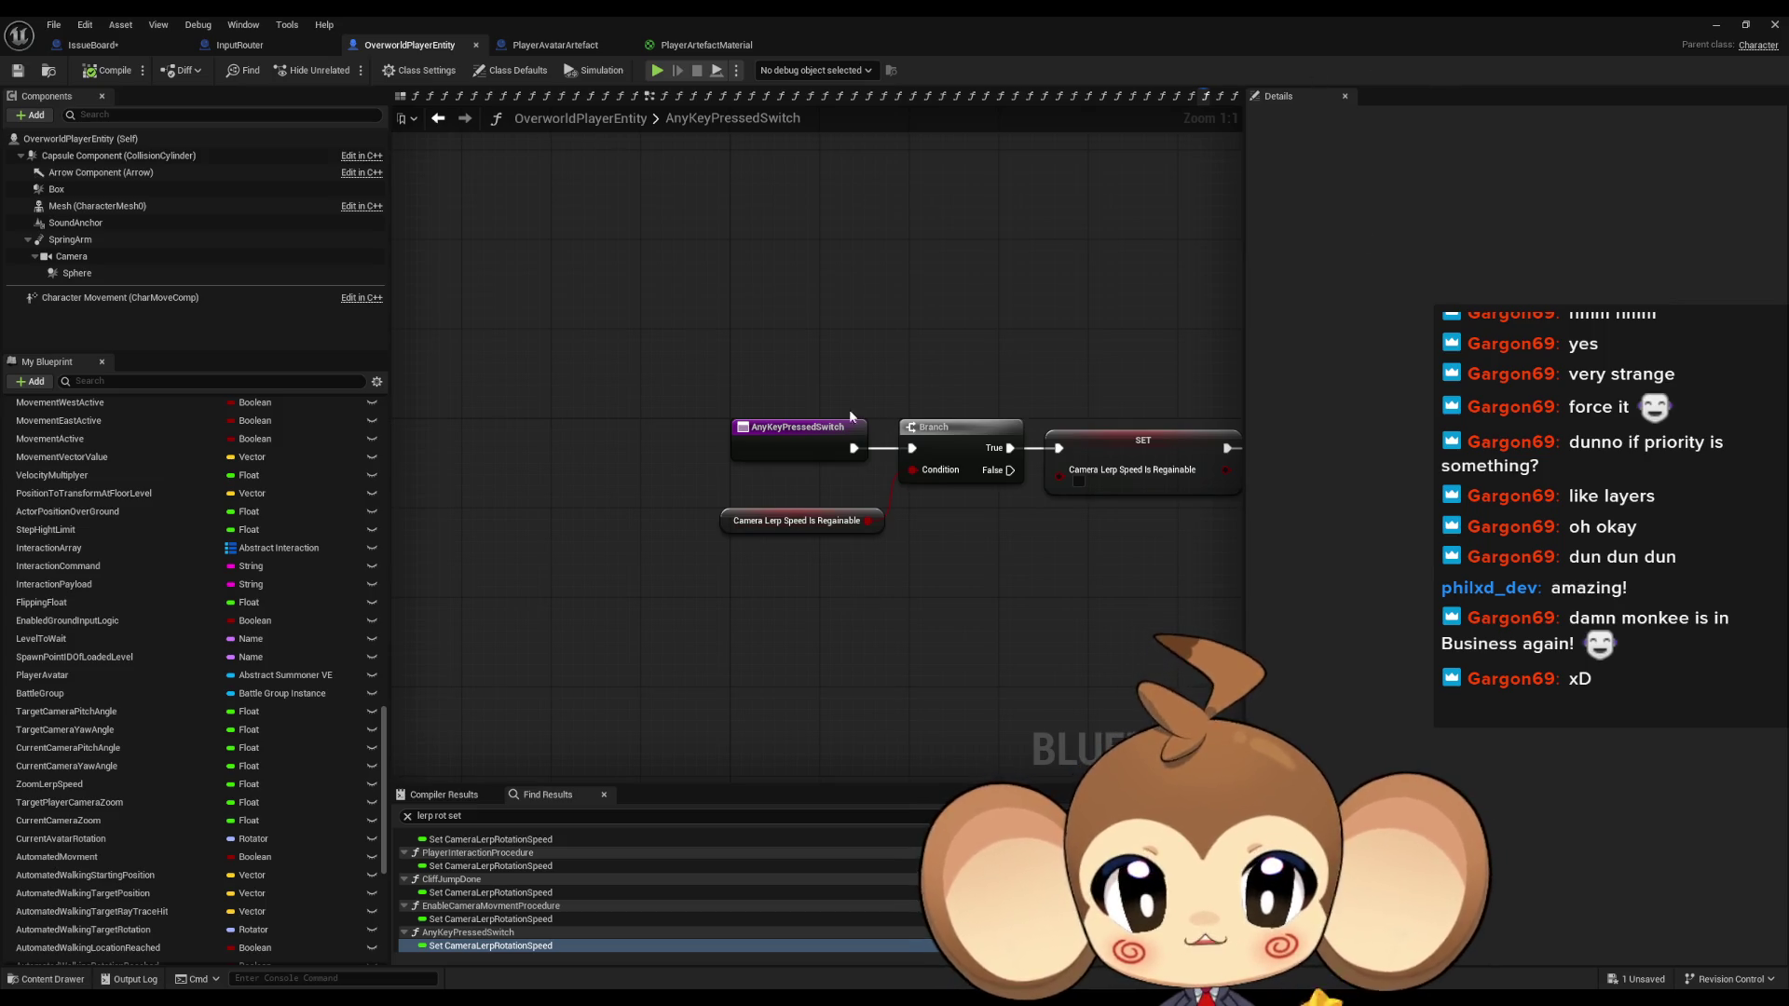
Start a Play session and add a breakpoint on the AnyKeyPressedSwitch node
double_click(1516, 24)
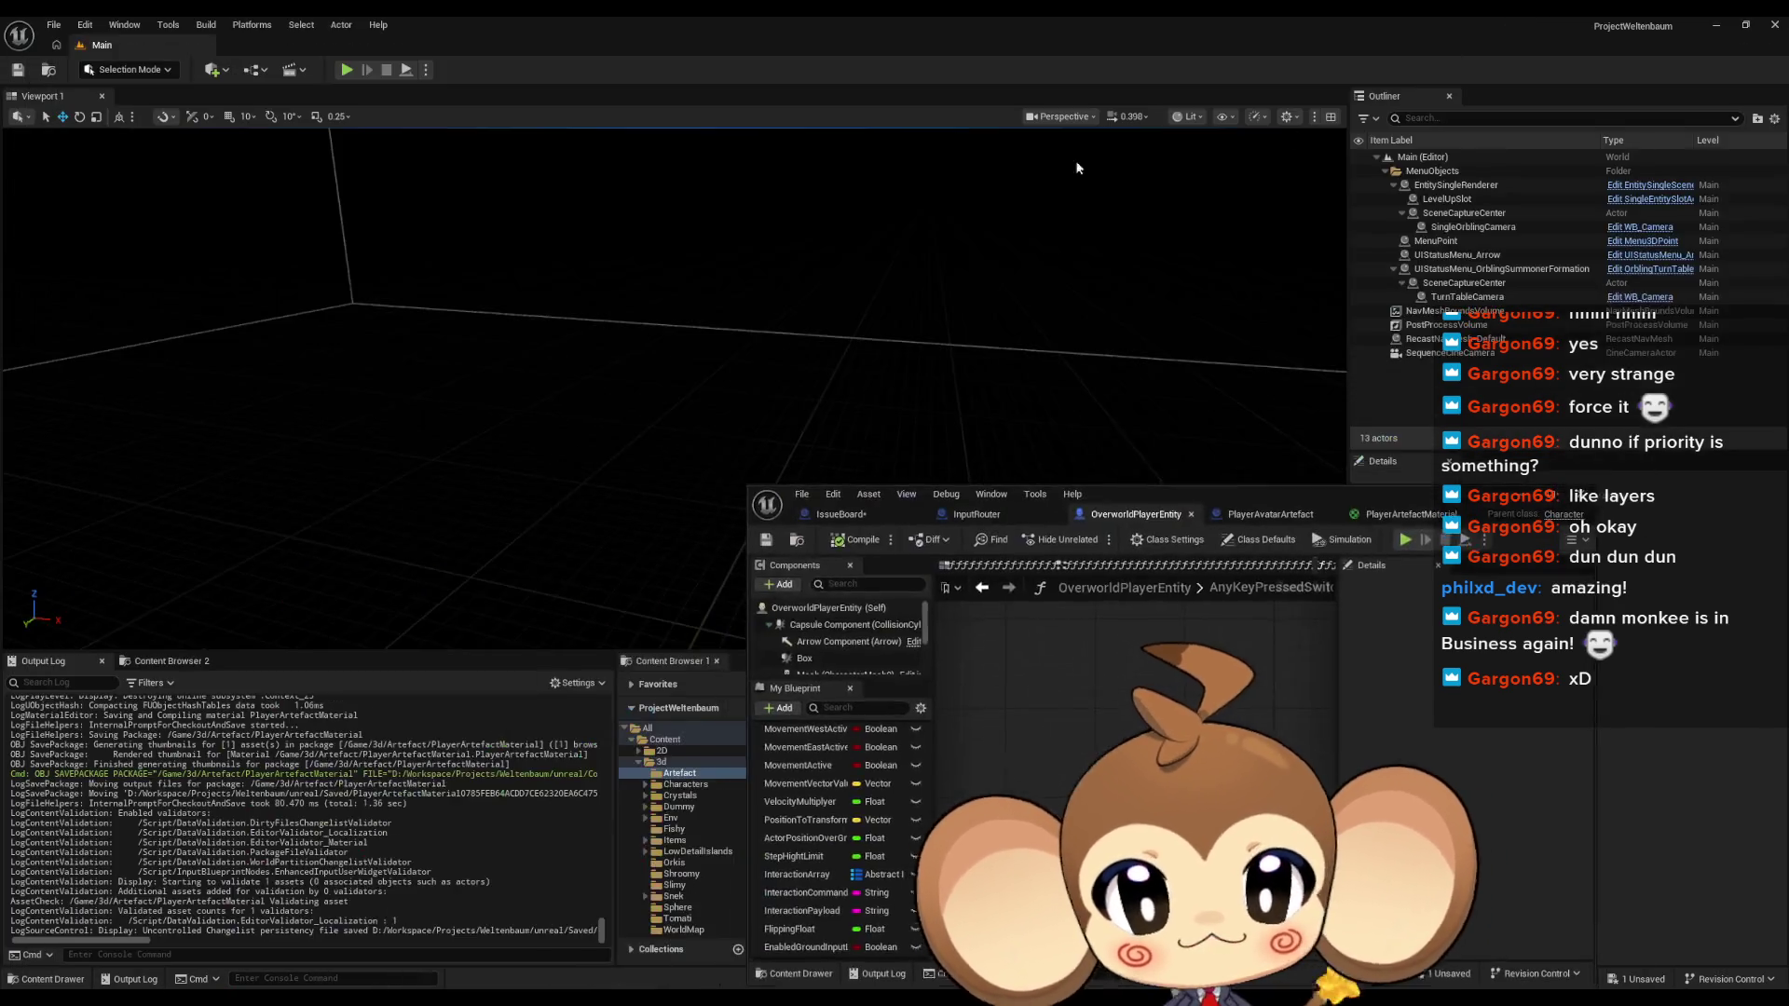
left_click(347, 69)
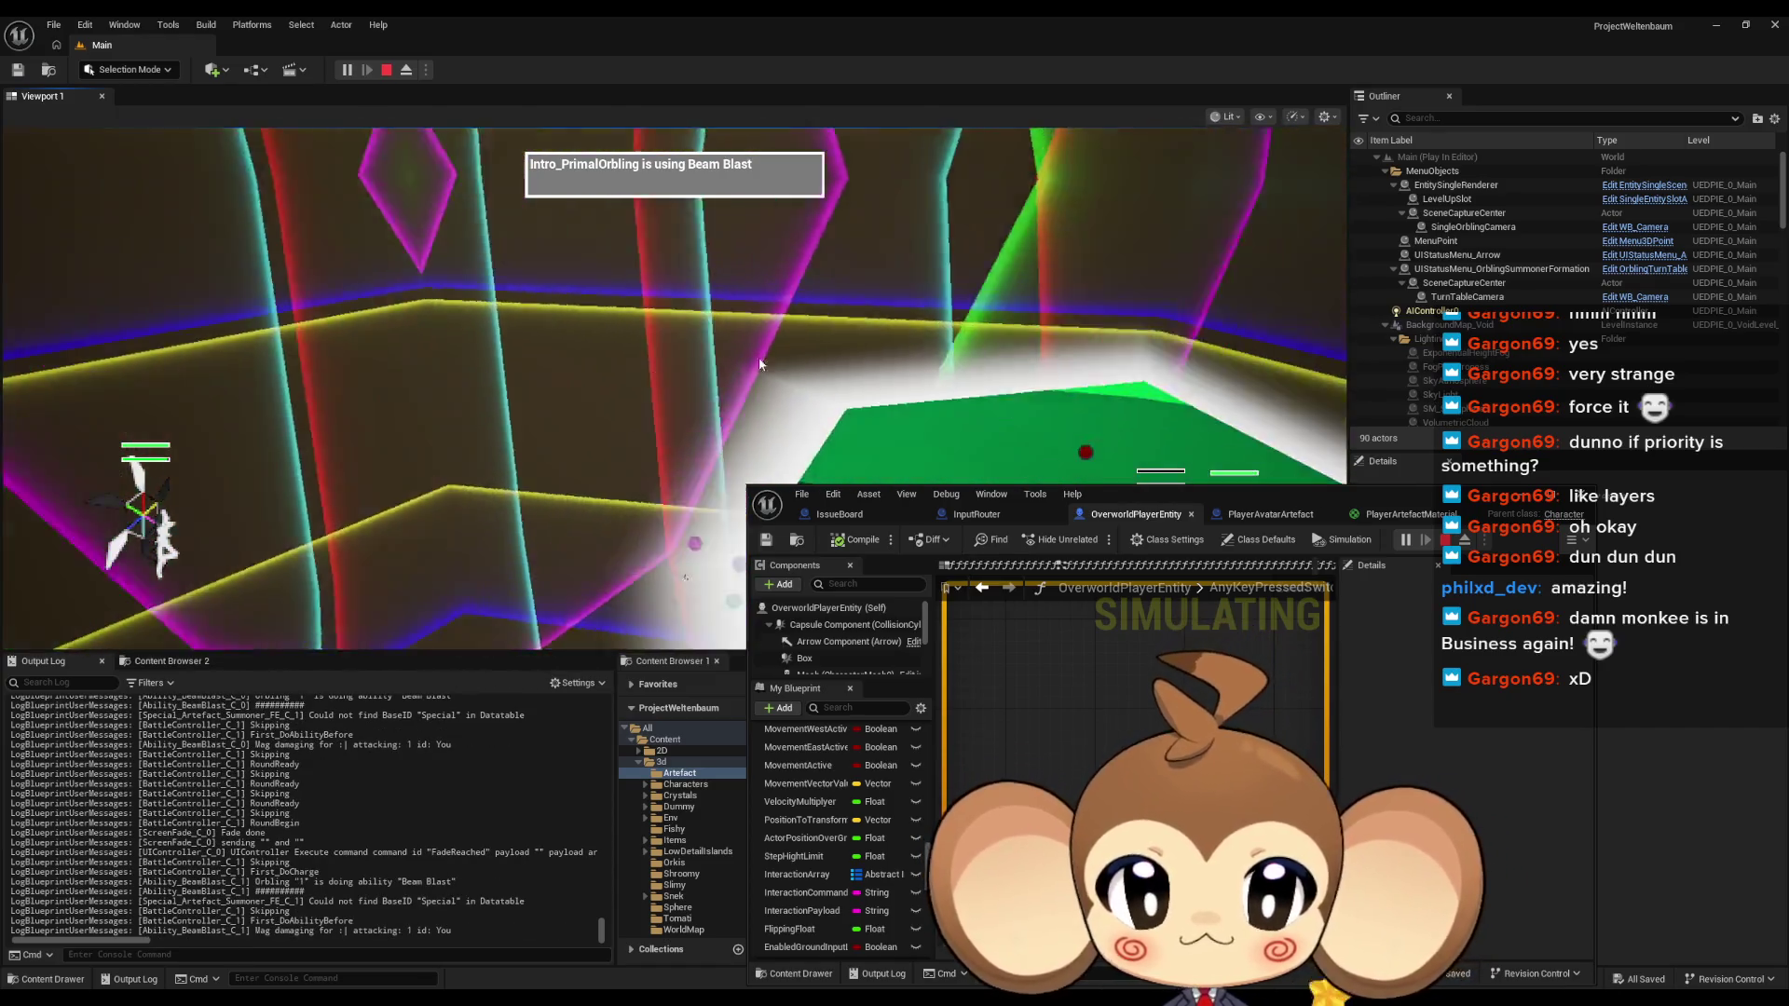
right_click(1035, 662)
left_click(1104, 612)
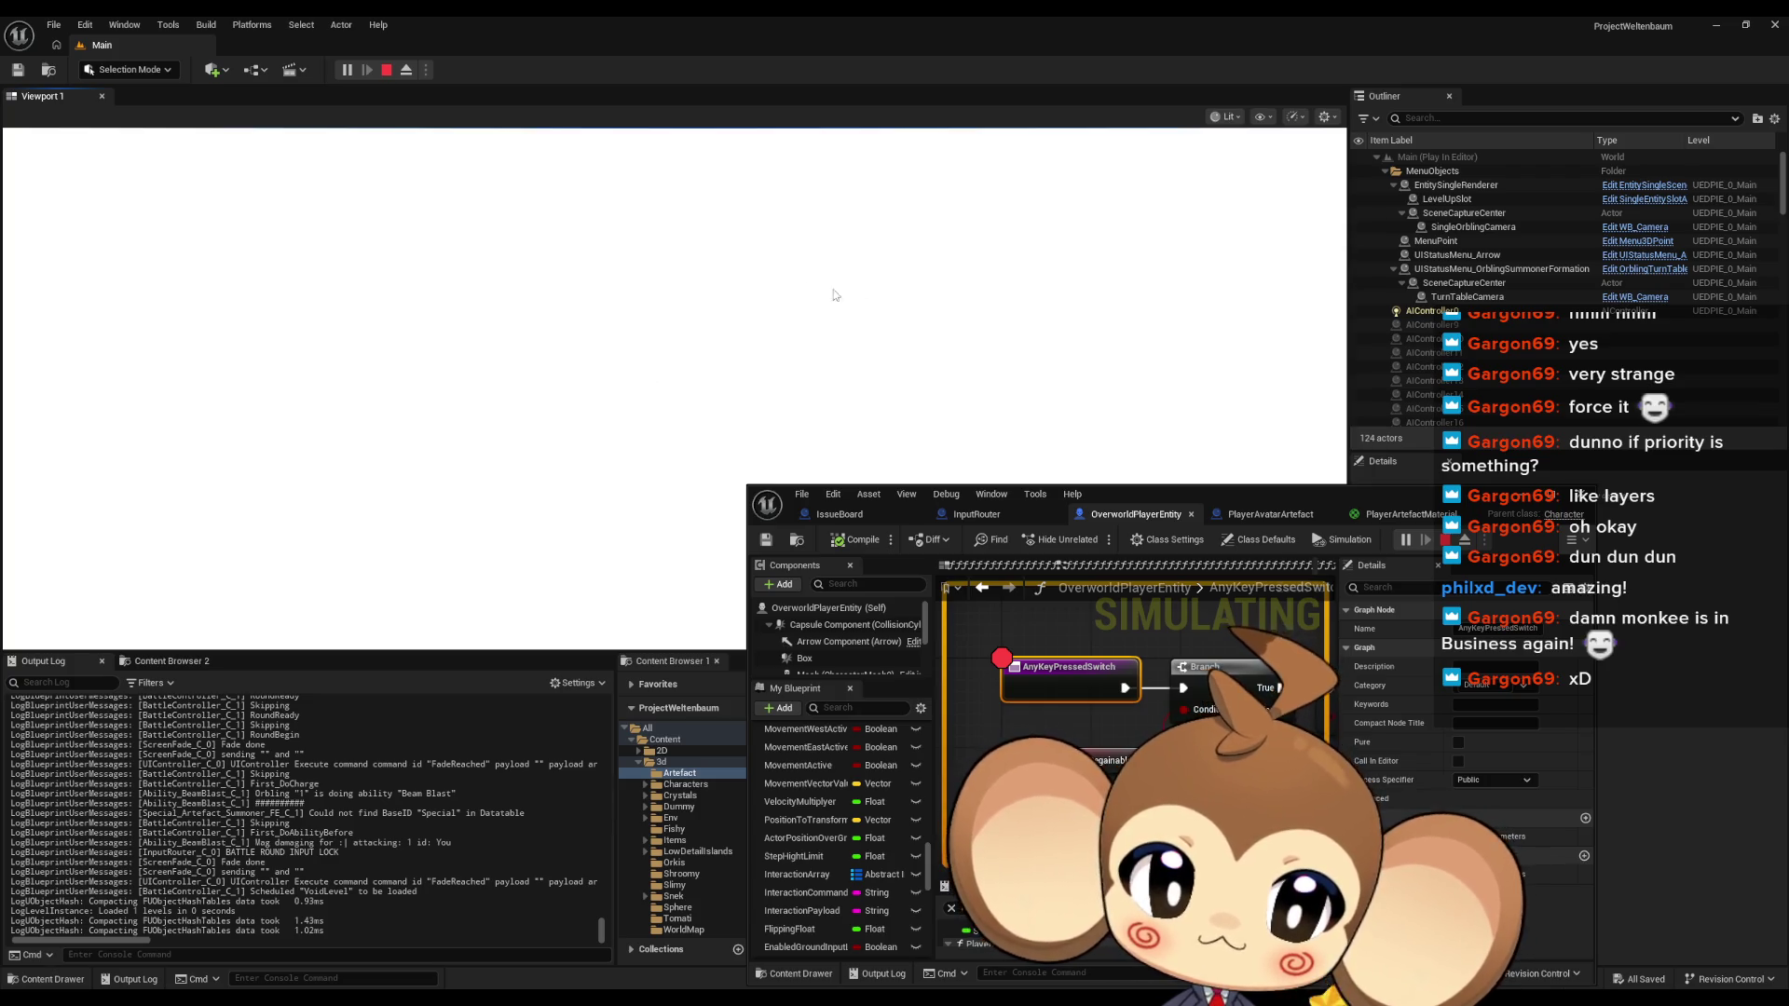
Hit the breakpoint with Space, resume, trigger it again and step over to the Branch
key("space")
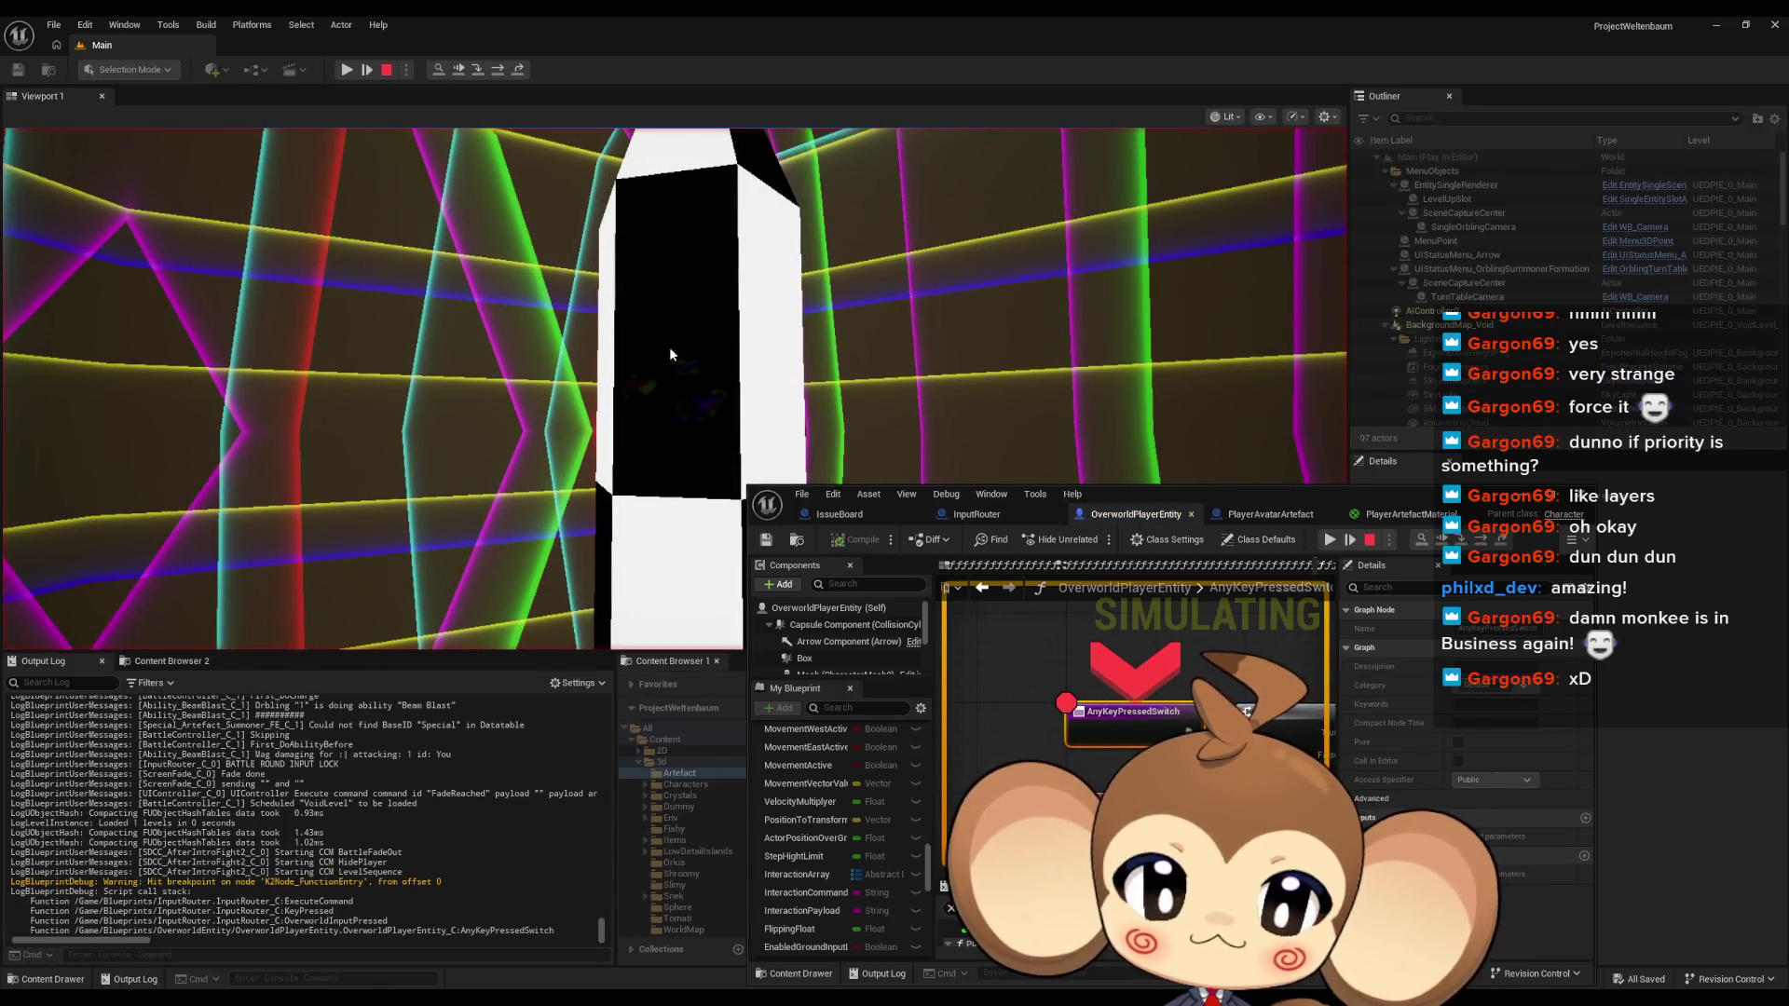
left_click(1342, 537)
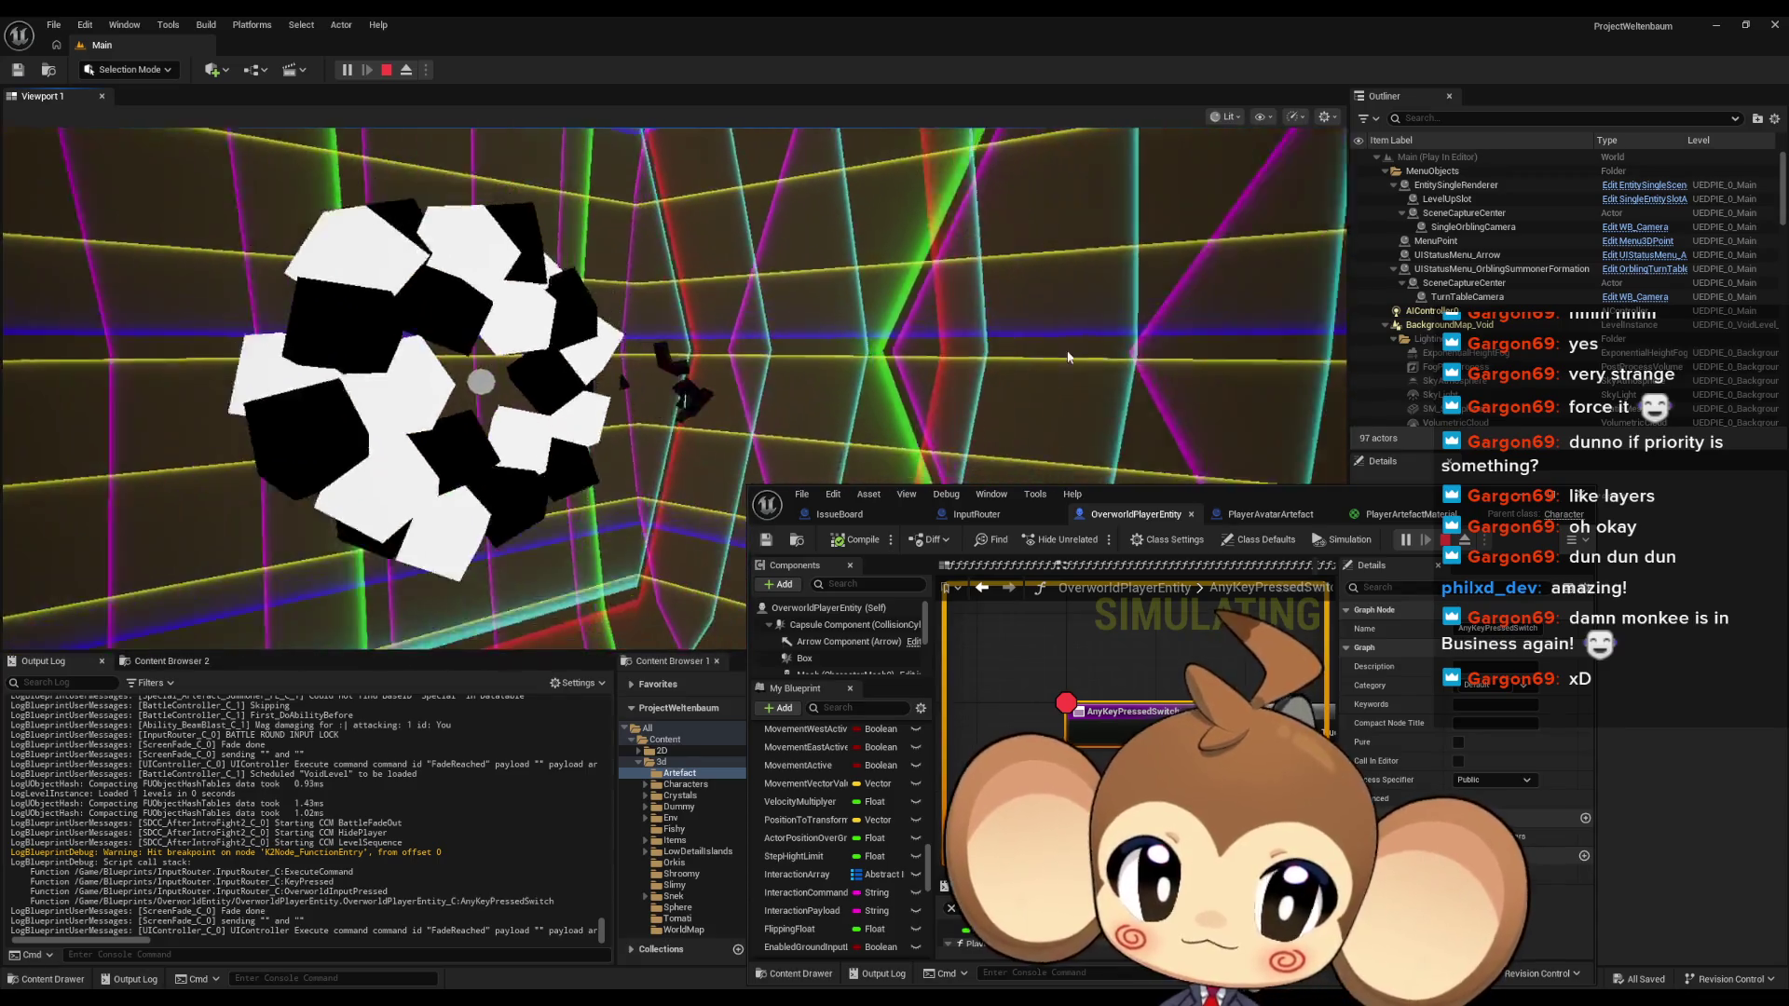
key("space")
key("F10")
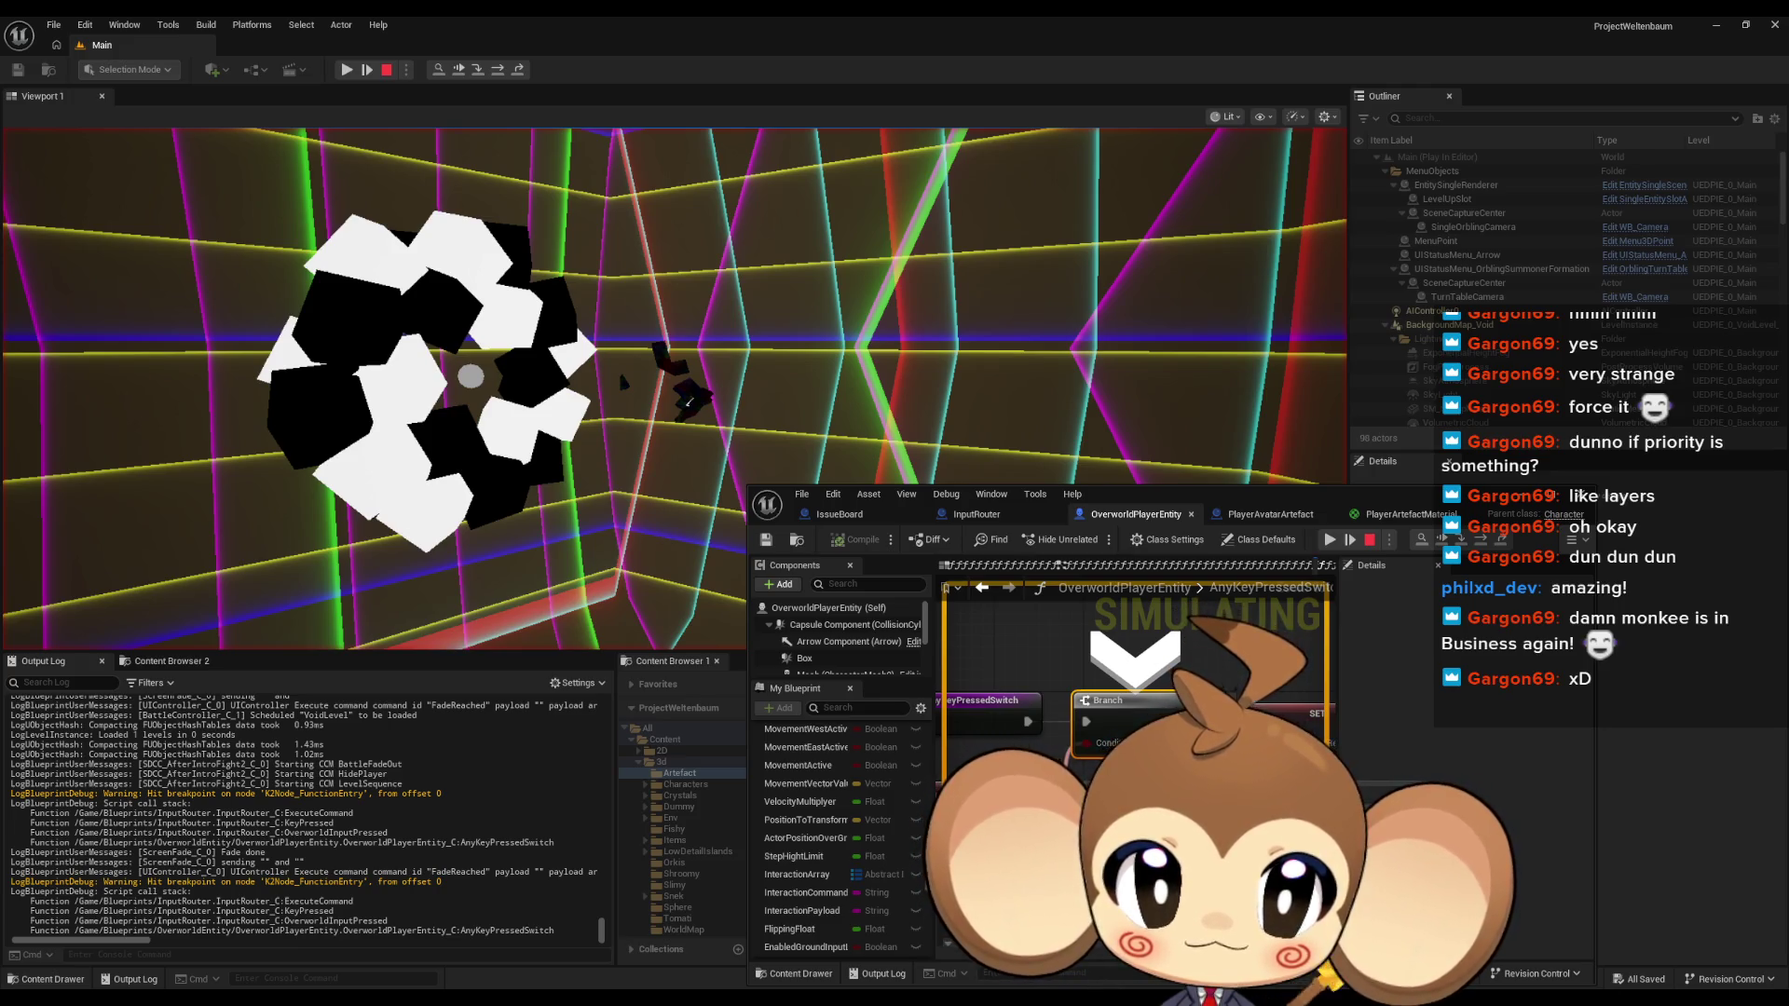
Stop the play session and remove the AnyKeyPressedSwitch breakpoint, with the Blueprint editor maximized
left_click(1374, 542)
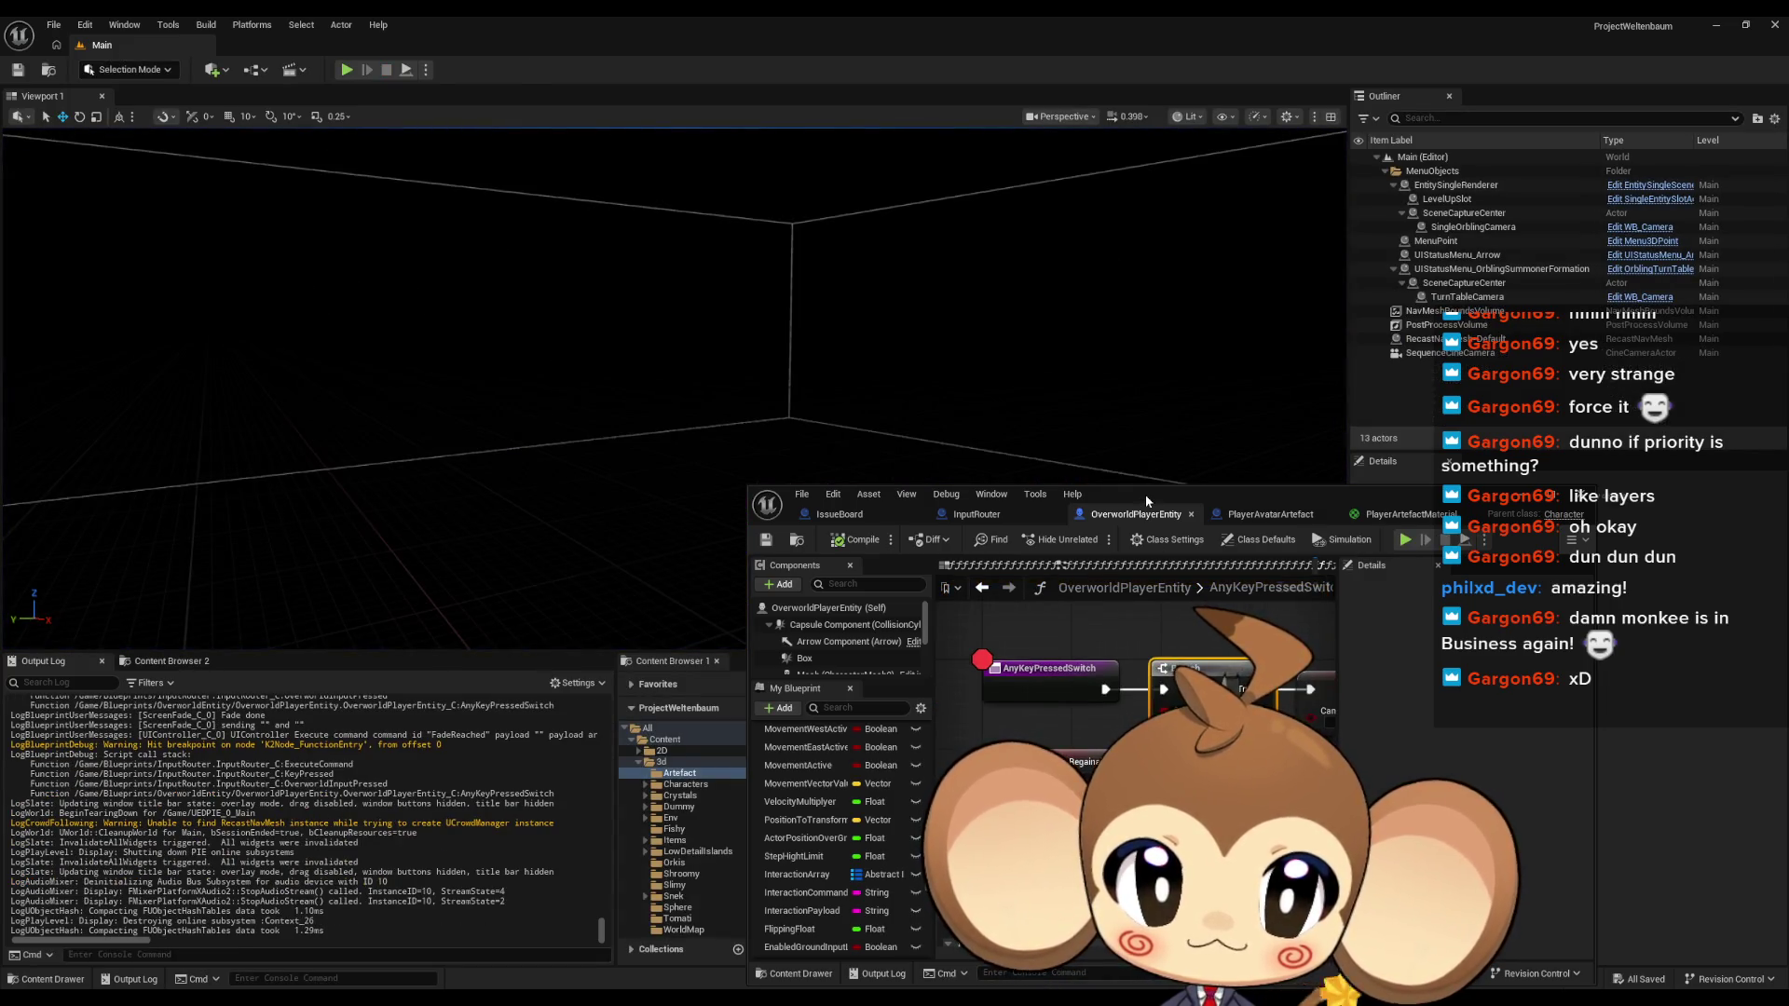
right_click(1039, 674)
left_click(1087, 585)
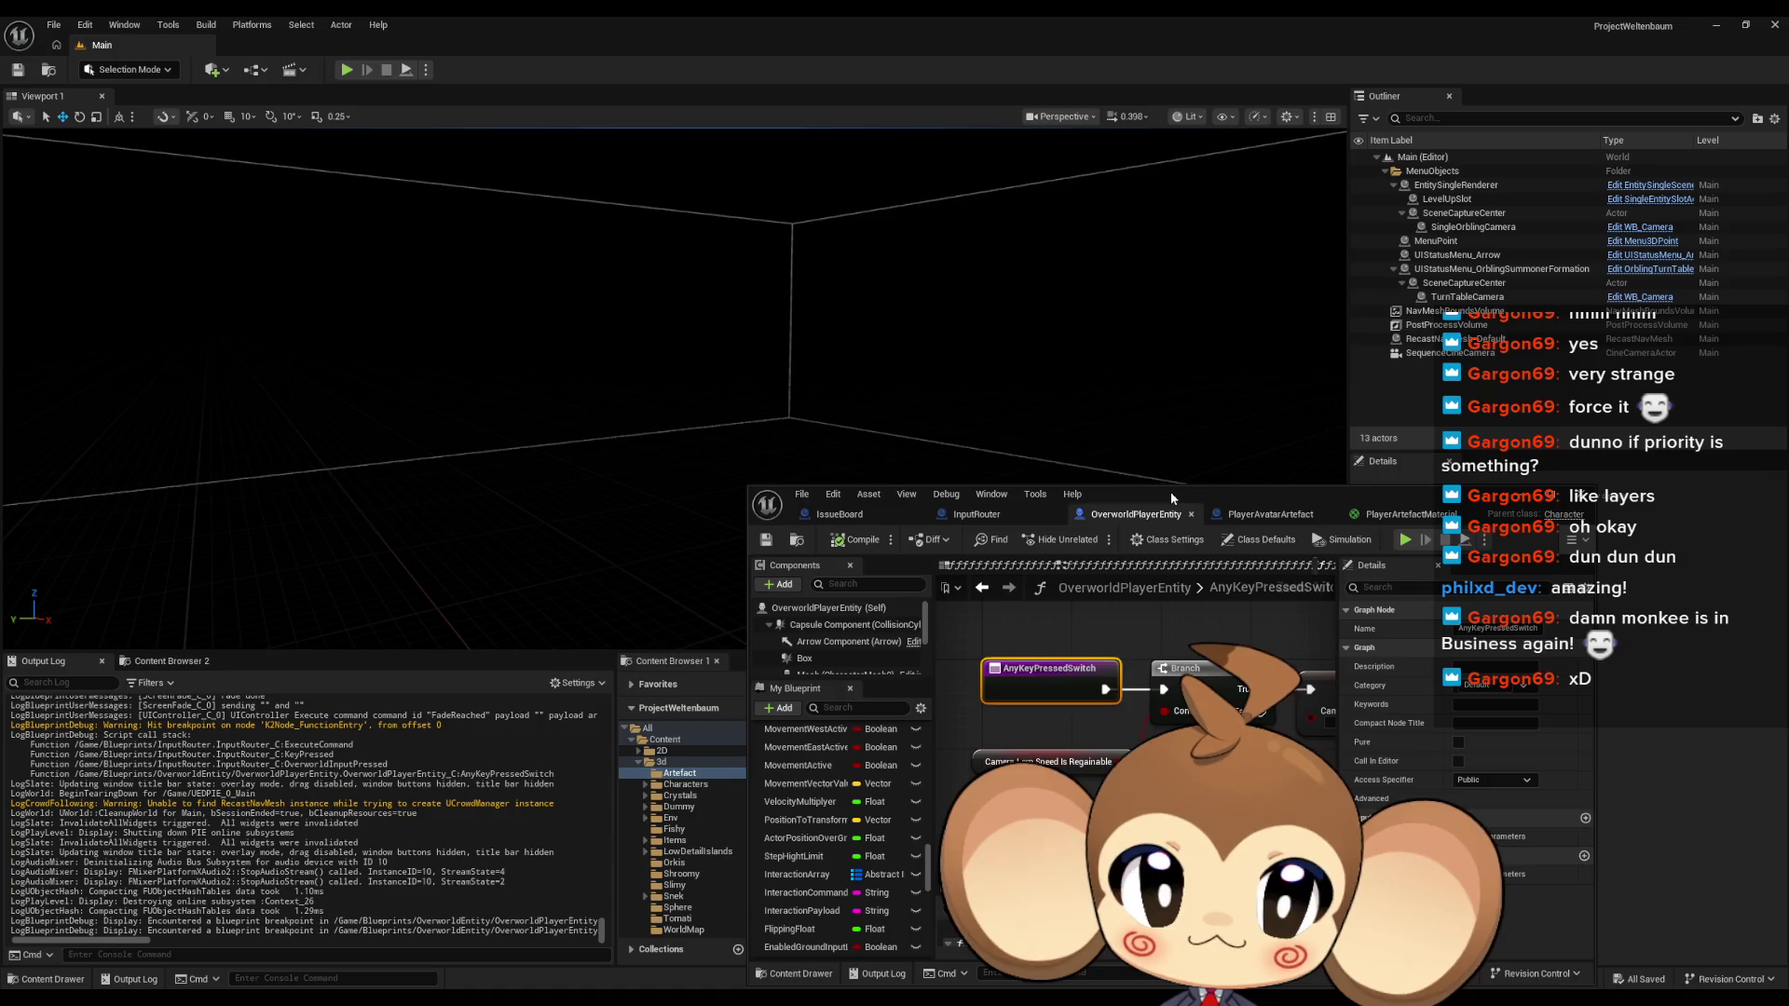
double_click(1170, 490)
Find all references to Camera Lerp Speed Is Regainable and check AnyInputReaction and RemoveInteraction
right_click(744, 505)
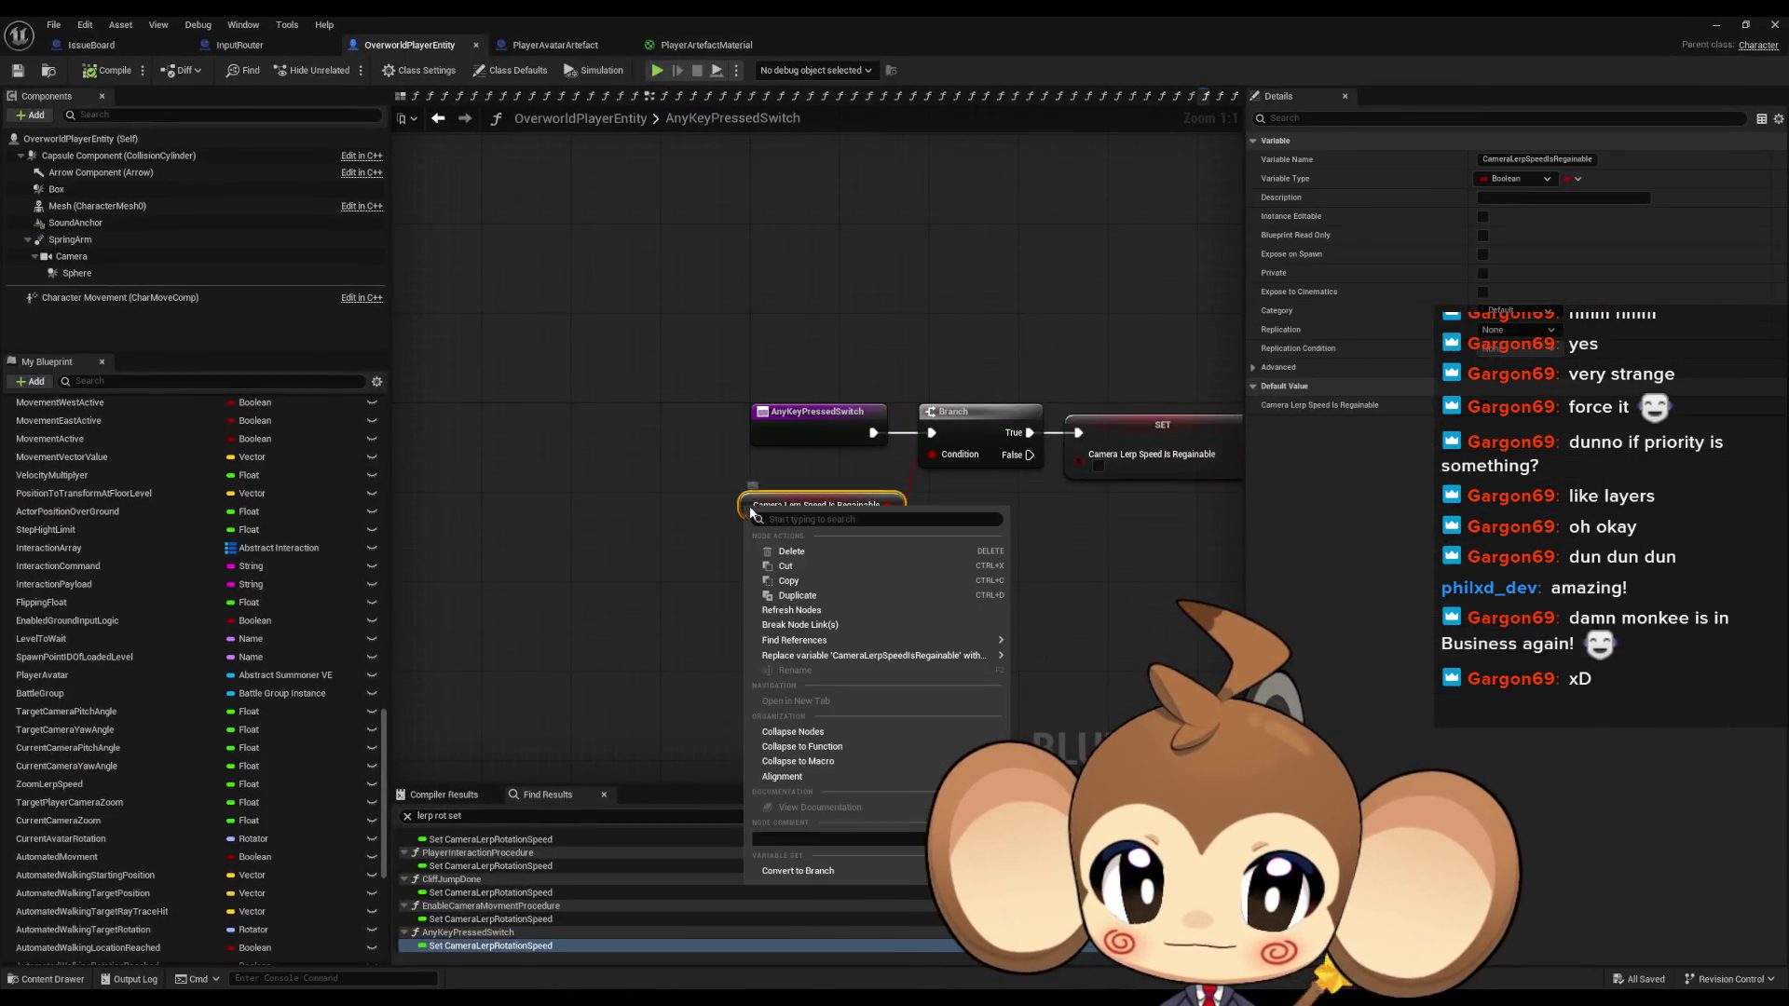
mouse_move(803, 641)
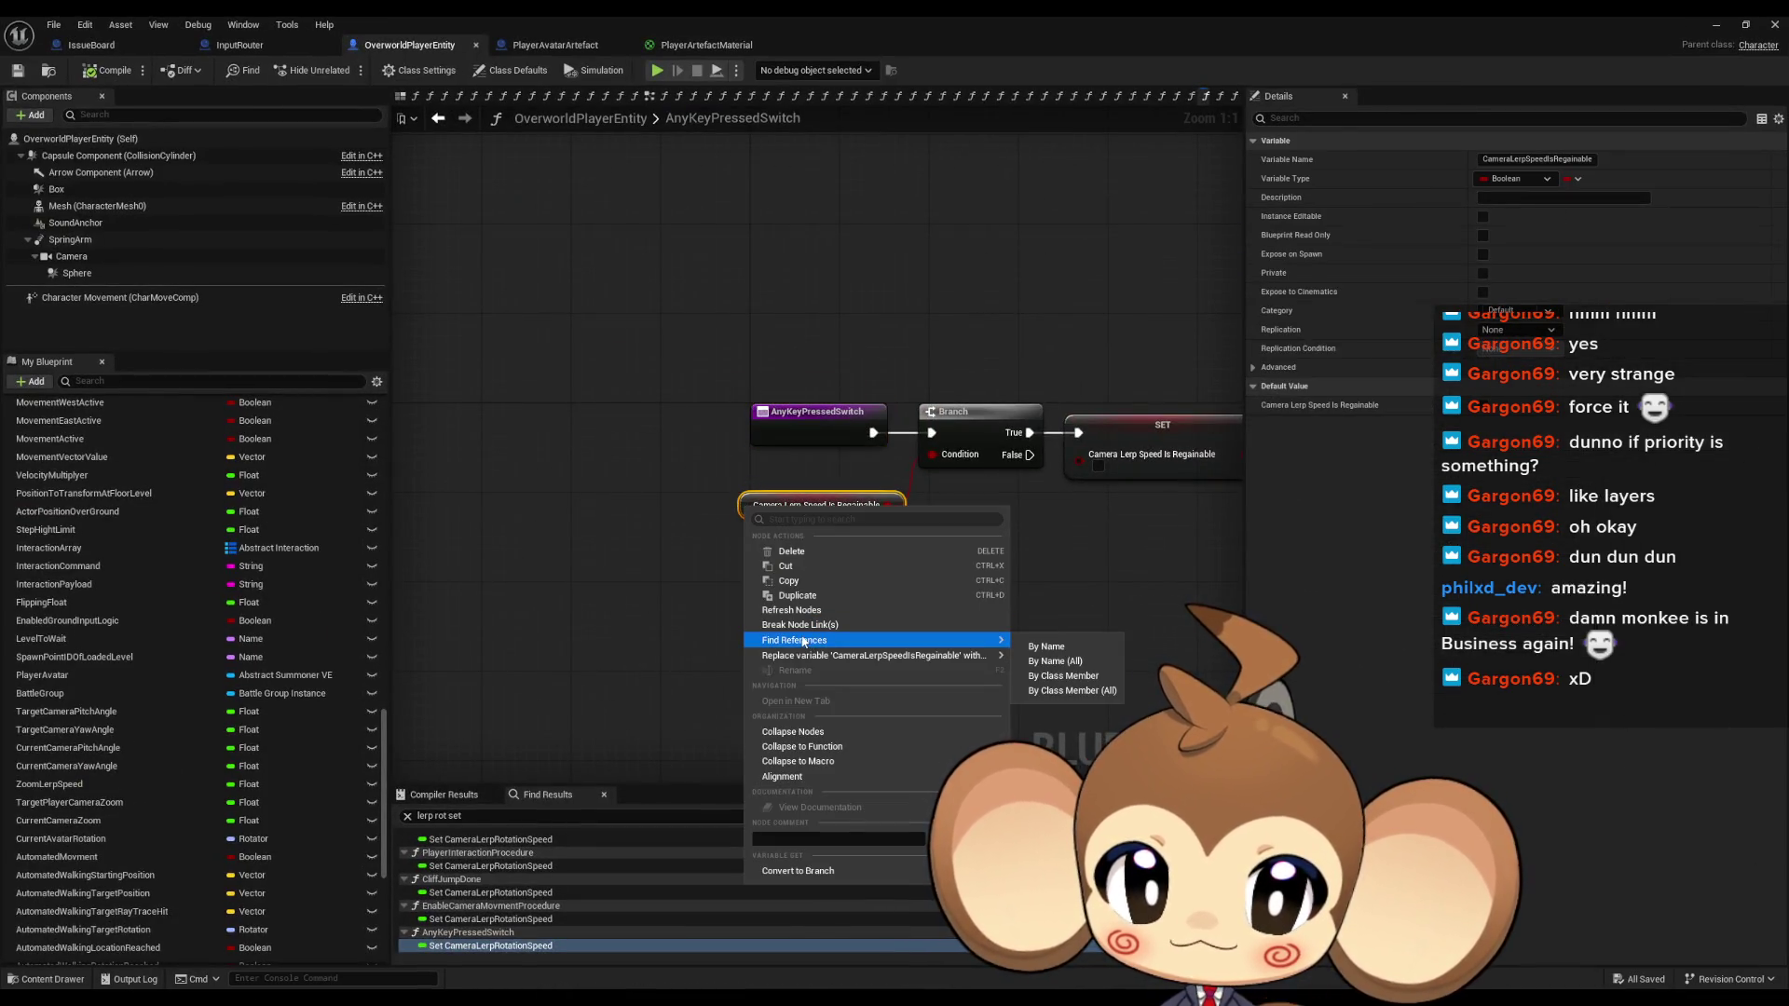
left_click(1071, 690)
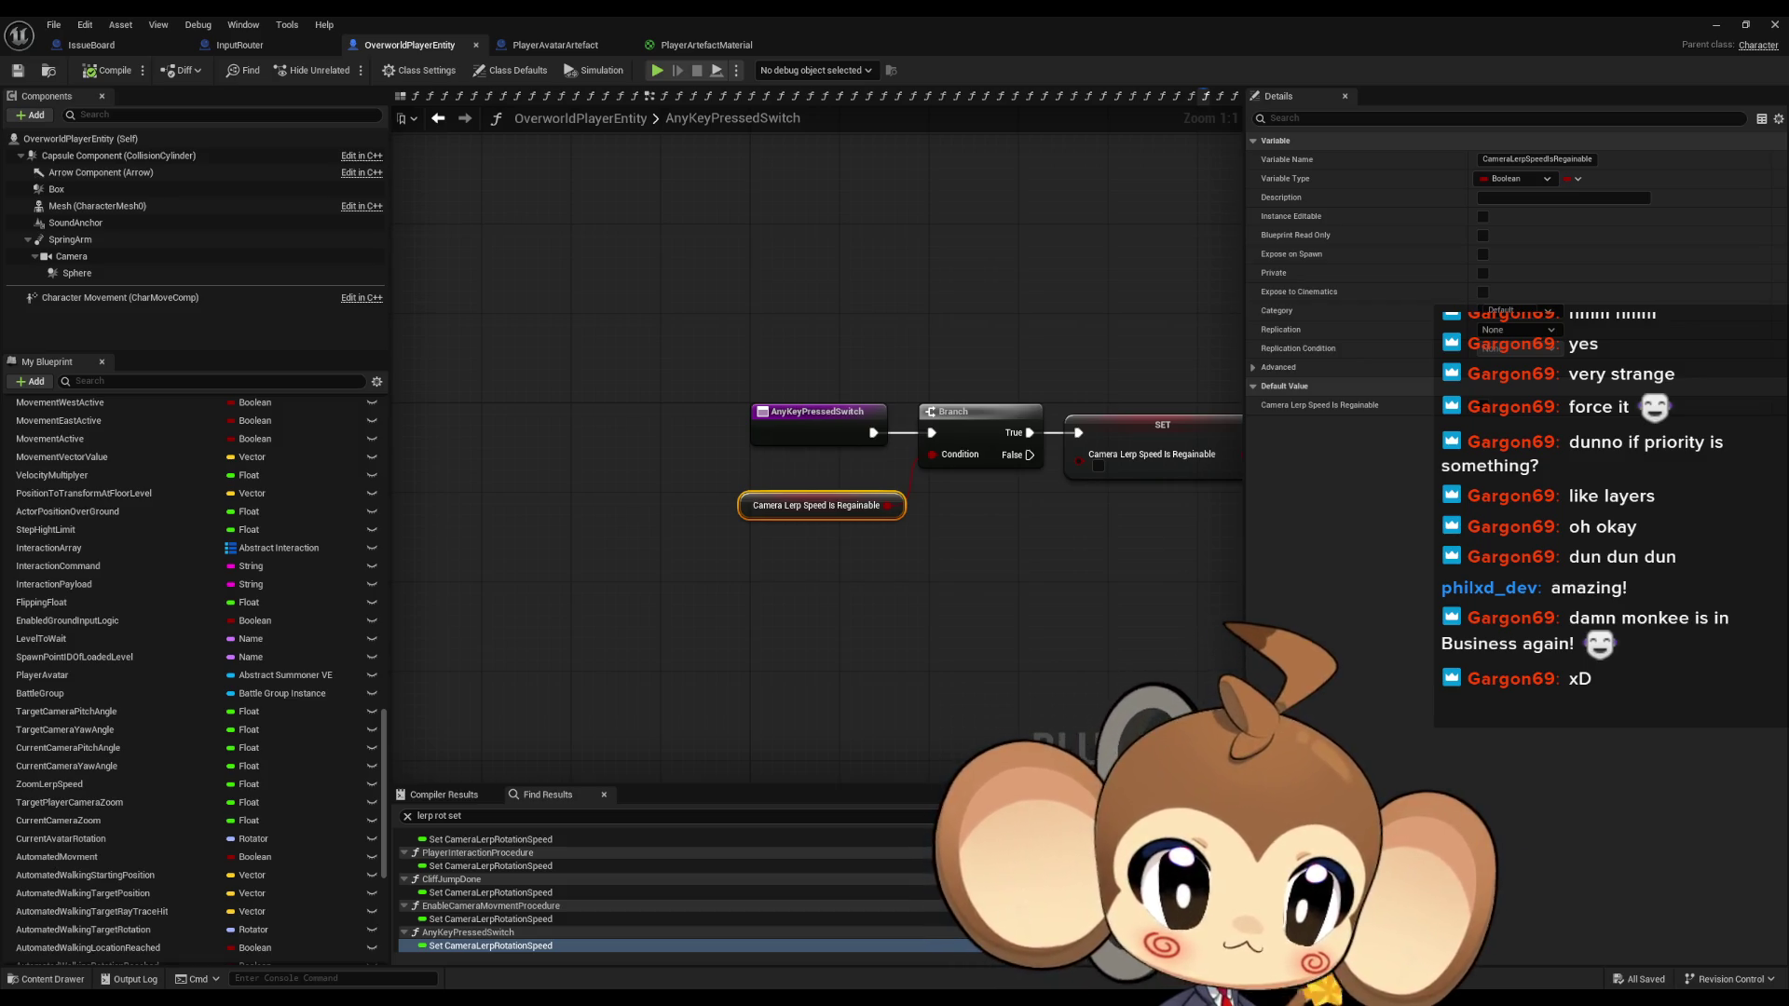
key("alt+Left")
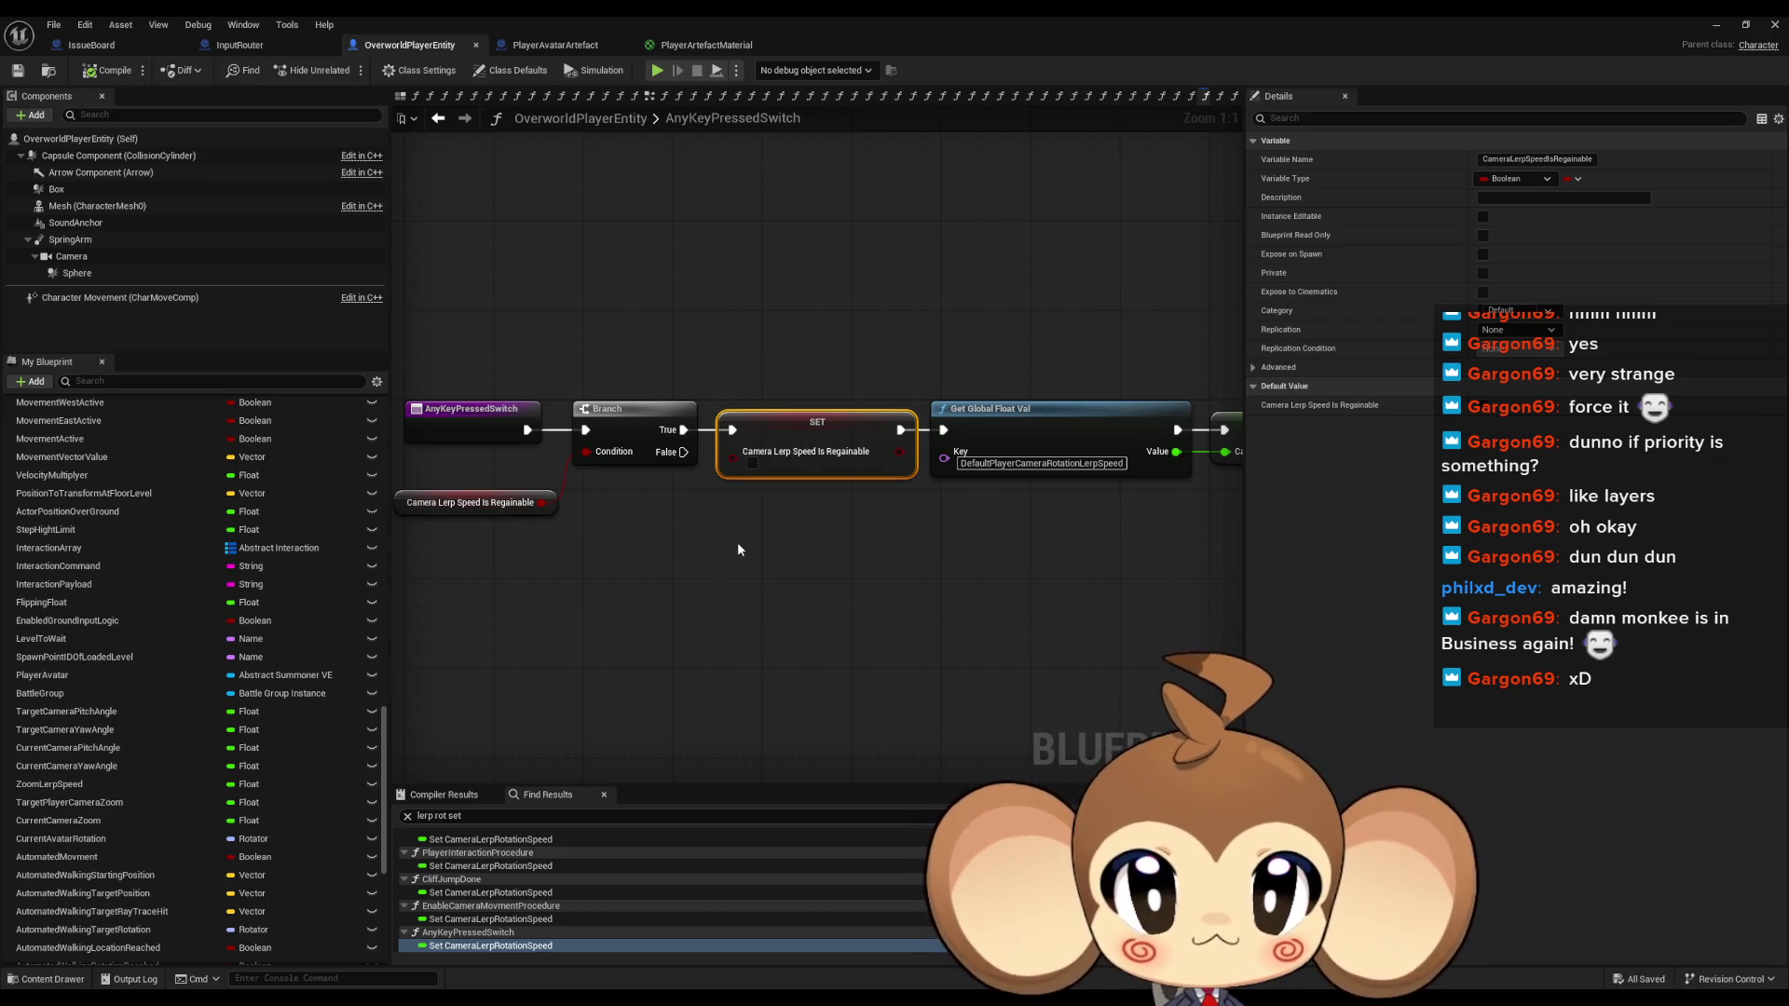
scroll(270, 653, "up", 3)
scroll(270, 657, "up", 2)
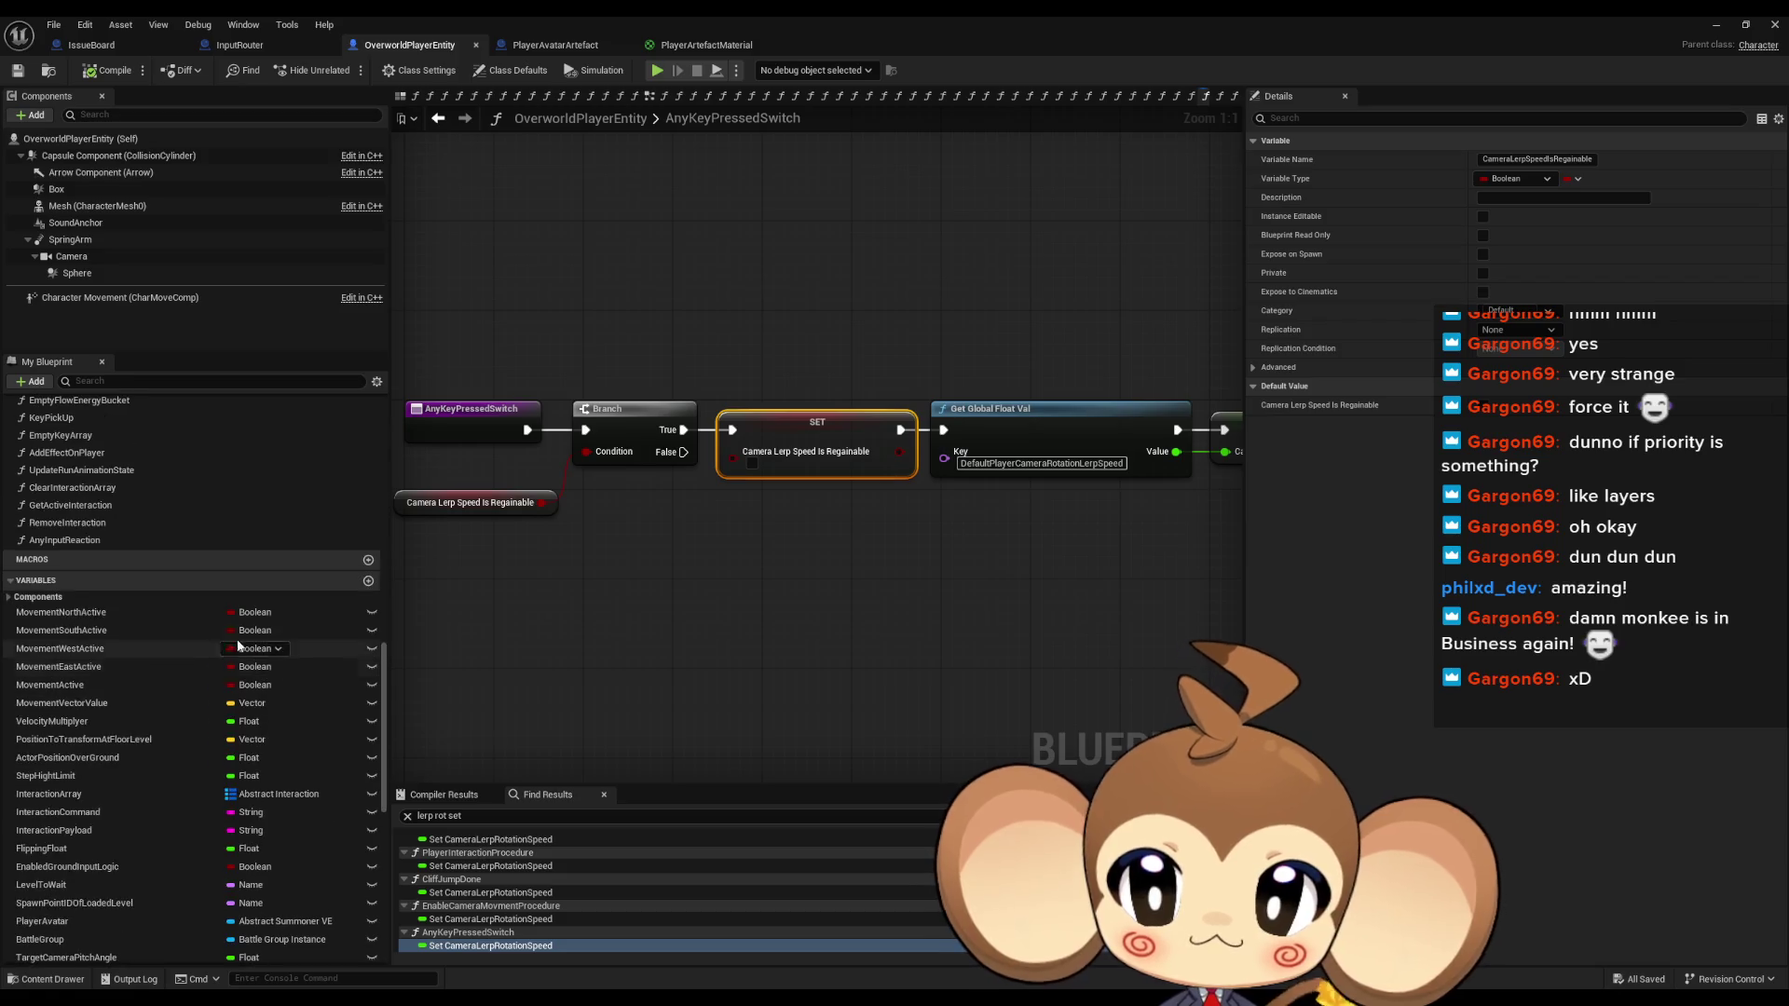
double_click(87, 544)
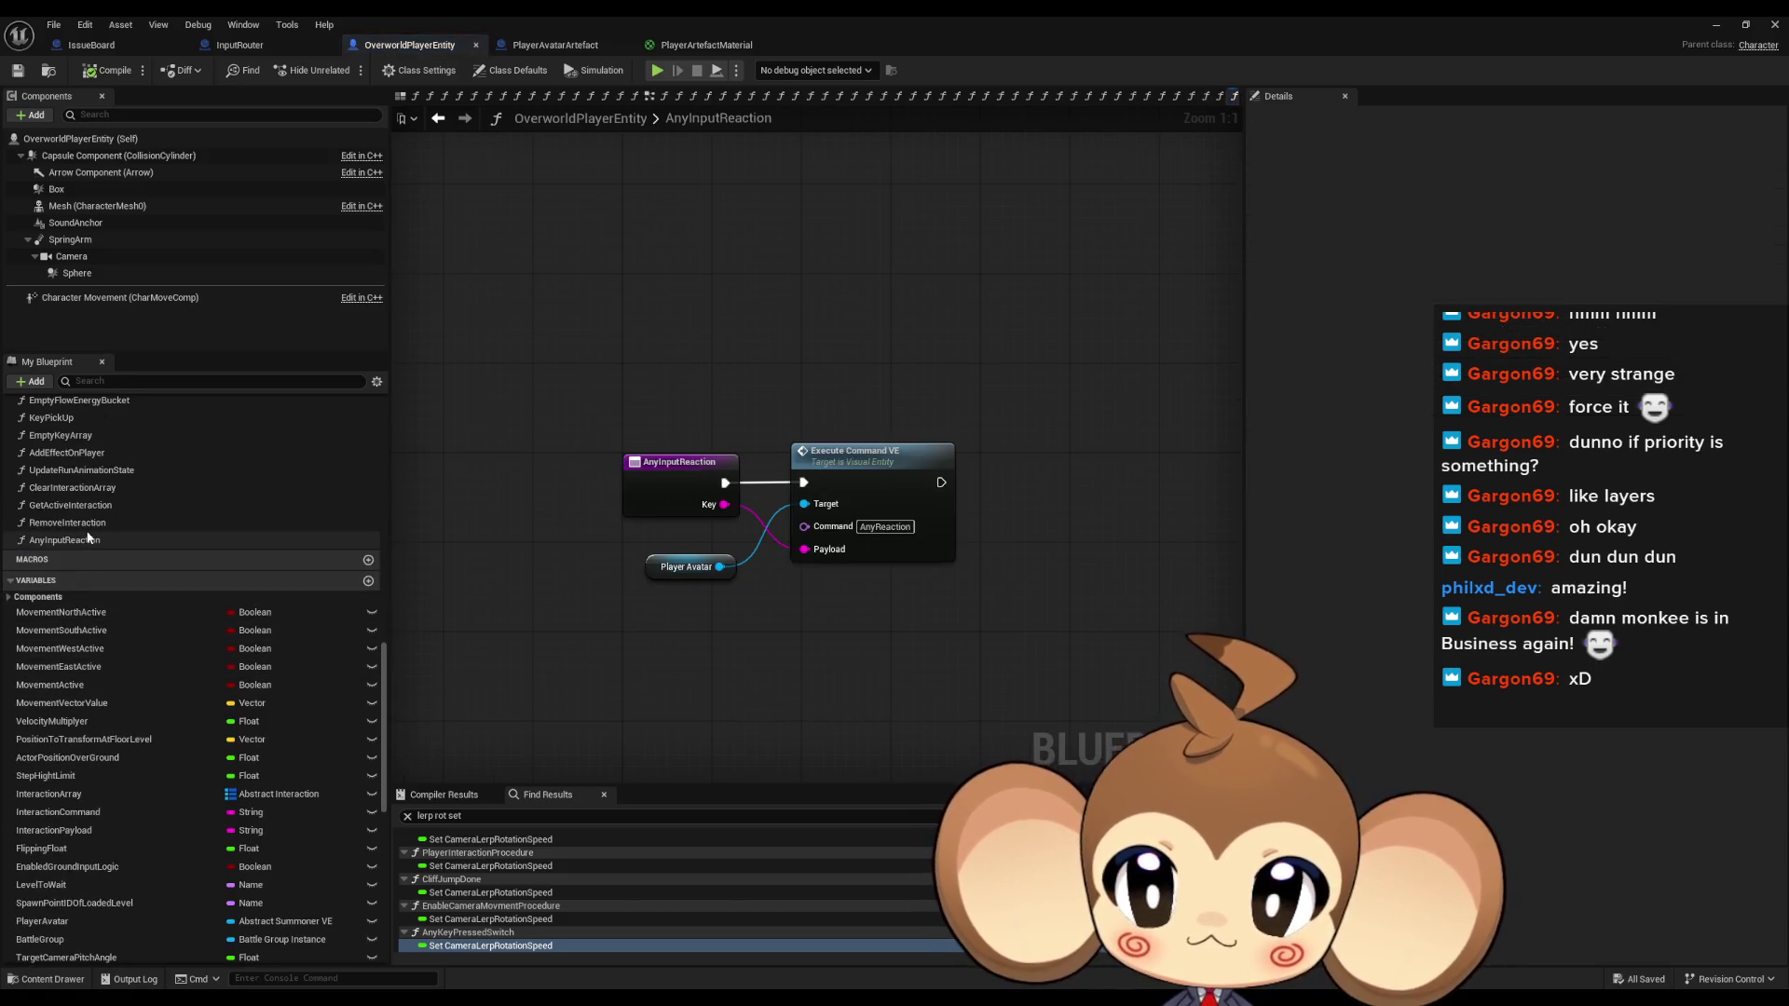
double_click(88, 524)
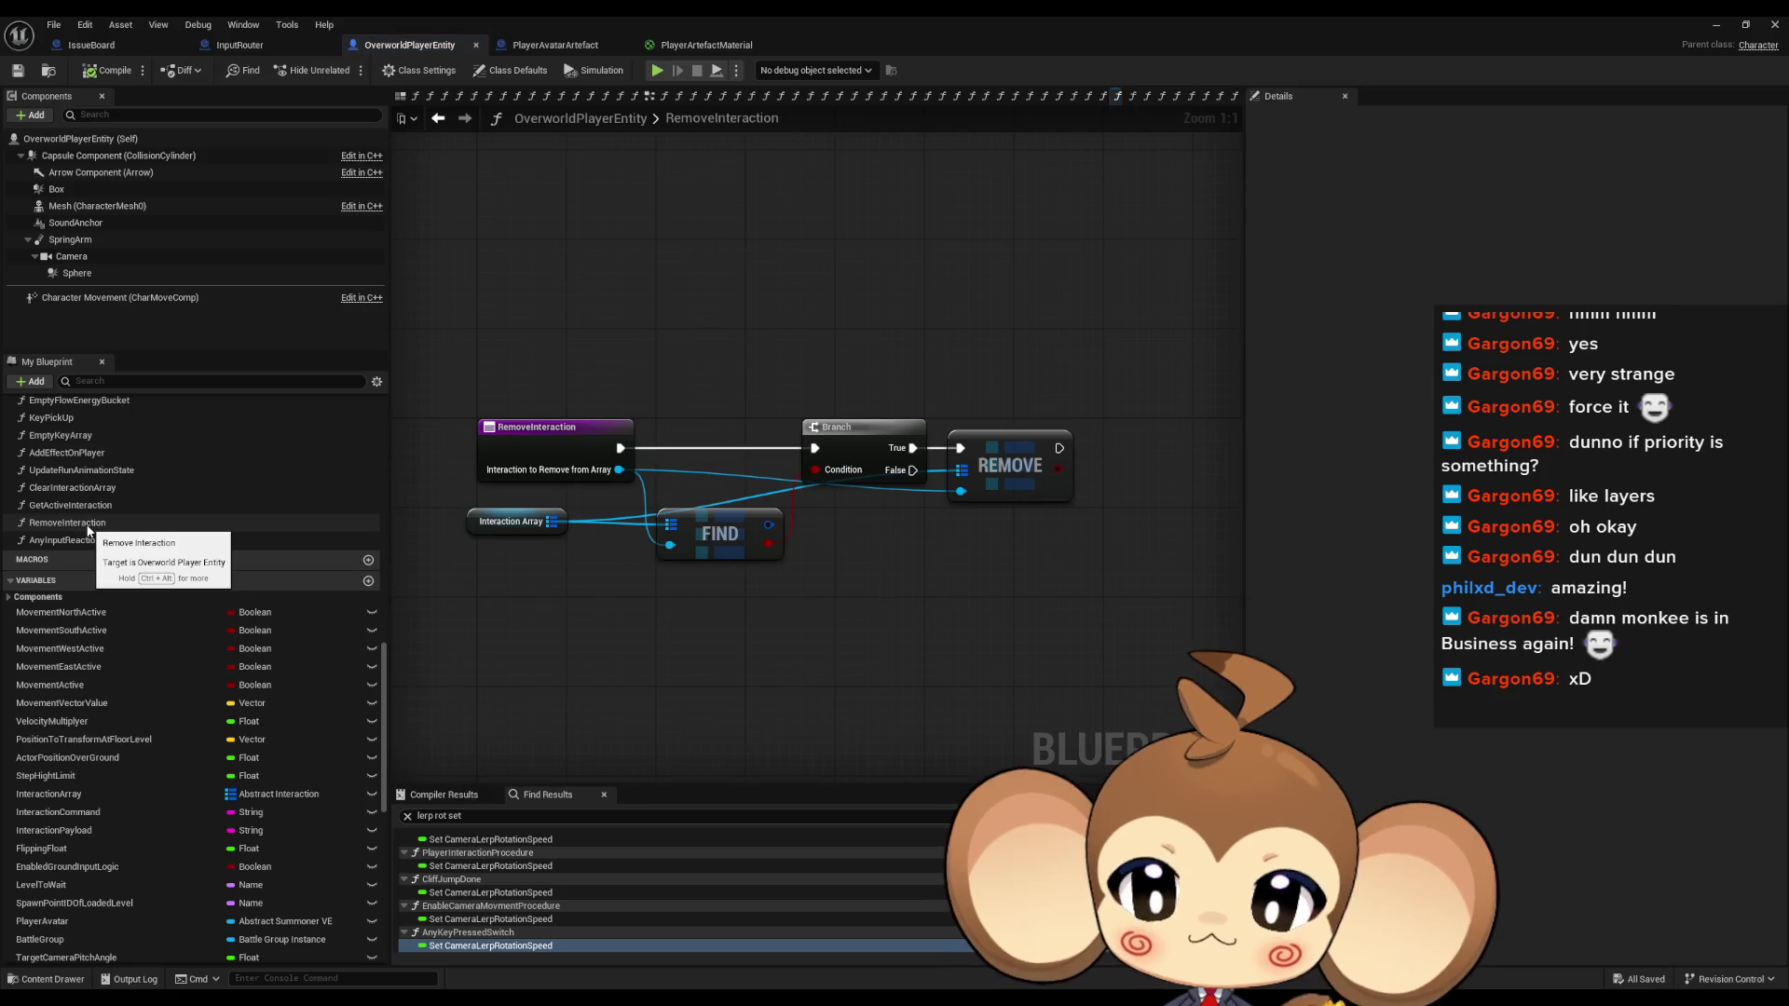
Find all references to CameraLerpRotationSpeed from its setter in AnyKeyPressedSwitch
double_click(463, 948)
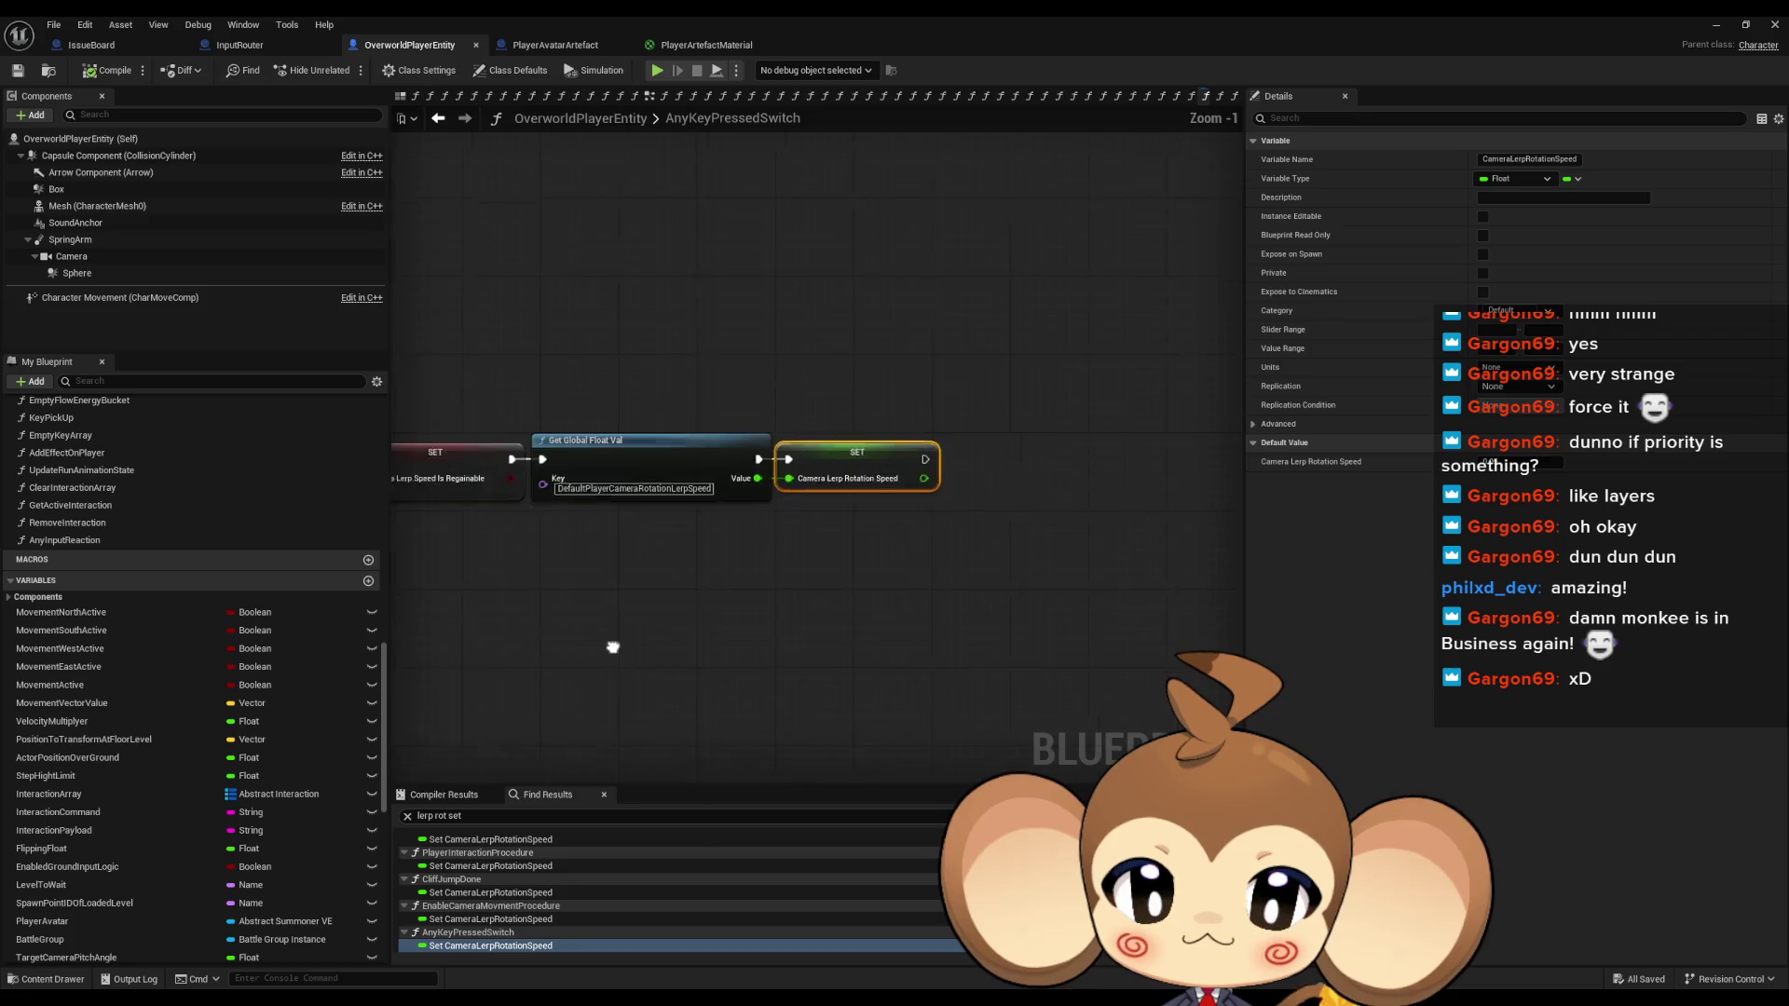
right_click(969, 457)
mouse_move(1072, 585)
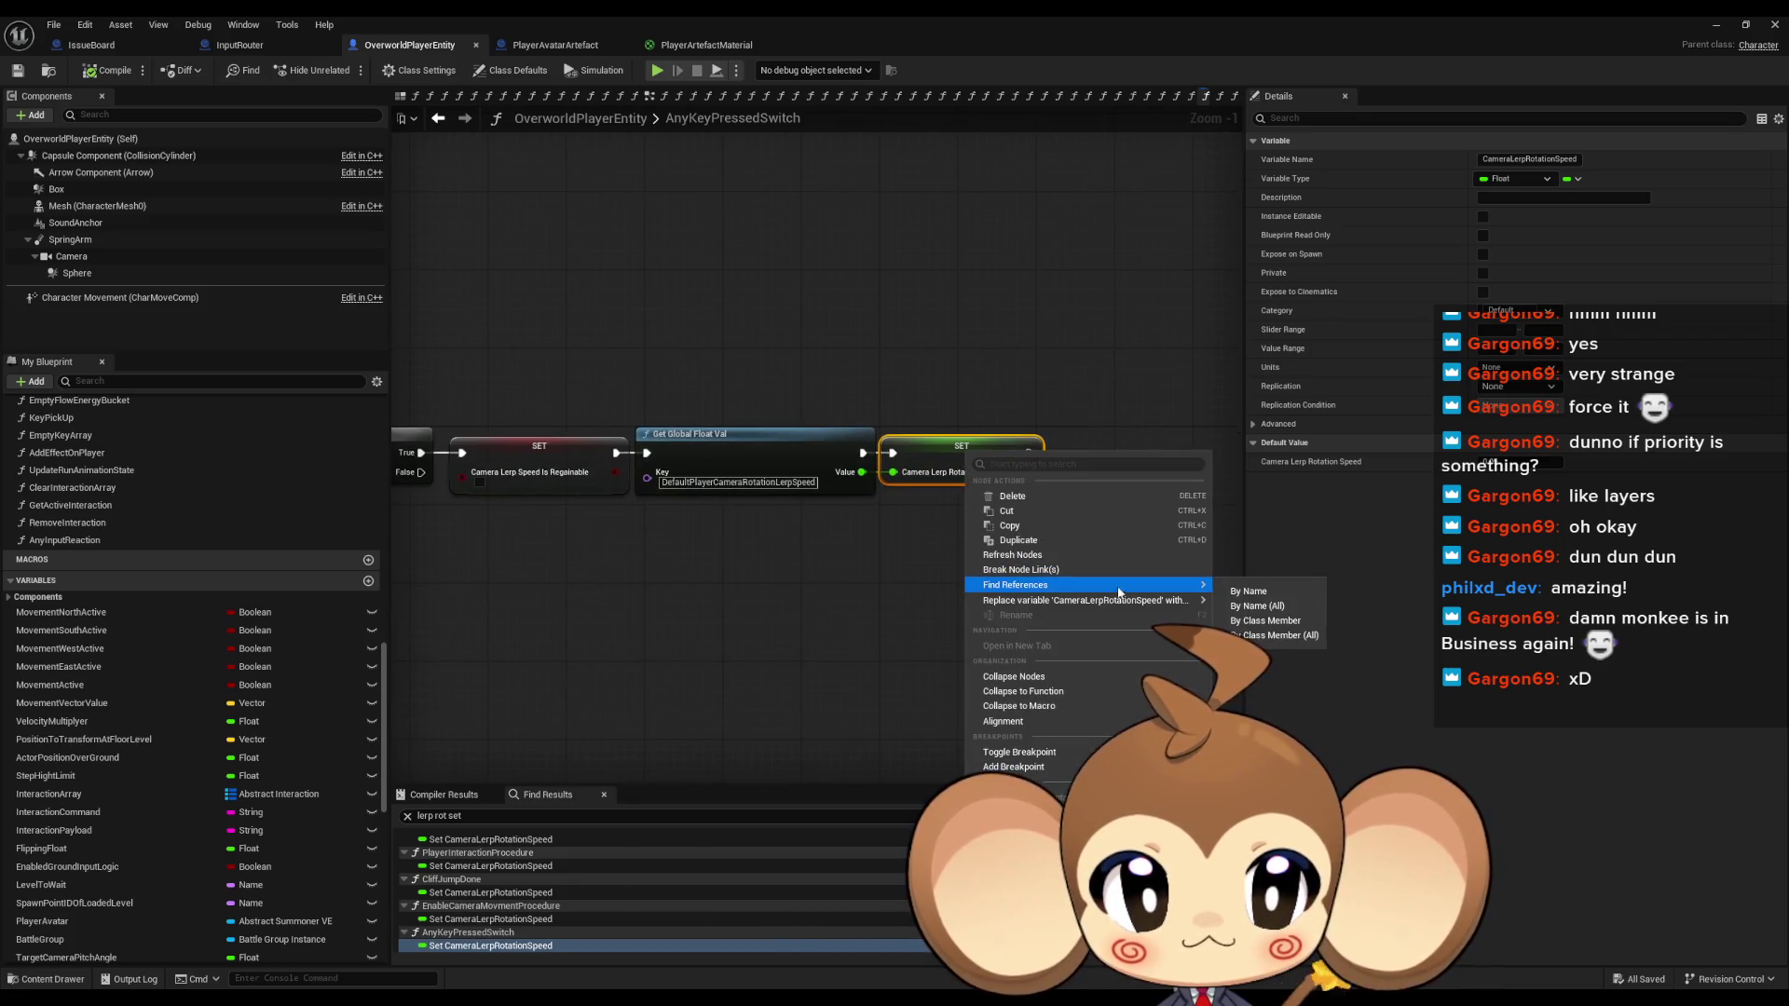
left_click(1259, 636)
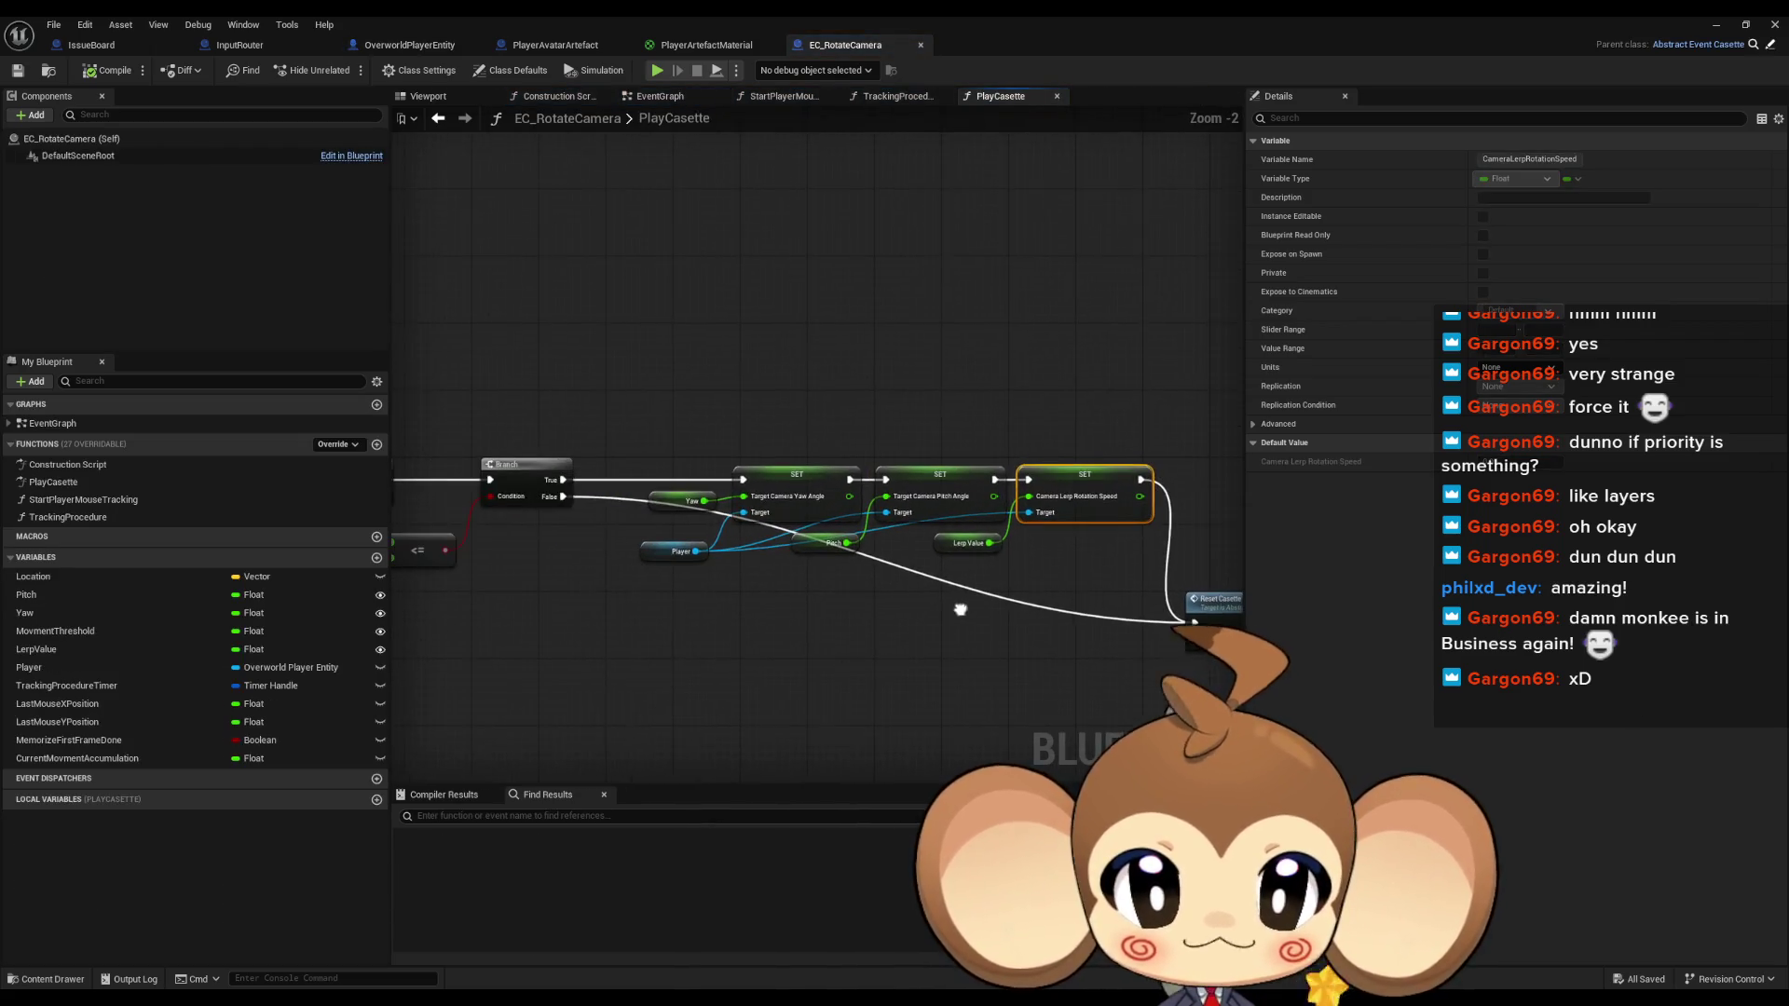
Add a SET Camera Lerp Speed Is Regainable node on the Player, ticked true, beside Reset Casette
left_click_drag(696, 551, 731, 596)
type("set camera lerp speed")
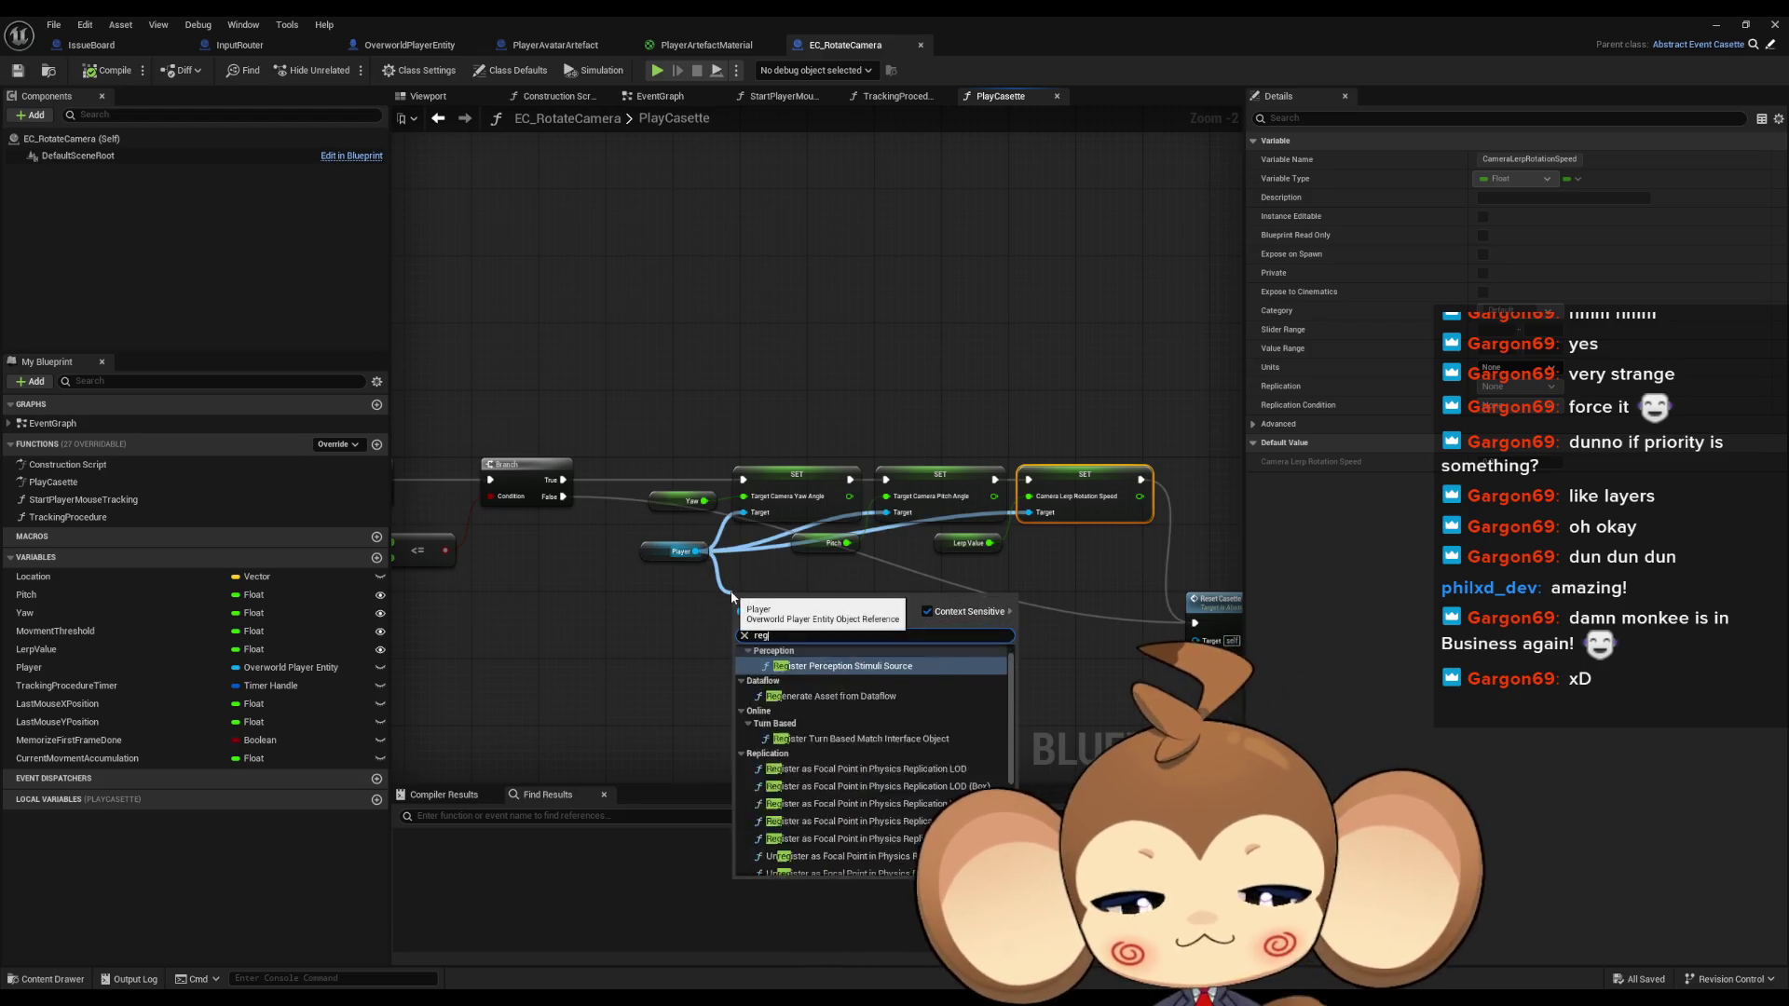
key("Return")
left_click(757, 631)
mouse_move(784, 607)
left_mouse_down()
mouse_move(1180, 540)
mouse_move(916, 518)
left_mouse_up()
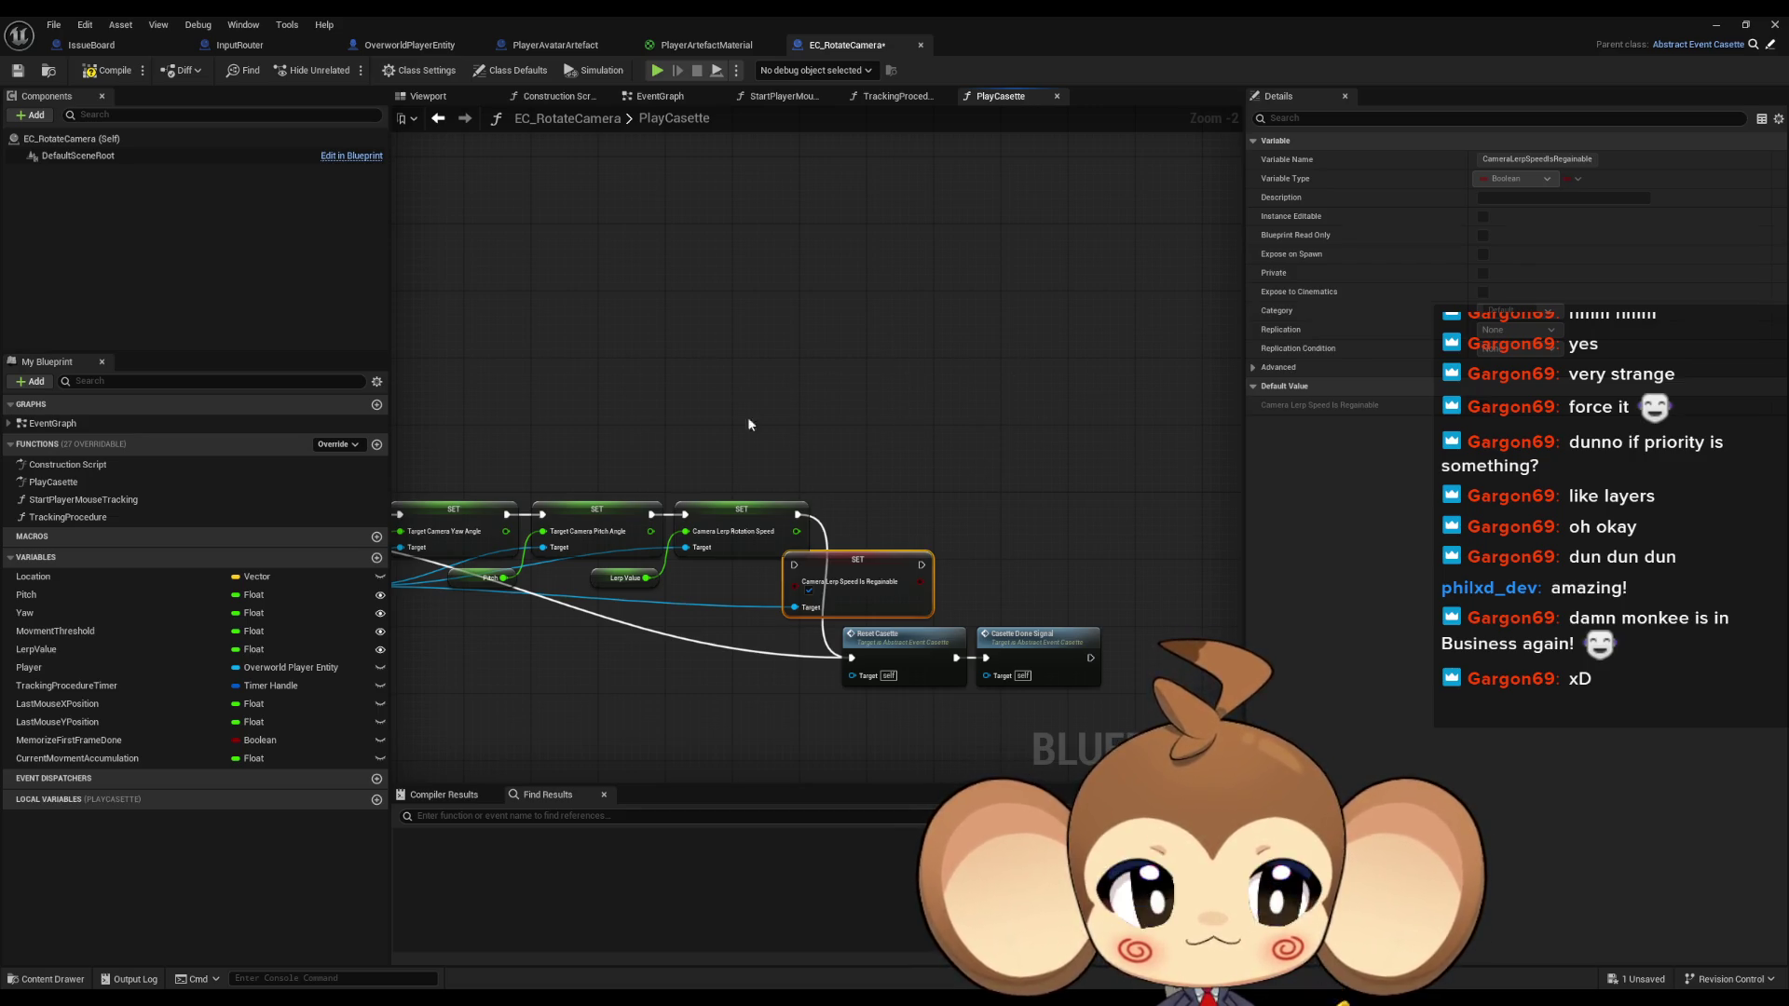
Wire the new setter into Reset Casette and start a Play session to test it
scroll(708, 447, "up", 2)
left_click_drag(990, 496, 836, 692)
mouse_move(761, 503)
left_mouse_down()
mouse_move(881, 500)
mouse_move(871, 489)
left_mouse_up()
left_click(913, 428)
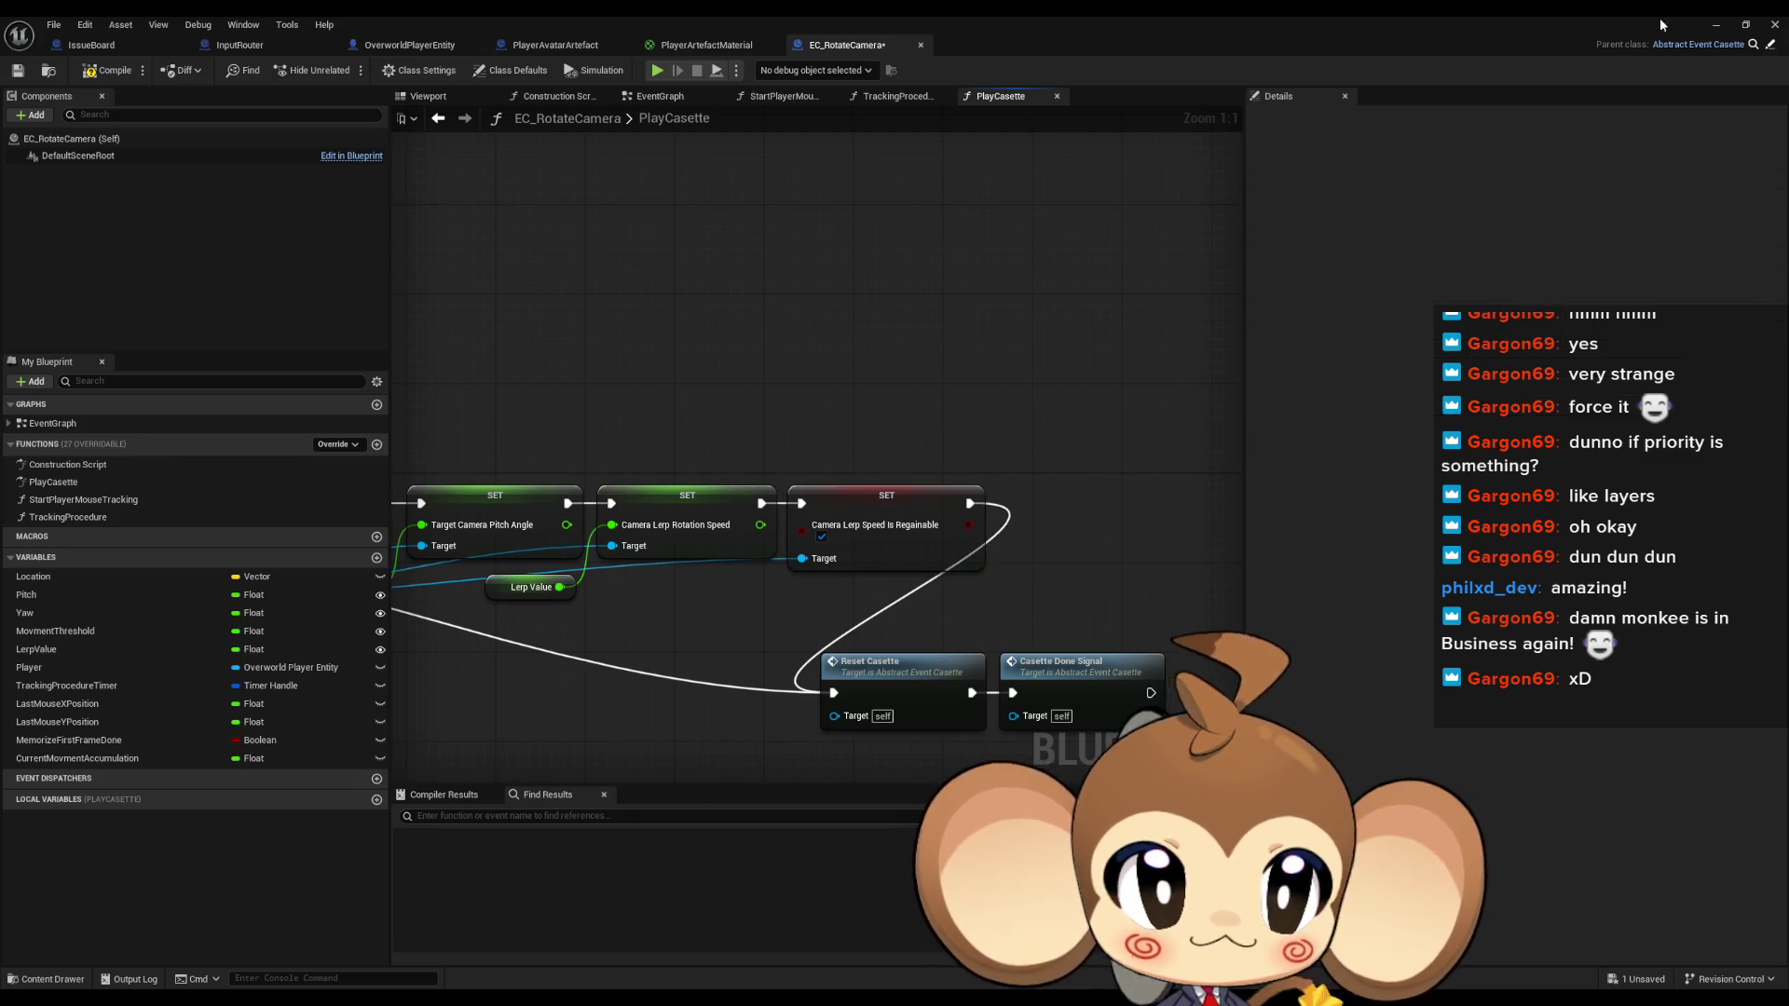
left_click(1712, 25)
left_click(346, 70)
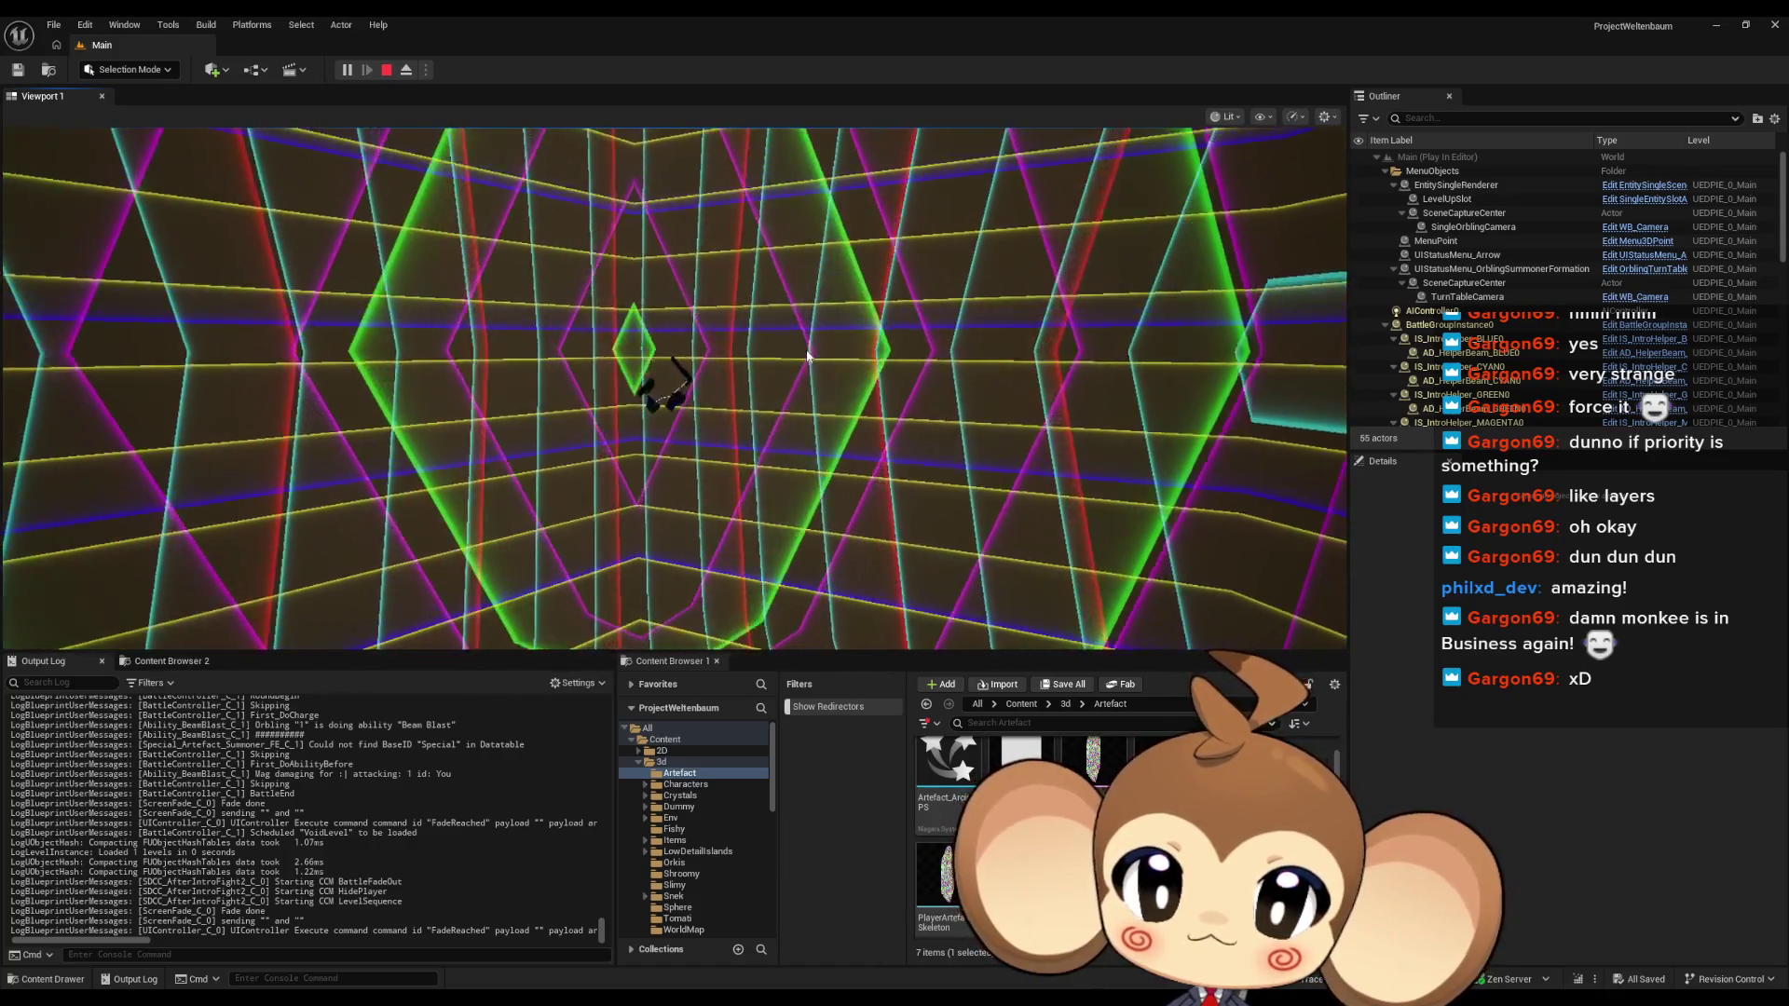
key("Escape")
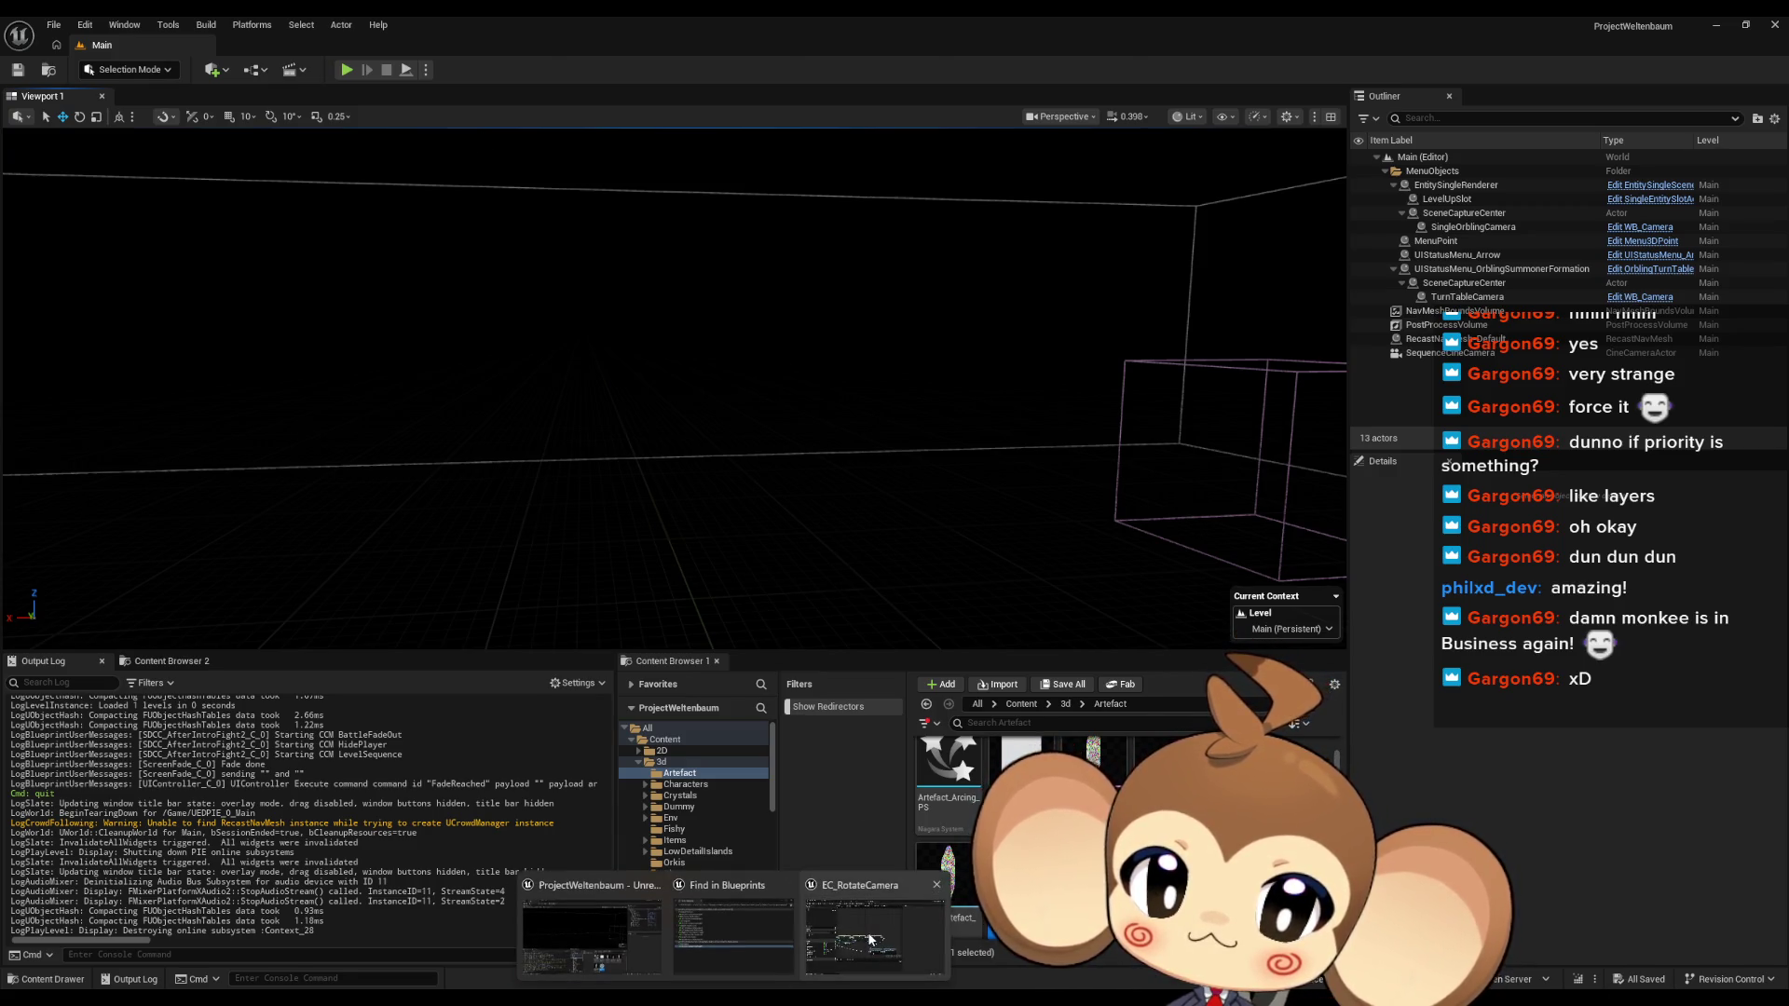
Review EC_RotateCamera's node chain, then bring the IssueBoard notes into view
left_click(736, 922)
scroll(807, 598, "down", 5)
scroll(587, 547, "up", 2)
left_click_drag(790, 528, 930, 513)
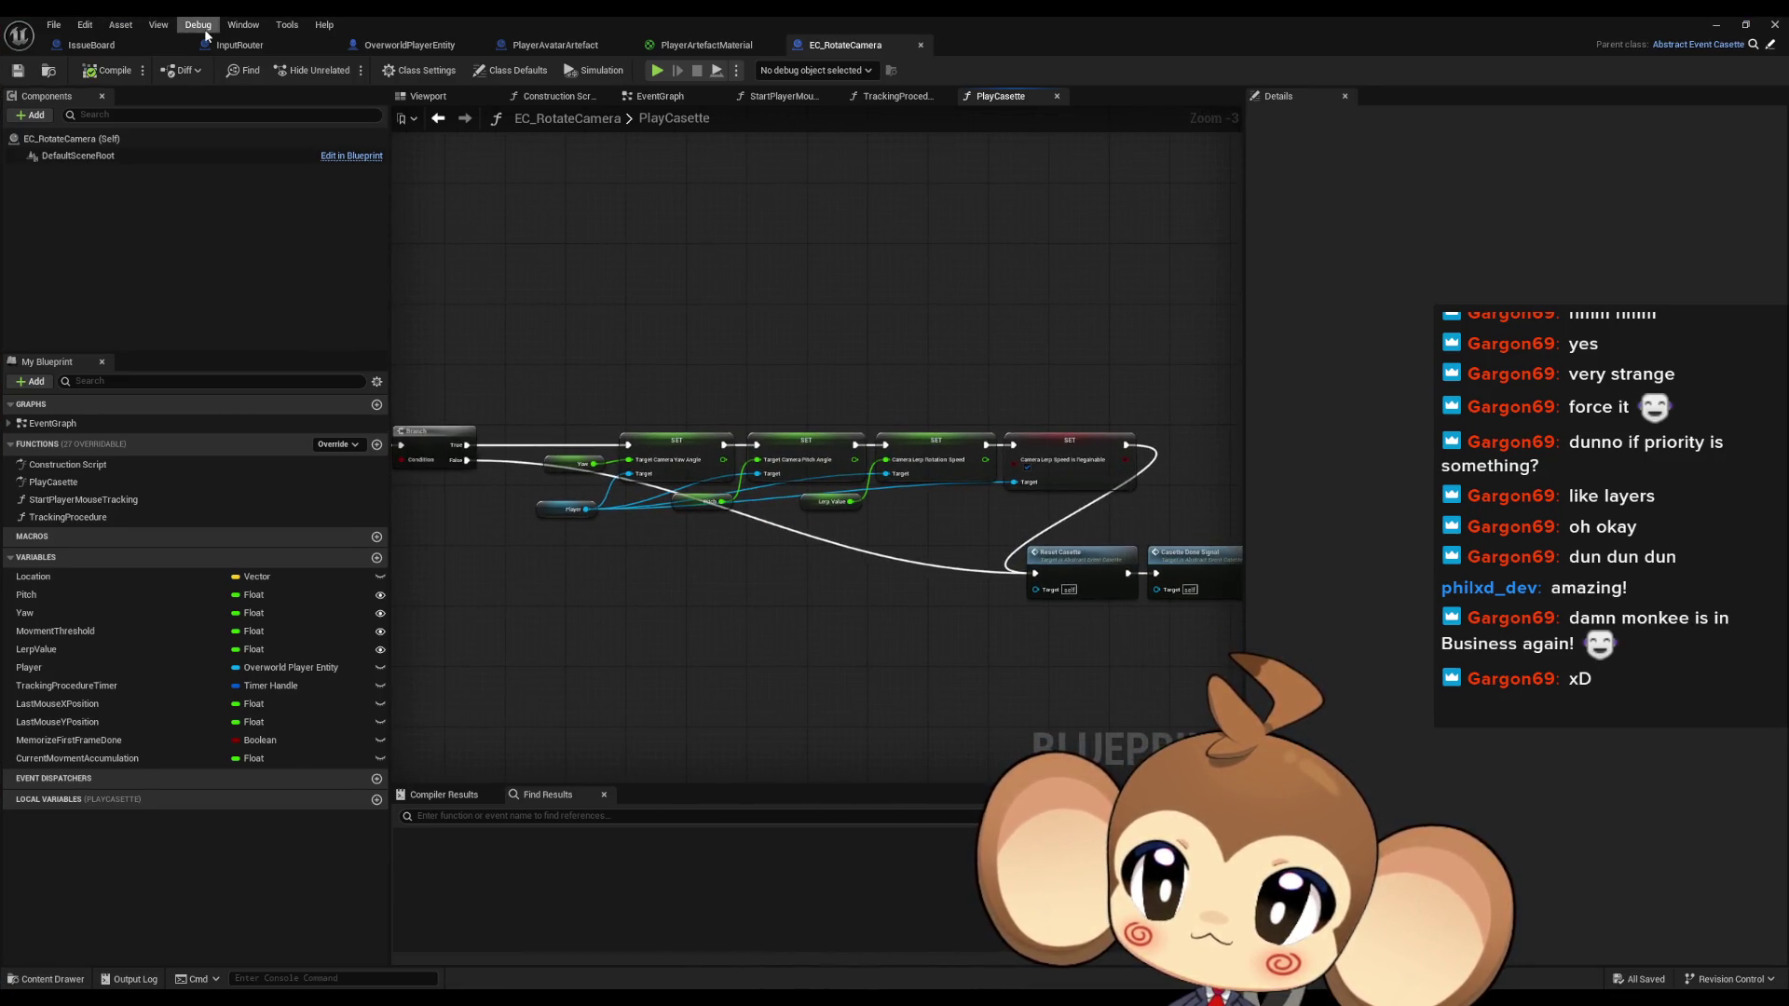
left_click(91, 45)
scroll(930, 412, "down", 2)
scroll(775, 596, "up", 3)
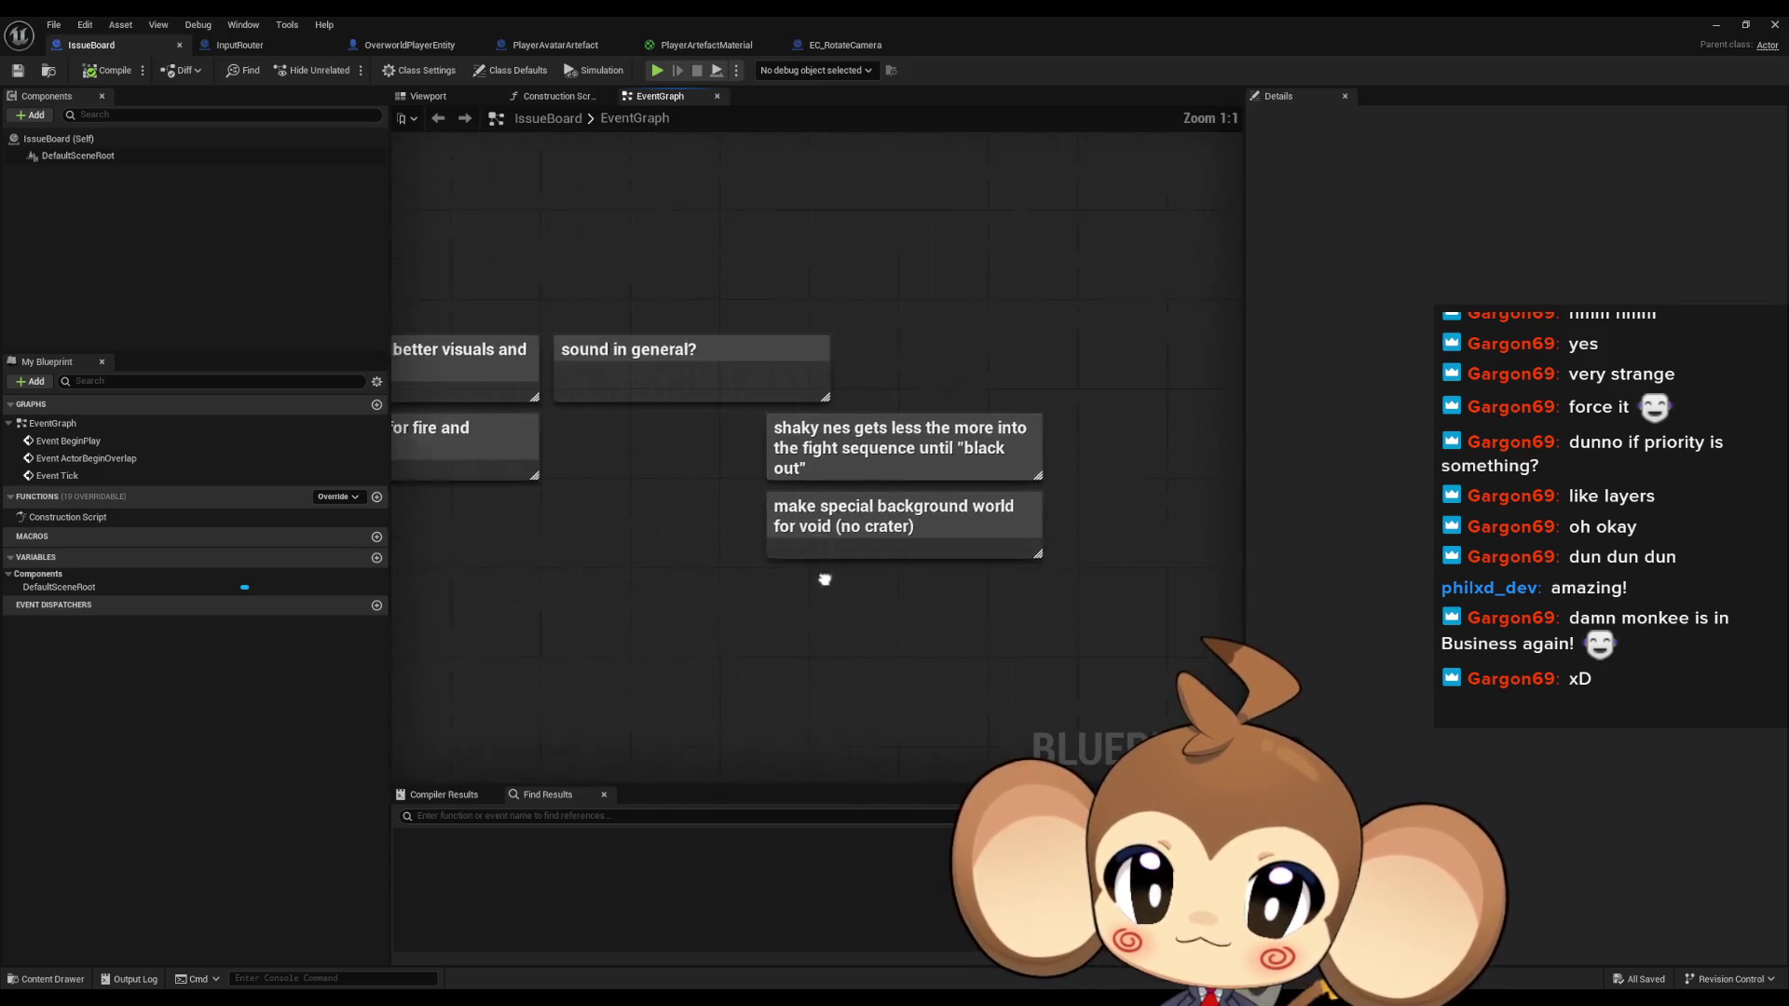
left_click_drag(619, 604, 743, 589)
Add an IssueBoard comment noting the crash when the camera is inside an explosion
type("c")
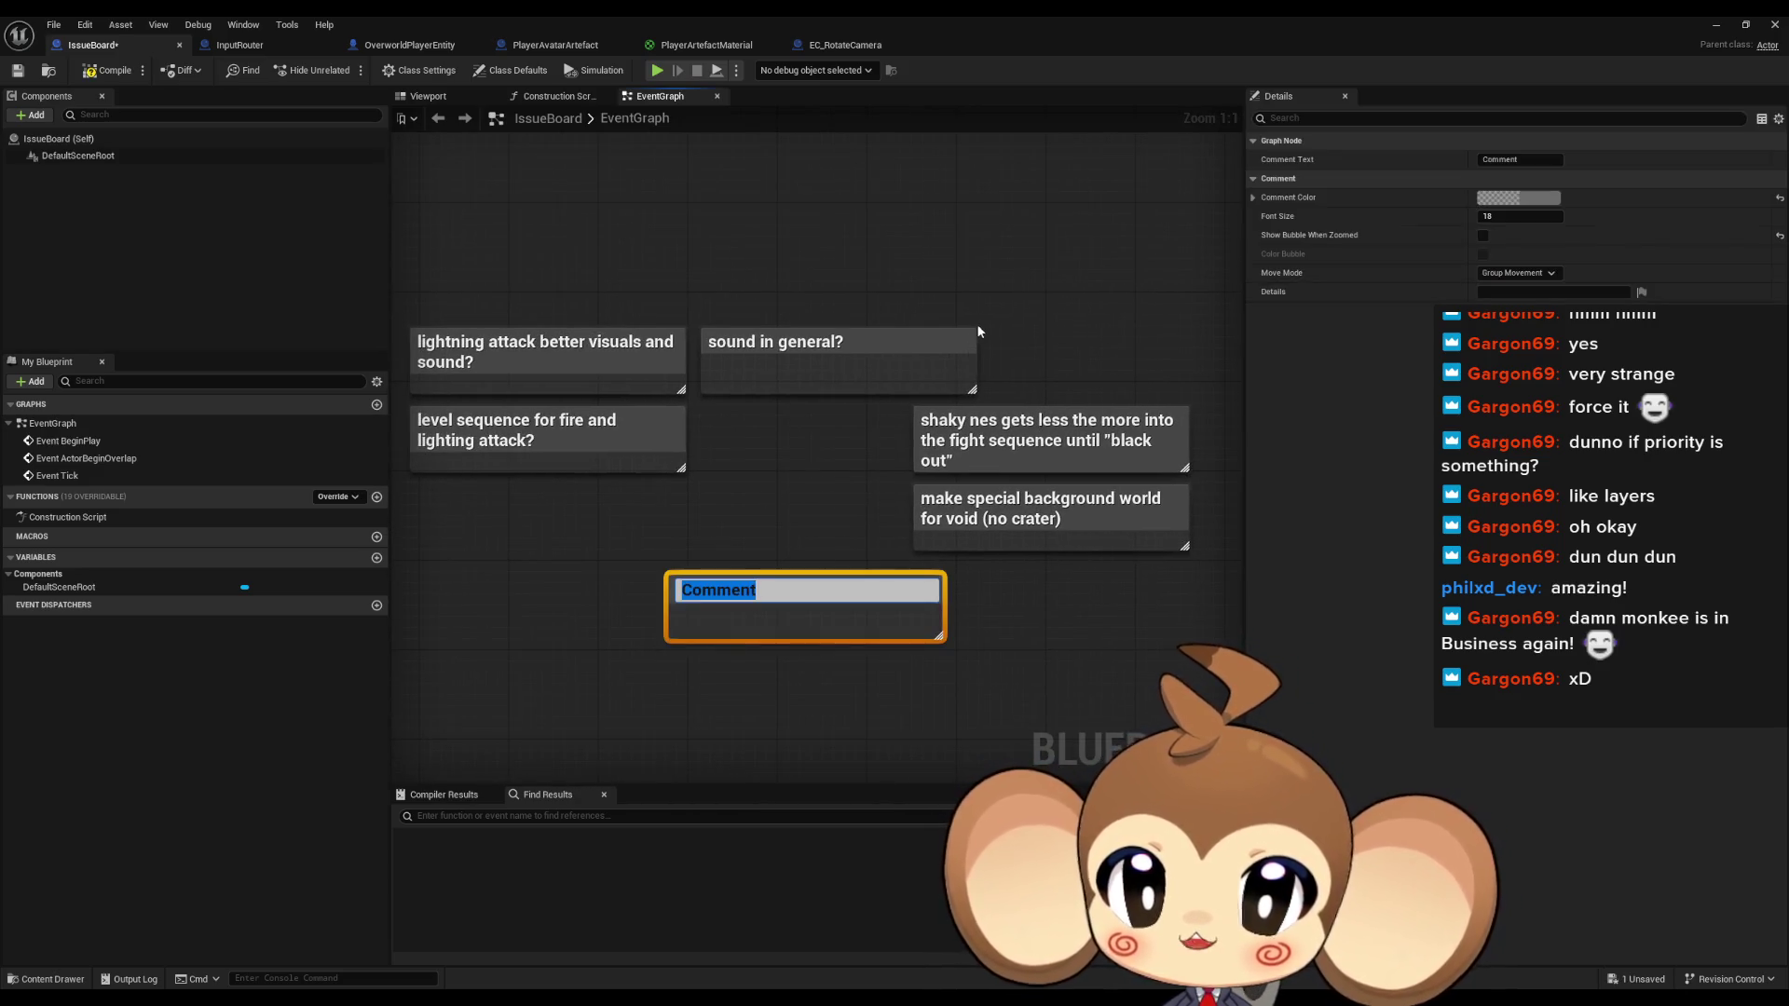
type("when in e")
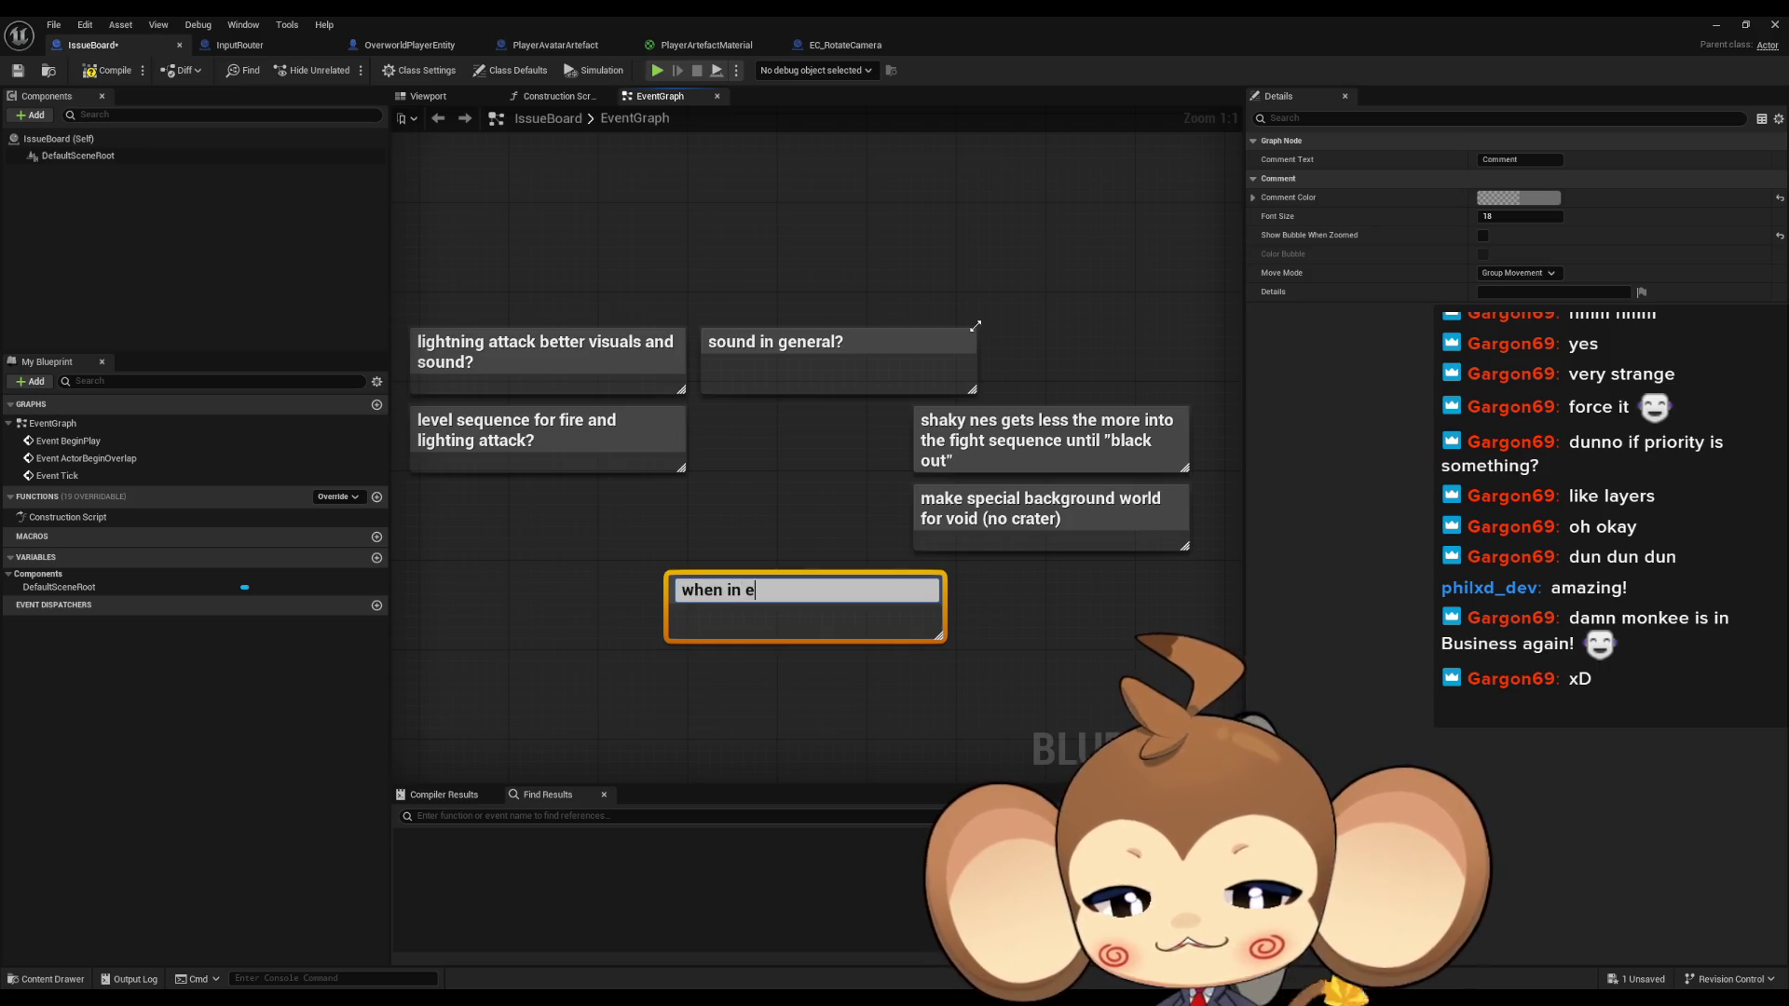
type("xplosion,")
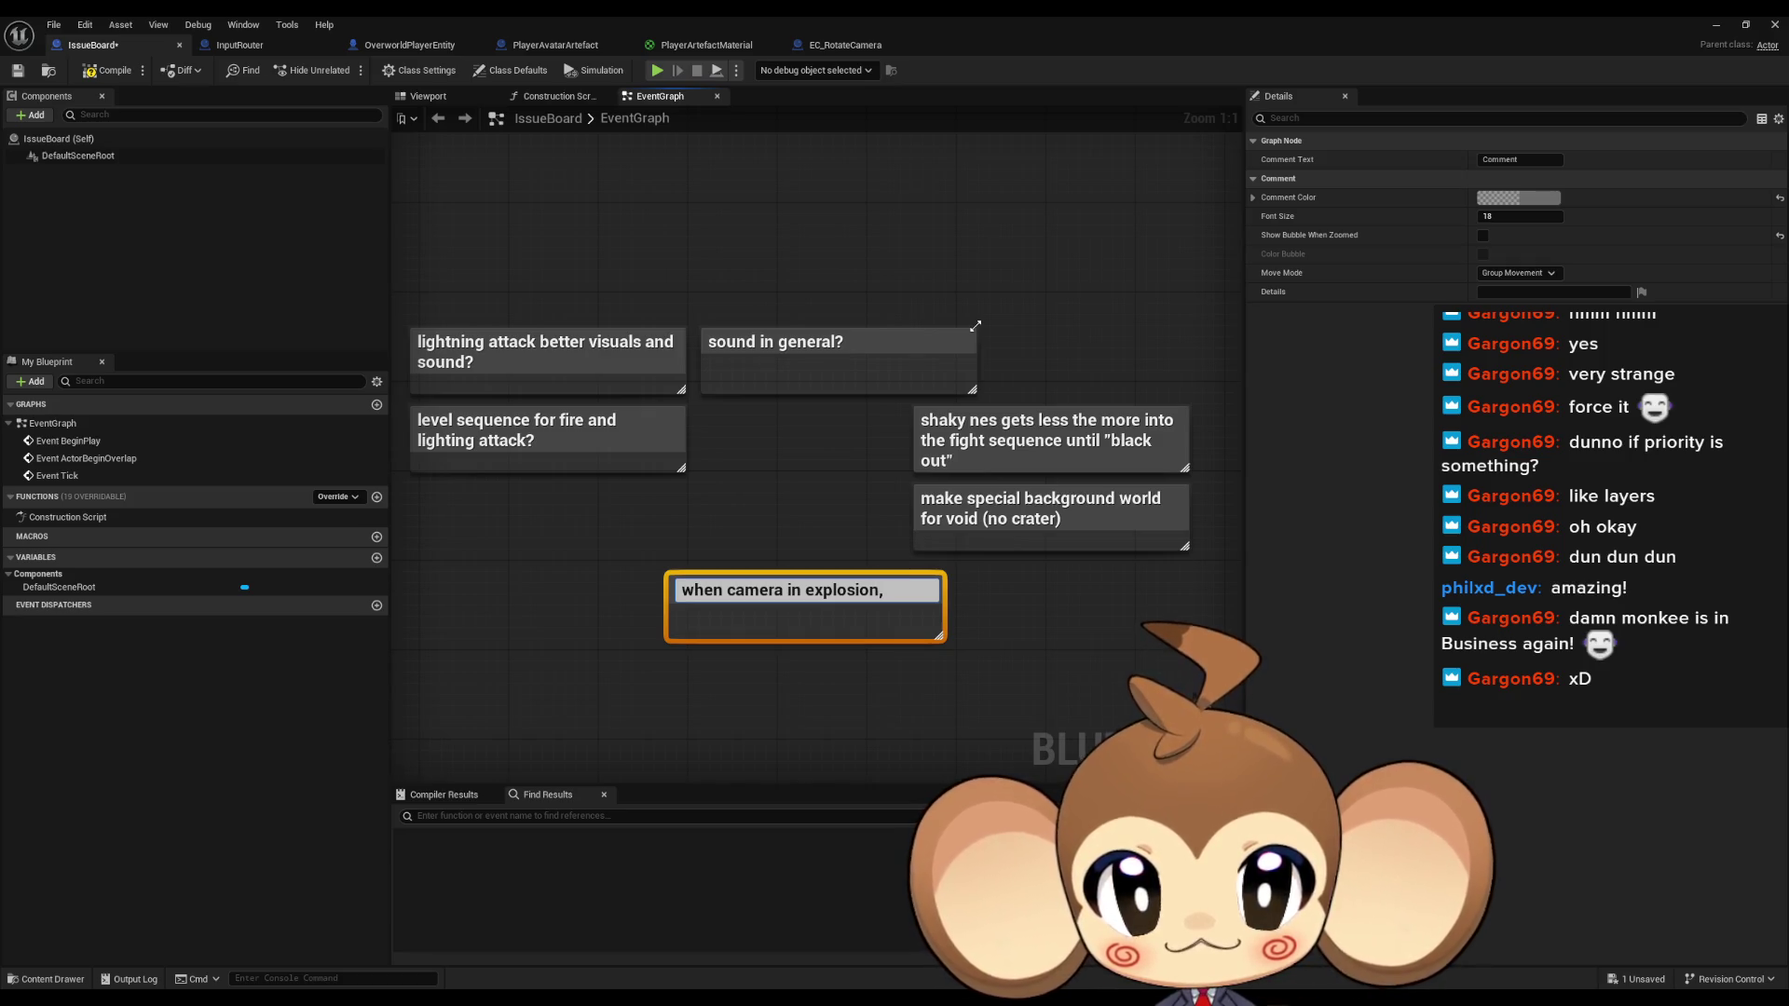
type(" game doesnt crash imidiatly")
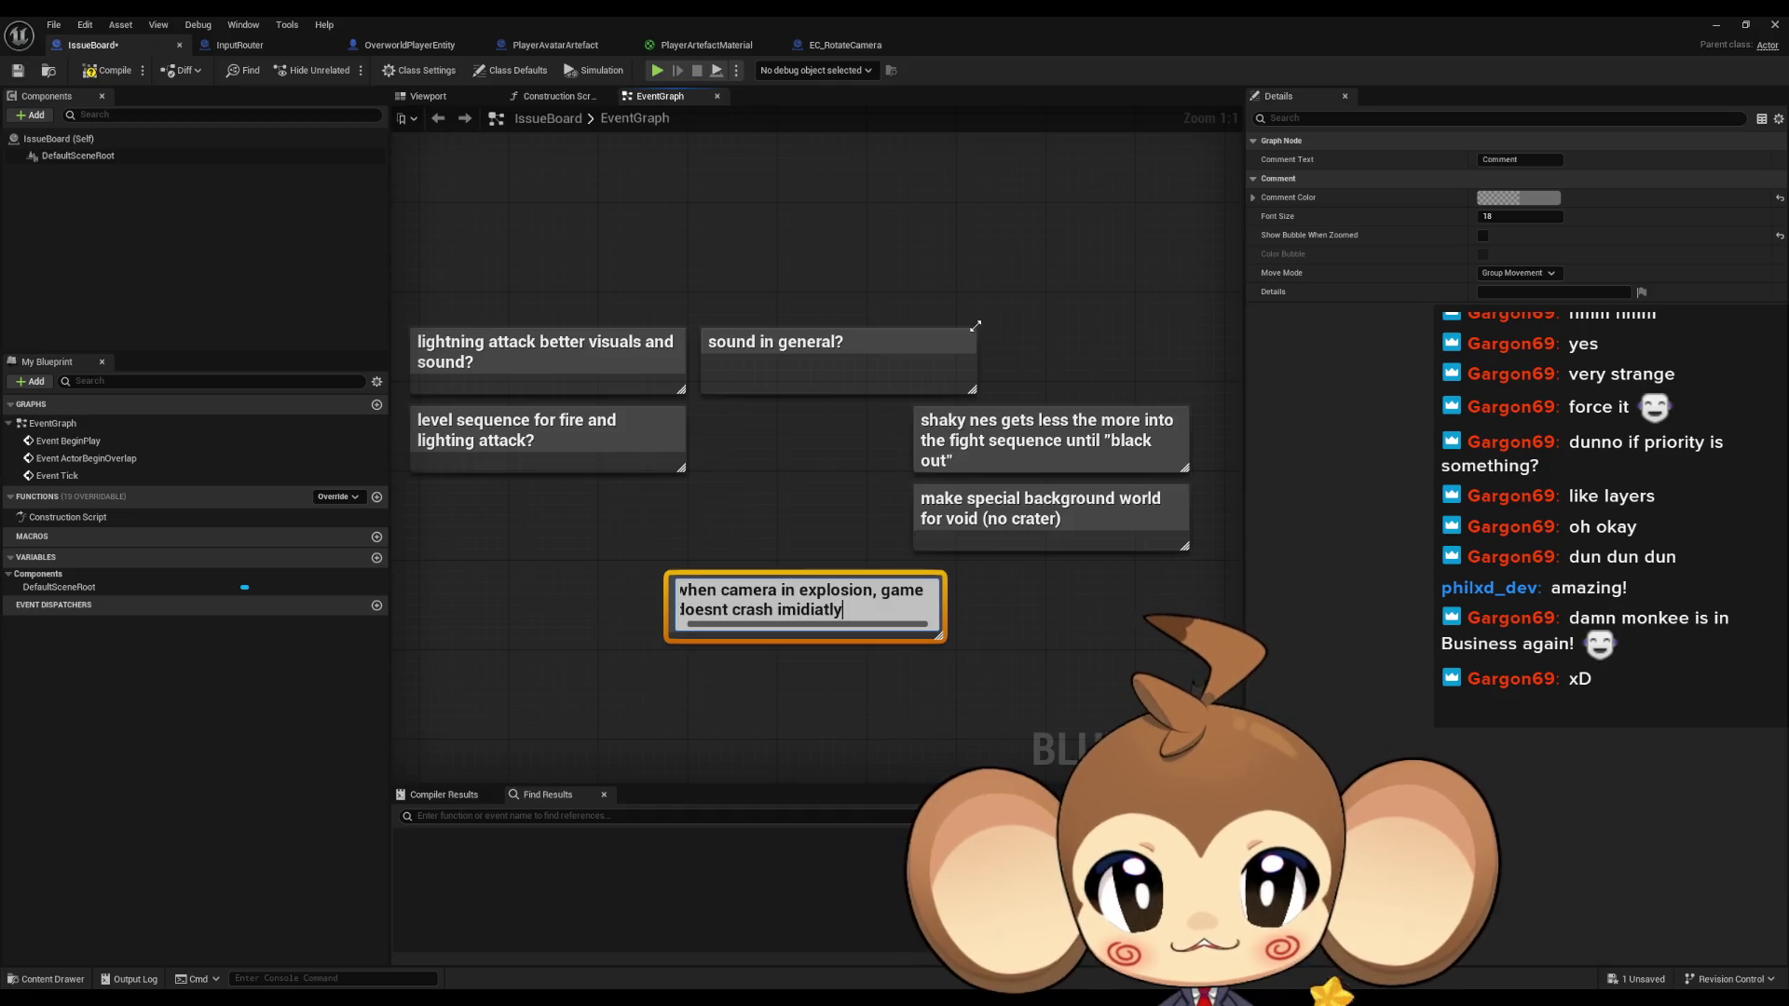
key("Return")
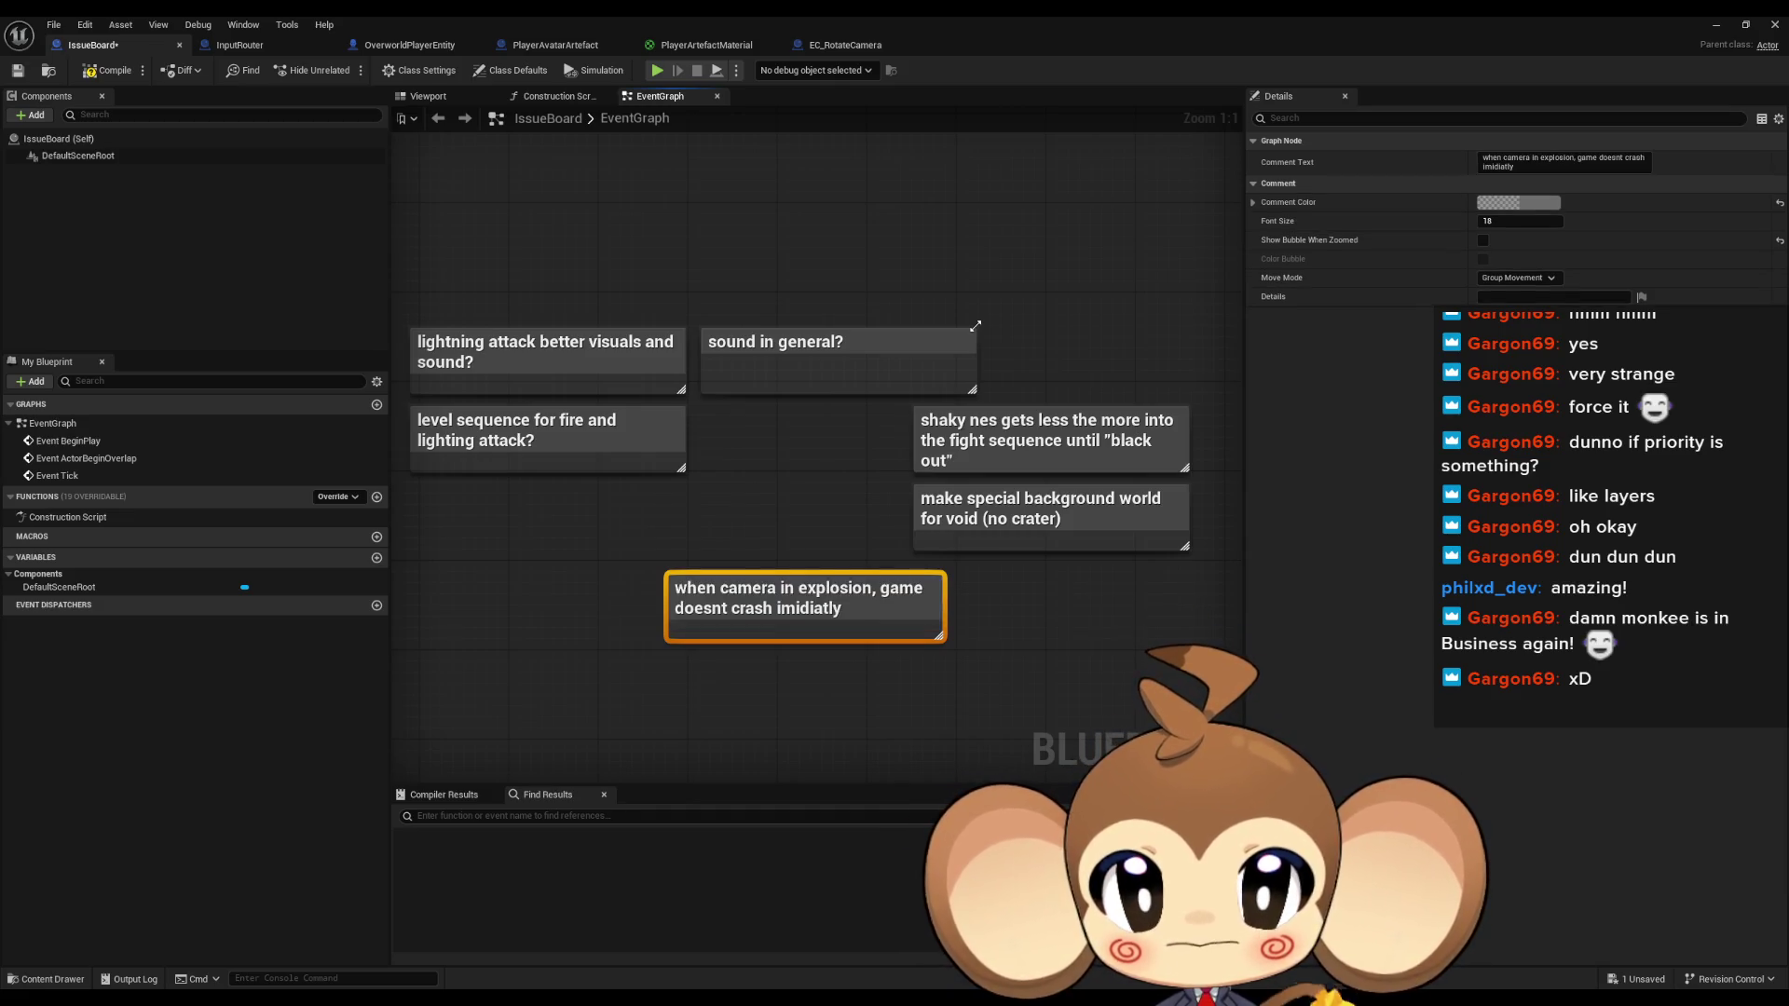
left_click_drag(818, 580, 774, 590)
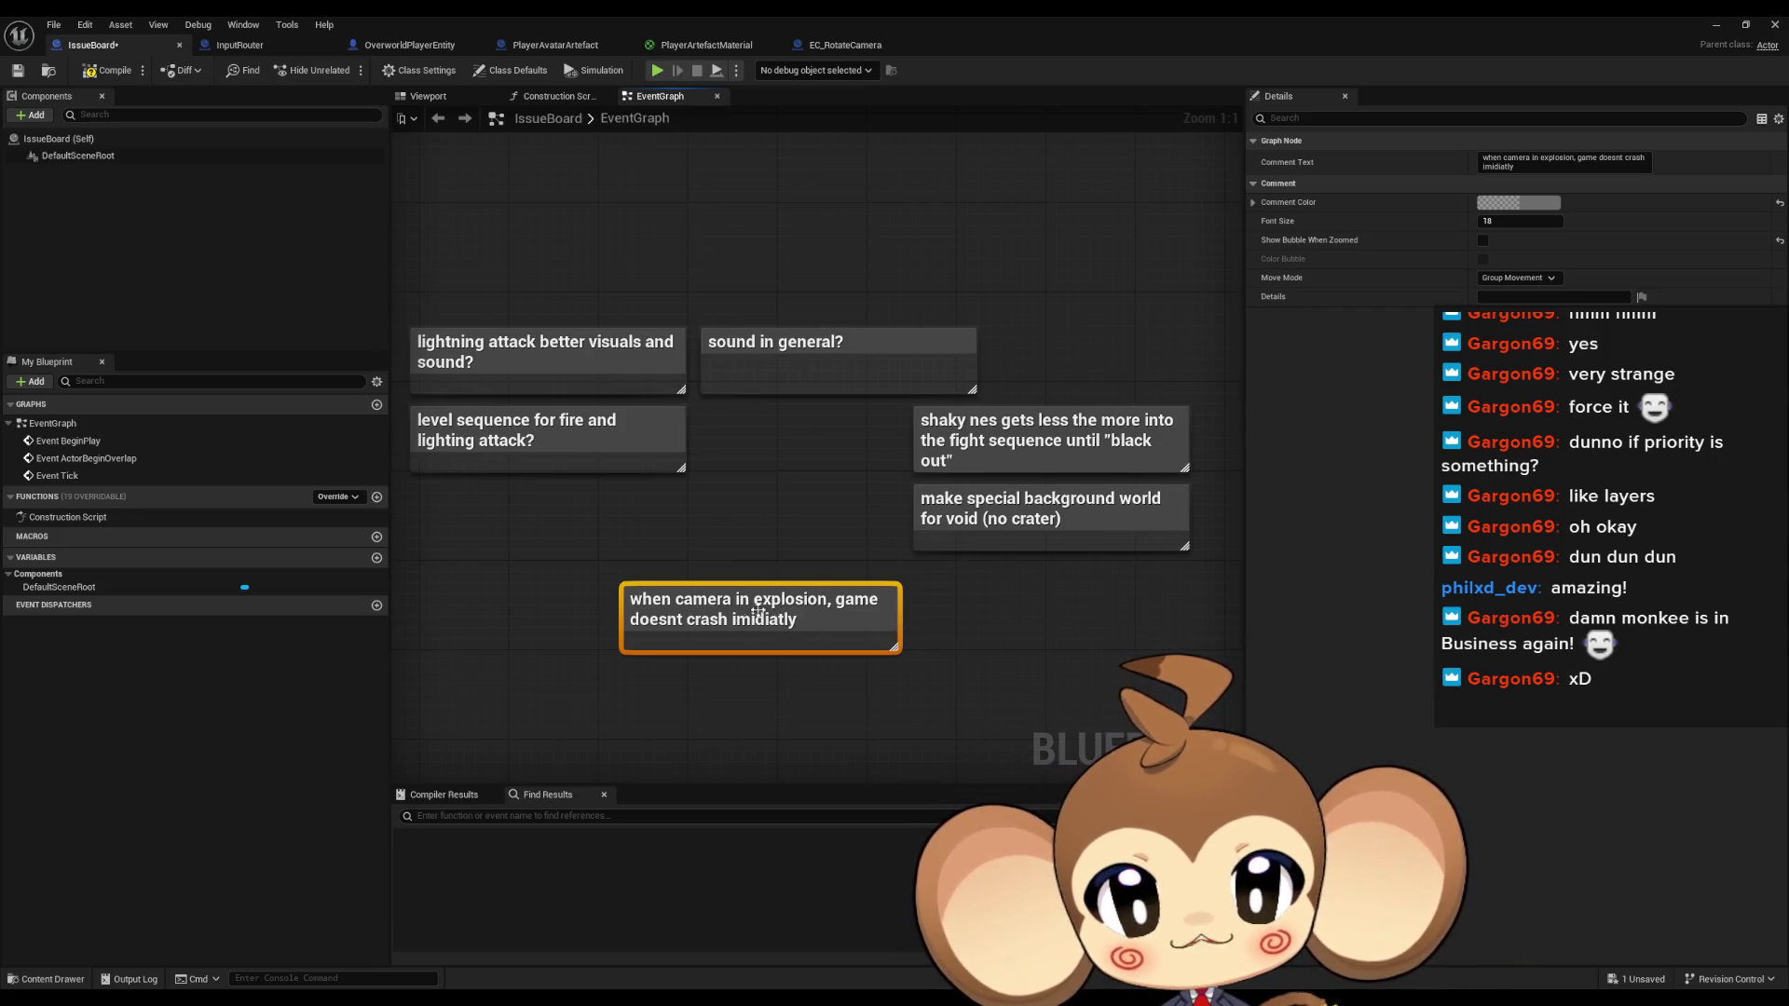
left_click_drag(1075, 572, 695, 583)
scroll(726, 587, "down", 6)
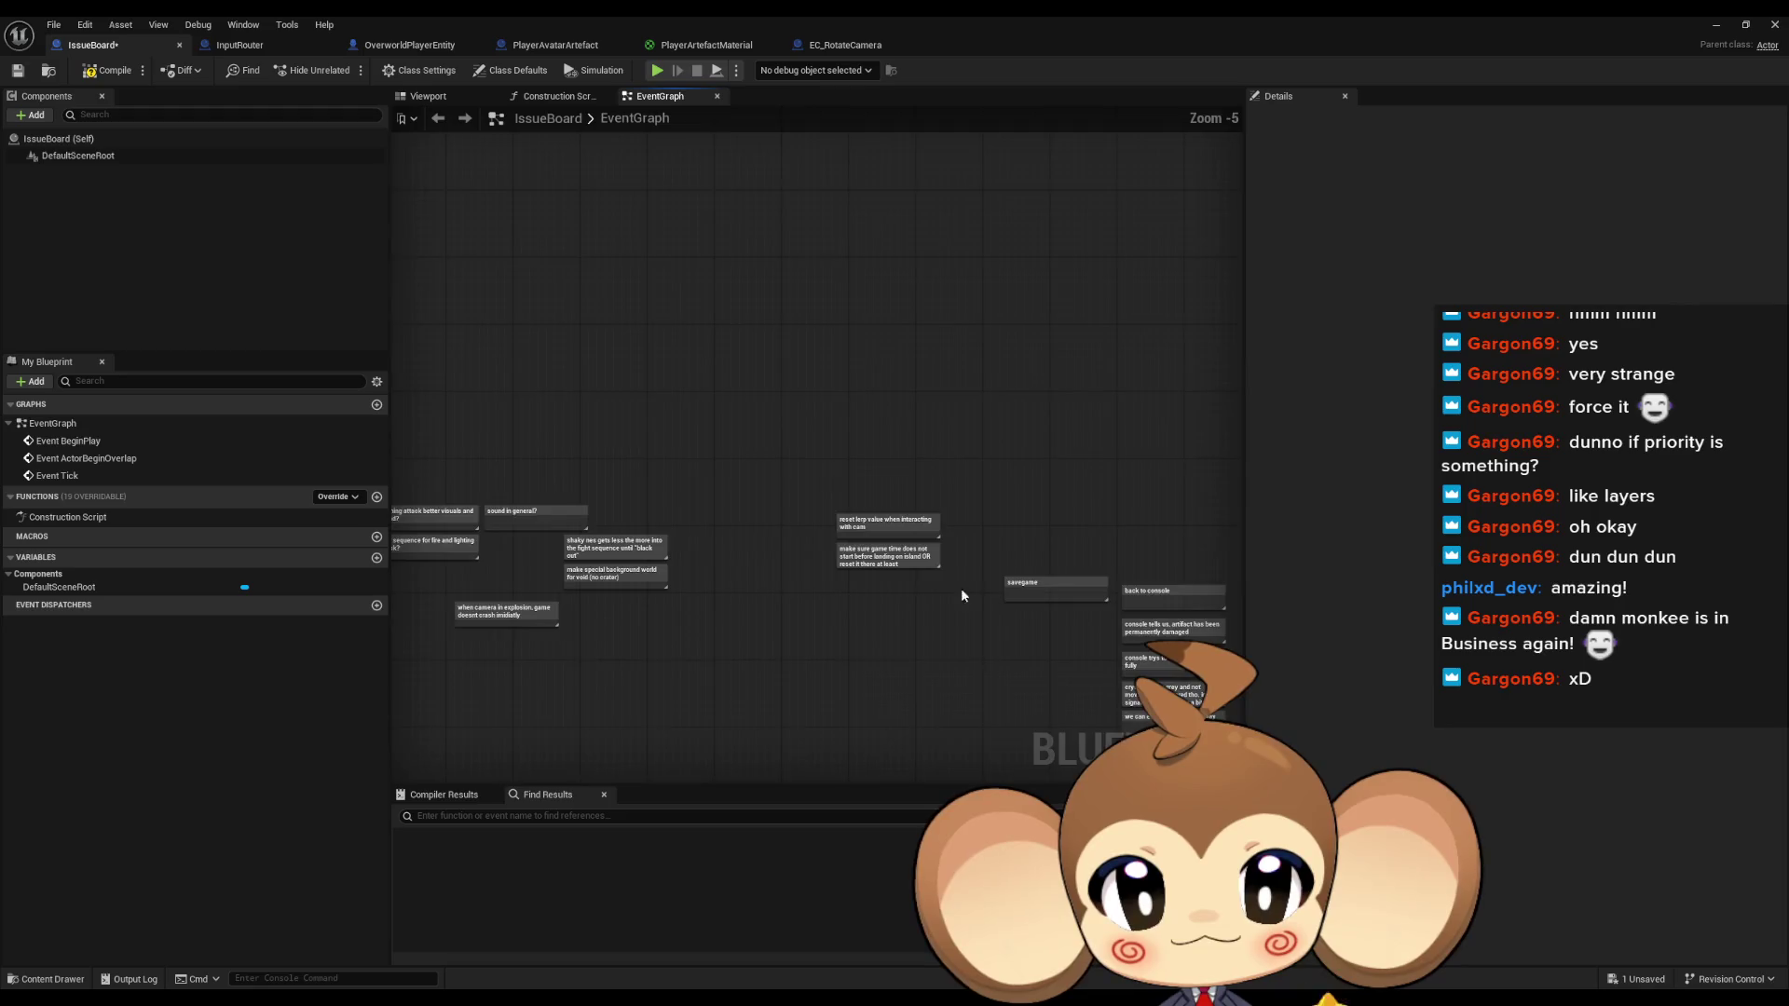
scroll(858, 568, "up", 4)
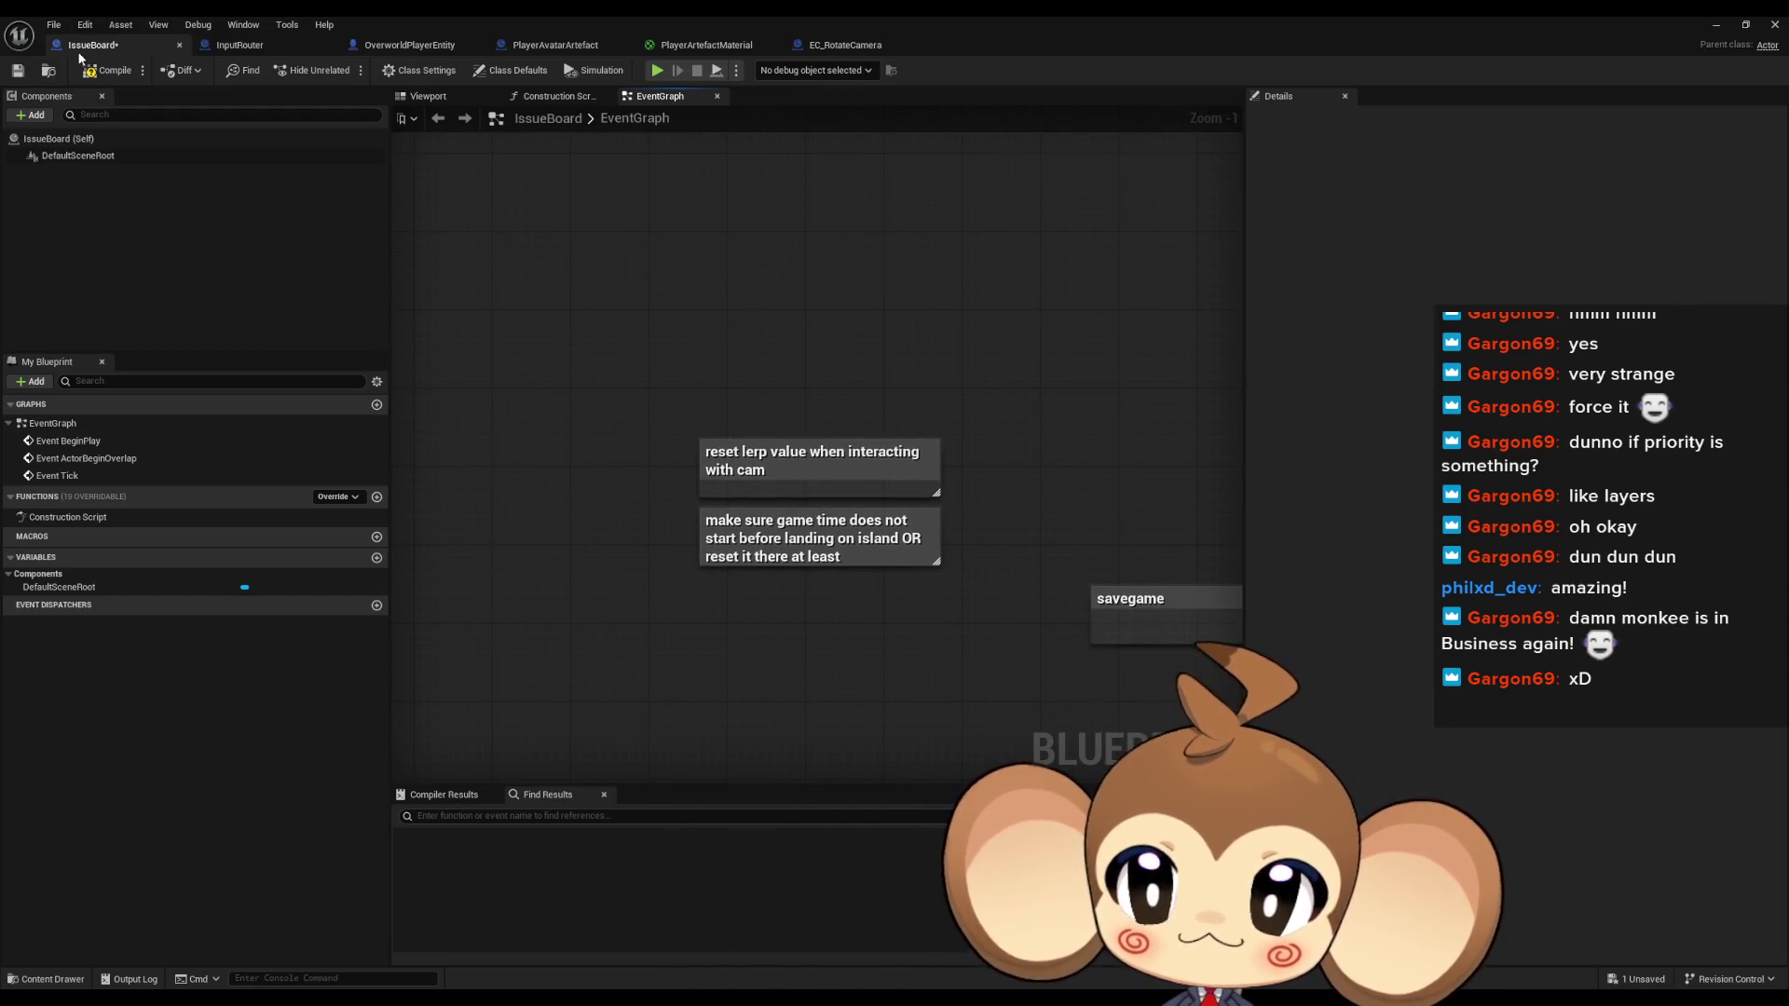
Delete the 'reset lerp value' comment and float the Blueprint editor window
left_click(53, 26)
left_click(169, 150)
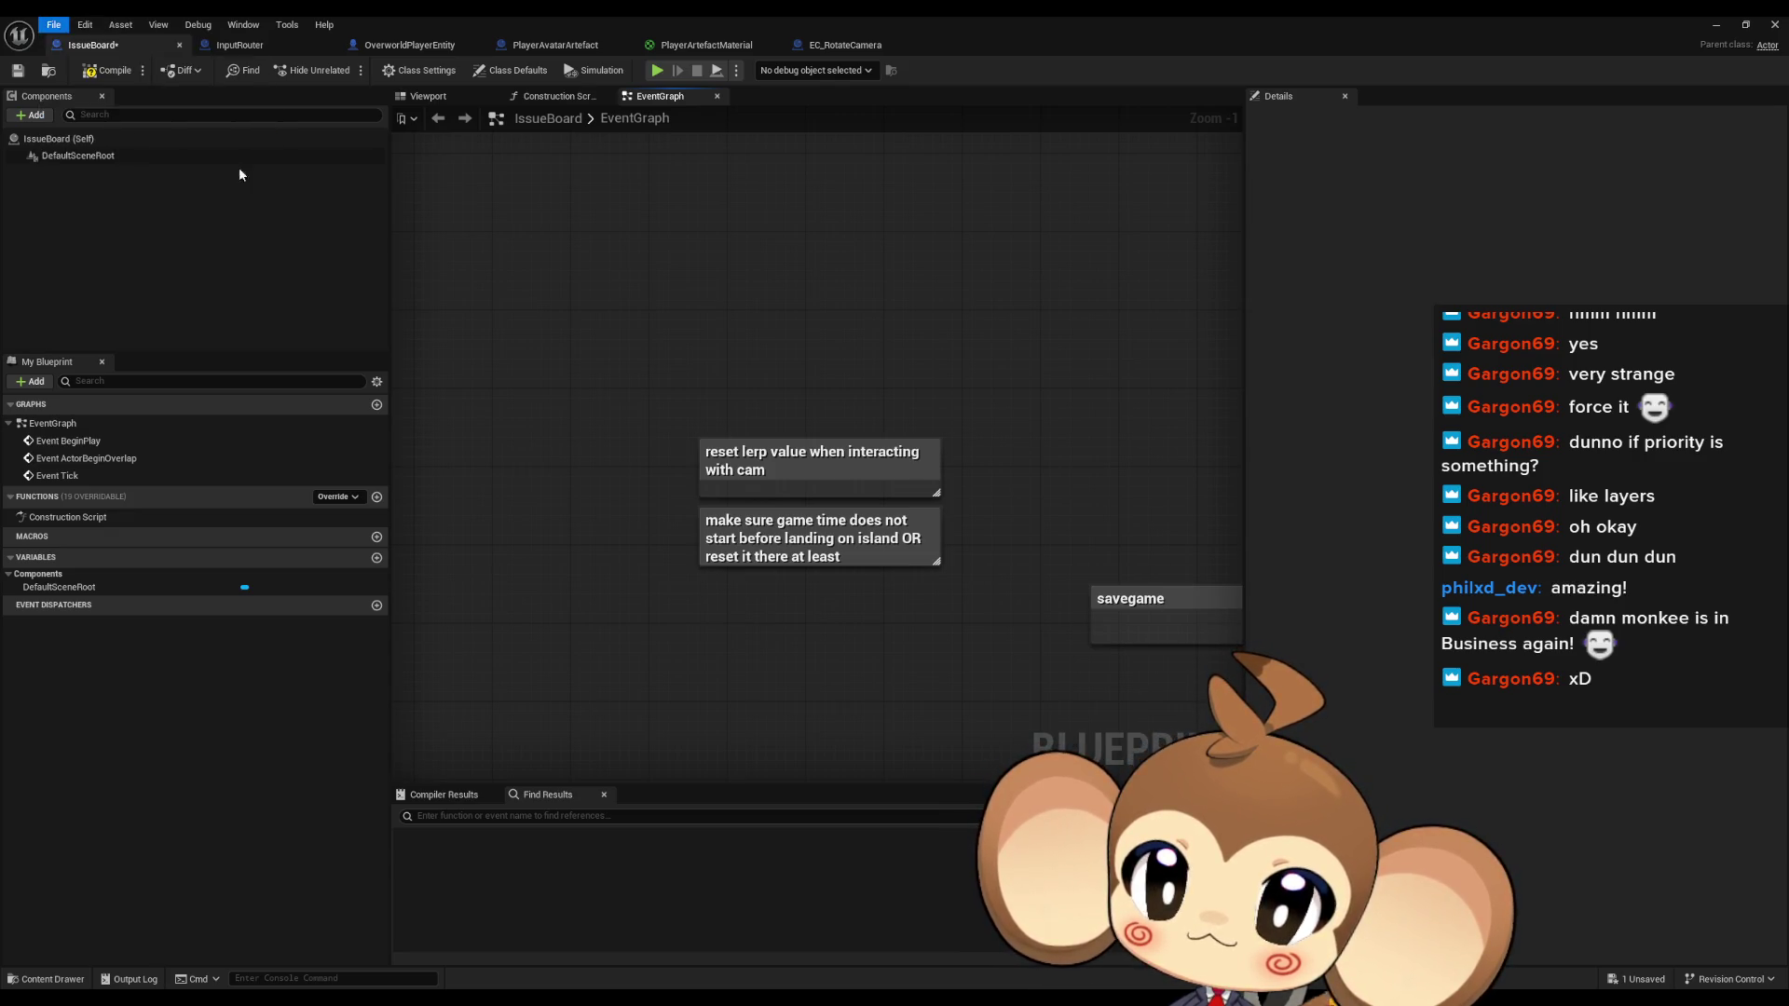
left_click_drag(601, 380, 942, 470)
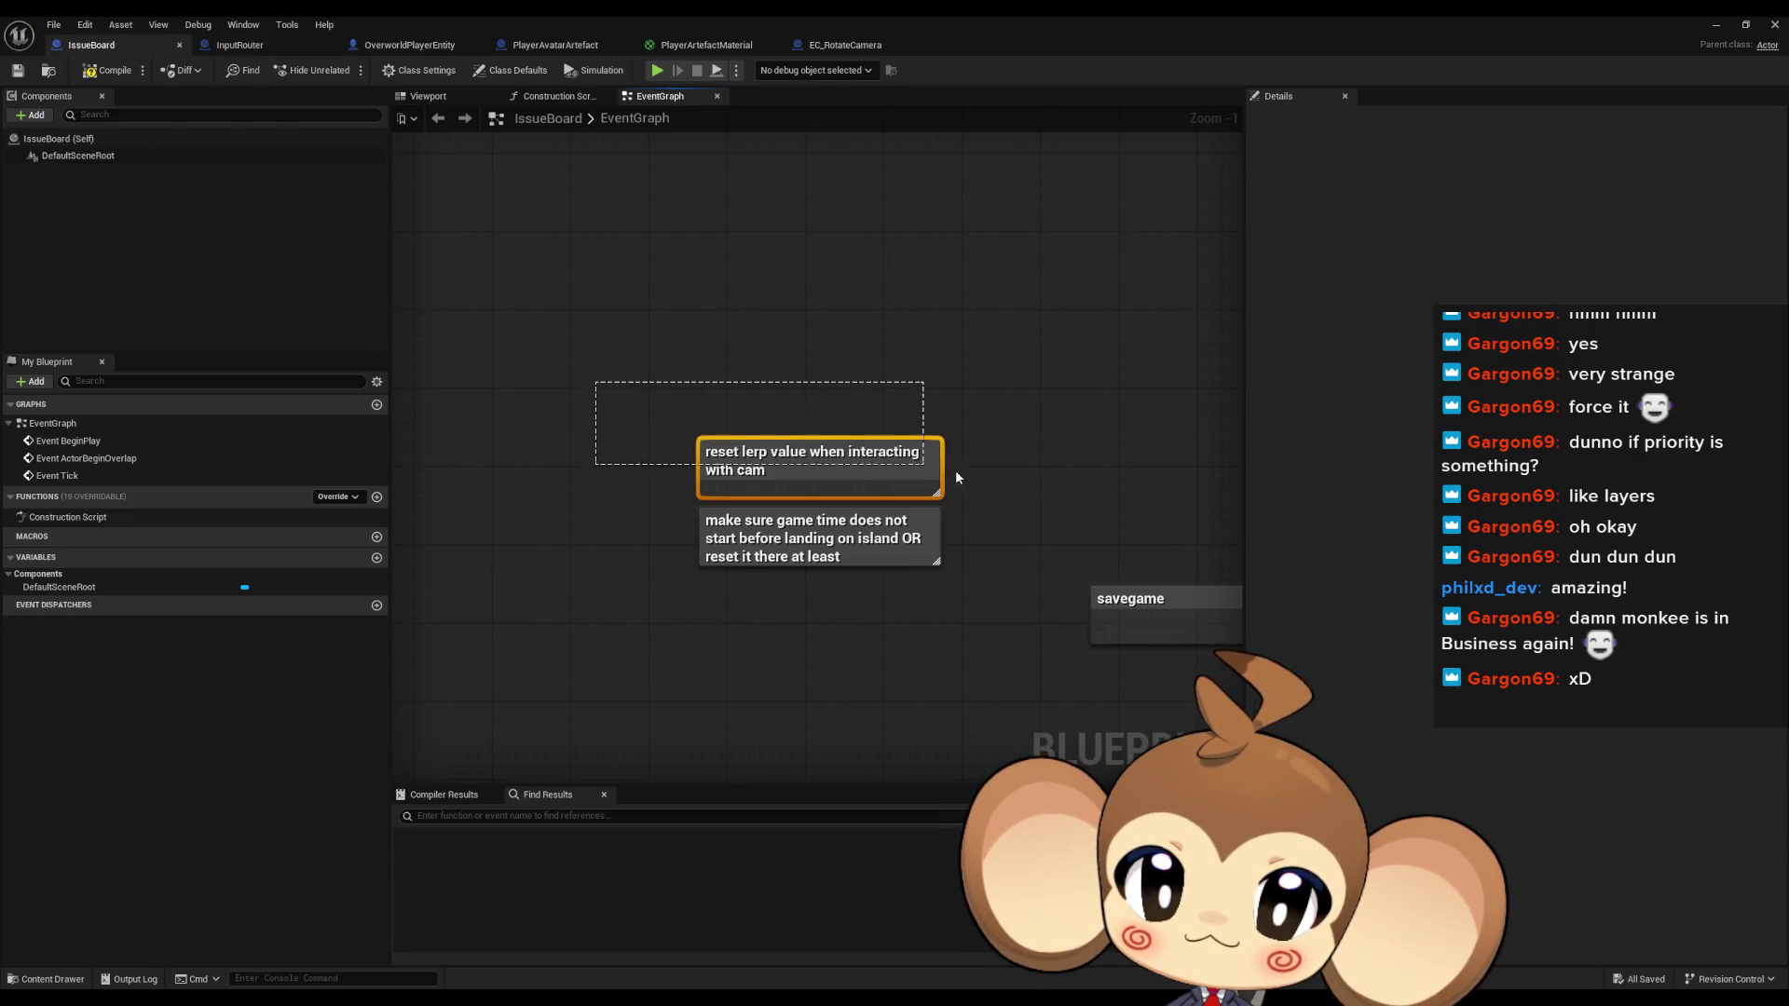
key("Delete")
left_click_drag(698, 468, 893, 678)
left_click(663, 344)
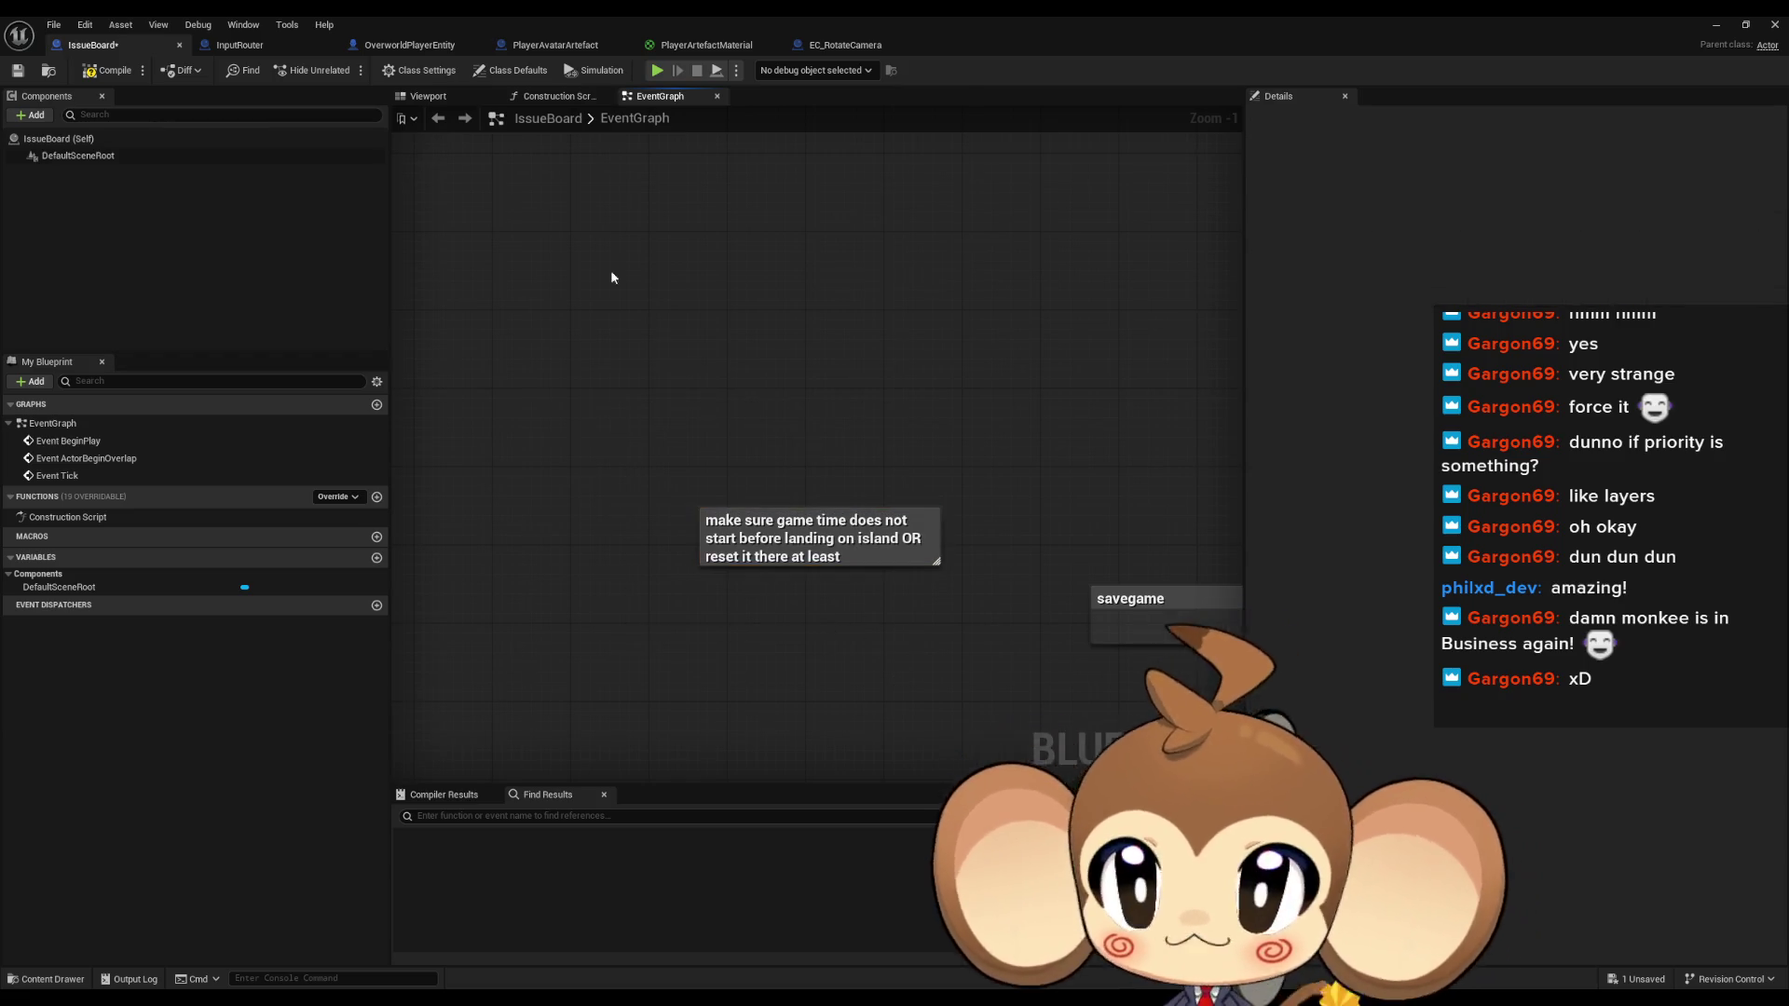
double_click(495, 21)
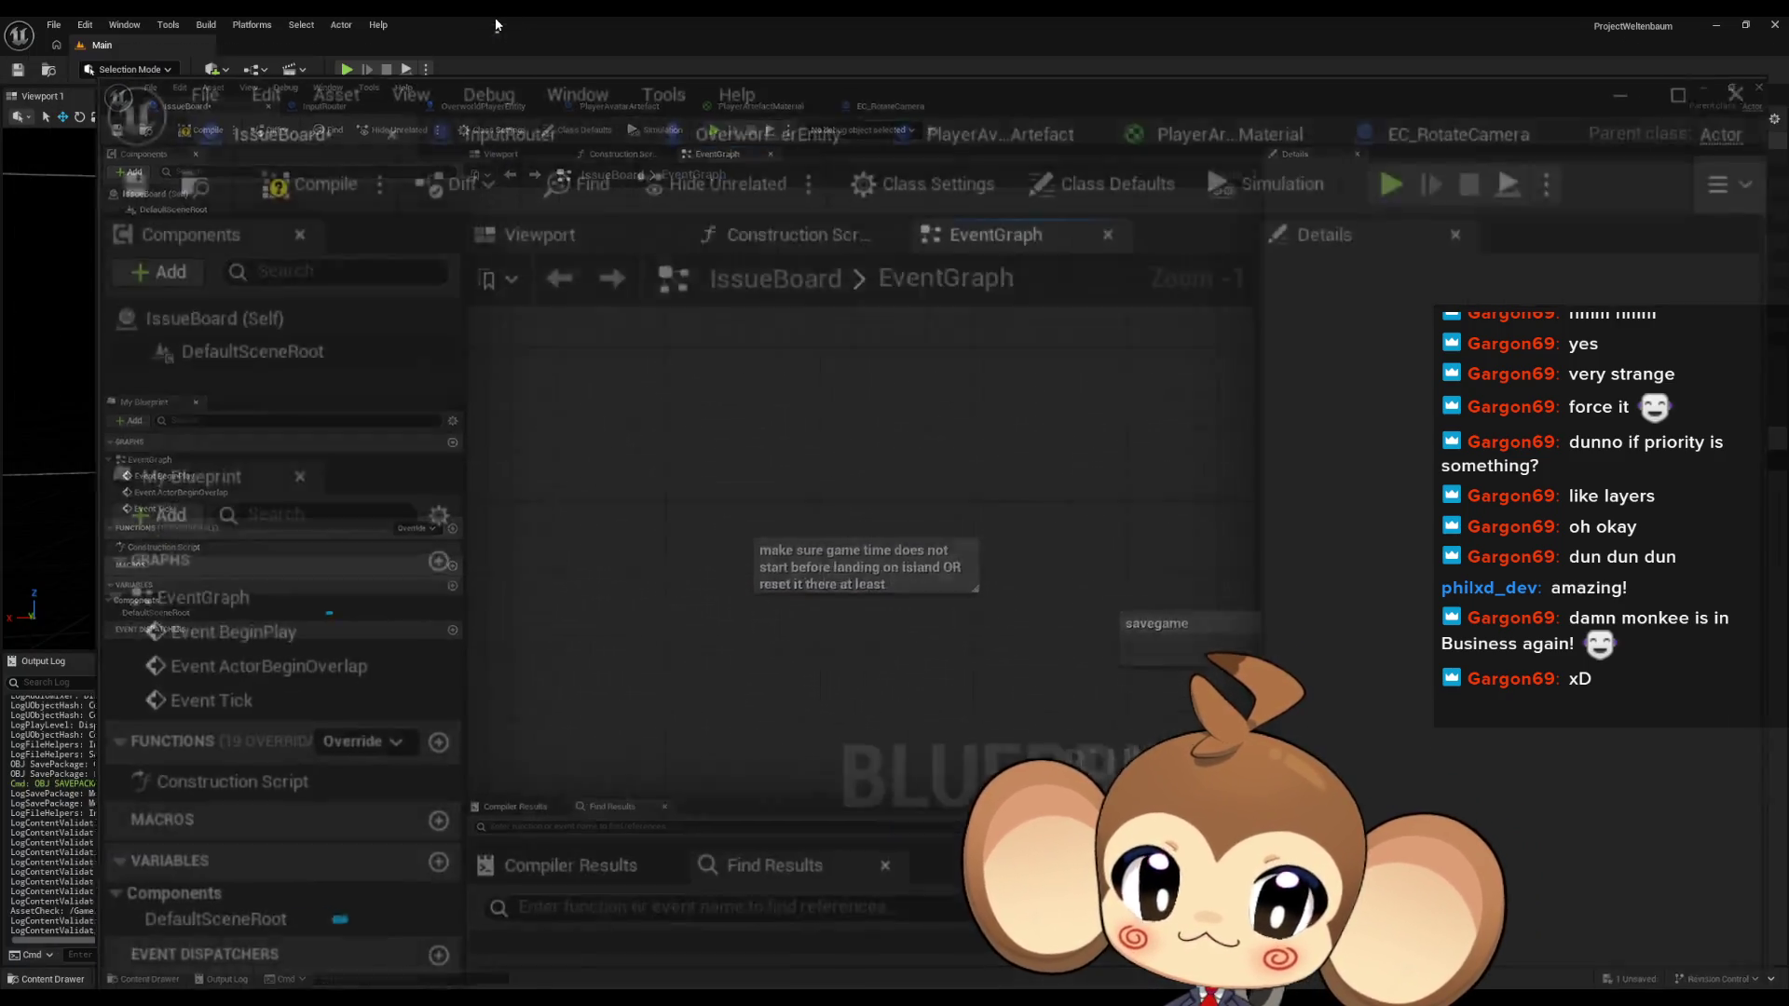
Browse to Content > Blueprints > Controllers and open the GameController blueprint
mouse_move(1138, 492)
left_mouse_down()
mouse_move(902, 280)
mouse_move(623, 124)
left_mouse_up()
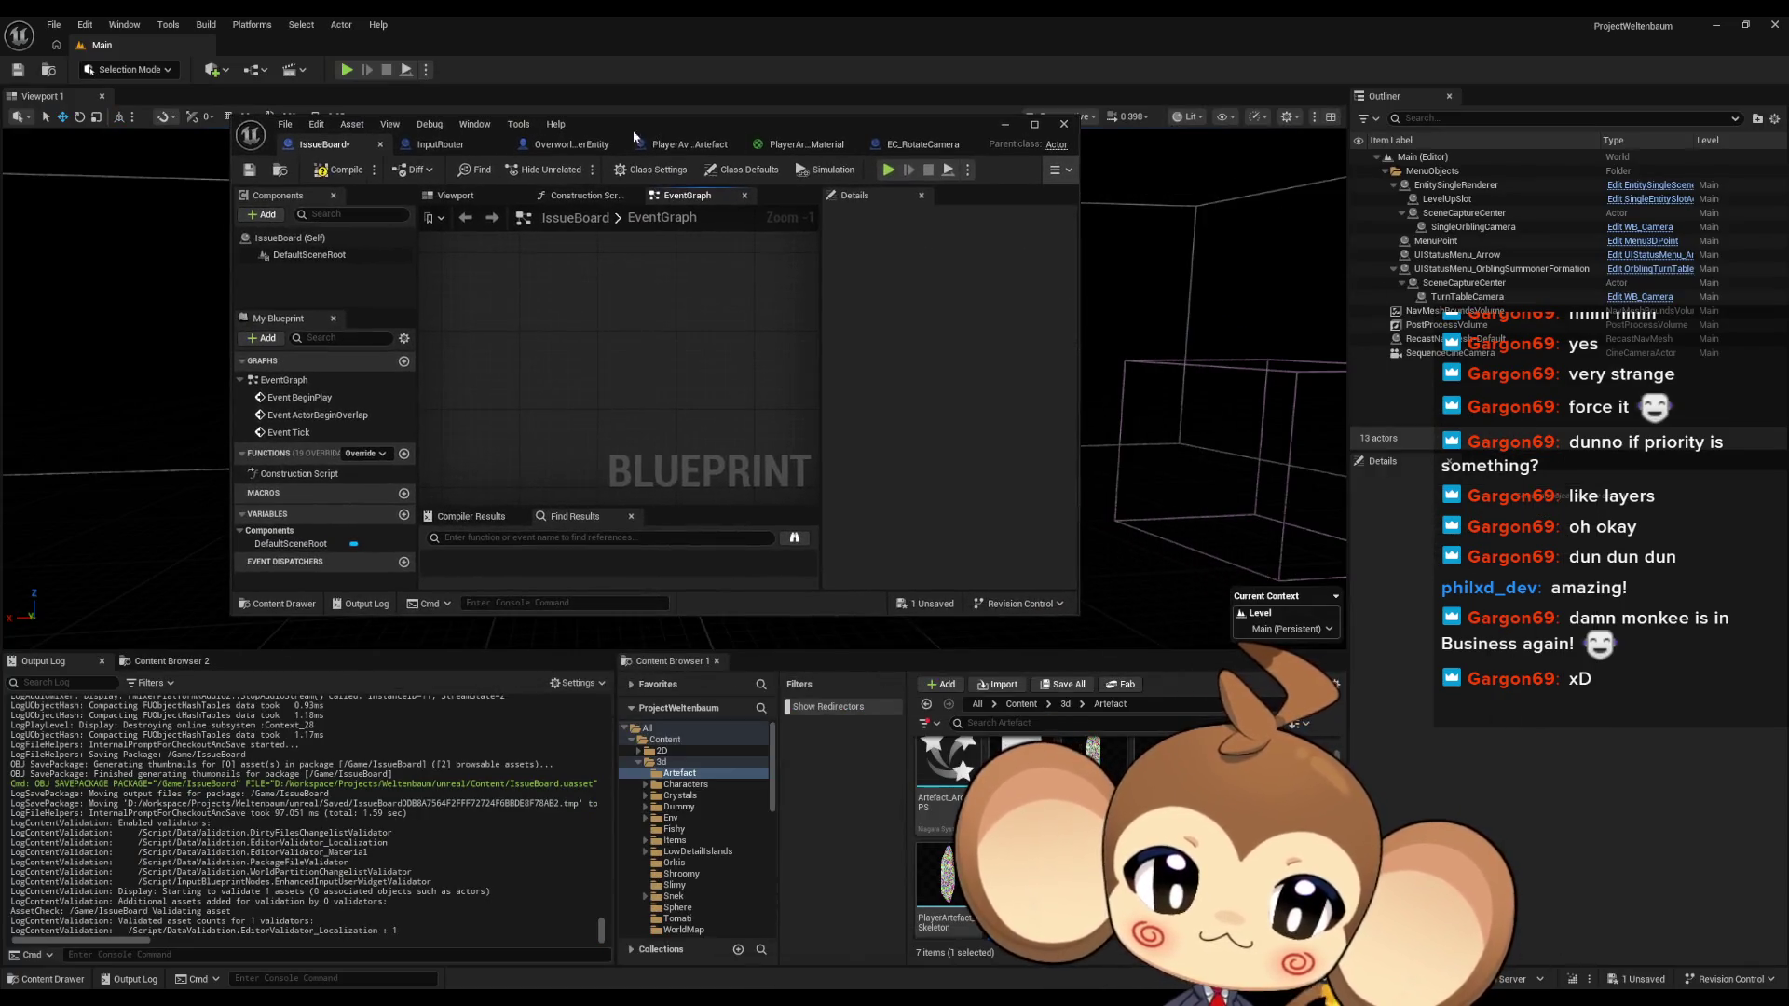
left_click(1021, 705)
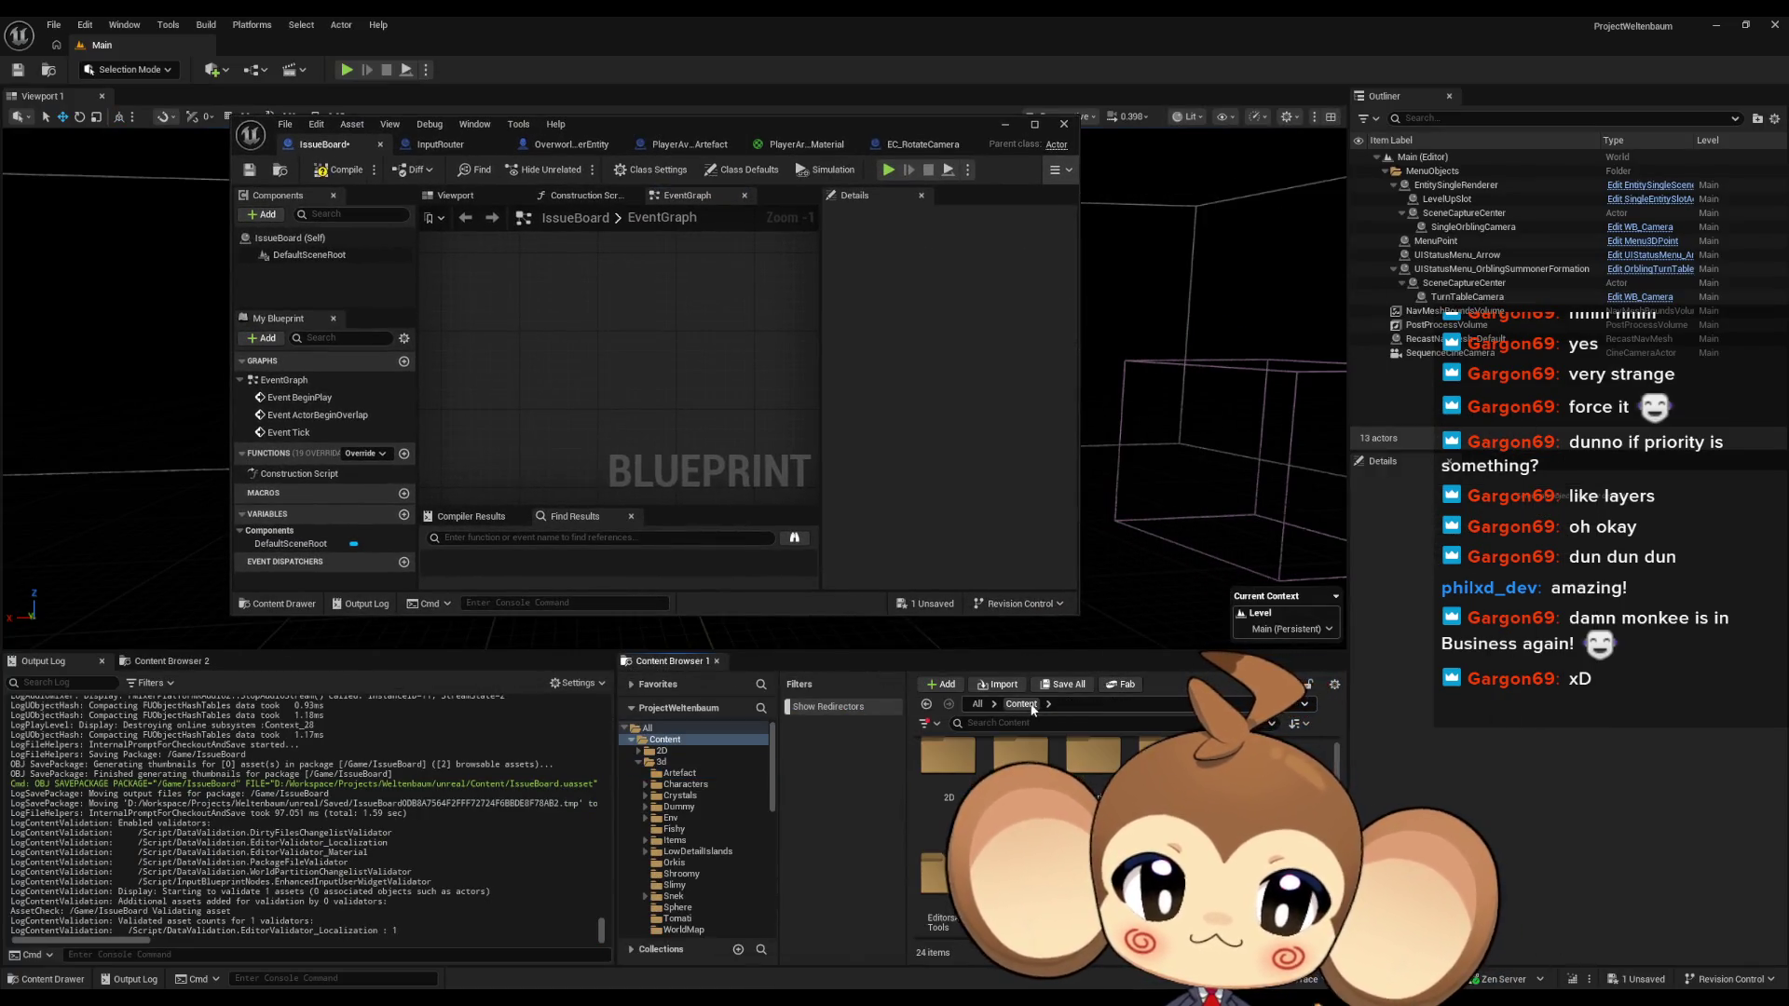
double_click(1102, 780)
double_click(1099, 776)
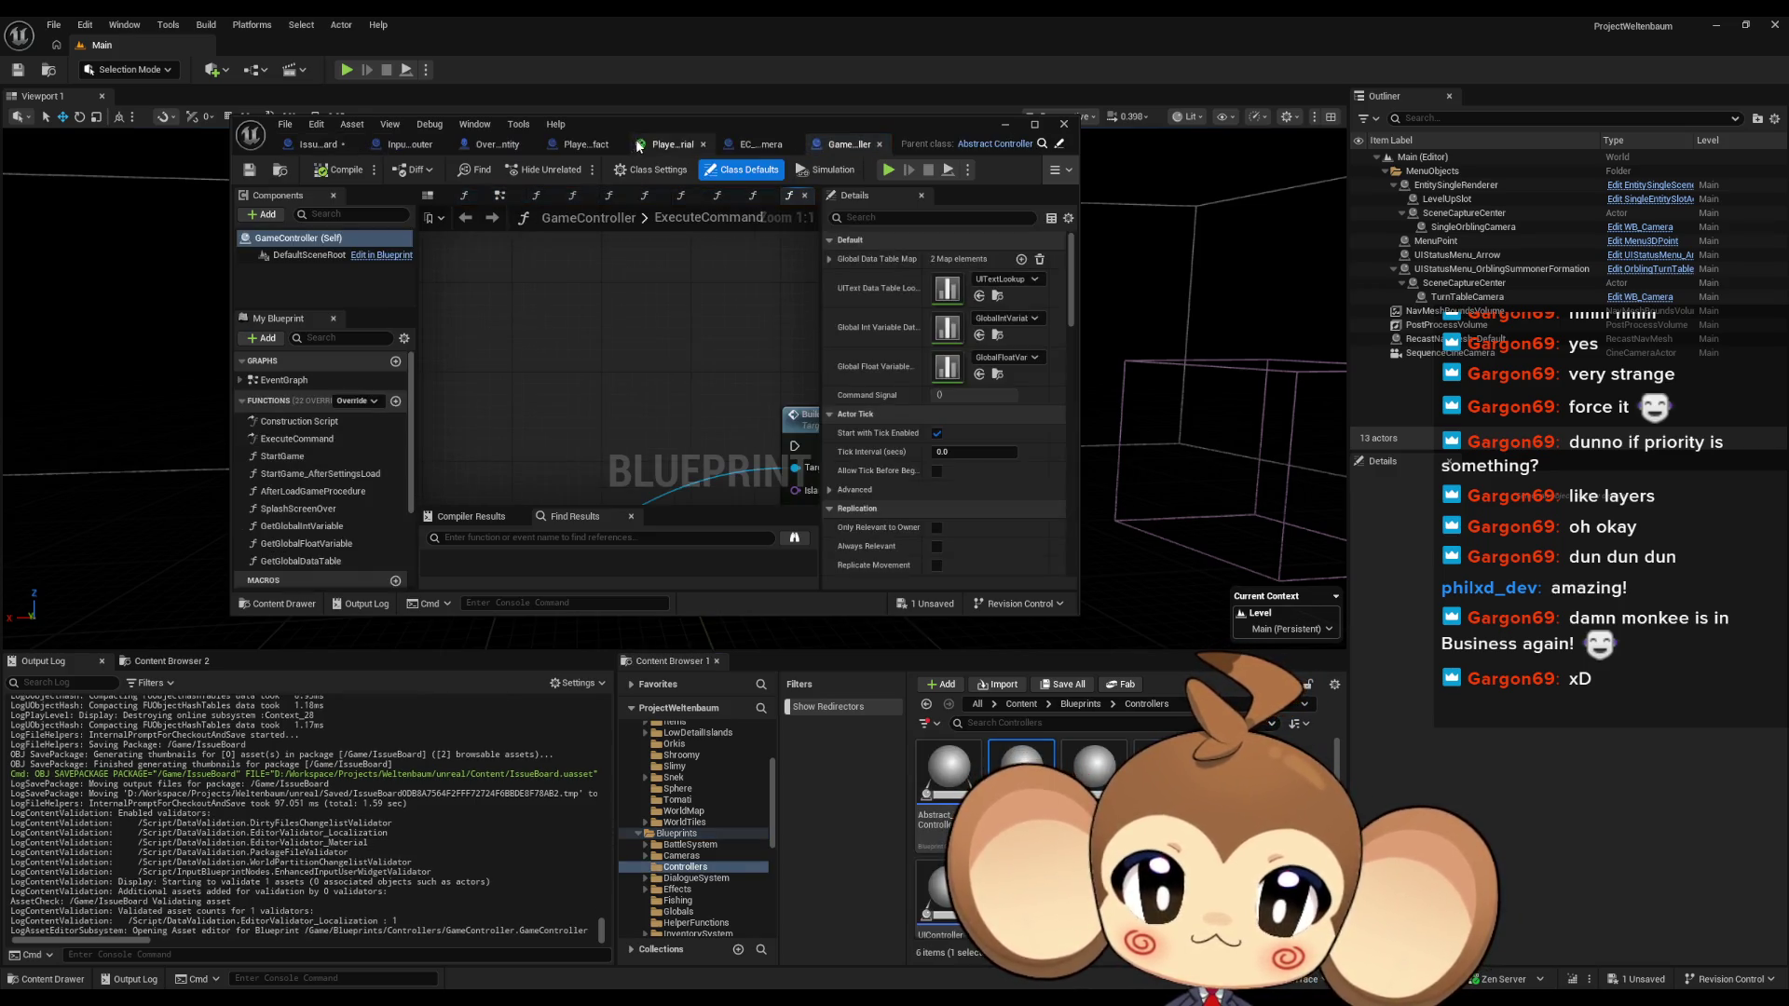
double_click(641, 121)
scroll(703, 446, "down", 5)
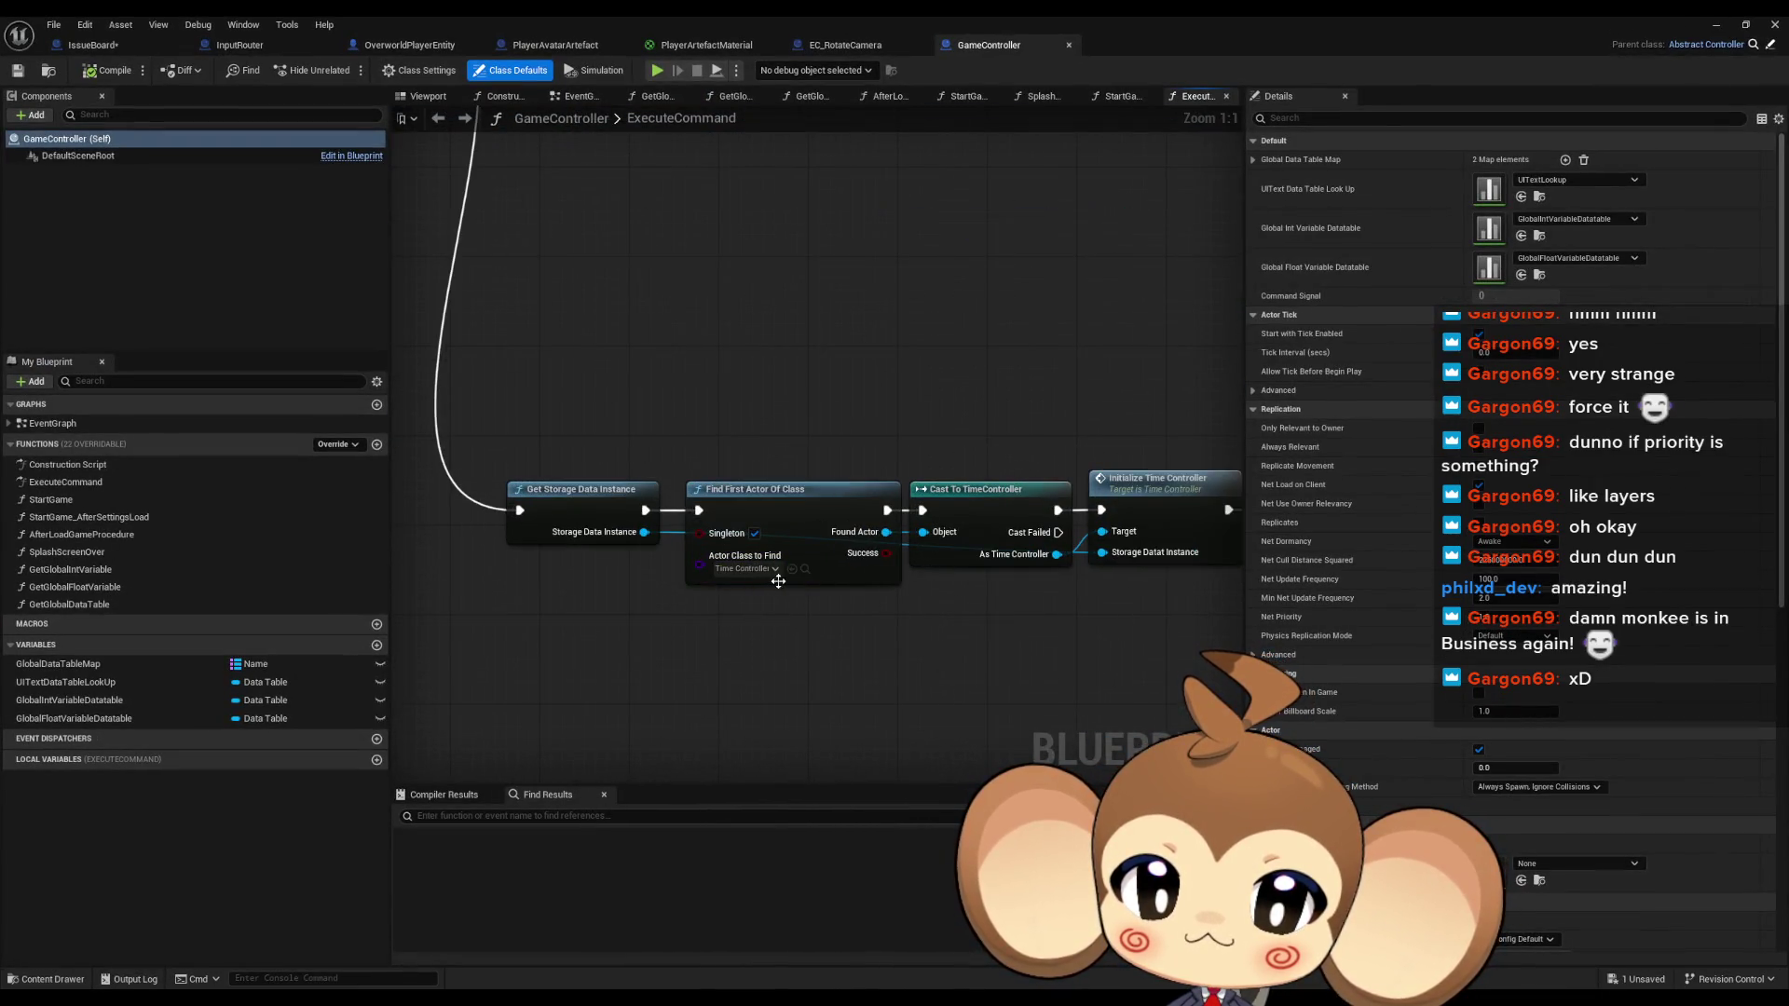
double_click(803, 20)
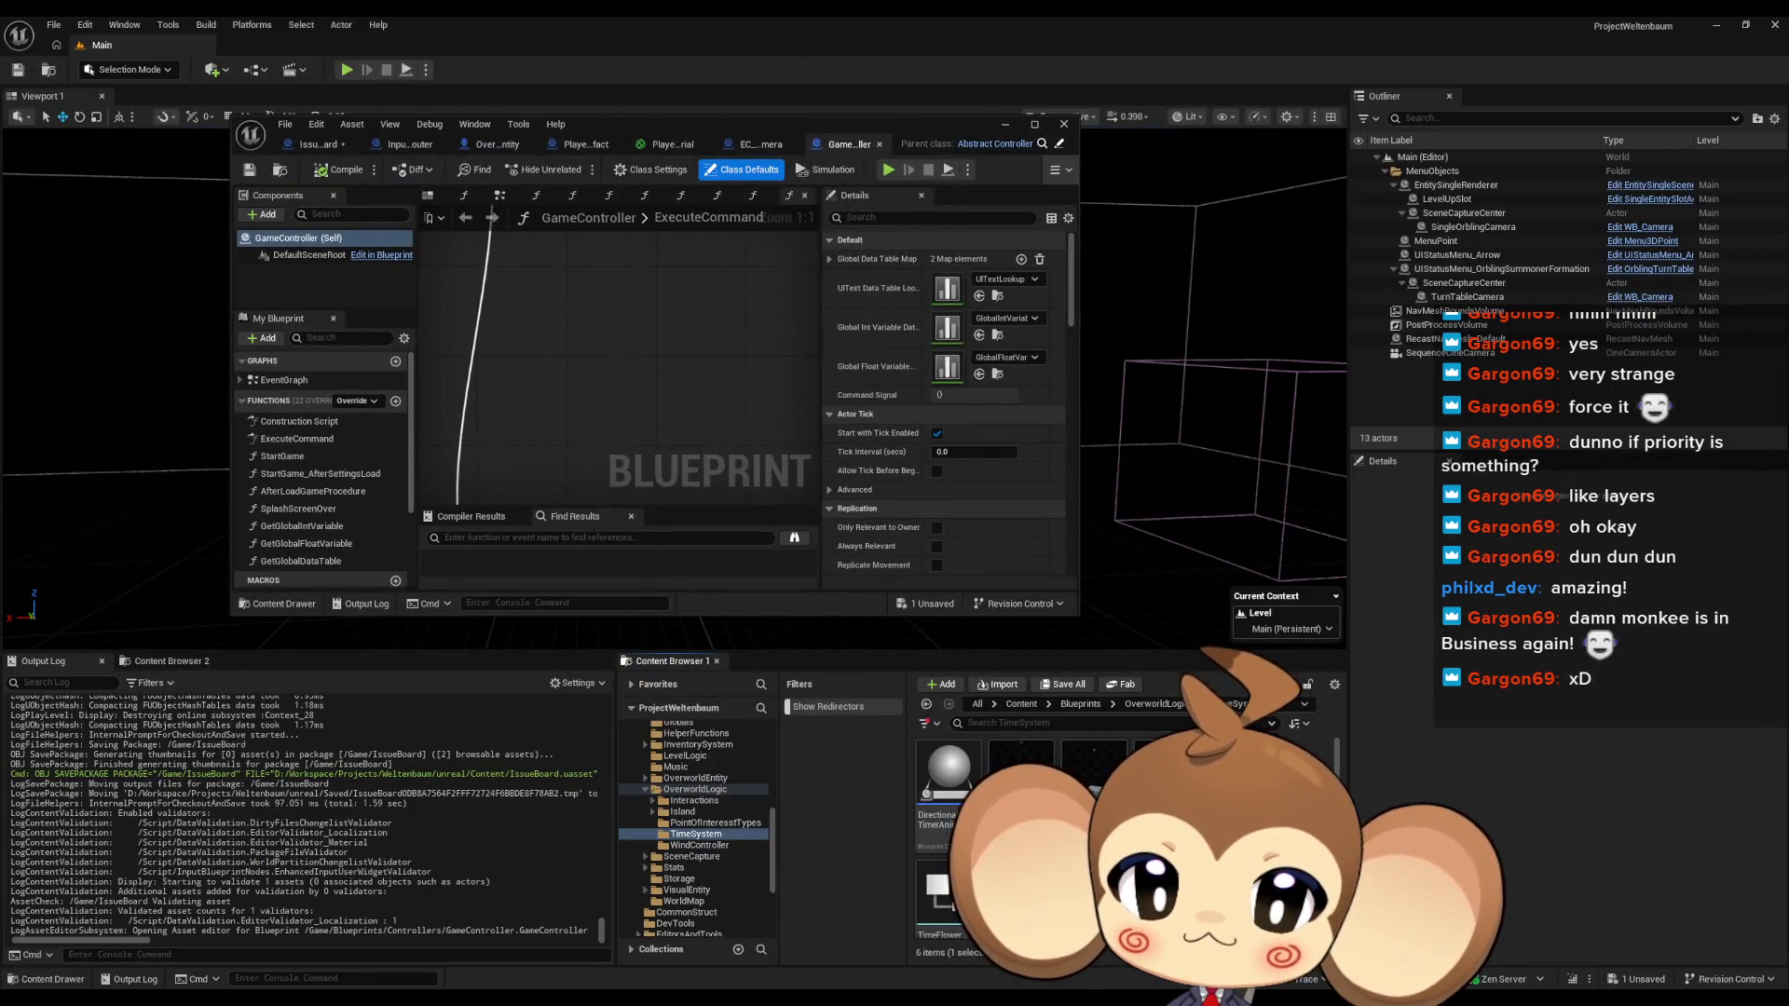
Open TimeController, then inspect GameController's Find First Actor Of Class and Initialize Time Controller nodes
double_click(630, 126)
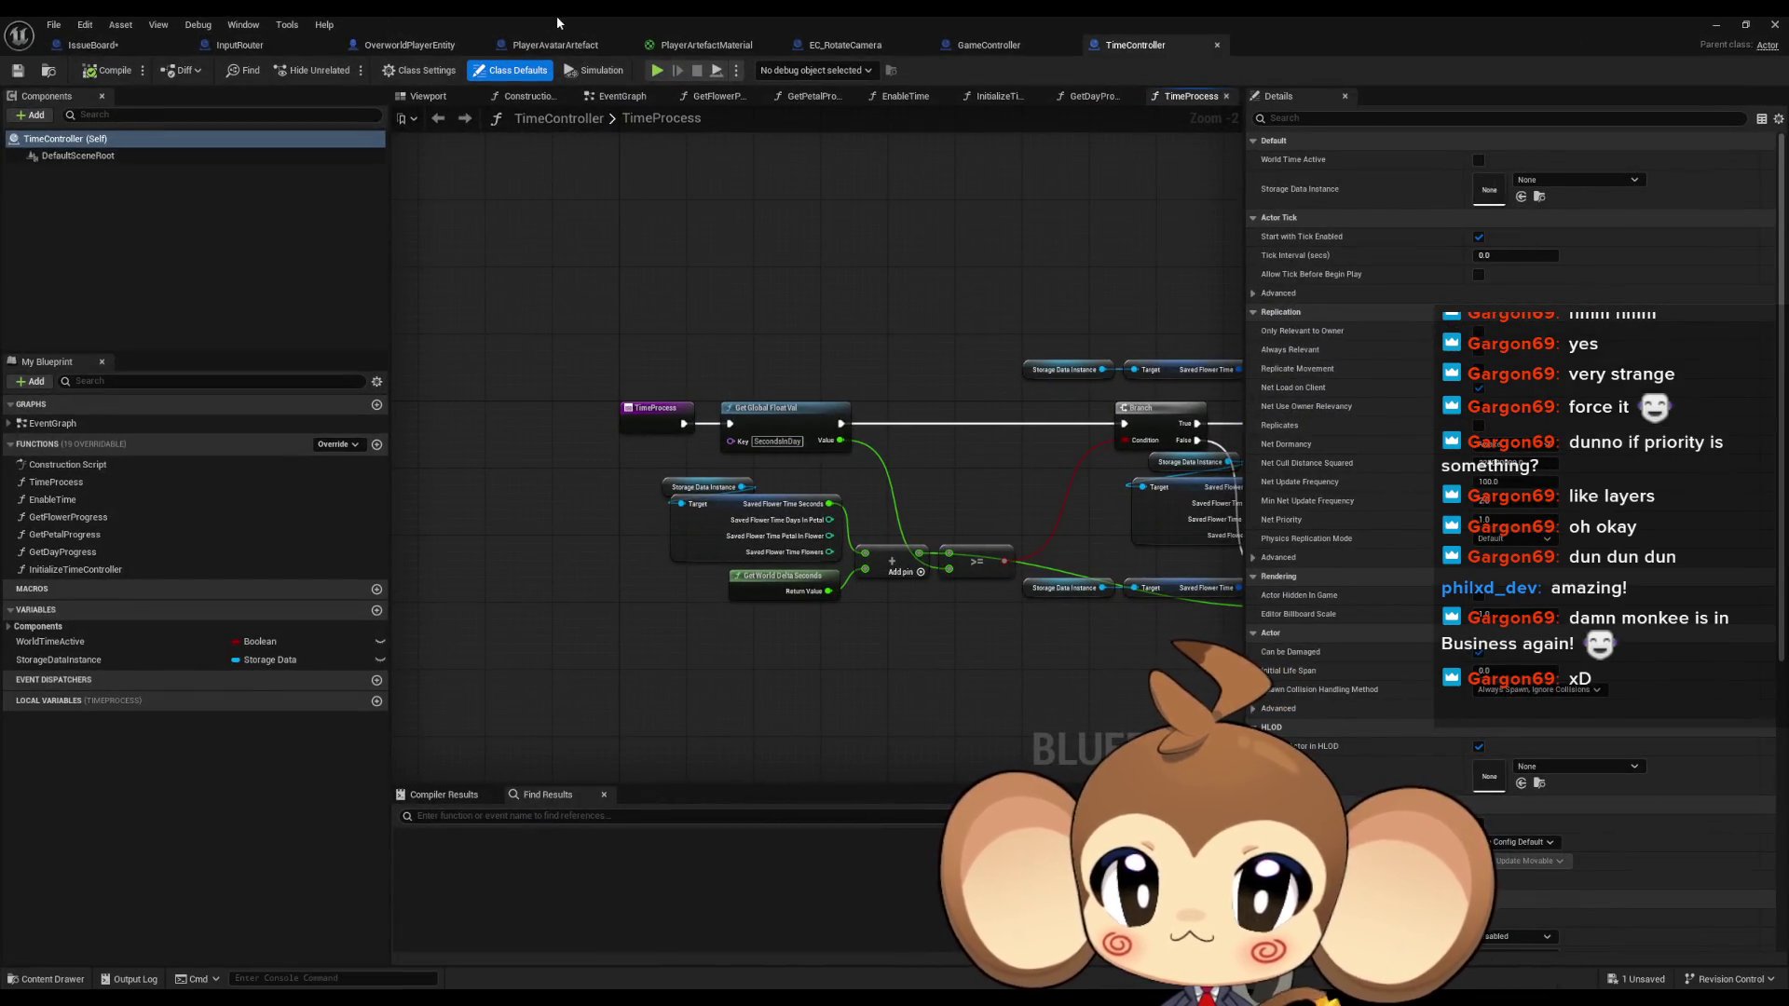
left_click(988, 44)
left_click_drag(730, 411, 813, 607)
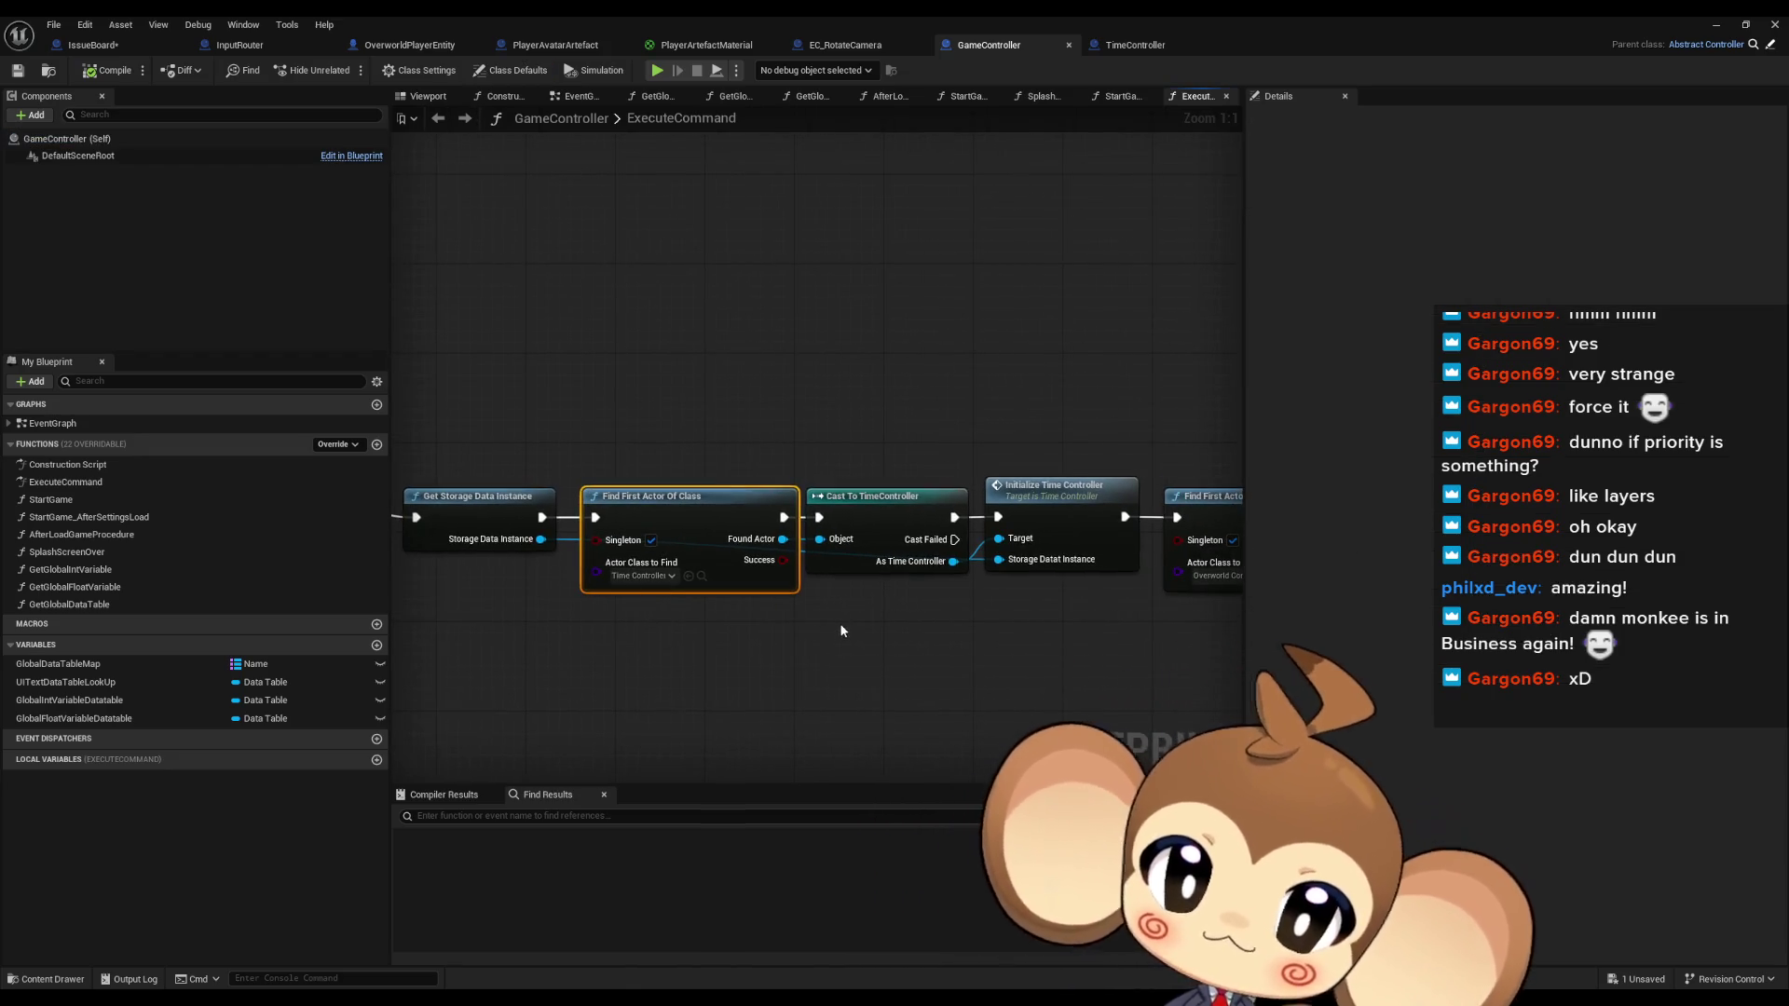
left_click_drag(1004, 379, 1067, 623)
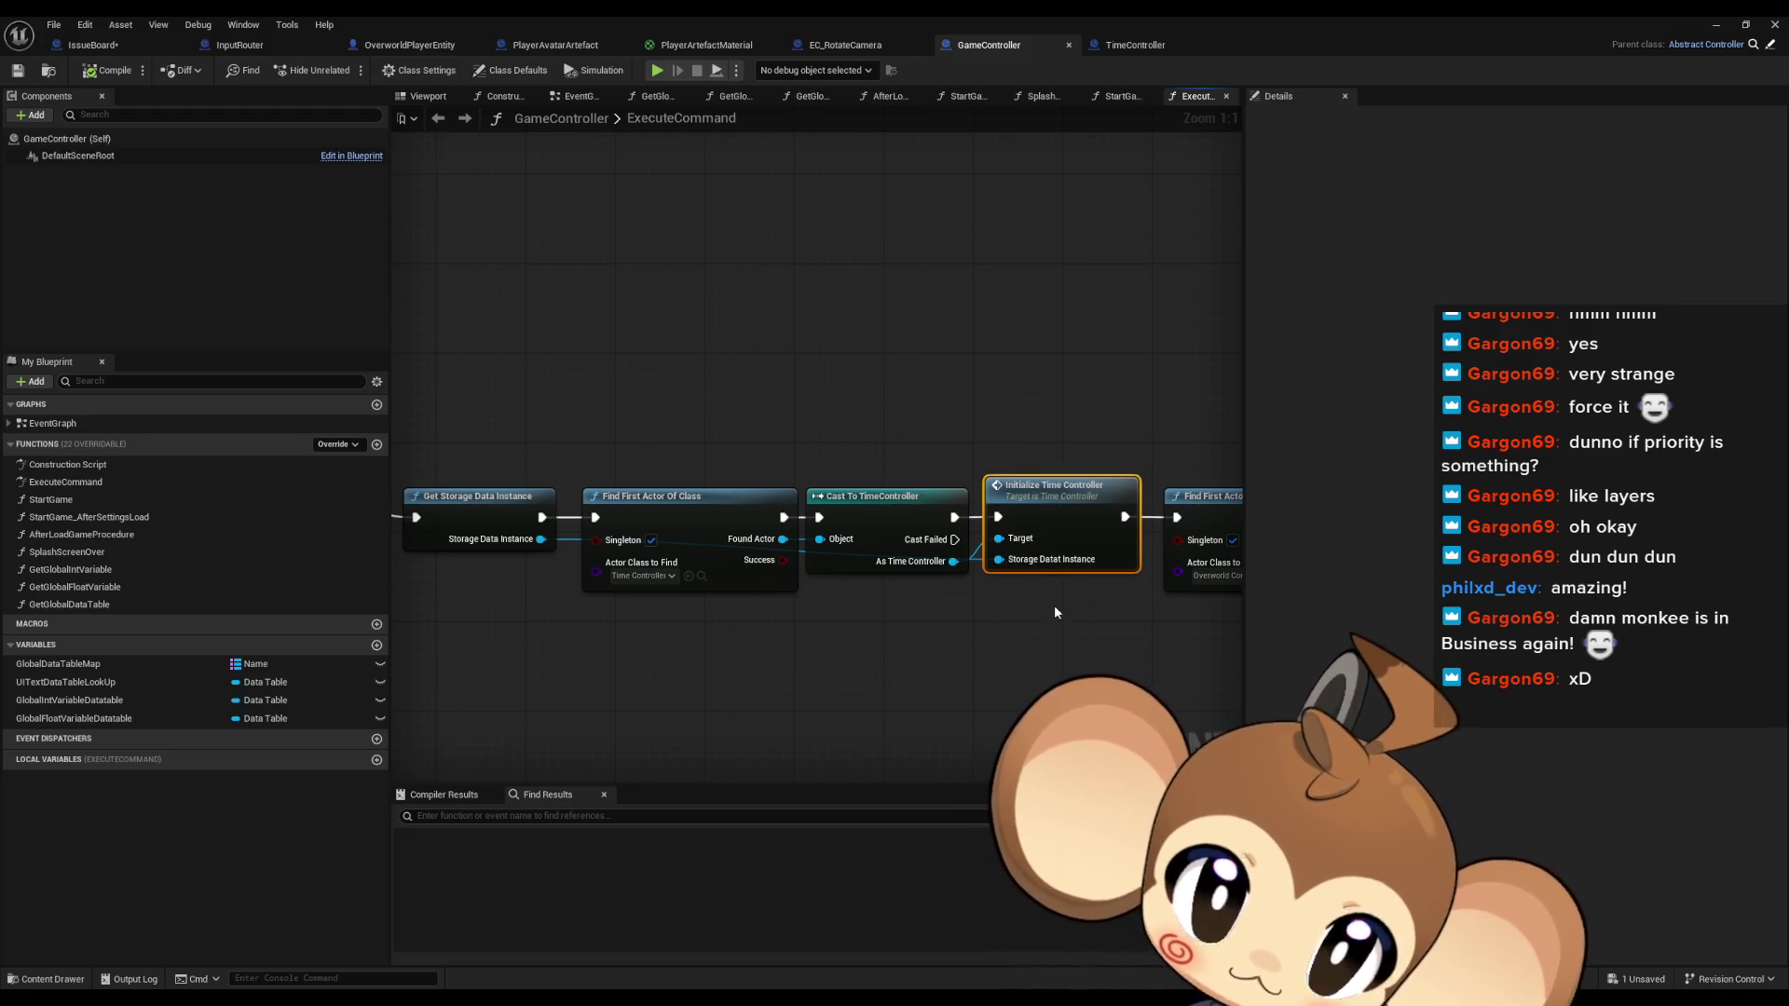
mouse_move(1050, 611)
left_mouse_down()
mouse_move(1046, 590)
mouse_move(919, 531)
mouse_move(745, 557)
left_mouse_up()
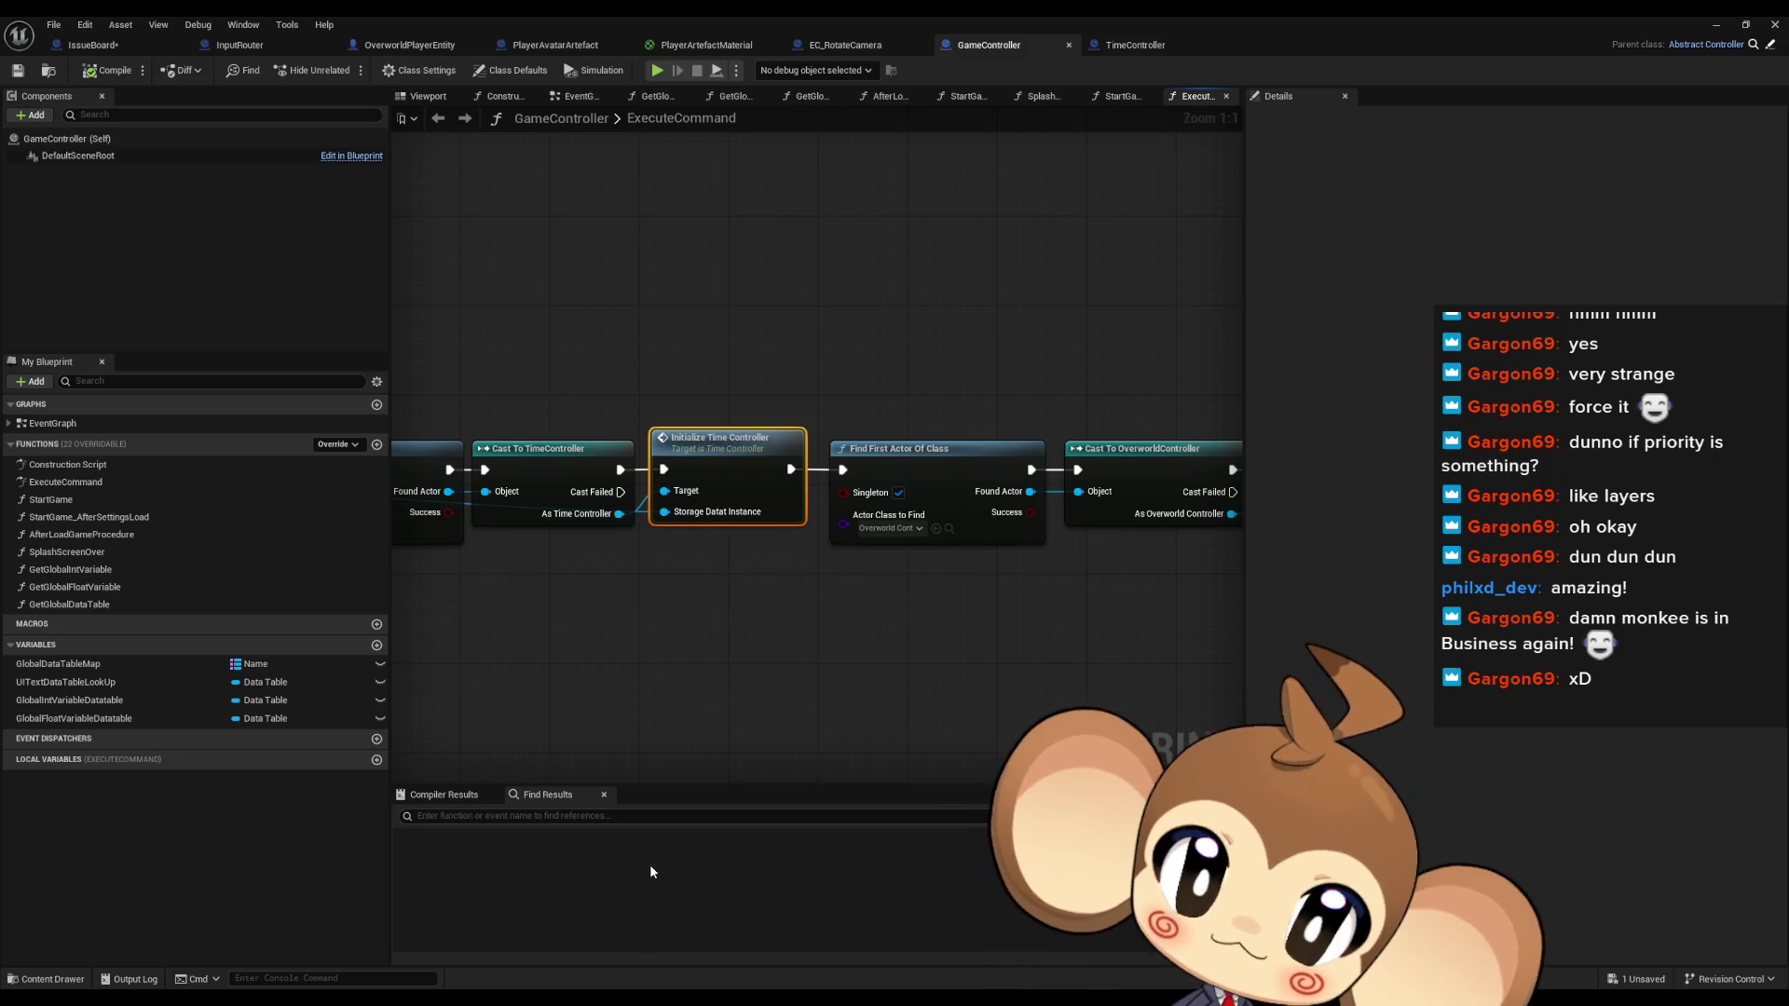
key("alt+Tab")
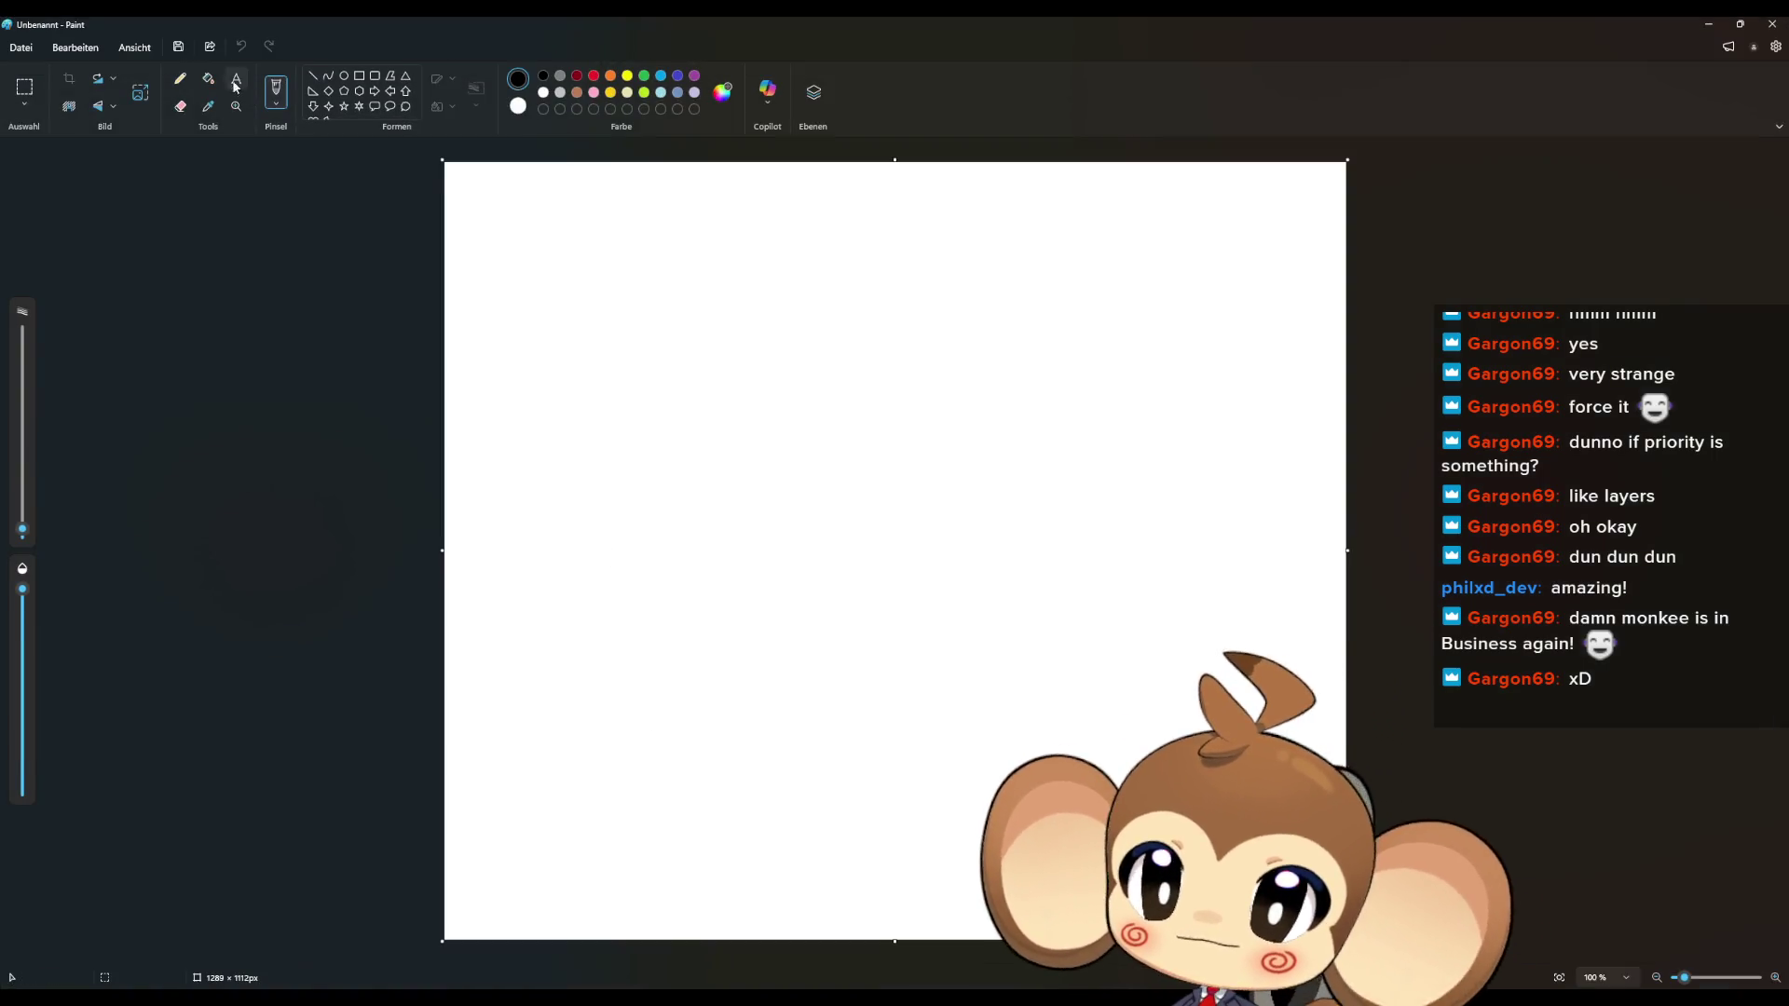
Try a black canvas fill with white eye arcs, then undo back to a blank canvas
left_click(207, 78)
left_click(743, 347)
left_click(179, 78)
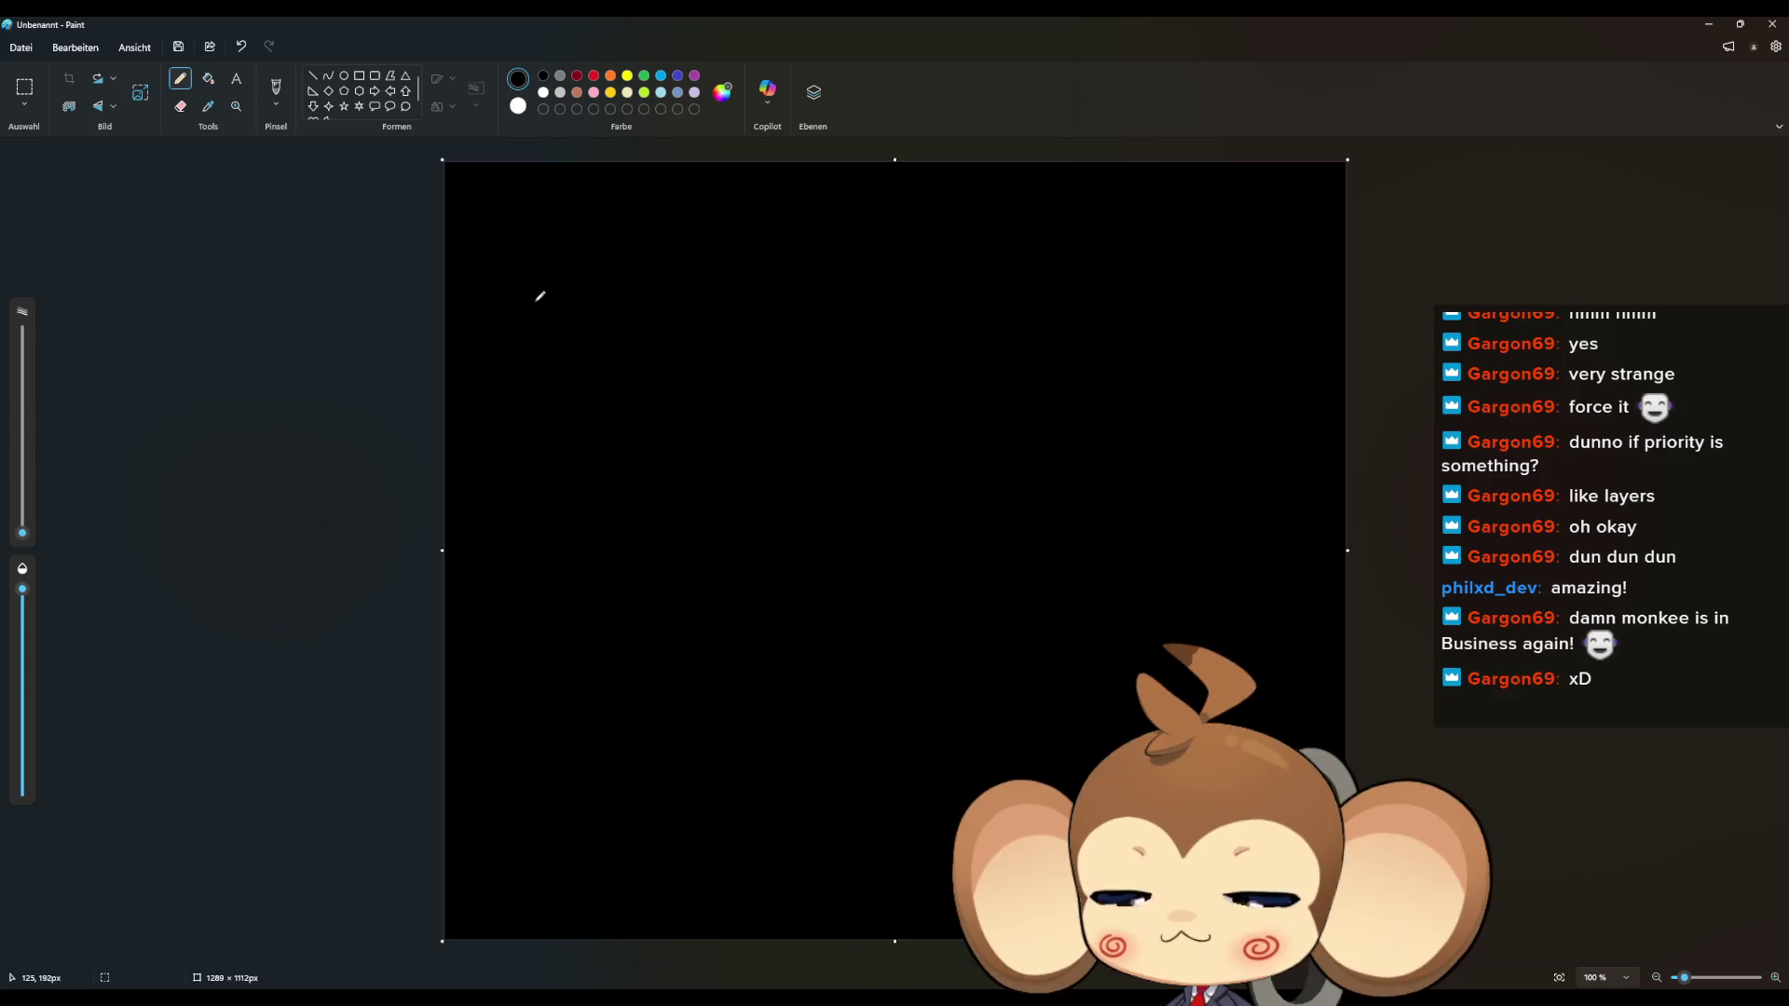
left_click_drag(22, 527, 23, 515)
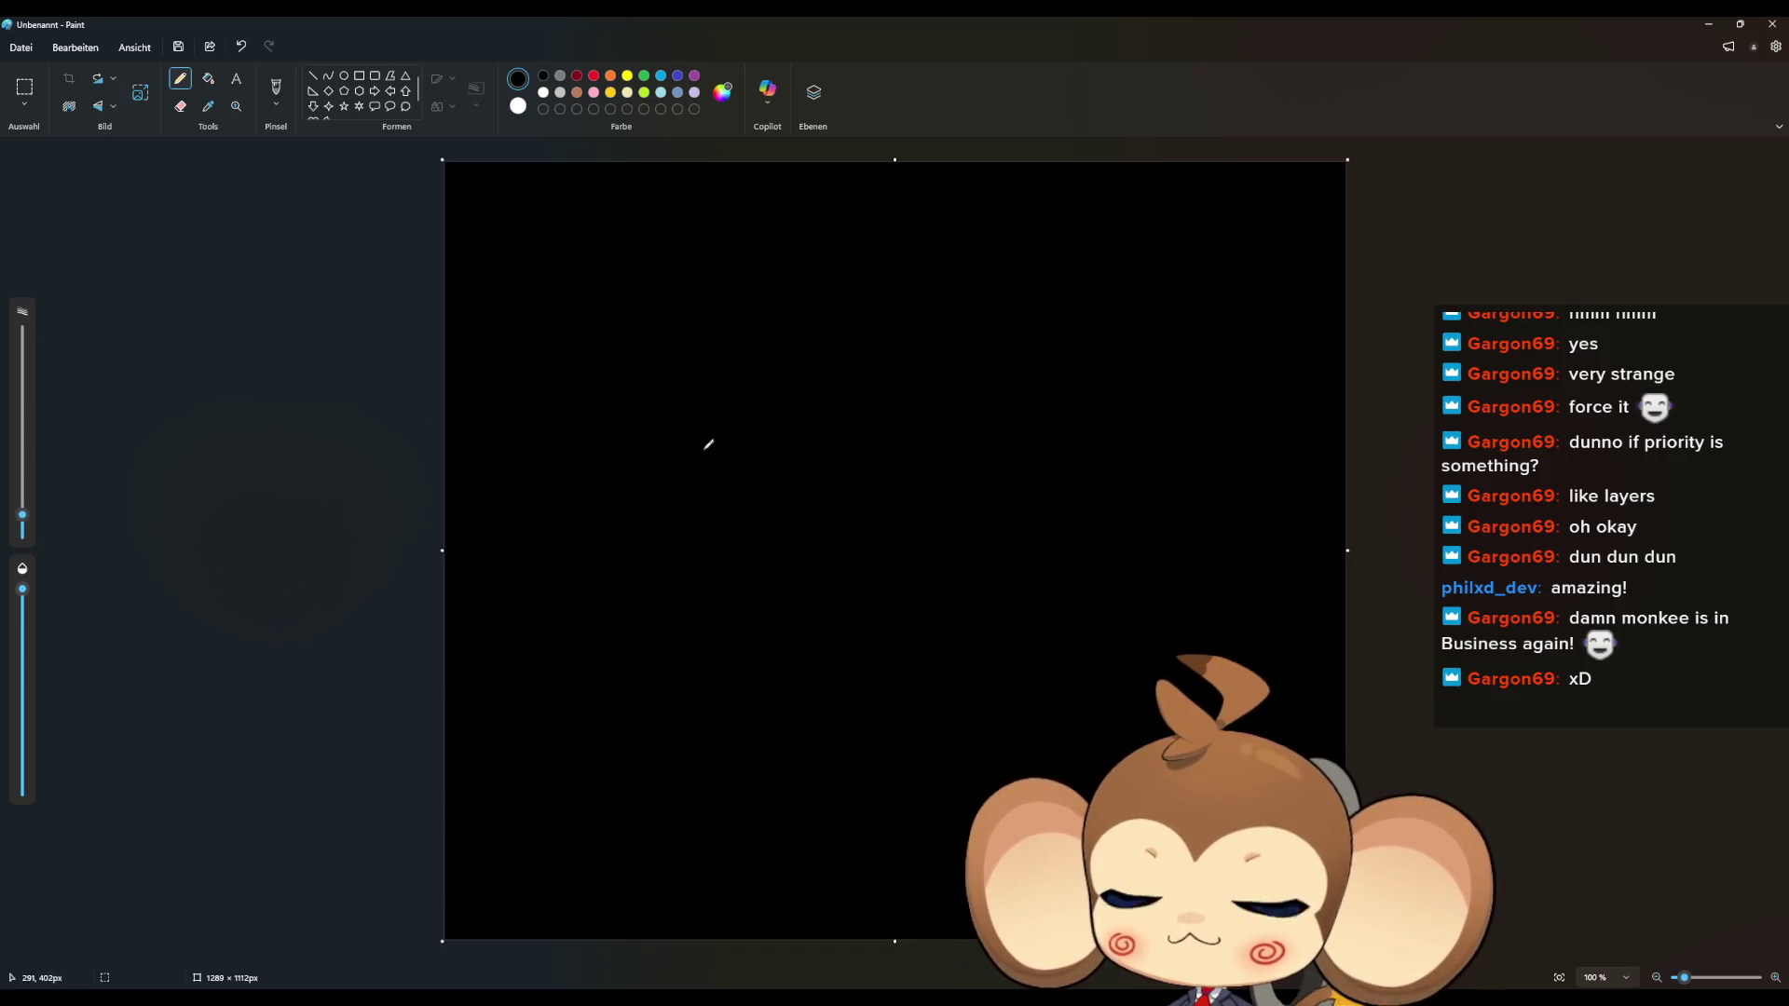
scroll(774, 406, "up", 3, "ctrl")
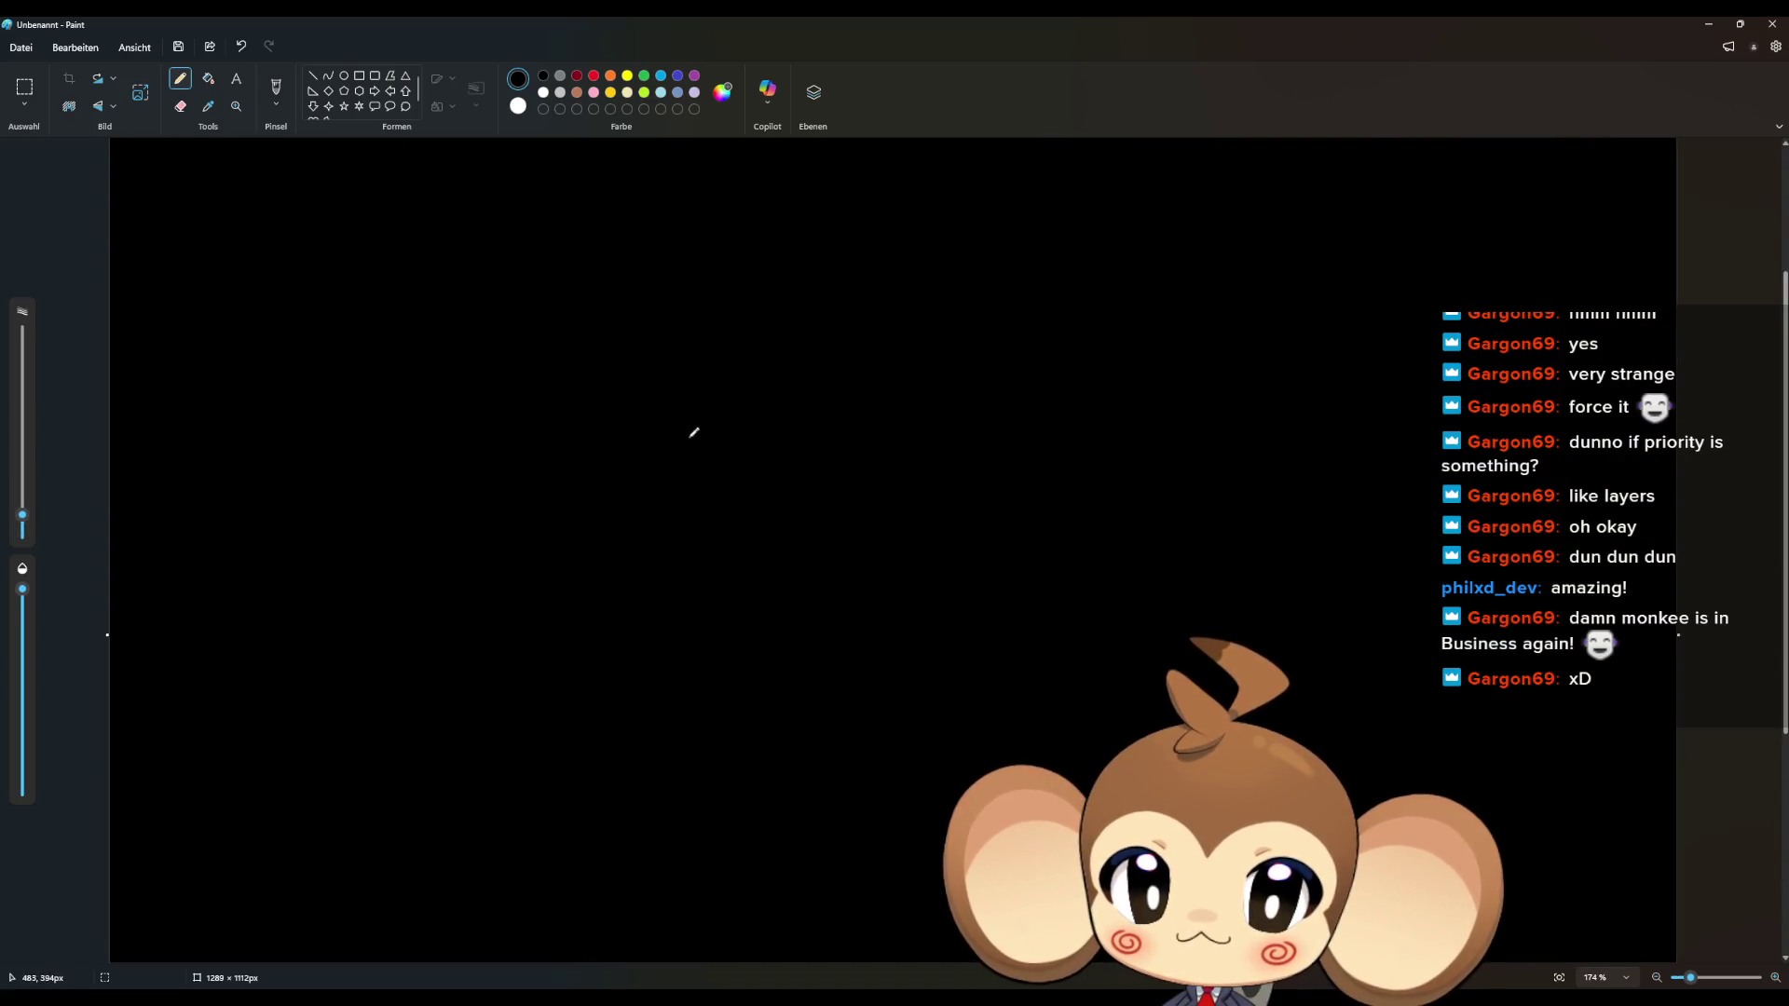
left_click_drag(659, 451, 855, 455)
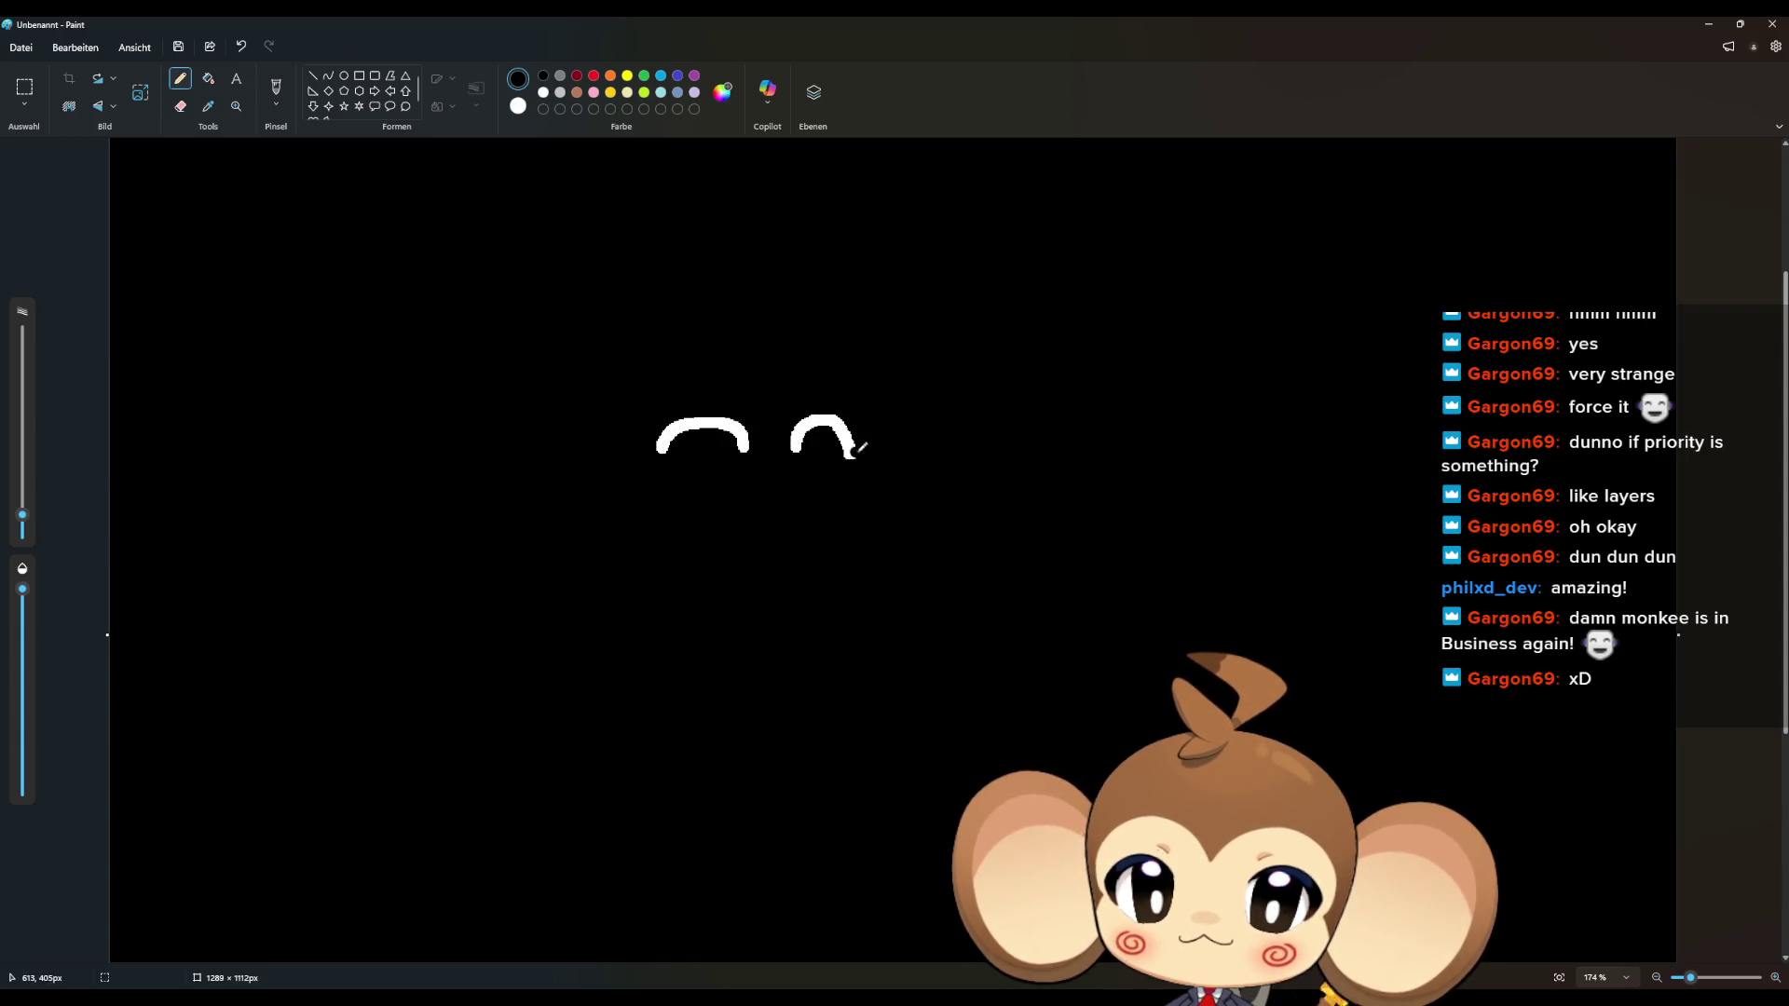
key("ctrl+z")
key("ctrl+z")
key("ctrl+z")
Draw the monkey's eyes, smile, head outline, brow curls, big ears and hair strand in black
mouse_move(685, 470)
left_mouse_down()
mouse_move(699, 438)
mouse_move(881, 475)
left_mouse_up()
mouse_move(683, 525)
left_mouse_down()
mouse_move(790, 575)
mouse_move(891, 544)
left_mouse_up()
mouse_move(806, 327)
left_mouse_down()
mouse_move(739, 325)
mouse_move(607, 571)
mouse_move(874, 643)
mouse_move(866, 328)
mouse_move(778, 325)
left_mouse_up()
mouse_move(781, 413)
left_mouse_down()
mouse_move(778, 396)
mouse_move(657, 389)
mouse_move(649, 491)
mouse_move(584, 536)
left_mouse_up()
mouse_move(781, 410)
left_mouse_down()
mouse_move(871, 380)
mouse_move(887, 497)
mouse_move(964, 533)
left_mouse_up()
mouse_move(952, 432)
left_mouse_down()
mouse_move(1070, 406)
mouse_move(992, 510)
mouse_move(969, 502)
left_mouse_up()
mouse_move(921, 373)
left_mouse_down()
mouse_move(1094, 359)
mouse_move(1001, 573)
mouse_move(971, 540)
left_mouse_up()
mouse_move(585, 421)
left_mouse_down()
mouse_move(550, 396)
mouse_move(545, 496)
mouse_move(565, 484)
left_mouse_up()
mouse_move(601, 378)
left_mouse_down()
mouse_move(311, 388)
mouse_move(552, 559)
mouse_move(585, 535)
left_mouse_up()
mouse_move(787, 326)
left_mouse_down()
mouse_move(807, 251)
mouse_move(781, 233)
left_mouse_up()
Write the letters BRB below the face and undo a stray dot
mouse_move(410, 685)
left_mouse_down()
mouse_move(434, 763)
mouse_move(391, 764)
left_mouse_up()
left_click(526, 718)
left_click_drag(526, 718, 570, 815)
left_click(658, 731)
mouse_move(658, 732)
left_mouse_down()
mouse_move(708, 811)
mouse_move(643, 818)
left_mouse_up()
left_click(607, 254)
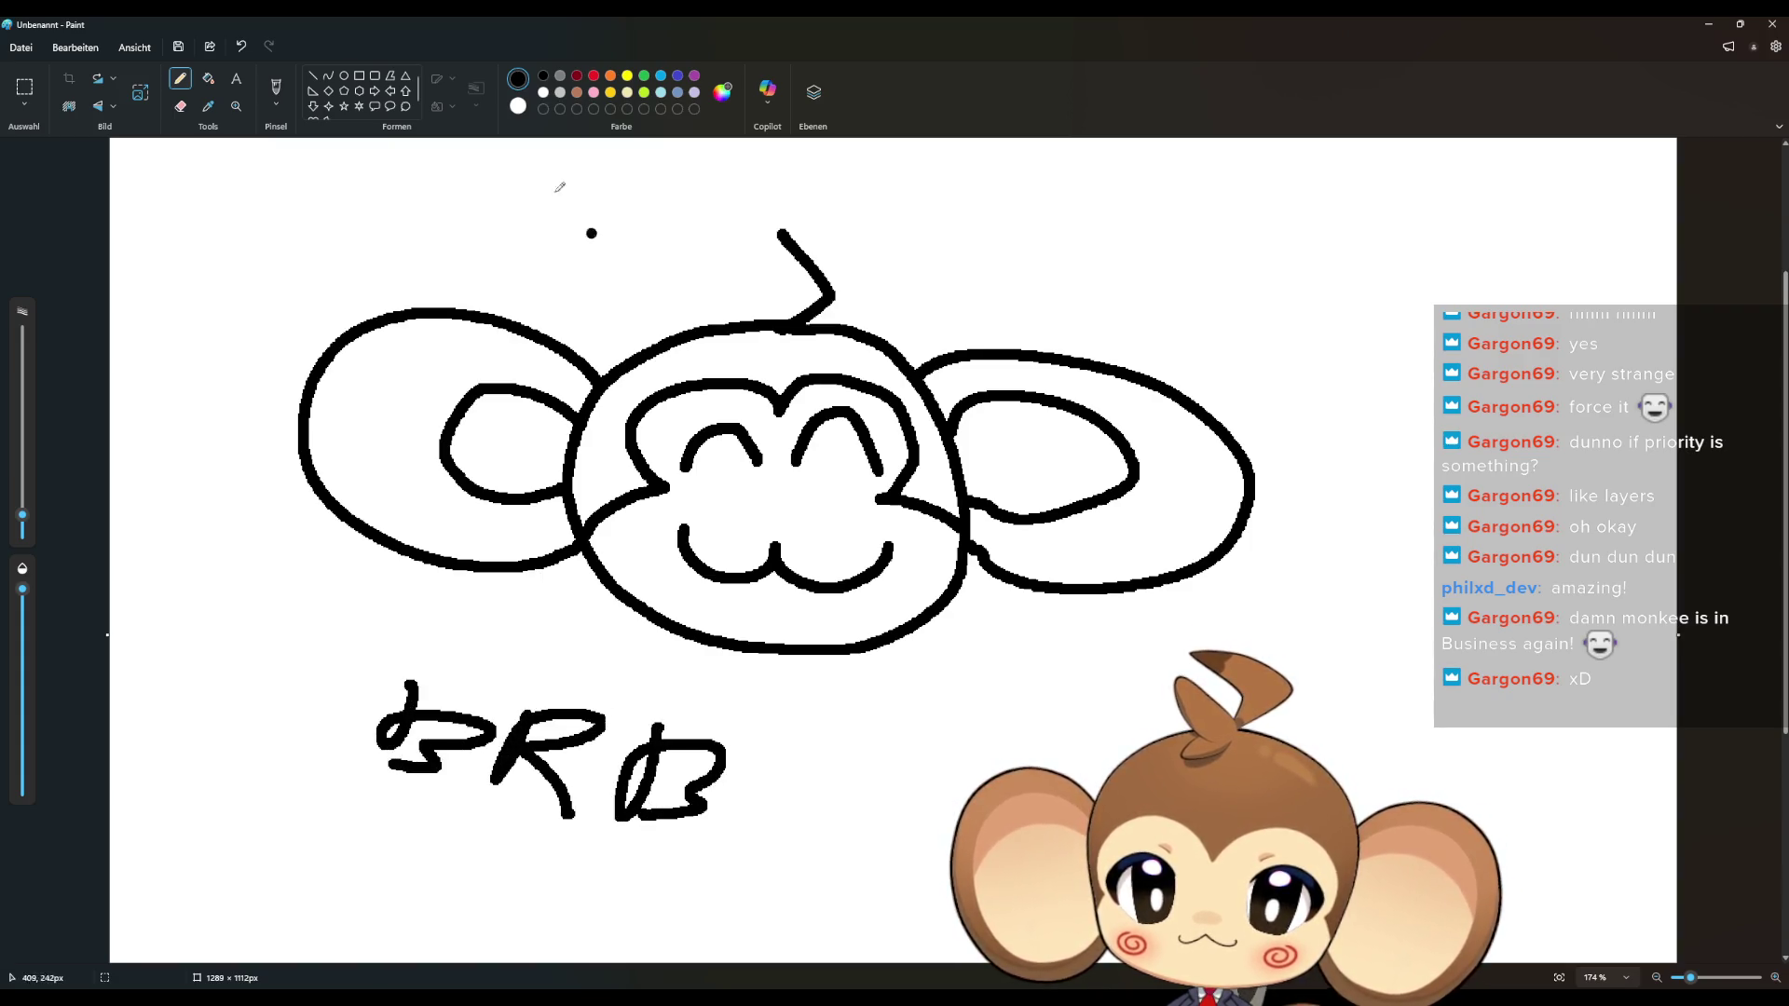
key("ctrl+z")
Draw dark red spirals on both cheeks with a thinner pencil
left_click(577, 76)
left_click_drag(21, 515, 22, 525)
scroll(633, 545, "up", 2)
left_click_drag(677, 479, 667, 498)
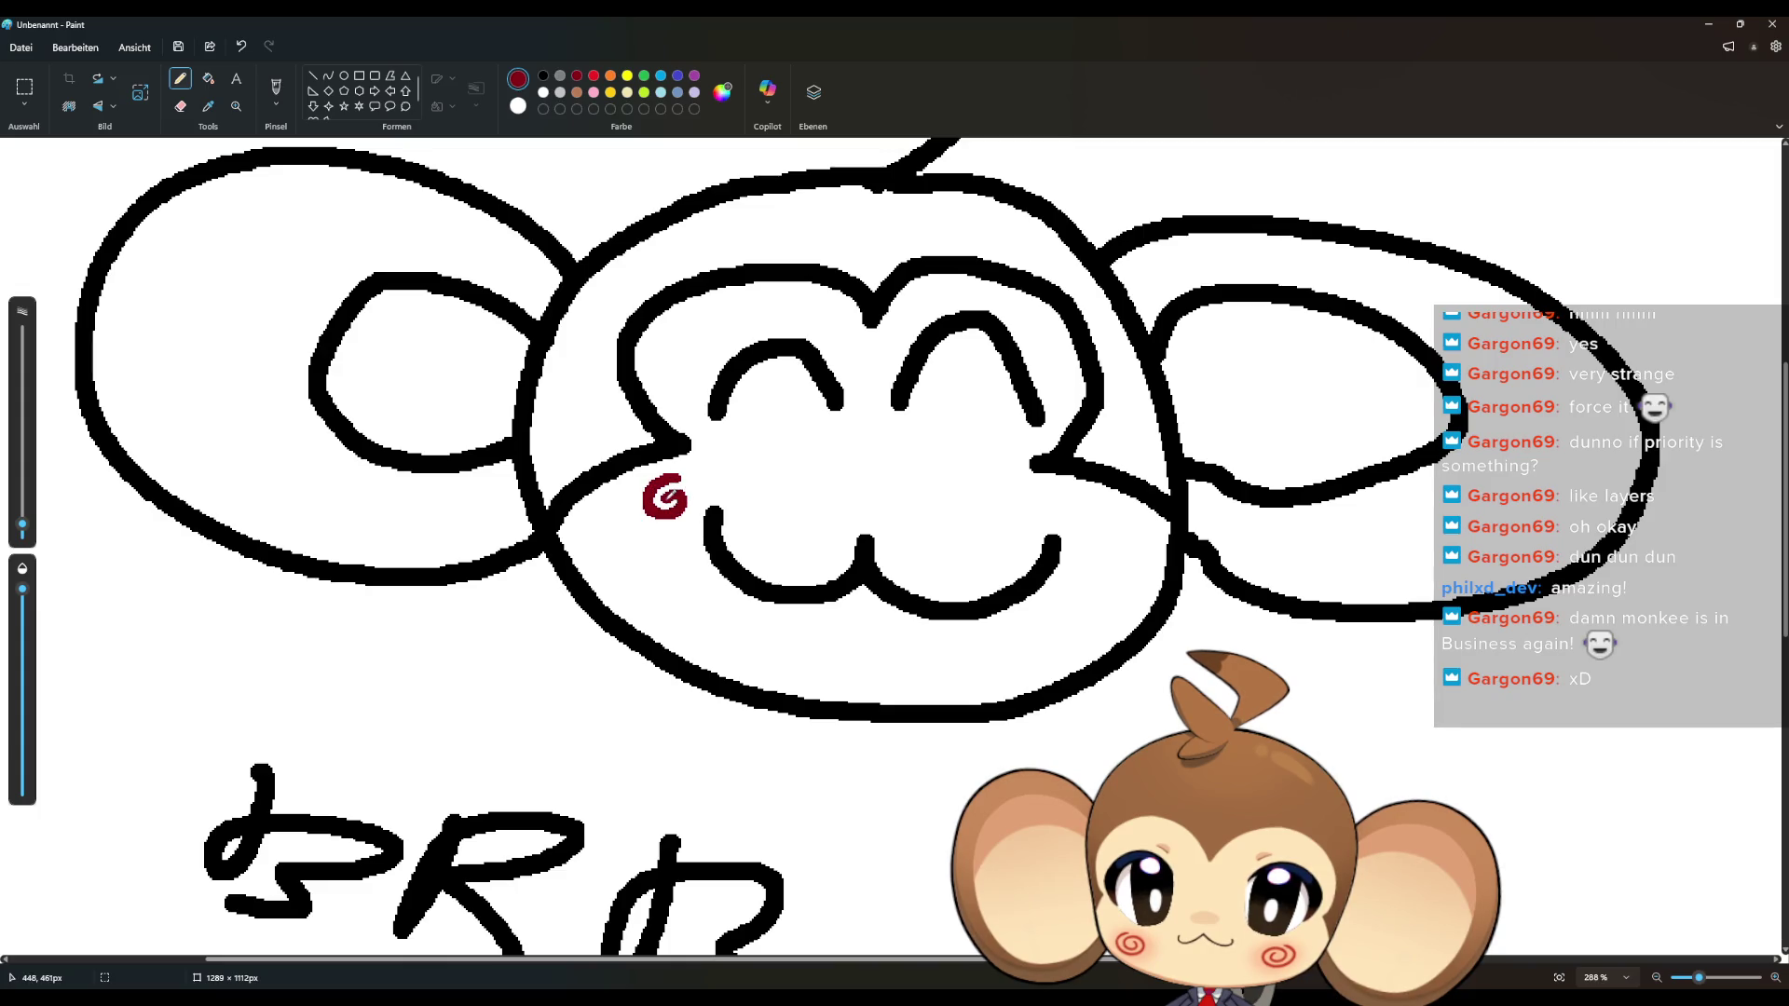
mouse_move(1071, 497)
left_mouse_down()
mouse_move(1099, 508)
mouse_move(1071, 514)
left_mouse_up()
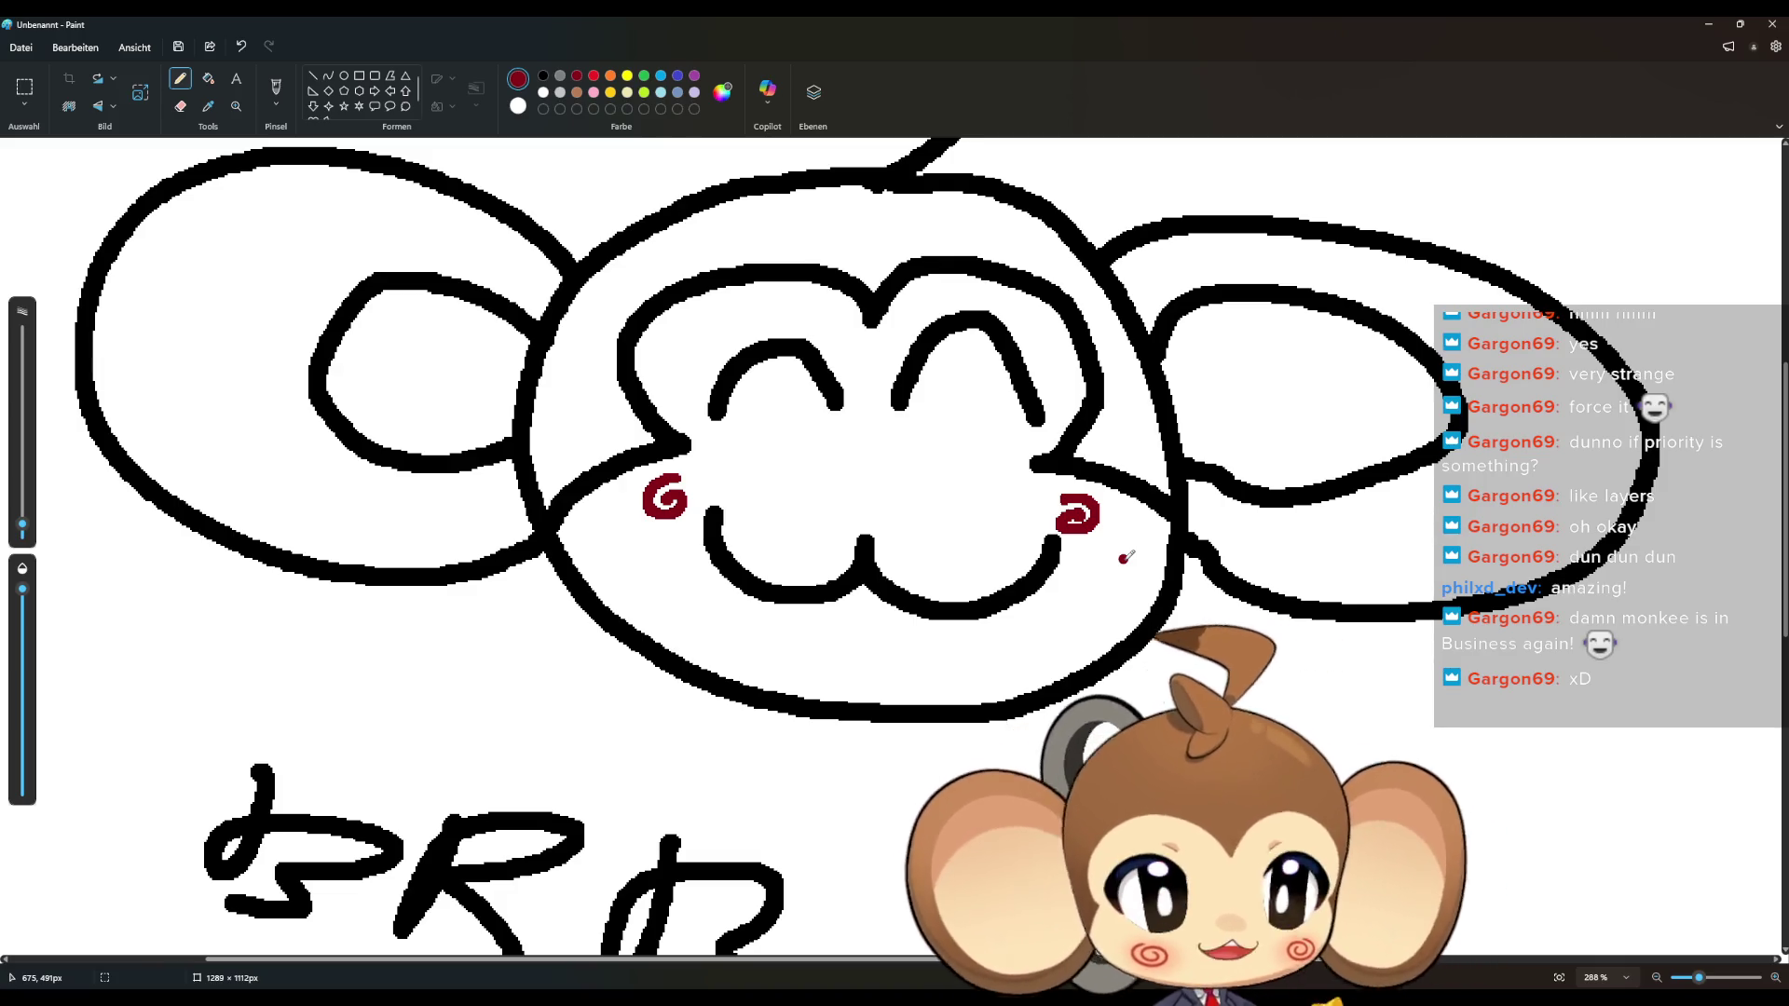
scroll(1127, 557, "down", 3)
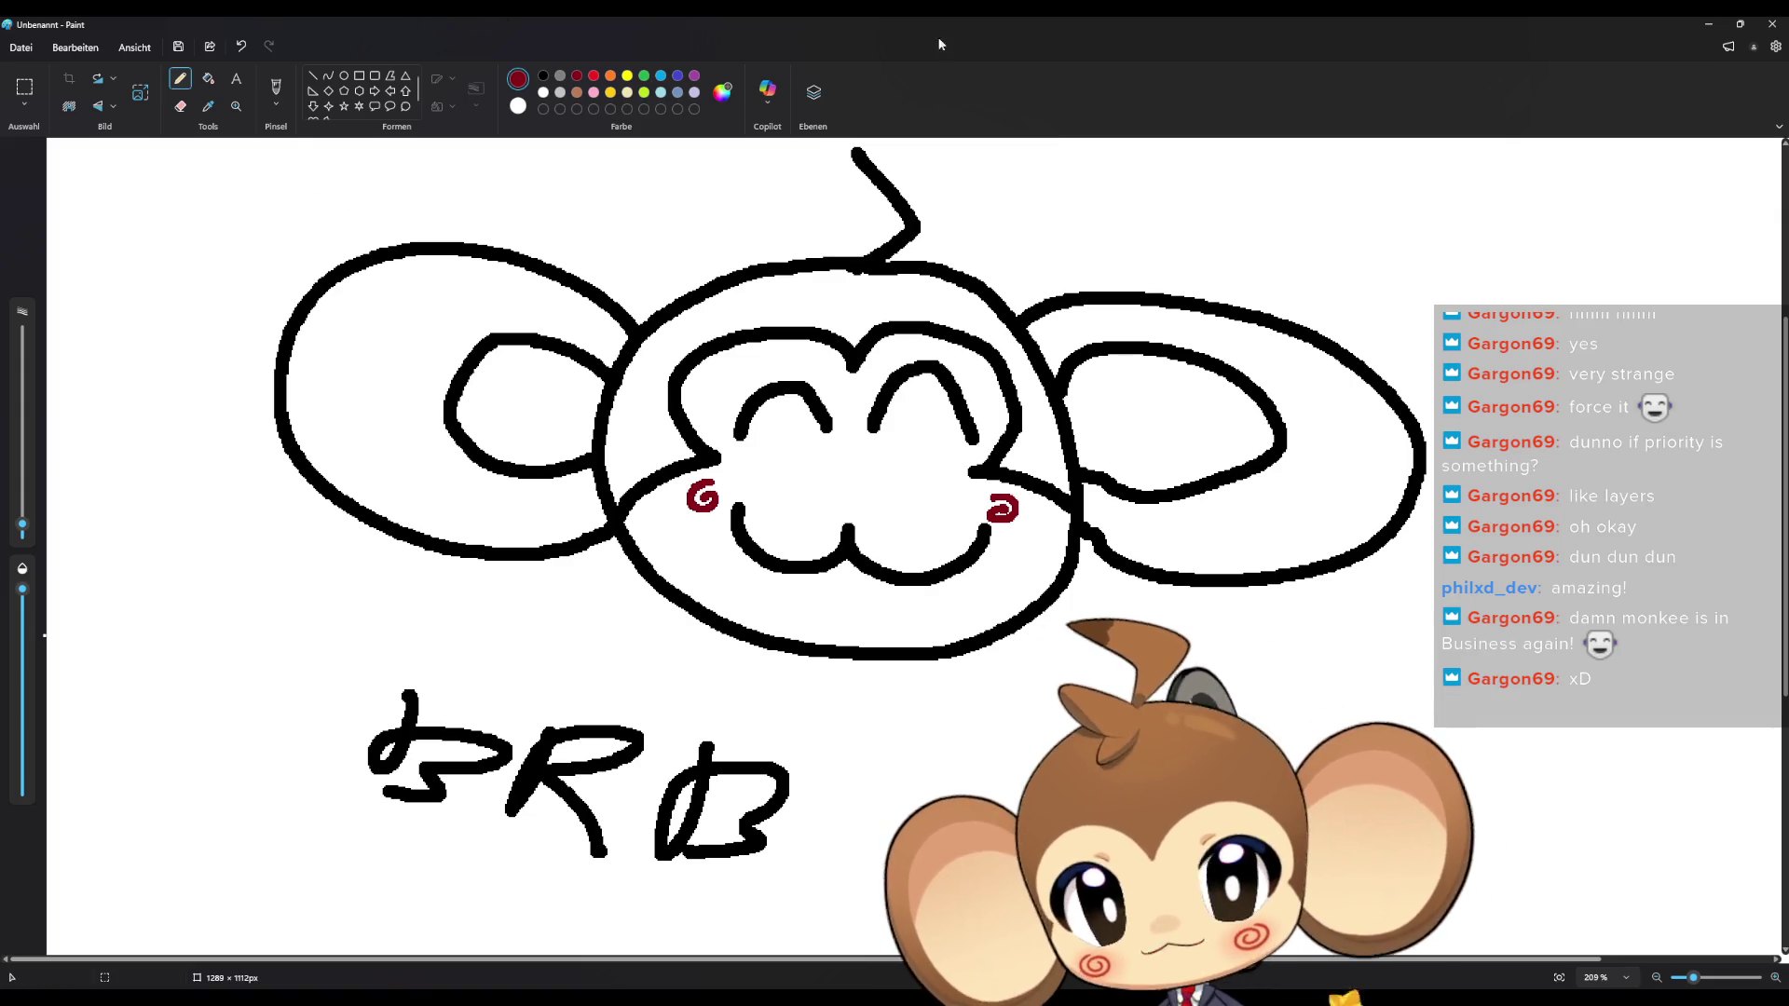
Close the Paint window holding the unsaved BRB monkey drawing
left_click(1766, 25)
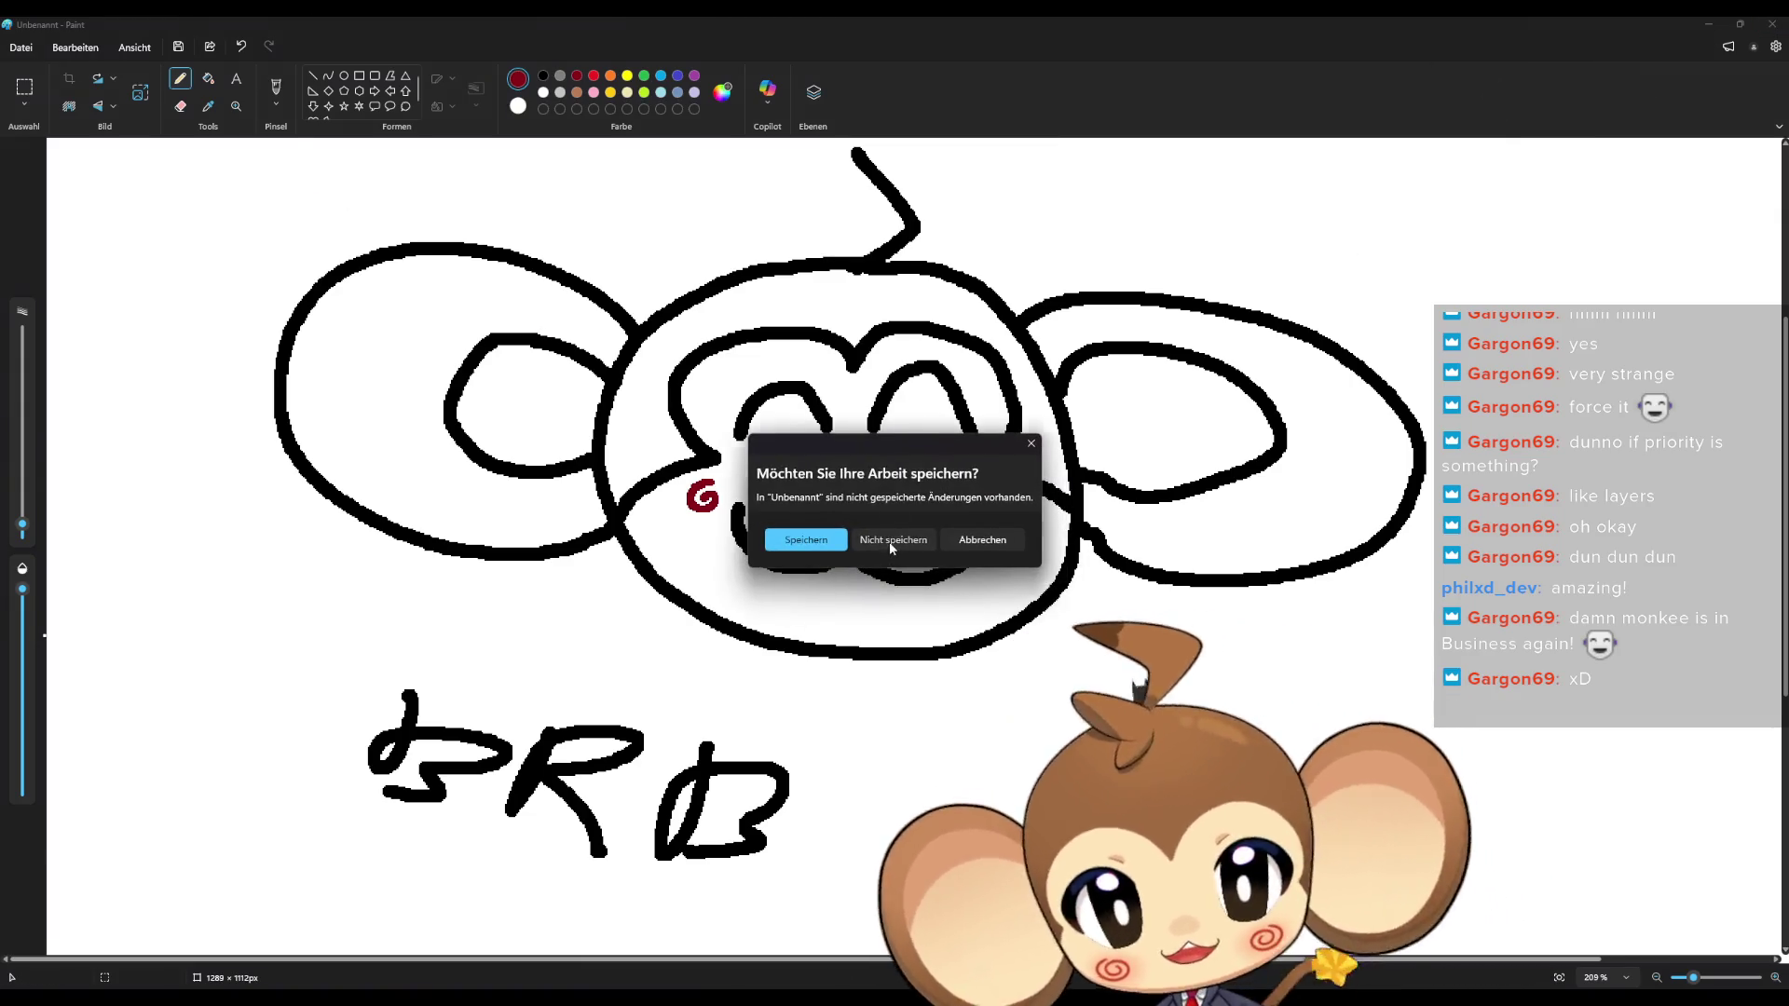
Discard the Paint doodle, then open InitializeTimeController from GameController's Initialize Time Controller node
left_click(936, 561)
left_click_drag(758, 516, 773, 409)
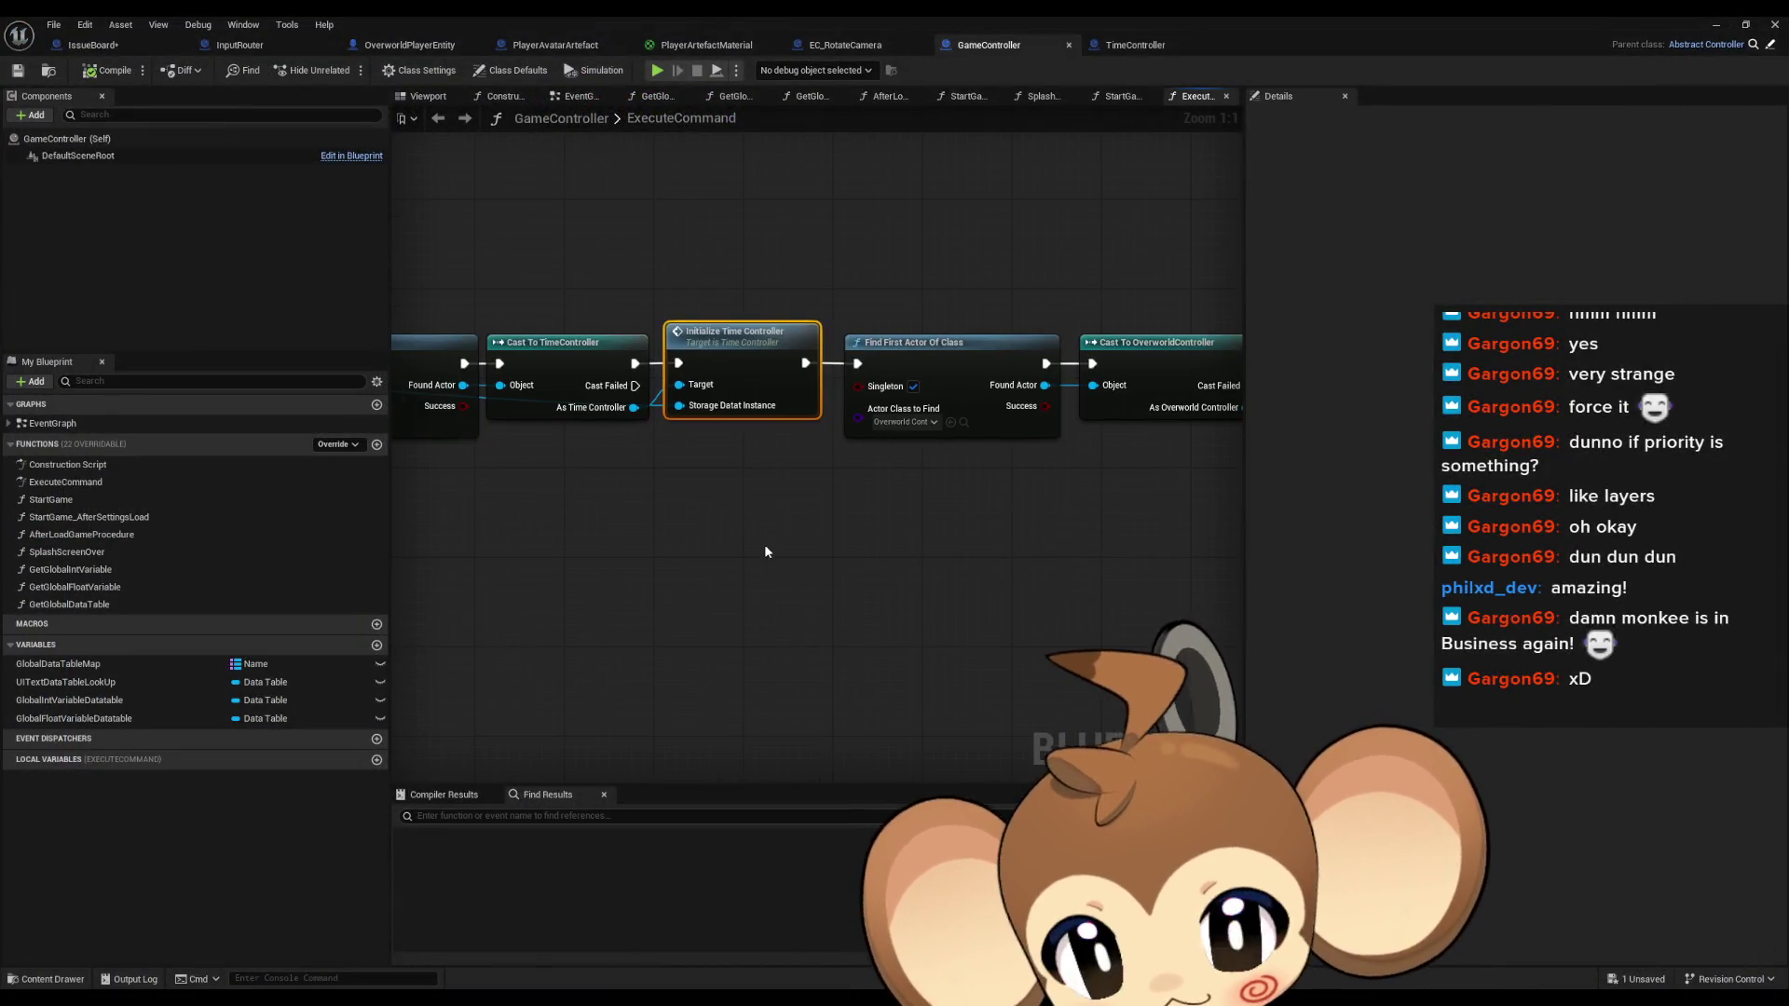
left_click(631, 572)
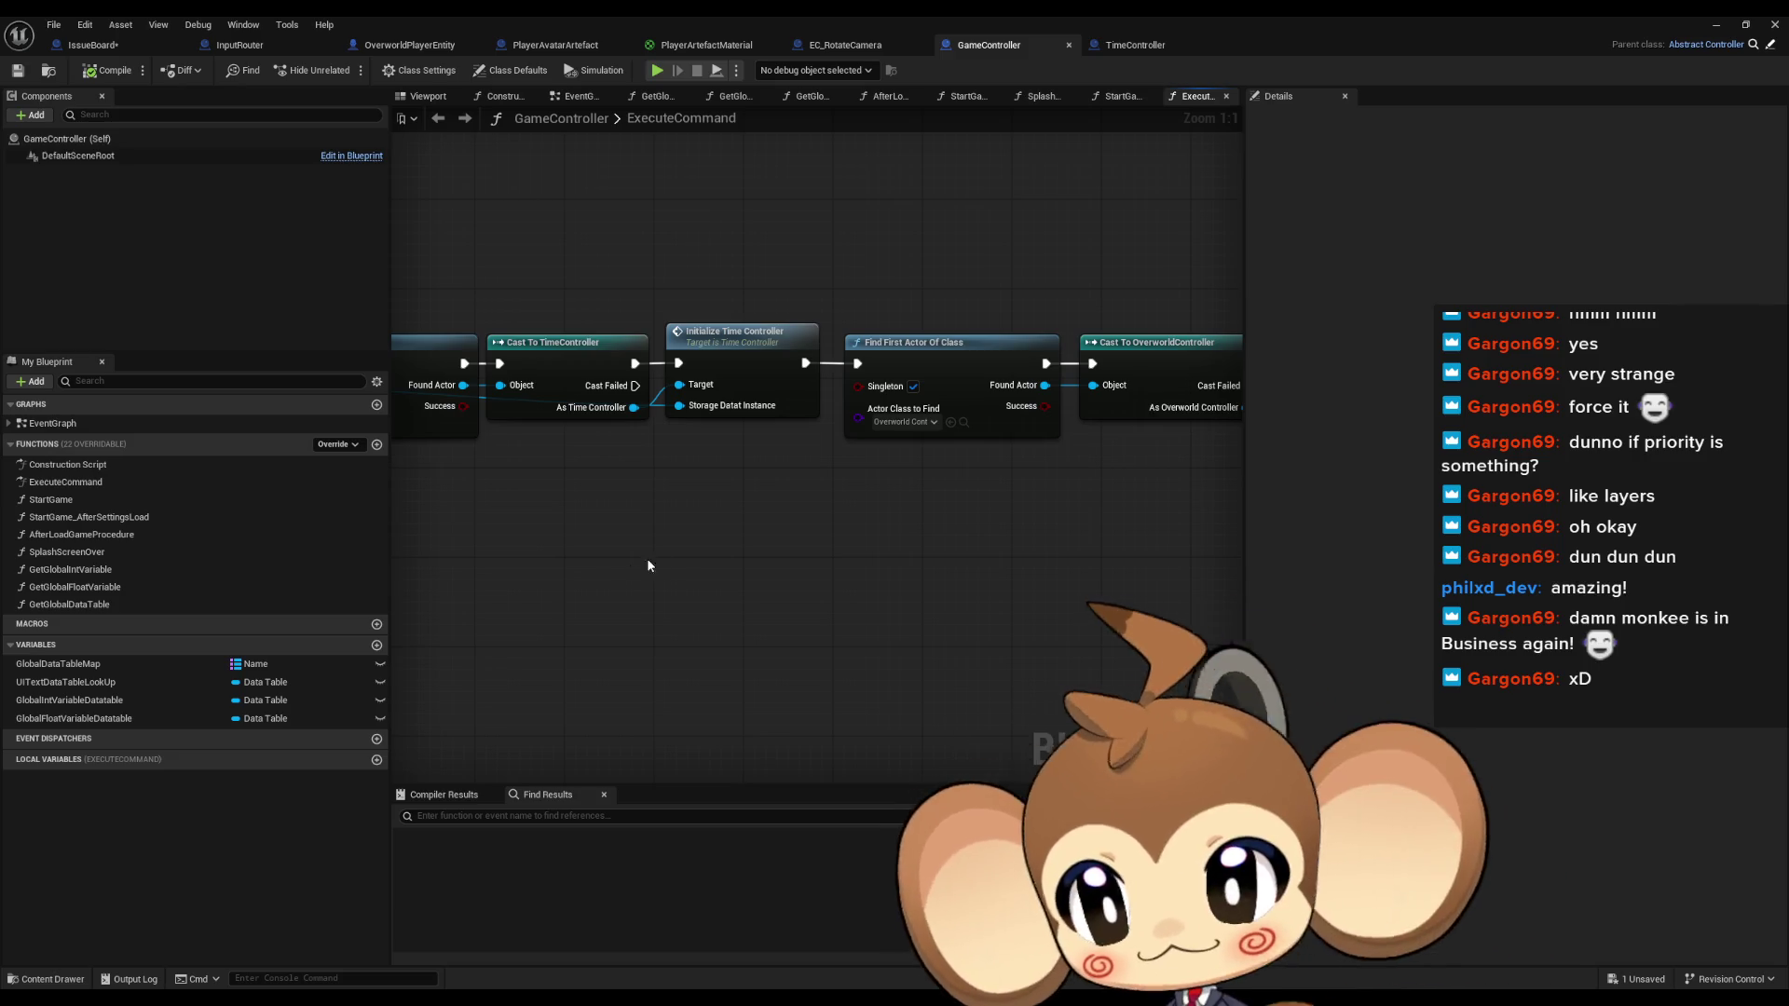
mouse_move(645, 472)
left_mouse_down()
mouse_move(820, 548)
mouse_move(813, 565)
left_mouse_up()
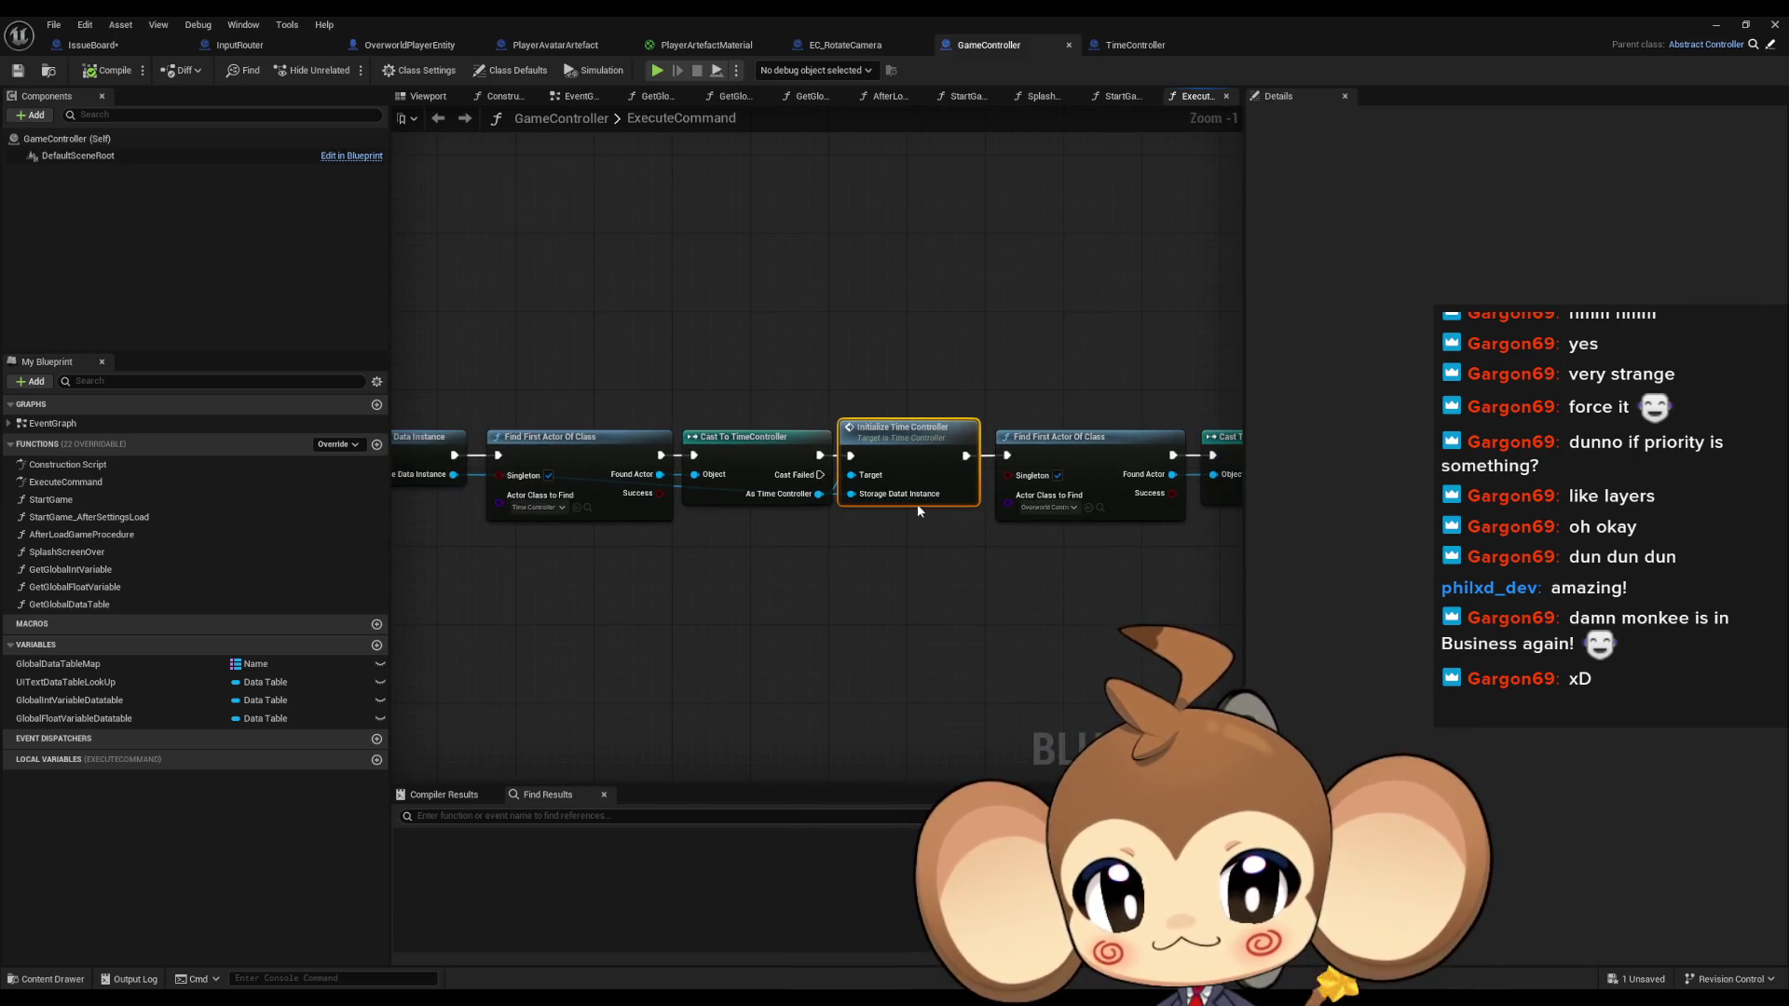
double_click(906, 438)
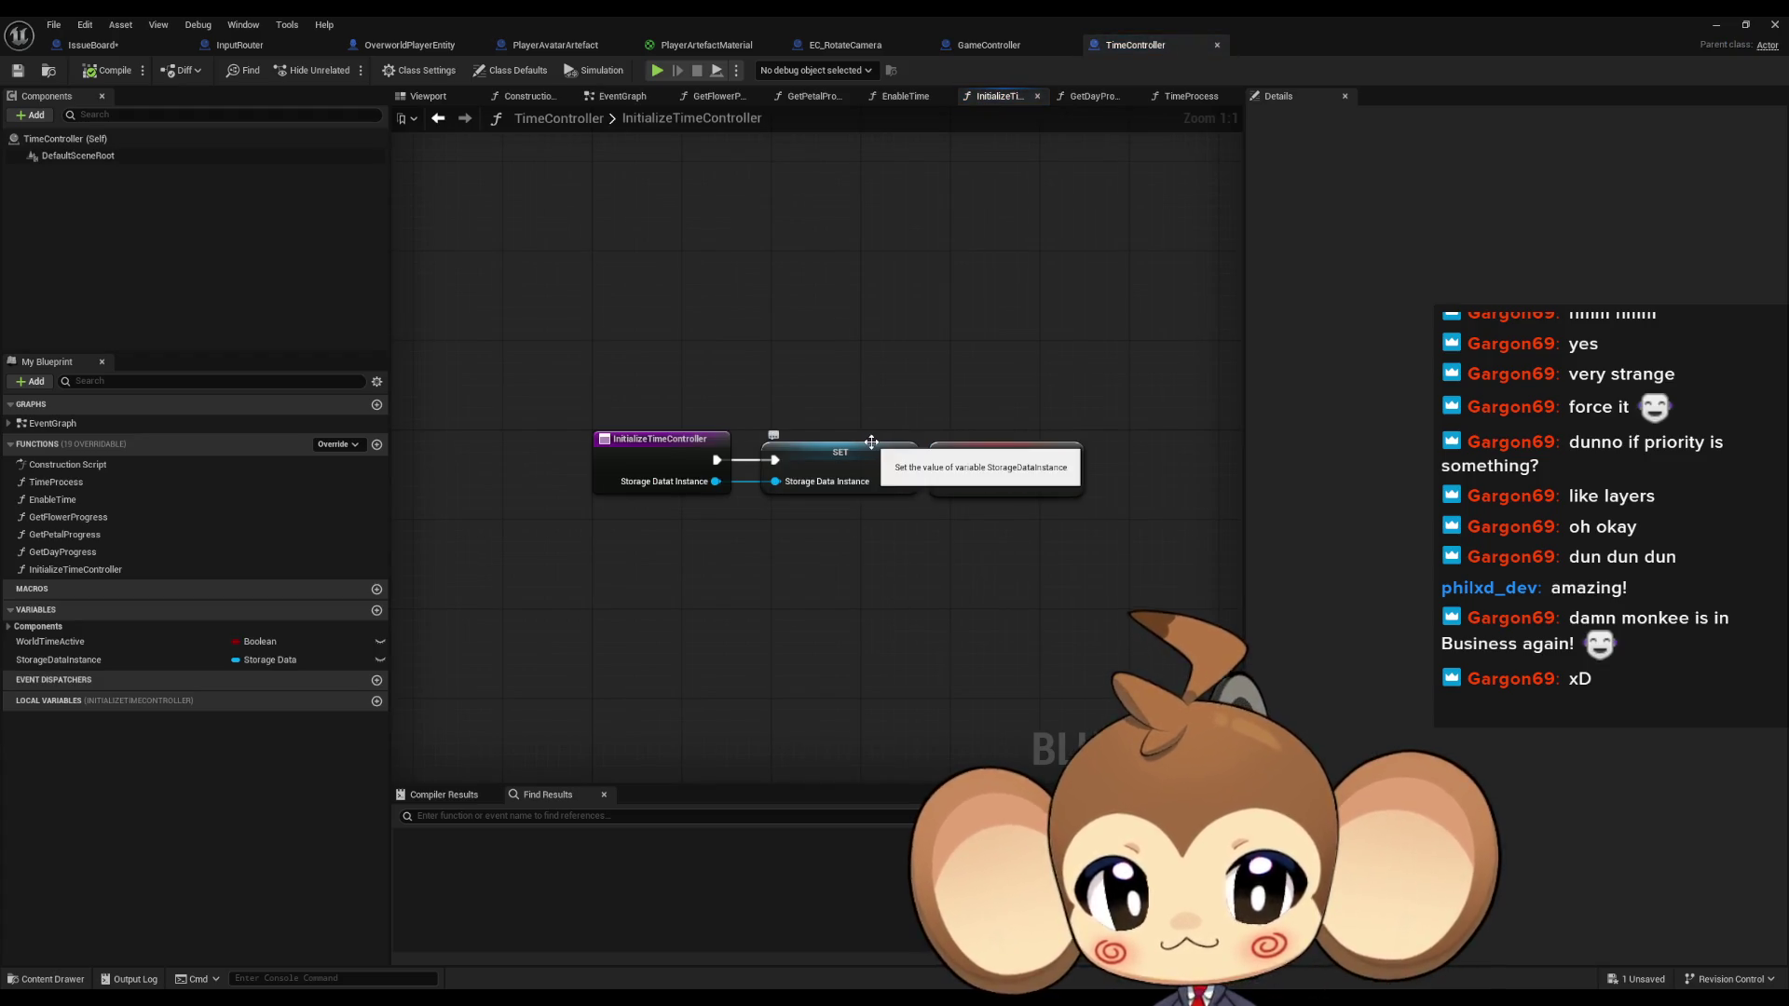
left_click_drag(809, 595, 881, 576)
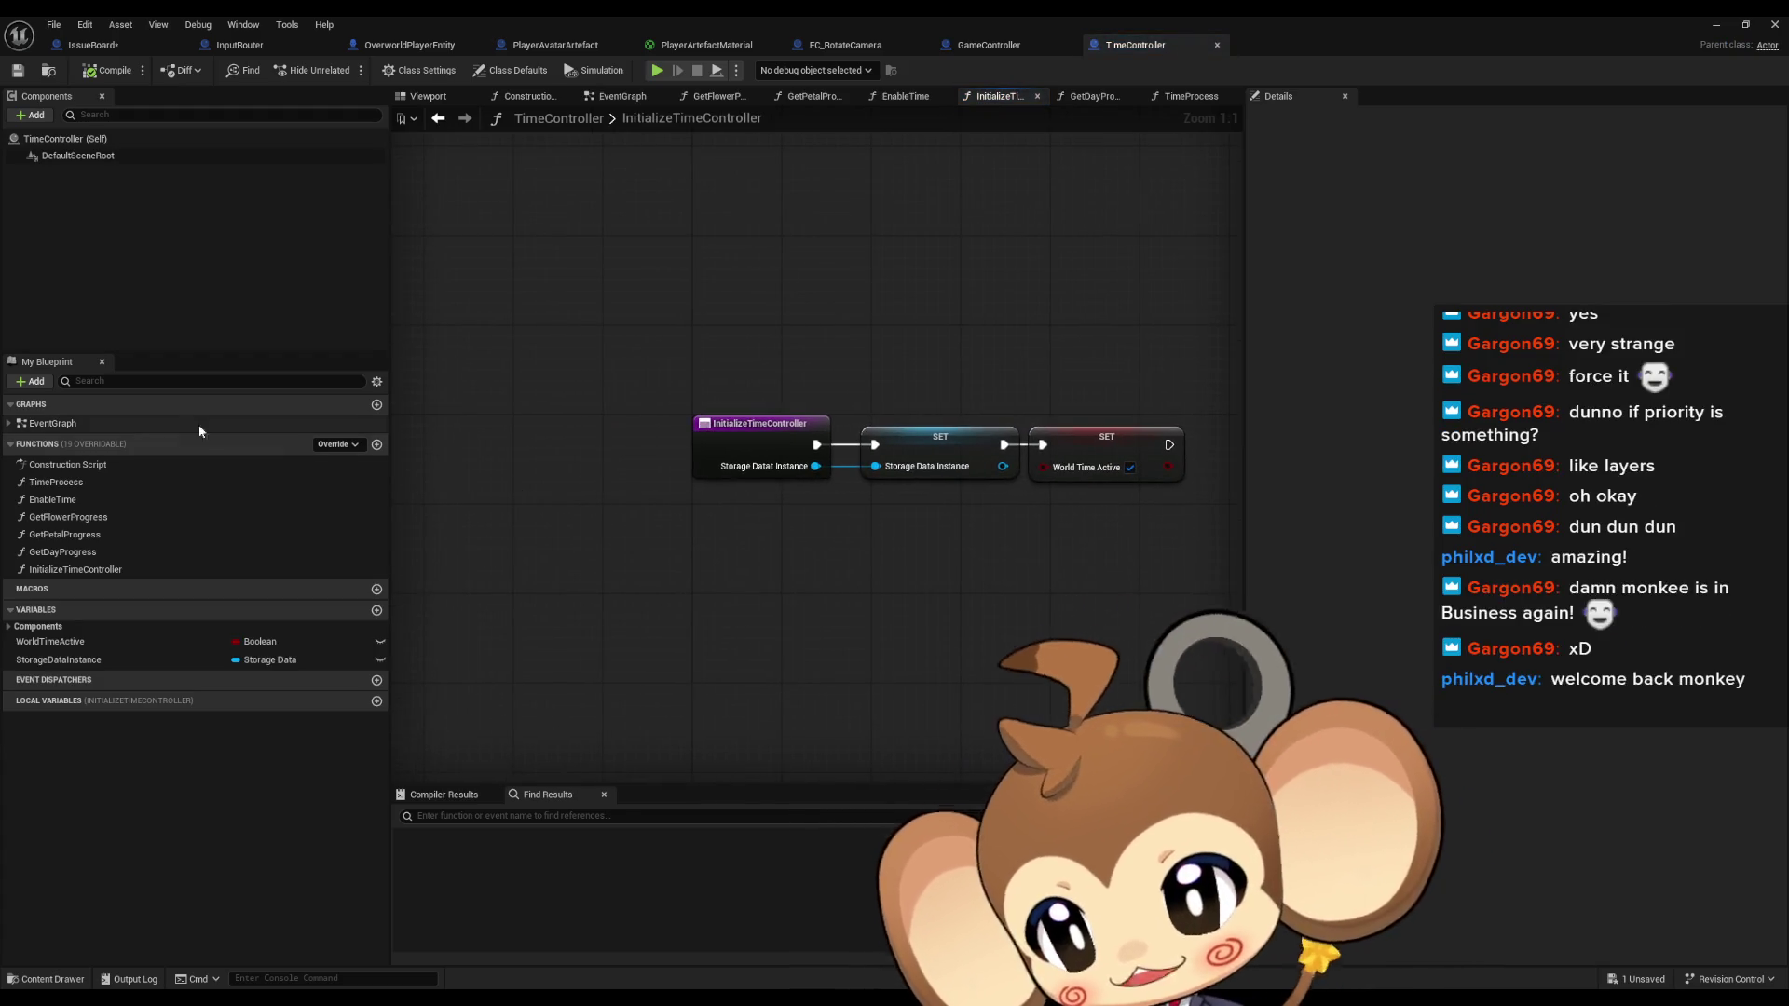
Find all references to World Time Active from its getter node in TimeController's EventGraph
double_click(71, 425)
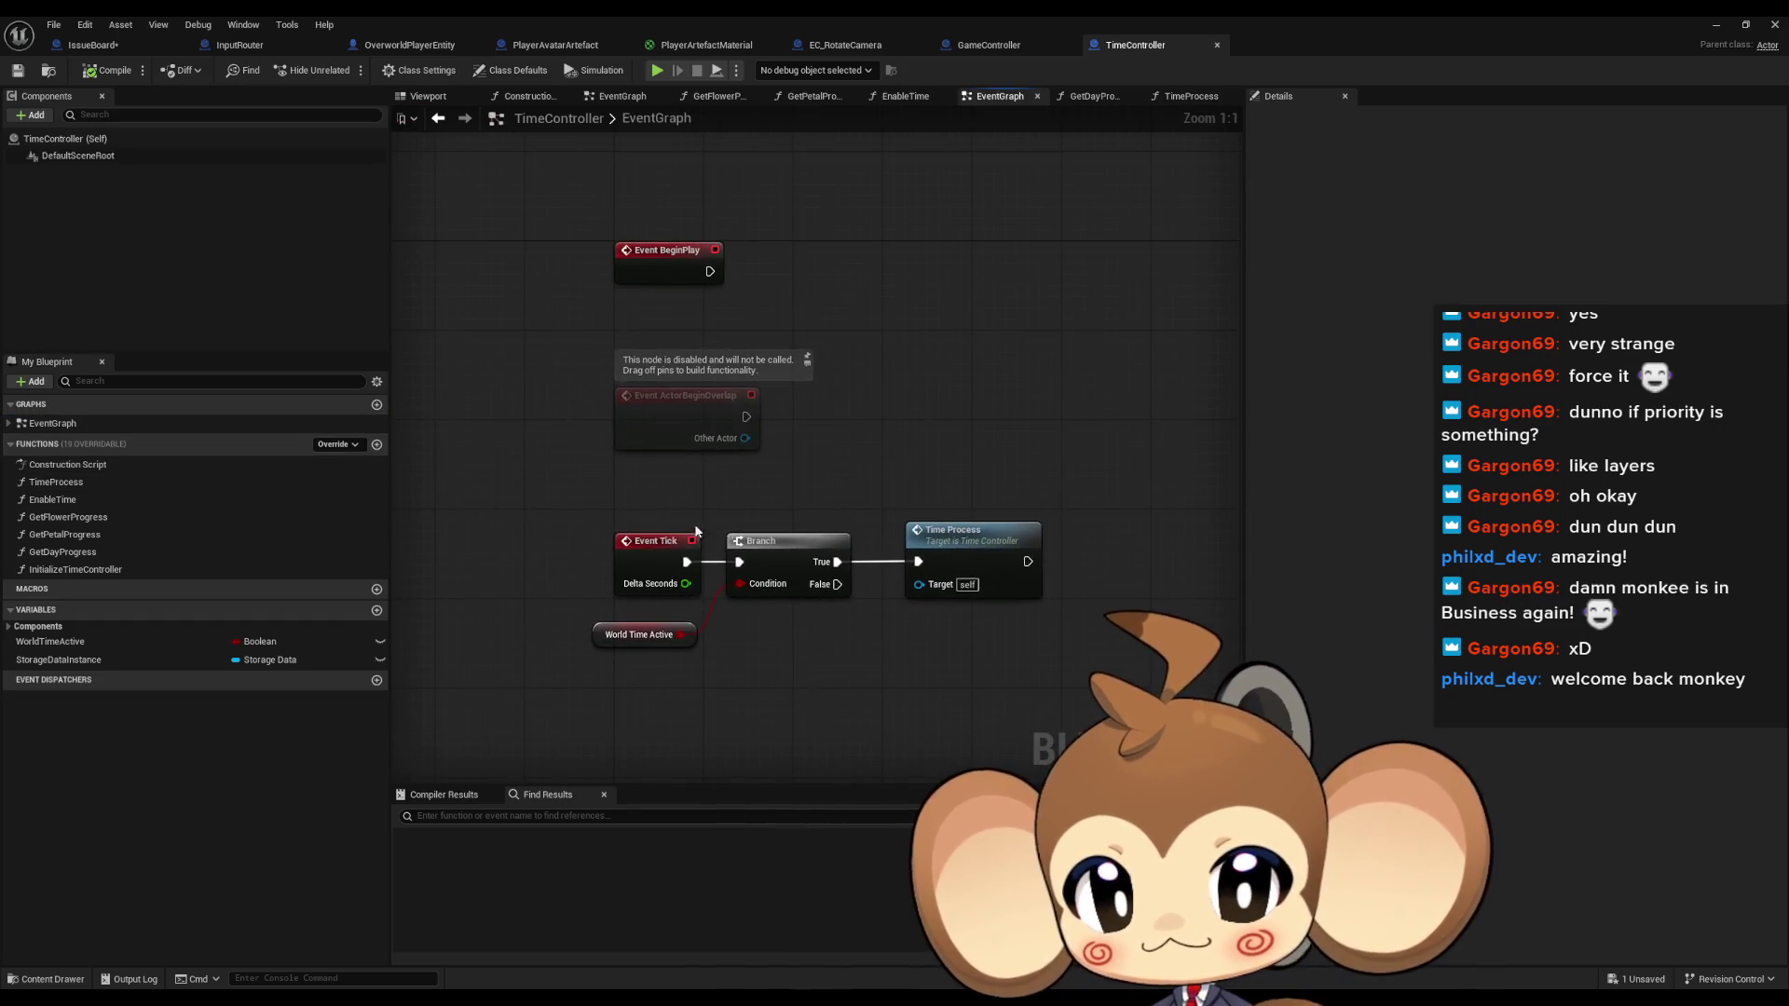
left_click(601, 634)
right_click(603, 632)
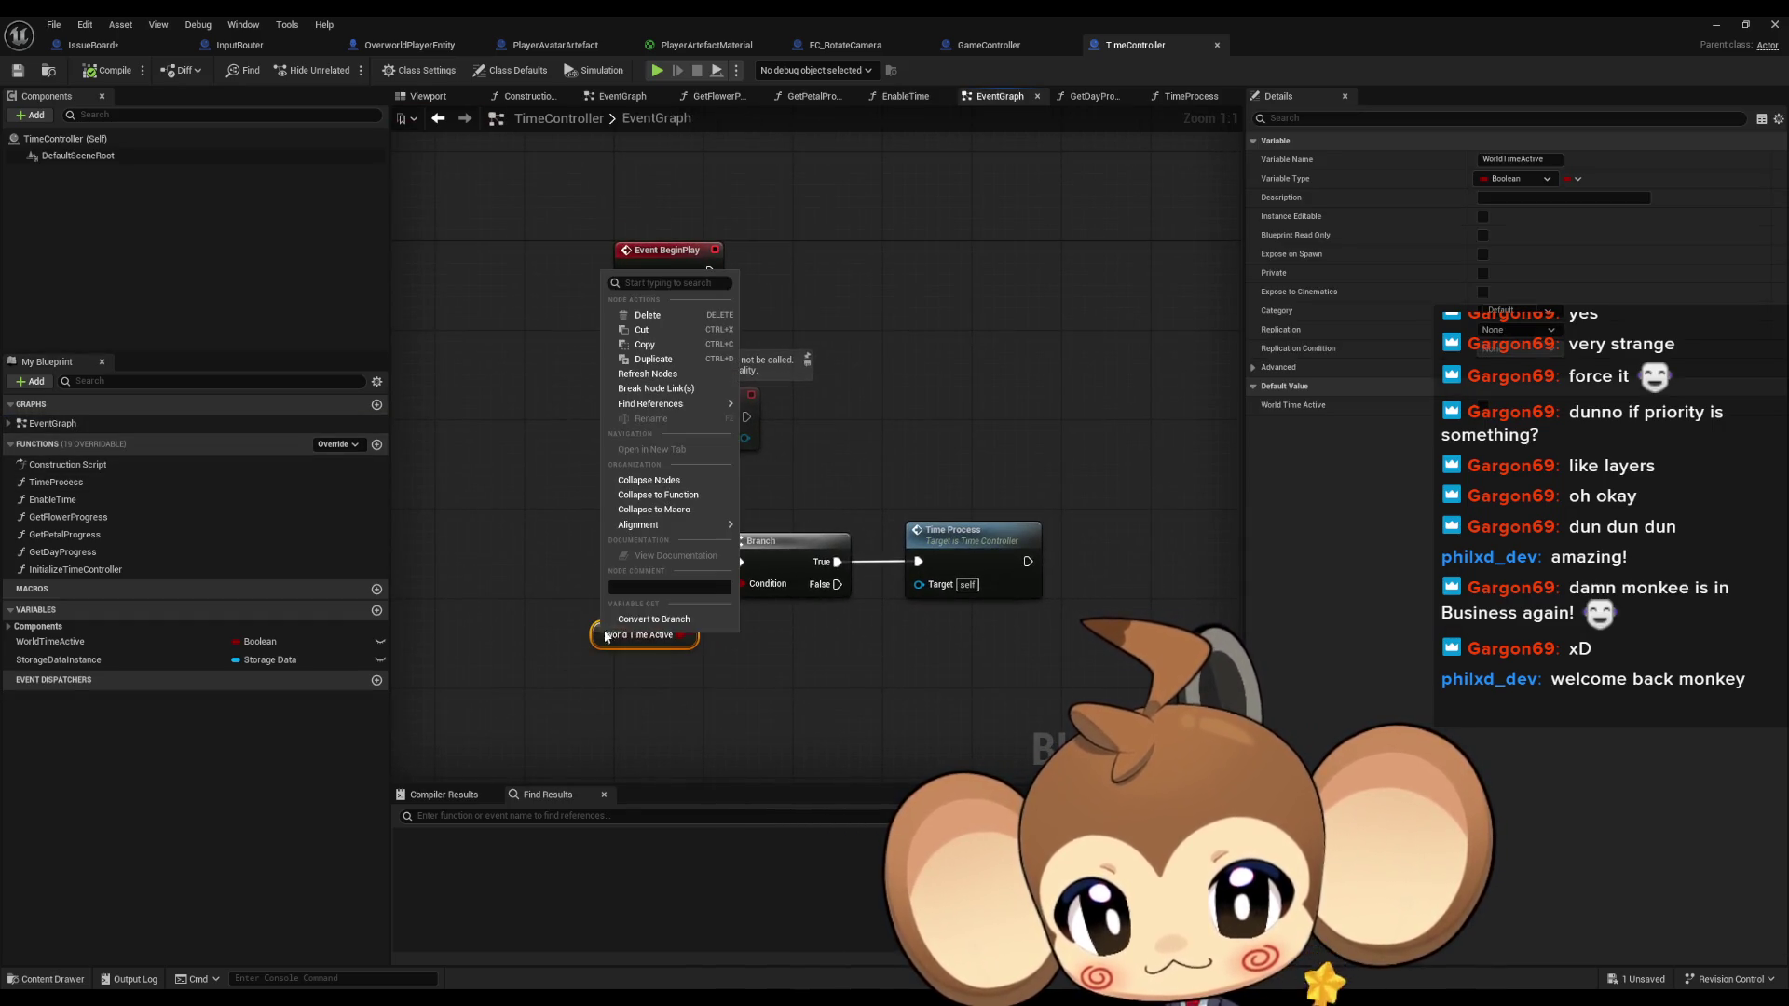
mouse_move(671, 403)
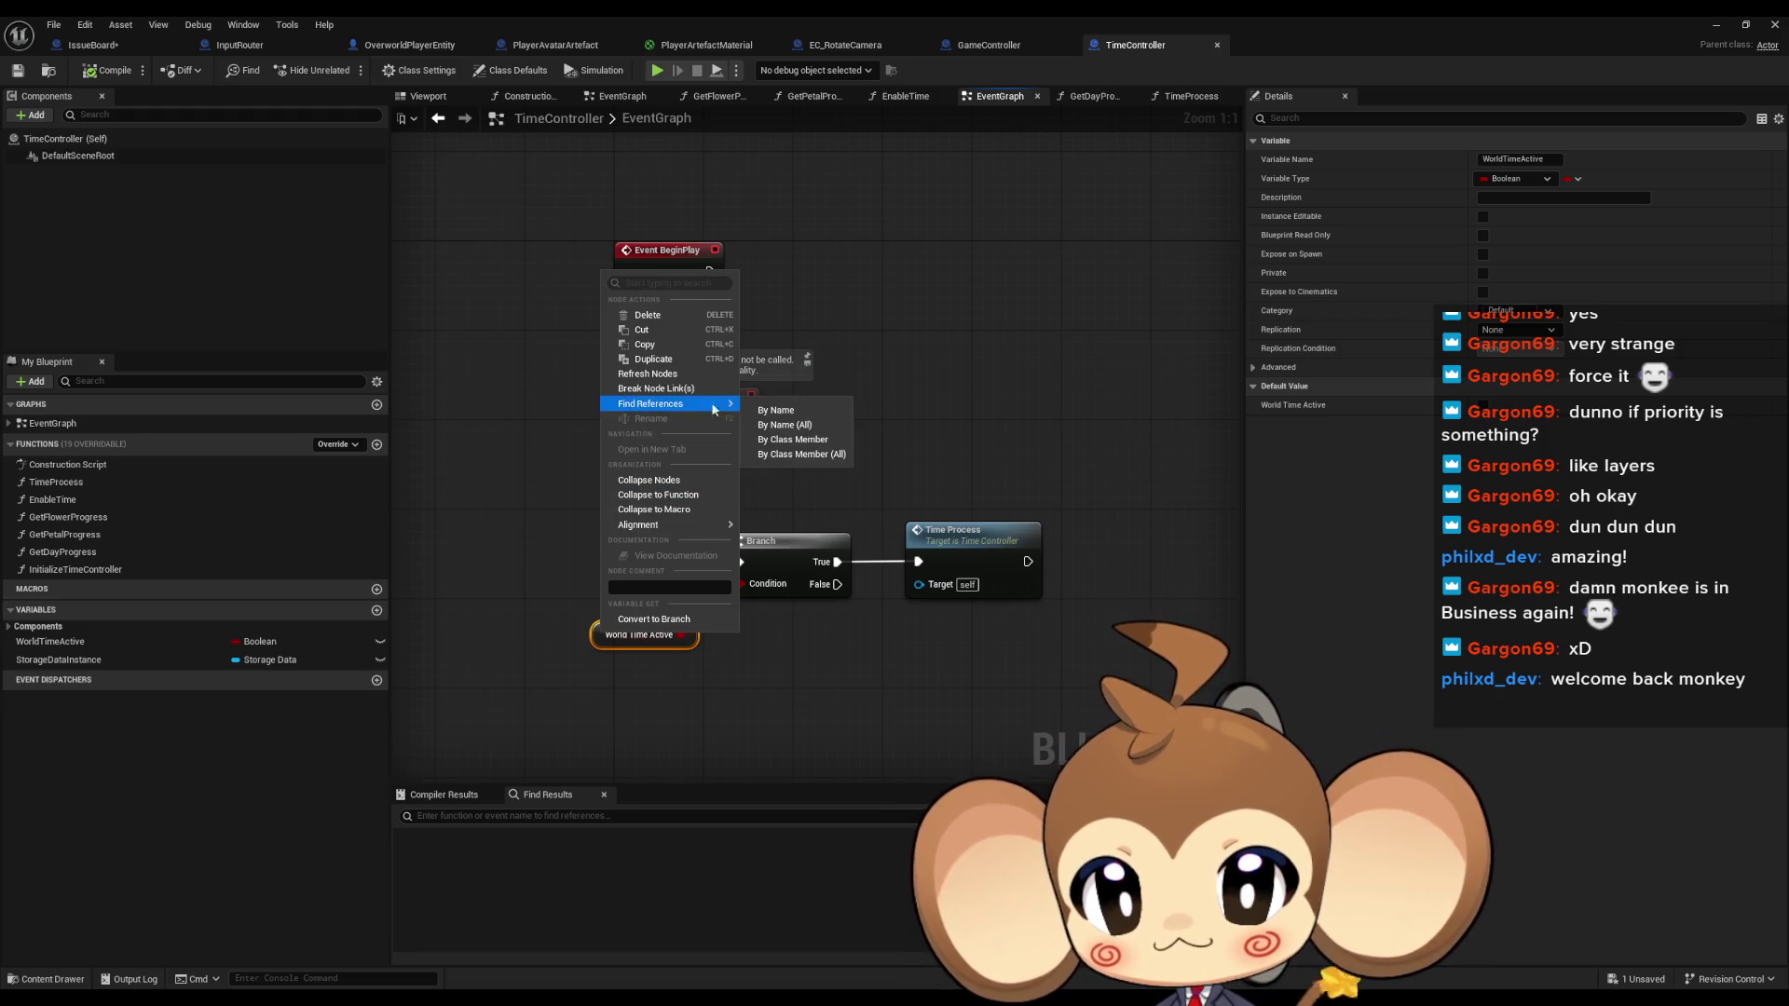
left_click(792, 441)
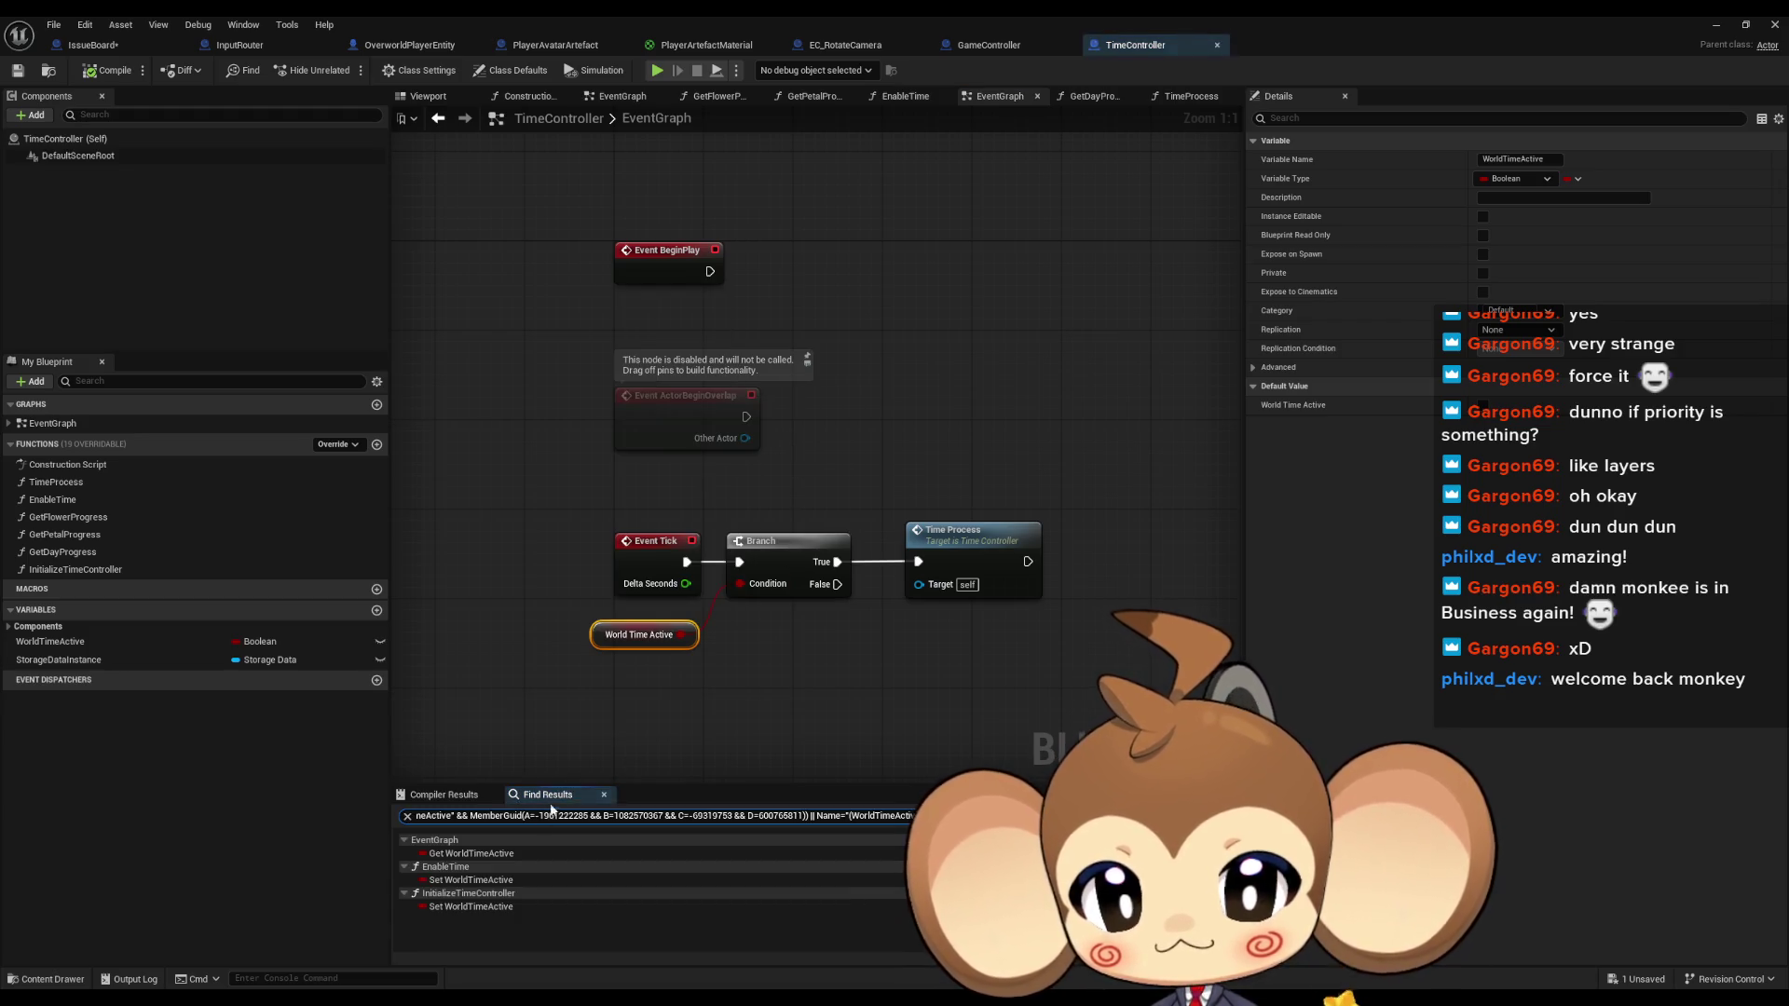
Inspect the World Time Active setter results in EnableTime and InitializeTimeController
left_click(456, 880)
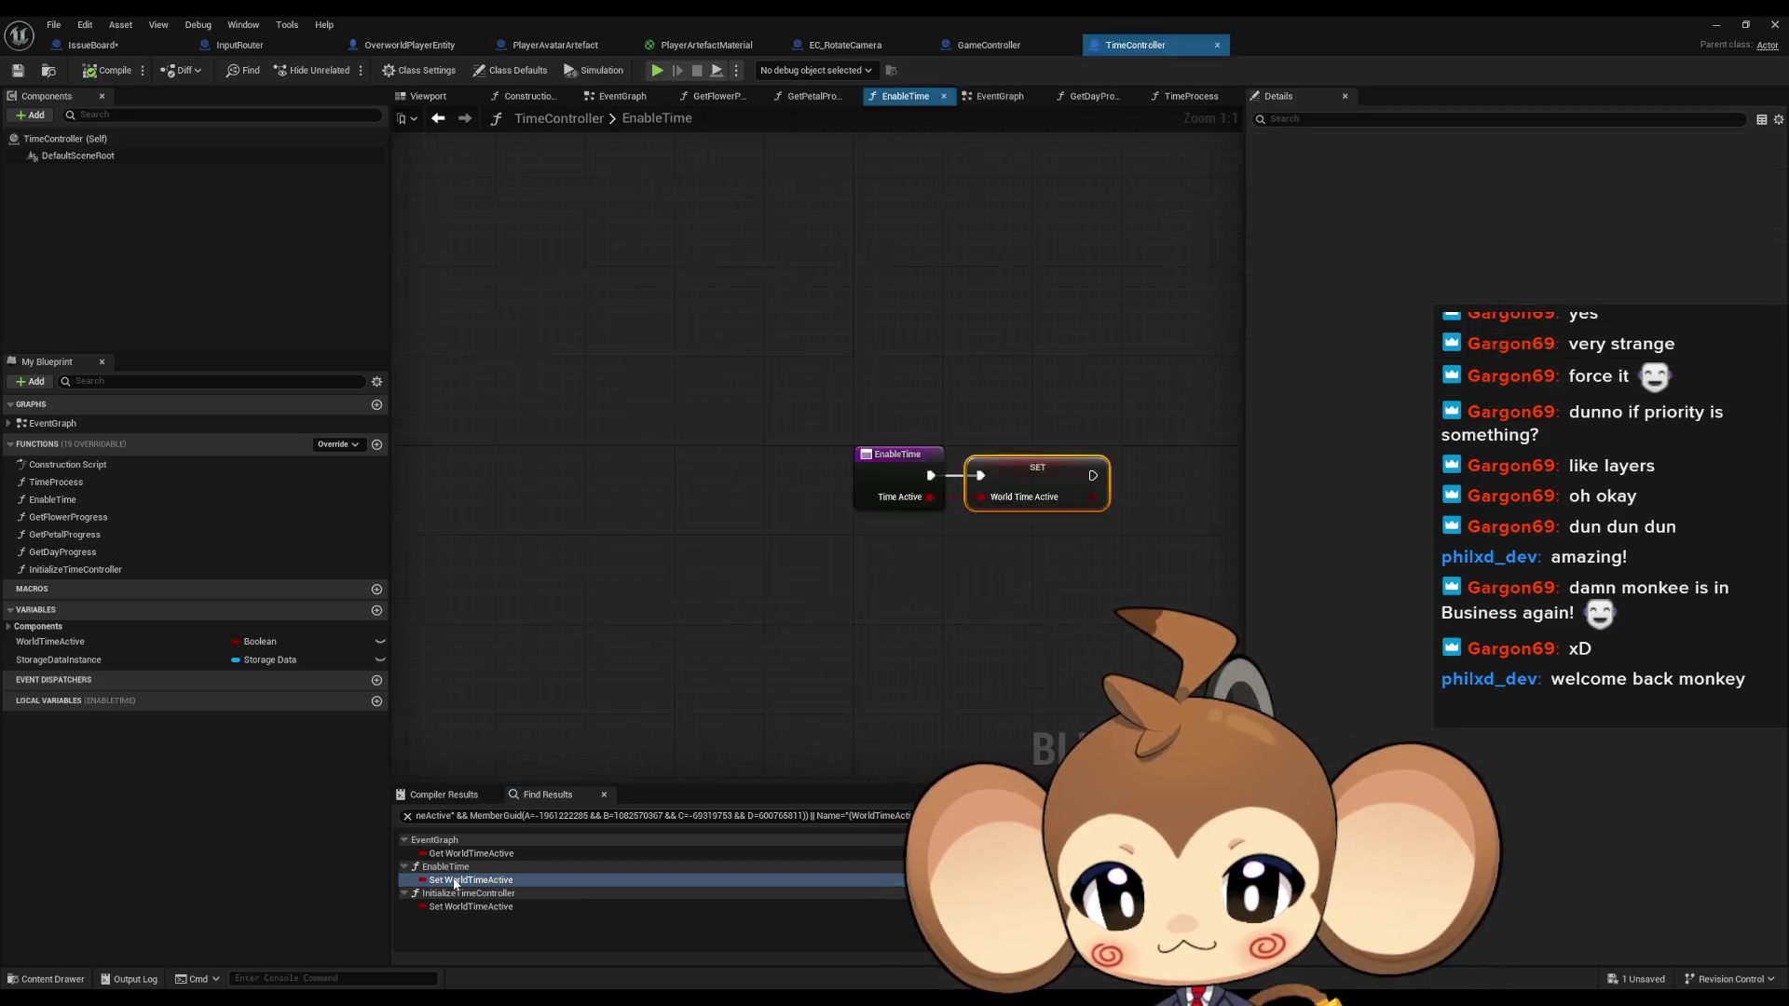
left_click(450, 896)
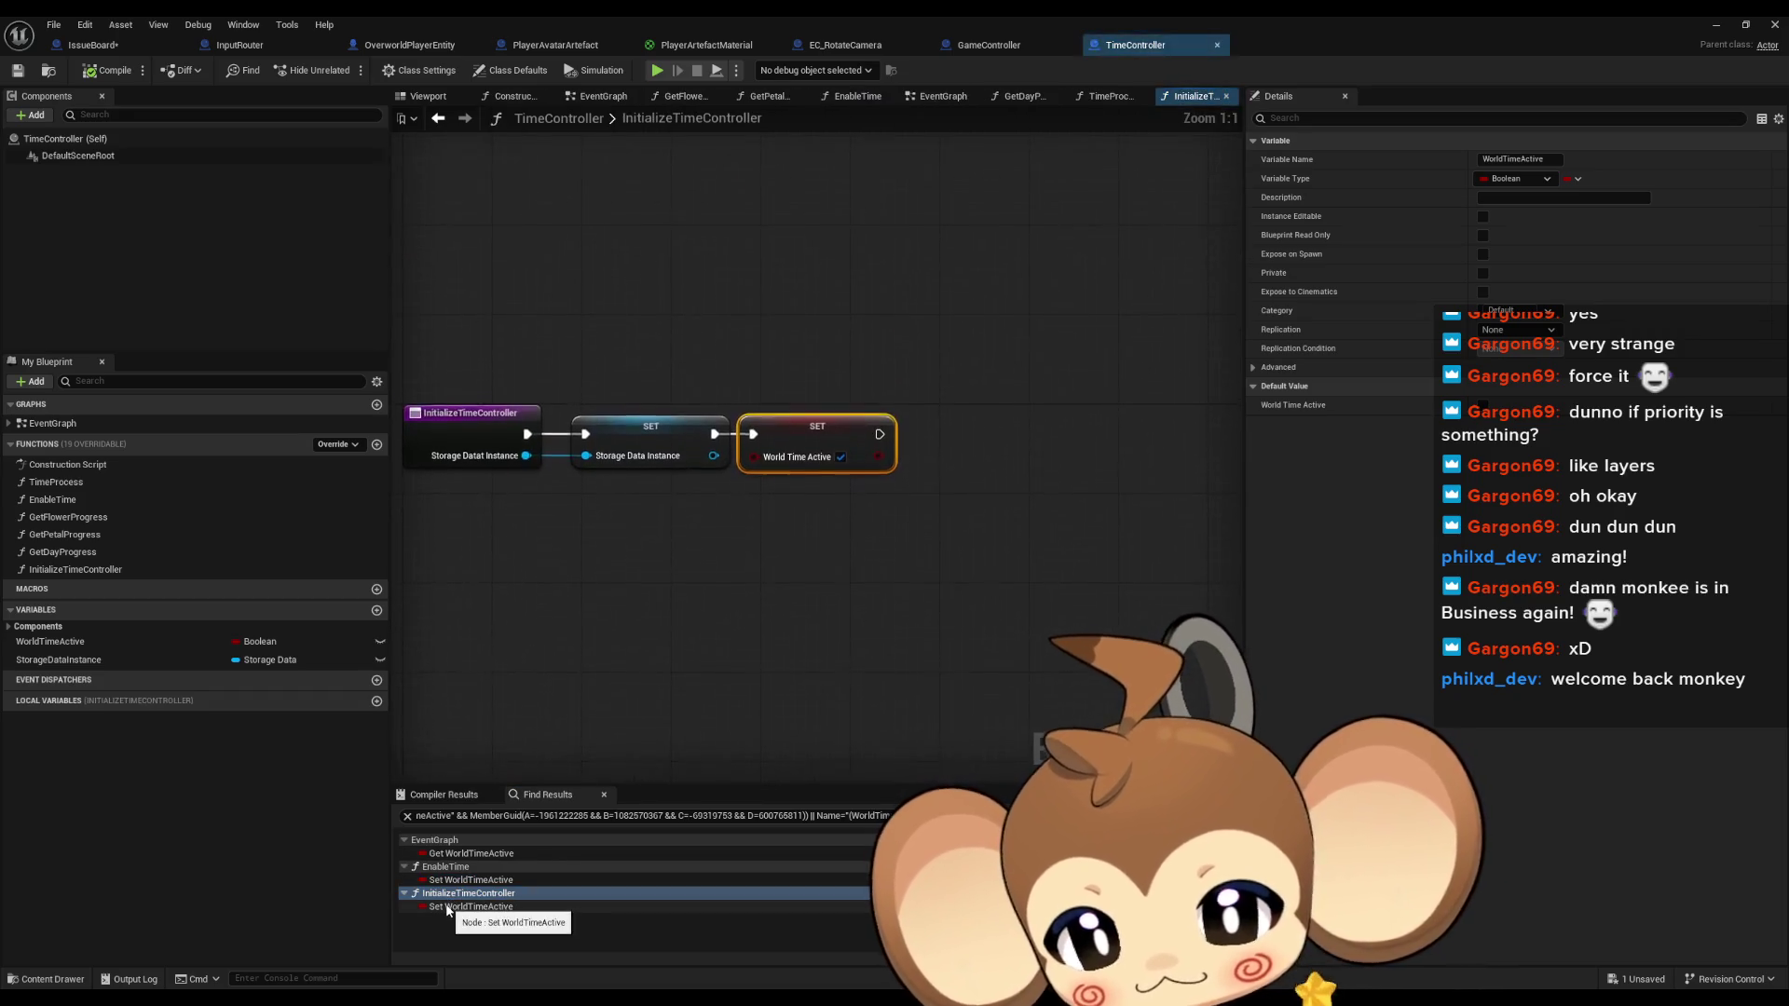
mouse_move(735, 464)
left_mouse_down()
mouse_move(1160, 463)
mouse_move(794, 466)
left_mouse_up()
left_click(453, 880)
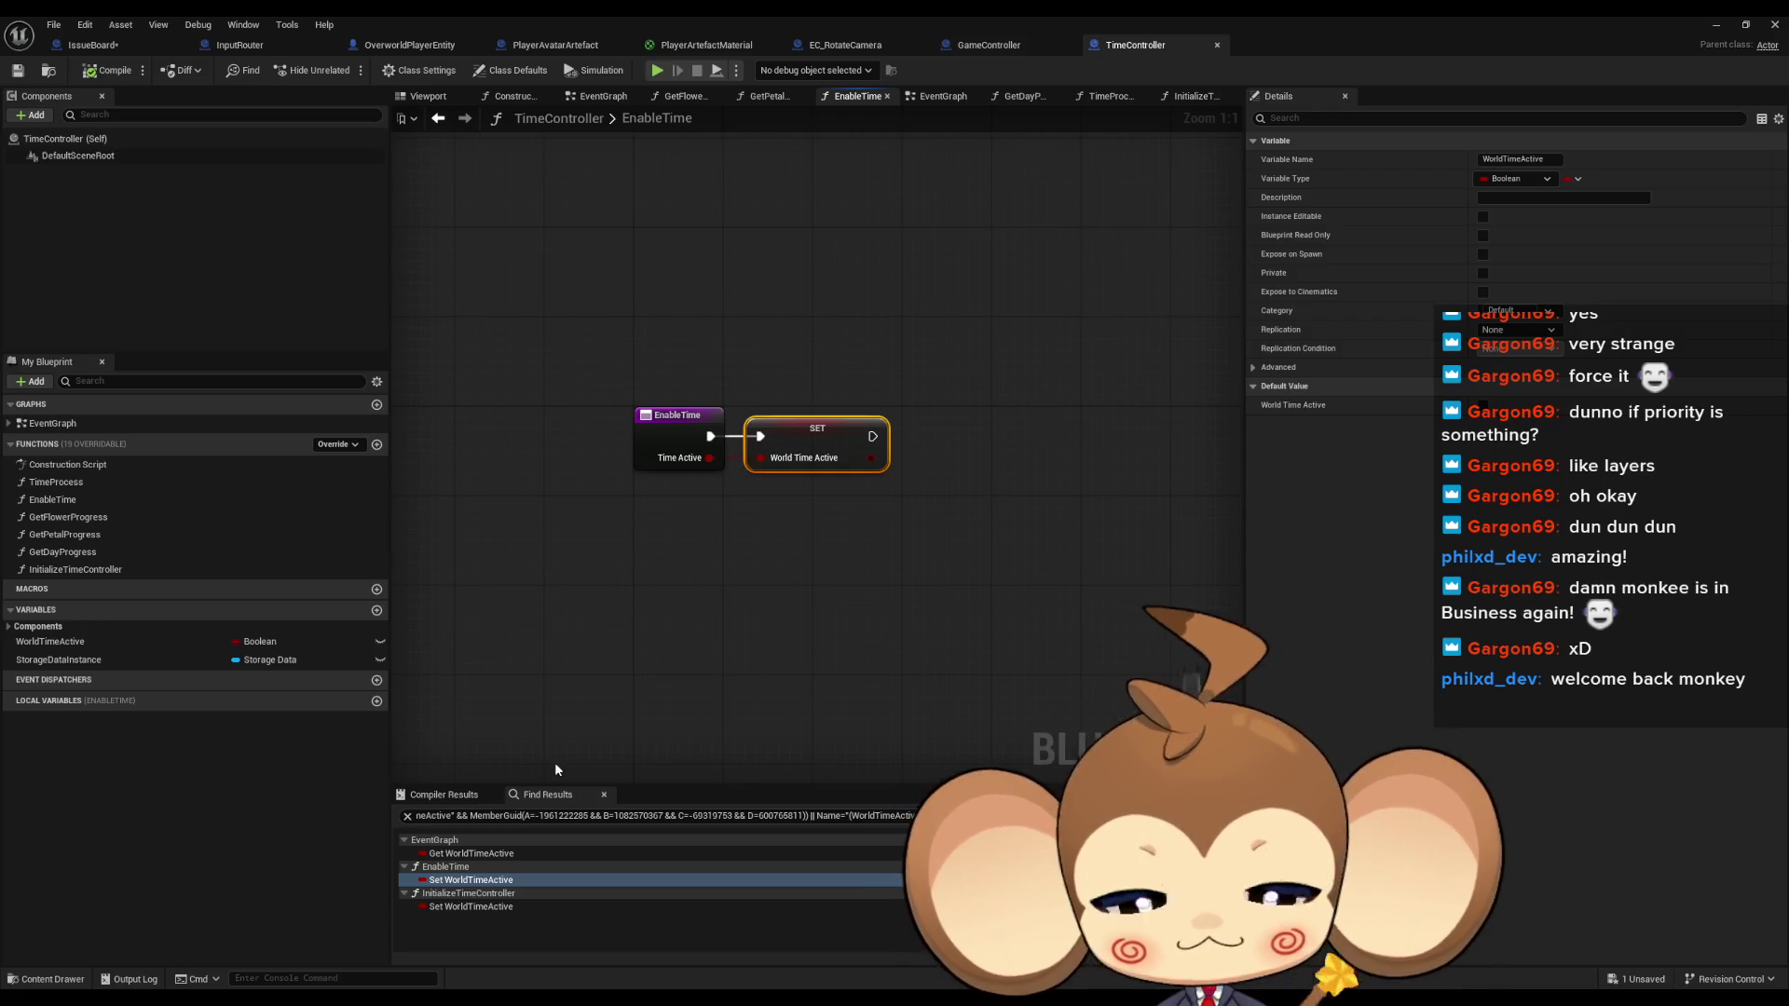
Revisit the EventGraph getter and InitializeTimeController setter, ending on the EnableTime function graph
left_click(477, 855)
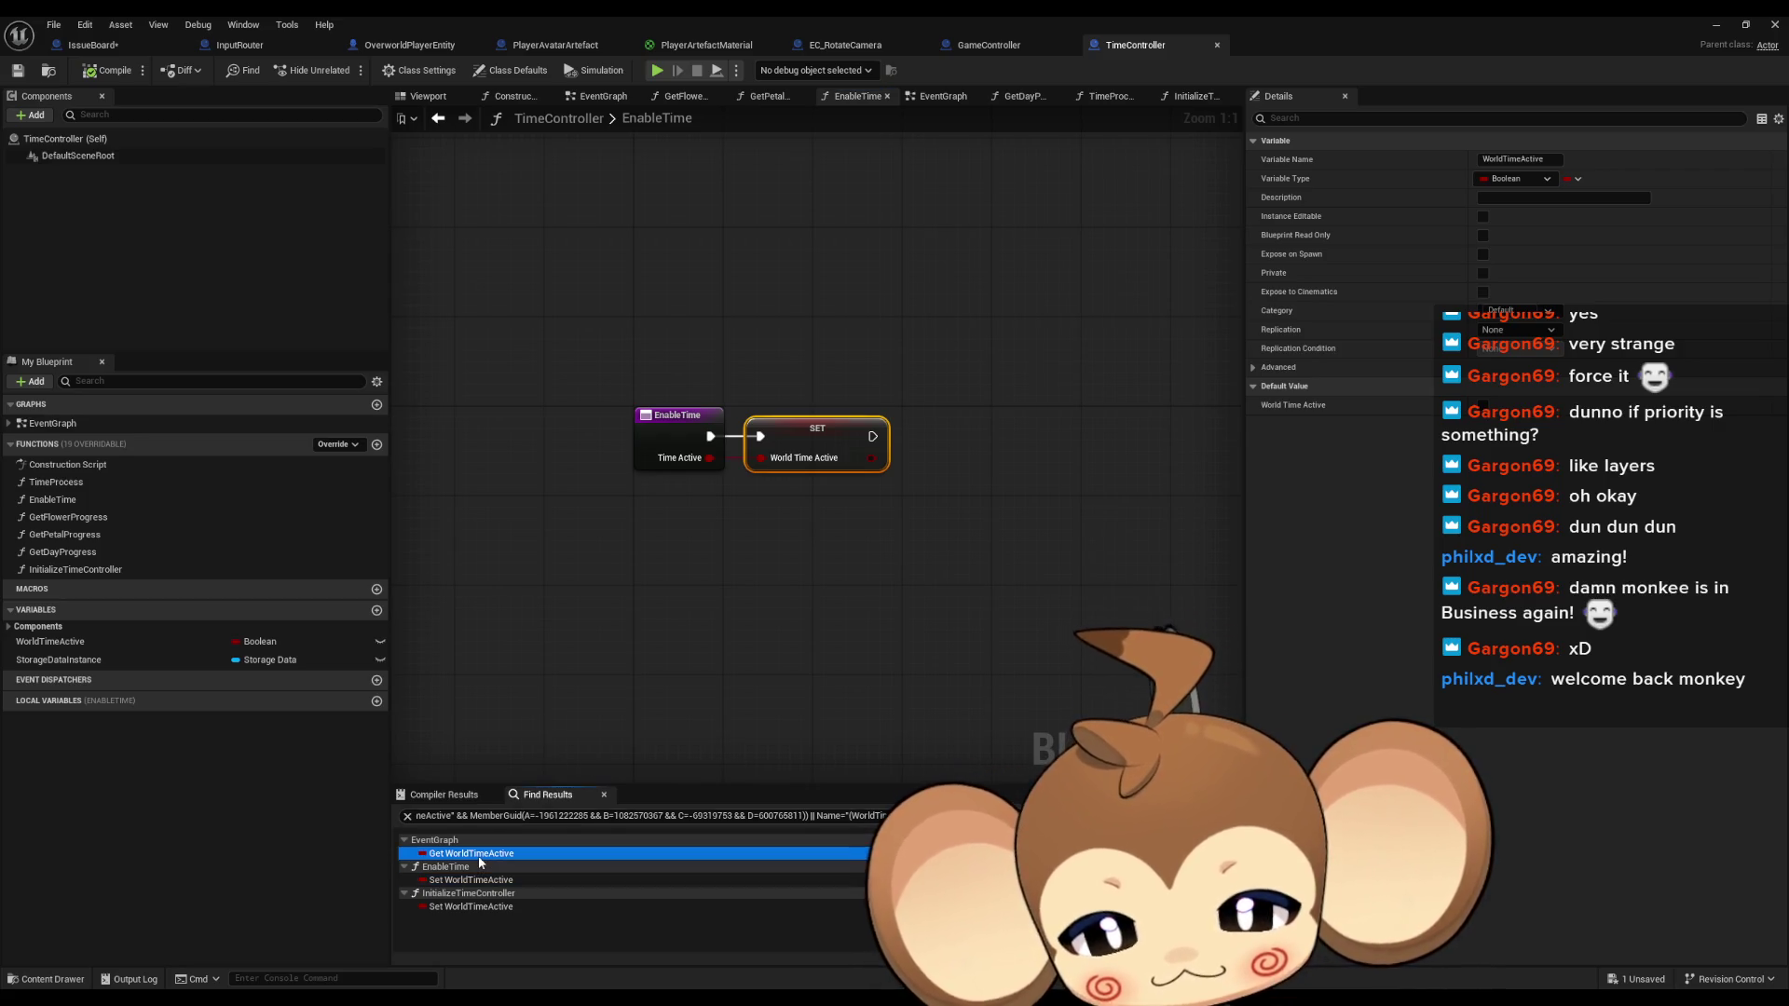
double_click(477, 854)
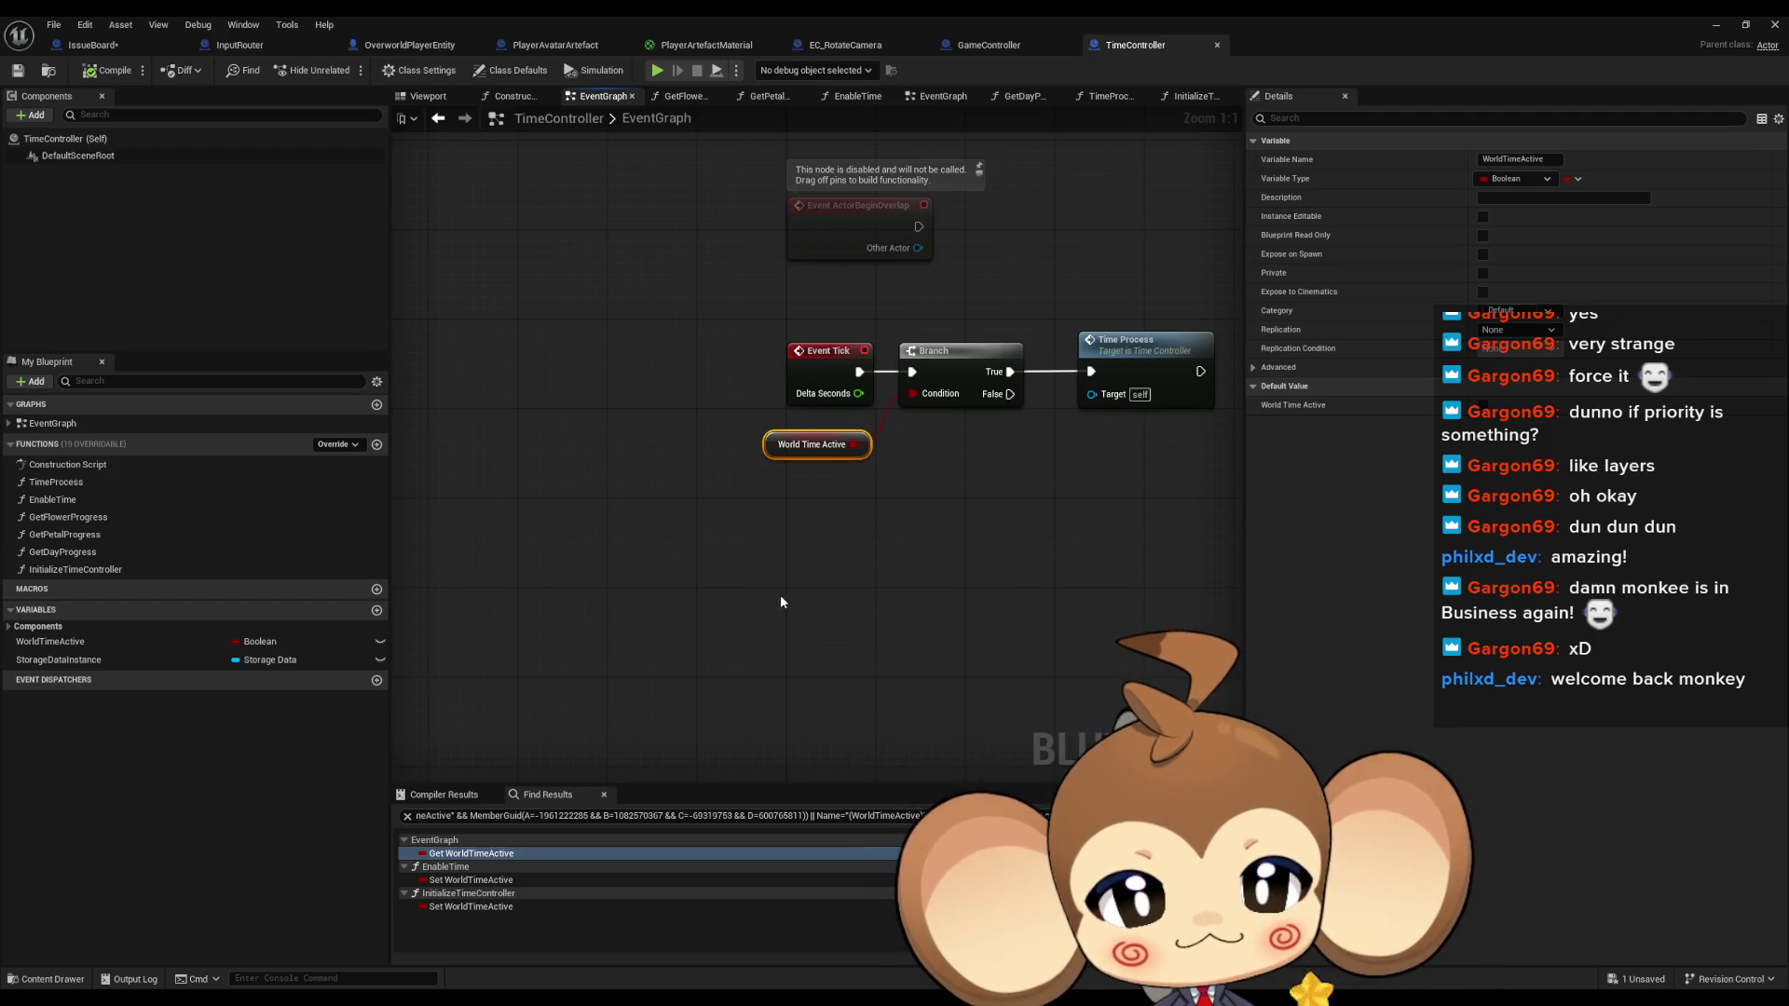
left_click(468, 907)
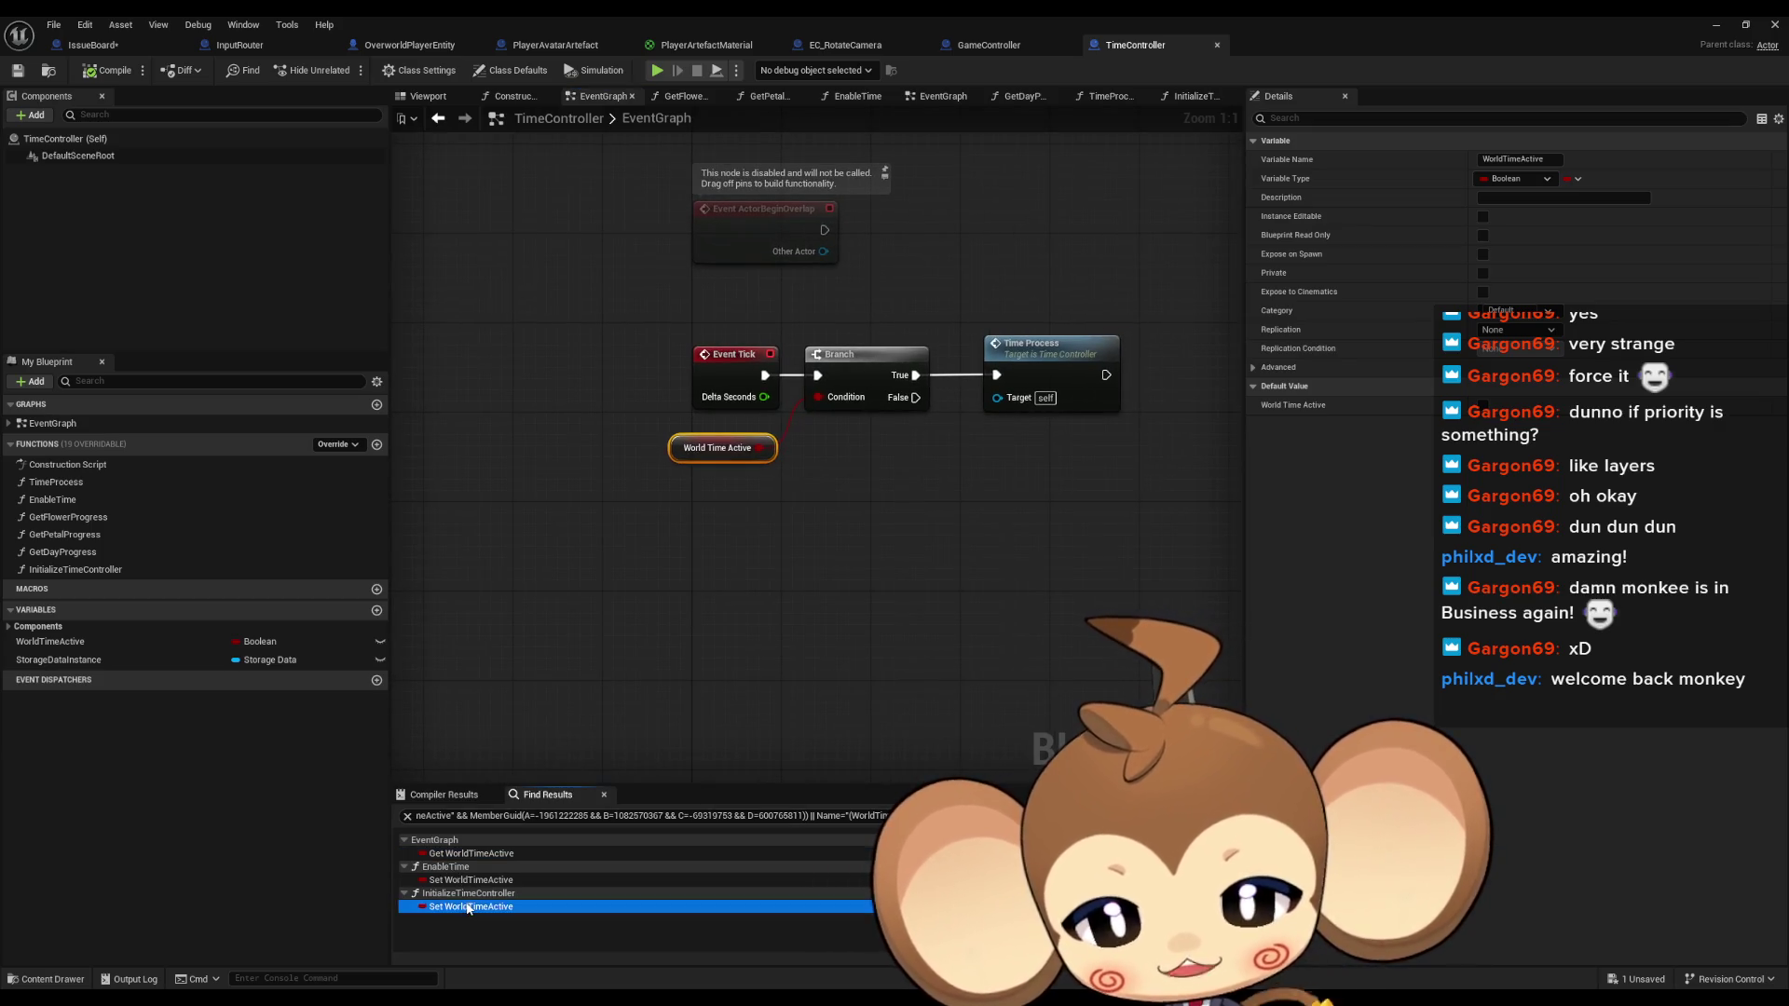
double_click(468, 906)
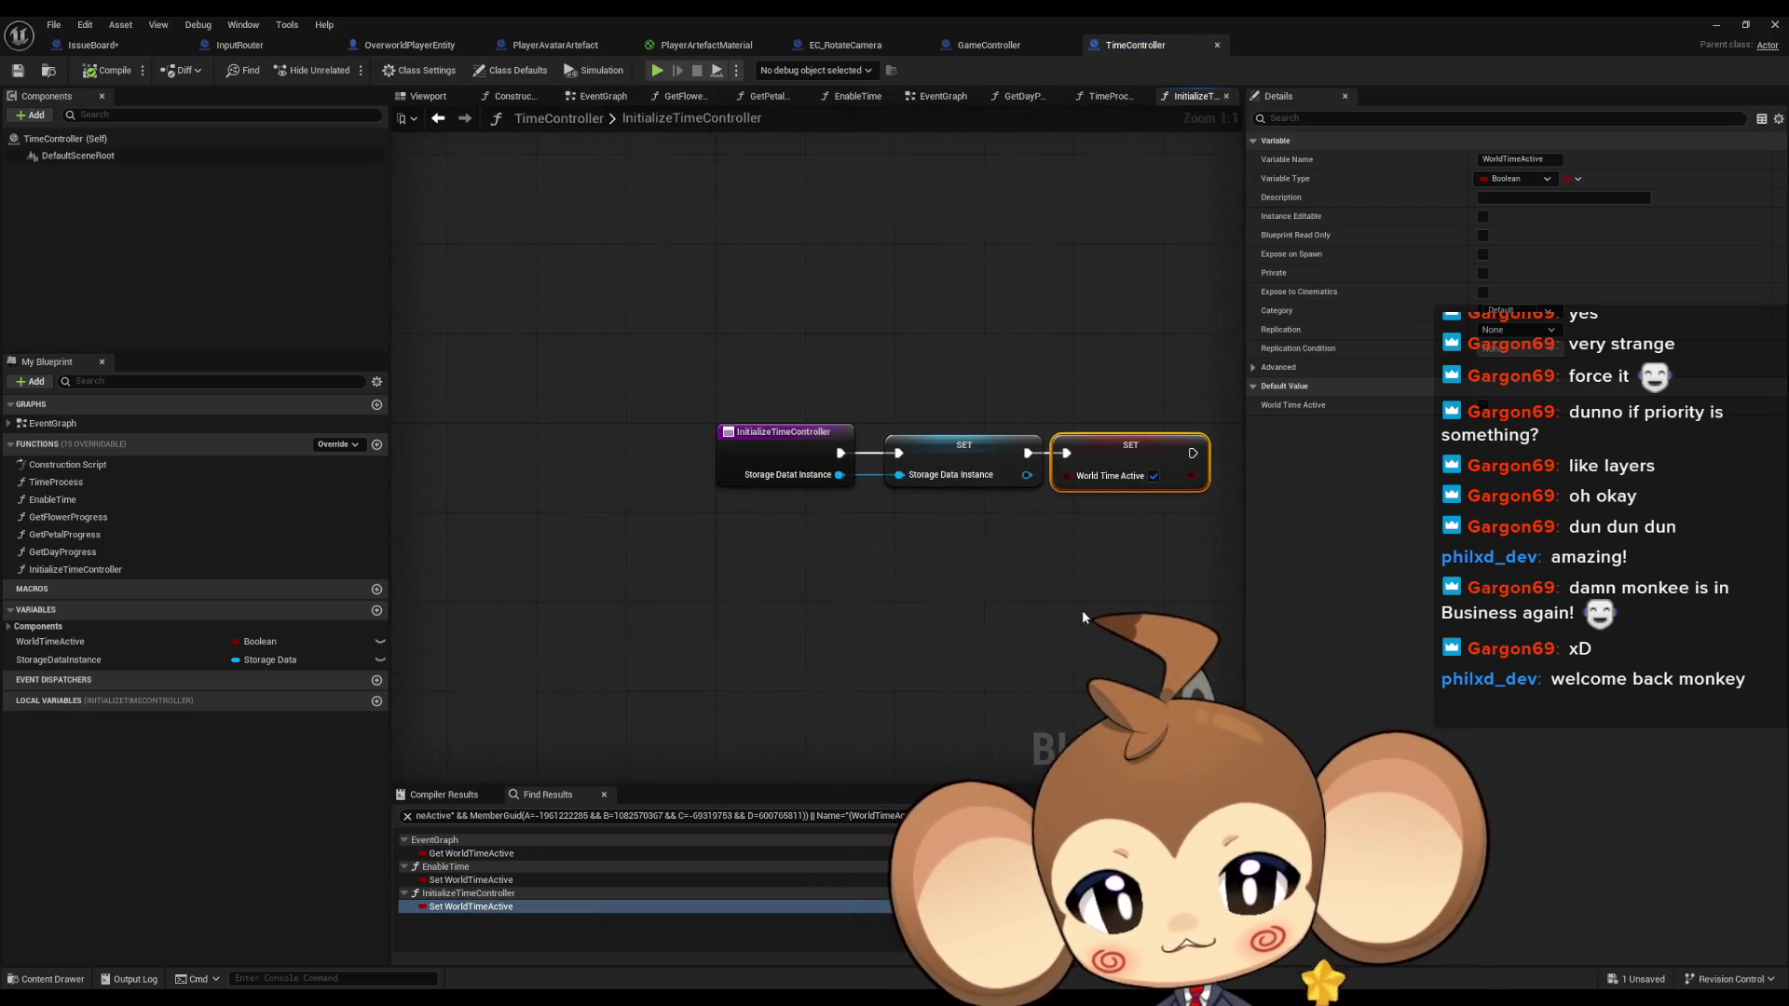
left_click(470, 893)
double_click(471, 879)
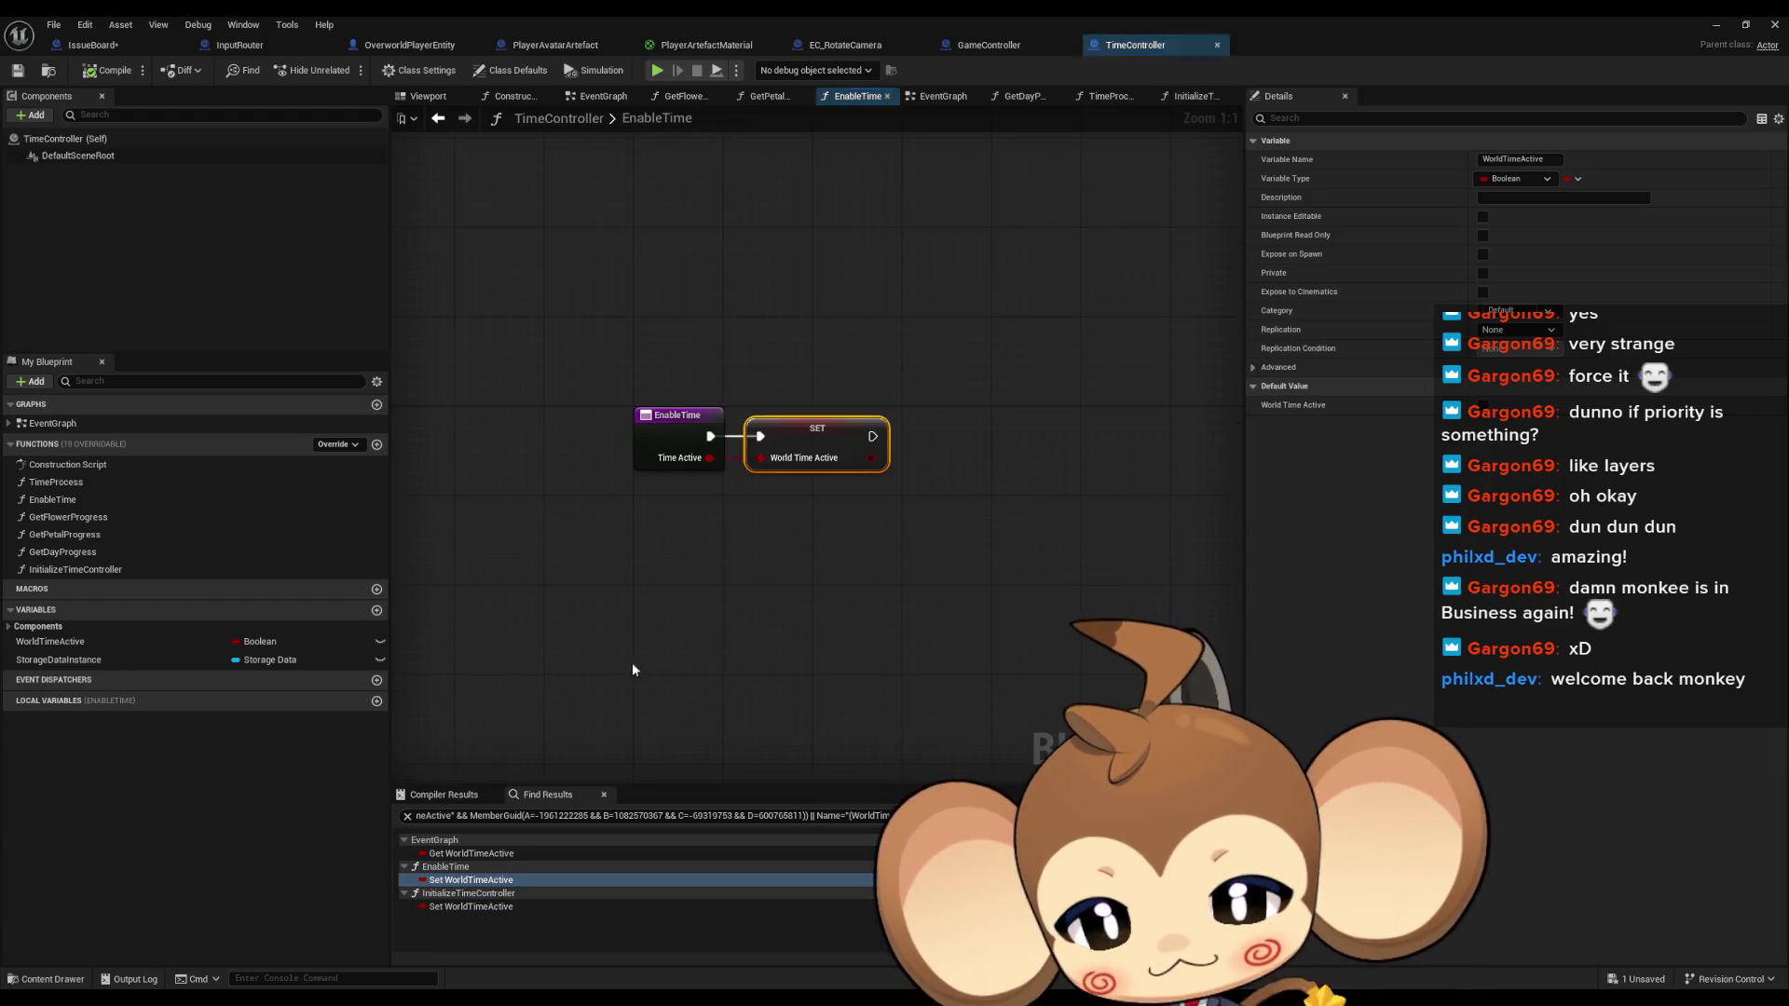
right_click(797, 449)
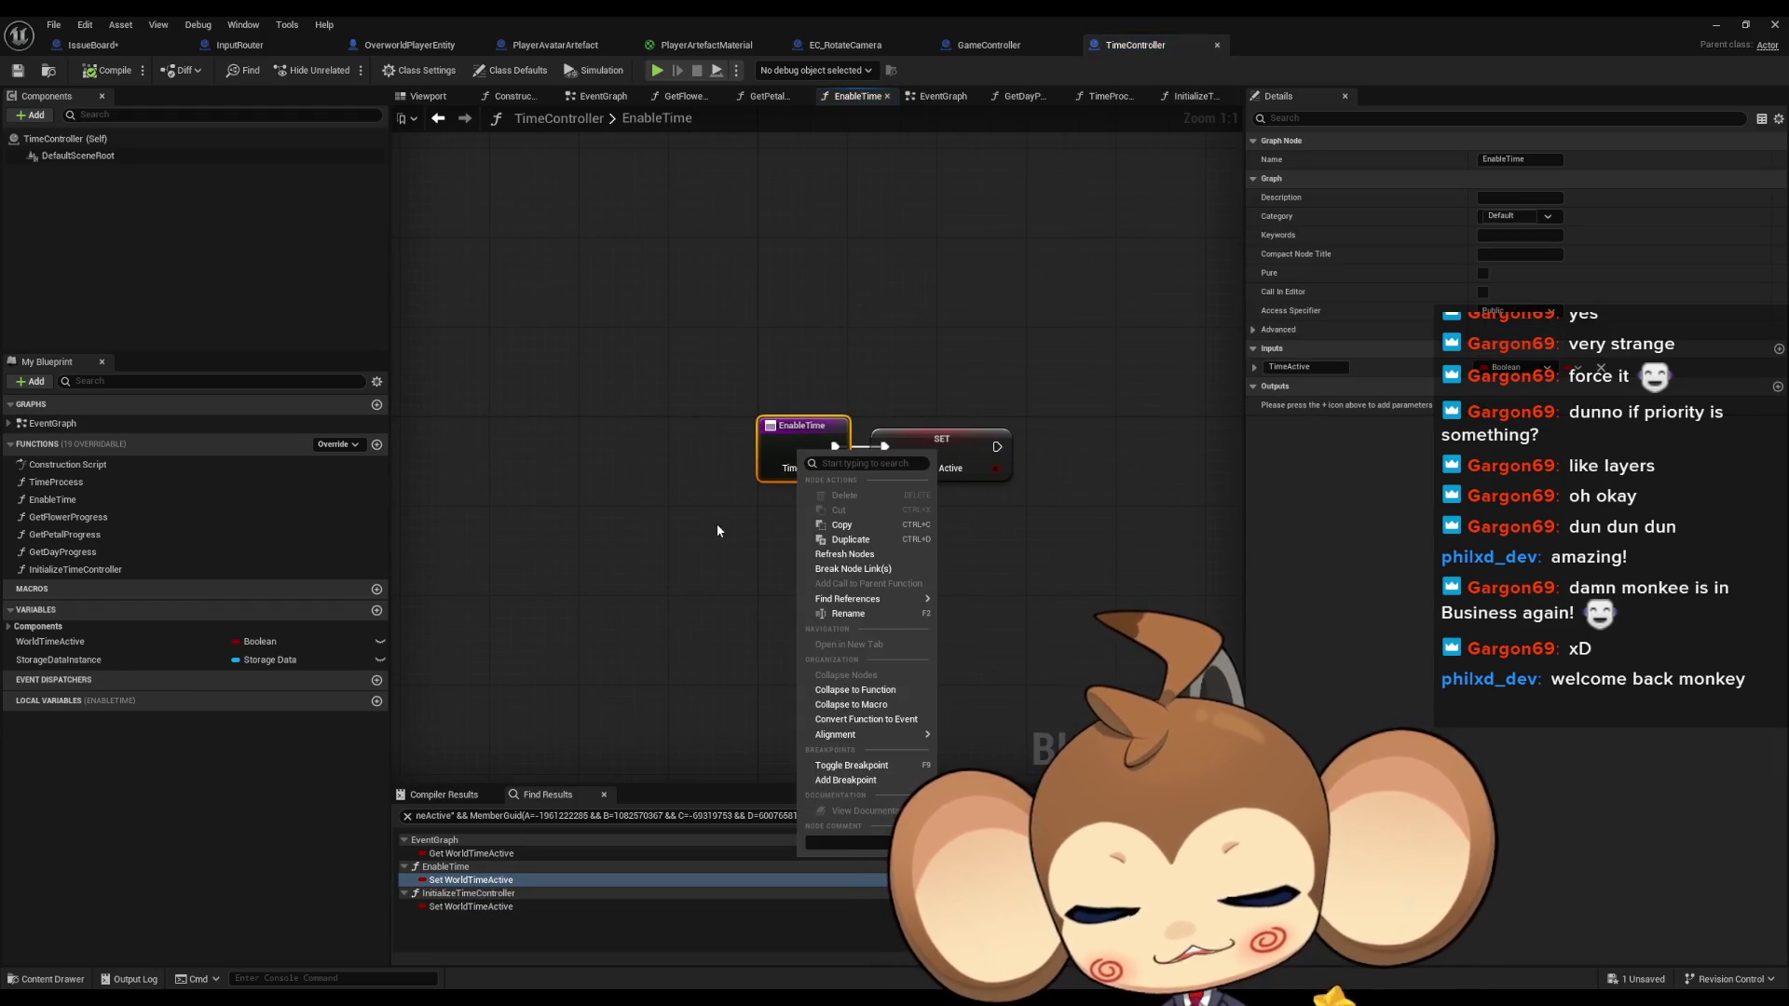
List EnableTime's references and open its call in GameController's AfterLoadGameProcedure
mouse_move(894, 599)
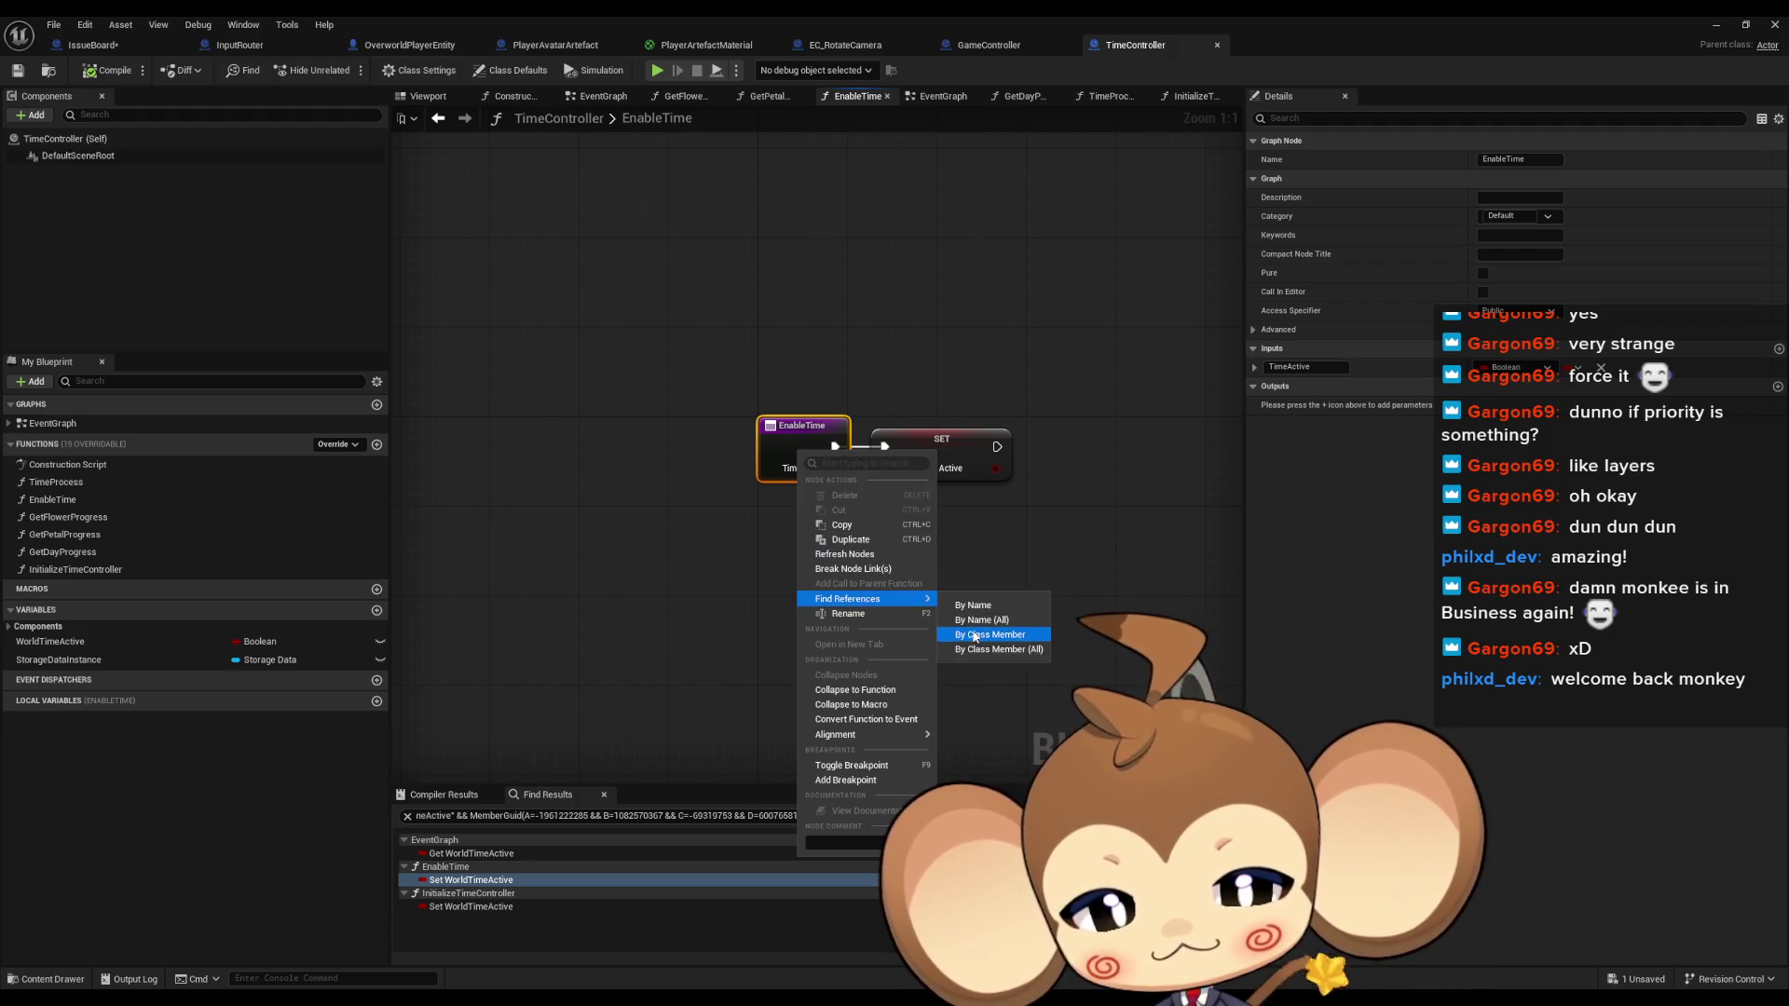
left_click(976, 642)
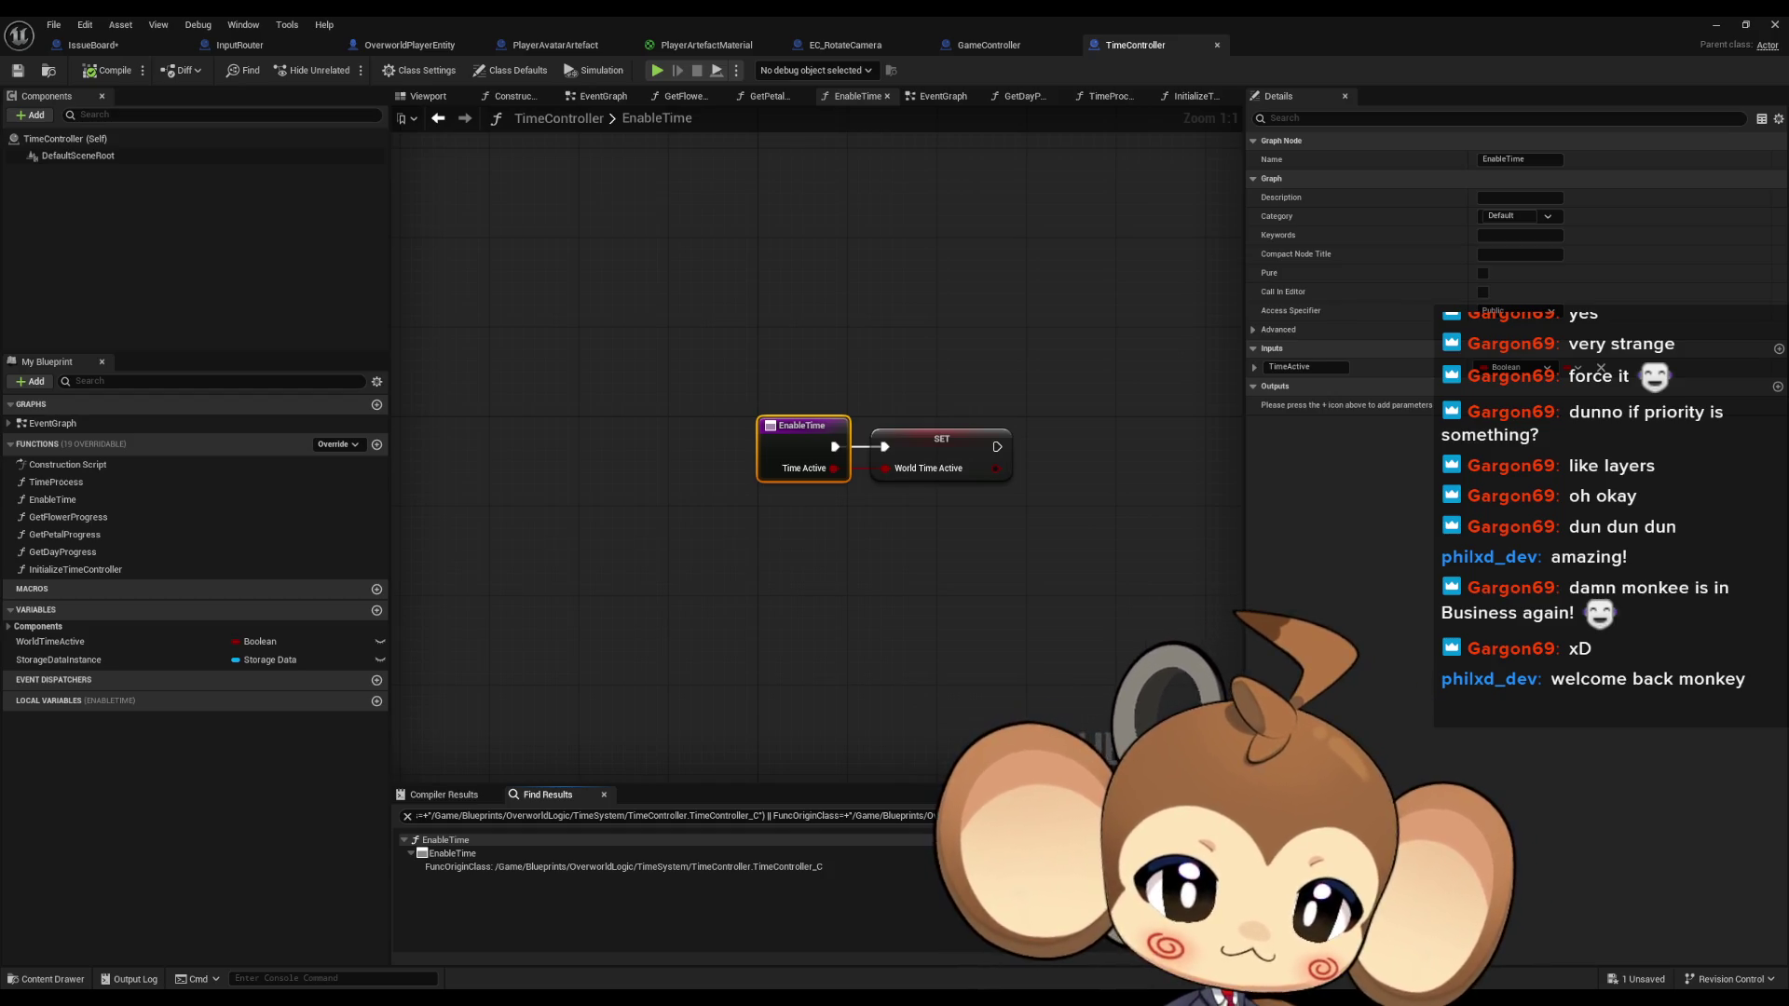
left_click(989, 45)
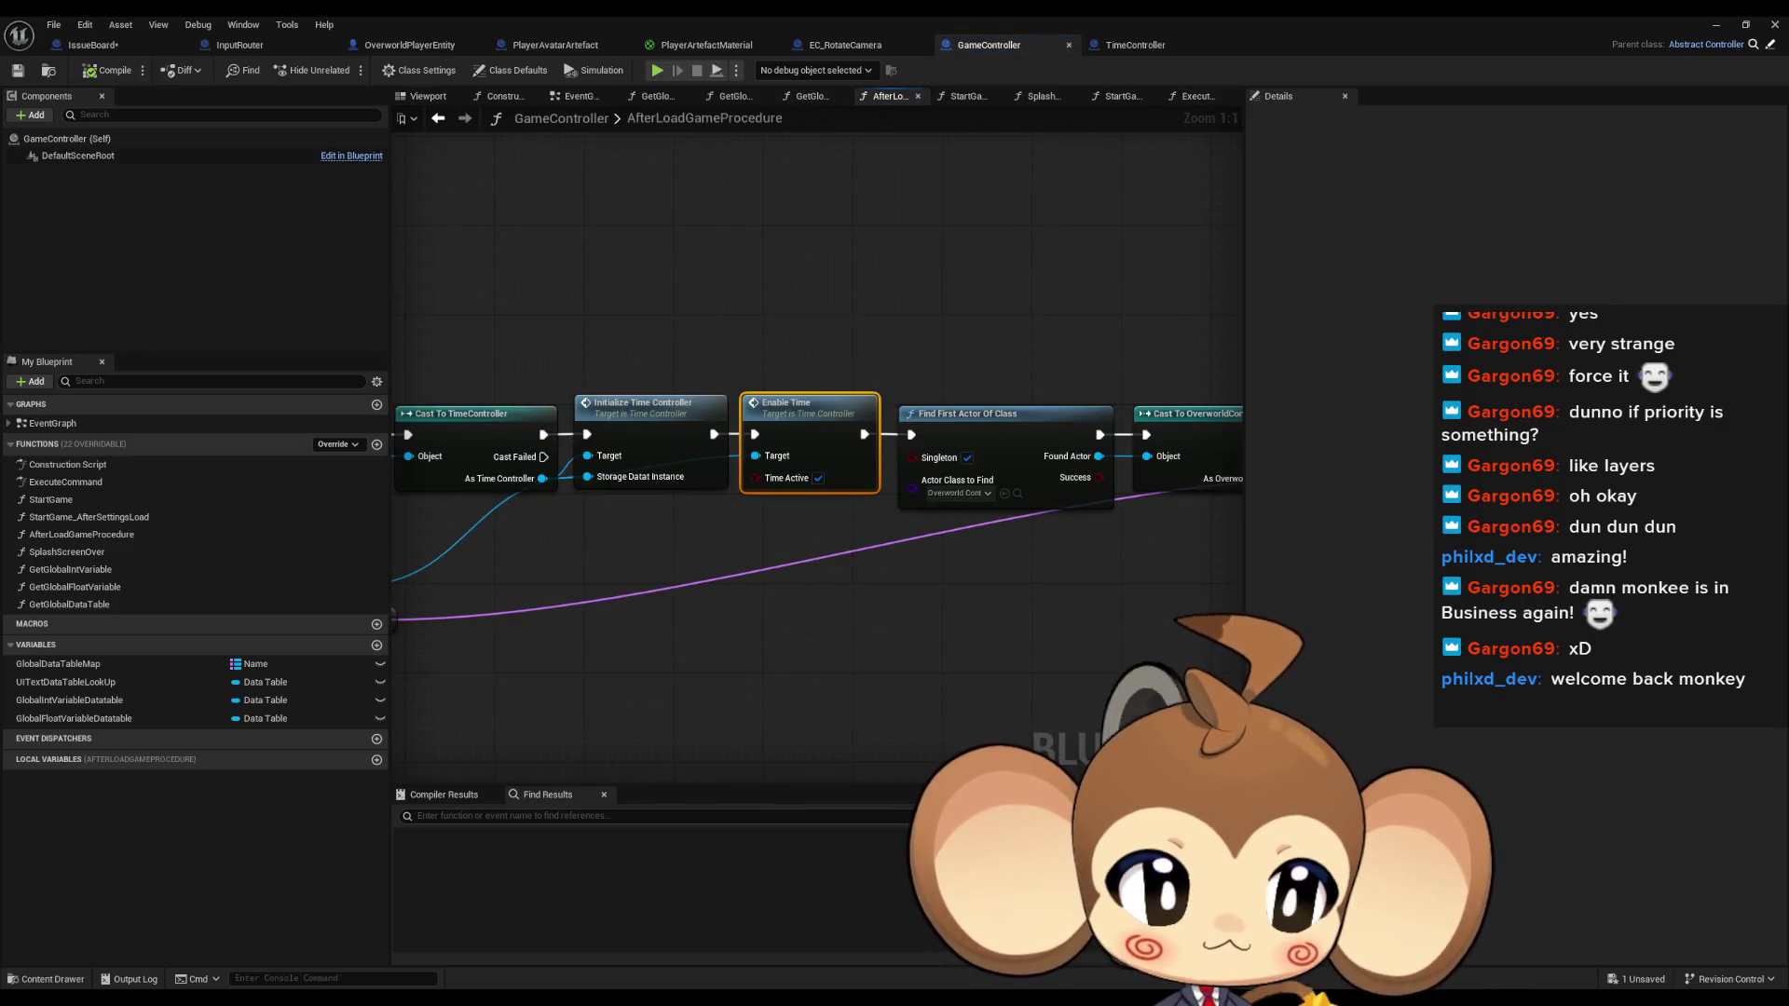
Review the Enable Time calls in ExecuteCommand, LevelPackageIsDone, and LevelObjectCollectionRoot's FreezeWorldLogic
left_click(1197, 96)
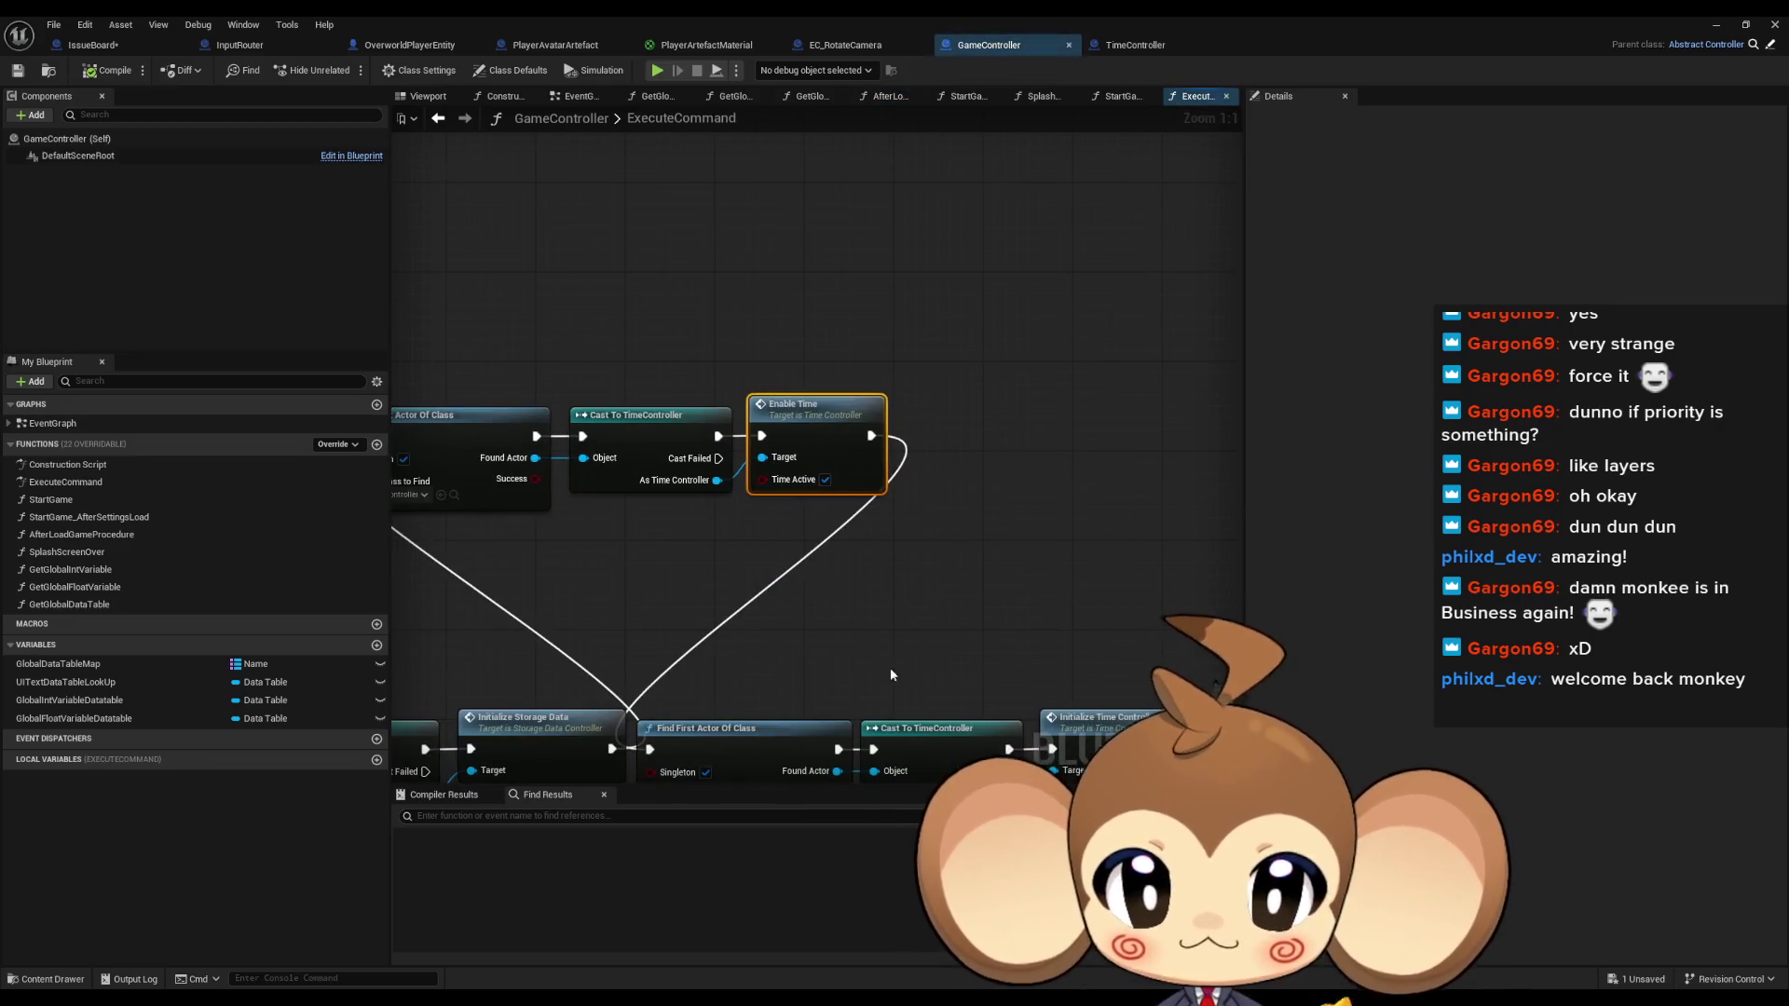
scroll(793, 505, "down", 5)
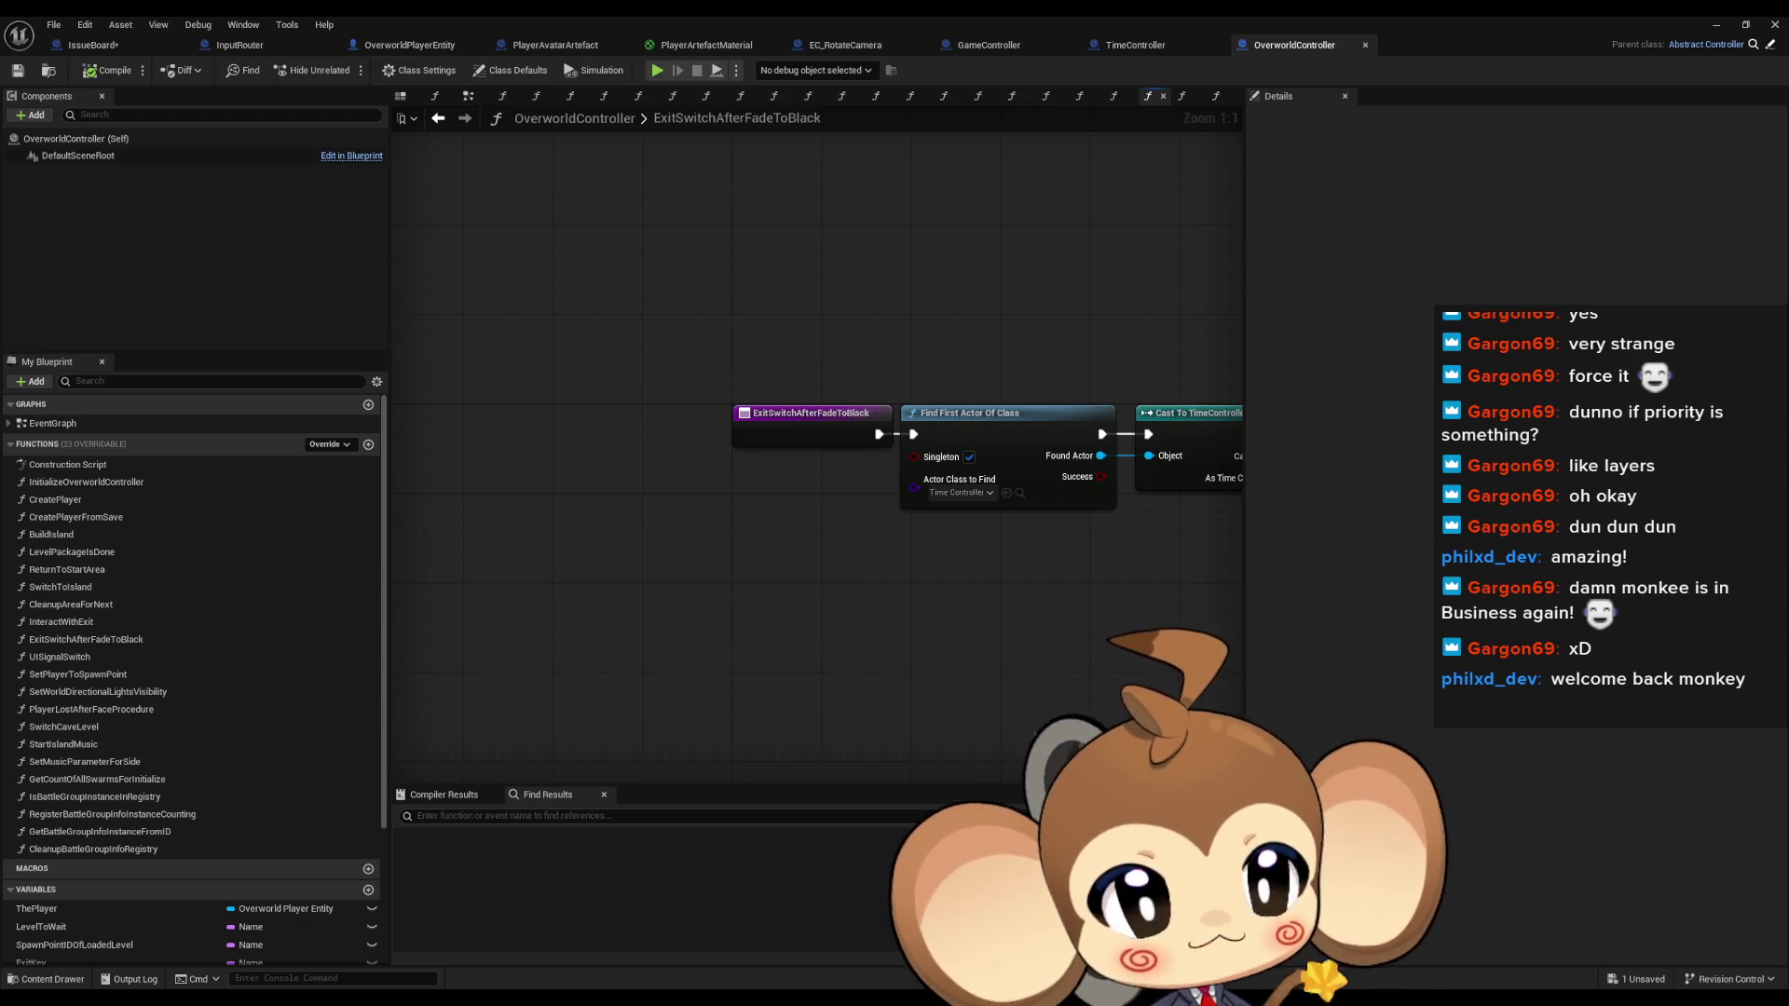
key("alt+Left")
key("alt+Left")
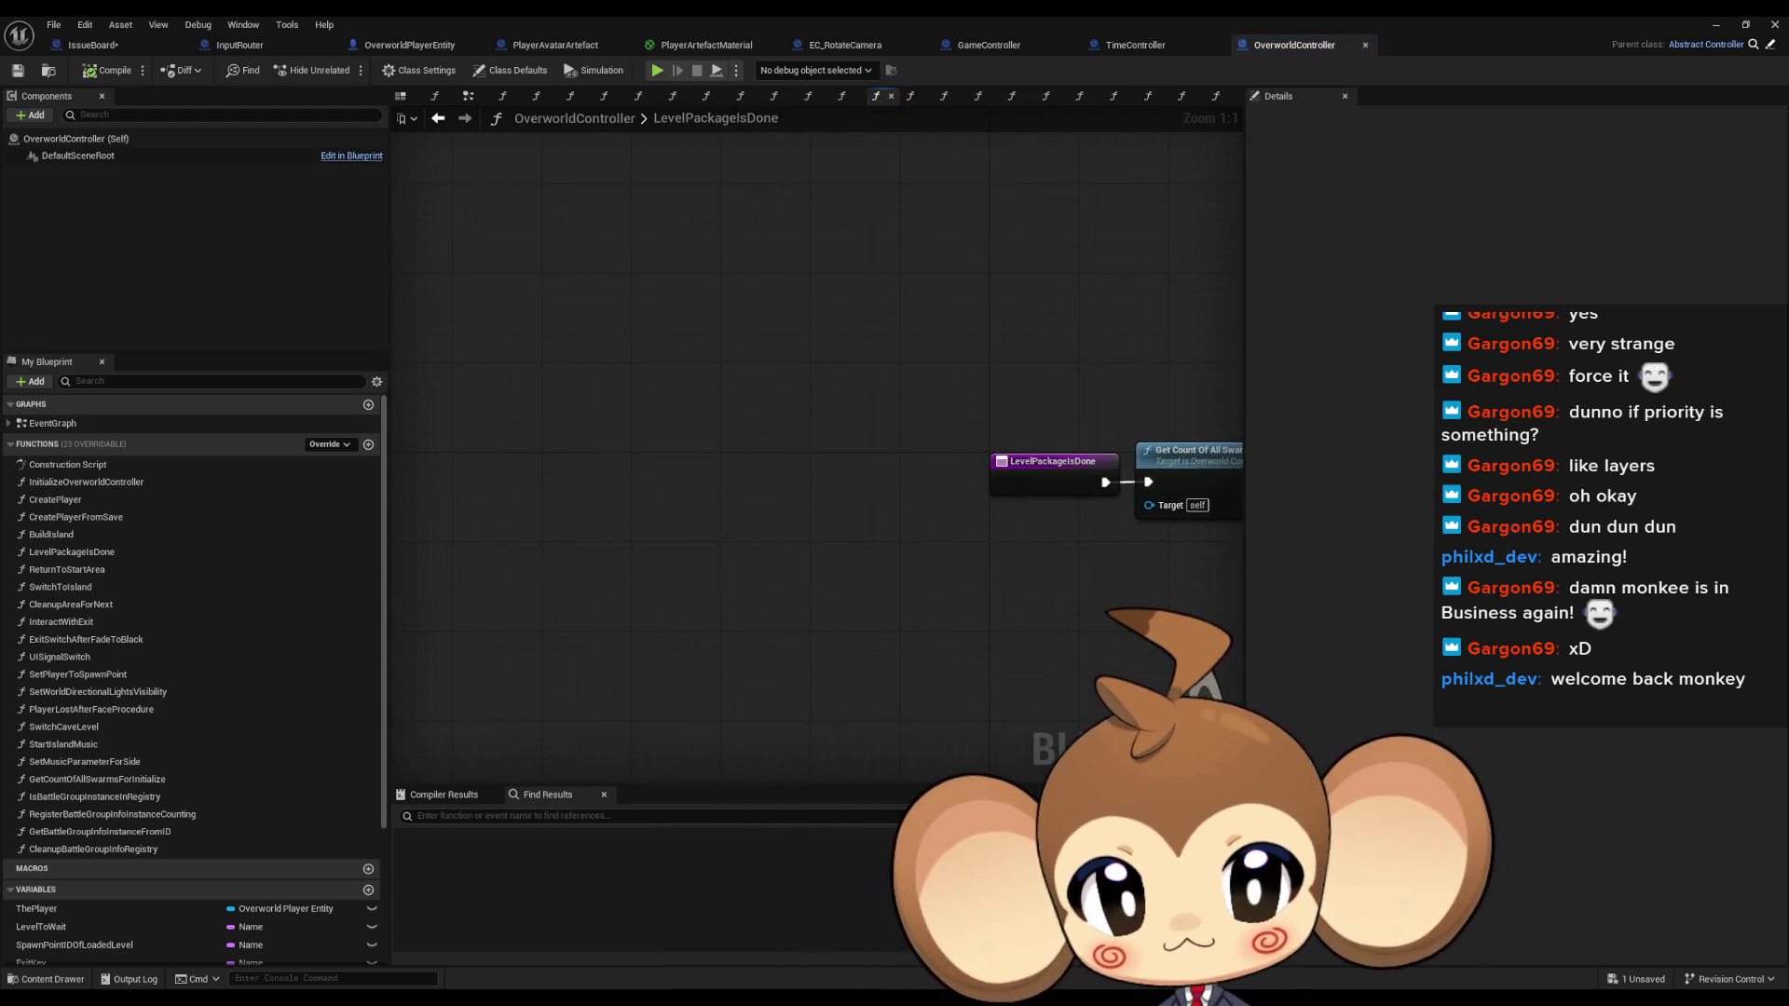
key("alt+Right")
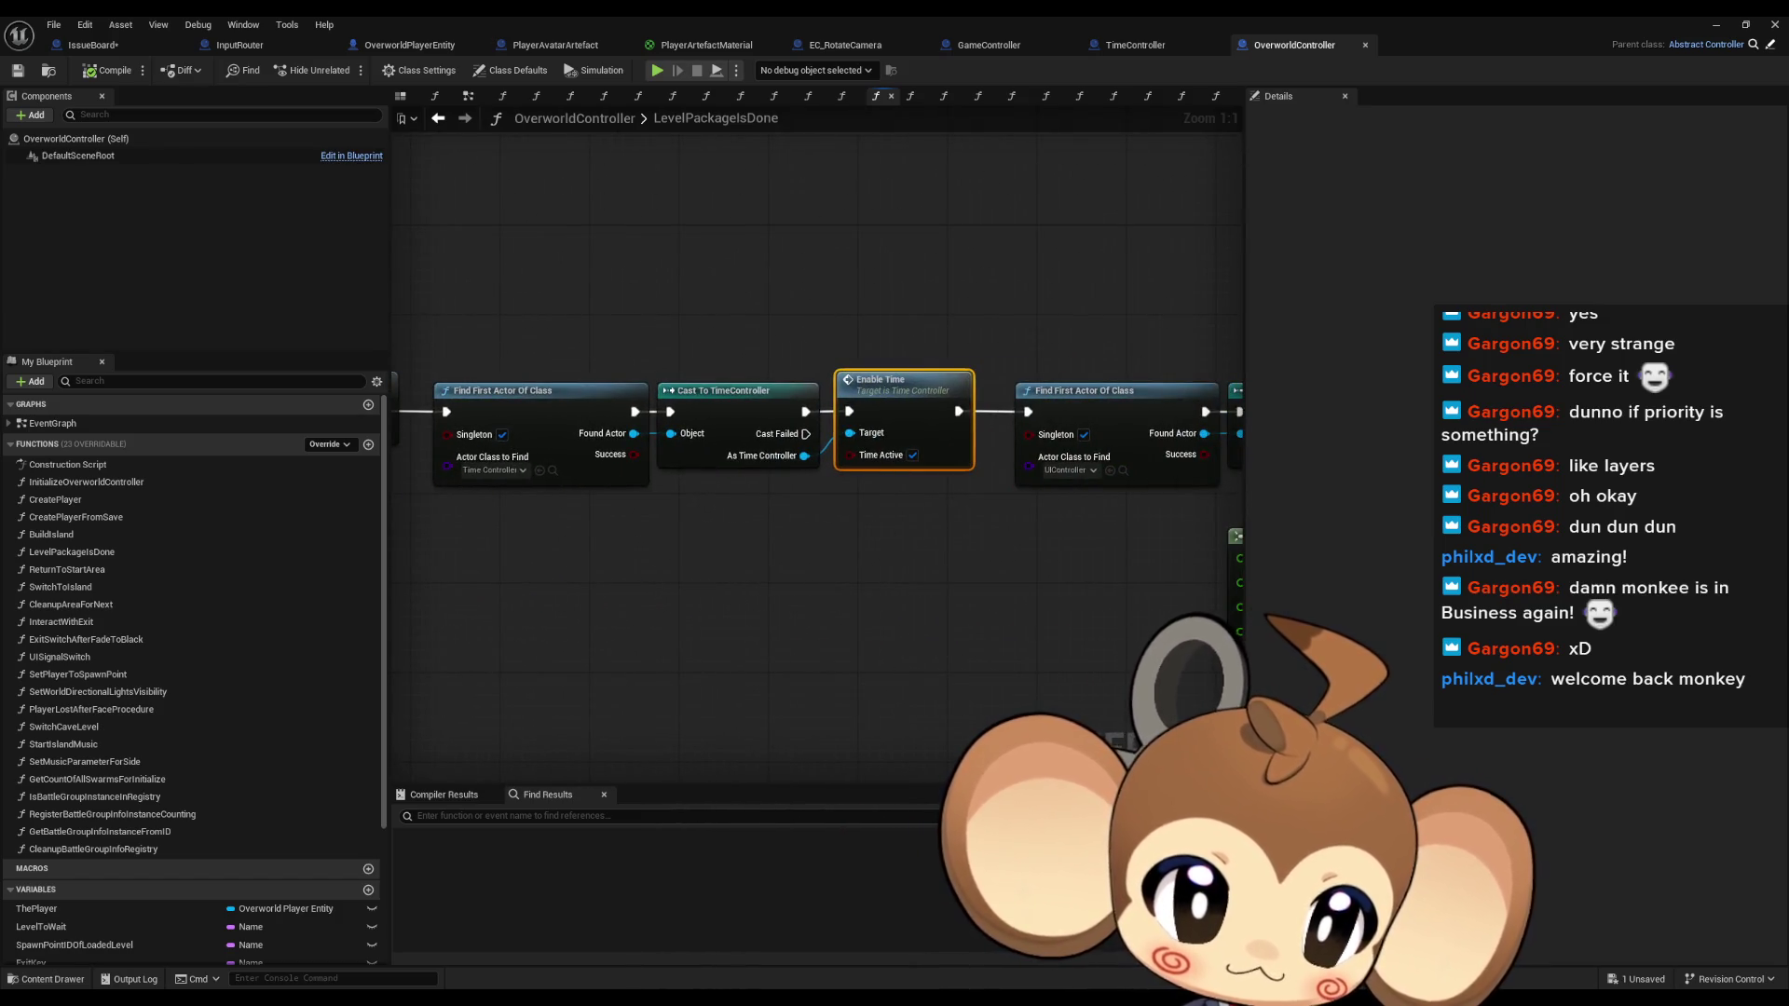
key("alt+Left")
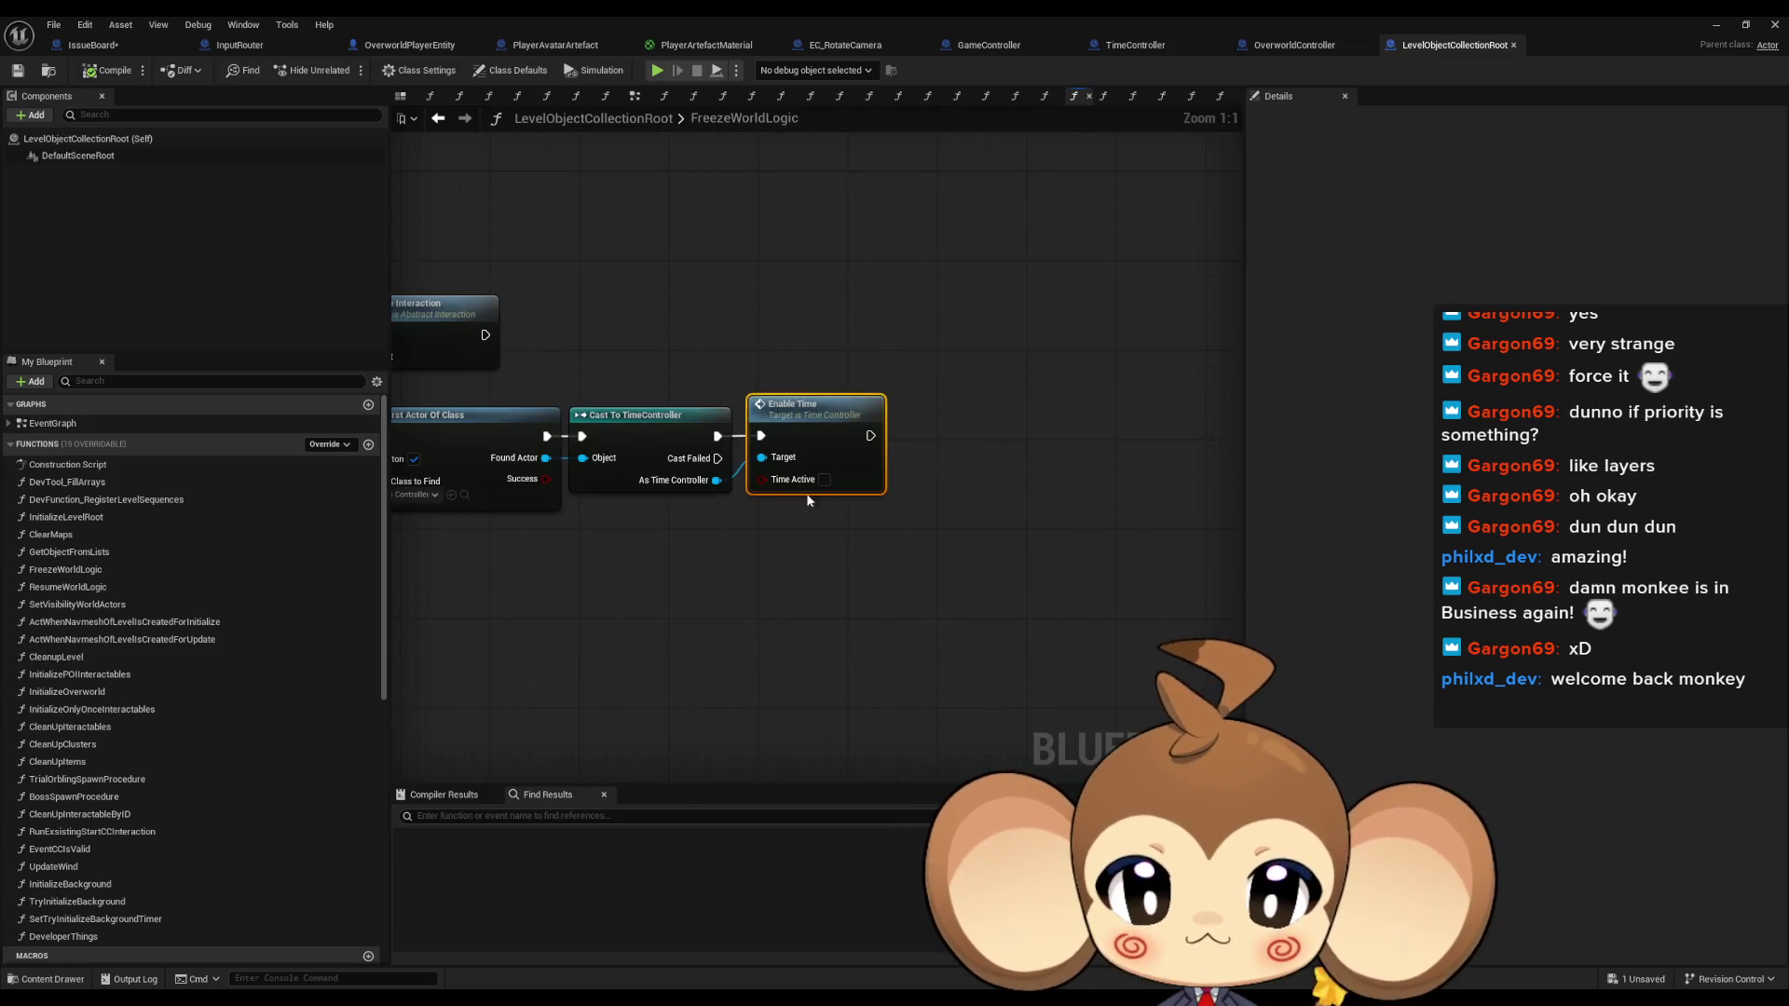
key("alt+Left")
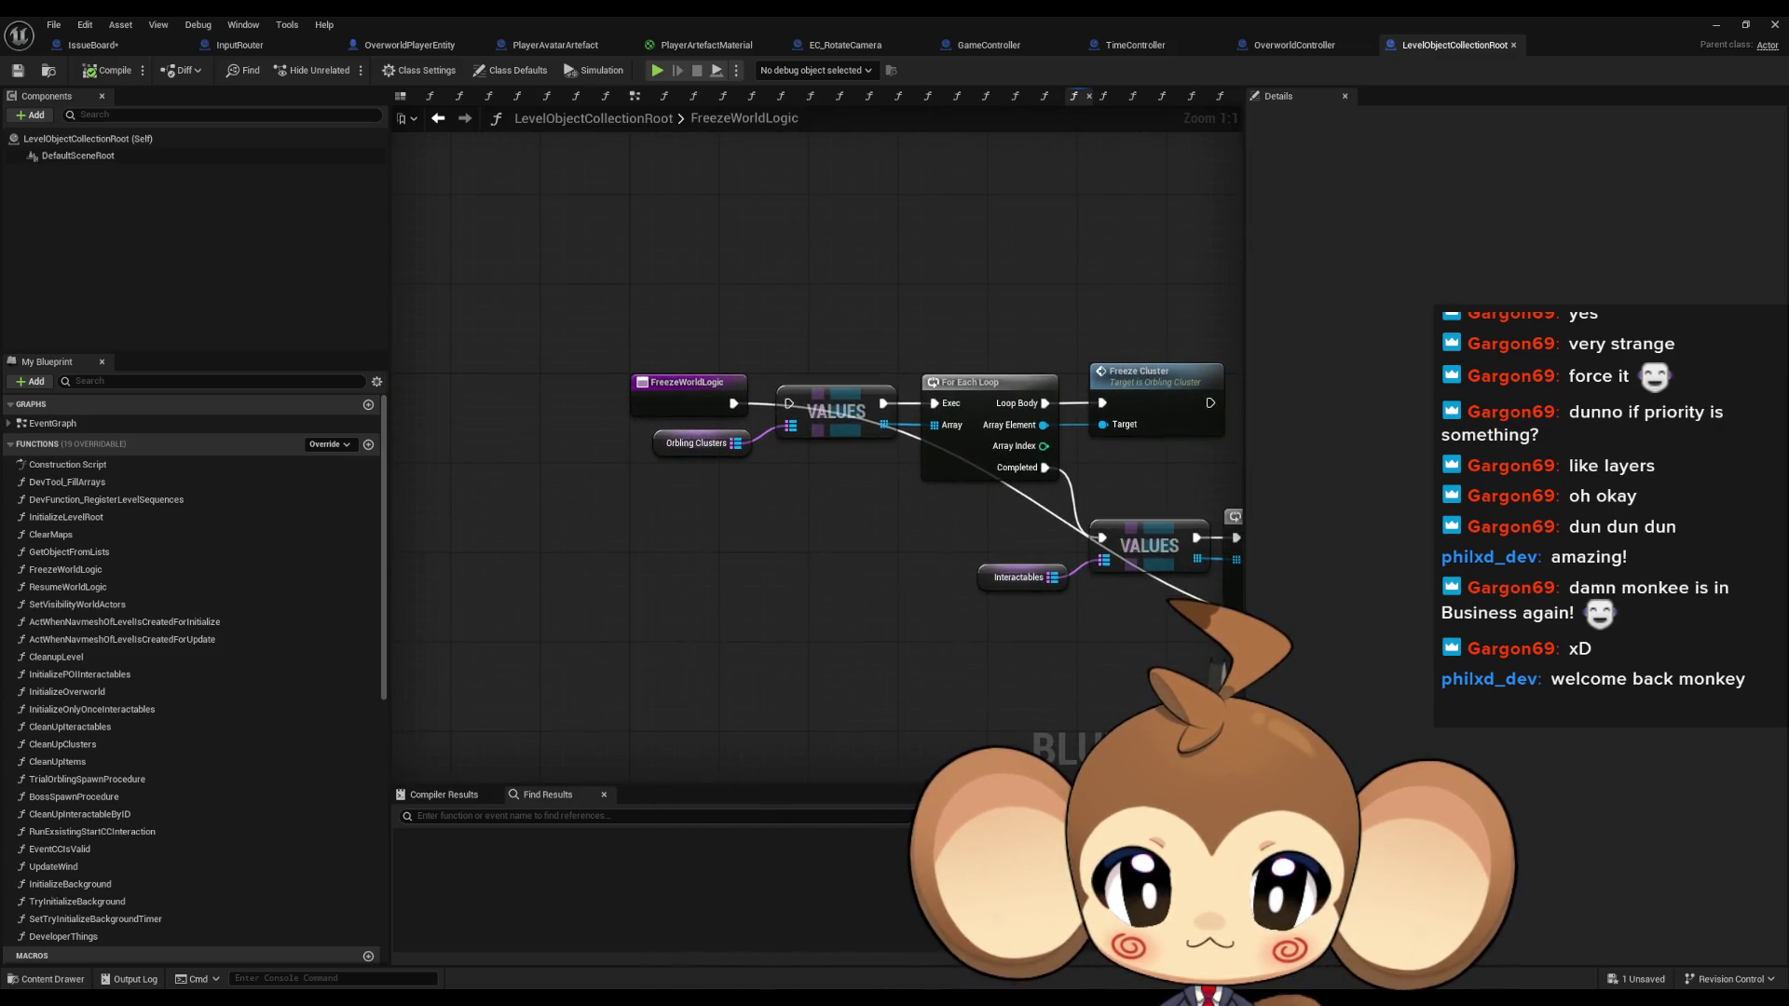
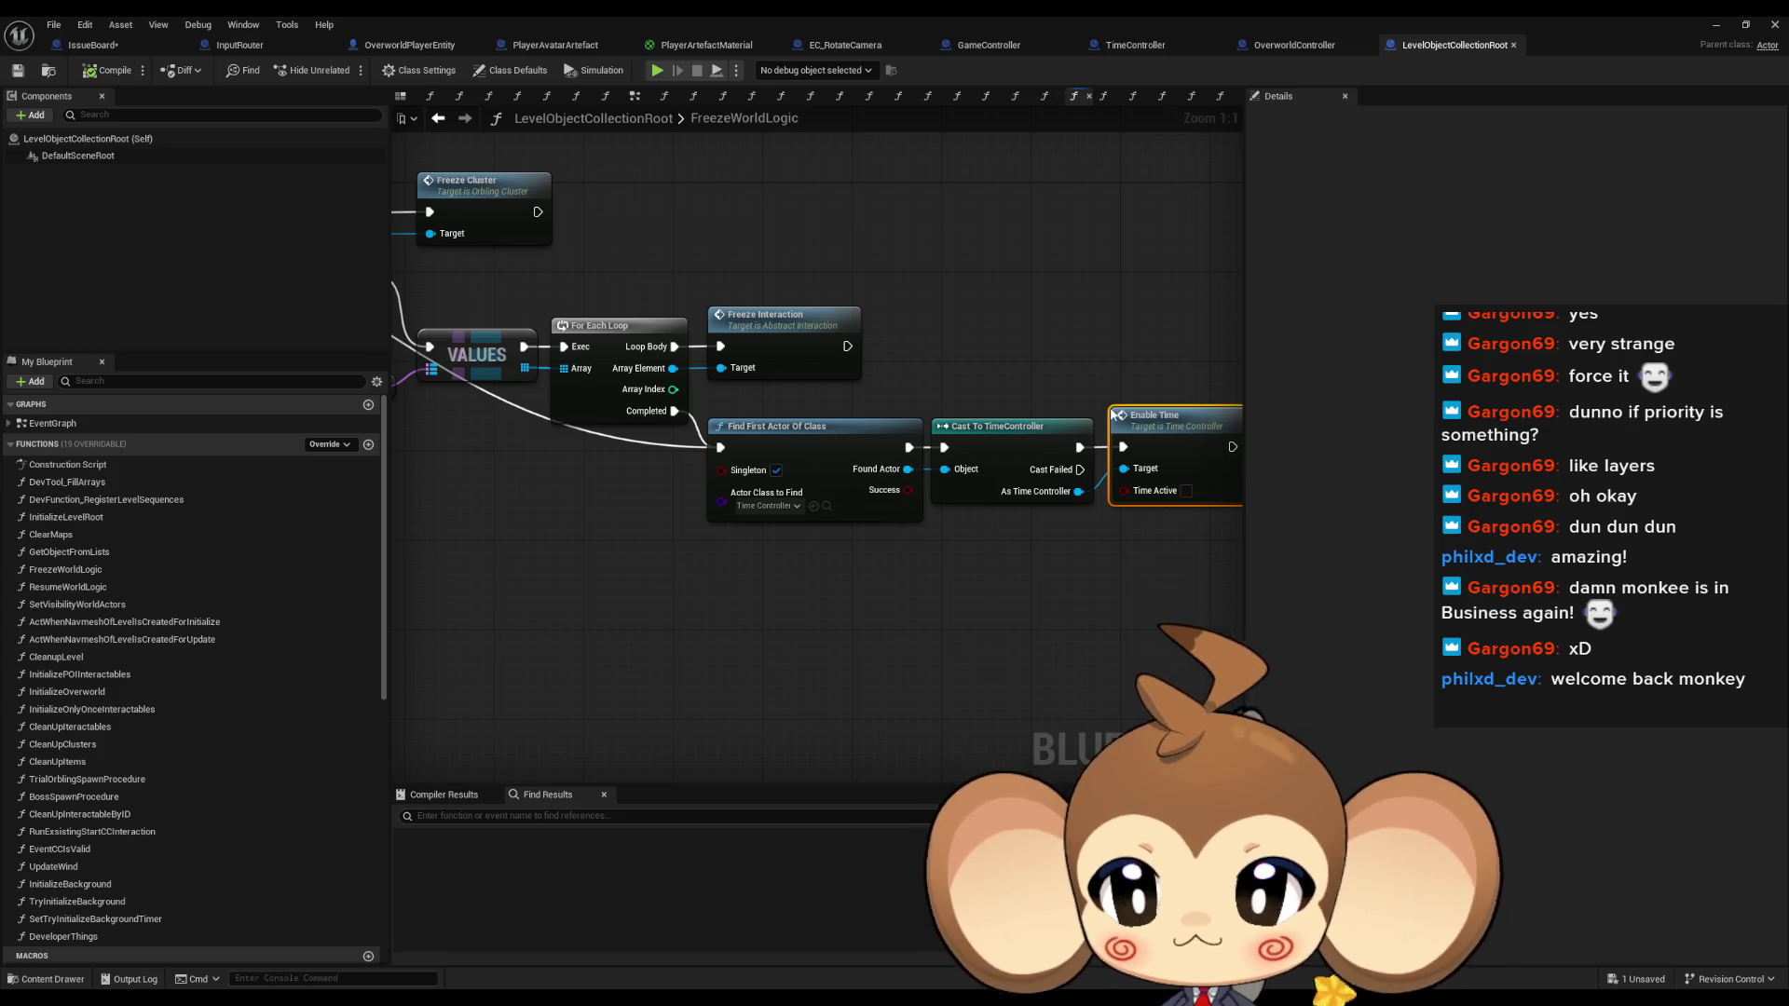
In IssueBoard's event graph, add a comment reading 'code to stop time in battles with backgroundswitch'
left_click(138, 46)
scroll(870, 467, "down", 5)
scroll(757, 523, "up", 3)
type("cco")
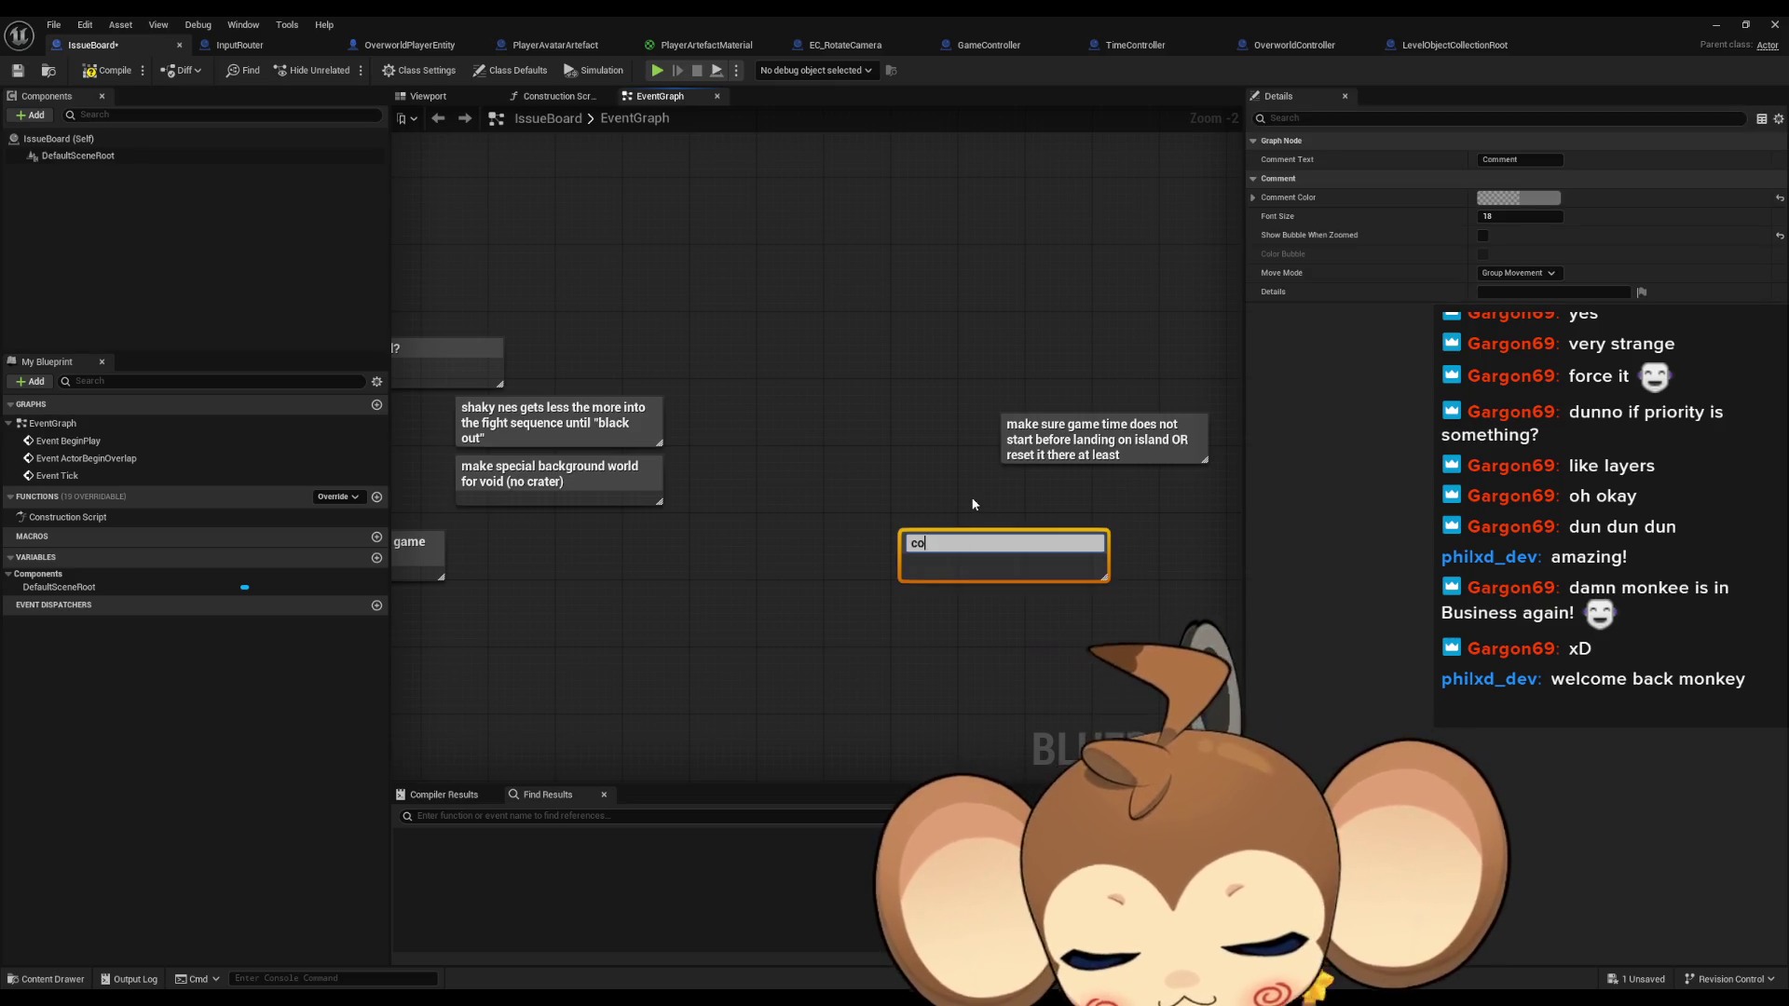
type("ime in battles with")
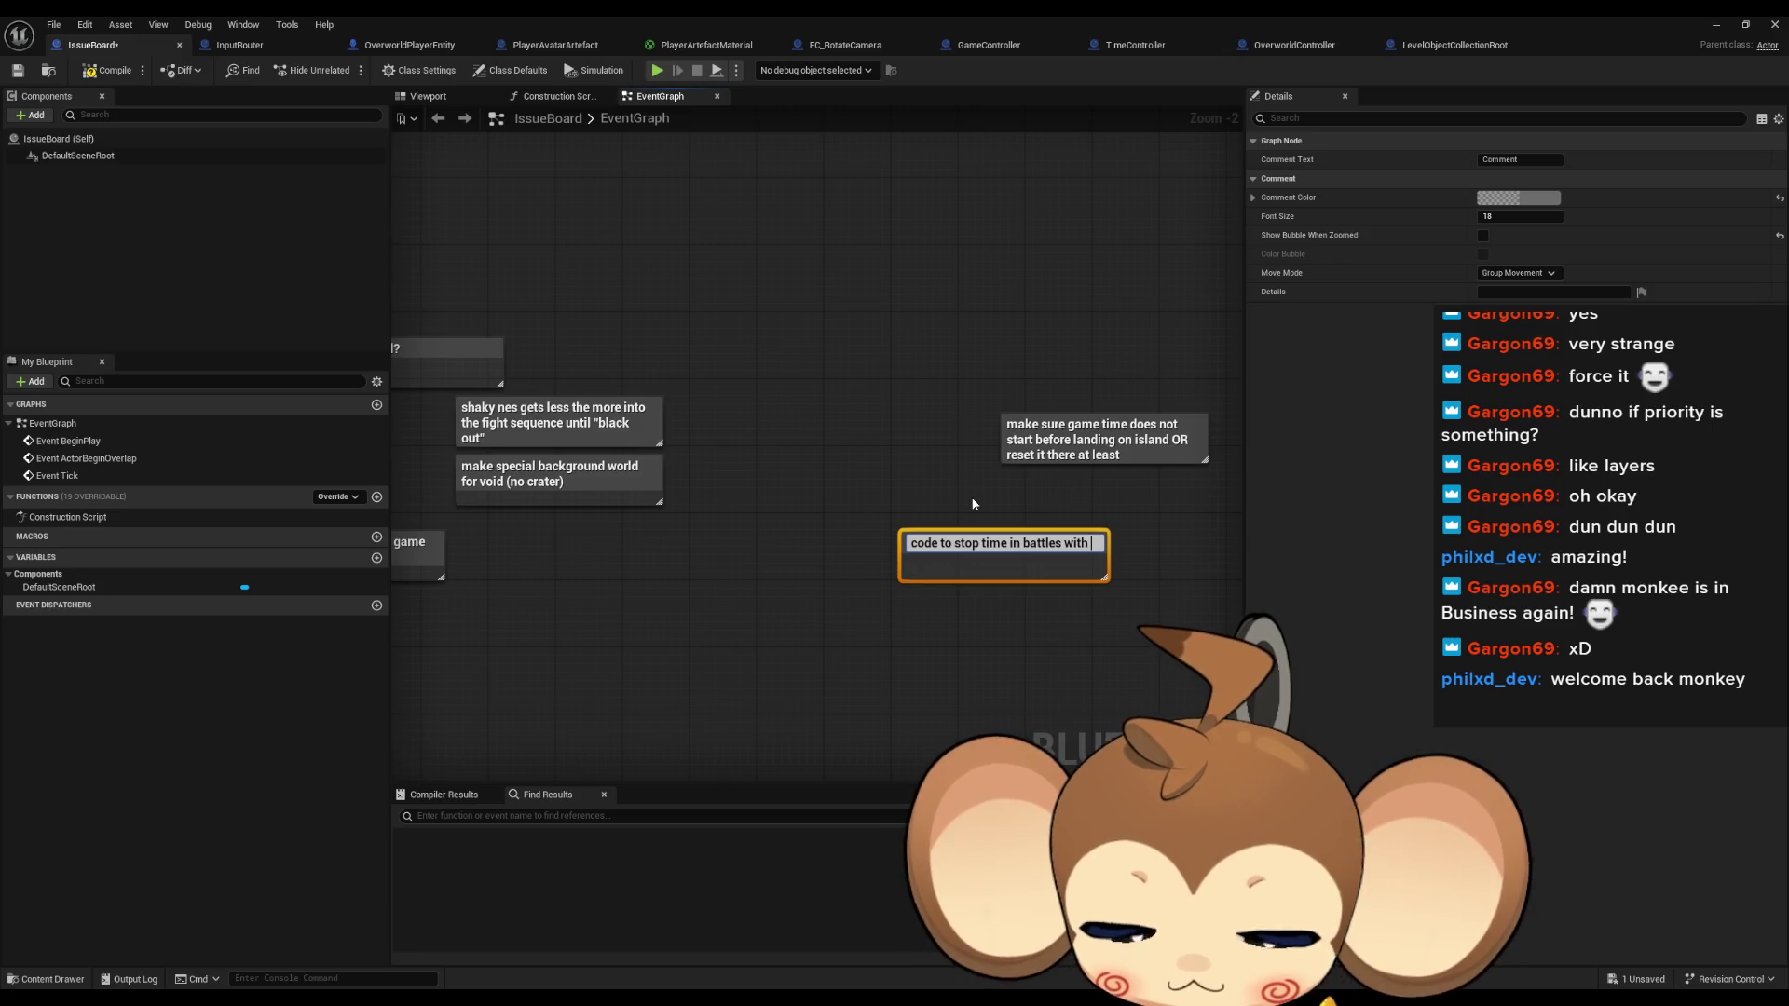
type("backgroundswi")
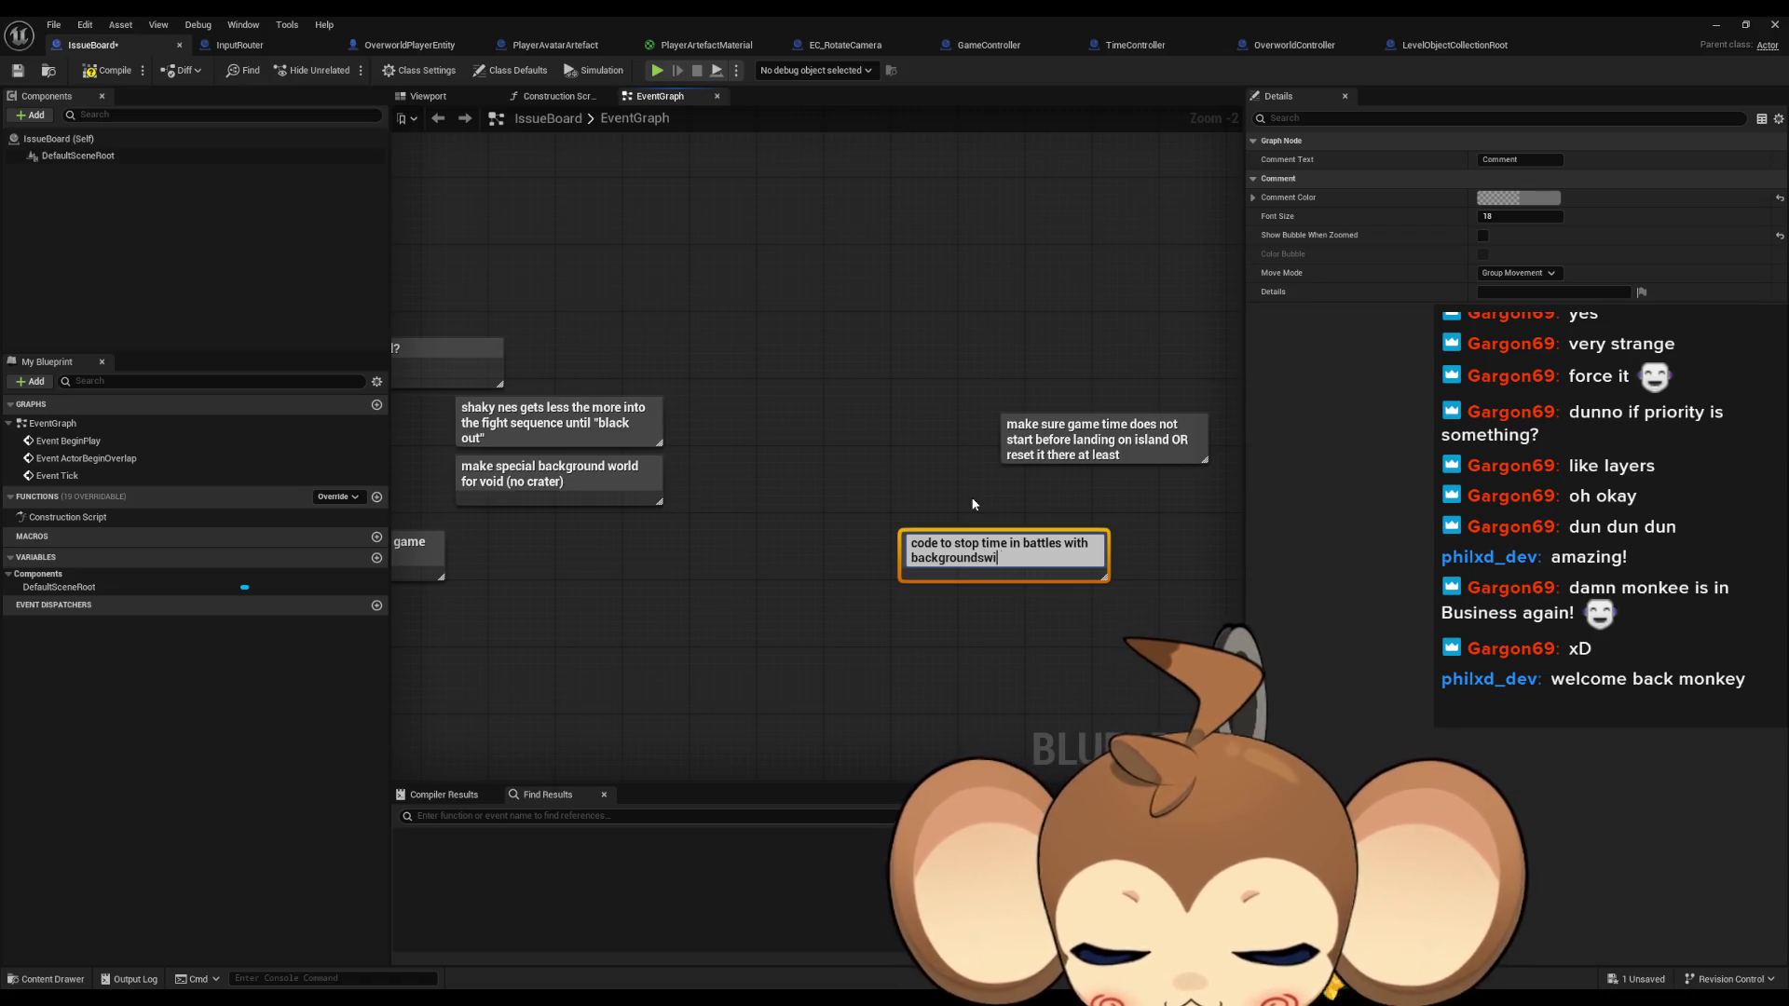
type("tch")
key("Return")
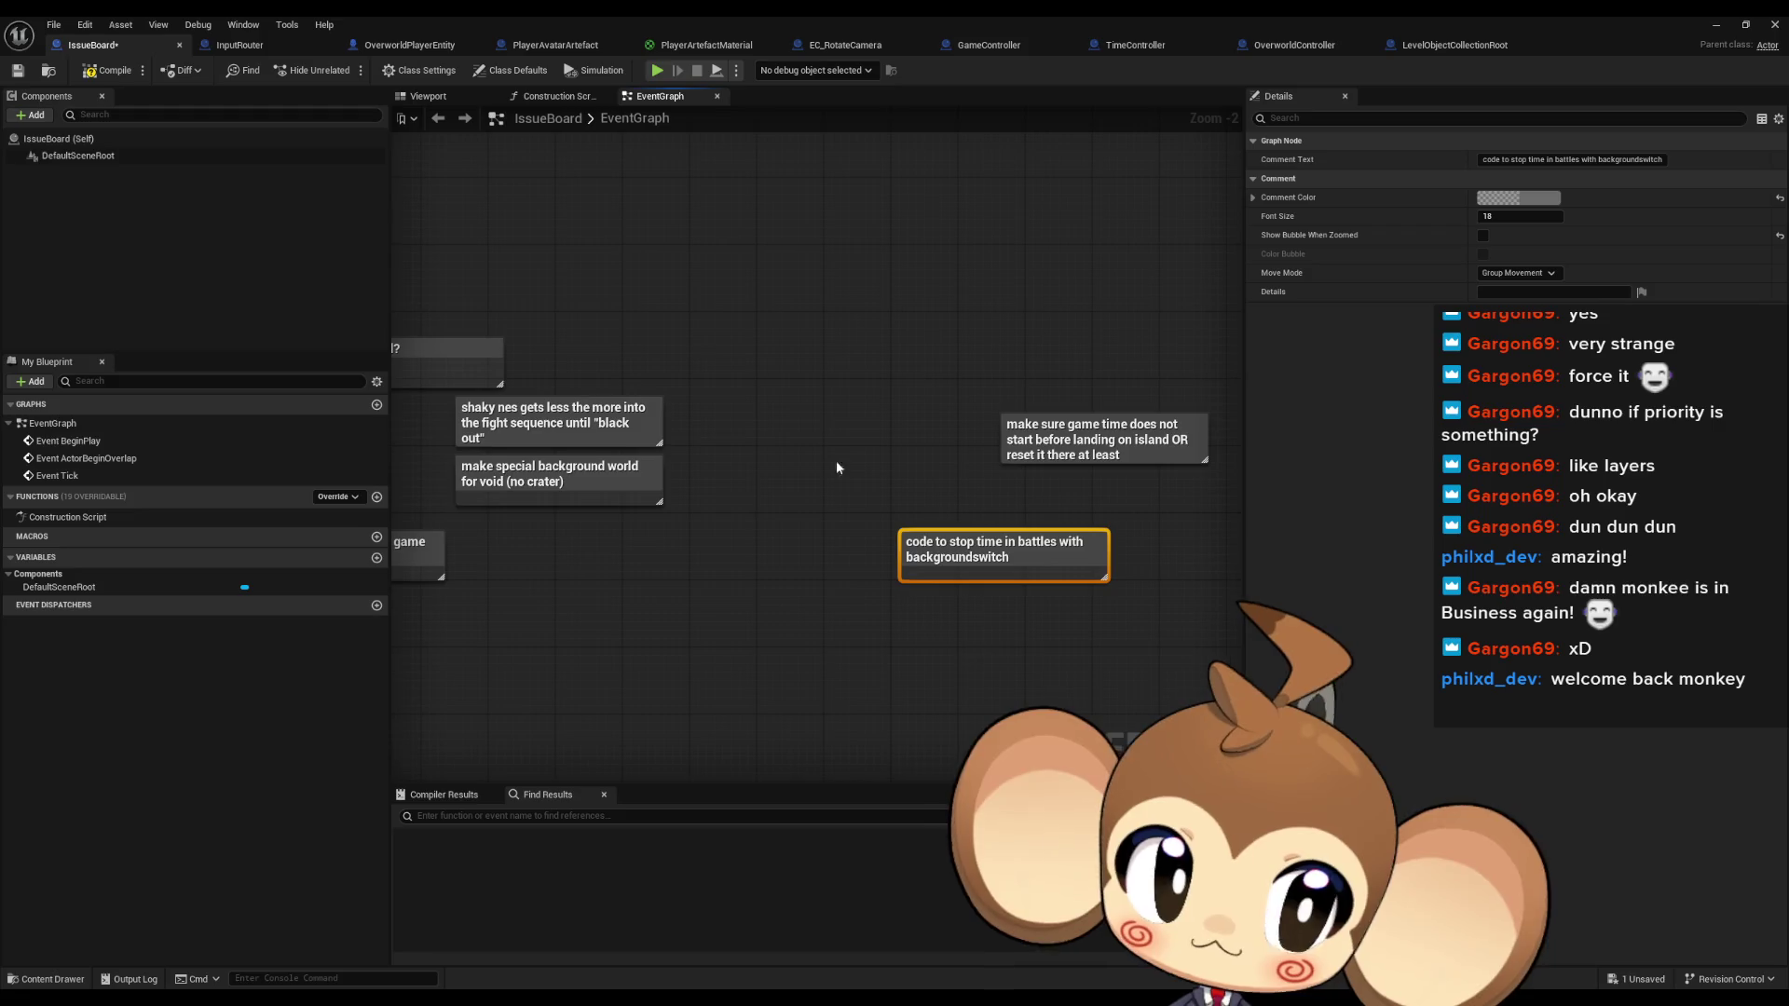
left_click(937, 466)
left_click_drag(937, 465, 753, 428)
left_click_drag(908, 468, 807, 499)
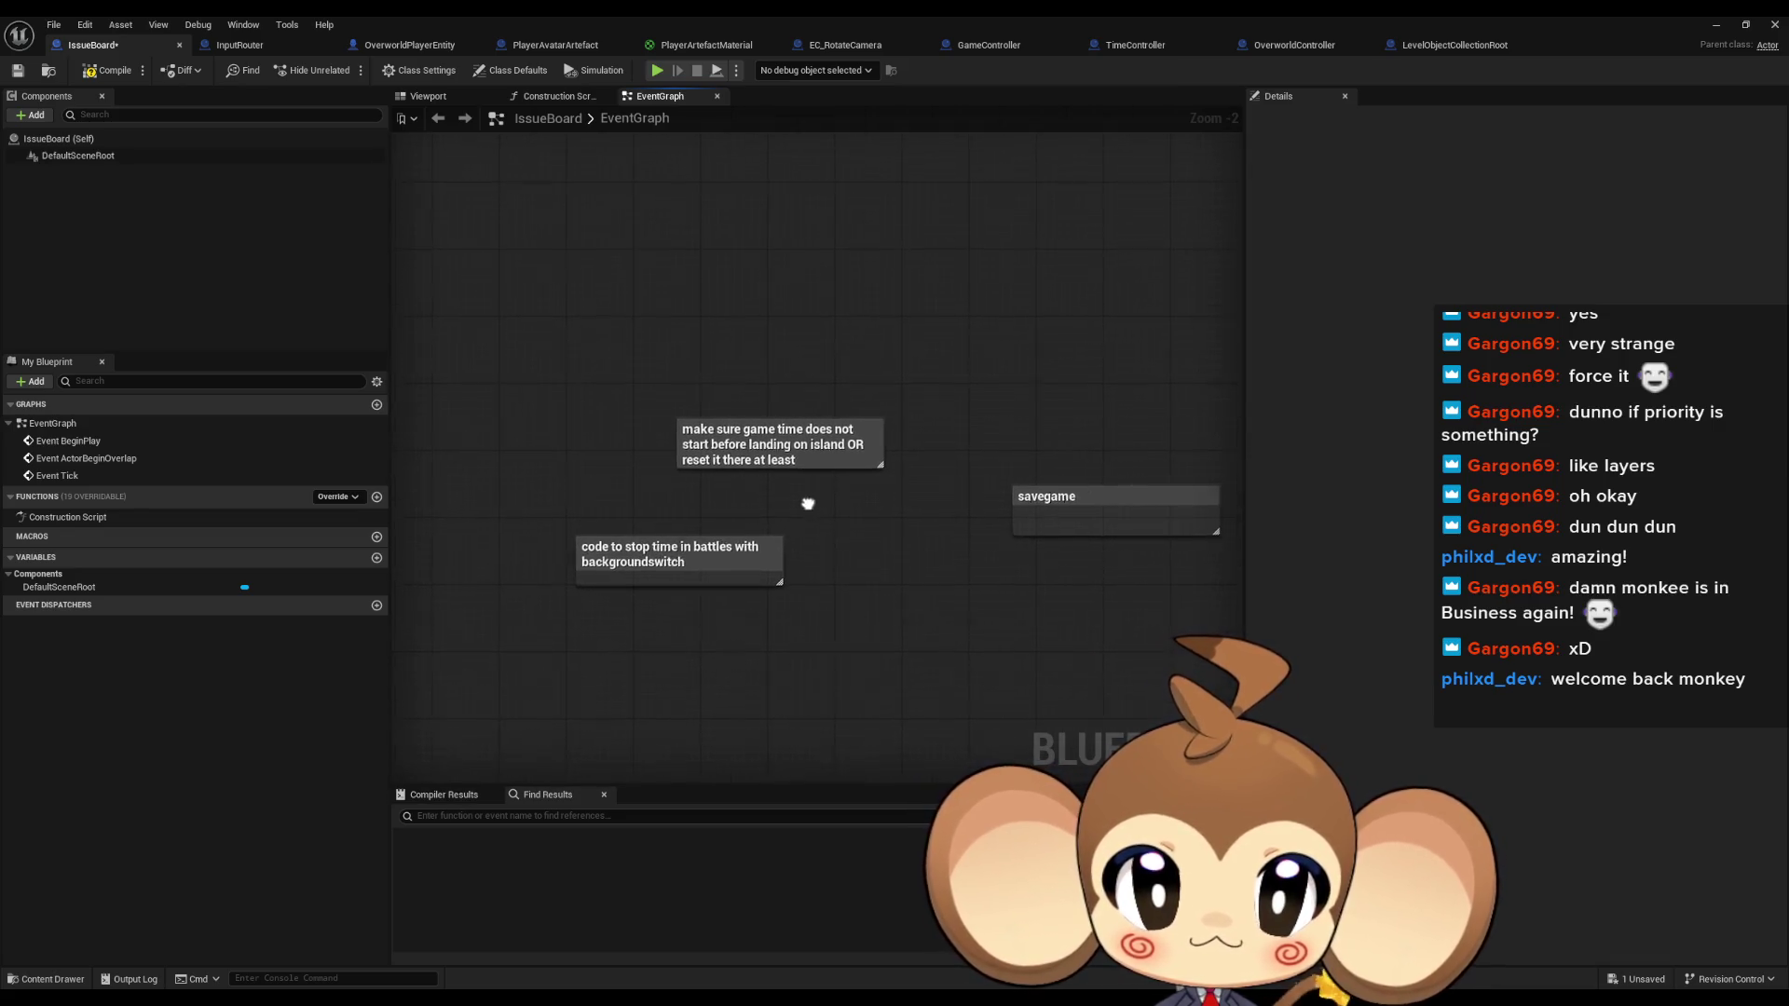
Add a second line to the time-stop note: time must restart after battles, find a solution
left_click(746, 566)
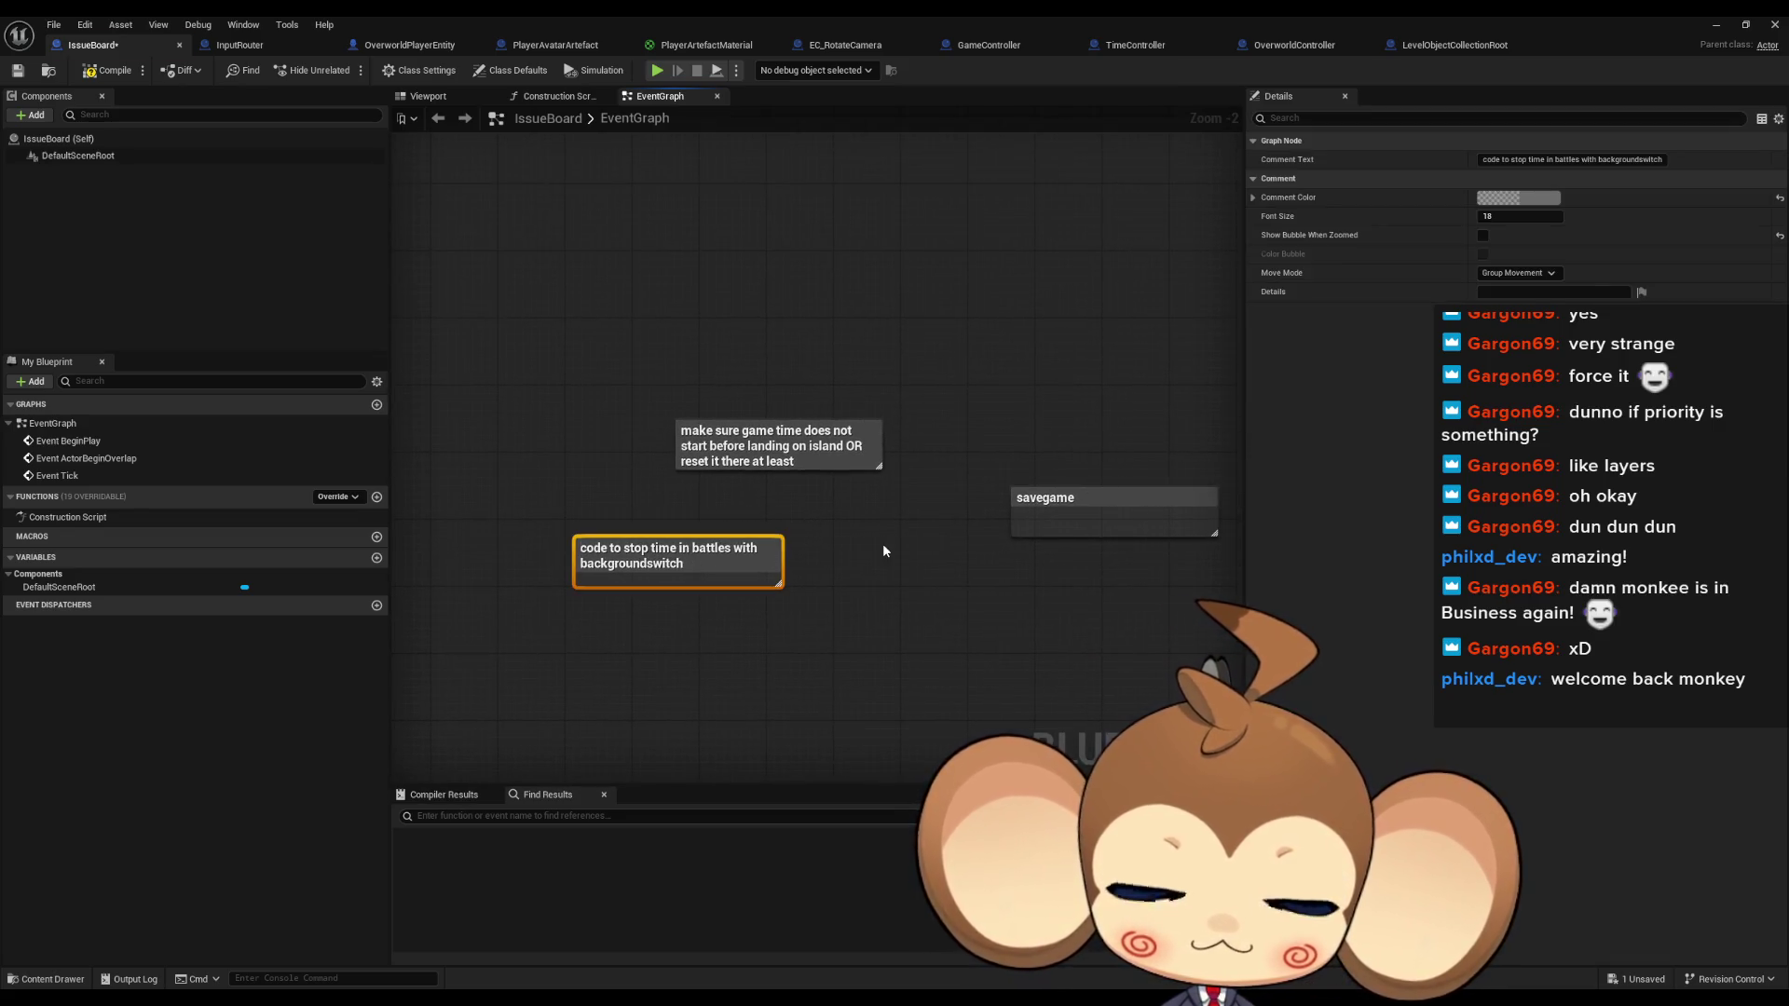
key("shift+Return")
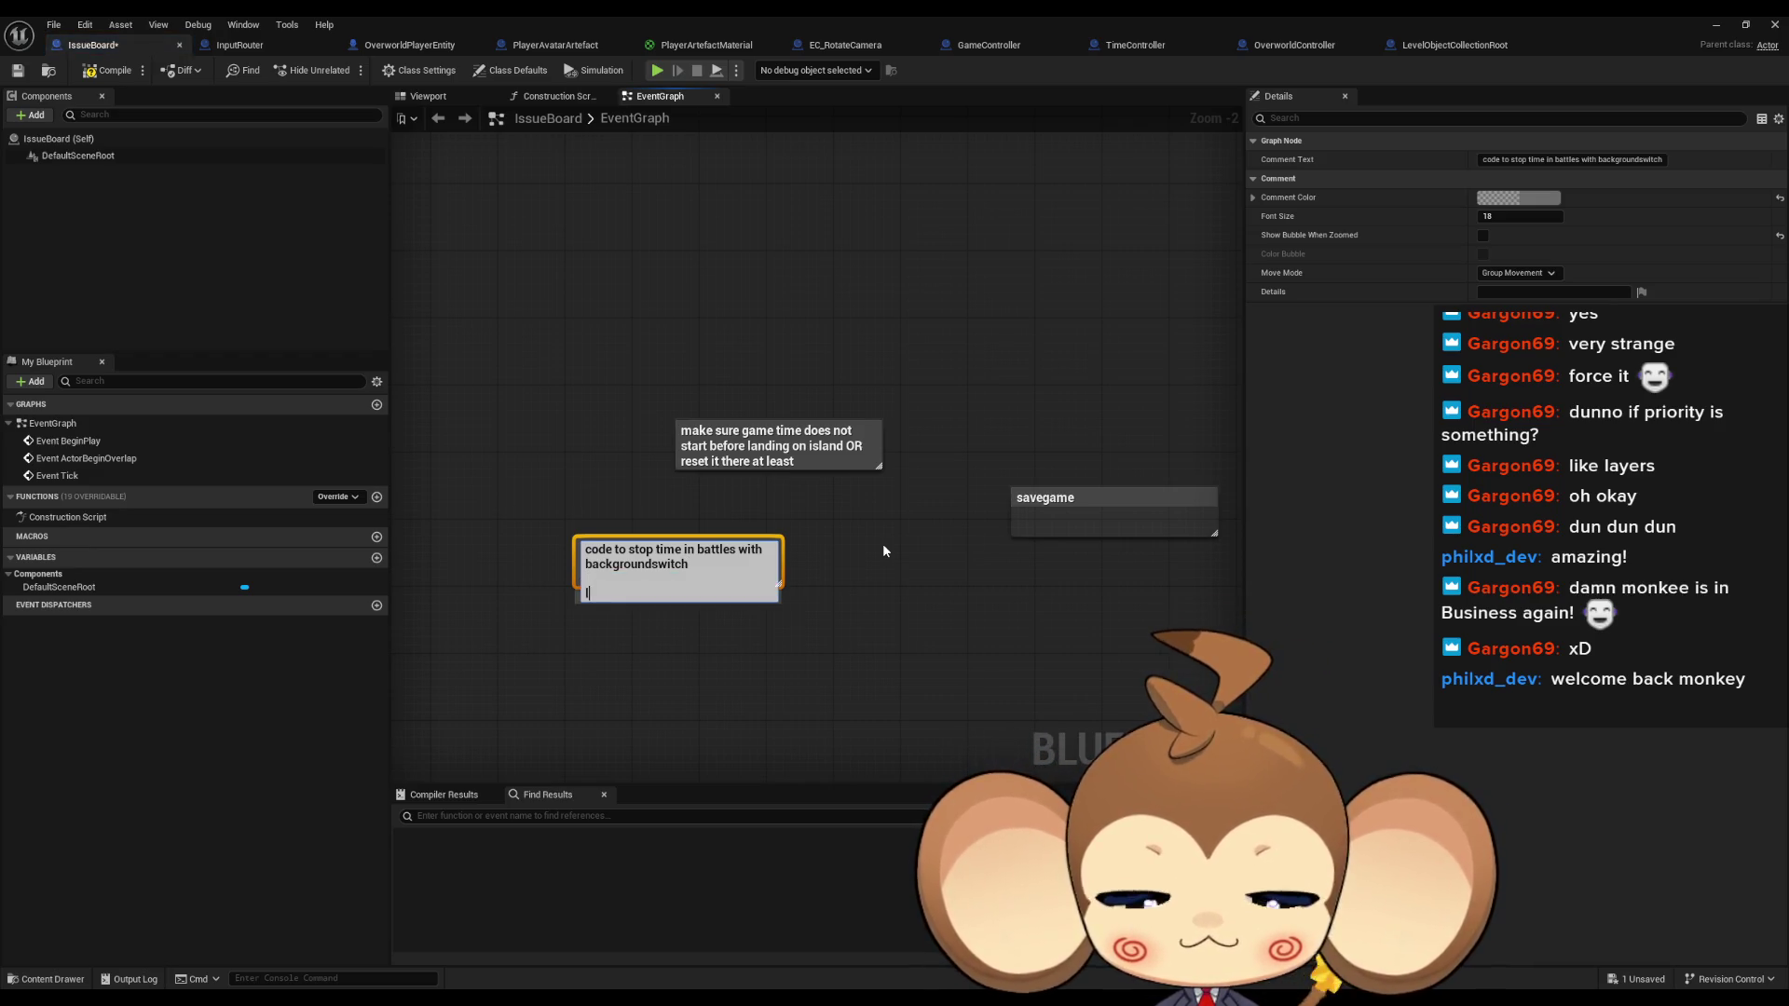
type("keep in mind")
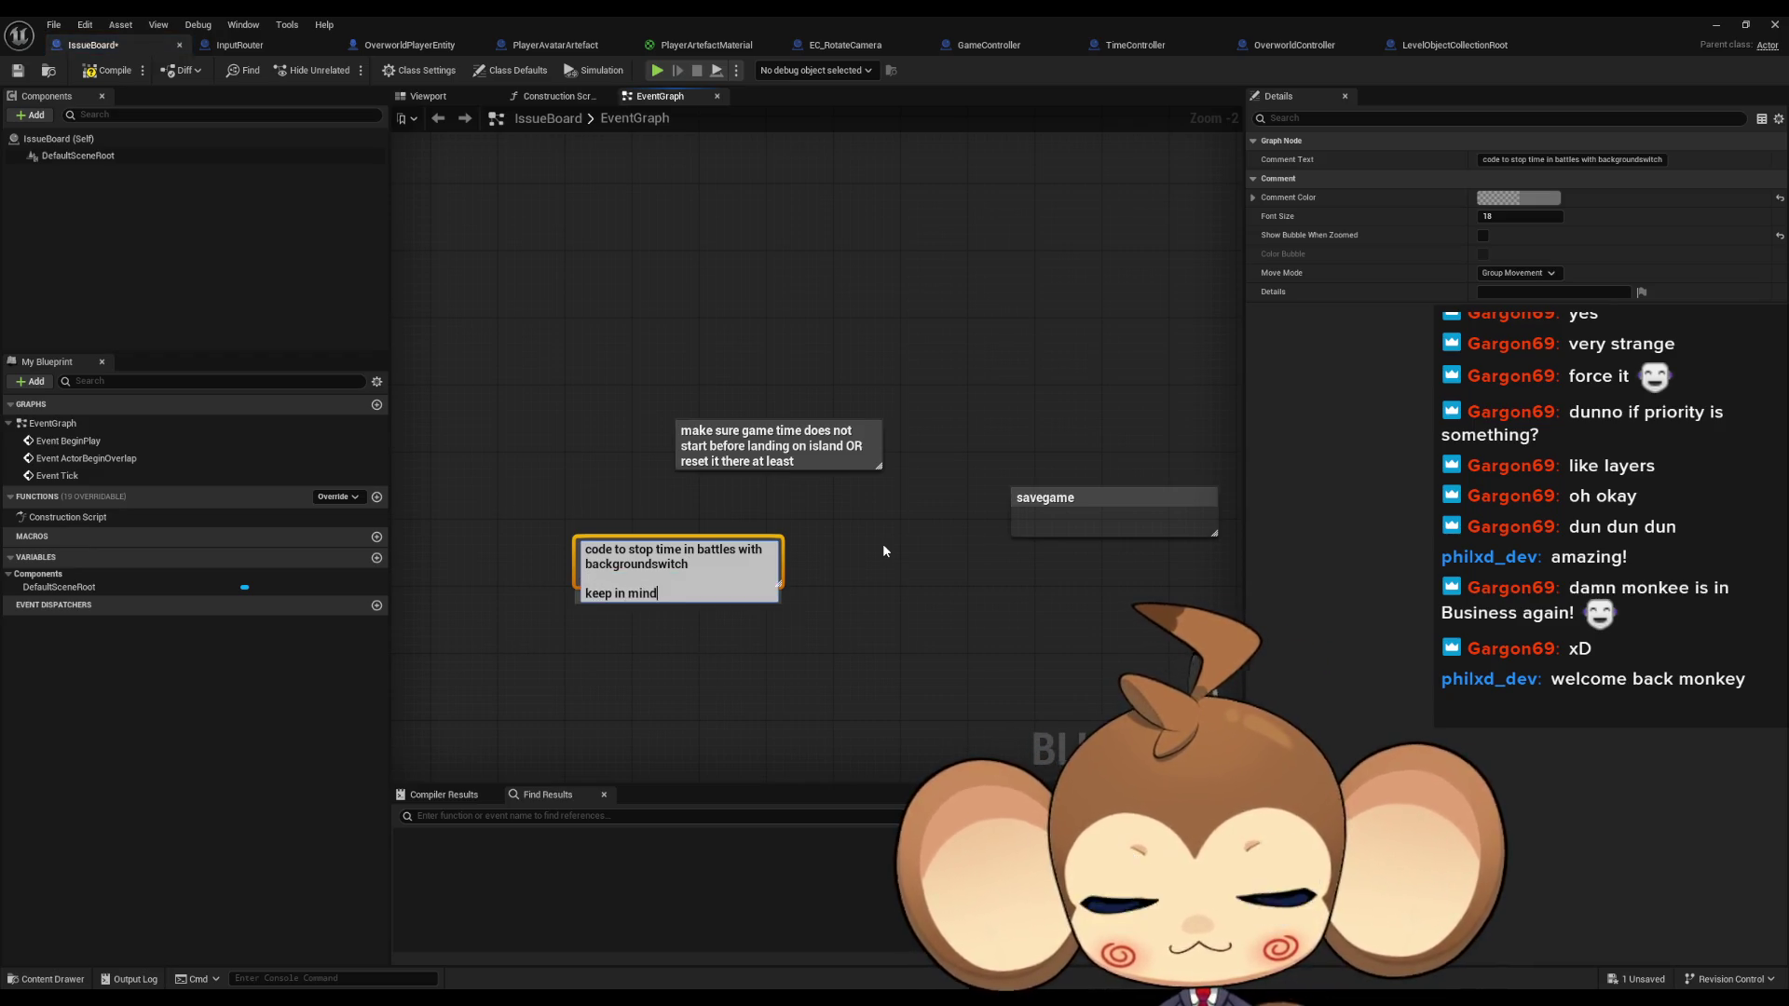
type(", st")
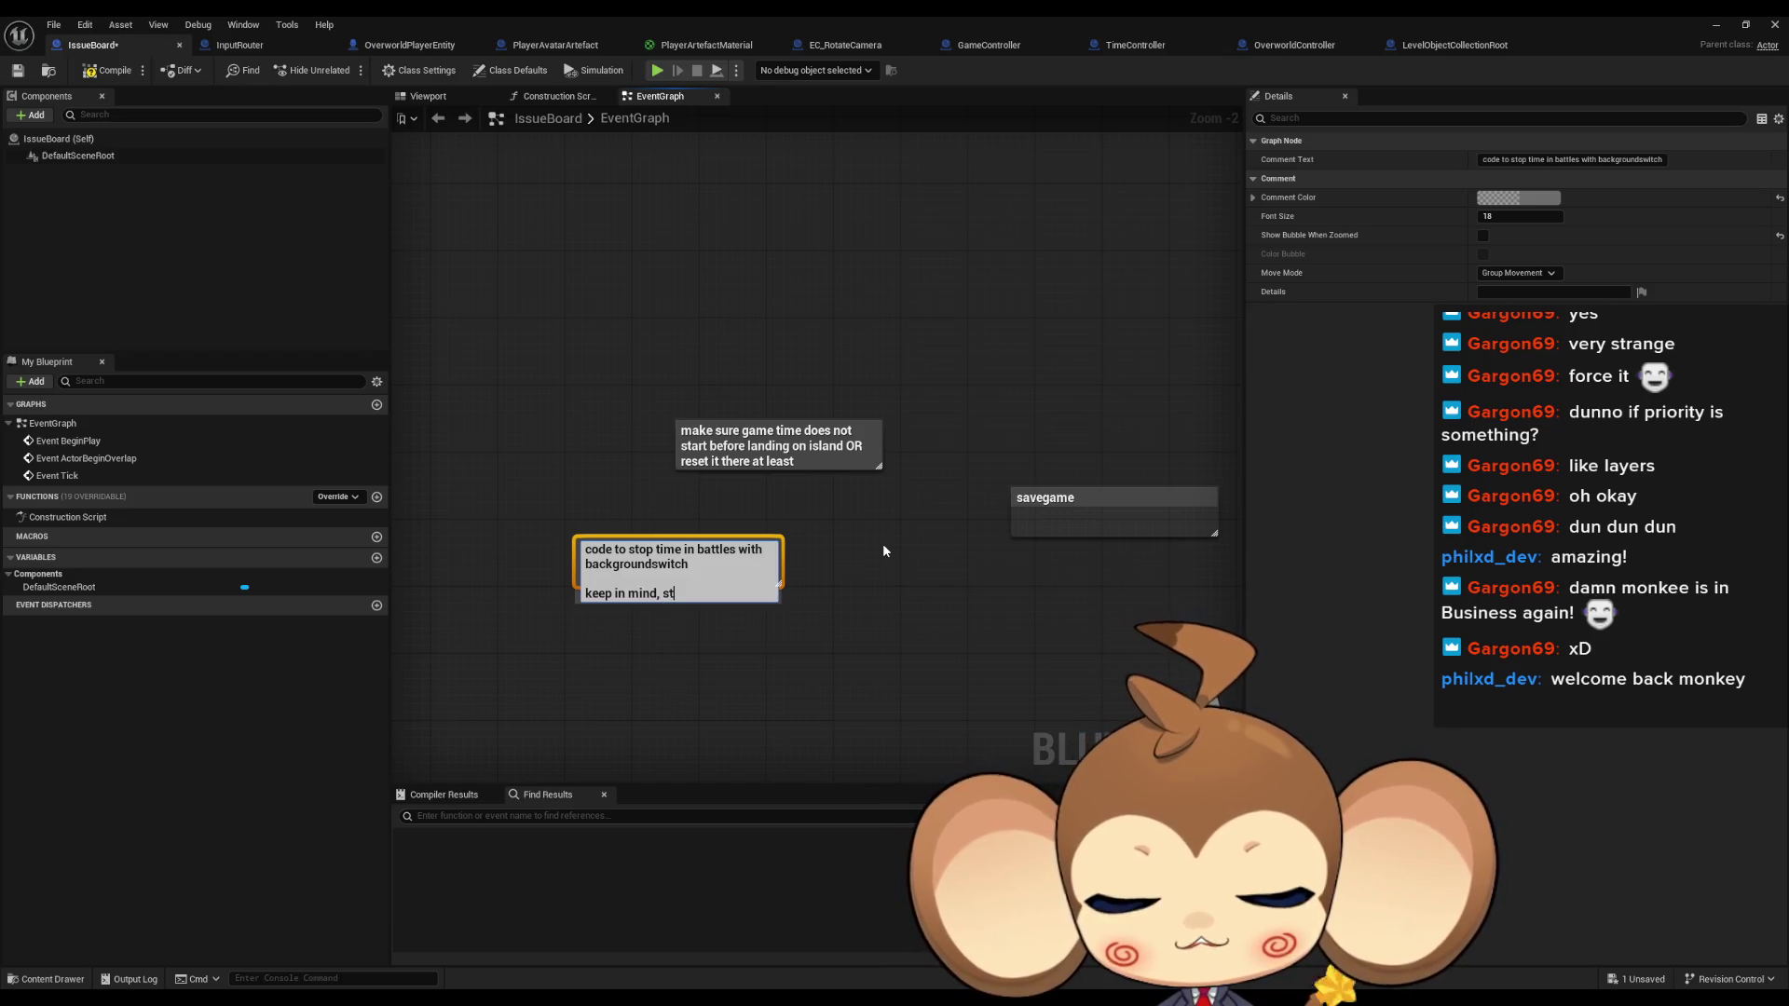
type("opping time")
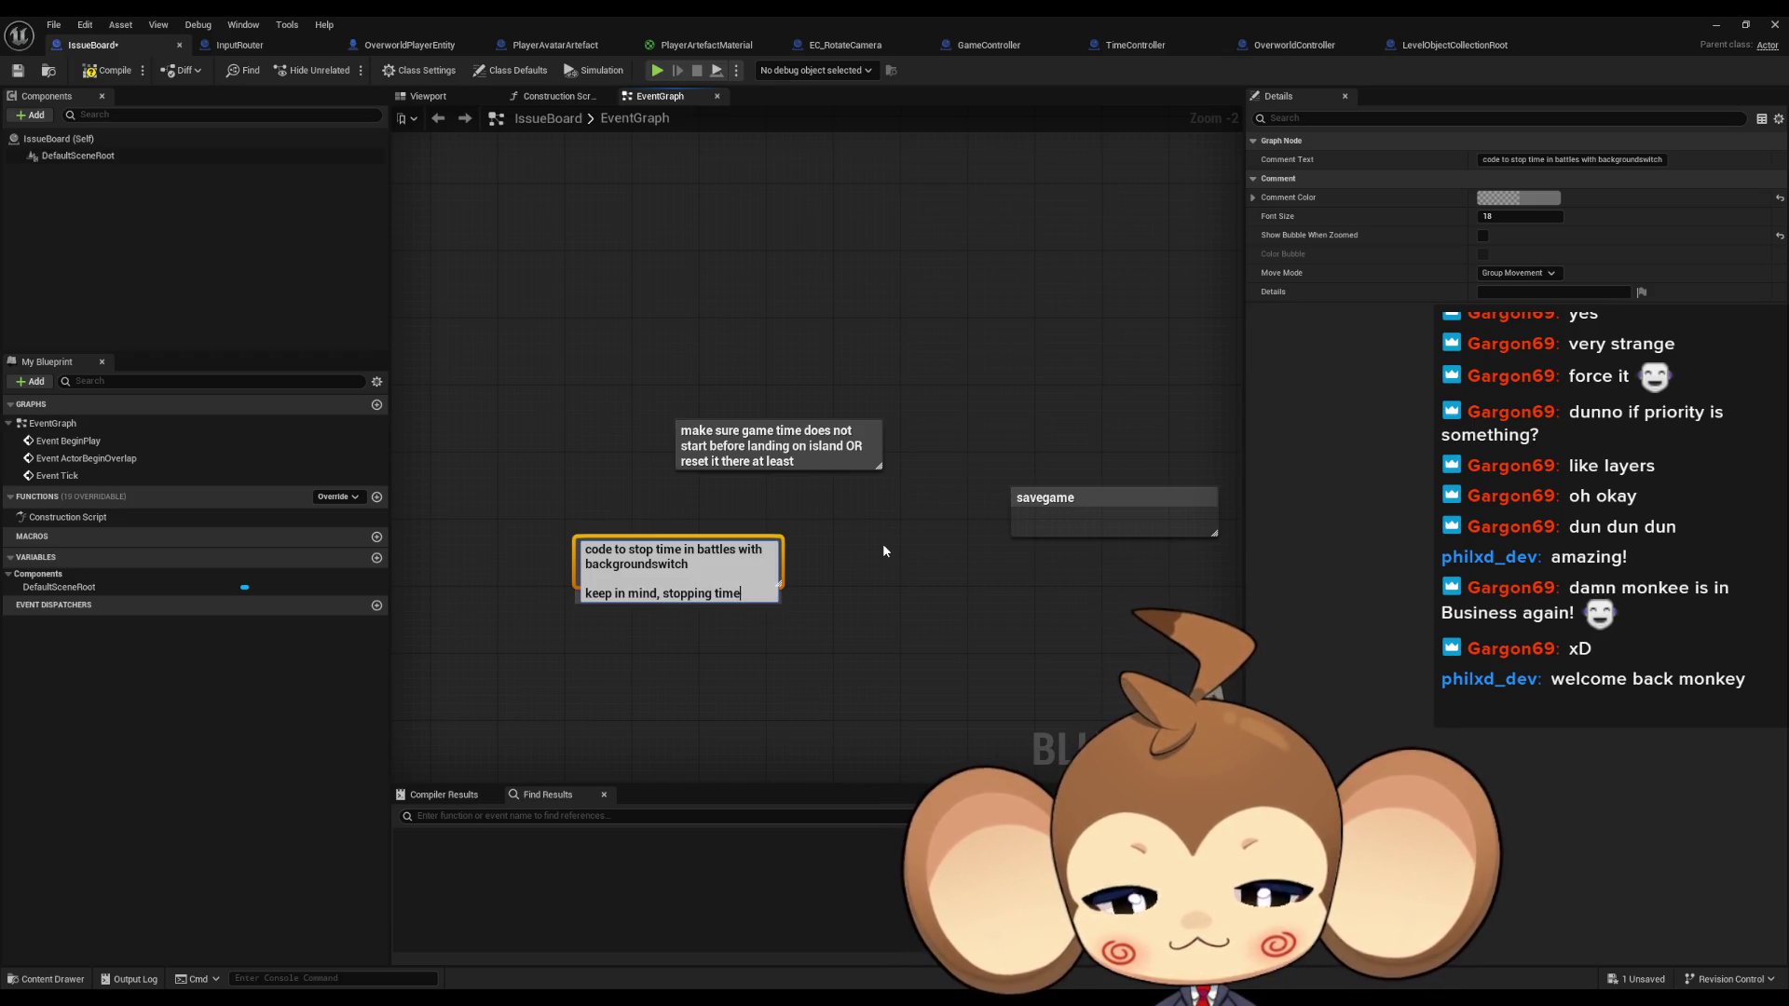
type(" shou")
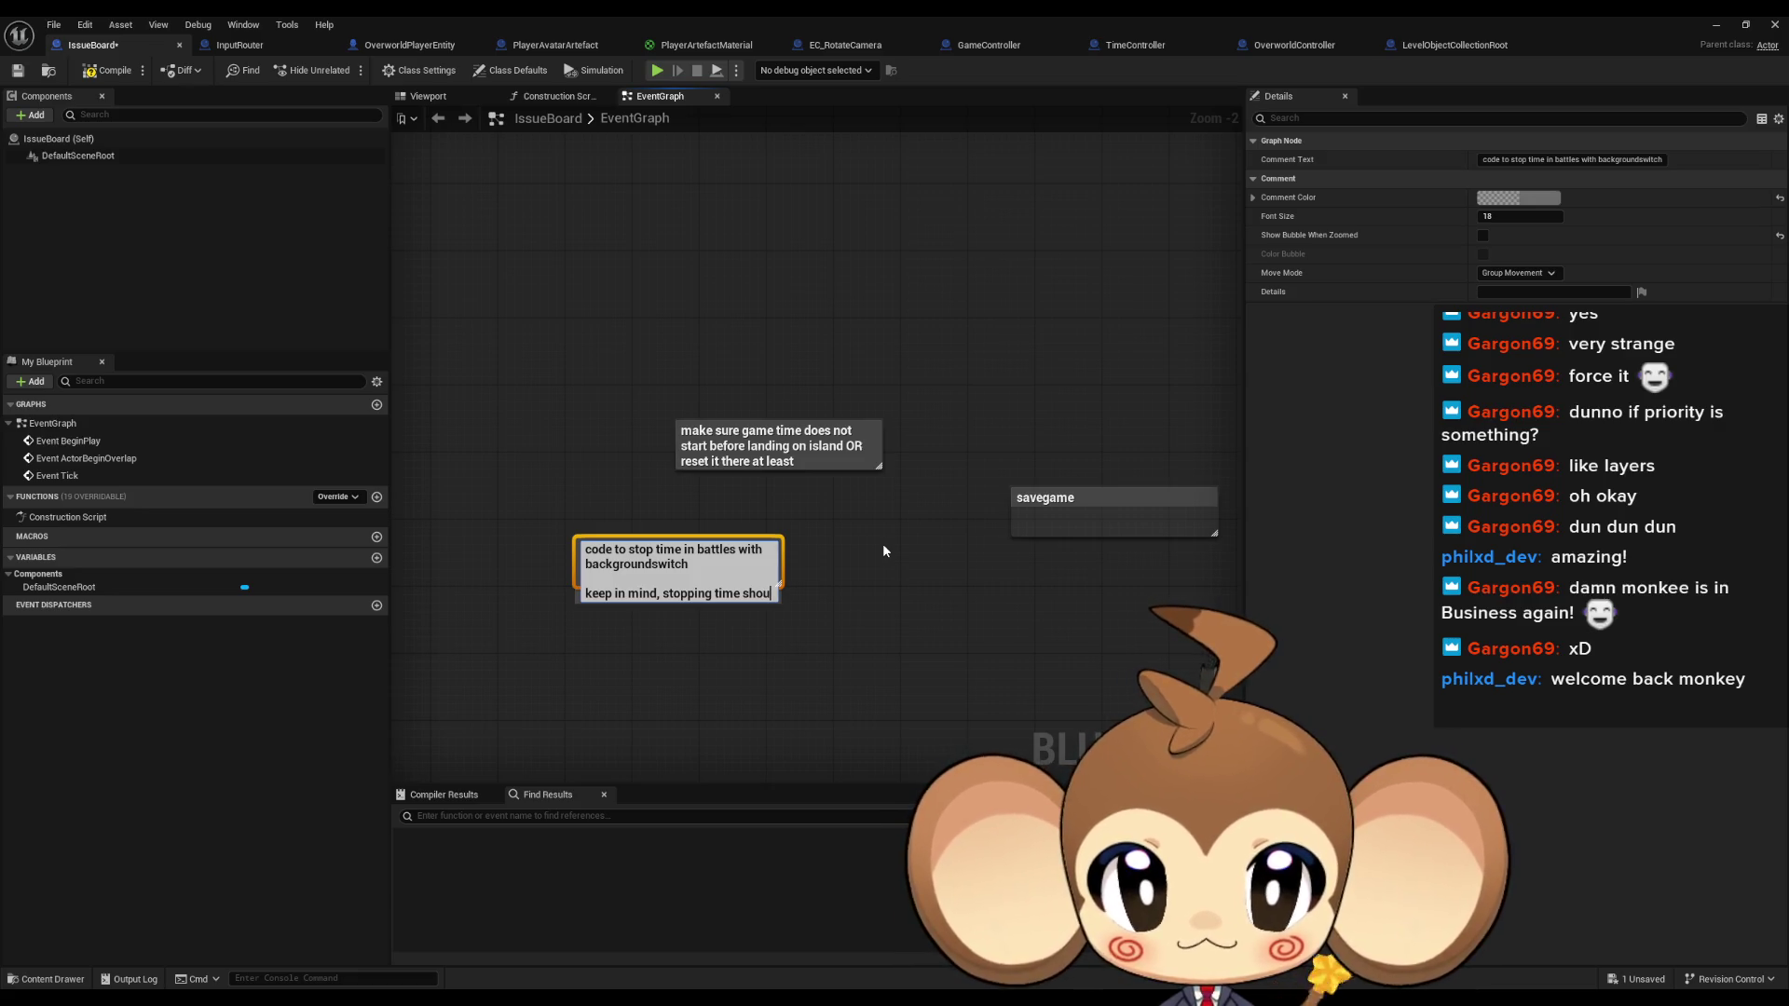
type("ld not")
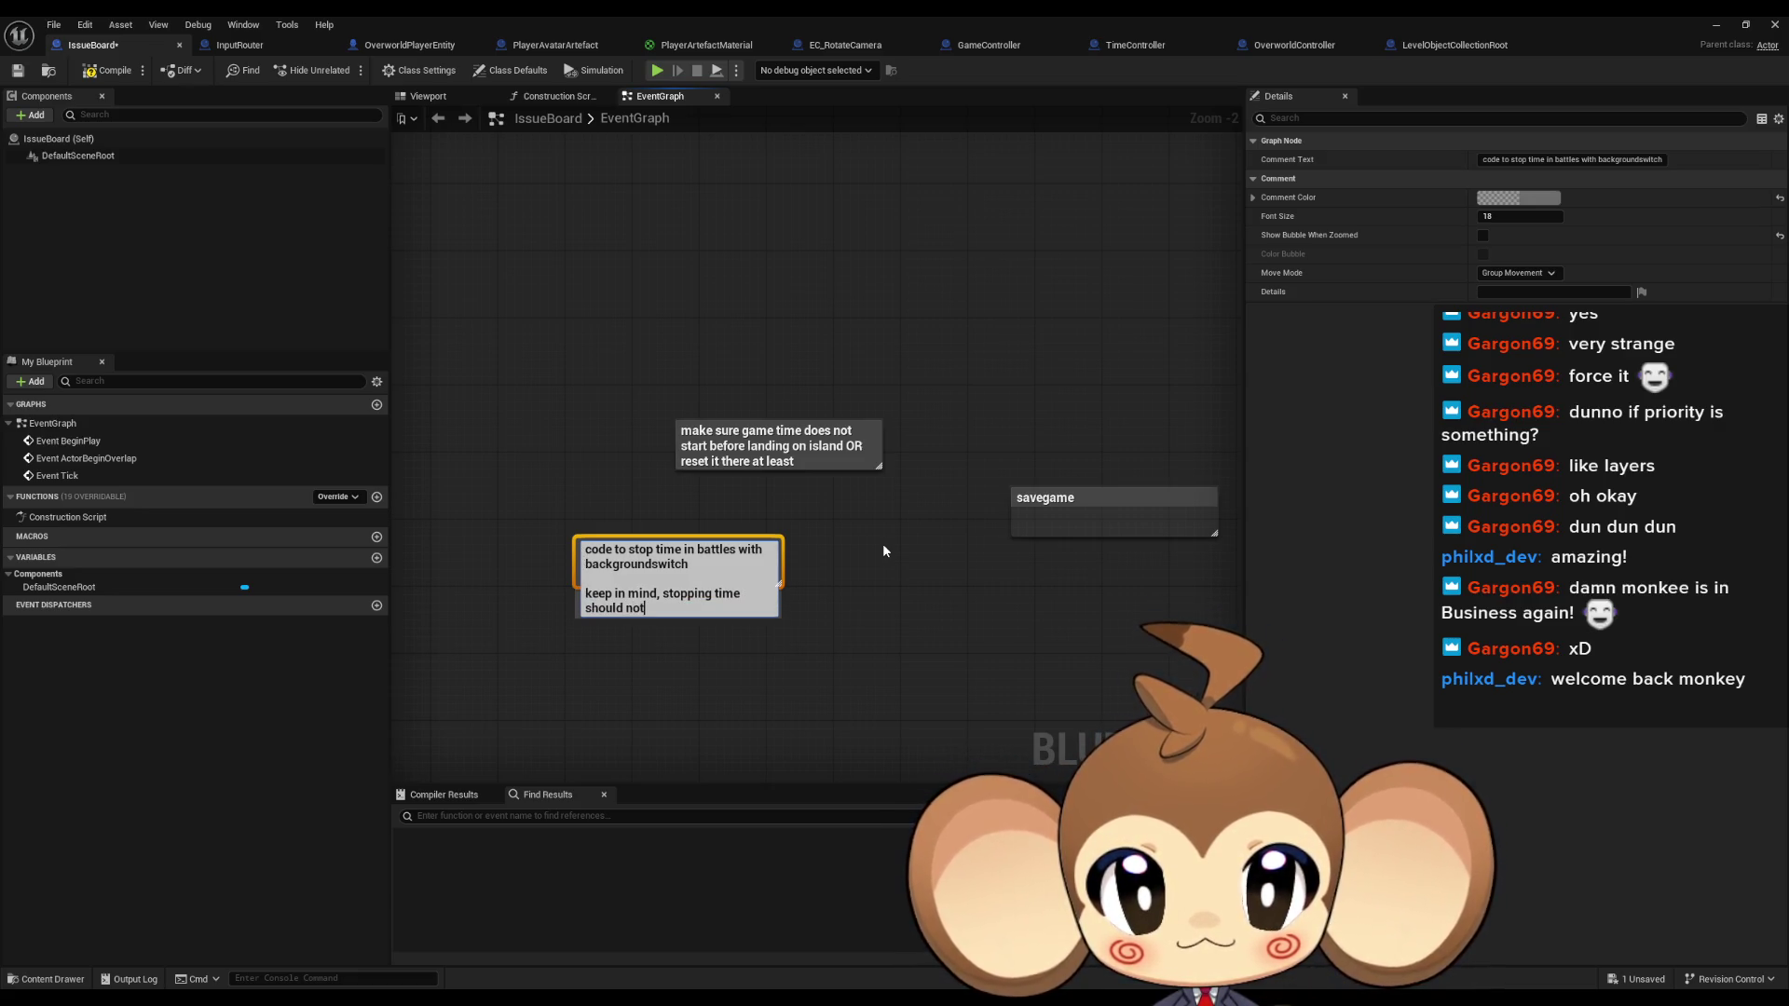
type(" ha")
type("ppen in in")
type("to fight")
type(" or else it w")
type("ill re")
key("BackSpace")
key("BackSpace")
type("start it after ")
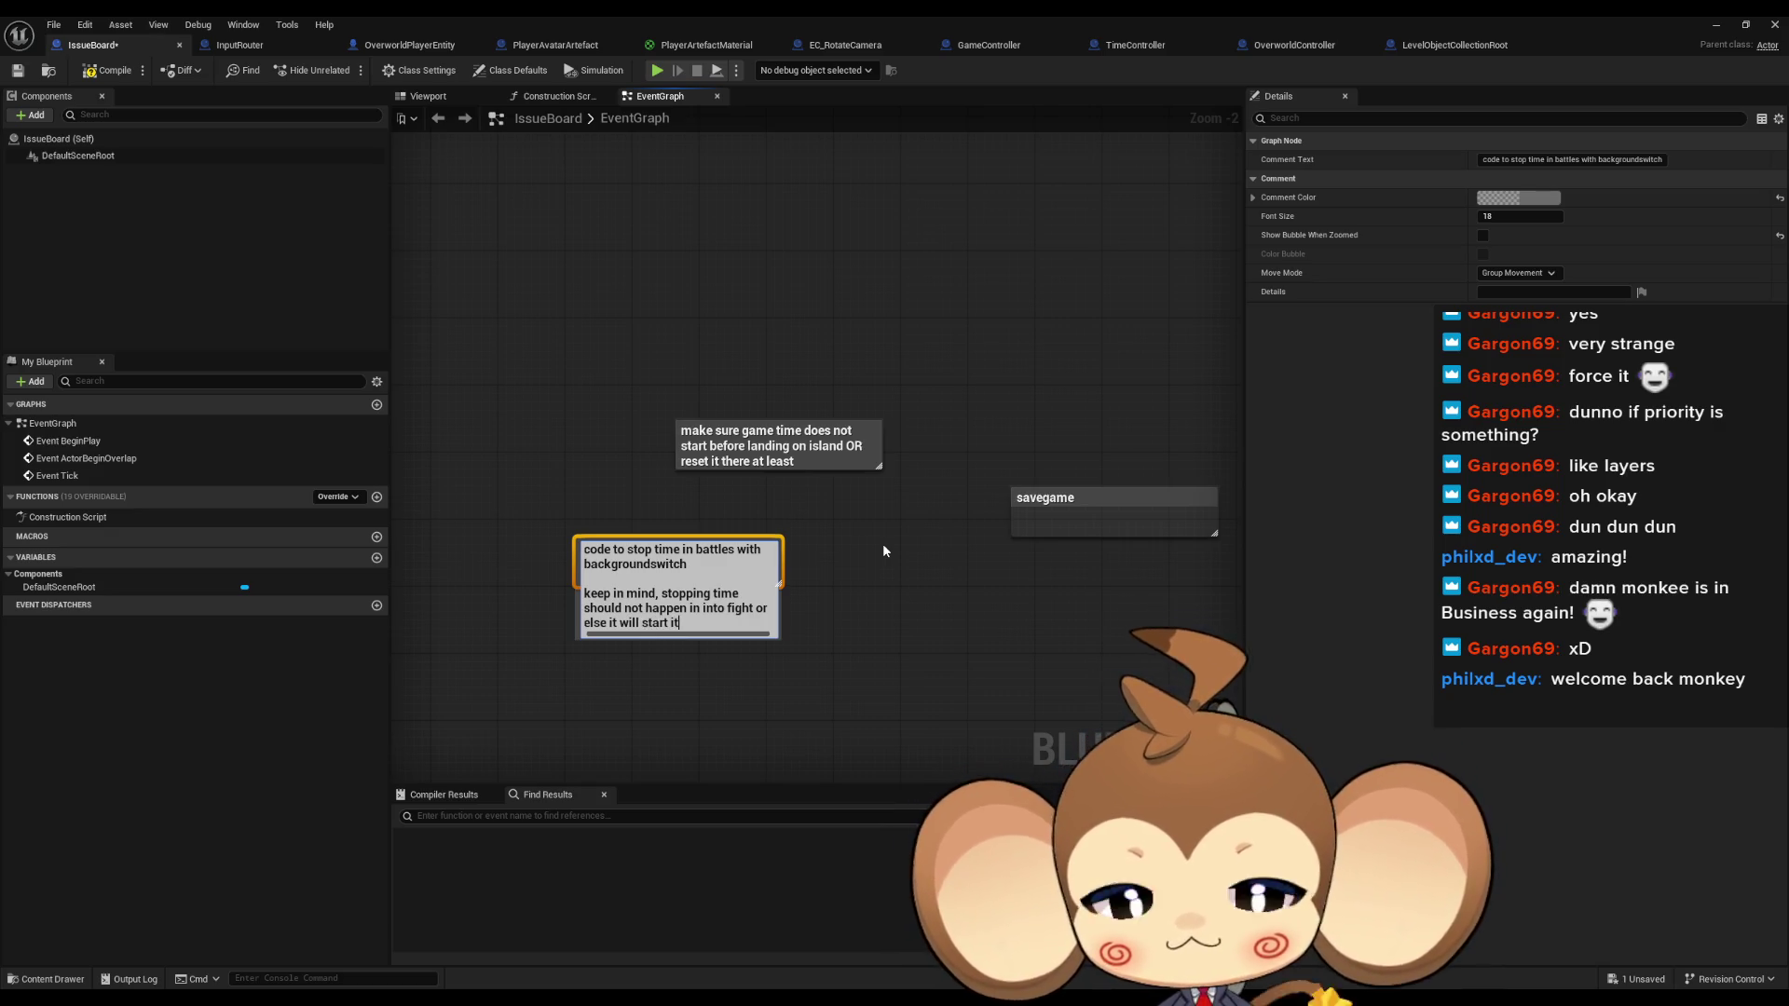
type("batt")
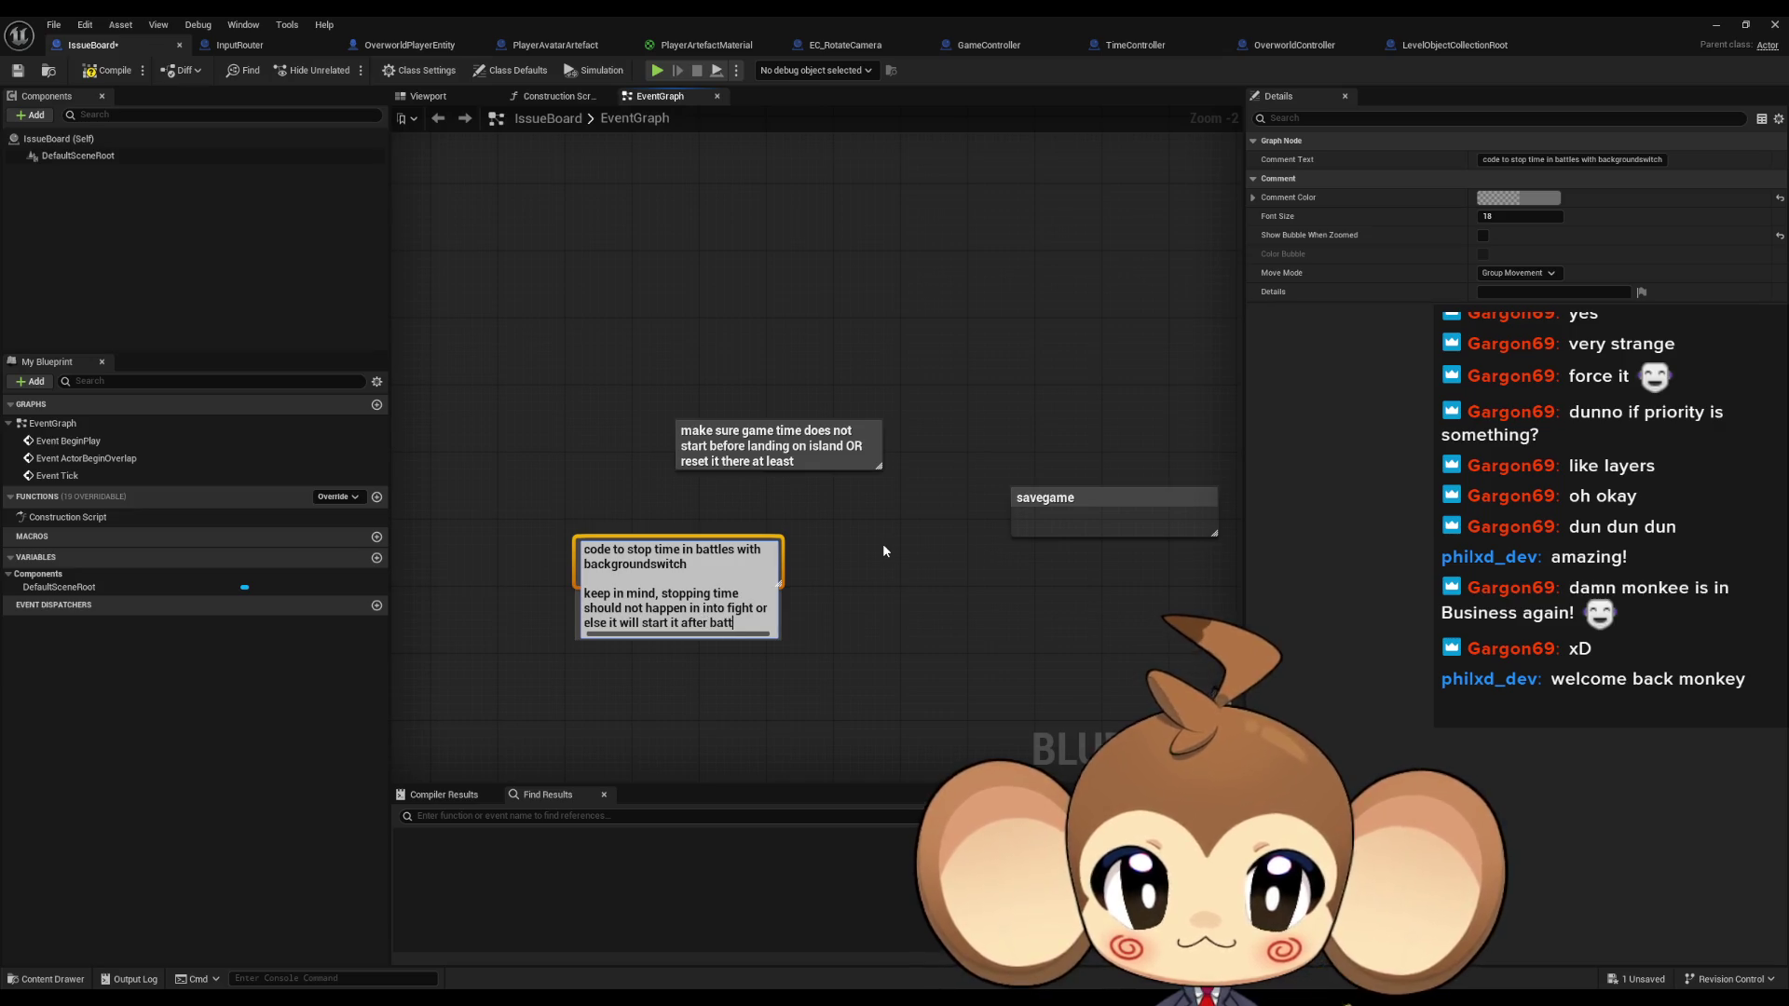
type("le. find")
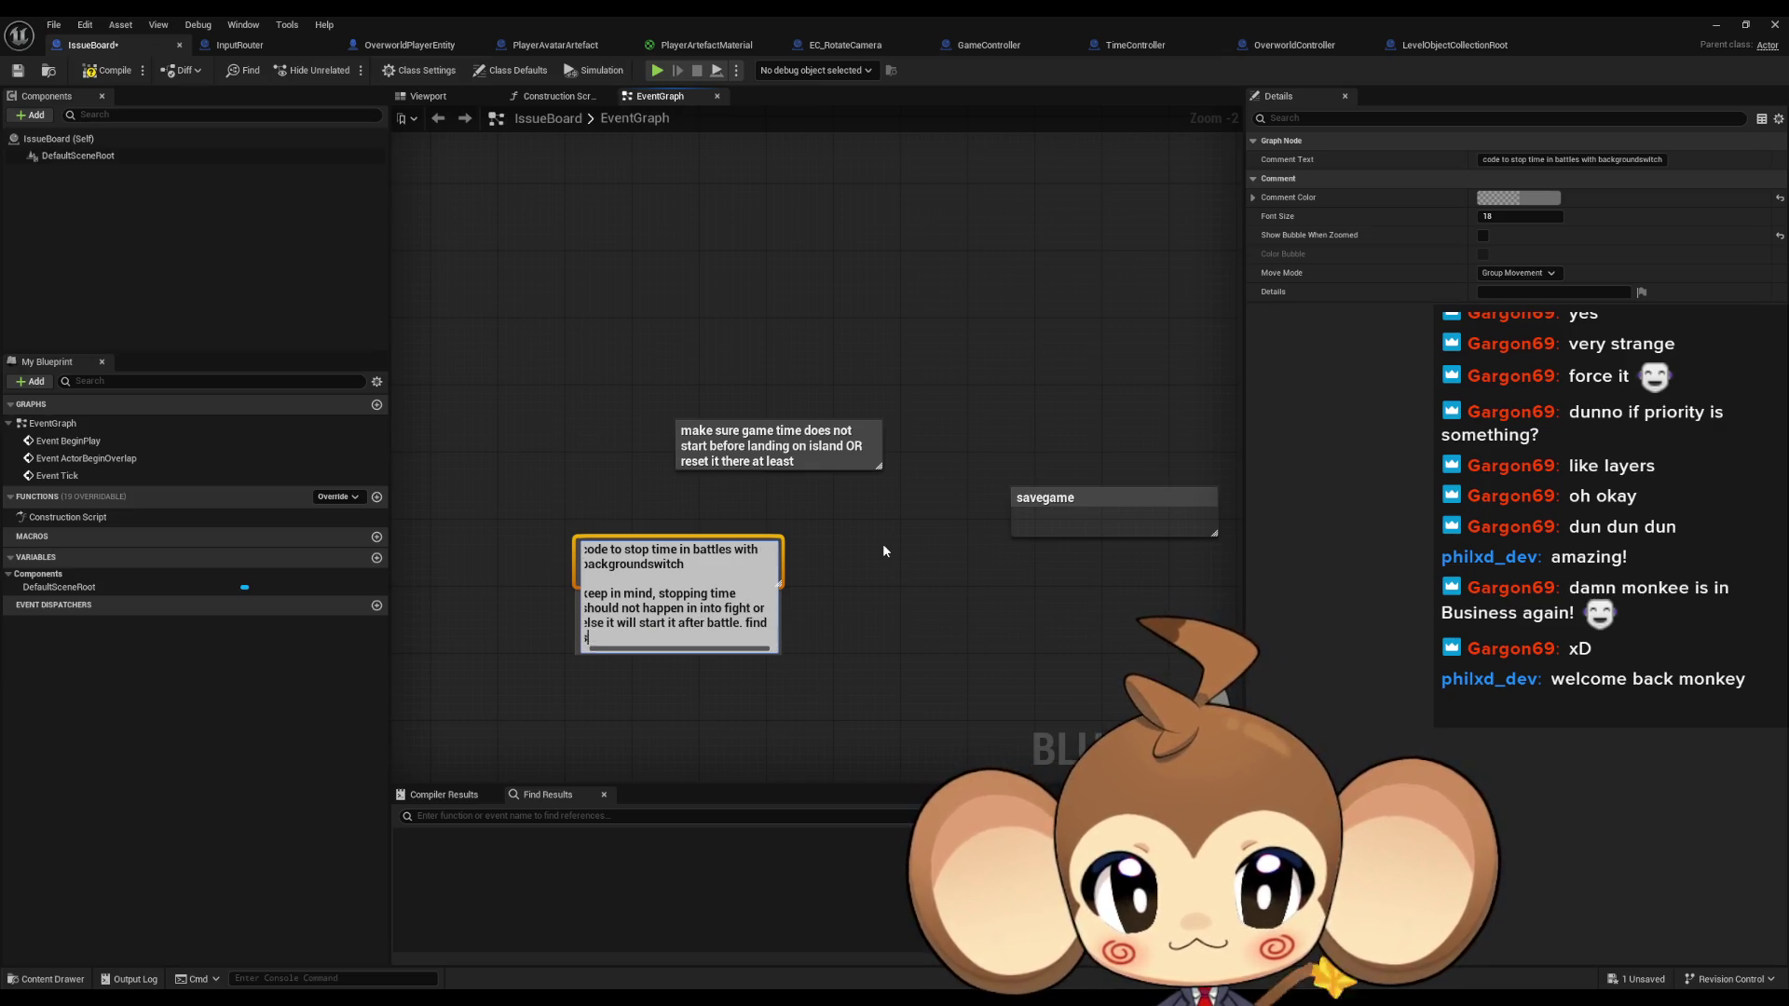
type(" solution for this")
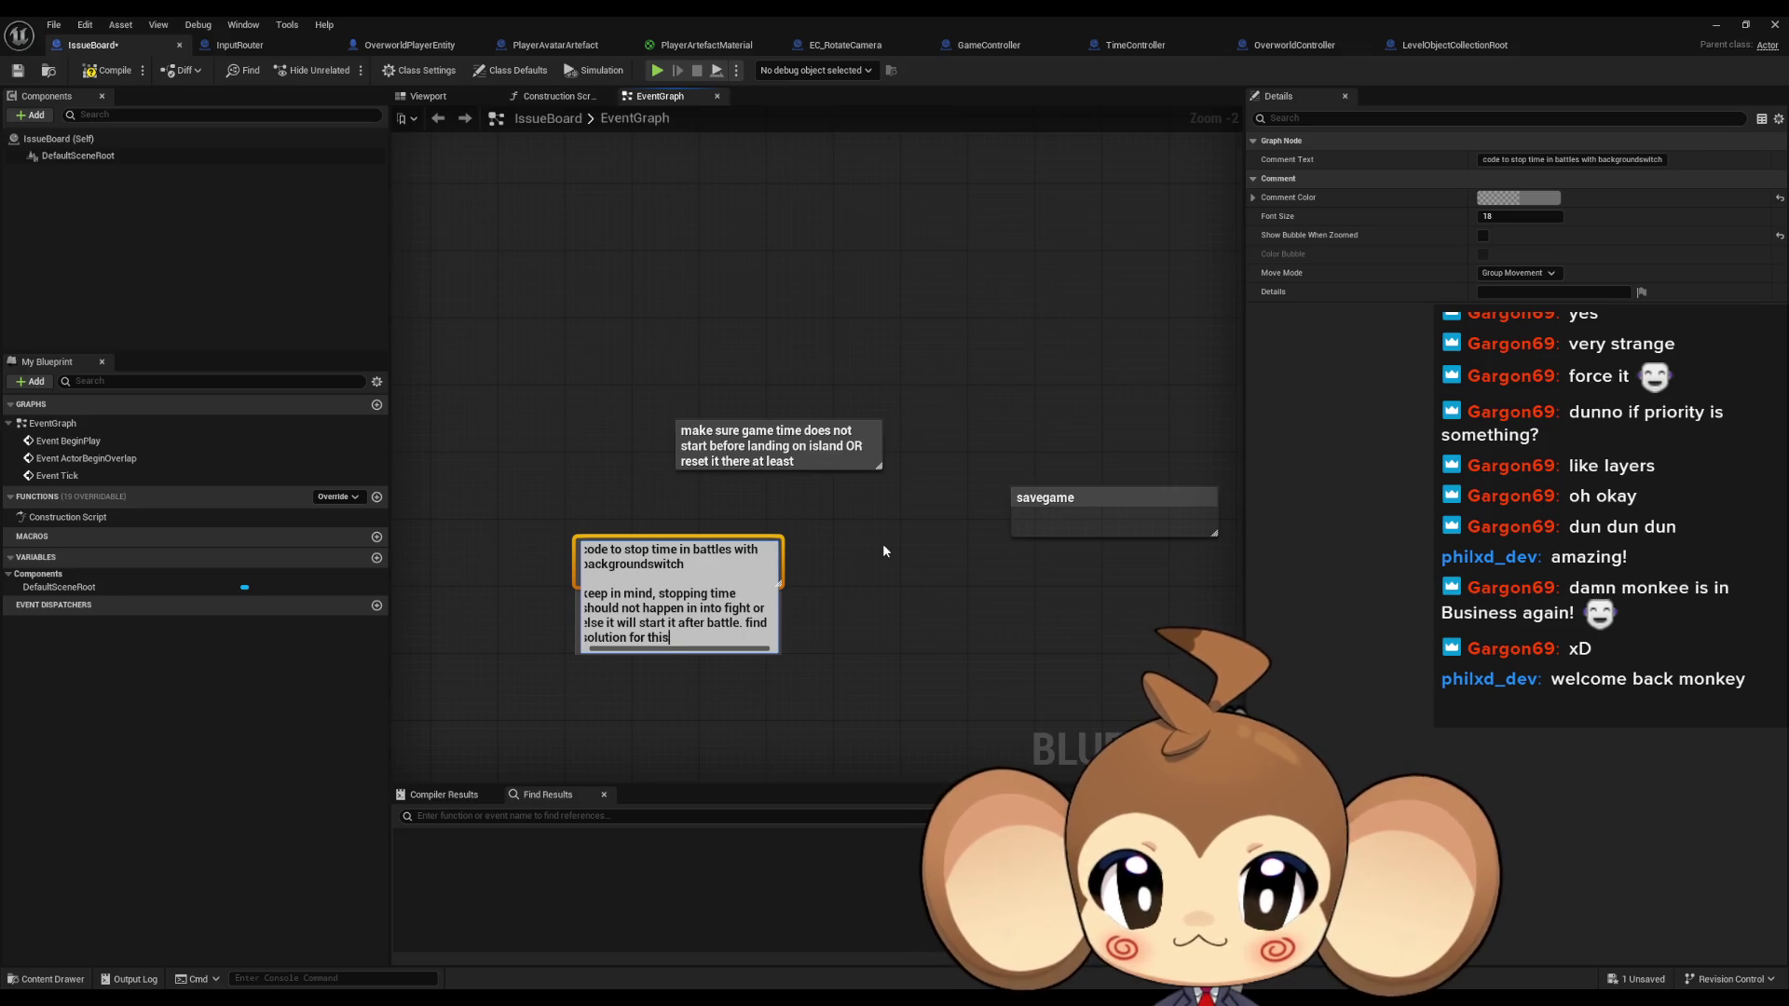
key("Return")
left_click(894, 600)
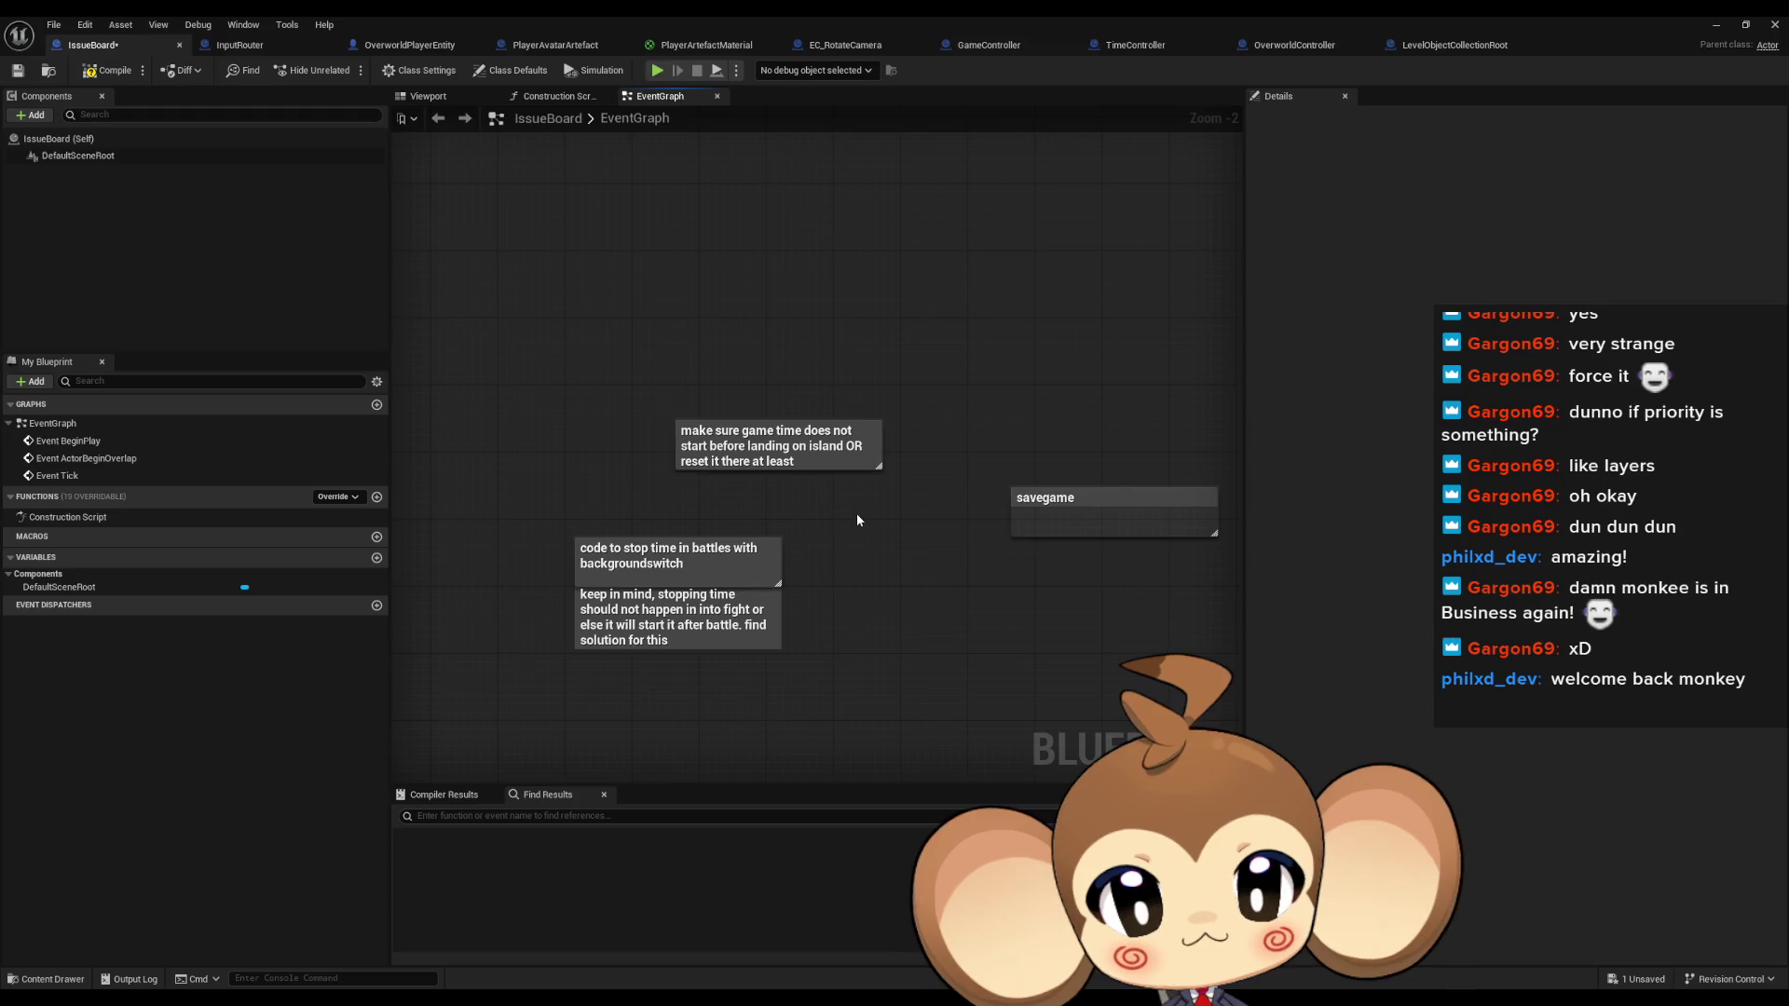
Make the game time landing note slightly taller, then go to OverworldController's graph
left_click(843, 449)
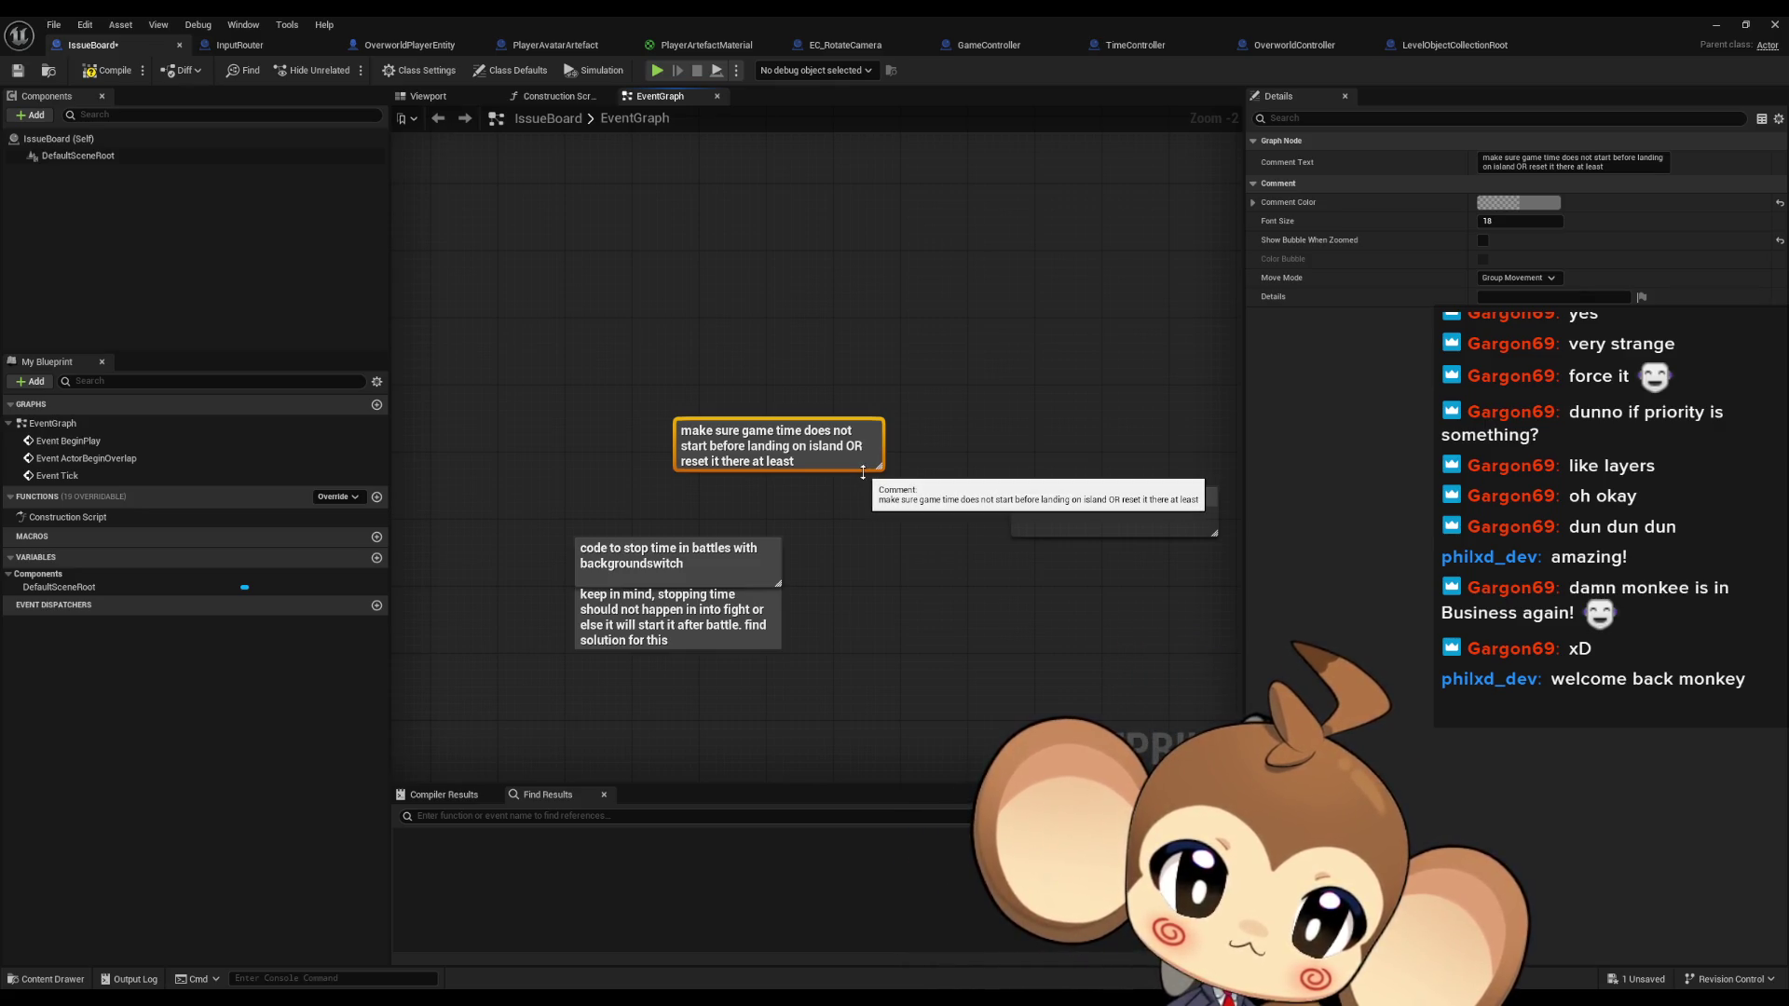
left_click_drag(863, 473, 877, 477)
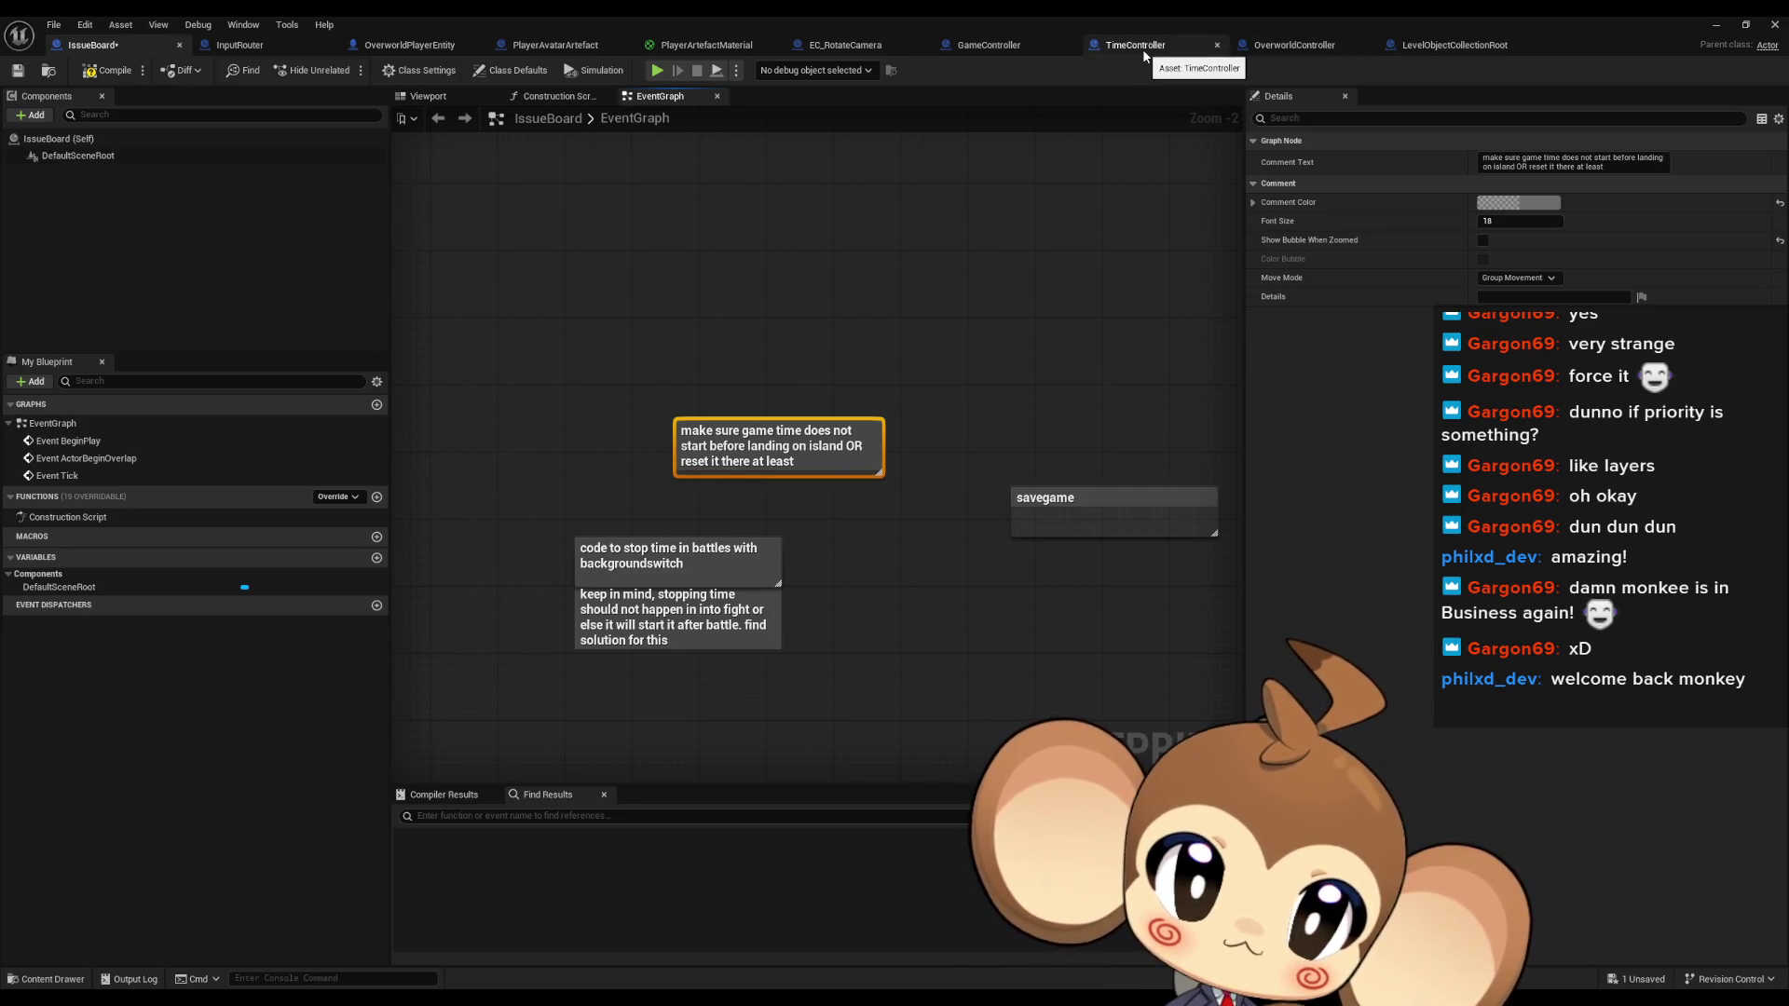
left_click(1331, 47)
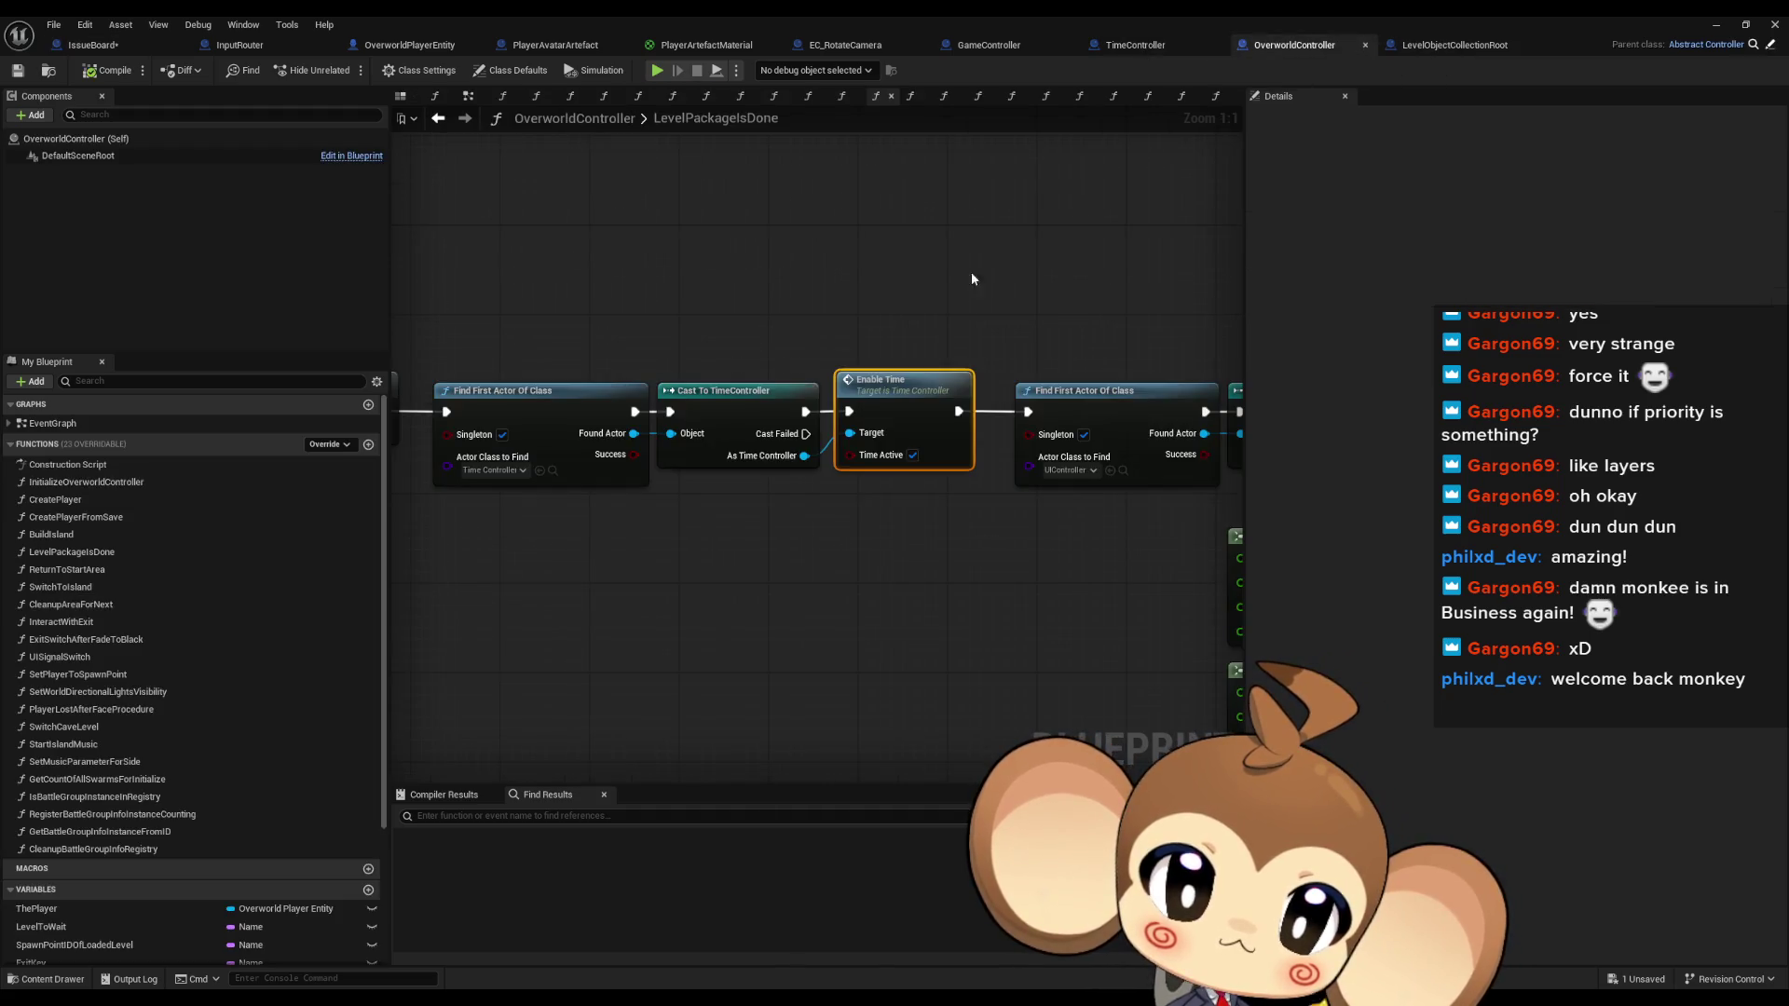
In GameController's ExecuteCommand graph, add an Enable Time node off the Time Controller
scroll(813, 609, "down", 5)
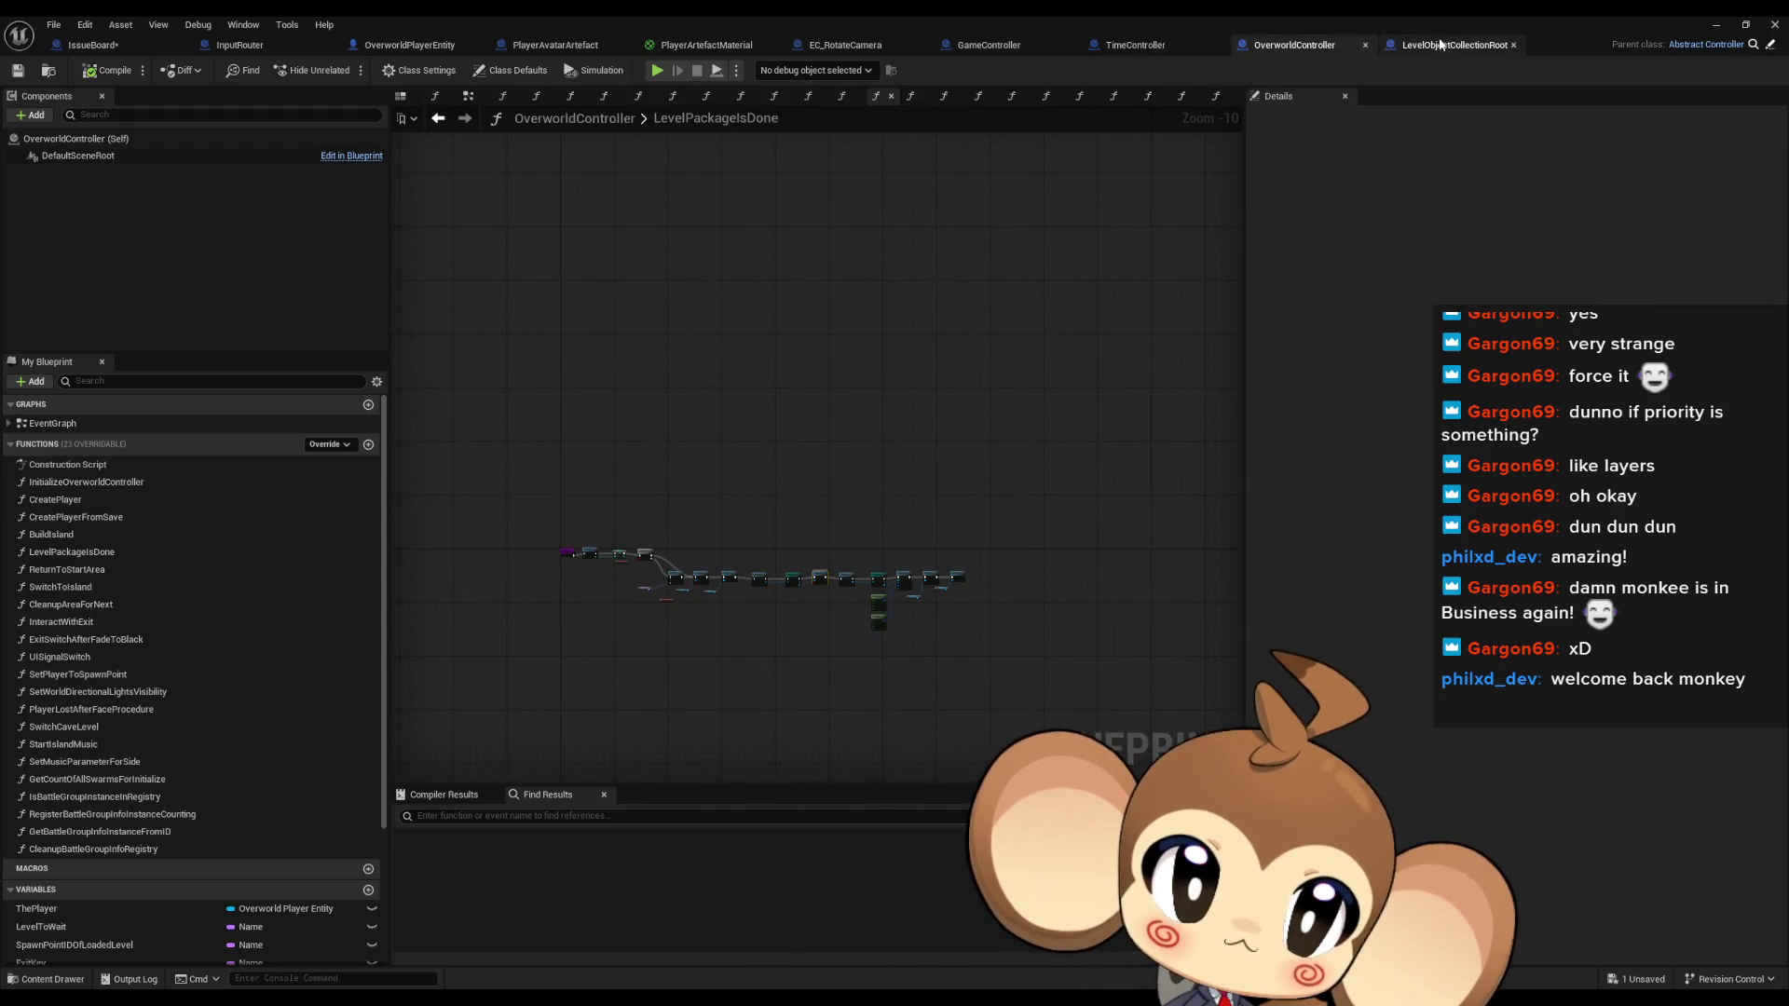
left_click(973, 49)
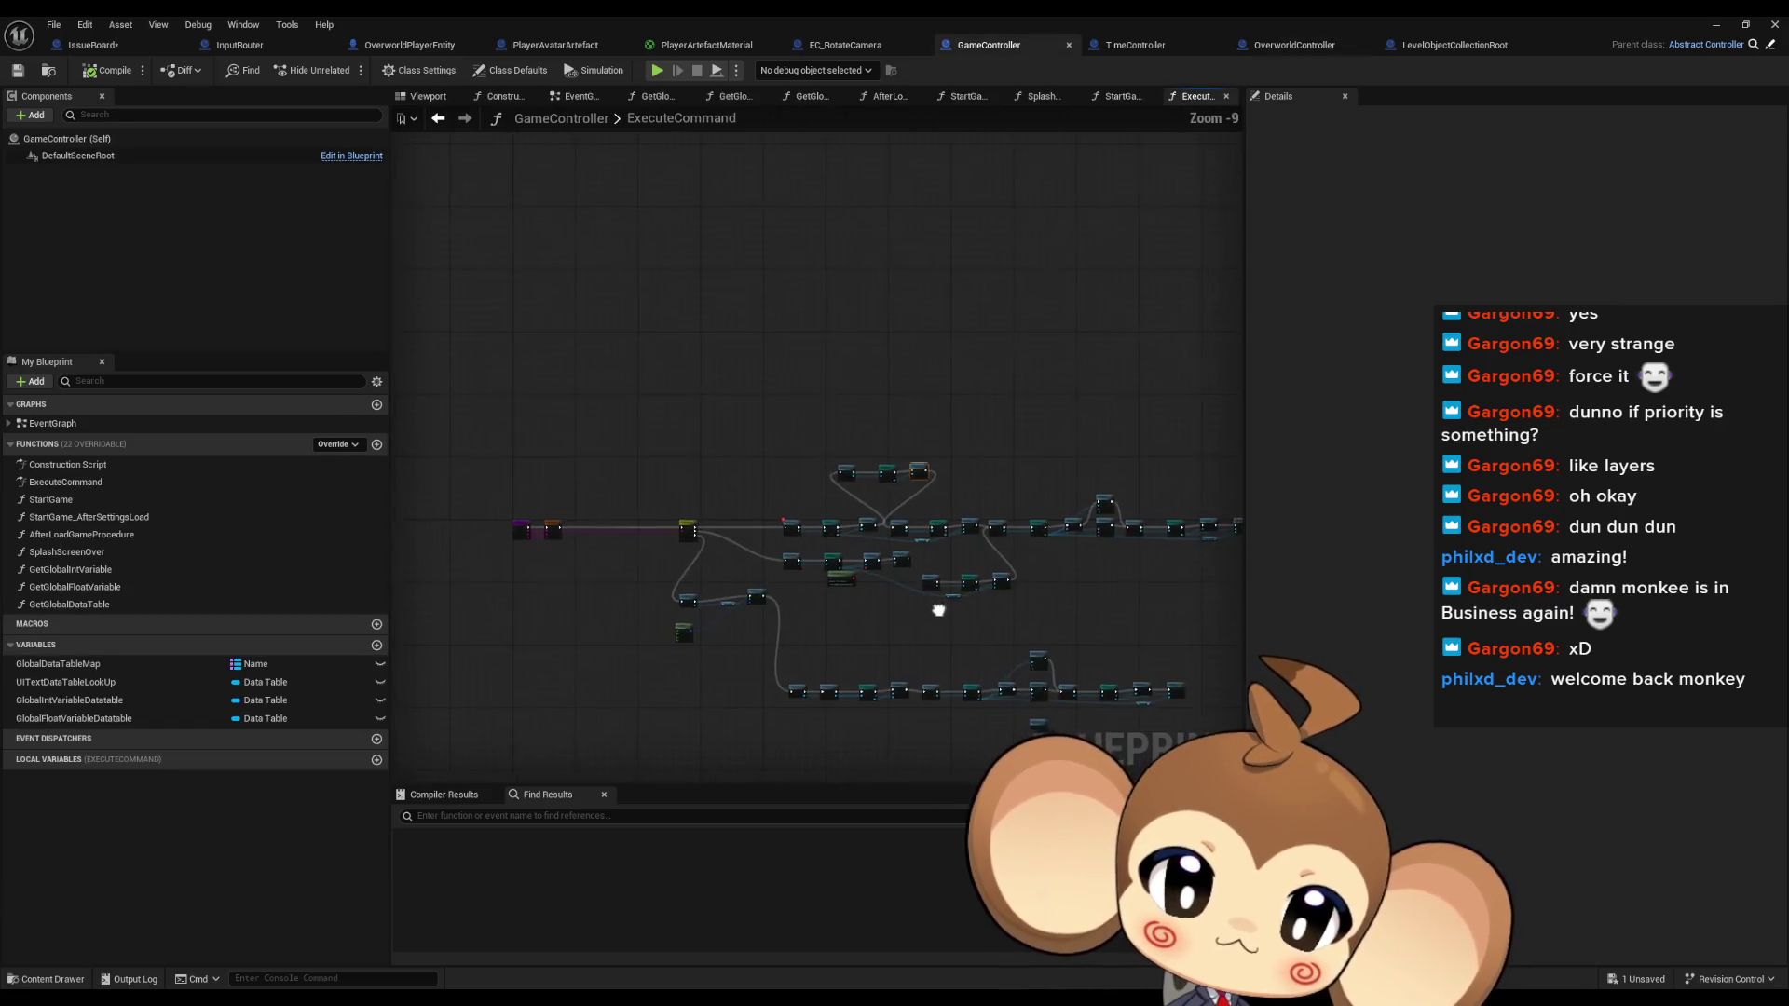
scroll(721, 460, "up", 10)
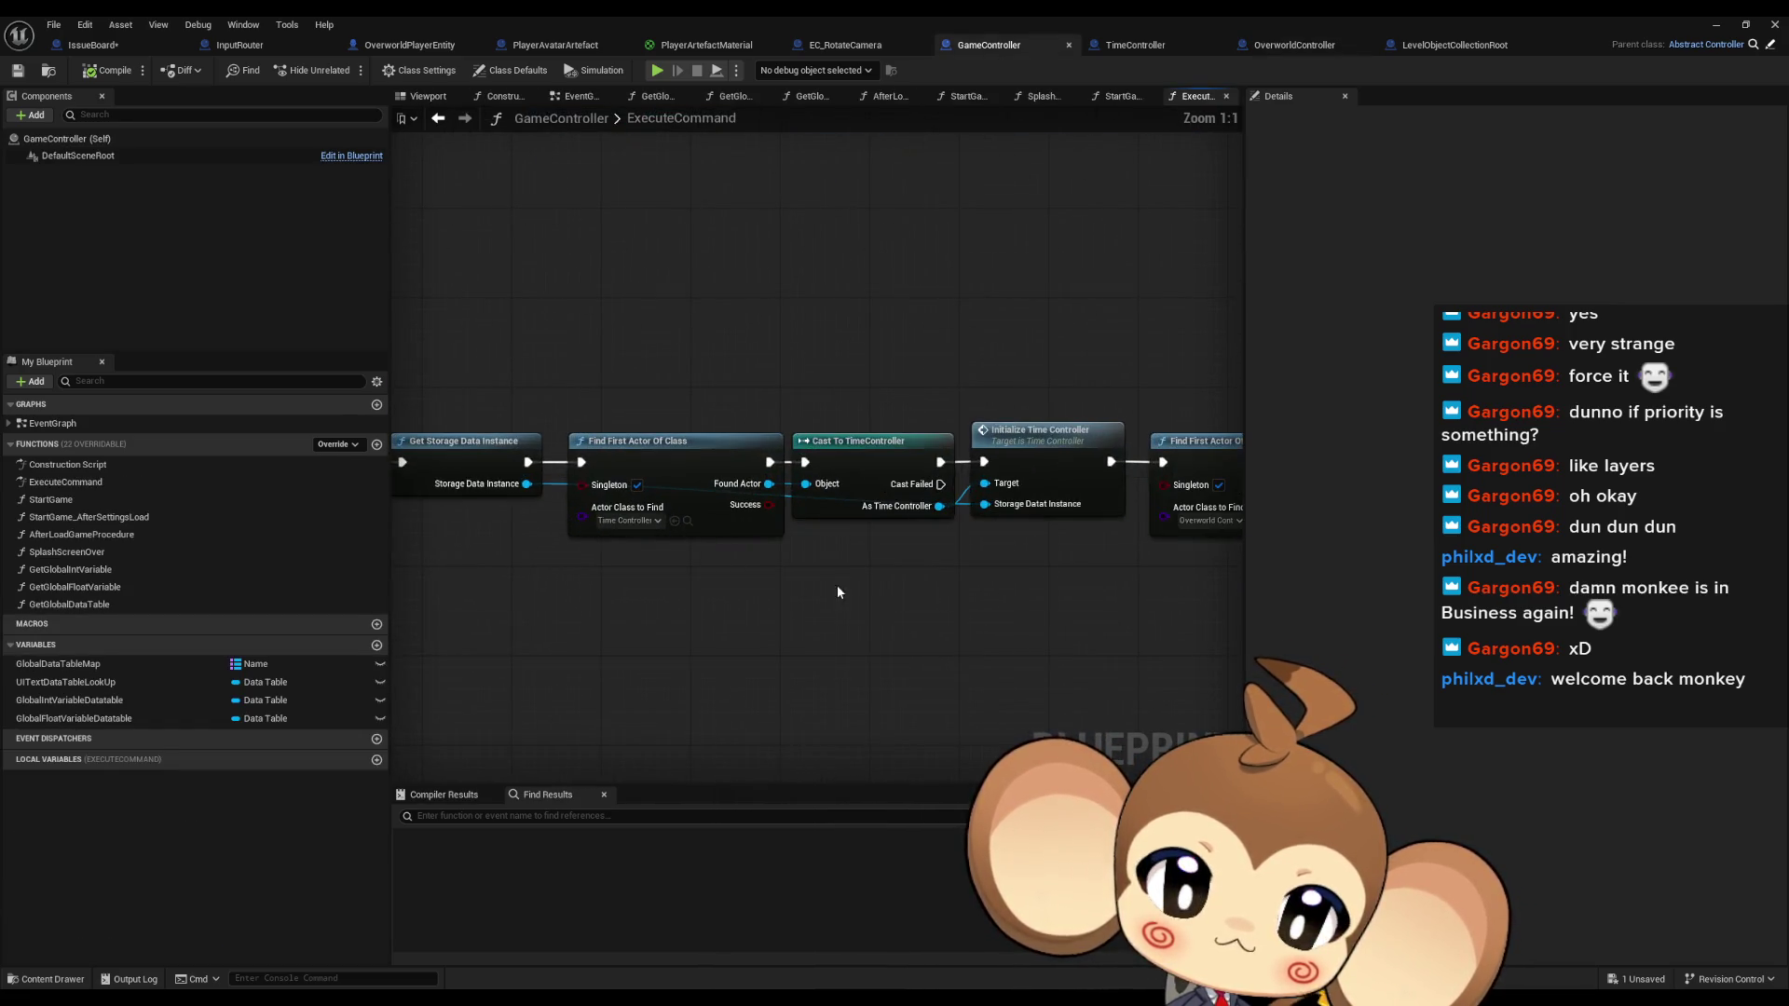
left_click_drag(806, 575, 677, 546)
left_click_drag(591, 445, 777, 589)
type("enab time")
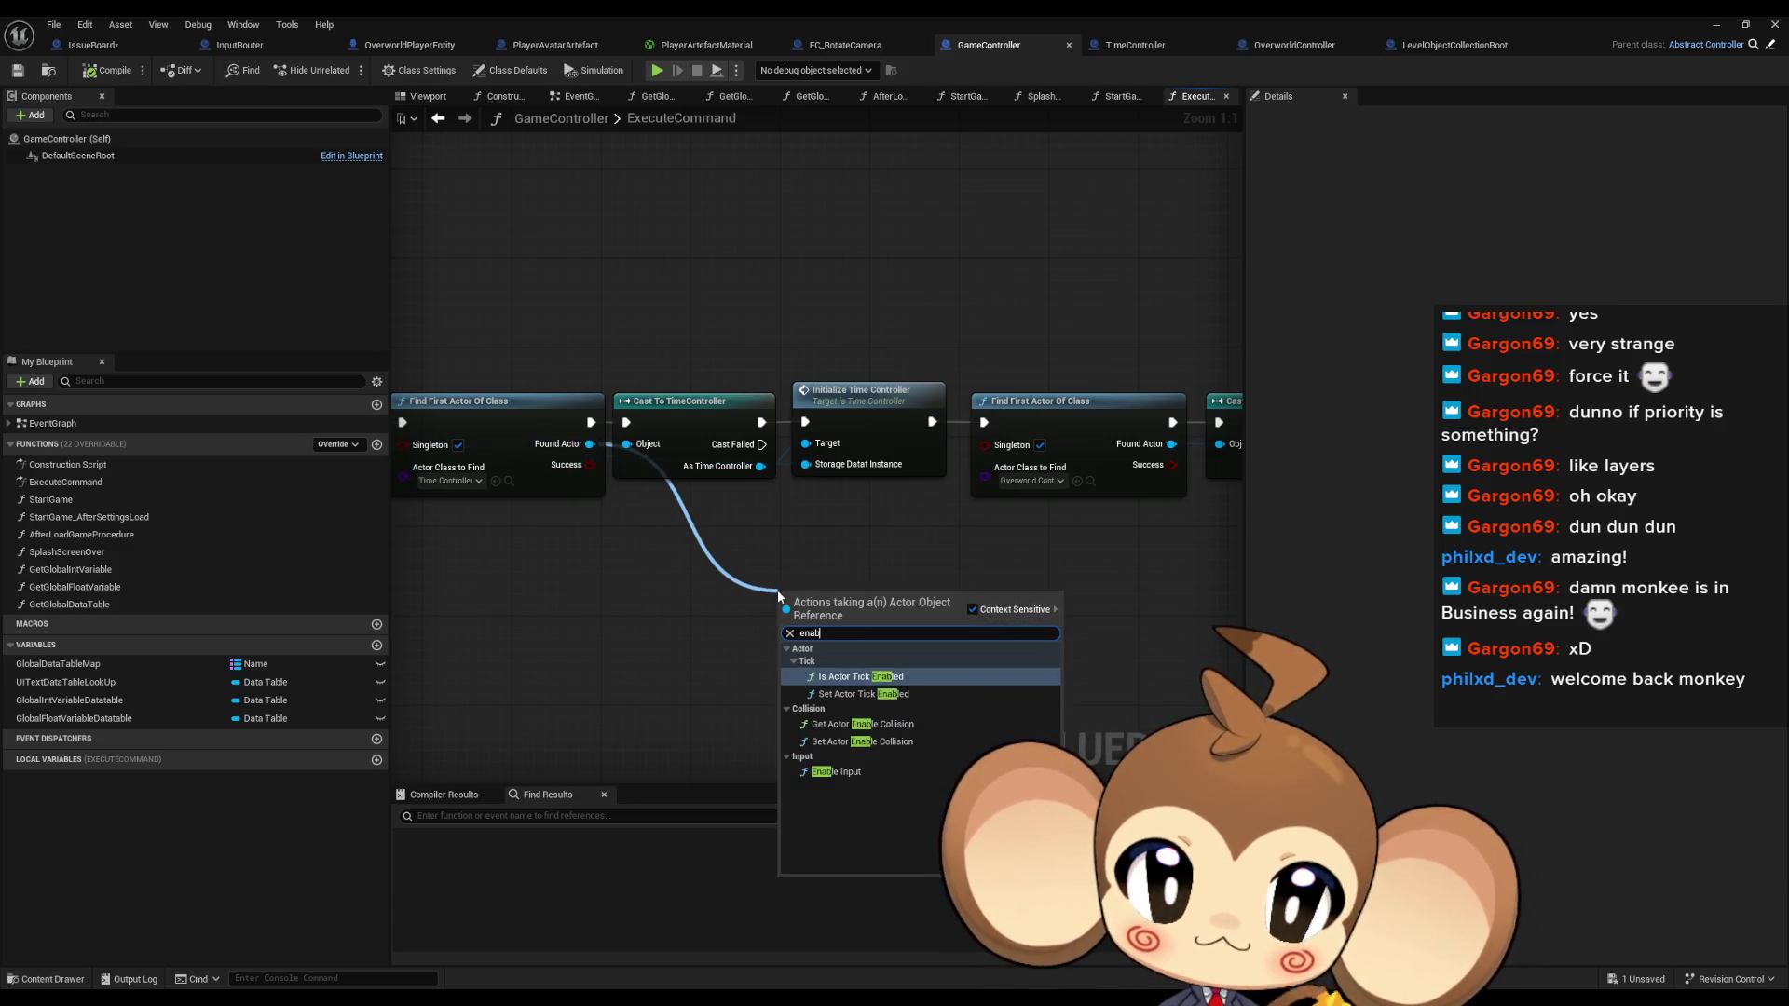
key("ctrl+a")
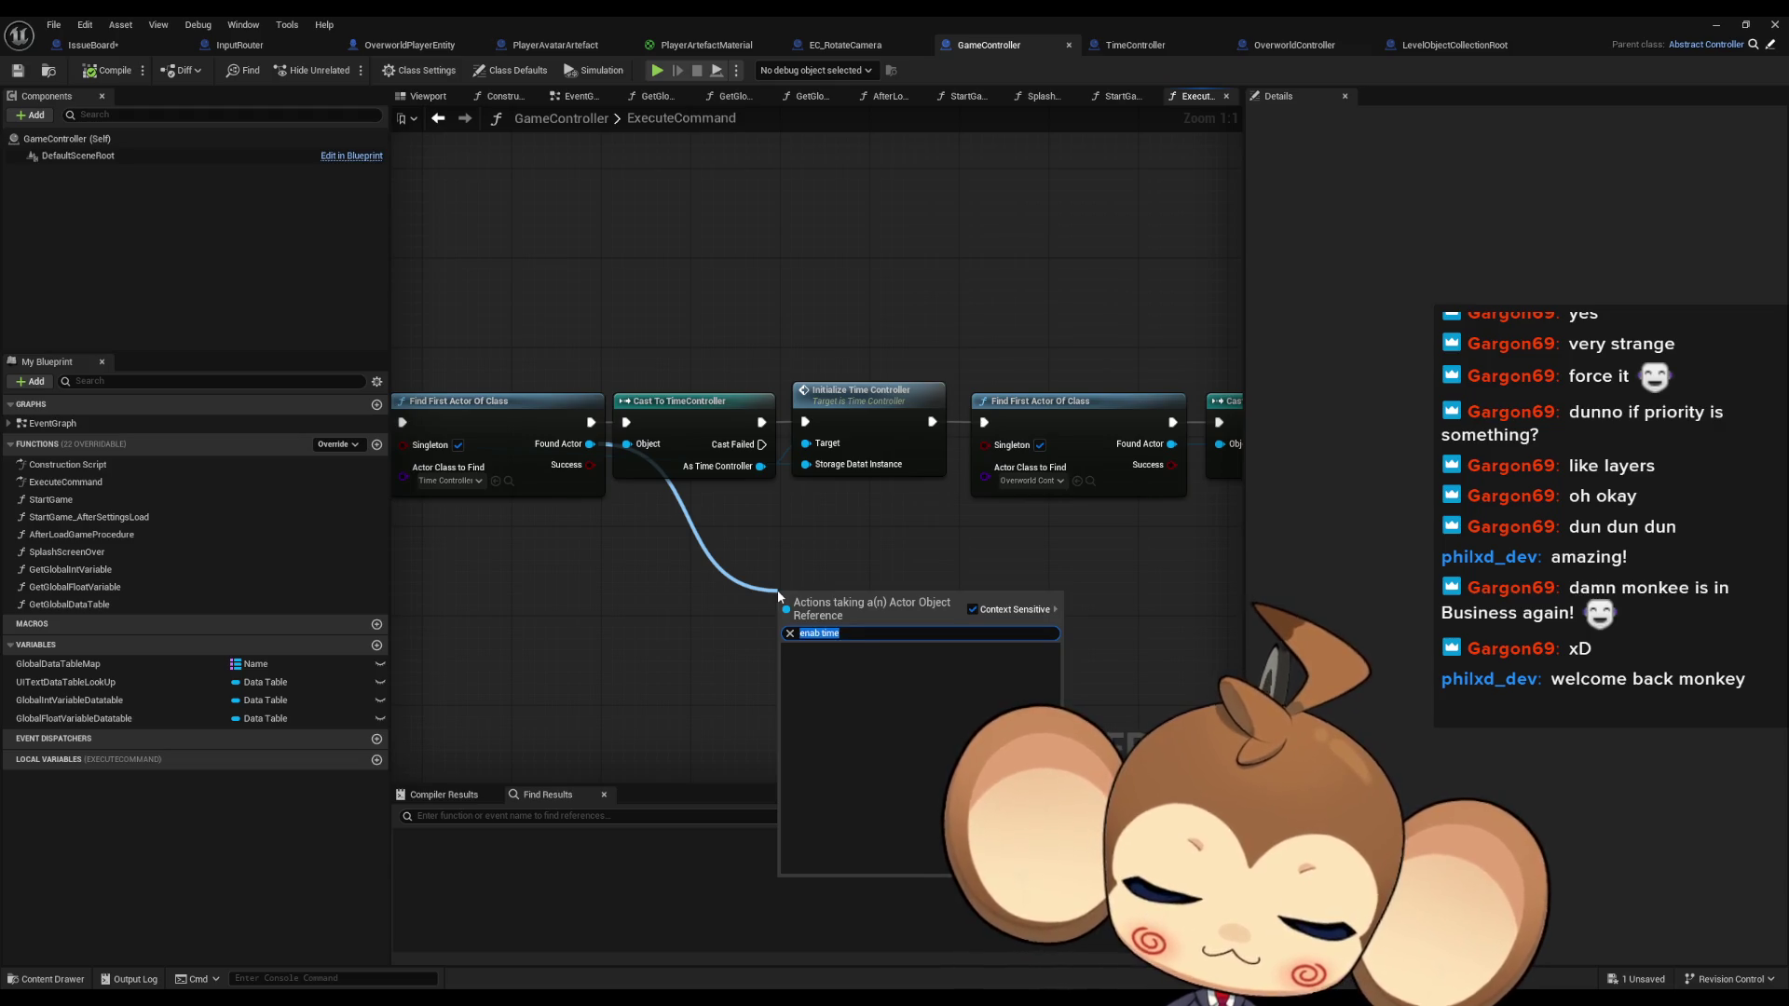
type("time")
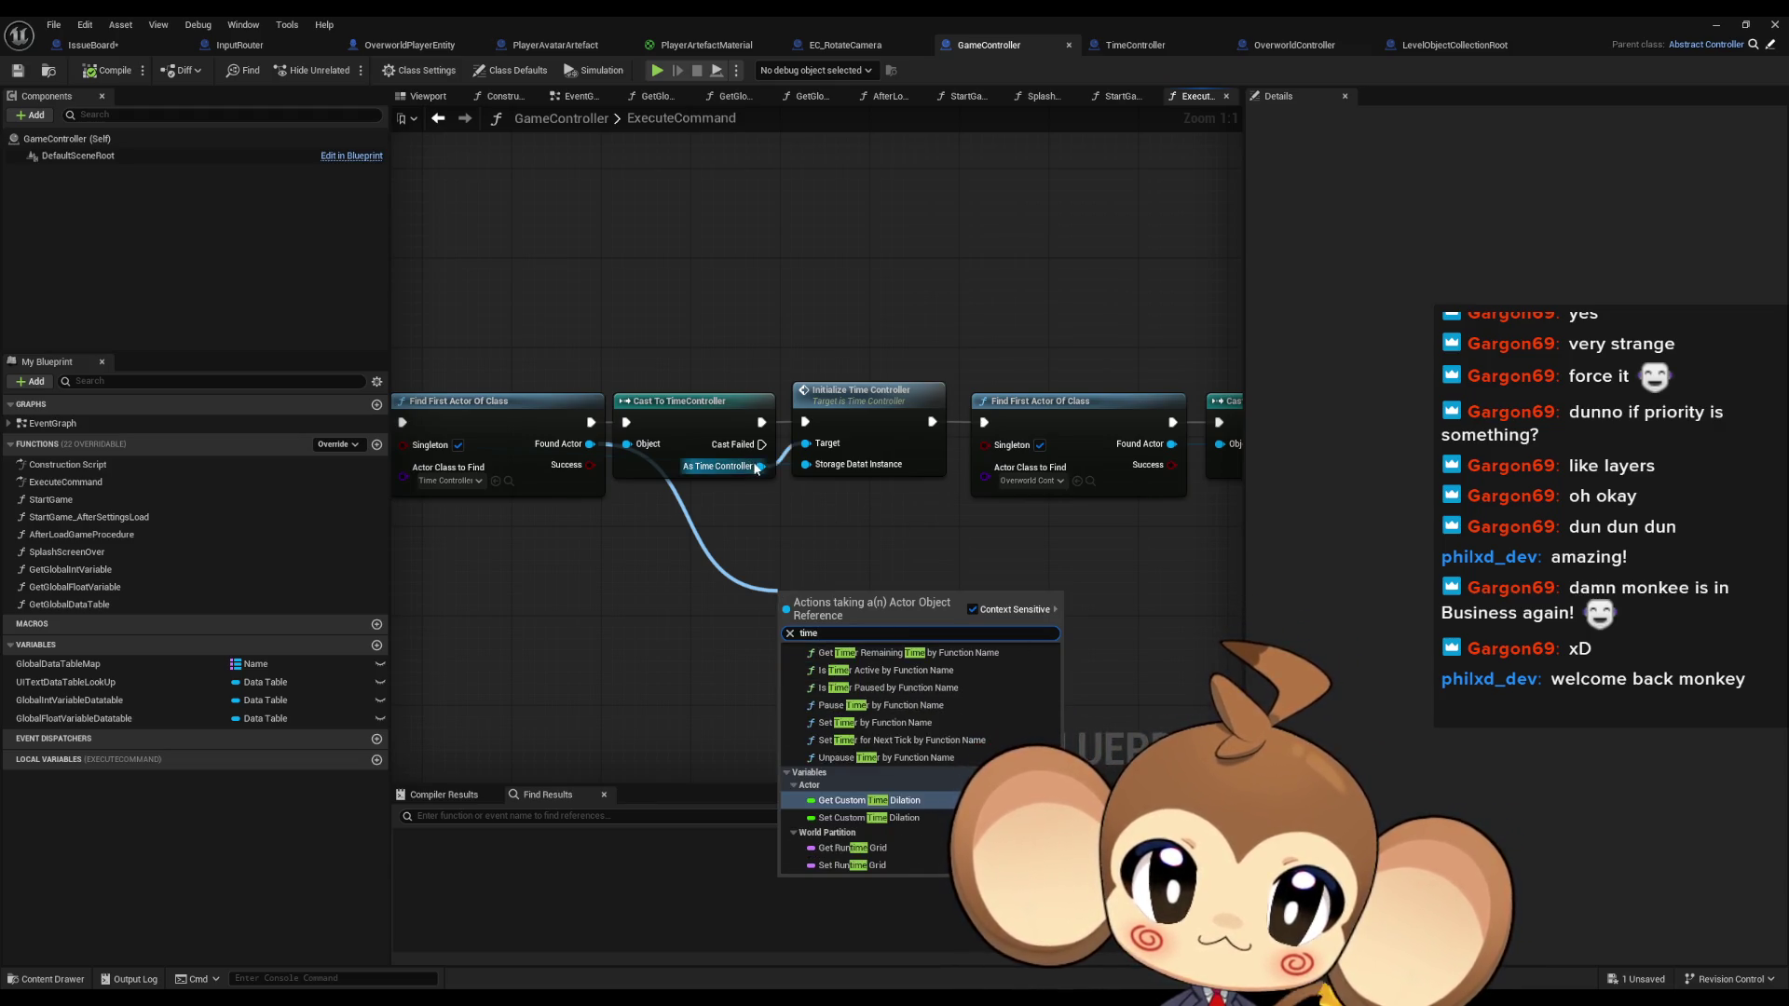
left_click_drag(761, 466, 772, 535)
type("ena time")
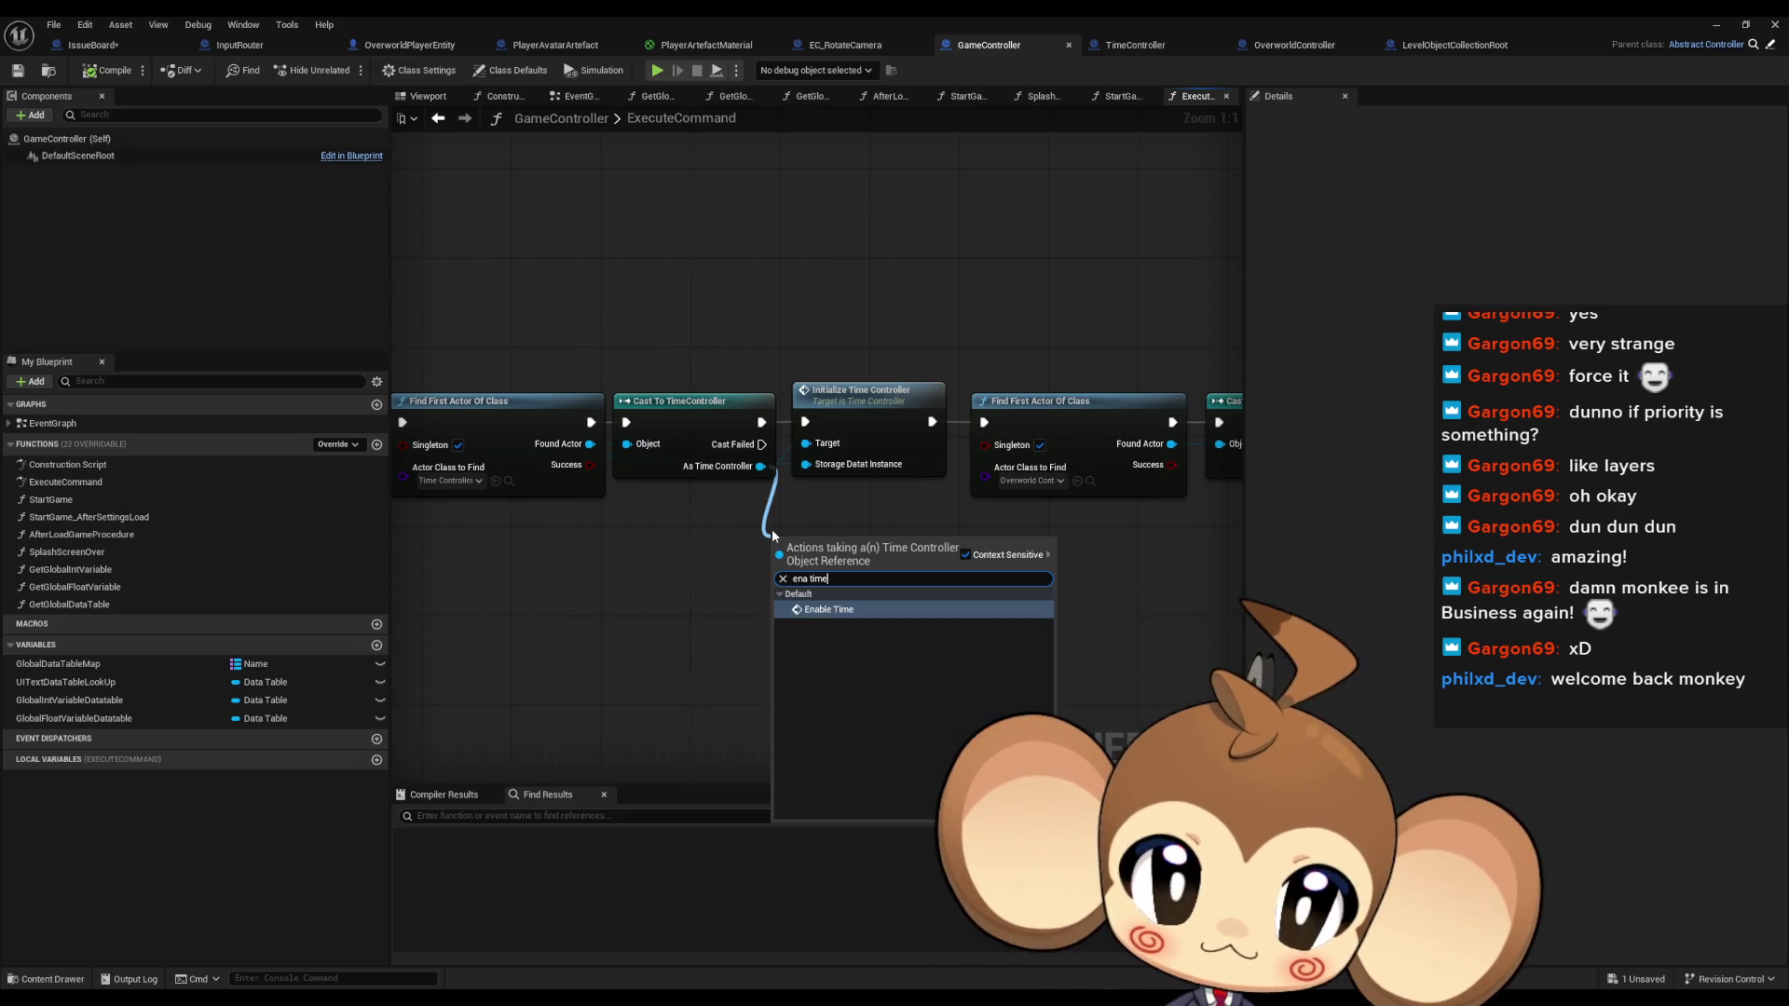
key("Return")
Wire Enable Time after Initialize Time Controller, then undo that connection
mouse_move(855, 543)
left_mouse_down()
mouse_move(953, 562)
mouse_move(984, 422)
mouse_move(927, 473)
mouse_move(884, 577)
left_mouse_up()
left_click_drag(1111, 574, 990, 585)
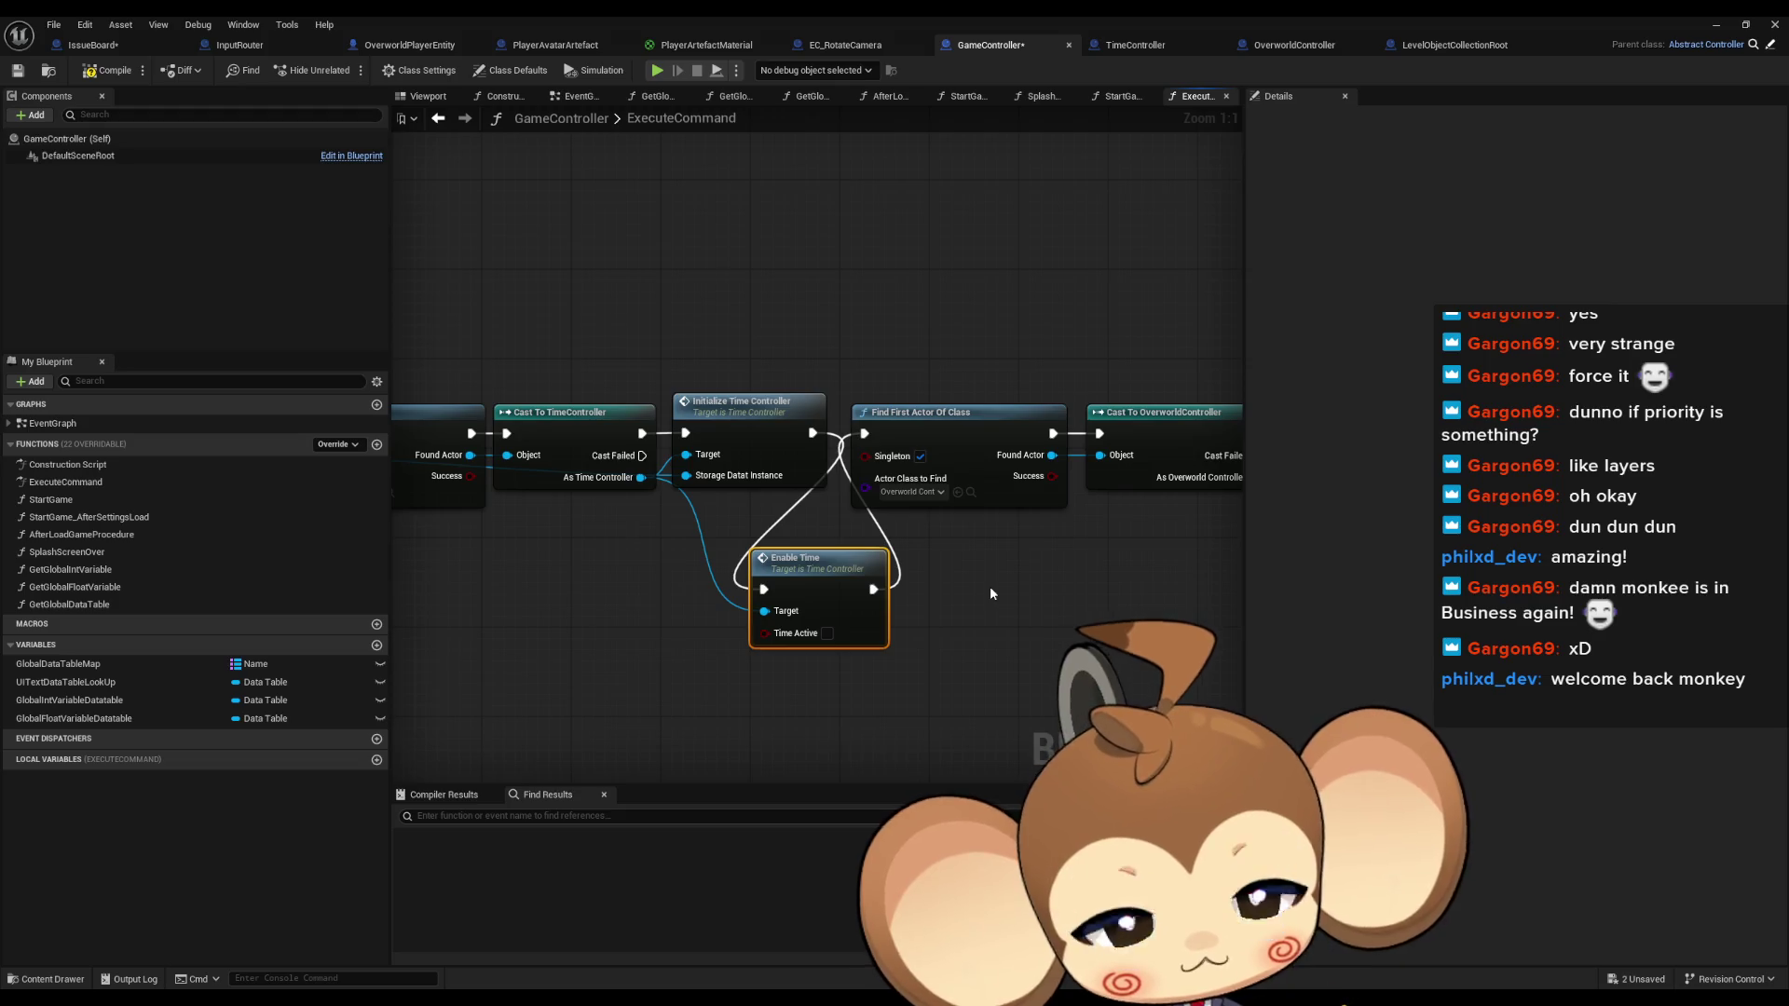
left_click(1041, 589)
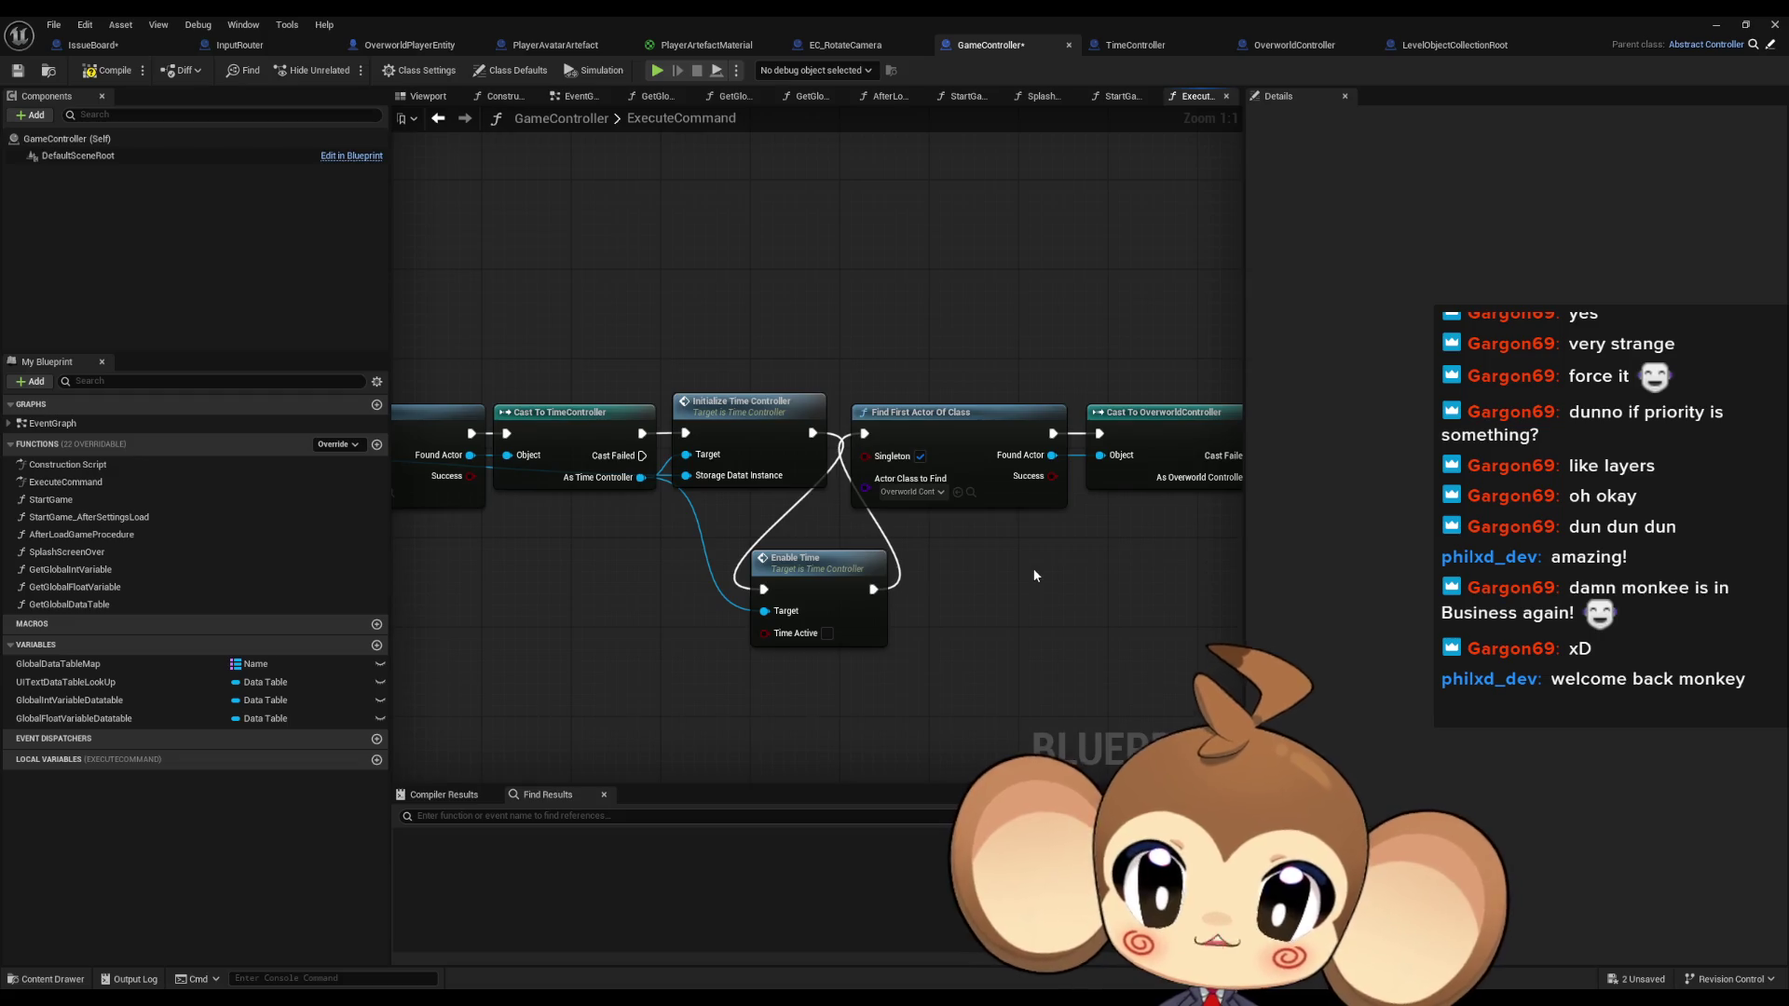
key("ctrl+z")
Relink Initialize Time Controller, then review TimeController's Initialize, TimeProcess and EventGraph
left_click(777, 420)
double_click(777, 419)
double_click(52, 423)
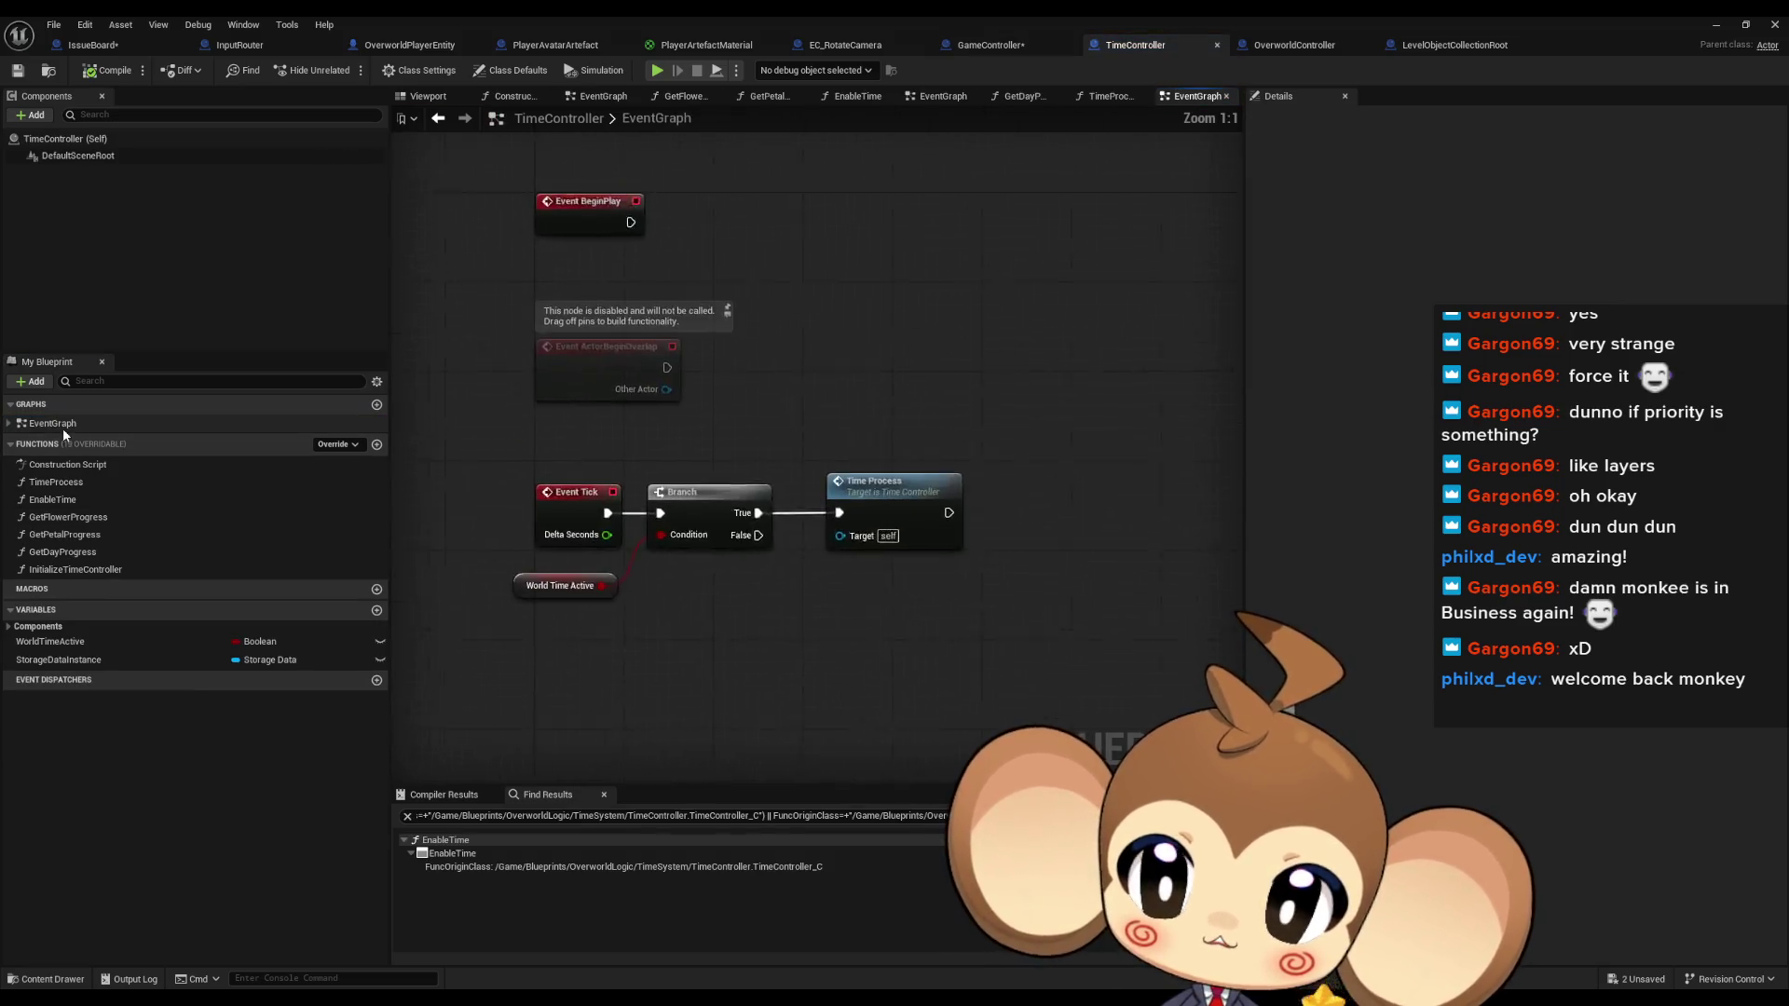
double_click(959, 541)
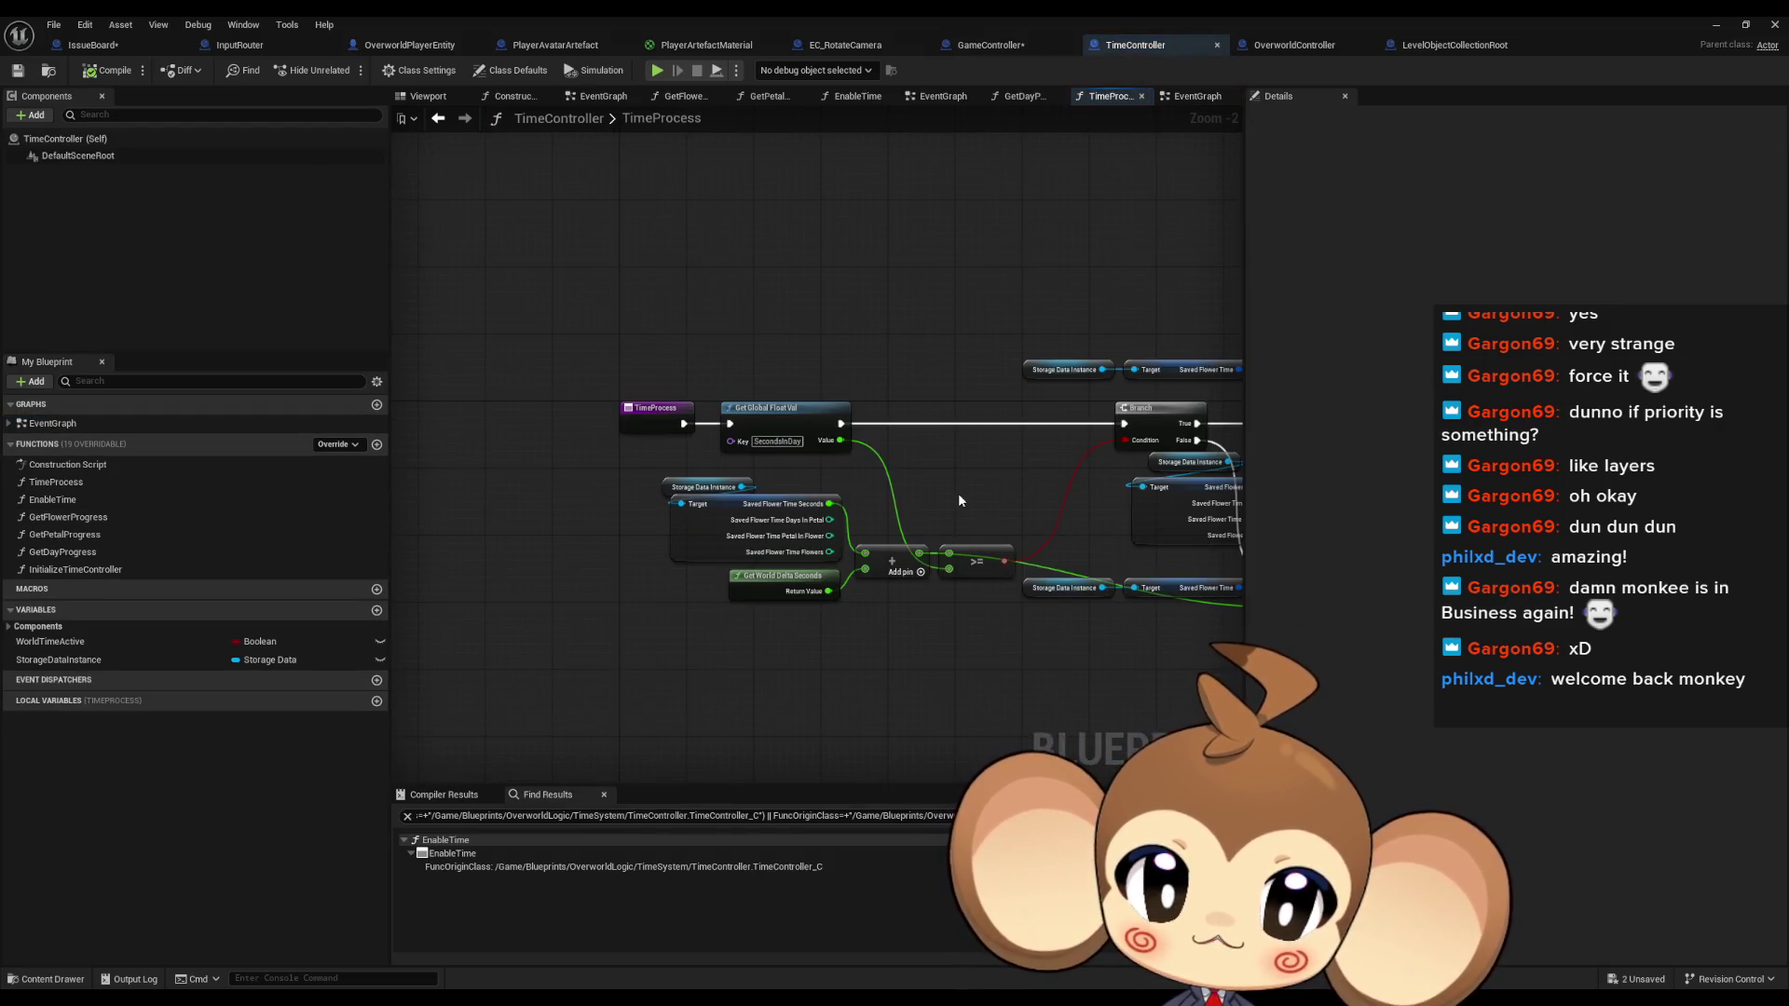
left_click_drag(947, 500, 892, 522)
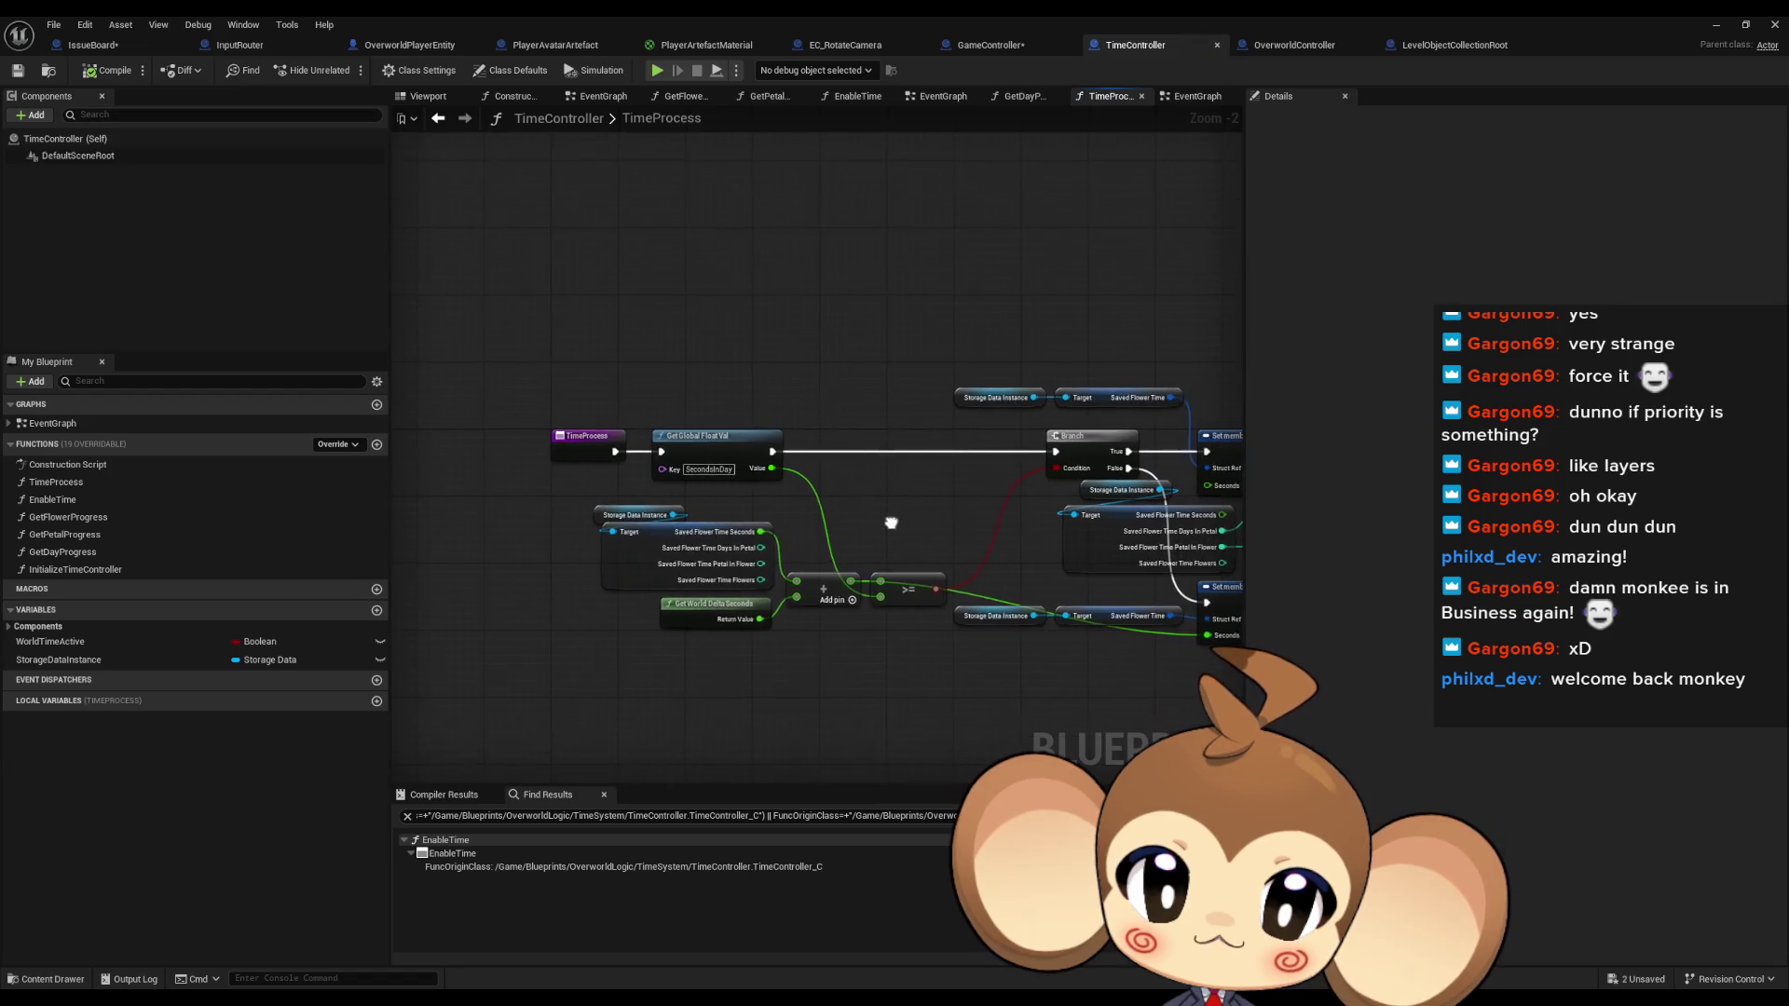
double_click(85, 424)
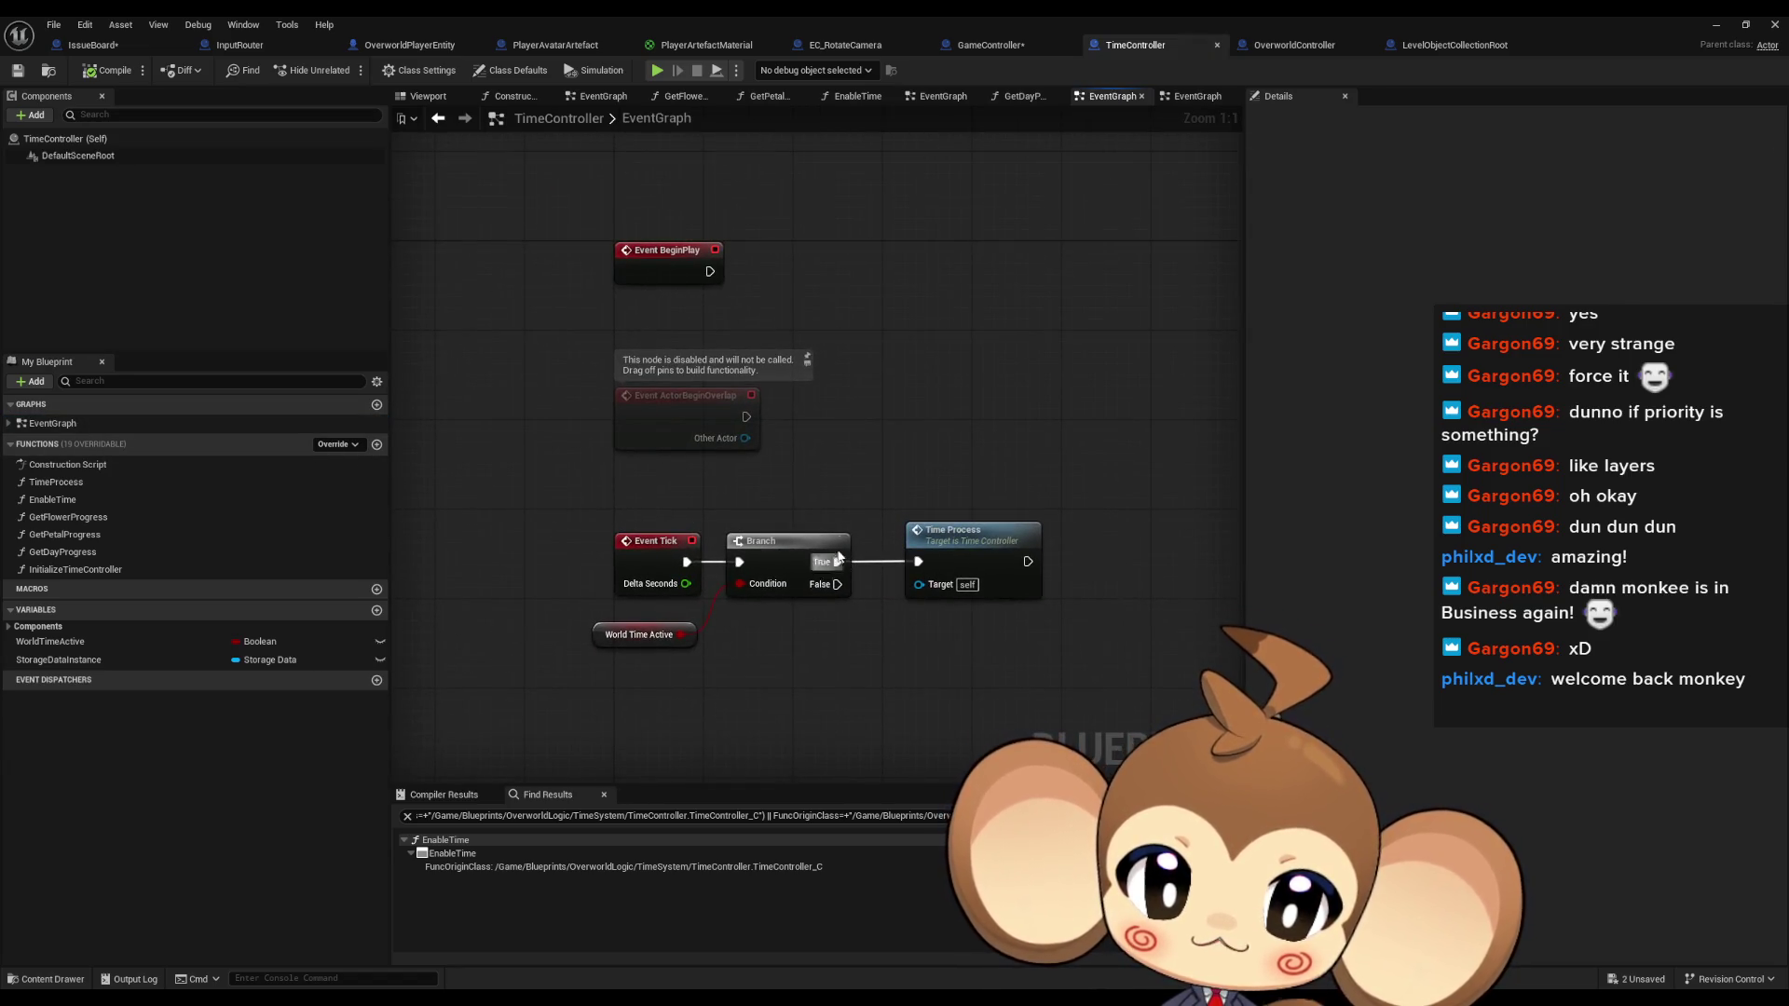
Add a Print String printing 'active' on the Tick Branch's True output
left_click_drag(838, 562, 860, 452)
type("print")
key("Return")
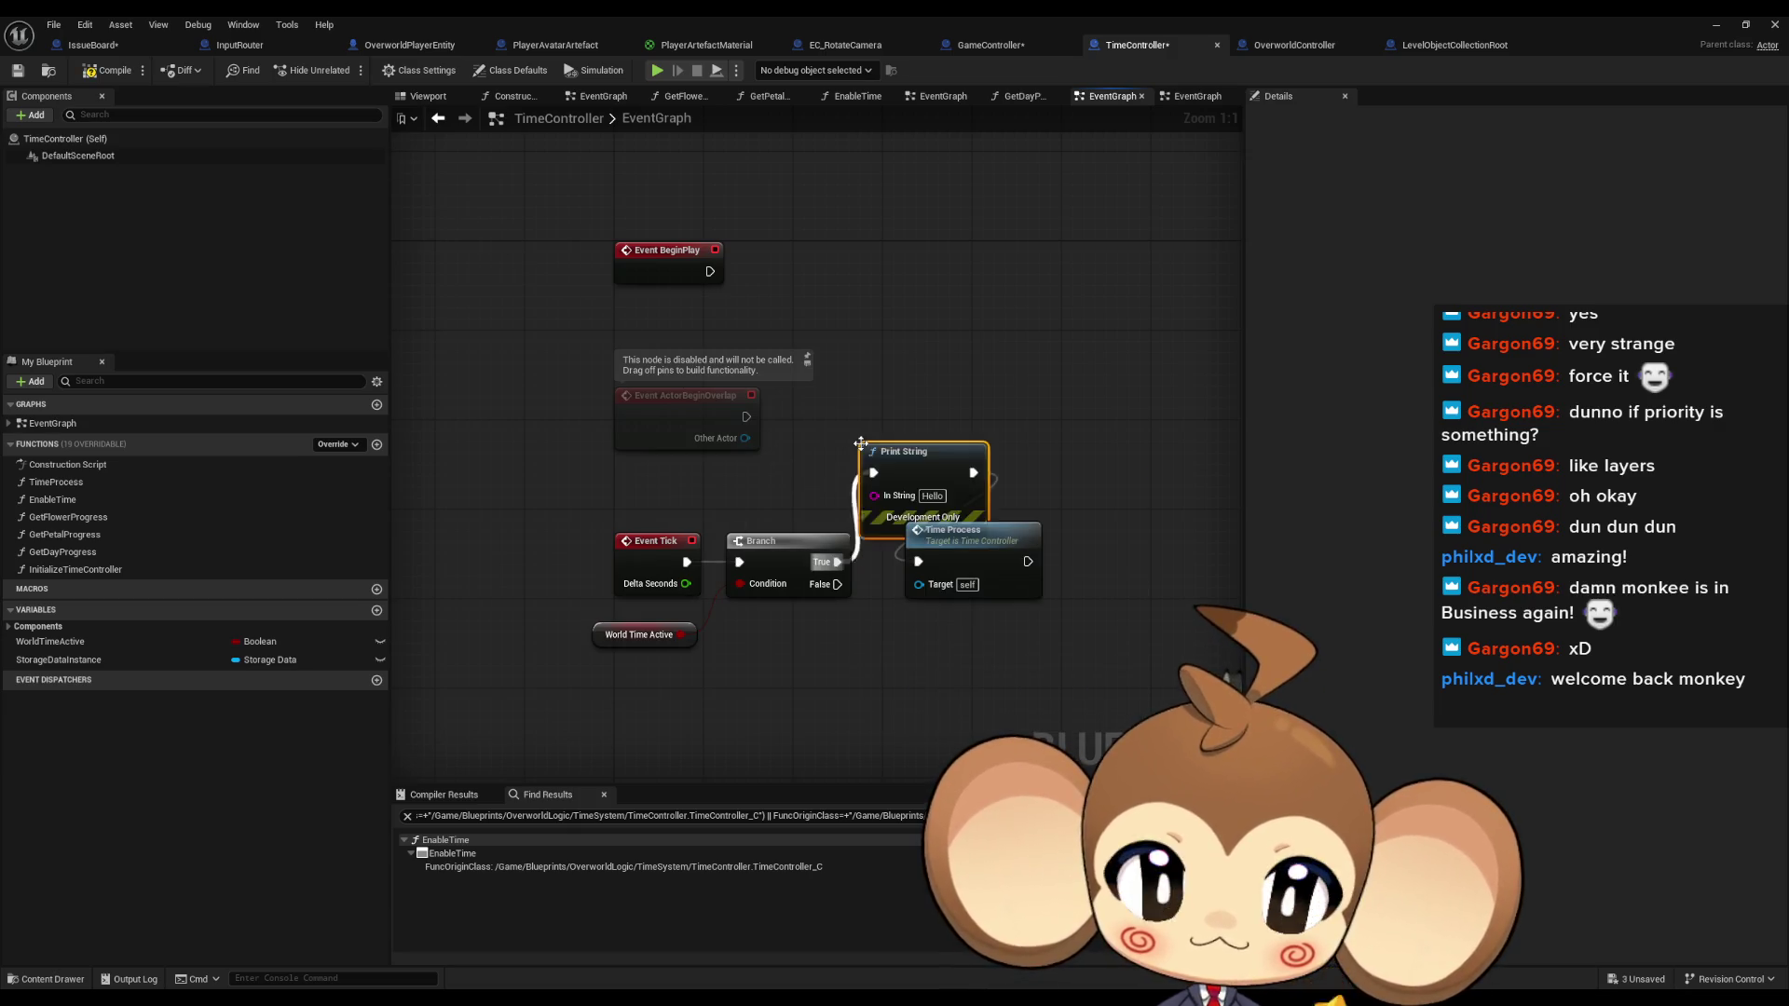
left_click(931, 496)
type("active")
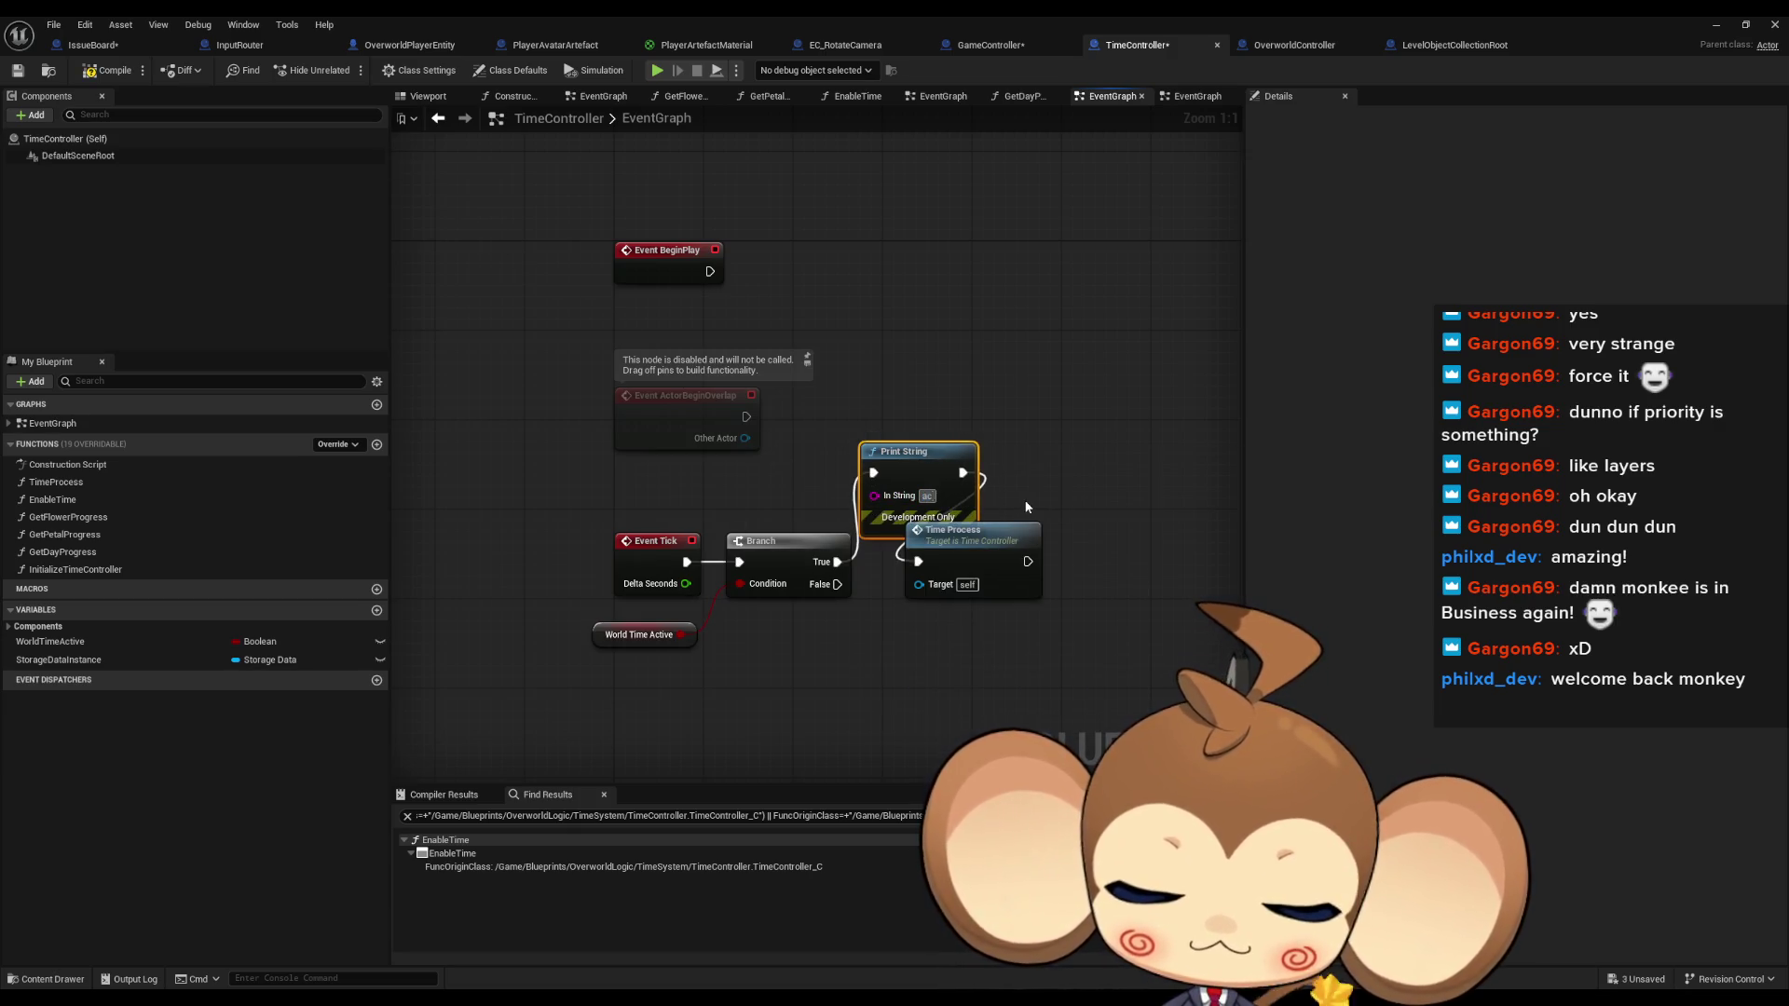
left_click(1716, 25)
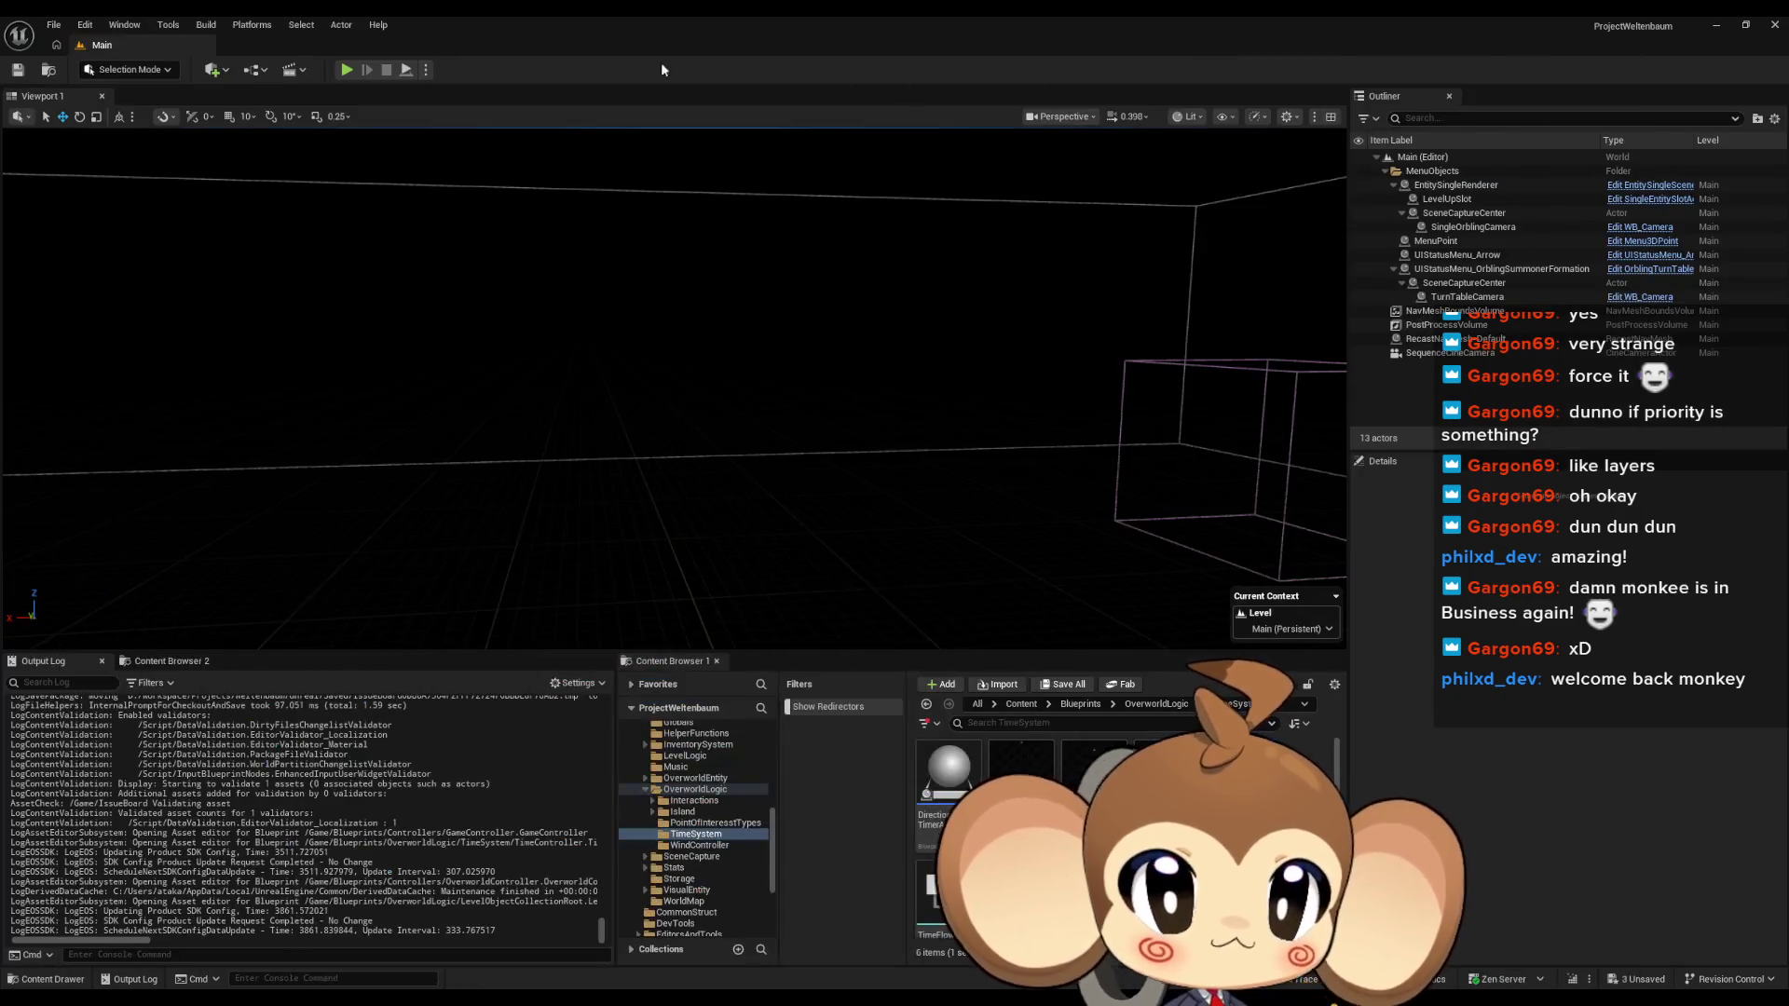
Run a brief play test, then return to the GameController blueprint graph
left_click(354, 70)
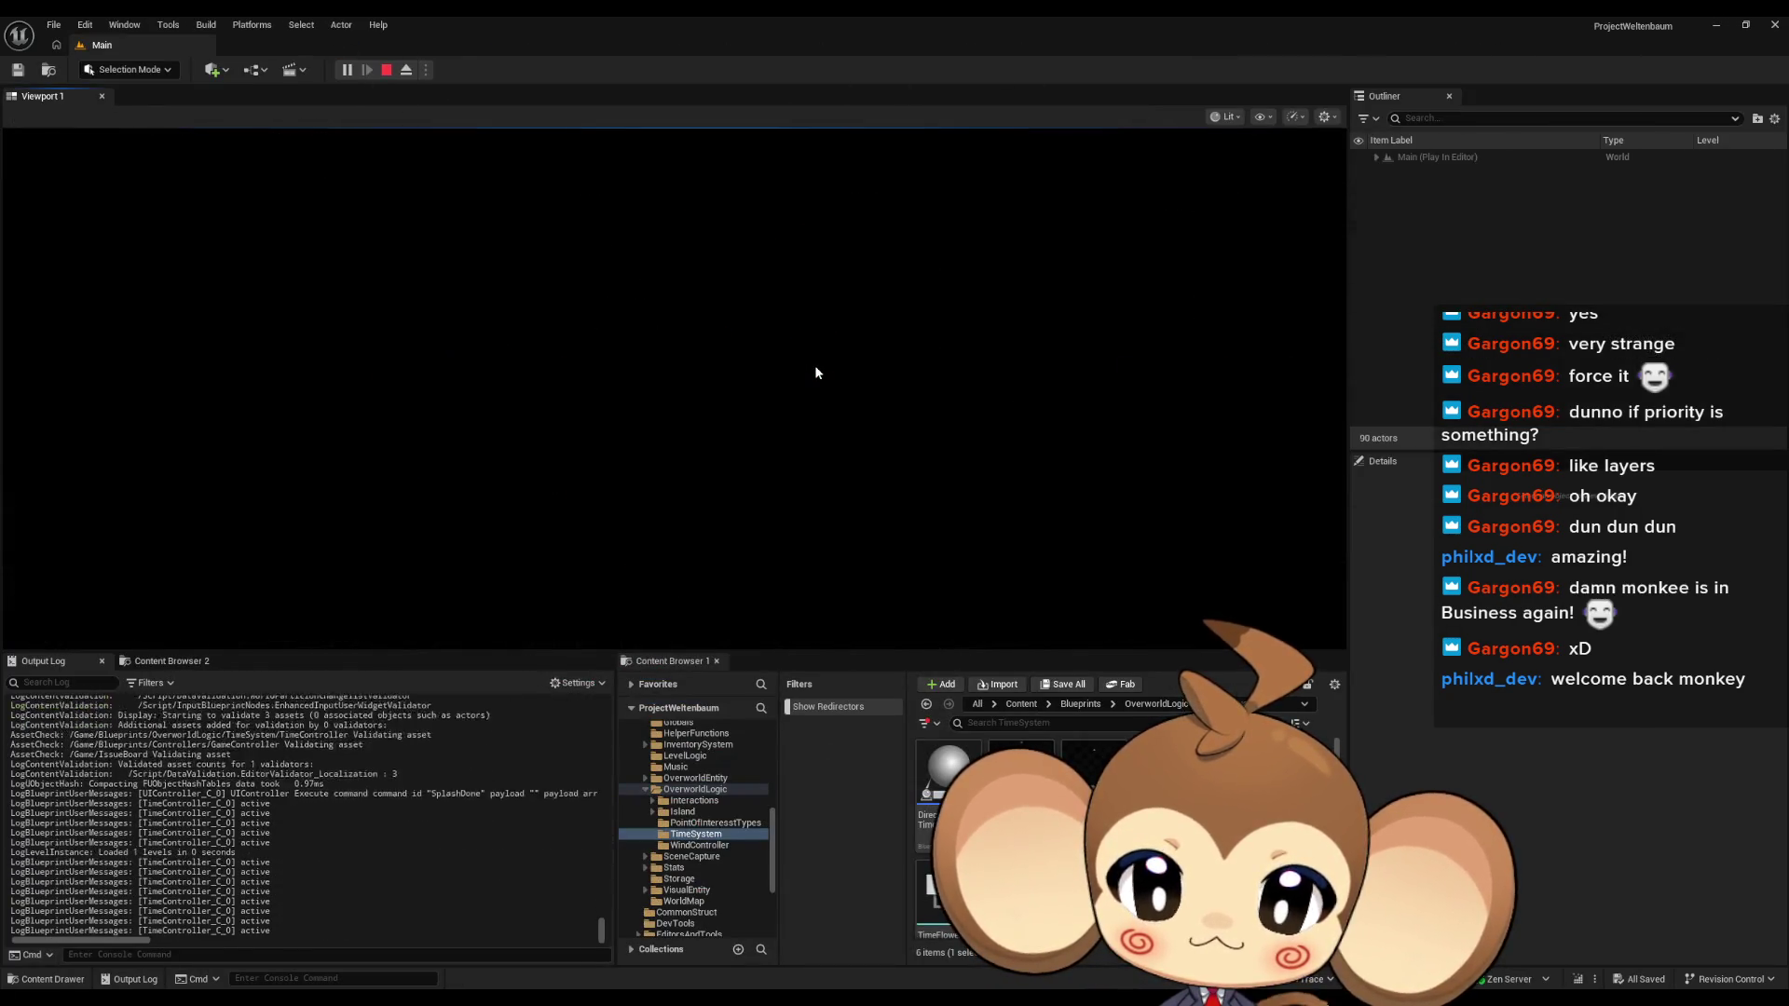
left_click(387, 70)
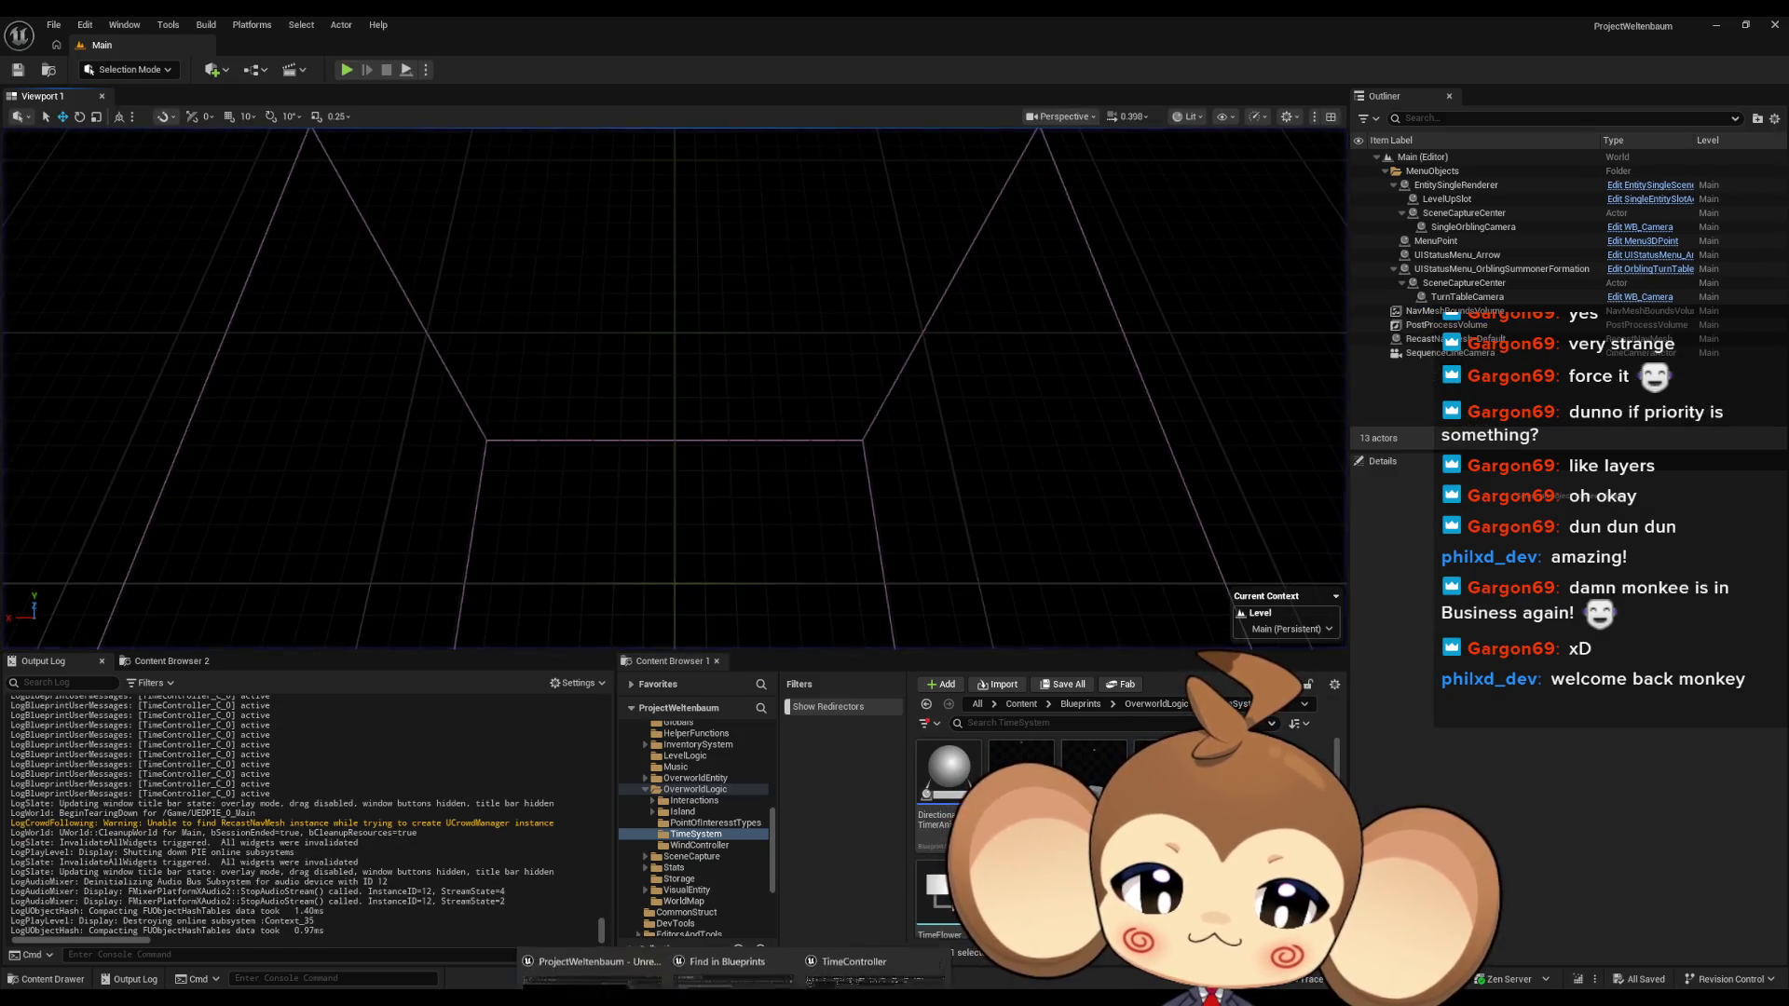
left_click(836, 928)
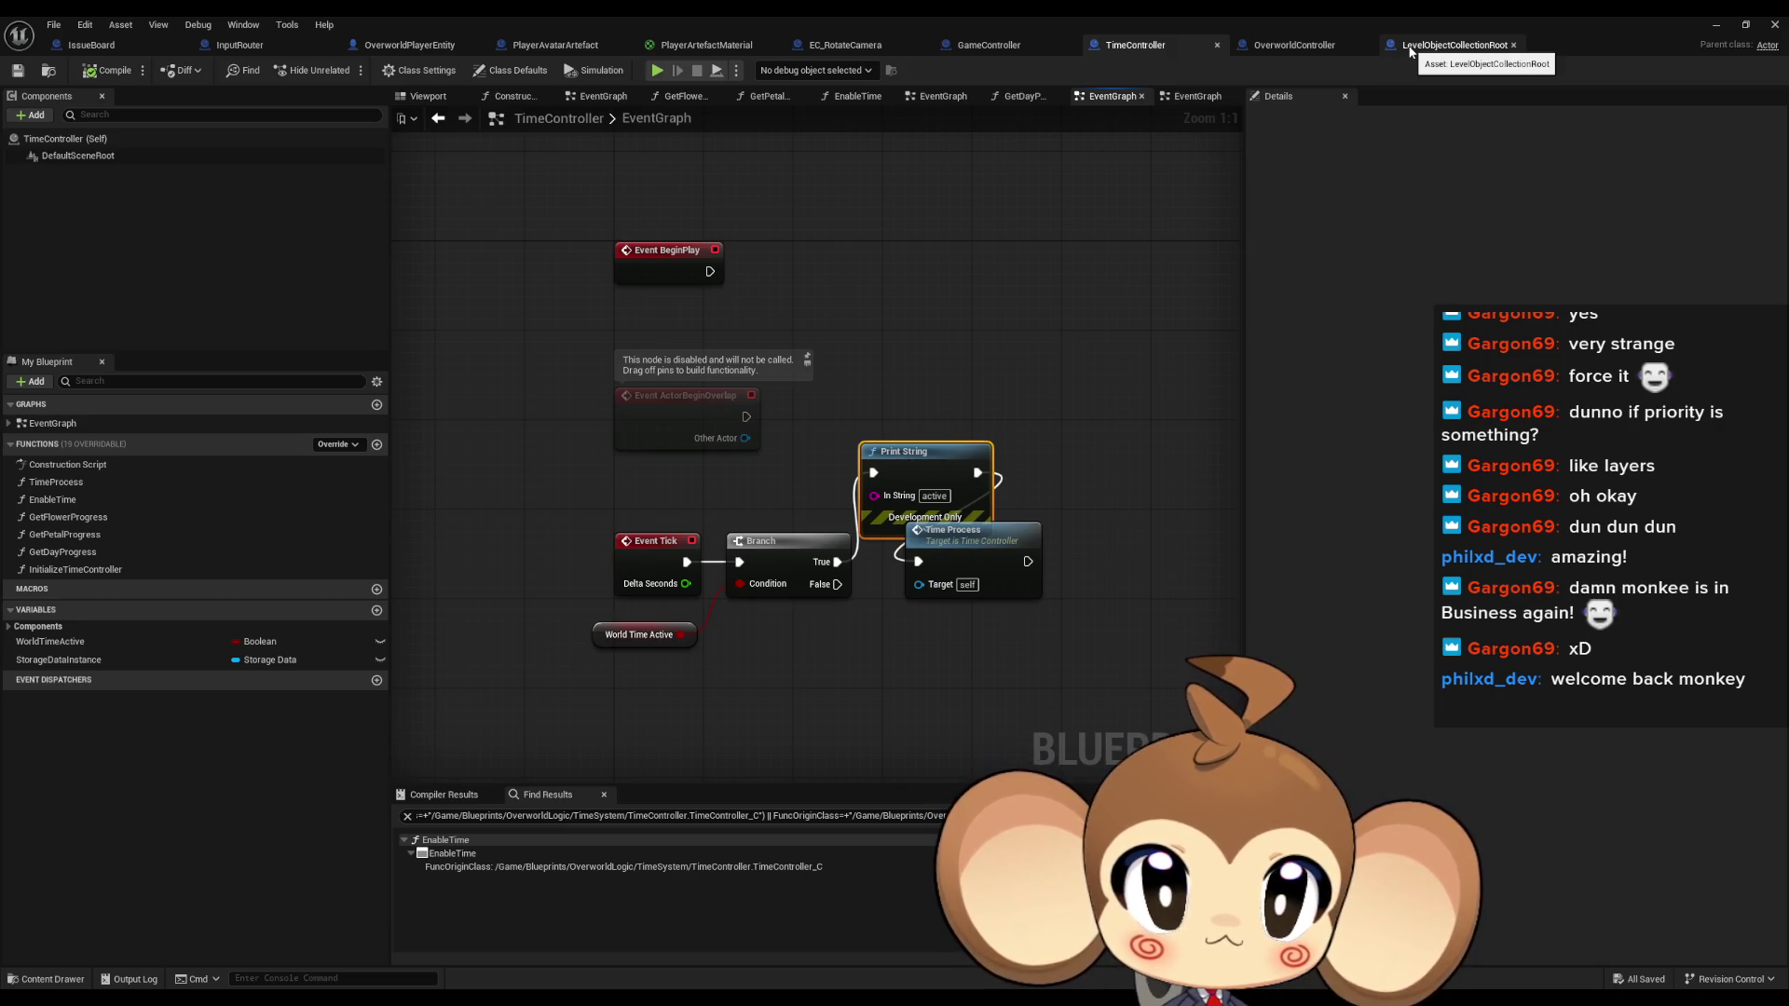
left_click(1323, 46)
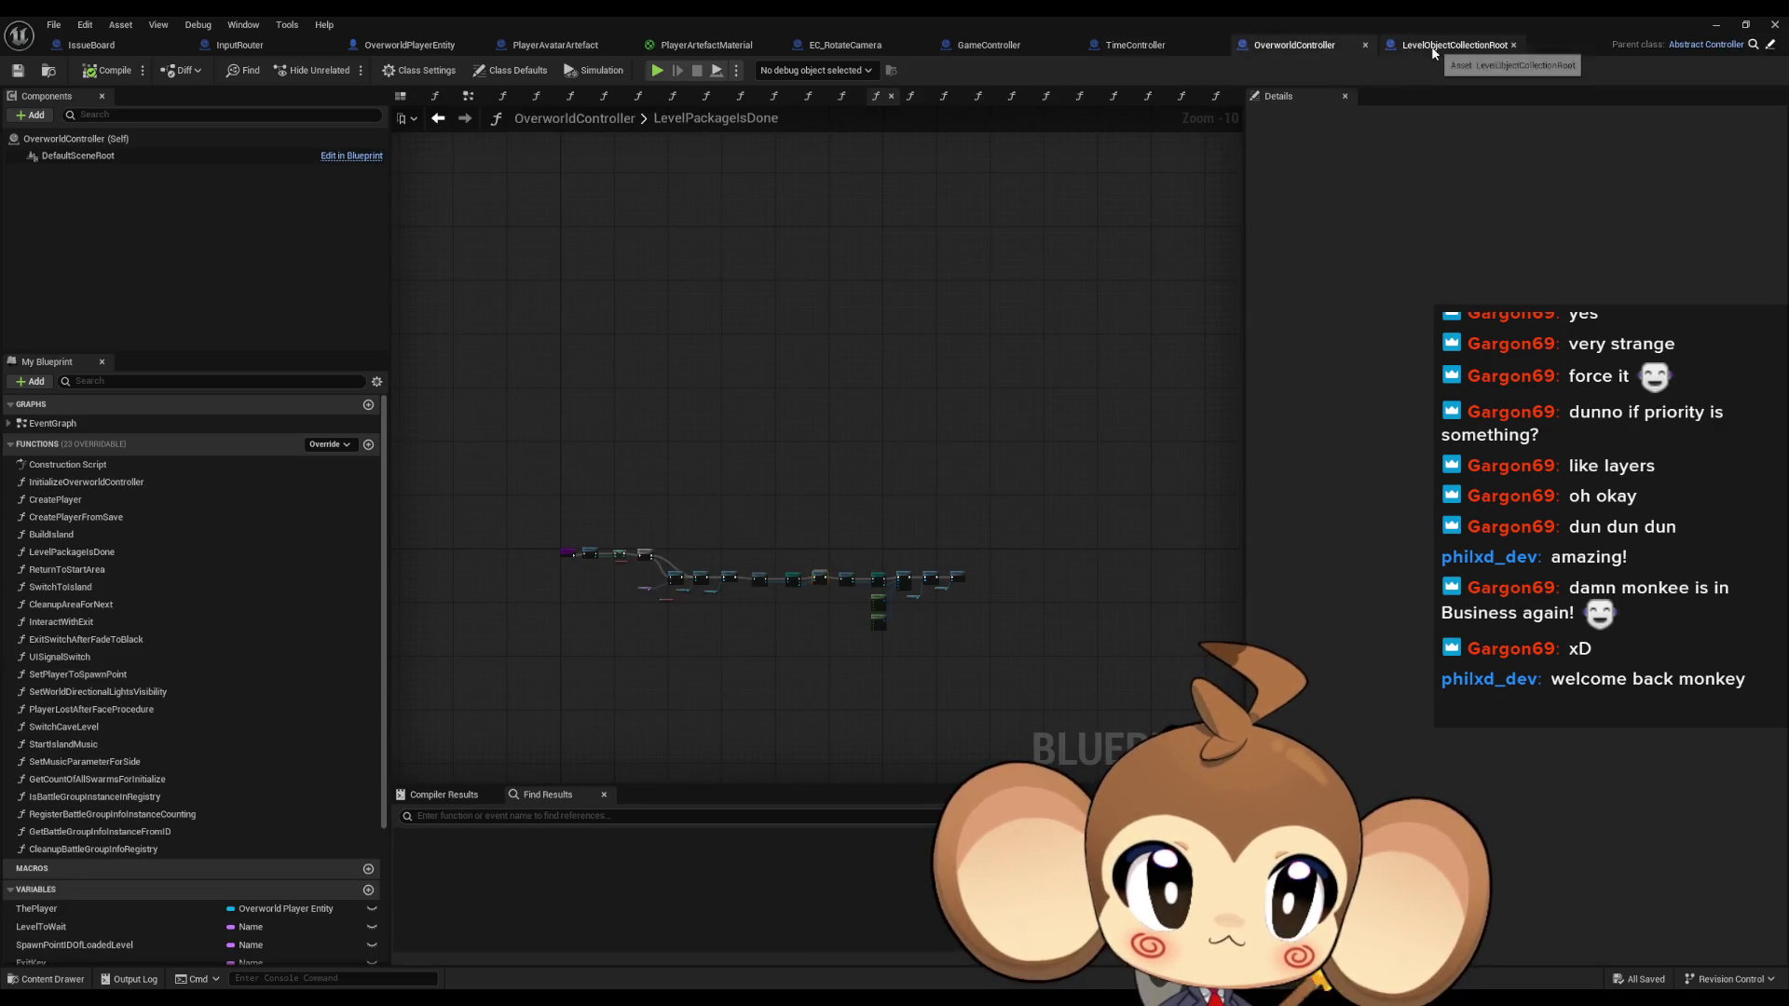
left_click(990, 46)
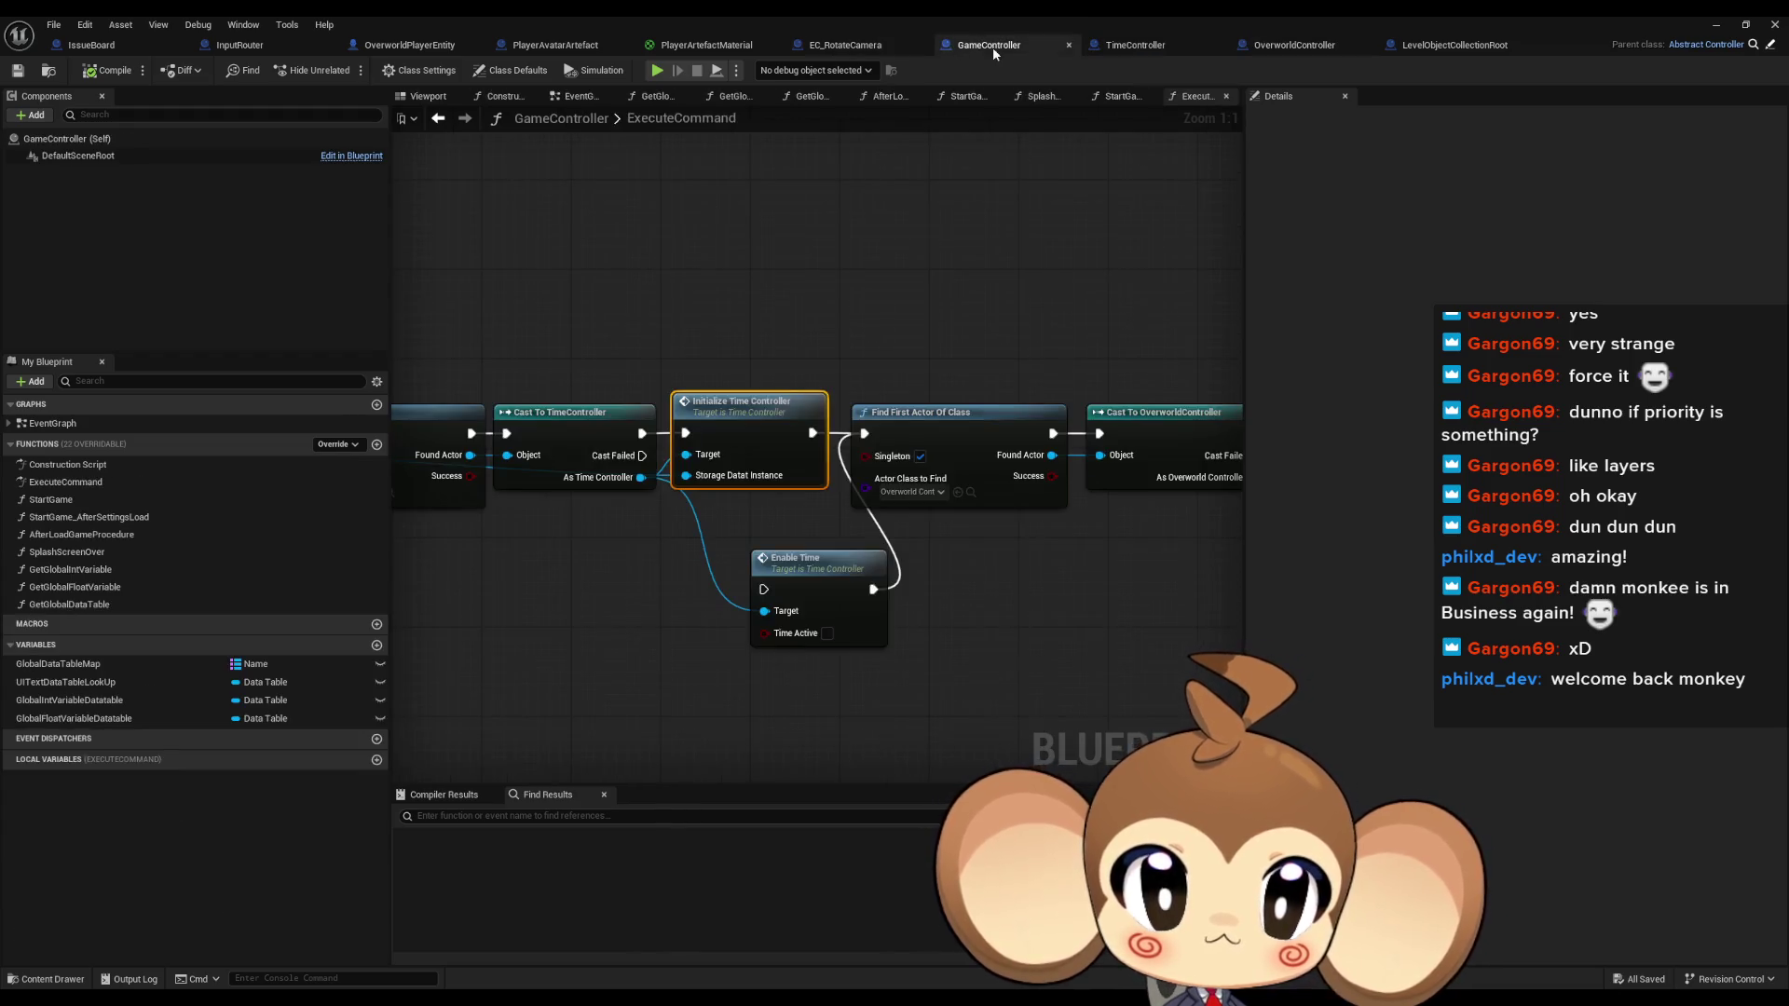
Connect Initialize Time Controller to Enable Time and play-test the level
mouse_move(812, 432)
left_mouse_down()
mouse_move(768, 593)
mouse_move(745, 573)
mouse_move(764, 589)
left_mouse_up()
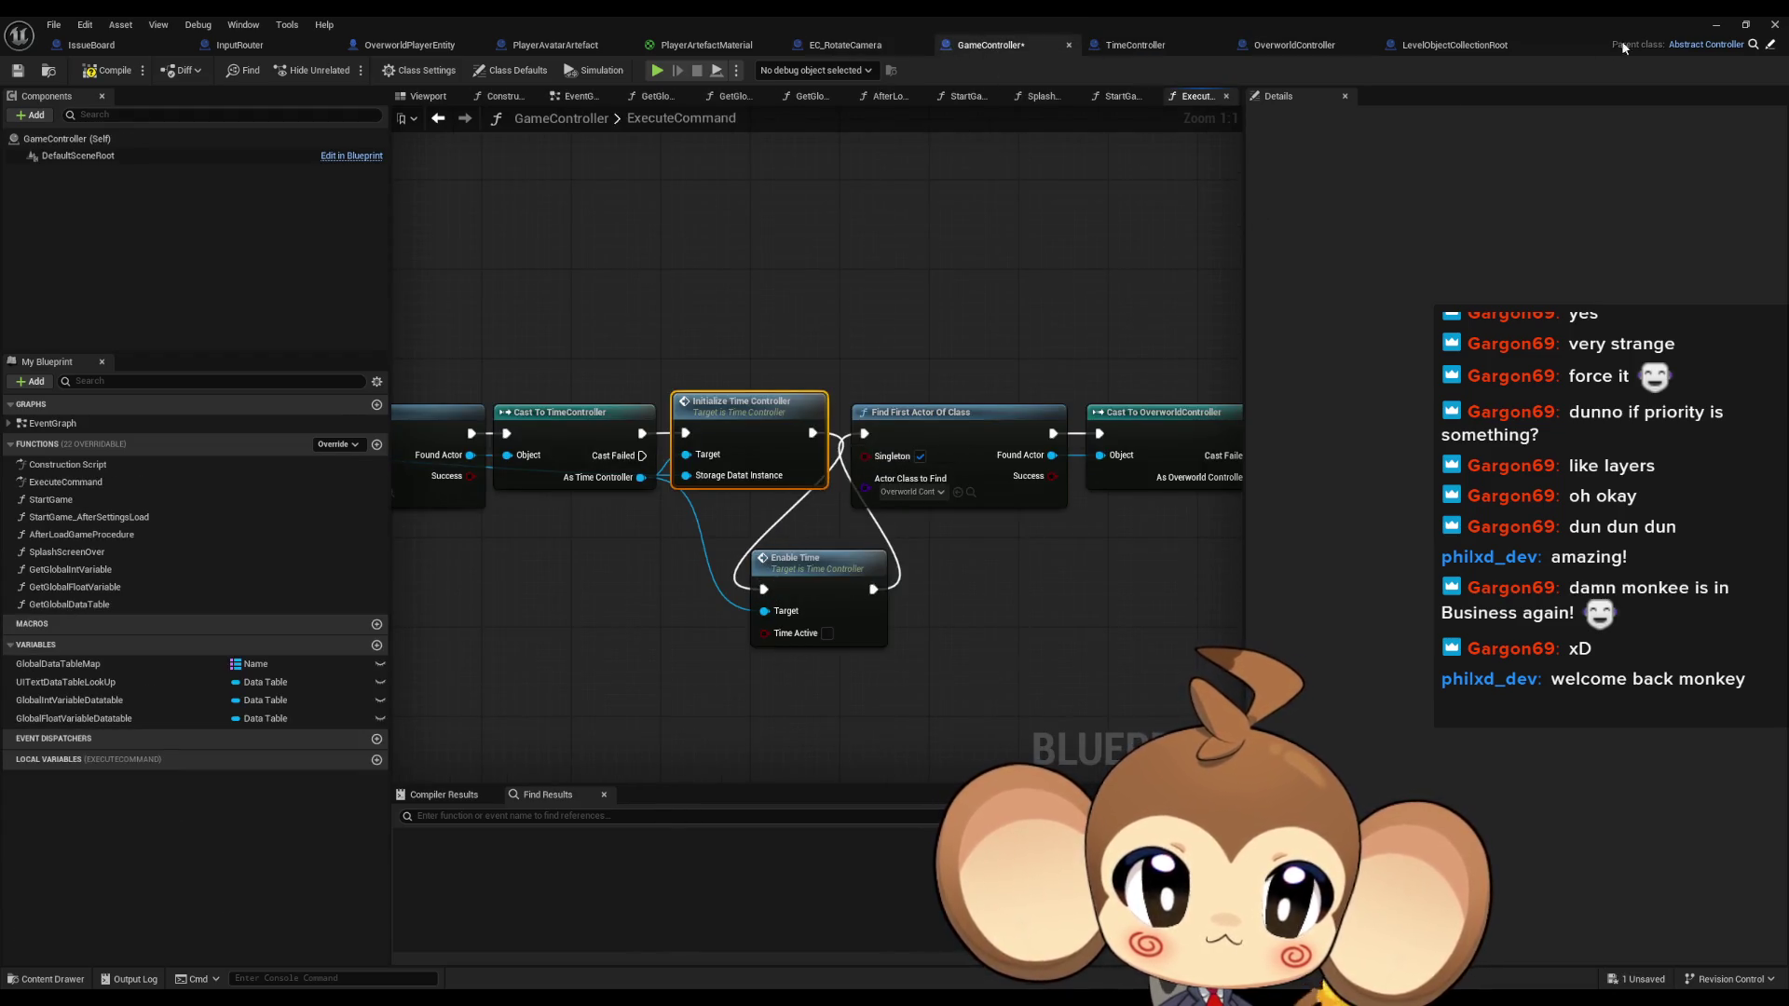
left_click(1716, 25)
left_click(346, 68)
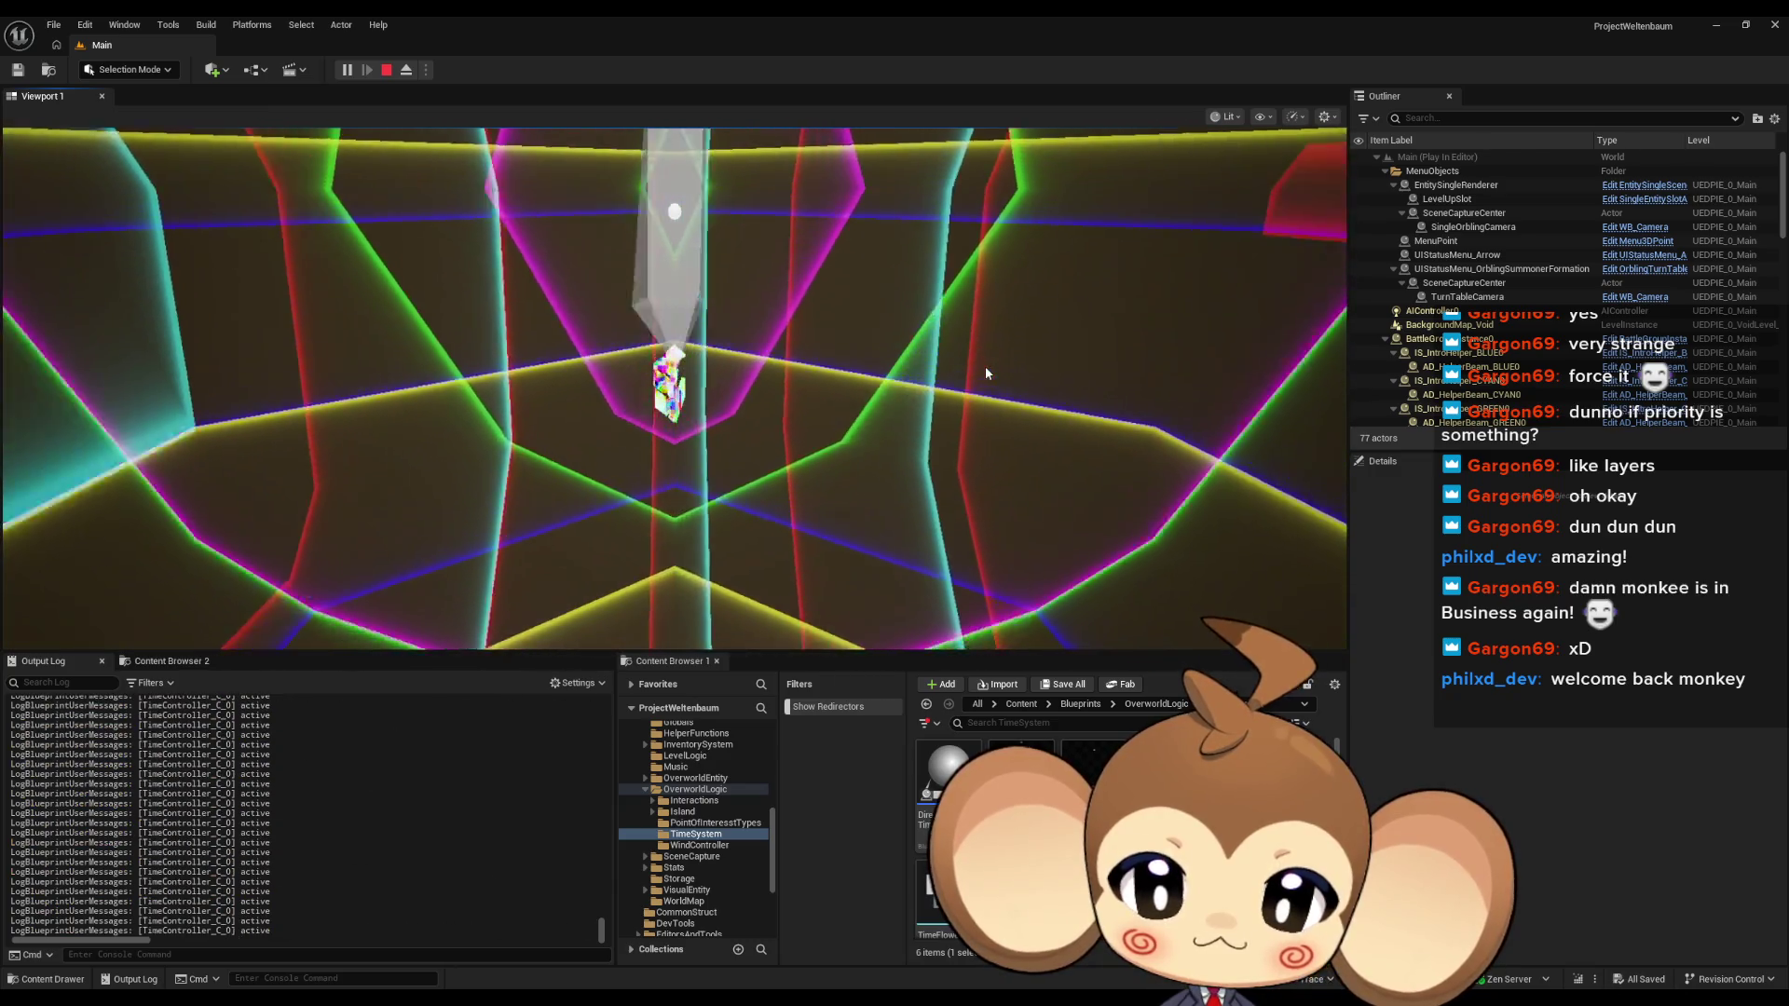
key("Escape")
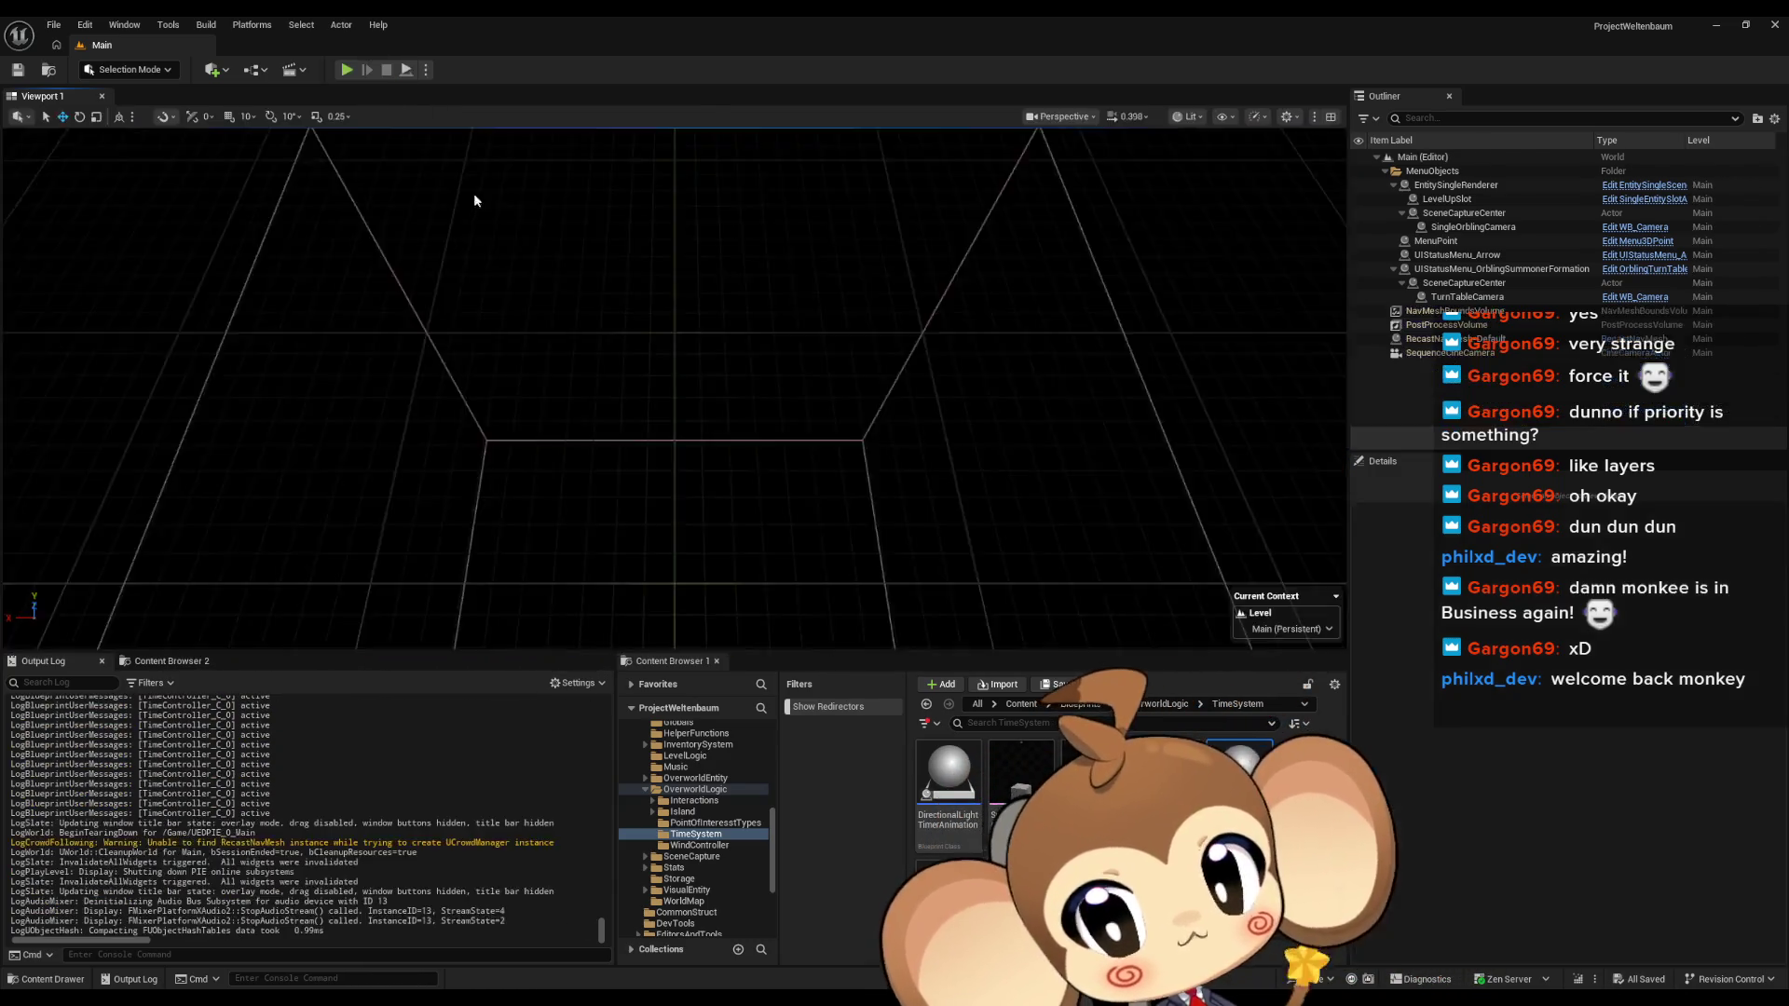
left_click(892, 925)
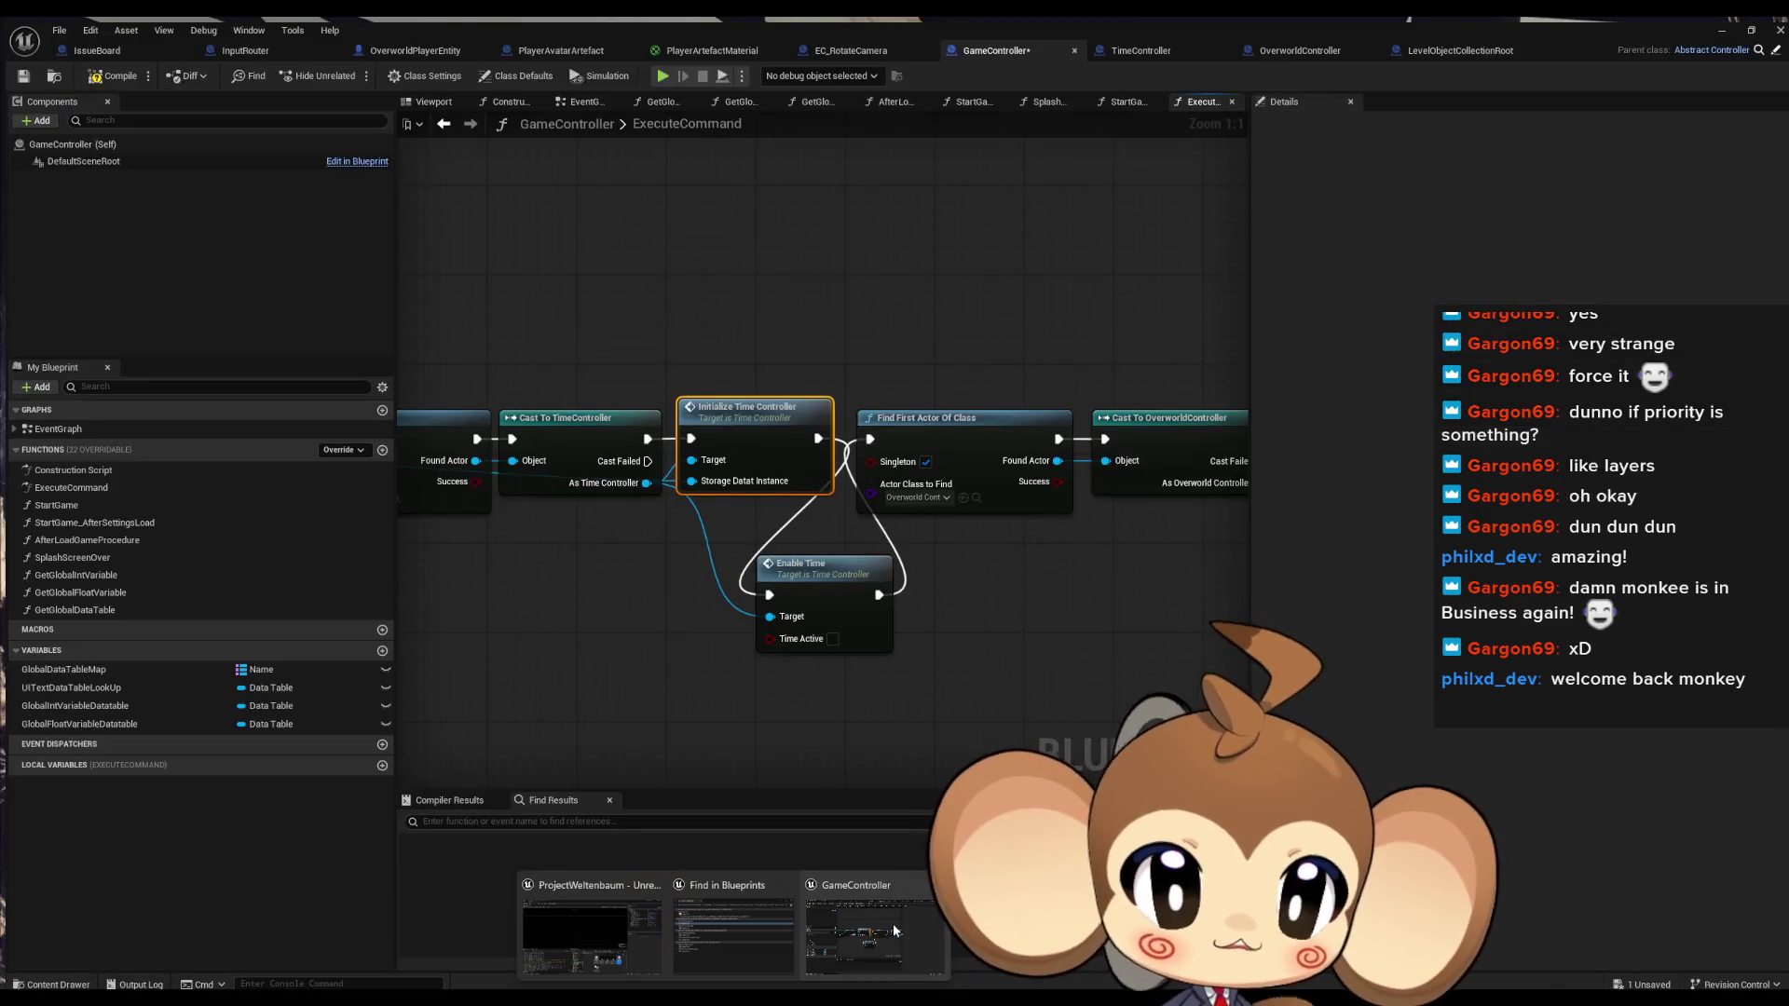
Disconnect and delete the Enable Time node, then return to TimeController
left_click_drag(812, 433, 865, 432)
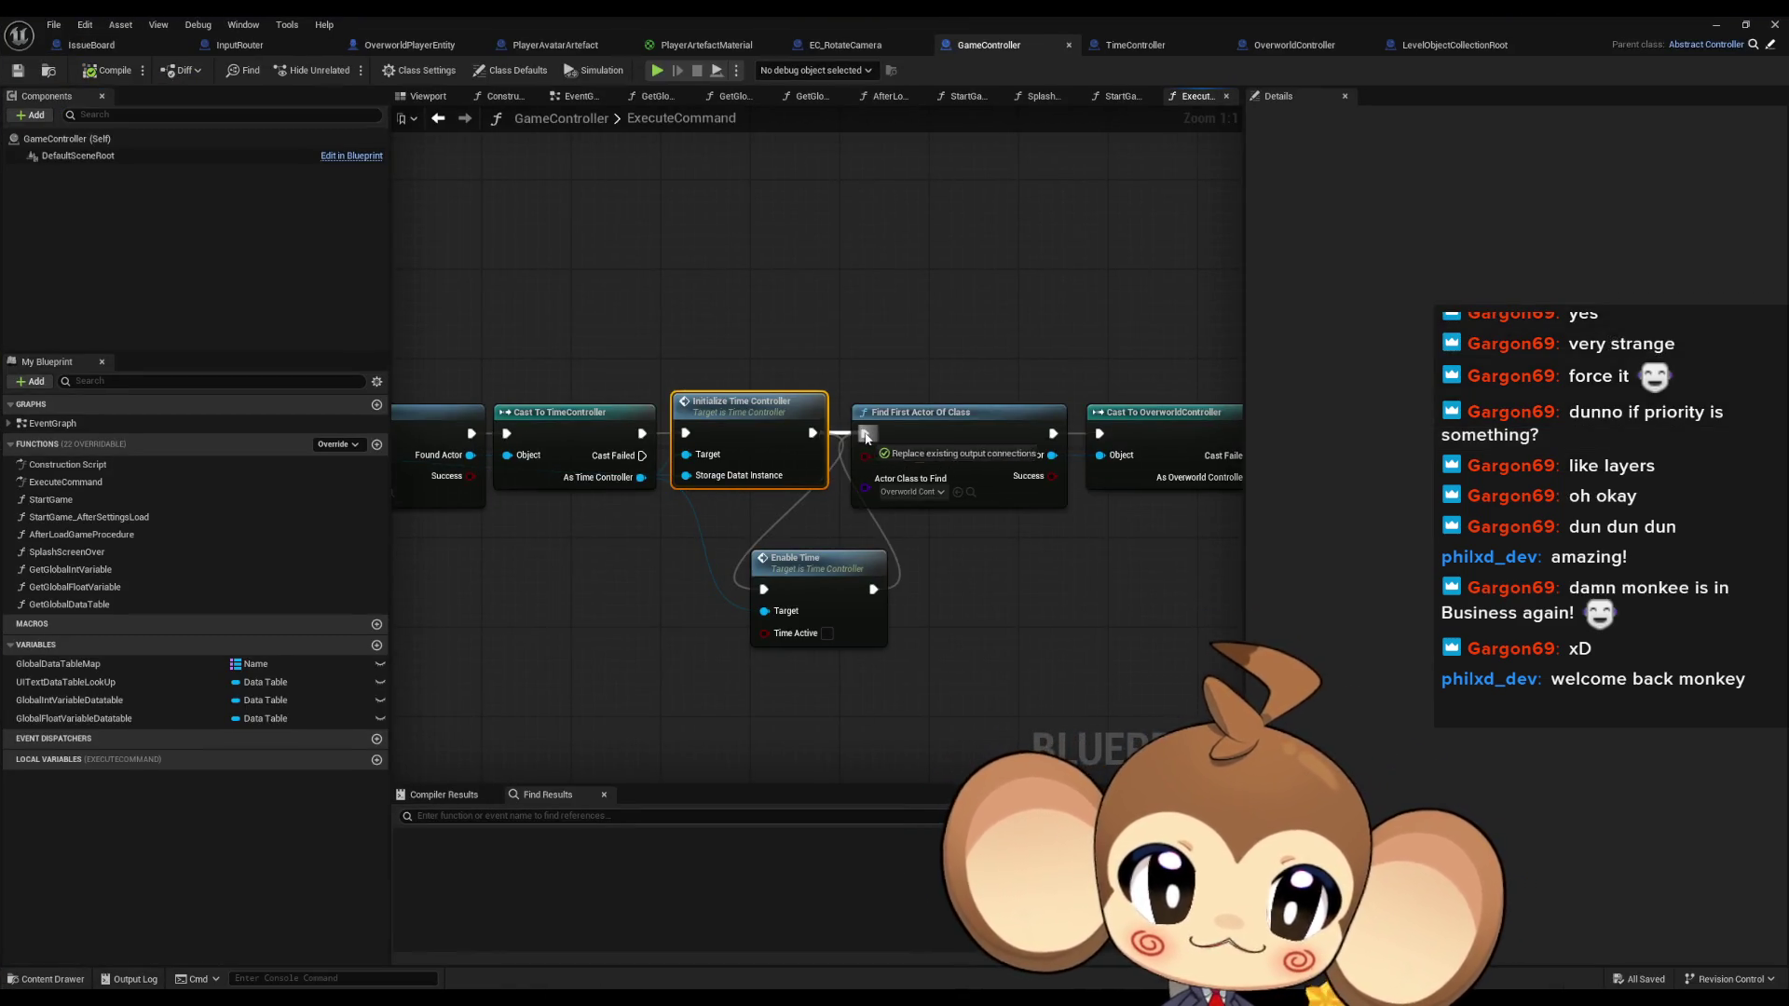
left_click(1049, 633)
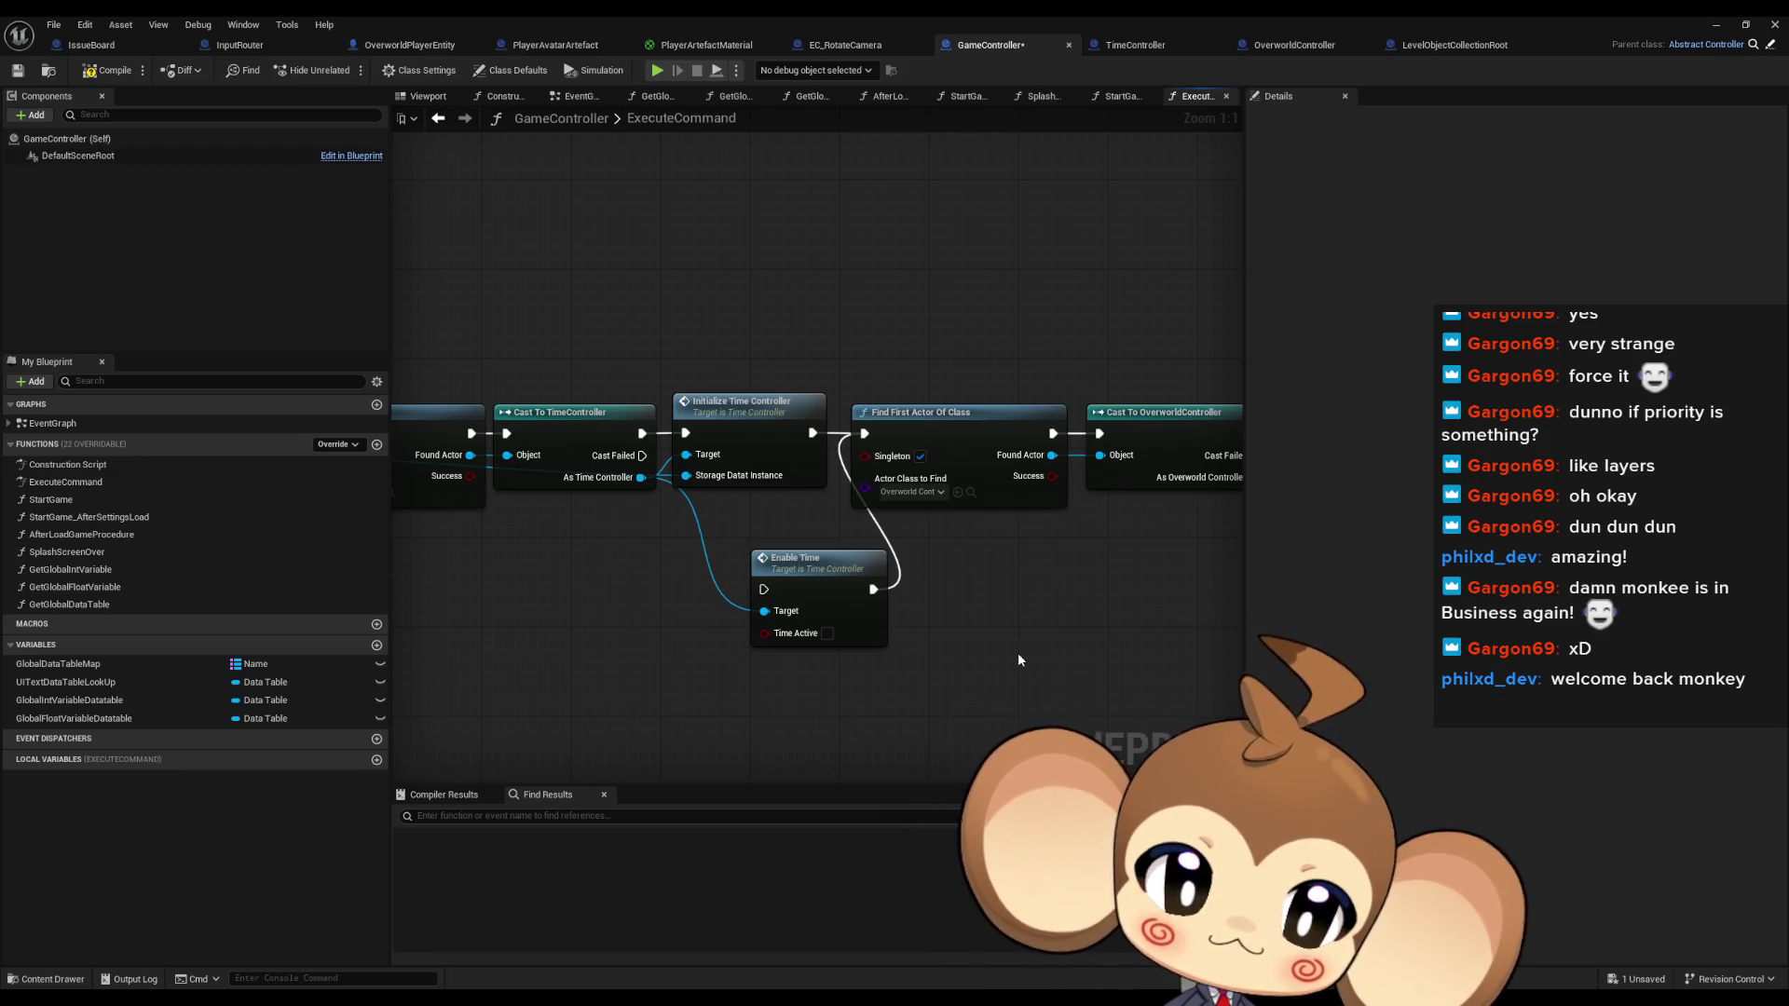
left_click_drag(1018, 658, 1088, 665)
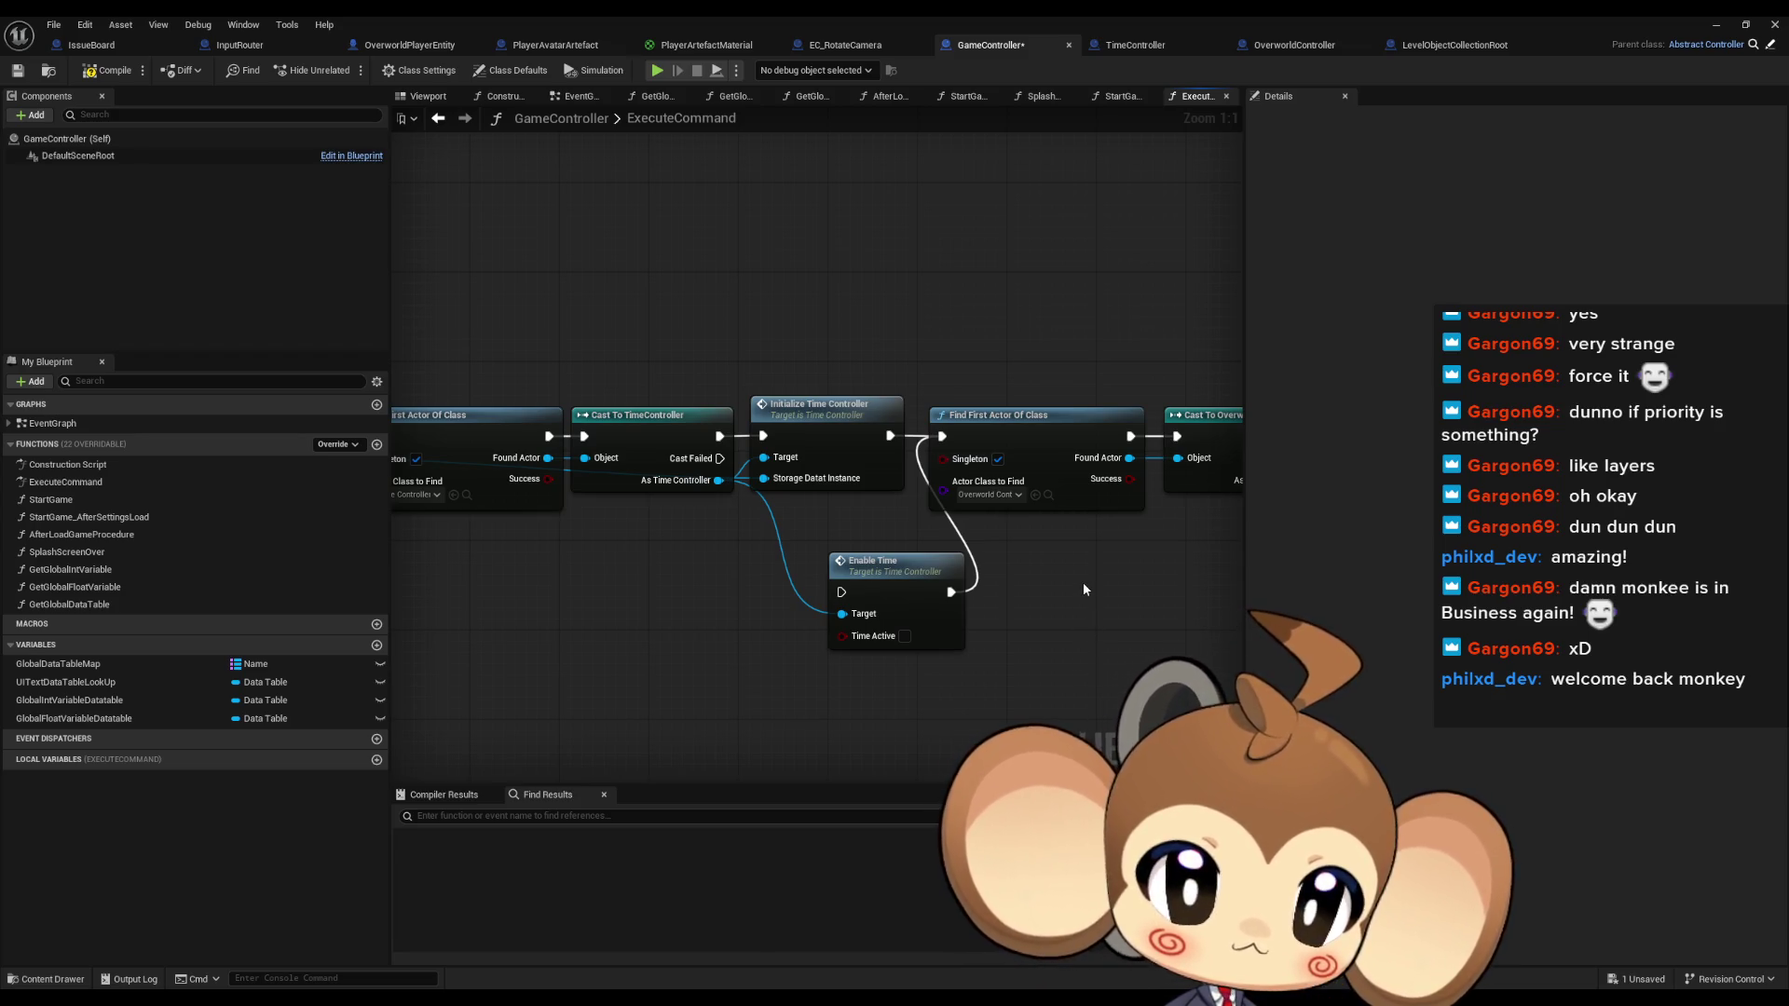
left_click_drag(987, 539, 797, 641)
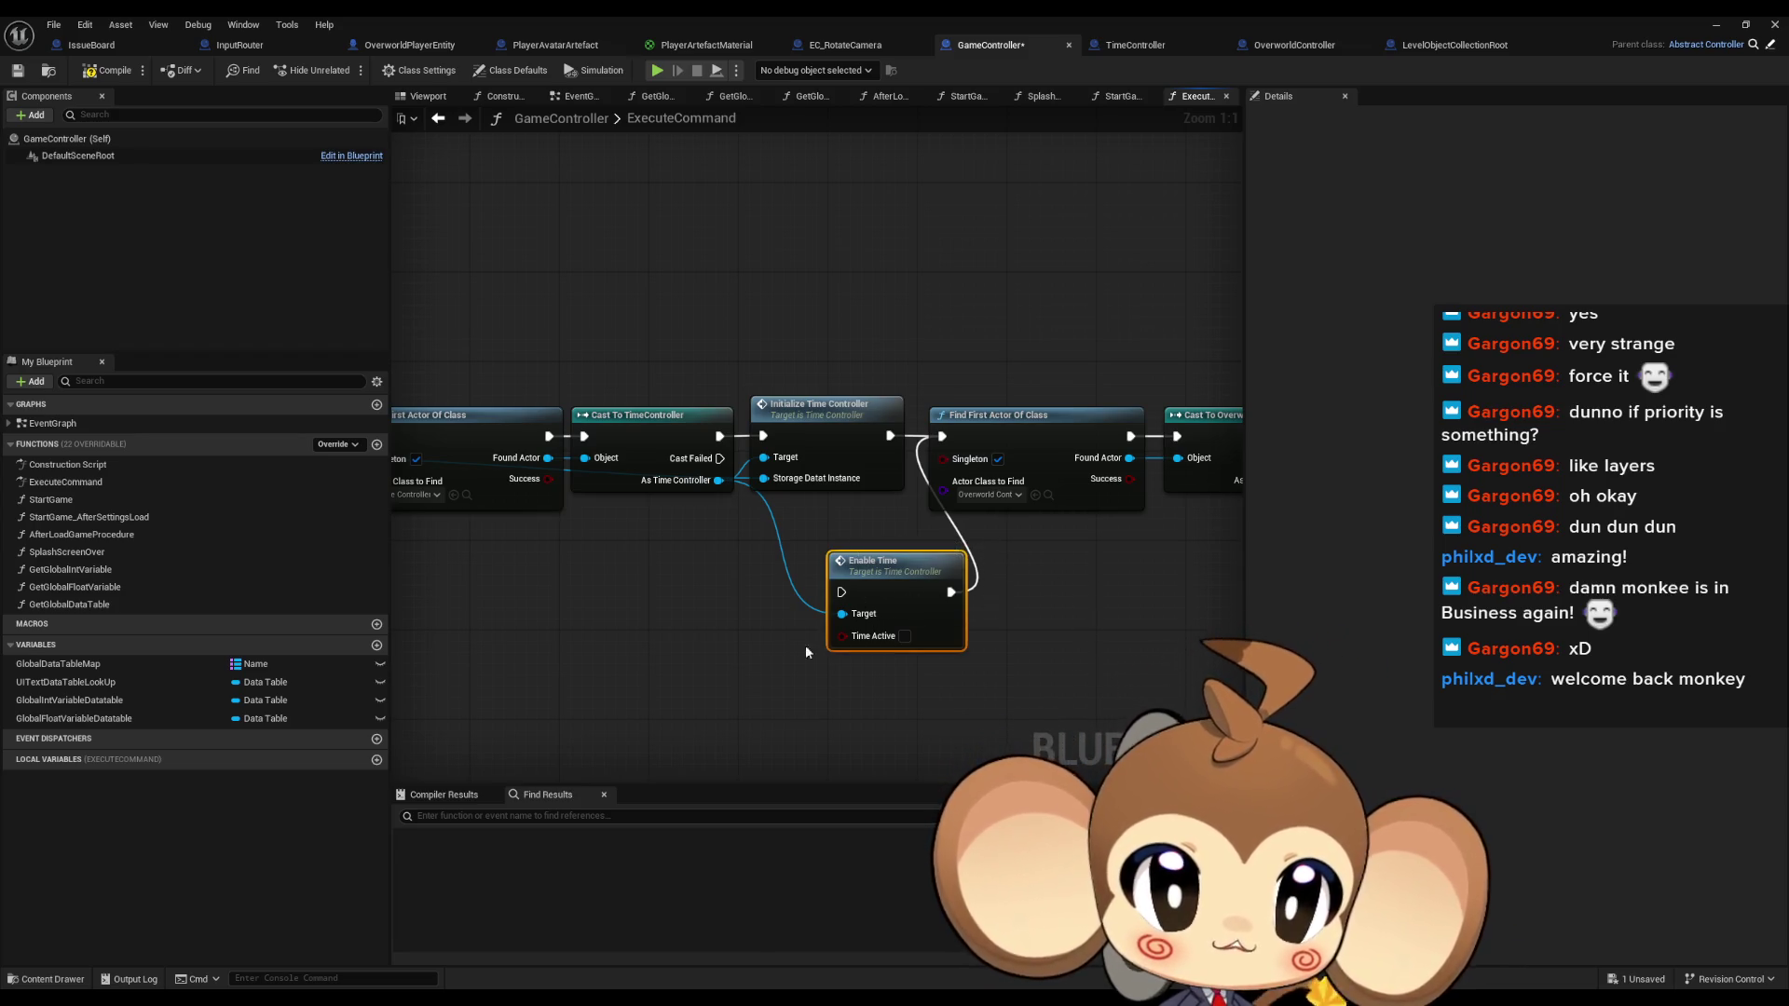
key("Delete")
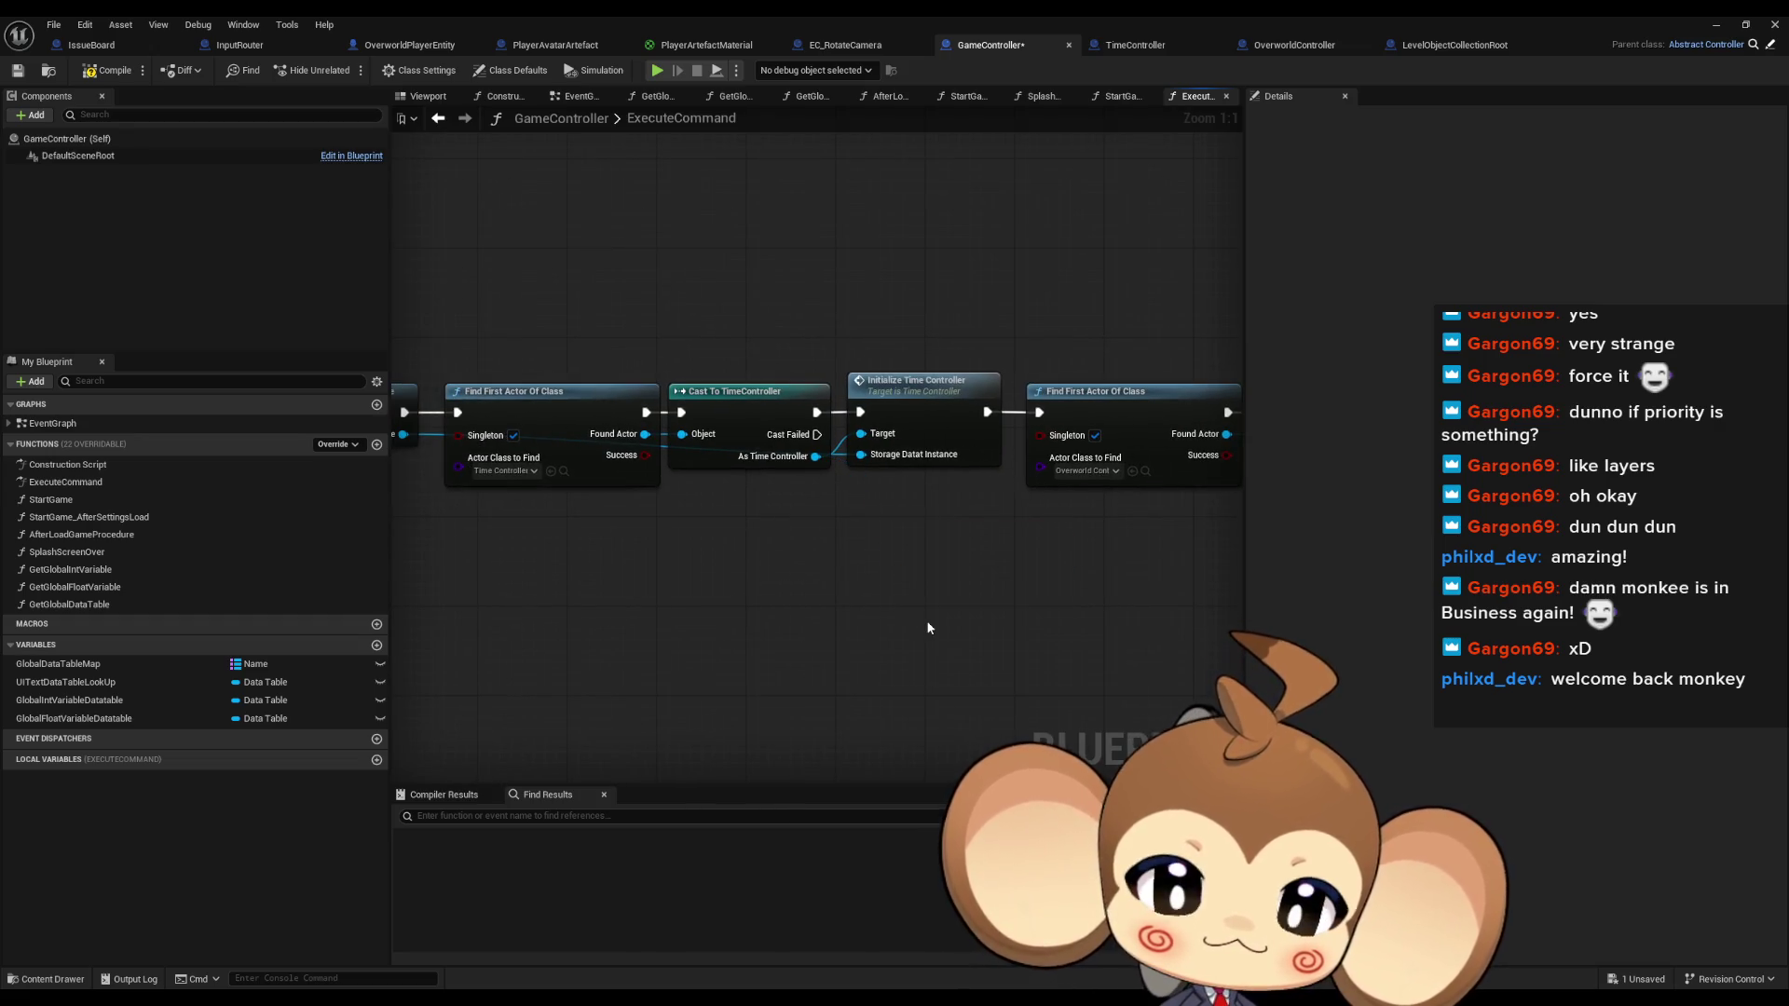
mouse_move(928, 628)
left_mouse_down()
mouse_move(990, 599)
mouse_move(819, 606)
mouse_move(950, 599)
mouse_move(750, 647)
left_mouse_up()
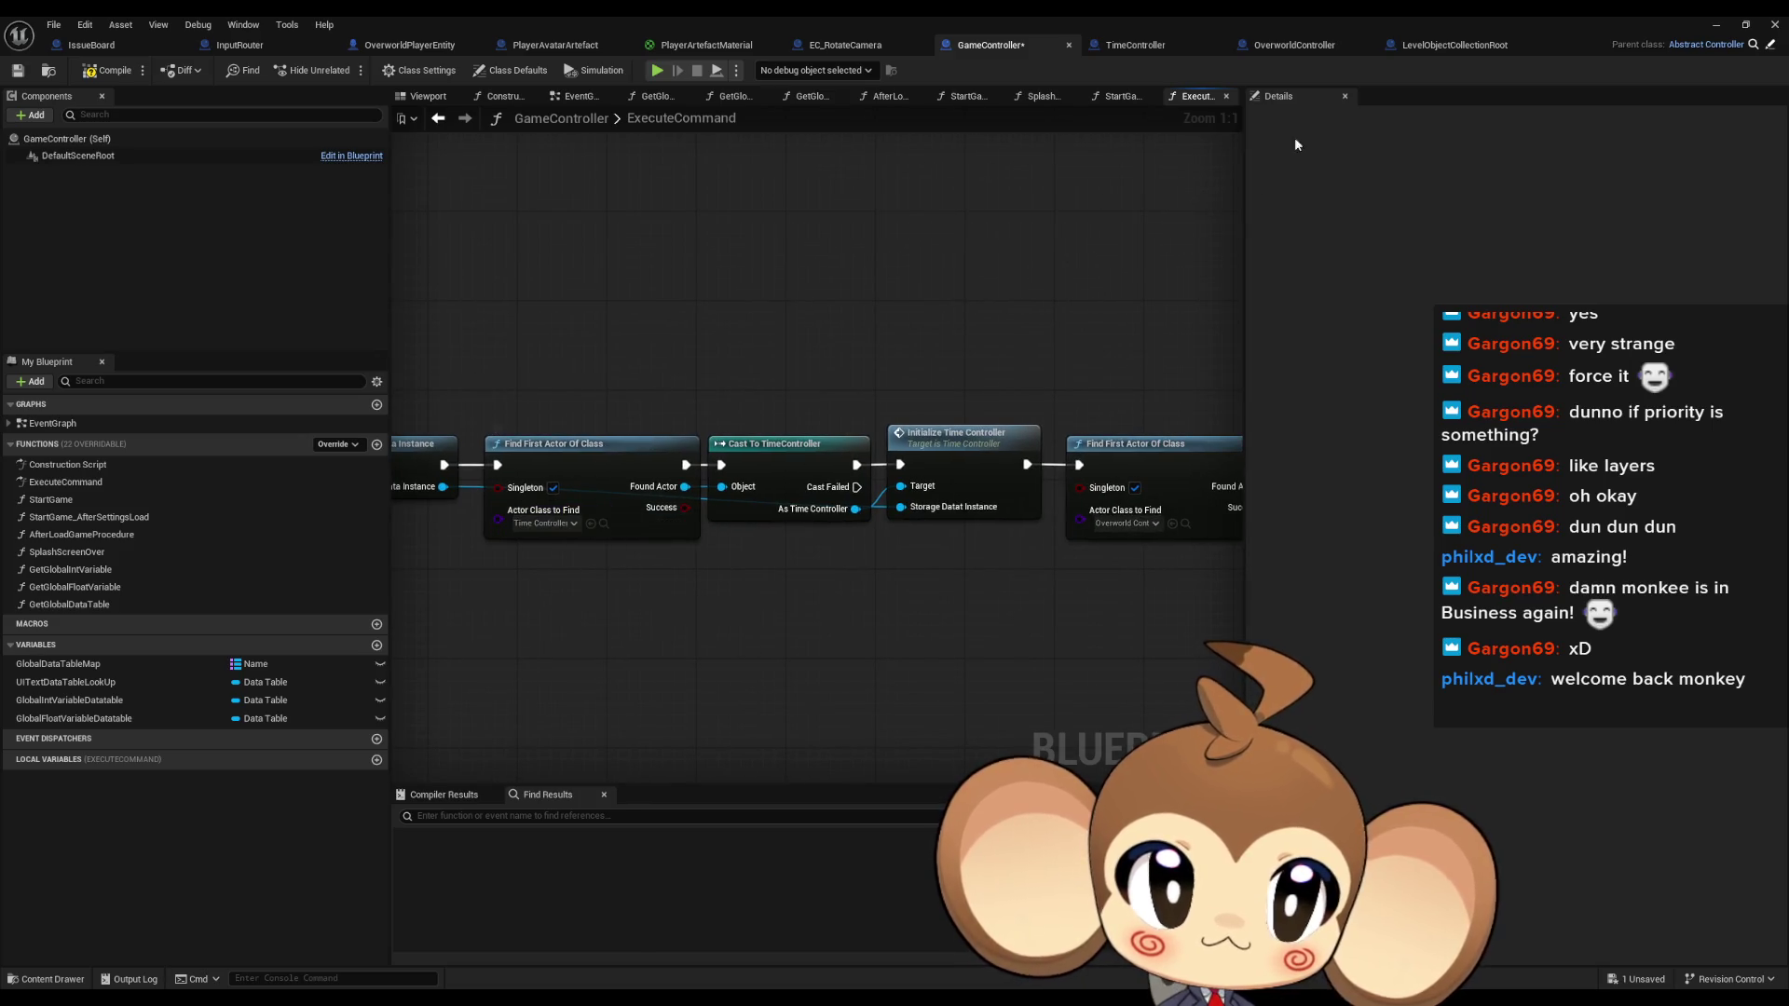
left_click(1129, 45)
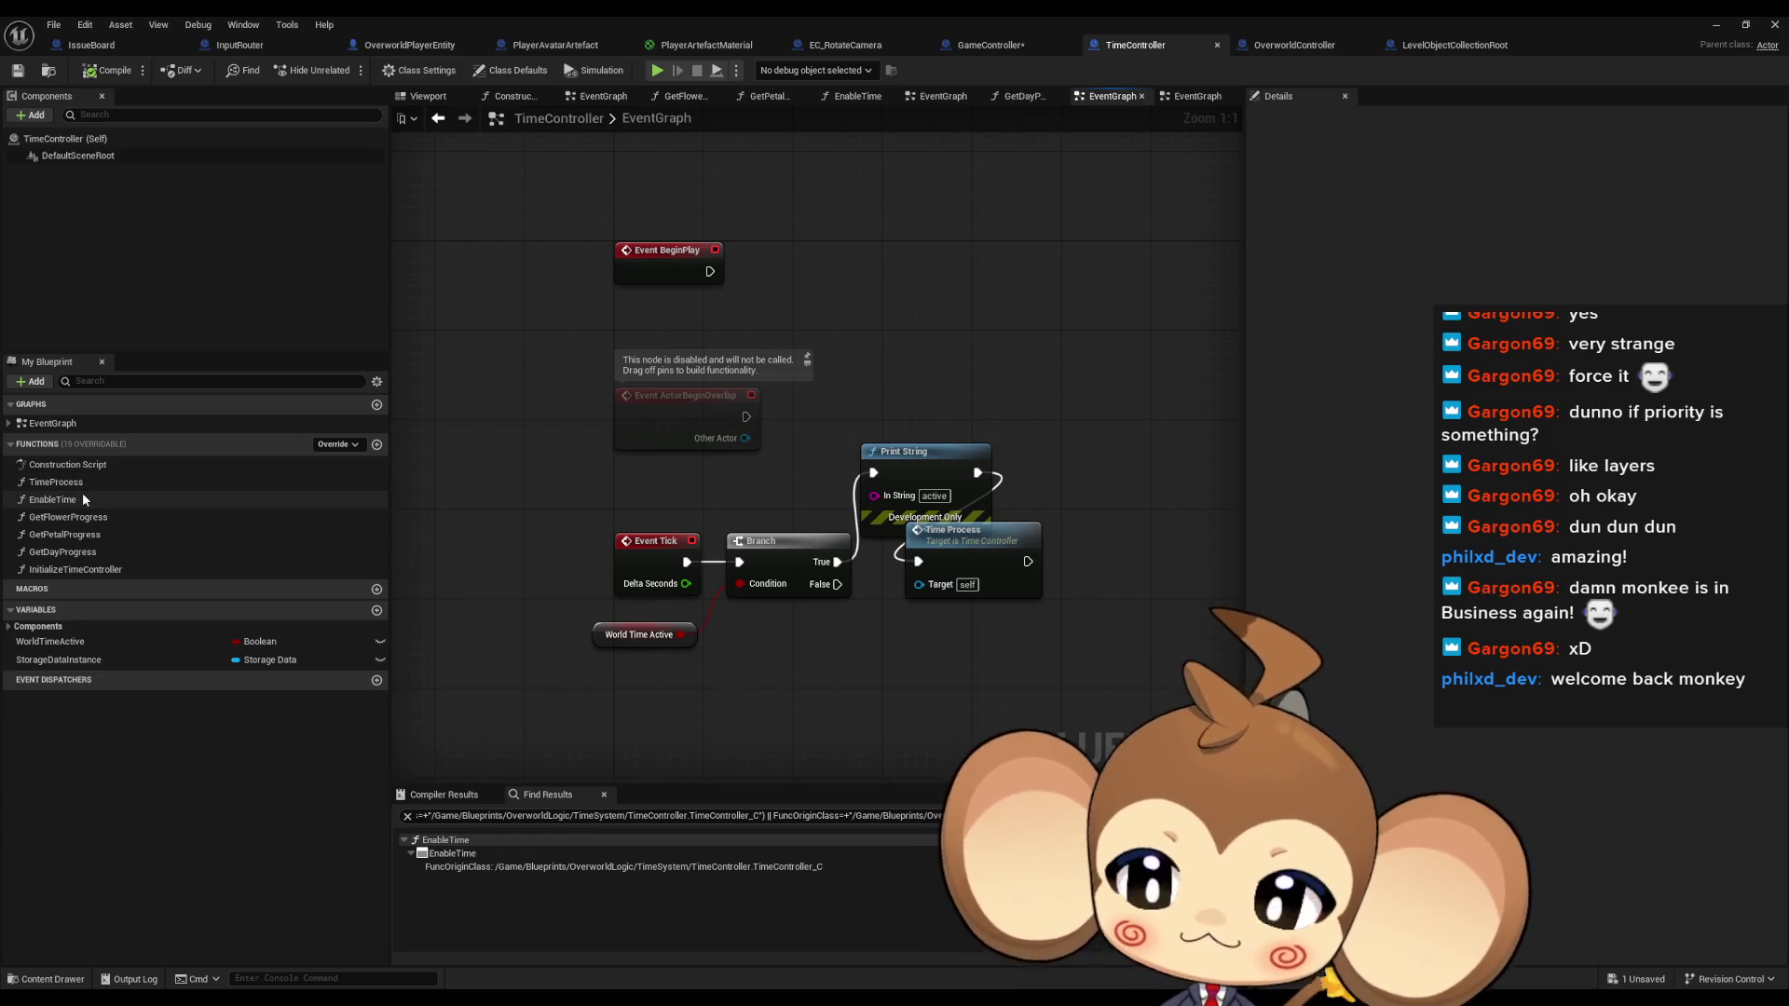
Find World Time Active's references in EnableTime and InitializeTimeController
right_click(596, 637)
mouse_move(649, 410)
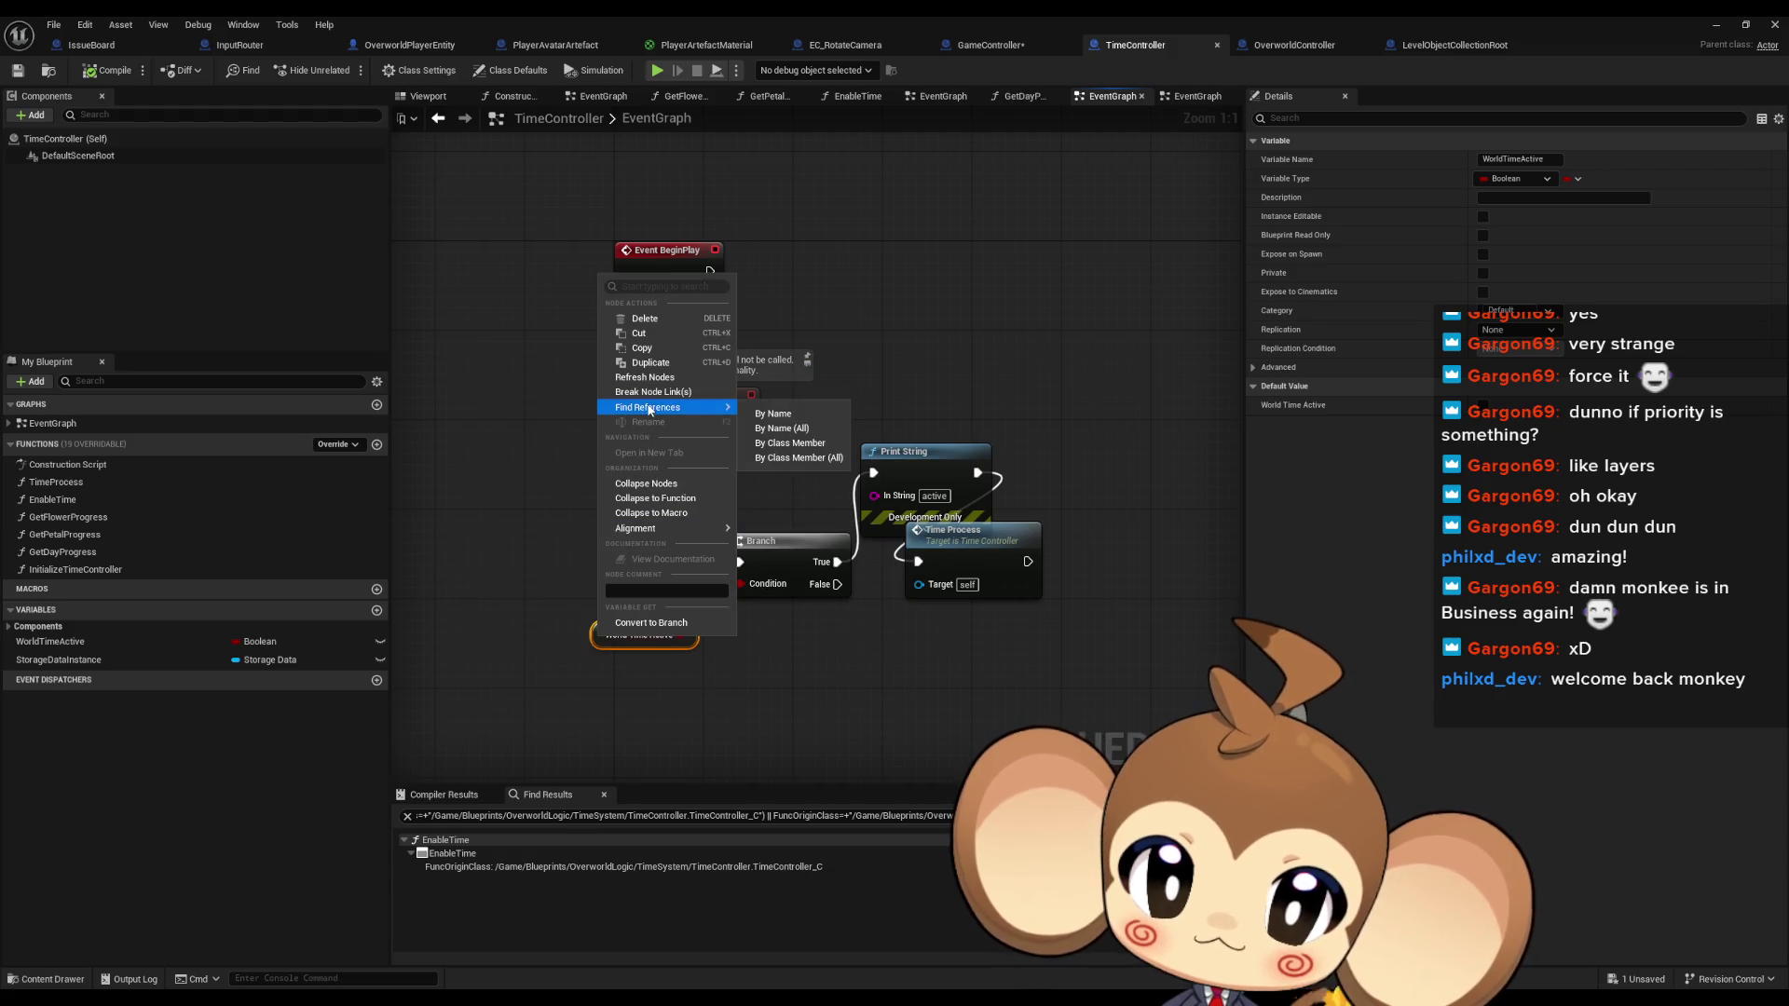
left_click(793, 444)
left_click(470, 879)
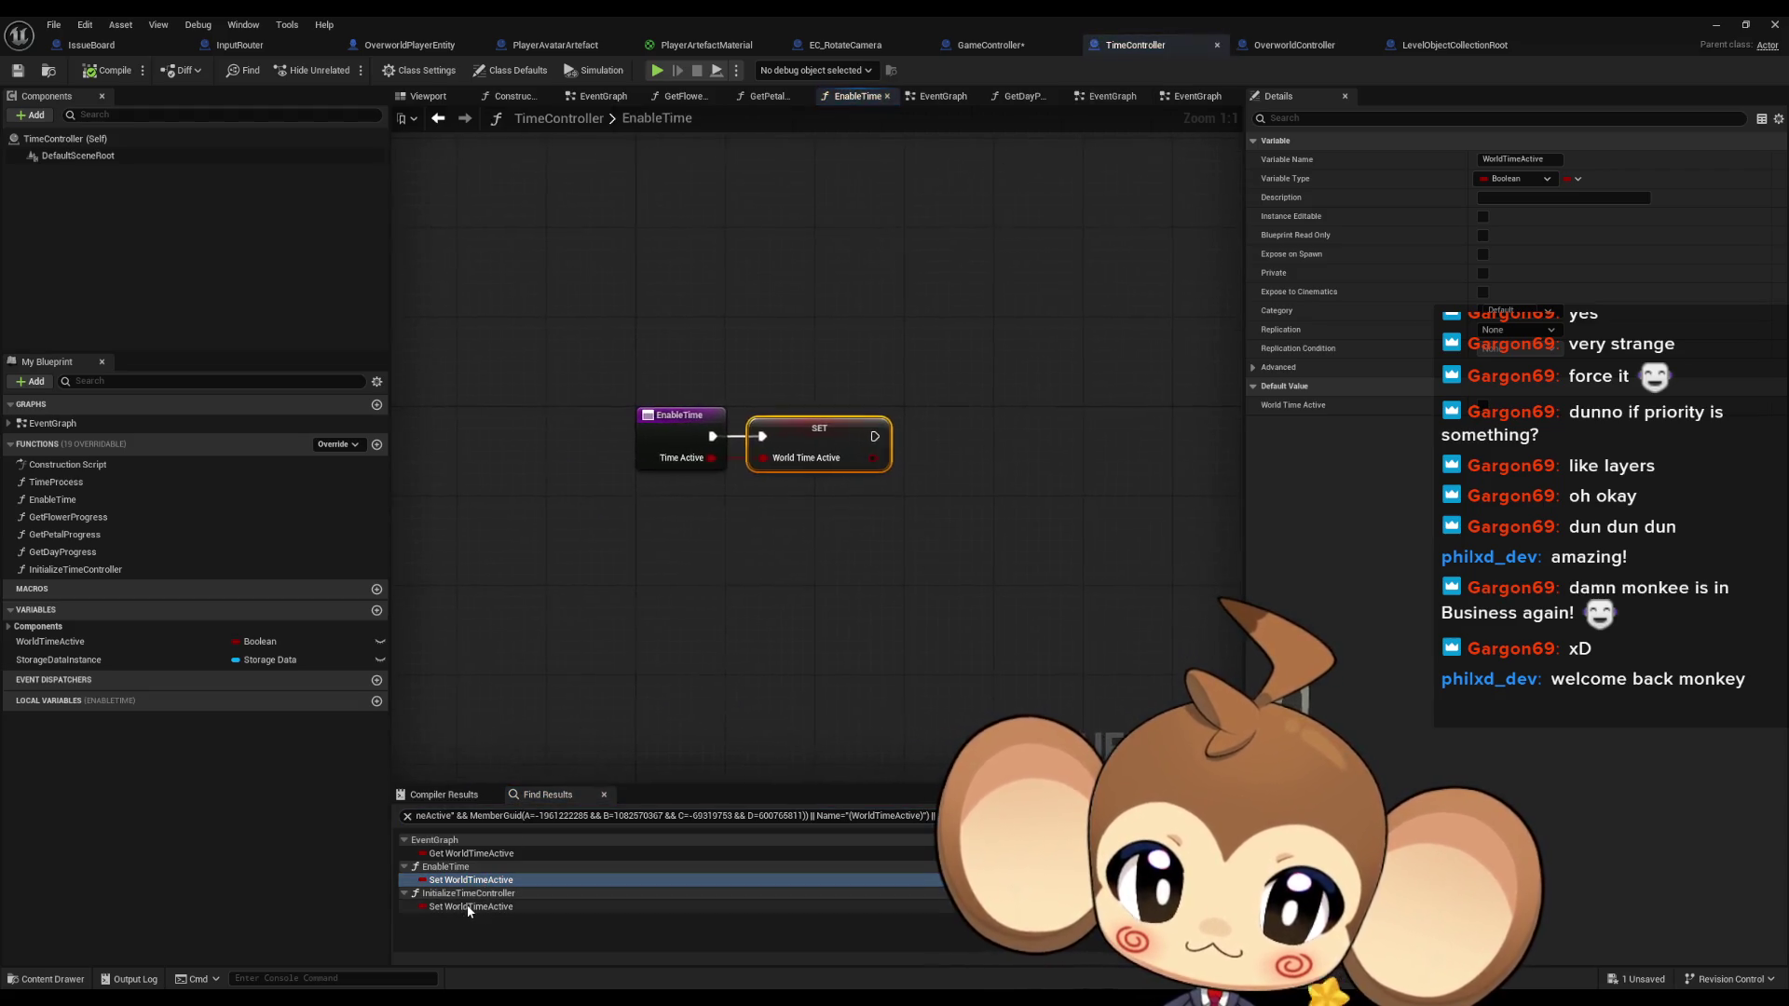
left_click(470, 906)
Create a ForceLockTime function with a Boolean input
left_click(376, 444)
type("ForceLockTime")
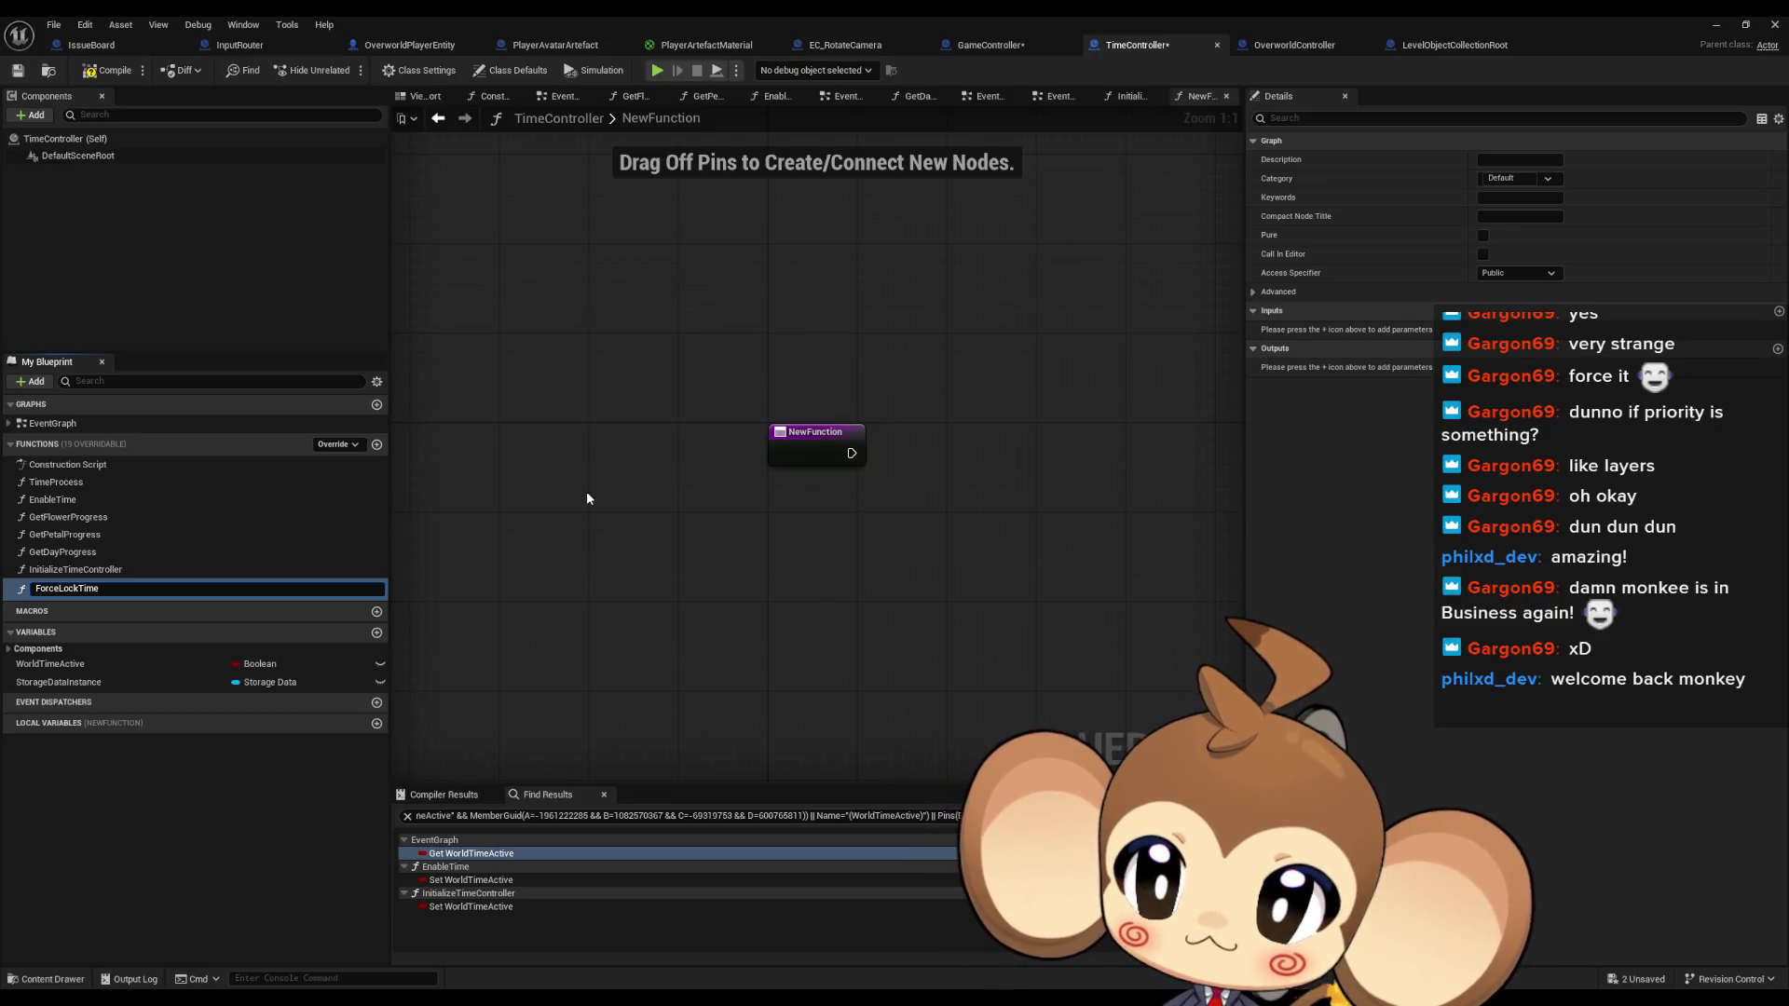
key("Return")
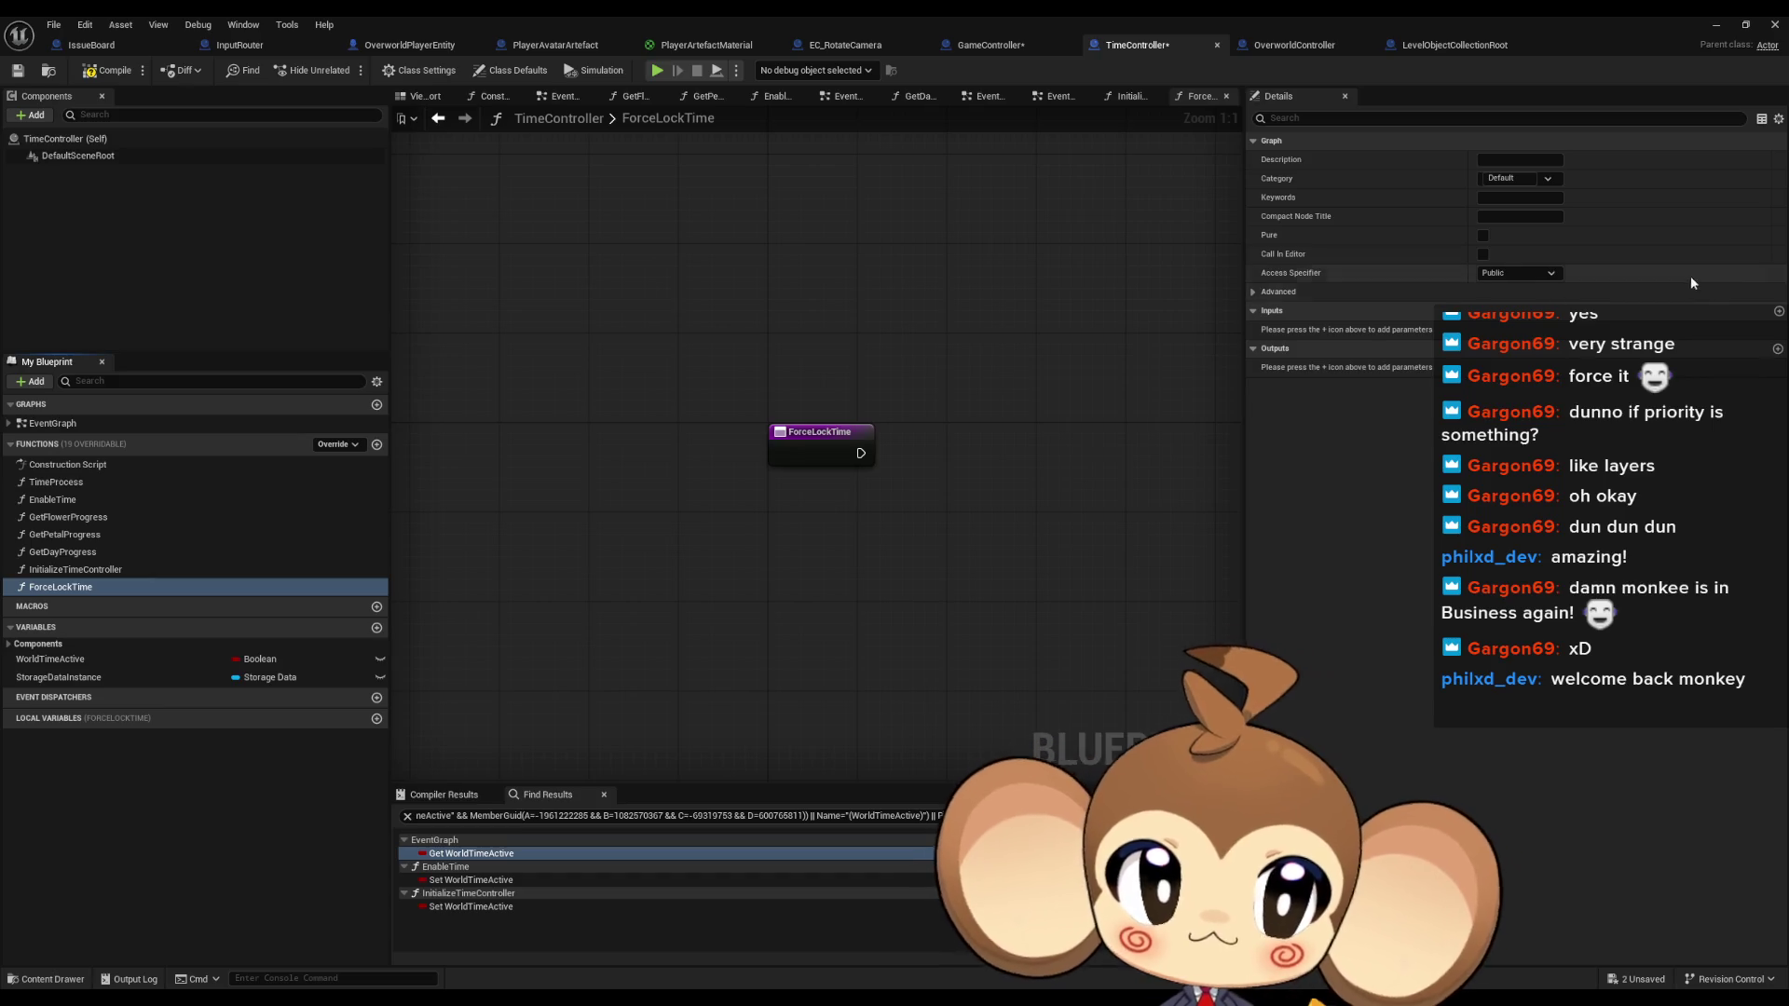
left_click(1777, 311)
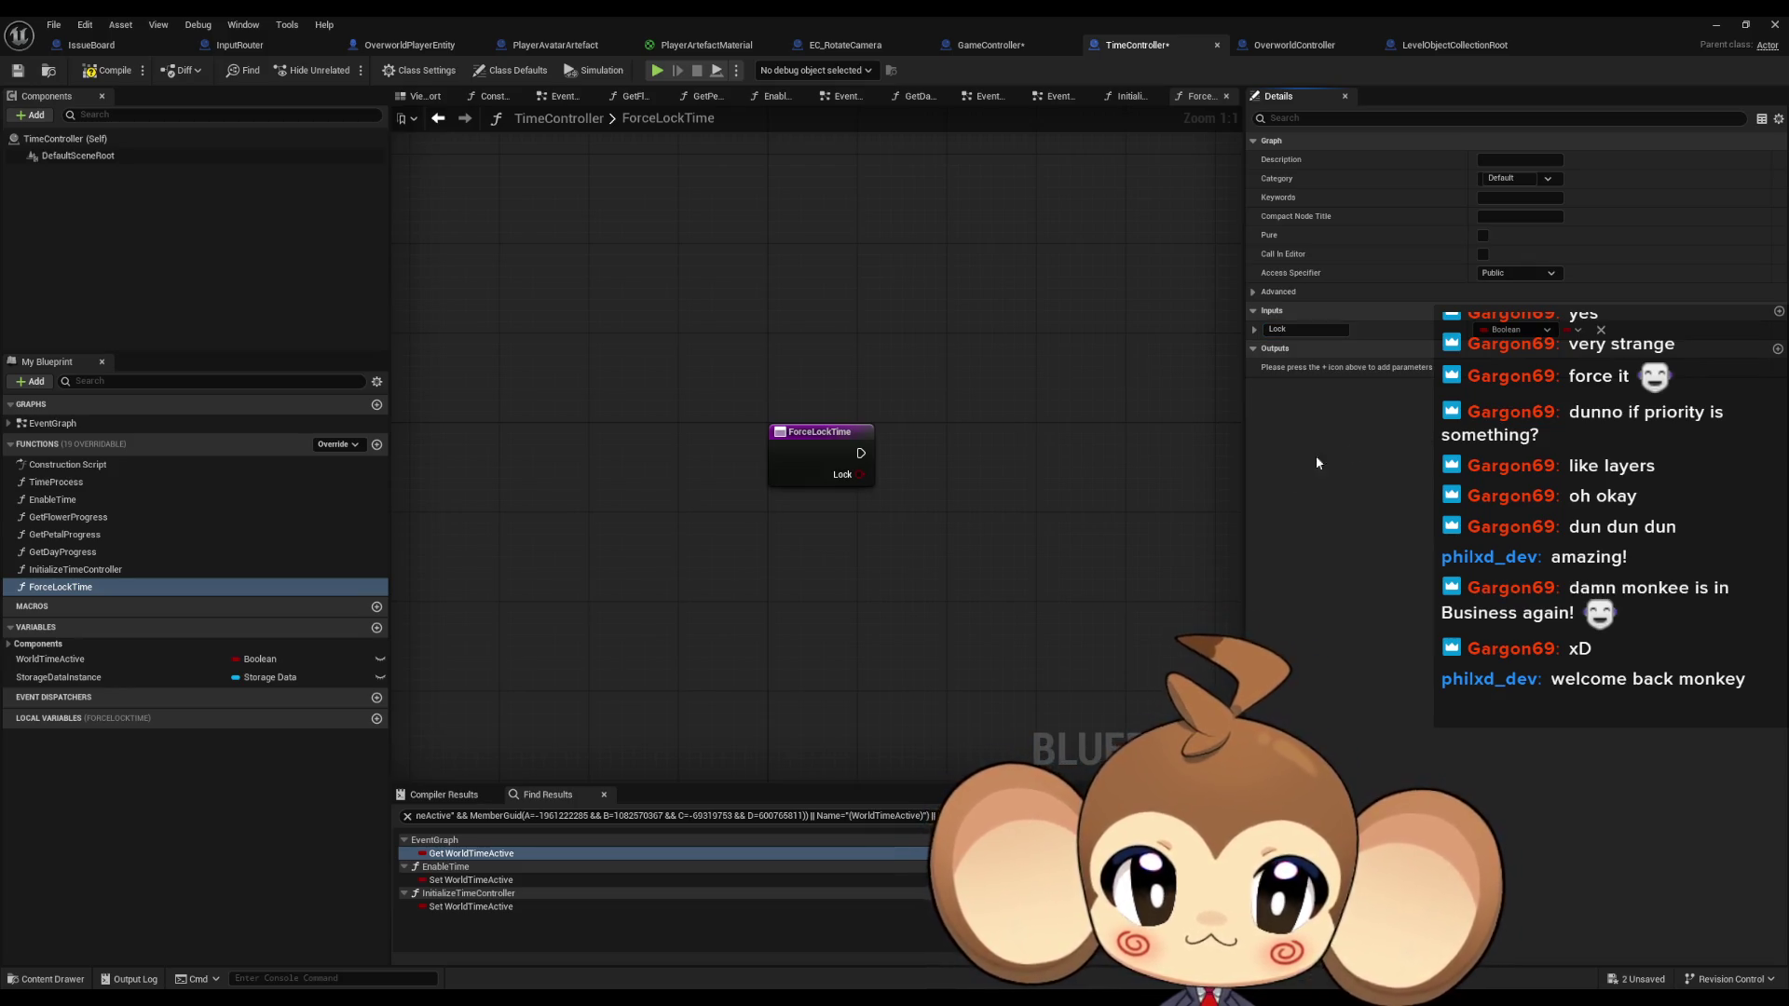
left_click_drag(1182, 487, 1008, 504)
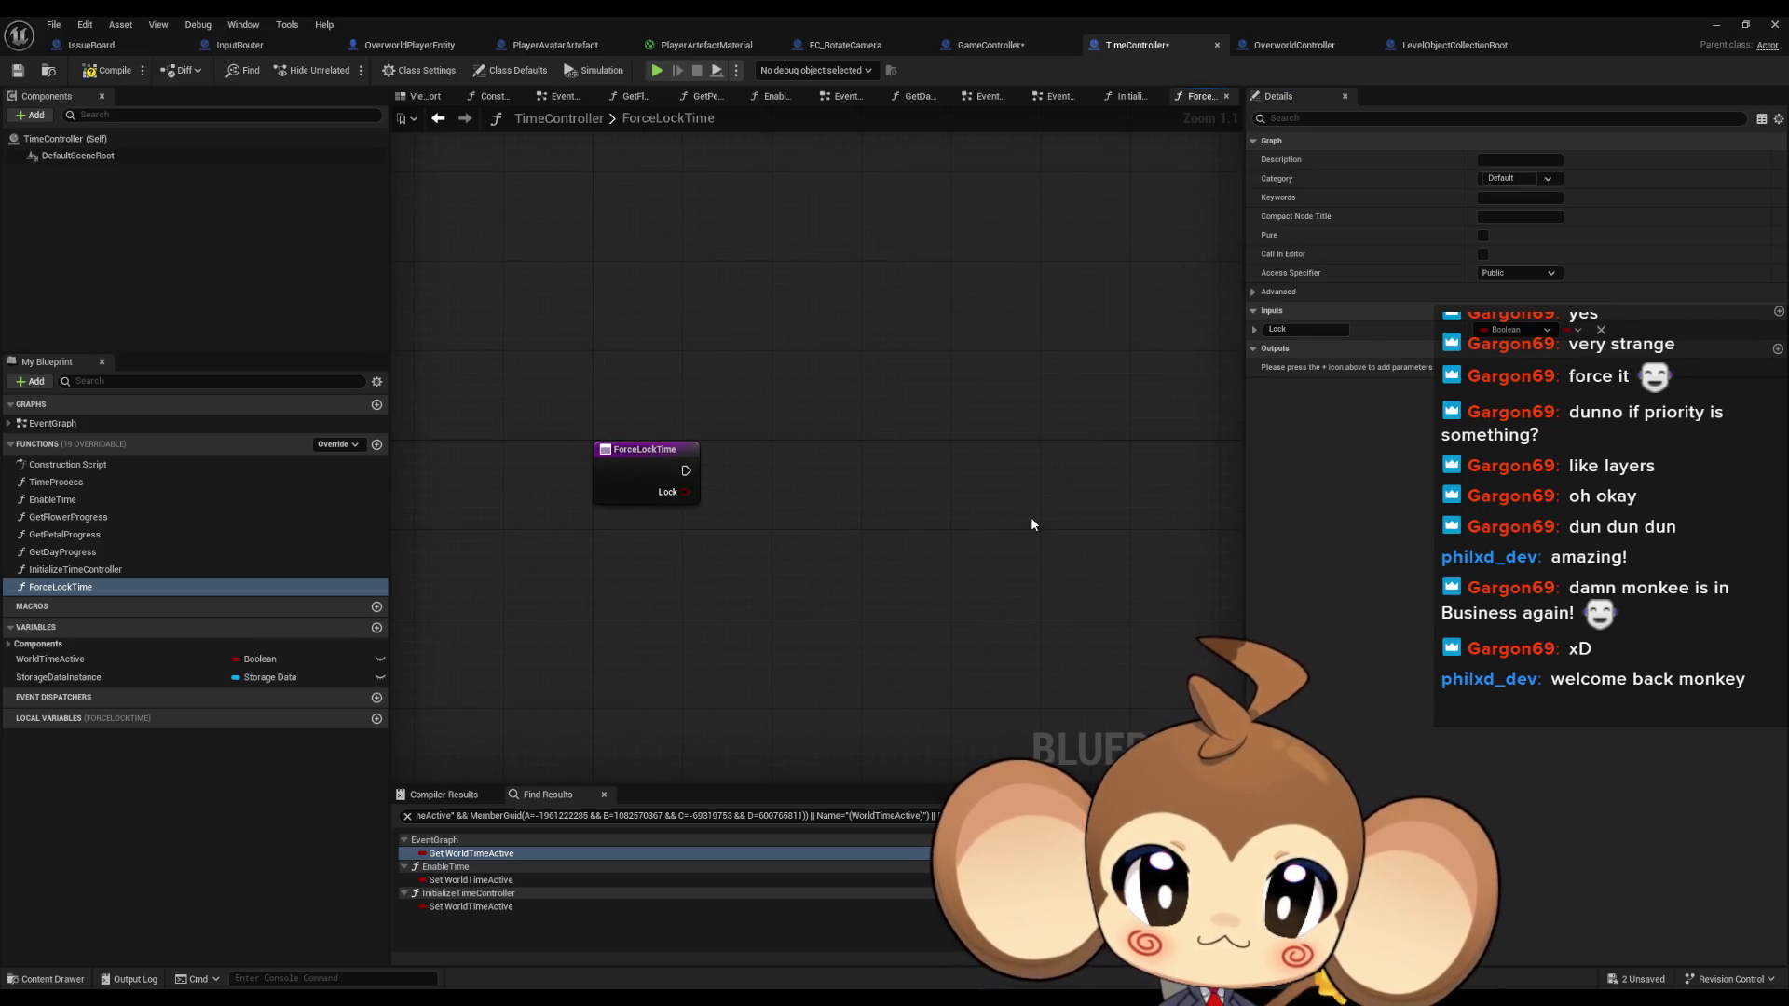
Add a ForceLock Boolean variable, set it inside ForceLockTime, and drop it into the EventGraph
left_click(377, 627)
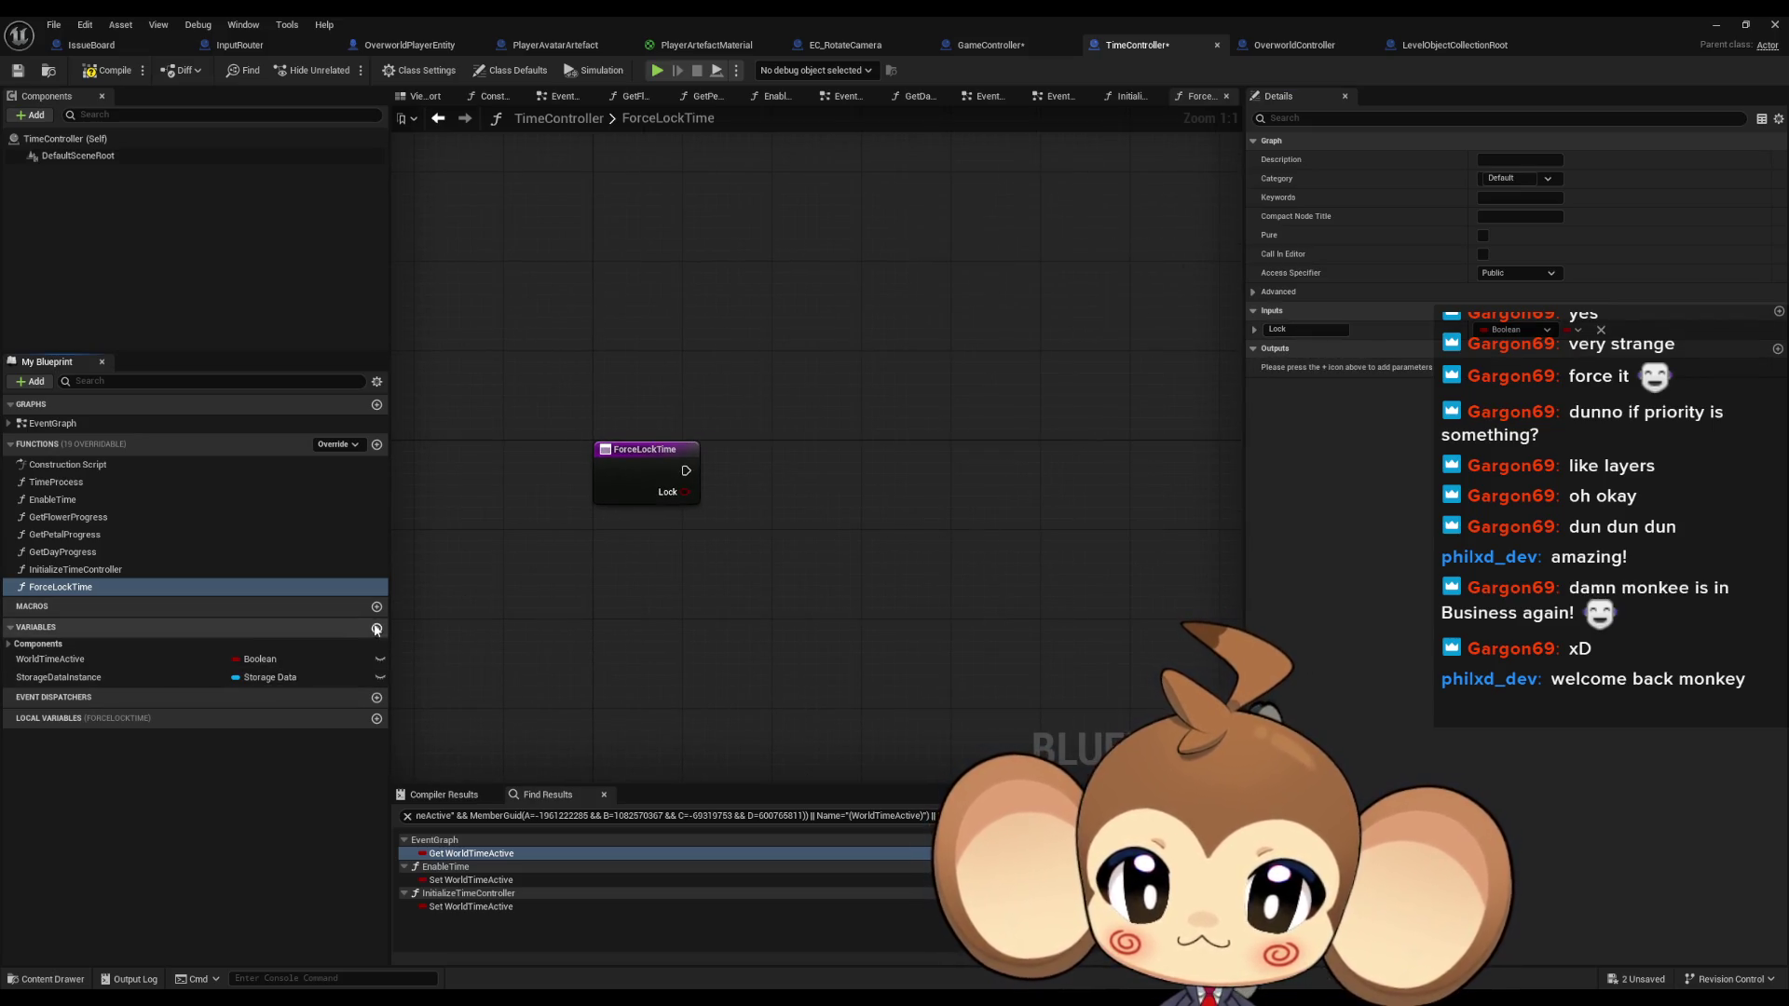
type("Force")
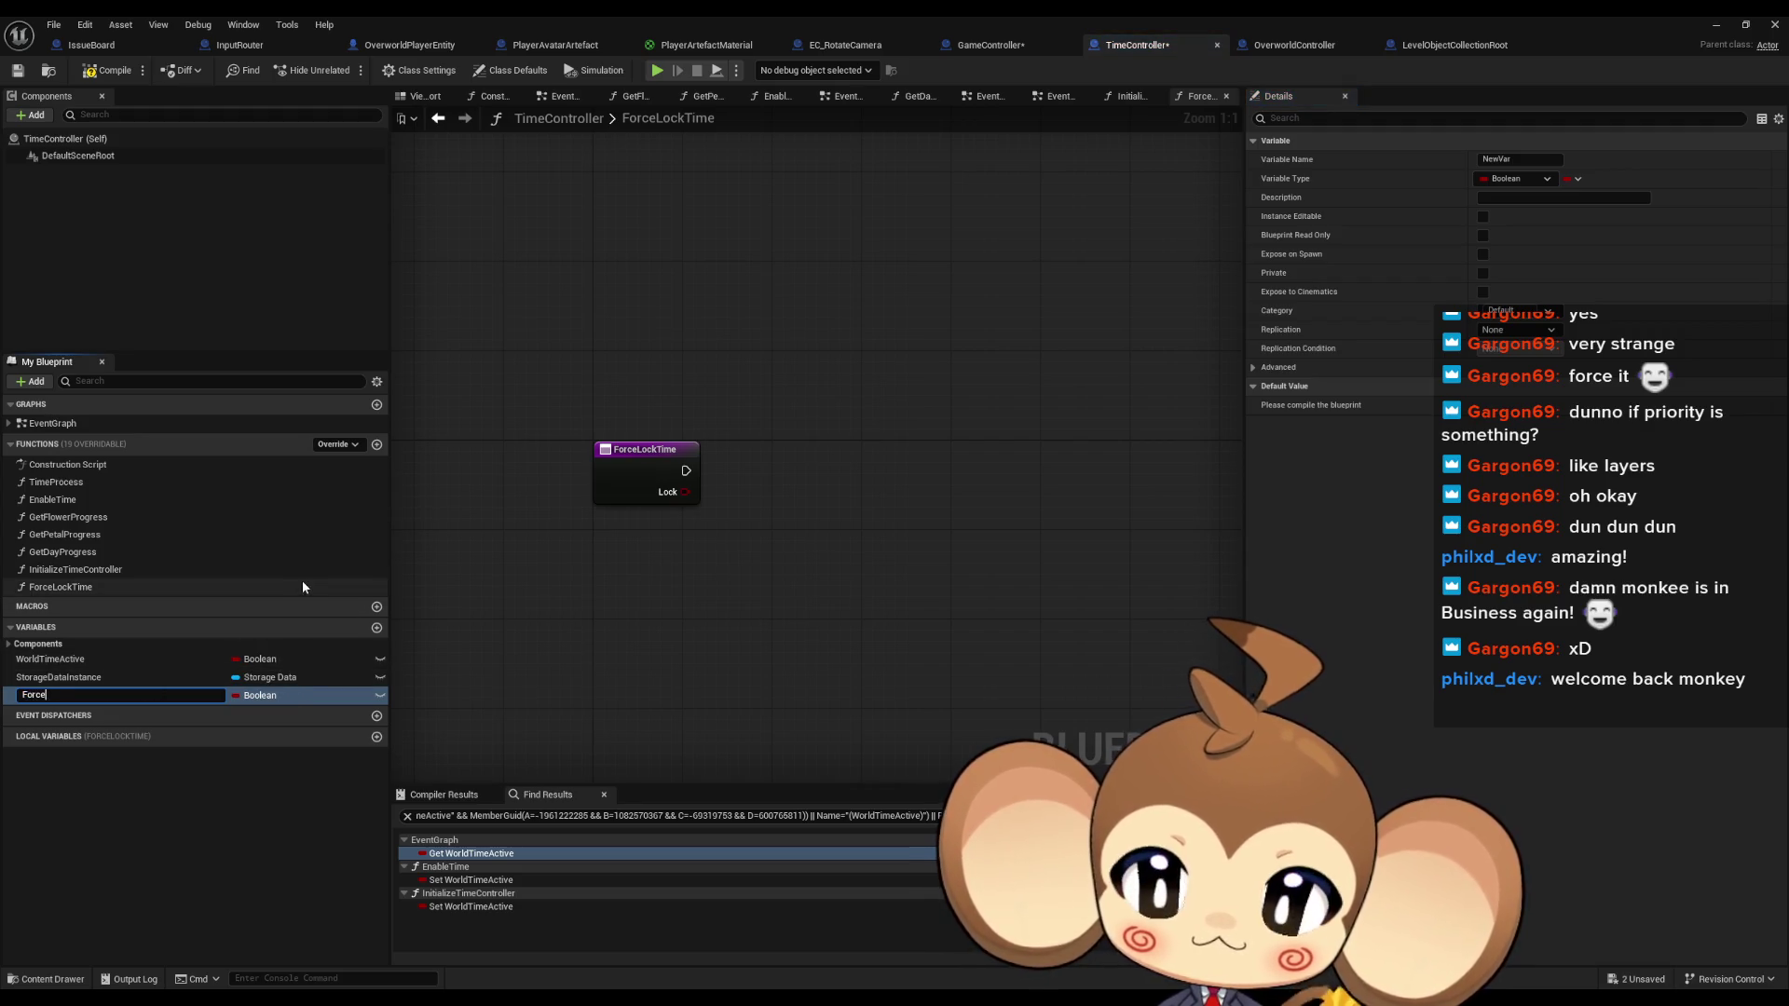
type("Lock")
key("Return")
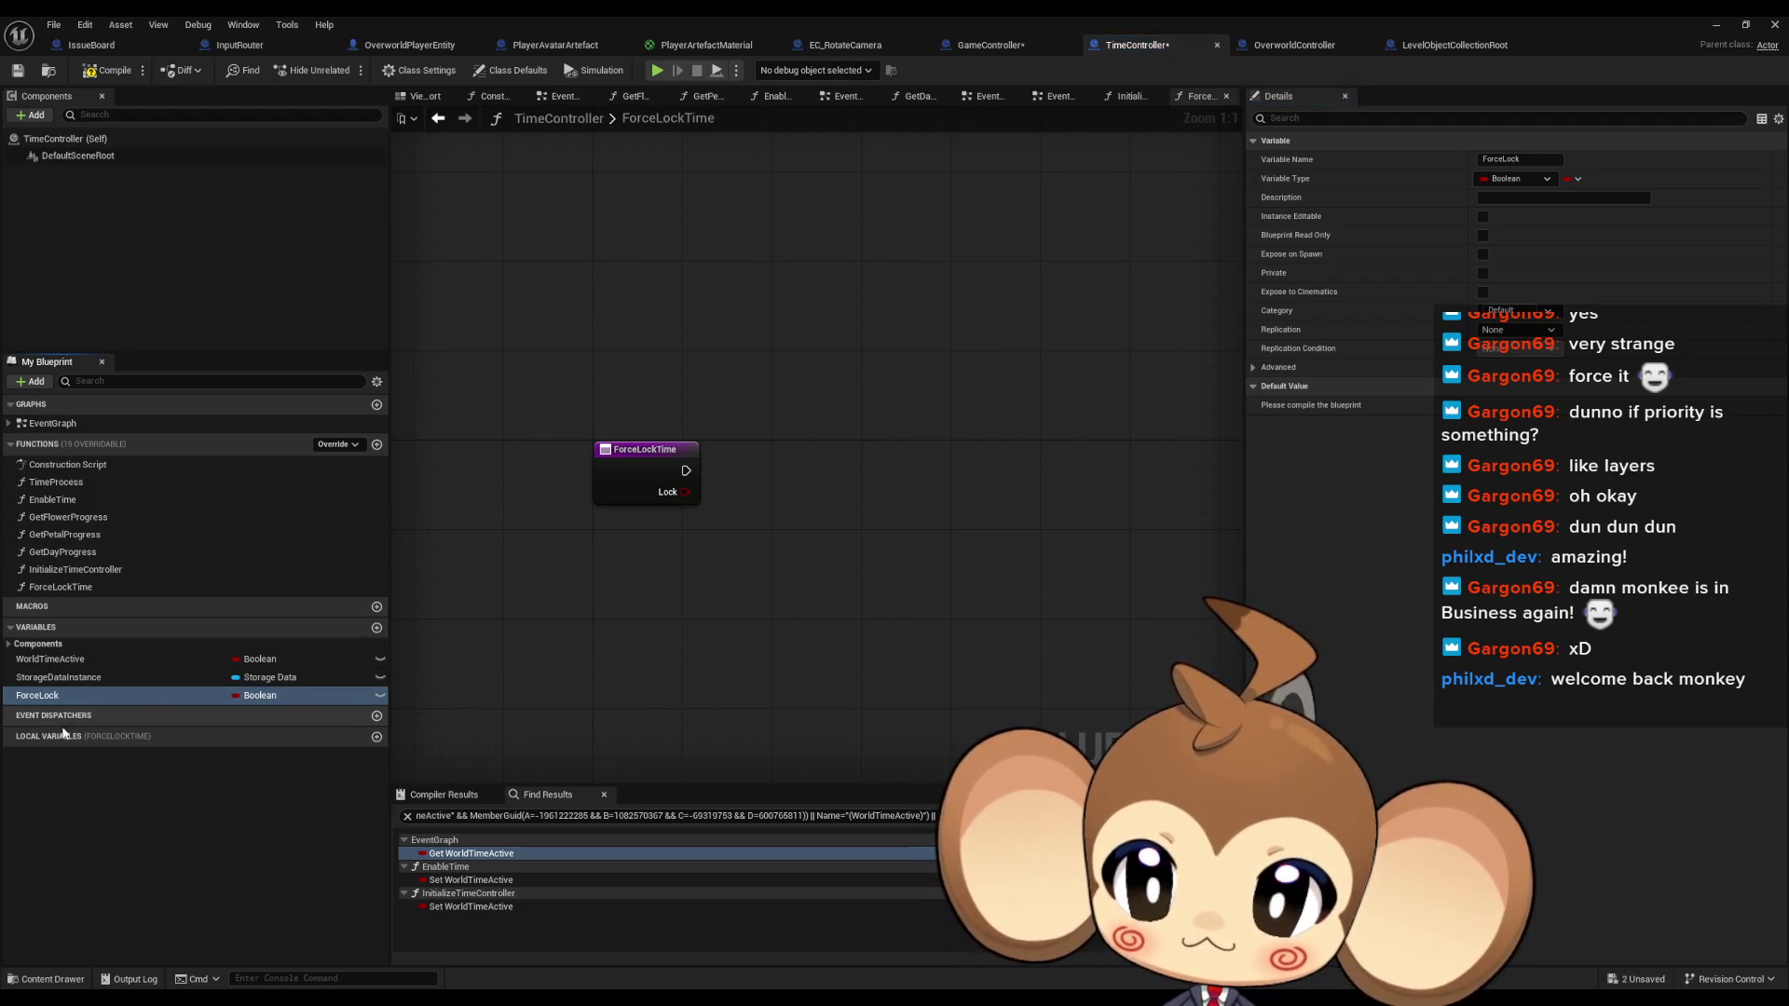
mouse_move(65, 705)
left_mouse_down()
mouse_move(809, 550)
mouse_move(775, 472)
left_mouse_up()
left_click(767, 512)
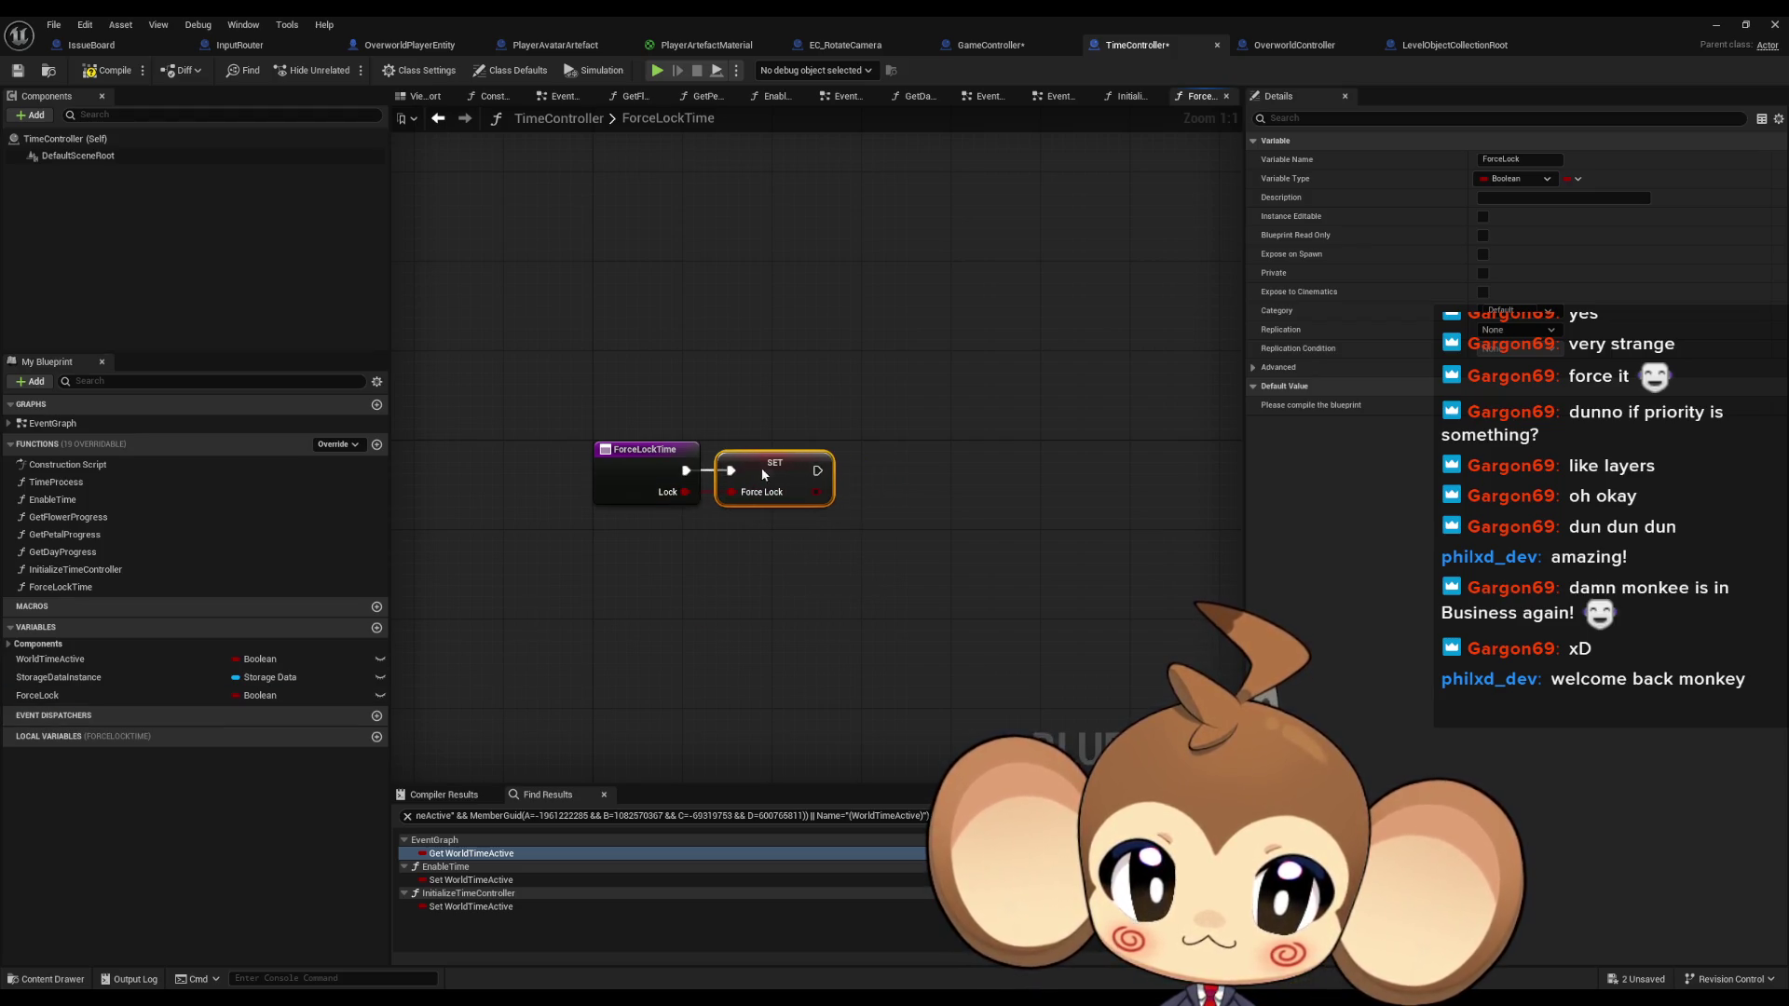
left_click(752, 568)
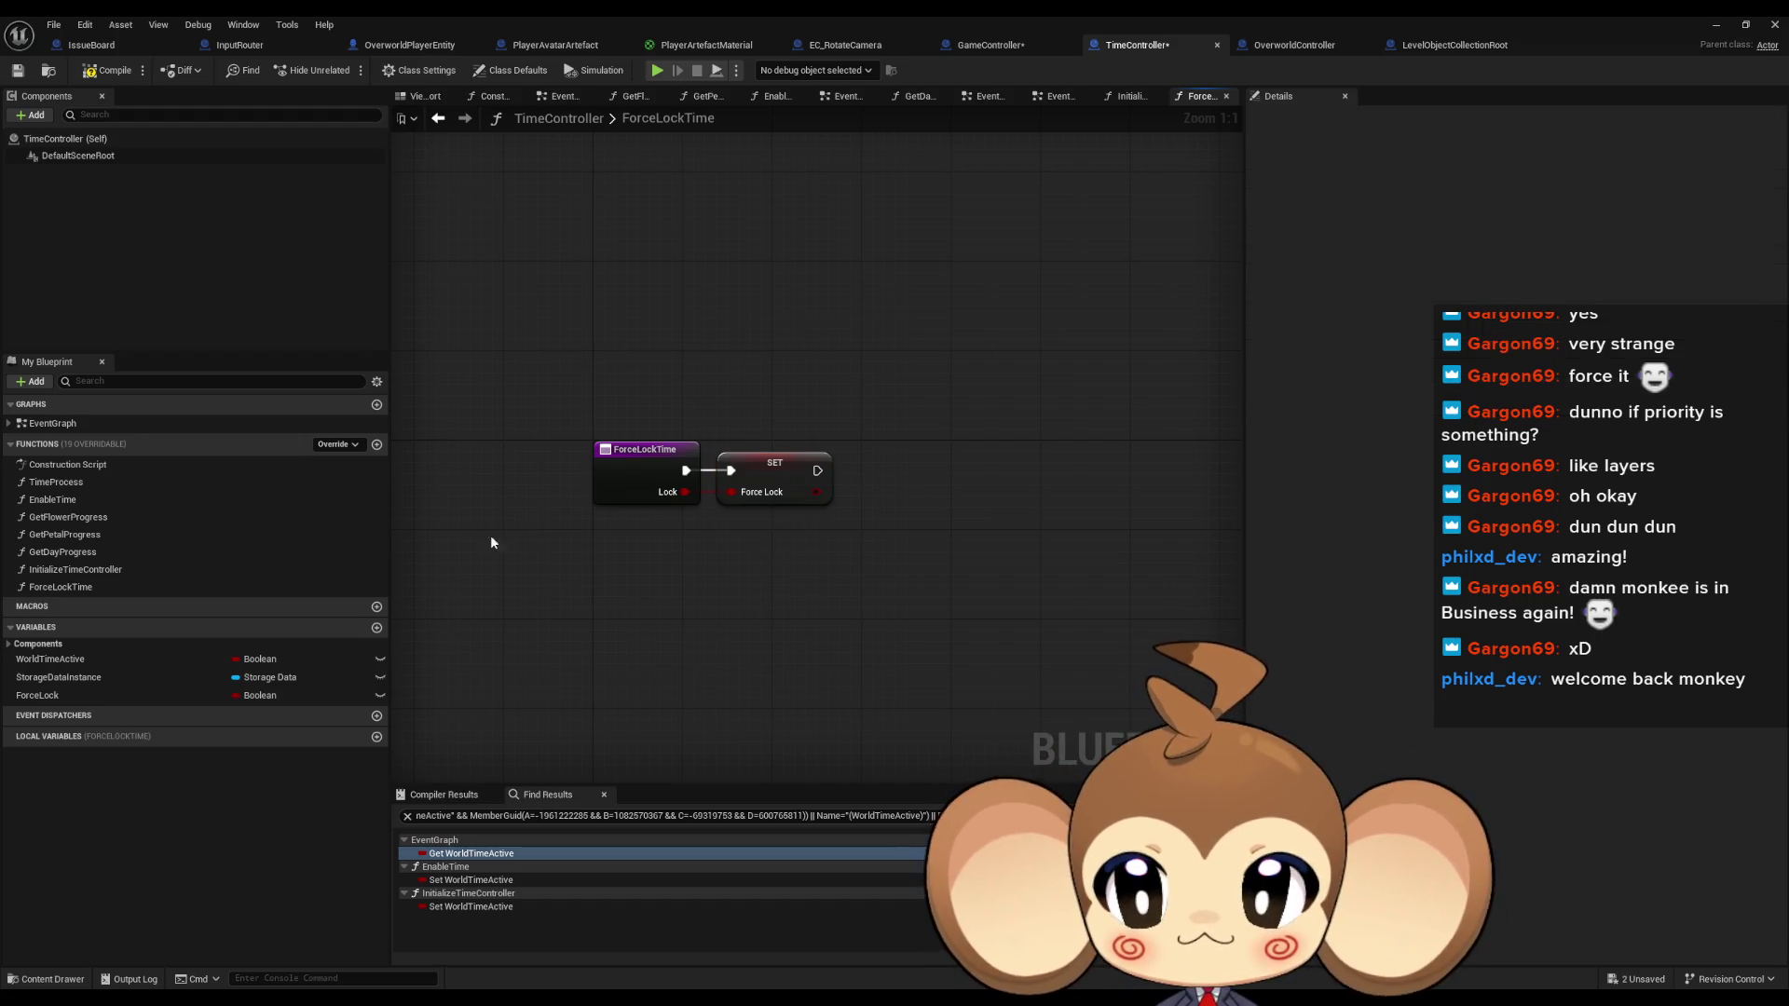
double_click(65, 428)
left_click_drag(56, 695, 654, 713)
Combine World Time Active AND NOT Force Lock using NOT and AND Boolean nodes
left_click(569, 736)
type("not")
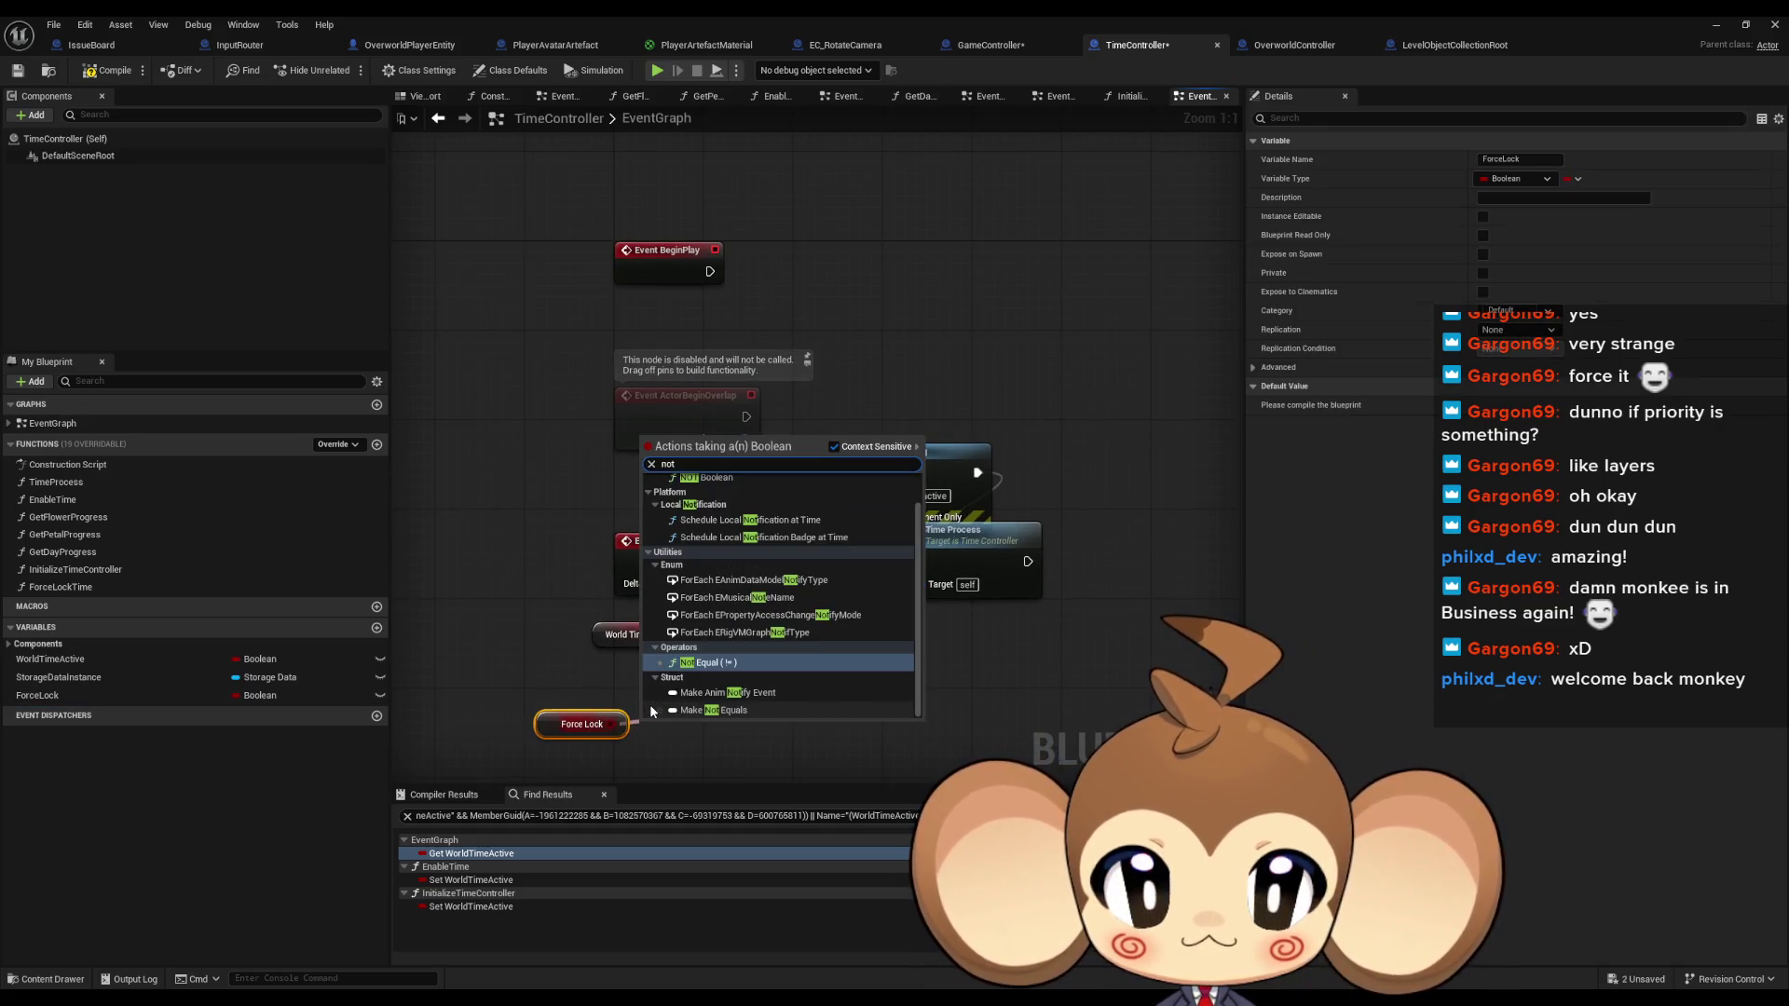
left_click(742, 483)
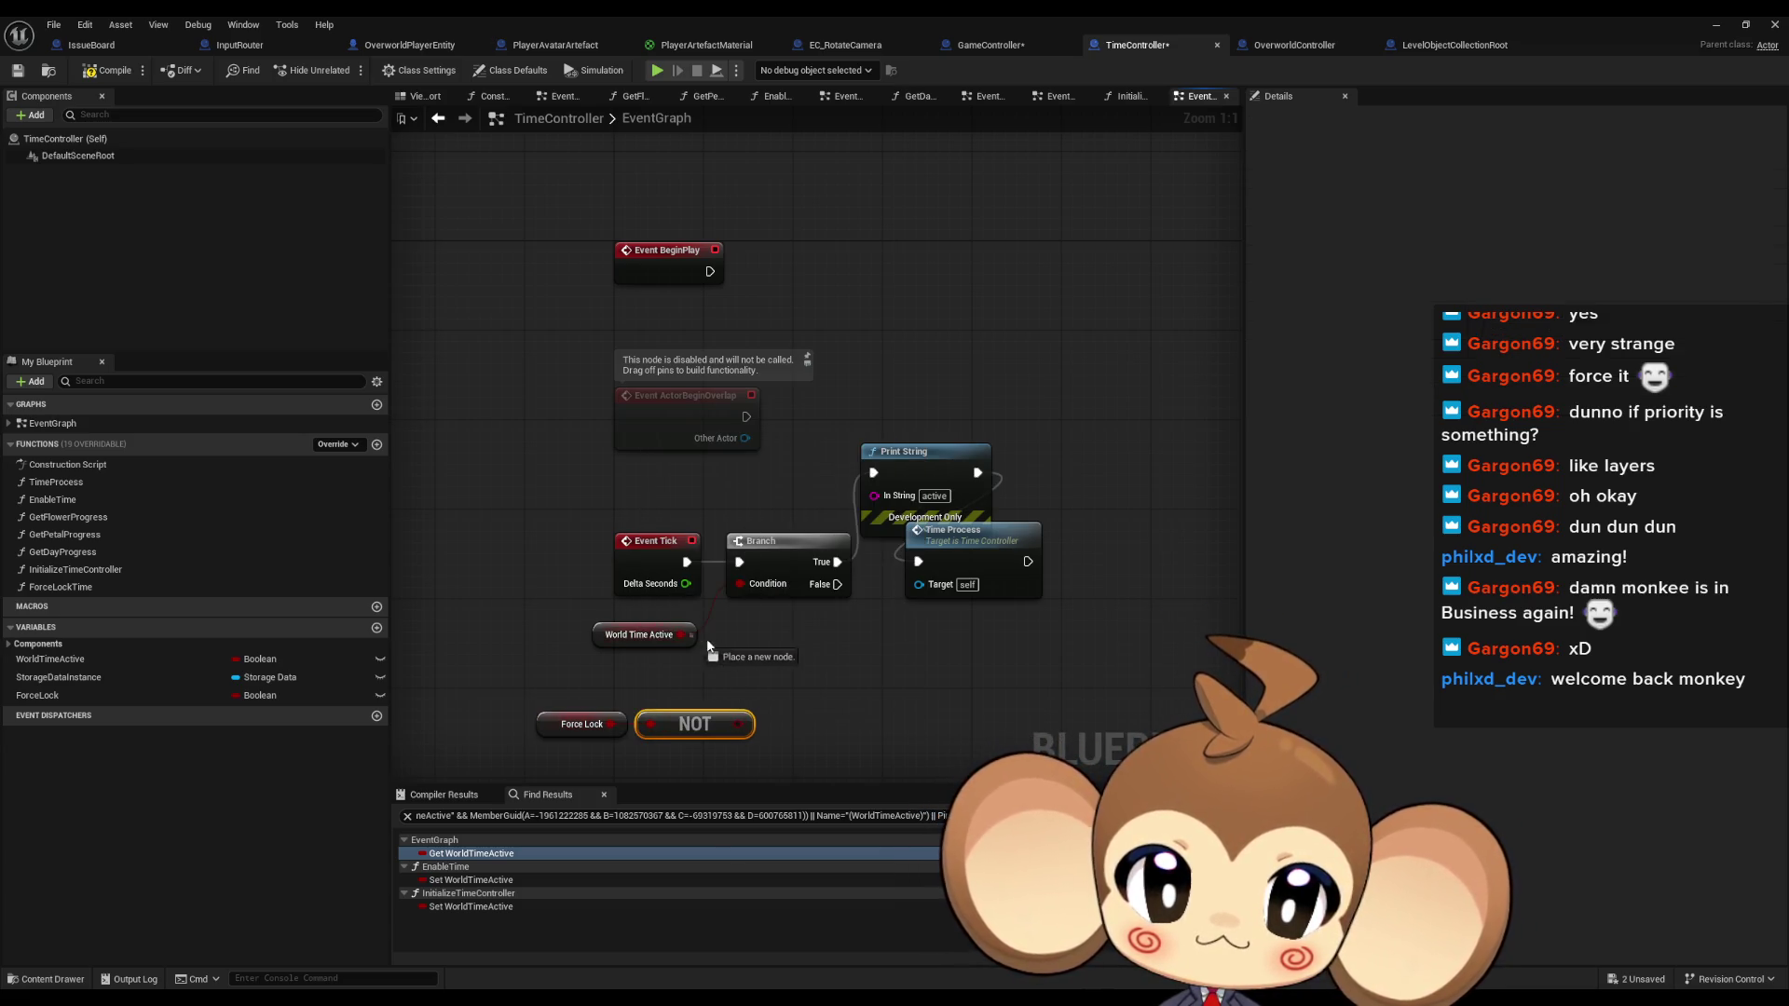
left_click_drag(703, 645, 725, 649)
type("and")
key("Return")
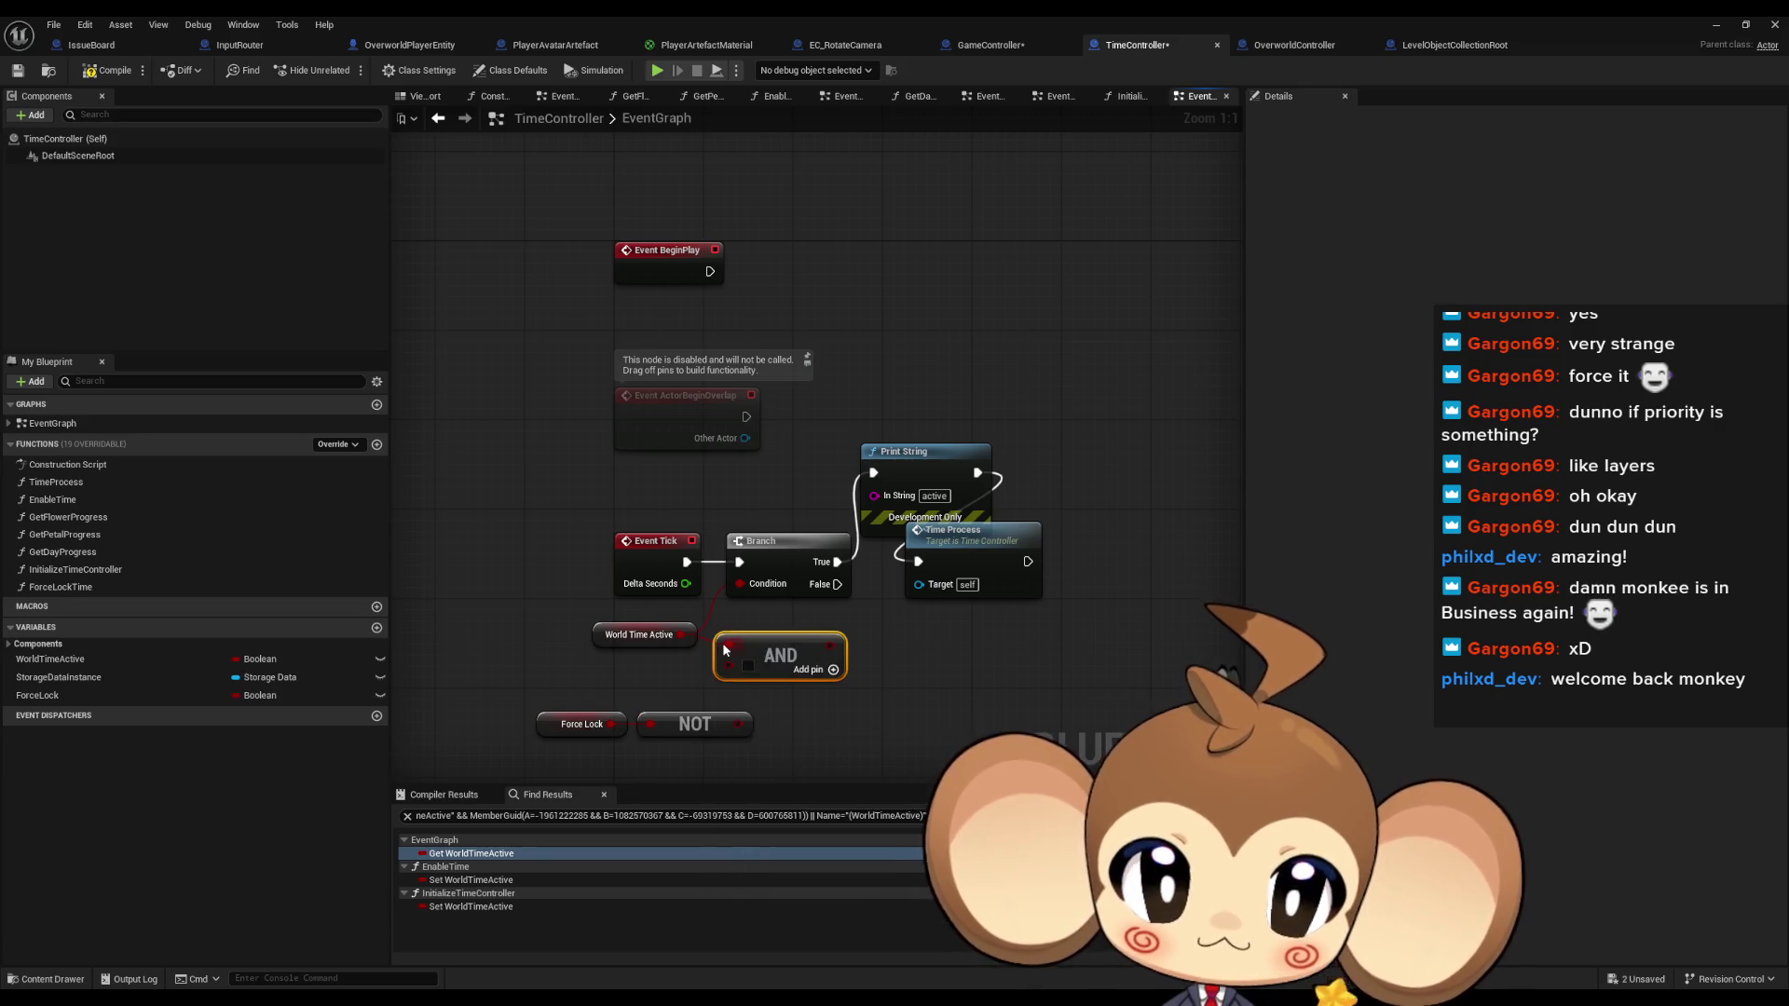
left_click_drag(734, 668, 748, 721)
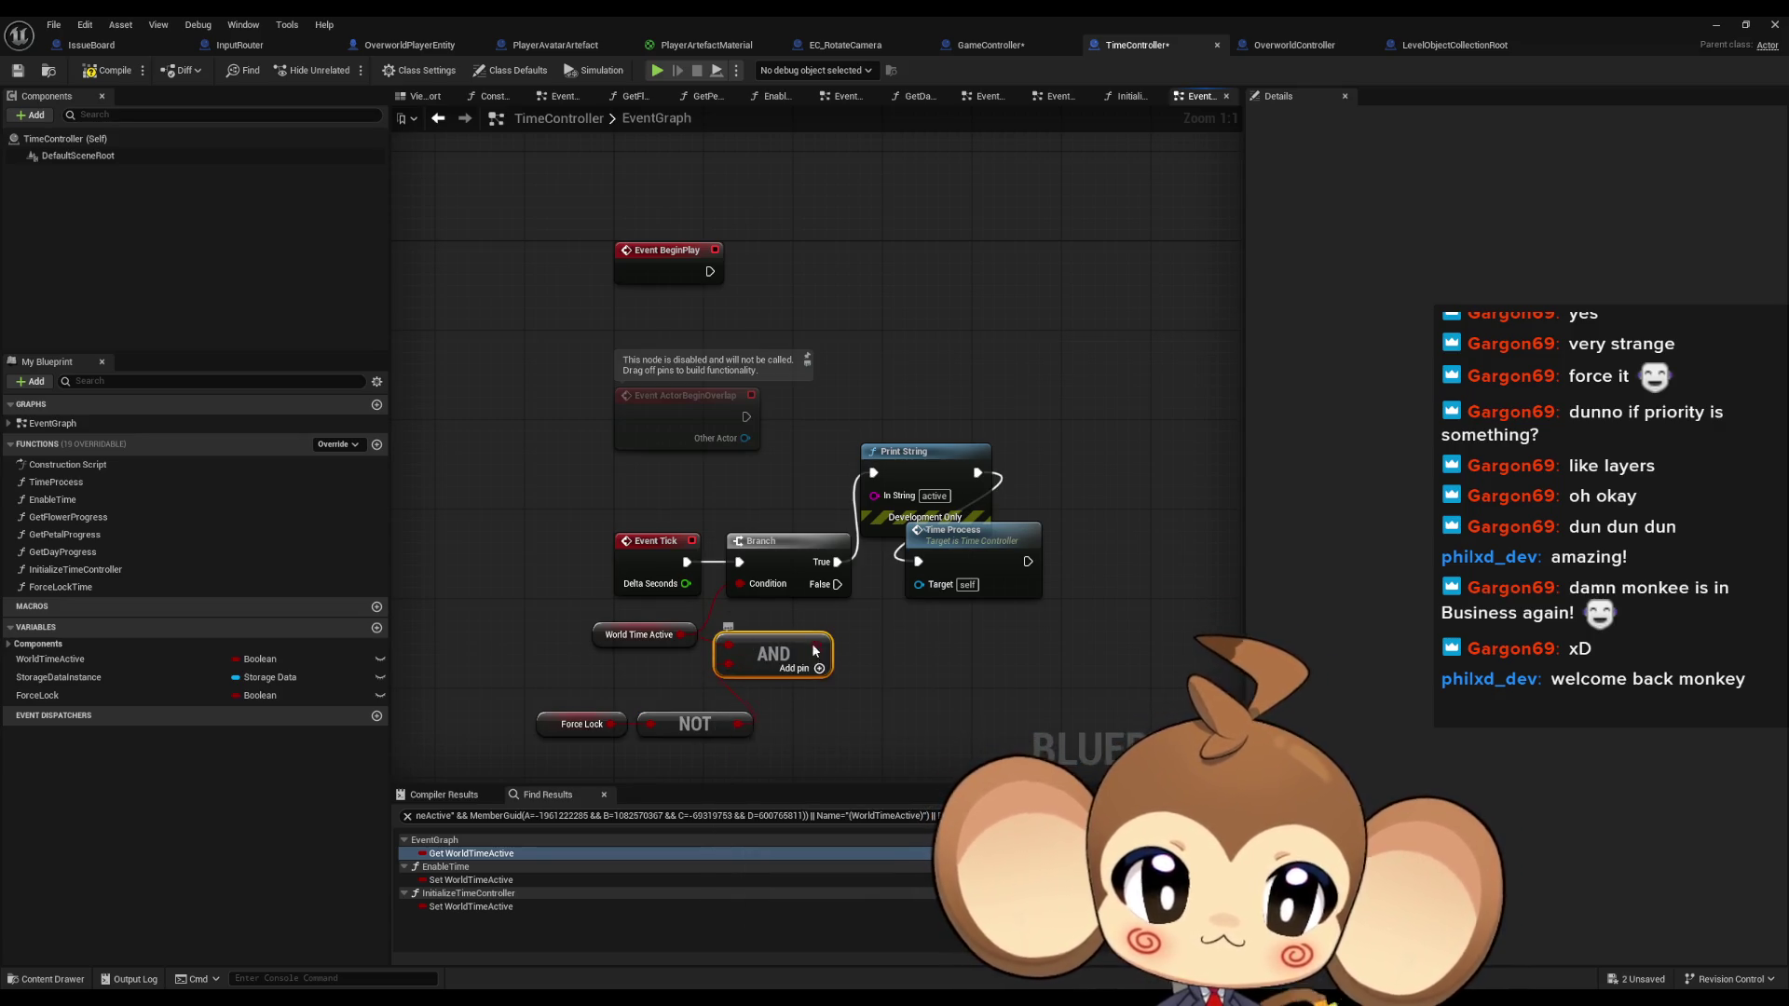
left_click_drag(812, 657, 824, 657)
left_click(958, 664)
left_click(579, 724)
left_click(893, 641)
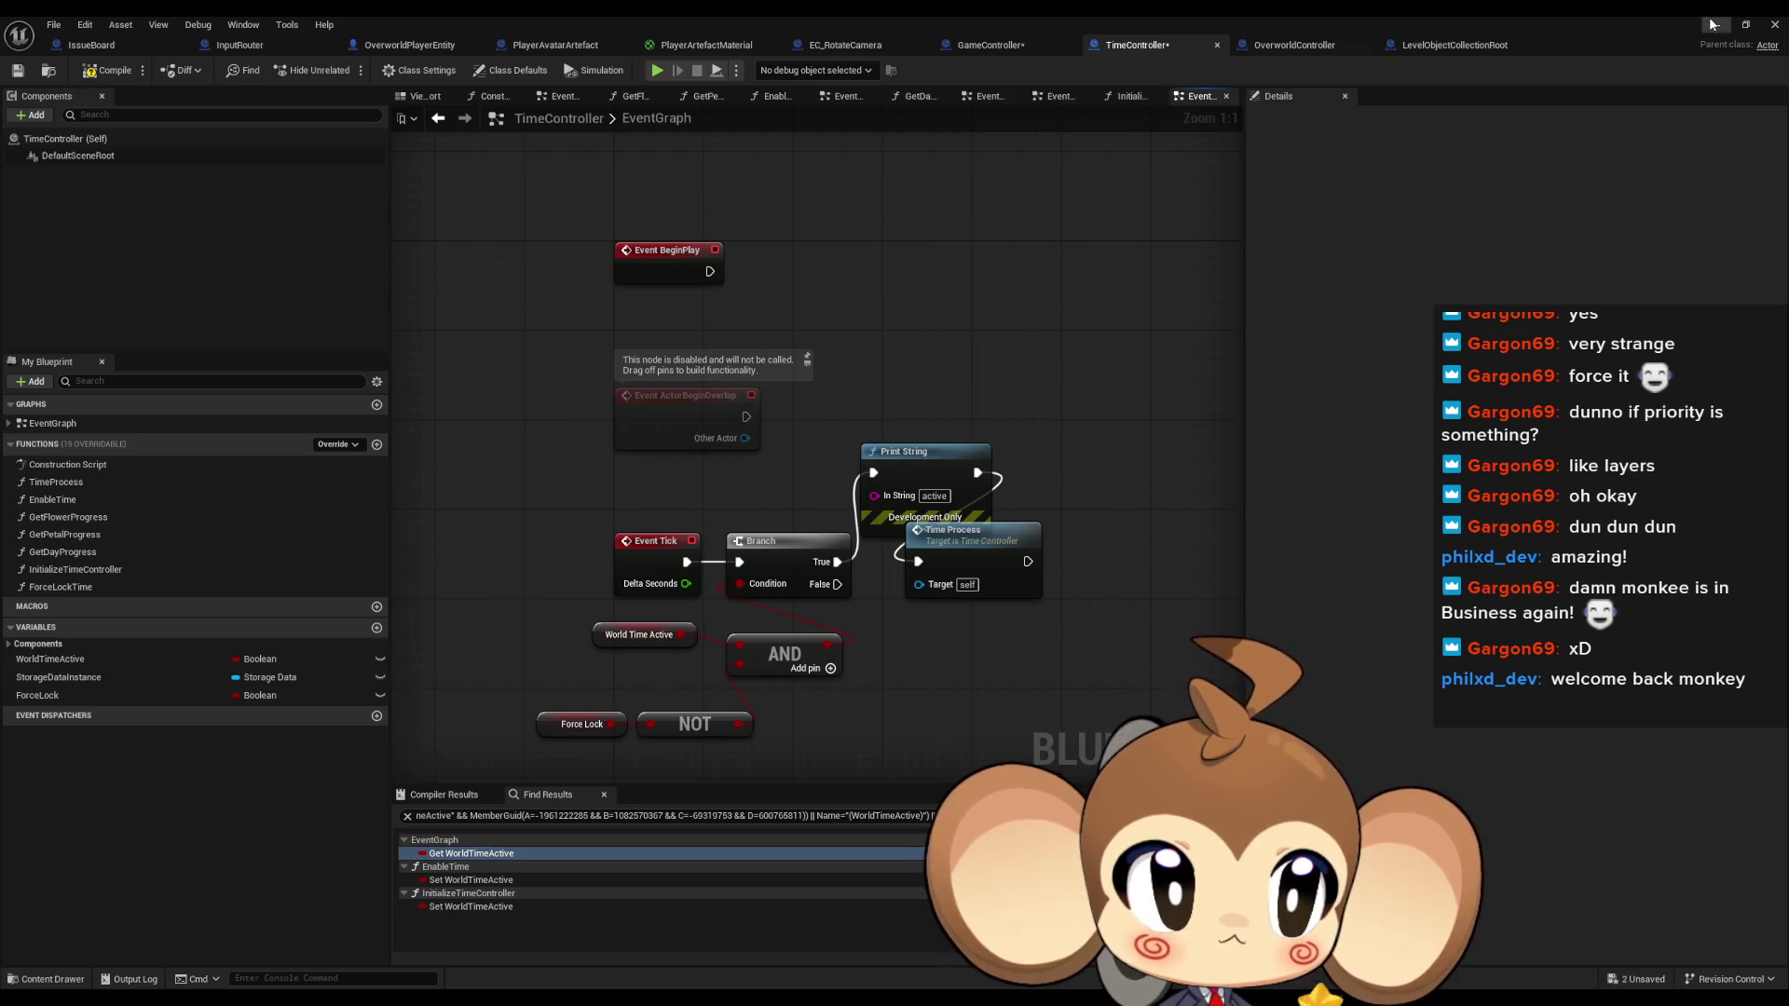
Play-test the level, then switch to GameController's blueprint
left_click(1710, 24)
left_click(365, 61)
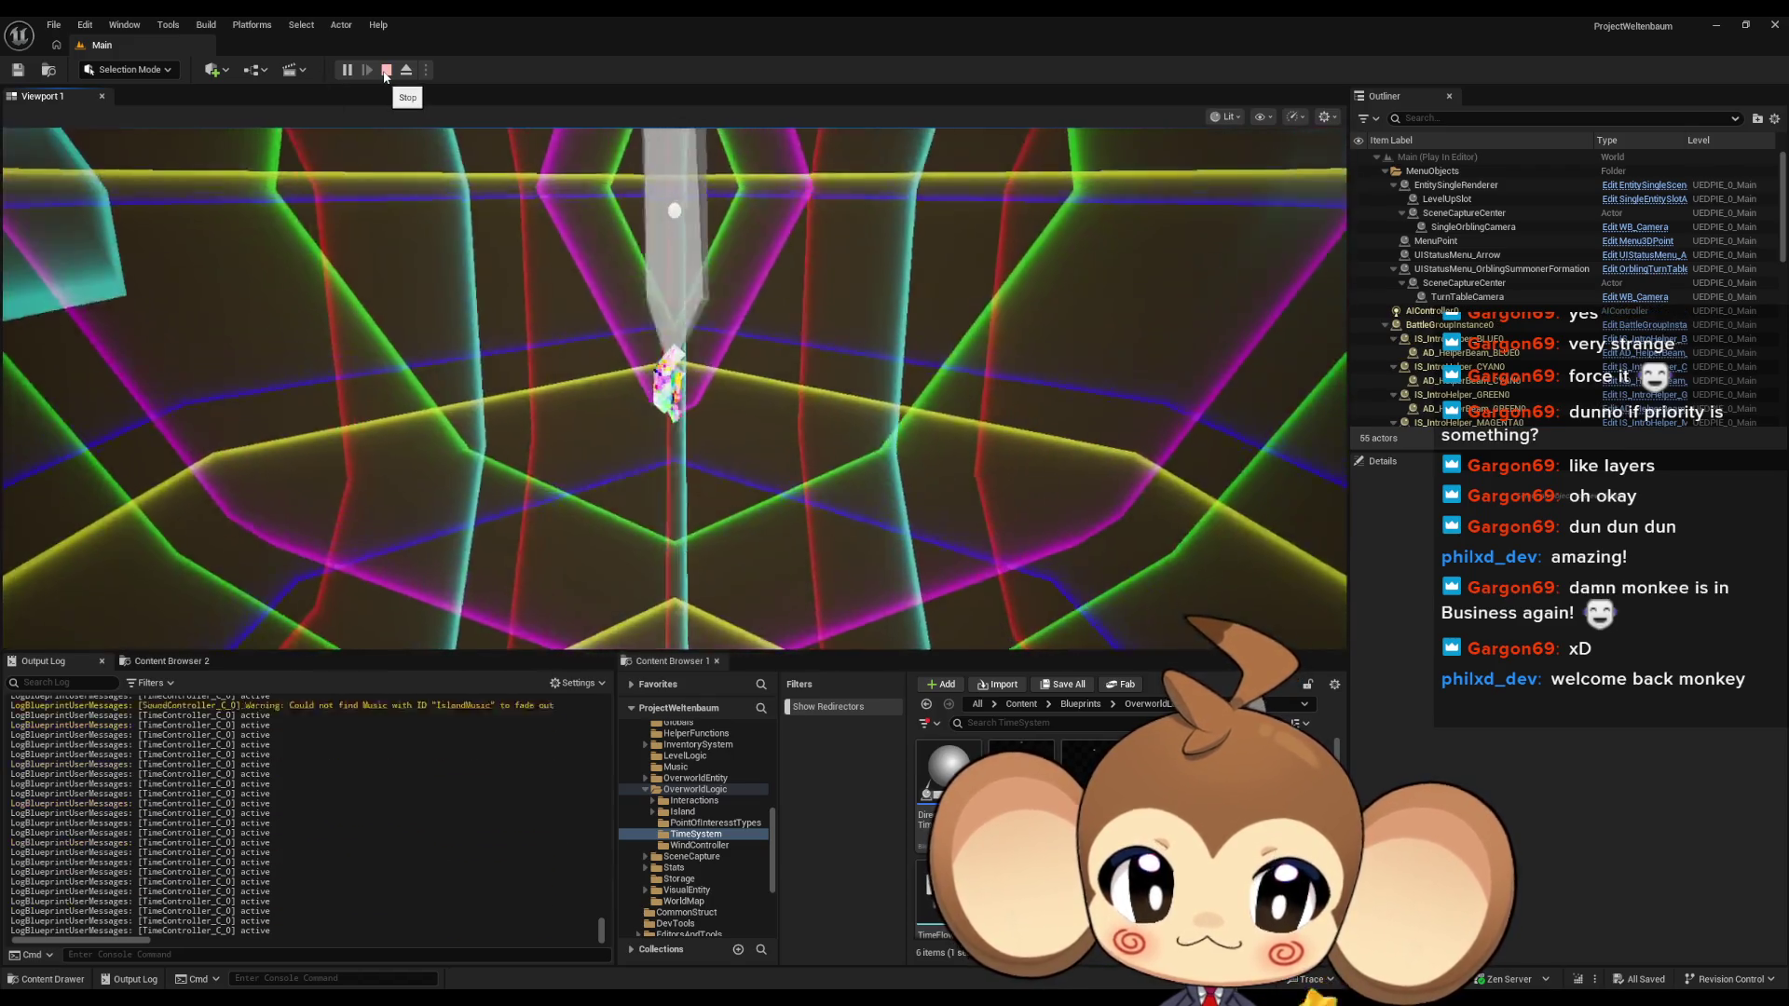
left_click(386, 70)
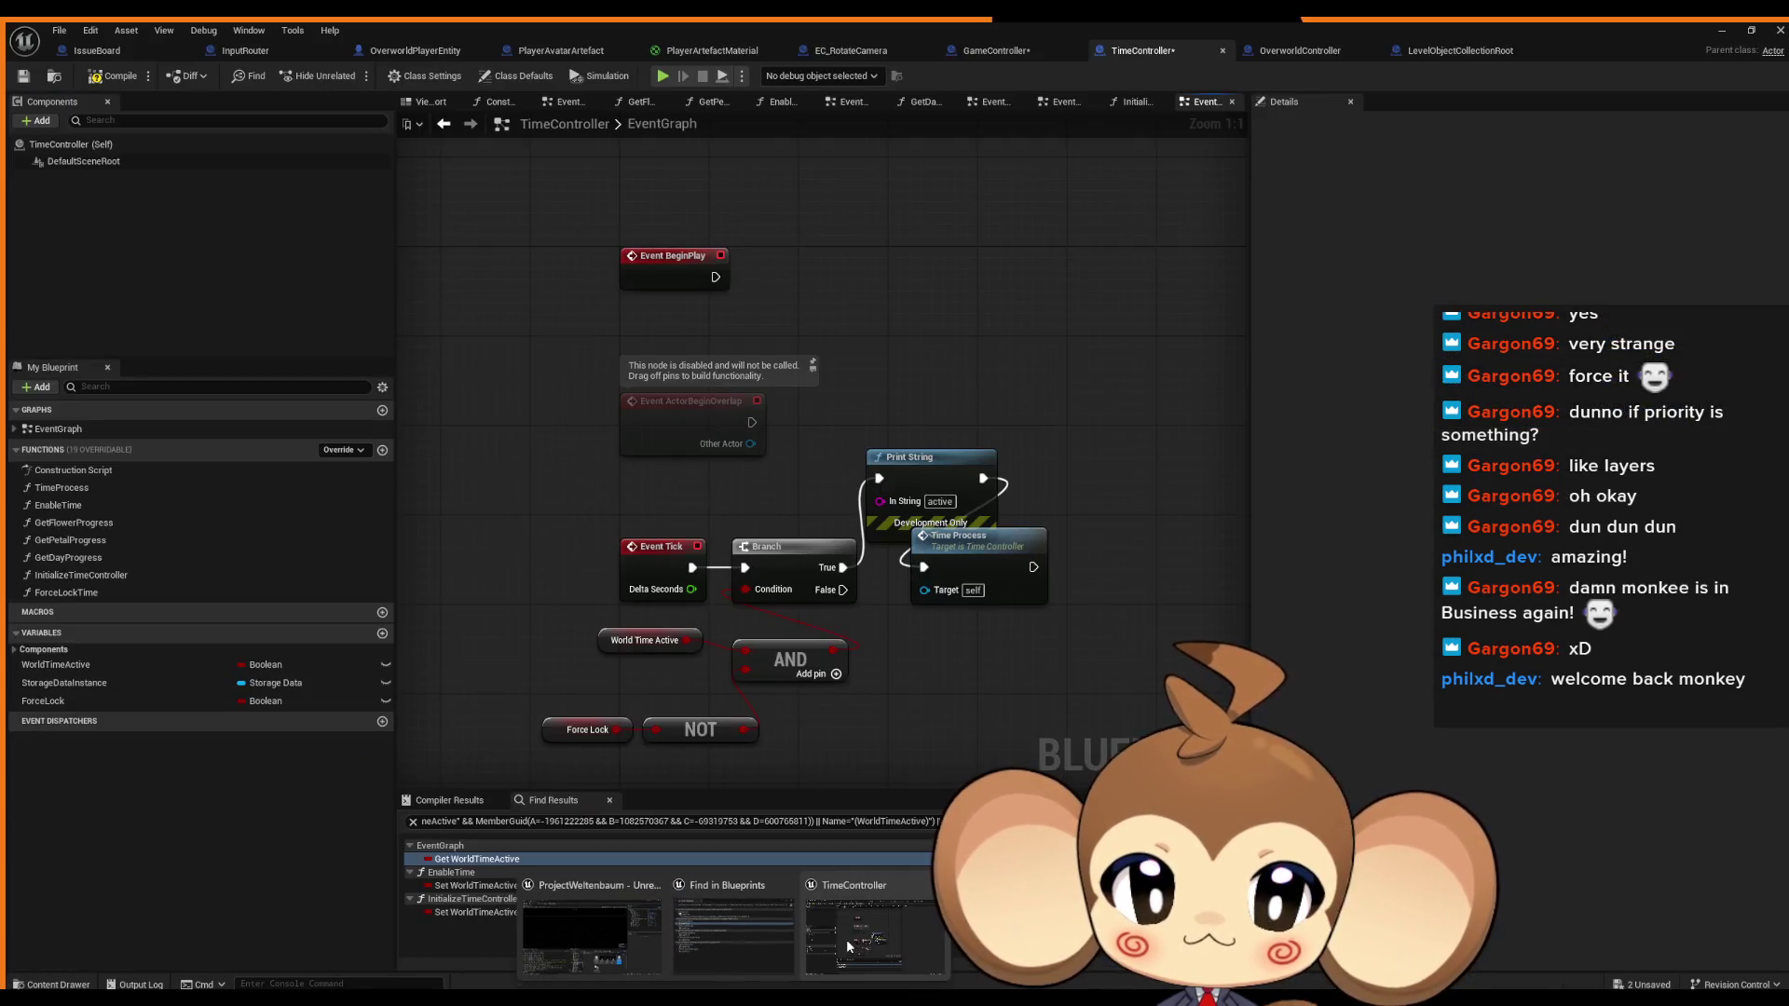
left_click(846, 940)
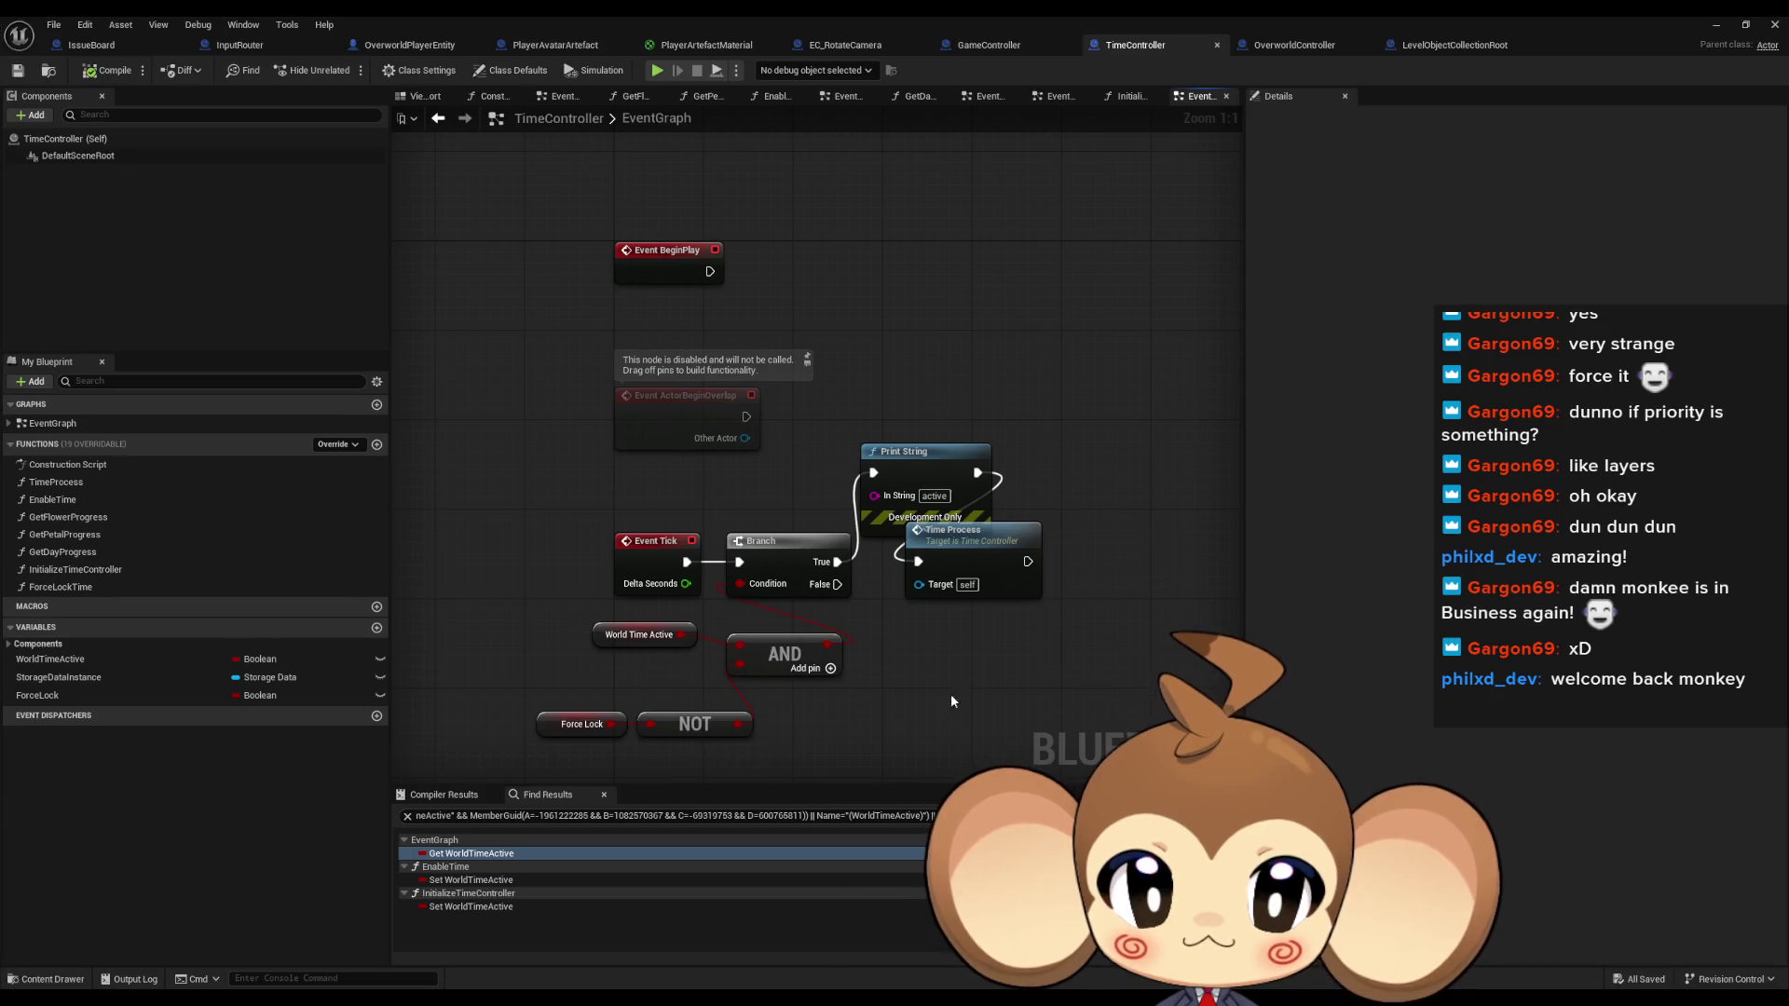
left_click(969, 45)
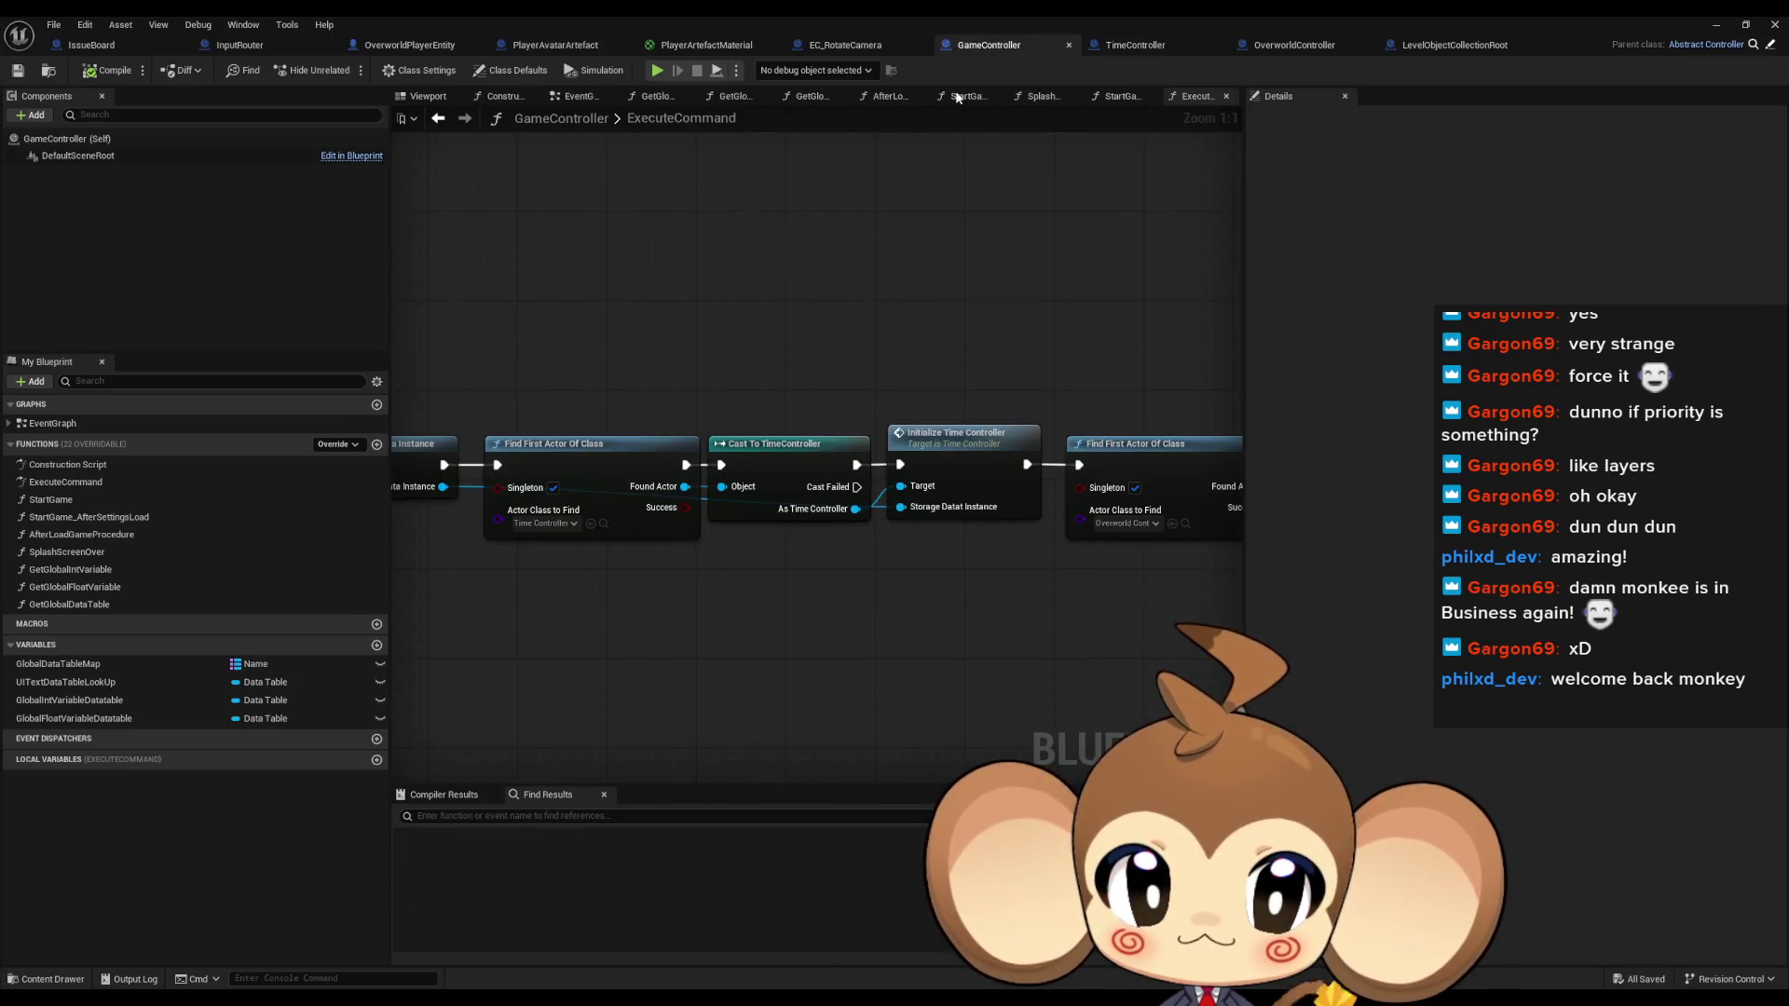
Add an Enable Time node from As Time Controller, run after Initialize Time Controller
mouse_move(821, 550)
left_mouse_down()
mouse_move(730, 551)
mouse_move(671, 523)
mouse_move(690, 536)
mouse_move(696, 624)
left_mouse_up()
type("en time")
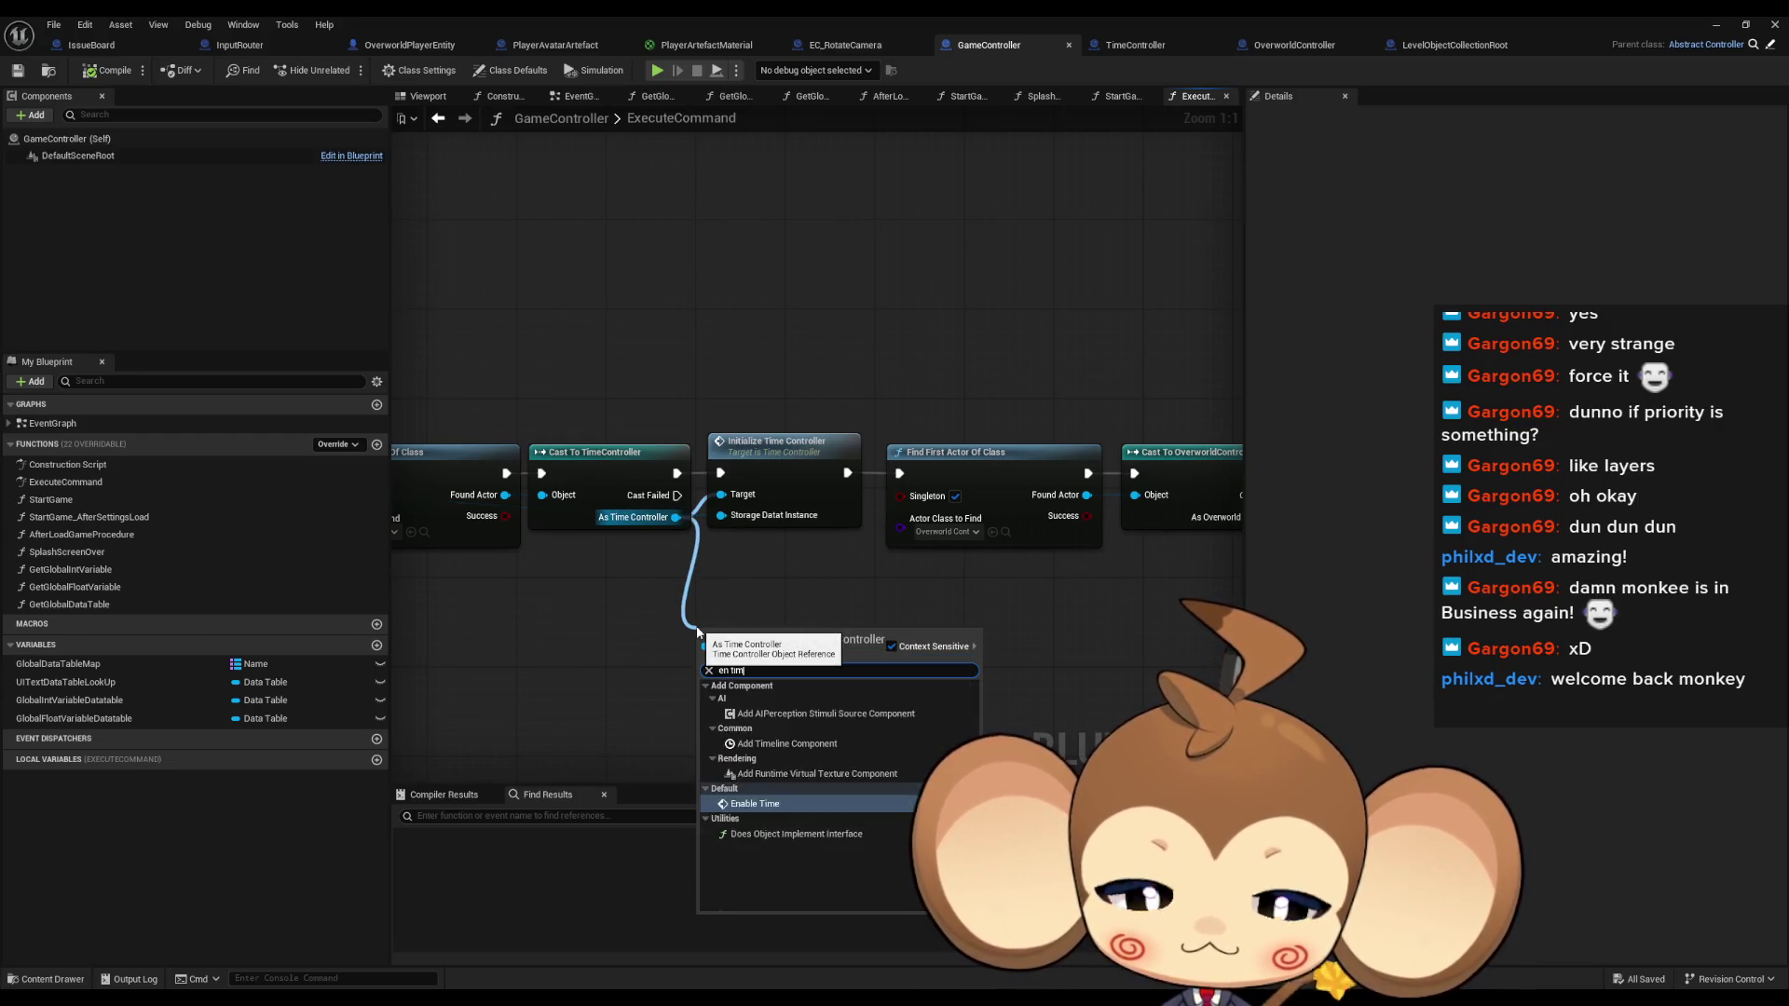
key("Return")
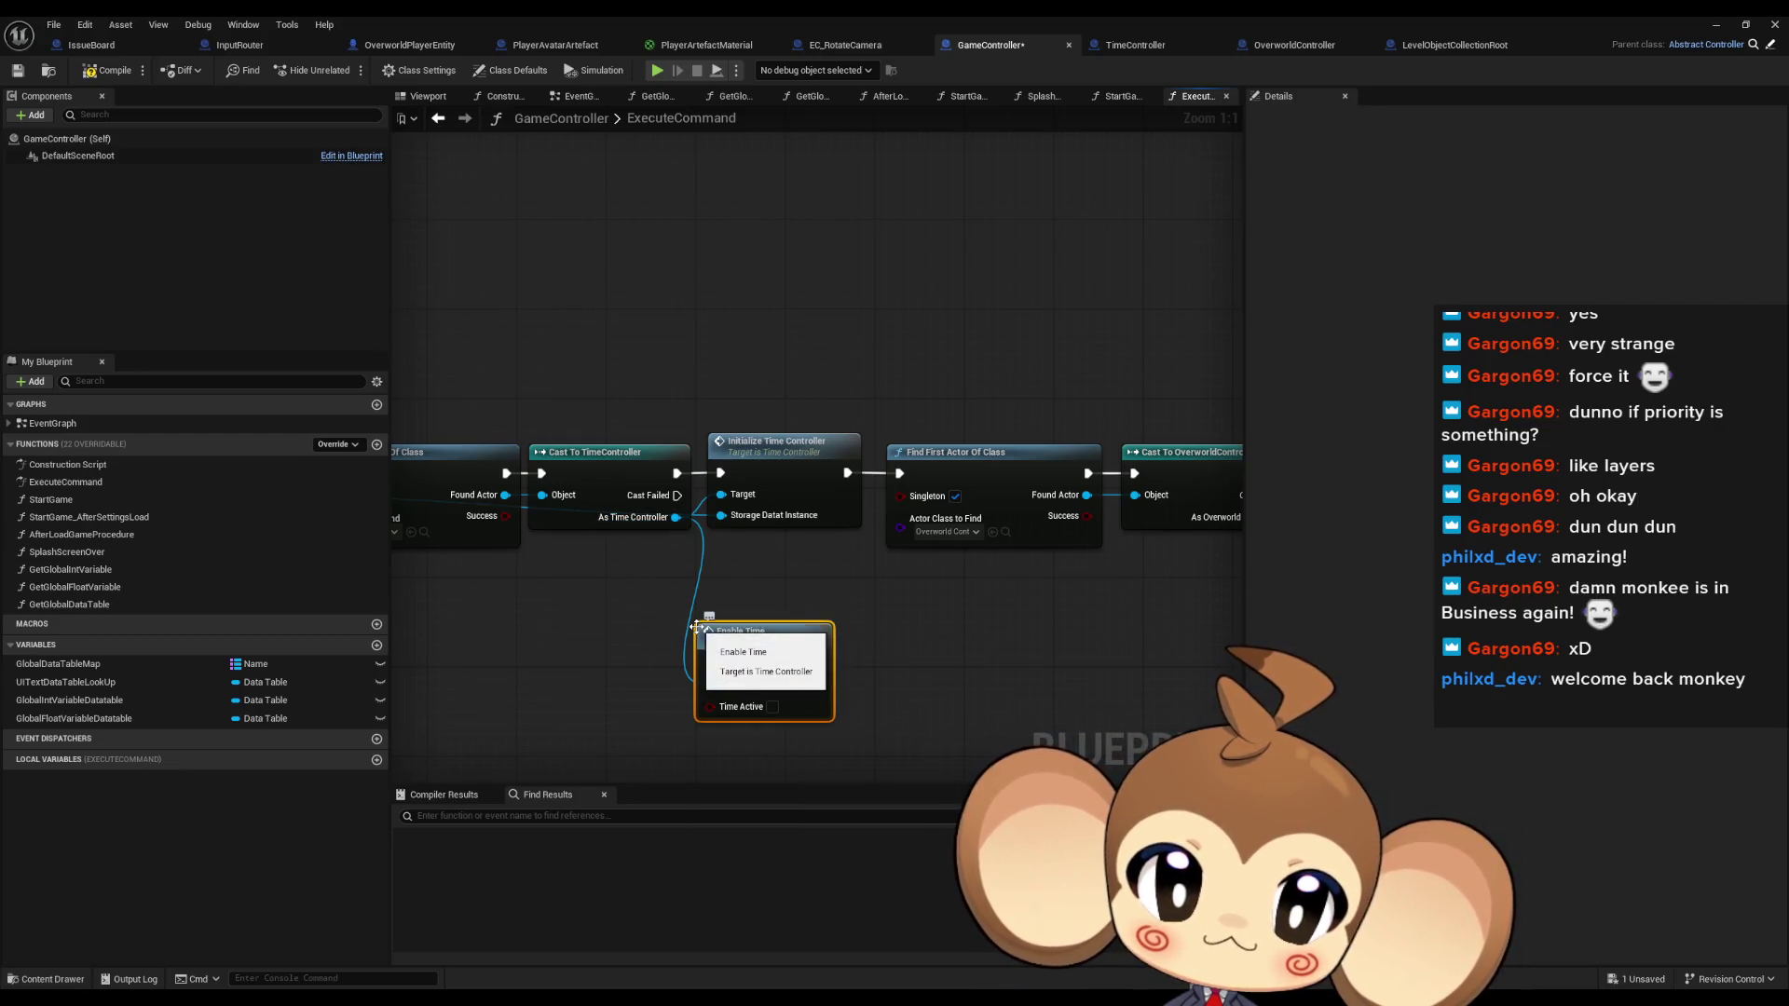
left_click_drag(764, 636, 820, 636)
mouse_move(847, 473)
left_mouse_down()
mouse_move(867, 605)
mouse_move(766, 663)
left_mouse_up()
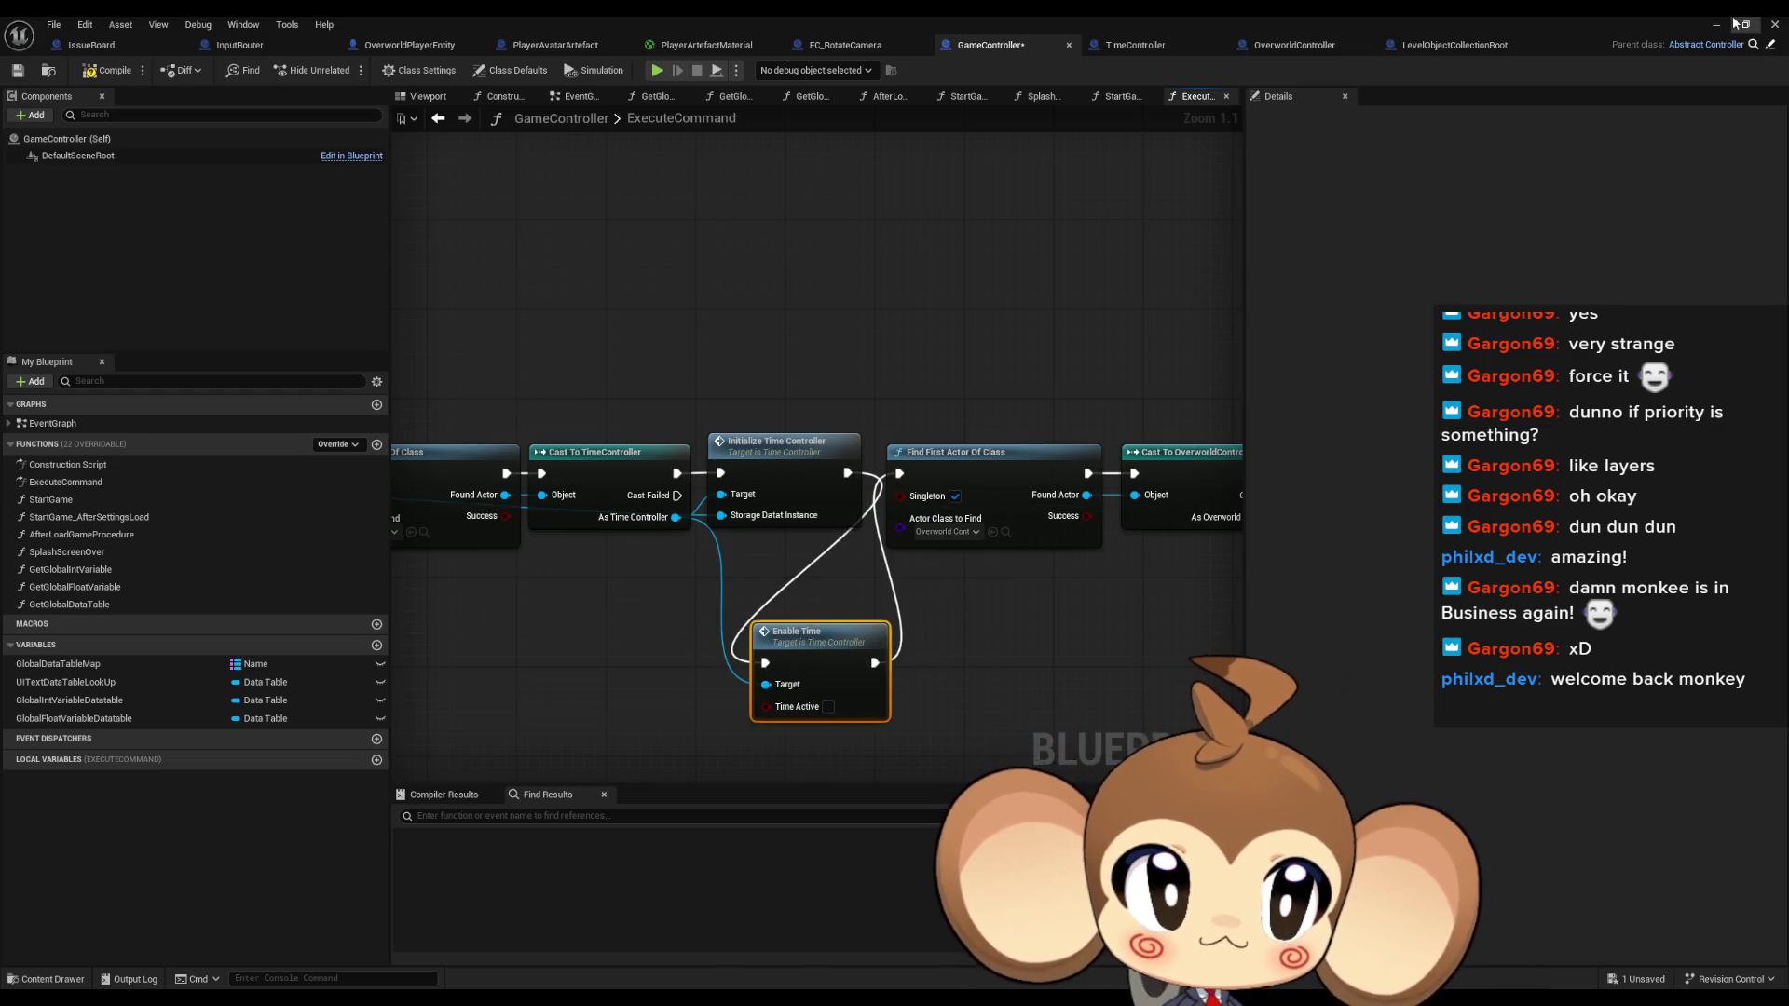
Shrink the blueprint window and run a quick play test
left_click(1745, 24)
left_click_drag(716, 129, 875, 525)
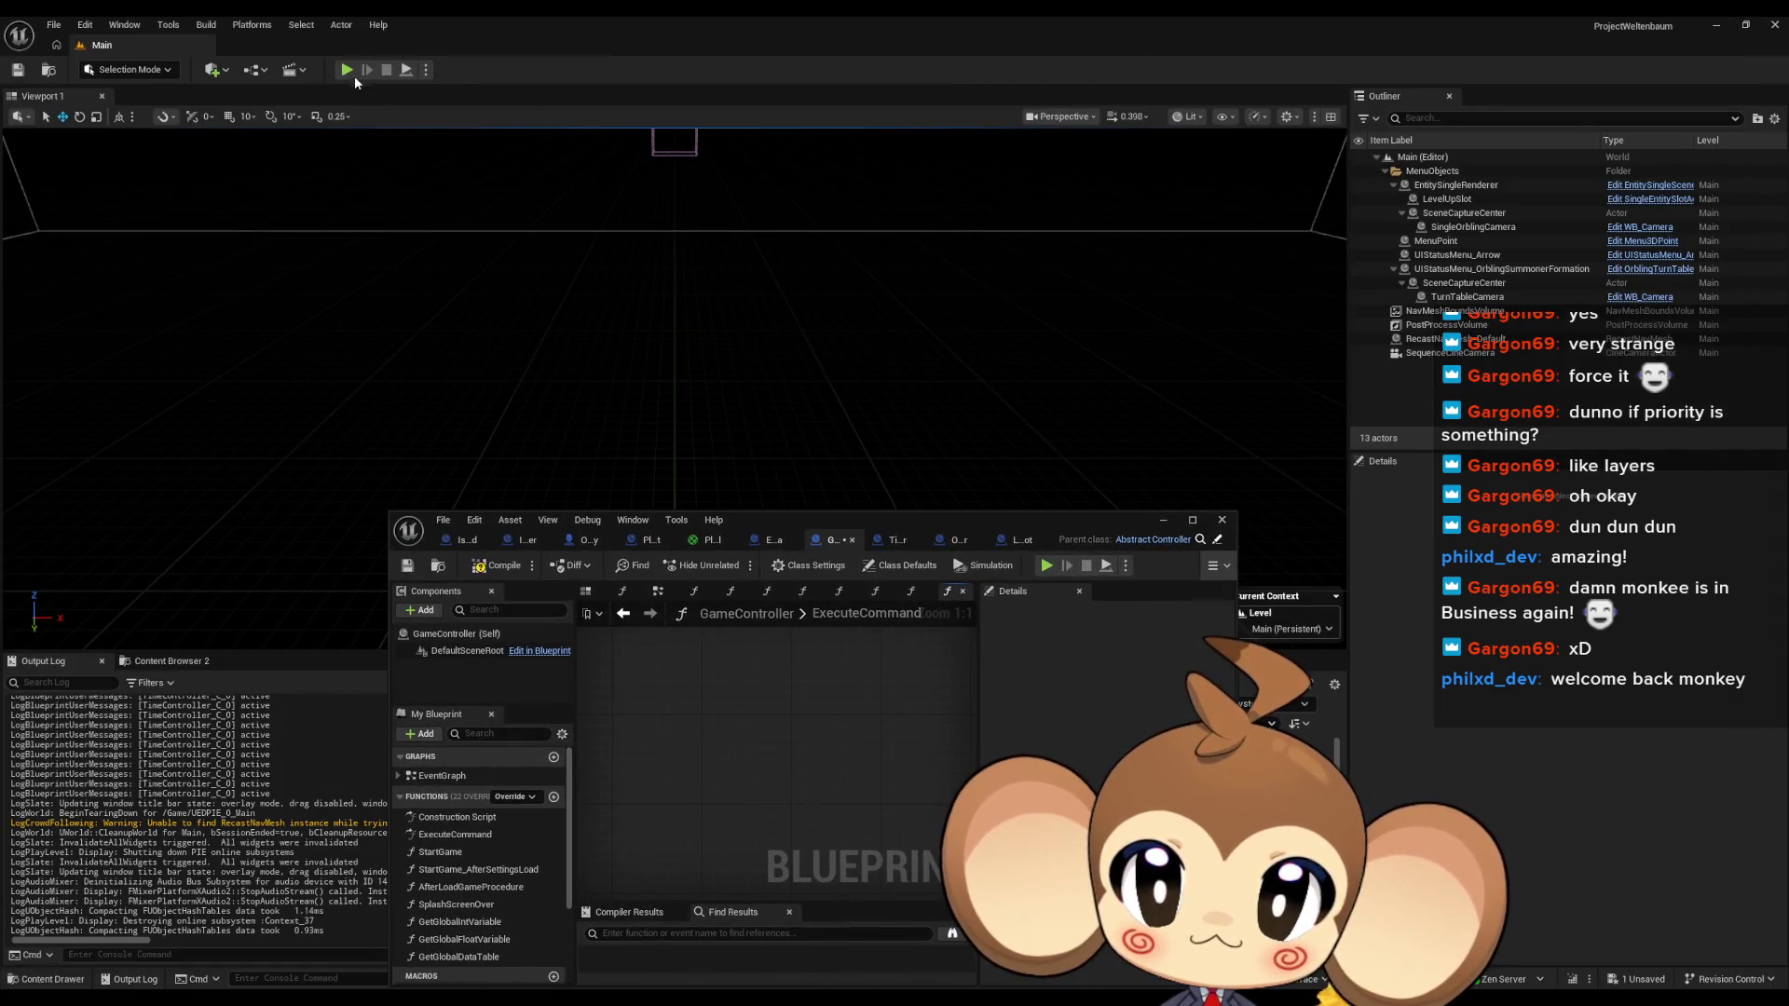
key("alt+p")
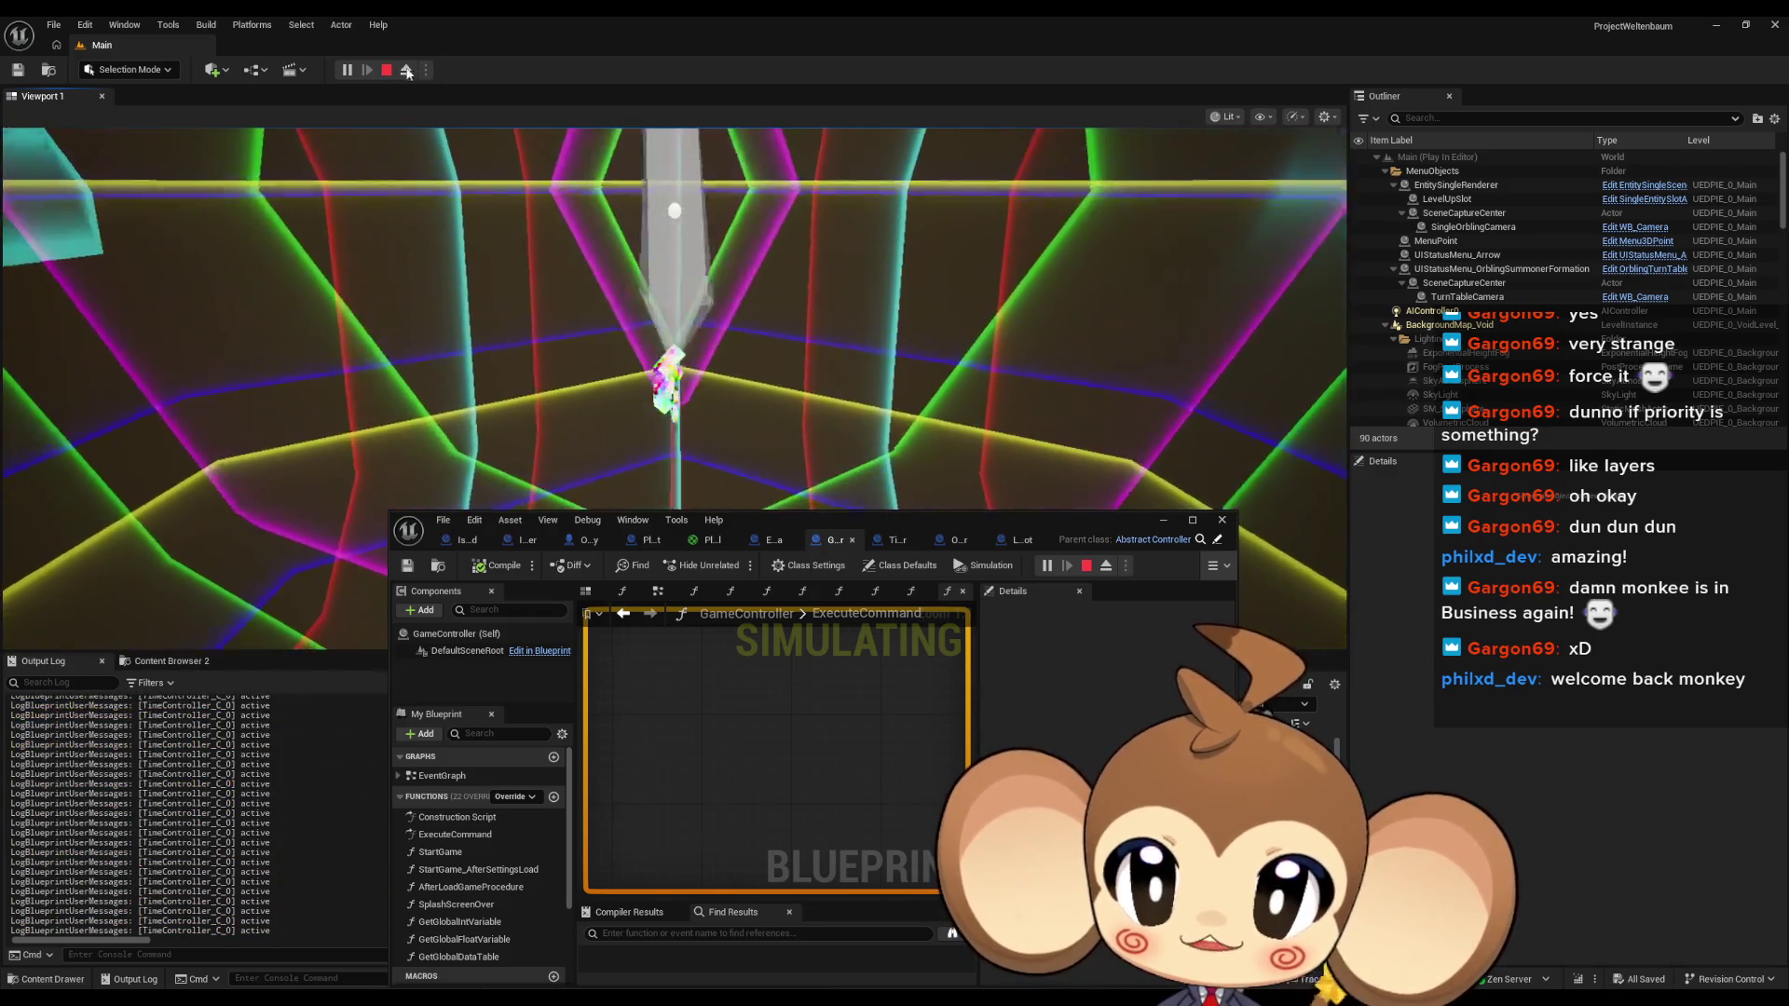
key("Escape")
Replace Enable Time with Force Lock Time (Lock ticked) after Initialize Time Controller, then play-test
double_click(827, 520)
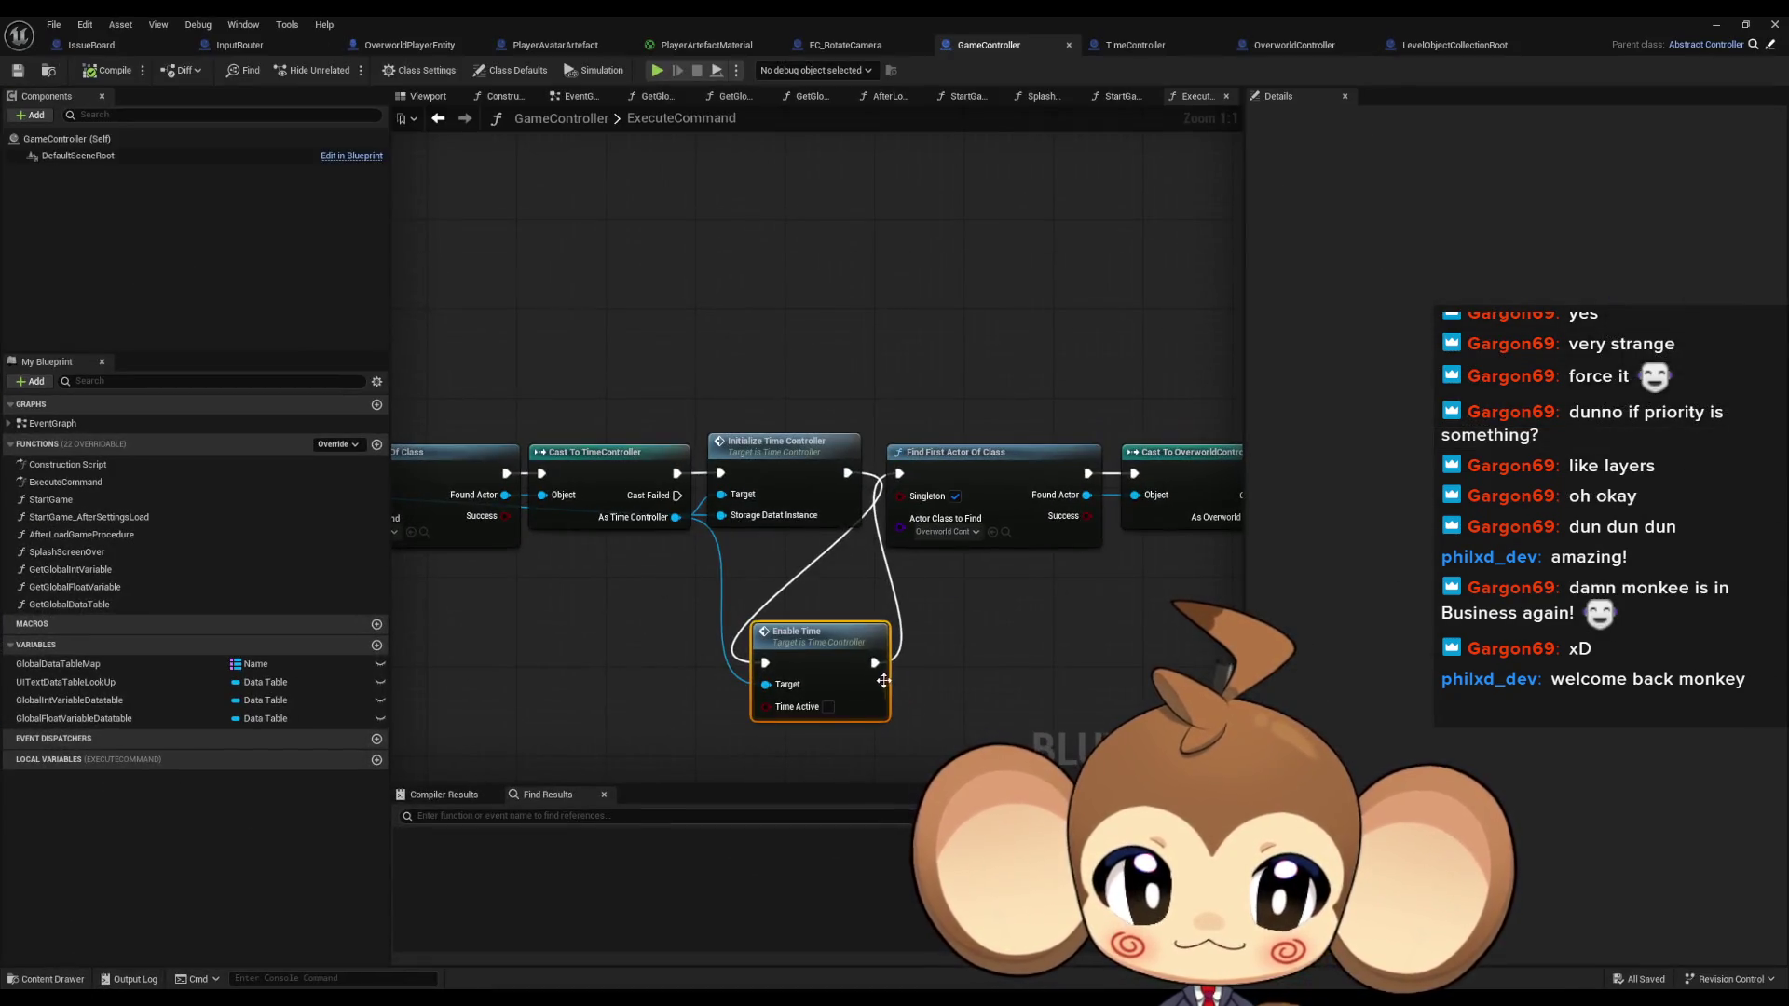
left_click_drag(677, 518, 629, 610)
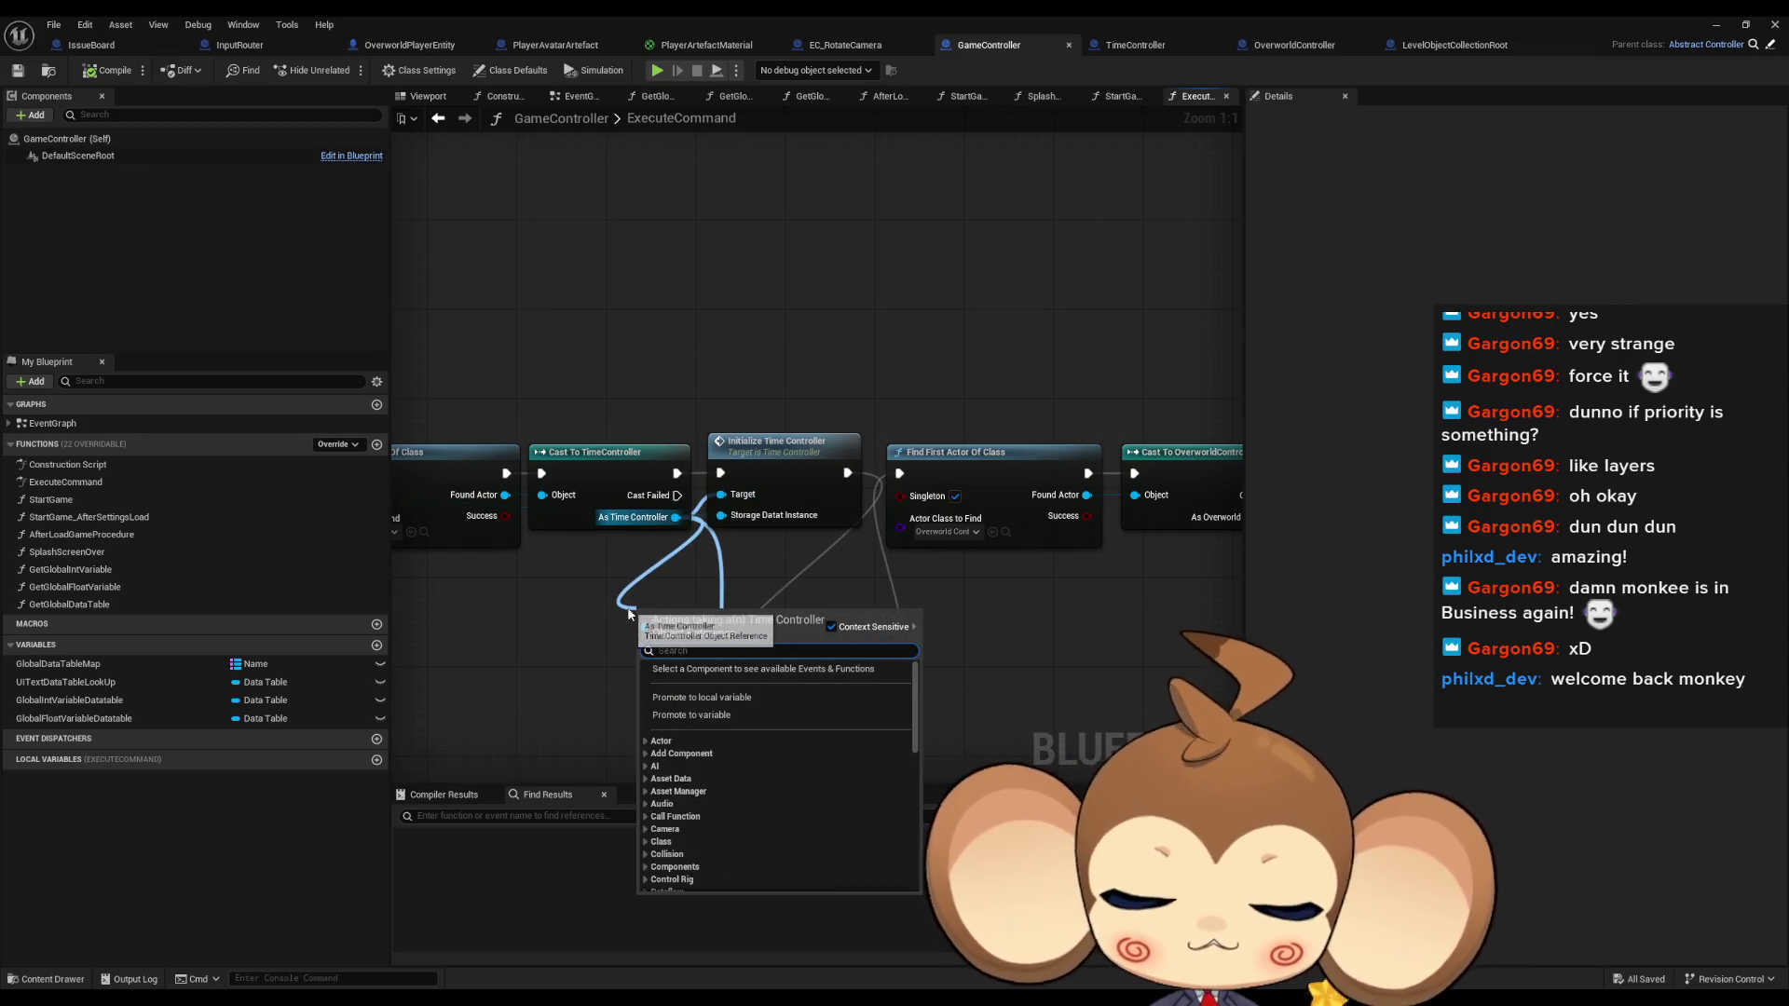
type("force")
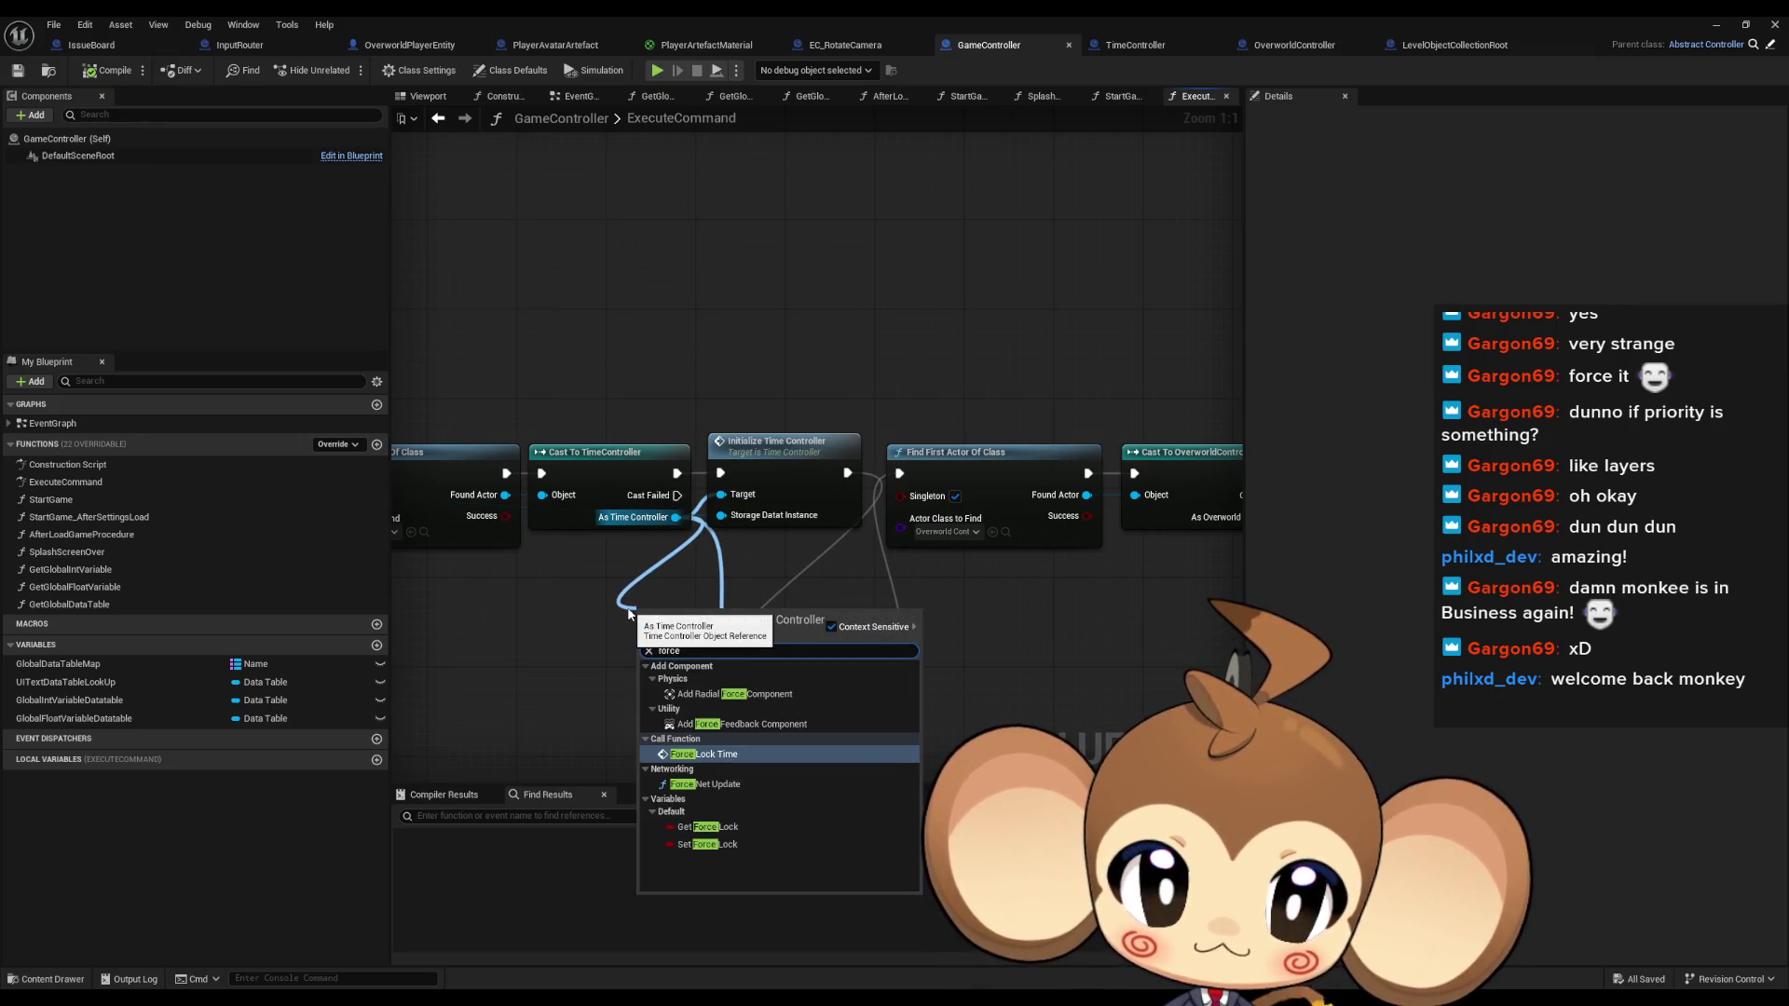
key("Return")
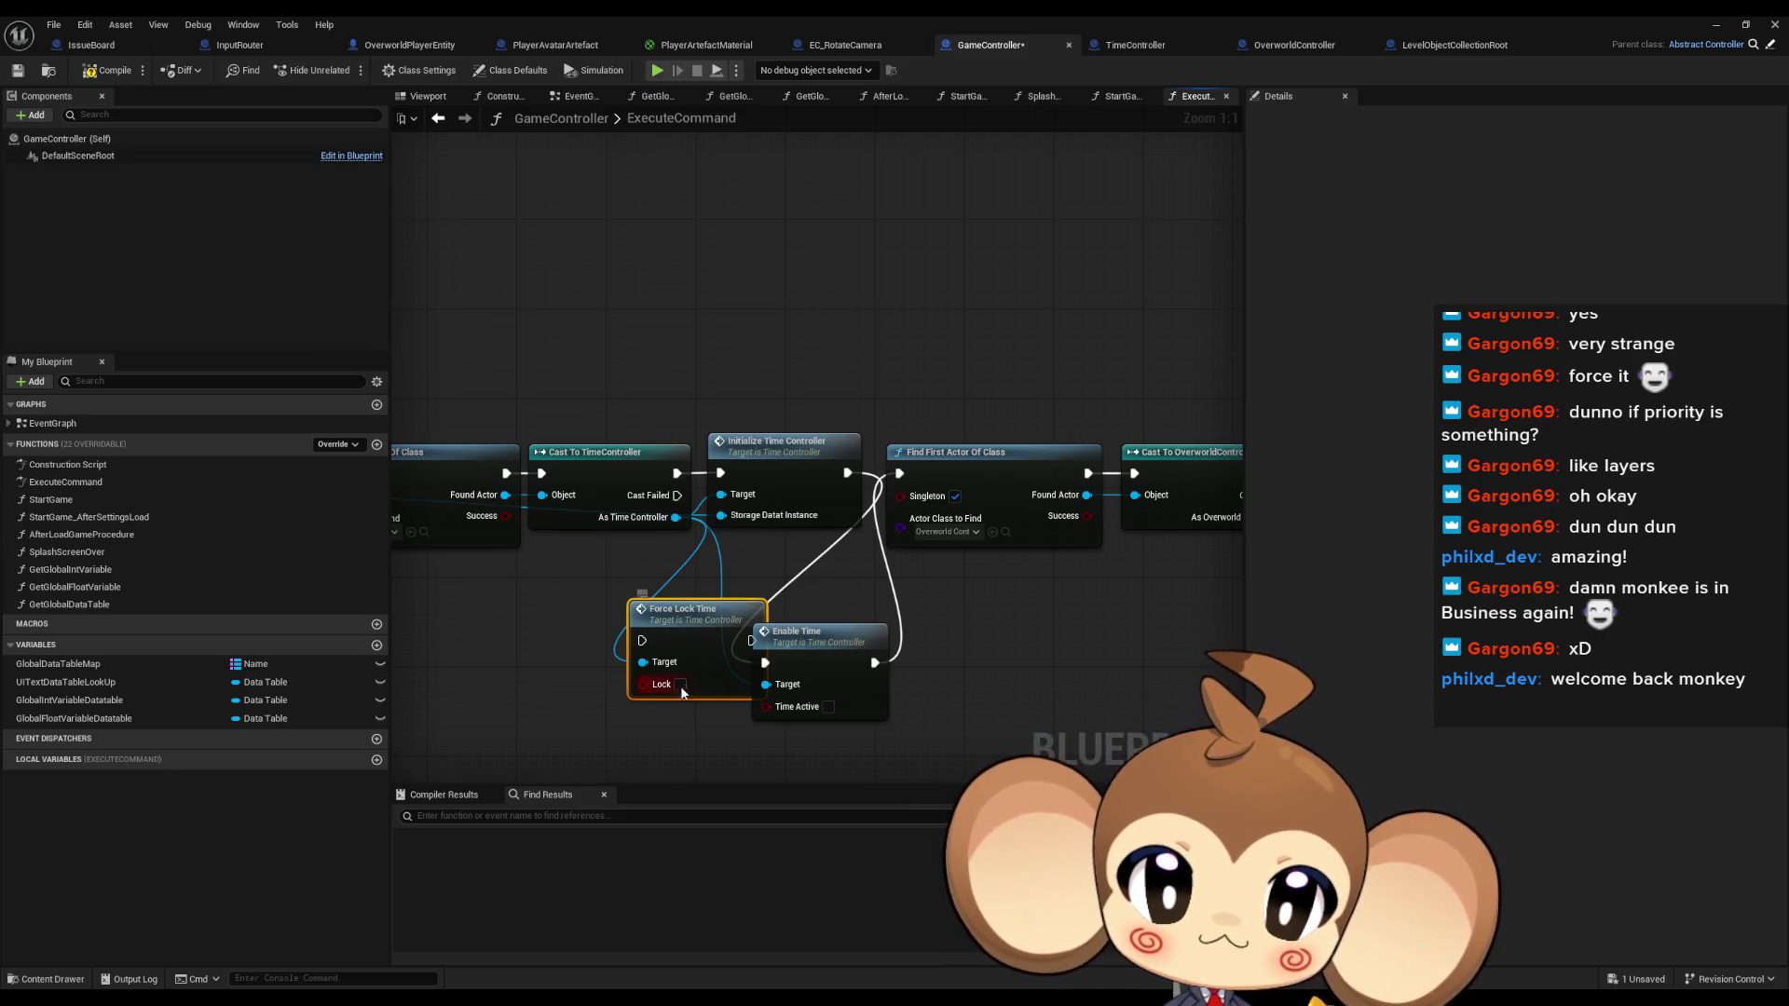
left_click(681, 684)
mouse_move(694, 610)
left_mouse_down()
mouse_move(627, 644)
mouse_move(765, 663)
left_mouse_up()
left_click_drag(845, 473, 575, 674)
left_click_drag(685, 674, 899, 473)
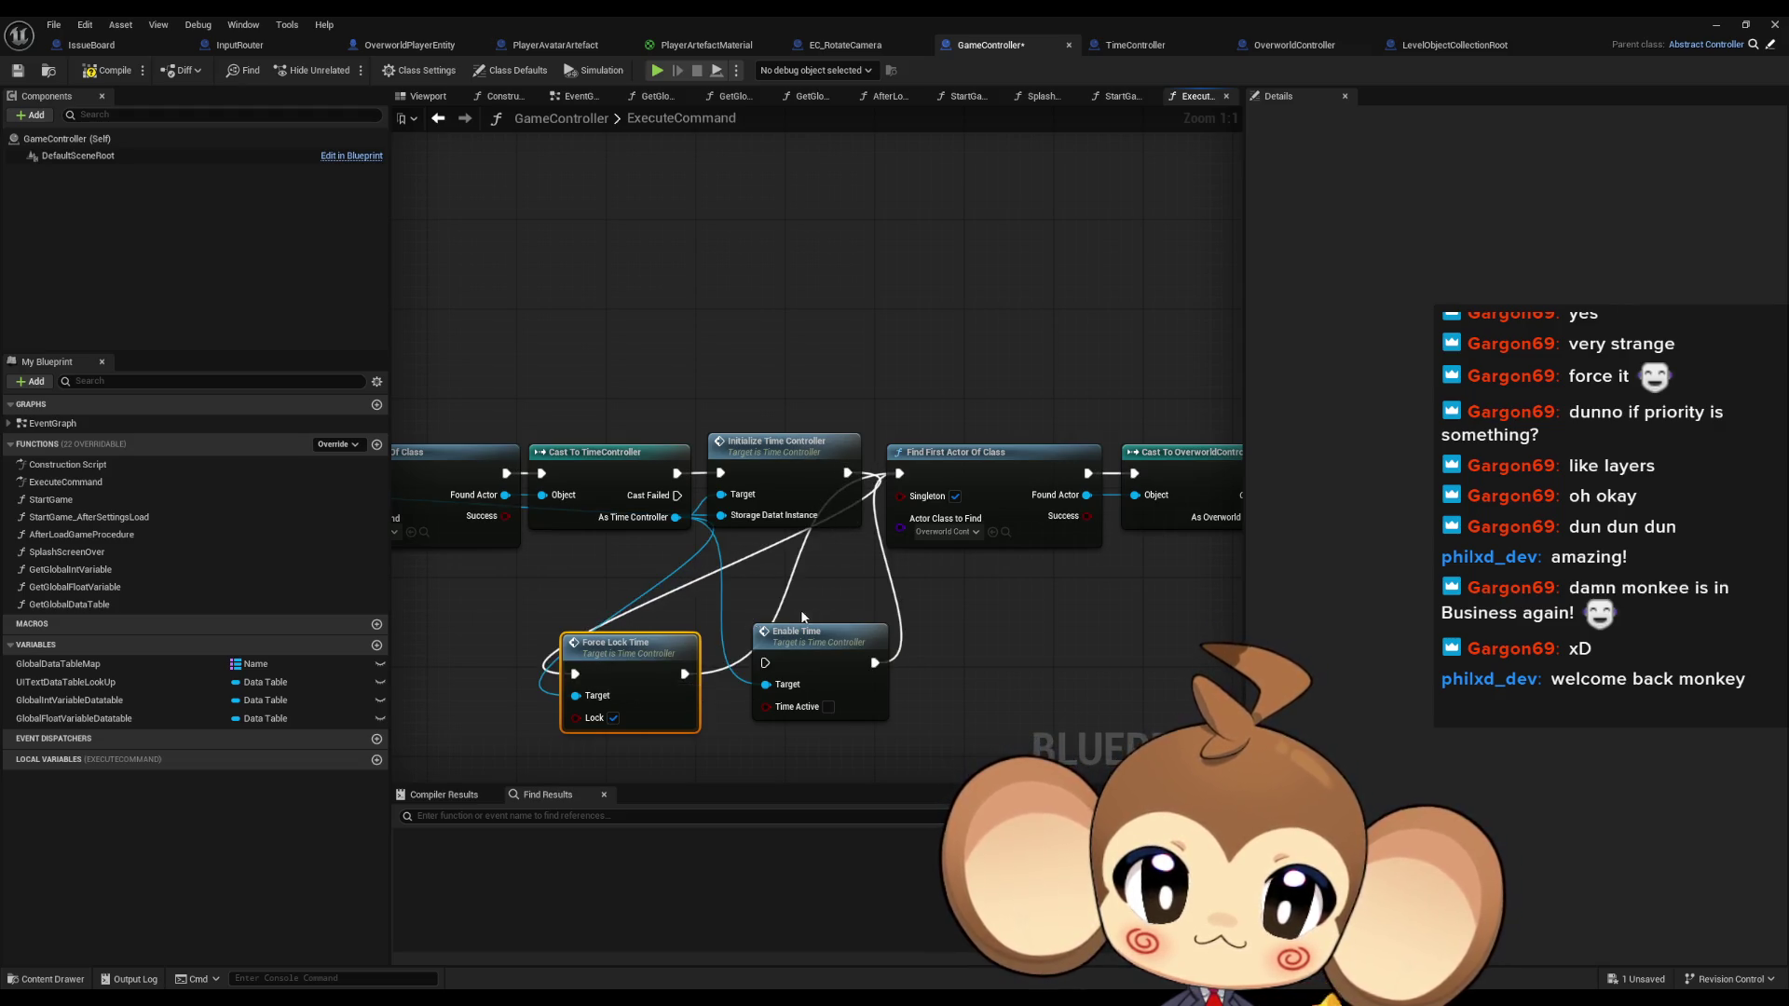
left_click(802, 631)
key("Delete")
left_click_drag(596, 644, 832, 611)
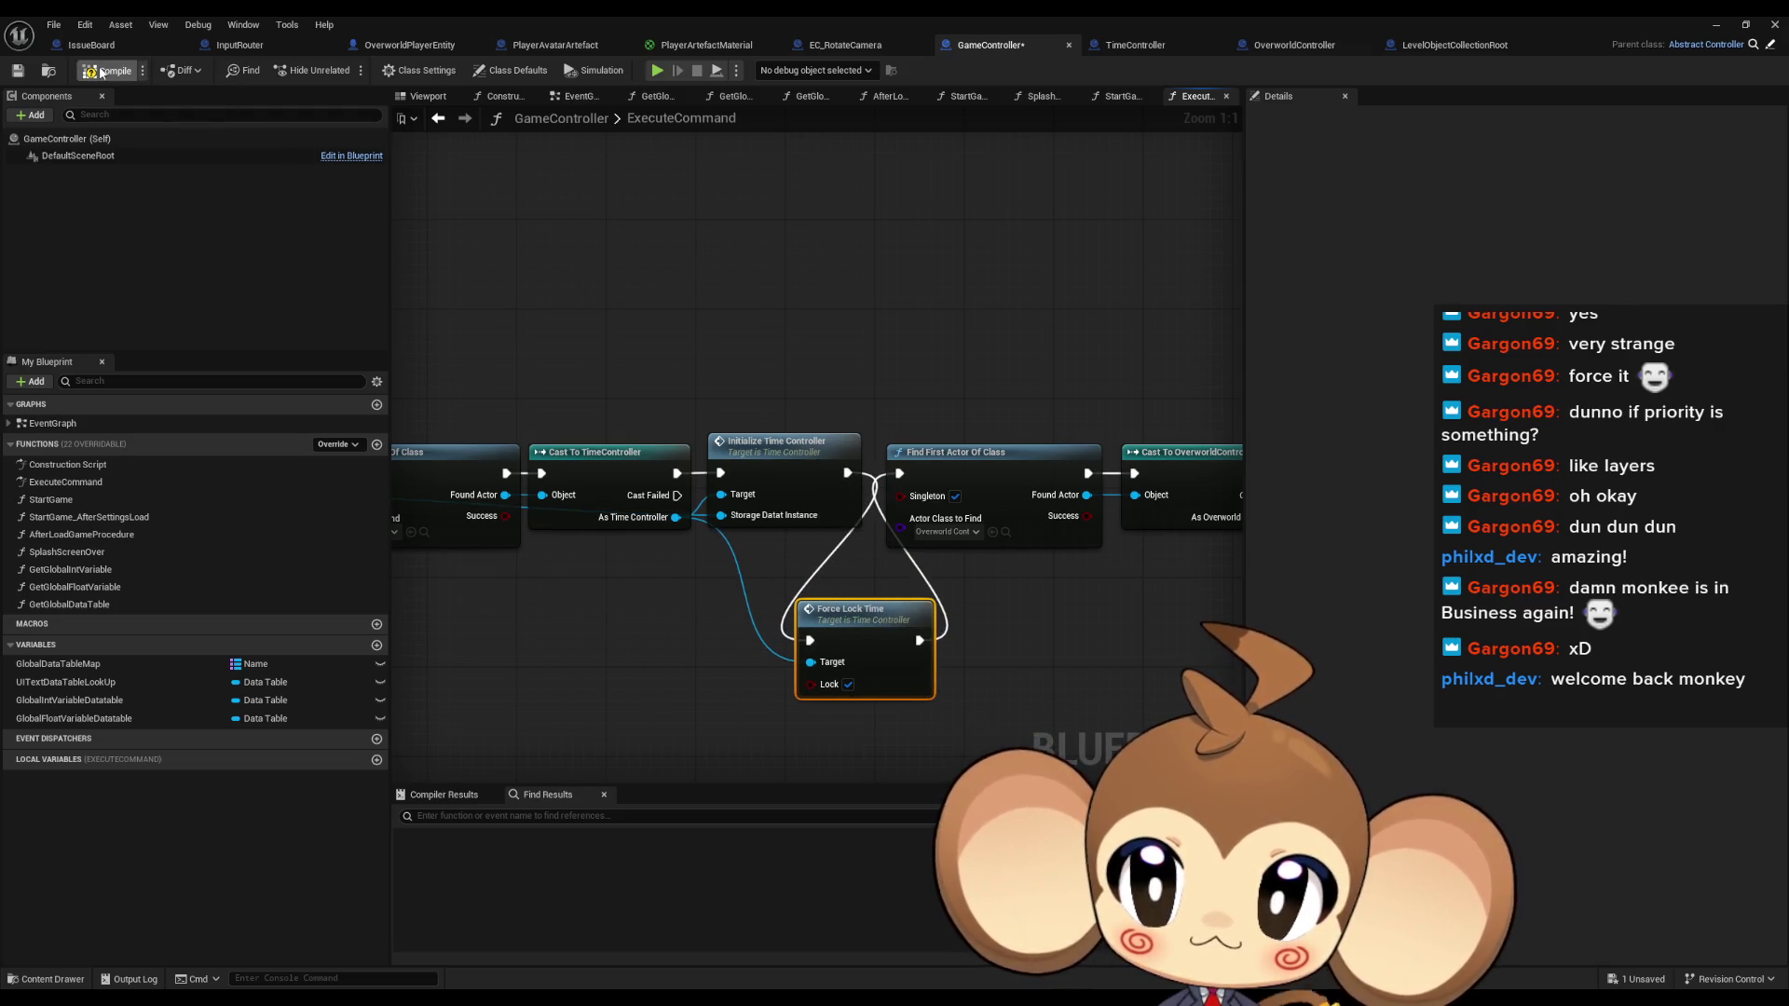
left_click(1716, 25)
left_click(365, 65)
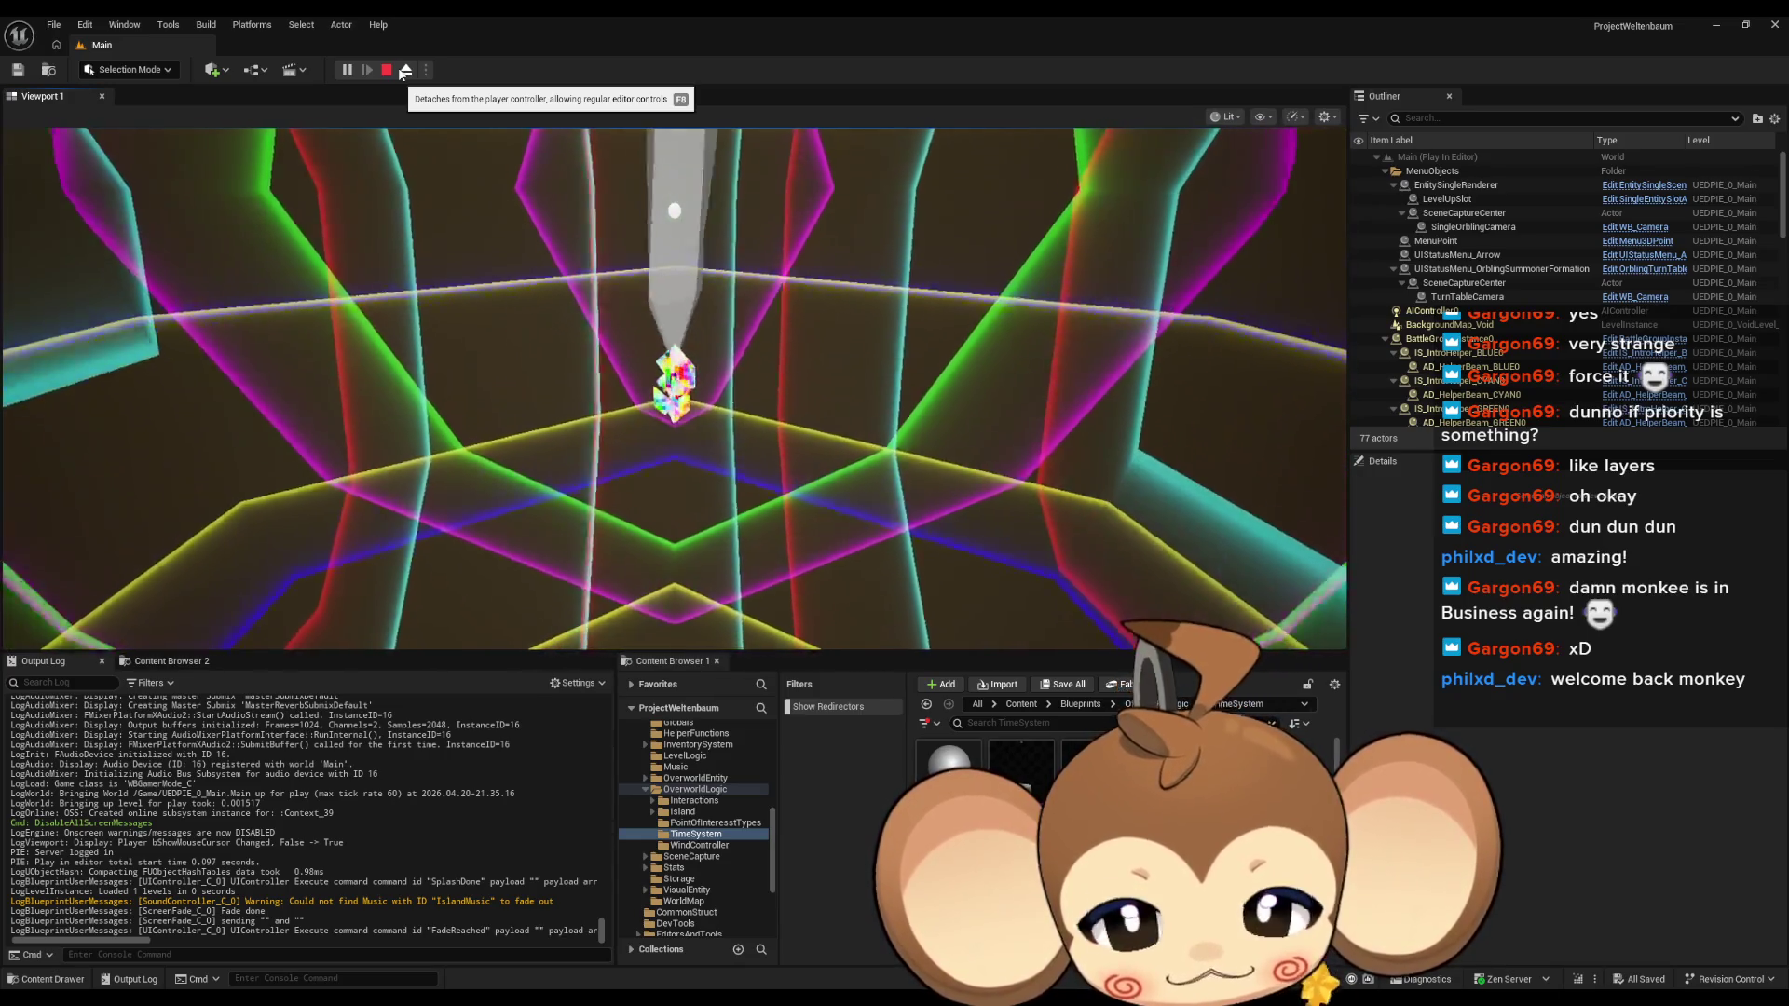
Stop the running play test and scroll GameController's ExecuteCommand graph
left_click(386, 70)
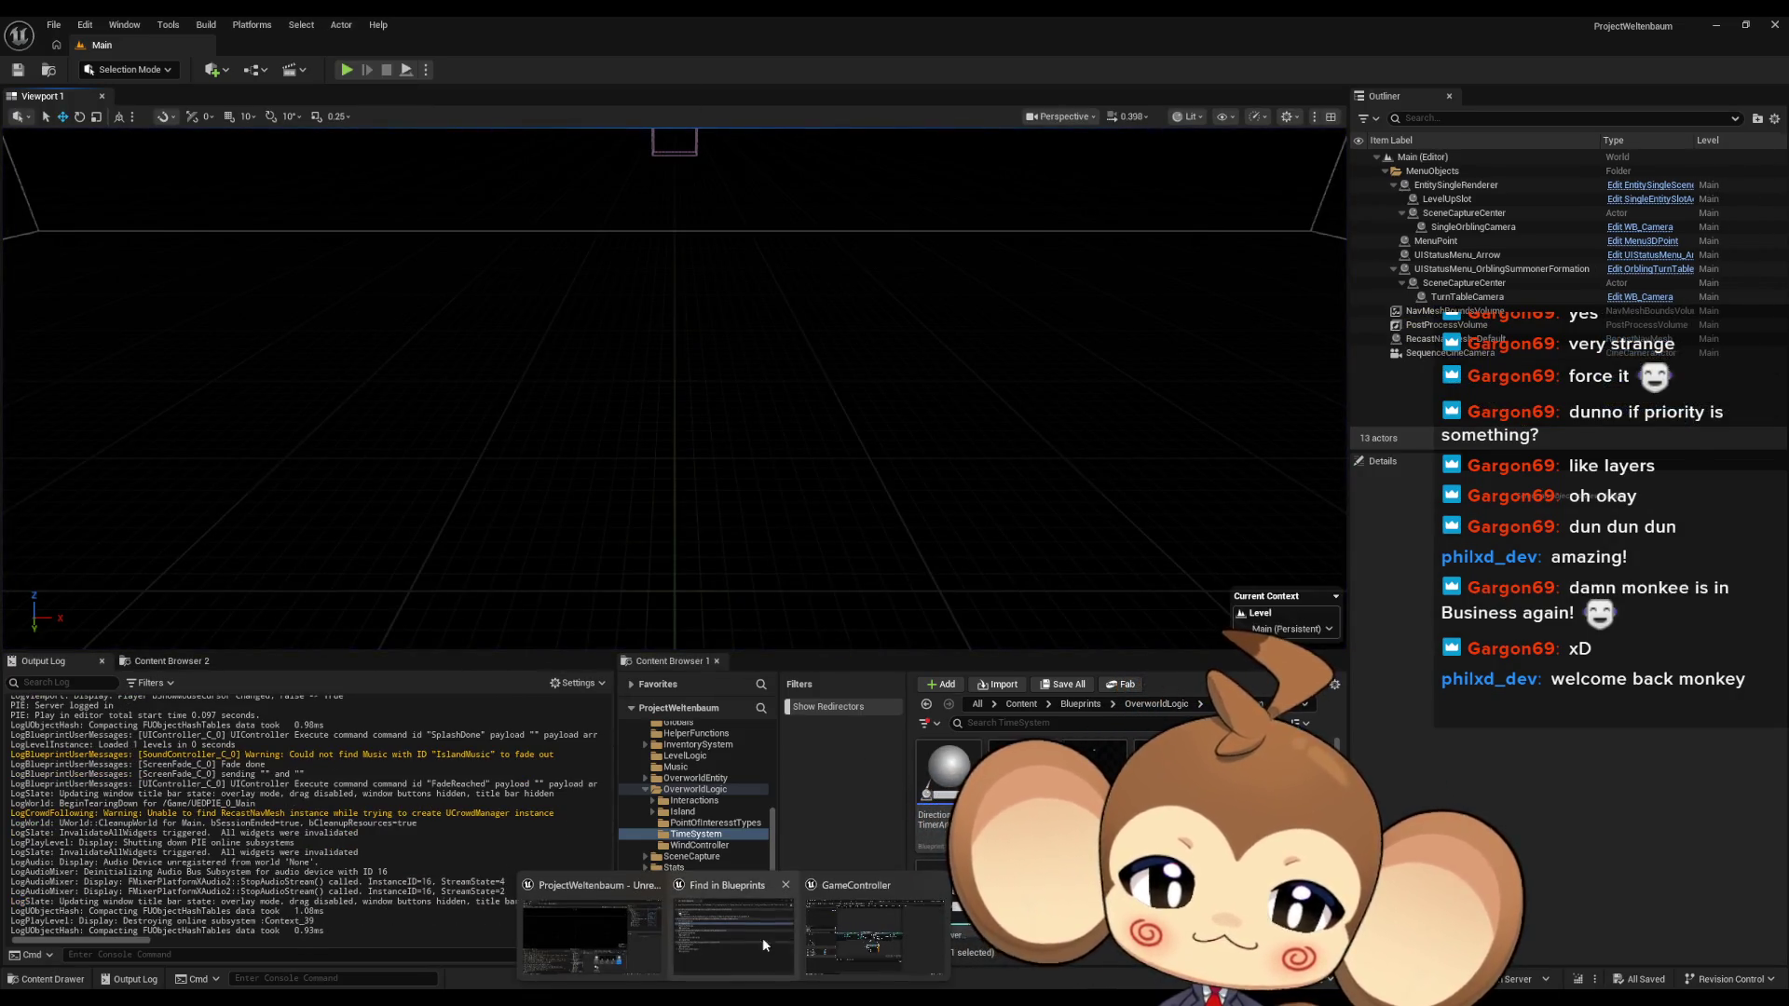
scroll(704, 578, "down", 3)
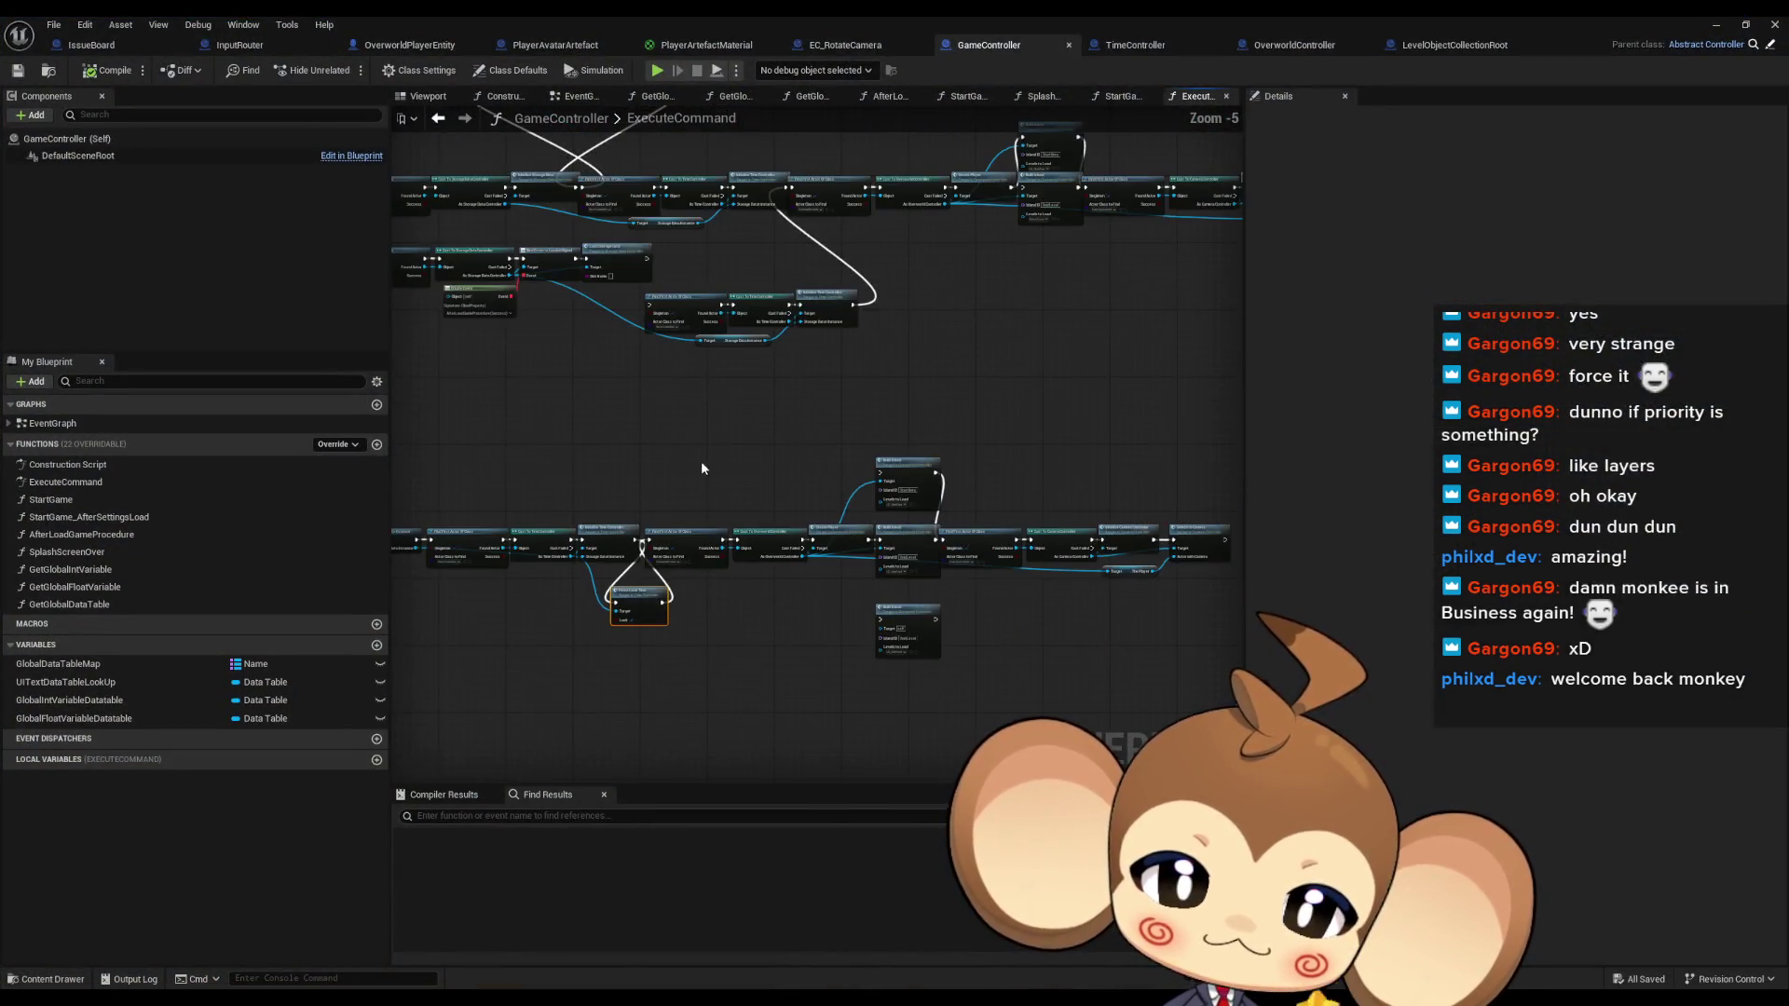
Move the node chain so Force Lock Time runs before Find First Actor Of Class
left_click_drag(653, 498, 1197, 663)
scroll(598, 553, "up", 5)
mouse_move(596, 548)
left_mouse_down()
mouse_move(652, 466)
mouse_move(842, 583)
mouse_move(822, 606)
left_mouse_up()
left_click(652, 587, "ctrl")
left_click_drag(652, 587, 729, 439)
left_click(713, 602)
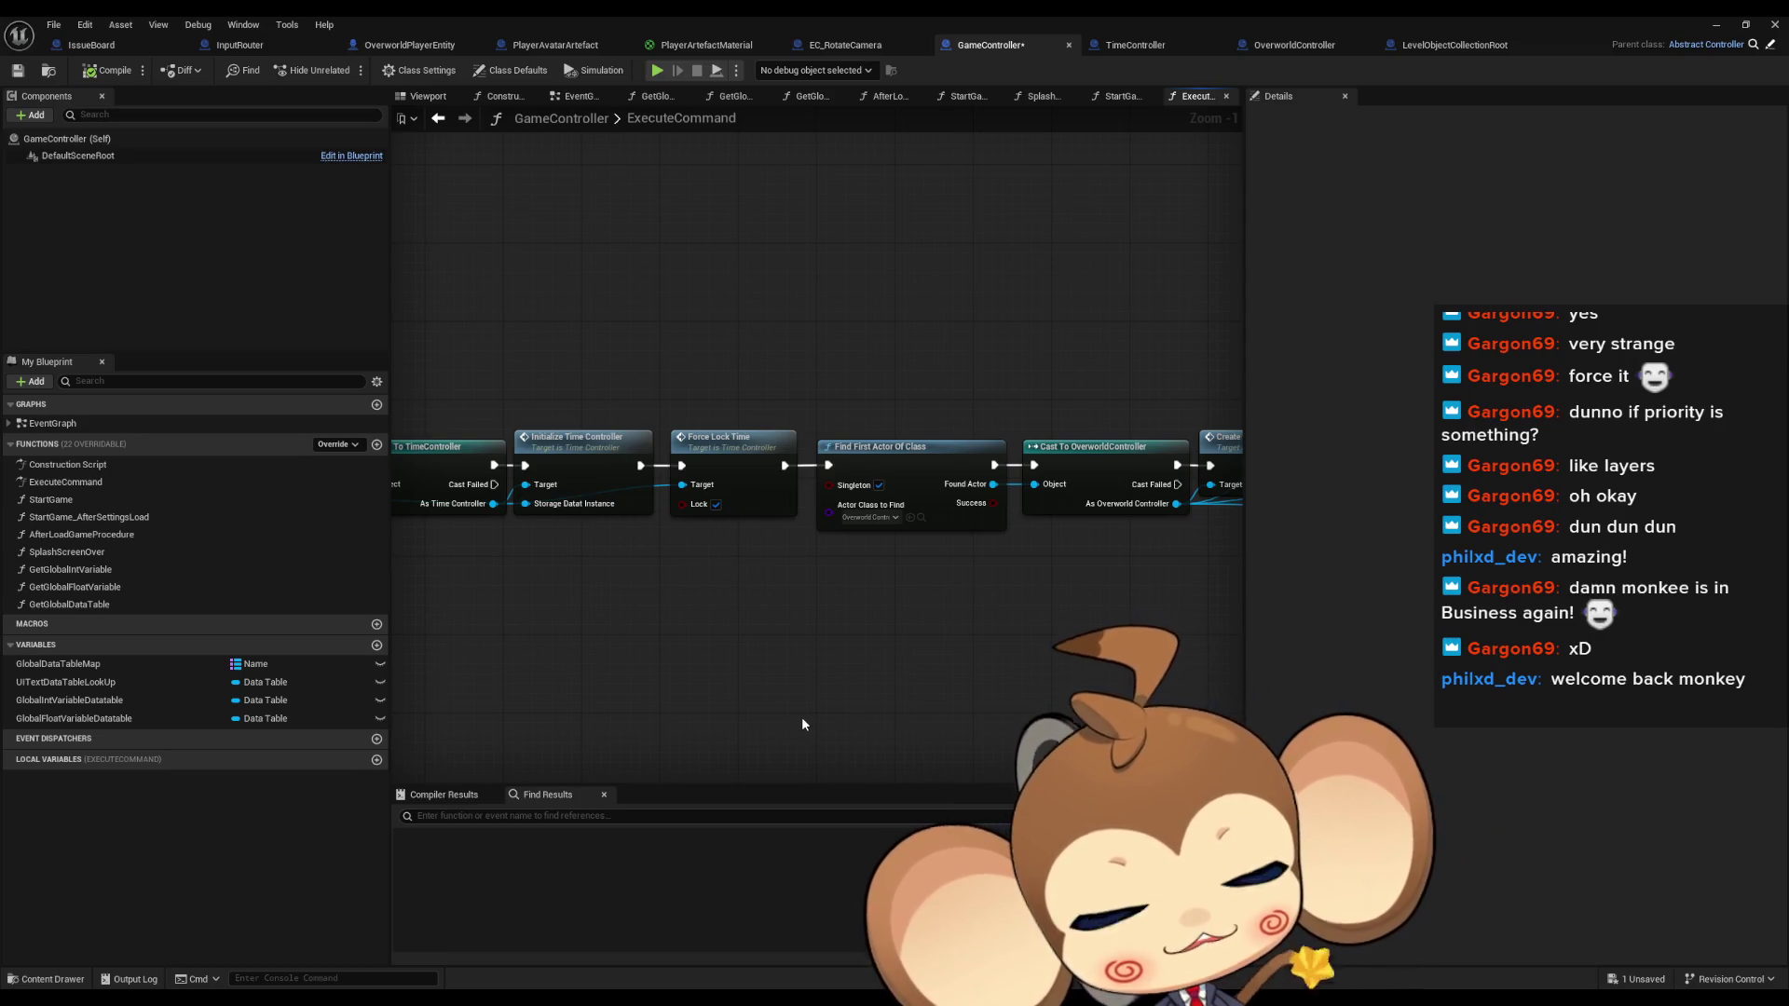
Survey the rest of the ExecuteCommand graph, then open the StartGame function
scroll(820, 652, "down", 4)
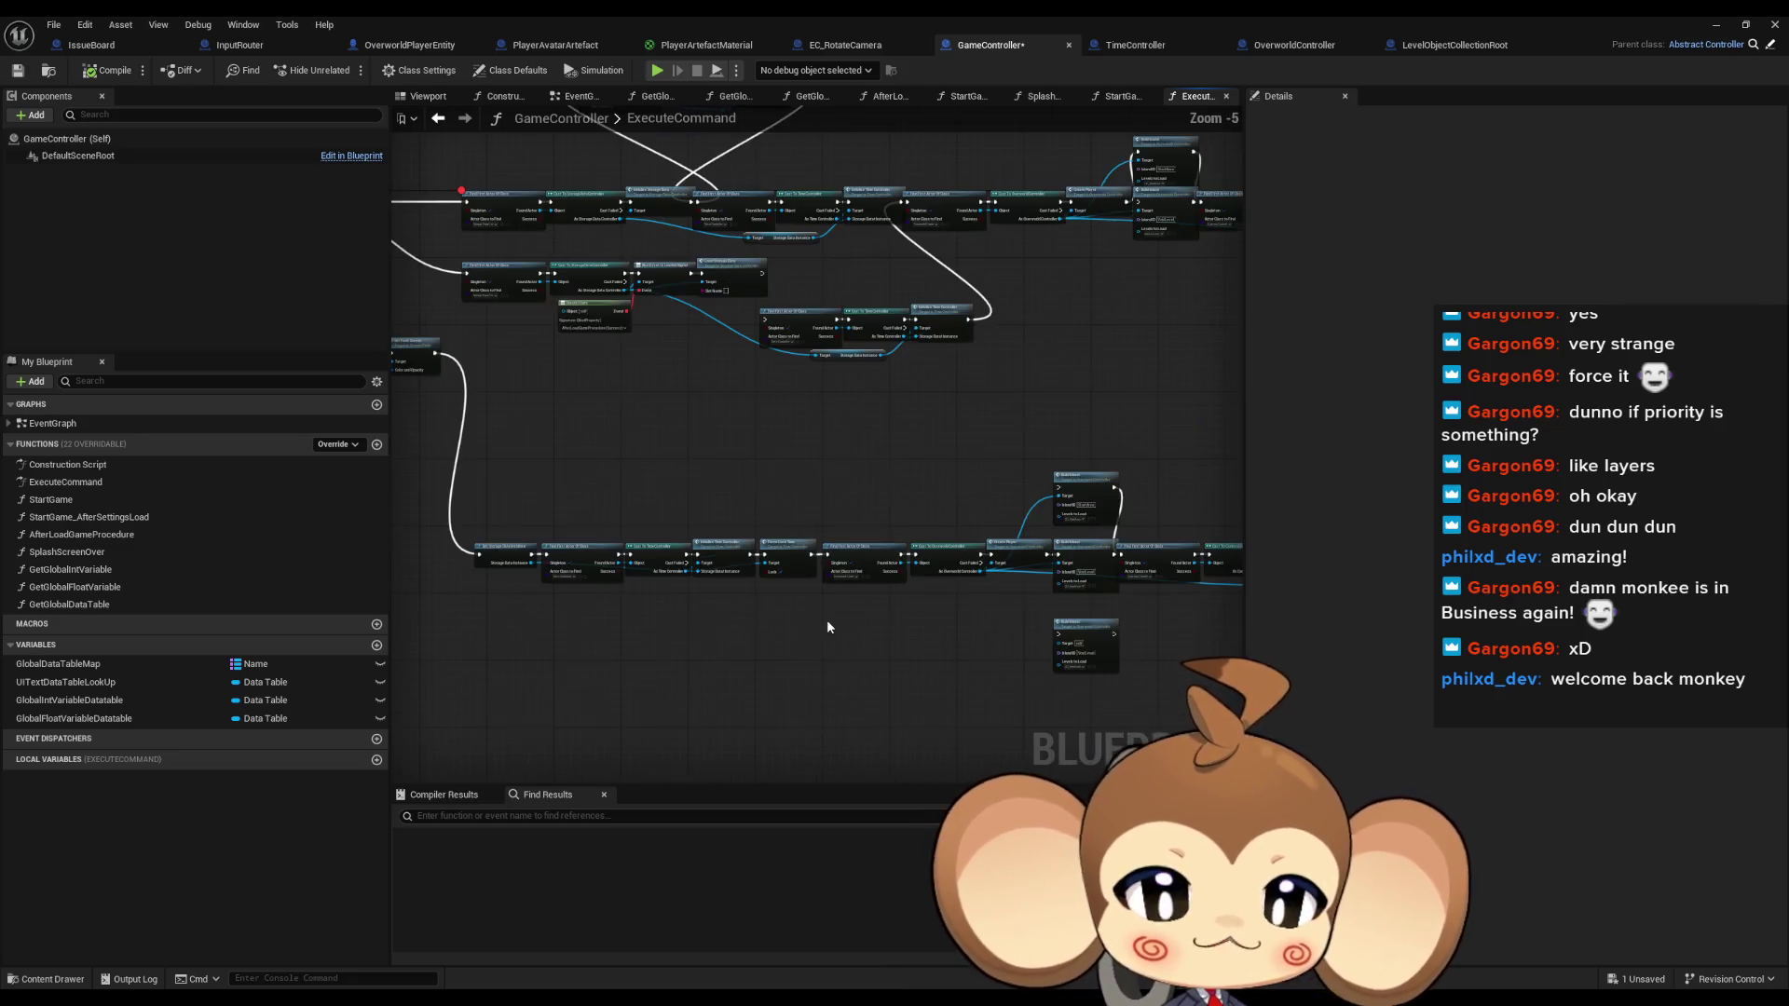
left_click_drag(690, 626, 1193, 701)
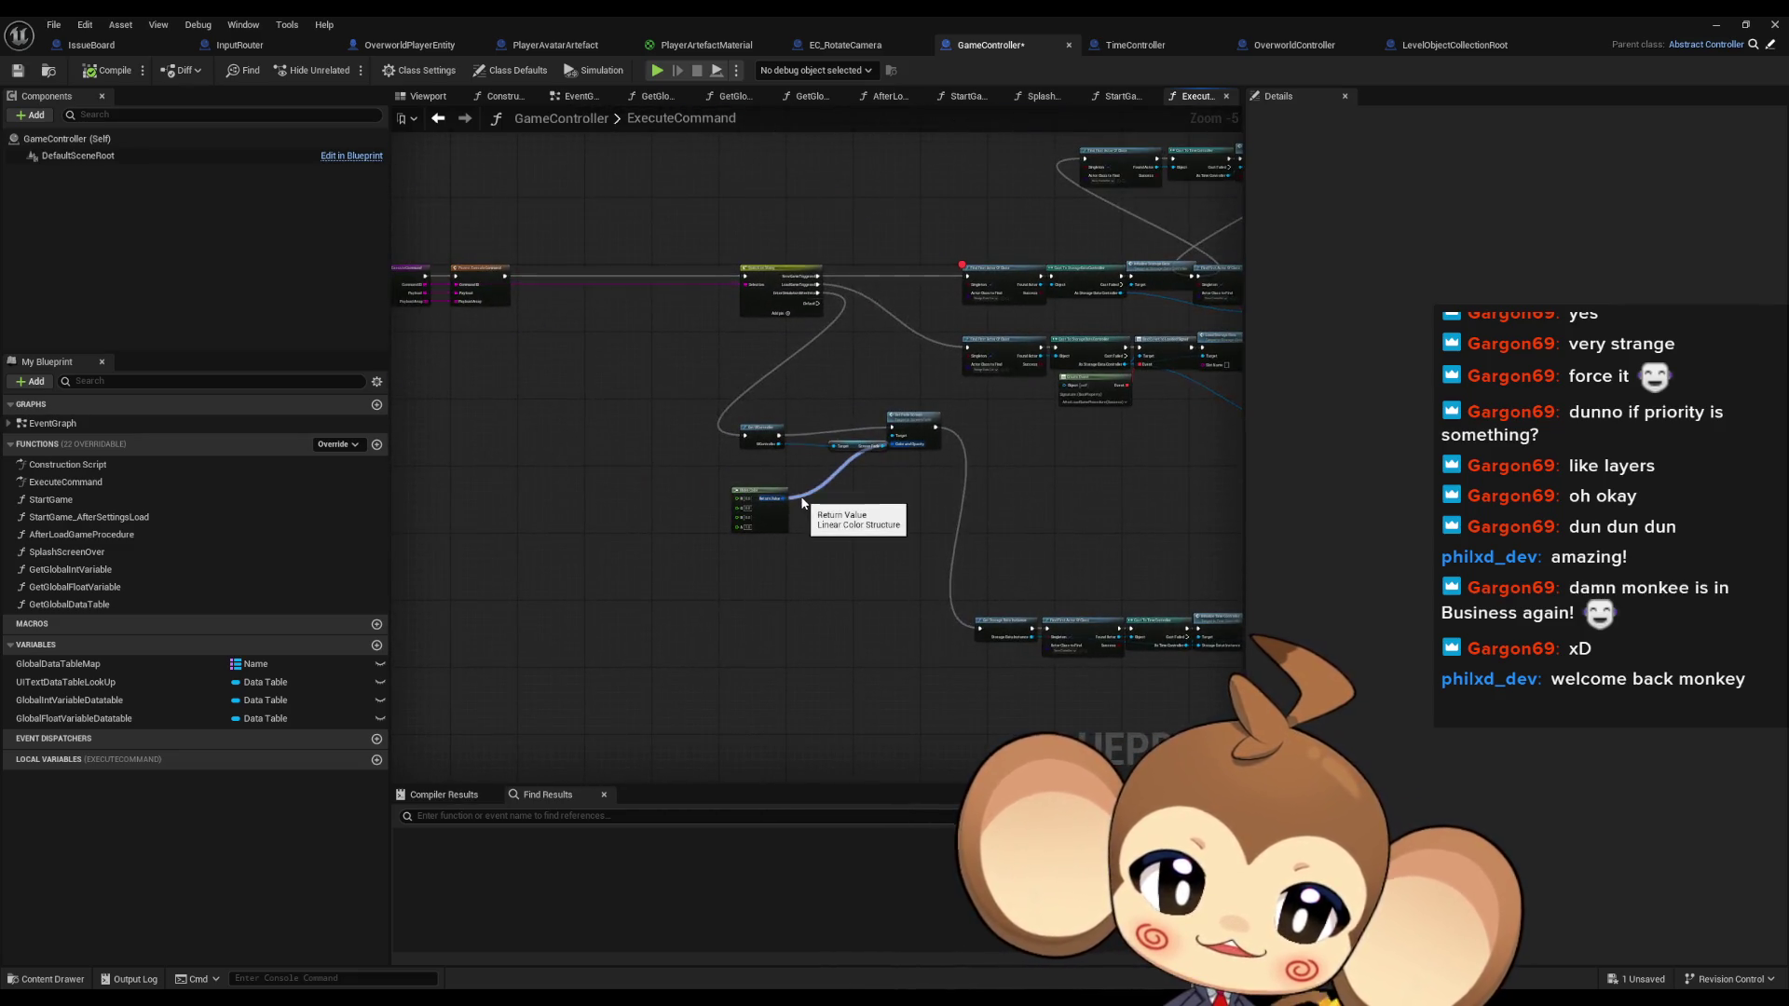
left_click_drag(803, 405, 846, 449)
double_click(87, 503)
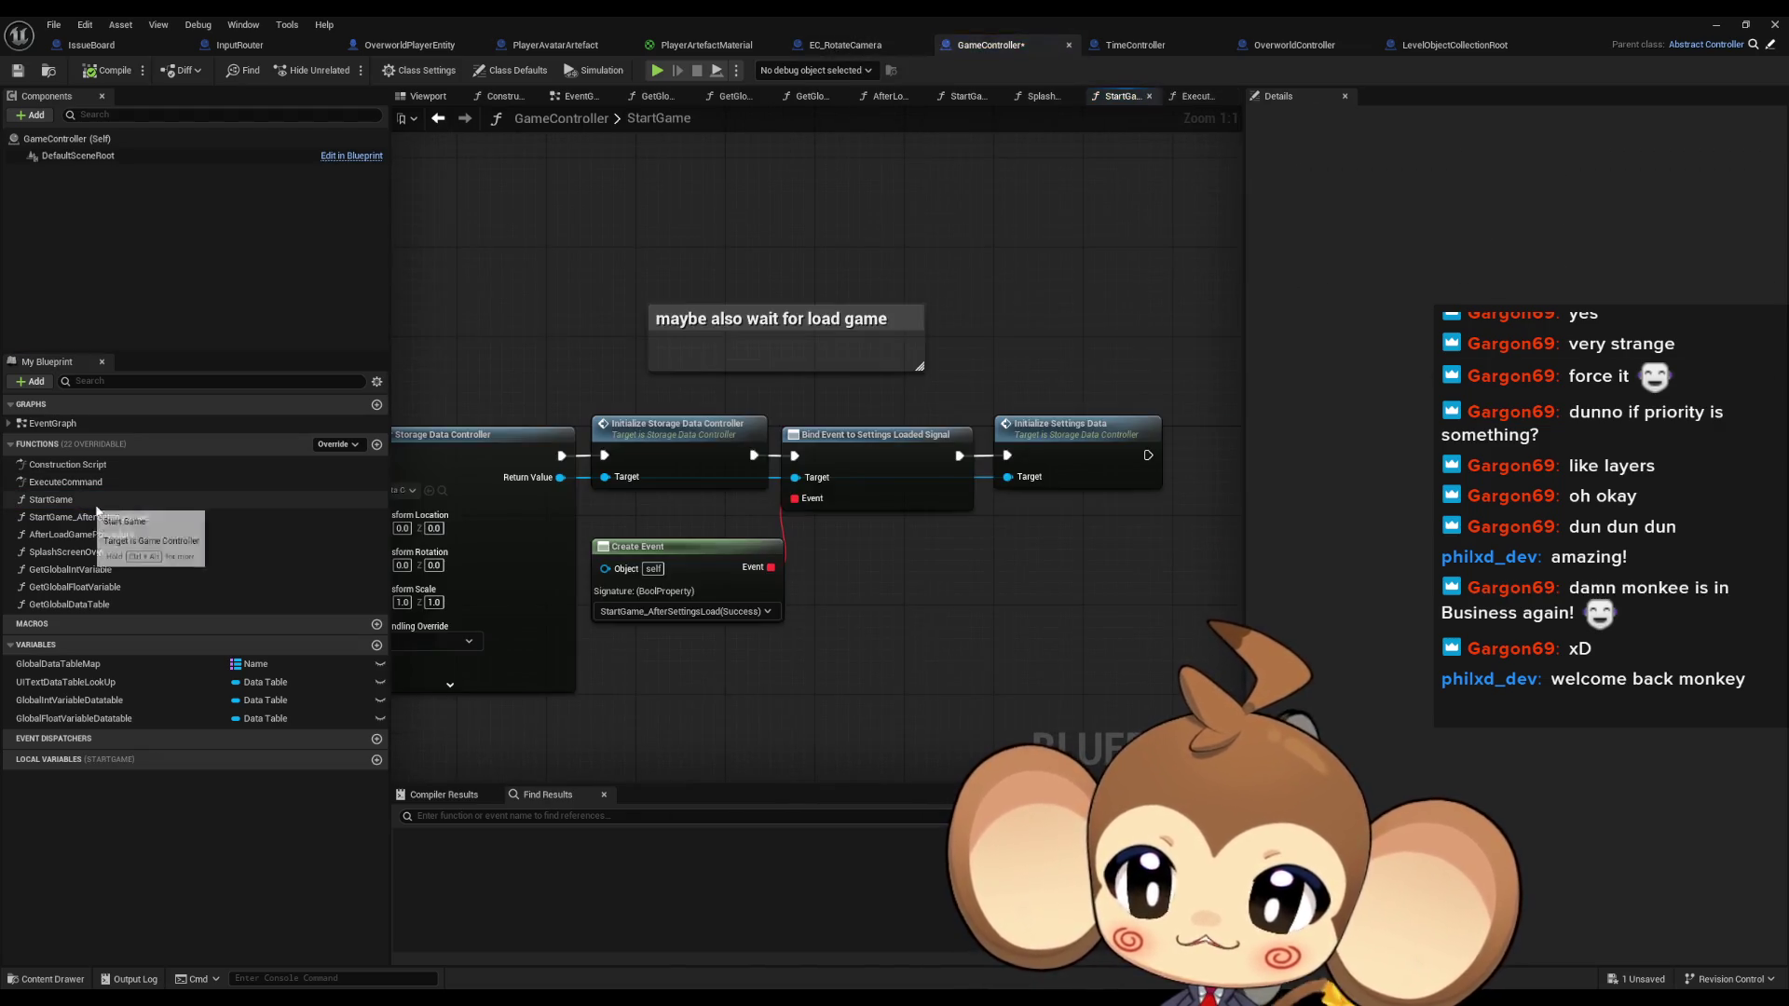
Look through the StartGame_AfterSettingsLoad and AfterLoadGameProcedure function graphs
scroll(1088, 440, "down", 3)
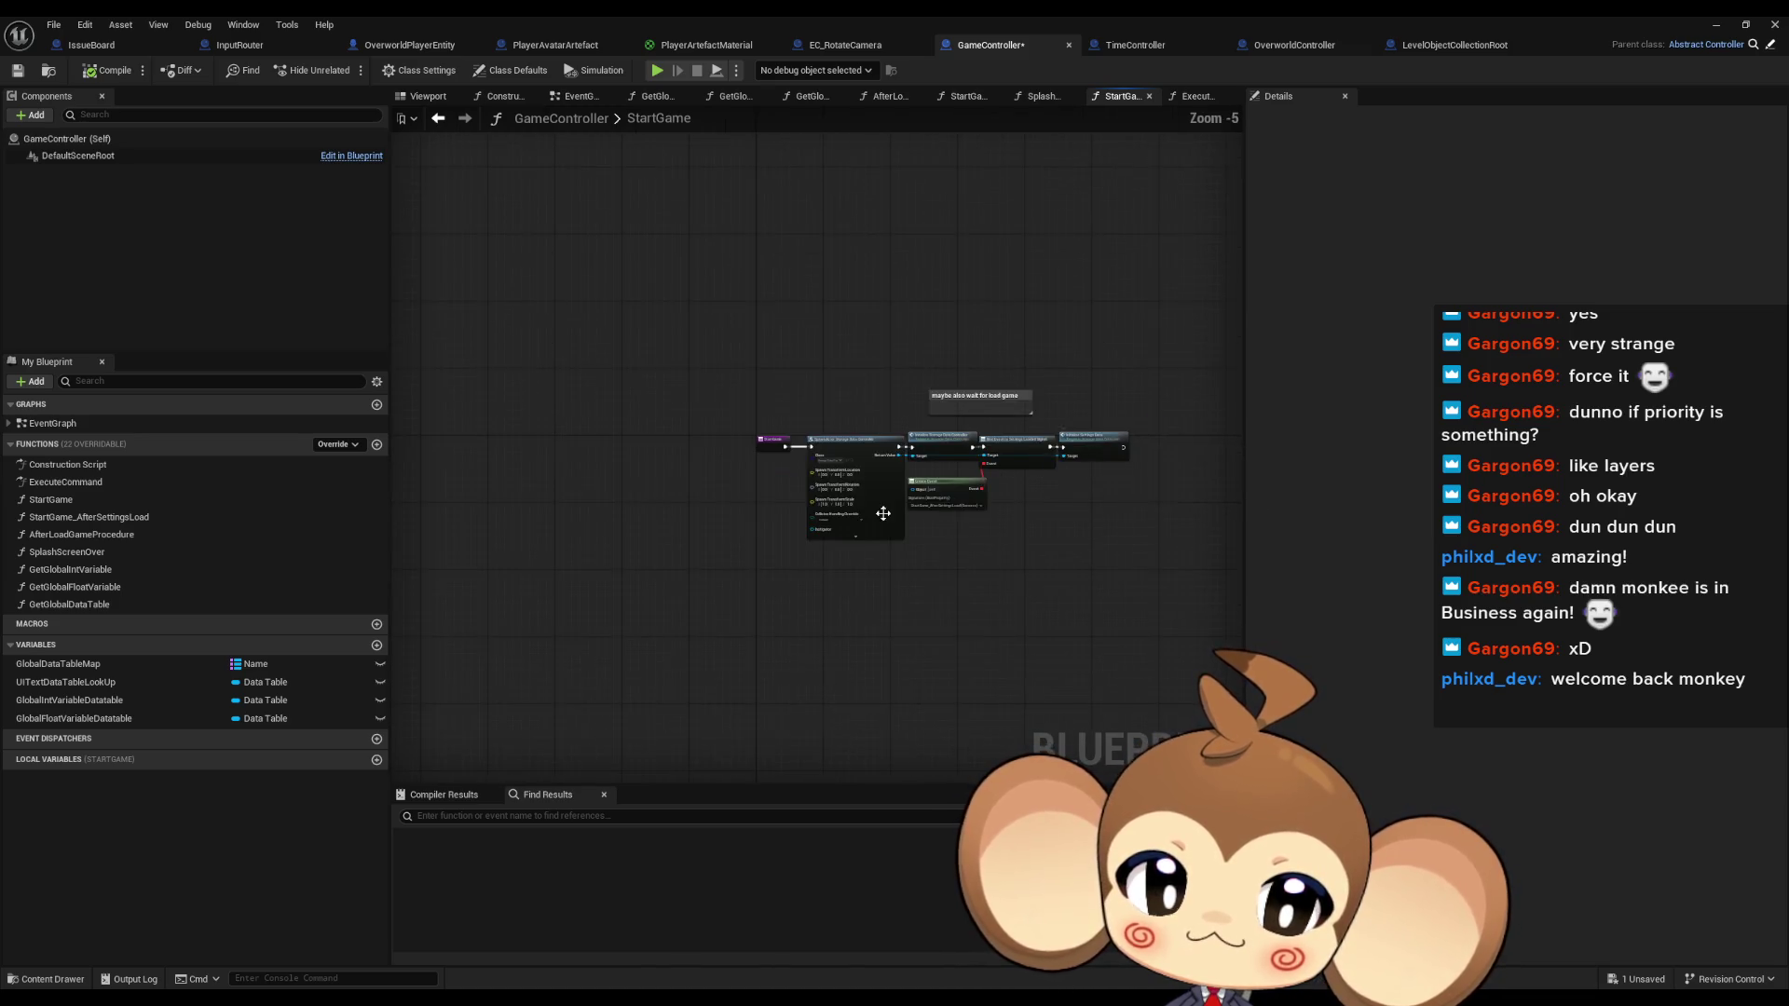
double_click(89, 517)
scroll(871, 529, "down", 5)
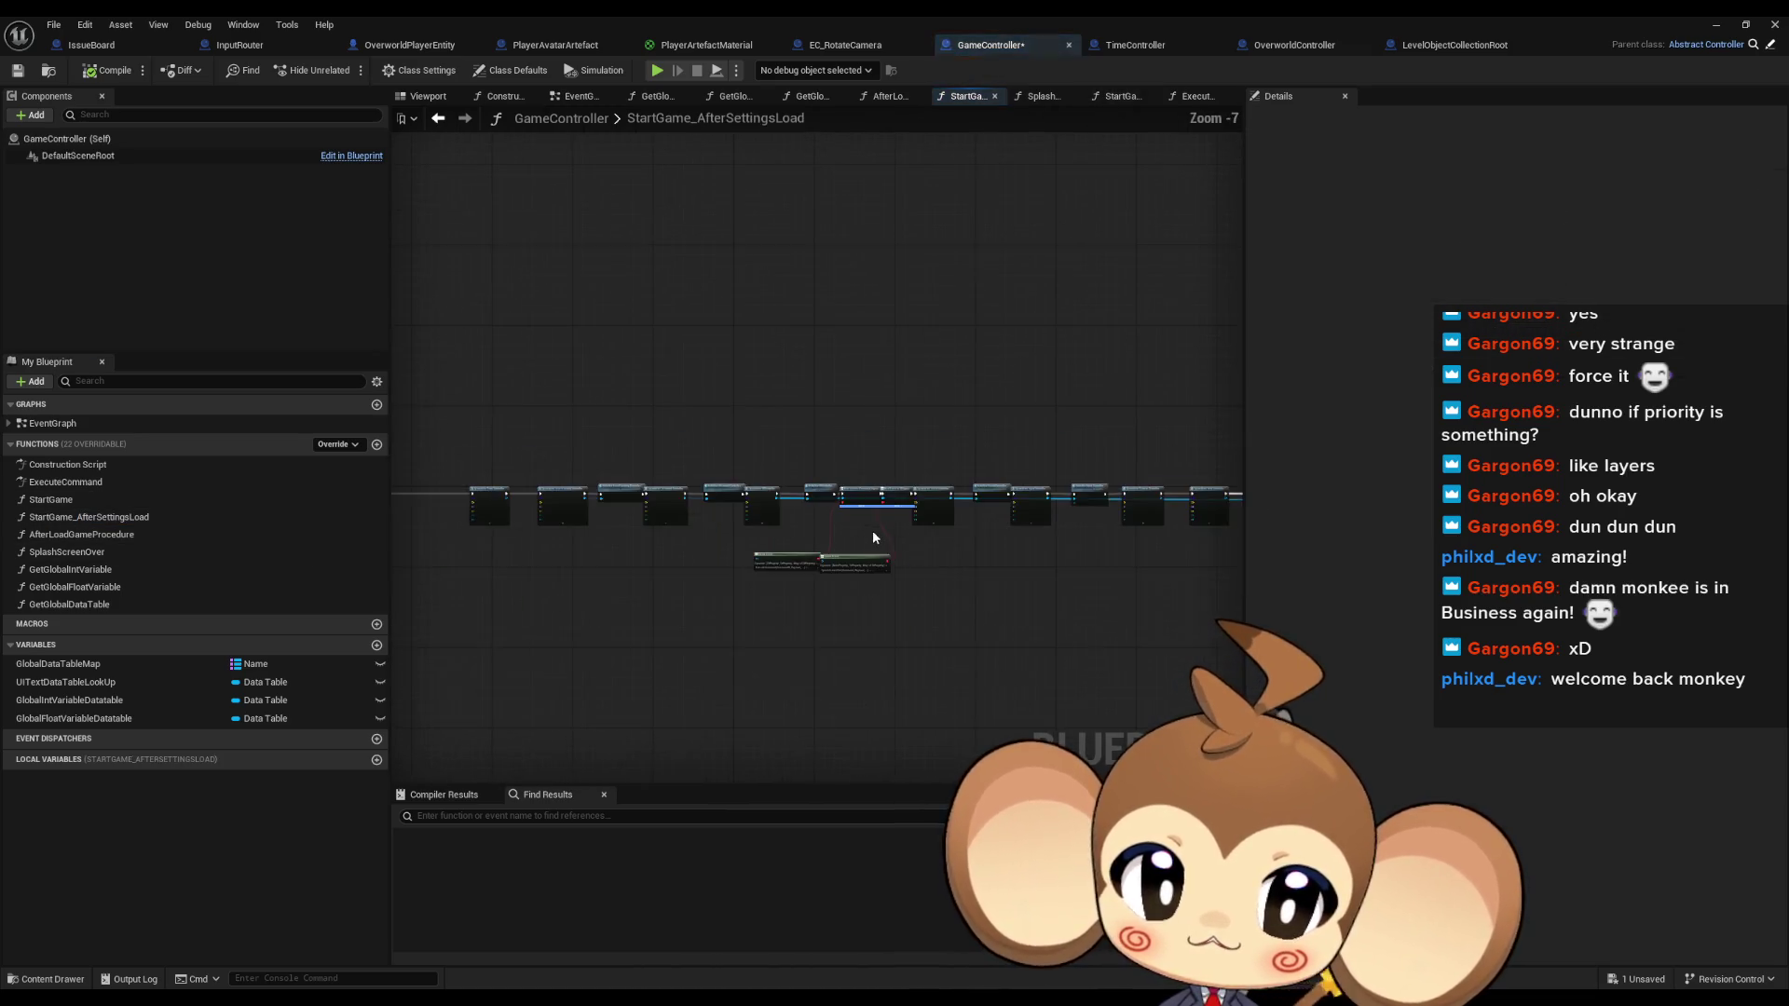
scroll(747, 441, "up", 5)
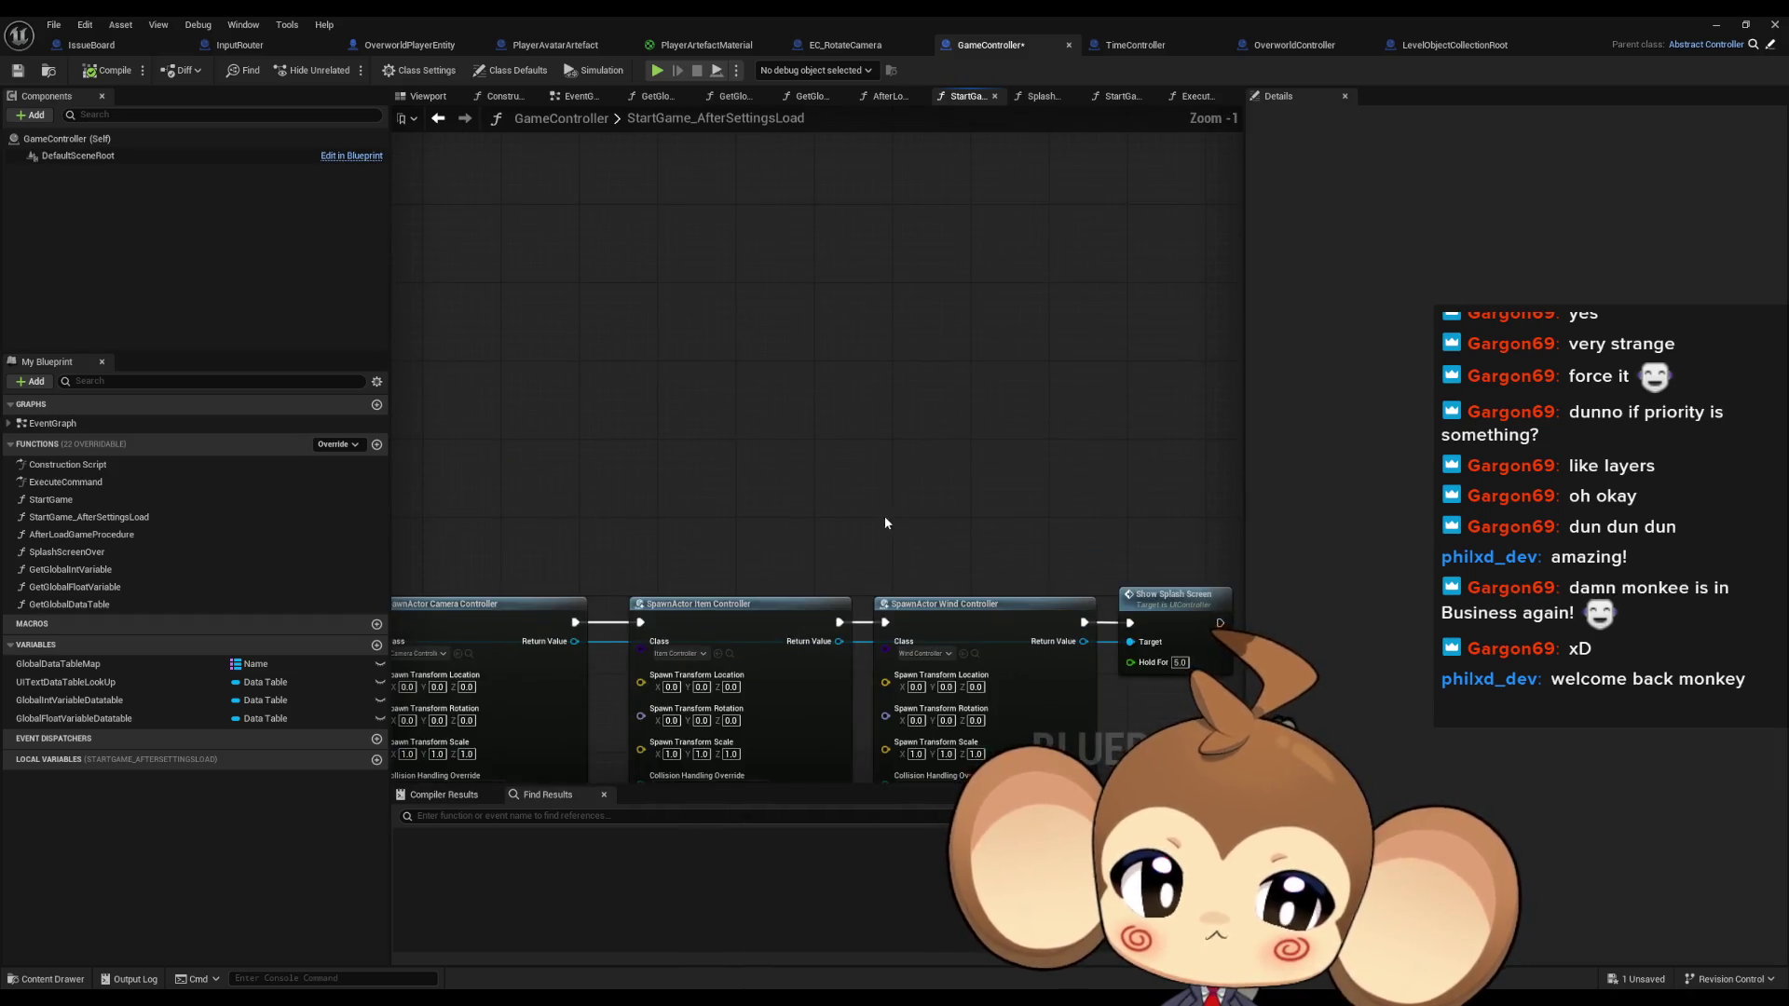
scroll(748, 516, "down", 2)
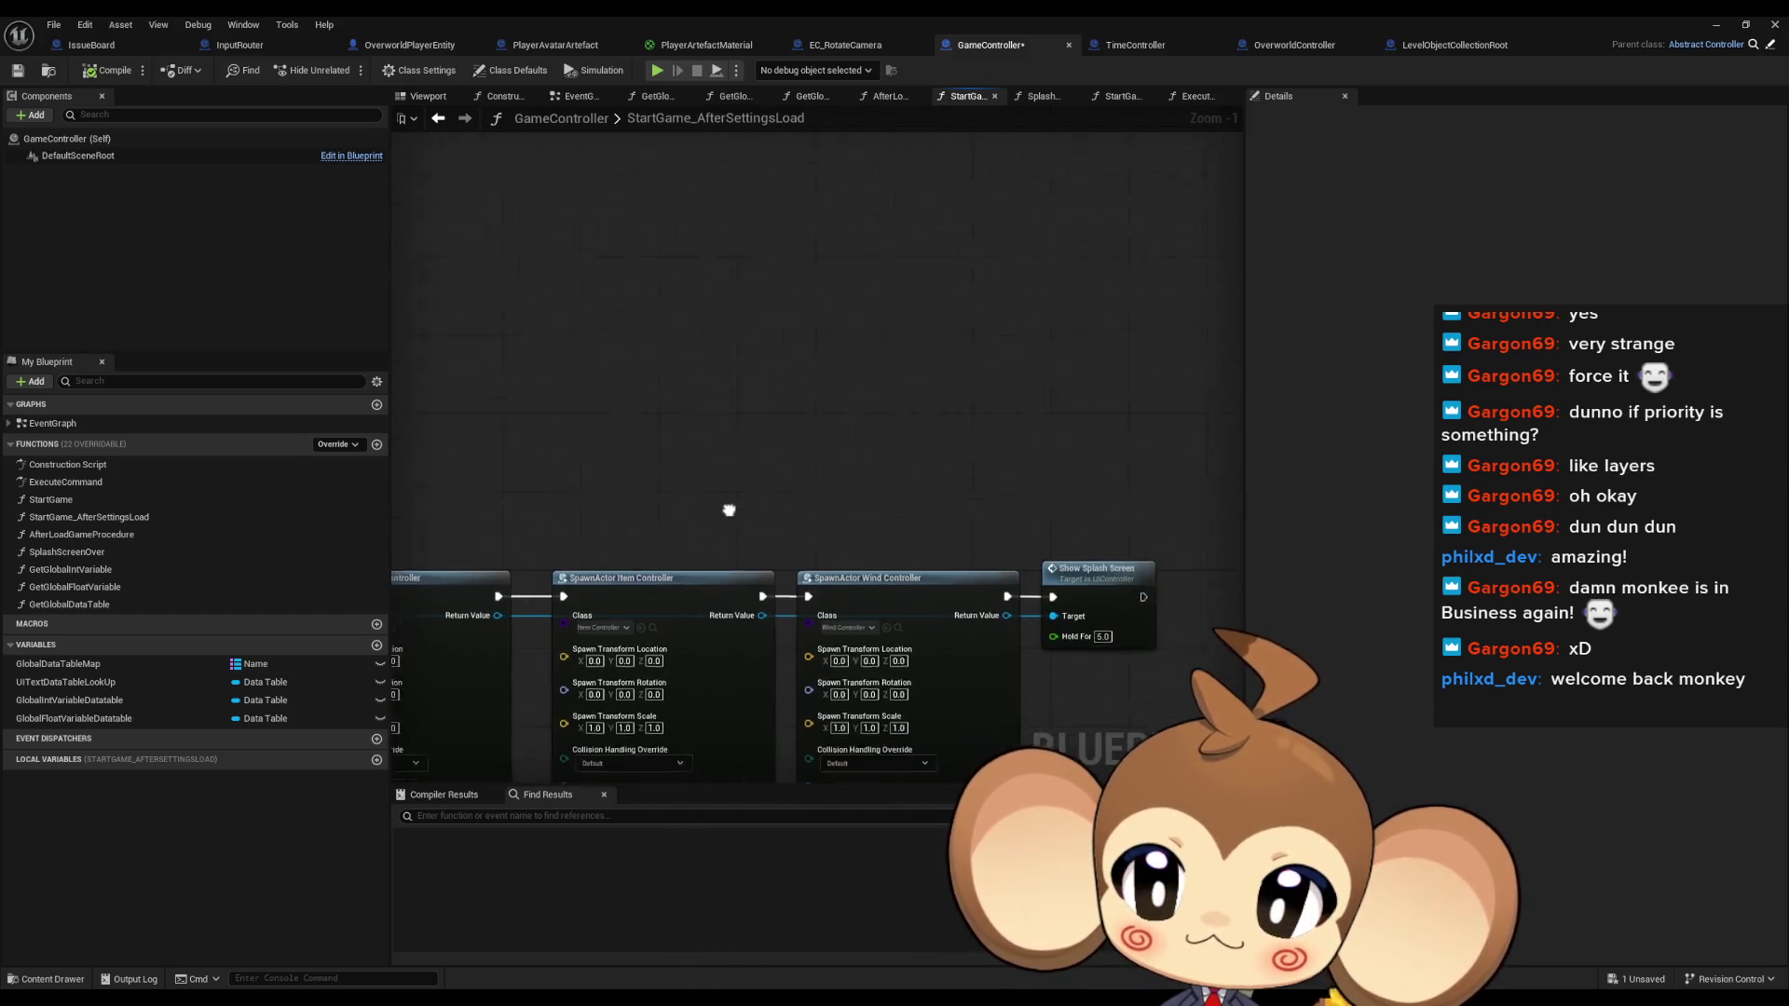
double_click(82, 535)
scroll(739, 503, "down", 7)
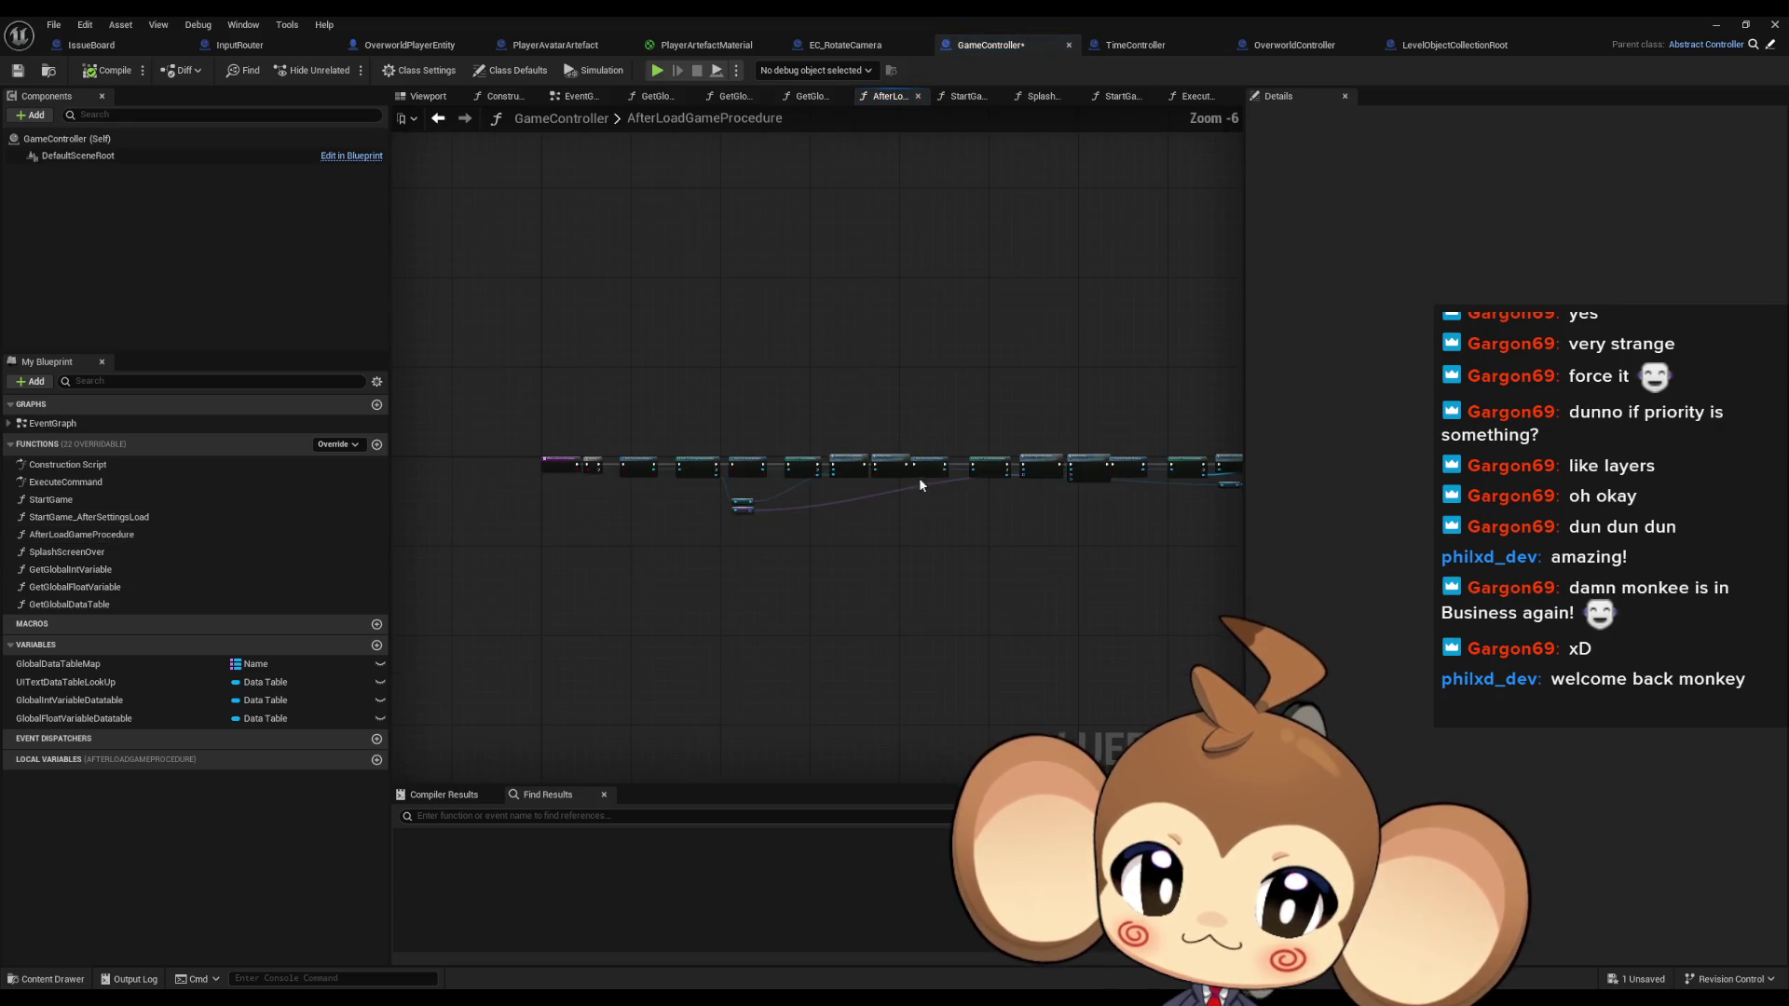
Inspect SplashScreenOver's EnterSimulationAfterIntro Execute Command branch, then return to ExecuteCommand
double_click(68, 552)
scroll(951, 487, "down", 2)
scroll(844, 520, "up", 2)
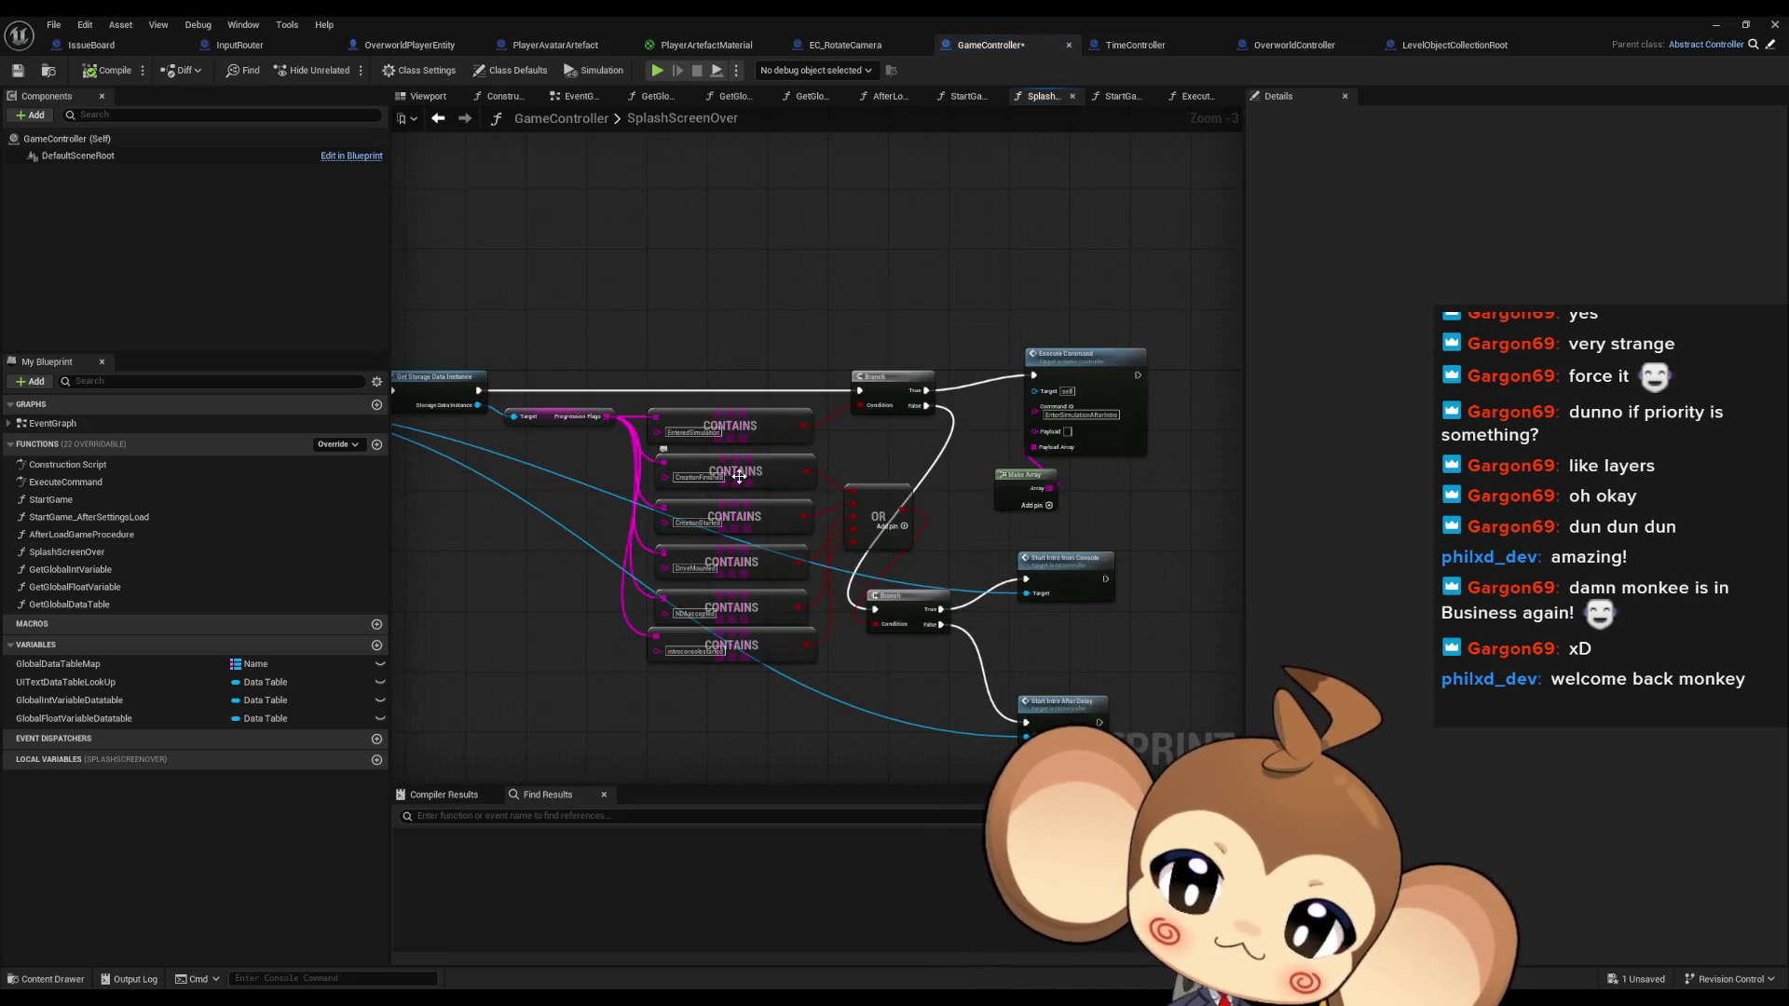
left_click_drag(634, 631, 748, 572)
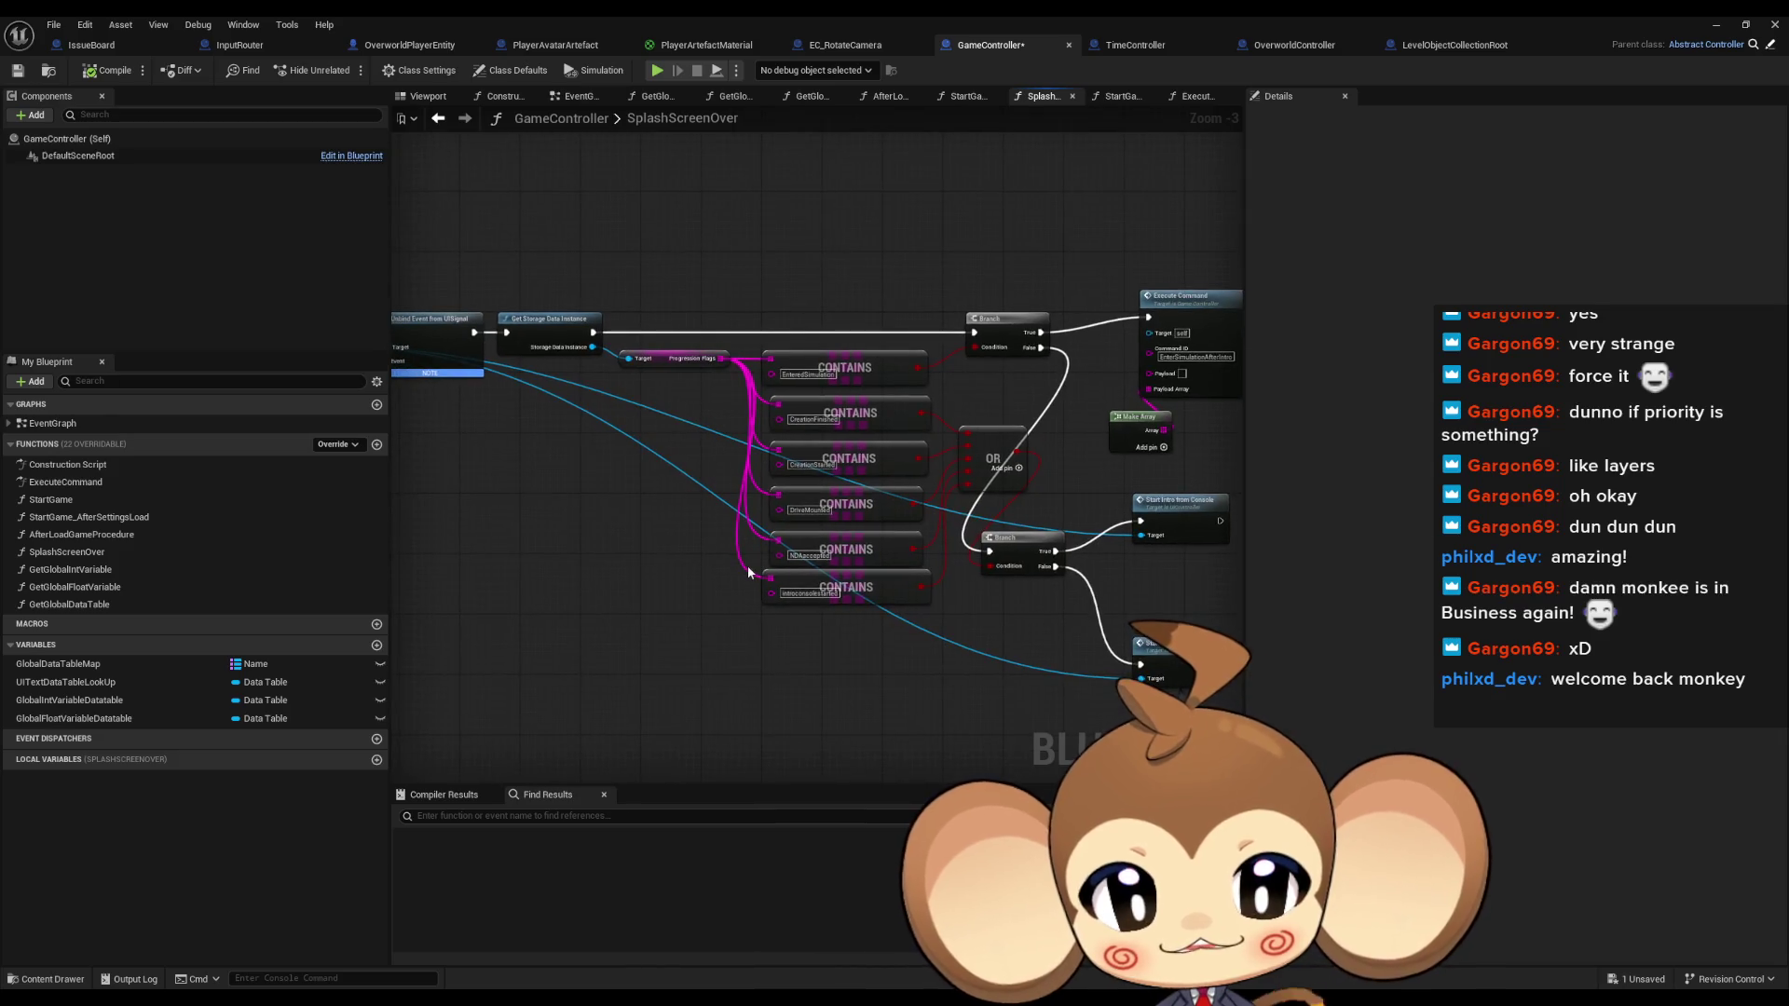
left_click_drag(912, 645, 780, 651)
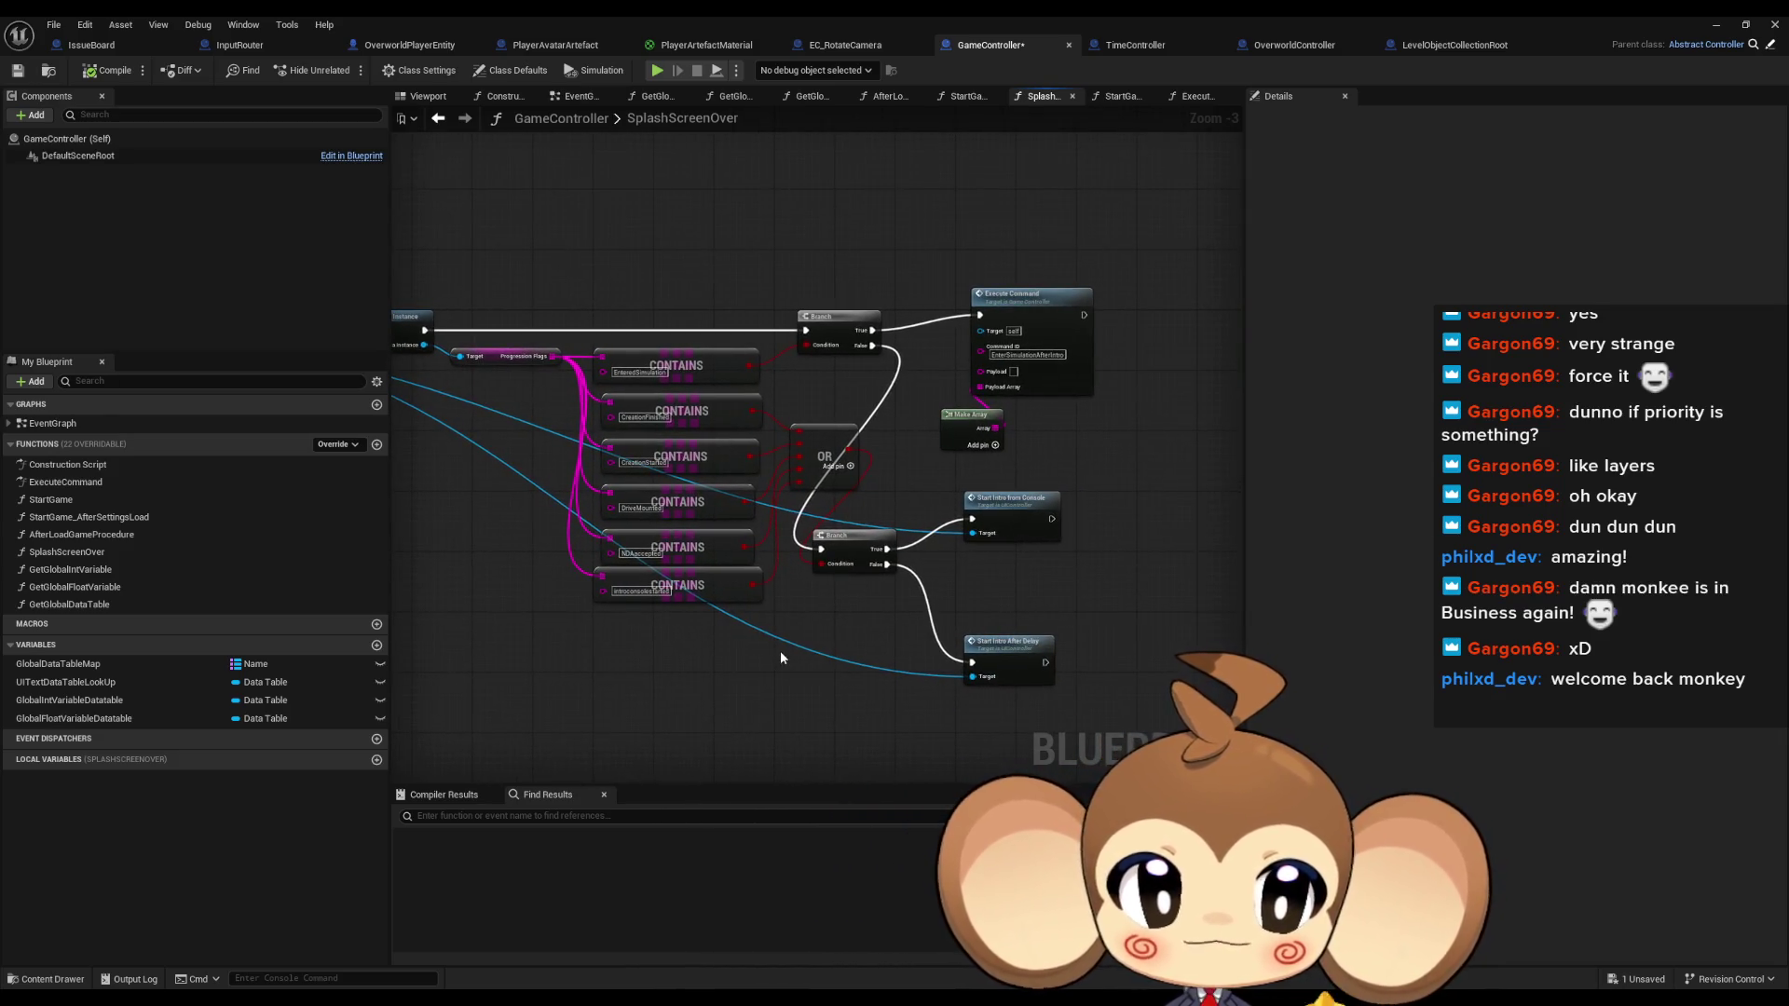
scroll(818, 643, "up", 2)
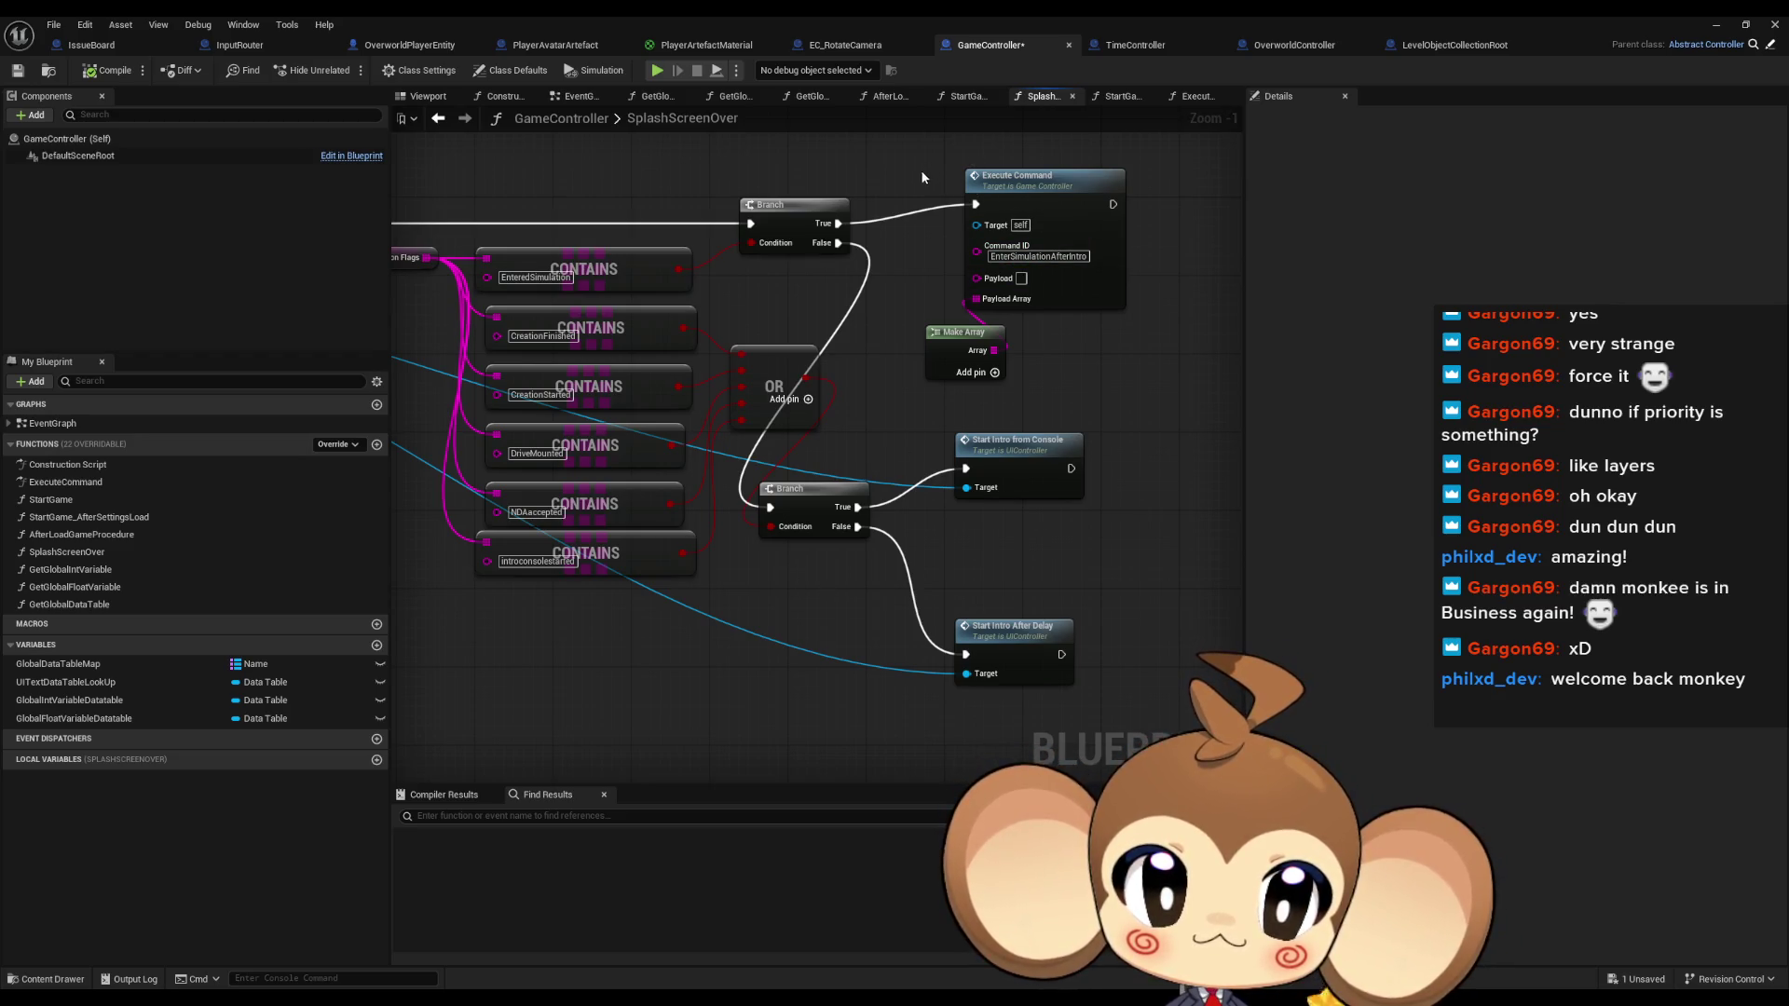
left_click_drag(1148, 359, 1148, 360)
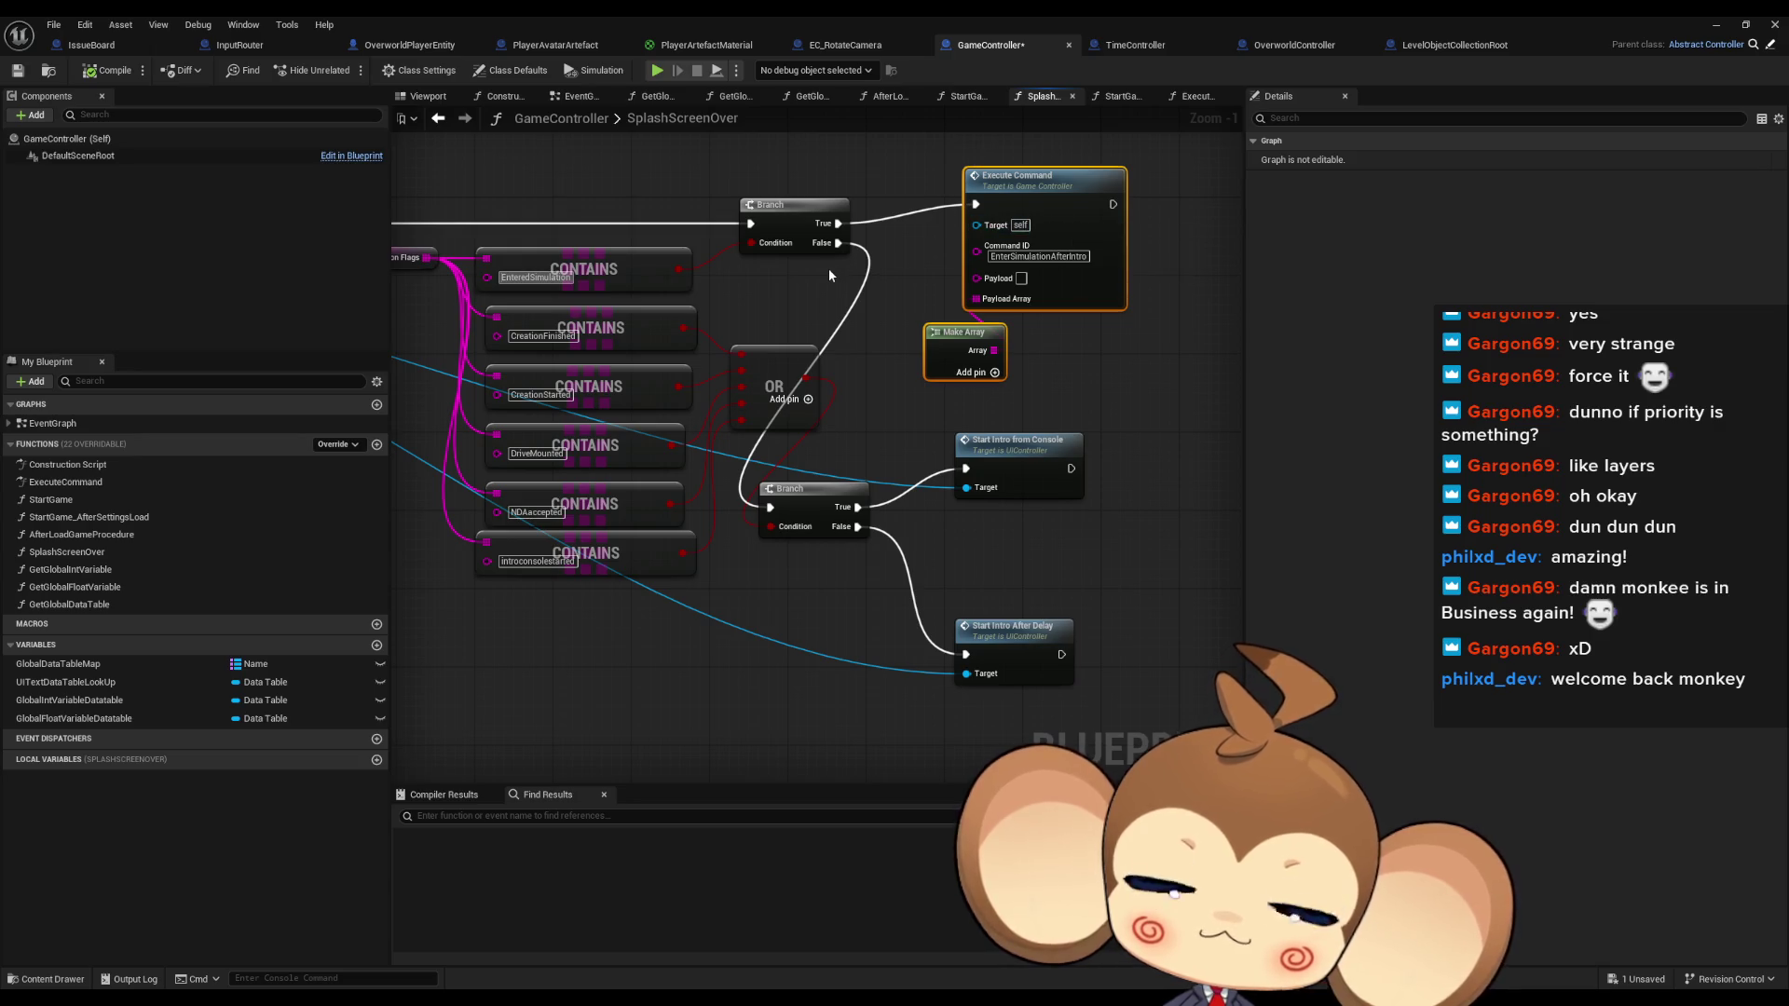
left_click_drag(829, 269, 677, 345)
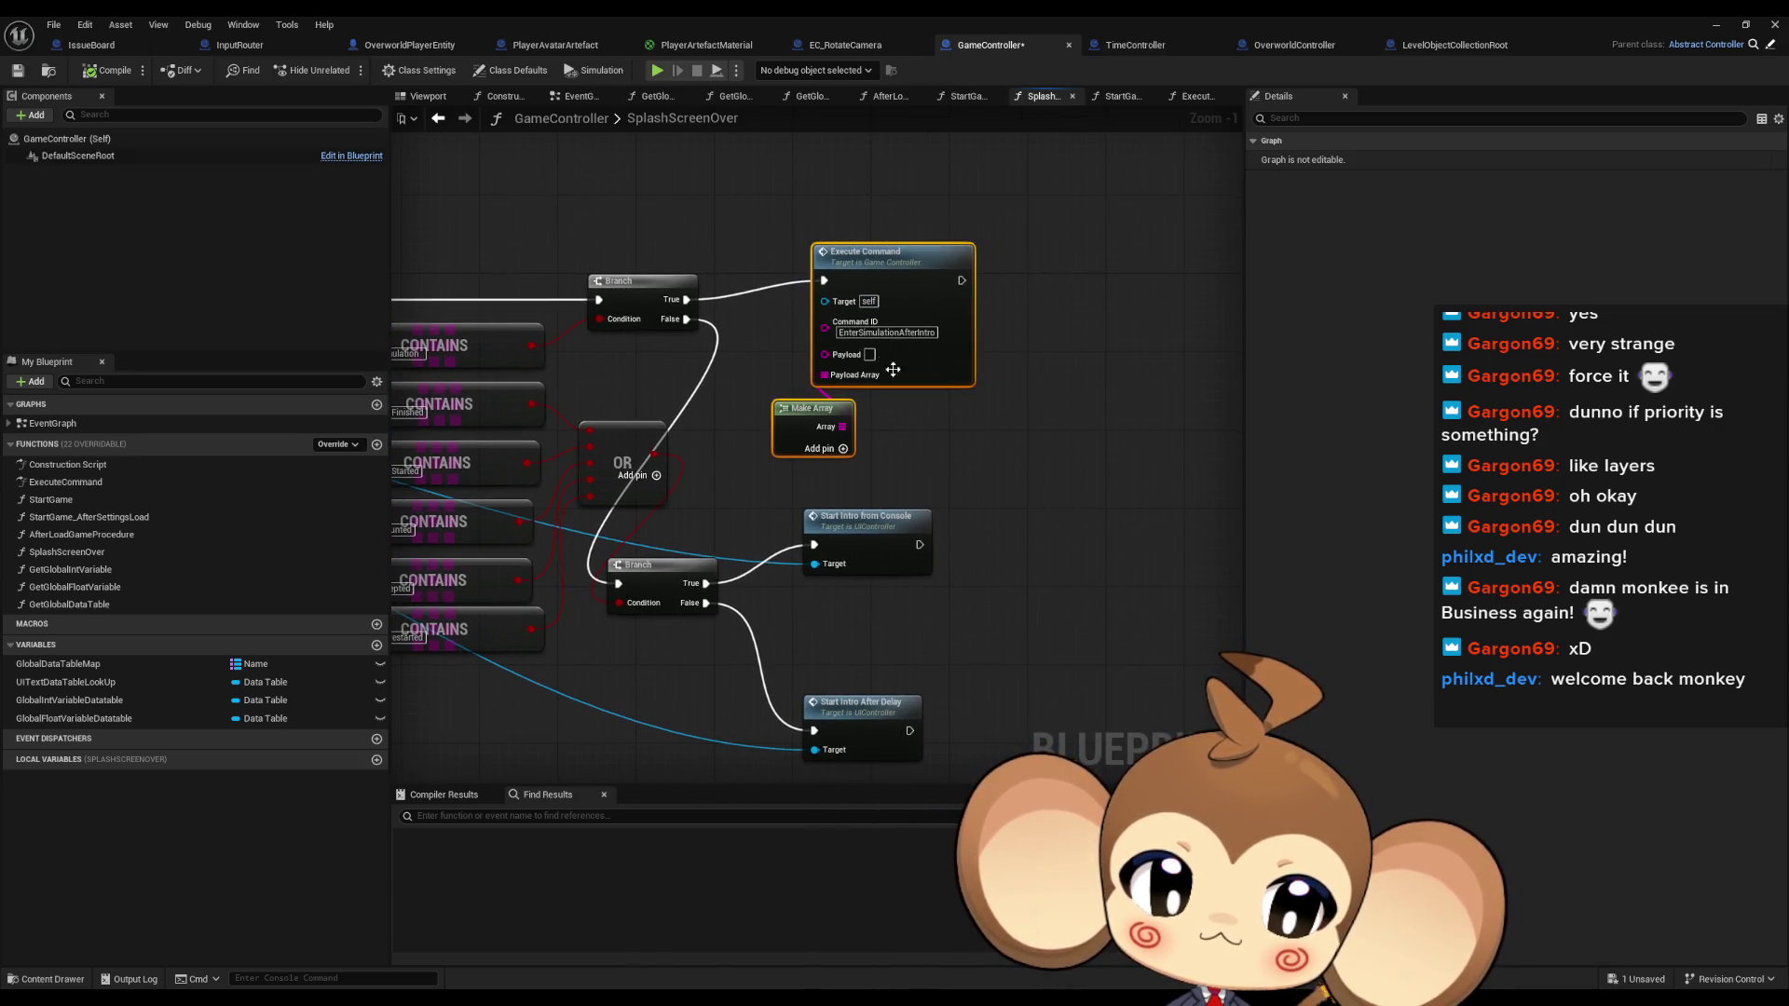
double_click(110, 480)
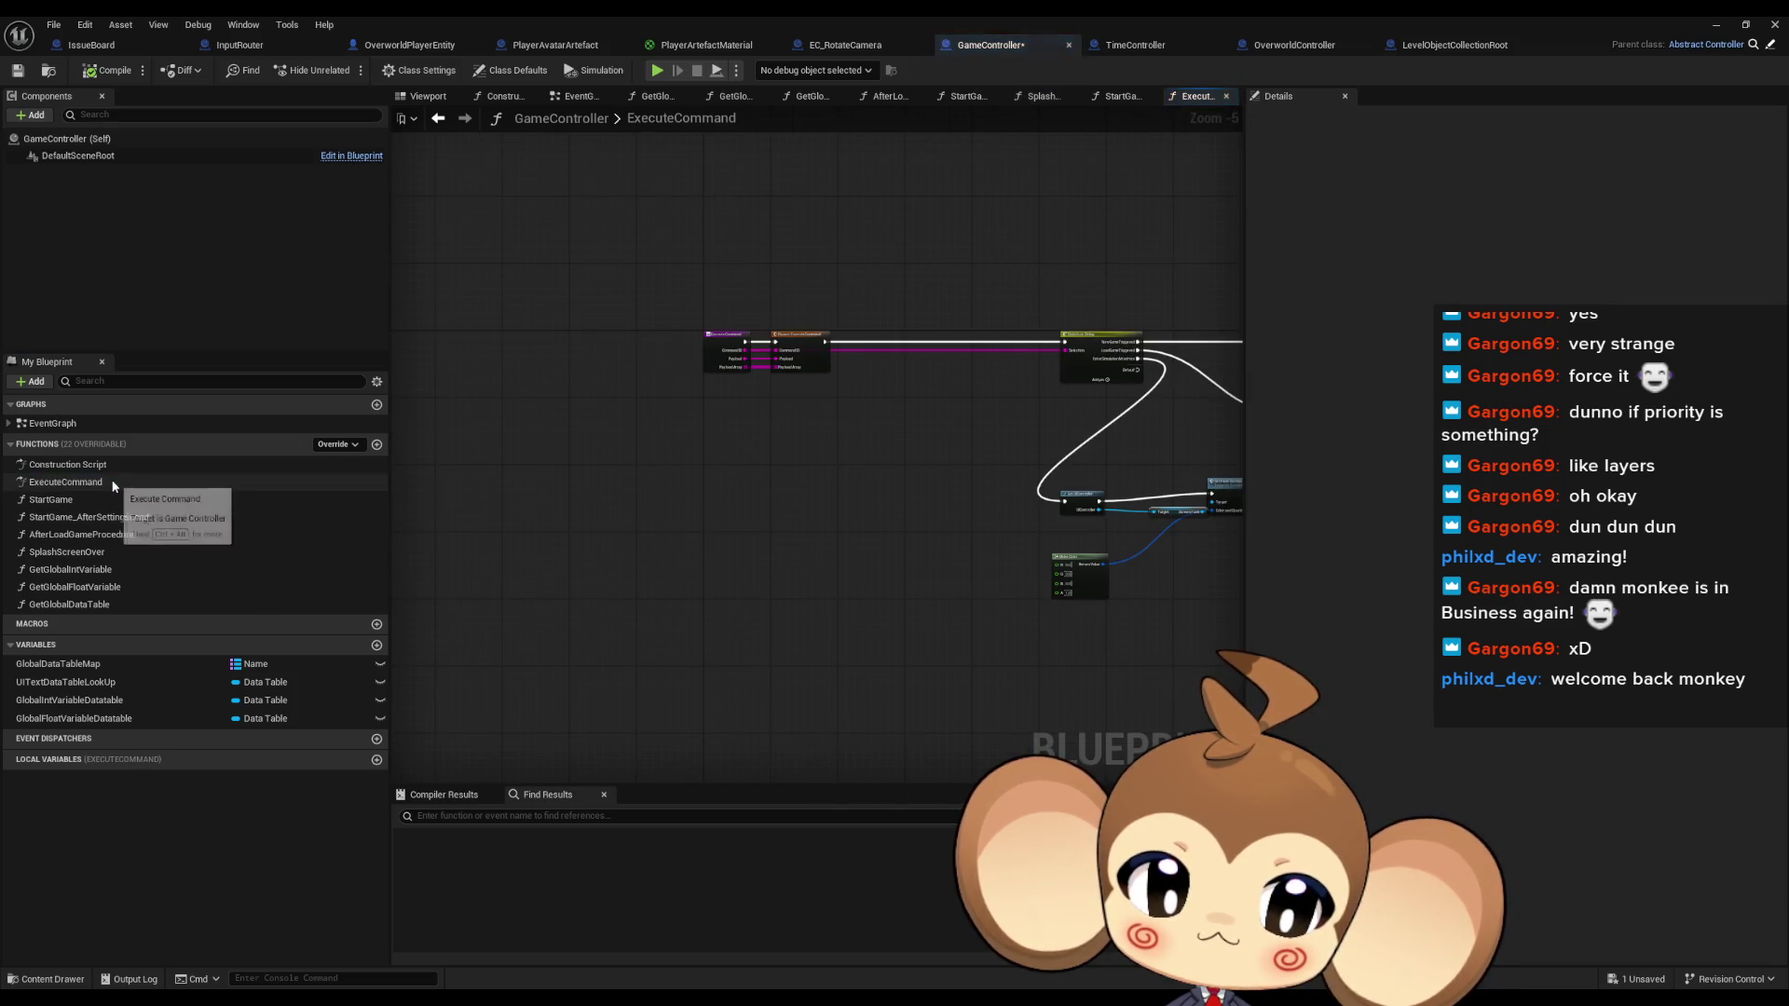
Check the Switch on String cases, then view SplashScreenOver's Progression Flags node
scroll(845, 418, "up", 4)
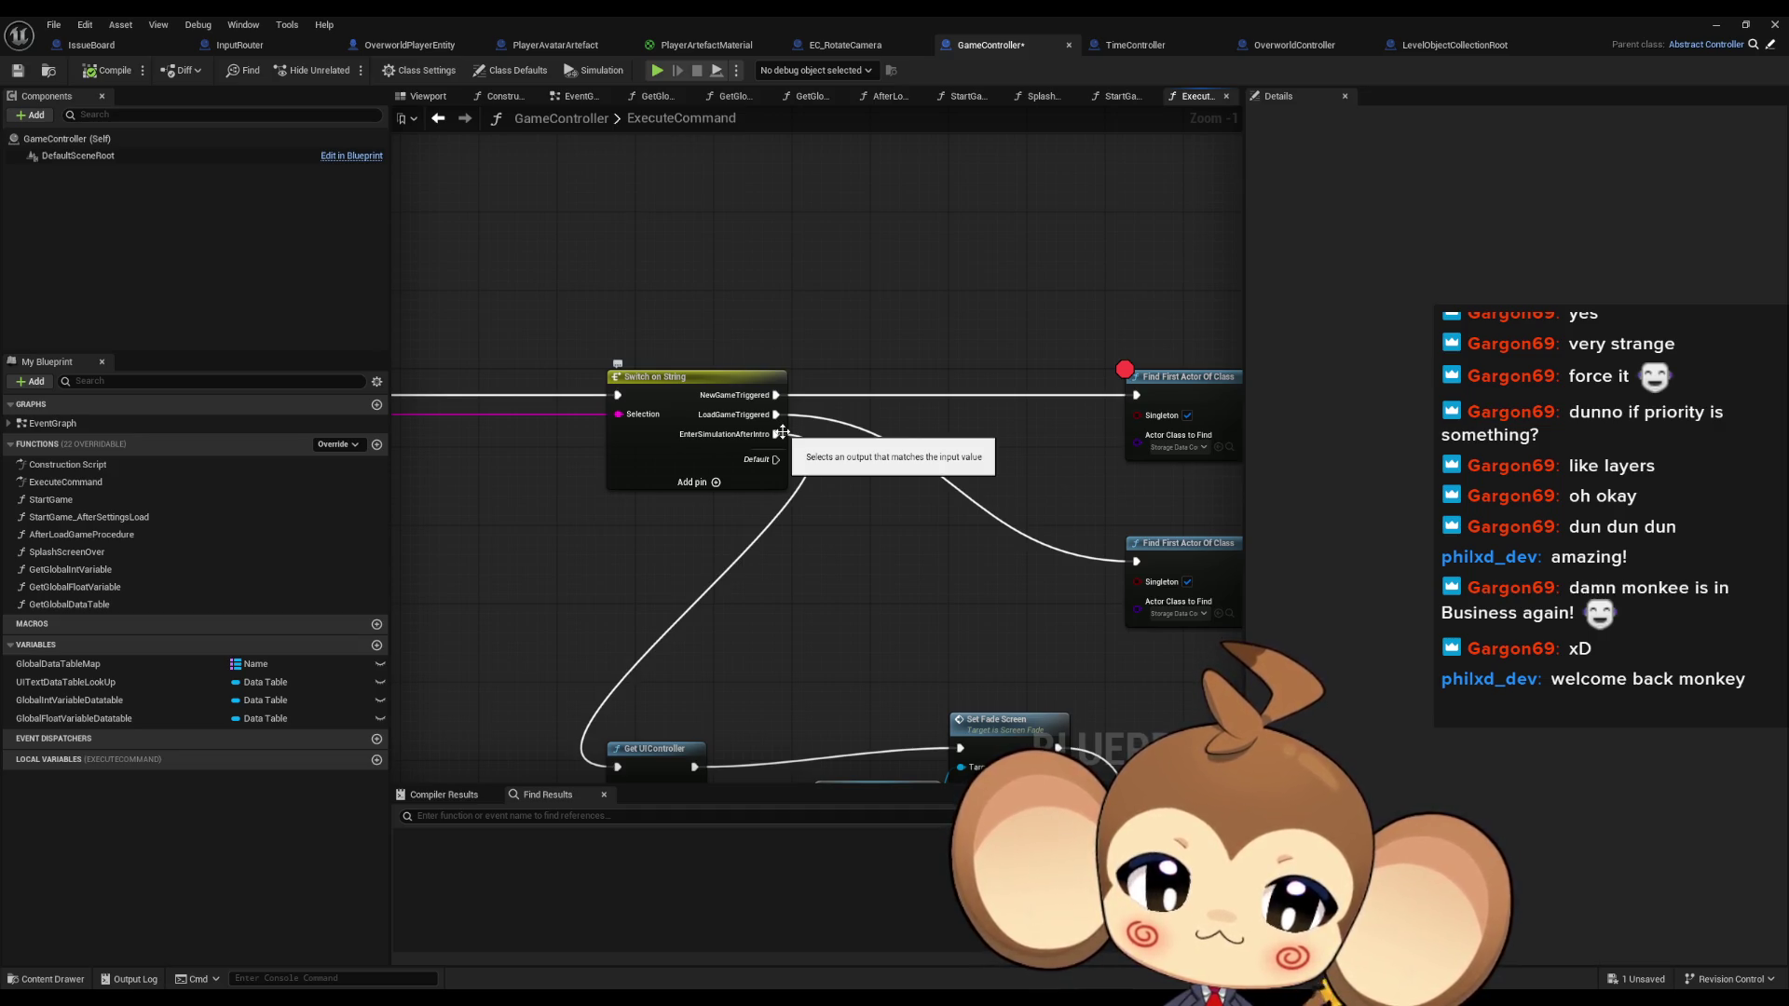
left_click(119, 482)
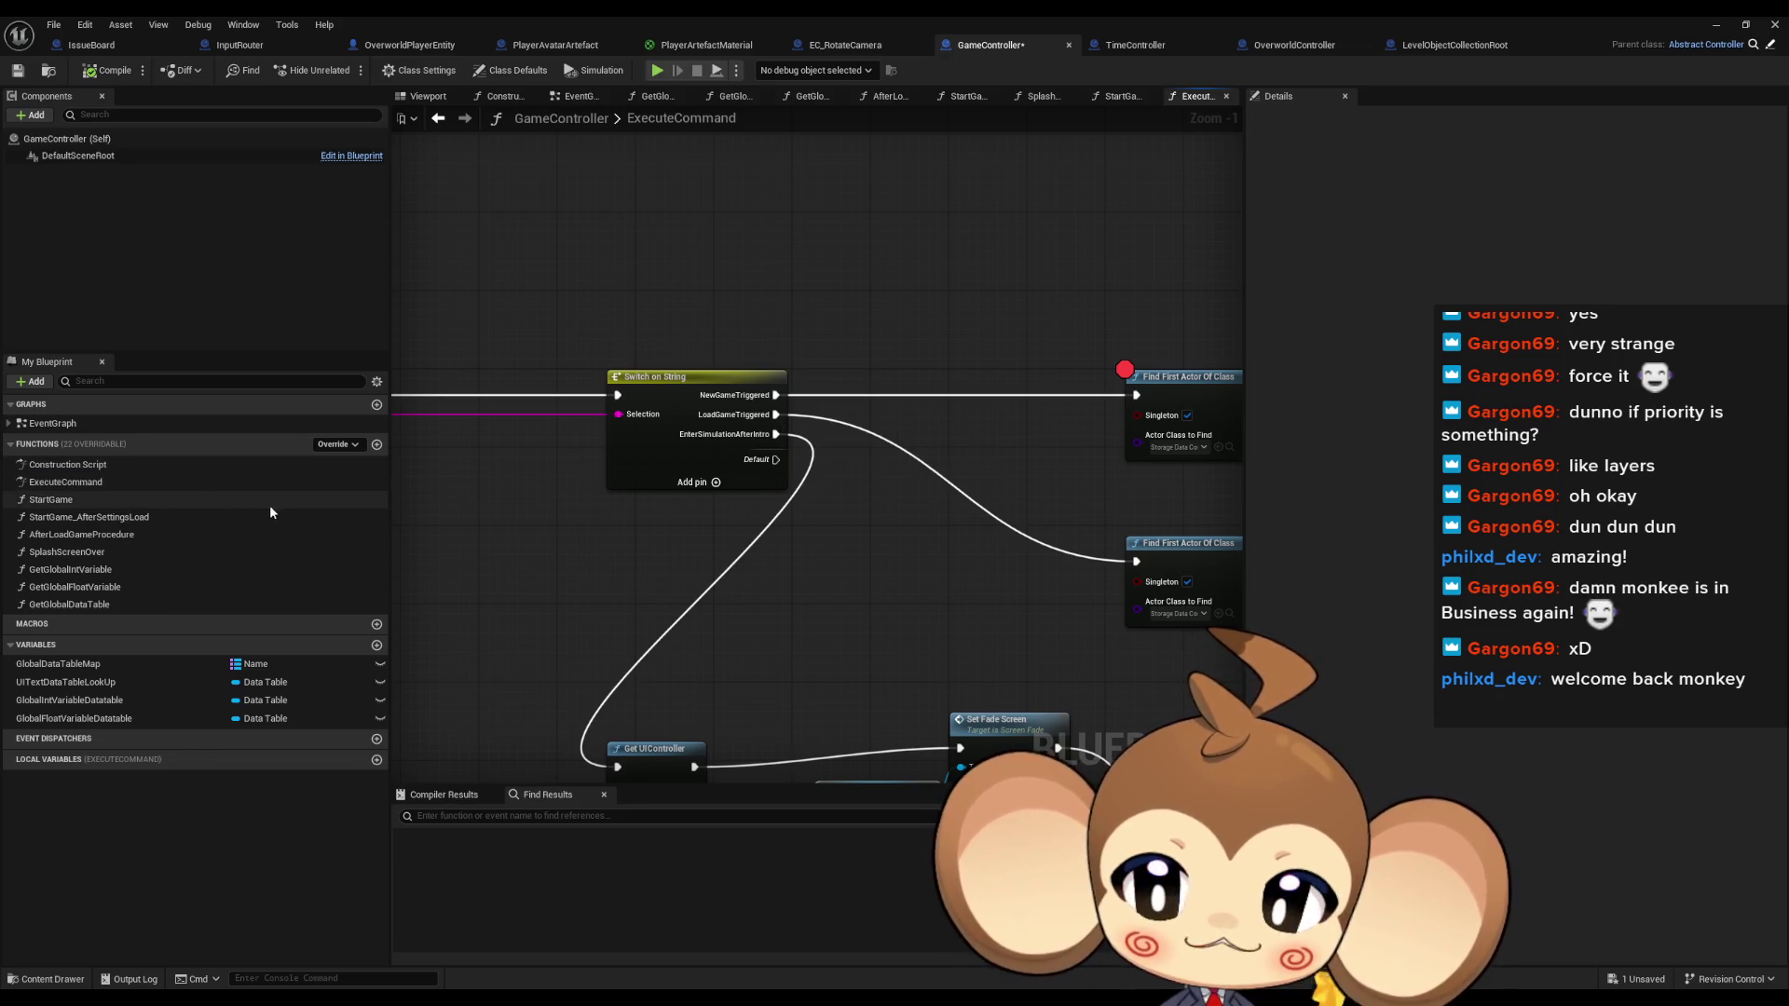
left_click_drag(614, 549, 618, 568)
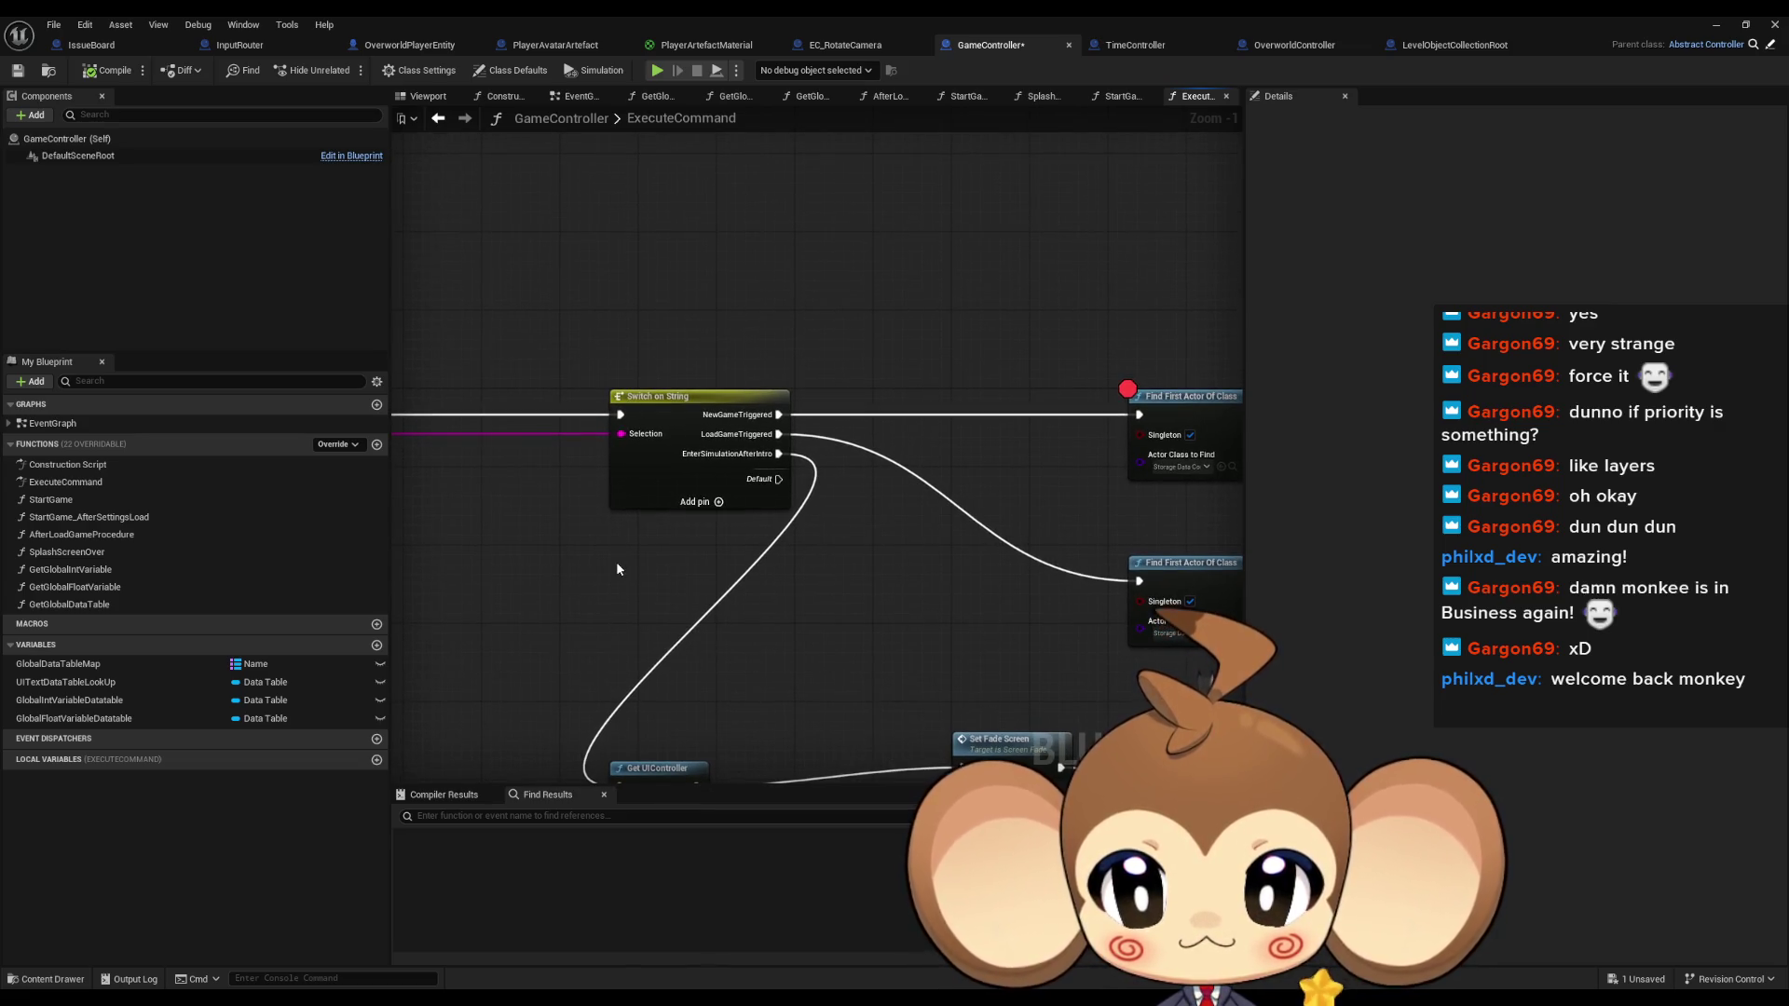
scroll(751, 552, "down", 5)
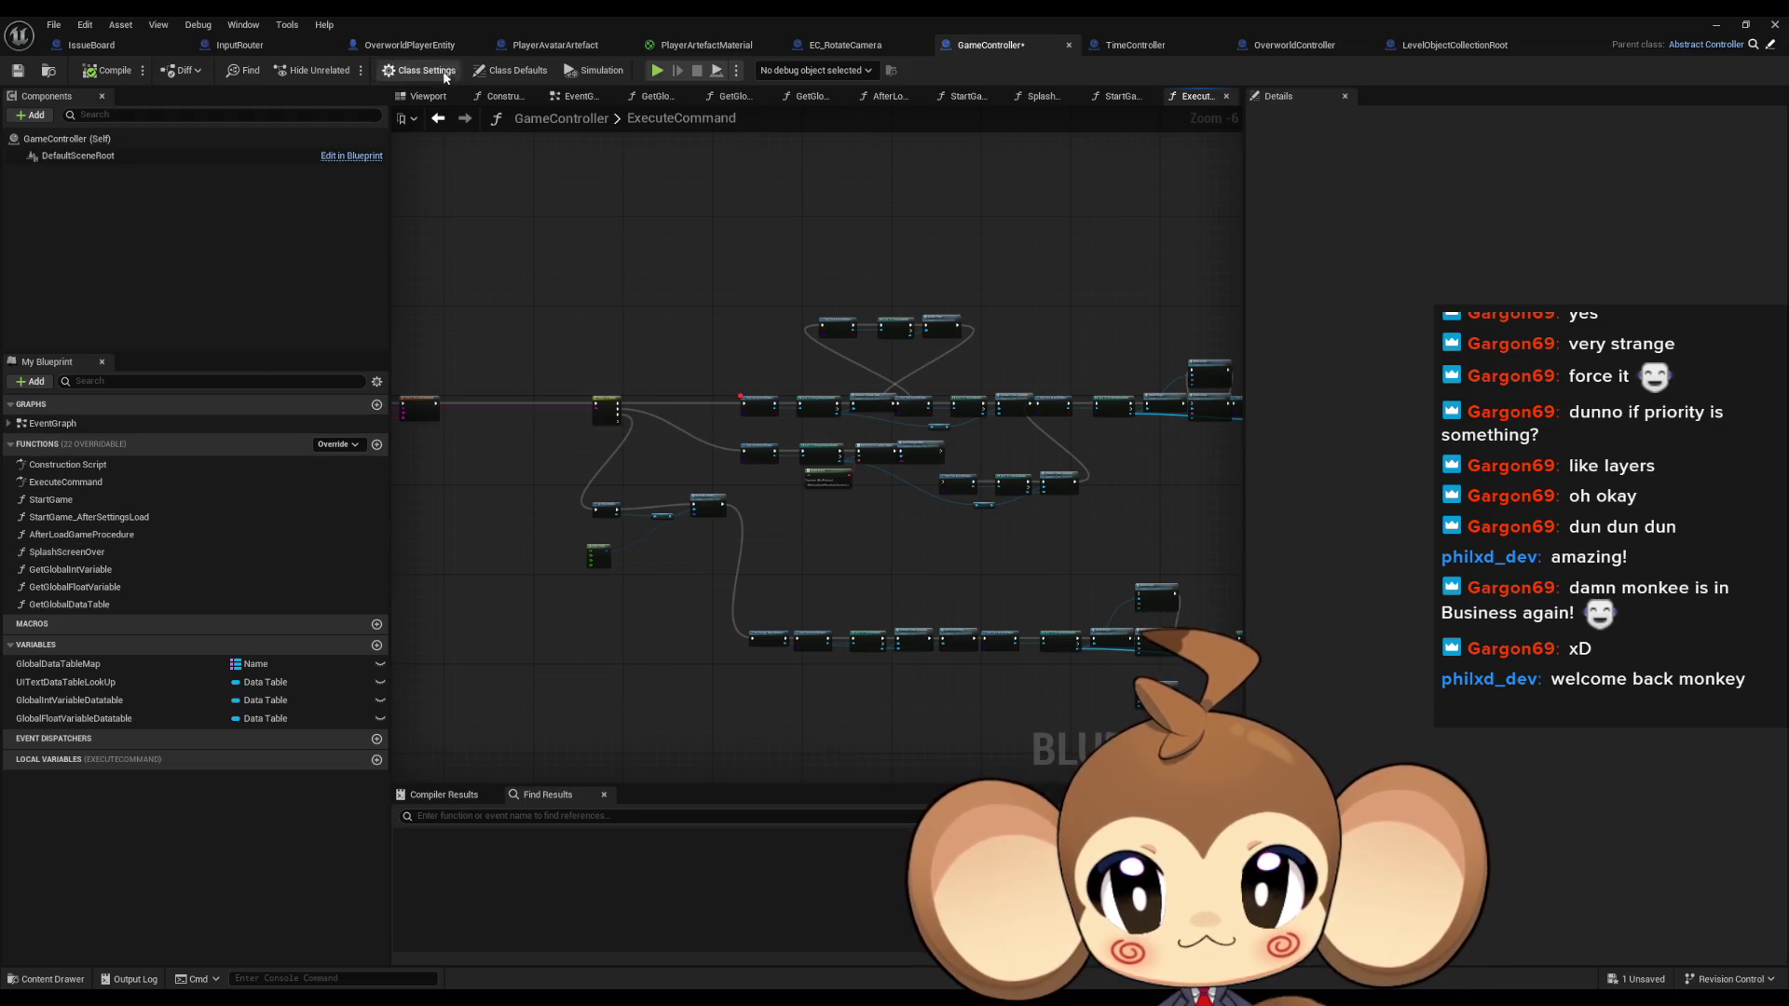
double_click(65, 483)
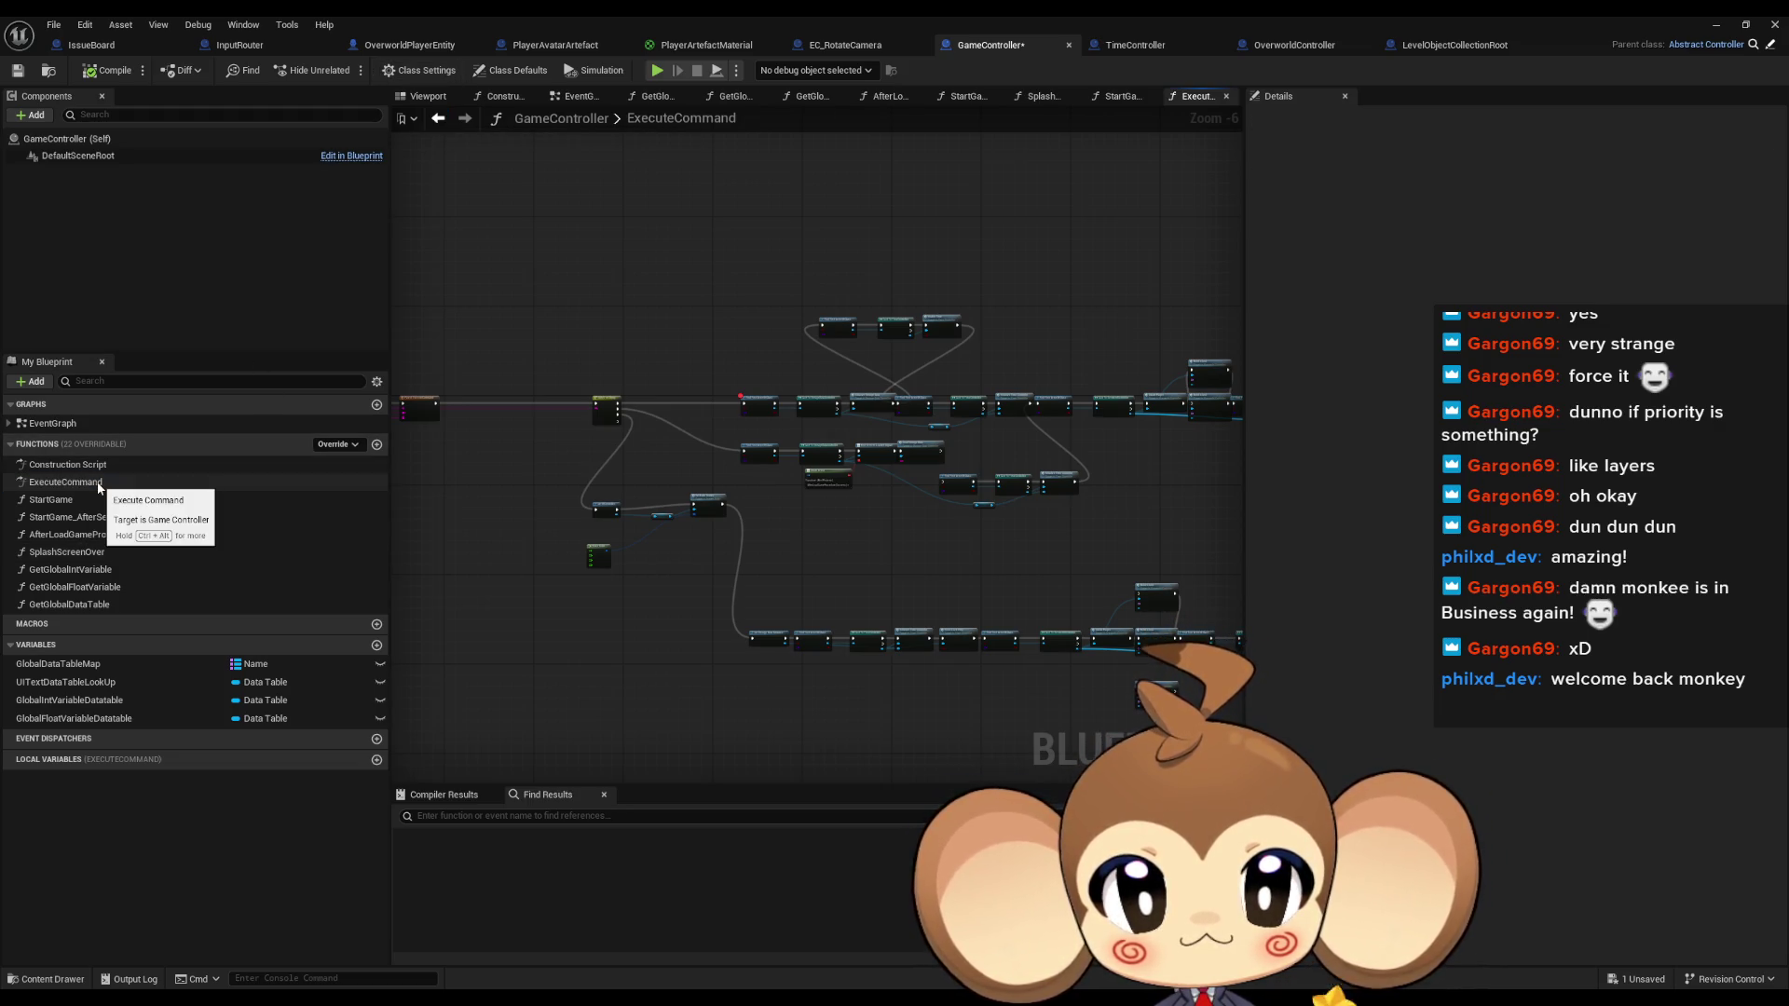
double_click(75, 553)
left_click_drag(515, 448, 574, 366)
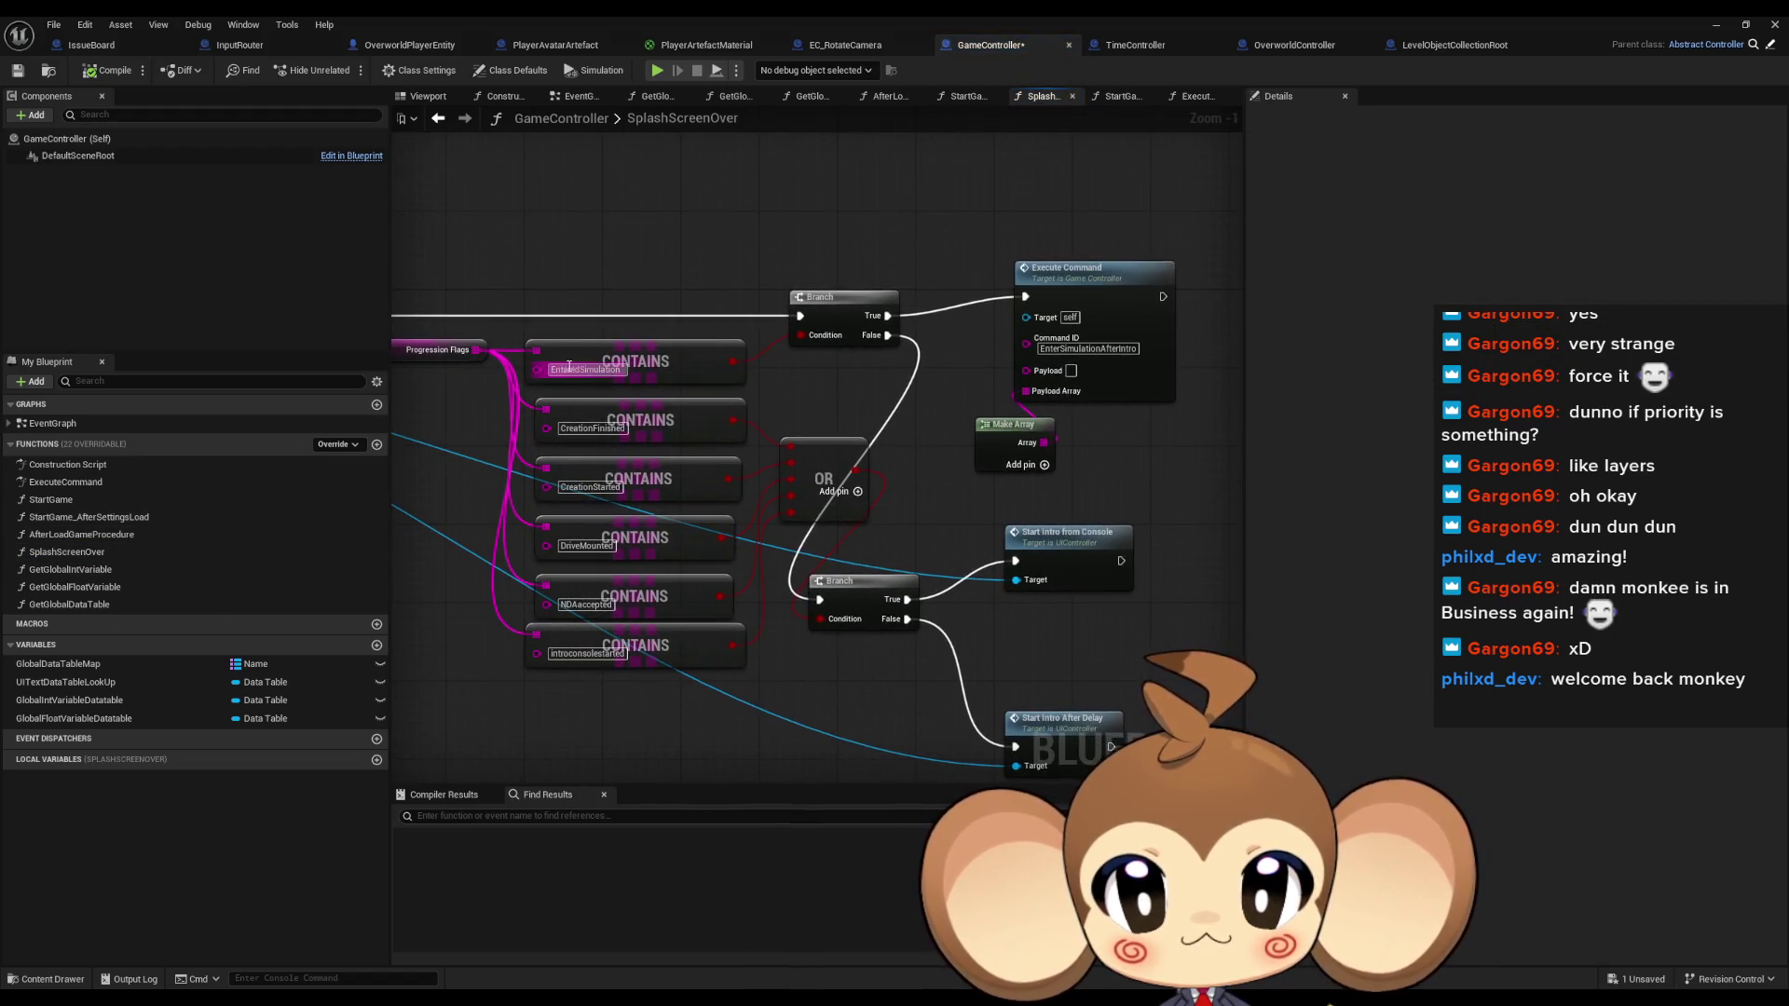
Select the Progression Flags node and look over the nearby Get Storage Data Instance node
left_click_drag(690, 371, 932, 389)
left_click(681, 367)
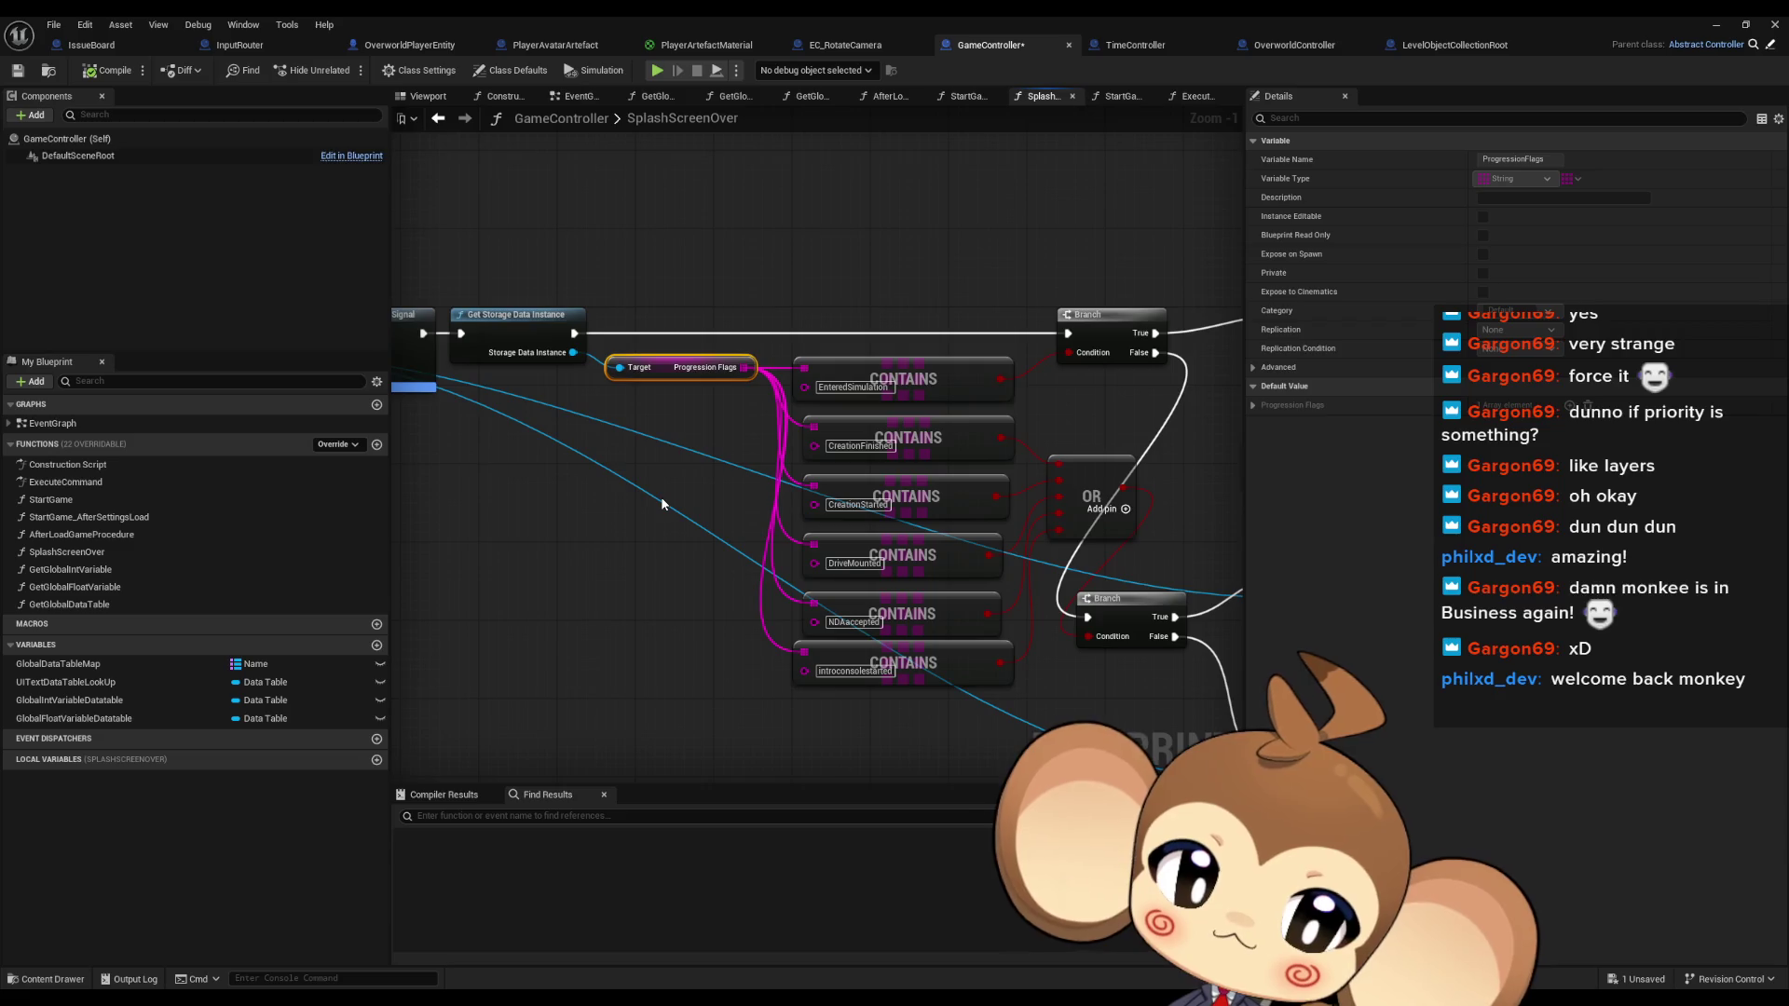
mouse_move(661, 504)
left_mouse_down()
mouse_move(759, 498)
mouse_move(929, 530)
left_mouse_up()
mouse_move(786, 540)
left_mouse_down()
mouse_move(931, 539)
mouse_move(488, 533)
left_mouse_up()
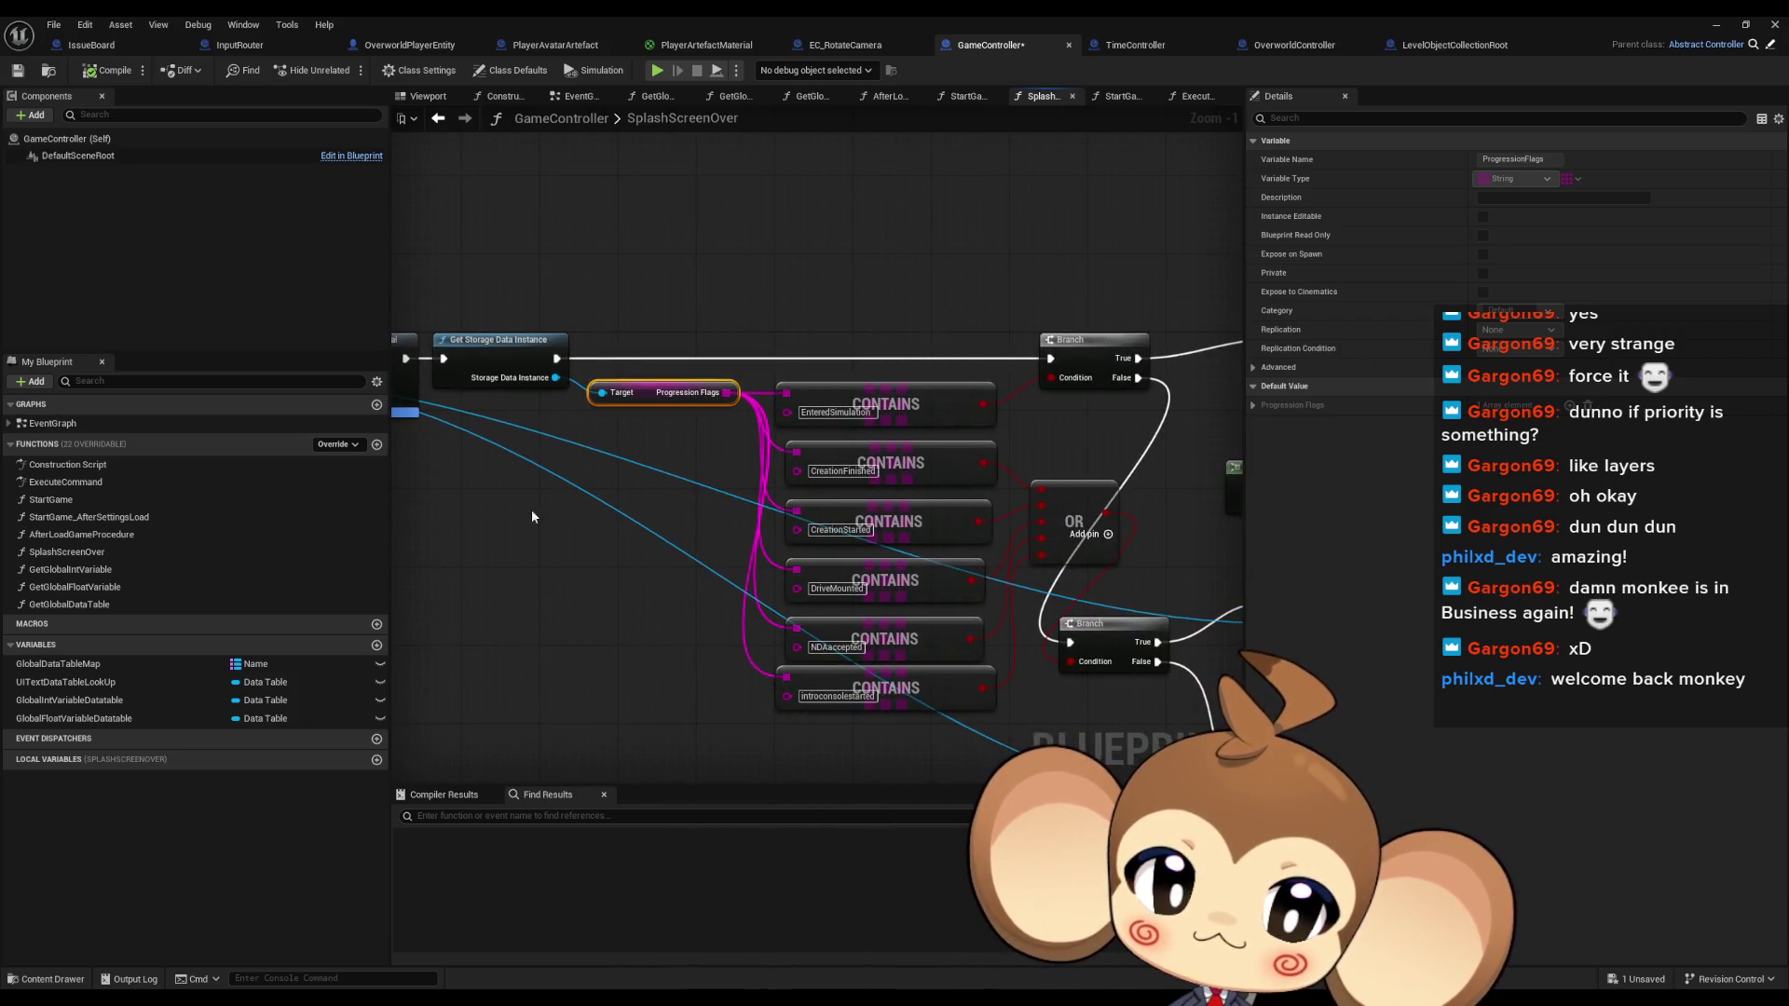
Search for EnteredSimulation and open ExecuteTriggerPointLogic at its Save Game node
left_click(635, 551)
left_click(770, 812)
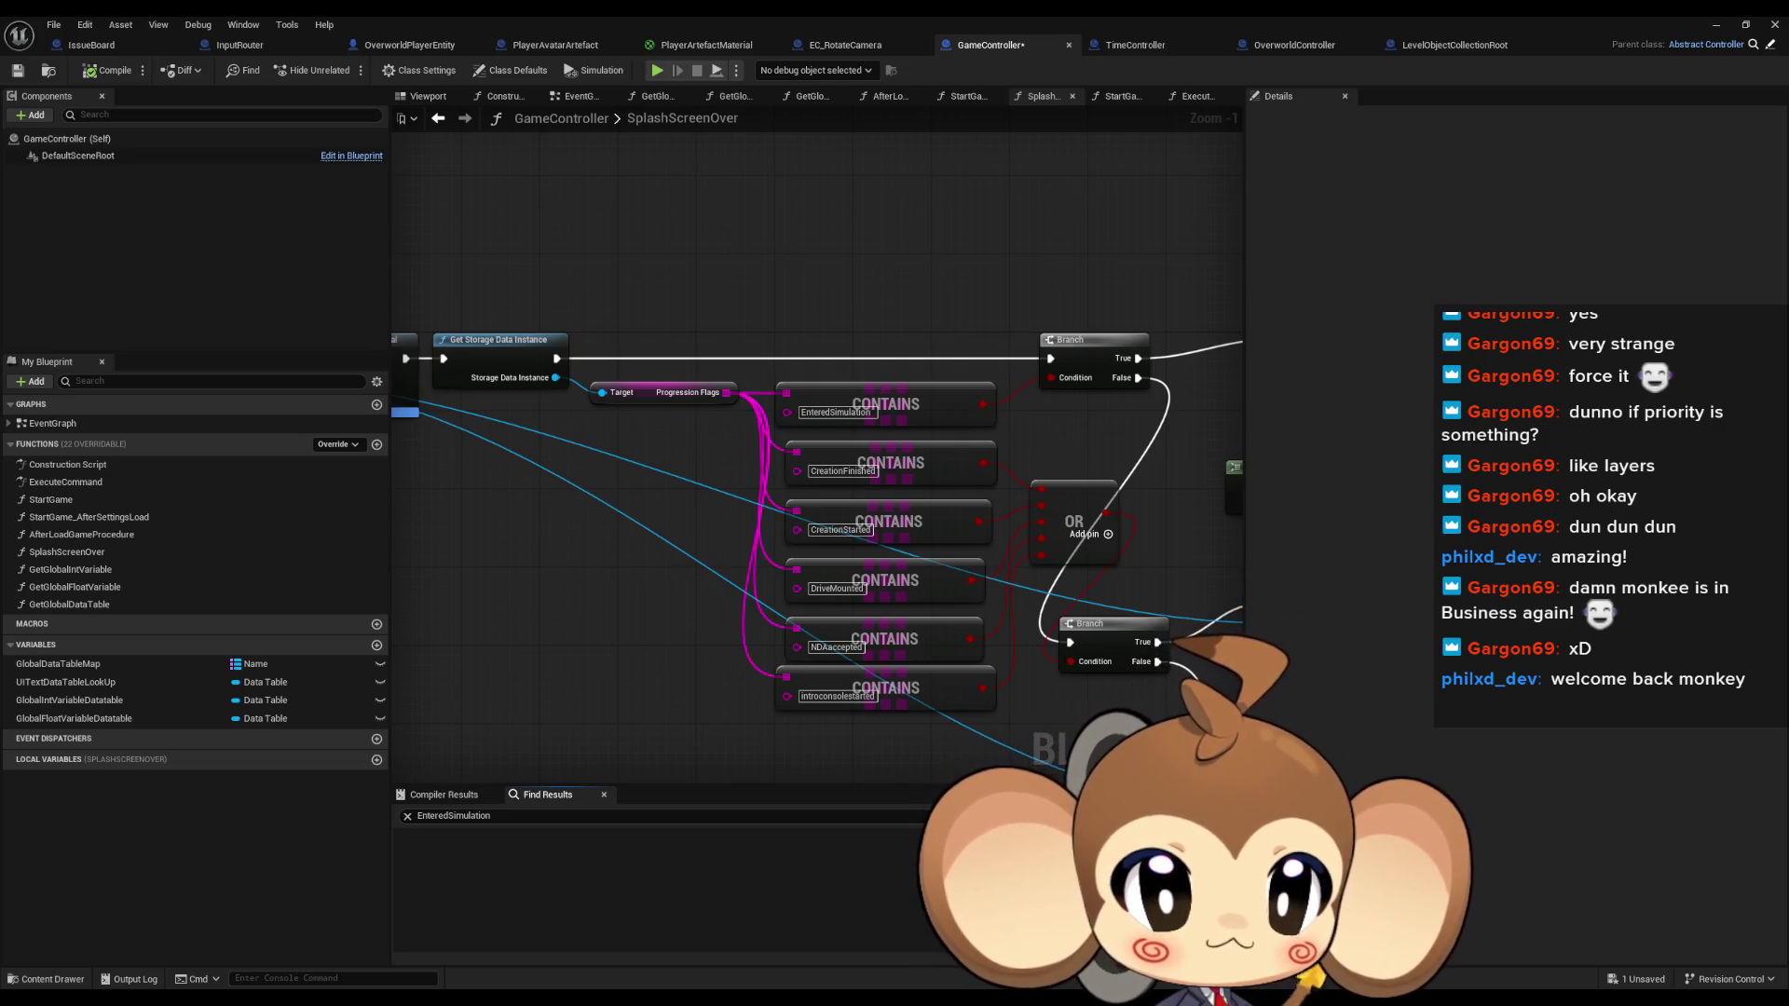
scroll(1081, 673, "up", 3)
left_click_drag(897, 380, 962, 518)
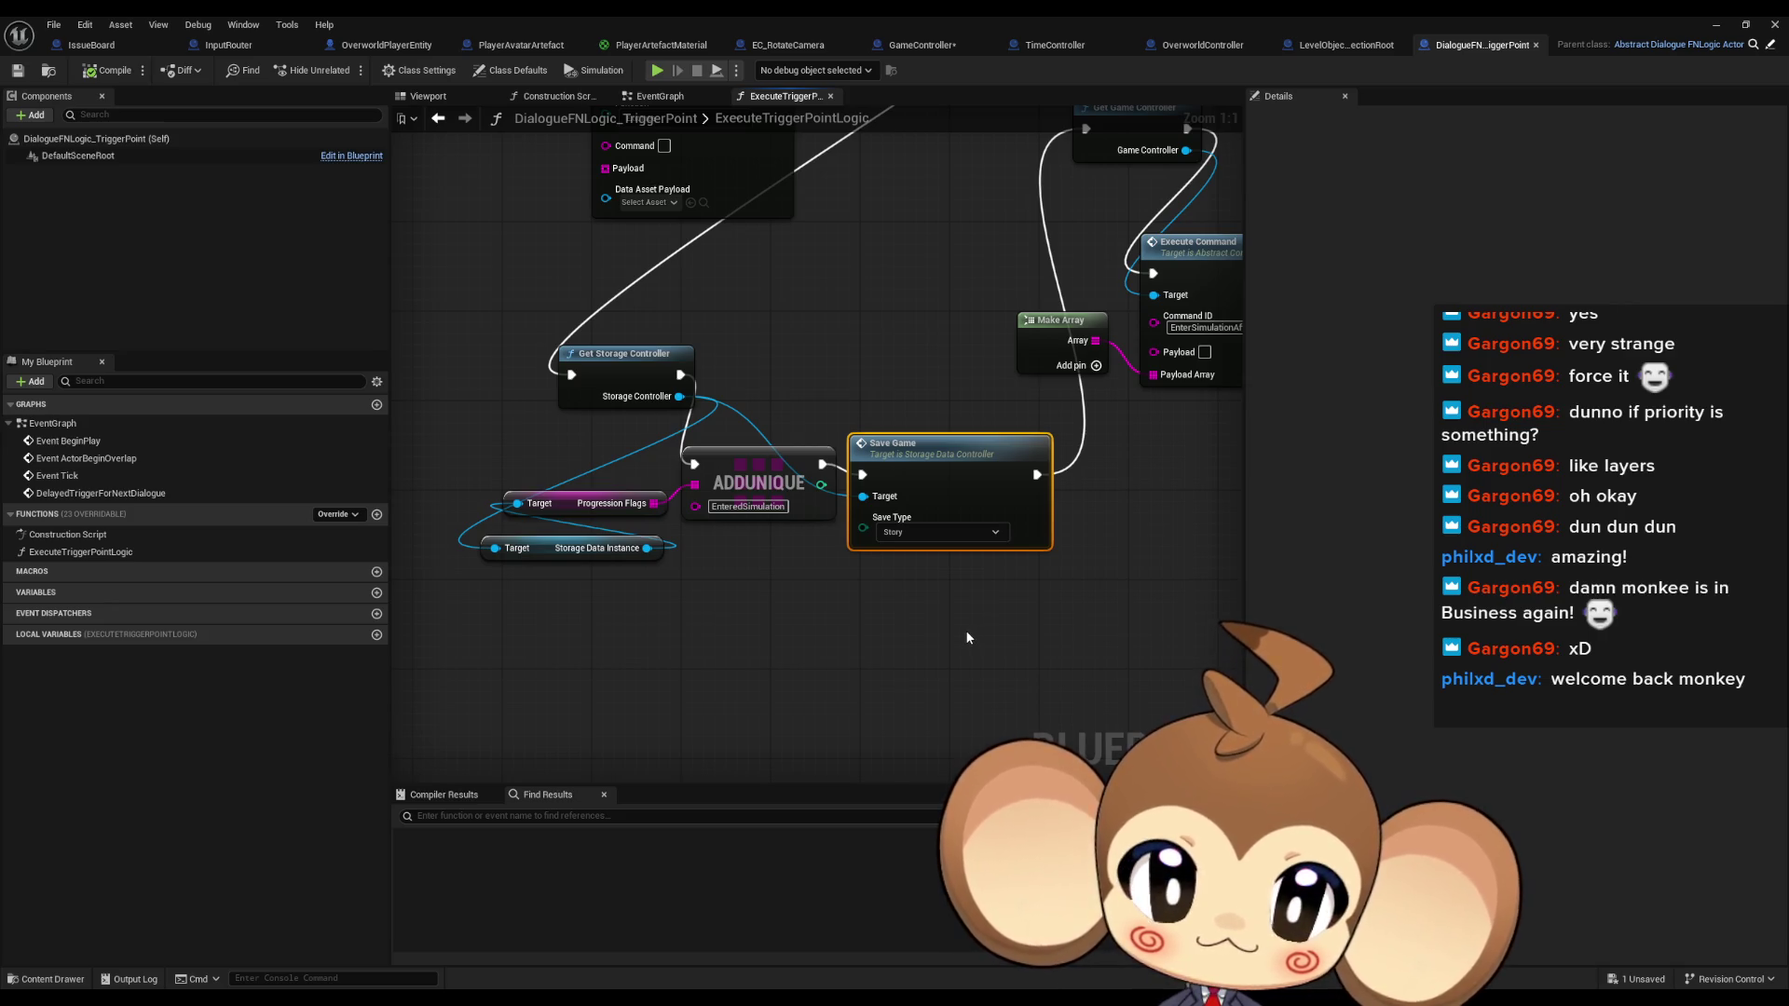
mouse_move(469, 320)
left_mouse_down()
mouse_move(516, 377)
mouse_move(948, 583)
left_mouse_up()
left_click_drag(1110, 533, 896, 708)
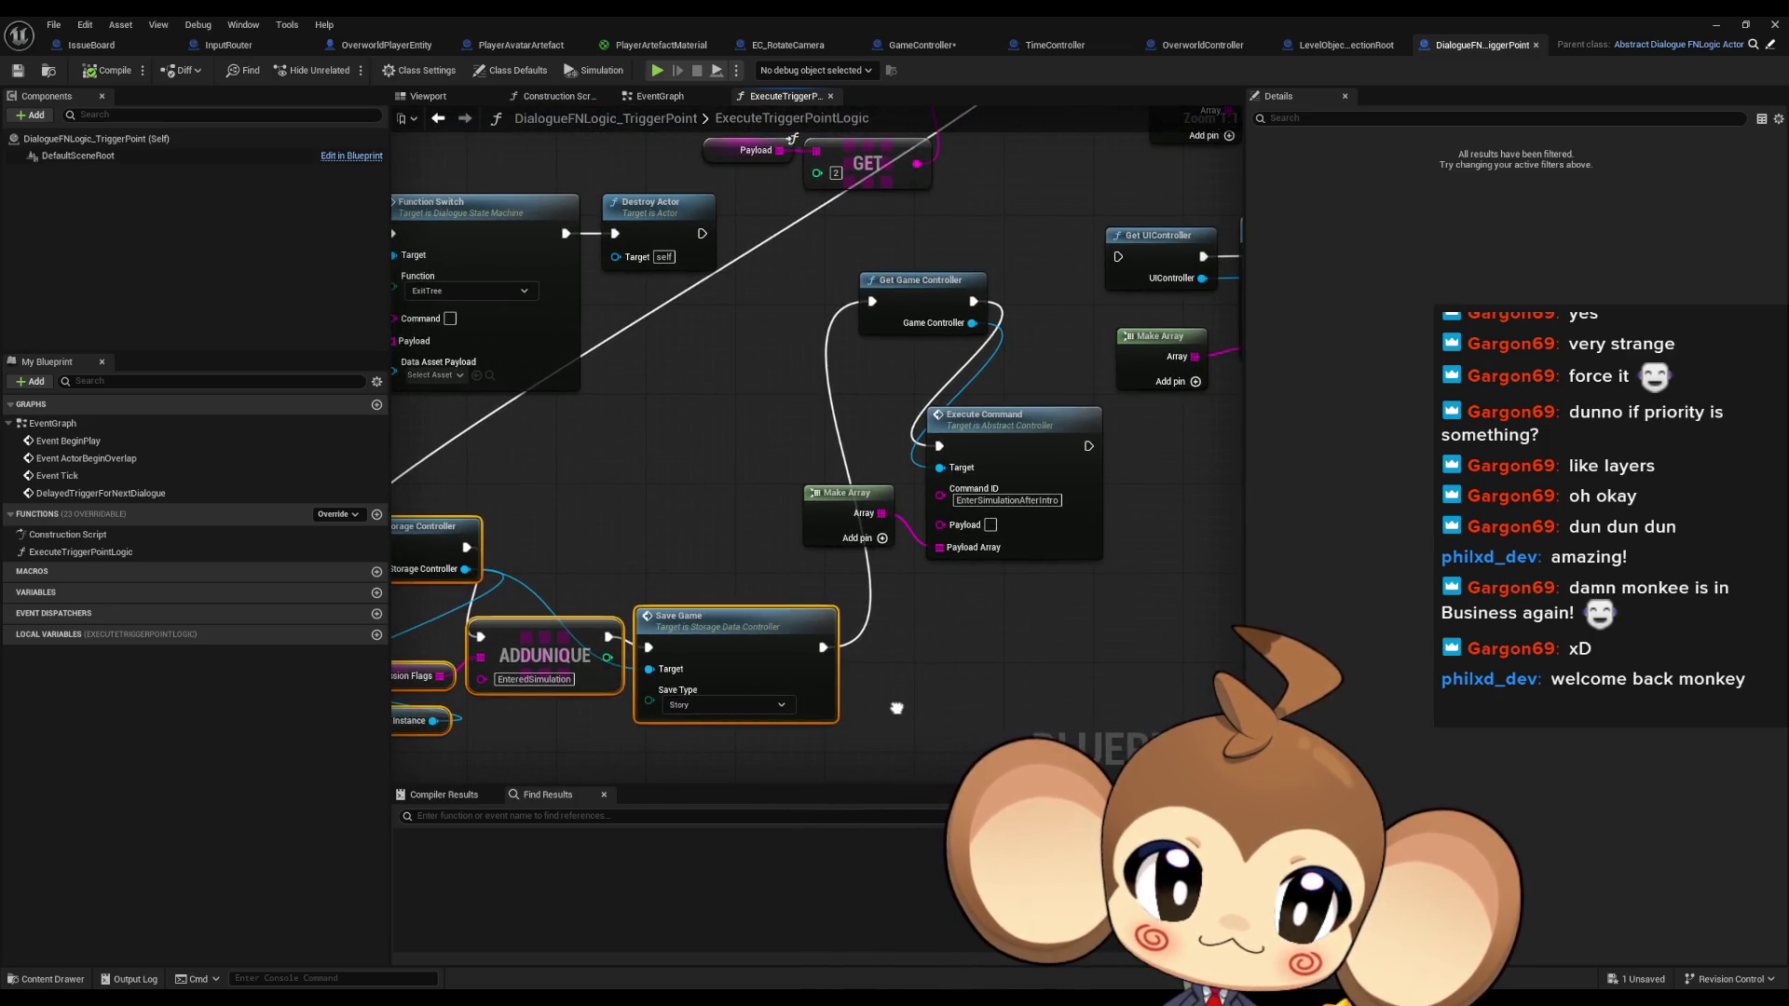
mouse_move(896, 708)
left_mouse_down()
mouse_move(977, 690)
mouse_move(1052, 727)
mouse_move(1081, 839)
mouse_move(996, 685)
mouse_move(1103, 506)
left_mouse_up()
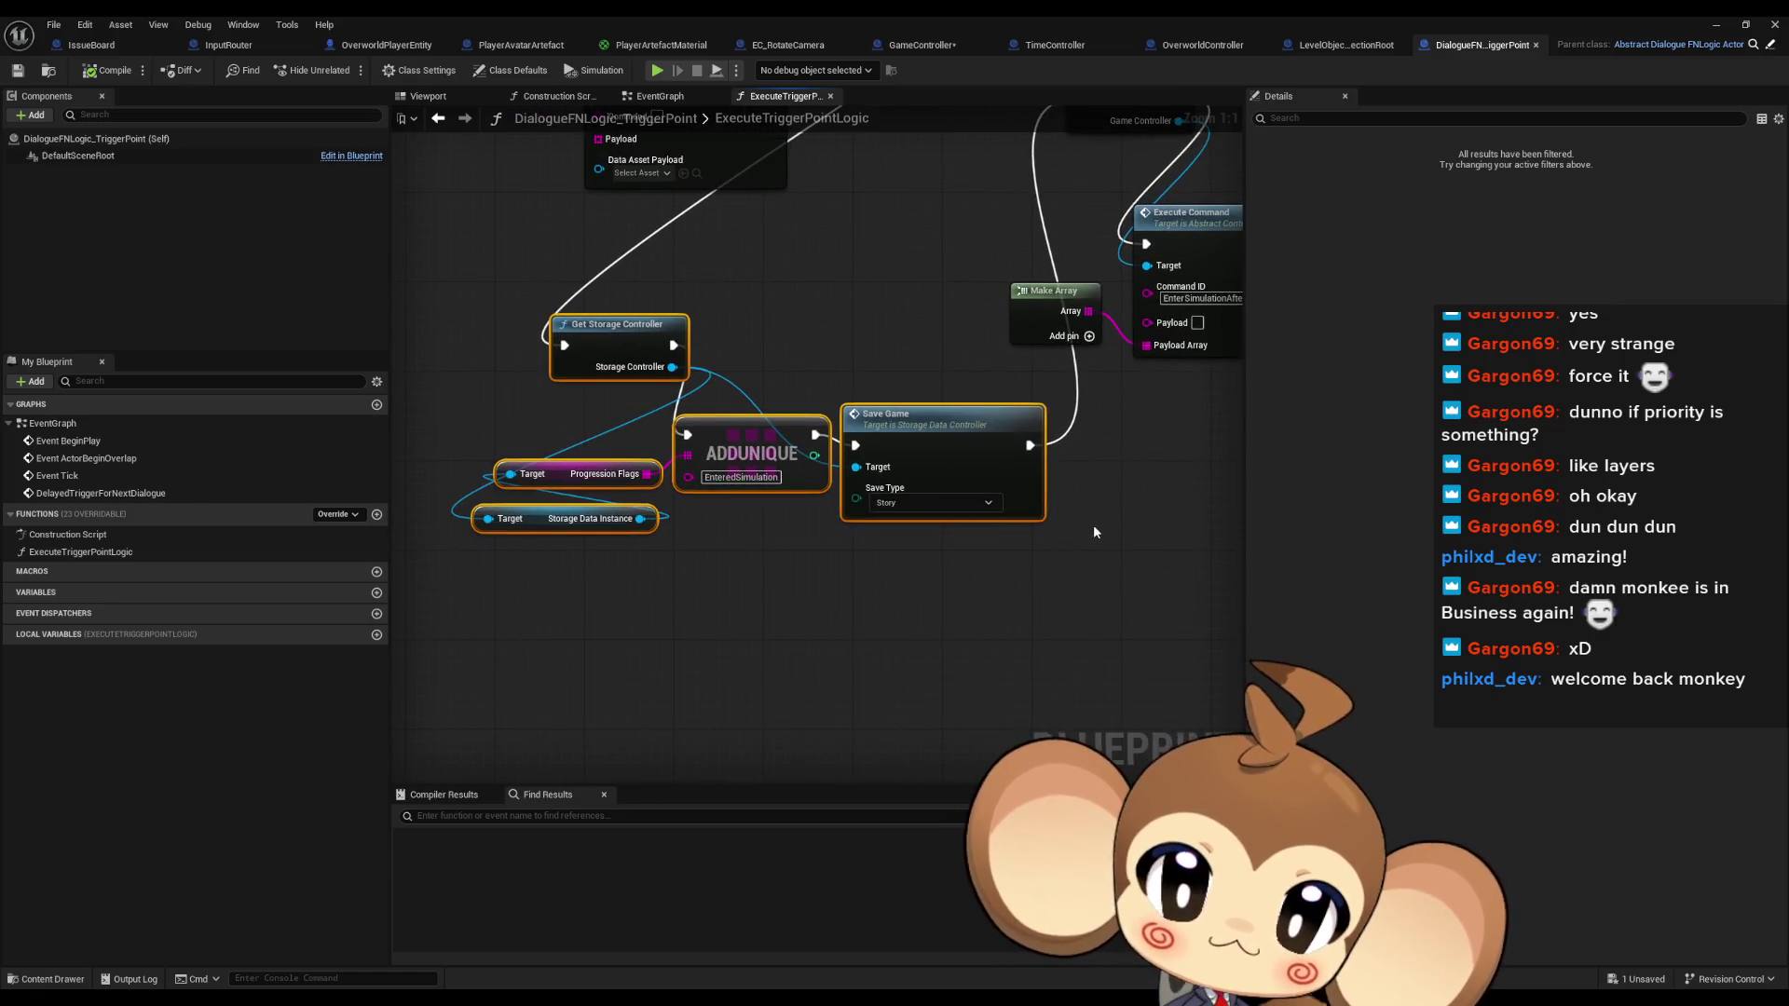
left_click(956, 644)
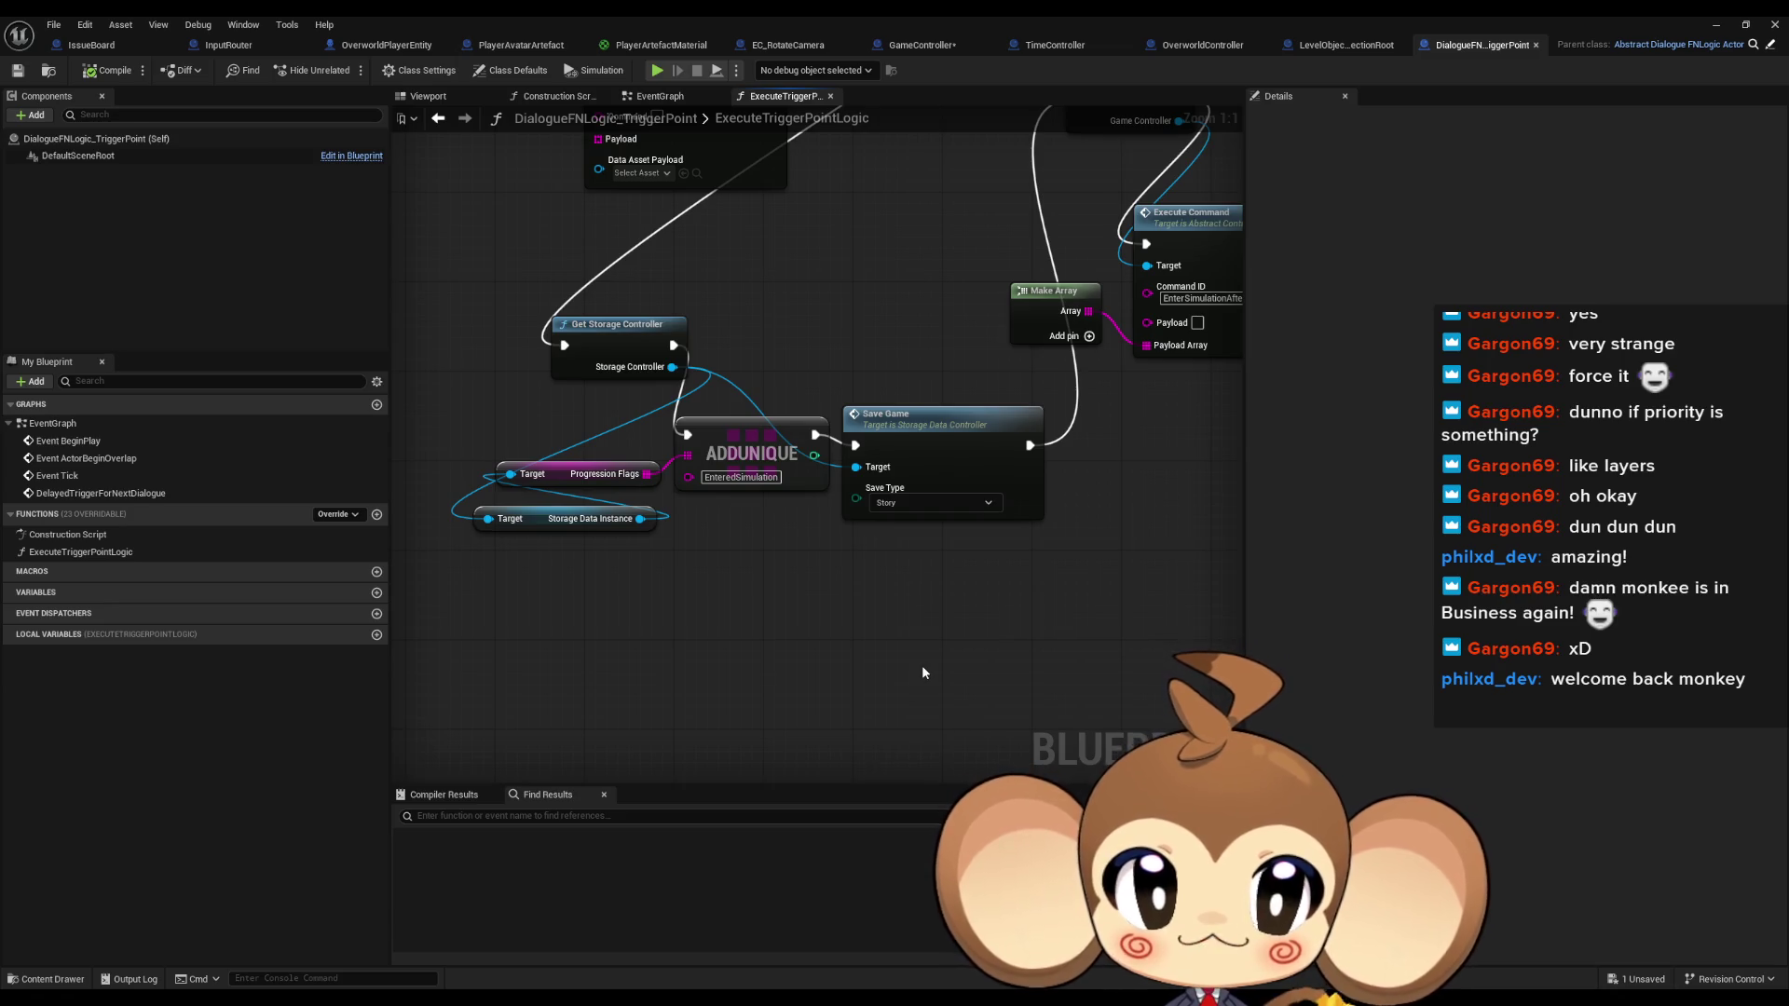
double_click(693, 15)
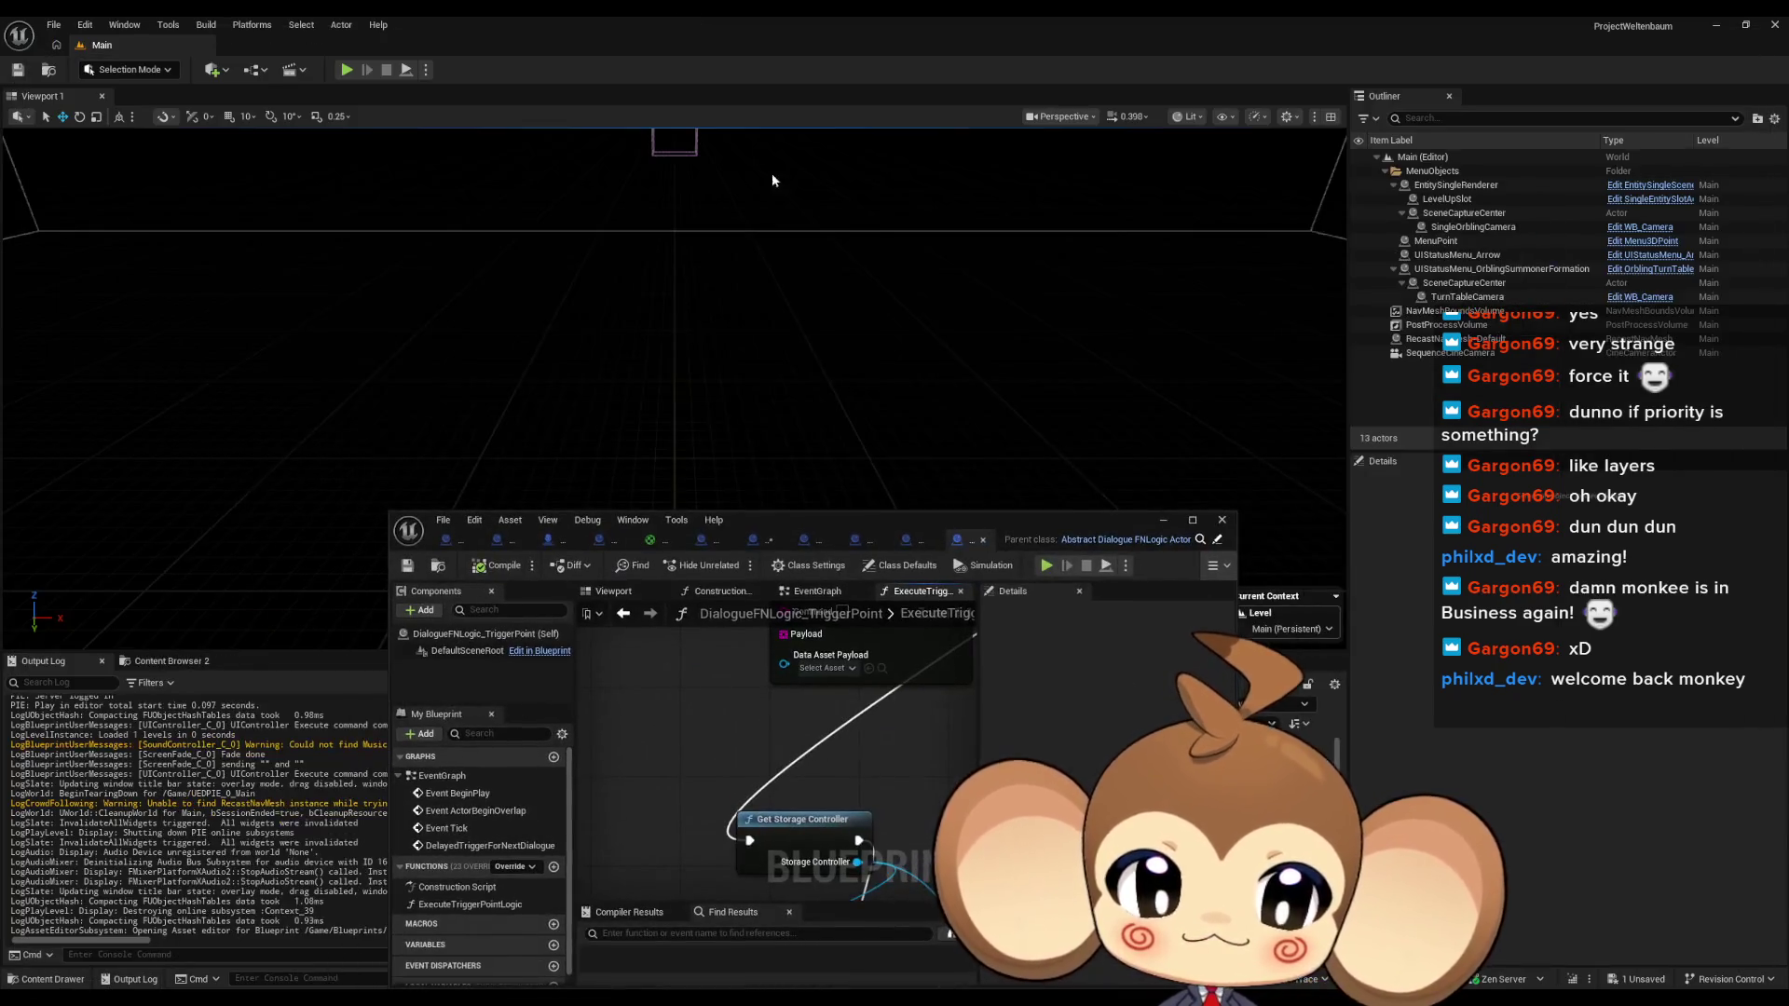
Open EC_ExplosionLogic from Content > Blueprints > Cameras > EventCassette > Void, maximized
mouse_move(764, 516)
left_mouse_down()
mouse_move(482, 150)
mouse_move(414, 117)
left_mouse_up()
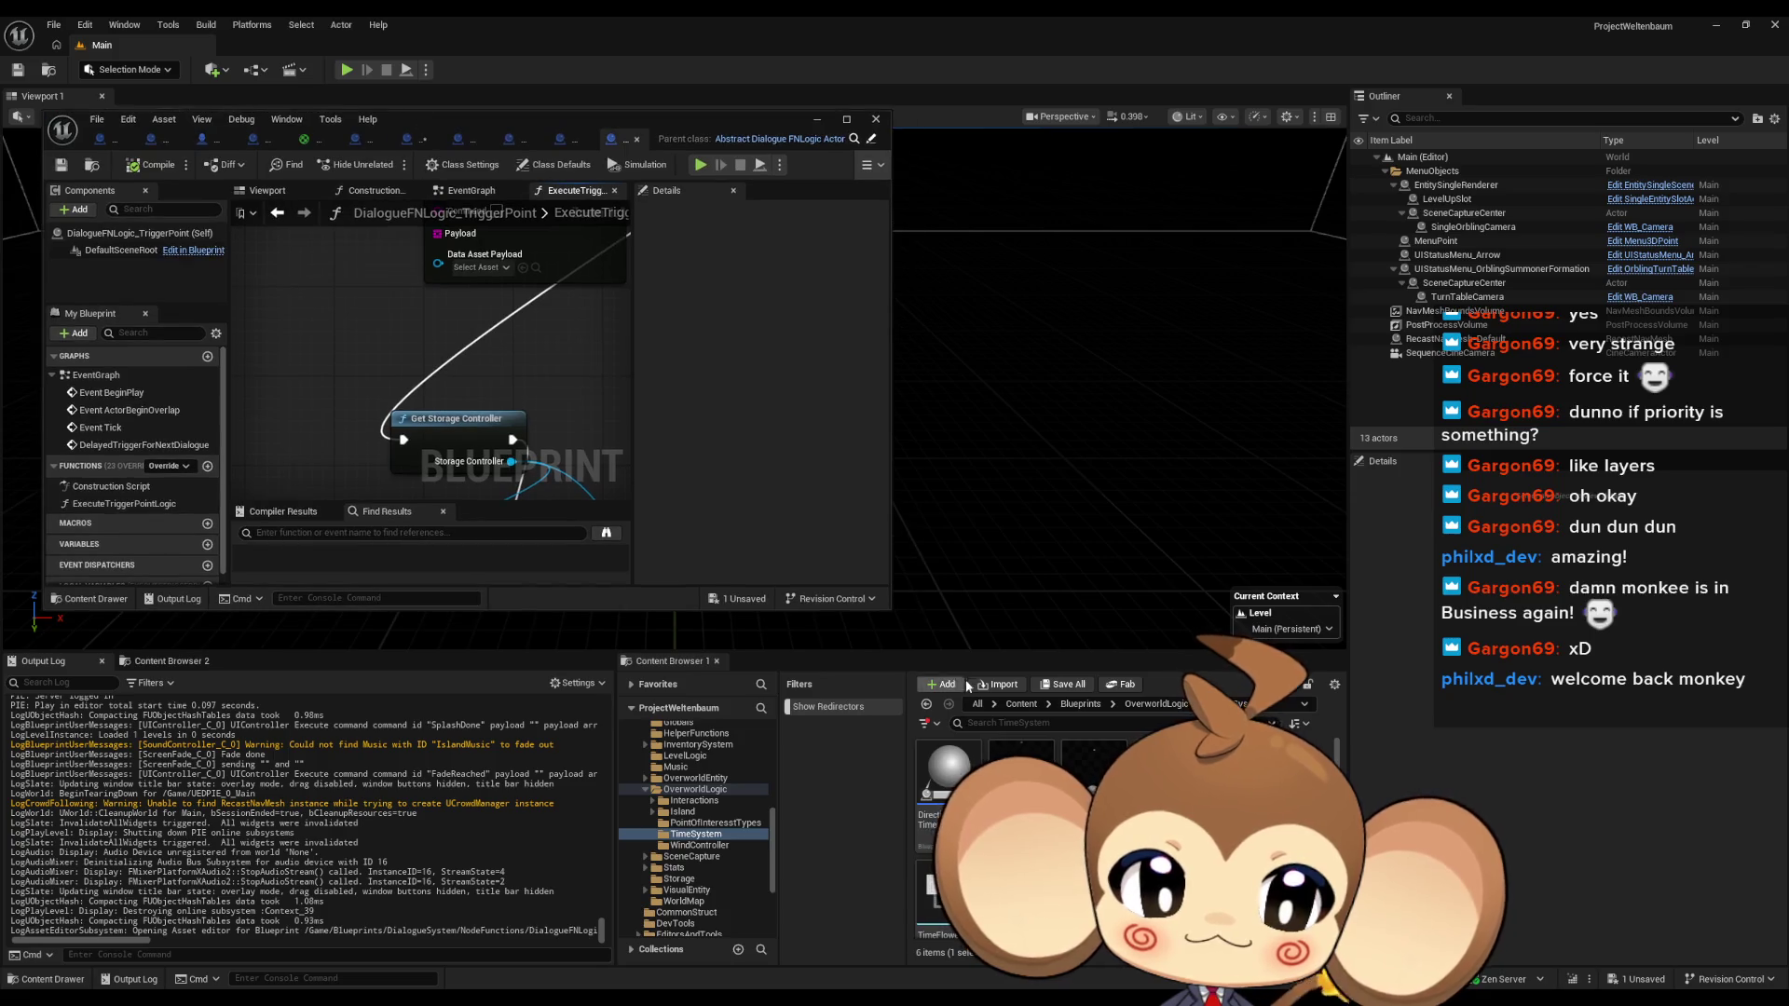
left_click(1020, 705)
double_click(1083, 778)
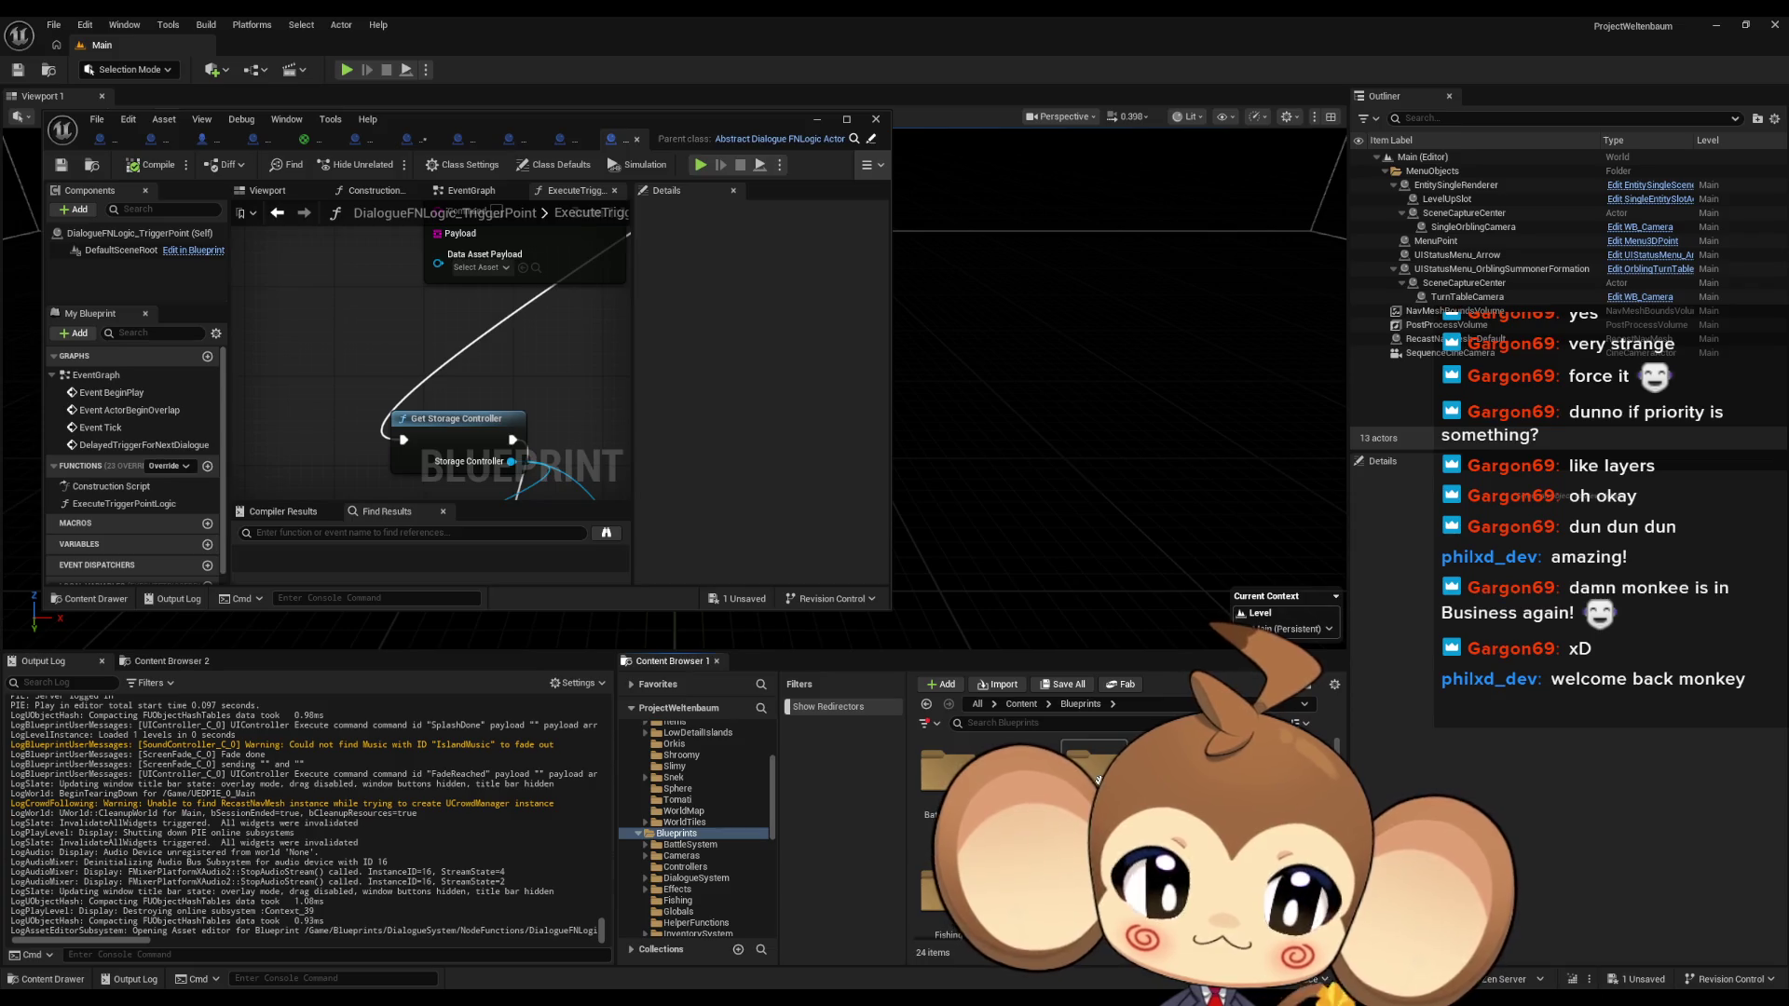
double_click(1020, 773)
double_click(948, 771)
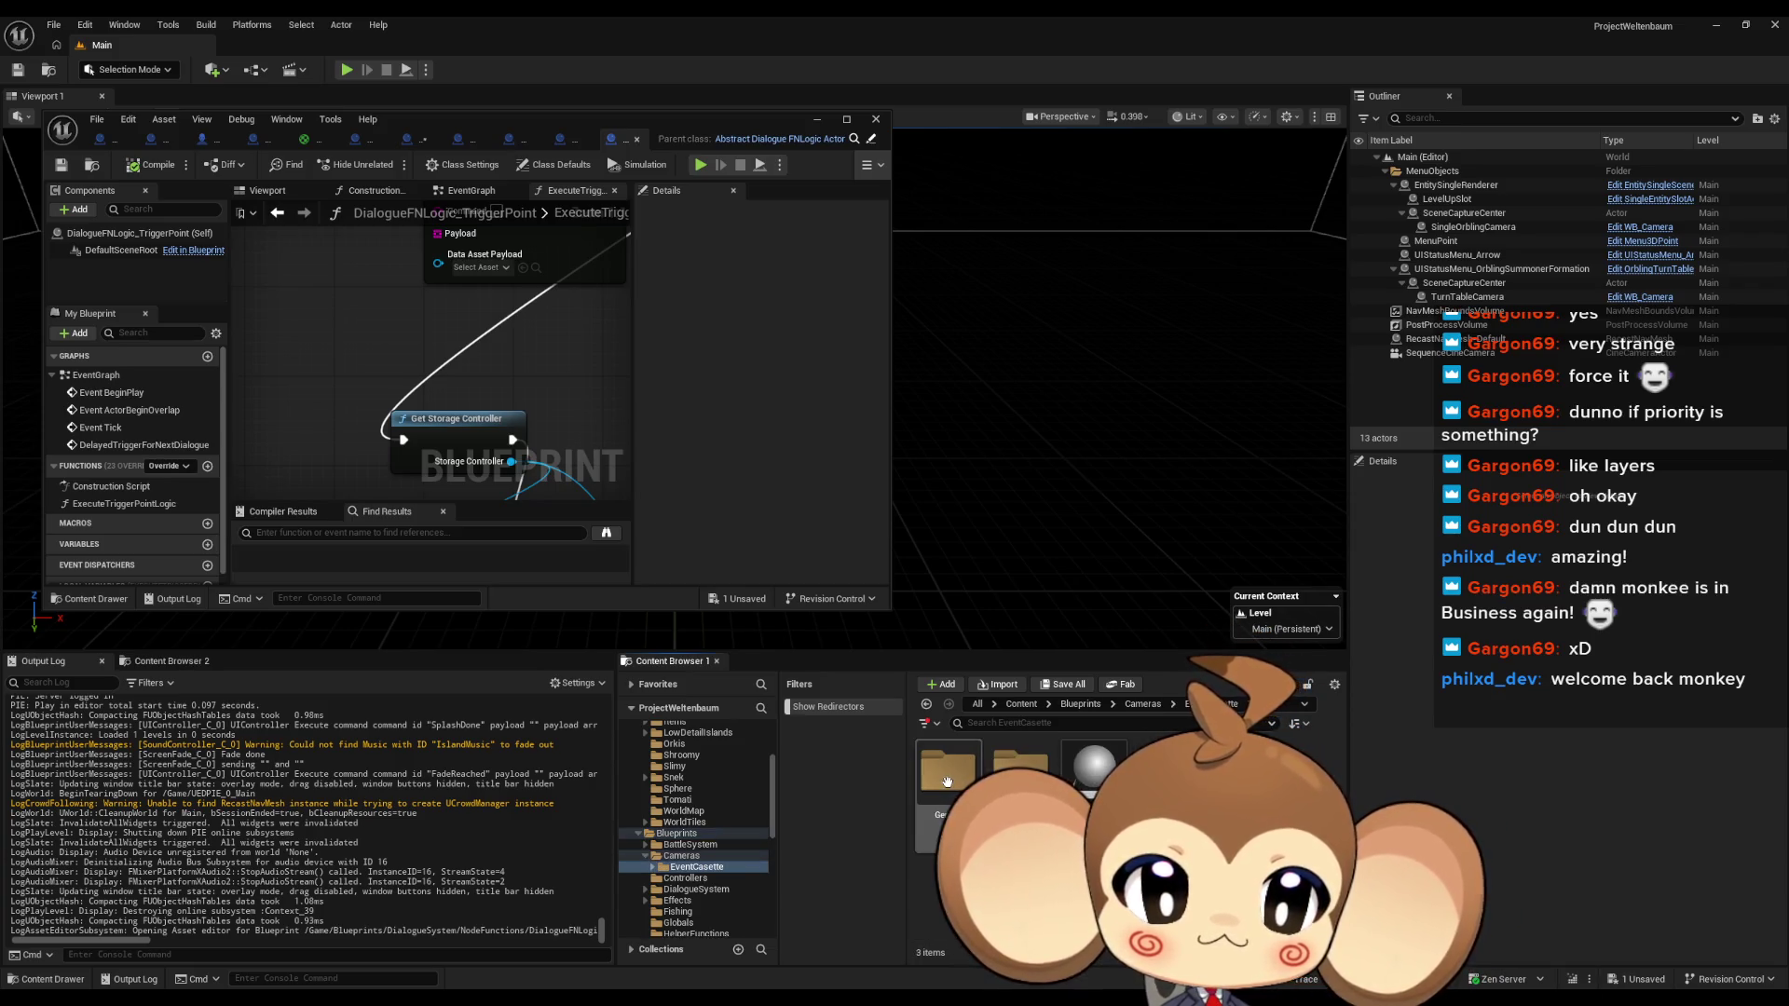
double_click(1021, 771)
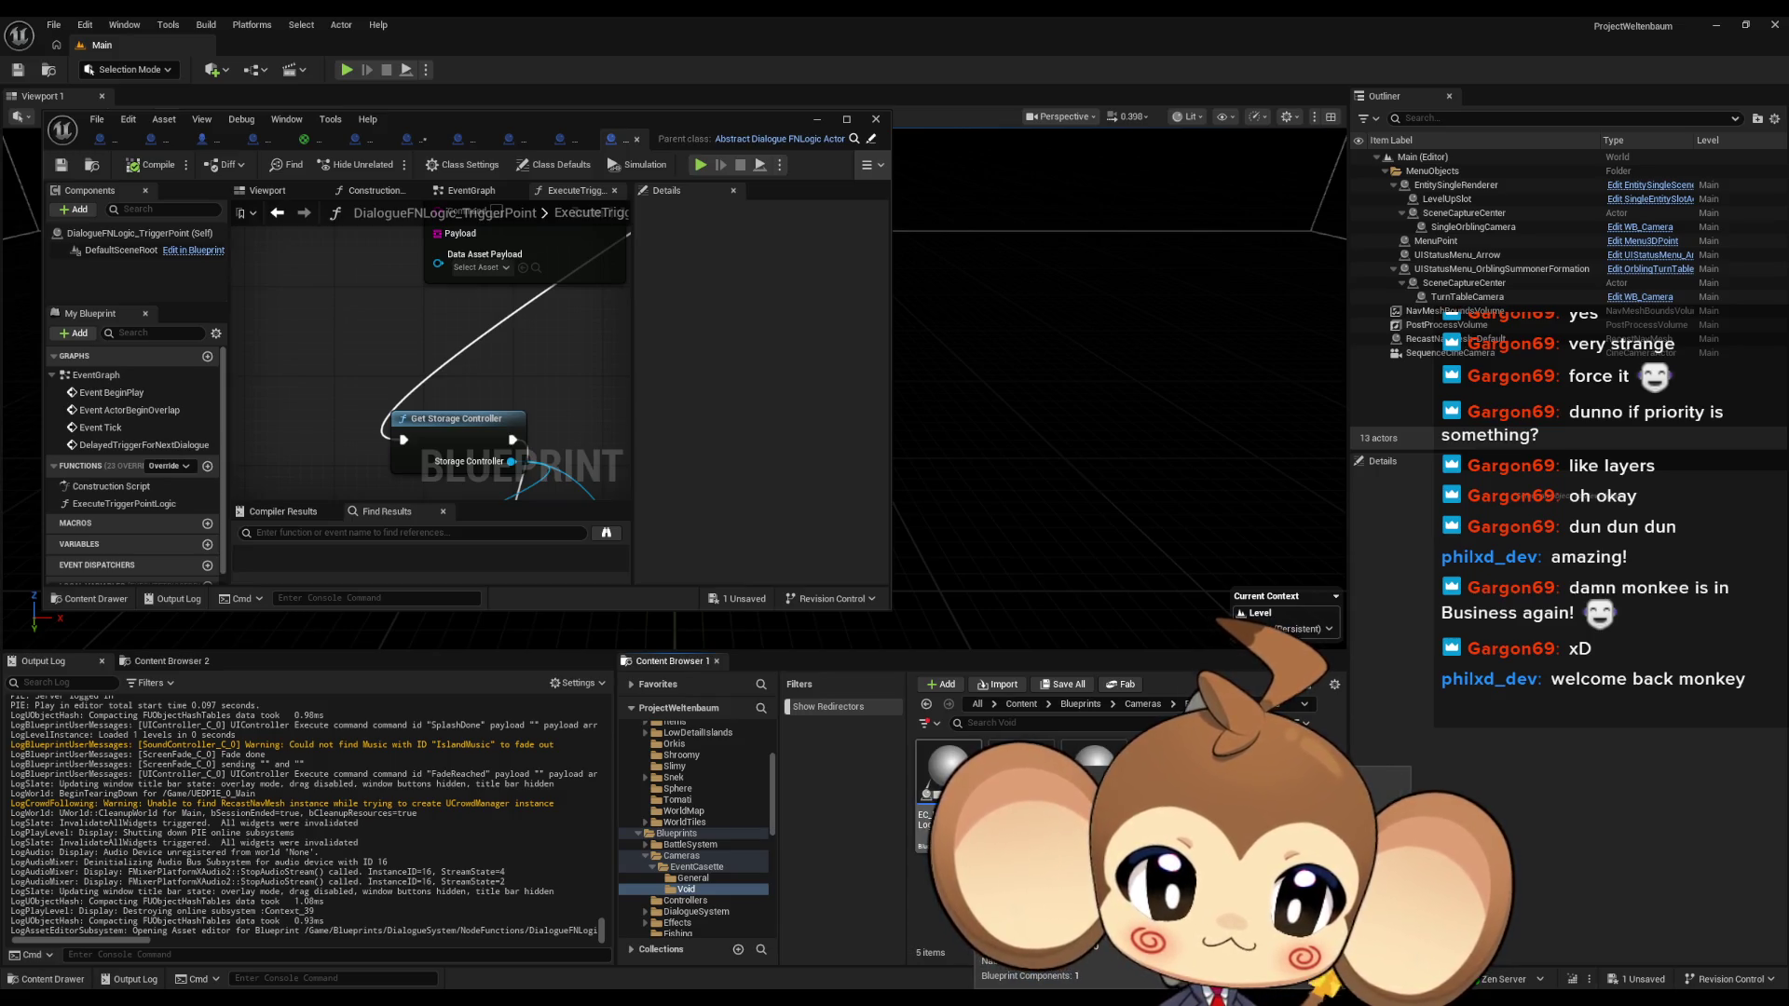
double_click(948, 772)
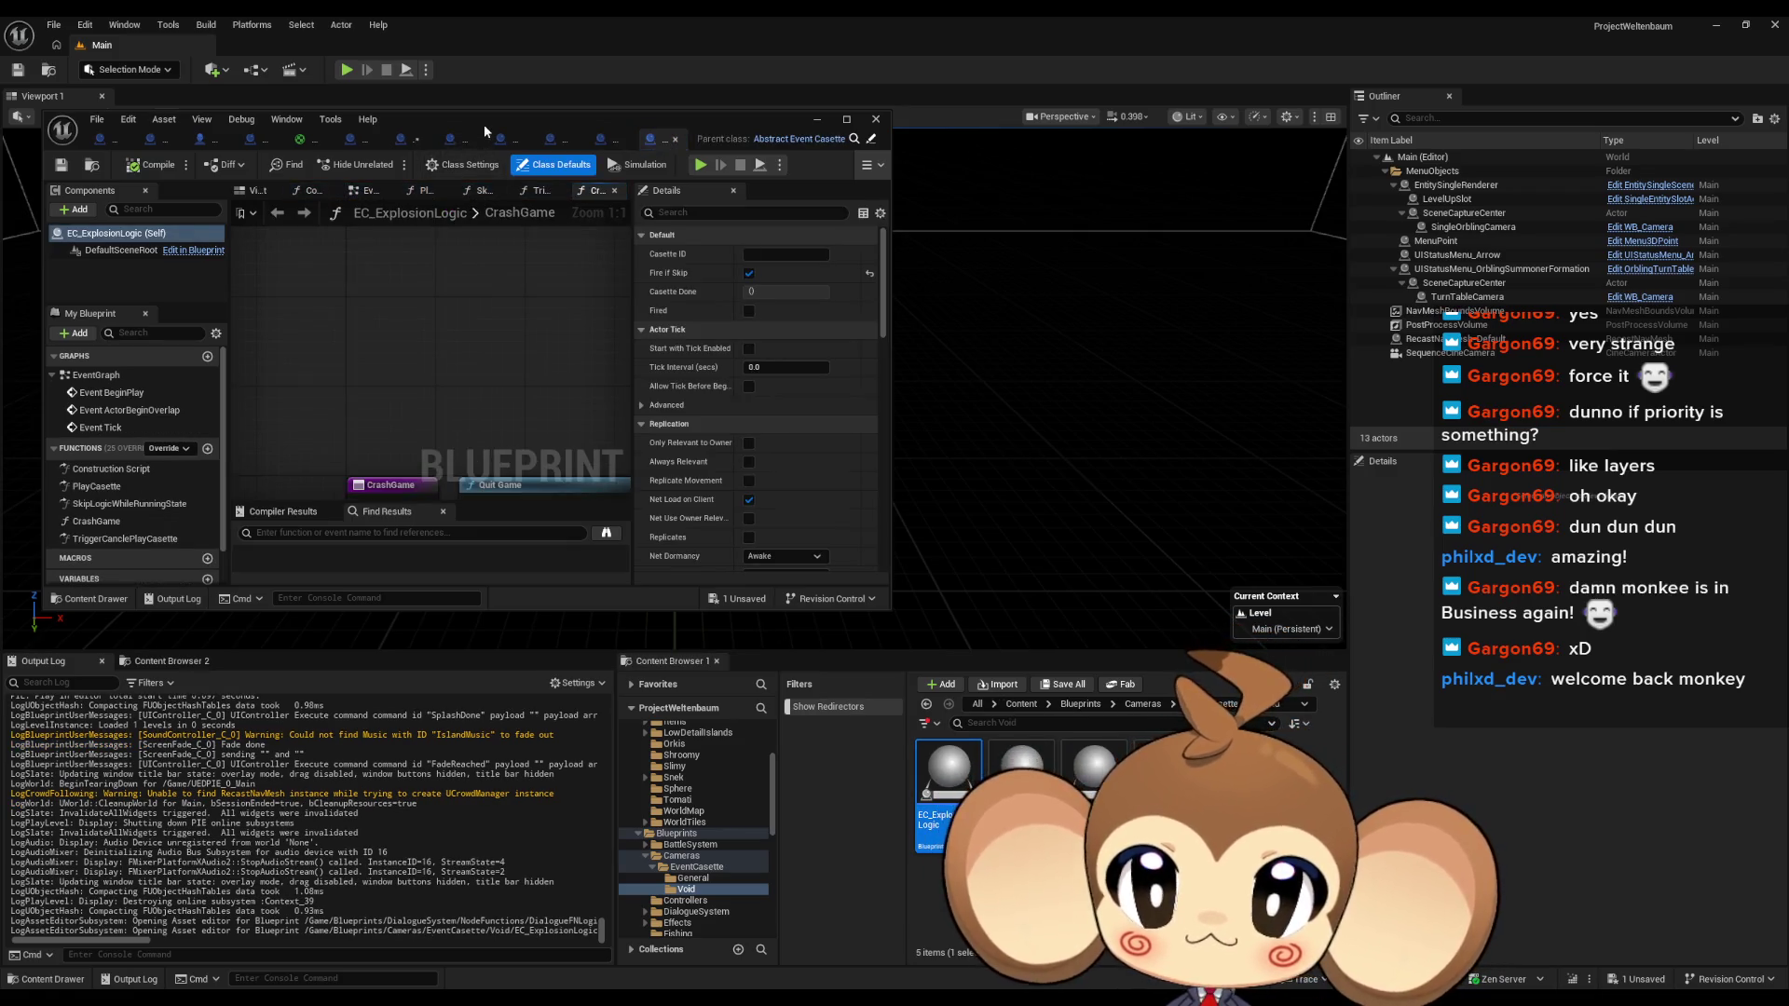
left_click_drag(484, 125, 713, 194)
double_click(714, 193)
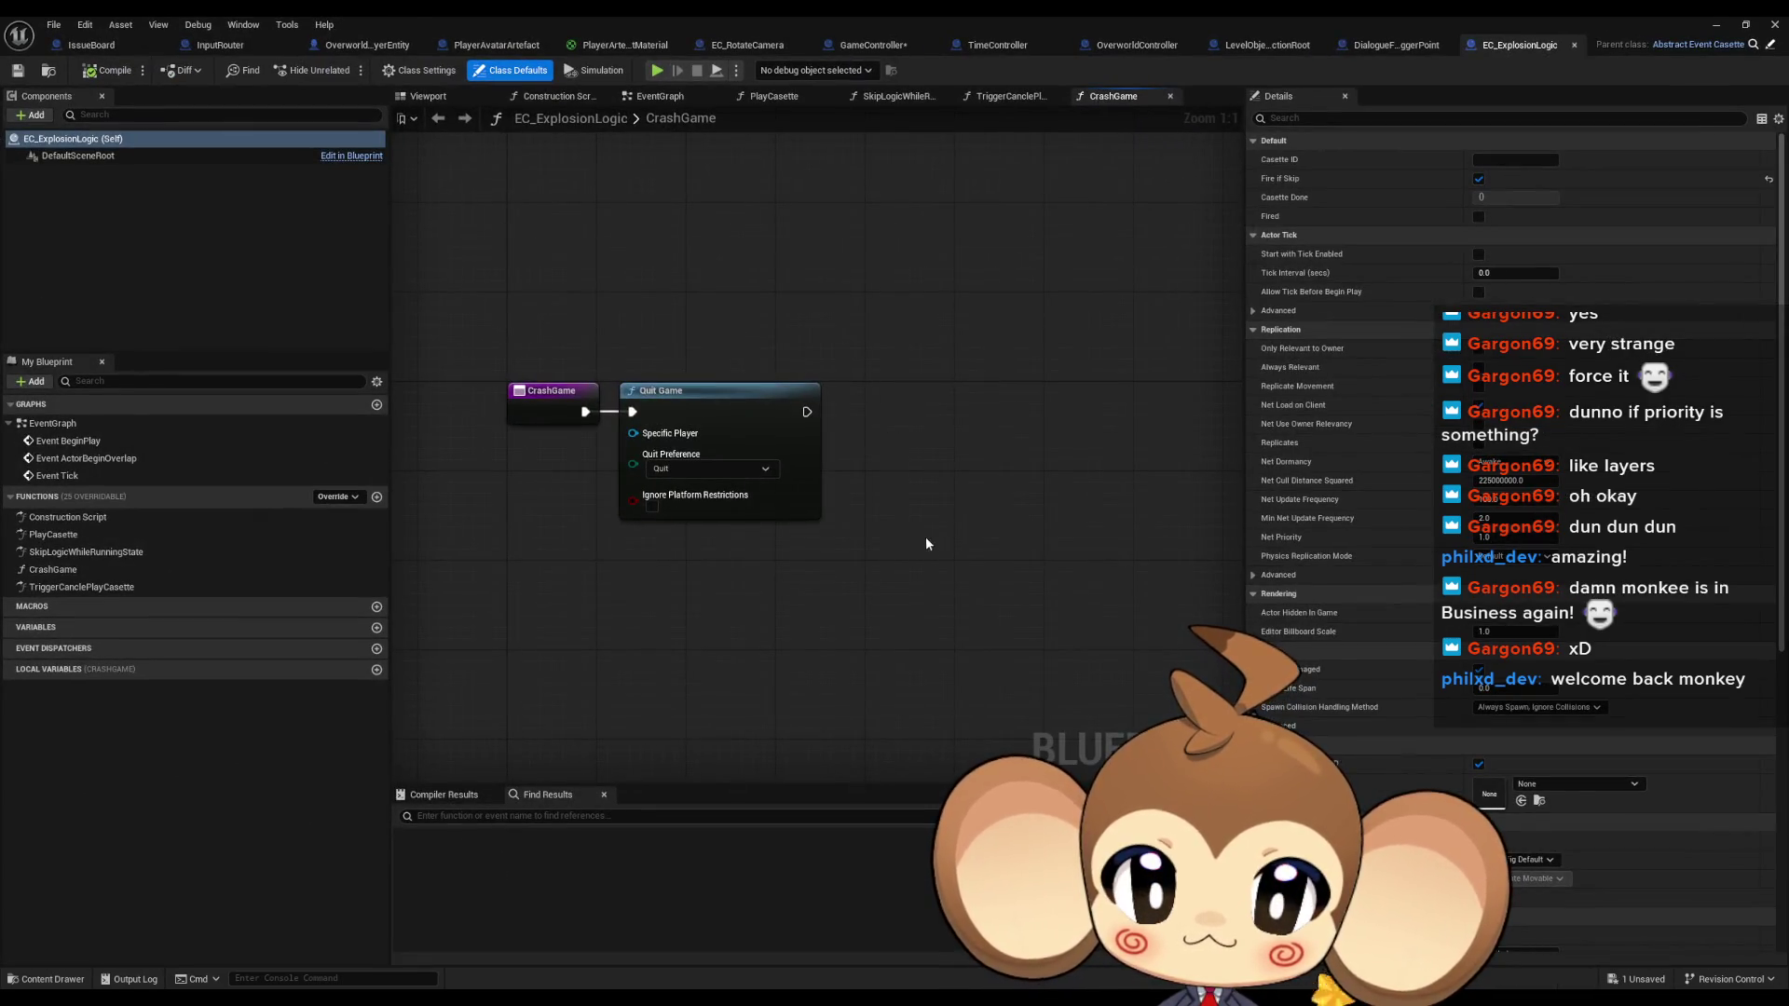
Paste the storage-saving nodes into CrashGame and line them up below Quit Game
key("ctrl+v")
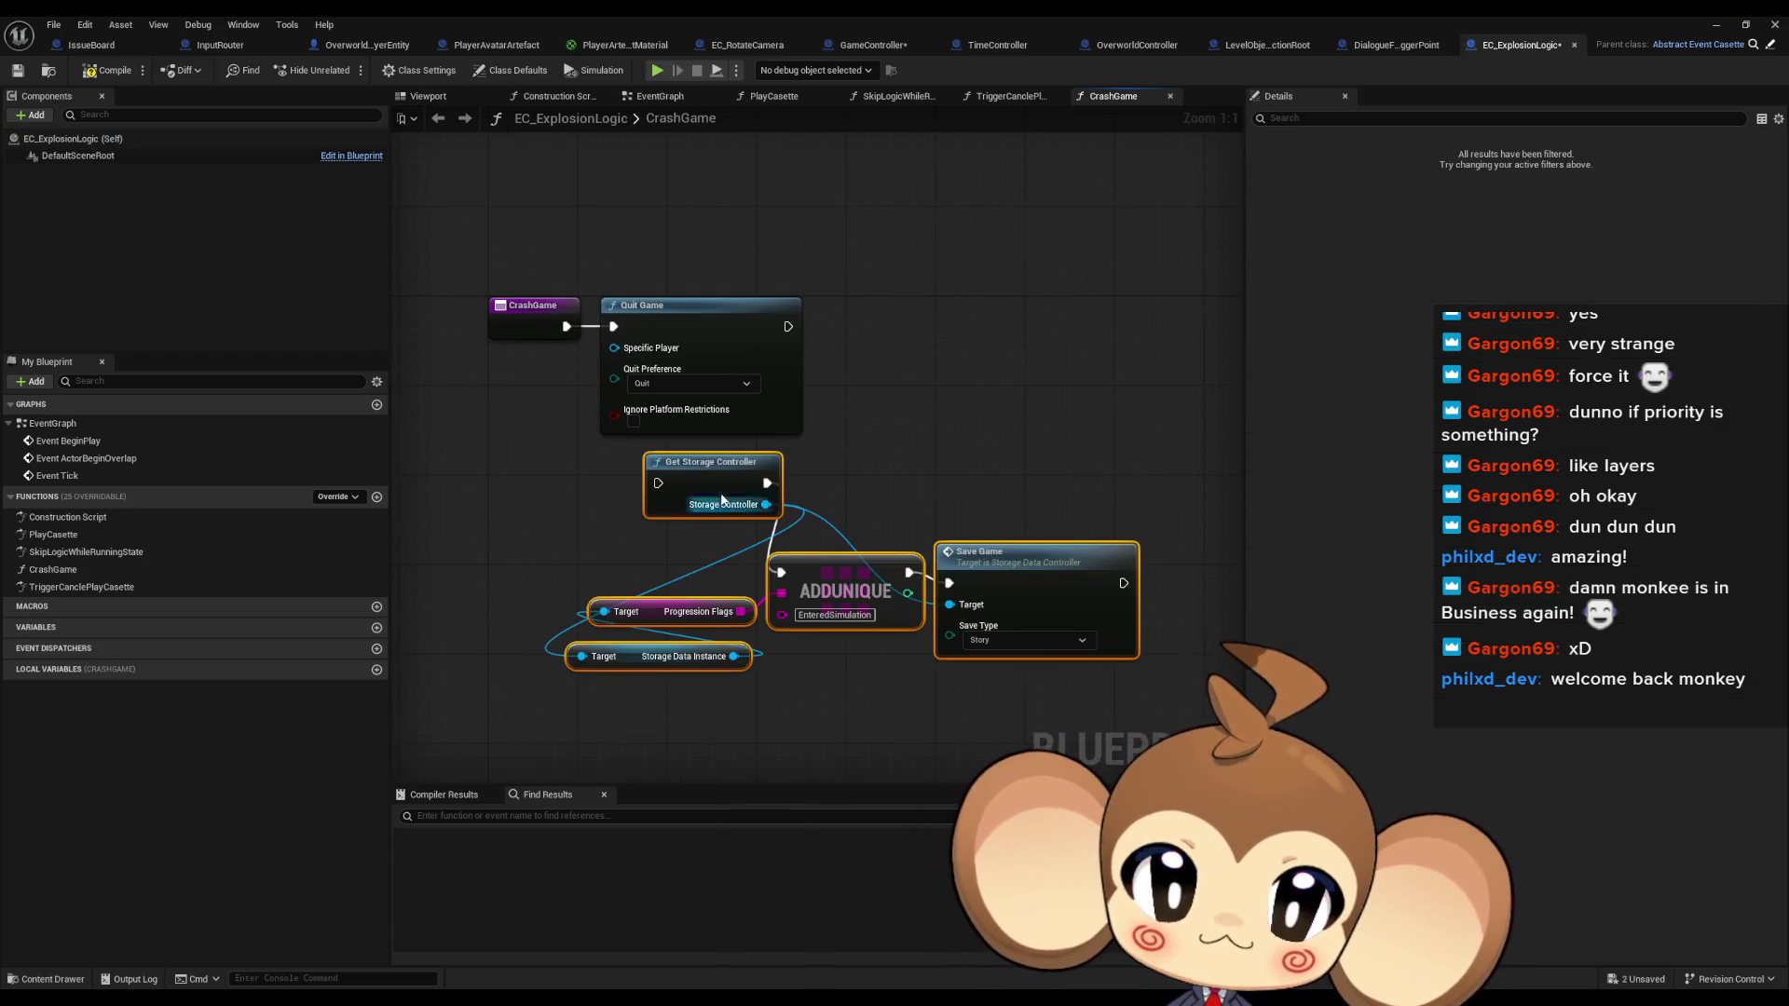
left_click_drag(703, 480, 670, 547)
left_click(669, 547, "ctrl")
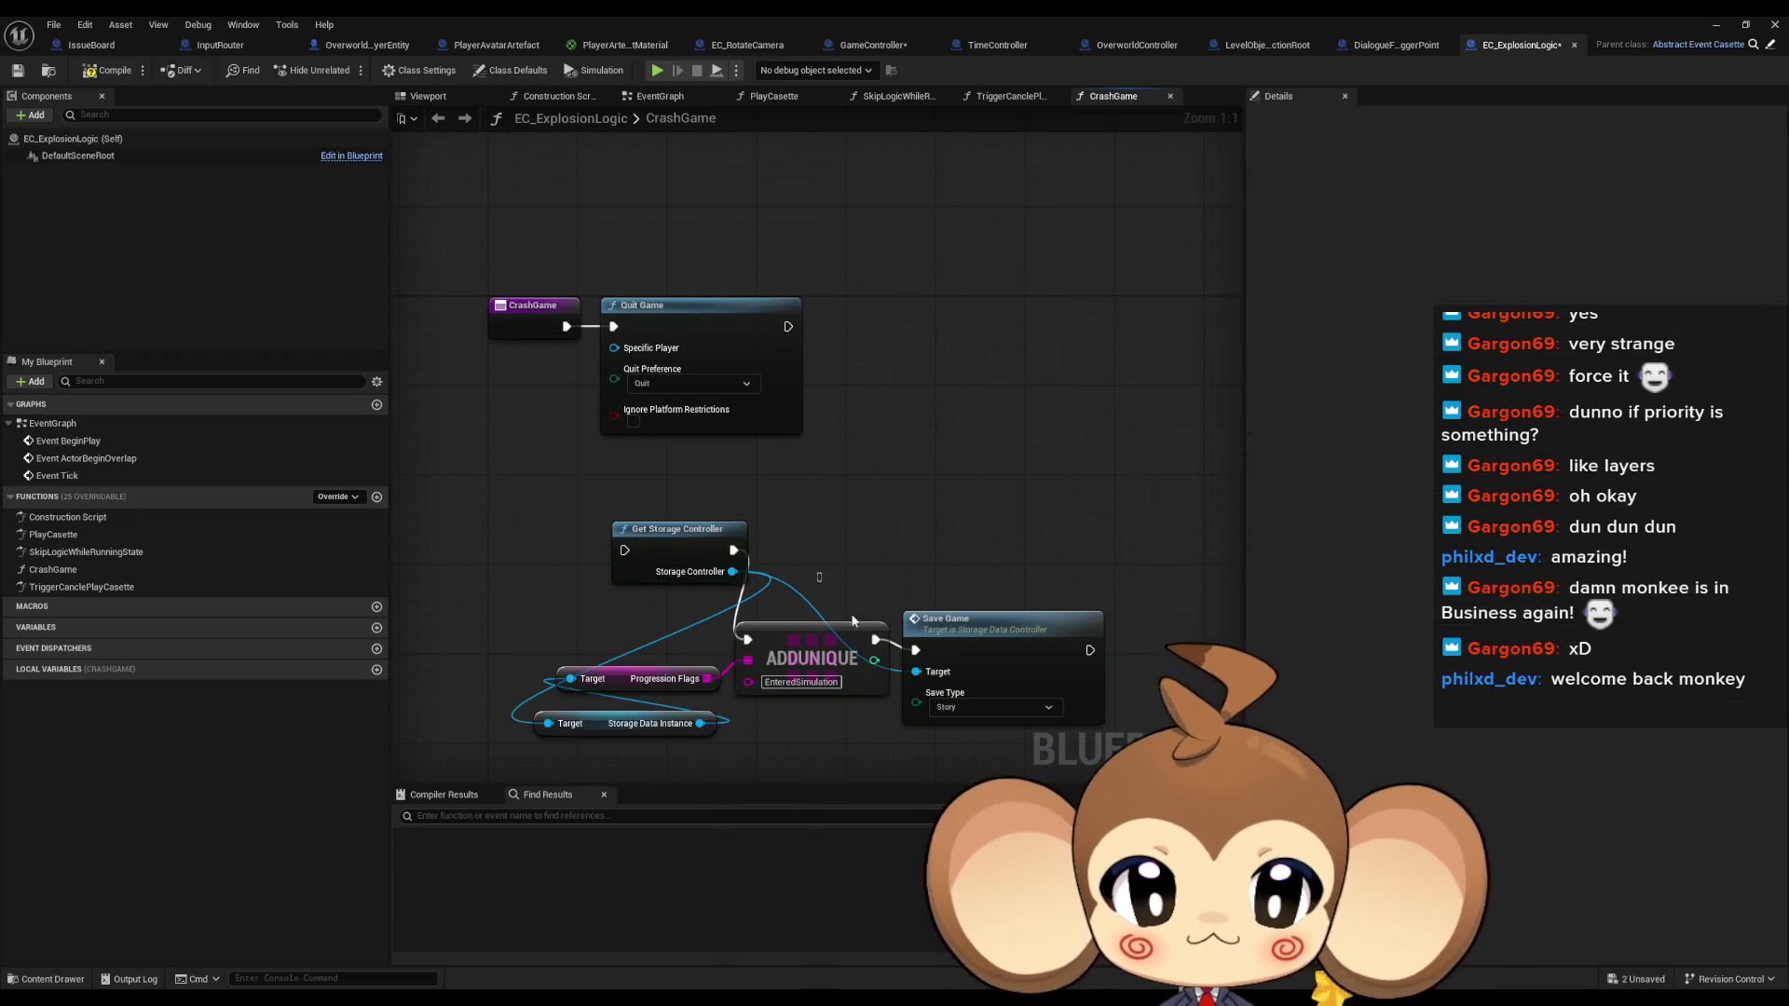
left_click_drag(802, 631, 847, 542)
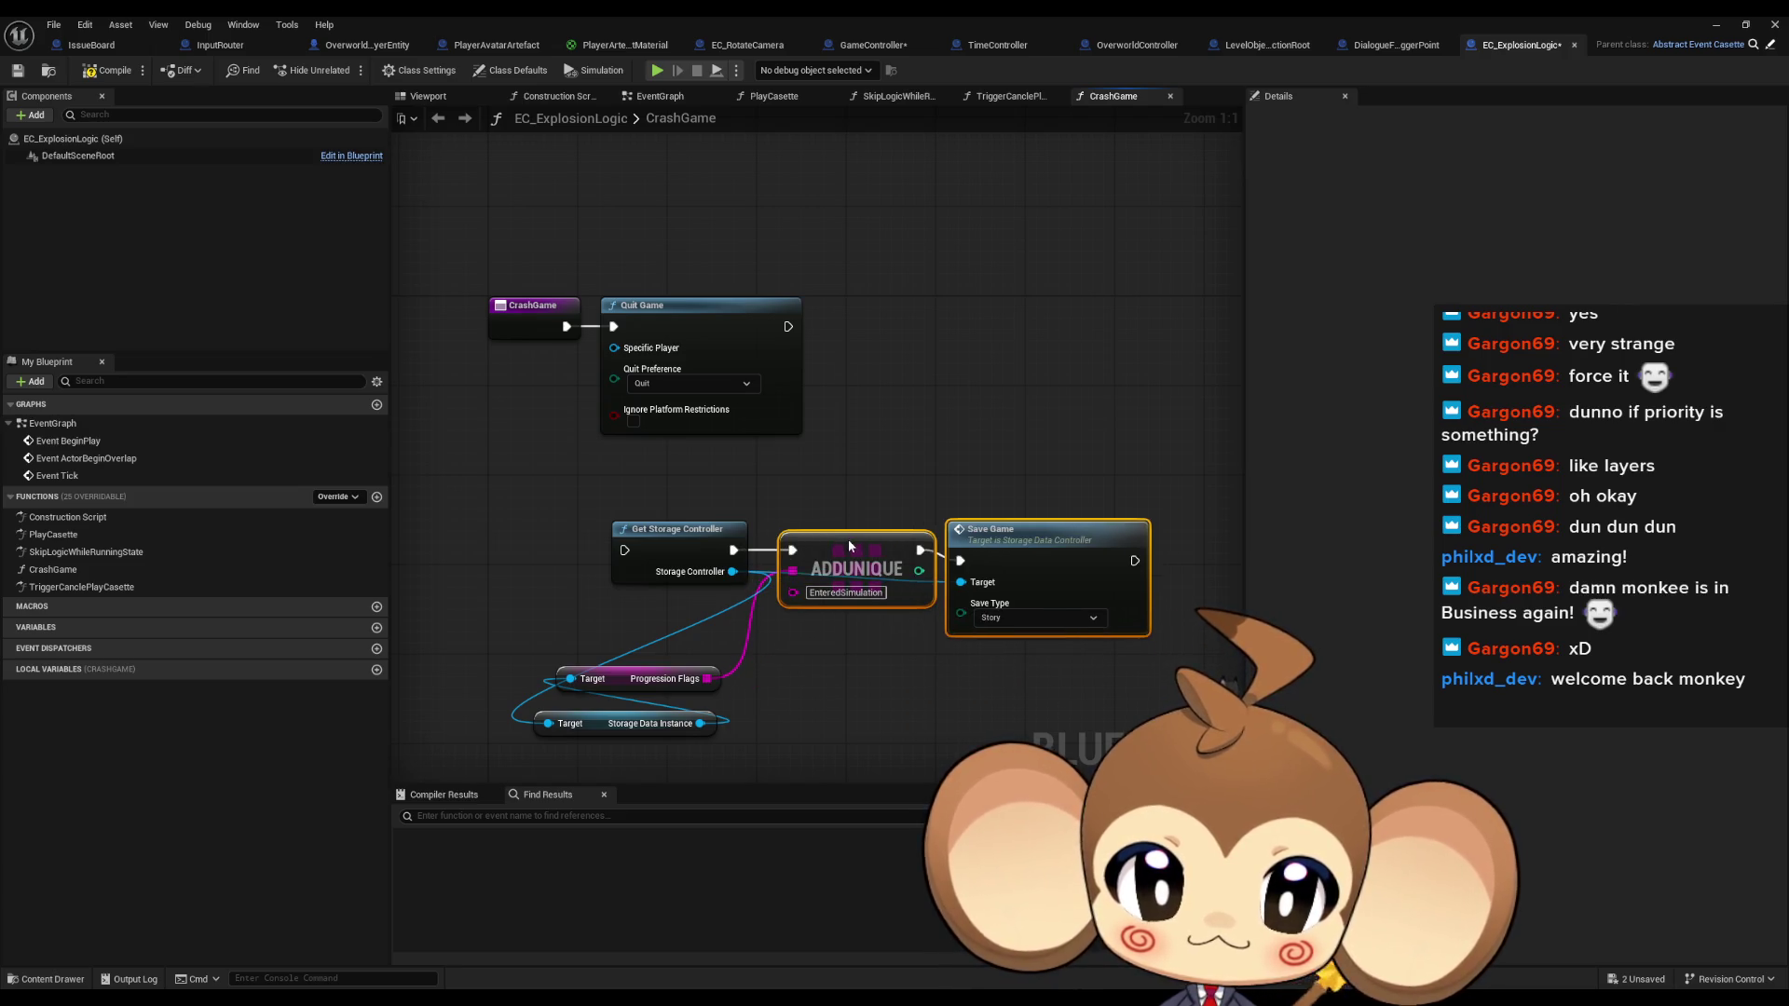
left_click(815, 657)
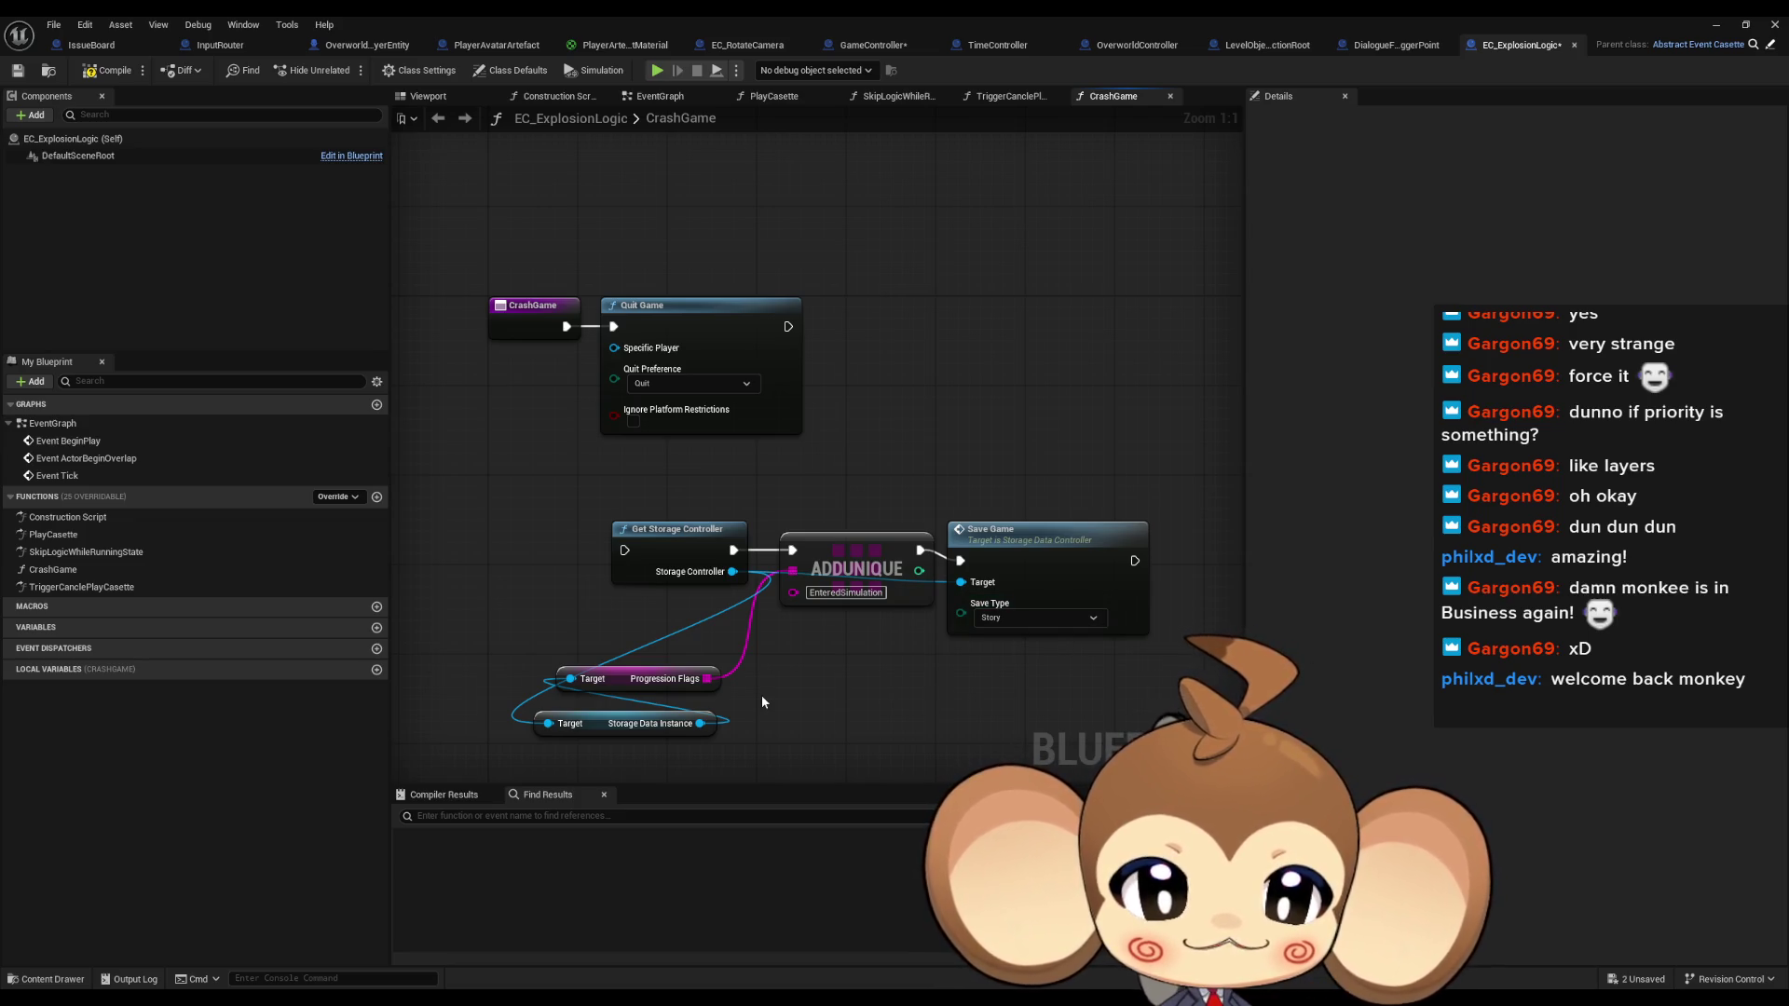
Keep Save Game's Save Type as Story and select the EnteredSimulation flag name
left_click_drag(945, 647, 878, 653)
left_click(960, 551)
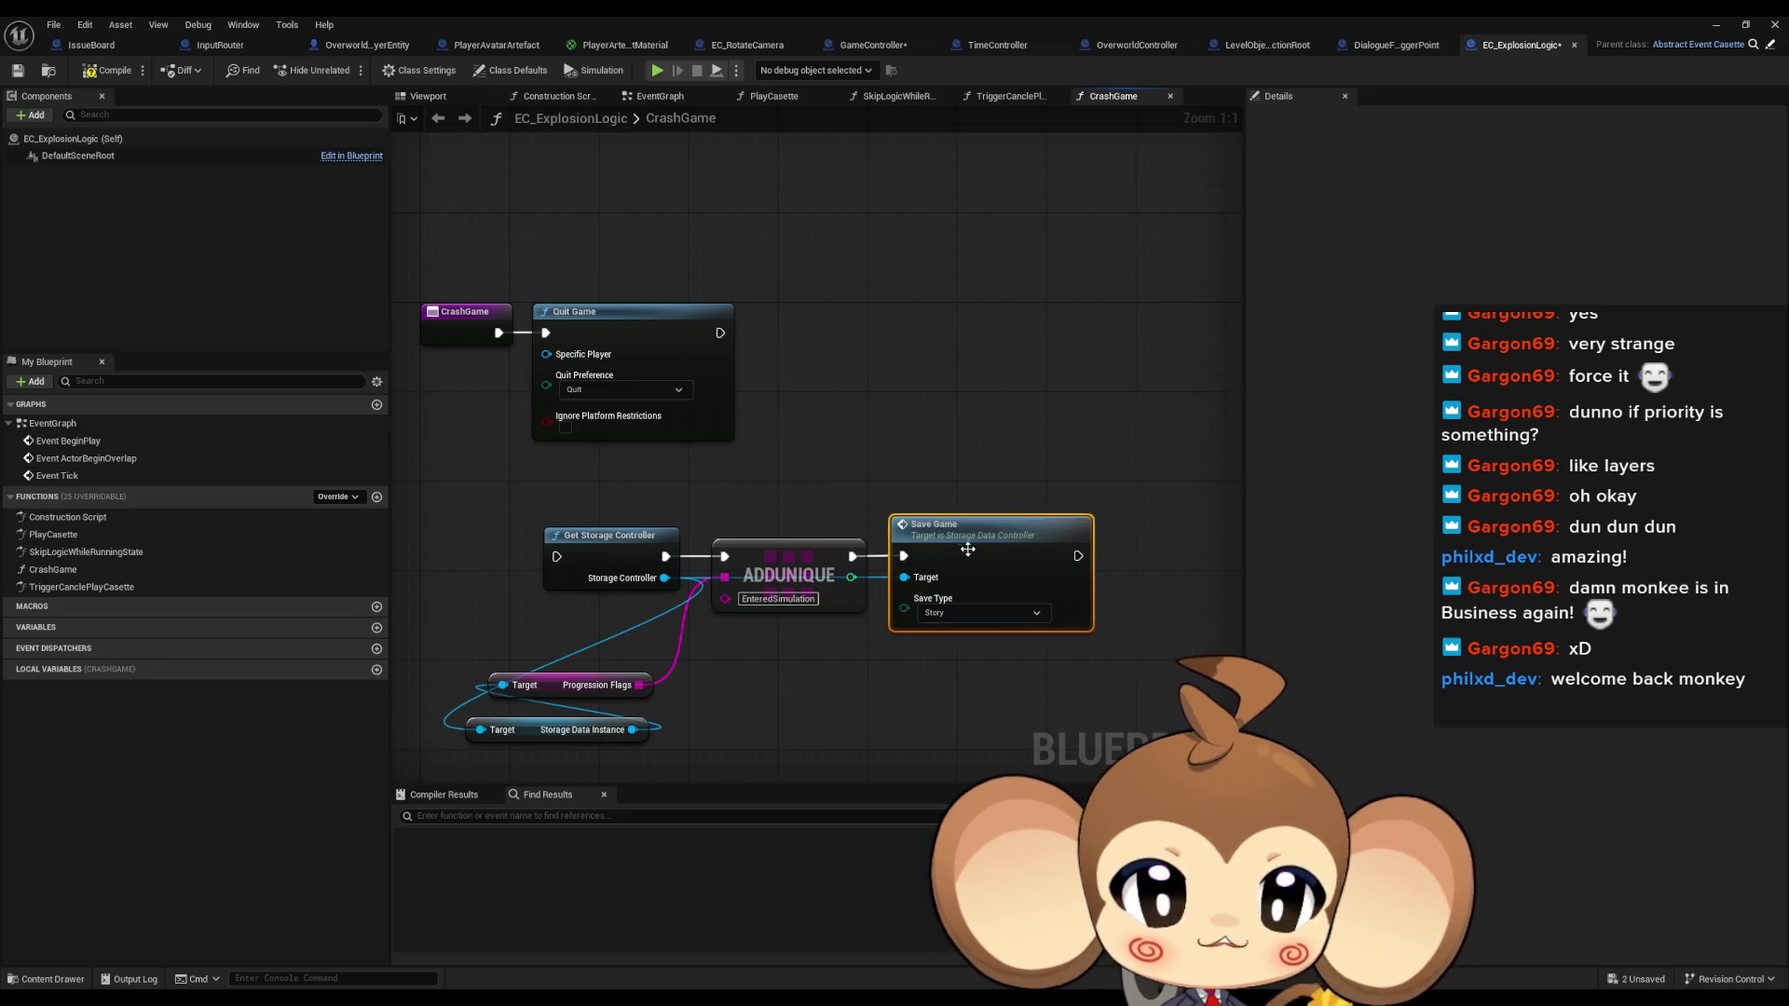
left_click(885, 711)
left_click_drag(883, 728, 868, 662)
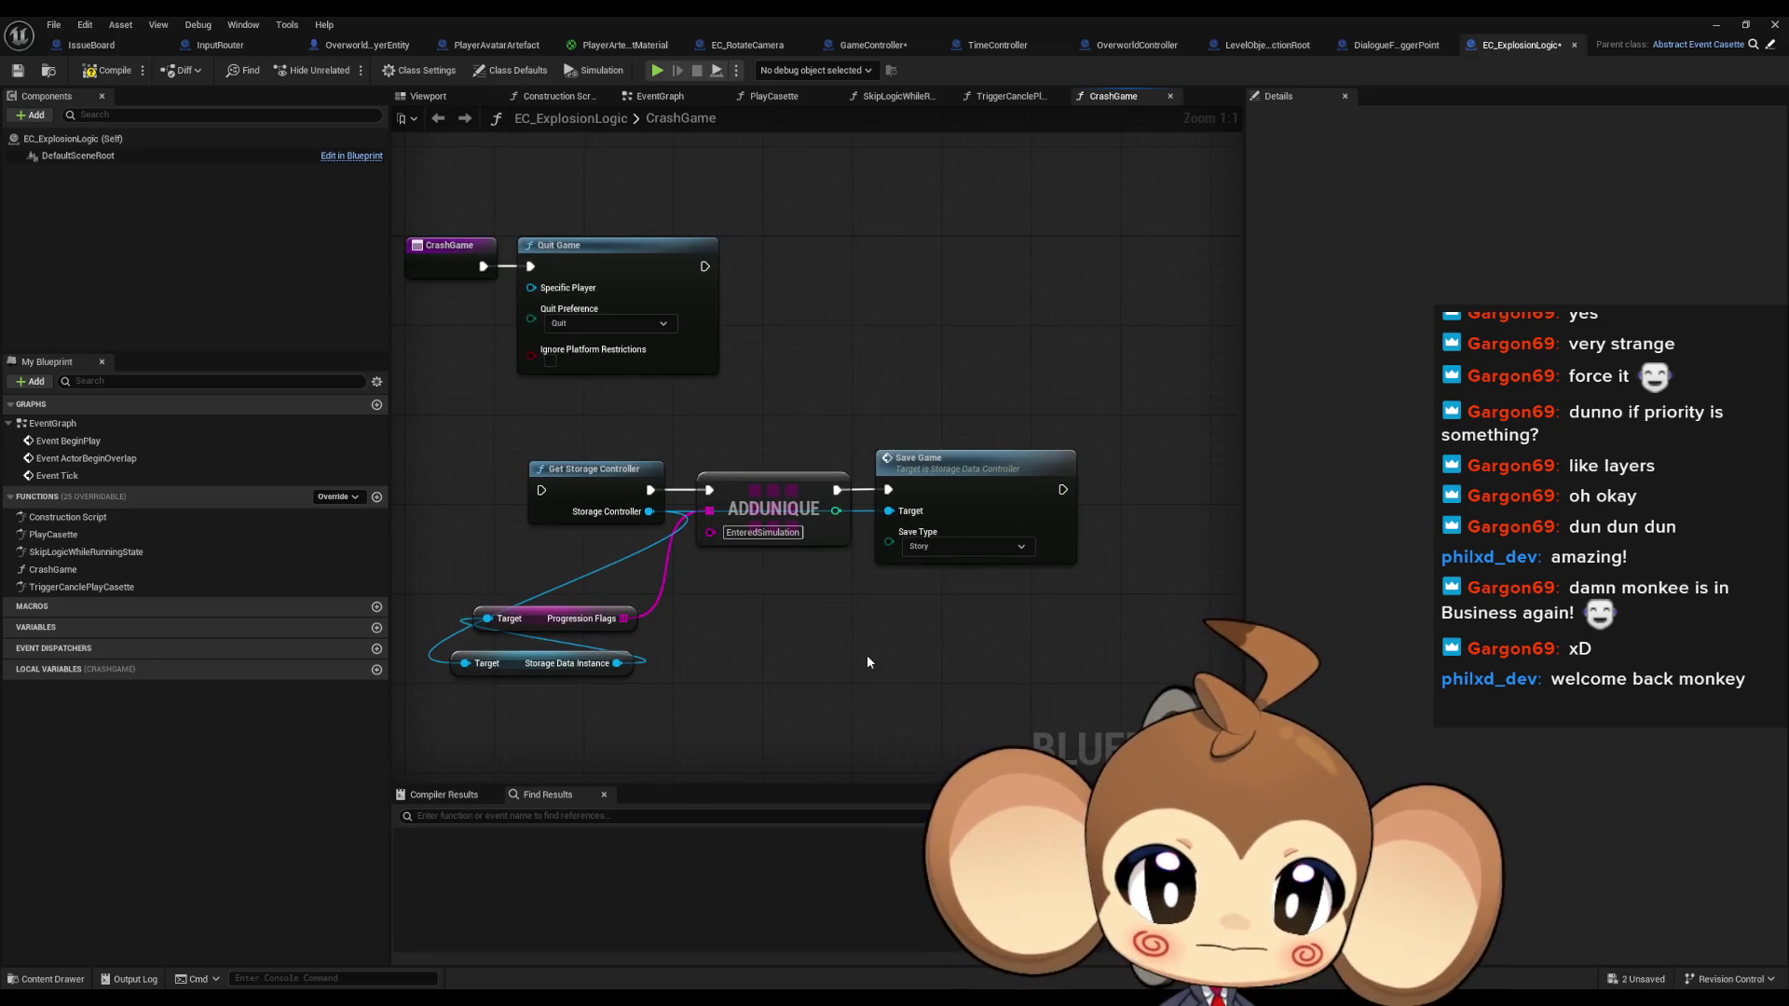
left_click(945, 547)
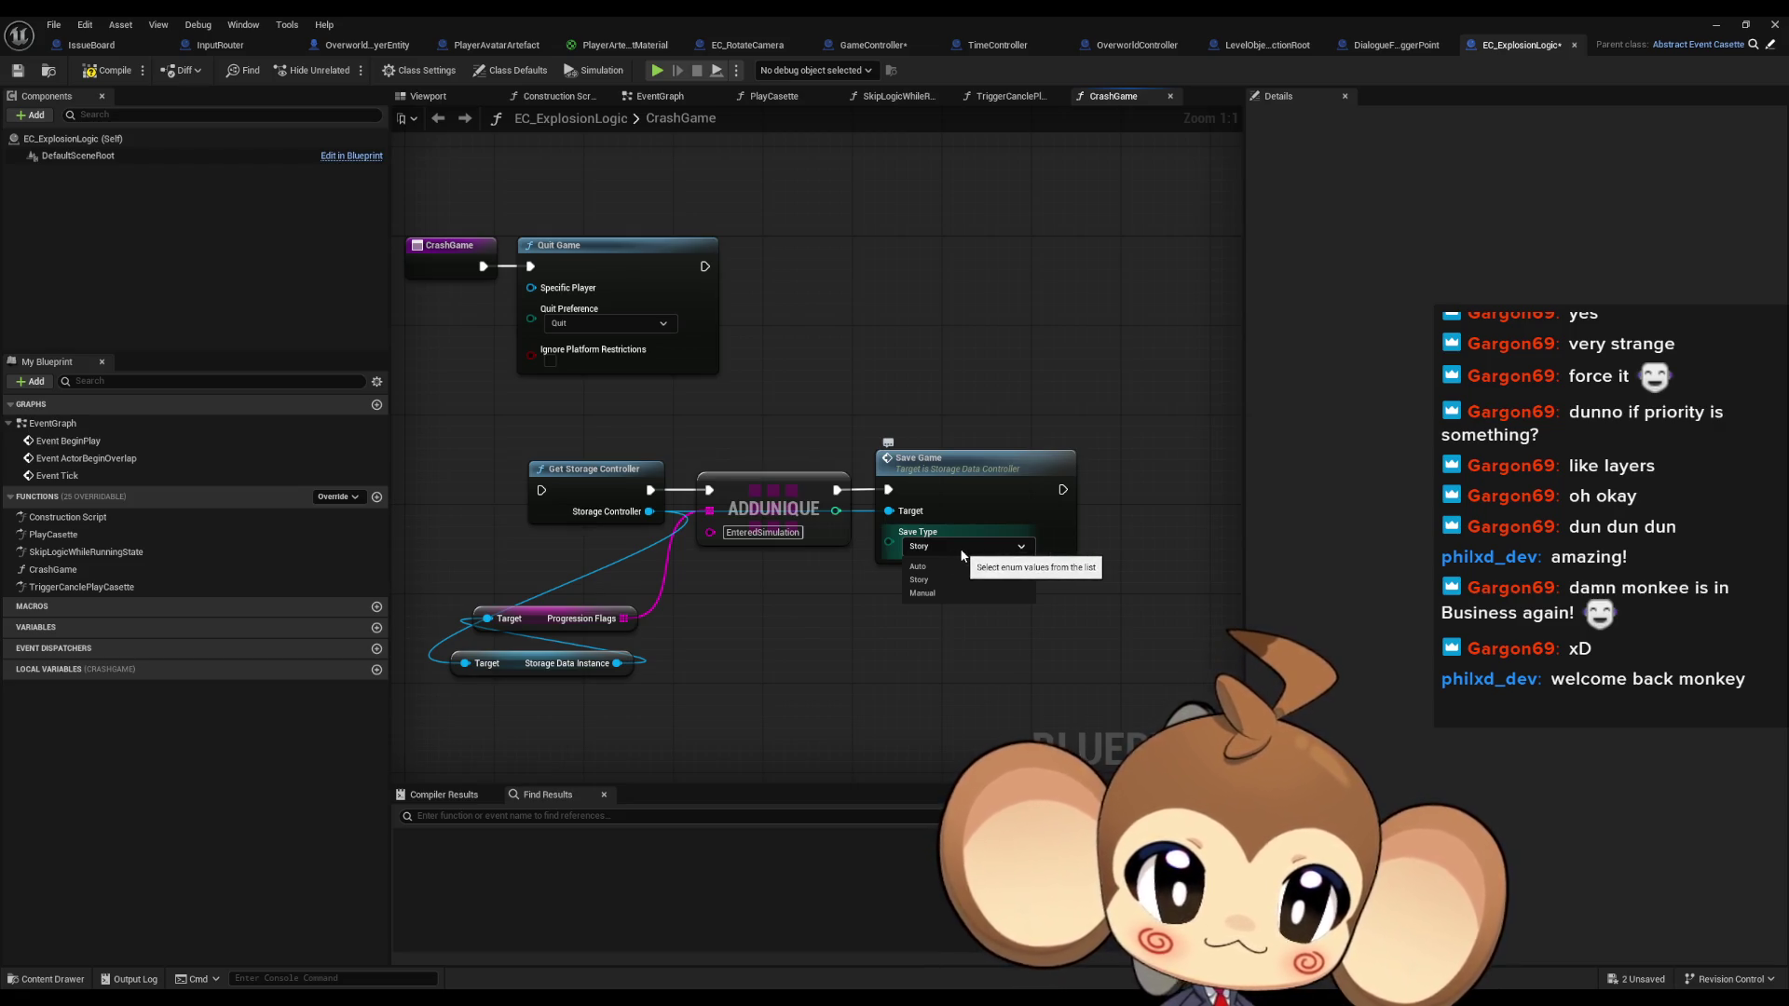
left_click(918, 580)
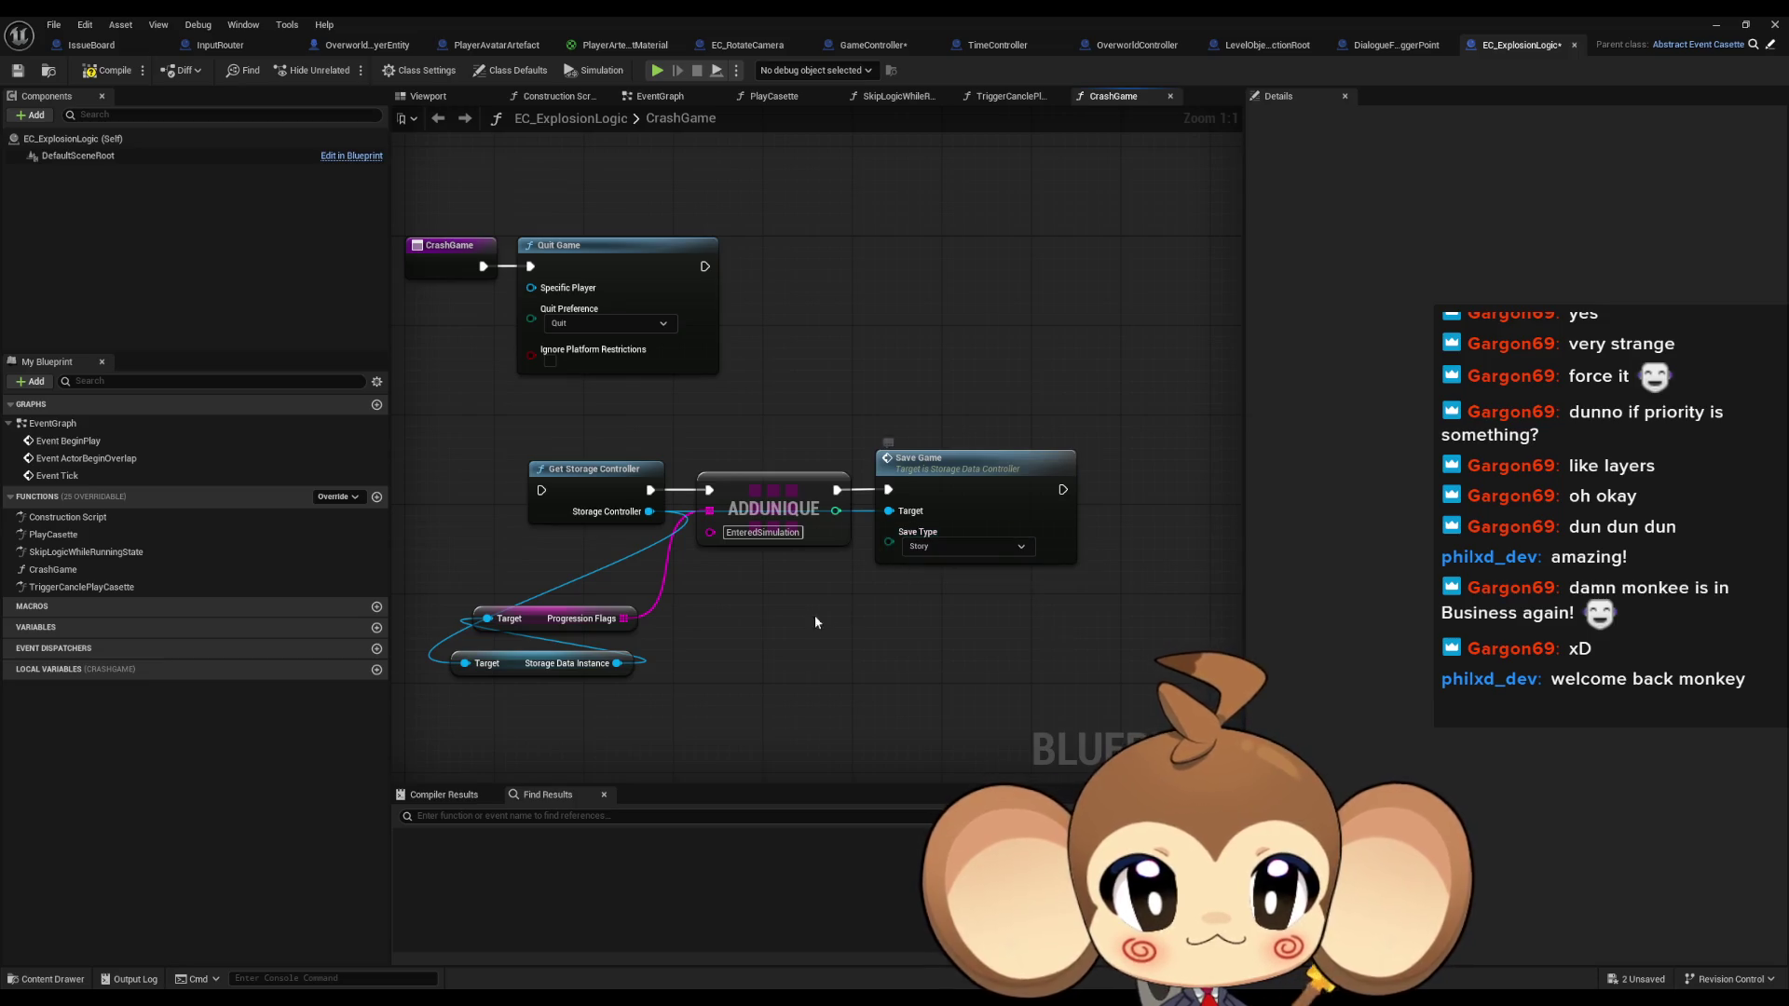
left_click(751, 535)
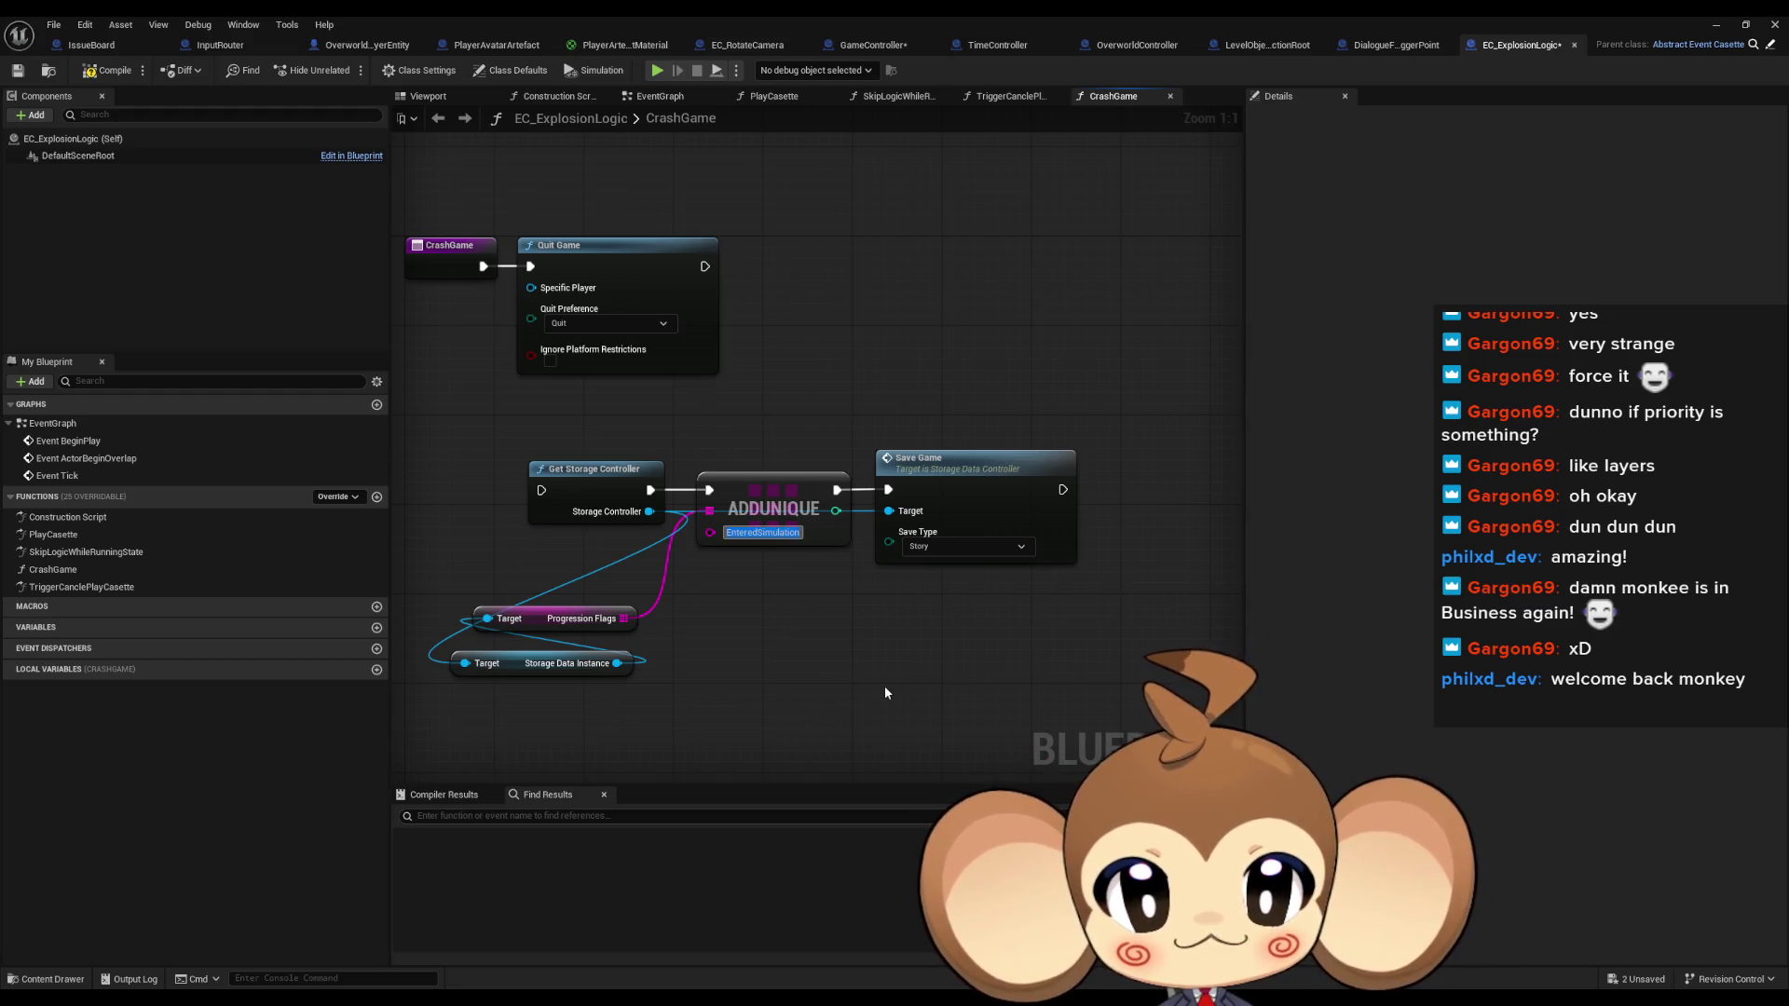
Change the ADDUNIQUE flag name to IntroVoidDone and select the Save Game node
type("Intro")
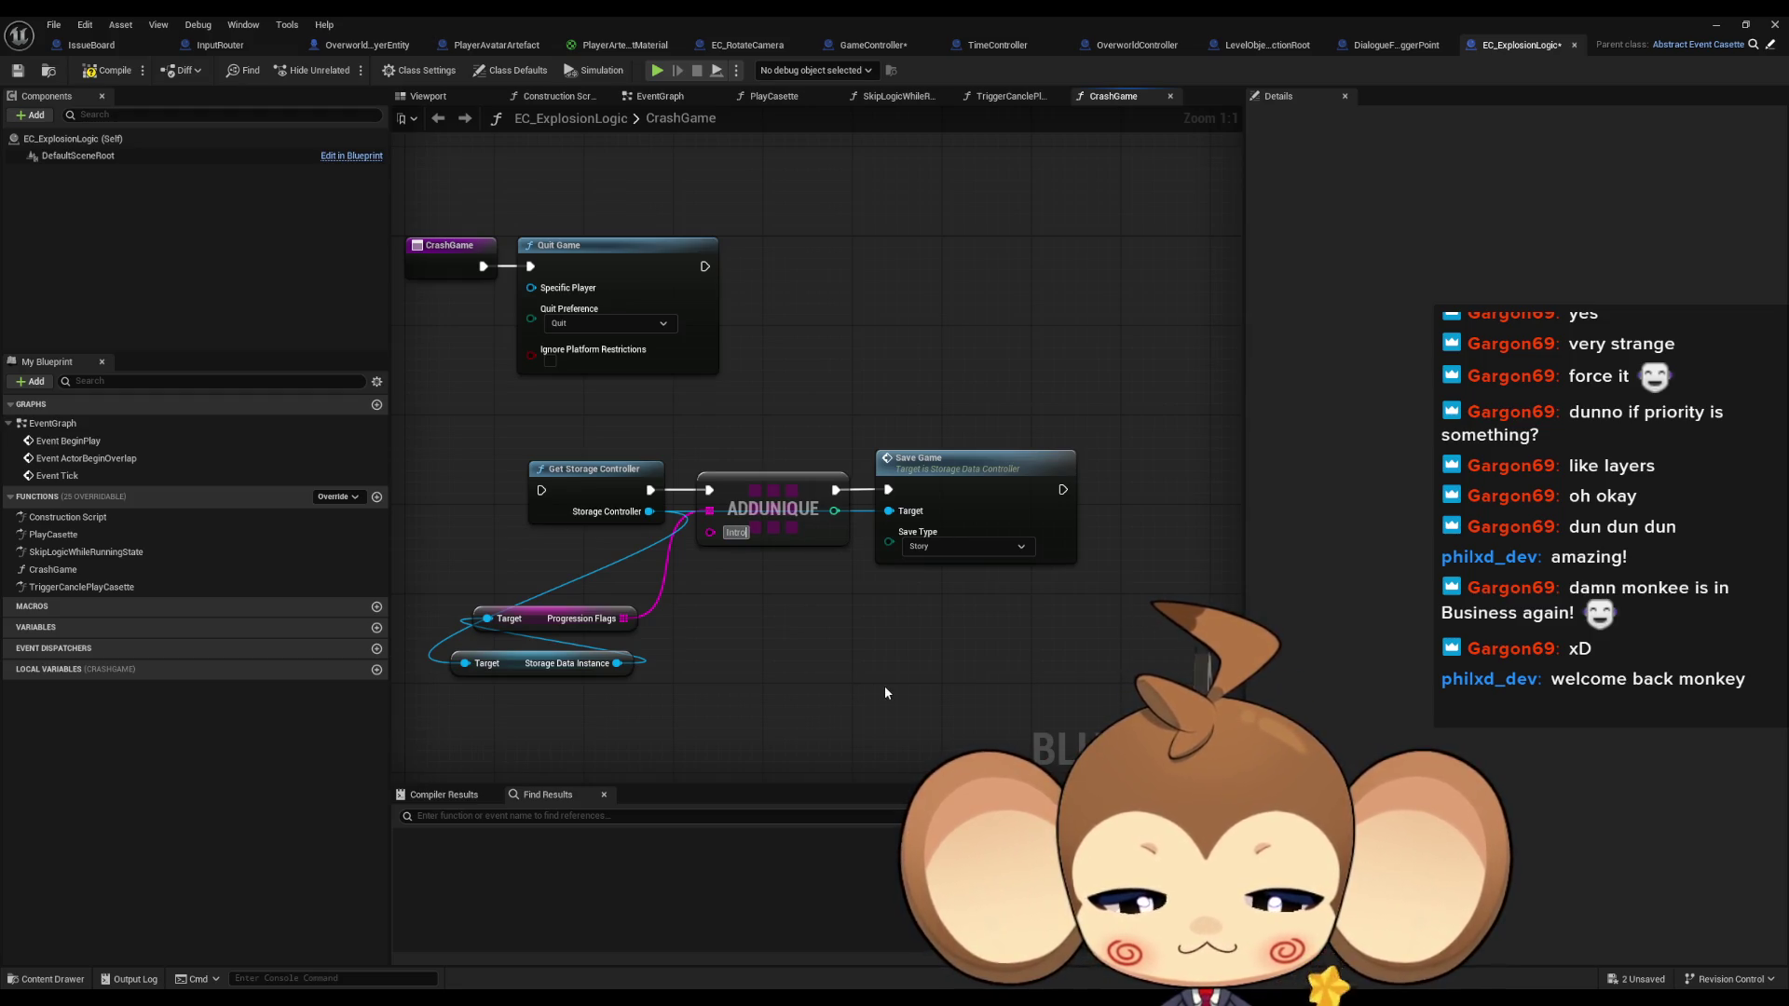
type("VoidDone")
key("Return")
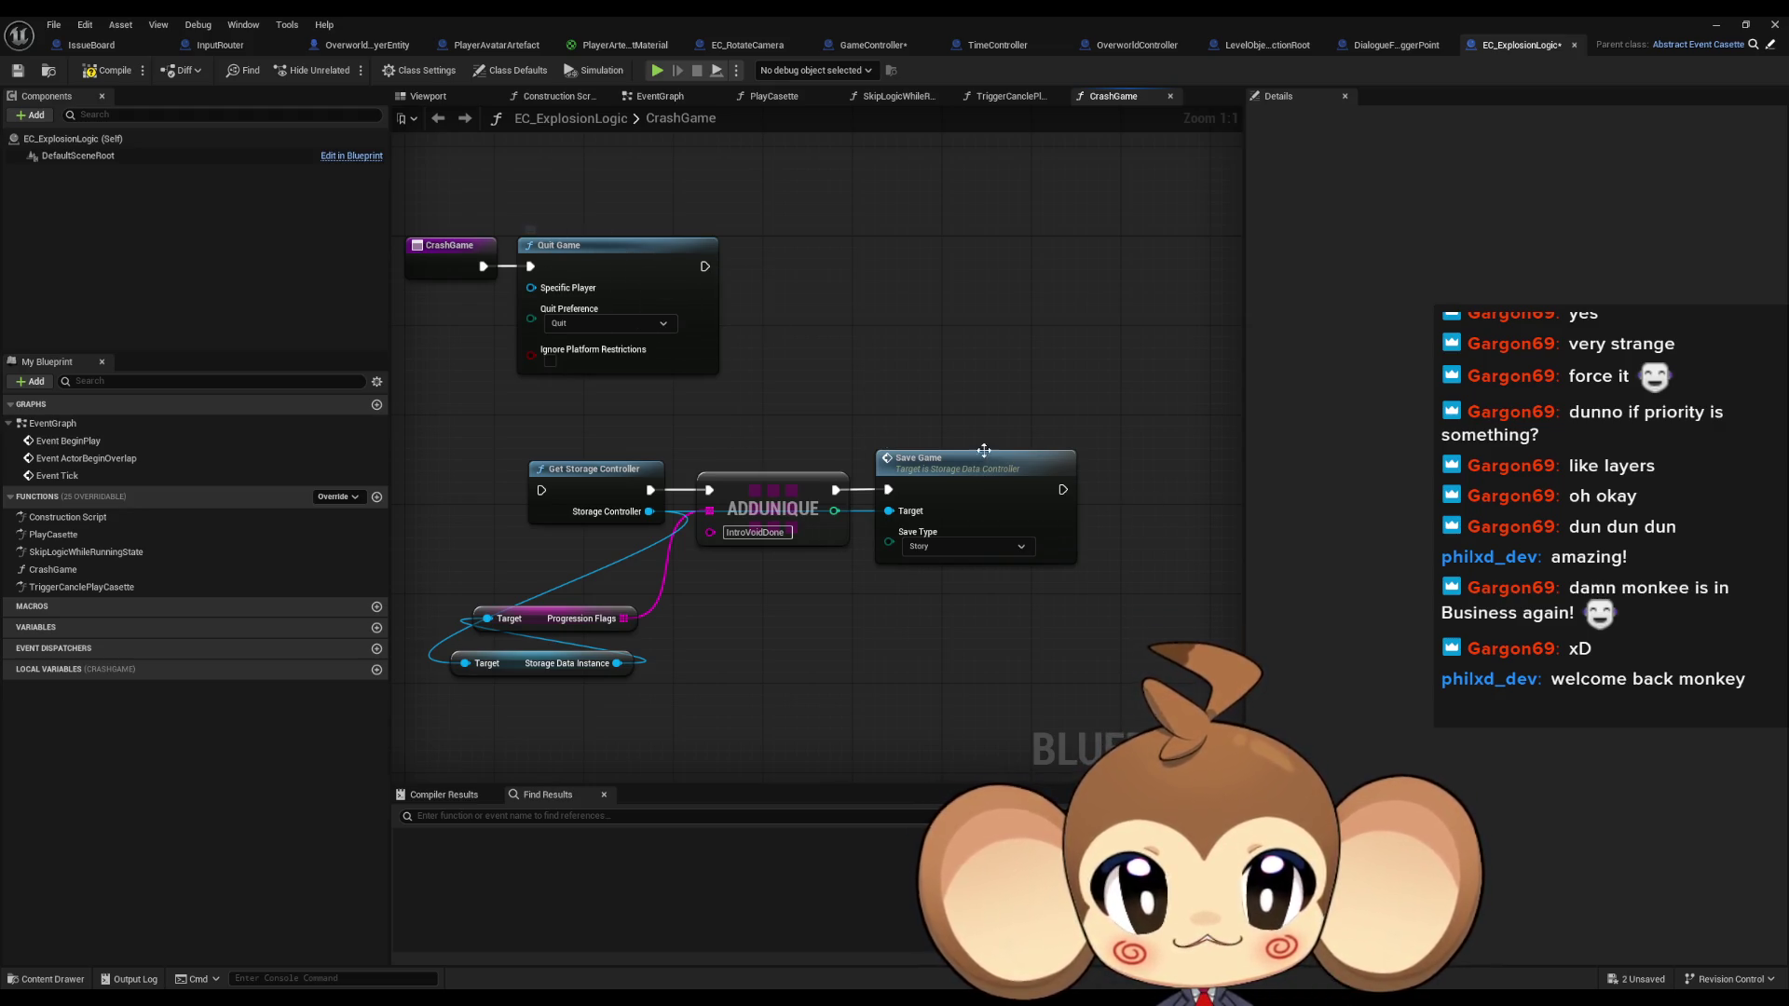
left_click(879, 484)
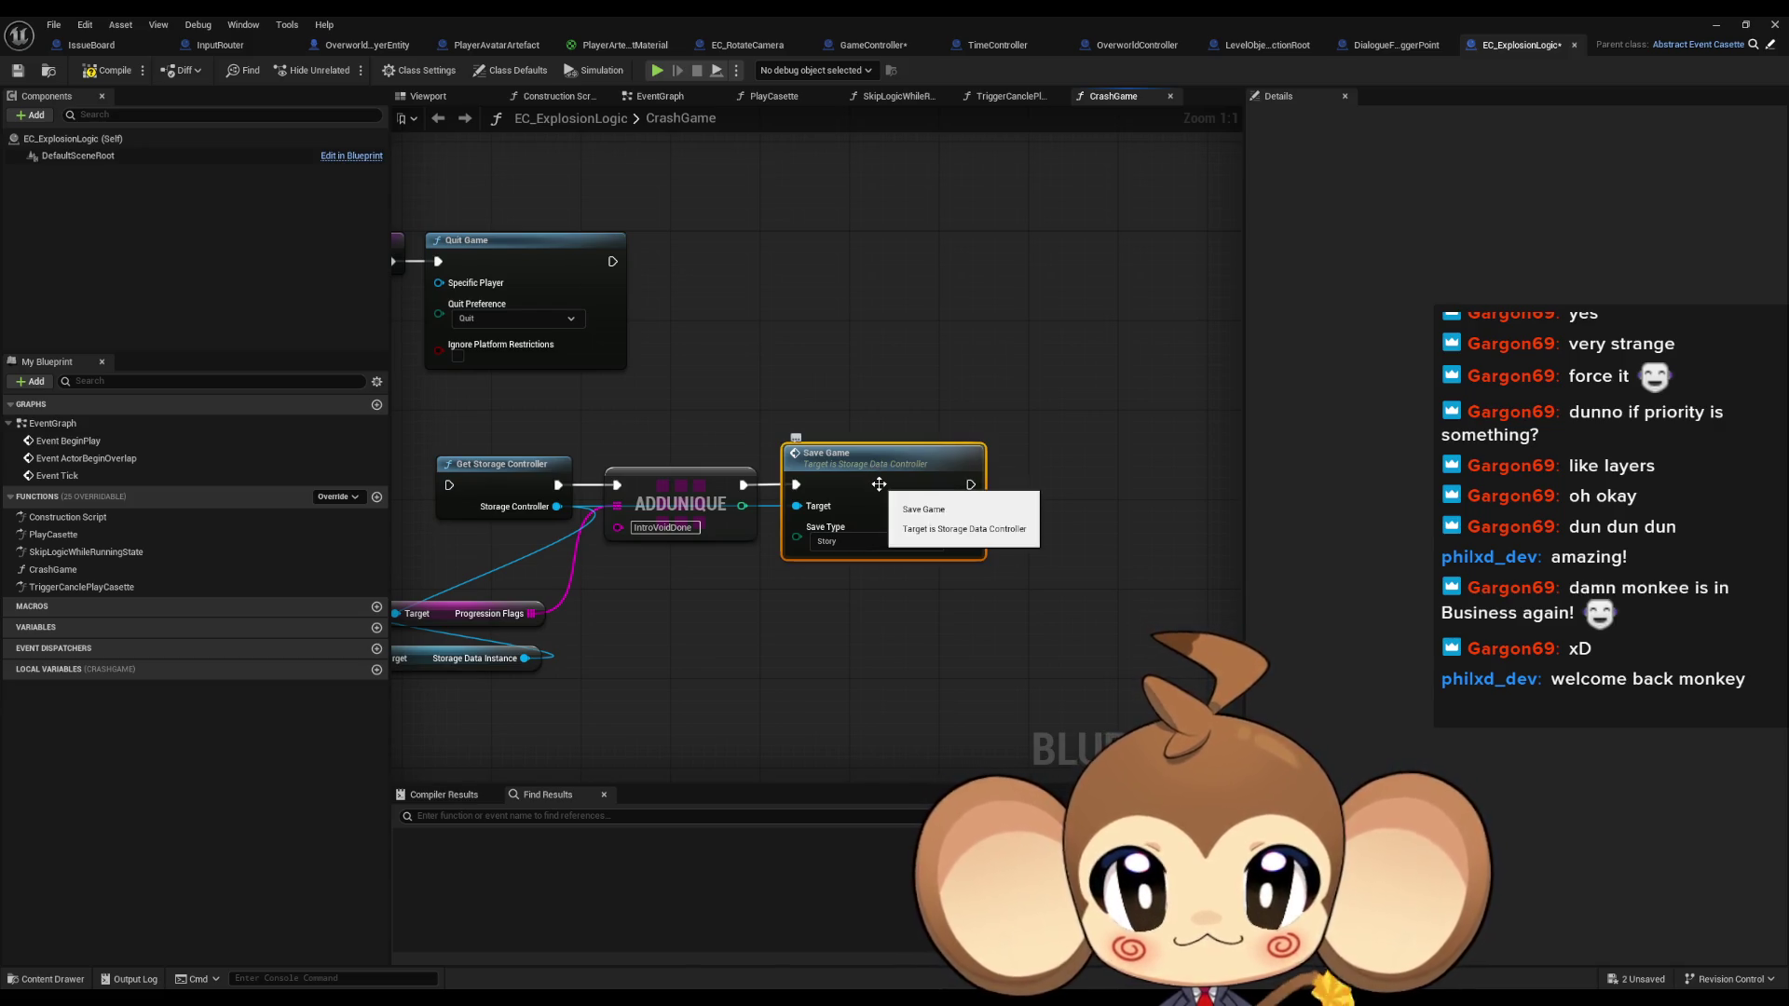
Open StorageDataController's Save Game and jump to the SaveStorageData event
double_click(878, 483)
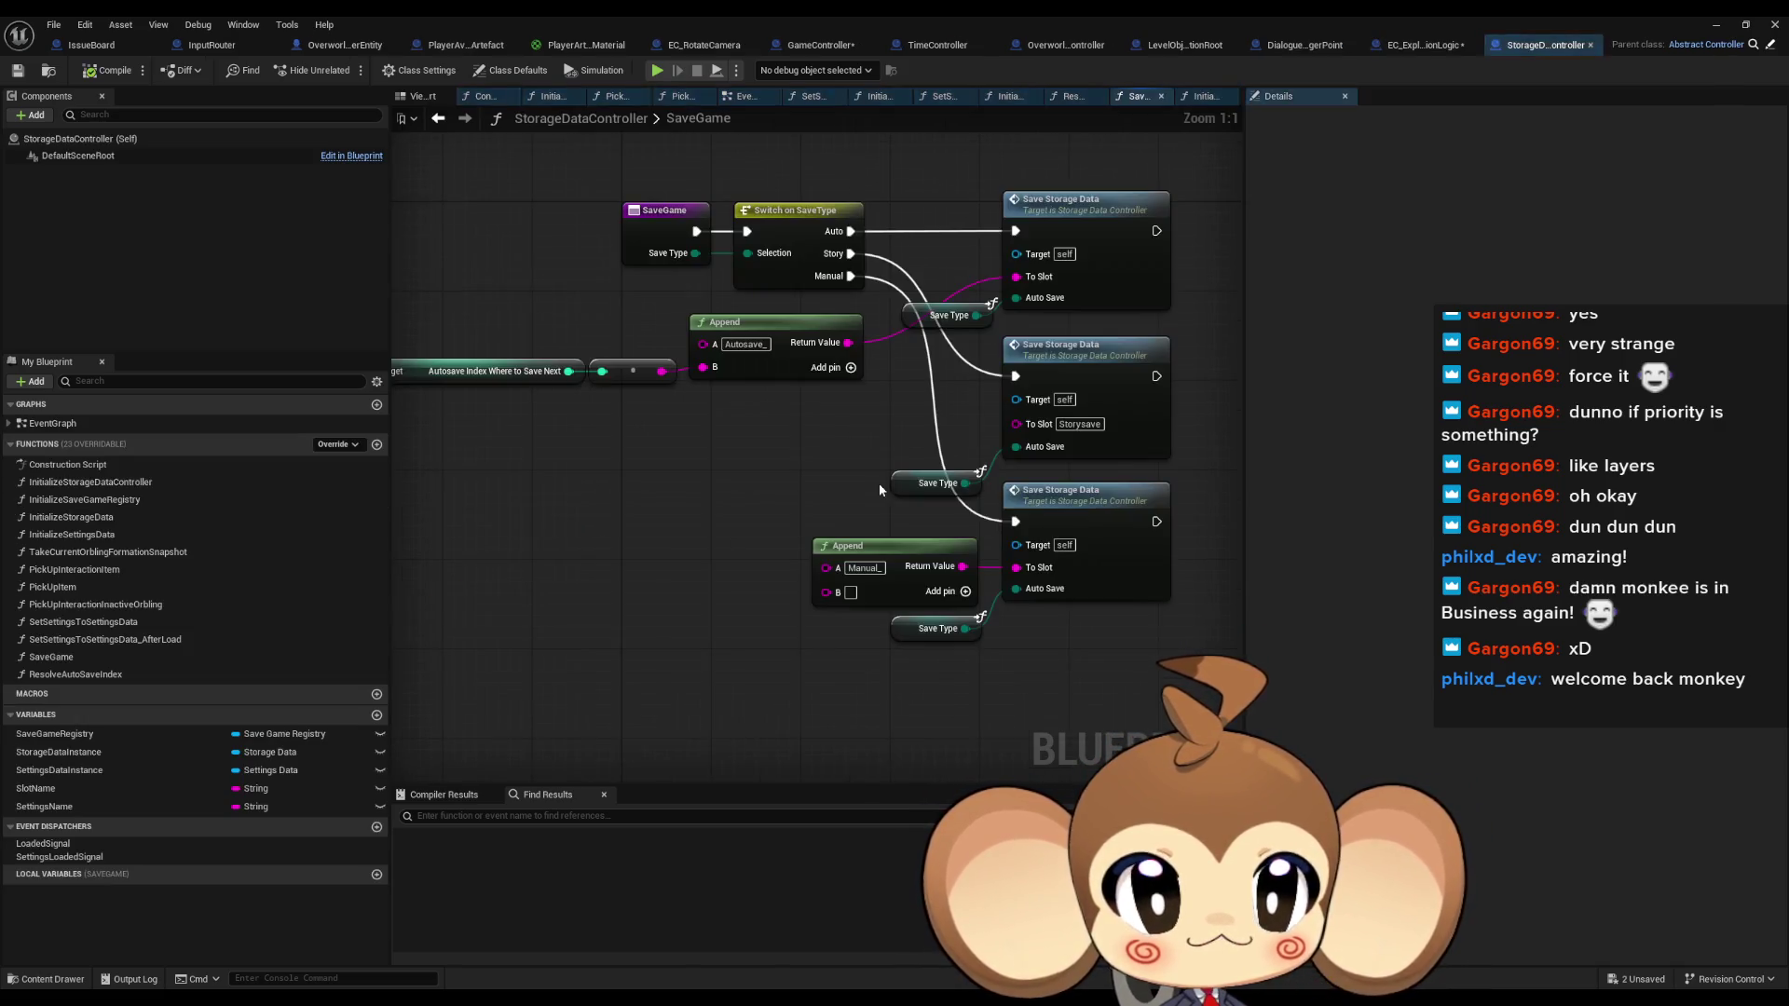
left_click(1086, 245)
left_click_drag(1086, 245, 875, 331)
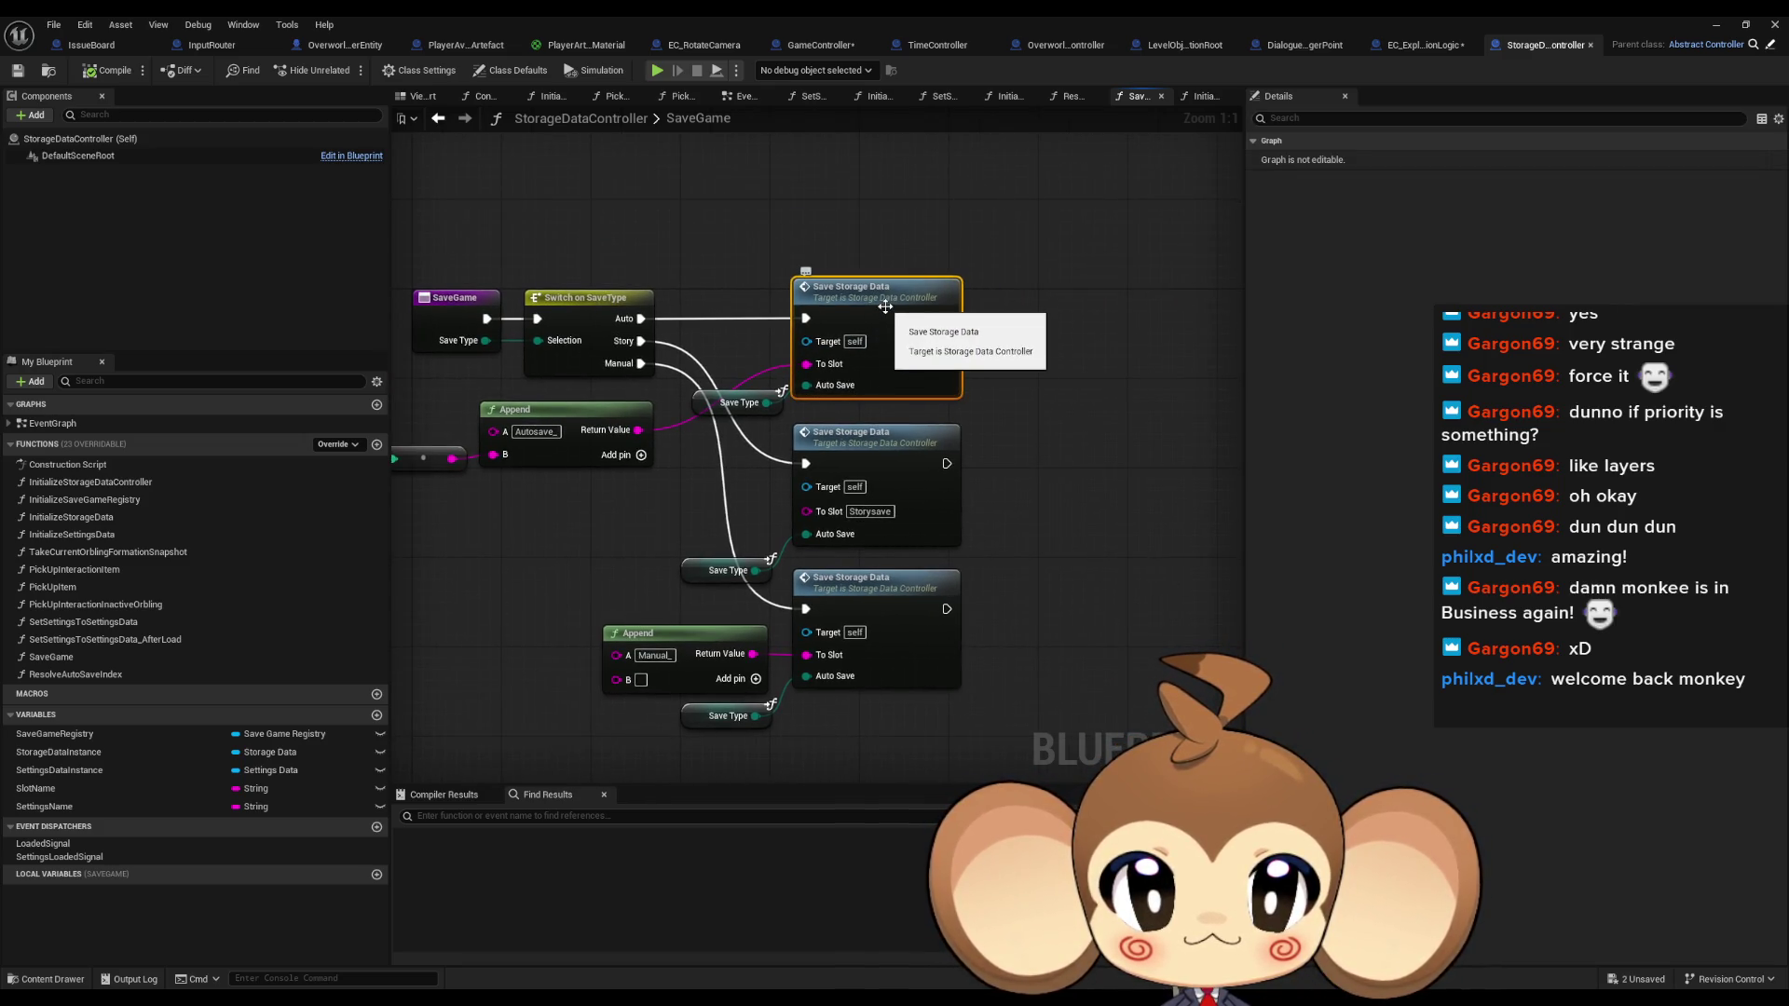
double_click(885, 313)
Inspect the Async Save Game to Slot, success branch and load nodes around SaveStorageData
mouse_move(935, 372)
left_mouse_down()
mouse_move(1036, 560)
mouse_move(762, 534)
left_mouse_up()
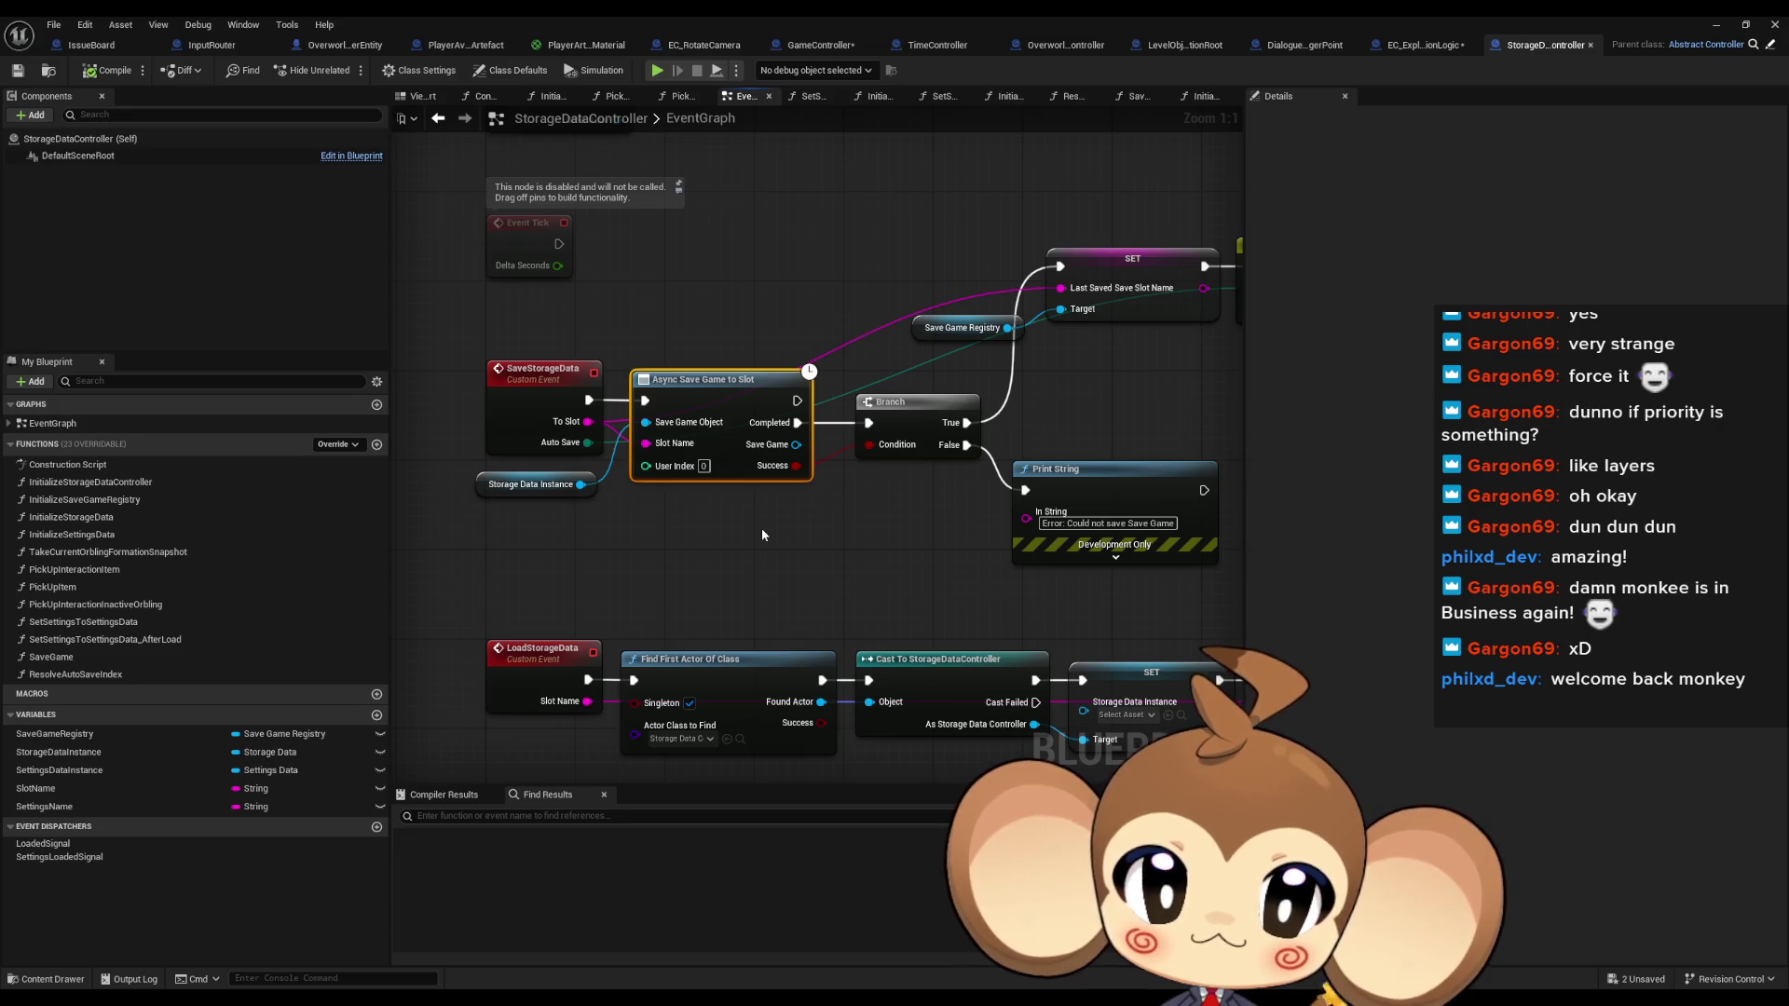
mouse_move(874, 527)
left_mouse_down()
mouse_move(193, 513)
mouse_move(791, 519)
mouse_move(843, 500)
mouse_move(868, 413)
mouse_move(667, 428)
left_mouse_up()
scroll(628, 517, "down", 1)
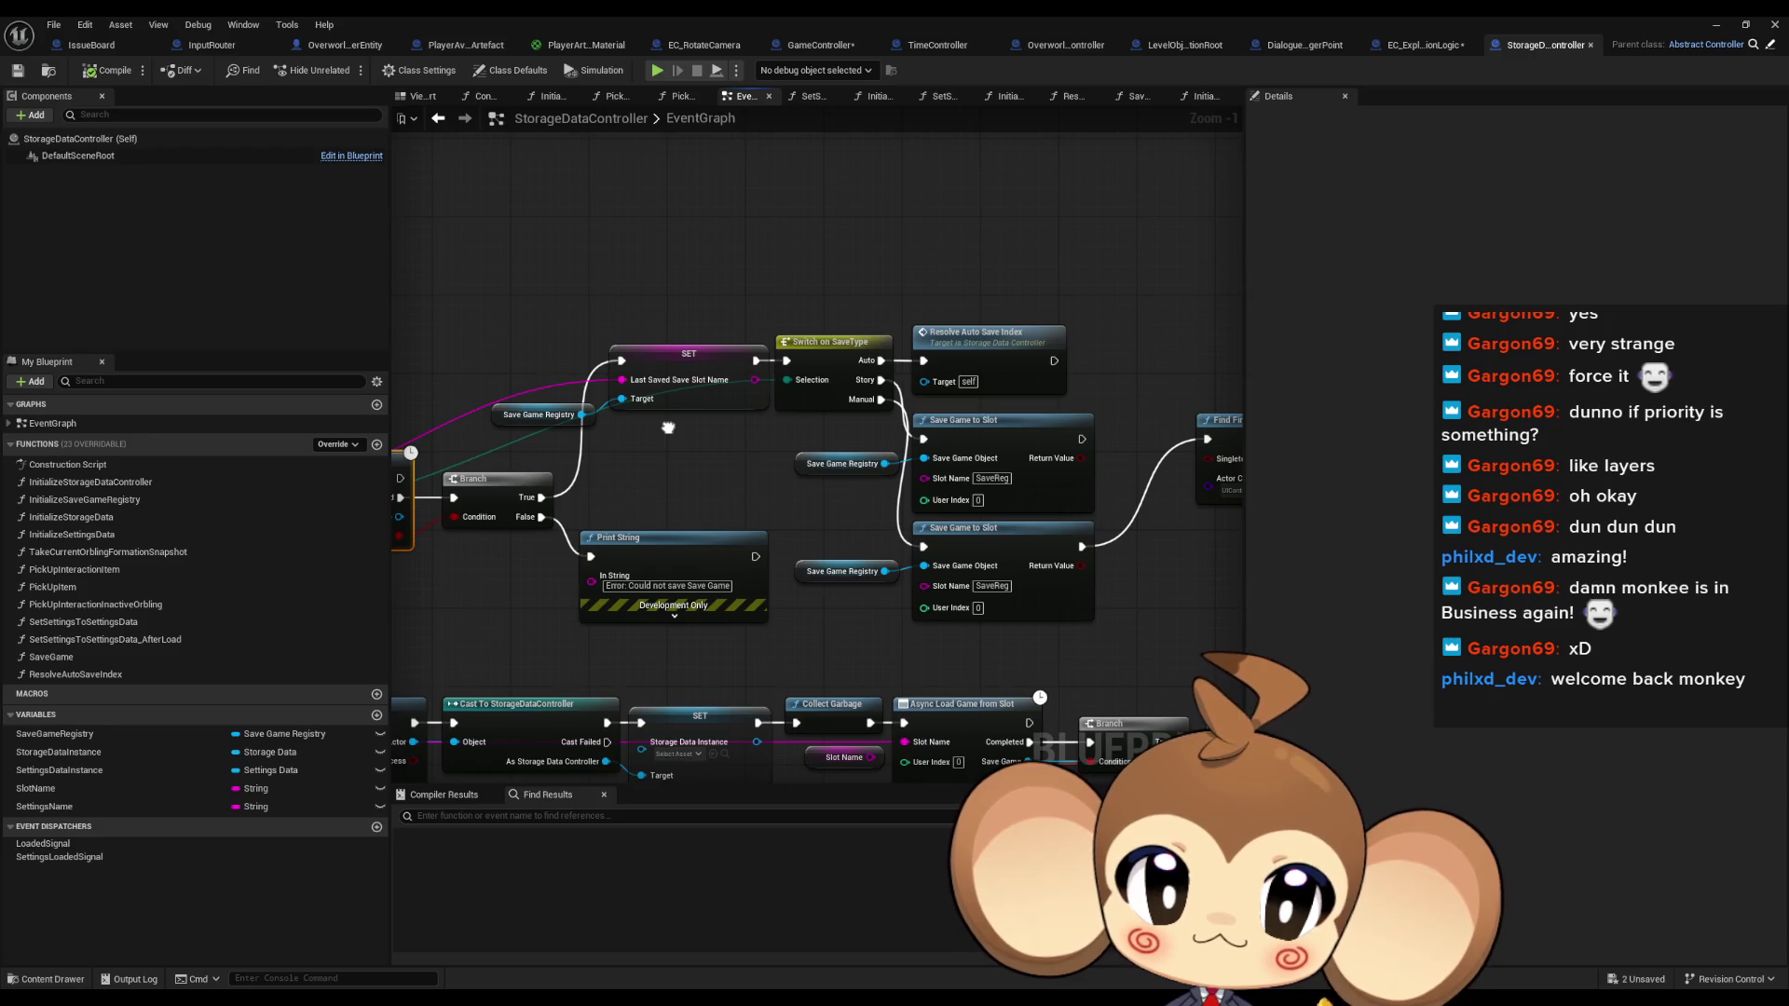
left_click(1015, 435)
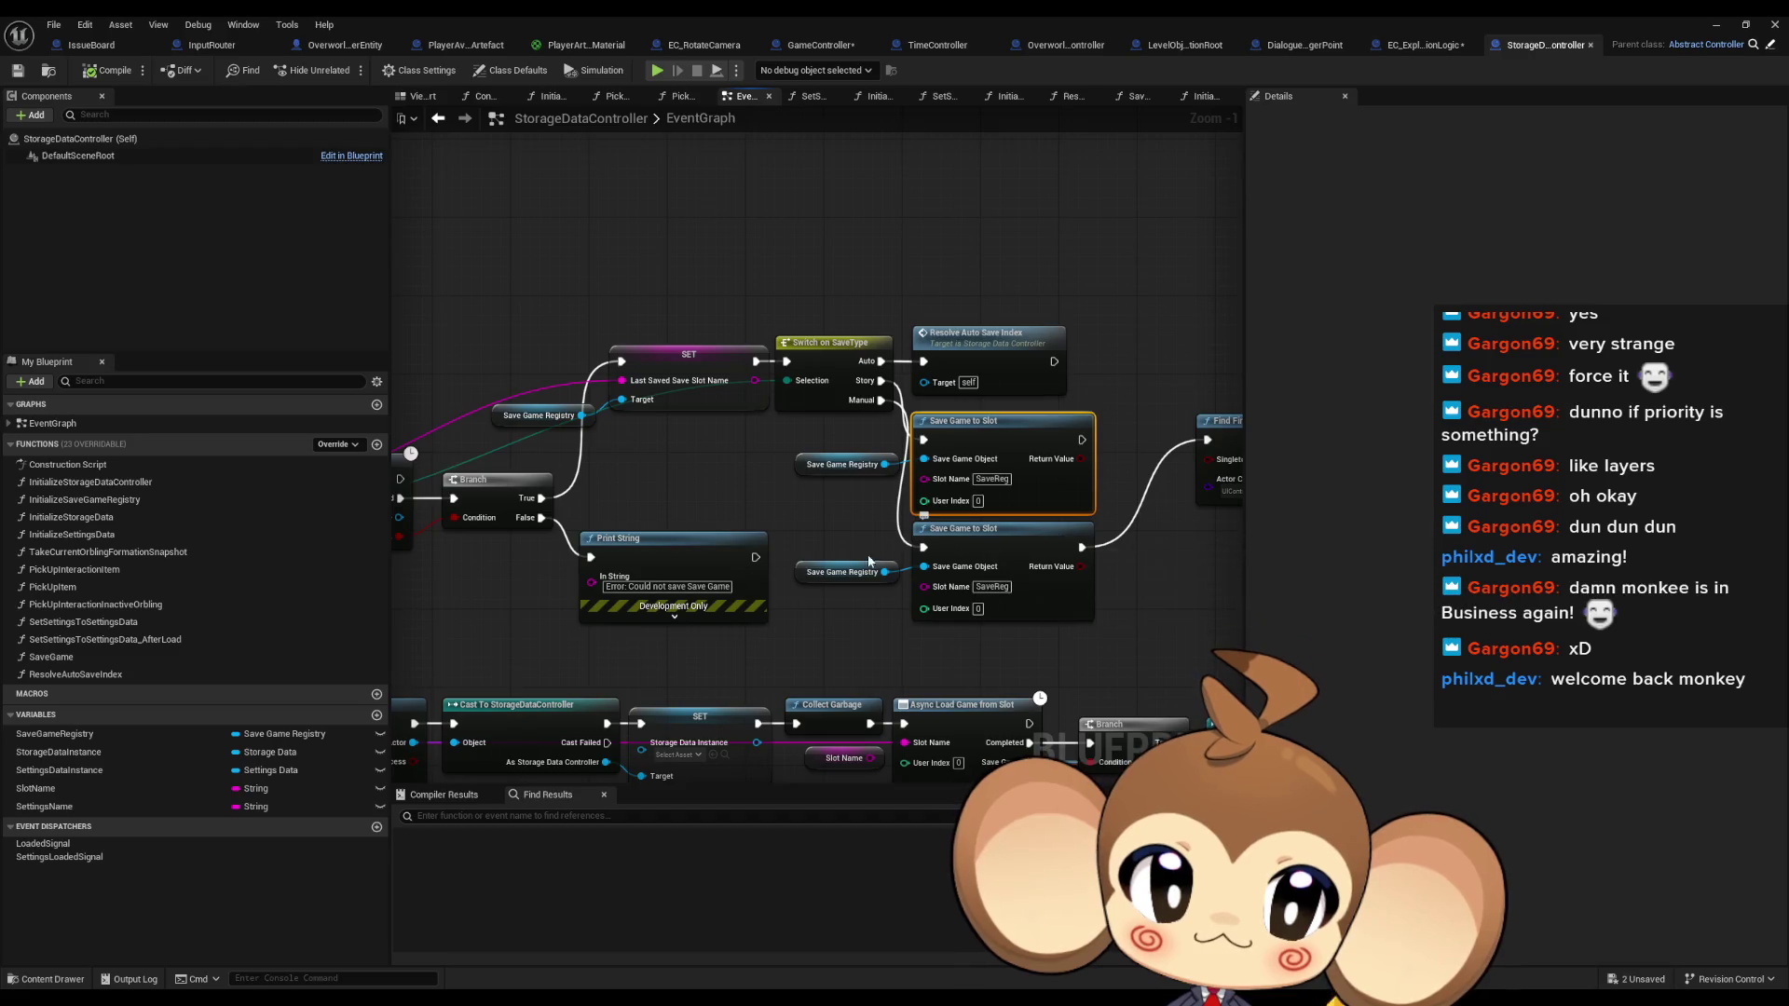
mouse_move(790, 556)
left_mouse_down()
mouse_move(1296, 544)
mouse_move(1258, 506)
mouse_move(1298, 446)
mouse_move(742, 258)
mouse_move(820, 234)
left_mouse_up()
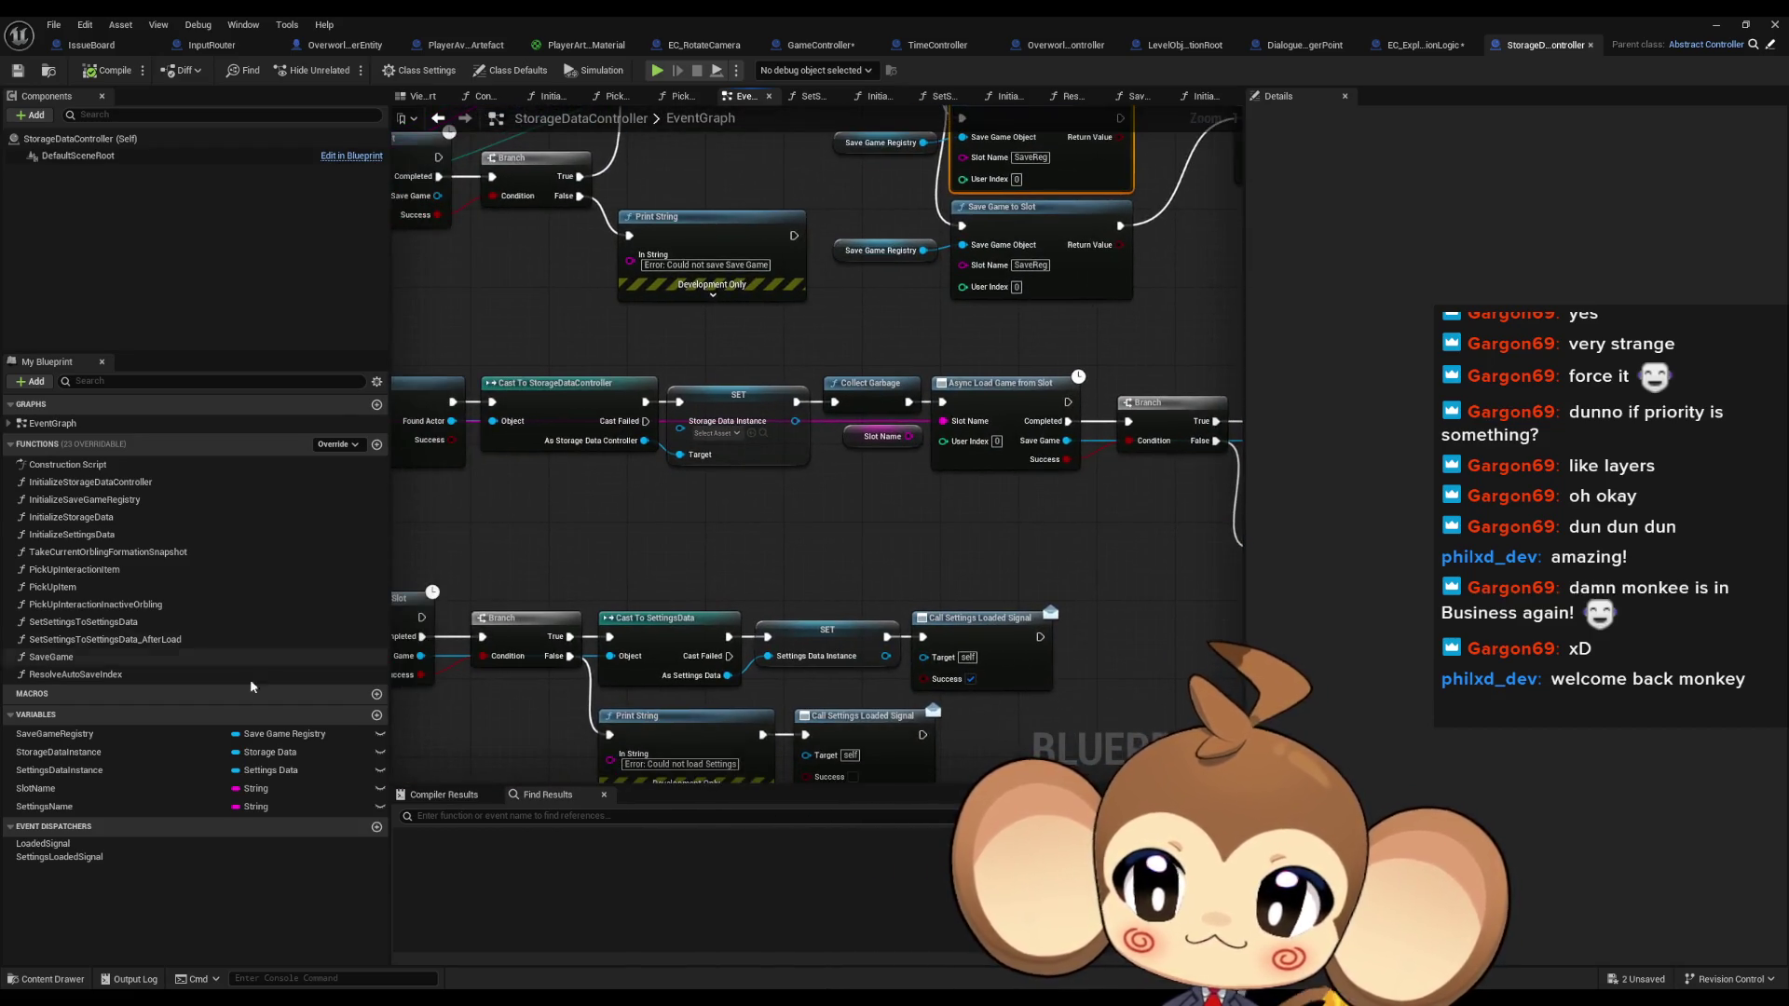
mouse_move(1025, 373)
left_mouse_down()
mouse_move(978, 504)
mouse_move(634, 615)
mouse_move(495, 634)
mouse_move(961, 488)
left_mouse_up()
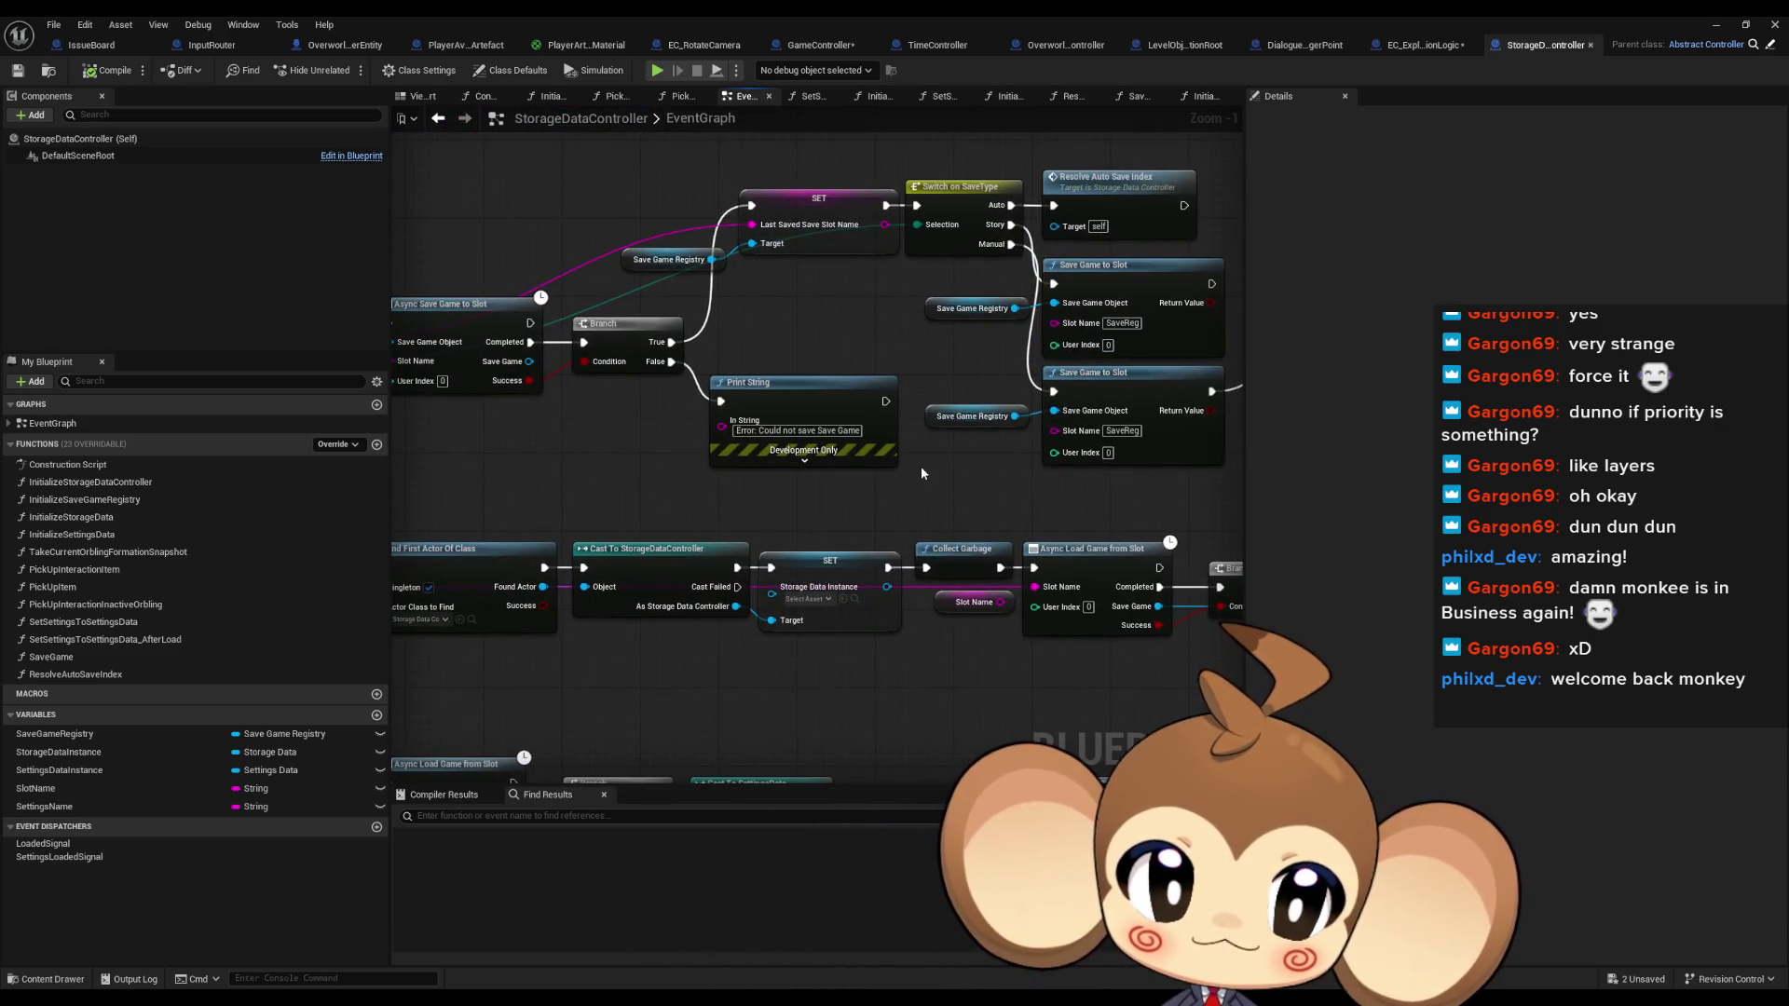
mouse_move(613, 383)
left_mouse_down()
mouse_move(720, 445)
mouse_move(834, 469)
left_mouse_up()
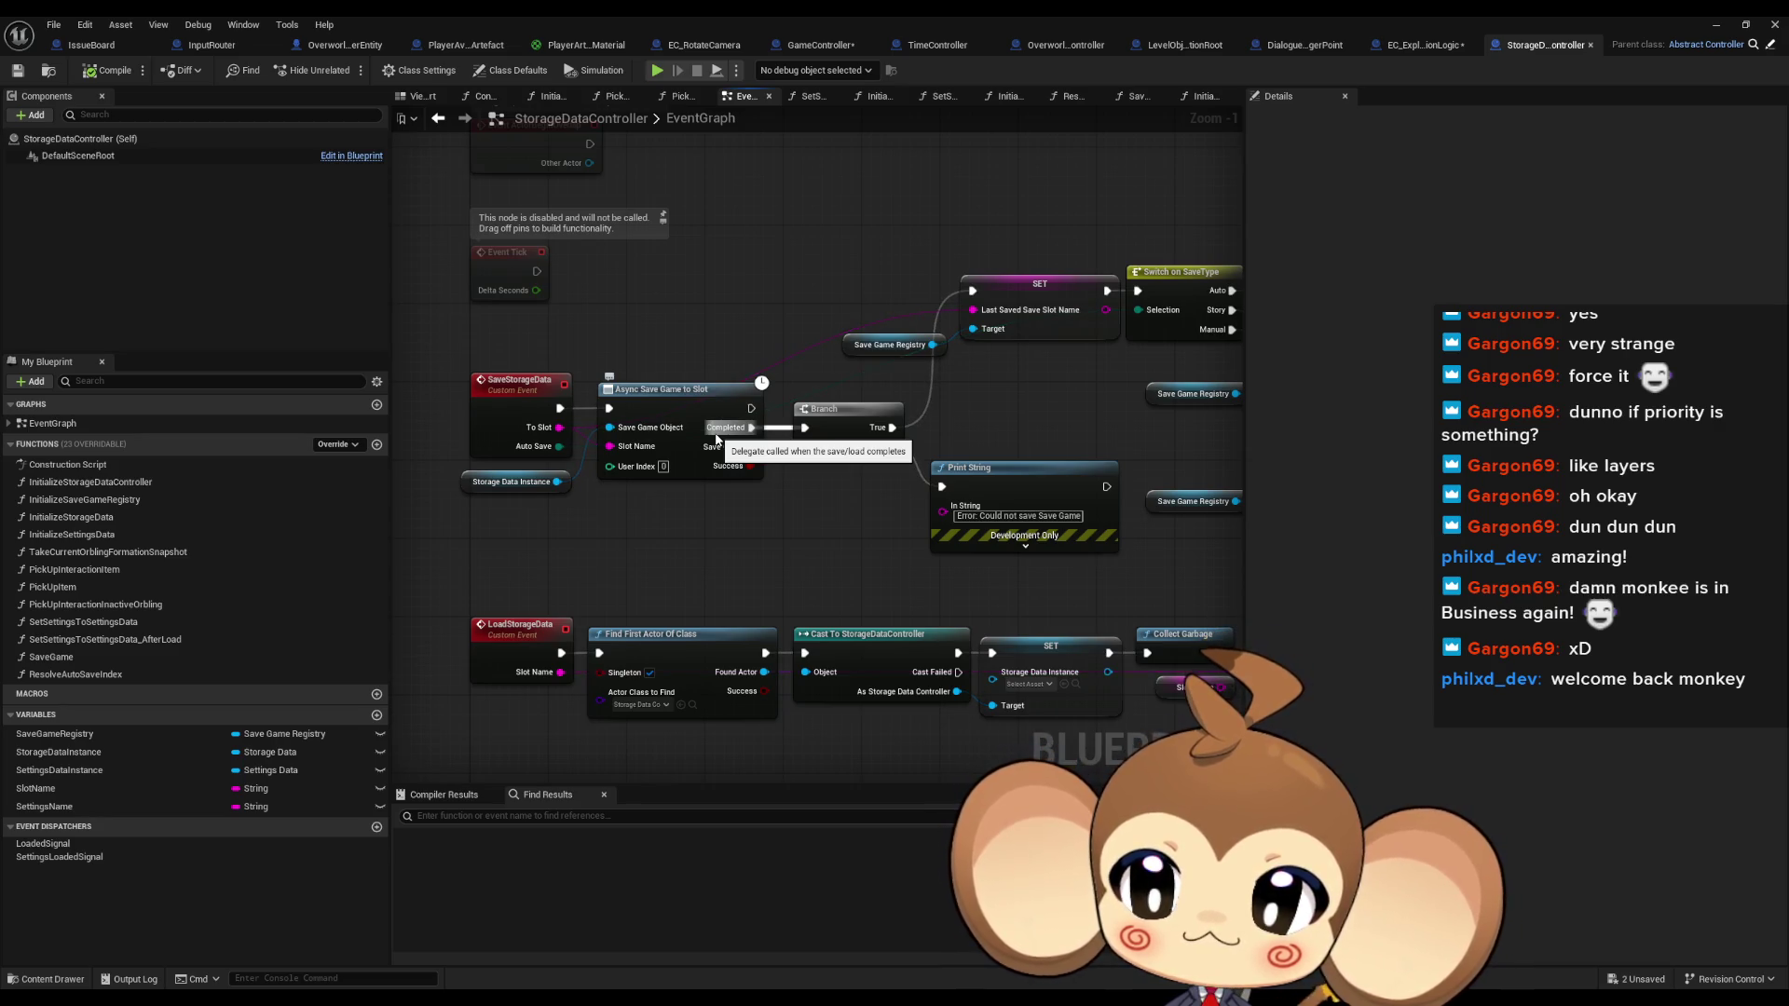
Create a new event dispatcher named SaveSignal
left_click(377, 826)
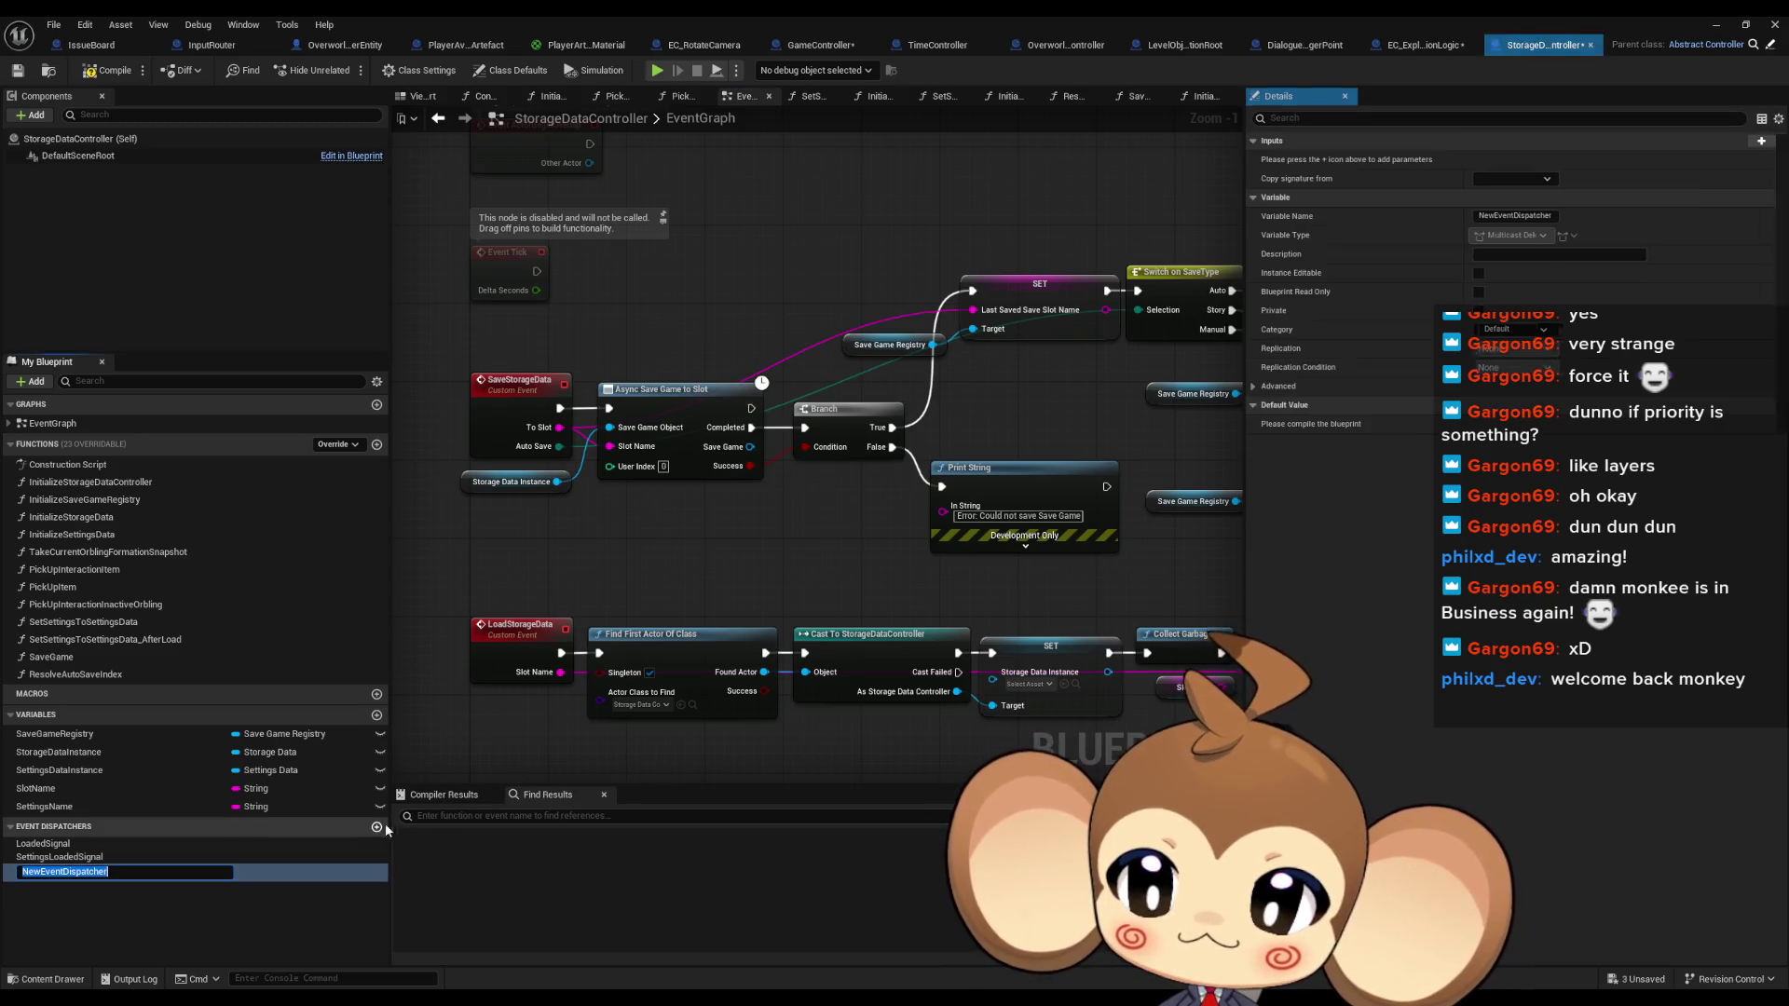
type("SaveSignal")
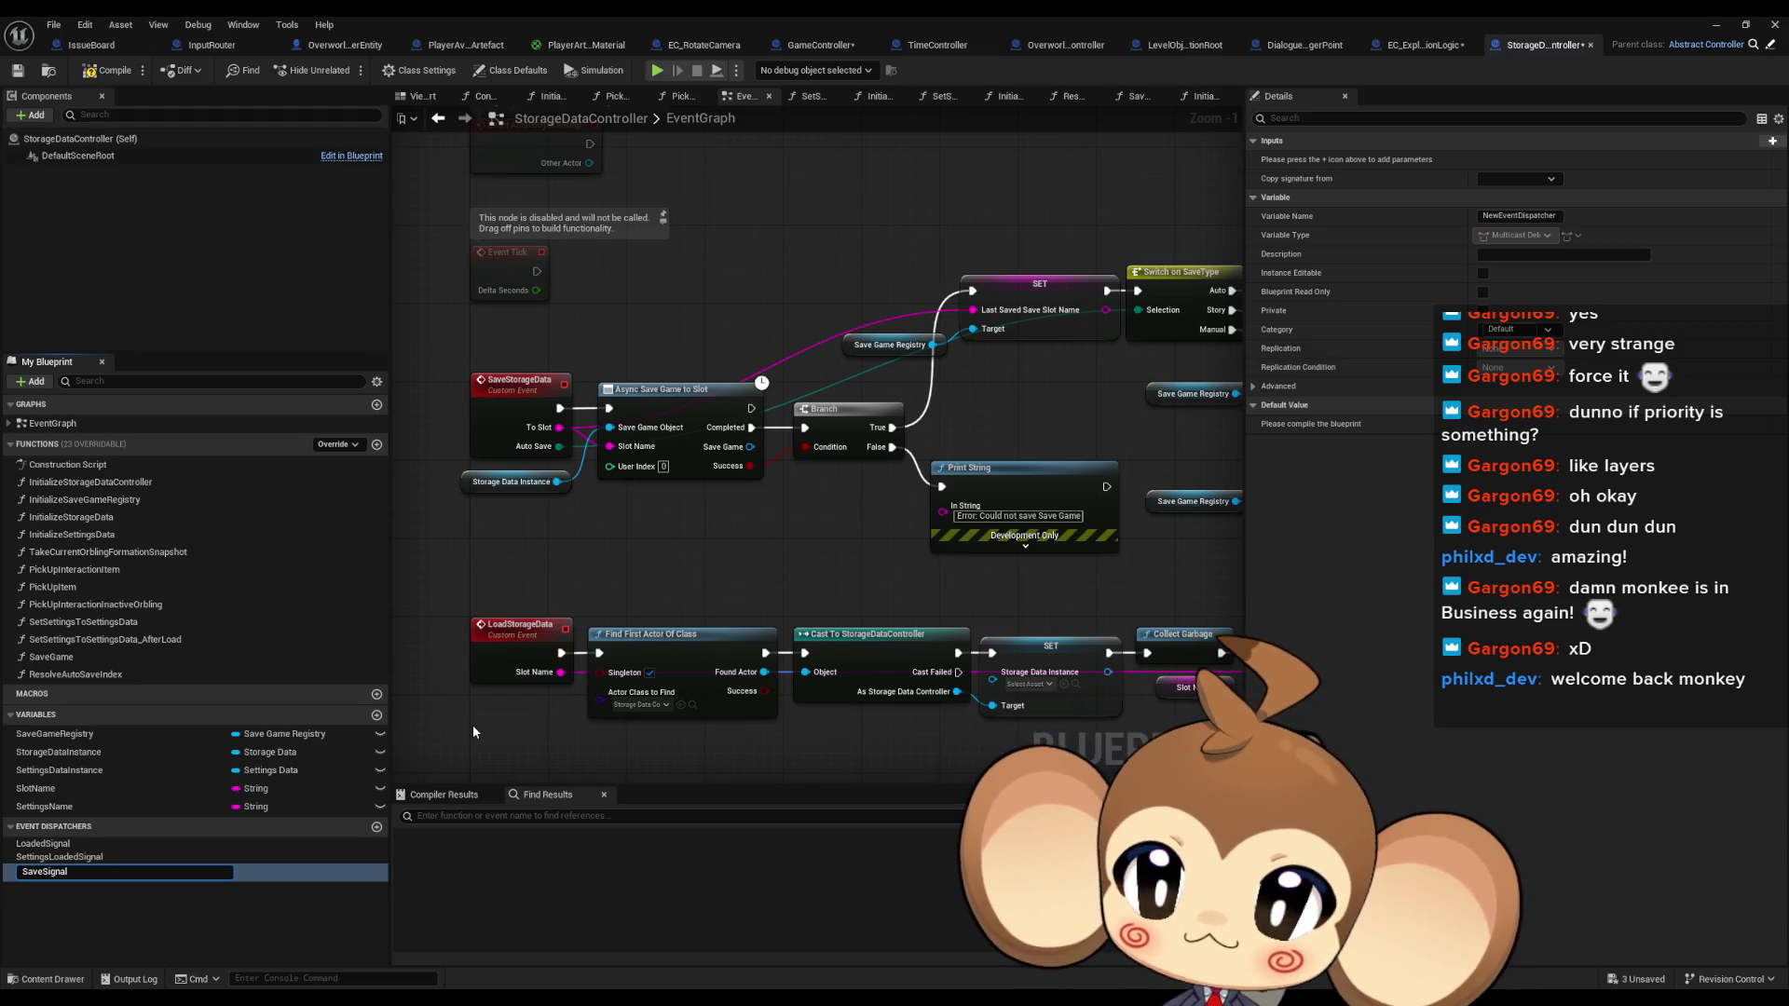
key("Return")
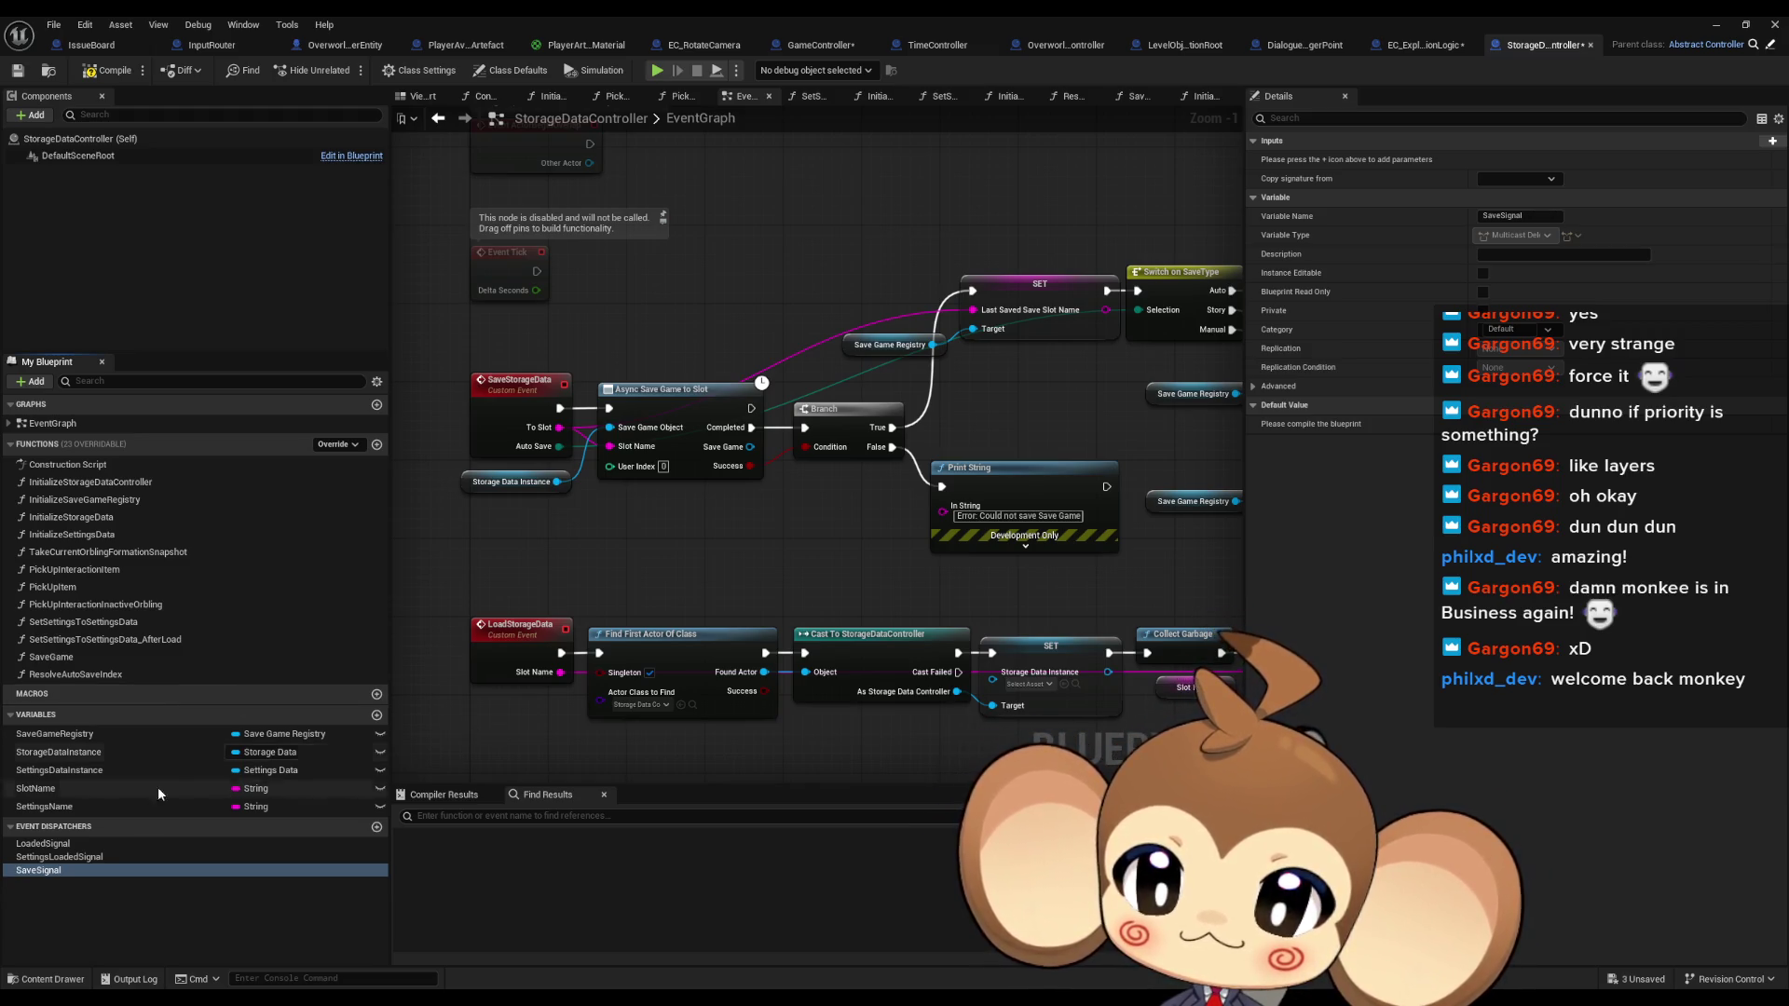
Place a Call Save Signal node beside Switch on SaveType
left_click_drag(71, 869, 770, 547)
left_click(807, 578)
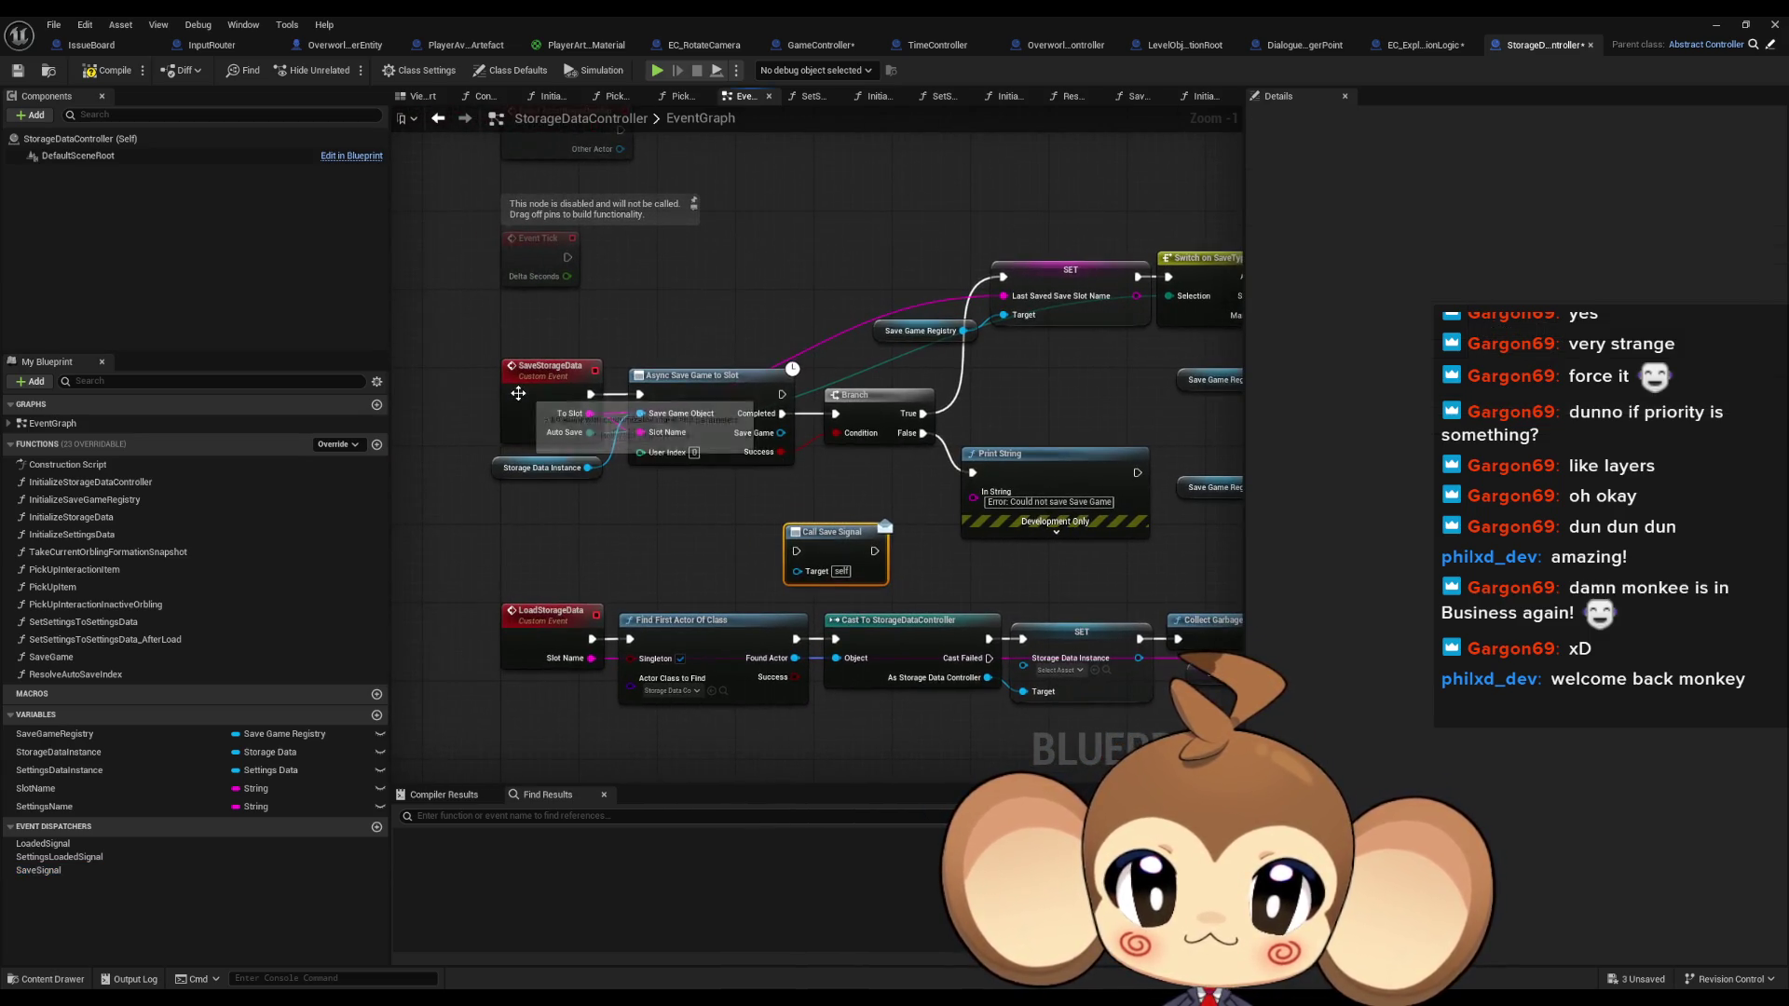
left_click_drag(692, 454, 540, 445)
left_click_drag(504, 528, 1081, 536)
mouse_move(1131, 522)
left_mouse_down()
mouse_move(1261, 524)
mouse_move(1006, 500)
left_mouse_up()
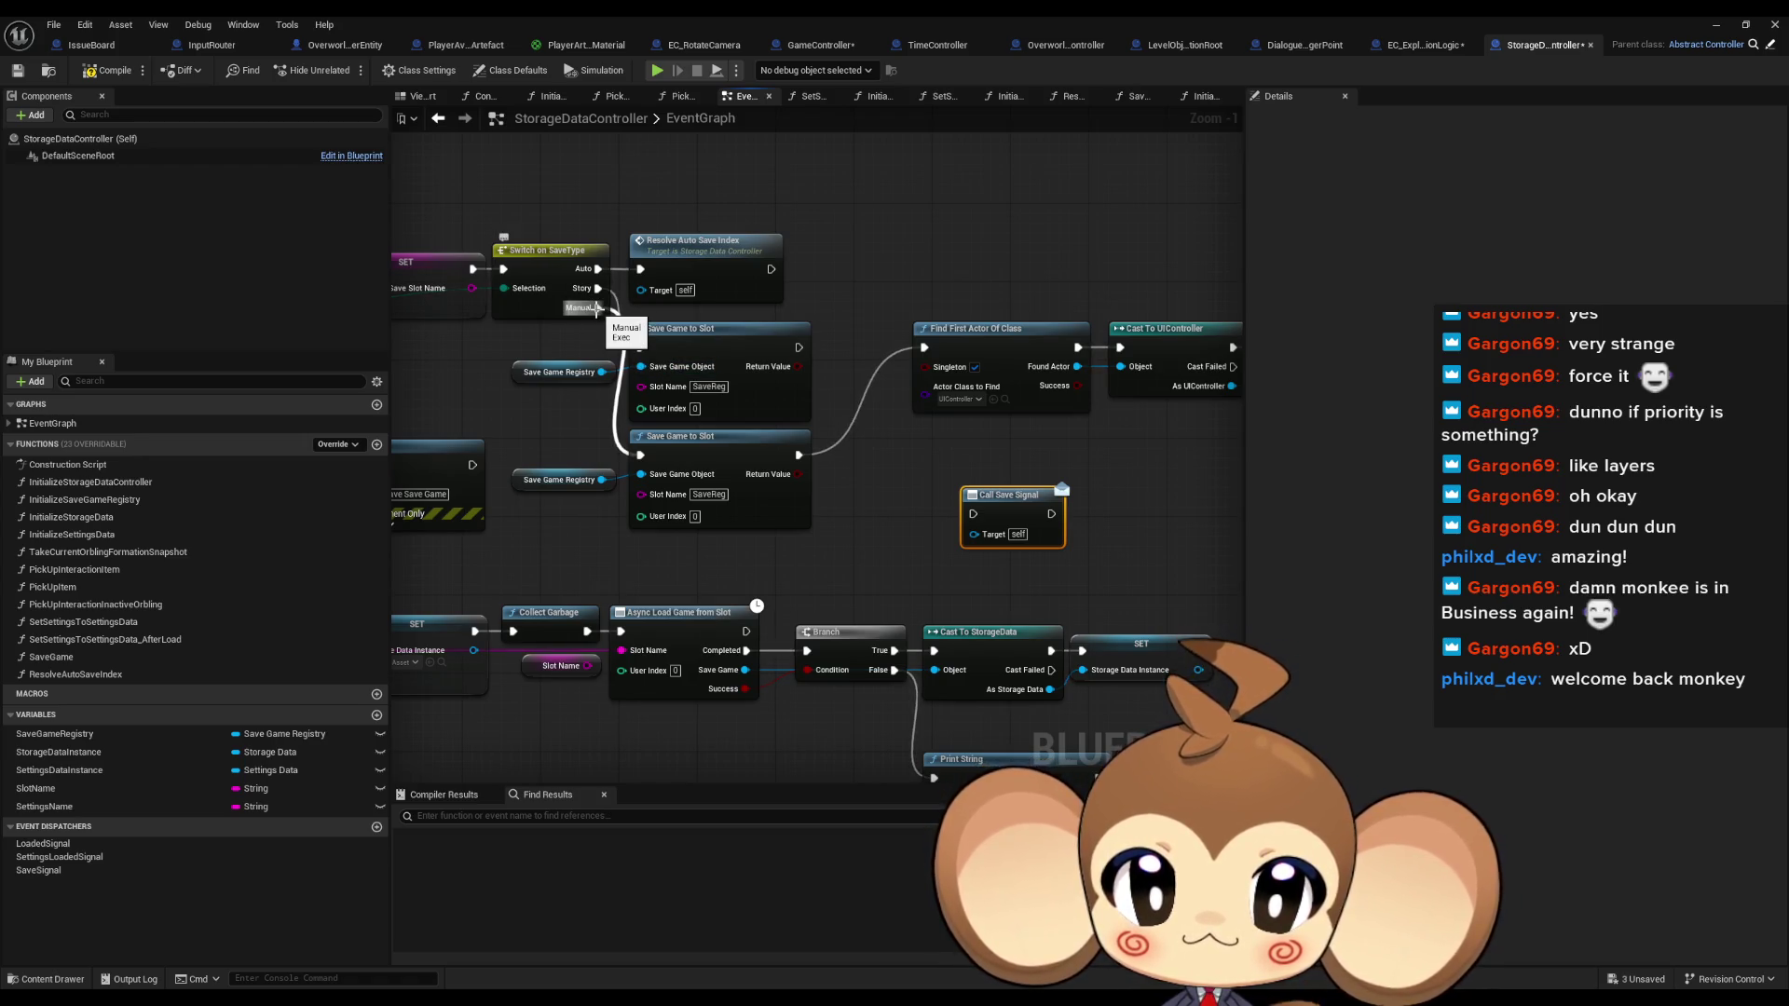
mouse_move(883, 427)
left_mouse_down()
mouse_move(534, 468)
mouse_move(927, 476)
left_mouse_up()
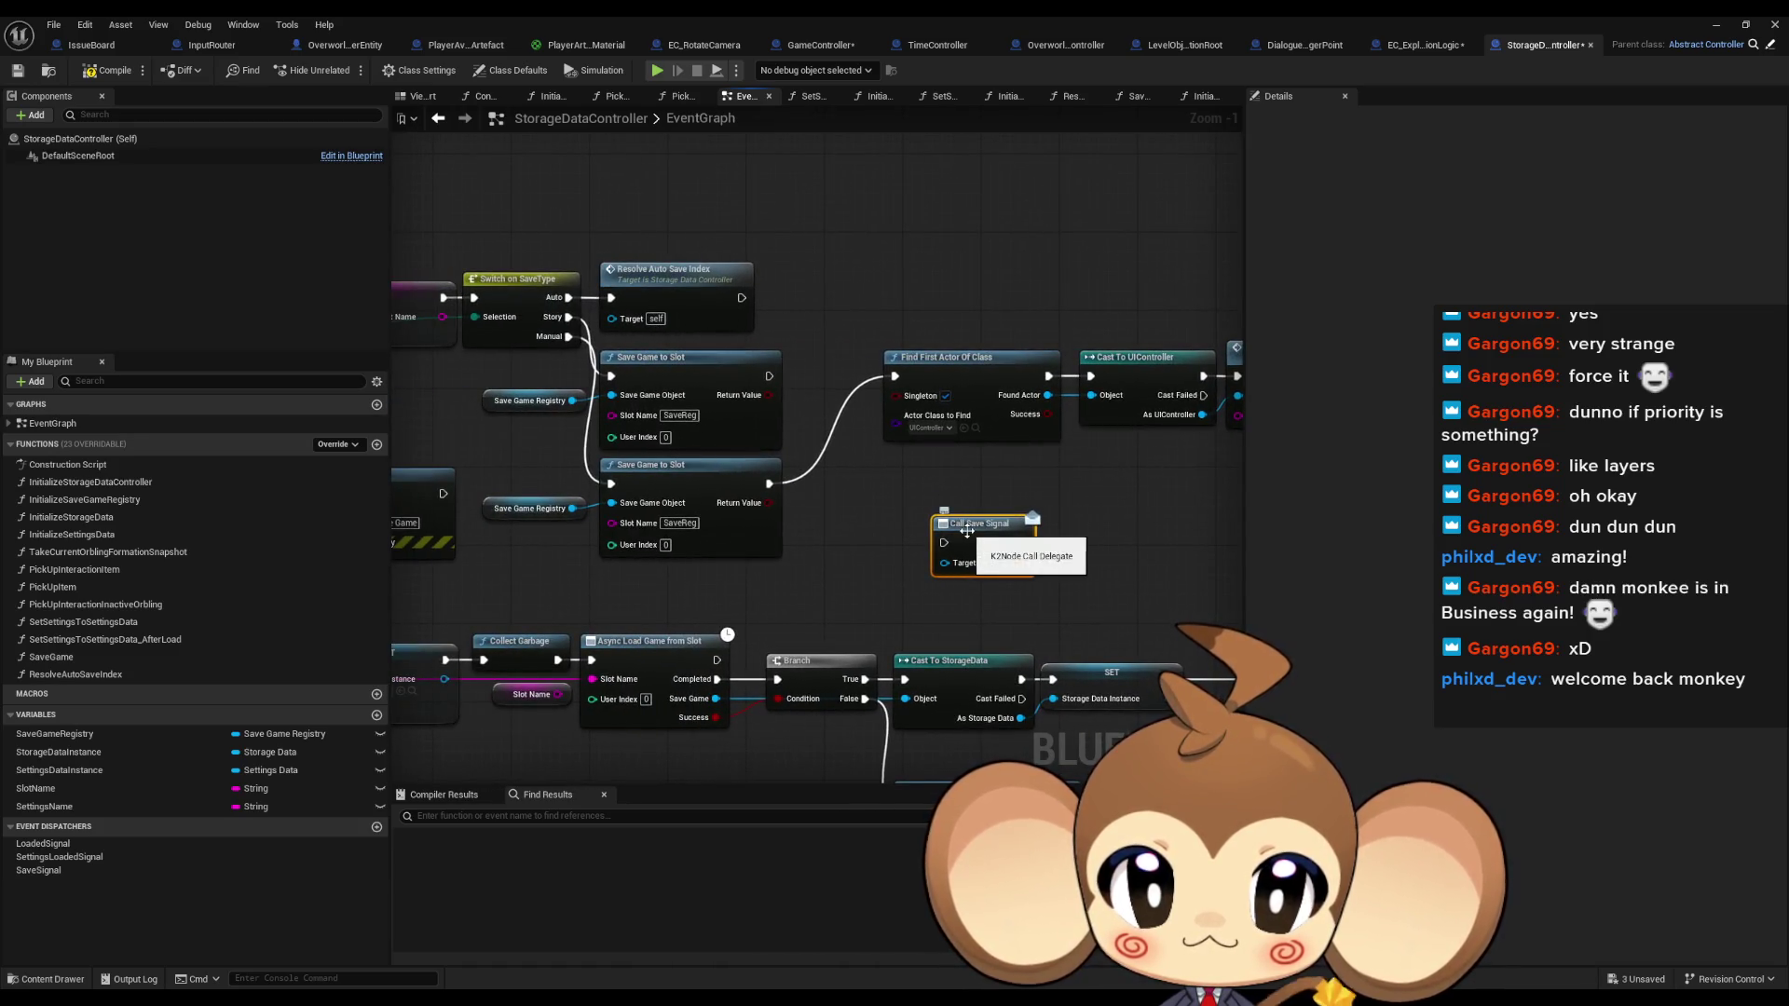
mouse_move(955, 529)
left_mouse_down()
mouse_move(1016, 244)
mouse_move(623, 190)
mouse_move(646, 240)
mouse_move(858, 337)
left_mouse_up()
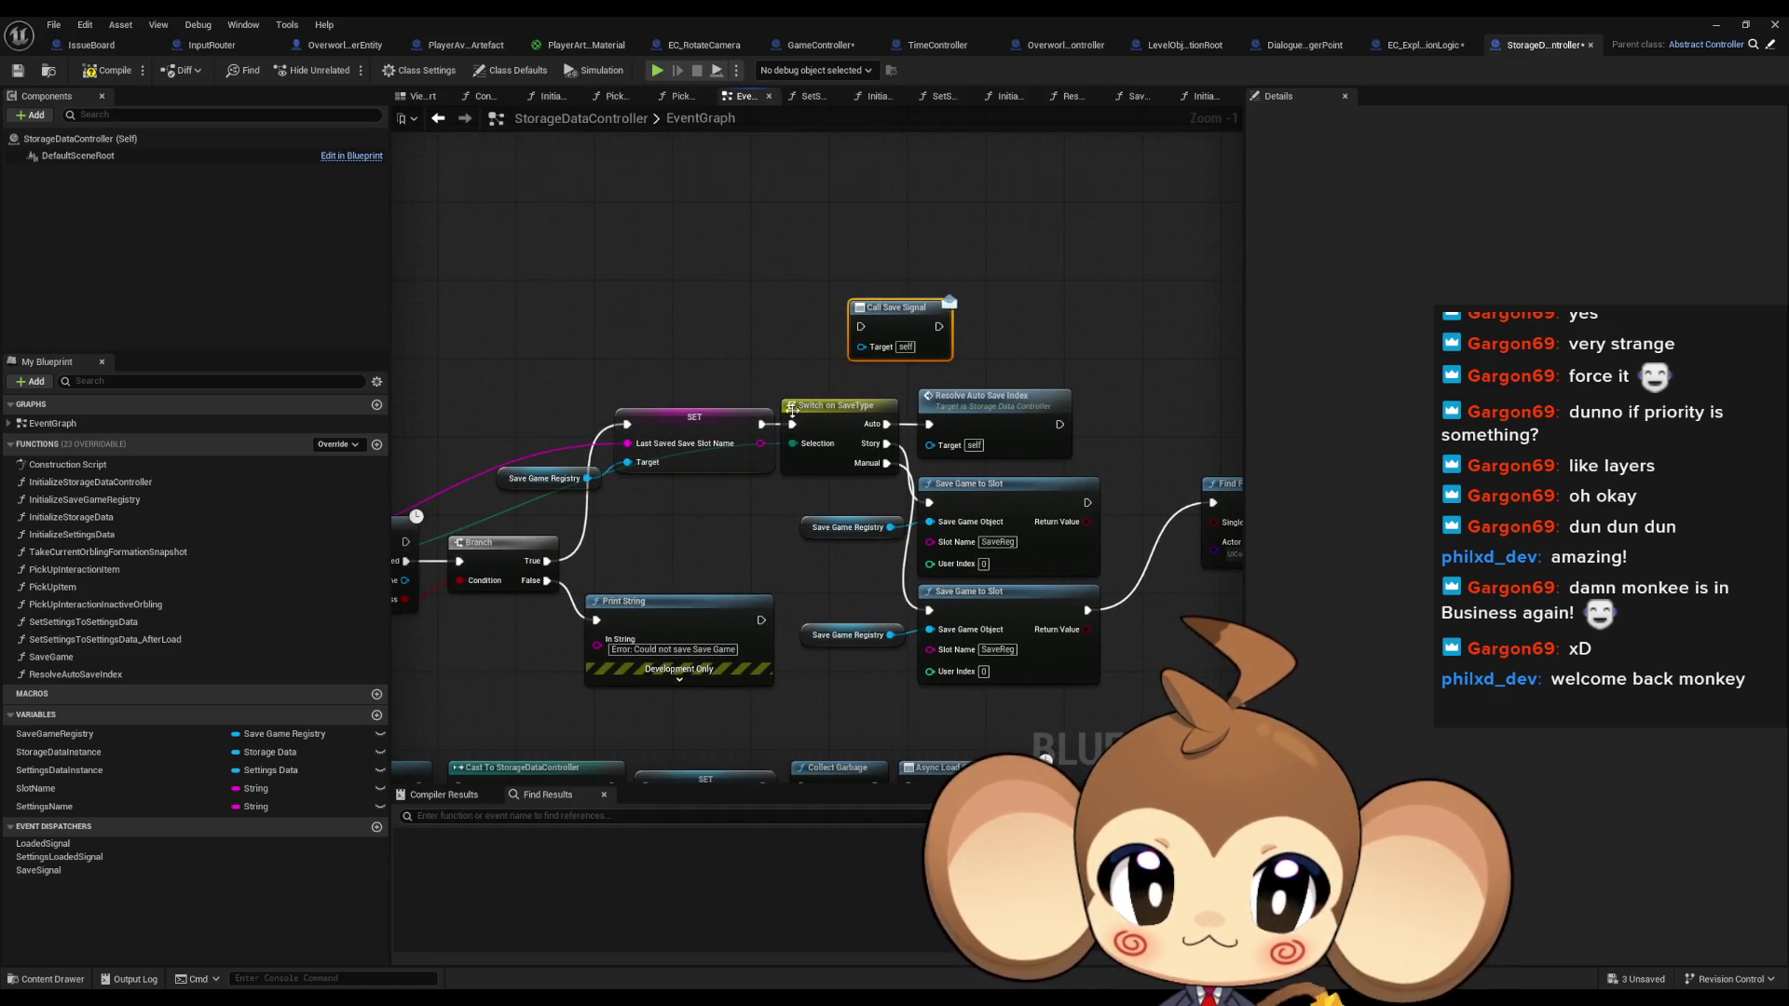
Add a Sequence after SET, wire Then 1 to Call Save Signal, and tidy the nodes
left_click_drag(760, 424, 697, 272)
type("seq")
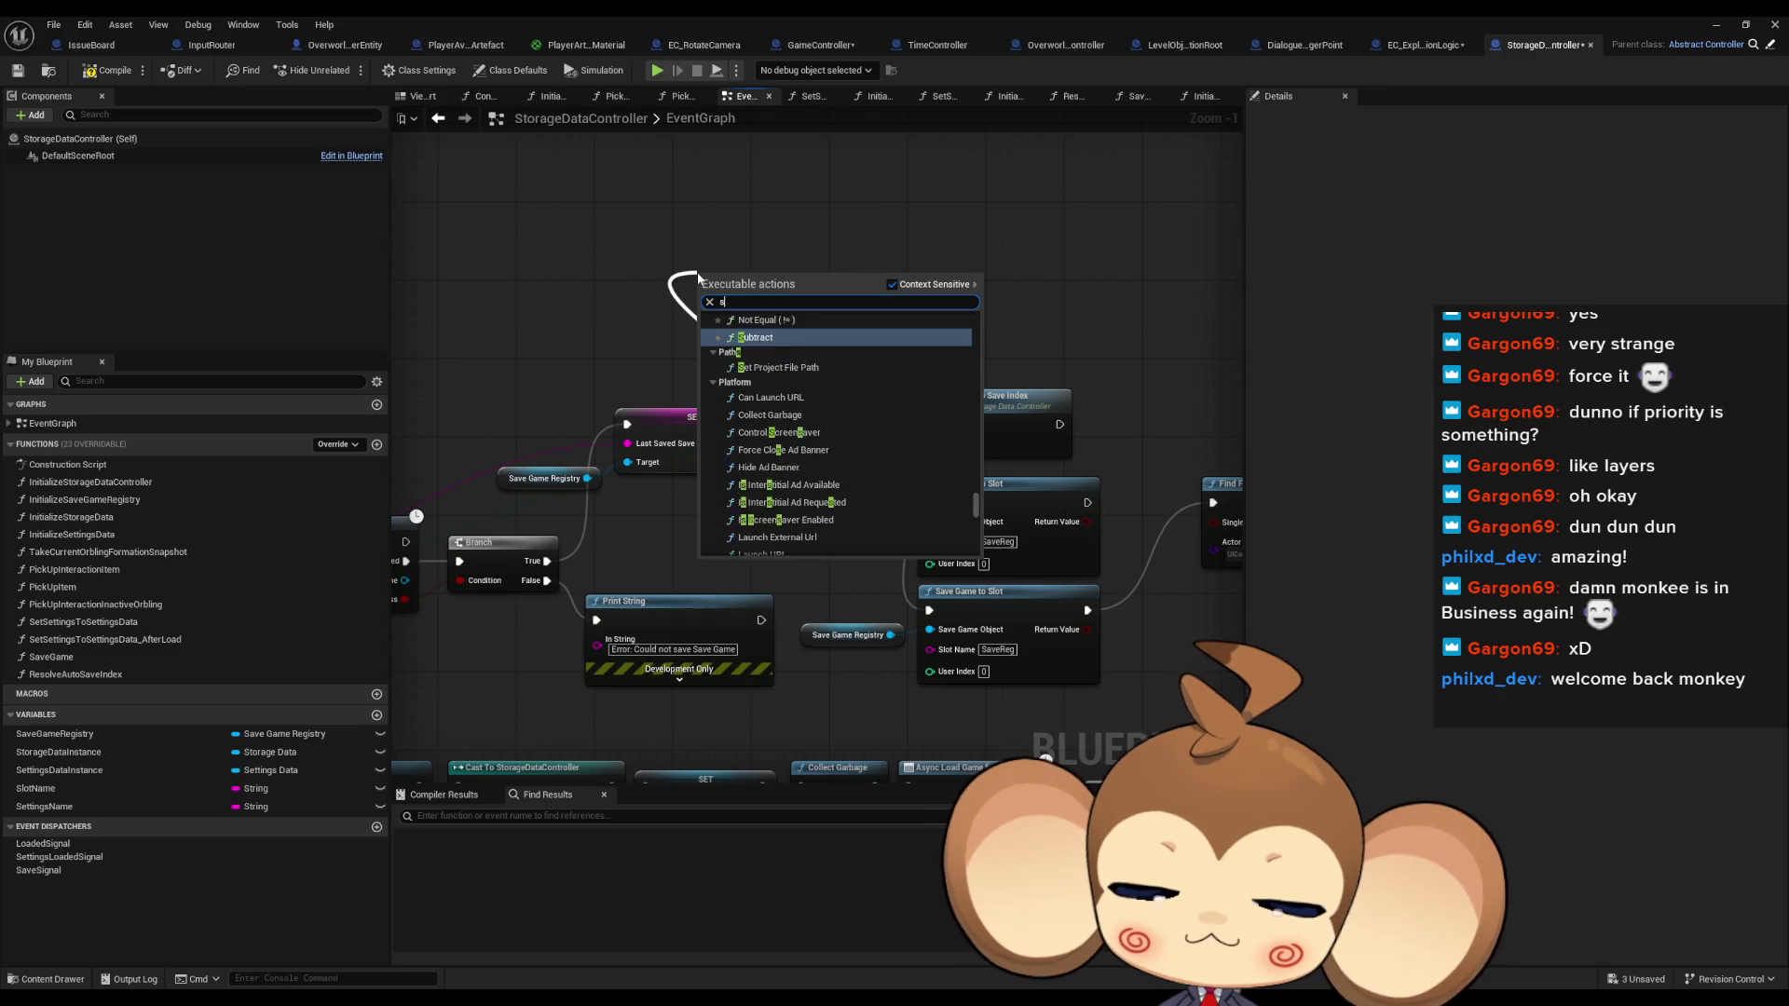
left_click(825, 337)
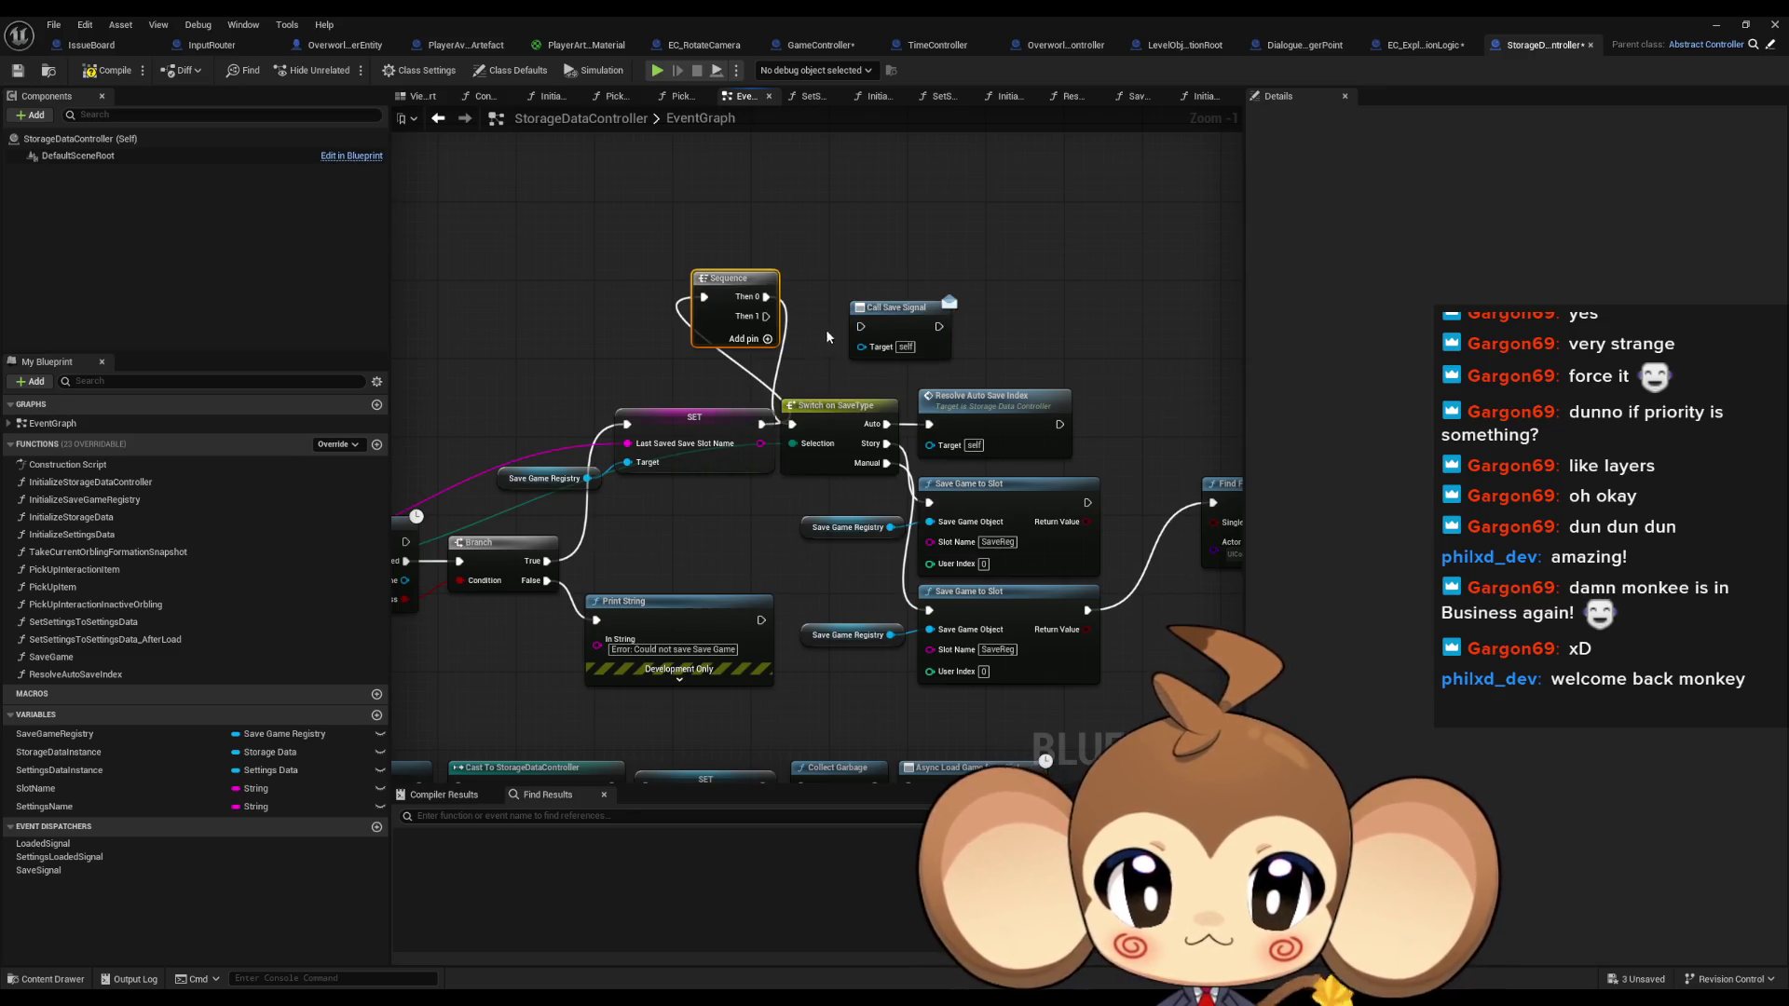
left_click_drag(767, 319, 861, 327)
mouse_move(975, 414)
left_mouse_down()
mouse_move(708, 373)
mouse_move(1230, 578)
mouse_move(1146, 650)
left_mouse_up()
mouse_move(645, 379)
left_mouse_down()
mouse_move(820, 390)
mouse_move(876, 233)
mouse_move(758, 190)
mouse_move(706, 198)
mouse_move(850, 187)
left_mouse_up()
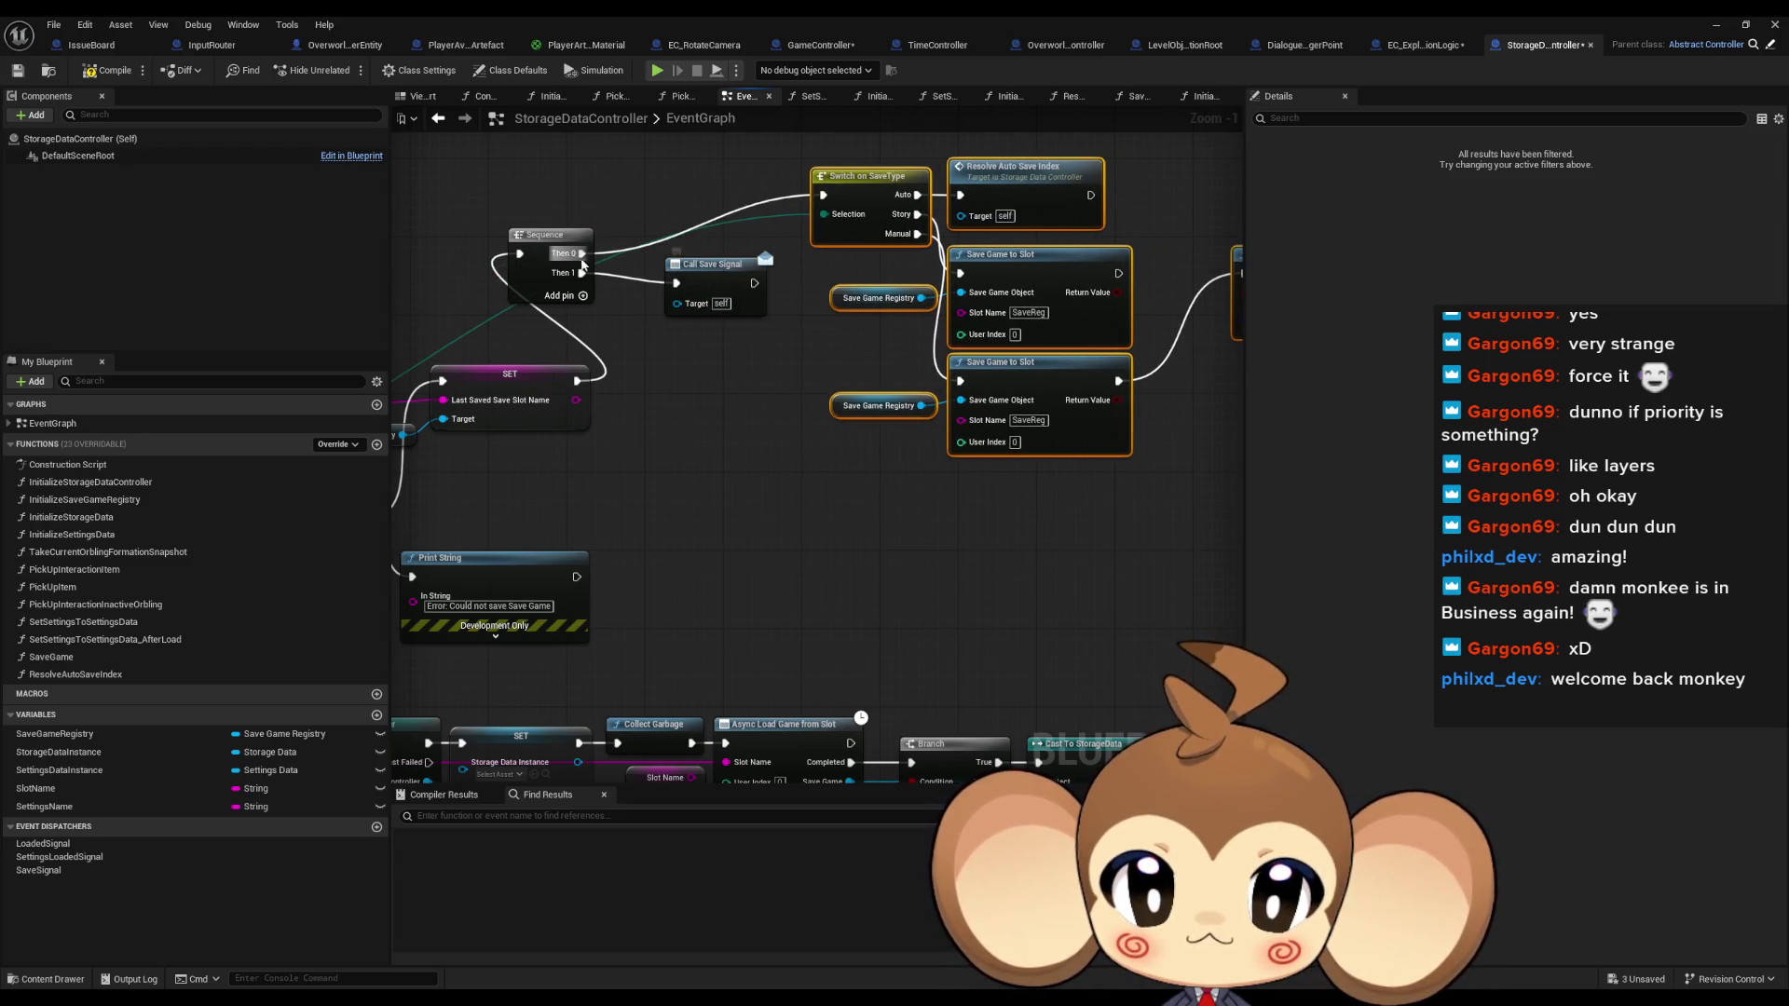
mouse_move(716, 283)
left_mouse_down()
mouse_move(824, 410)
mouse_move(824, 612)
left_mouse_up()
left_click_drag(875, 245, 581, 242)
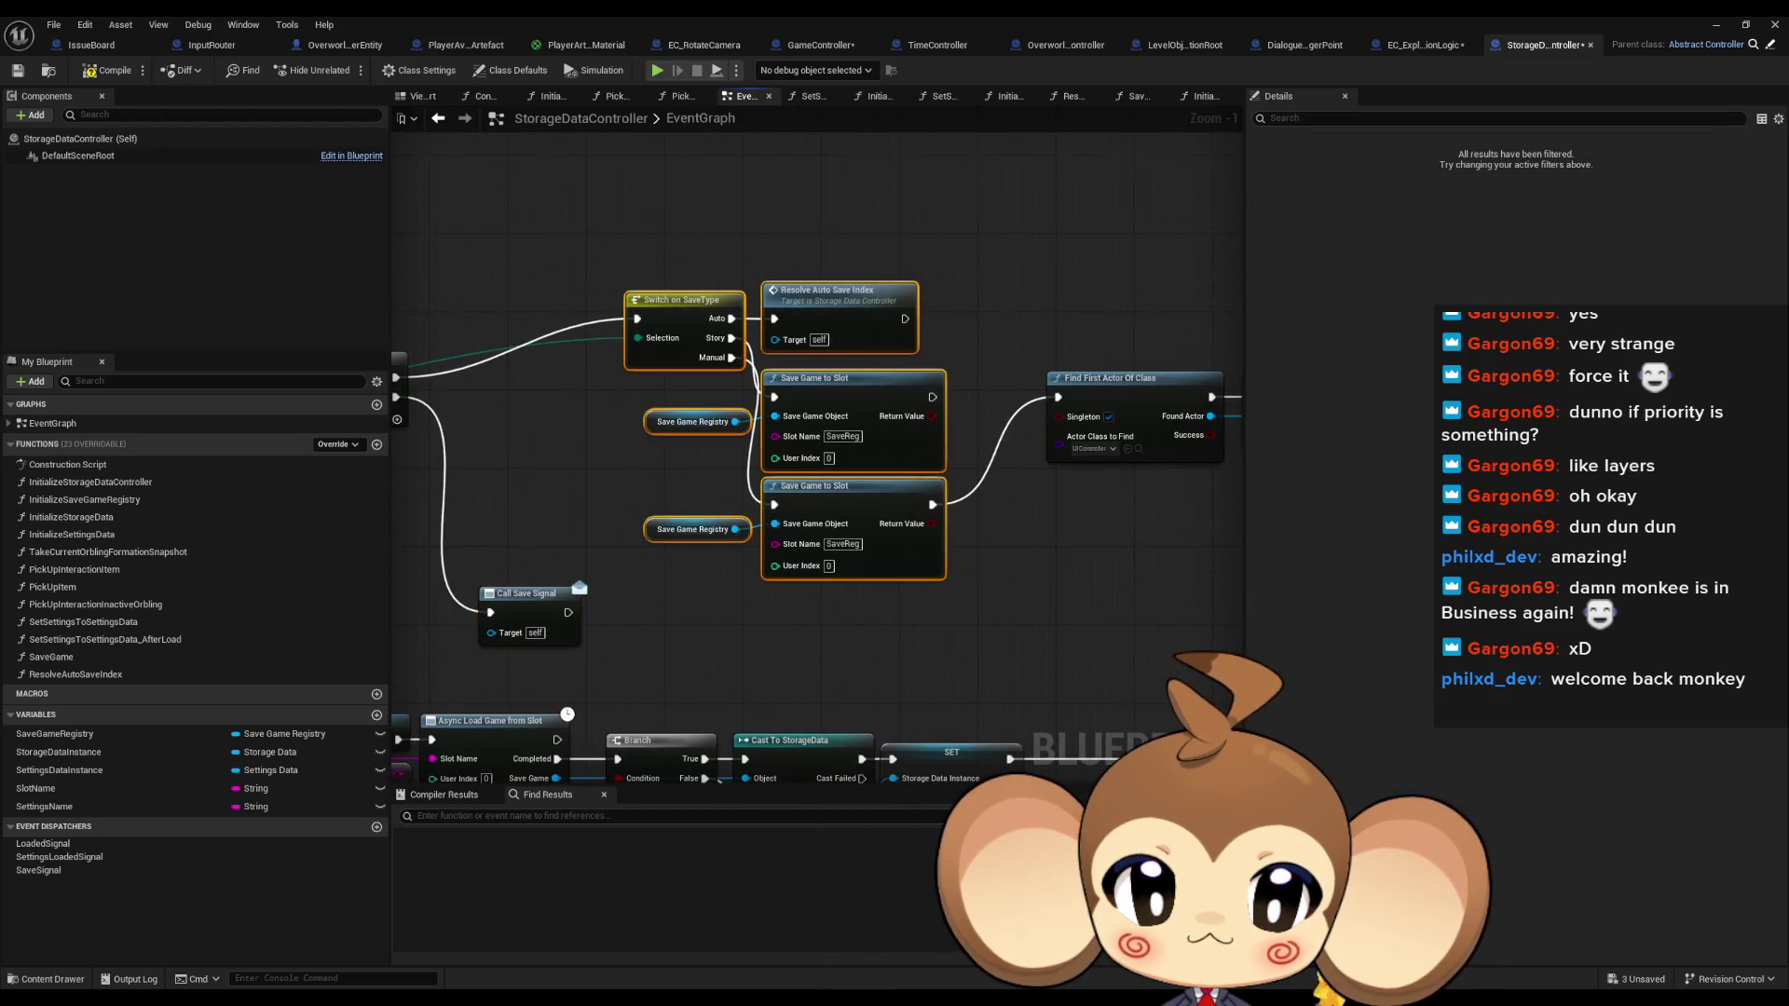
Look over the finished save logic, then return to EC_ExplosionLogic
scroll(1025, 447, "down", 4)
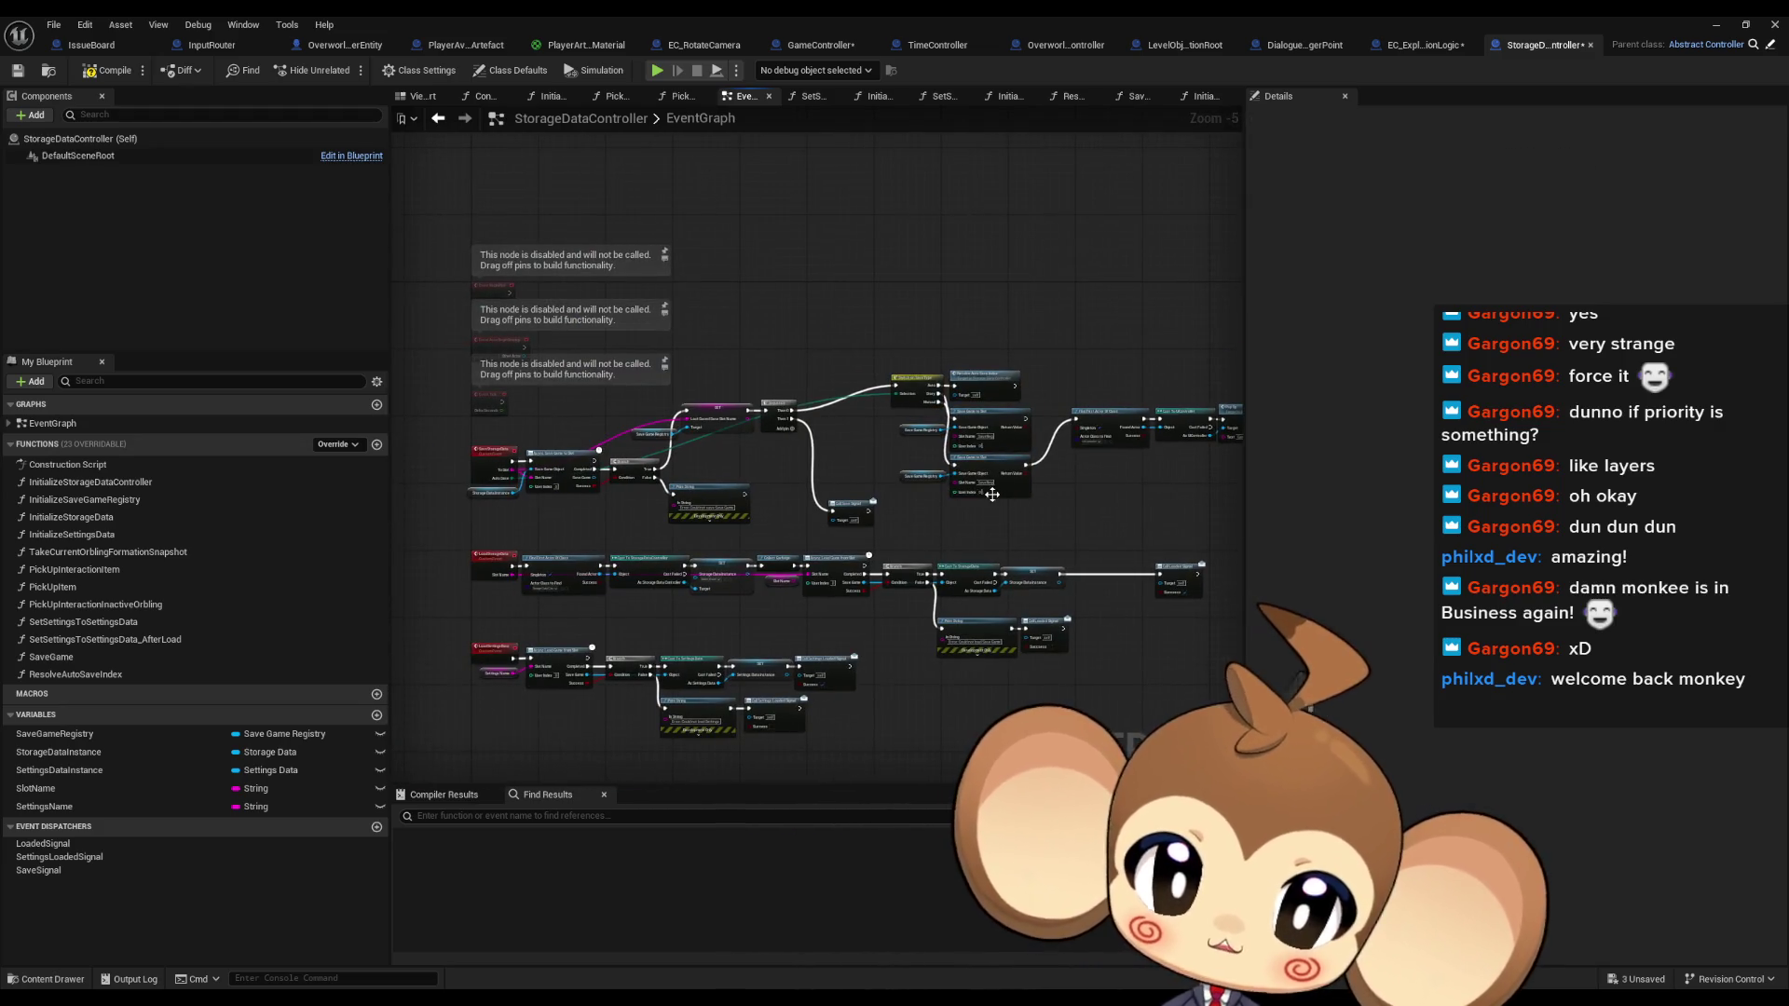
scroll(969, 503, "up", 4)
left_click_drag(694, 519, 800, 532)
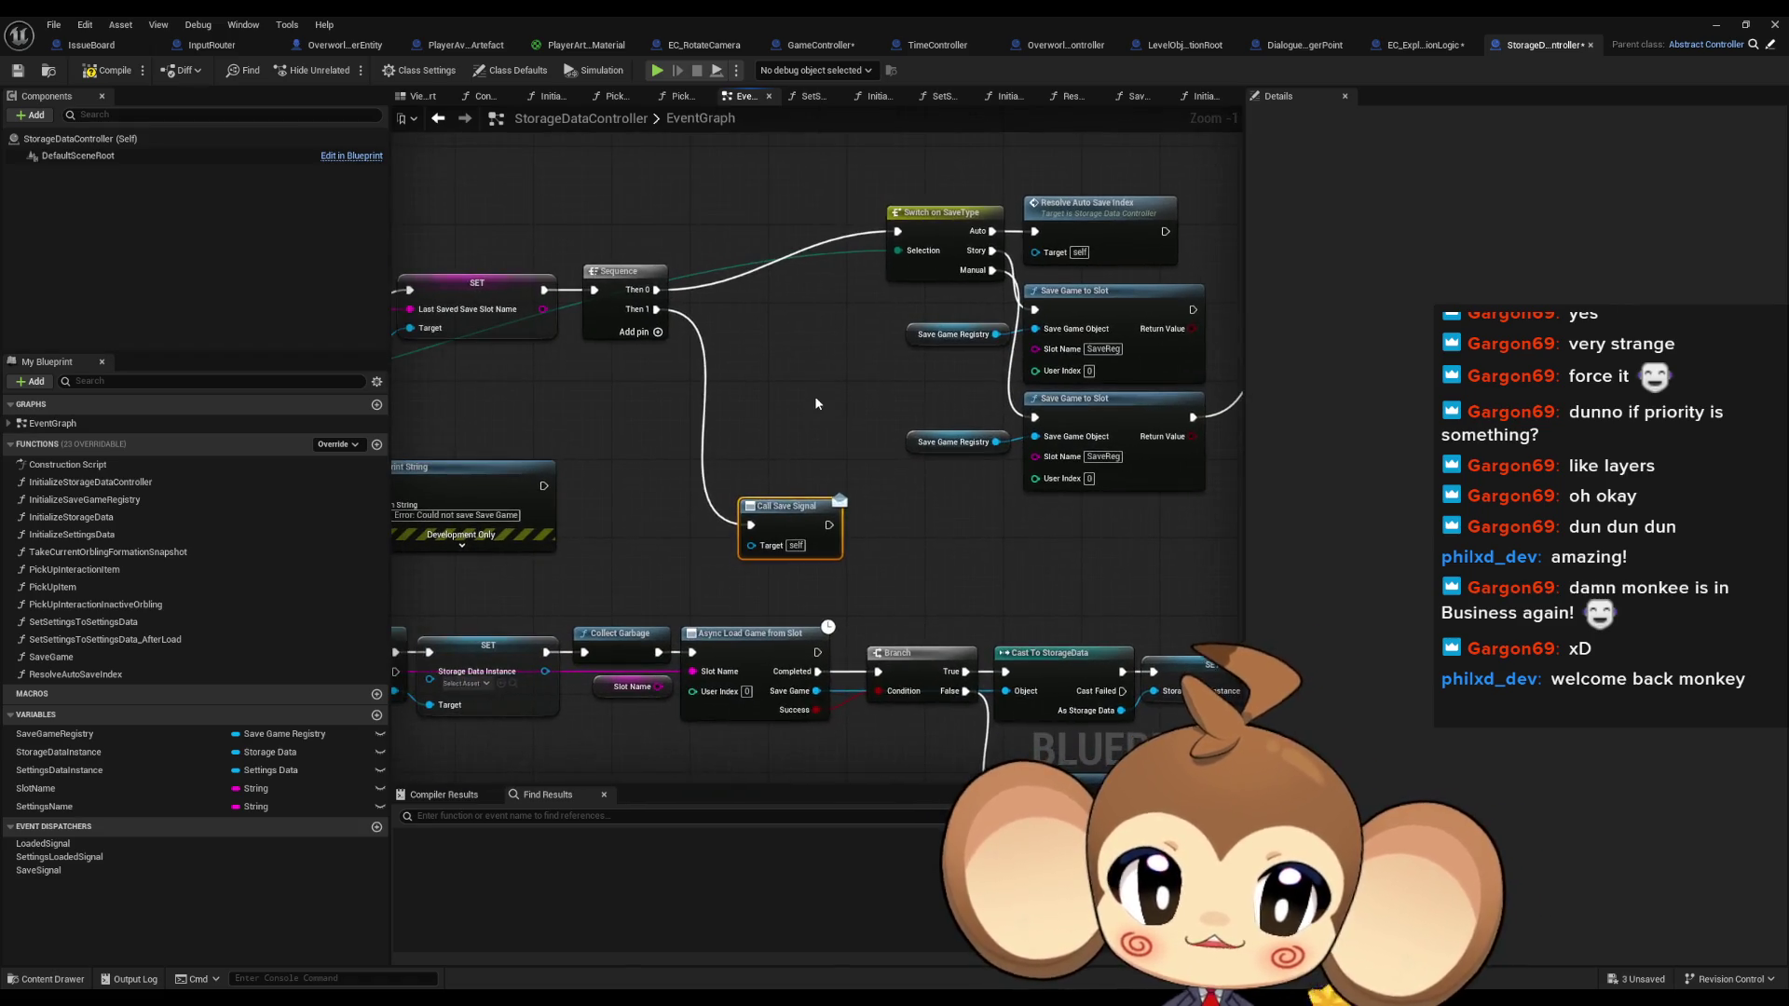
mouse_move(809, 406)
left_mouse_down()
mouse_move(750, 432)
mouse_move(945, 440)
left_mouse_up()
scroll(753, 419, "down", 3)
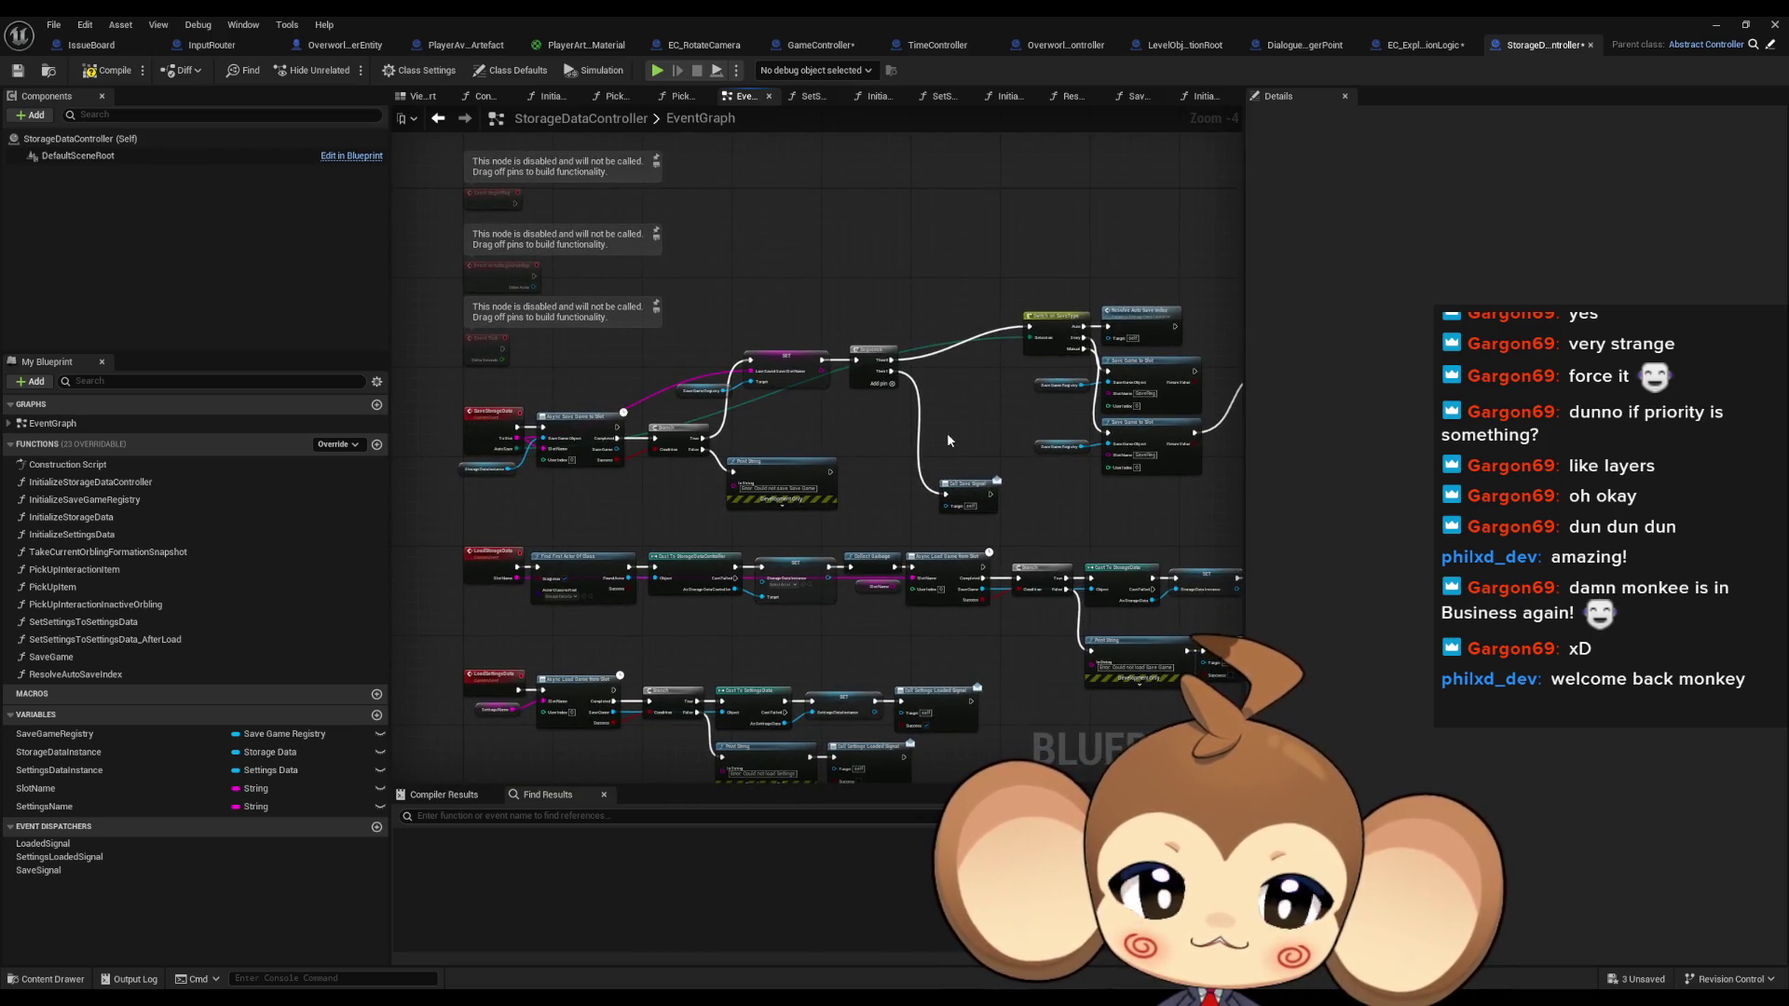
left_click_drag(946, 434, 761, 458)
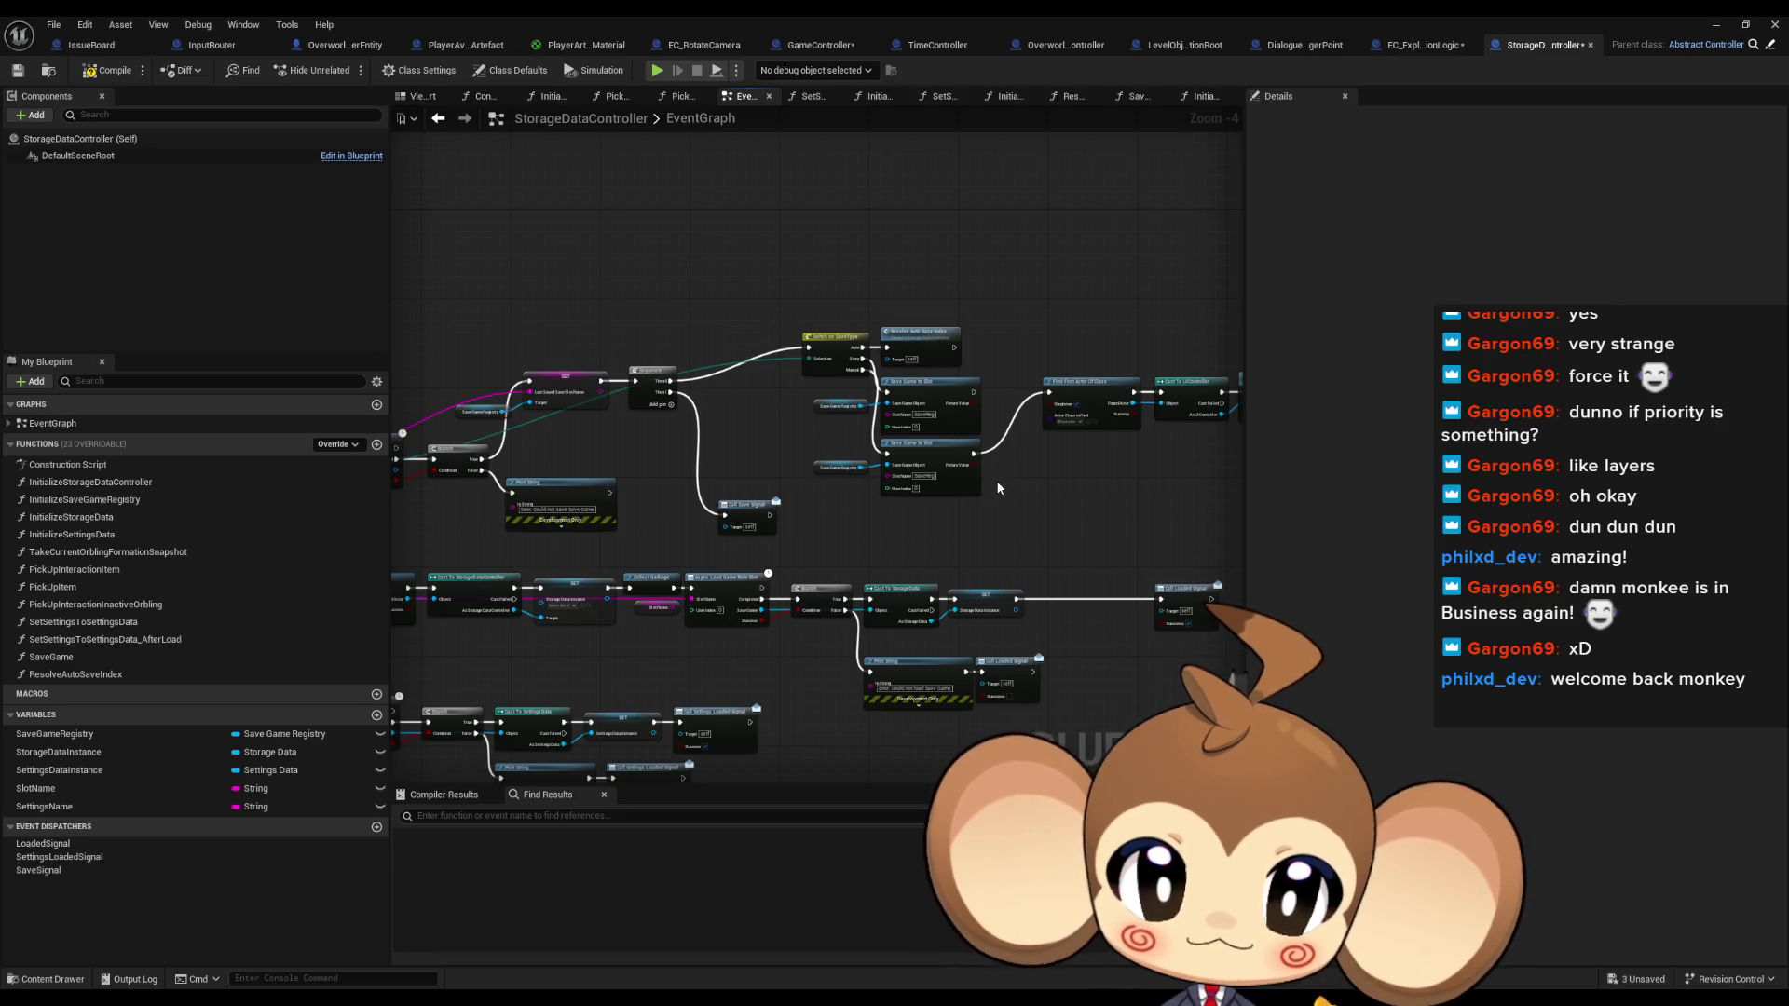
mouse_move(1128, 501)
left_mouse_down()
mouse_move(1044, 509)
mouse_move(968, 484)
mouse_move(1331, 493)
left_mouse_up()
left_click_drag(1150, 345, 995, 326)
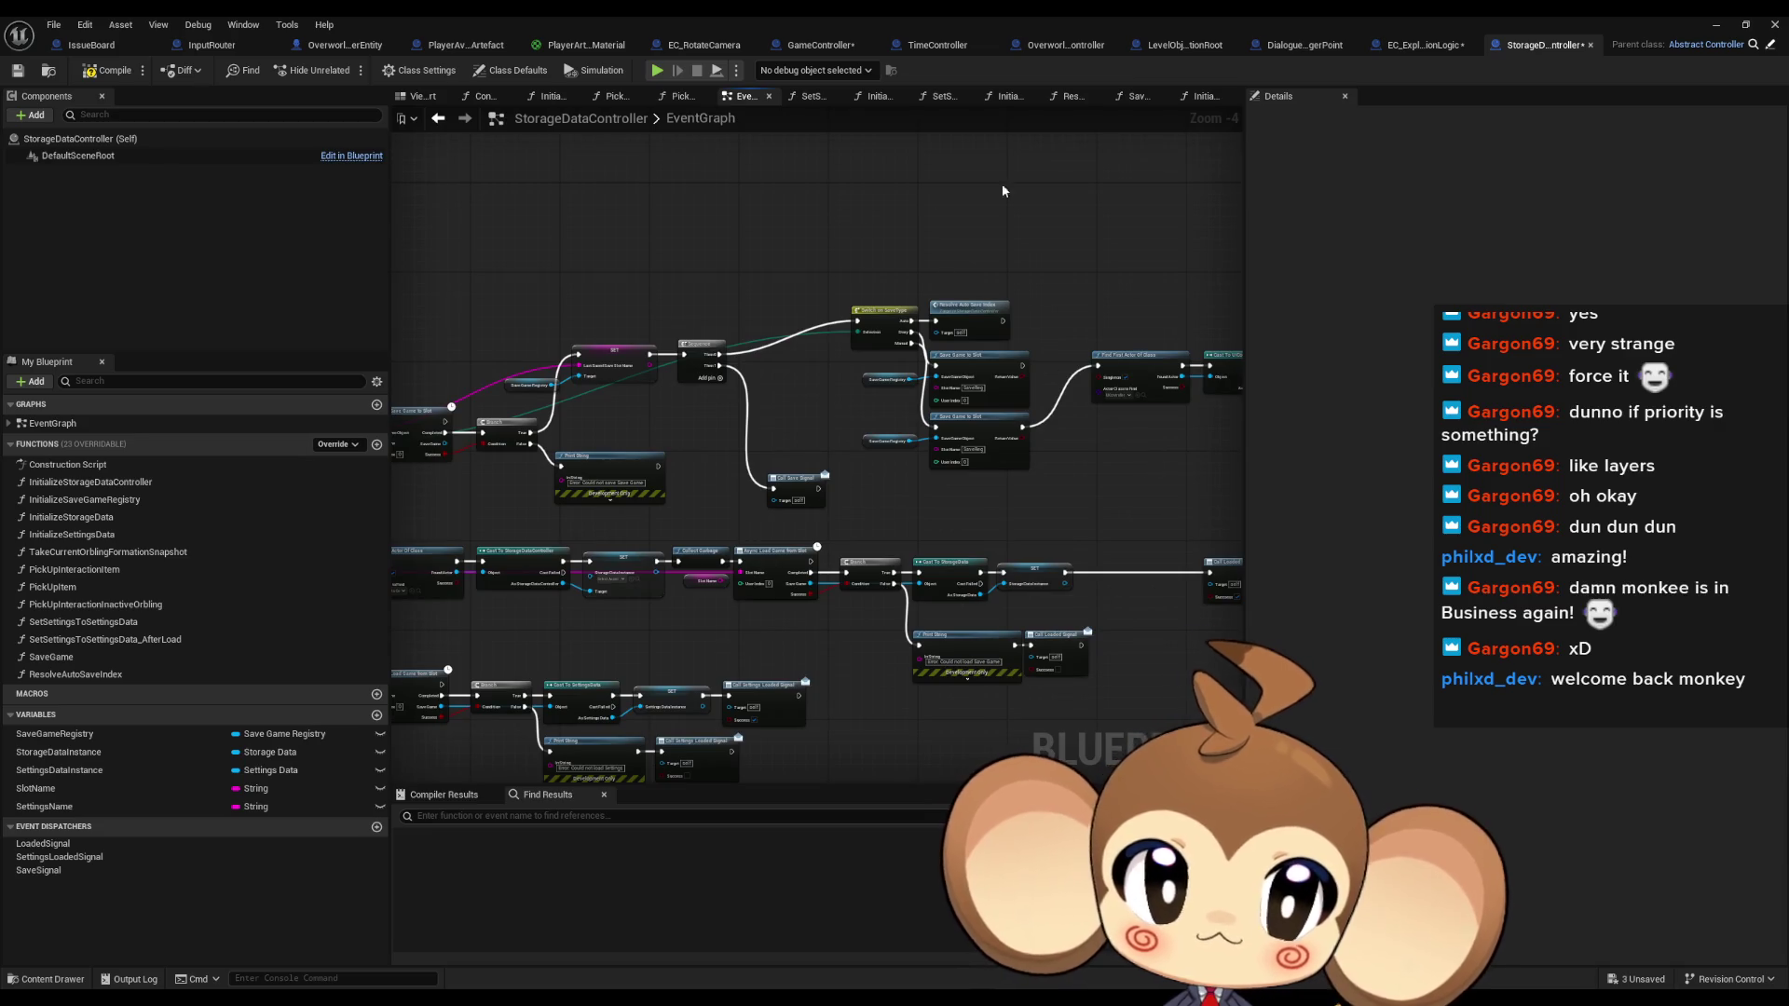
left_click(1419, 46)
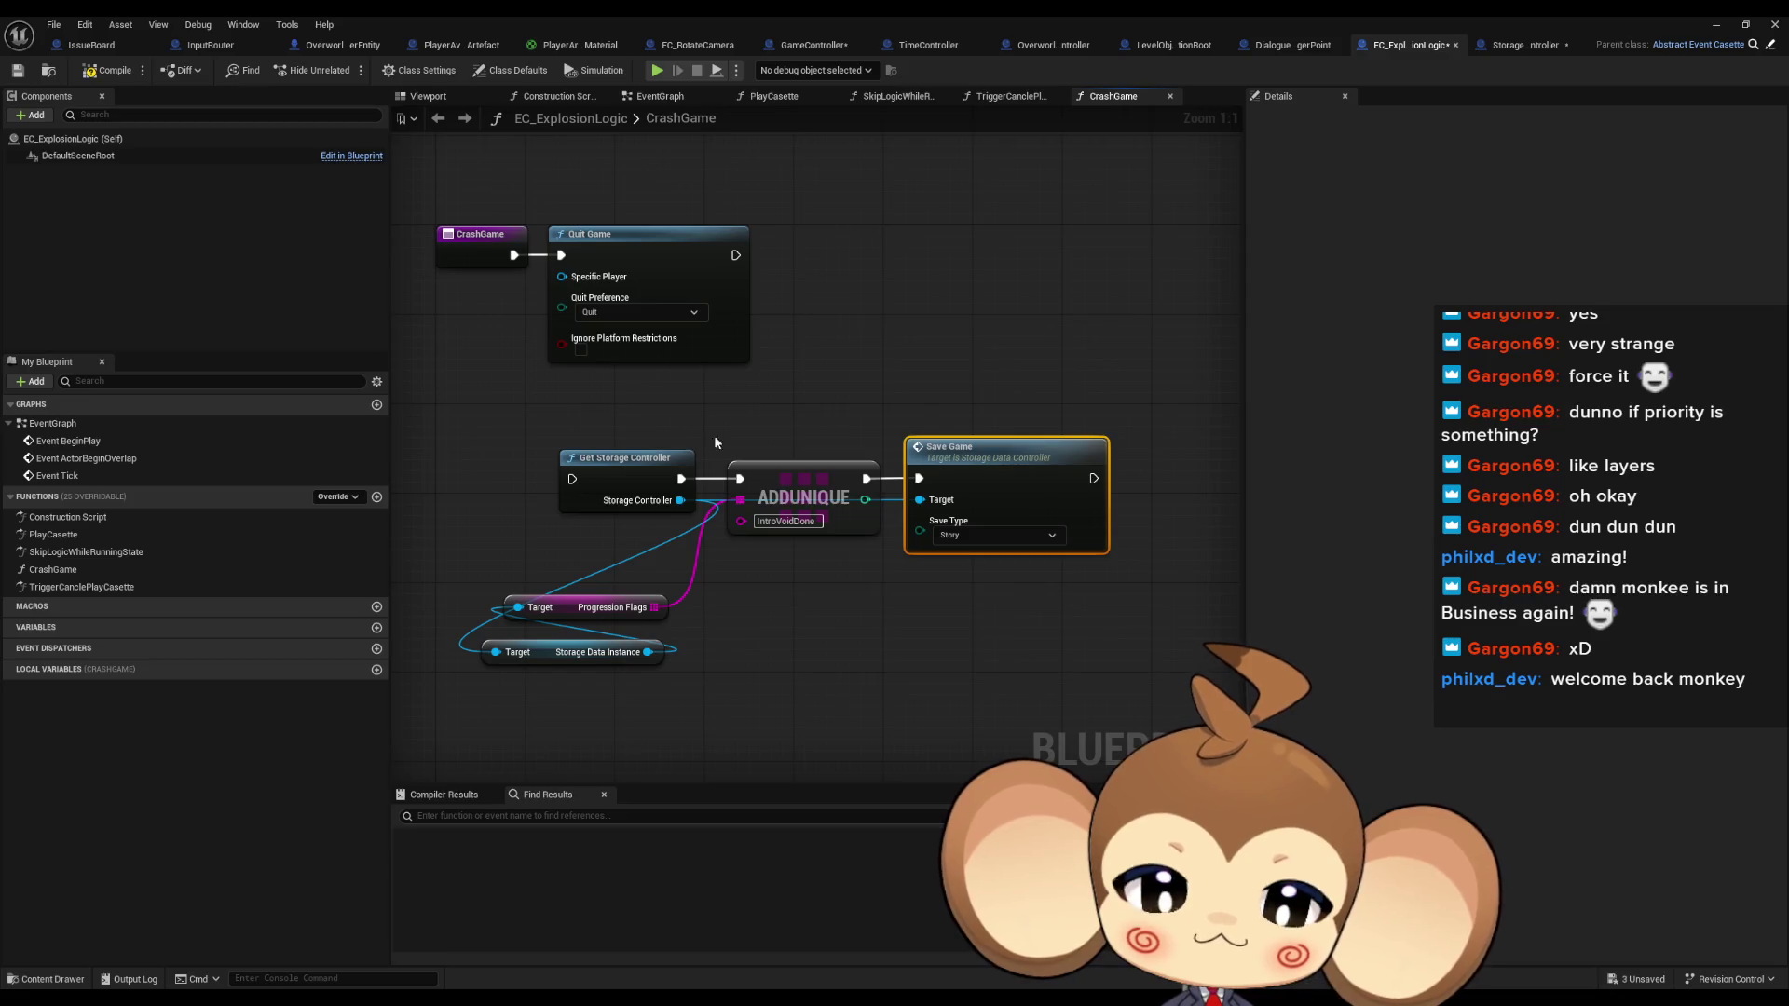
left_click_drag(699, 394, 840, 468)
left_click(629, 305)
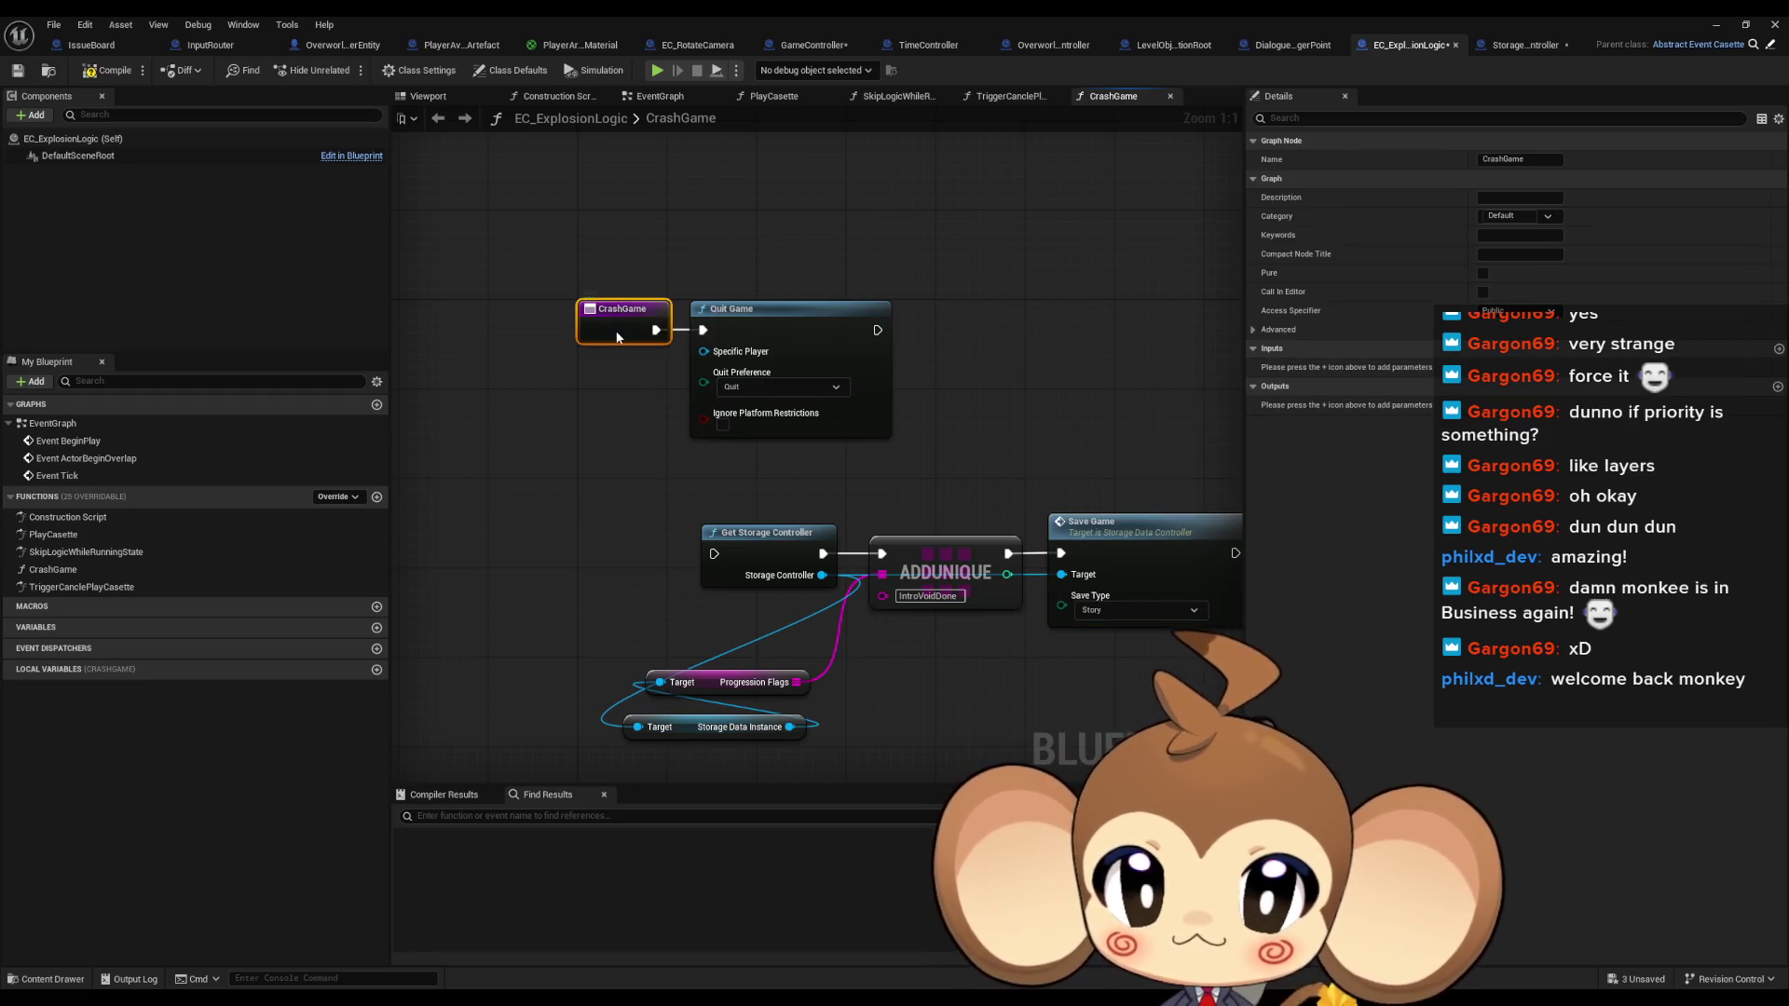
right_click(617, 337)
mouse_move(675, 482)
left_click(809, 532)
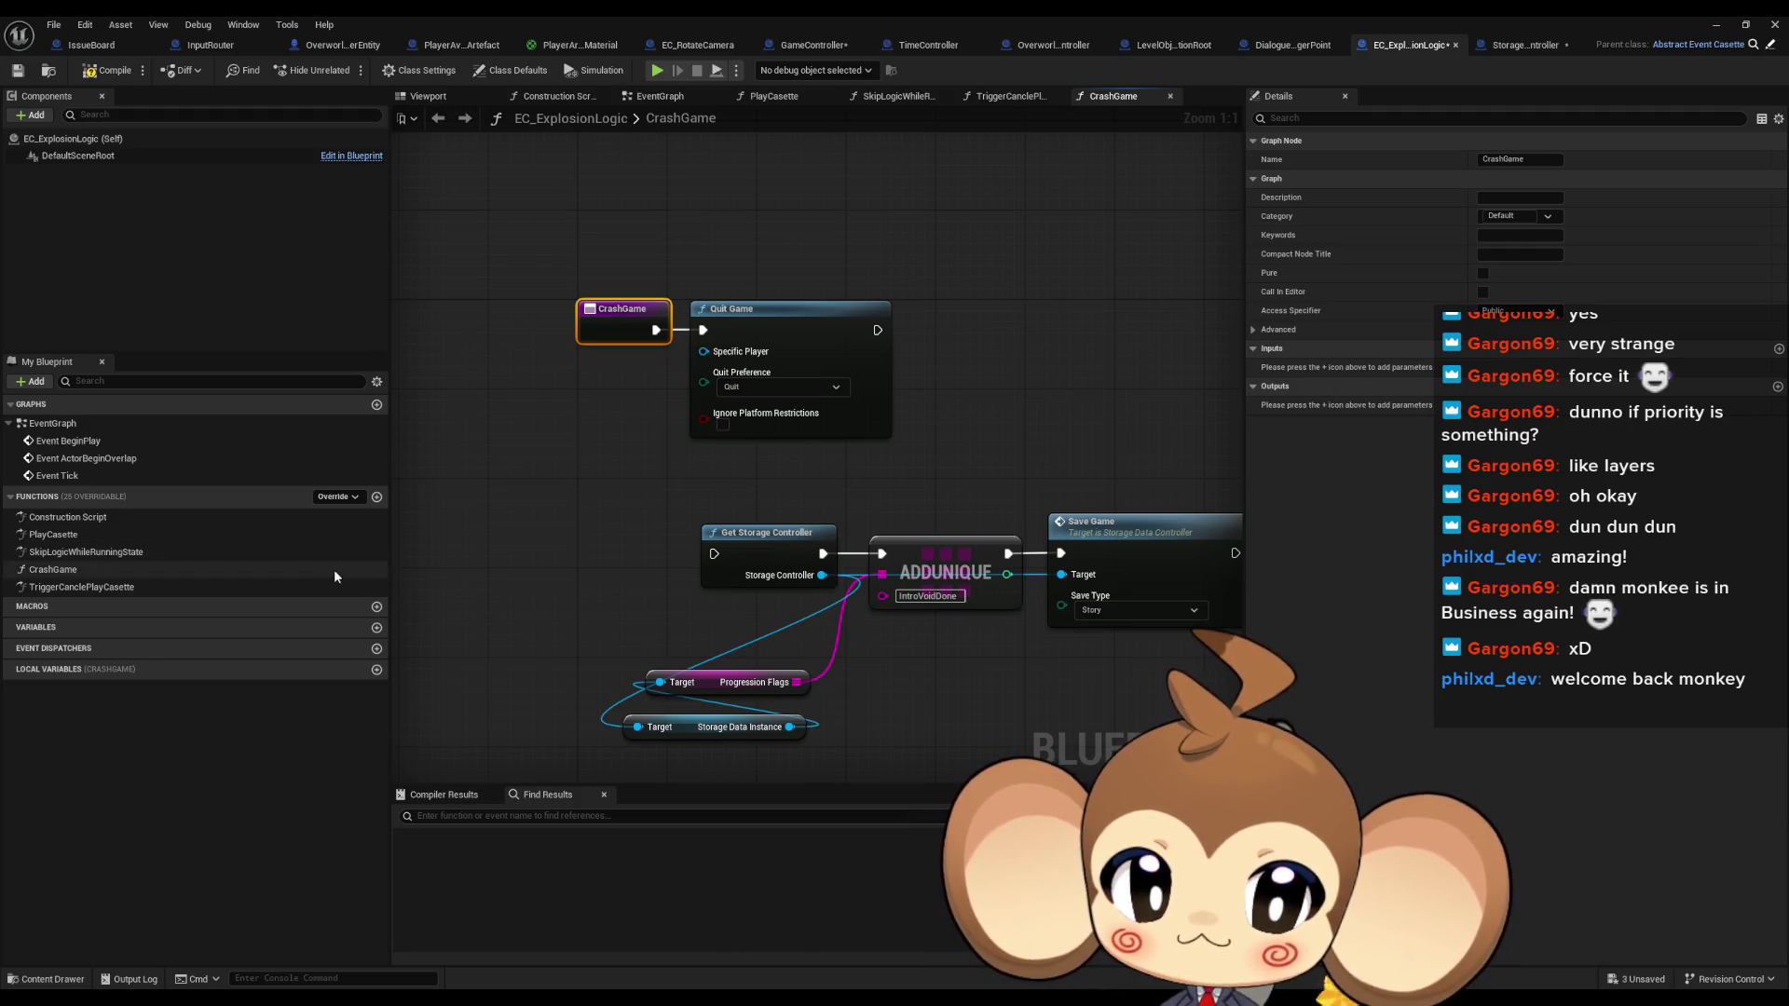
Add a new function named SaveProgressionTag to EC_ExplosionLogic
left_click(376, 498)
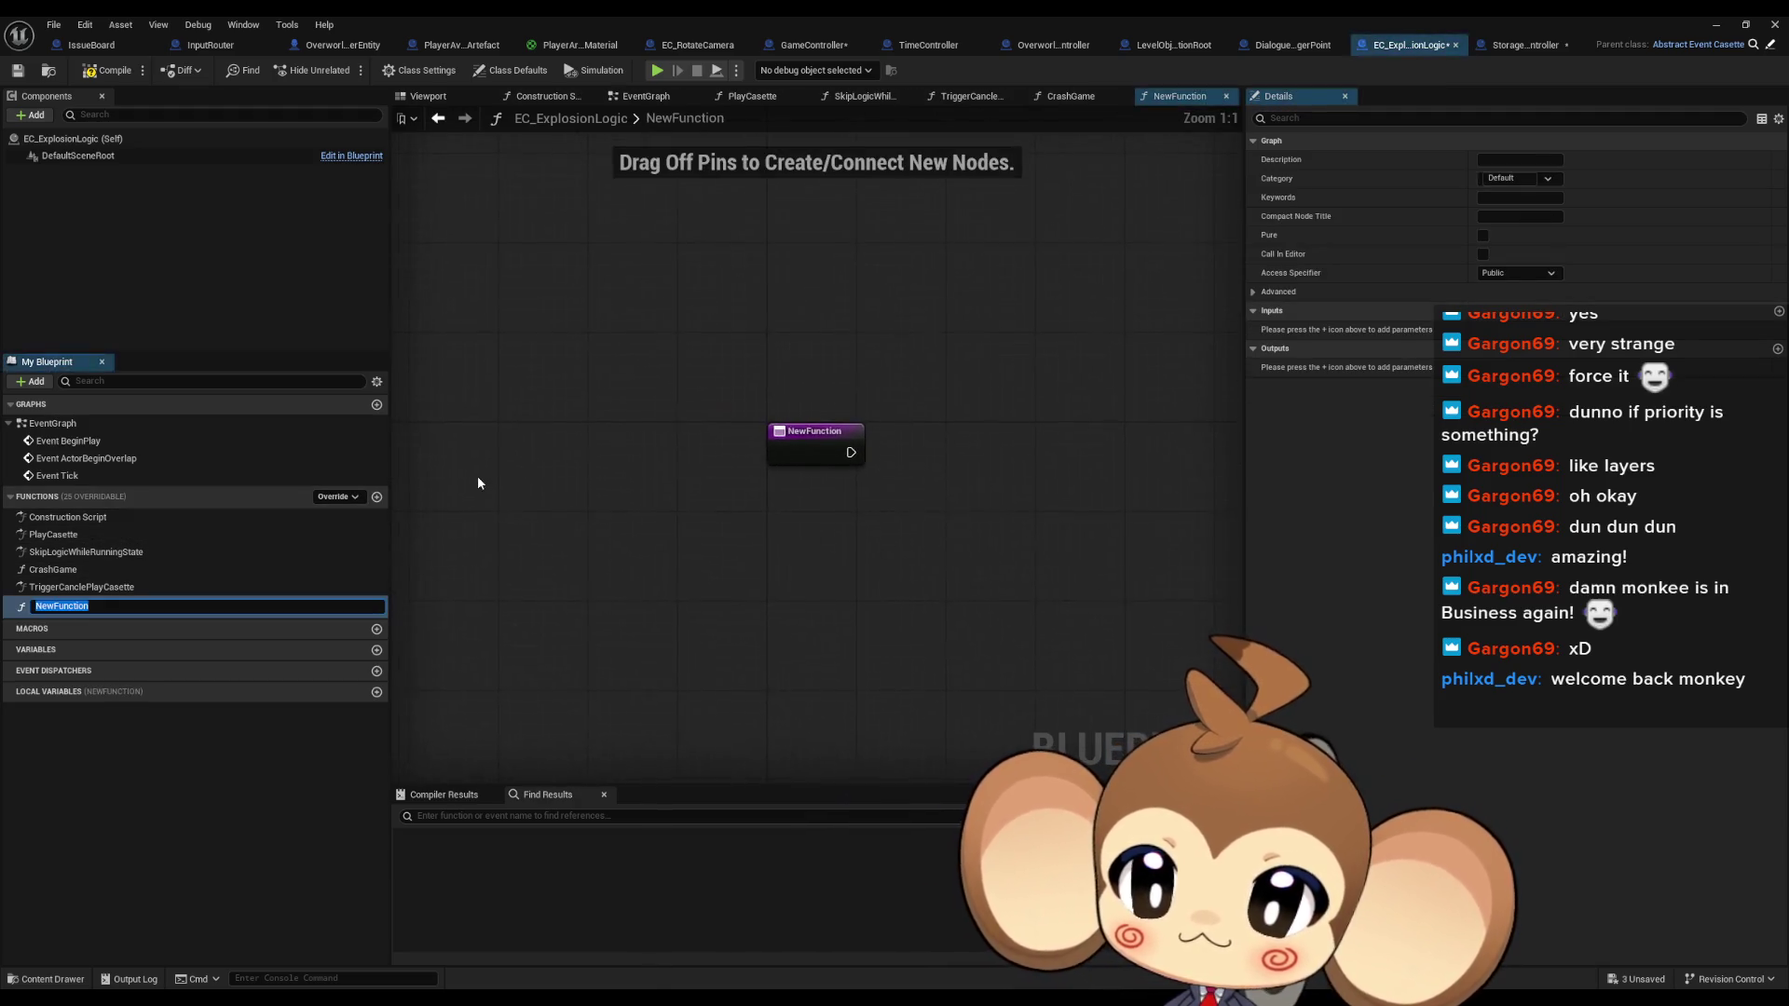
type("Save")
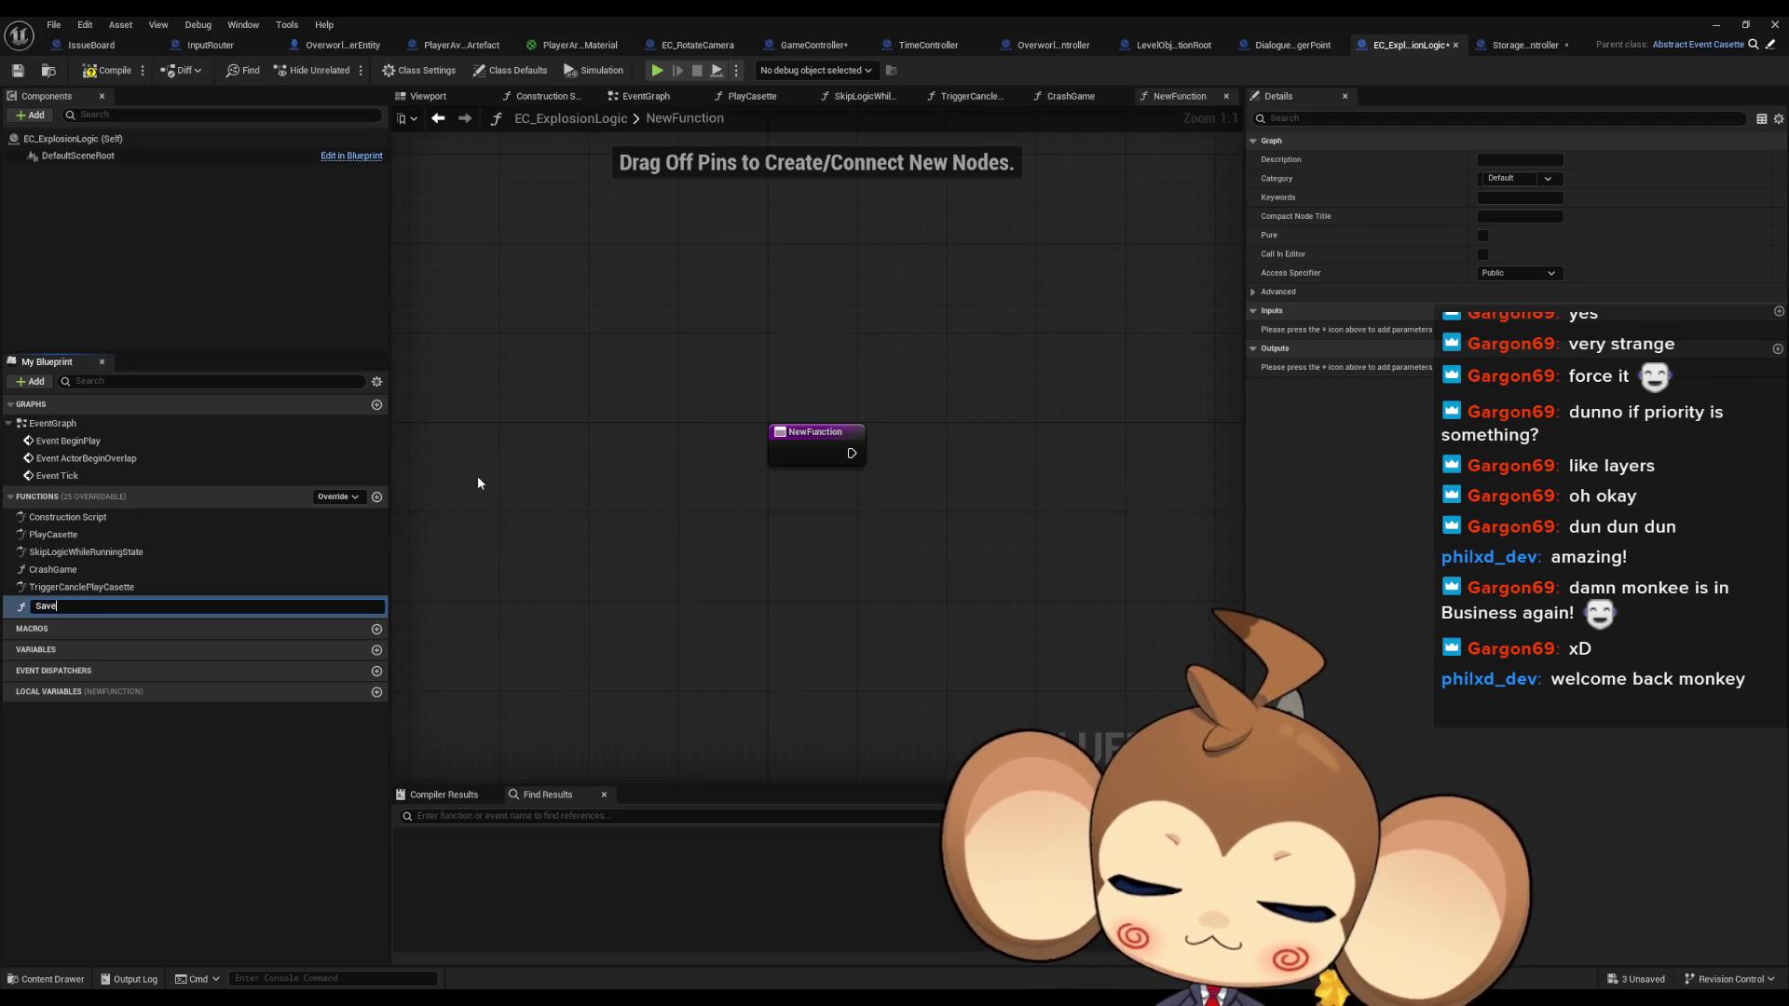
type("Prog")
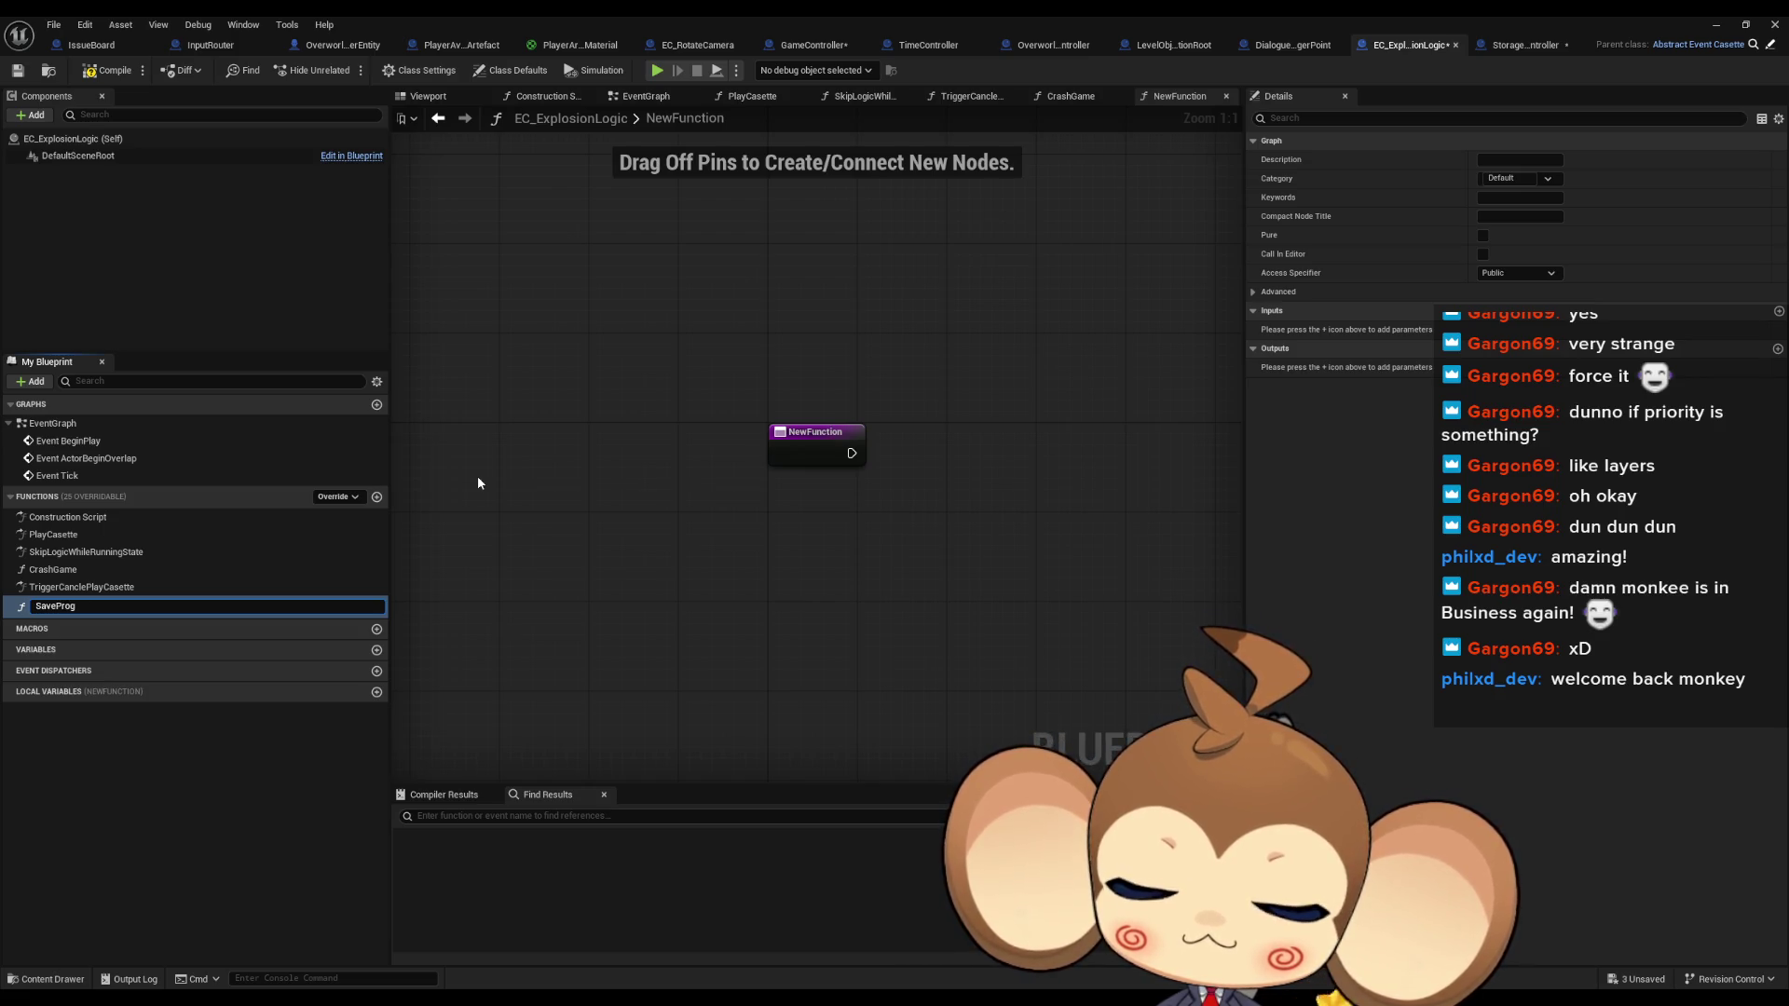
type("ressionTa")
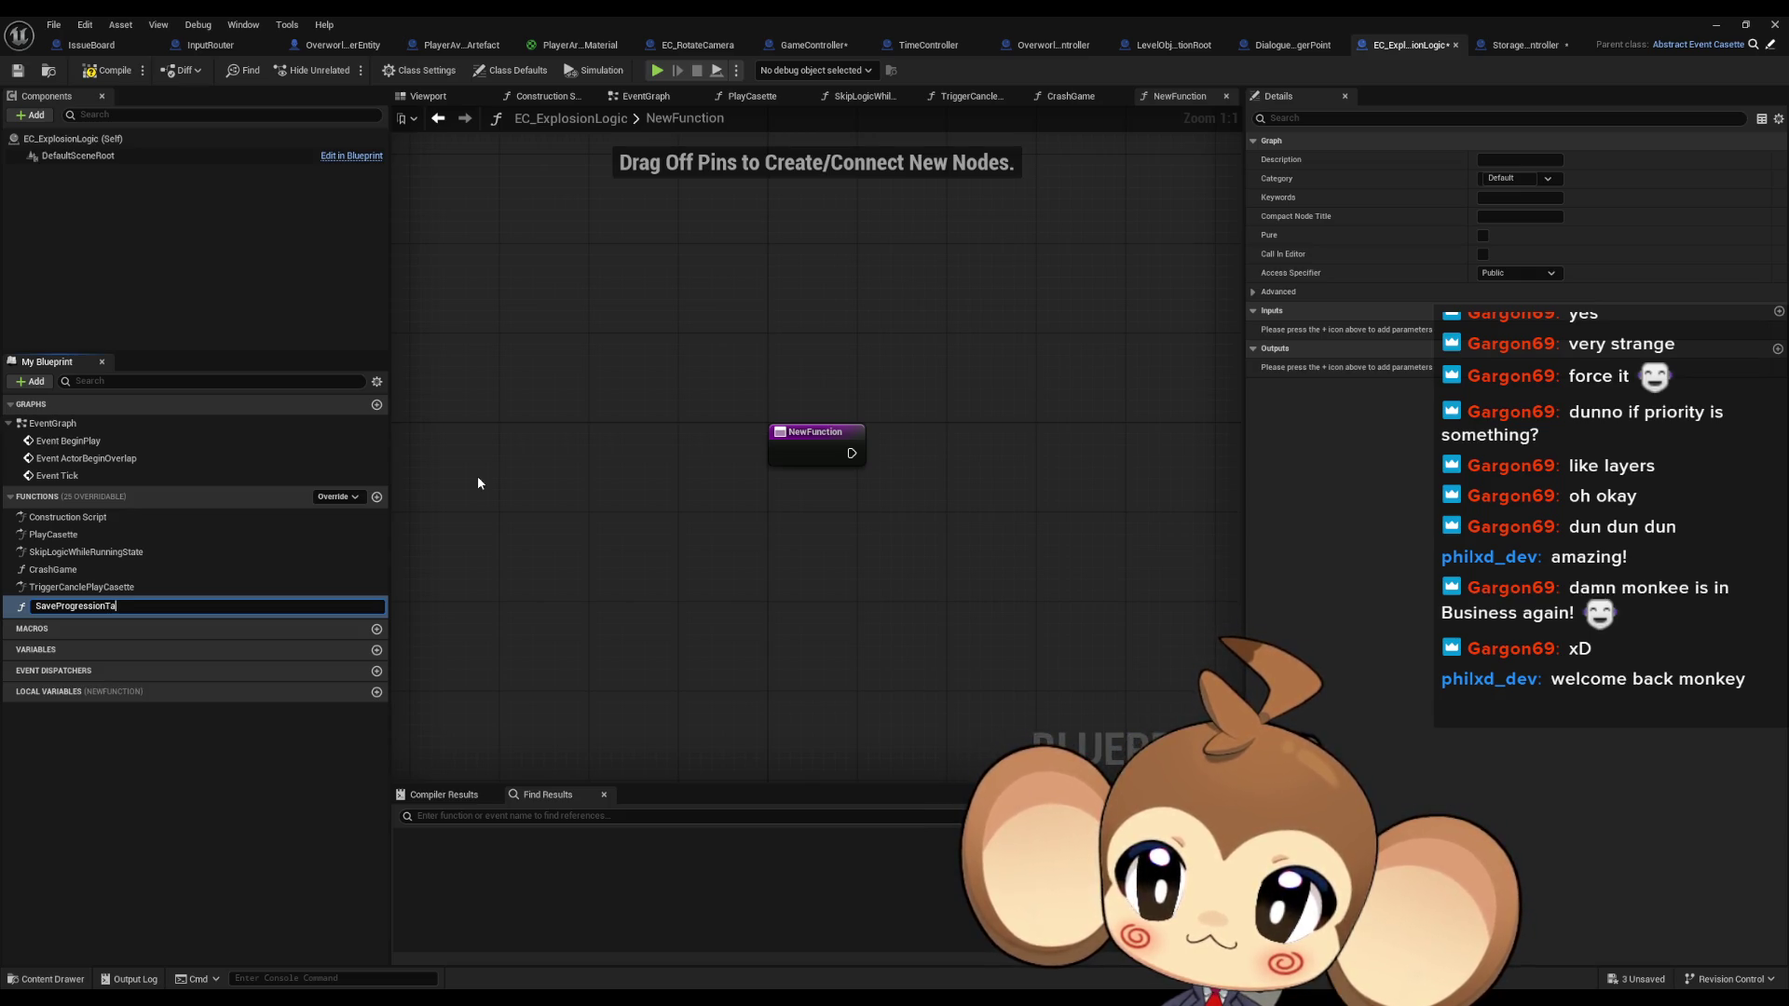
type("g")
key("Return")
Paste the IntroVoidDone AddUnique and Save Game nodes into SaveProgressionTag
left_click(438, 118)
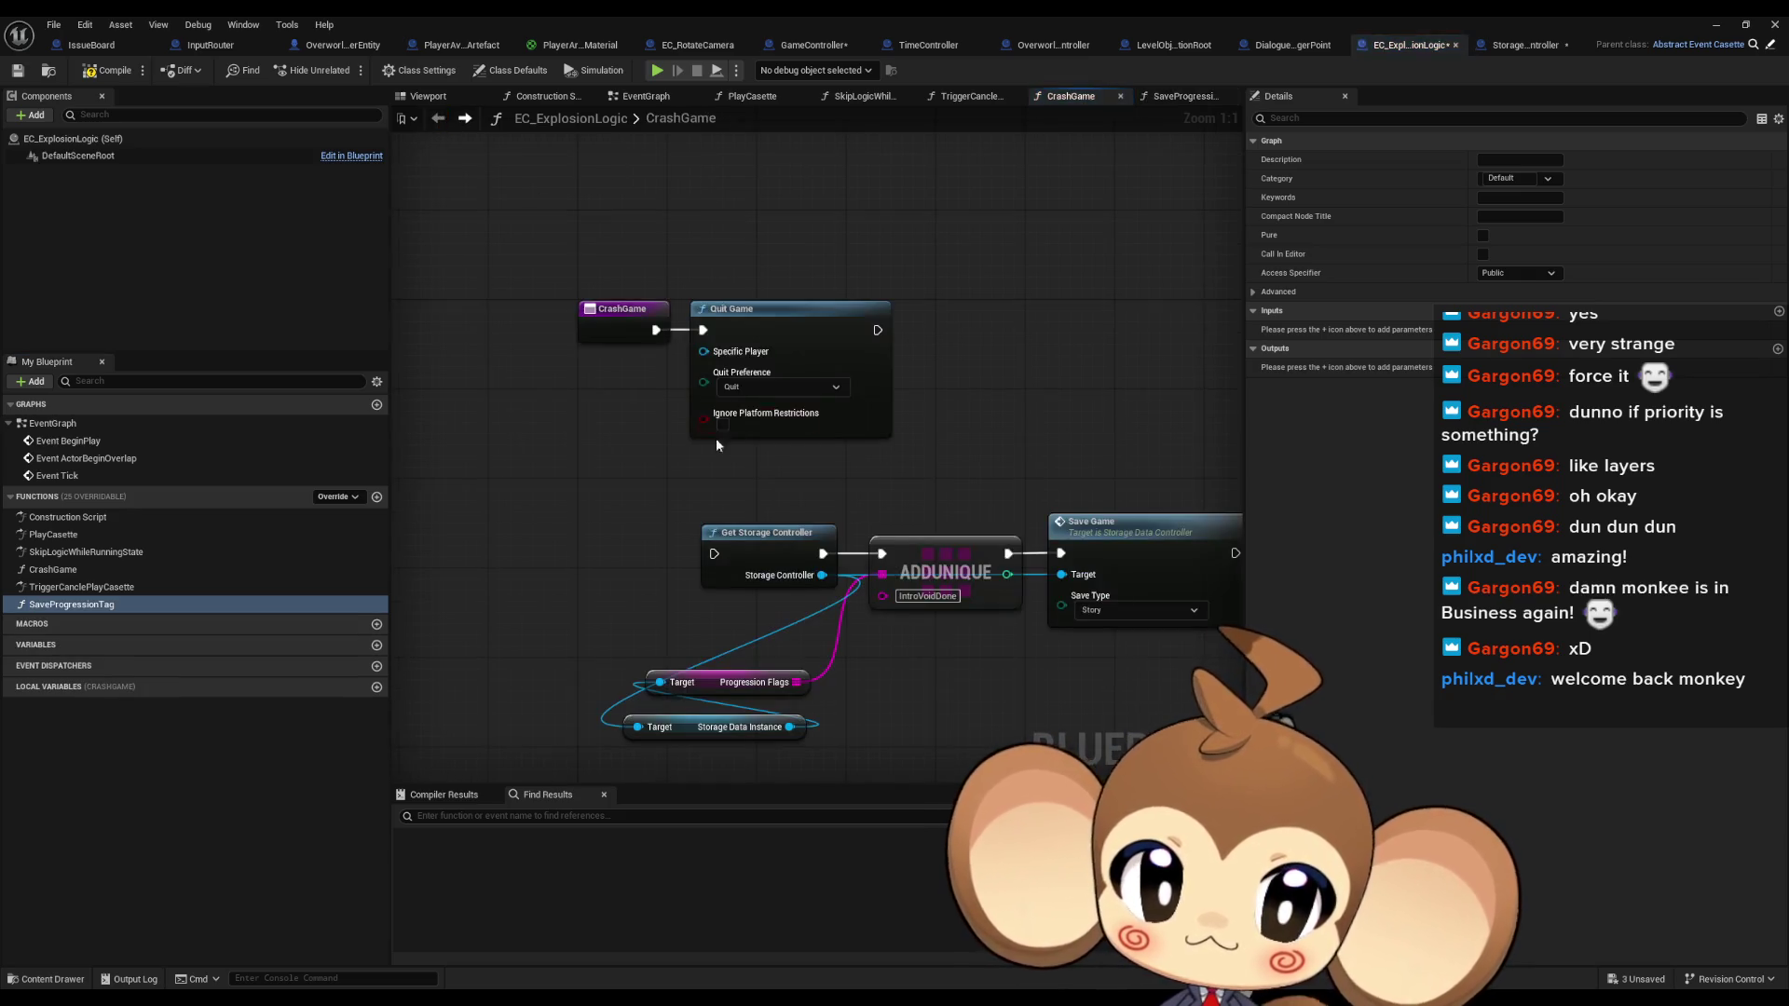
left_click(438, 118)
double_click(78, 604)
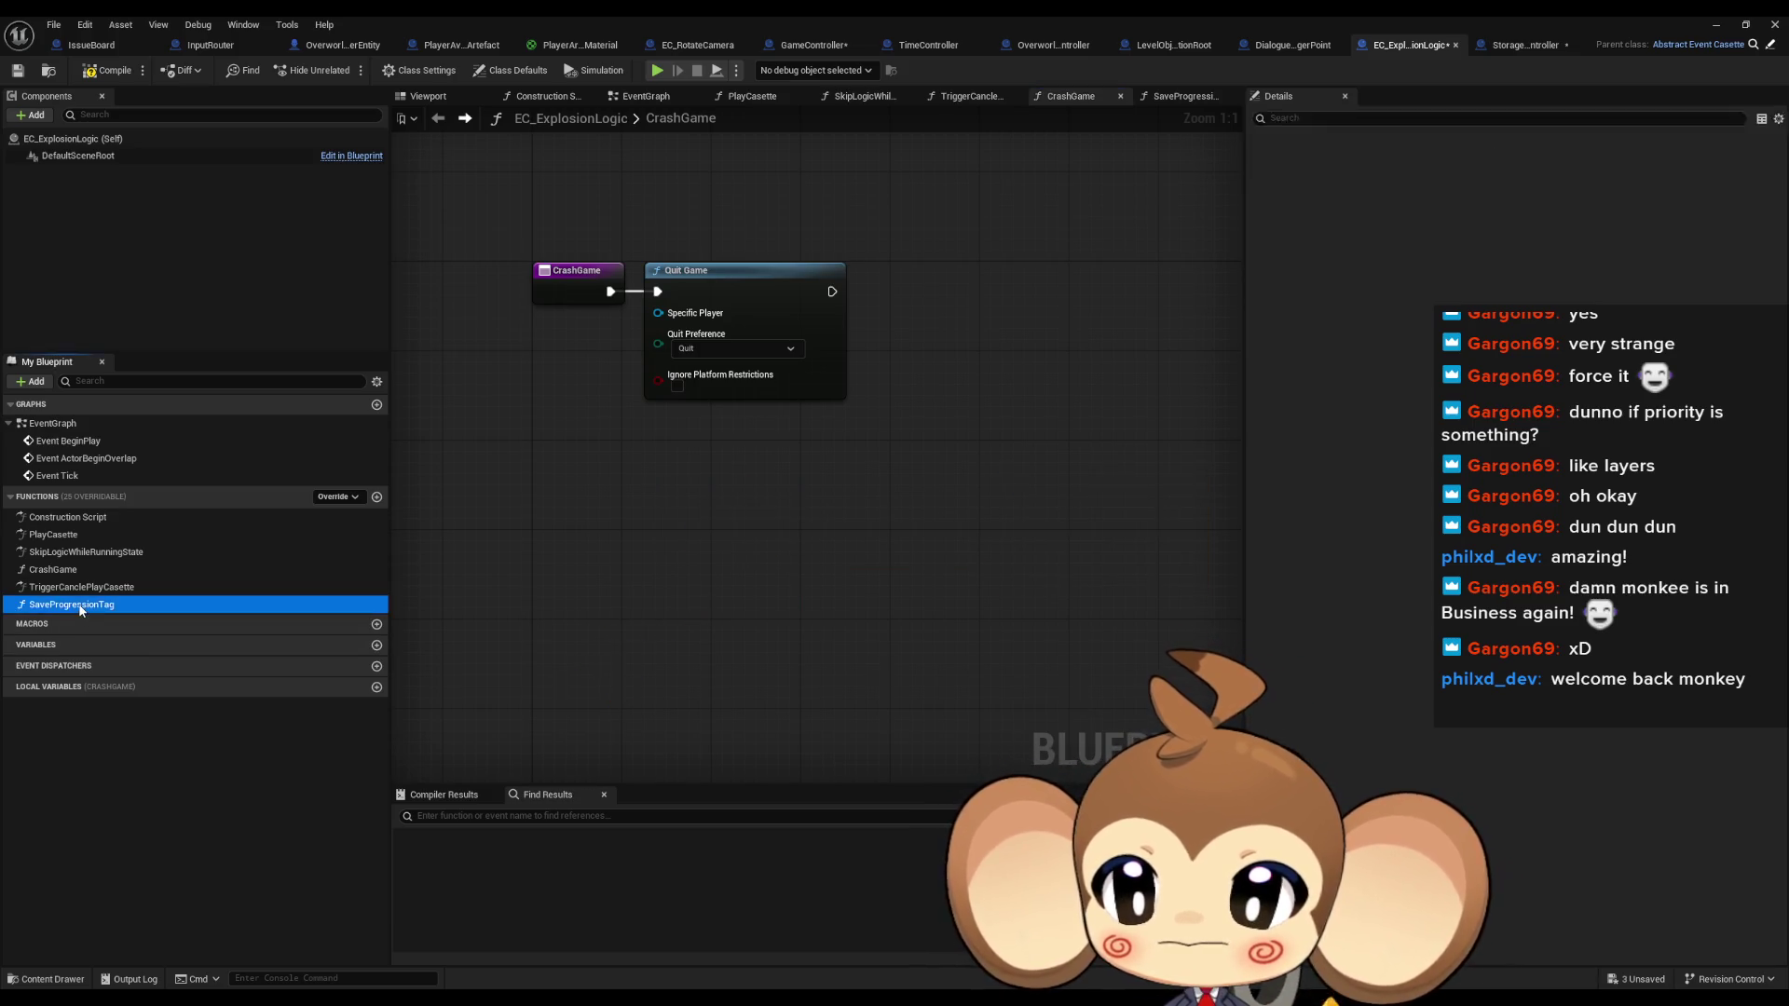
key("ctrl+v")
mouse_move(892, 499)
left_mouse_down()
mouse_move(714, 499)
mouse_move(570, 467)
mouse_move(722, 577)
left_mouse_up()
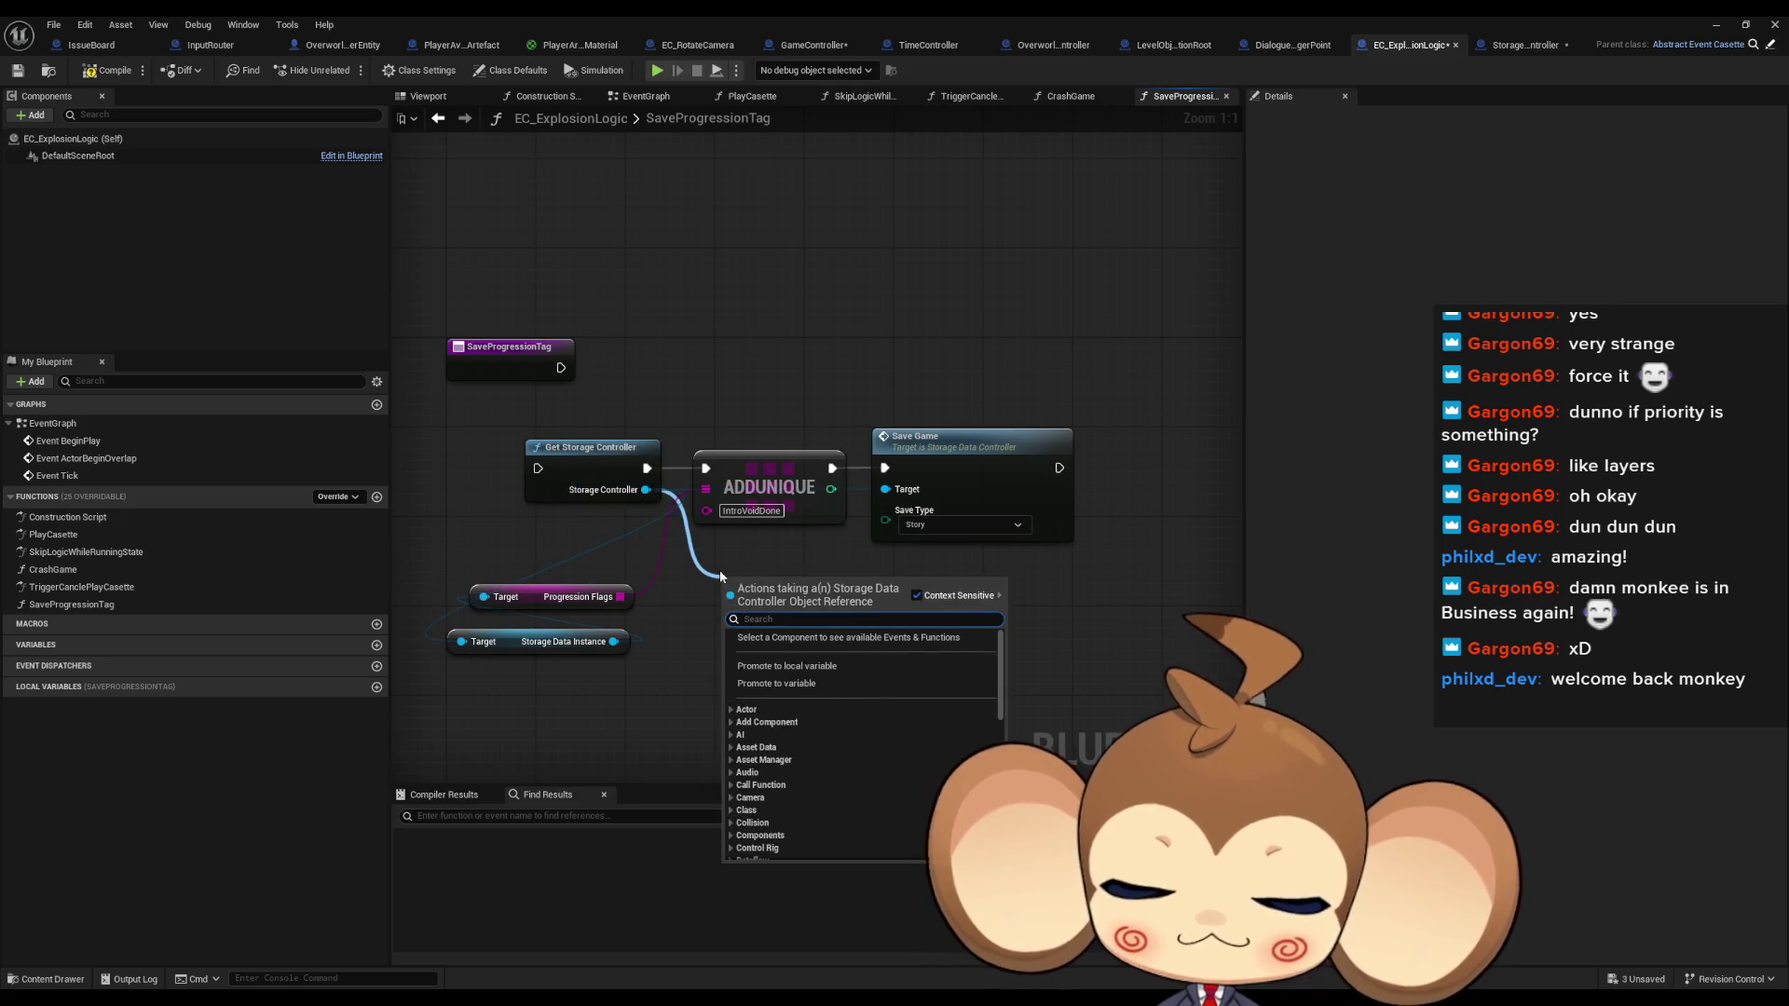
Add a Bind Event to Save Signal node, with a Create Event node feeding its Event input
type("bind")
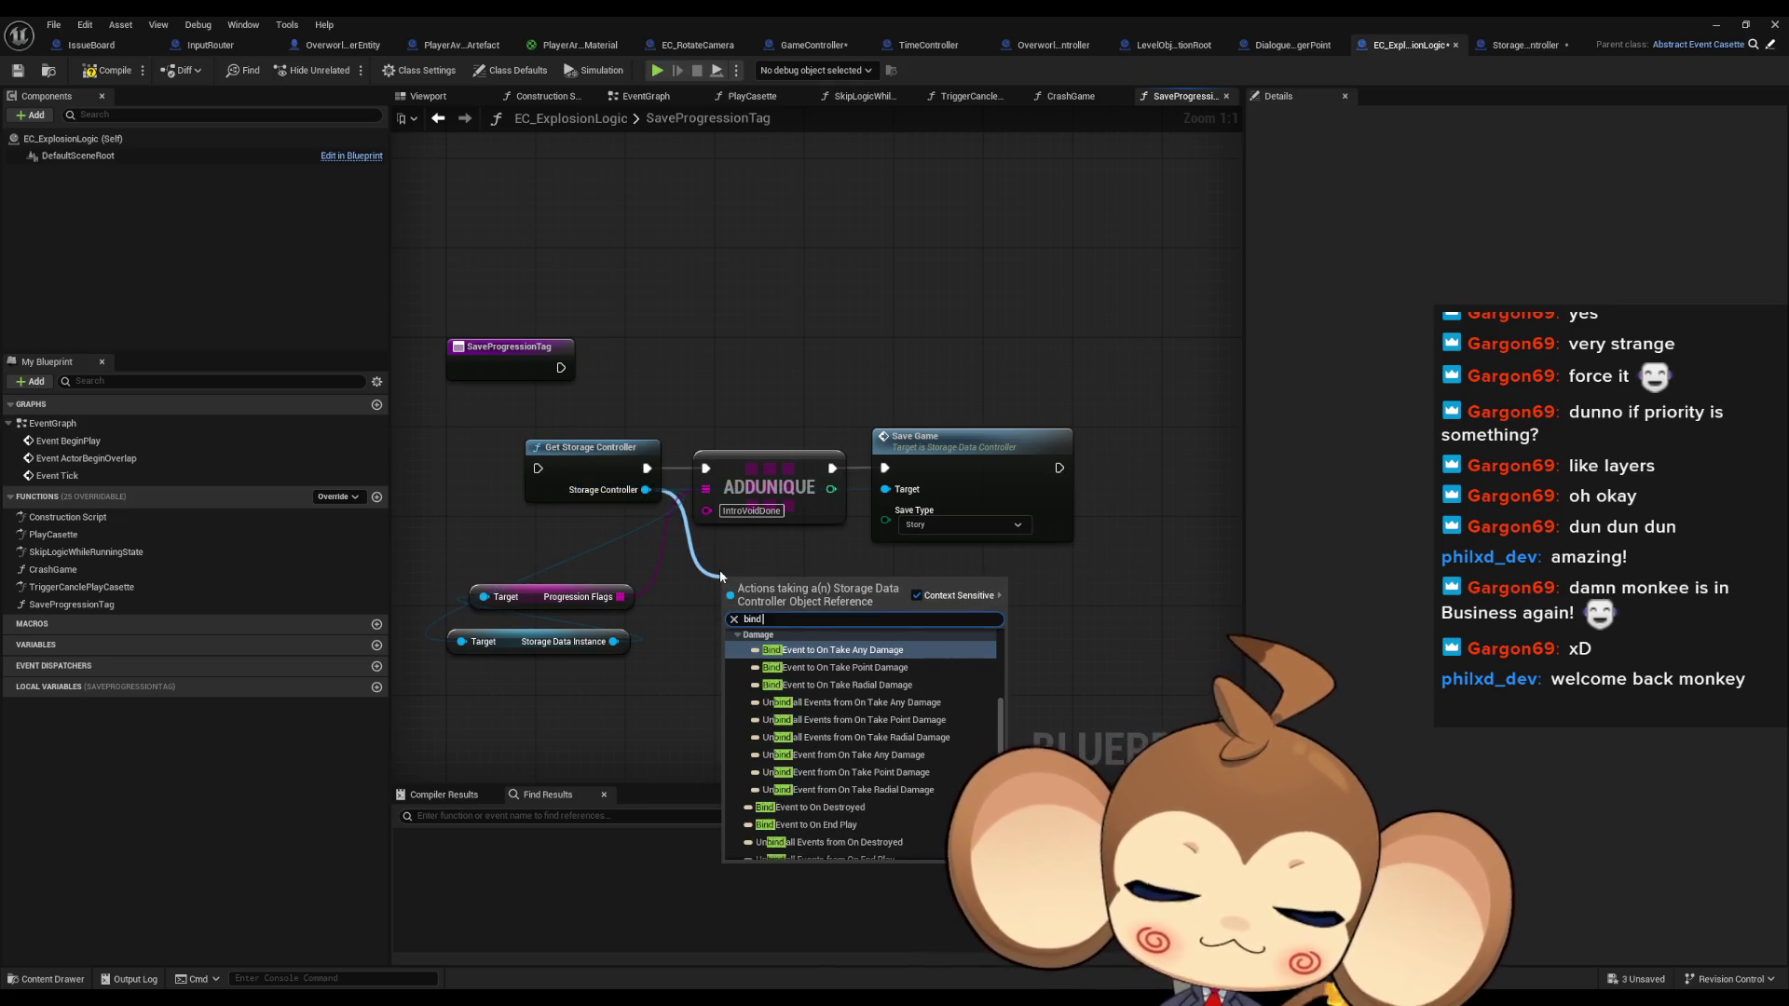
type(" save")
left_click(845, 650)
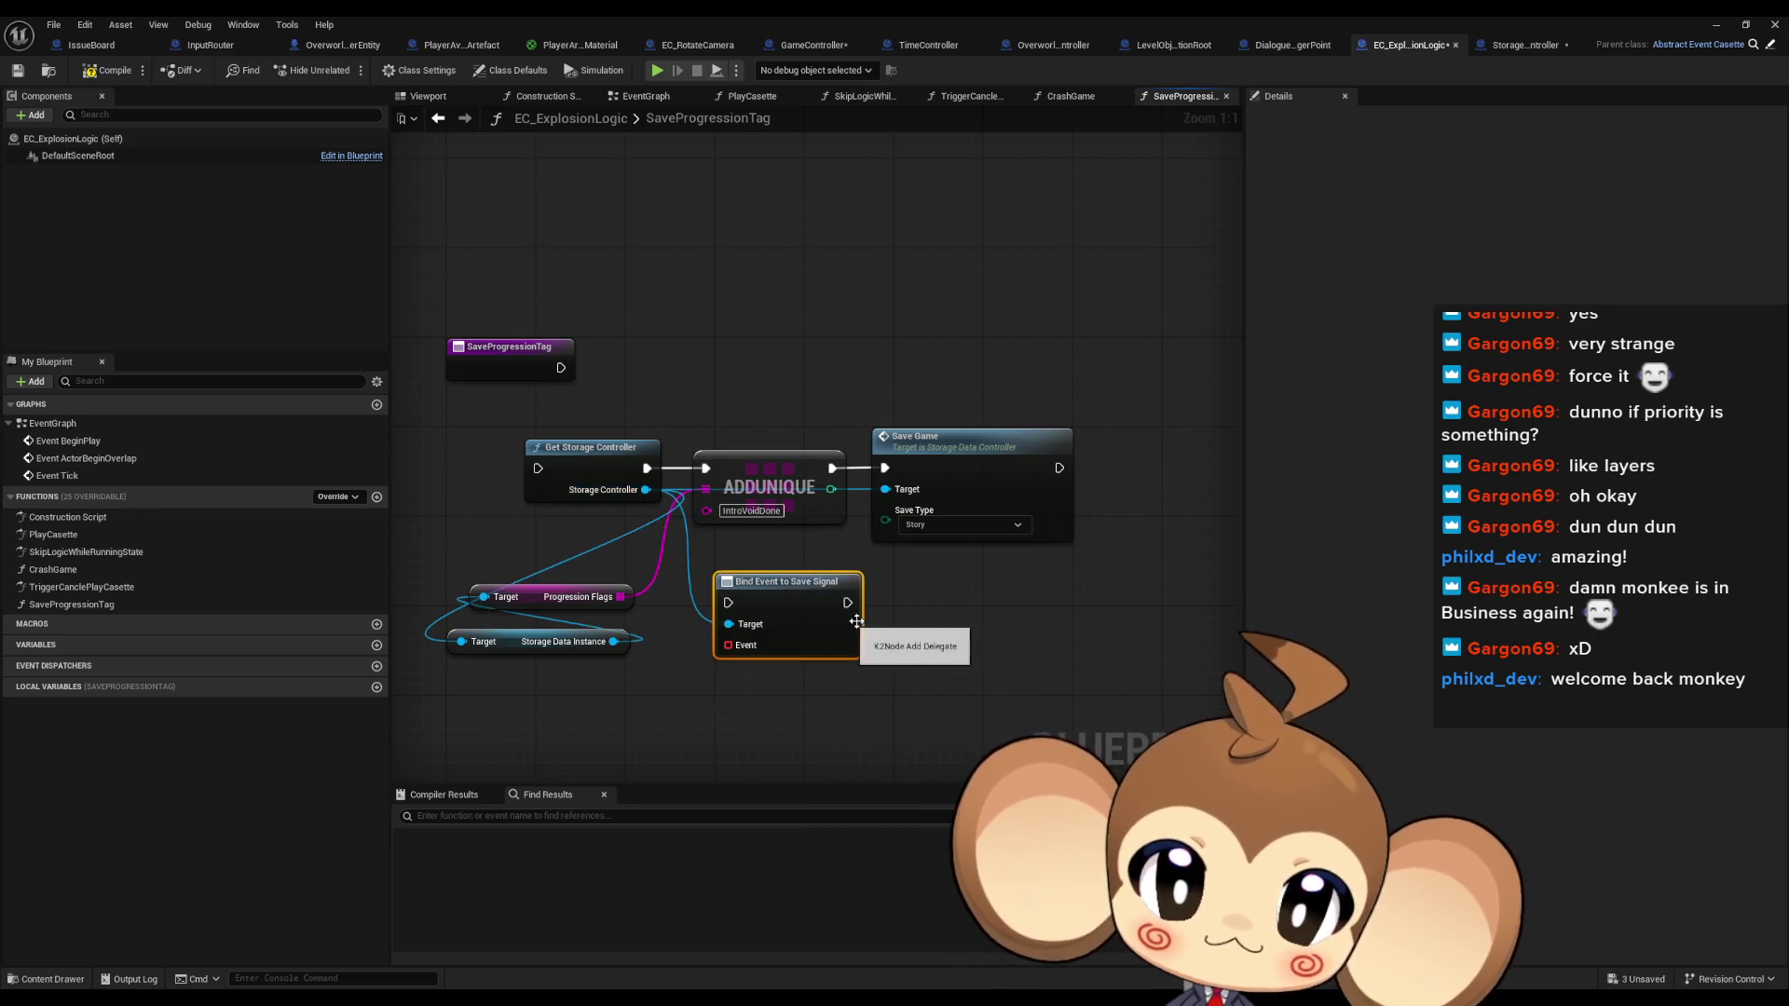
left_click_drag(731, 643, 684, 712)
type("crea")
key("Return")
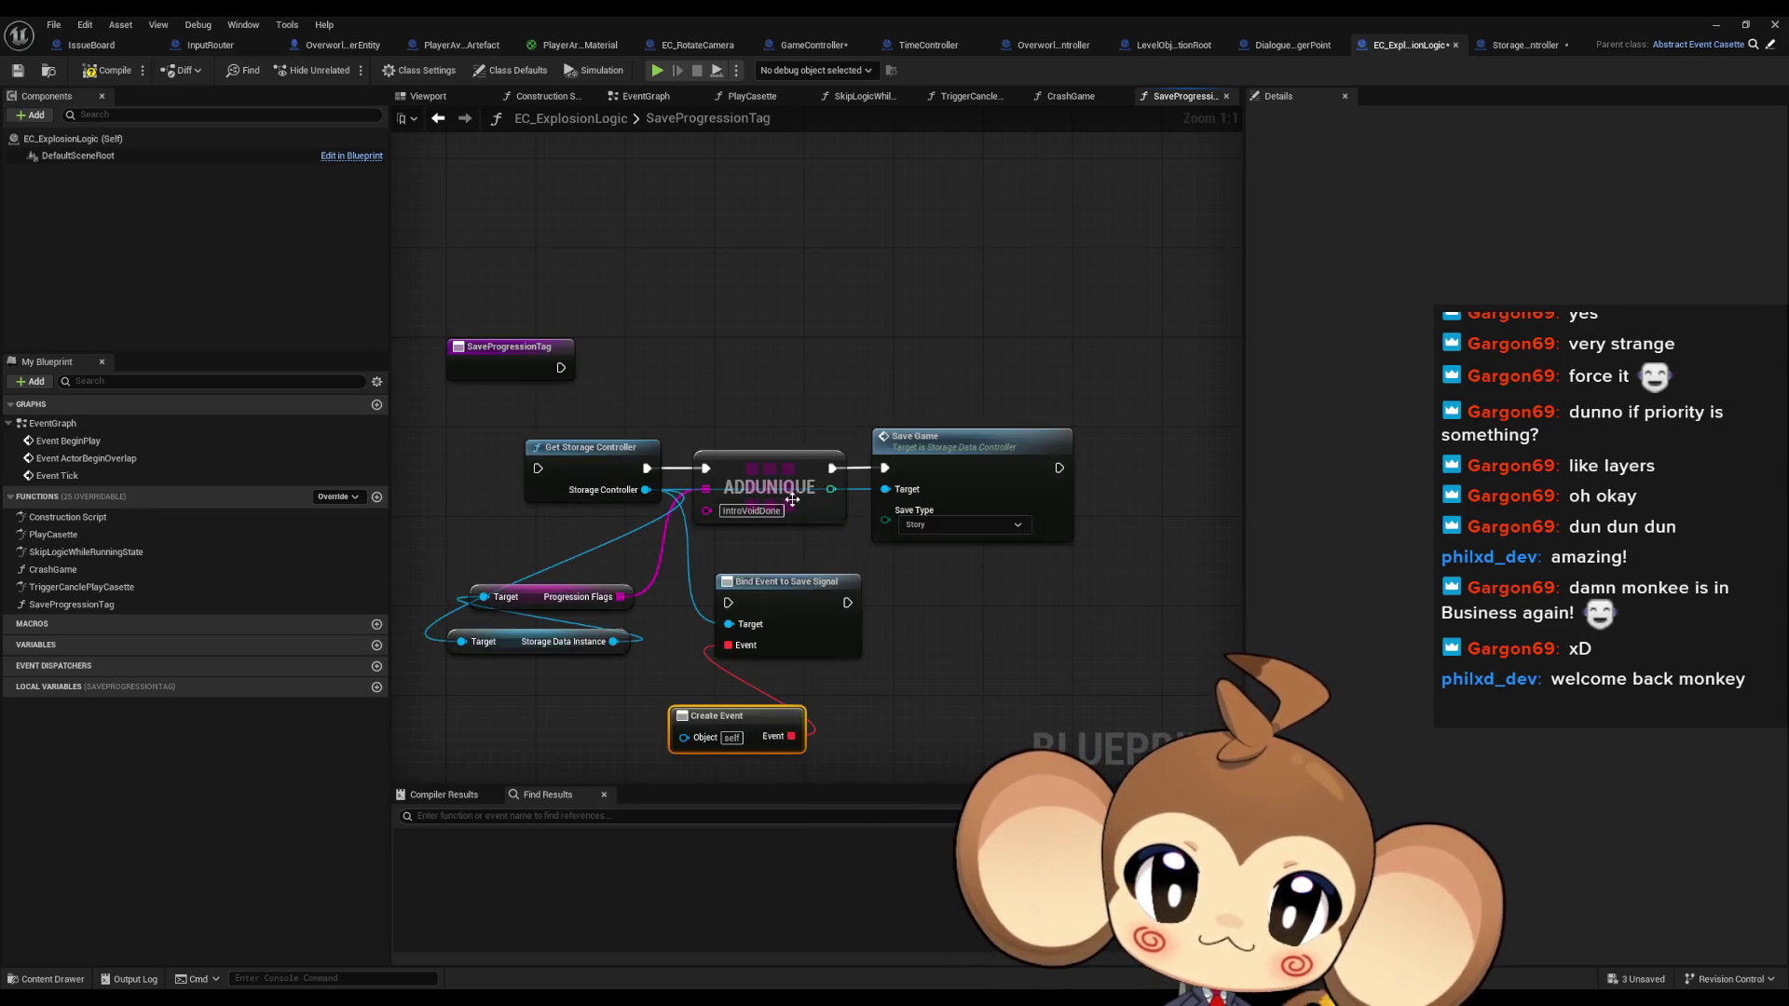
left_click_drag(743, 653, 633, 657)
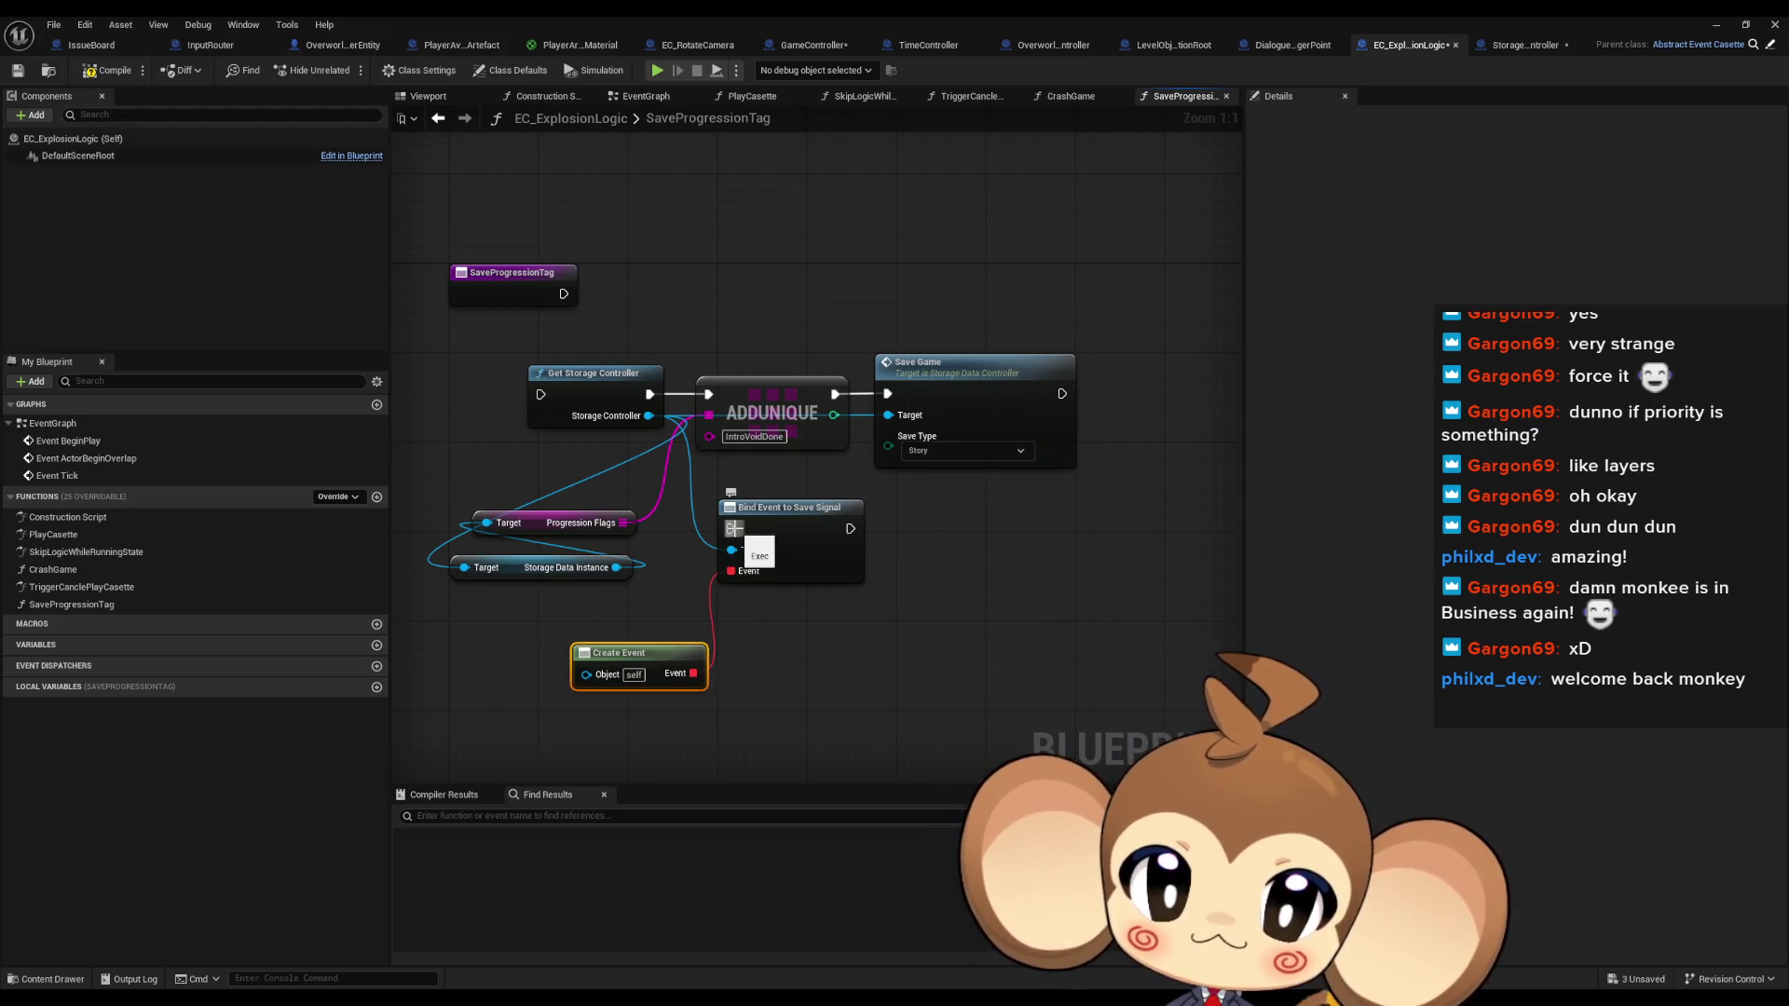
Wire the entry, Get Storage Controller, Bind Event, ADDUNIQUE and Save Game into one execution chain
left_click_drag(652, 401, 652, 400)
mouse_move(850, 528)
left_mouse_down()
mouse_move(820, 461)
mouse_move(708, 395)
mouse_move(954, 510)
left_mouse_up()
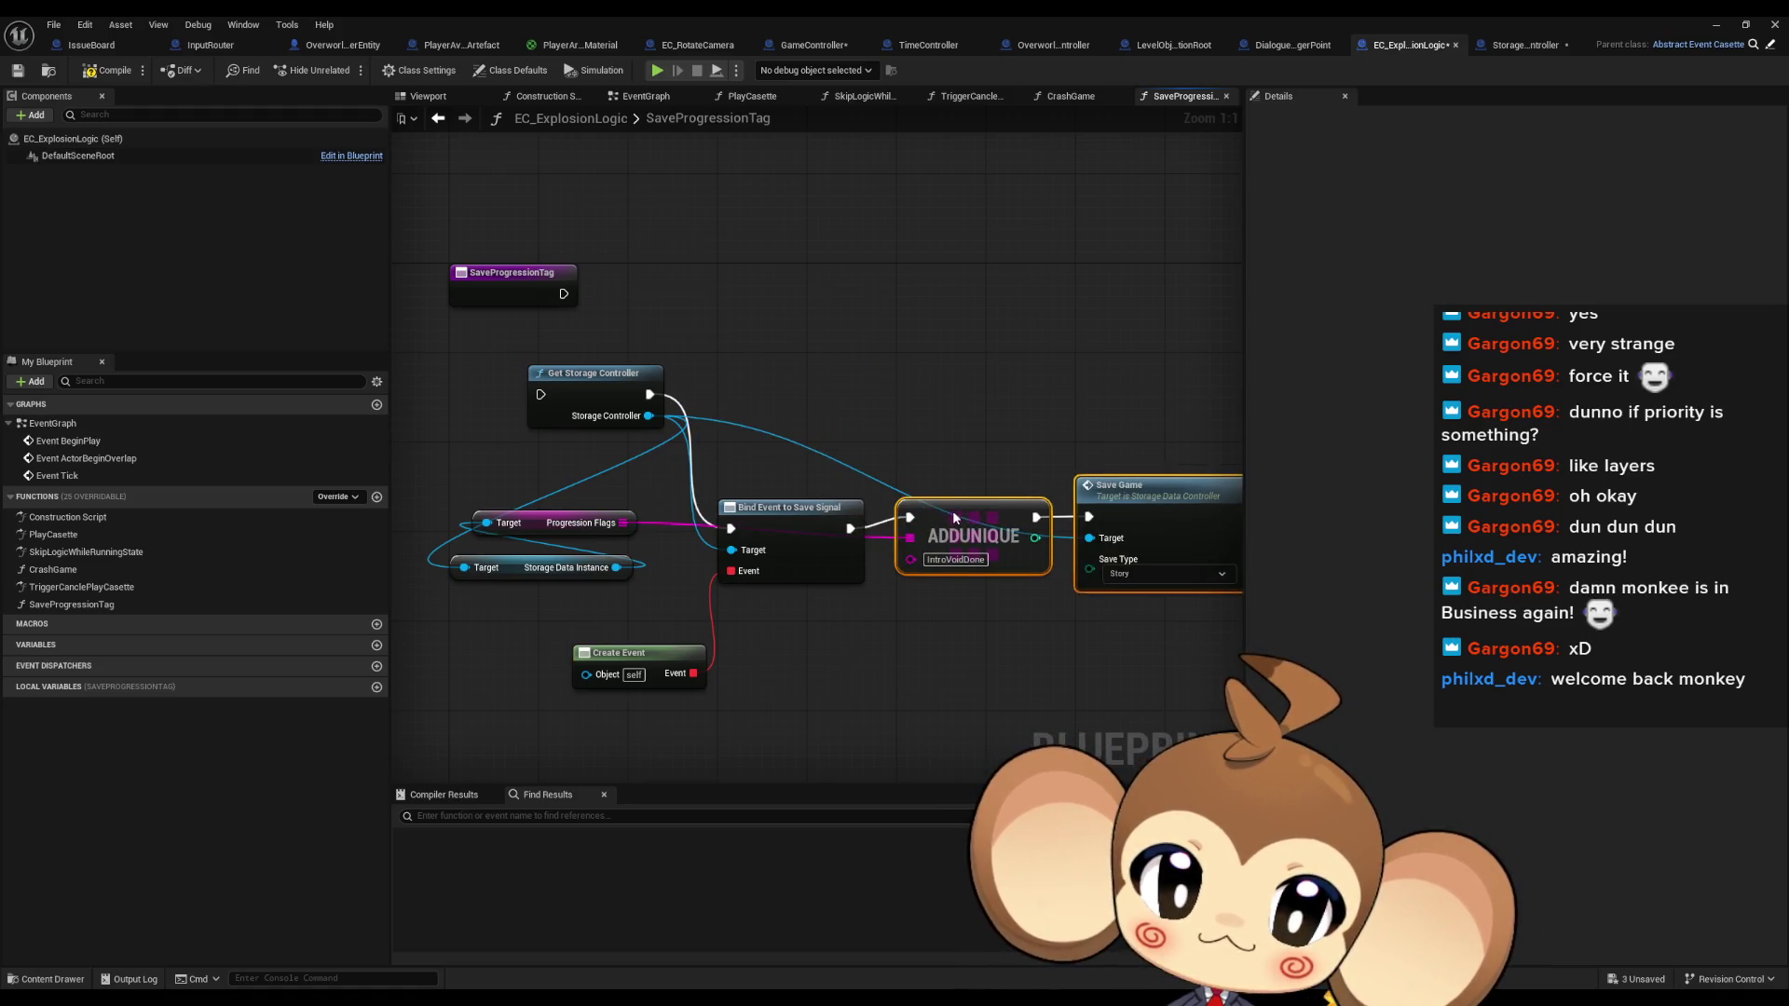
left_click(775, 512, "shift")
left_click_drag(775, 512, 741, 376)
left_click_drag(540, 394, 564, 294)
Set the Create Event node to bind the CrashGame function
left_click(667, 259)
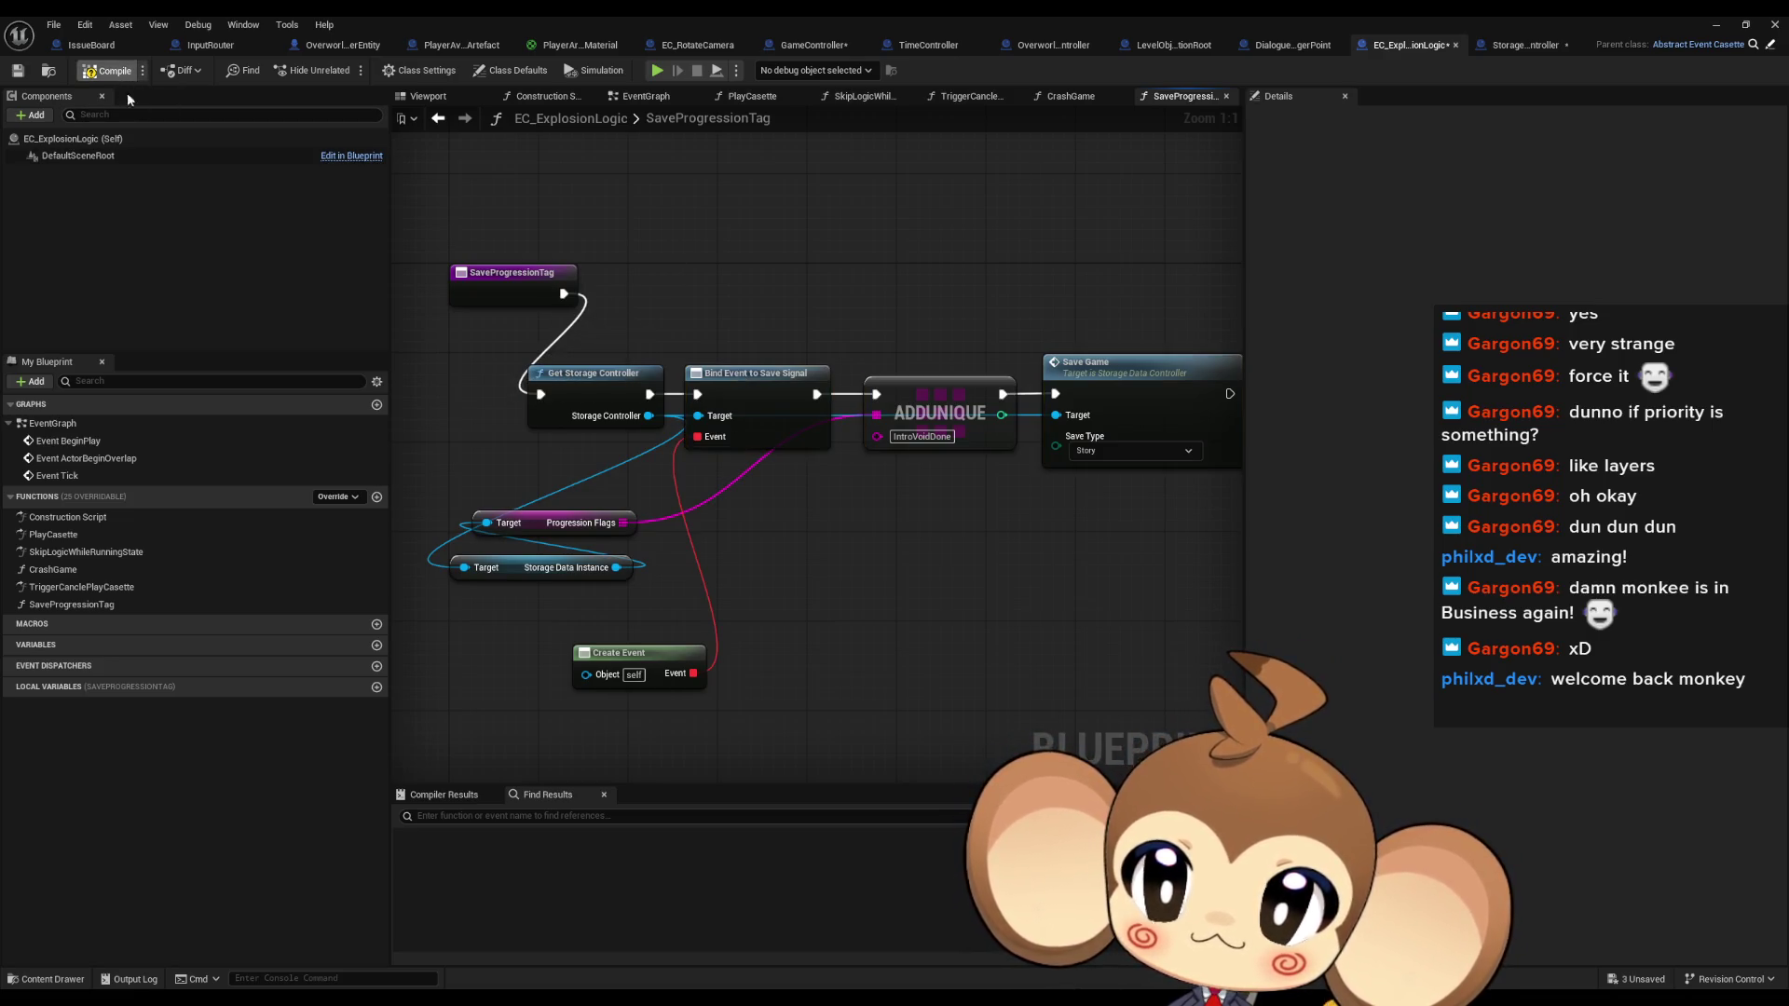
left_click(610, 728)
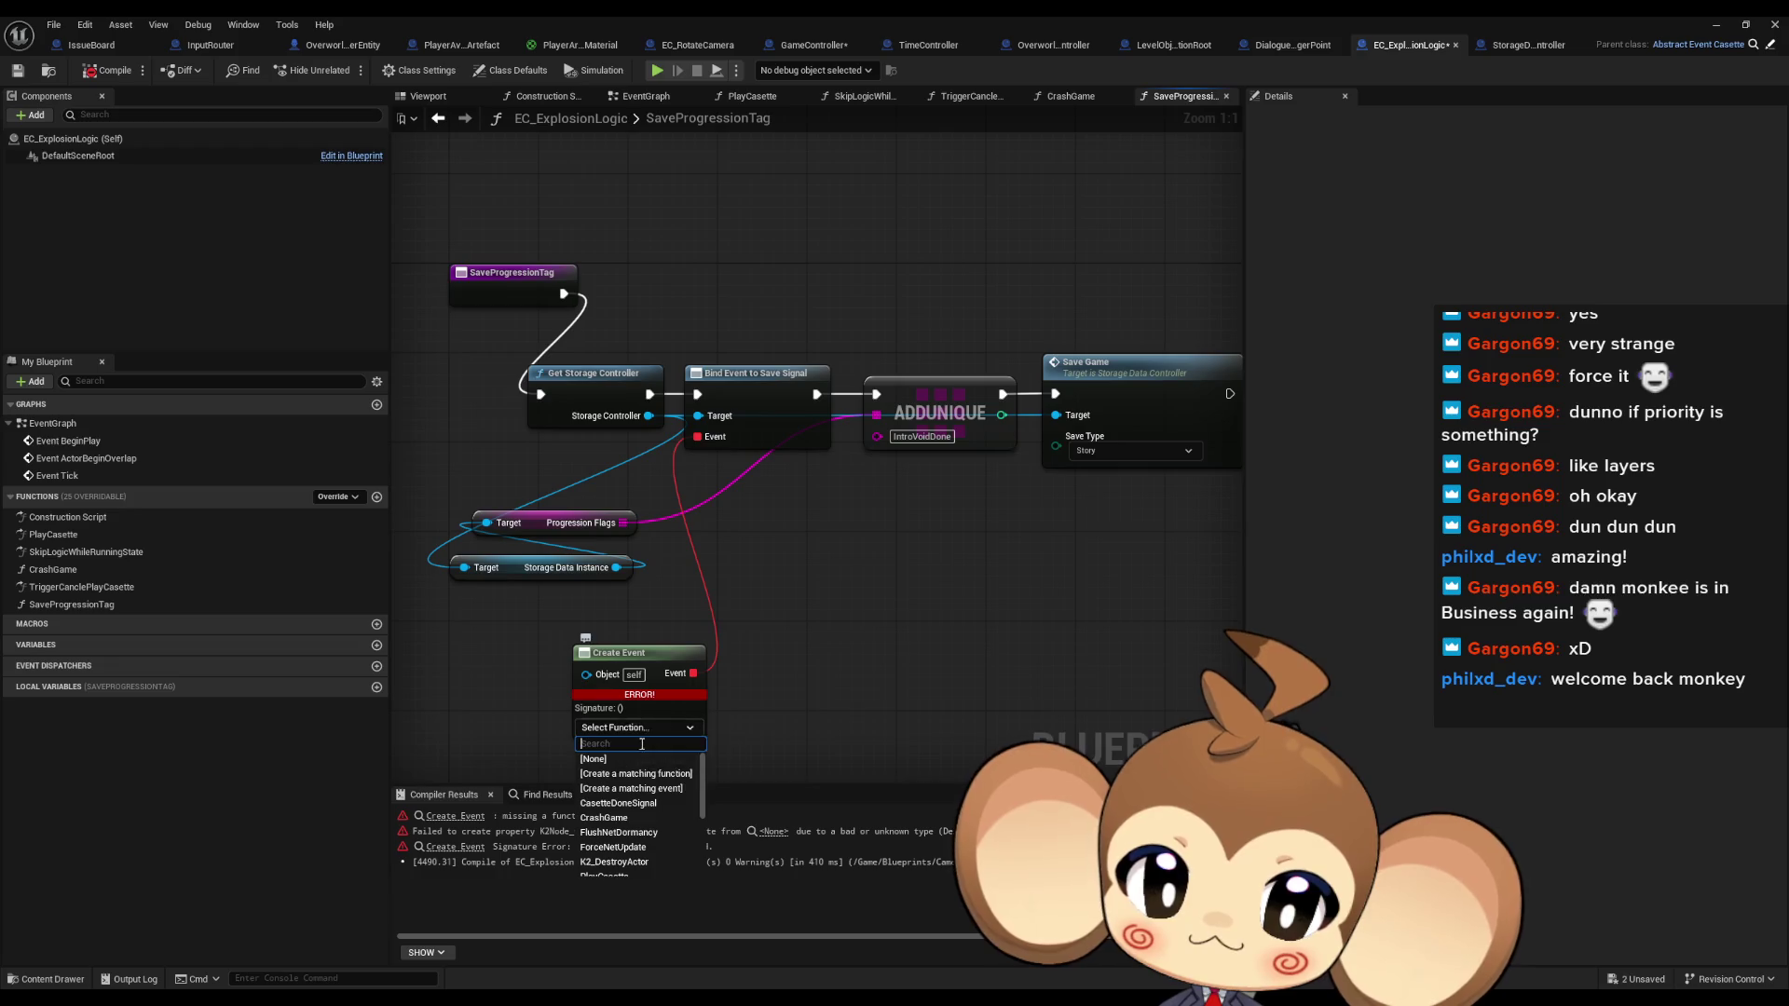
left_click(604, 817)
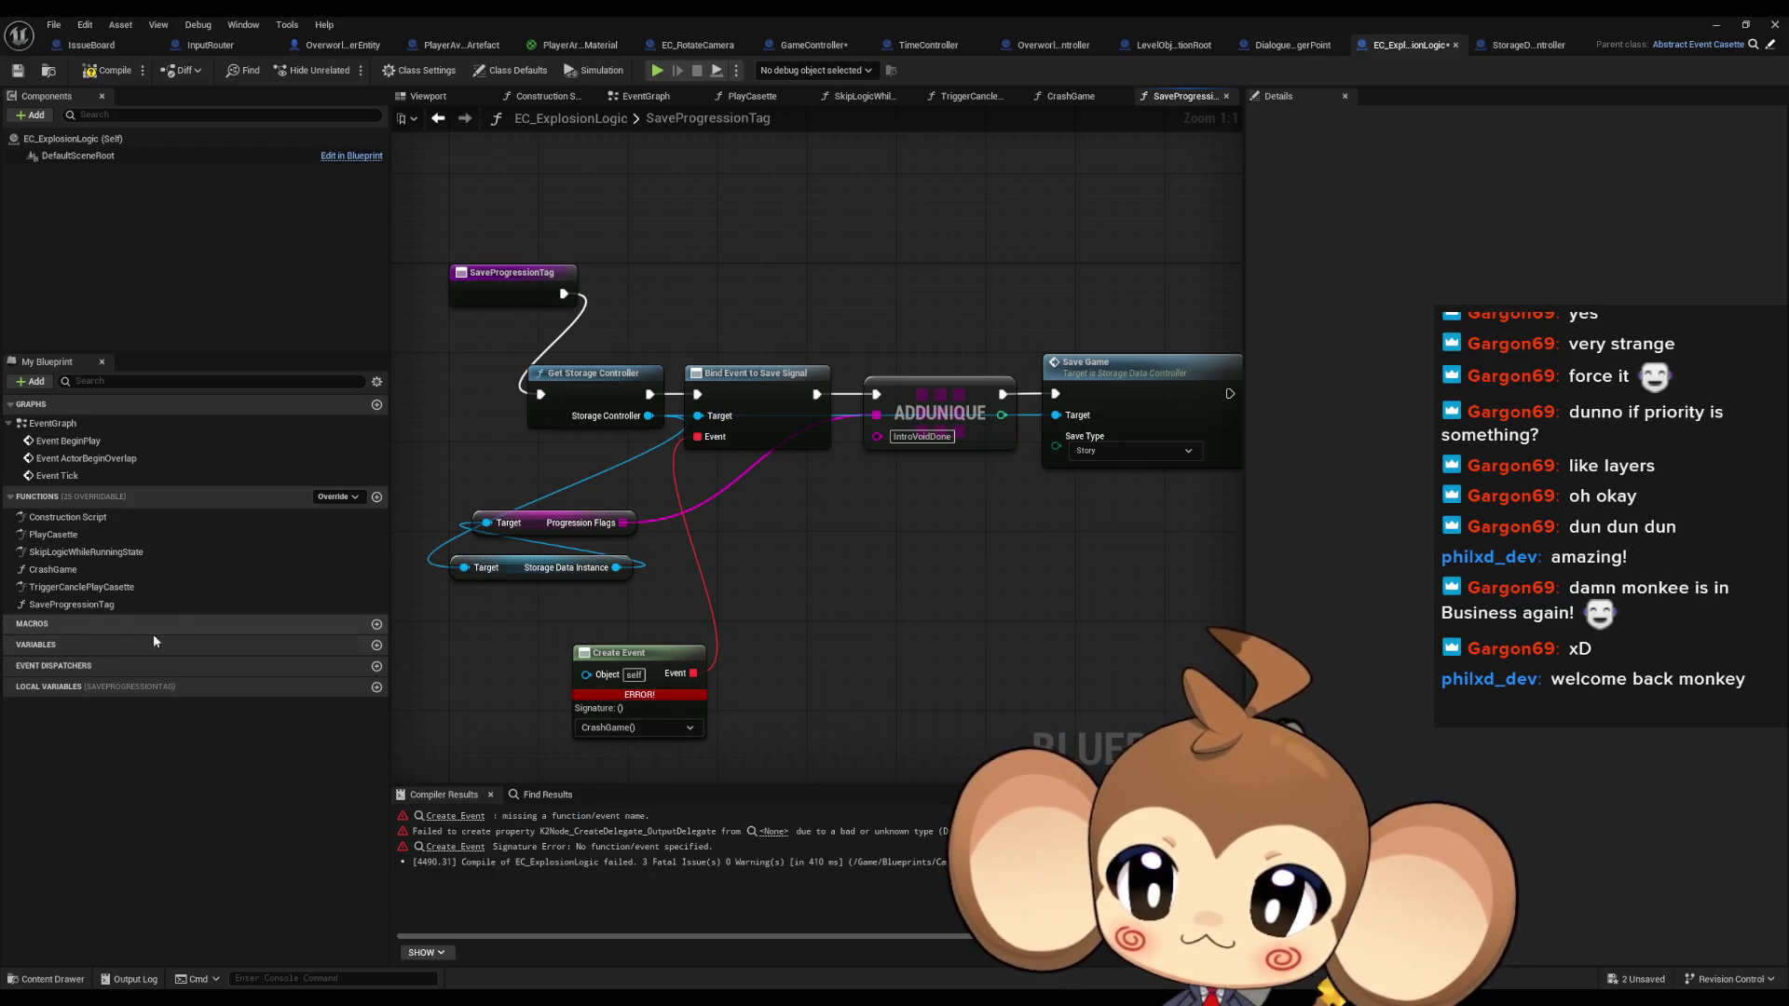
left_click(540, 795)
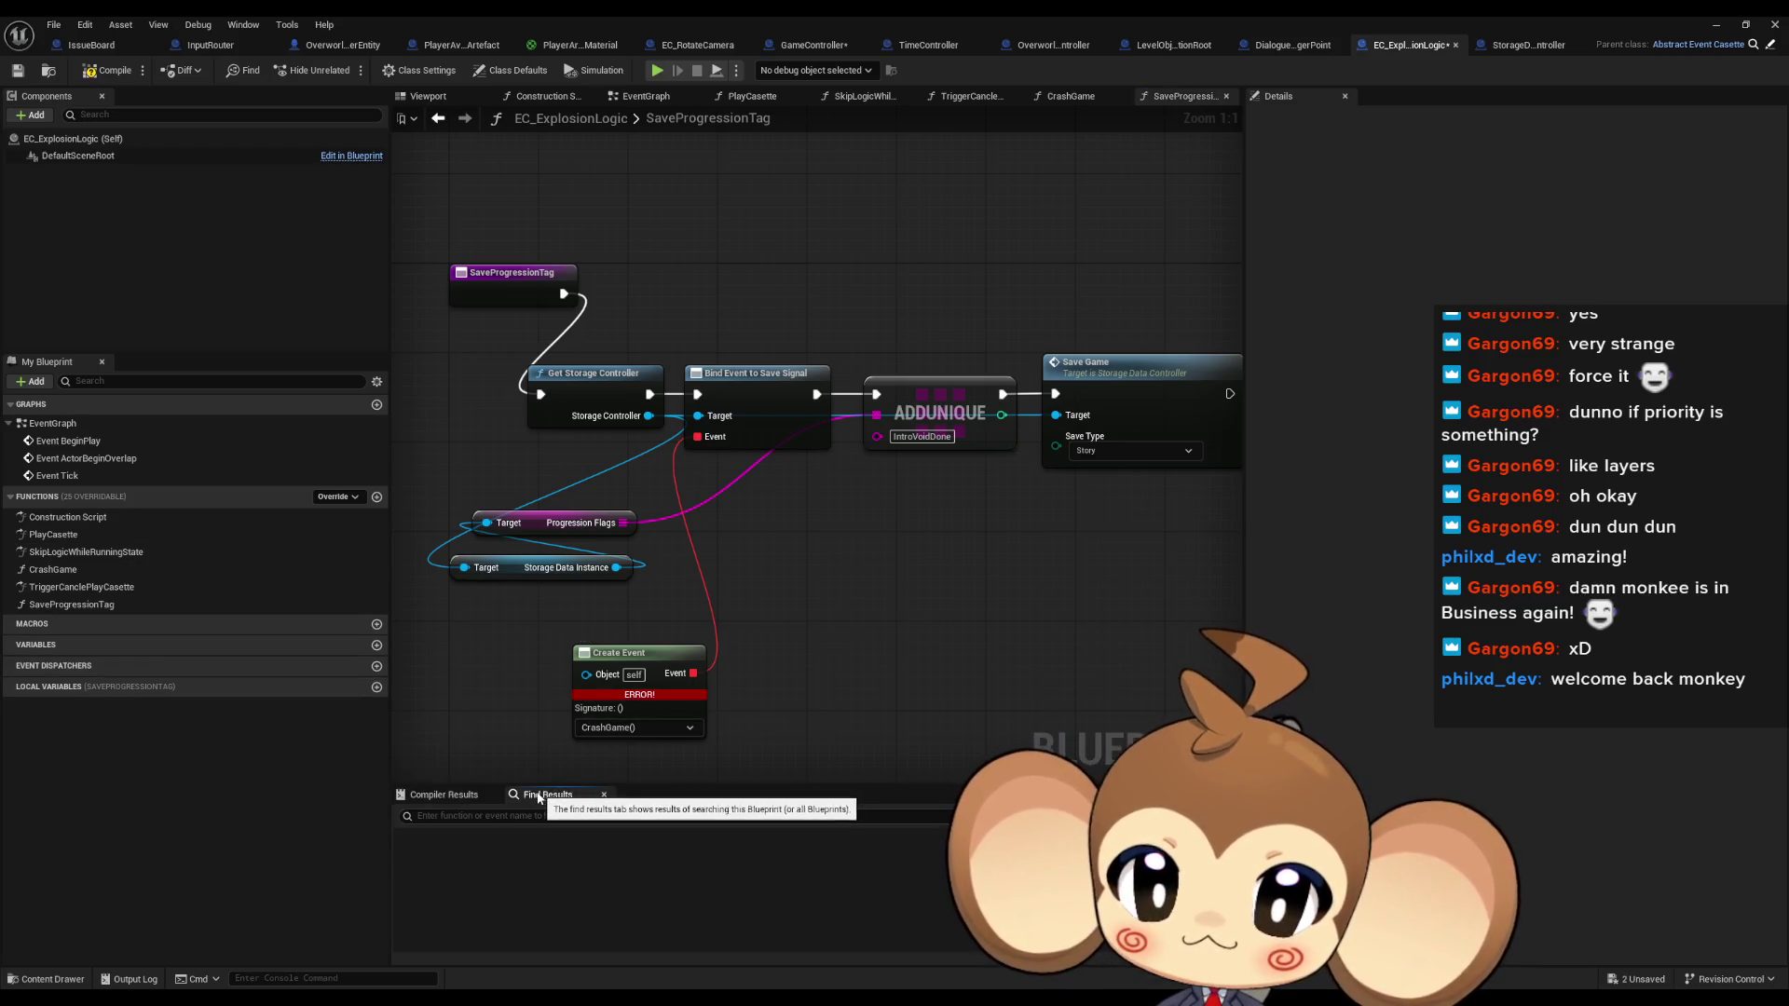
Search all blueprints for references to the CrashGame function
left_click(63, 573)
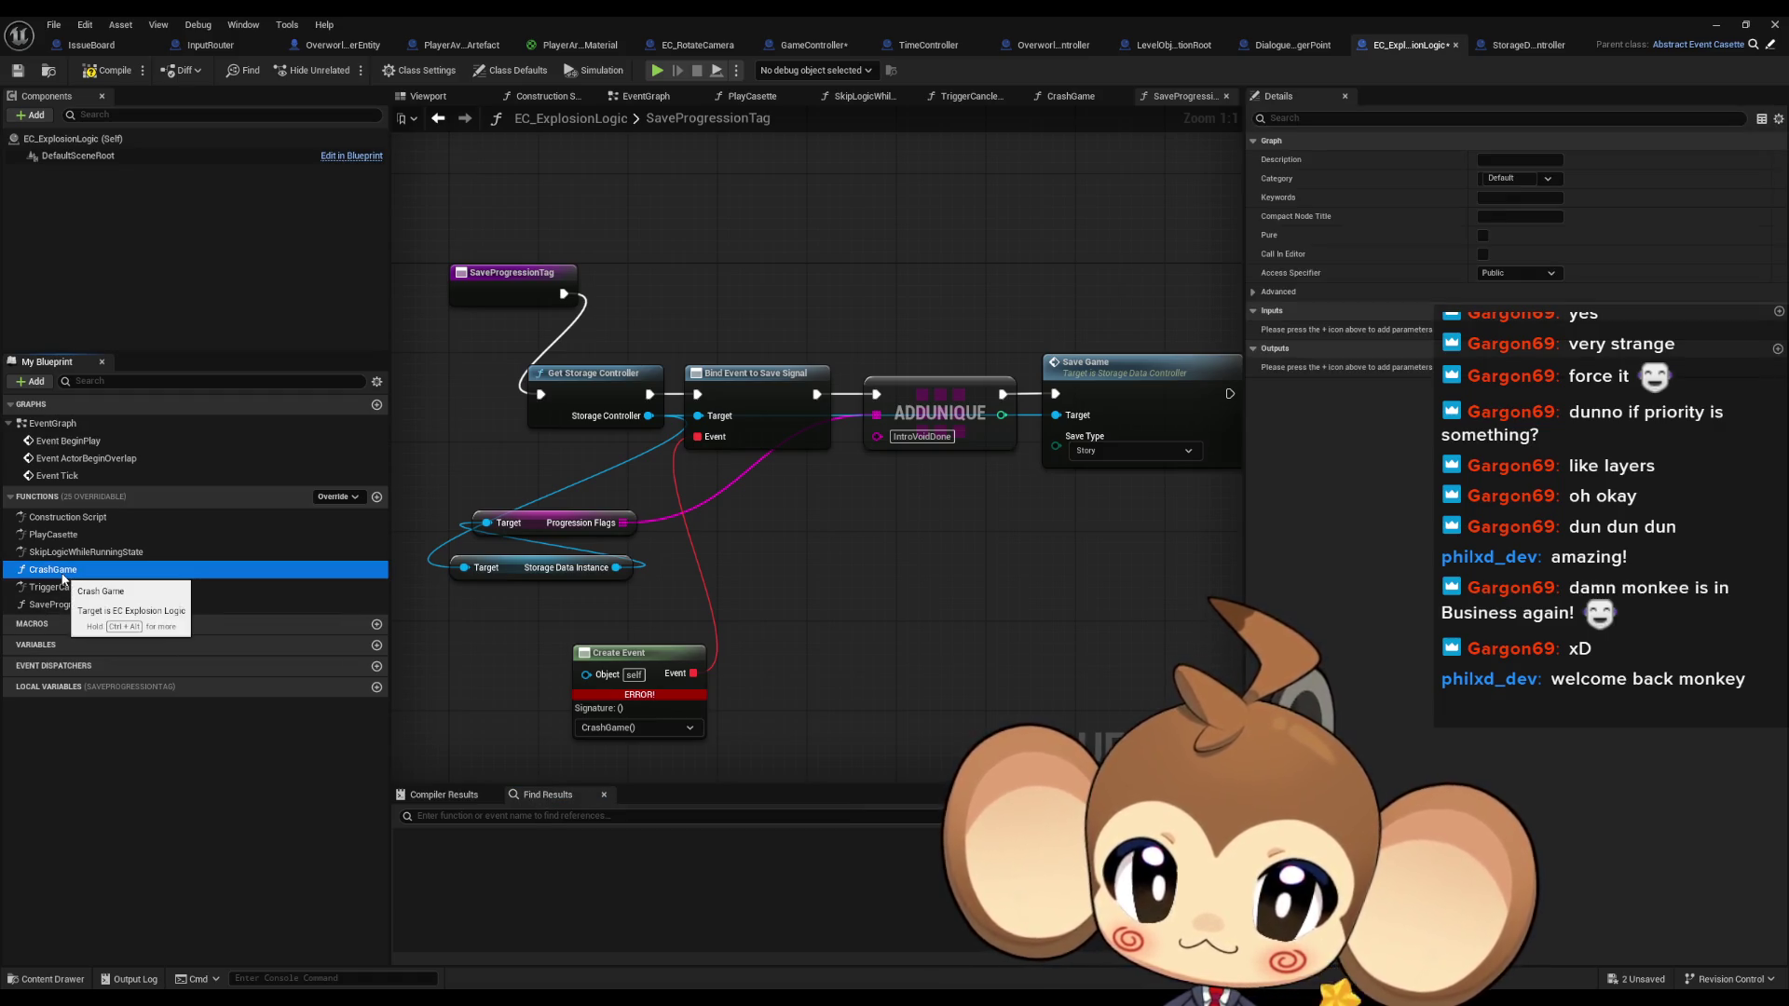
right_click(63, 576)
mouse_move(131, 653)
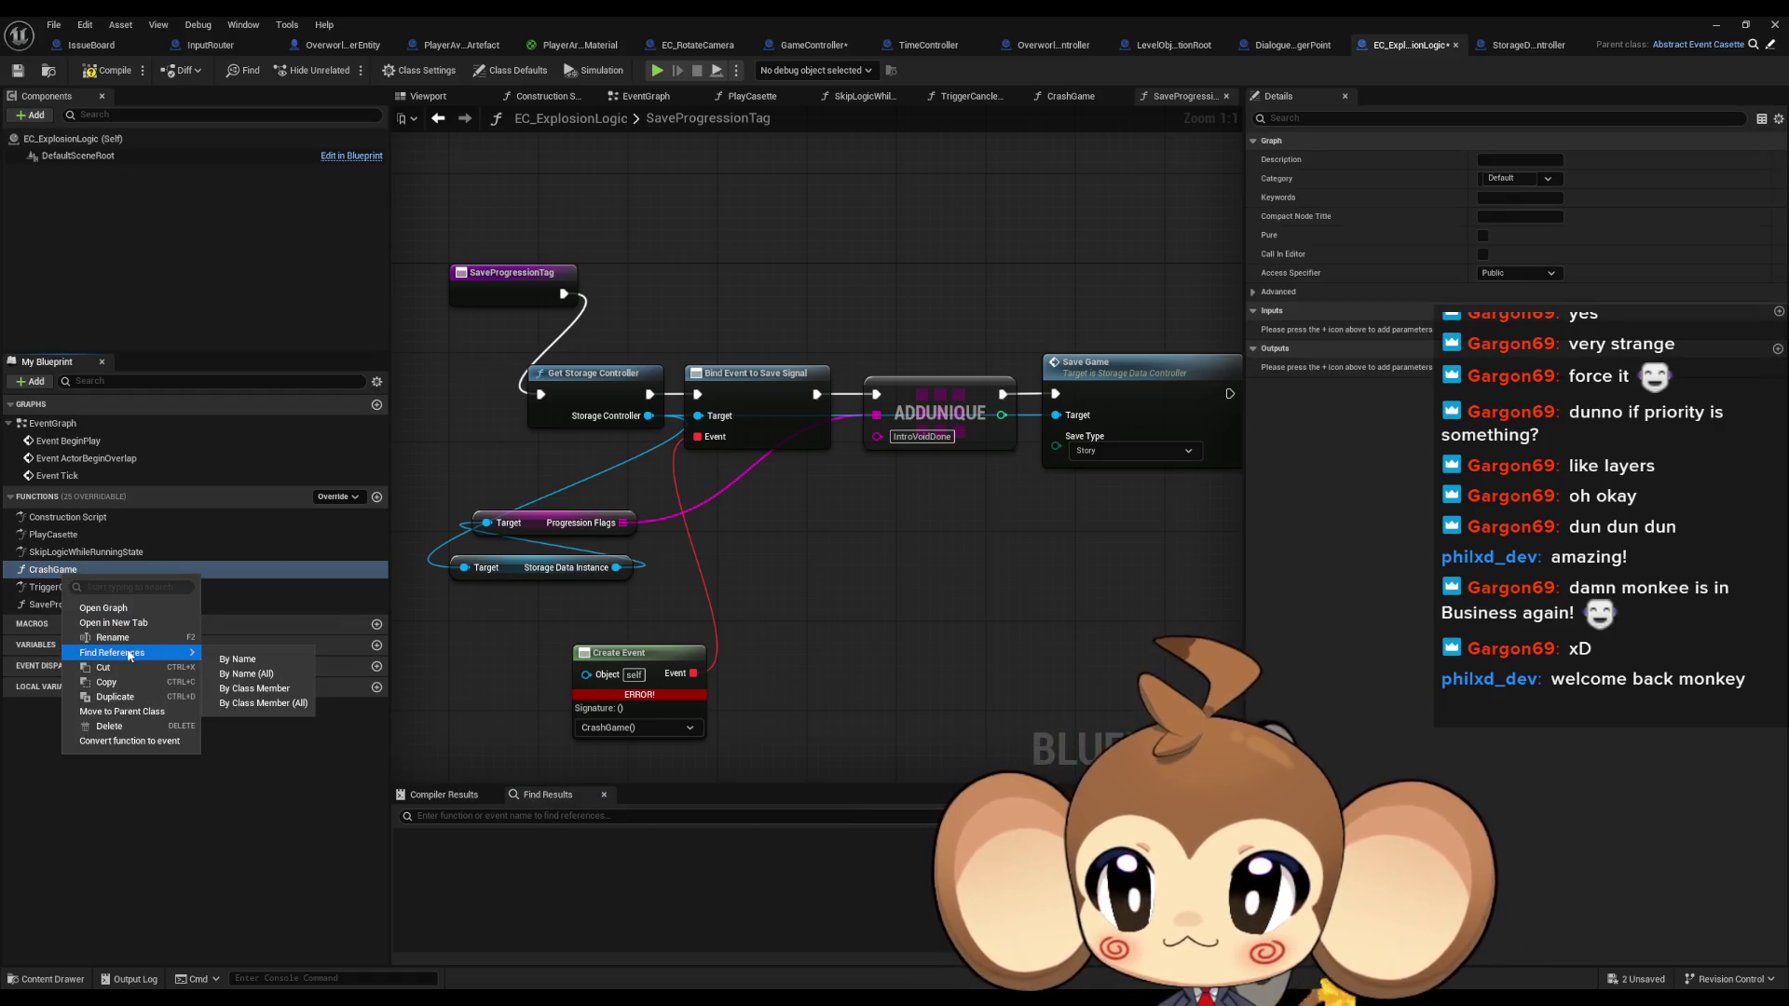
left_click(265, 704)
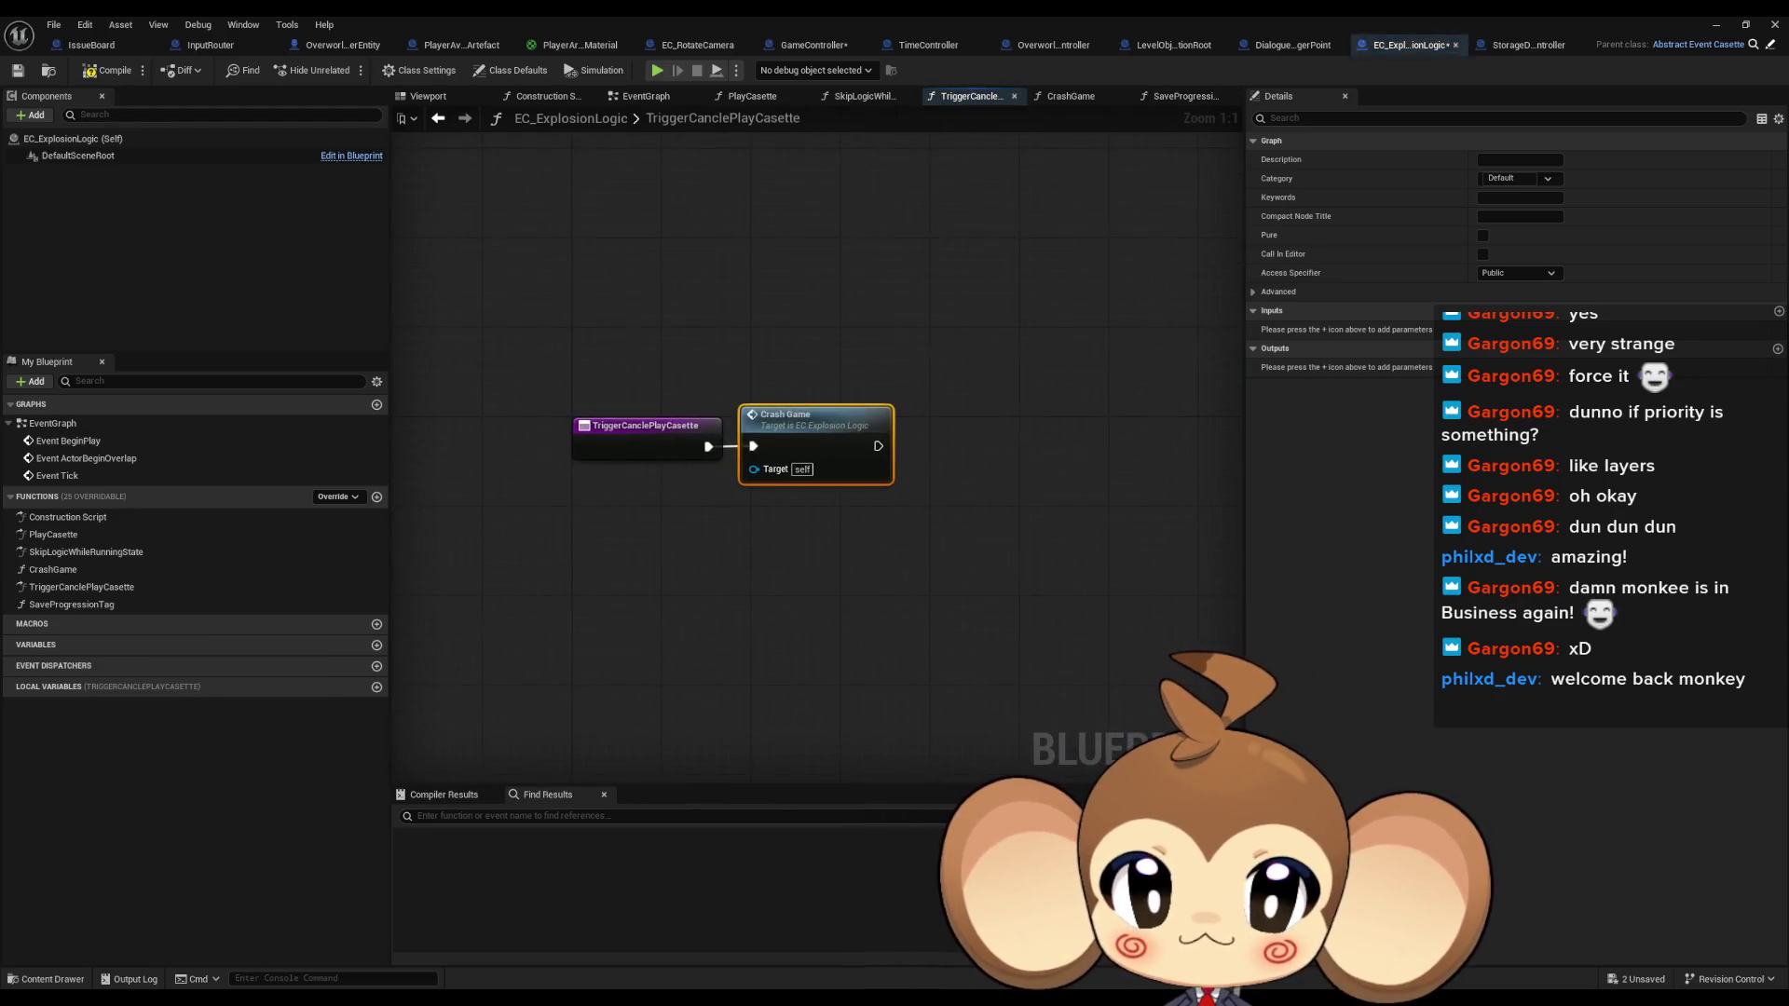
Add SaveProgressionTag calls to TriggerCanclePlayCasette and SkipLogicWhileRunningState, wired into their execution flow
mouse_move(54, 604)
left_mouse_down()
mouse_move(807, 600)
mouse_move(800, 543)
left_mouse_up()
mouse_move(708, 447)
left_mouse_down()
mouse_move(791, 529)
mouse_move(809, 580)
mouse_move(812, 557)
left_mouse_up()
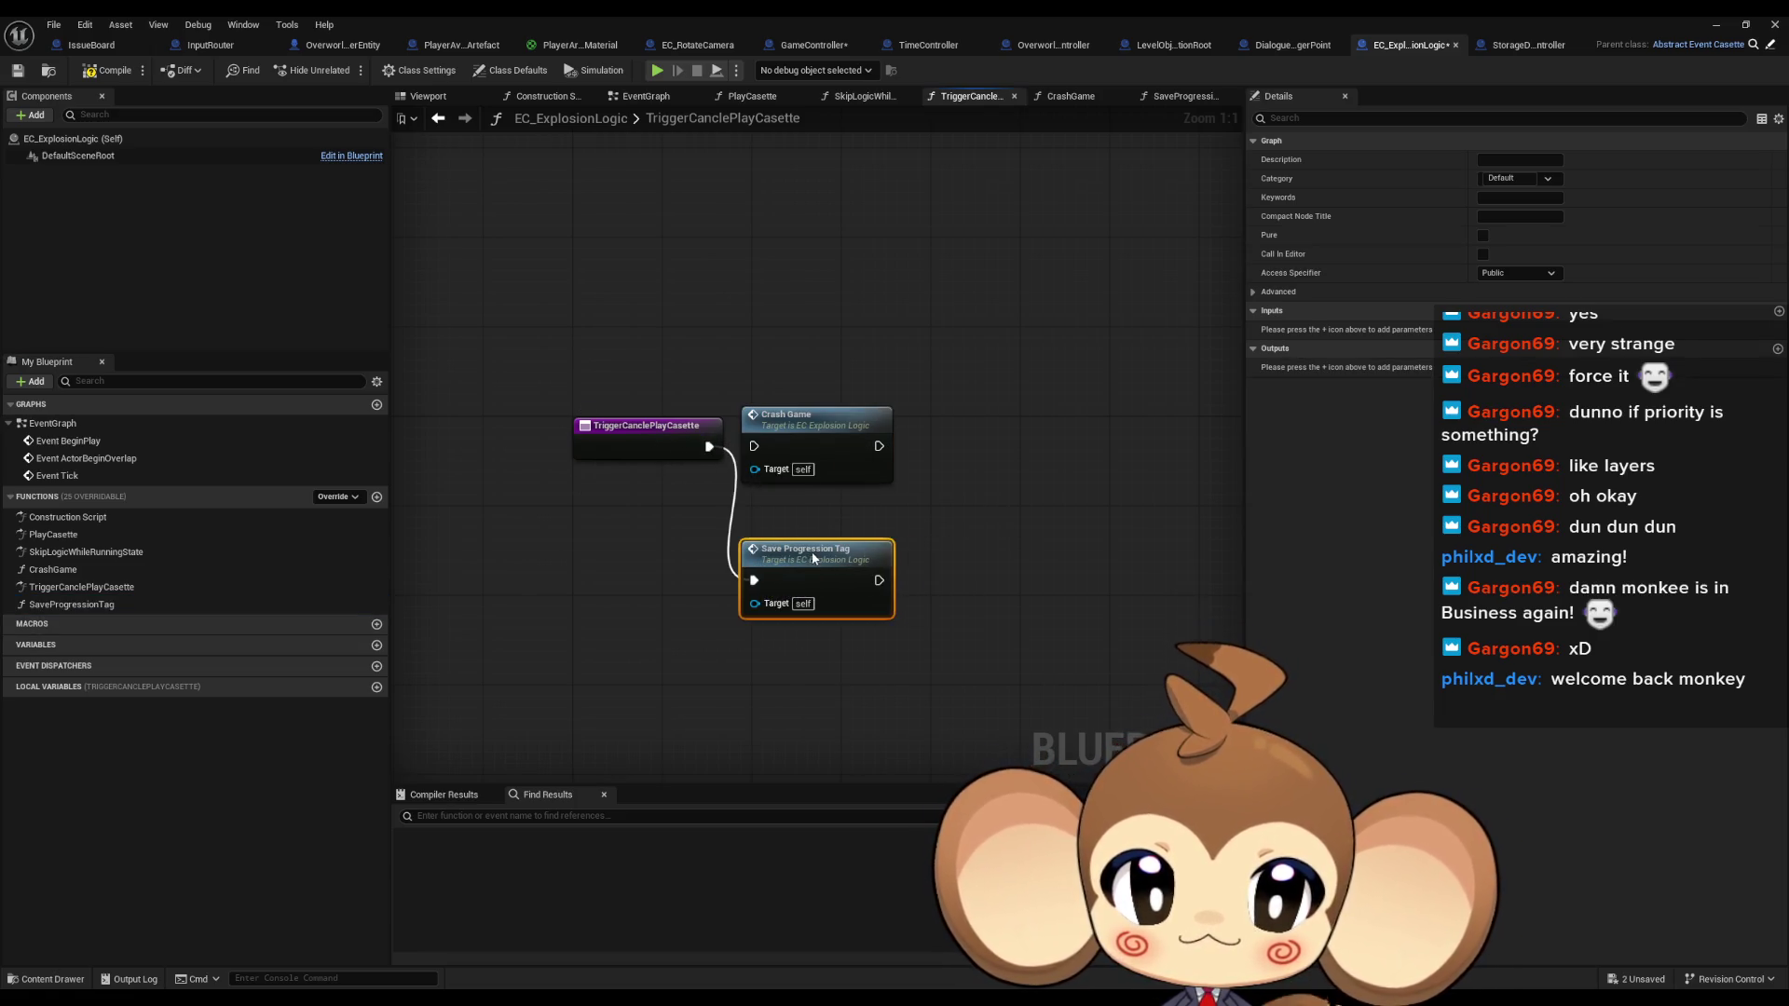
left_click(864, 96)
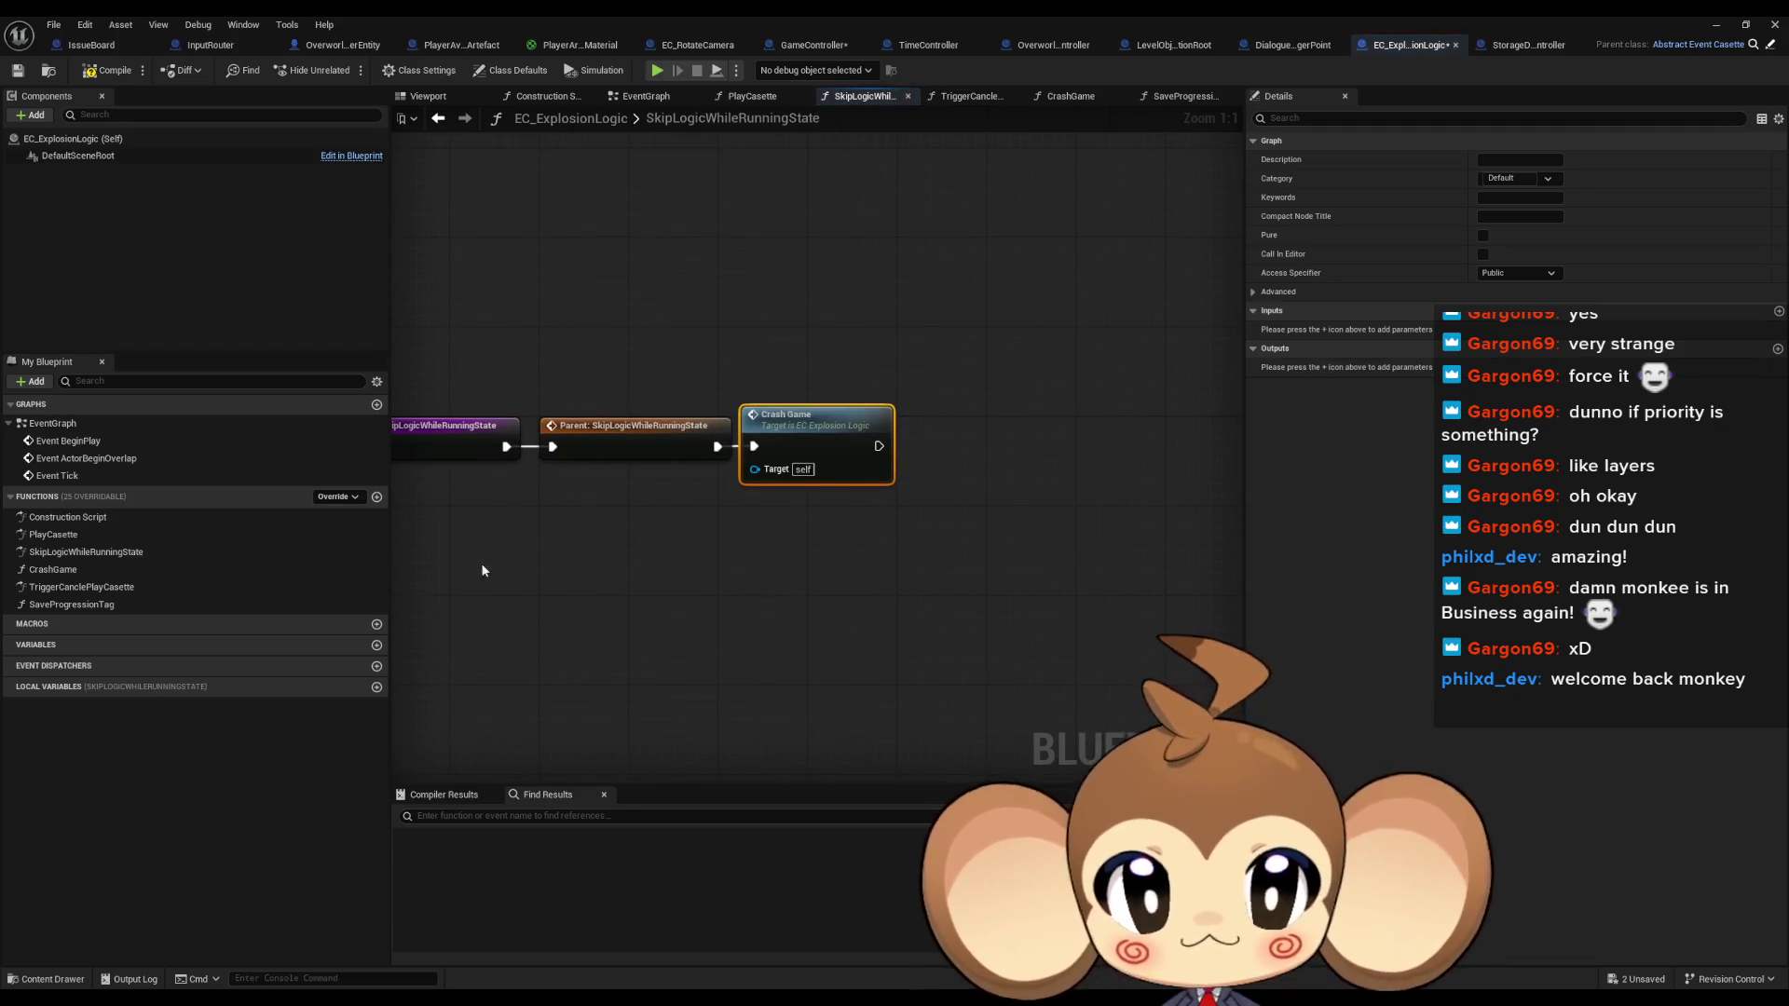
left_click_drag(71, 603, 753, 524)
mouse_move(717, 447)
left_mouse_down()
mouse_move(820, 494)
mouse_move(765, 557)
left_mouse_up()
Compile and save the blueprint, reviewing the SaveProgressionTag and CrashGame graphs
double_click(825, 541)
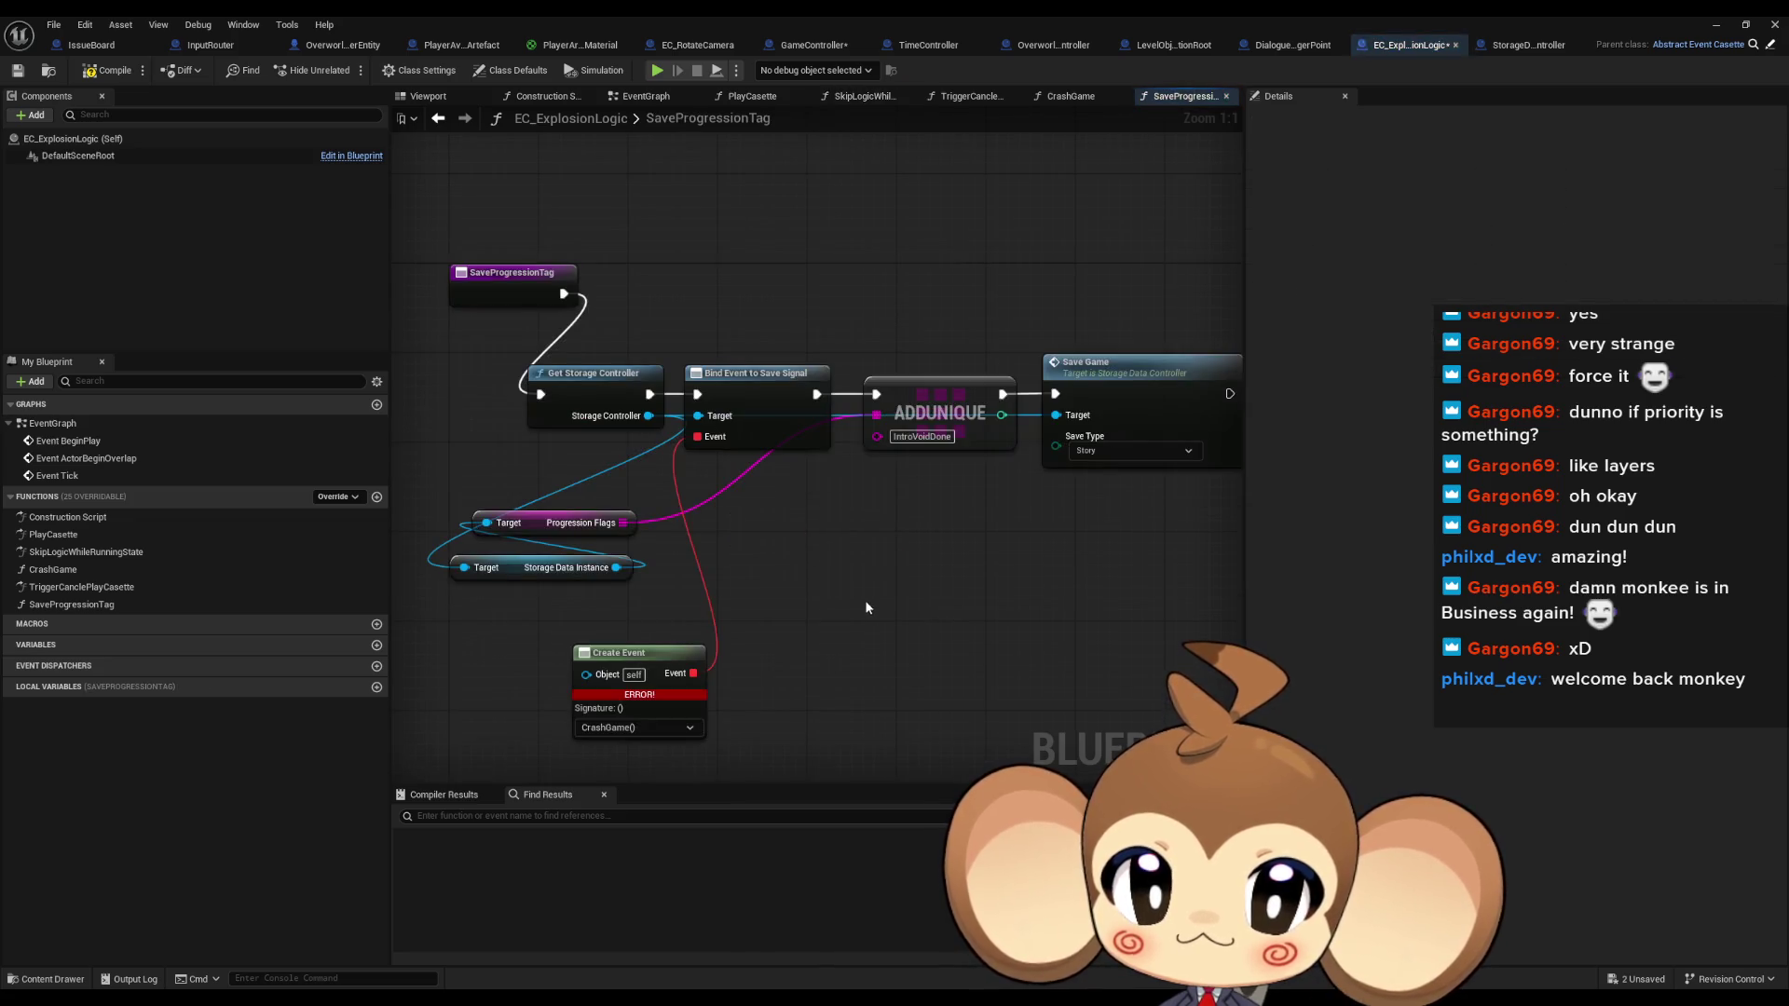
key("ctrl+s")
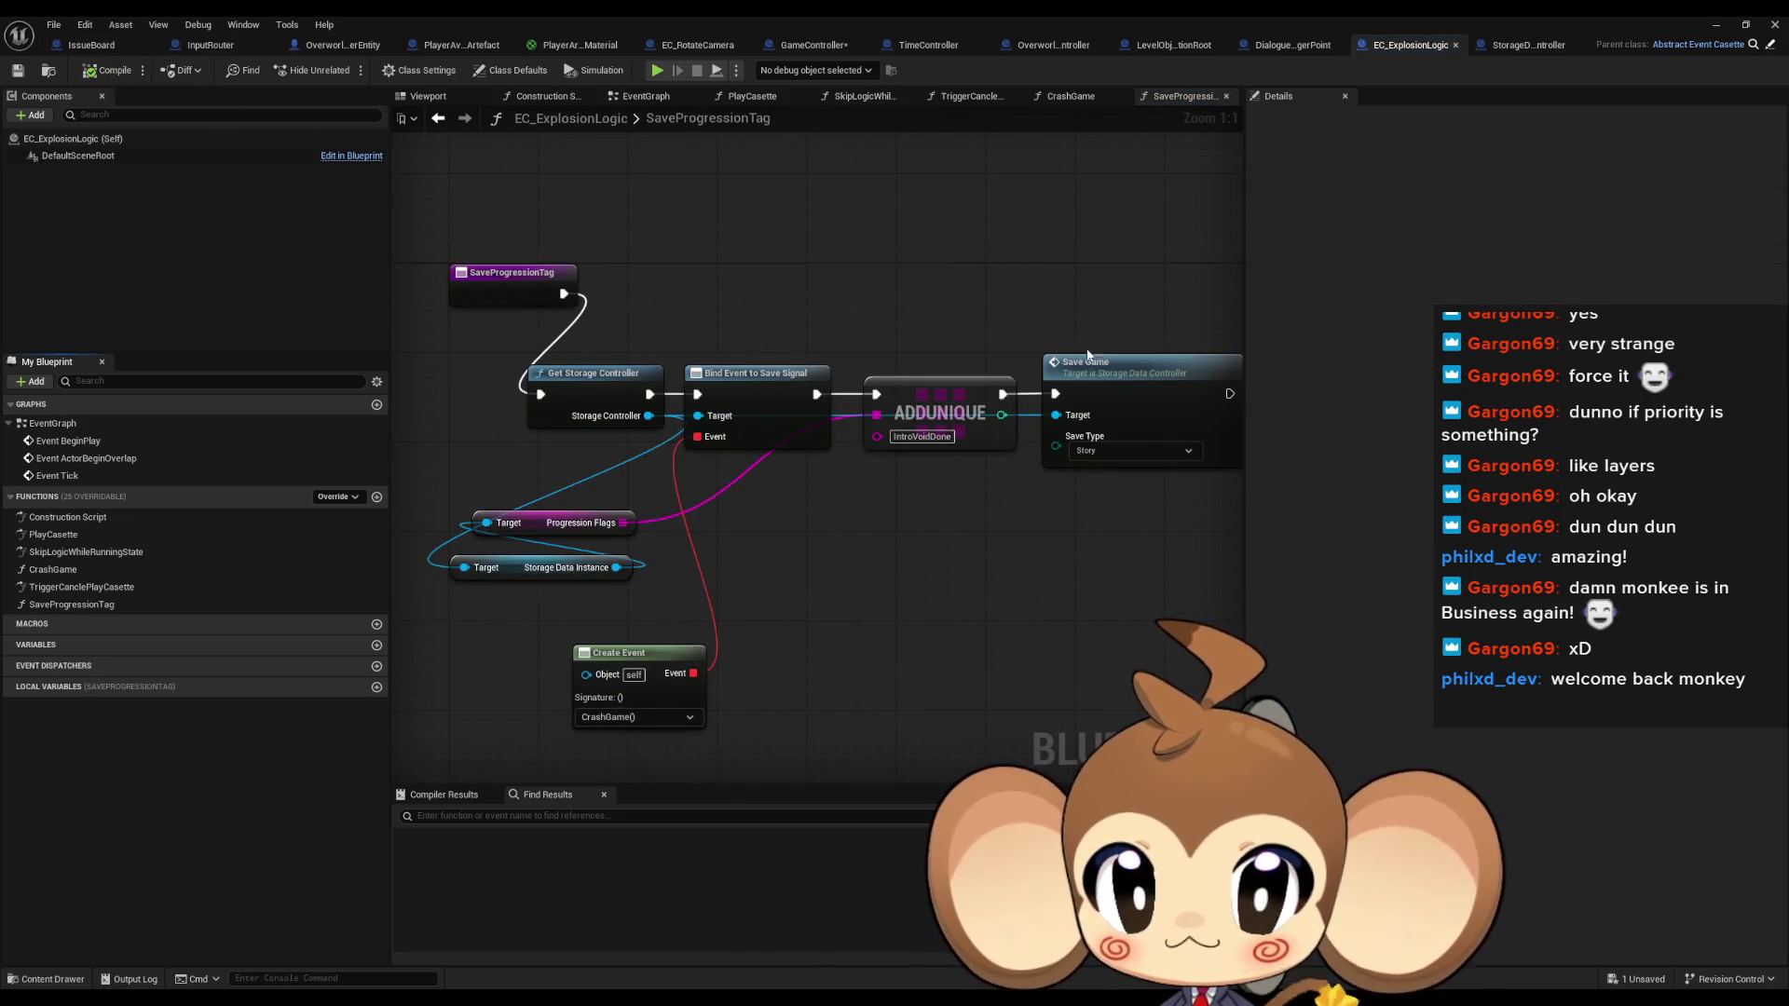
double_click(86, 565)
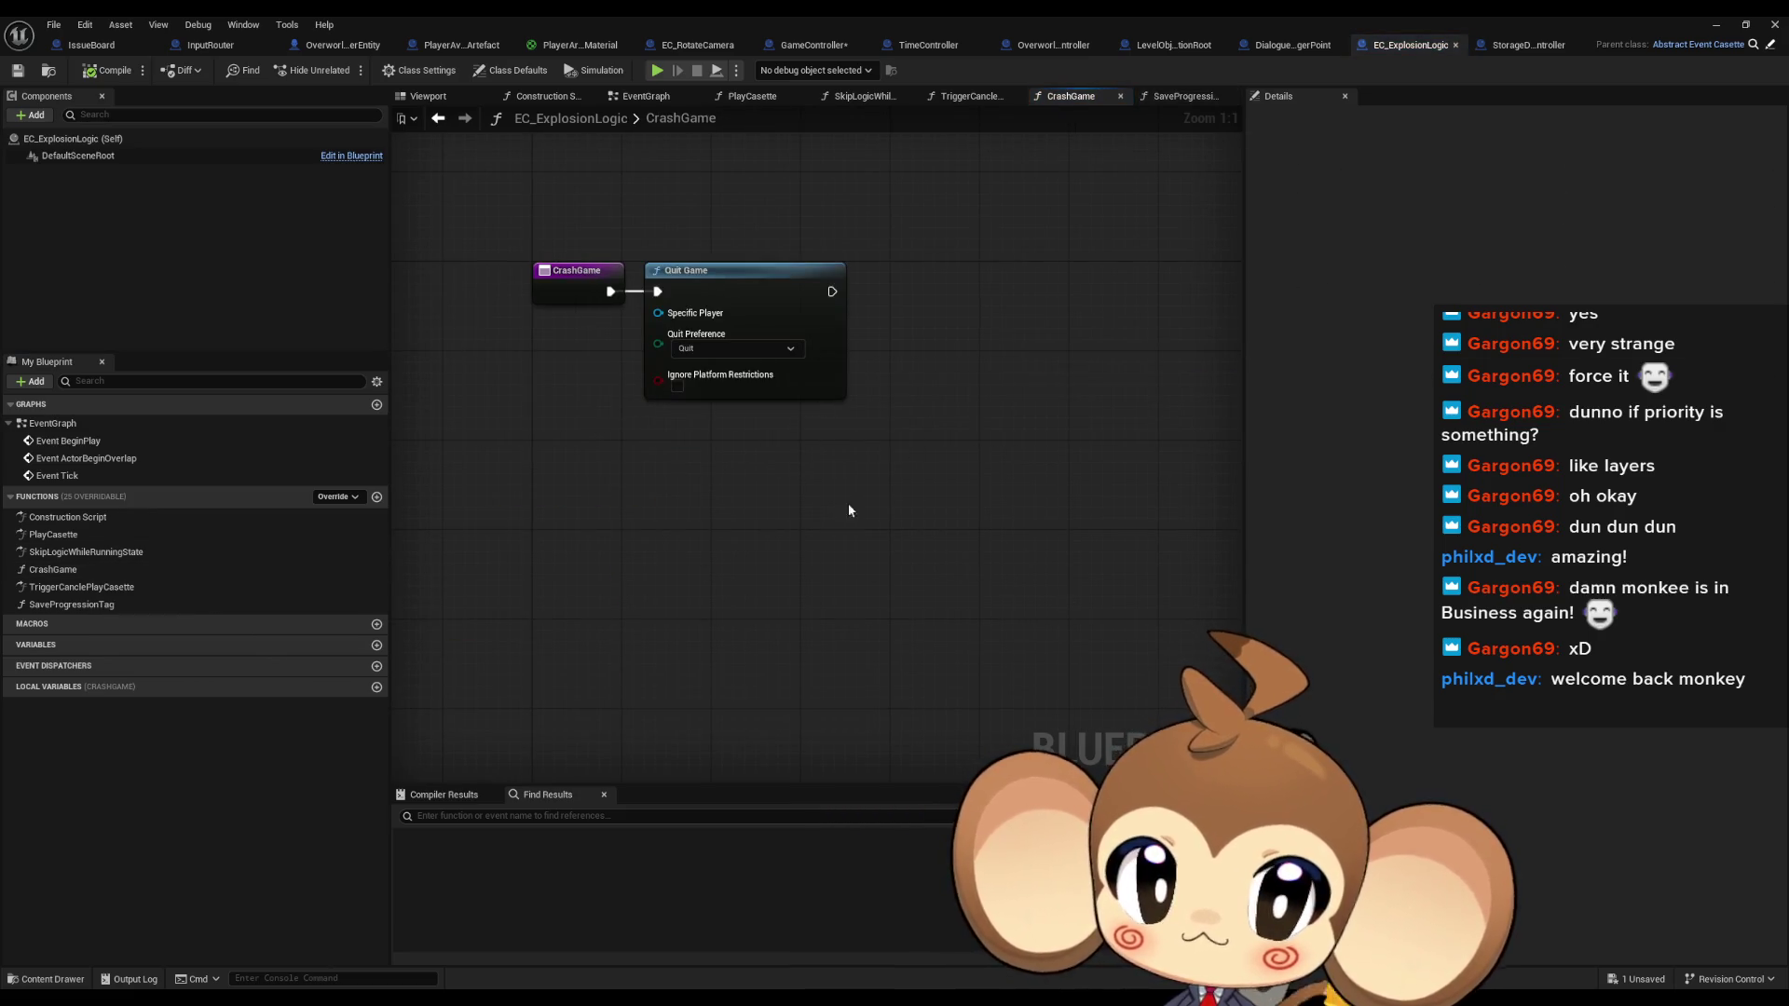
left_click_drag(852, 481, 902, 565)
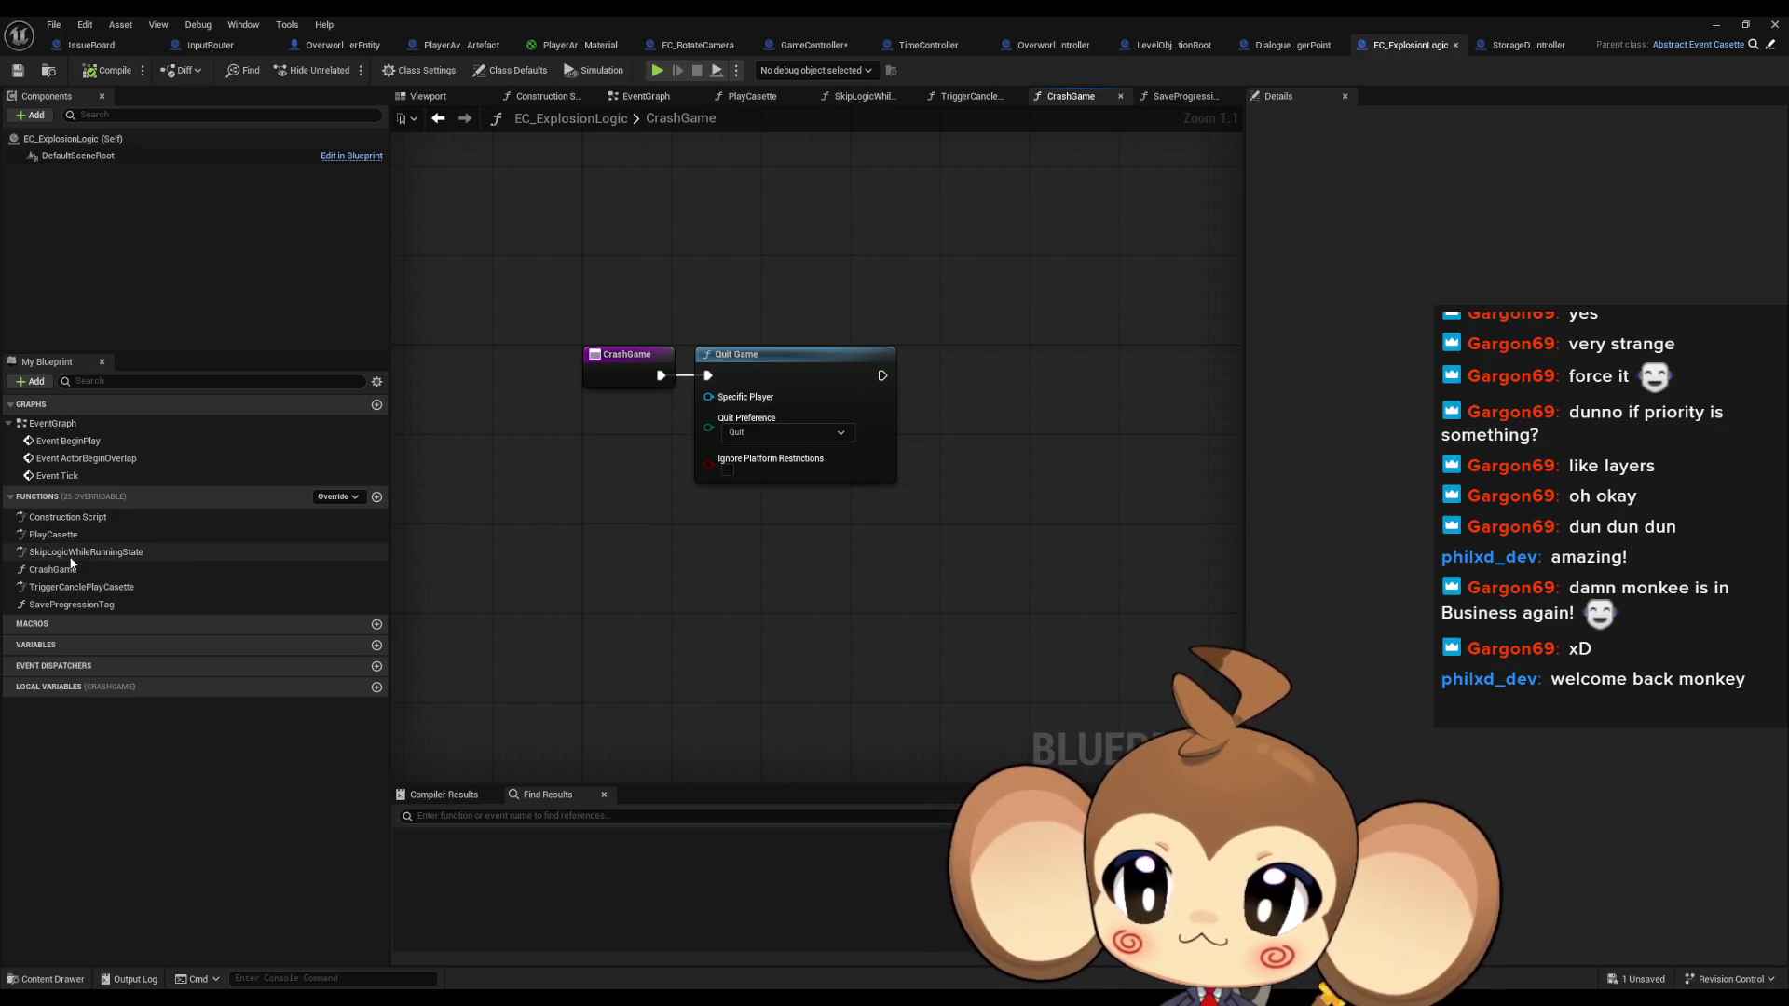
double_click(71, 556)
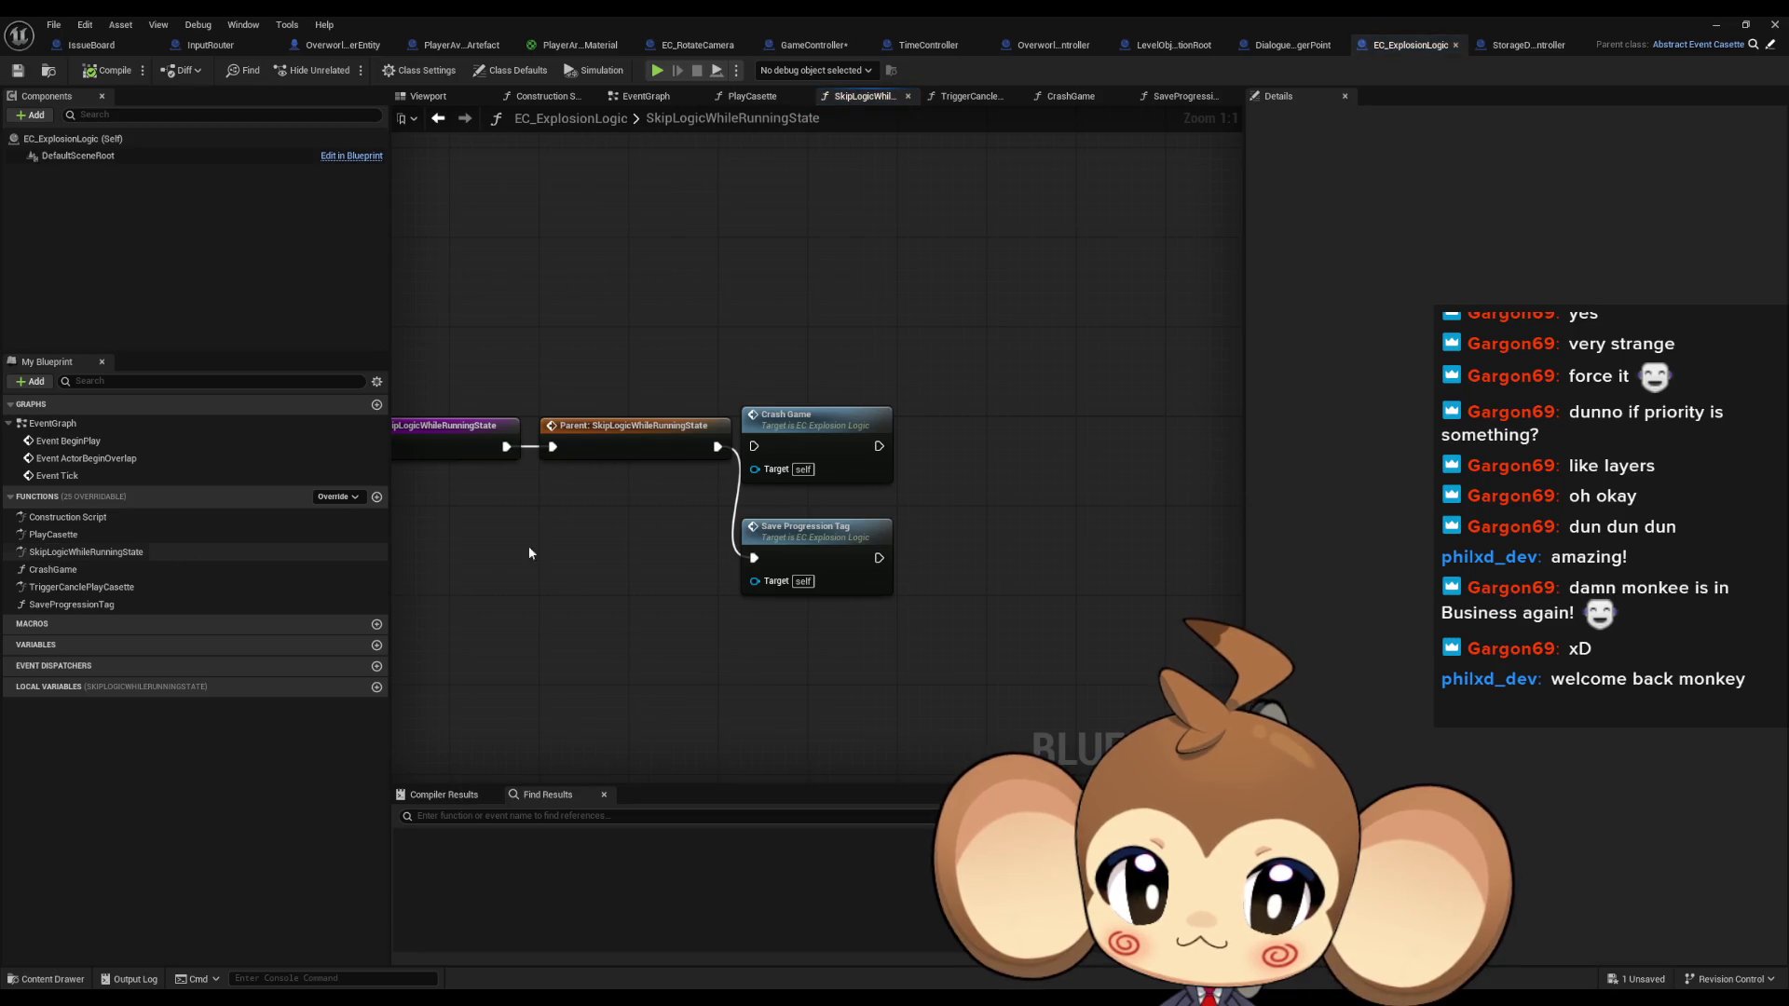
double_click(821, 539)
Insert a Print String node before Save Game with the message 'Error: saving'
mouse_move(1038, 520)
left_mouse_down()
mouse_move(783, 579)
mouse_move(795, 451)
mouse_move(812, 530)
left_mouse_up()
left_click_drag(801, 394, 873, 388)
type("print")
key("Return")
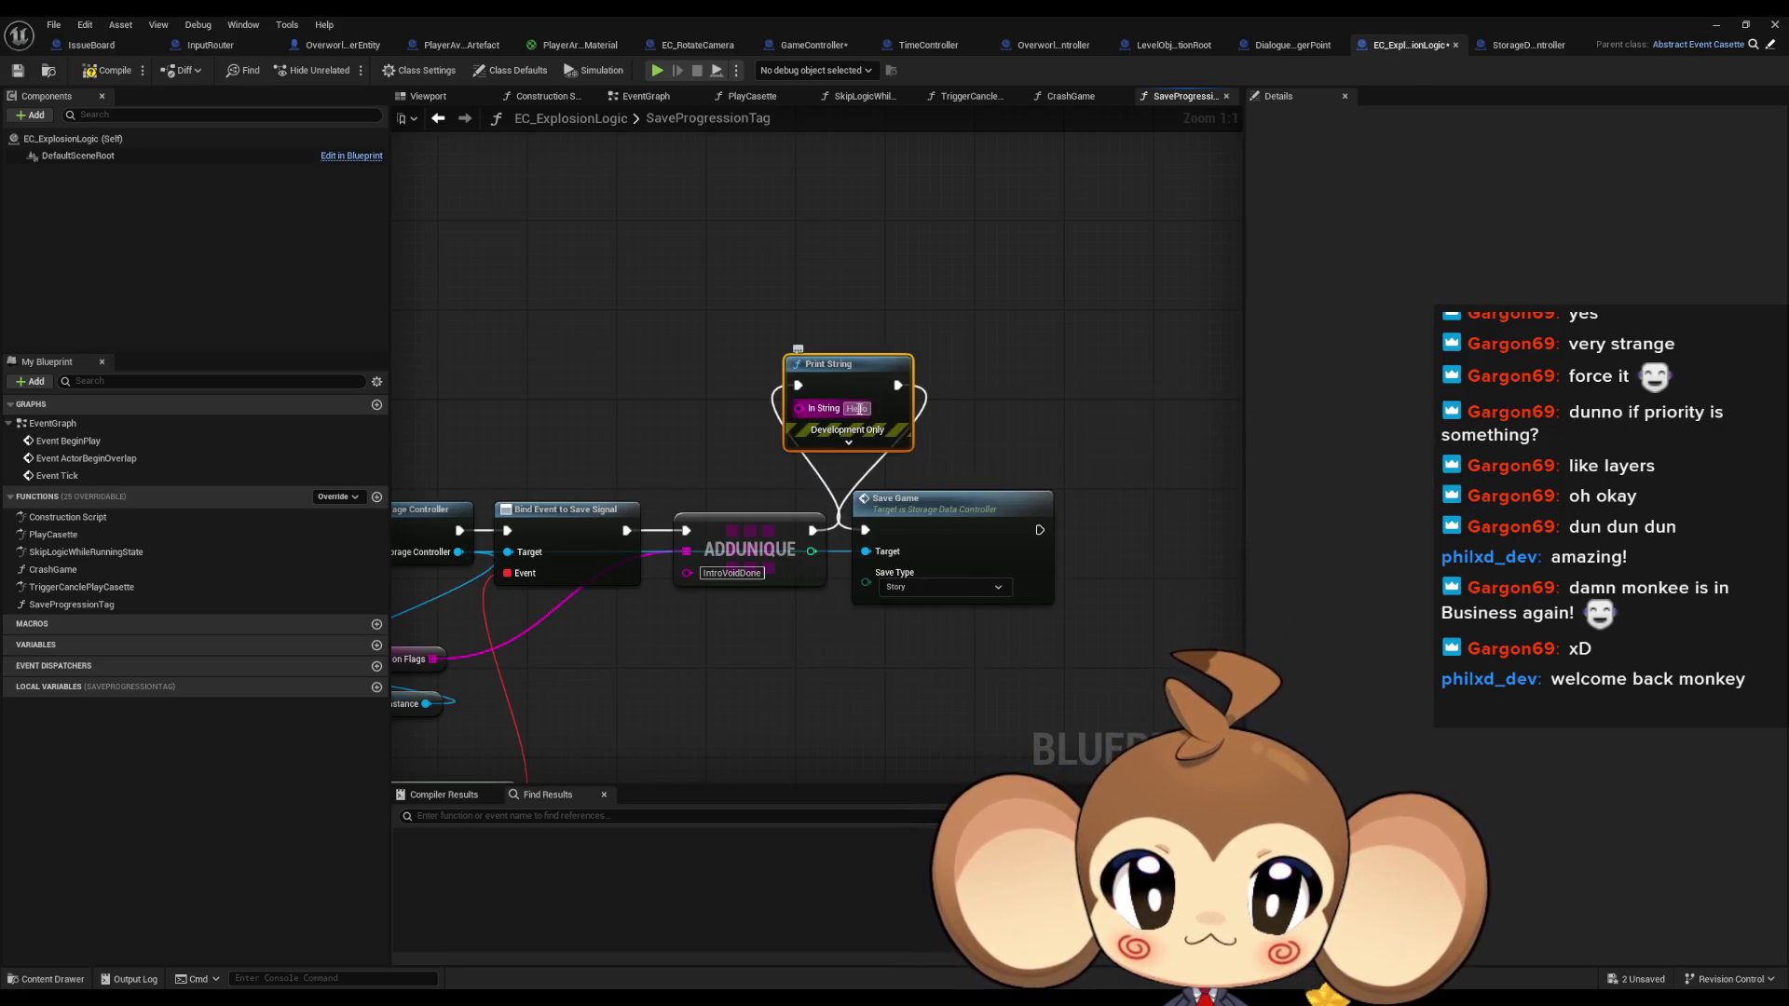
type("Error")
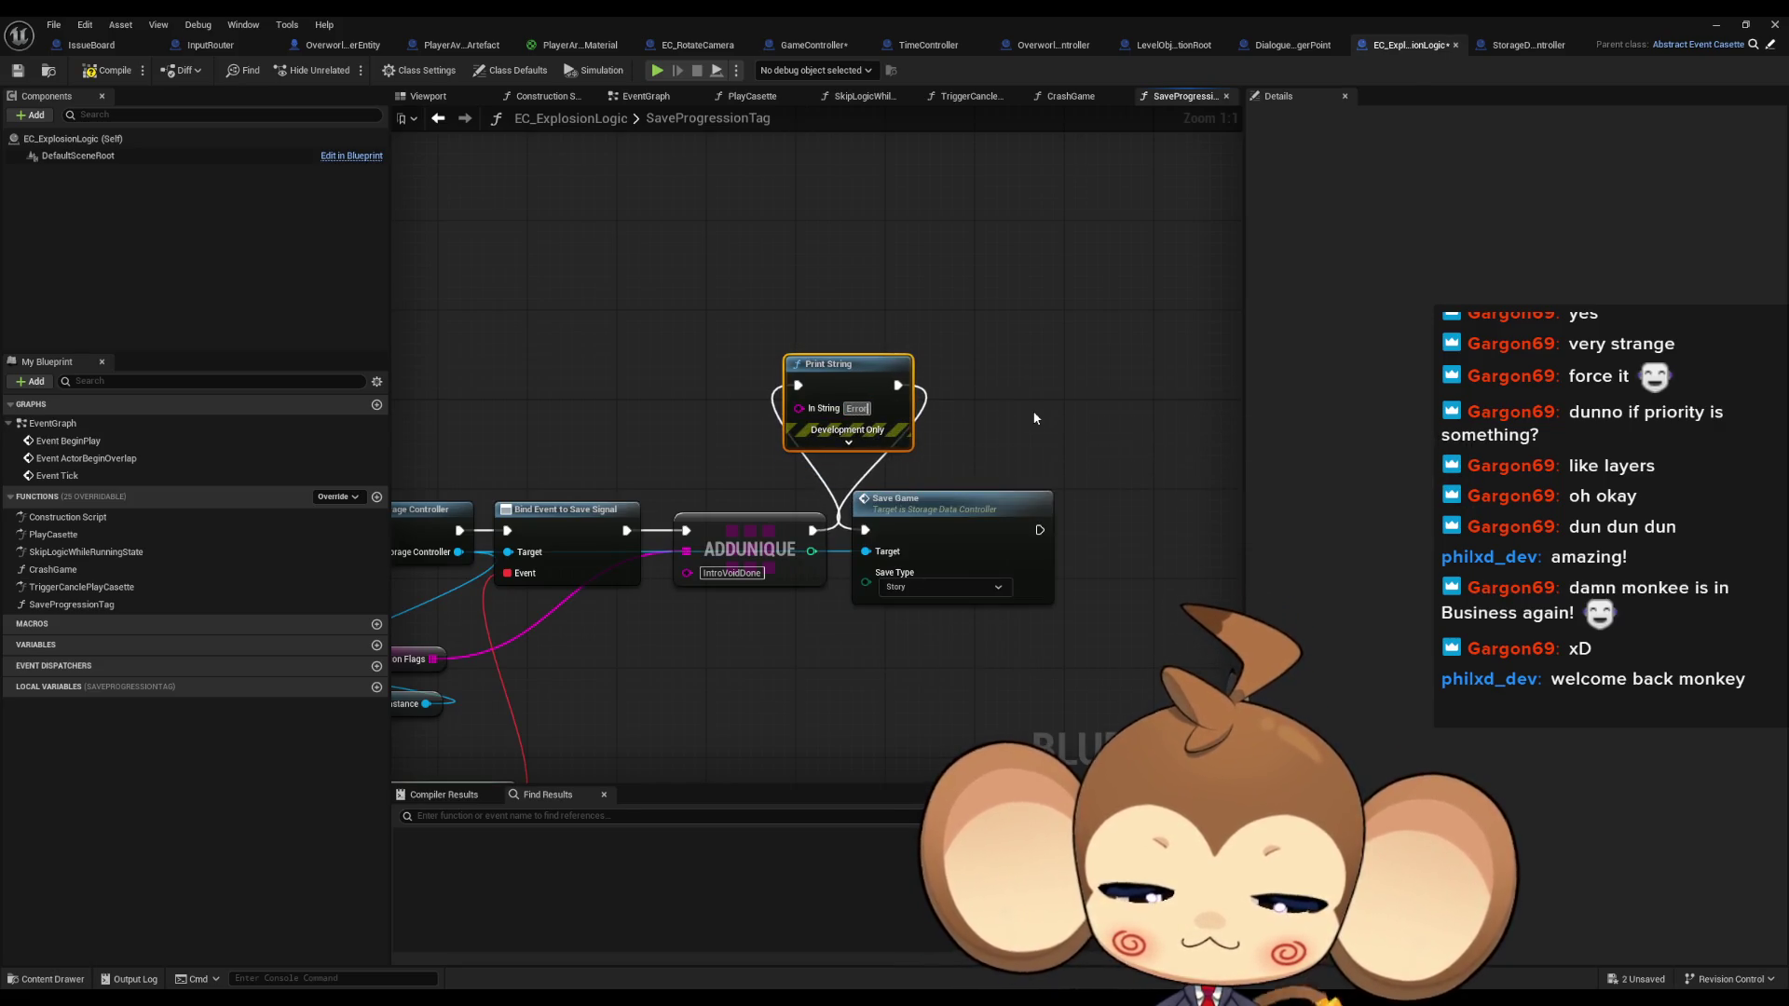
type(": saving")
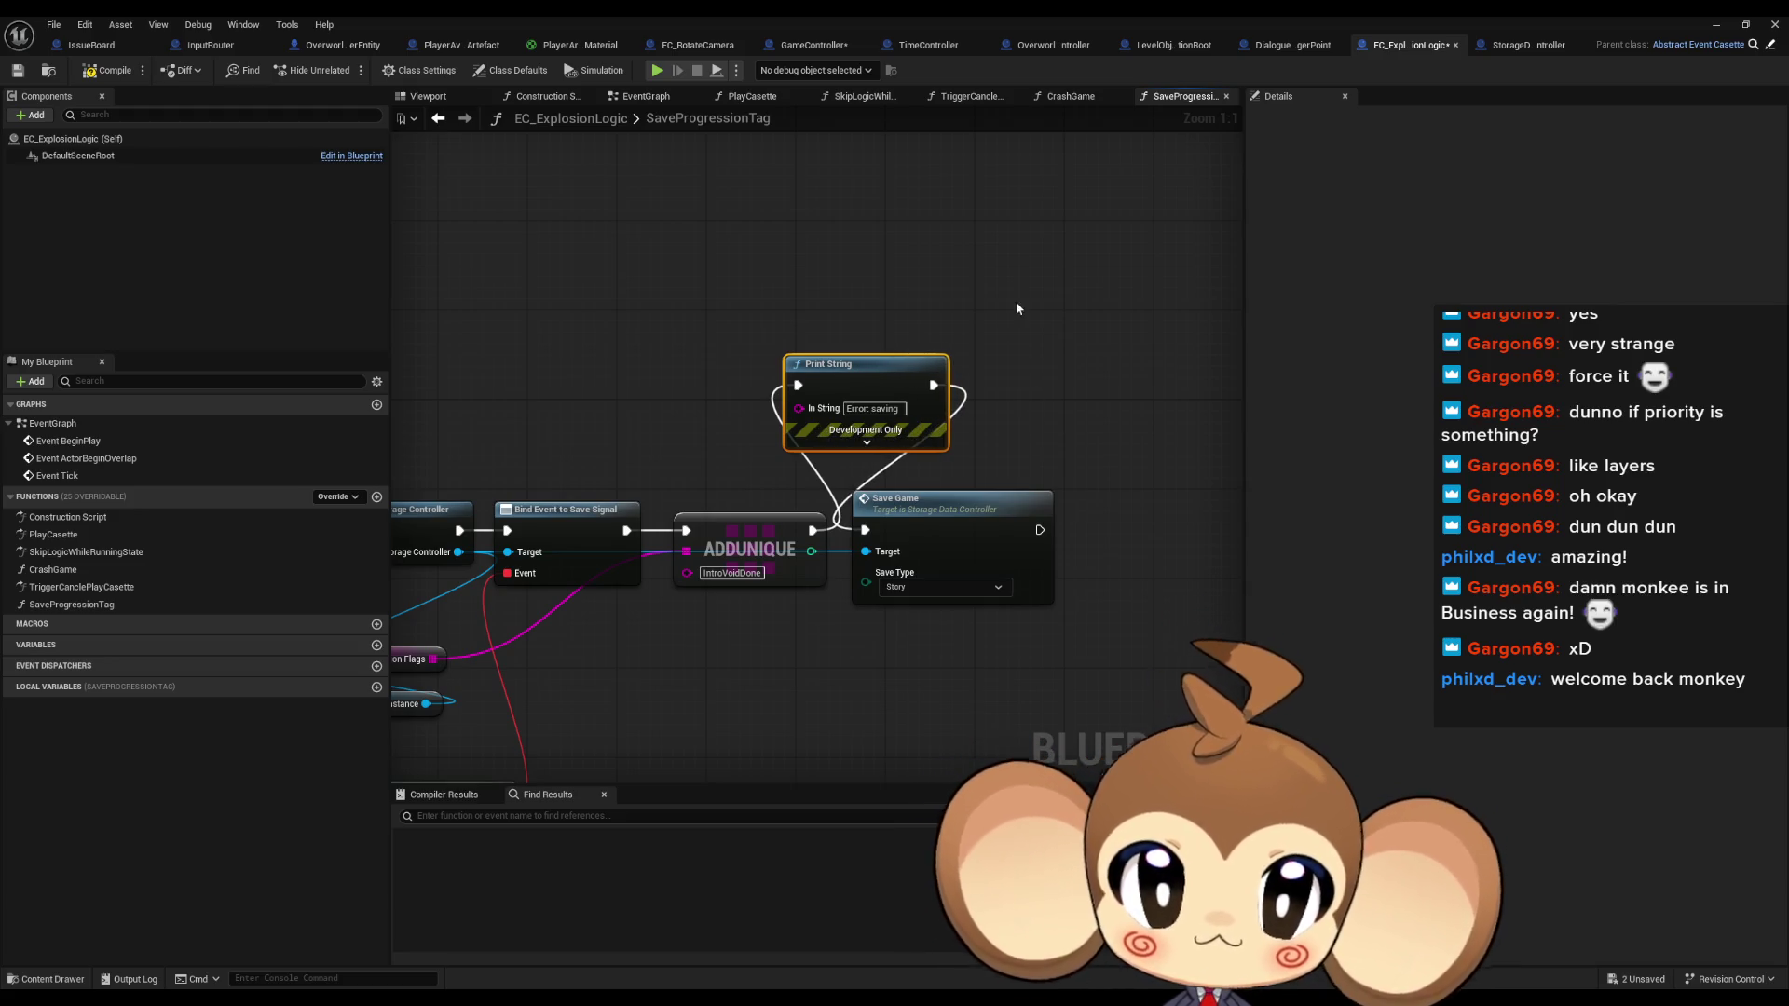
Compile the blueprint and launch a play-in-editor test from the level editor
key("ctrl+s")
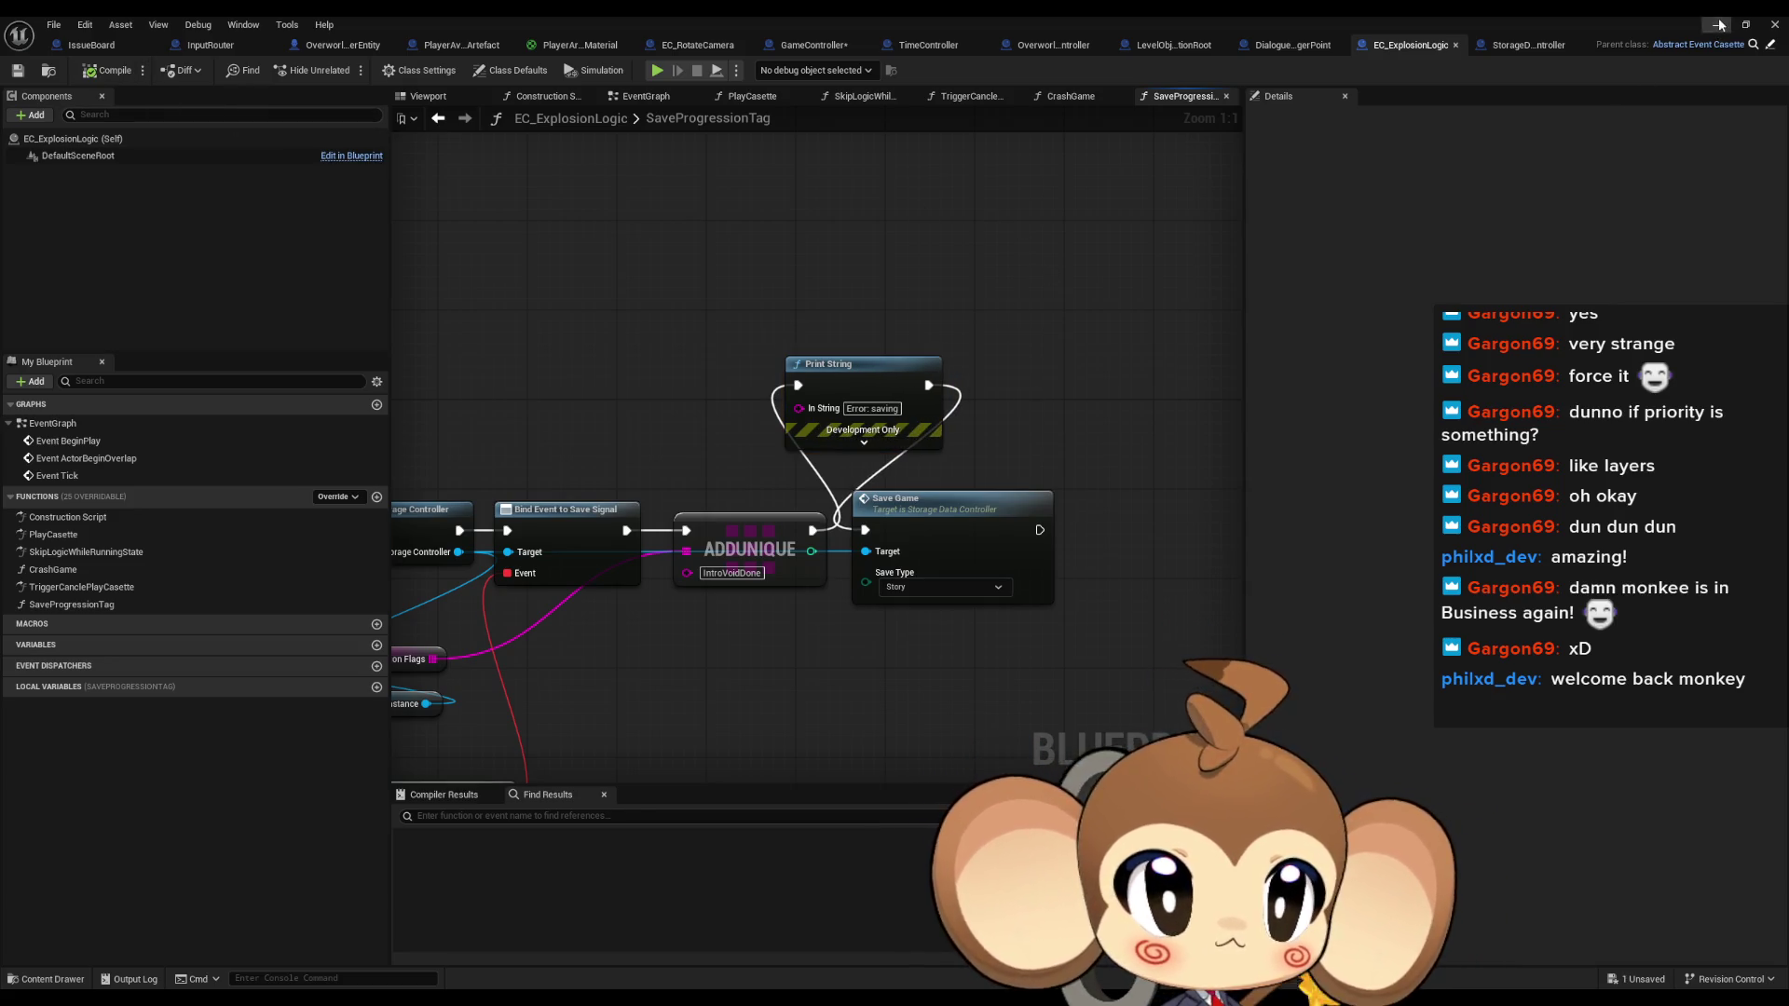
left_click(1717, 25)
left_click(347, 69)
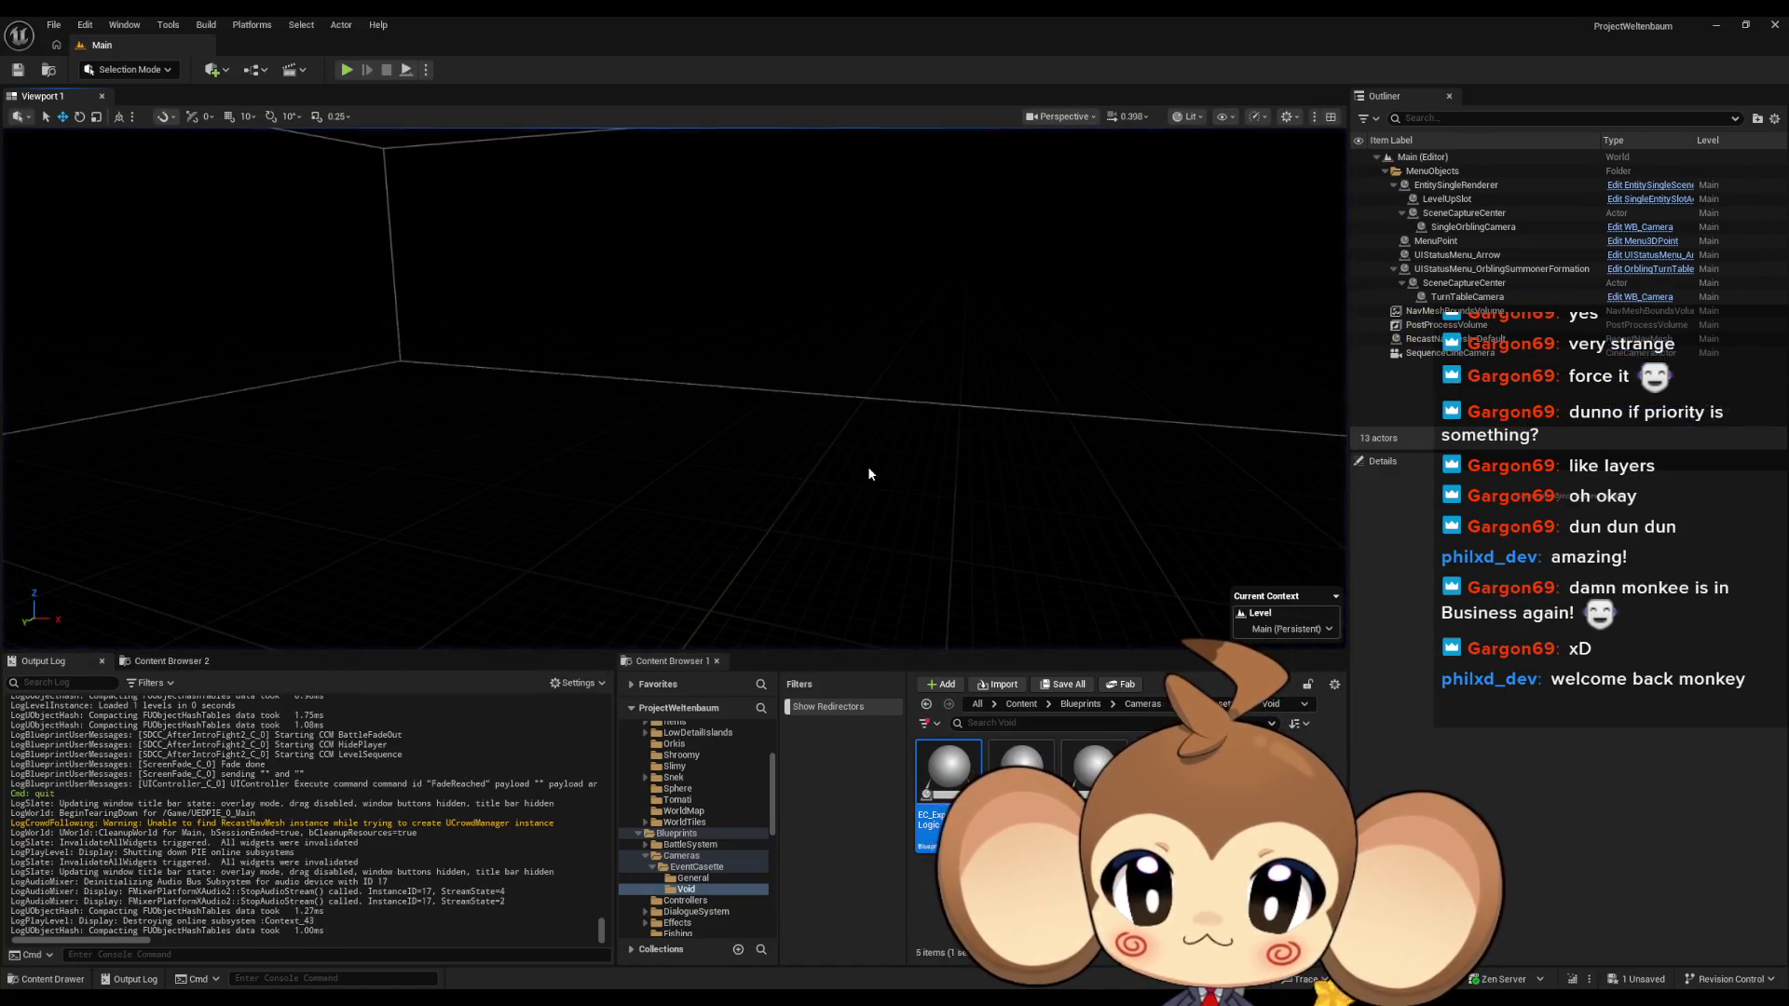
Scroll through the Output Log to review the play-test messages
scroll(314, 815, "up", 10)
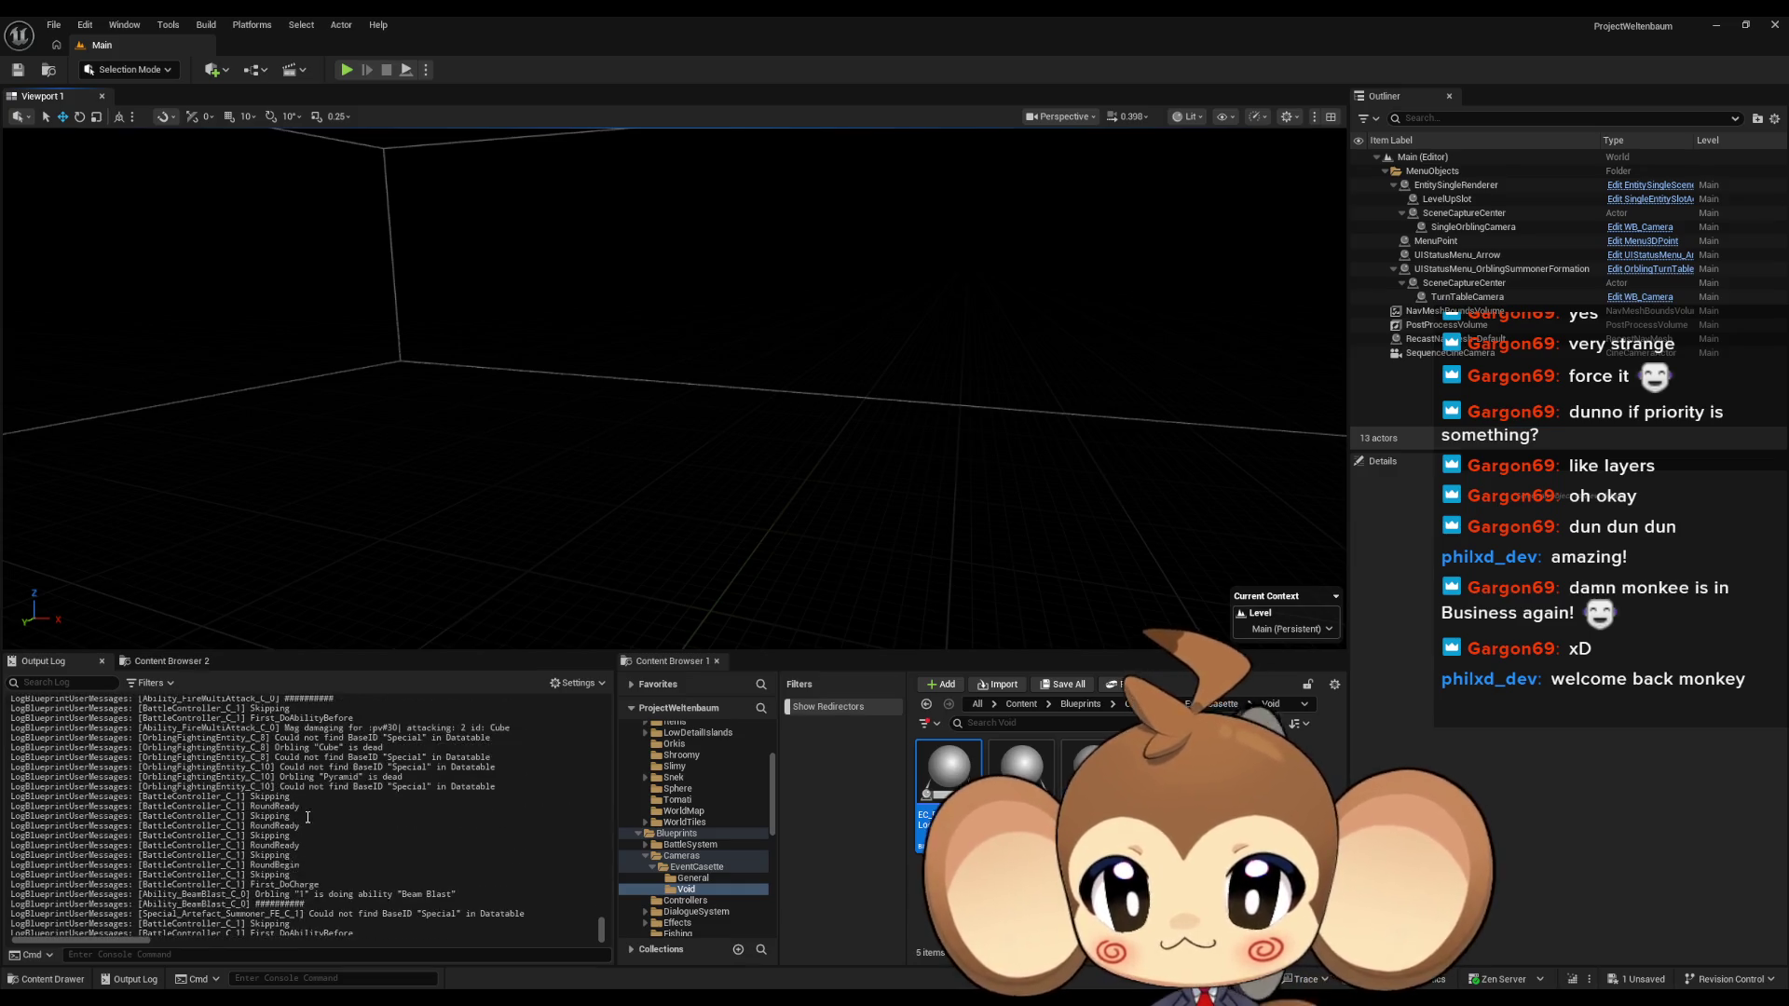
scroll(314, 815, "down", 4)
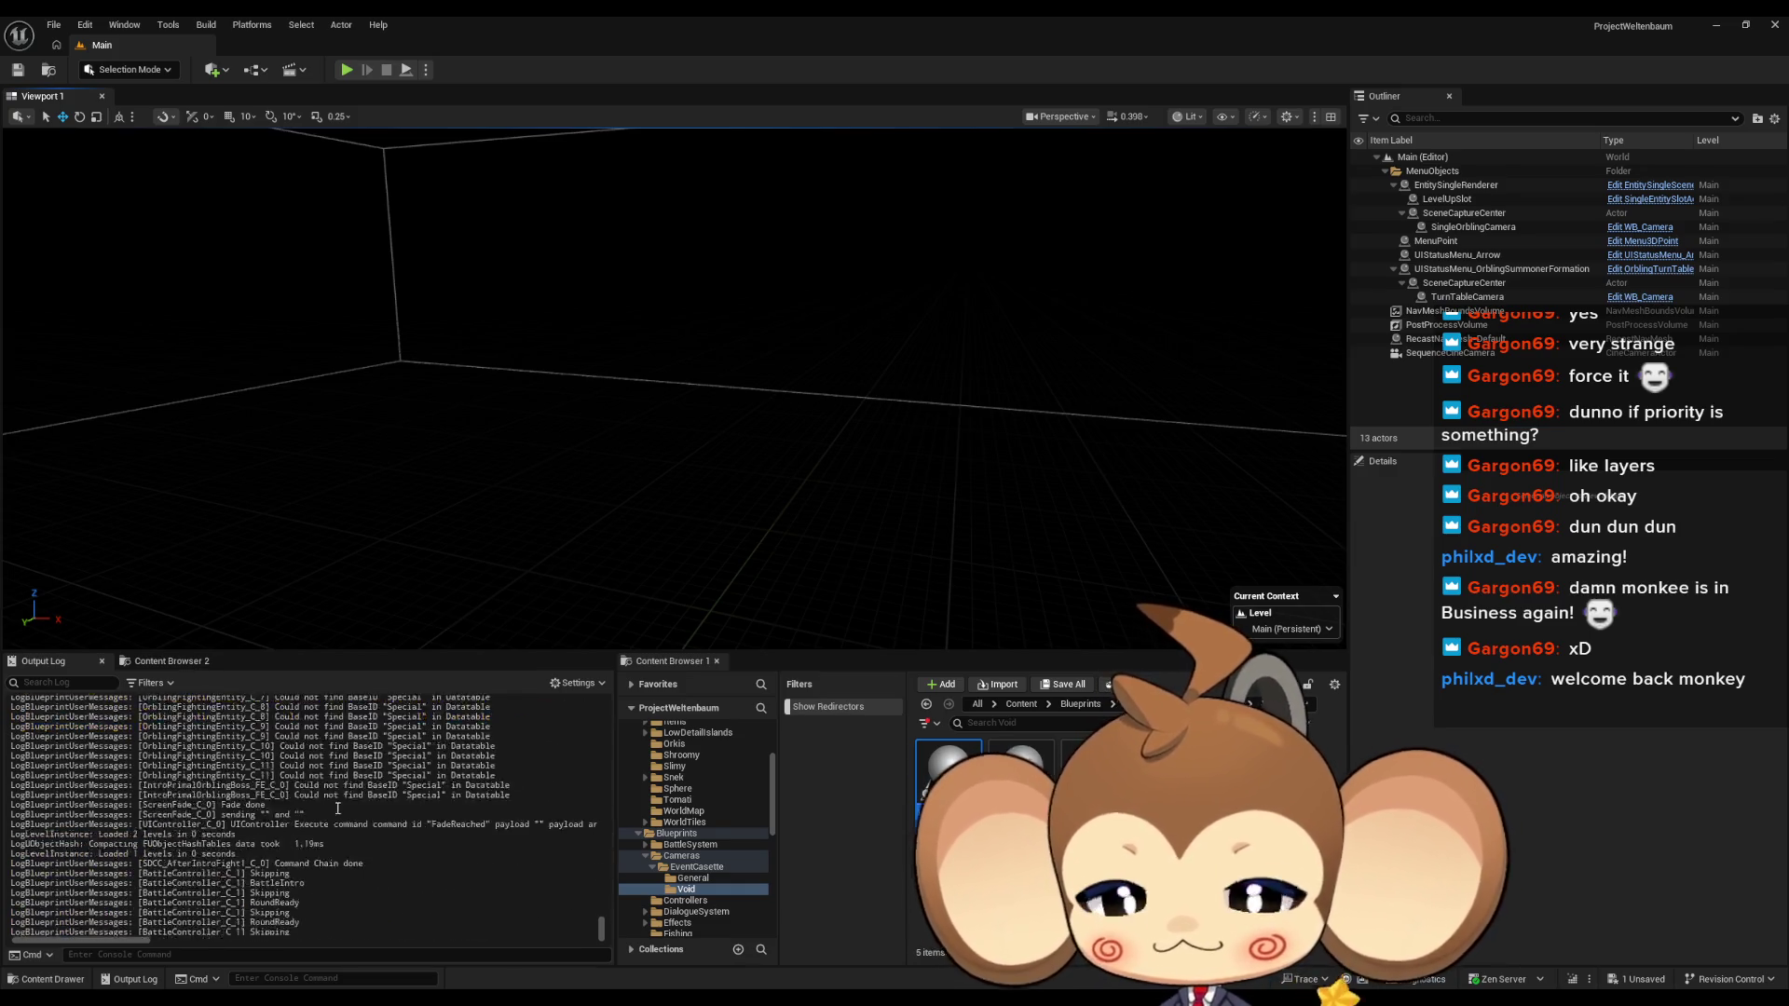
scroll(351, 788, "down", 10)
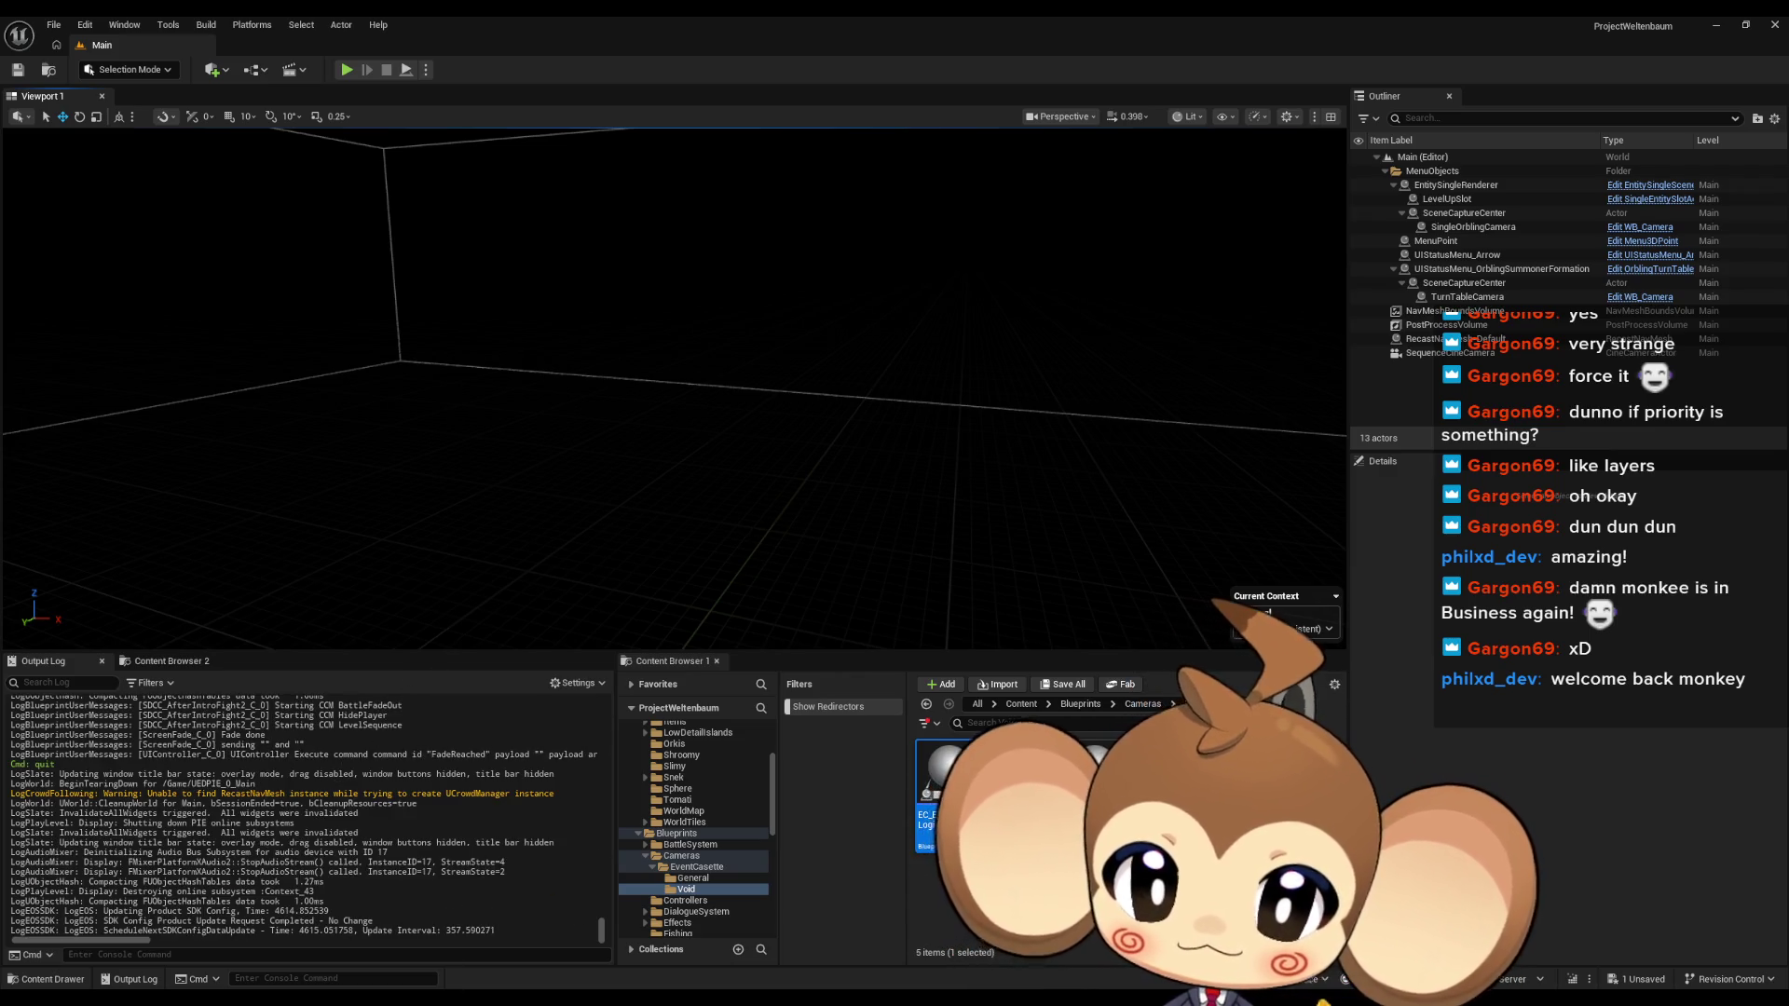
Switch to Paint and flood the canvas with the fill bucket
key("alt+Tab")
left_click(207, 81)
left_click(878, 421)
Refill the canvas white and set up a slightly thicker pencil
right_click(820, 384)
scroll(865, 457, "up", 5)
left_click(180, 78)
left_click_drag(23, 534, 24, 524)
Draw the monkey's eyes, mouth and head outline in black
mouse_move(711, 476)
left_mouse_down()
mouse_move(809, 463)
mouse_move(953, 481)
left_mouse_up()
mouse_move(718, 565)
left_mouse_down()
mouse_move(753, 610)
mouse_move(997, 596)
left_mouse_up()
mouse_move(876, 342)
left_mouse_down()
mouse_move(701, 361)
mouse_move(636, 616)
mouse_move(918, 700)
mouse_move(1030, 445)
mouse_move(866, 337)
left_mouse_up()
mouse_move(842, 424)
left_mouse_down()
mouse_move(650, 440)
mouse_move(654, 534)
mouse_move(606, 565)
left_mouse_up()
mouse_move(841, 421)
left_mouse_down()
mouse_move(990, 427)
mouse_move(974, 522)
mouse_move(1074, 591)
left_mouse_up()
Add large left and right ears and a hair tuft on top of the head
mouse_move(1025, 450)
left_mouse_down()
mouse_move(1176, 483)
mouse_move(1062, 523)
left_mouse_up()
mouse_move(981, 394)
left_mouse_down()
mouse_move(1176, 595)
mouse_move(1071, 587)
left_mouse_up()
mouse_move(630, 415)
left_mouse_down()
mouse_move(451, 430)
mouse_move(611, 508)
left_mouse_up()
mouse_move(663, 384)
left_mouse_down()
mouse_move(647, 368)
mouse_move(424, 538)
mouse_move(594, 557)
left_mouse_up()
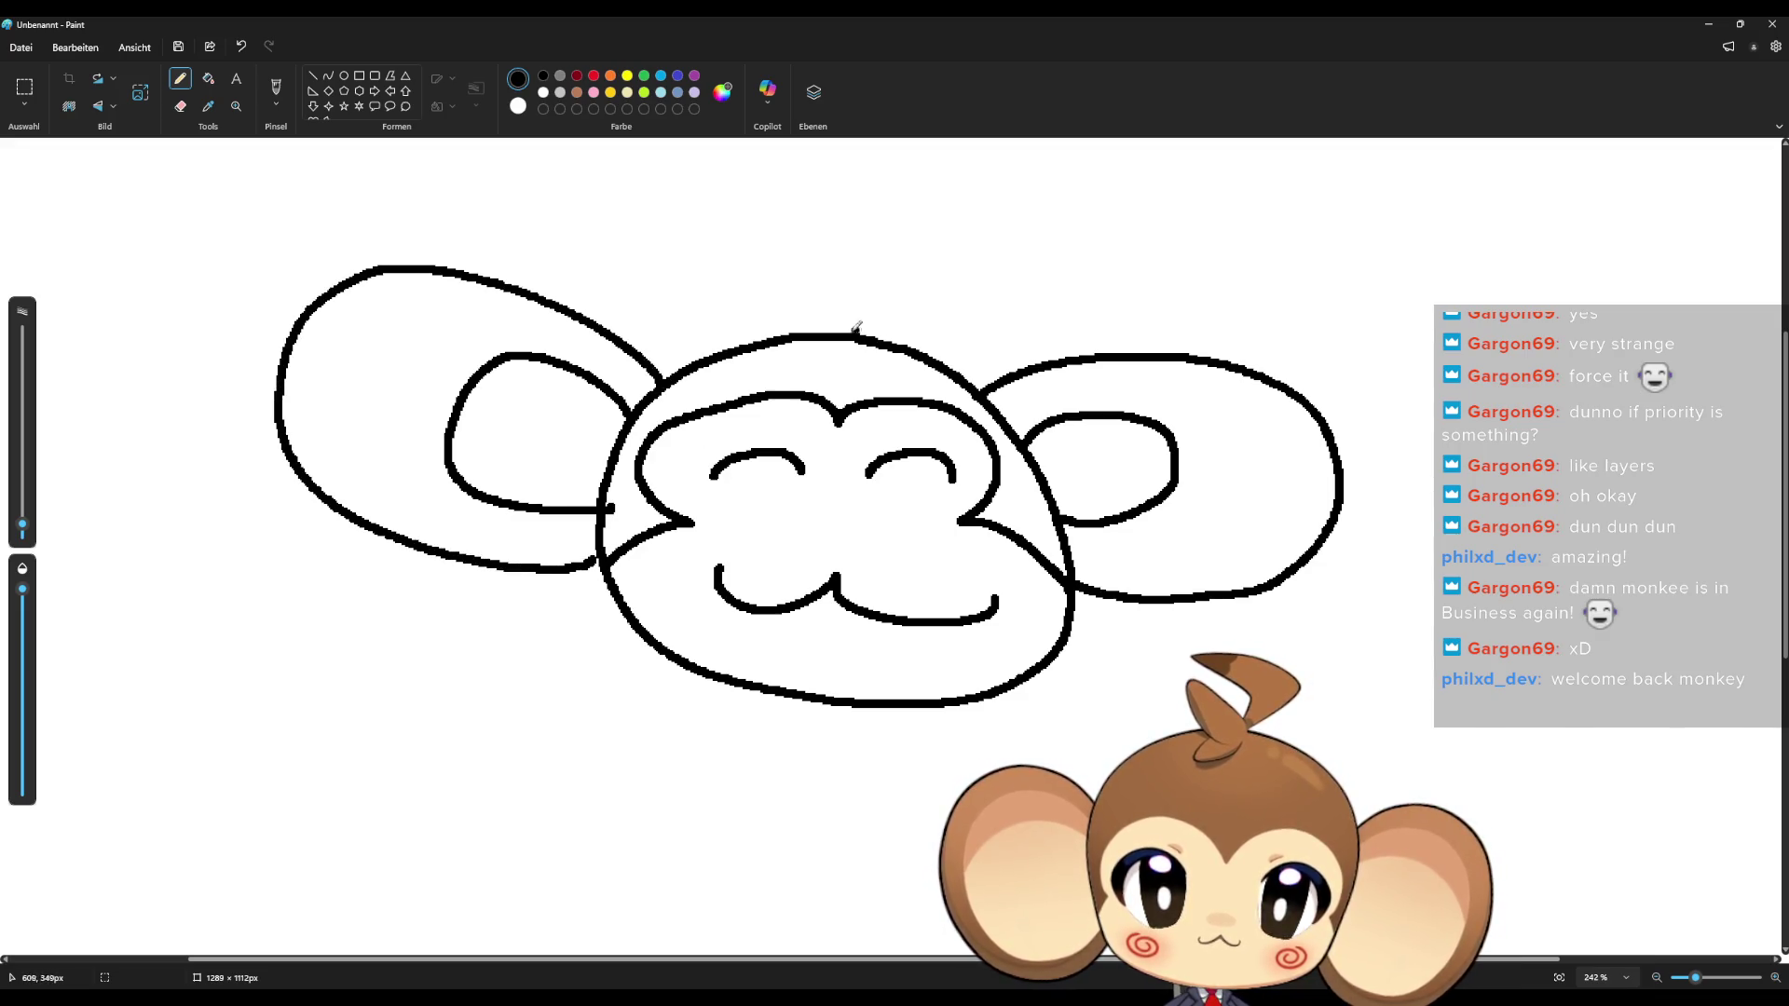
left_click_drag(845, 330, 828, 238)
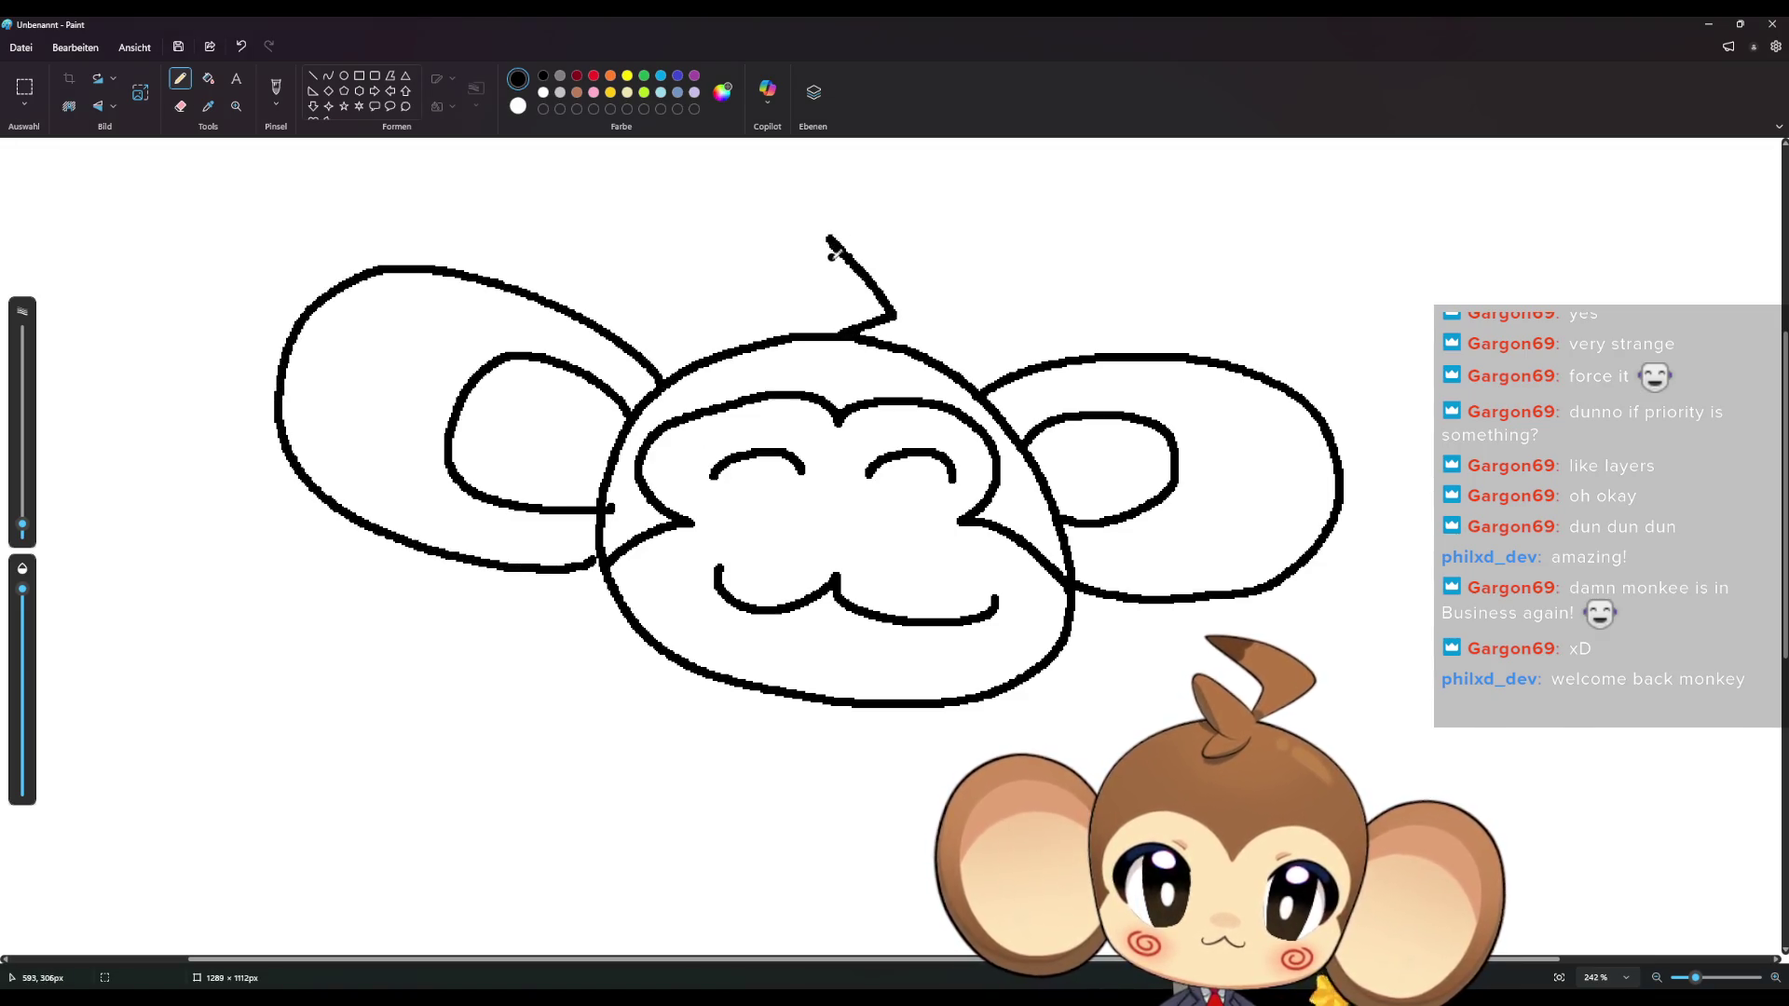
Write 'BRB' below the monkey face
mouse_move(431, 689)
left_mouse_down()
mouse_move(389, 777)
mouse_move(424, 775)
left_mouse_up()
mouse_move(548, 738)
left_mouse_down()
mouse_move(507, 814)
mouse_move(579, 836)
left_mouse_up()
left_click_drag(658, 775, 656, 822)
mouse_move(663, 784)
left_mouse_down()
mouse_move(699, 837)
mouse_move(624, 850)
left_mouse_up()
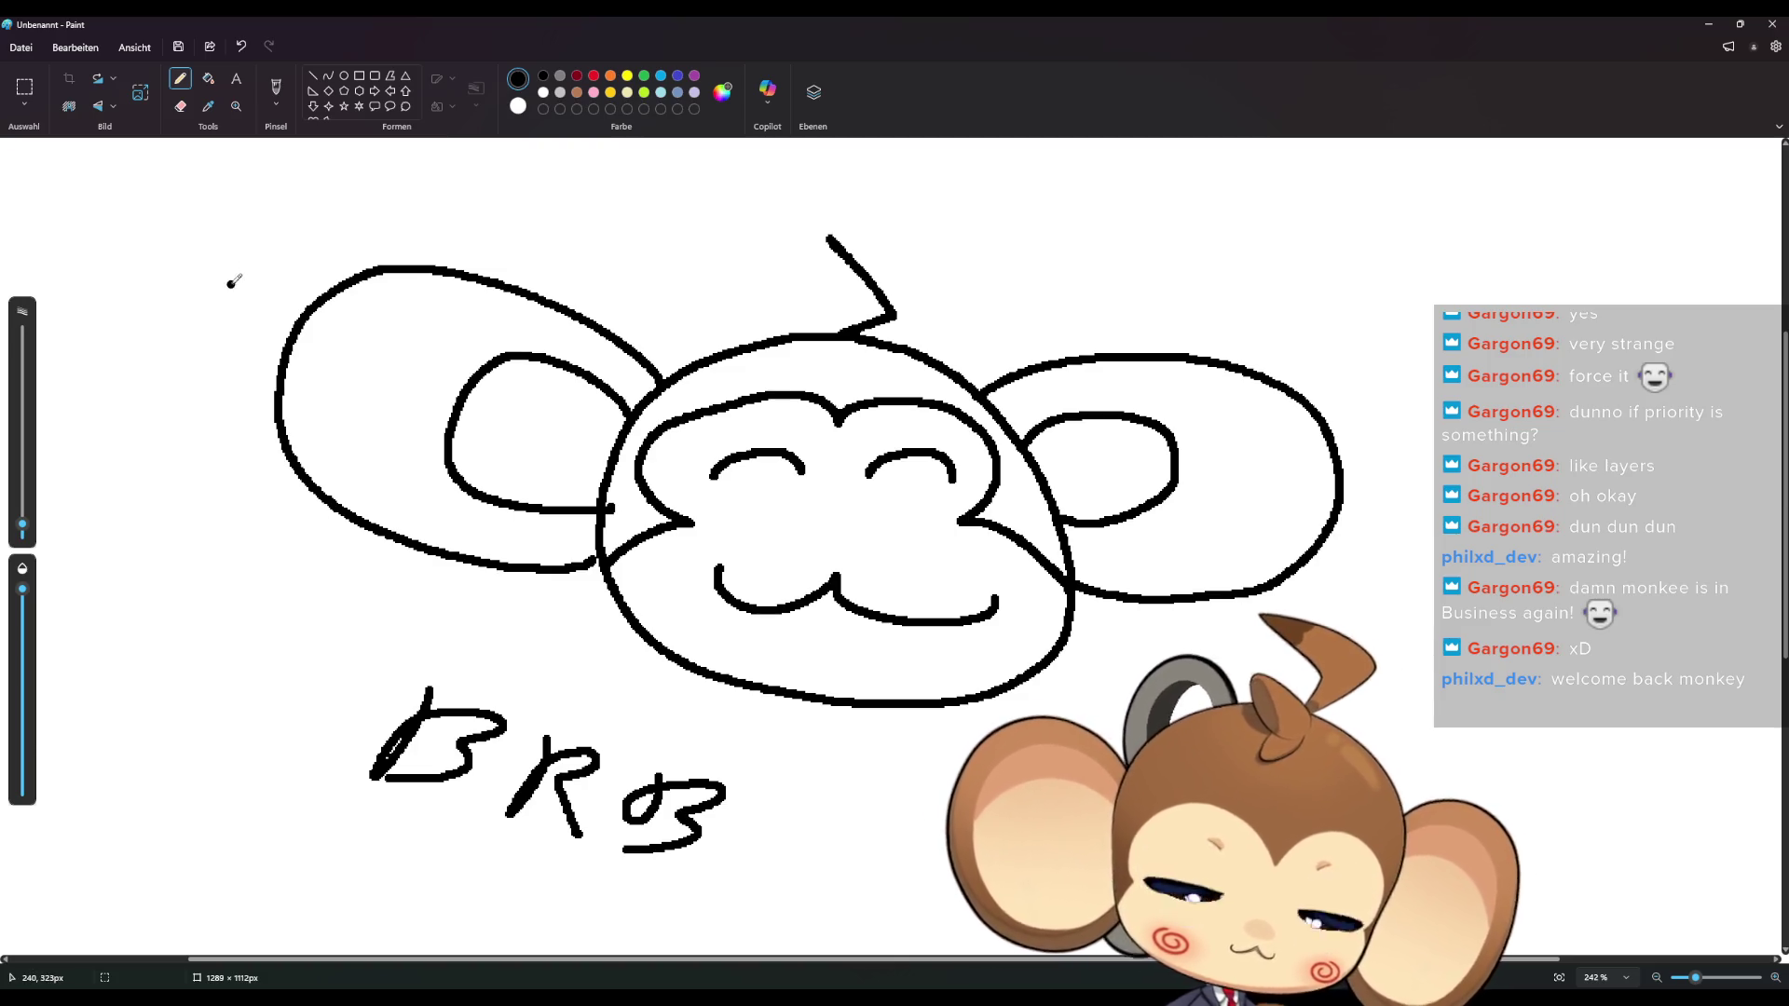
Draw dark red spirals on both cheeks with a thinner pencil
left_click(577, 75)
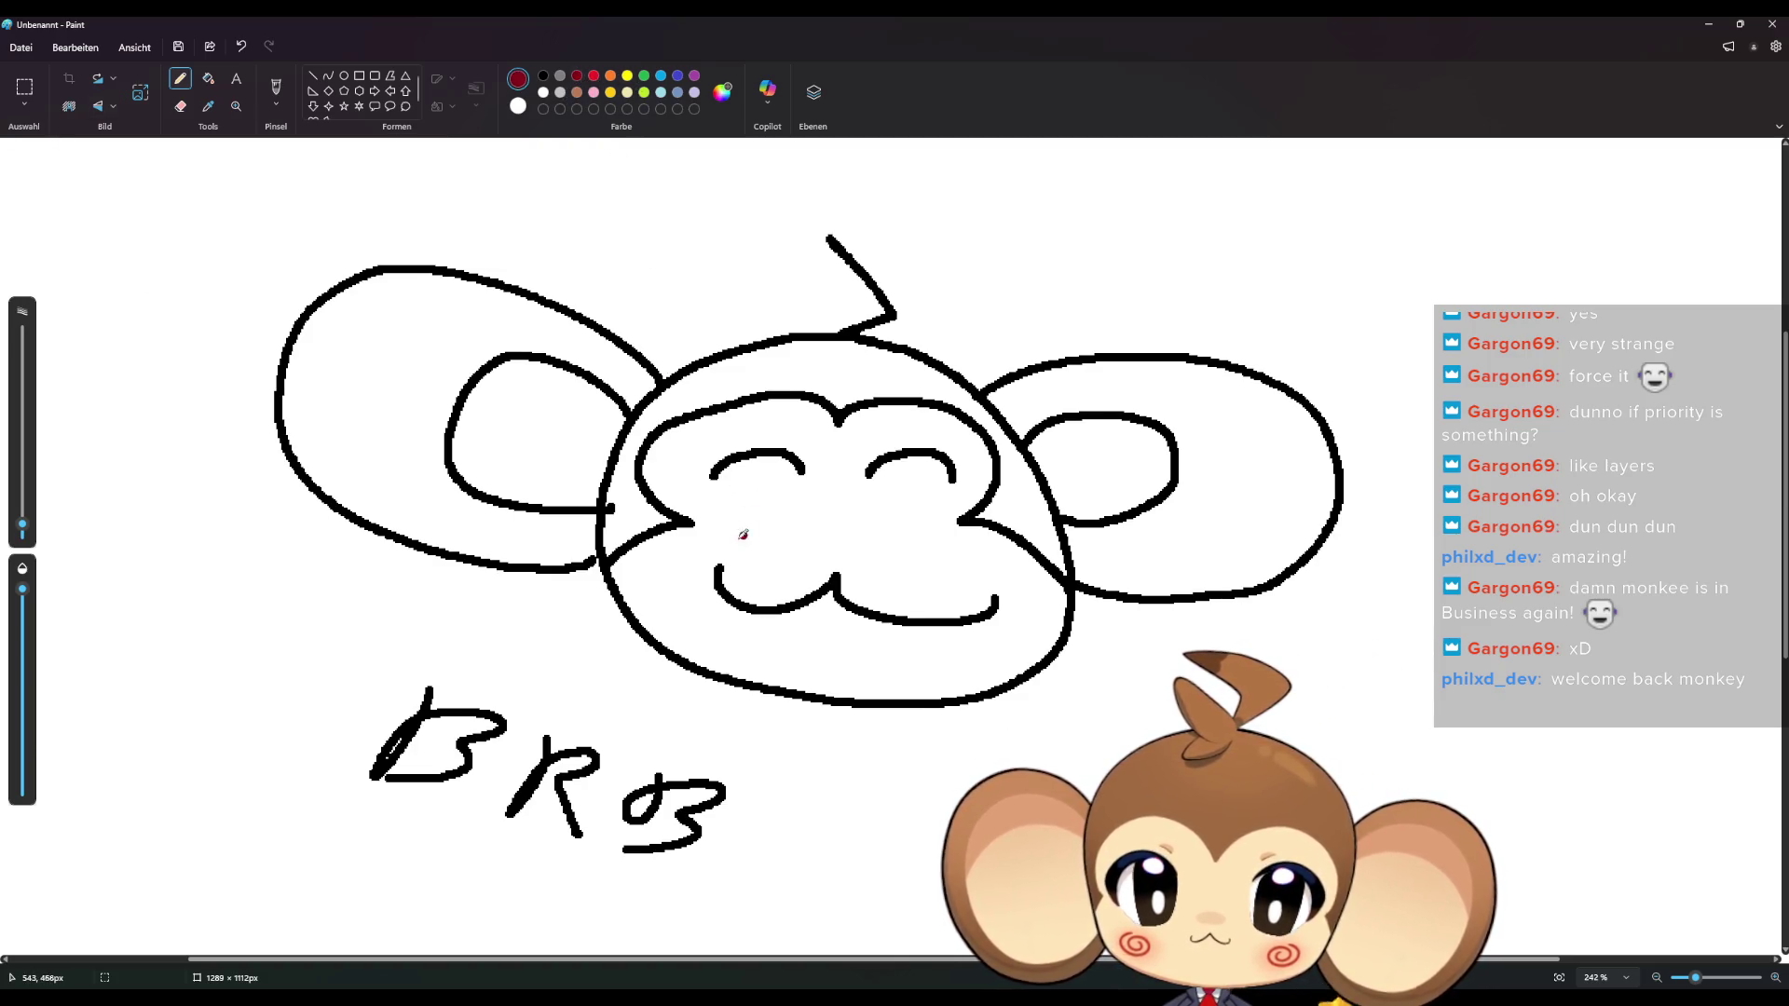
scroll(736, 526, "up", 3)
left_click_drag(22, 524, 22, 531)
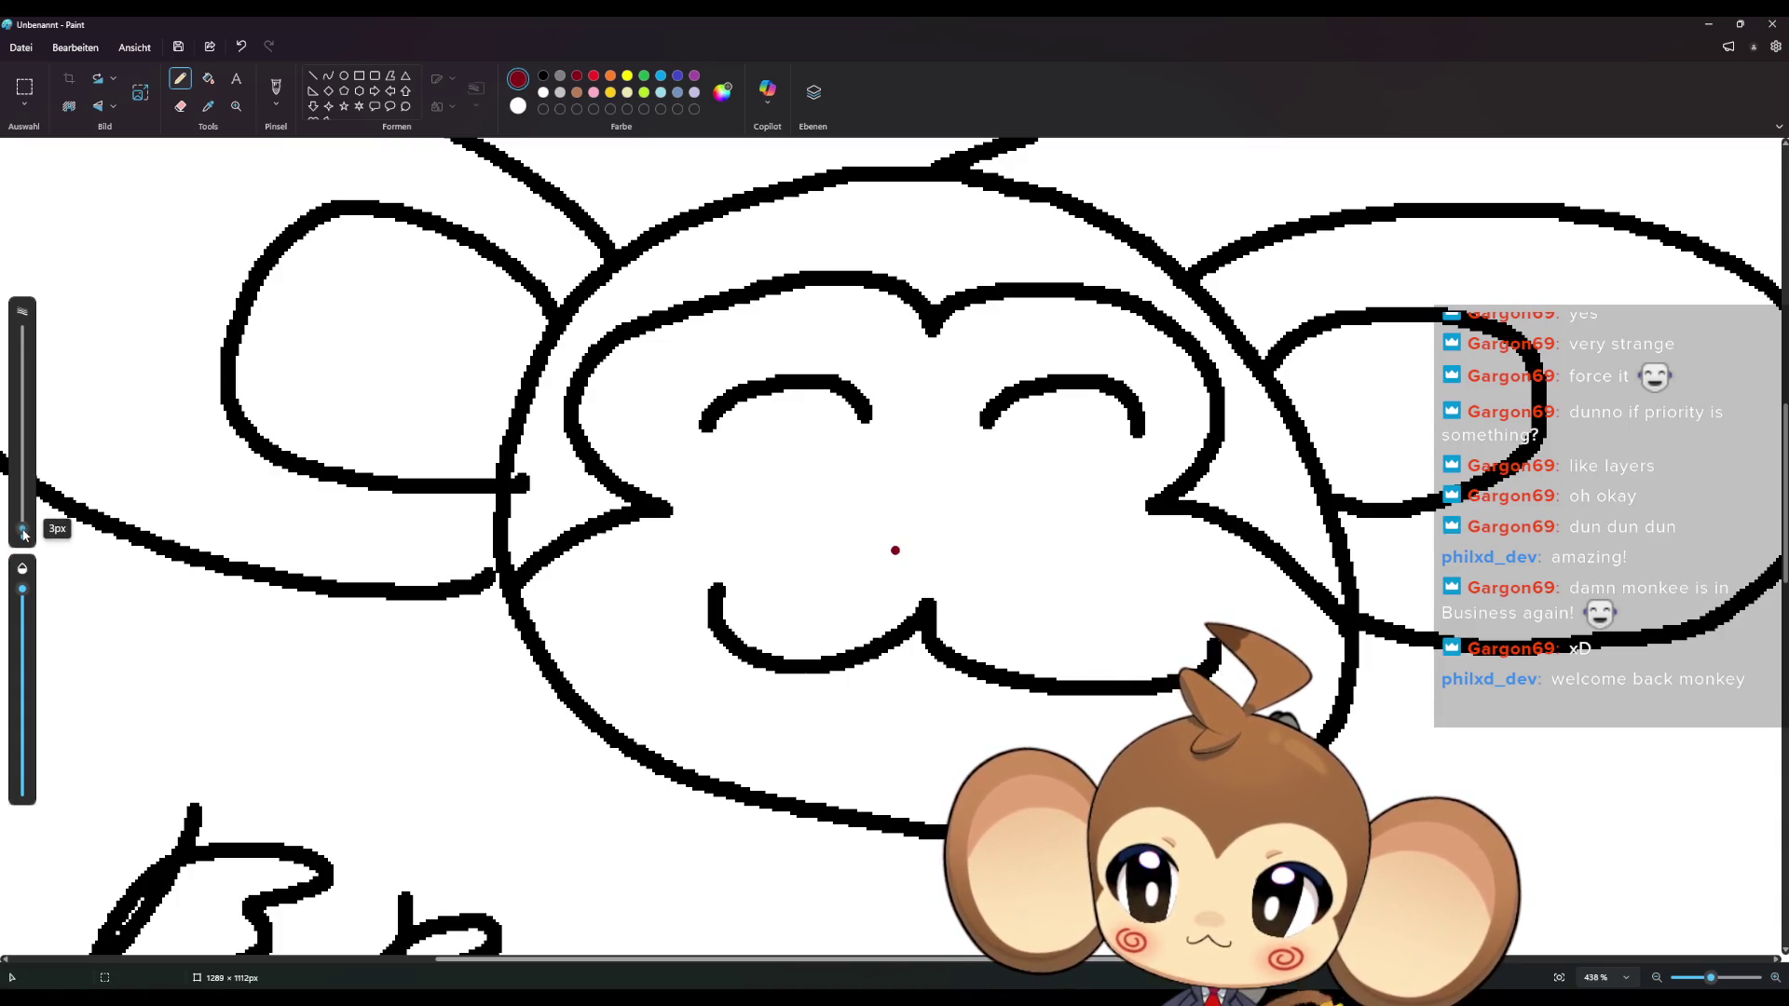
mouse_move(672, 548)
left_mouse_down()
mouse_move(657, 585)
mouse_move(642, 557)
left_mouse_up()
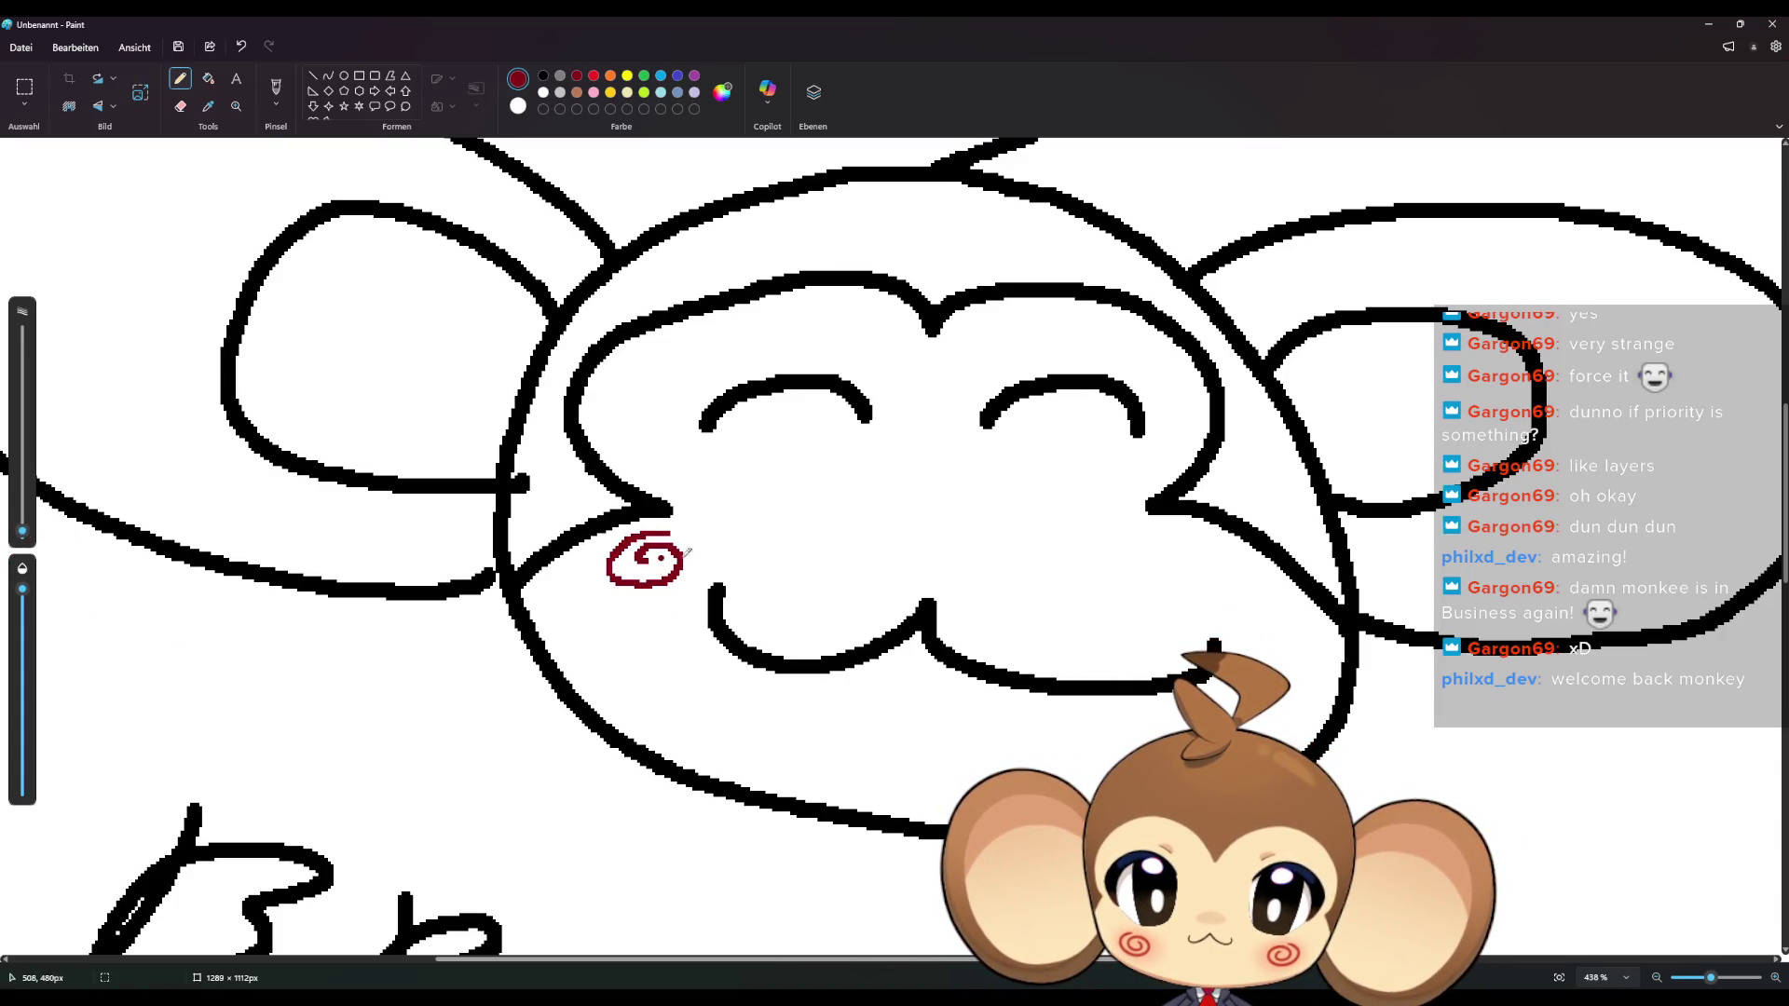
mouse_move(1182, 554)
left_mouse_down()
mouse_move(1189, 597)
mouse_move(1229, 578)
left_mouse_up()
scroll(1093, 615, "down", 3)
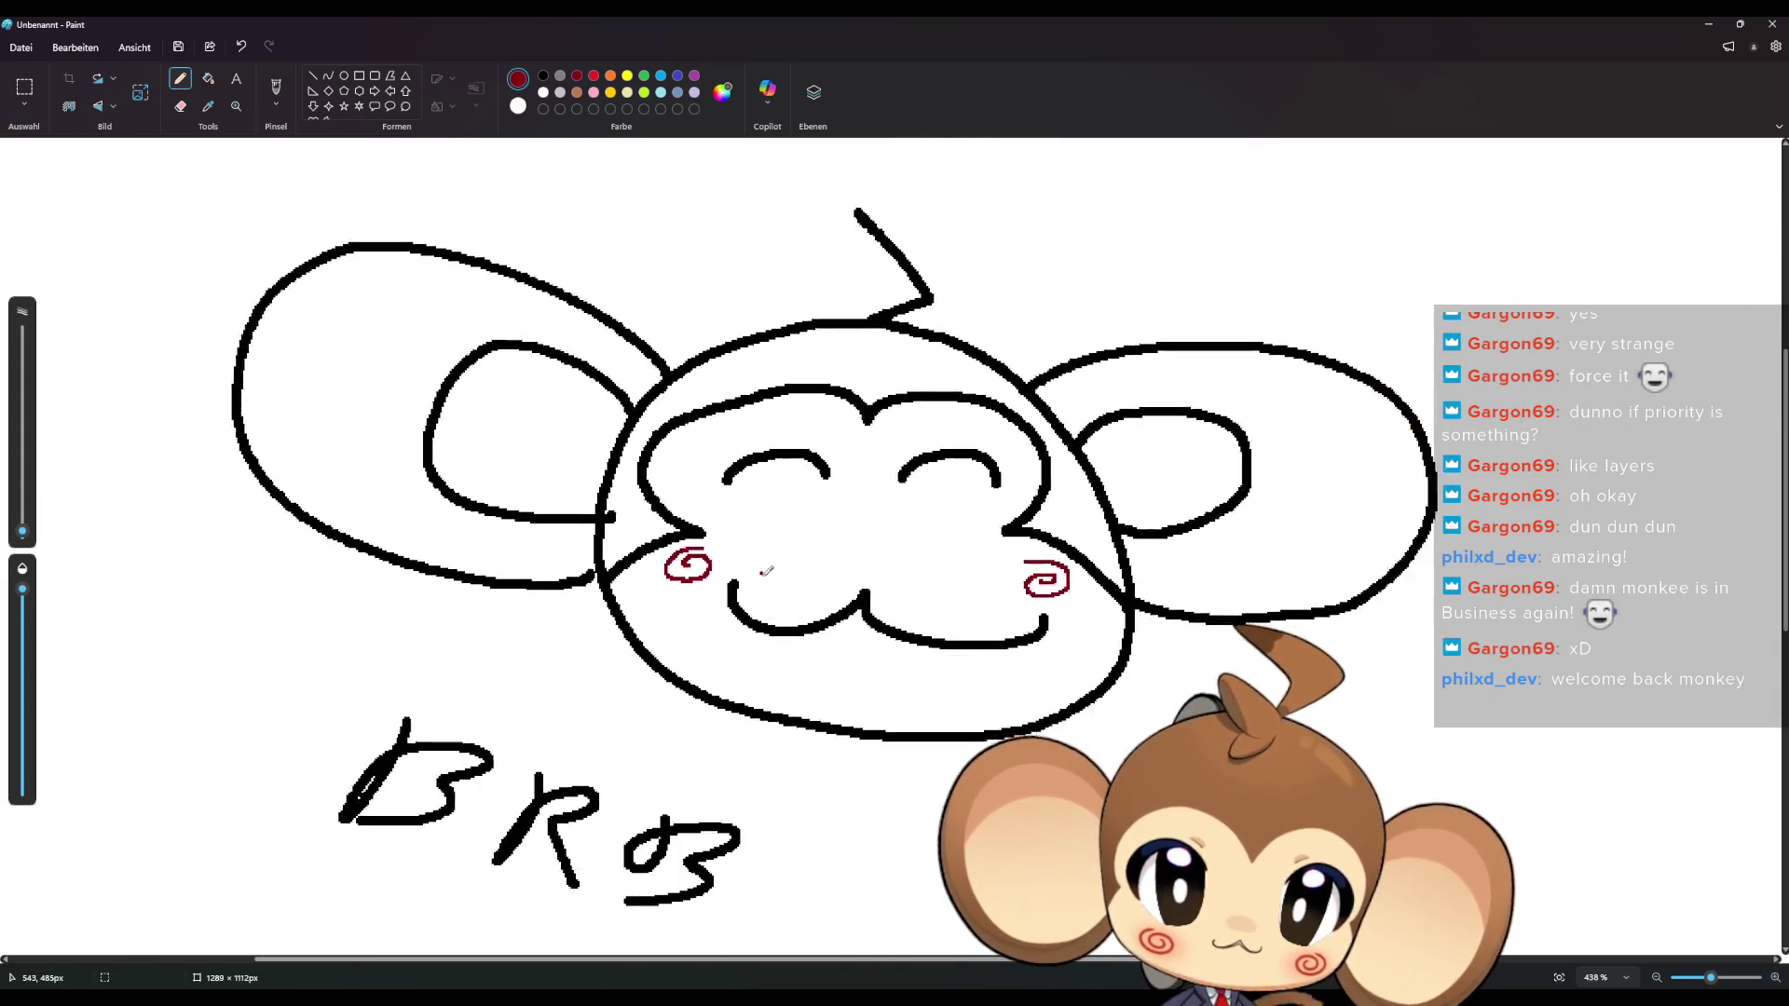